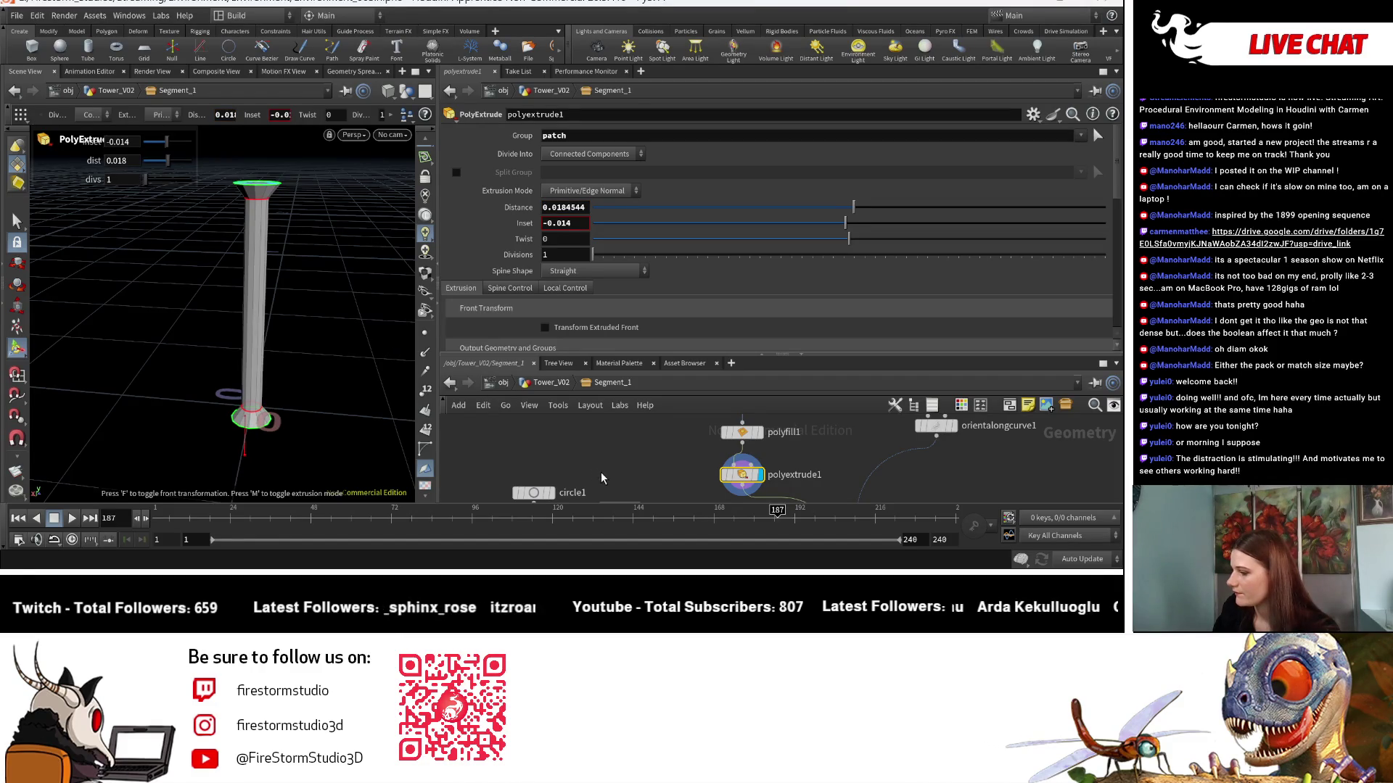
Turn on merge2's display flag to show the merged tower segment.
scroll(647, 479, "down", 5)
scroll(622, 457, "up", 5)
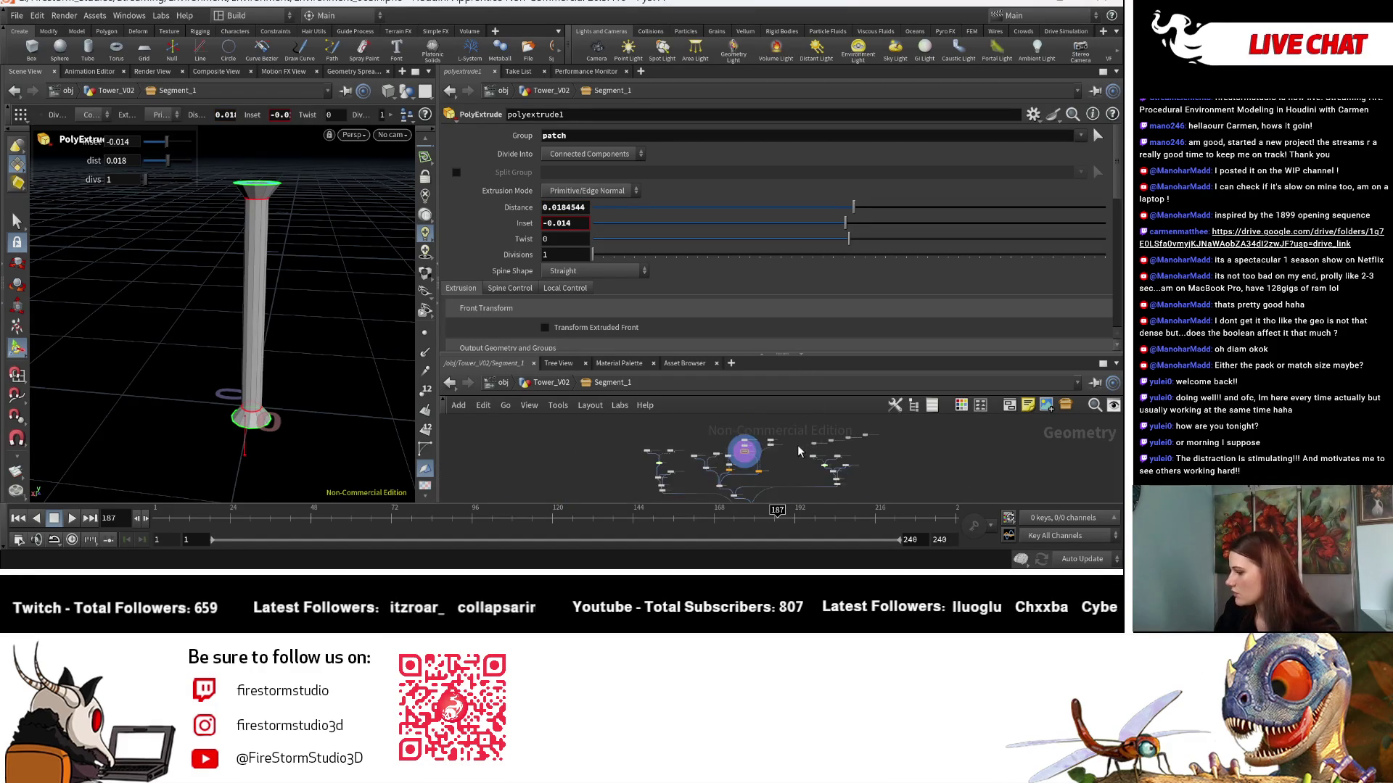
scroll(622, 457, "up", 3)
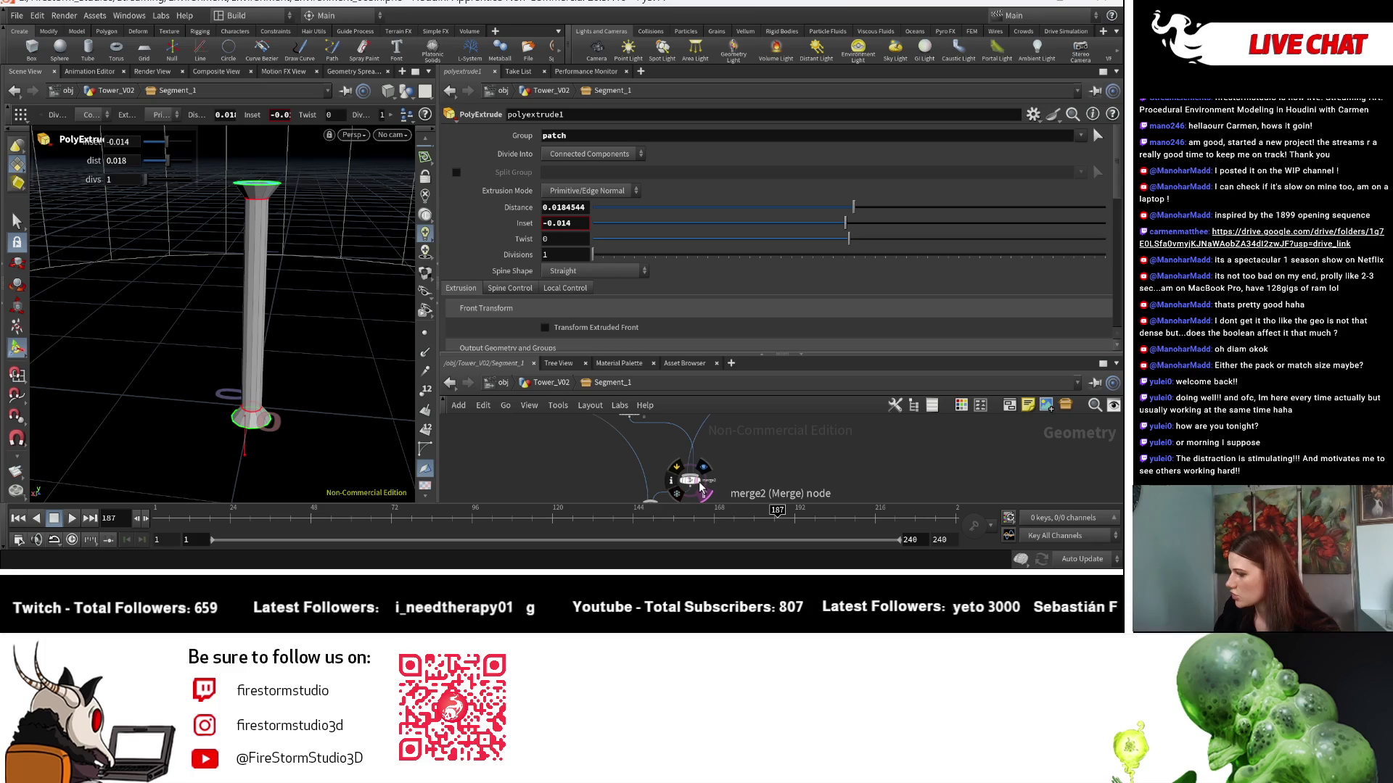
middle_click_drag(700, 488, 704, 446)
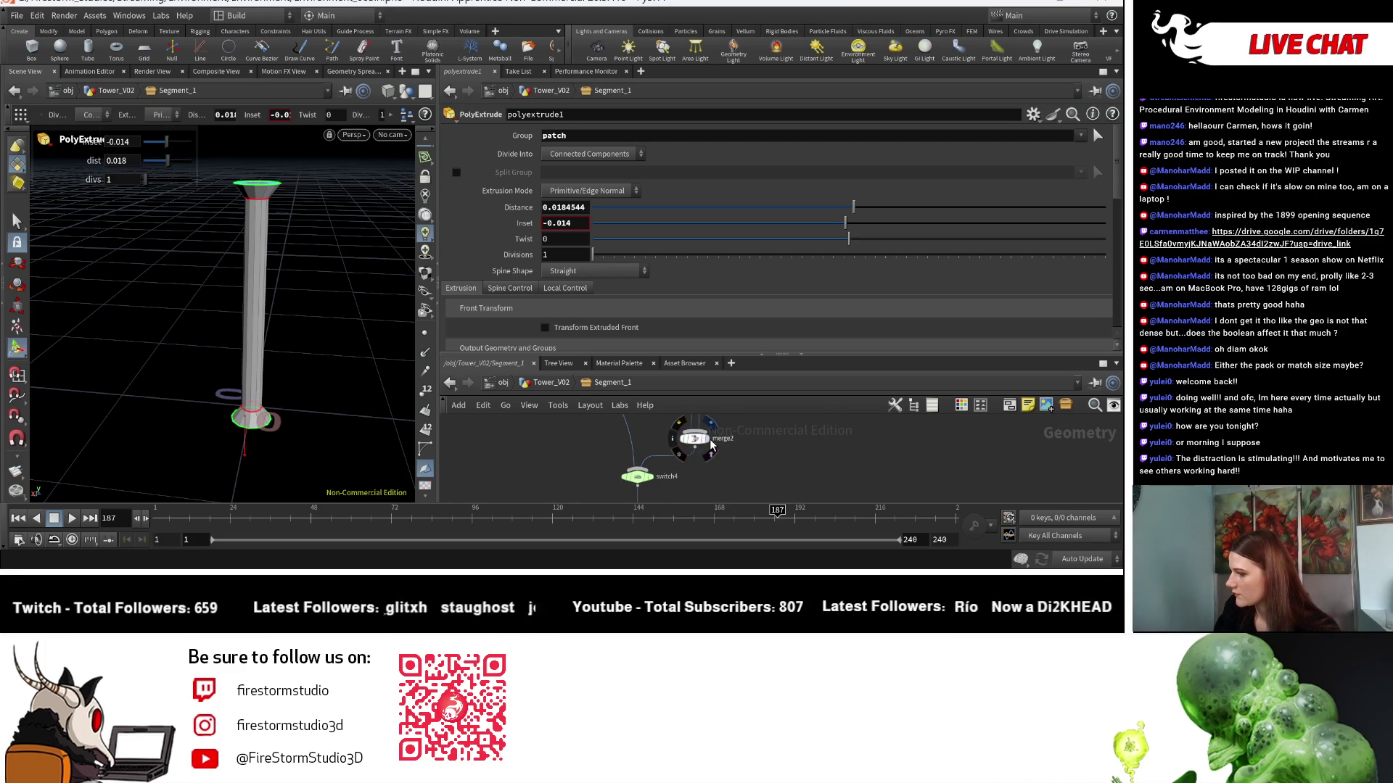
left_click(711, 445)
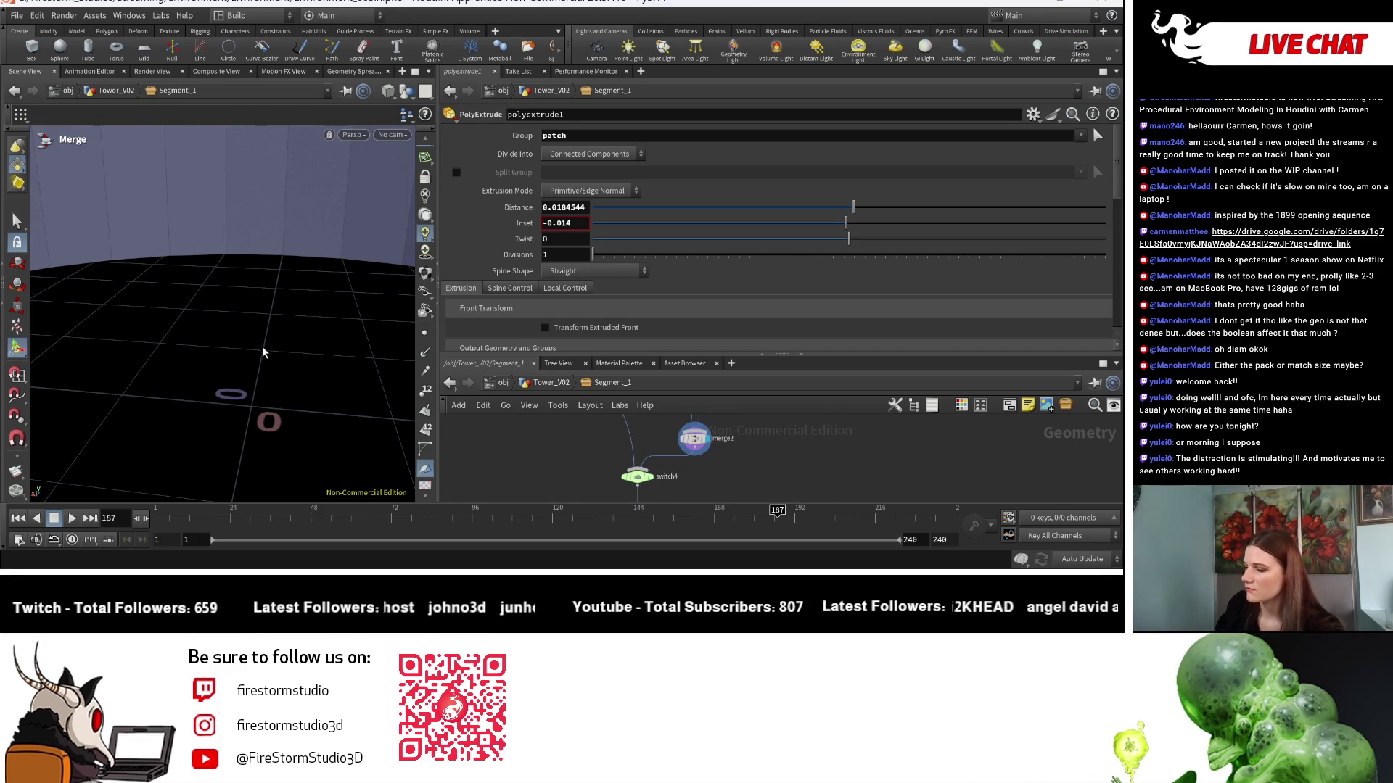
Tumble and dolly the viewport close to the ornate carved railing at the column top.
key("space")
mouse_move(263, 353)
left_mouse_down()
mouse_move(186, 301)
mouse_move(165, 258)
mouse_move(290, 233)
left_mouse_up()
mouse_move(290, 233)
right_mouse_down()
mouse_move(258, 351)
mouse_move(312, 333)
right_mouse_up()
scroll(567, 428, "down", 3)
scroll(637, 480, "up", 5)
scroll(637, 480, "up", 5)
Lower cylinder_generator7's height to 0.269 and inspect the tower top from several angles.
left_click(588, 498)
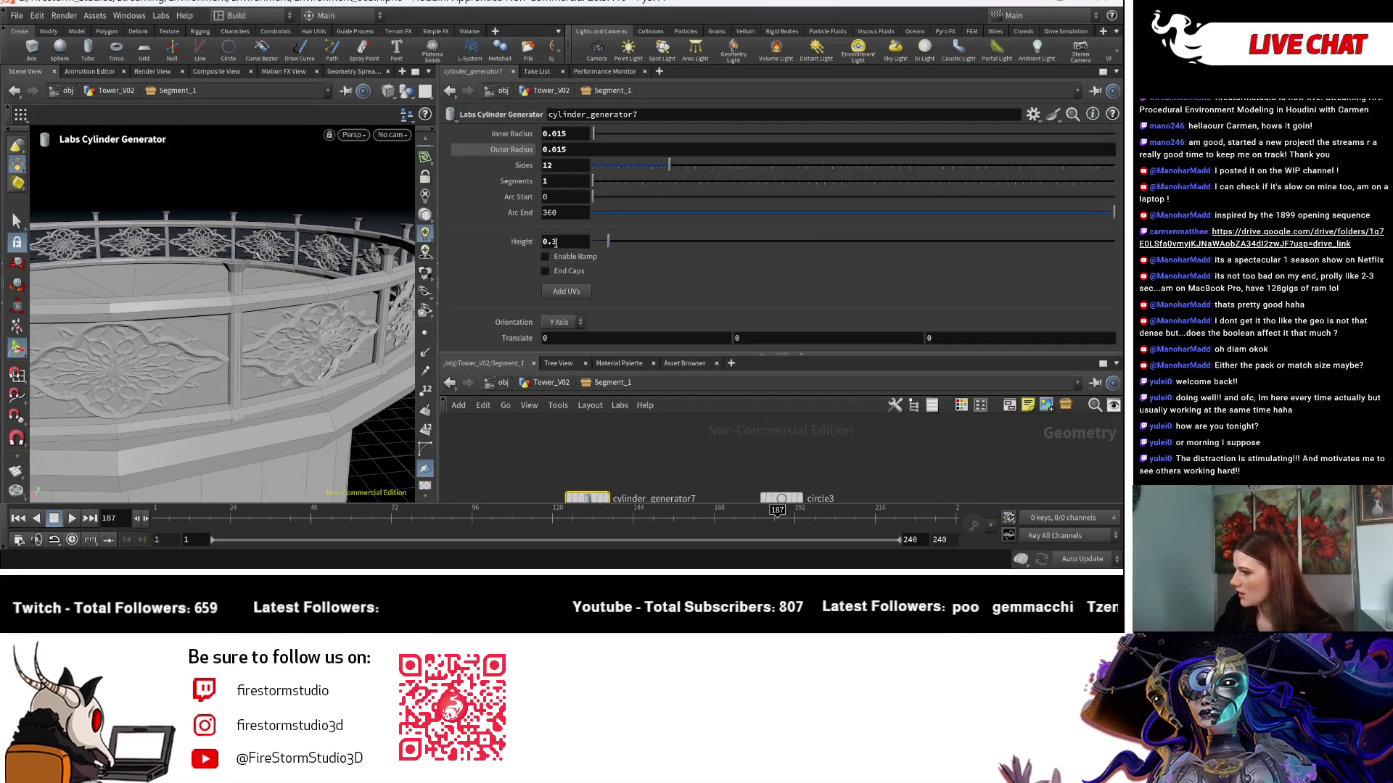
left_click_drag(616, 242, 609, 247)
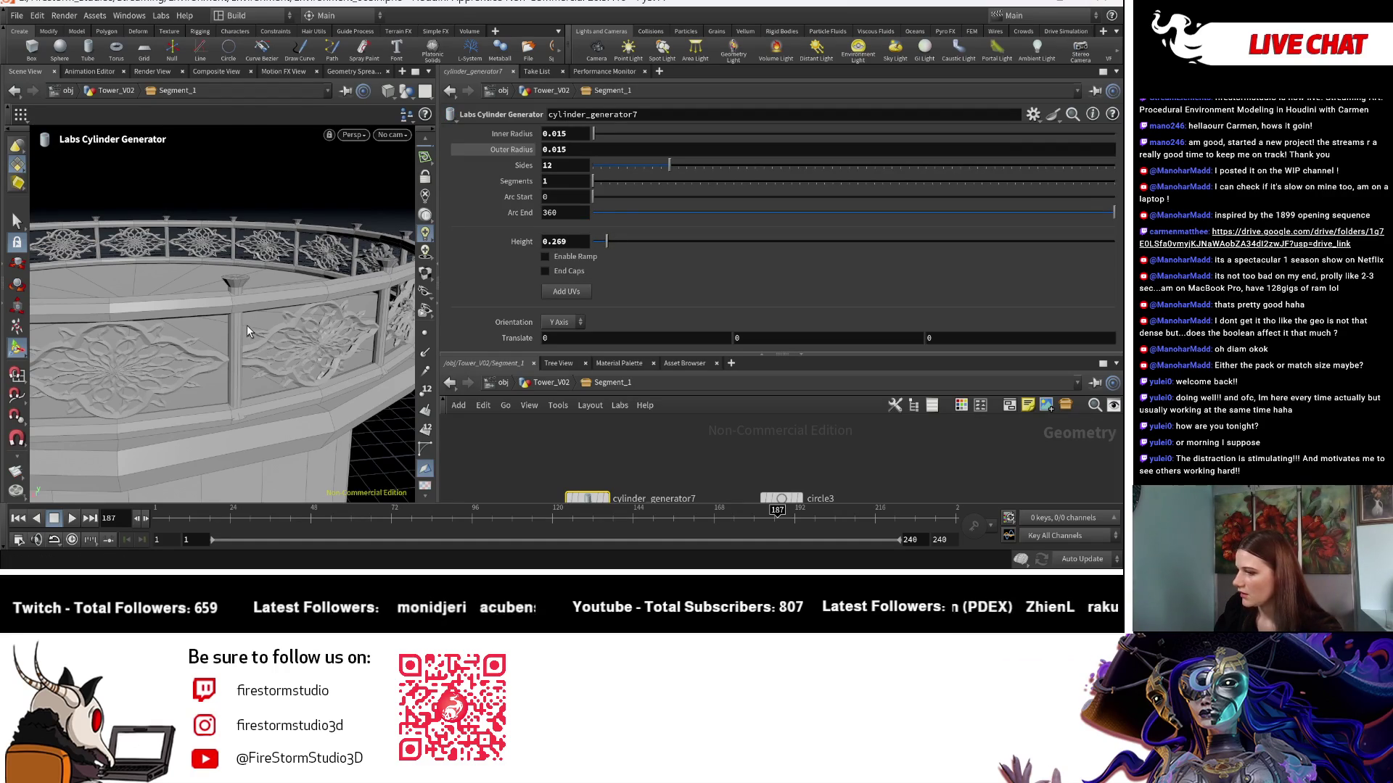
key("space")
mouse_move(247, 327)
left_mouse_down()
mouse_move(331, 416)
mouse_move(232, 388)
mouse_move(221, 370)
mouse_move(296, 364)
mouse_move(301, 394)
left_mouse_up()
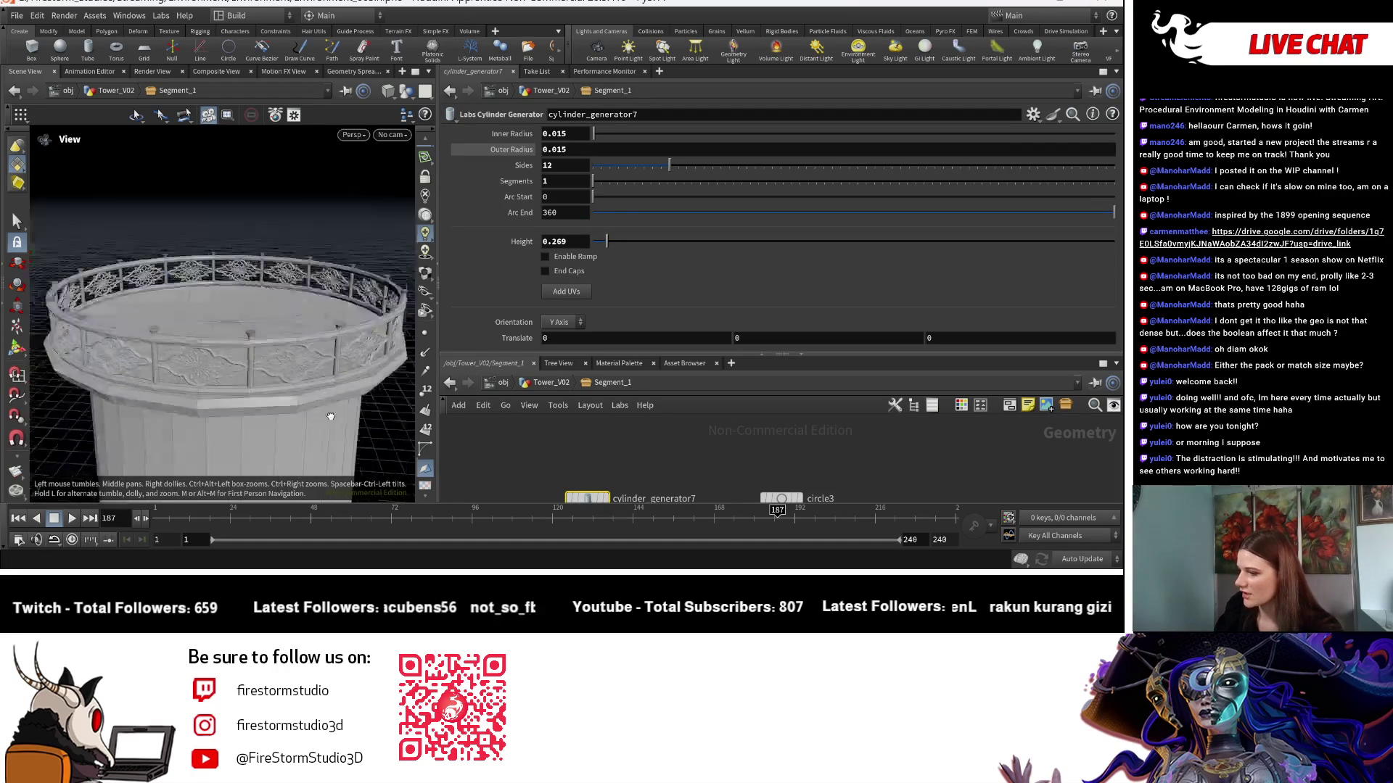
scroll(331, 417, "down", 5)
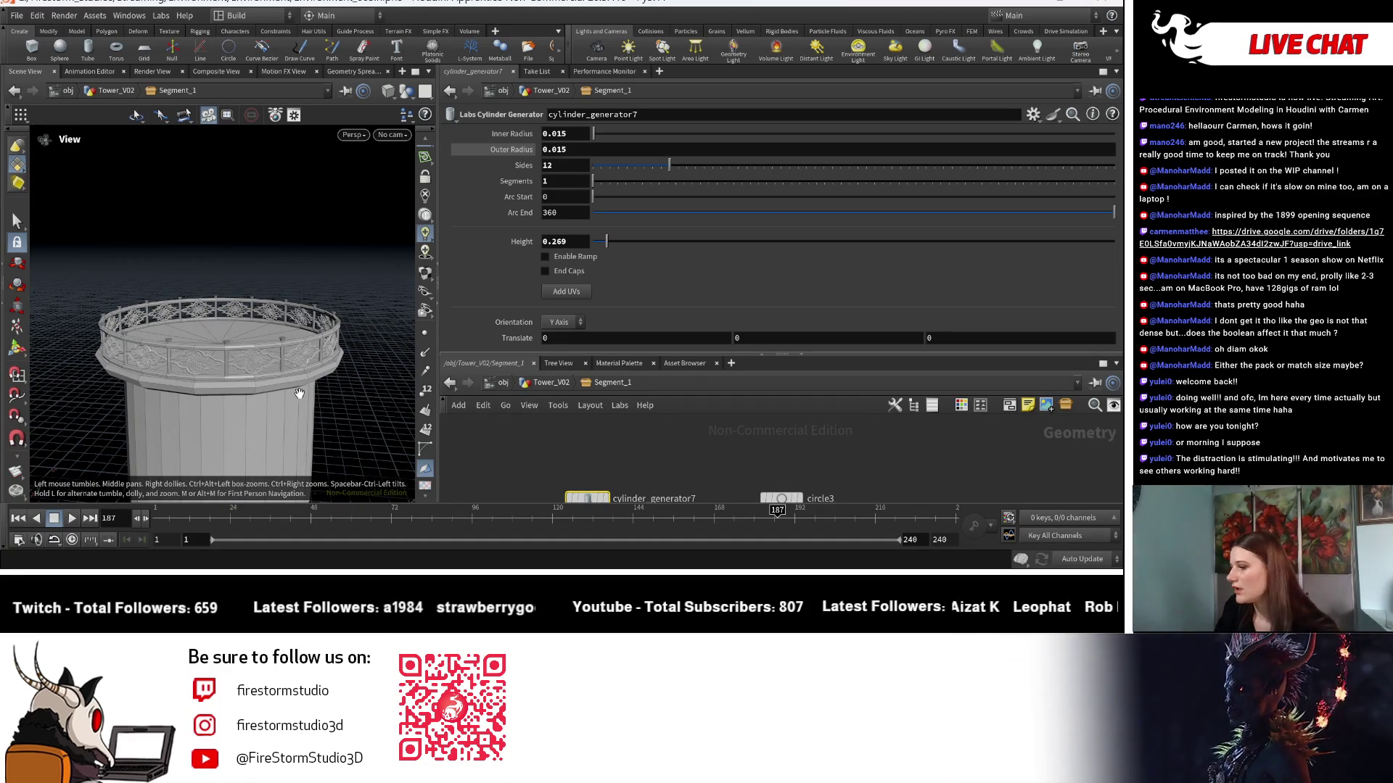
key("Return")
scroll(741, 454, "down", 3)
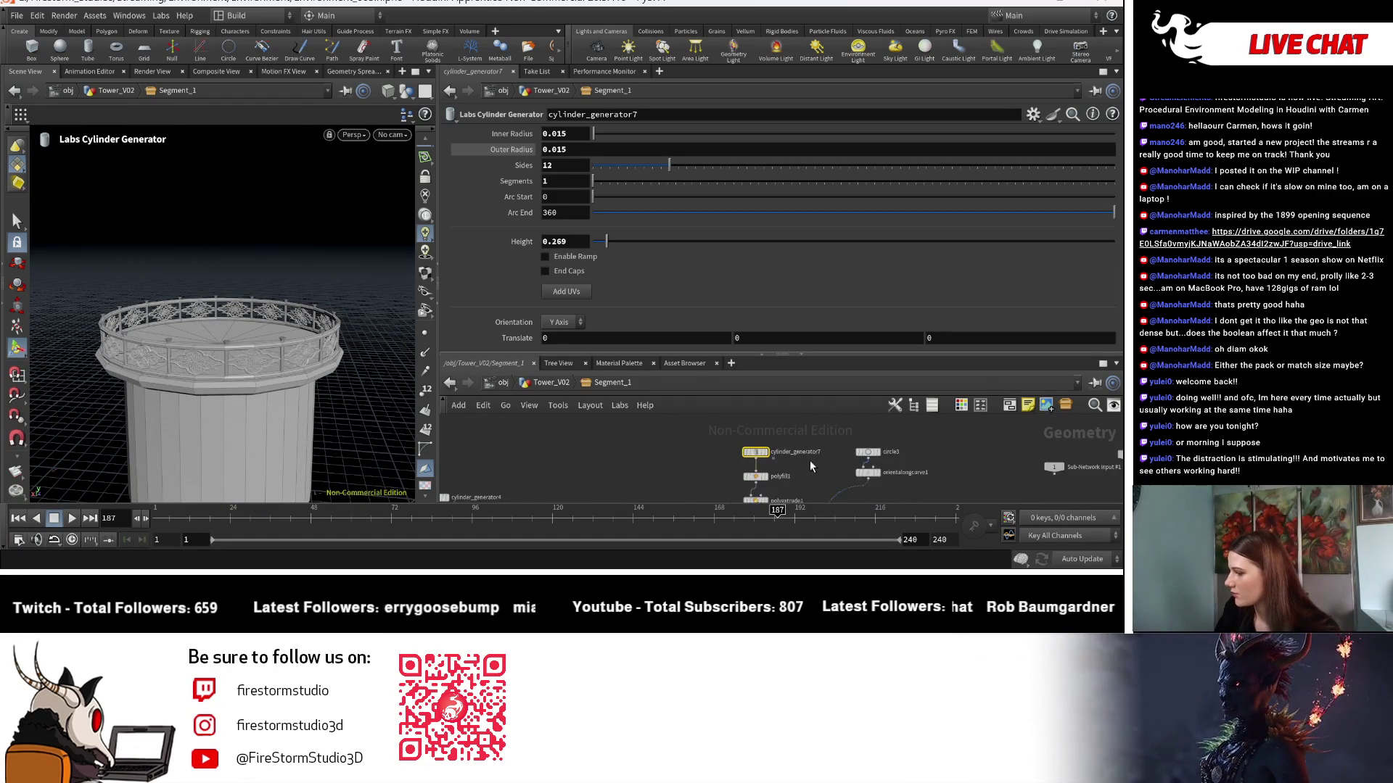
key("Escape")
left_click_drag(311, 387, 315, 414)
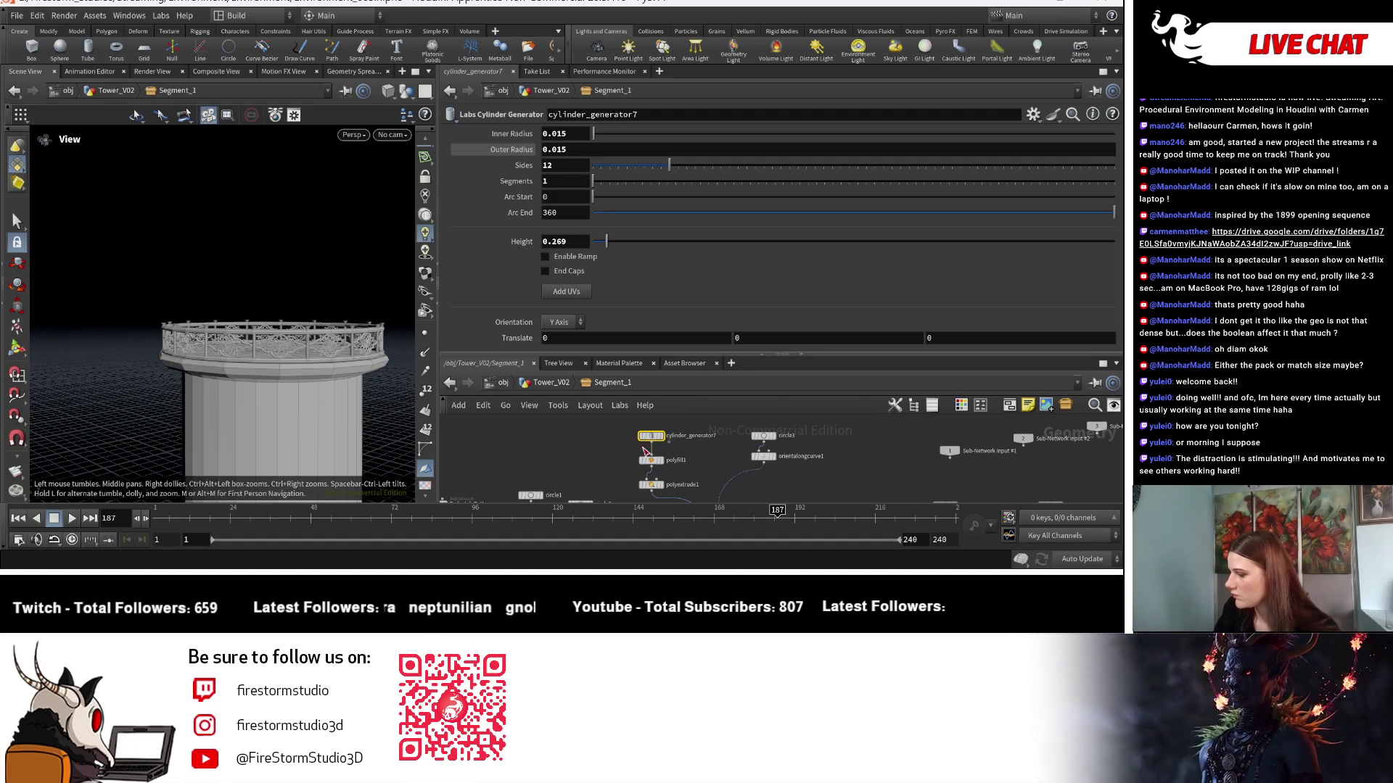
scroll(696, 468, "down", 5)
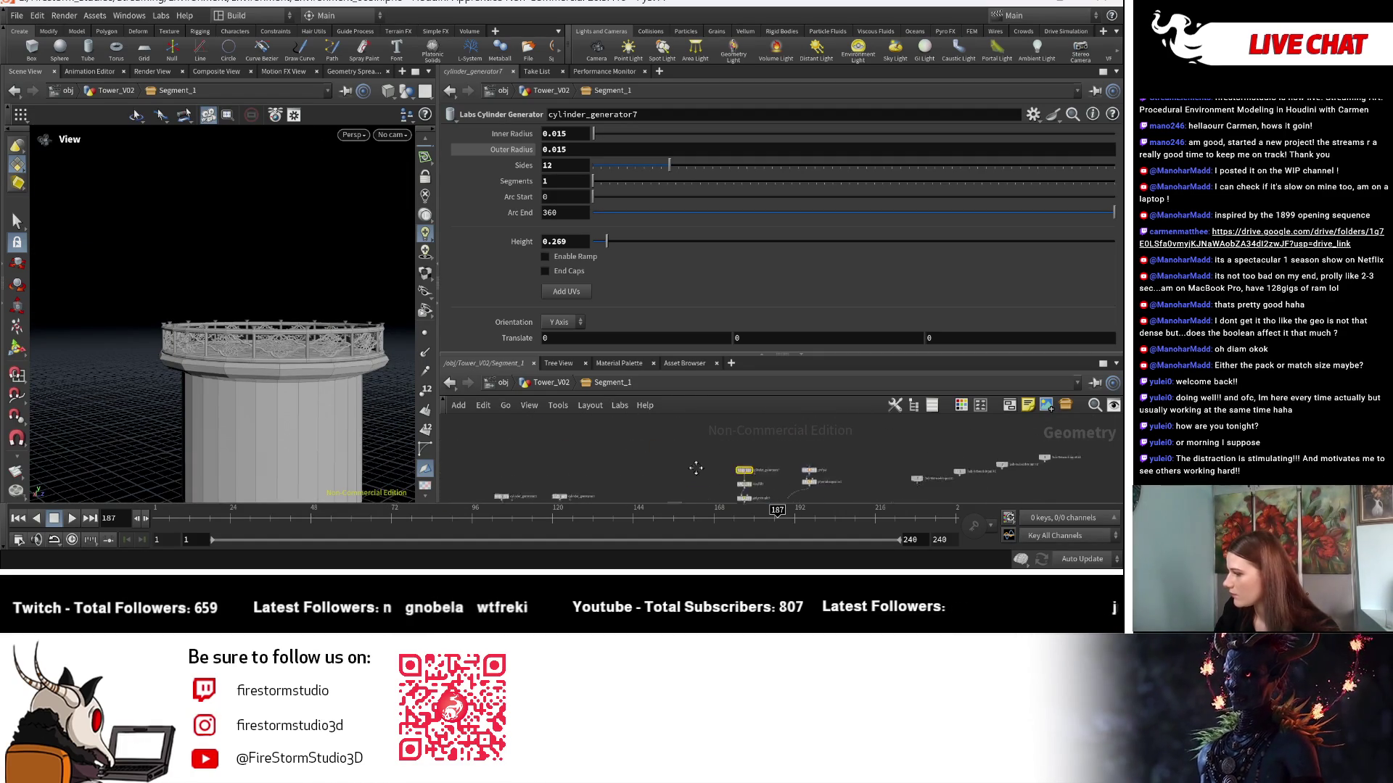
key("Return")
Go up to Tower_V02, review its node network, then dive back into Segment_1.
middle_click_drag(744, 451, 751, 365)
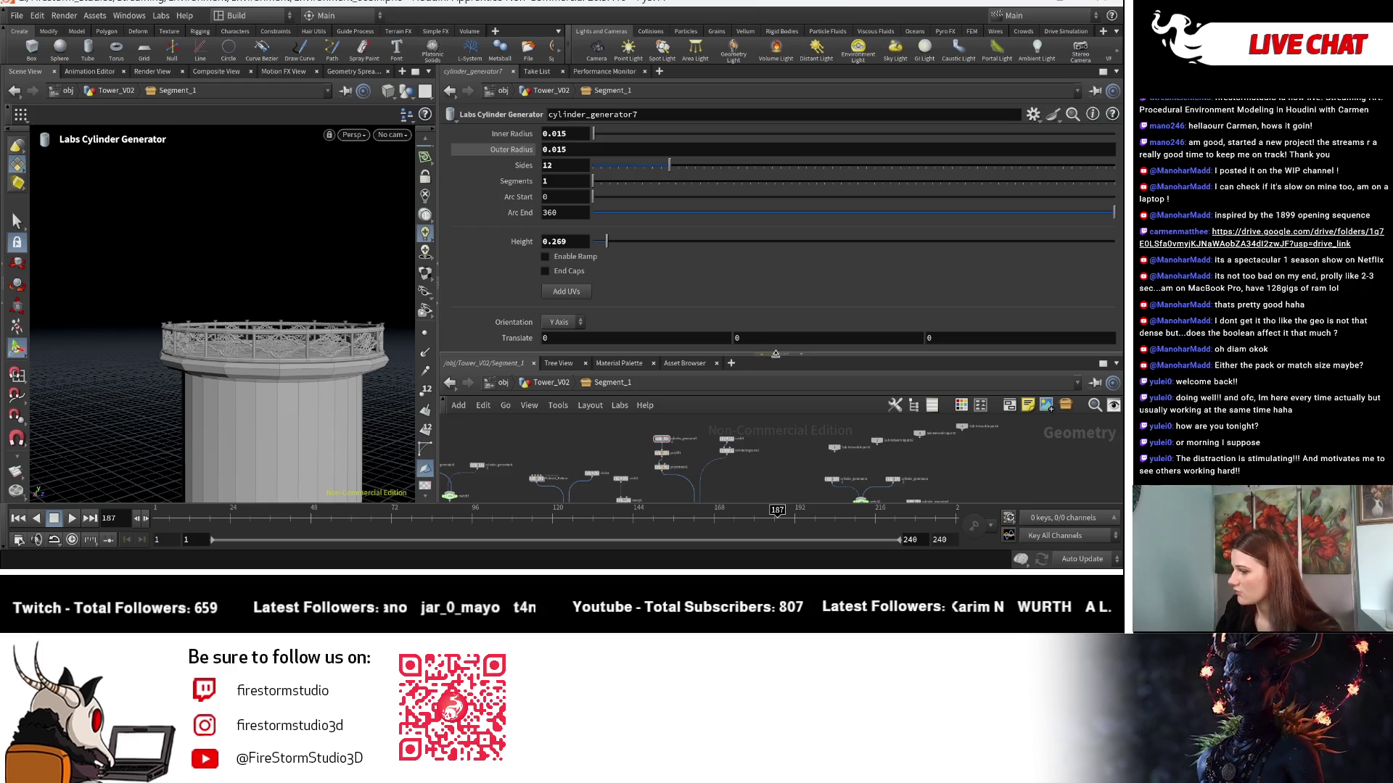
left_click_drag(775, 353, 780, 196)
key("u")
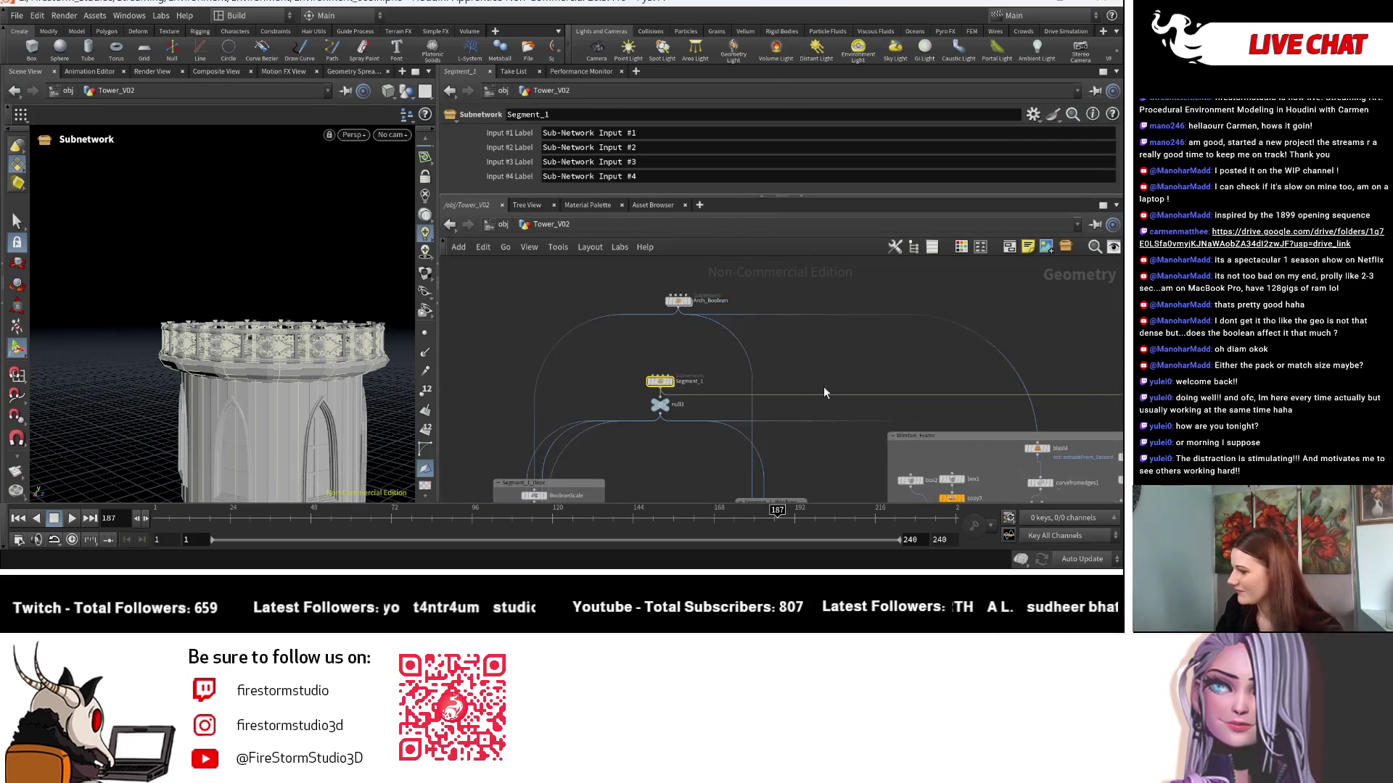
middle_click_drag(824, 388, 650, 351)
scroll(771, 434, "down", 5)
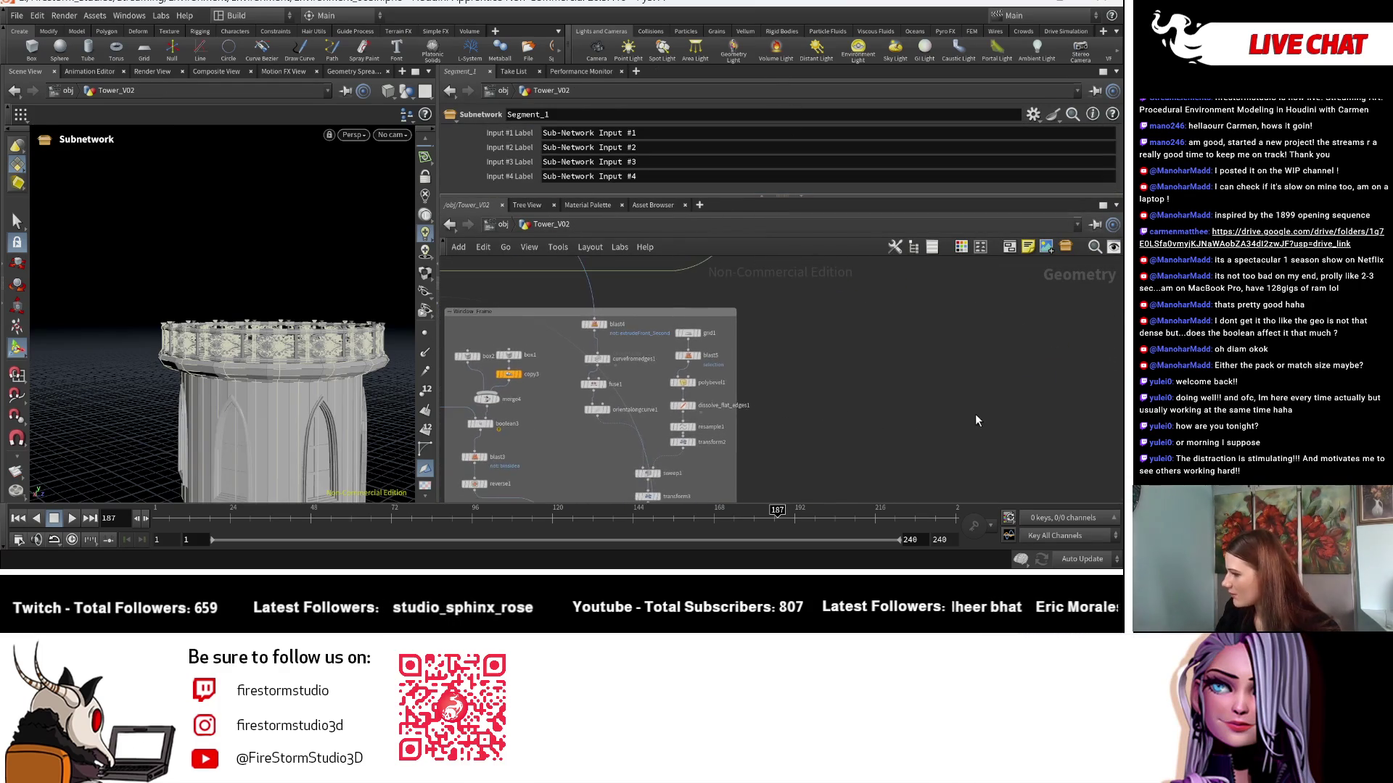
middle_click_drag(595, 473, 623, 442)
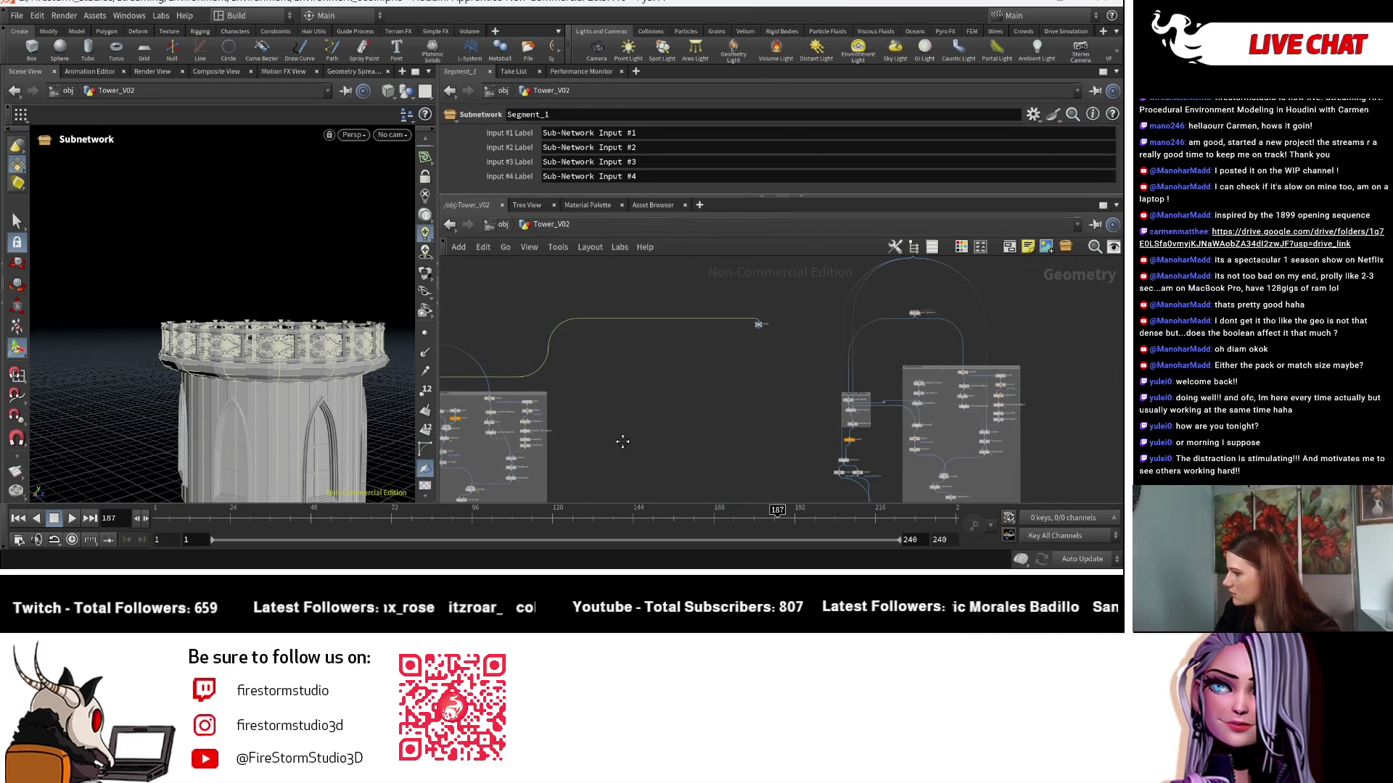
scroll(622, 442, "up", 5)
middle_click_drag(752, 430, 708, 350)
scroll(708, 349, "down", 1)
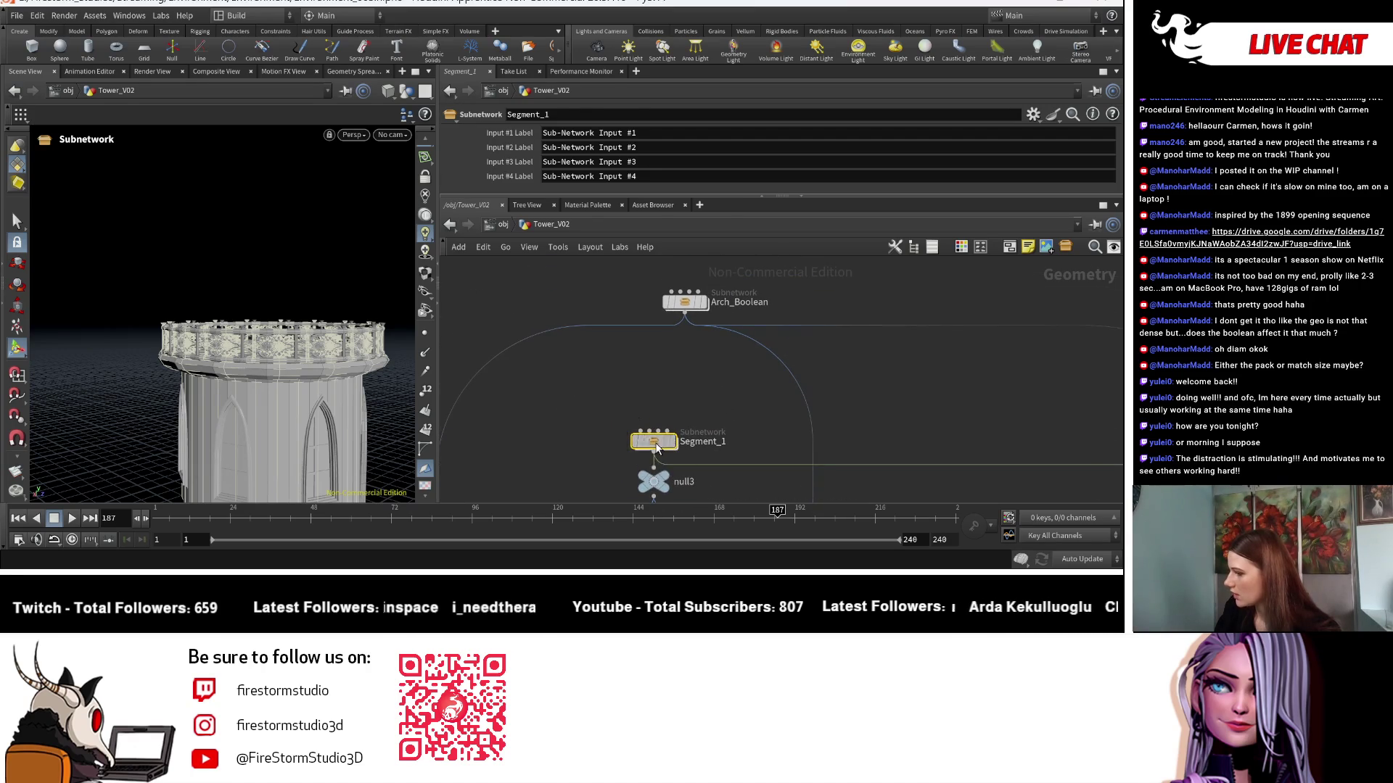
double_click(655, 442)
scroll(795, 399, "up", 4)
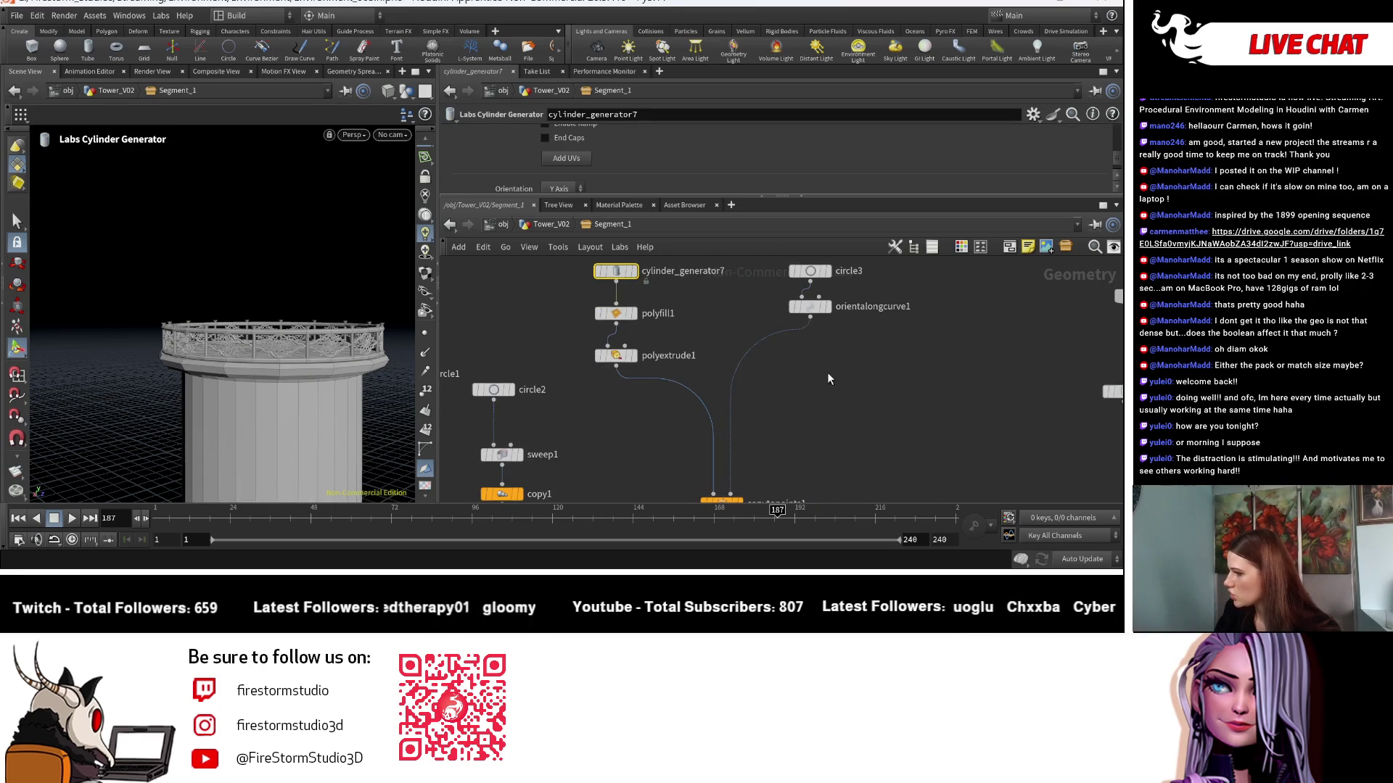
scroll(829, 379, "down", 2)
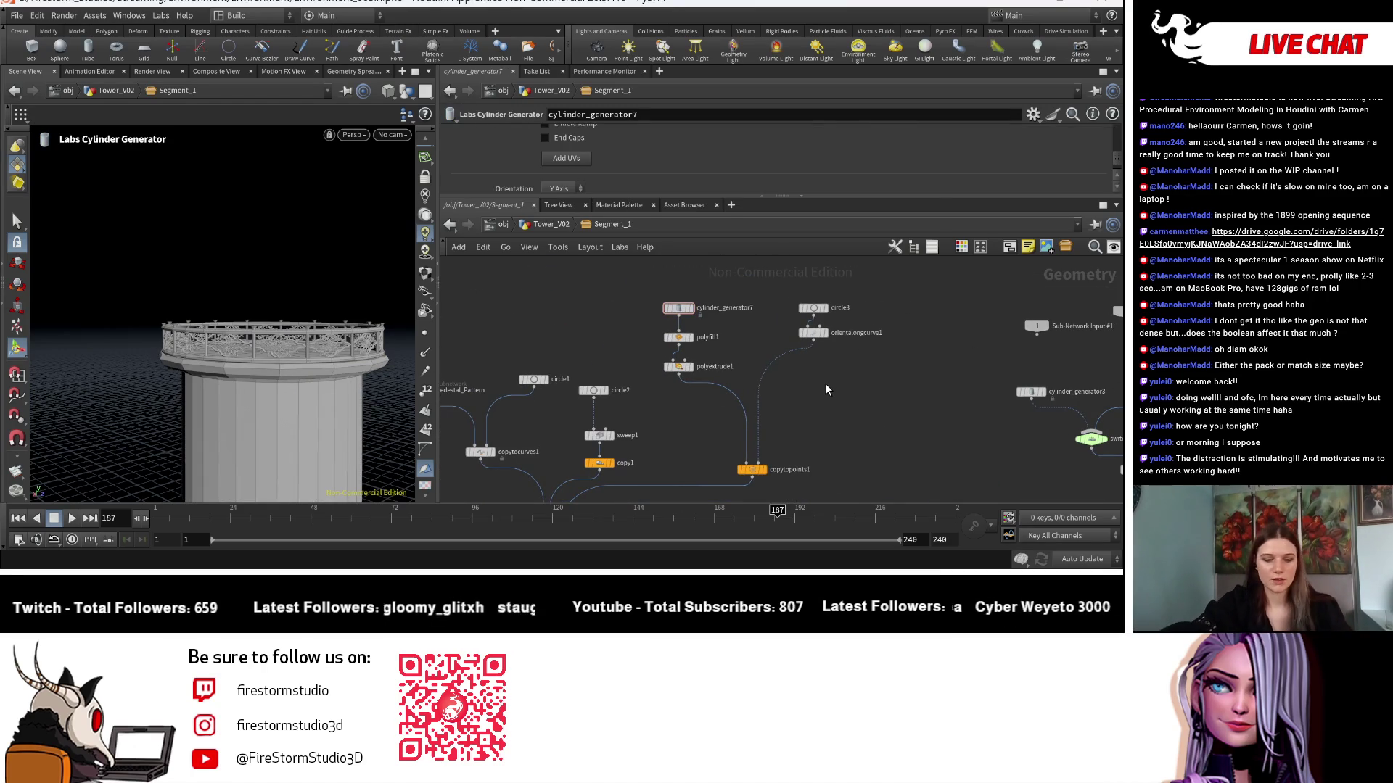
Add a Line node, line1, to the Segment_1 network.
key("Tab")
type("line")
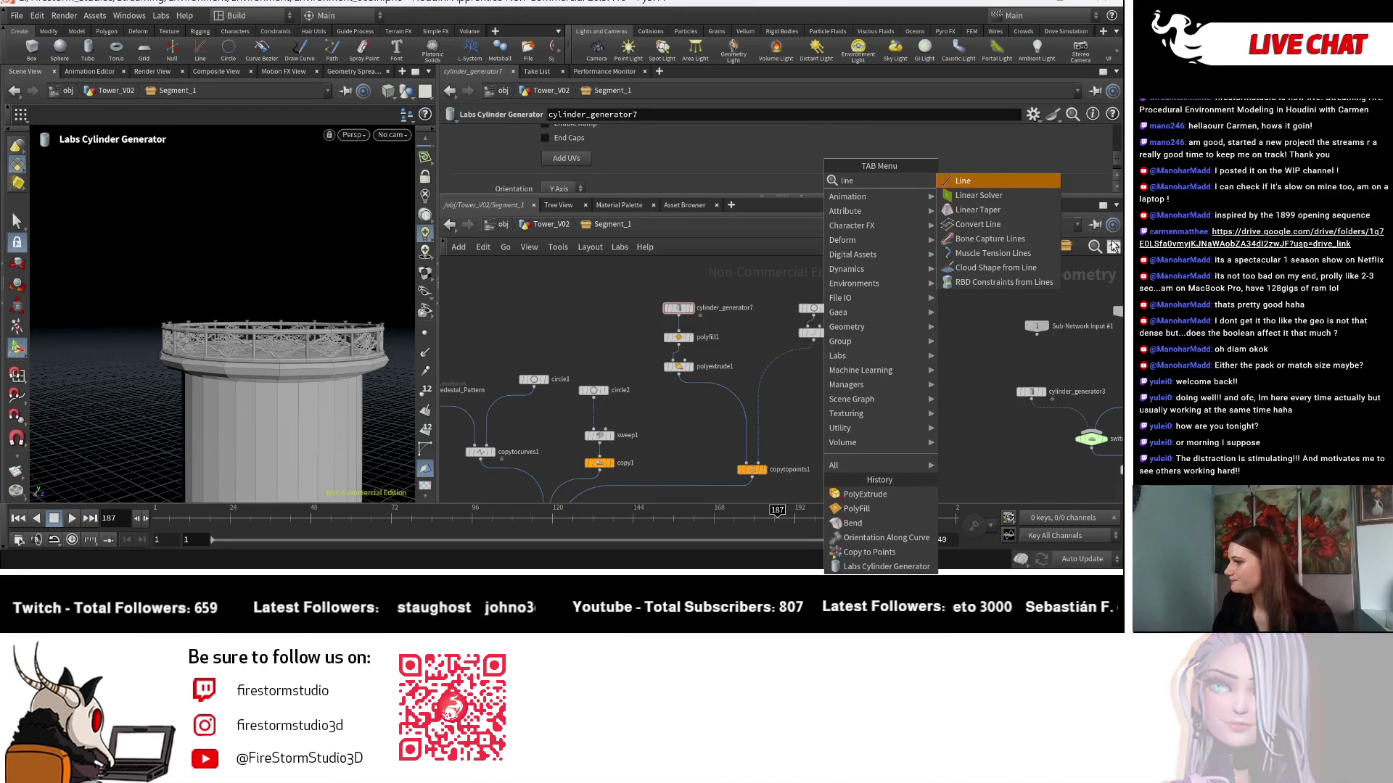
left_click(973, 185)
left_click(924, 326)
scroll(925, 359, "up", 2)
Add an Attribute Create node fed by line1, creating a vector attribute named N.
key("Tab")
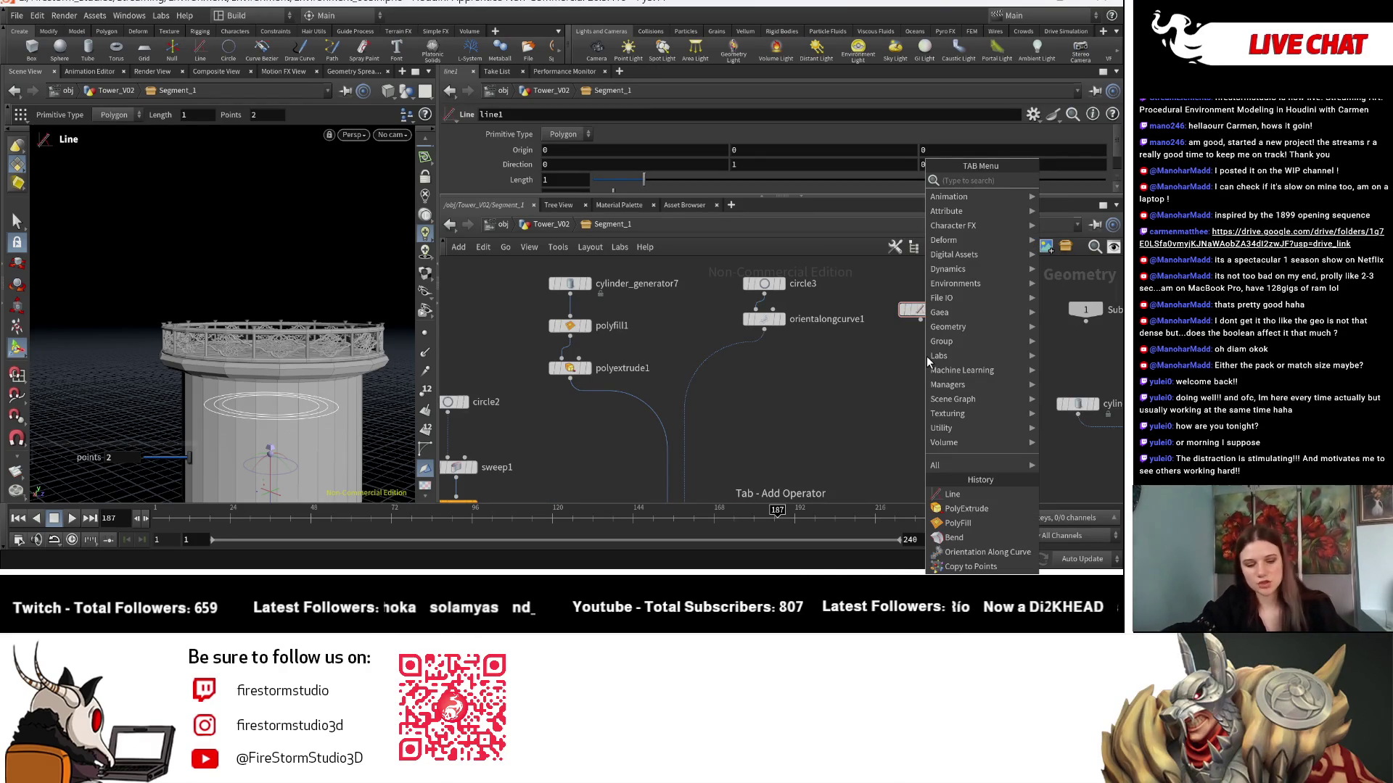
type("atcre")
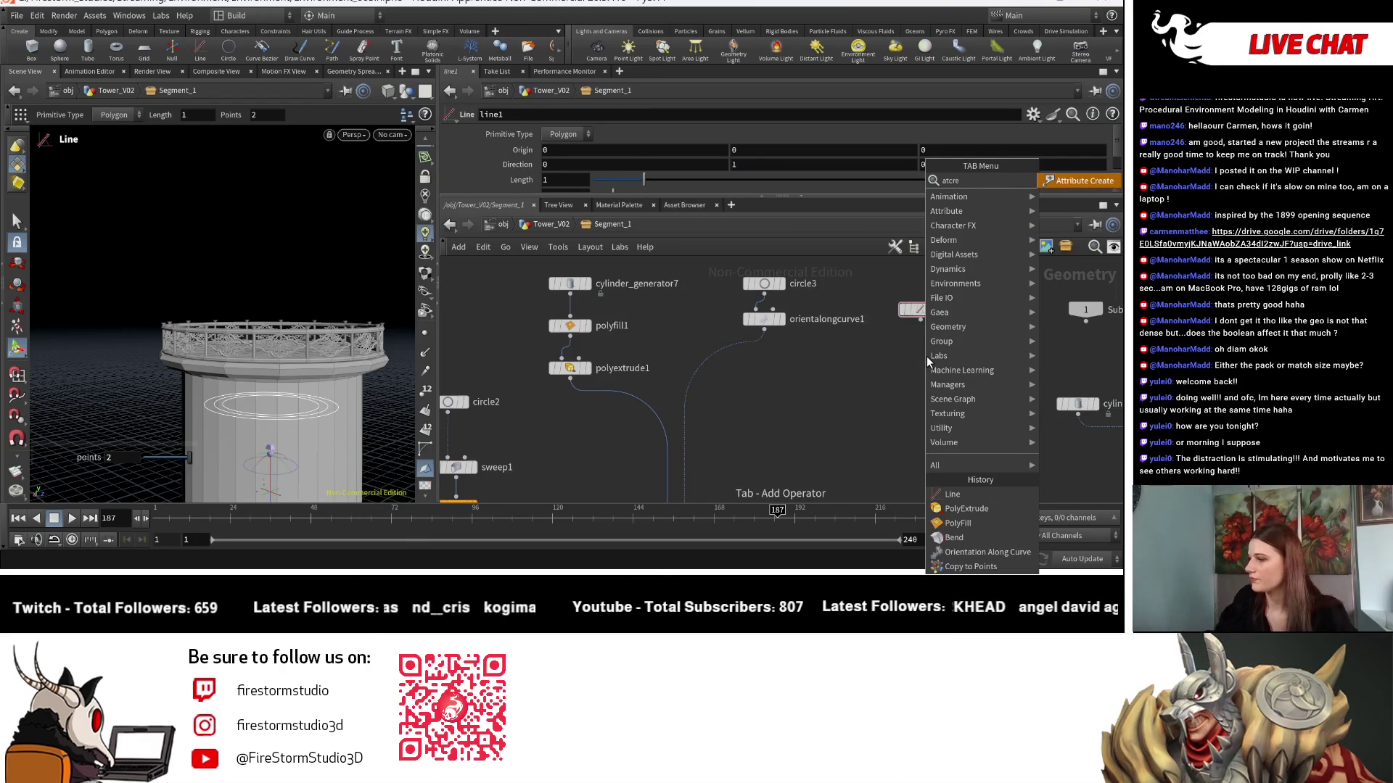
key("Return")
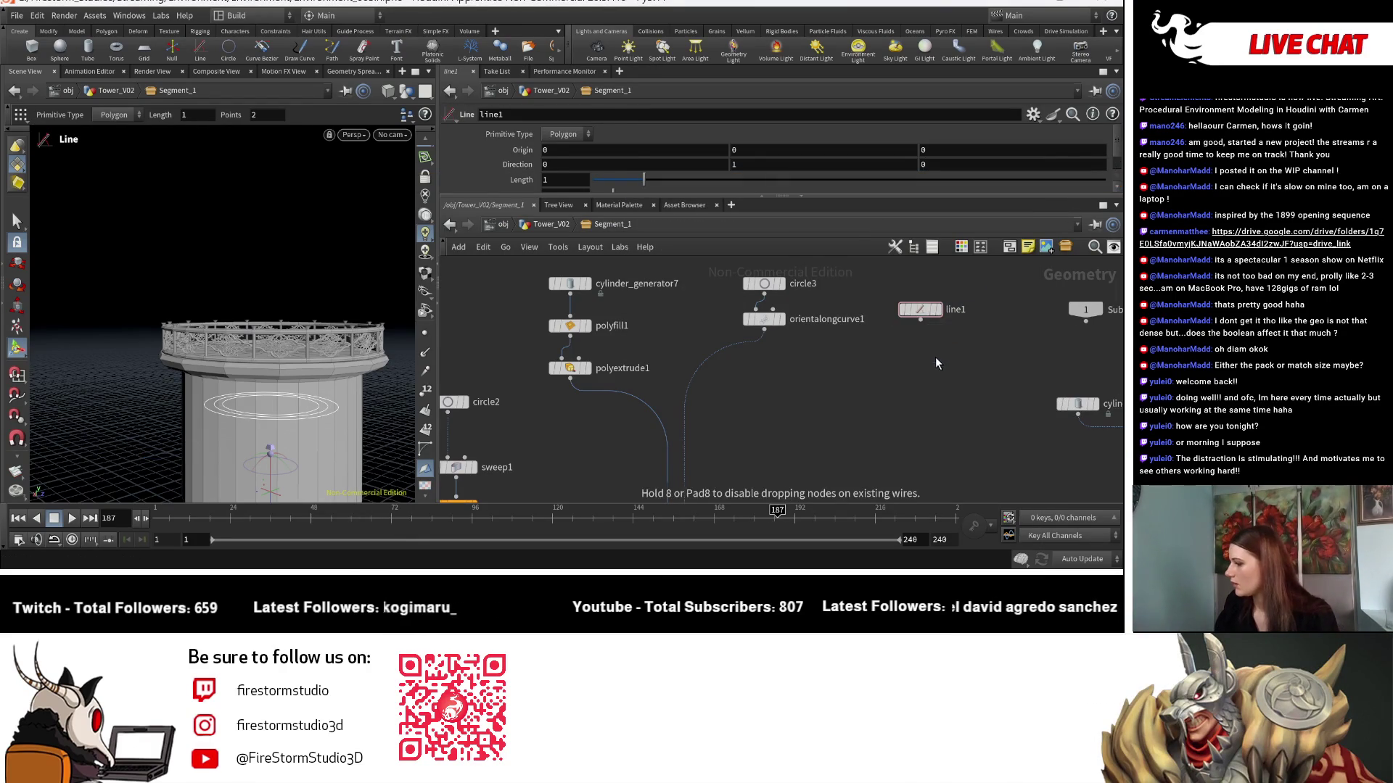
left_click(934, 357)
left_click(934, 350)
scroll(625, 167, "down", 5)
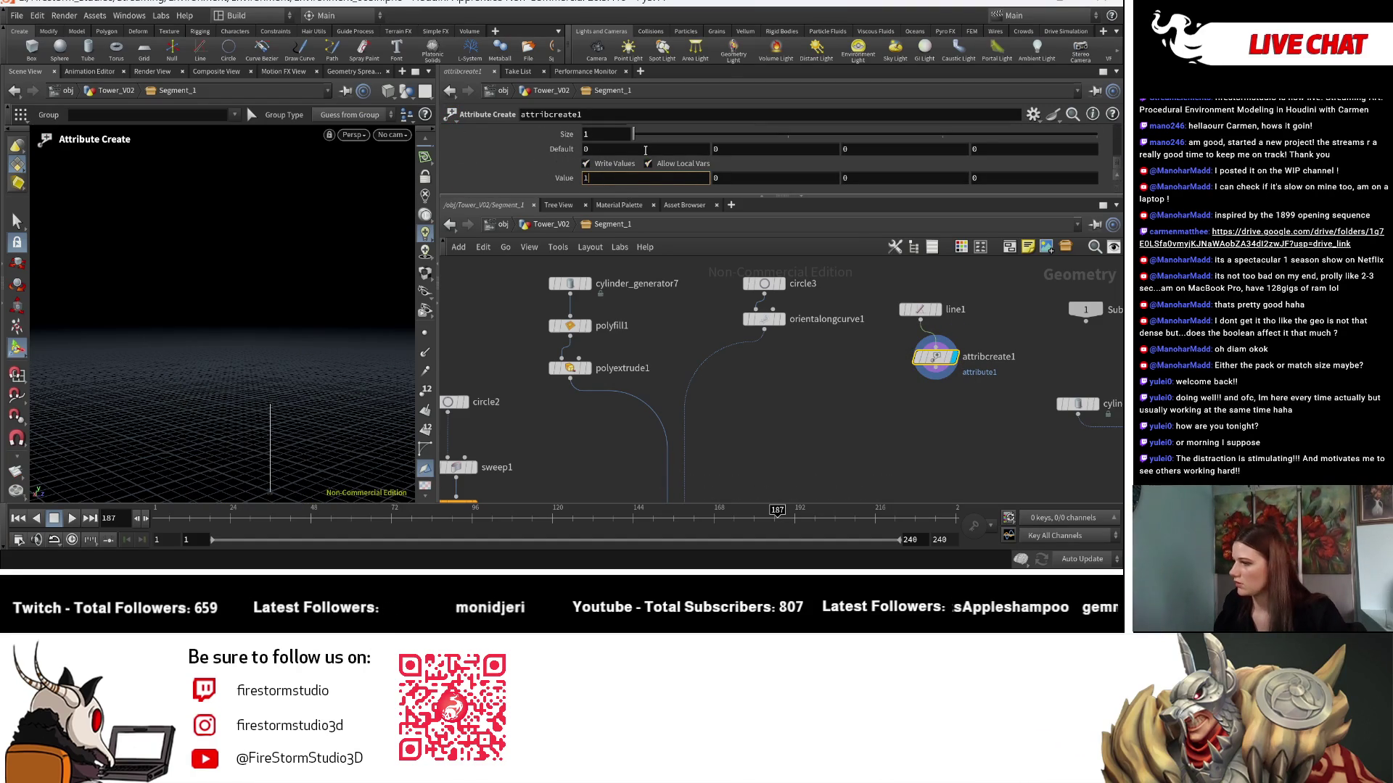
scroll(669, 146, "up", 3)
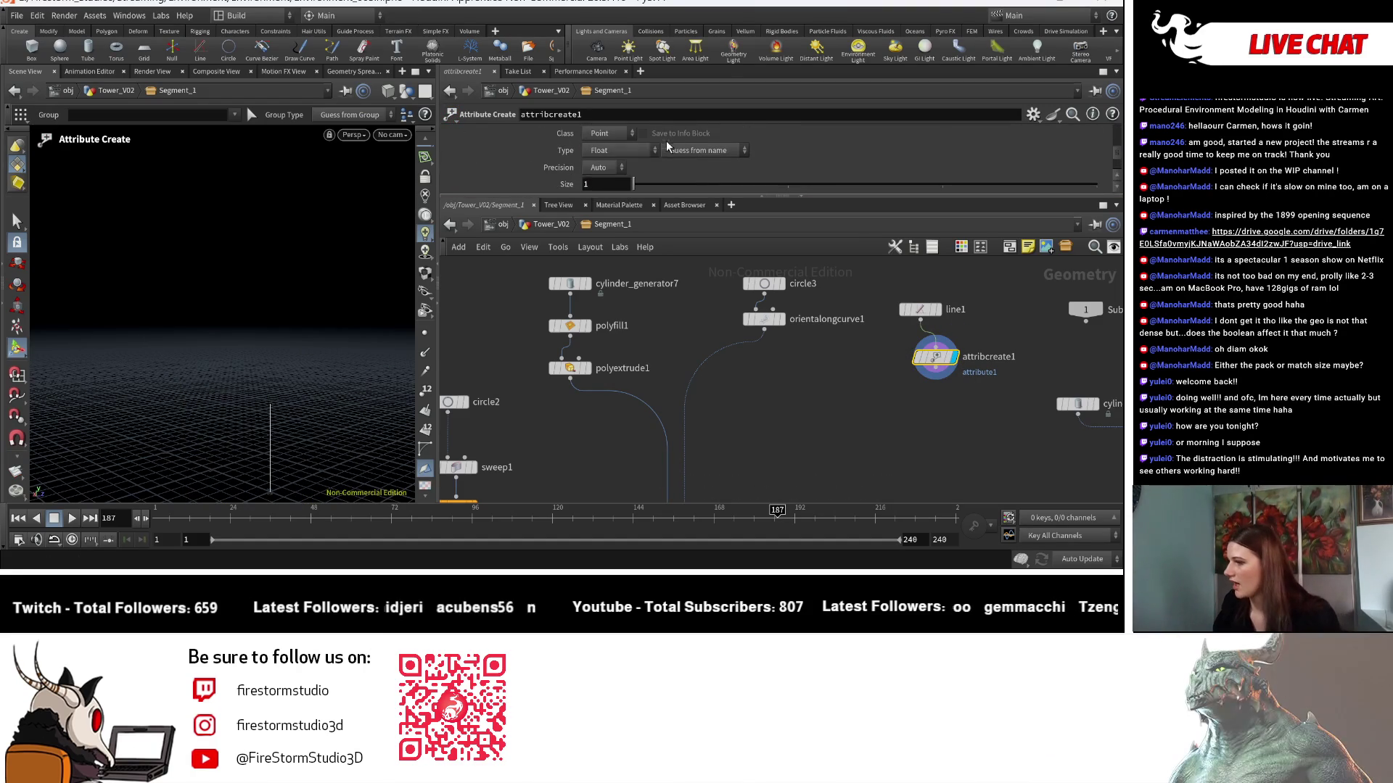
left_click(598, 168)
left_click(611, 151)
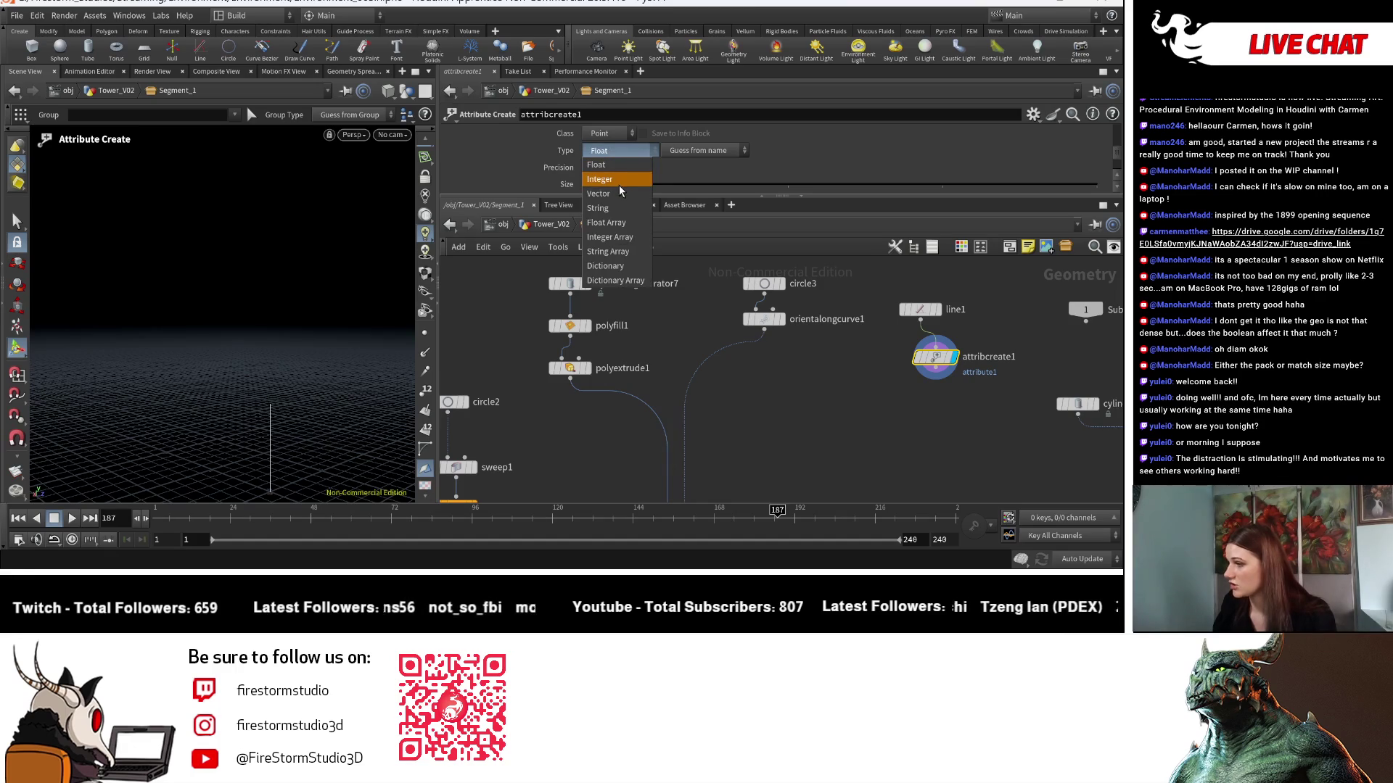
left_click(638, 177)
scroll(645, 172, "up", 3)
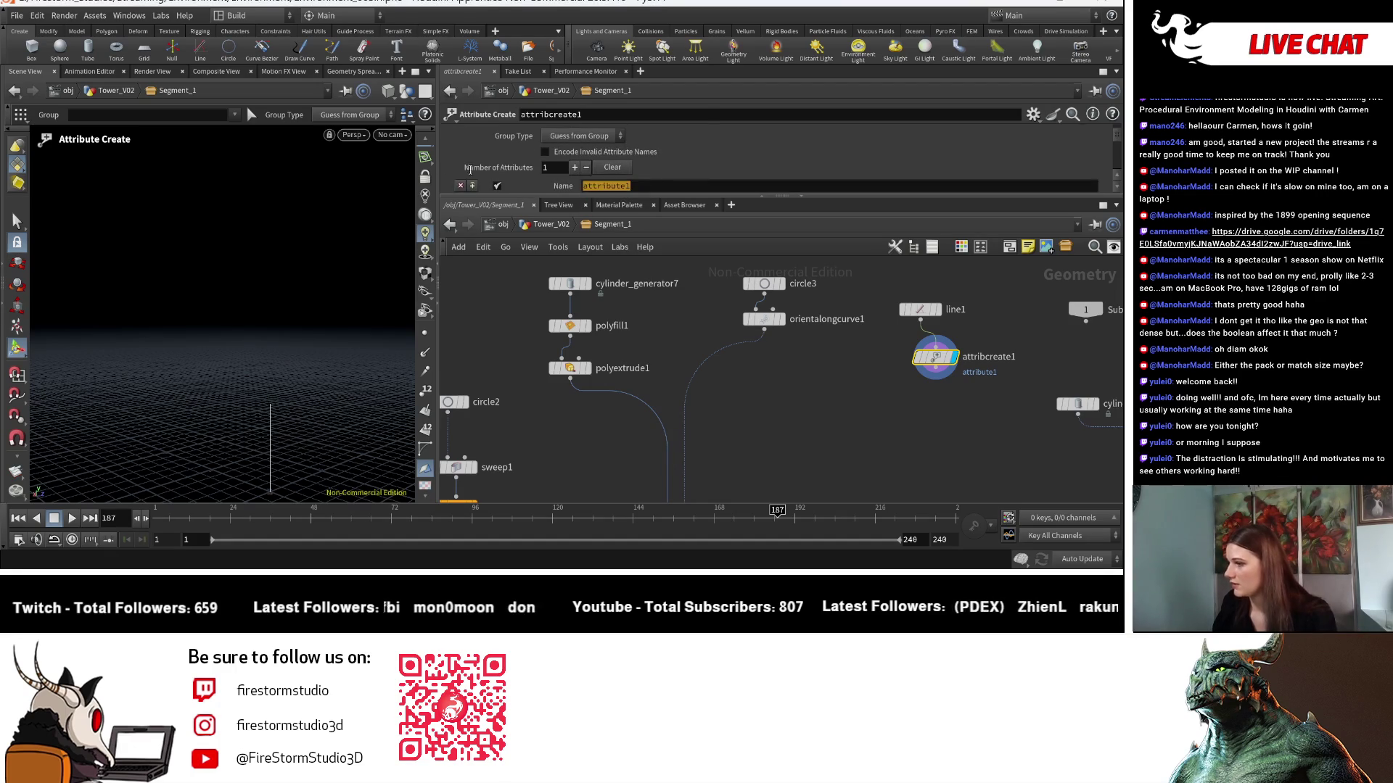
type("N")
key("Return")
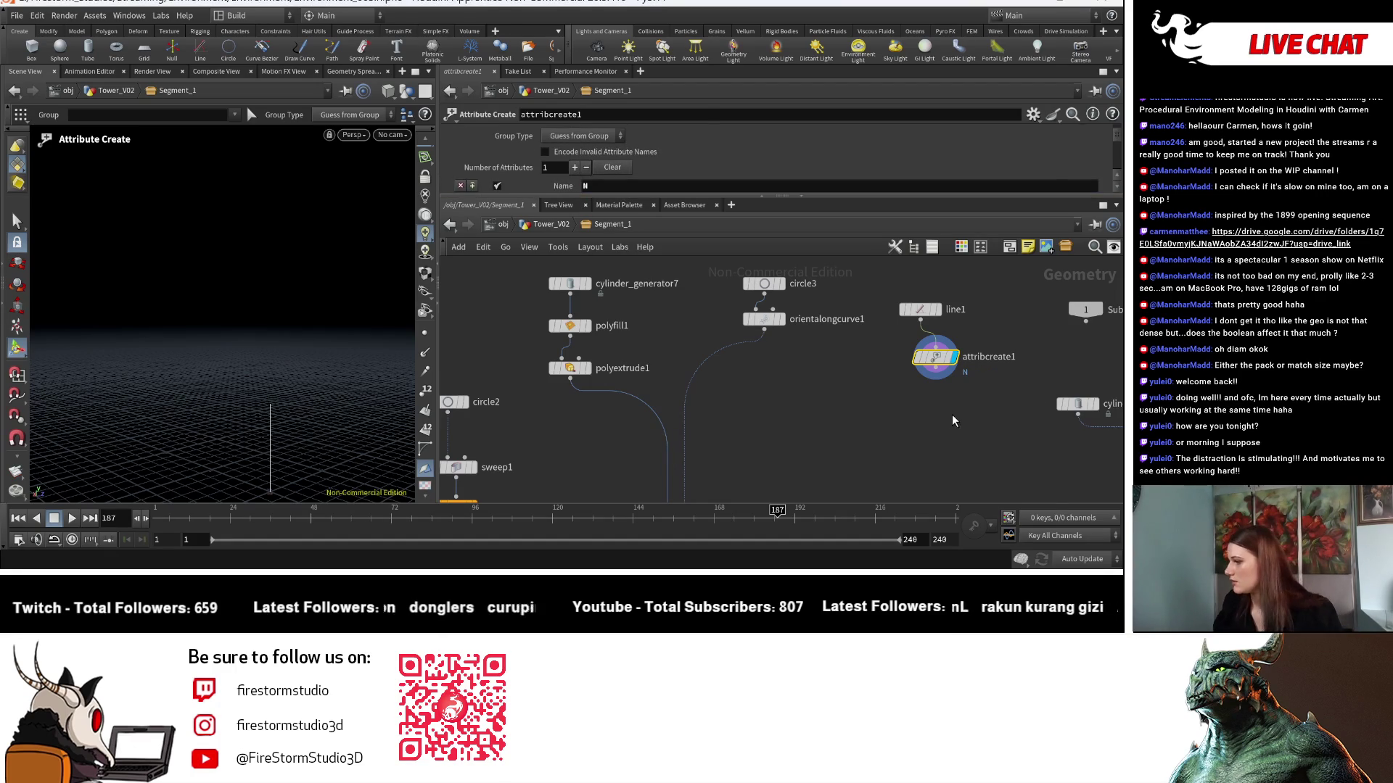
Add resample1 below attribcreate1 and enable its Curve U attribute output.
key("Tab")
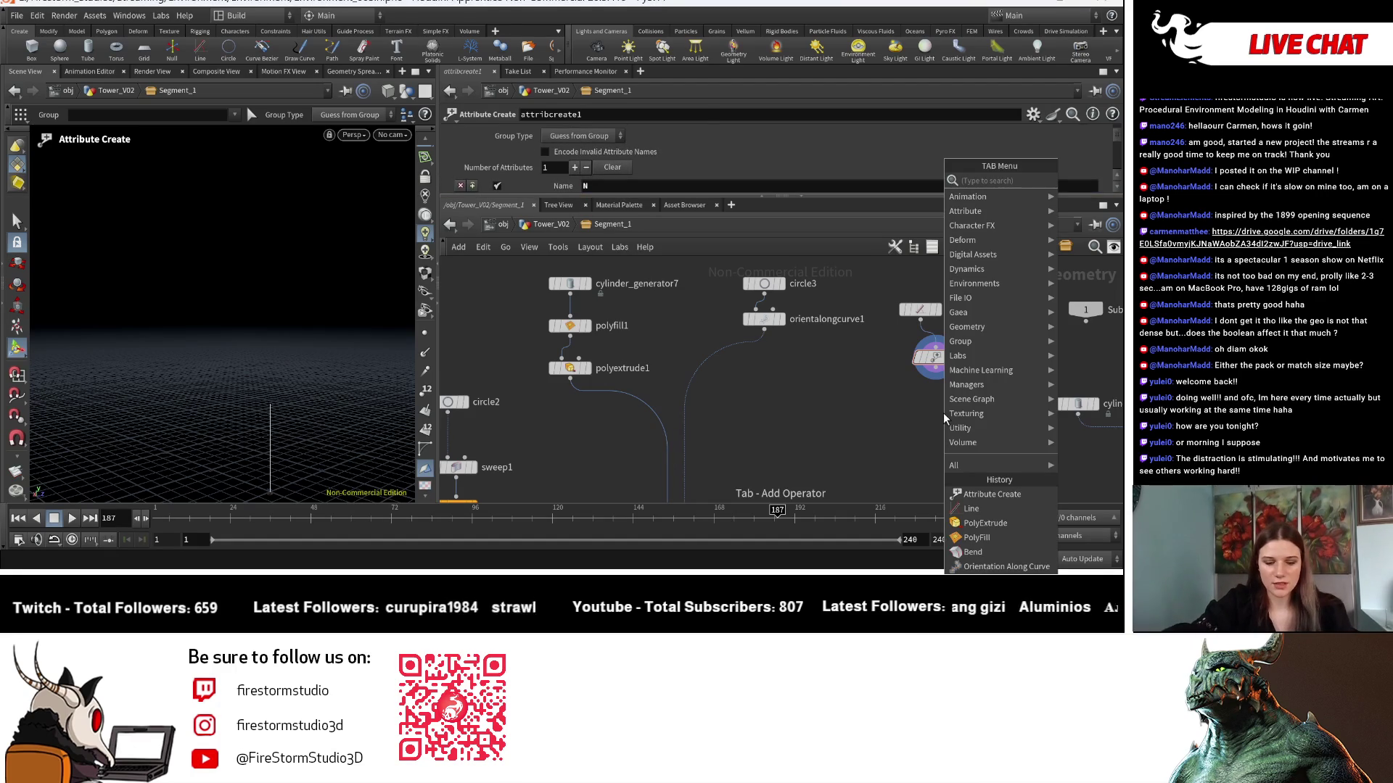
type("Resa")
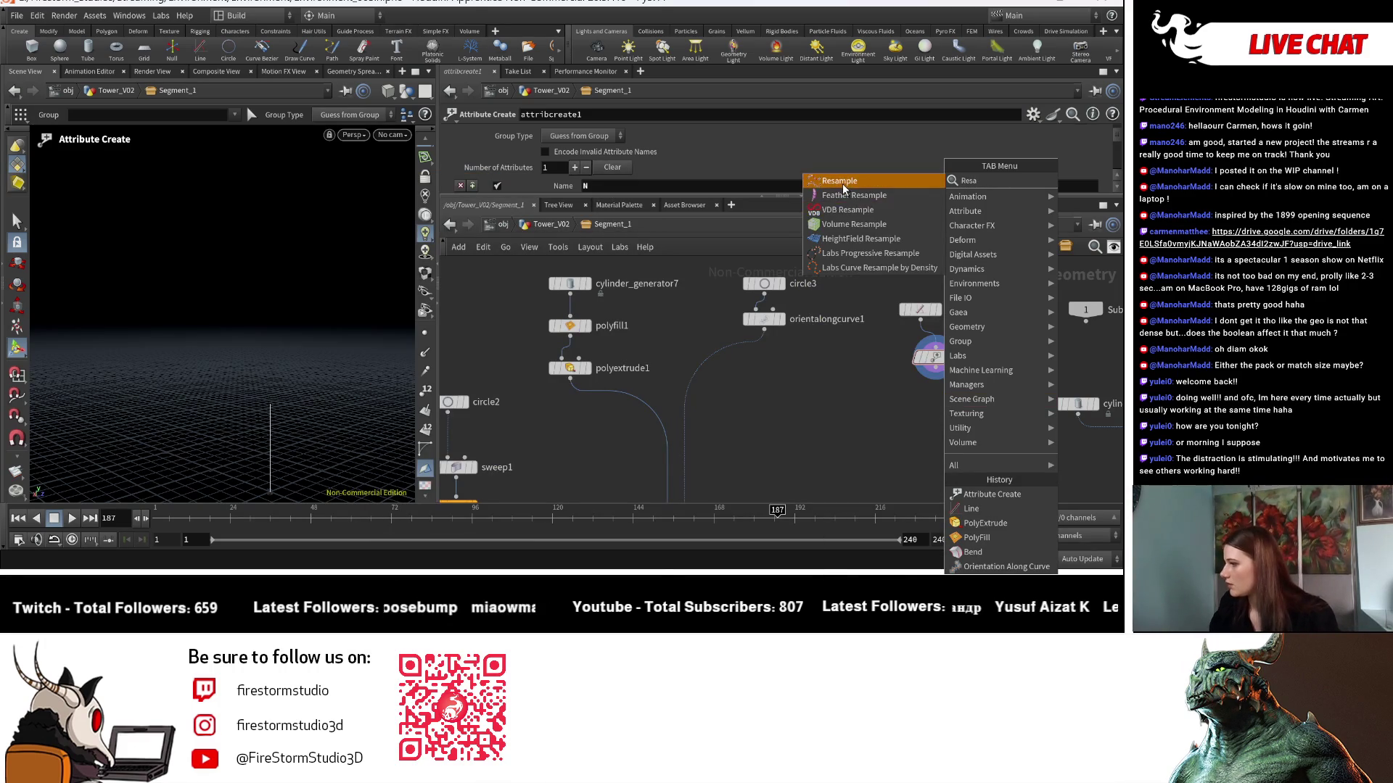
left_click(839, 181)
left_click(939, 418)
left_click_drag(938, 414, 936, 366)
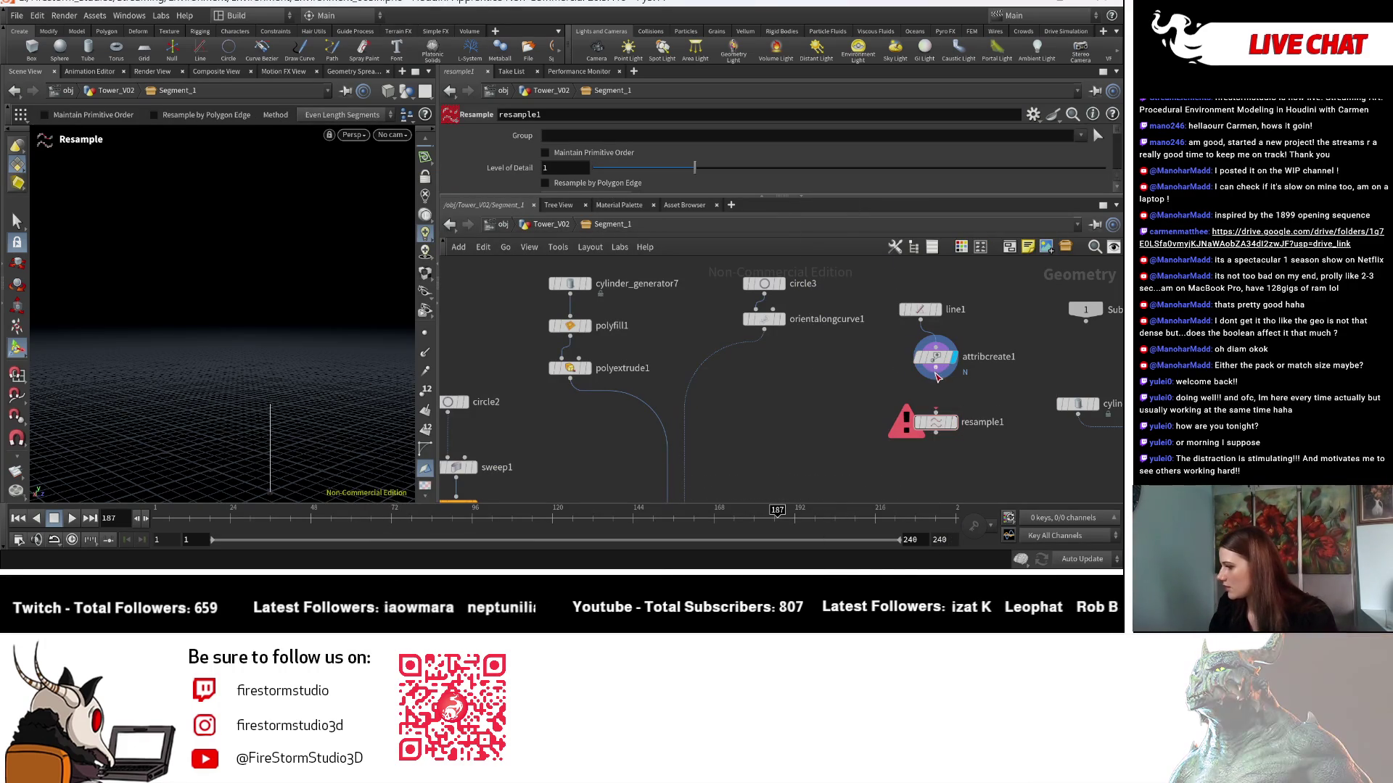
scroll(555, 168, "down", 5)
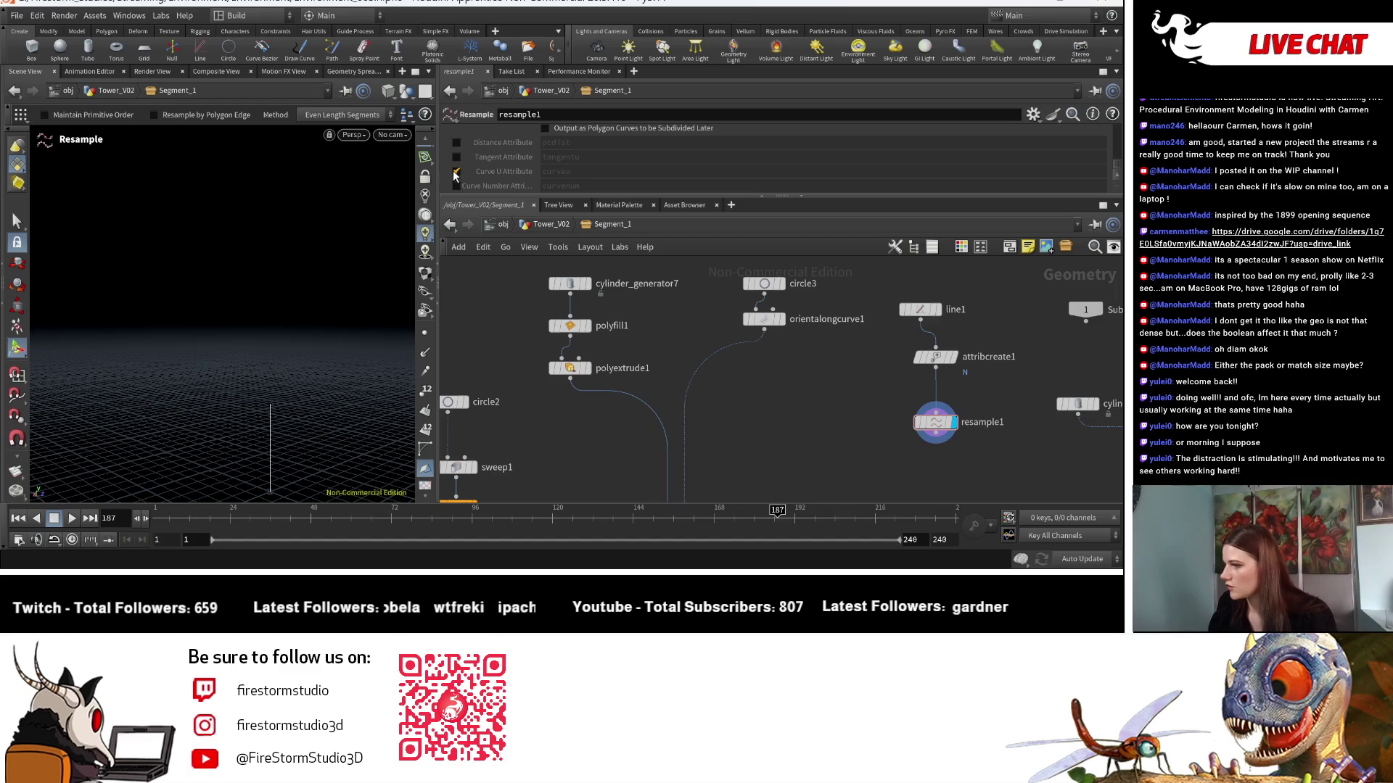
left_click(456, 172)
Place an Attribute VOP, attribvop1, below resample1 and wired to it.
middle_click_drag(816, 473, 694, 419)
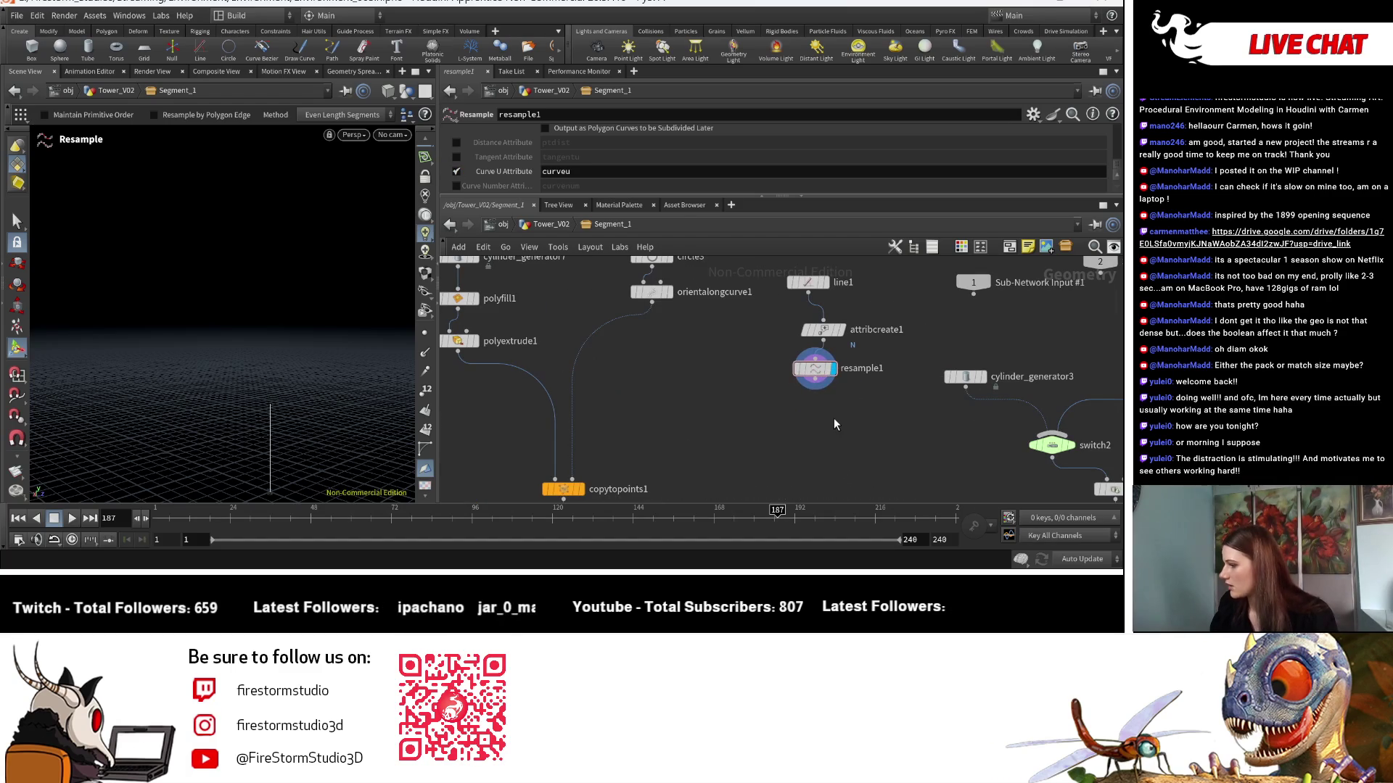
key("Tab")
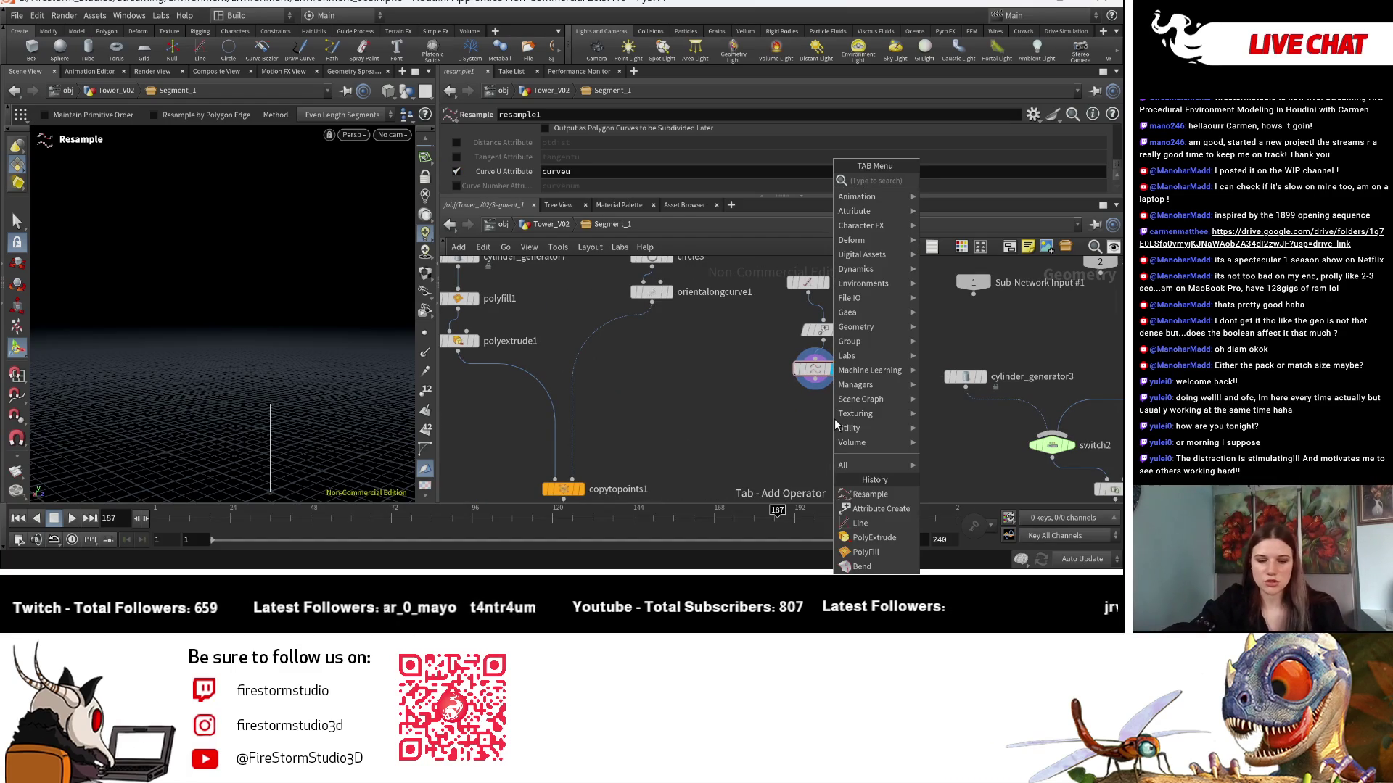
type("atvo")
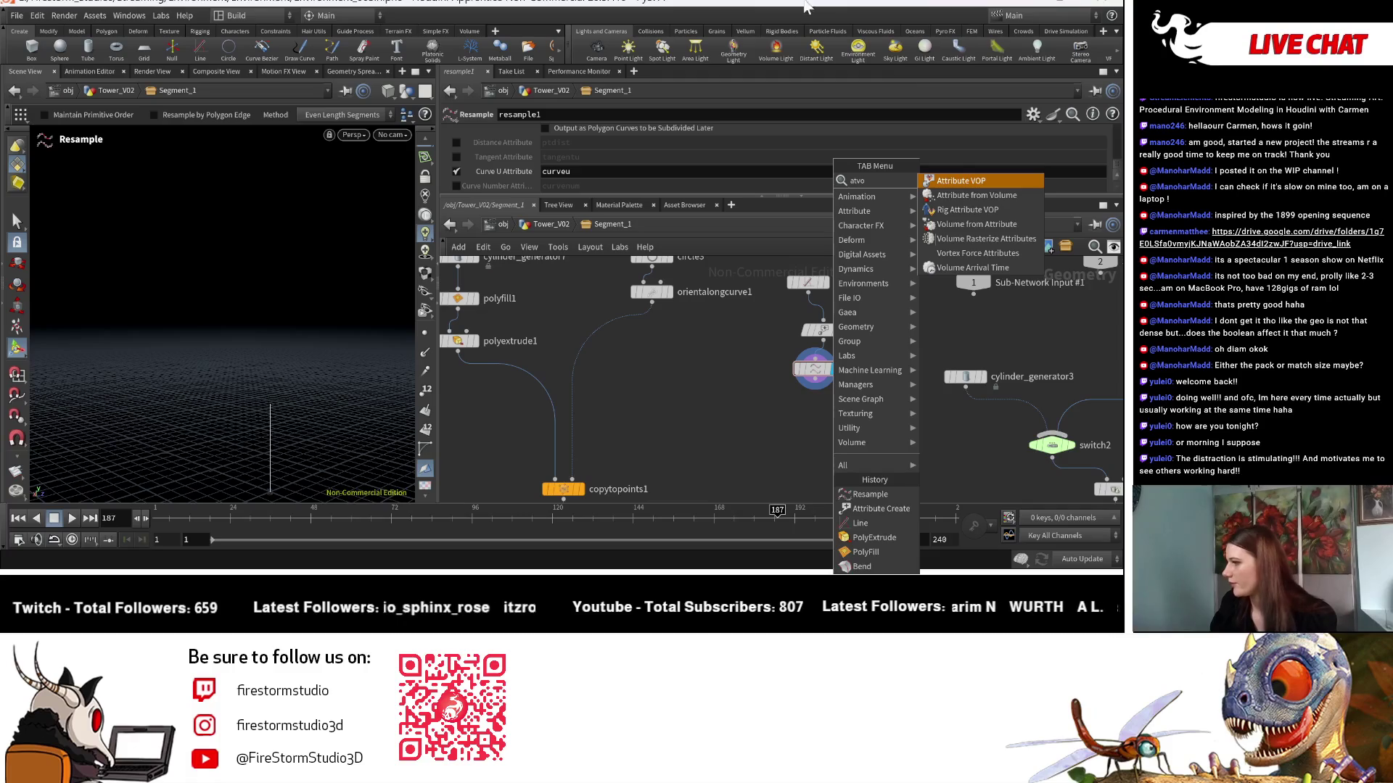
left_click(952, 186)
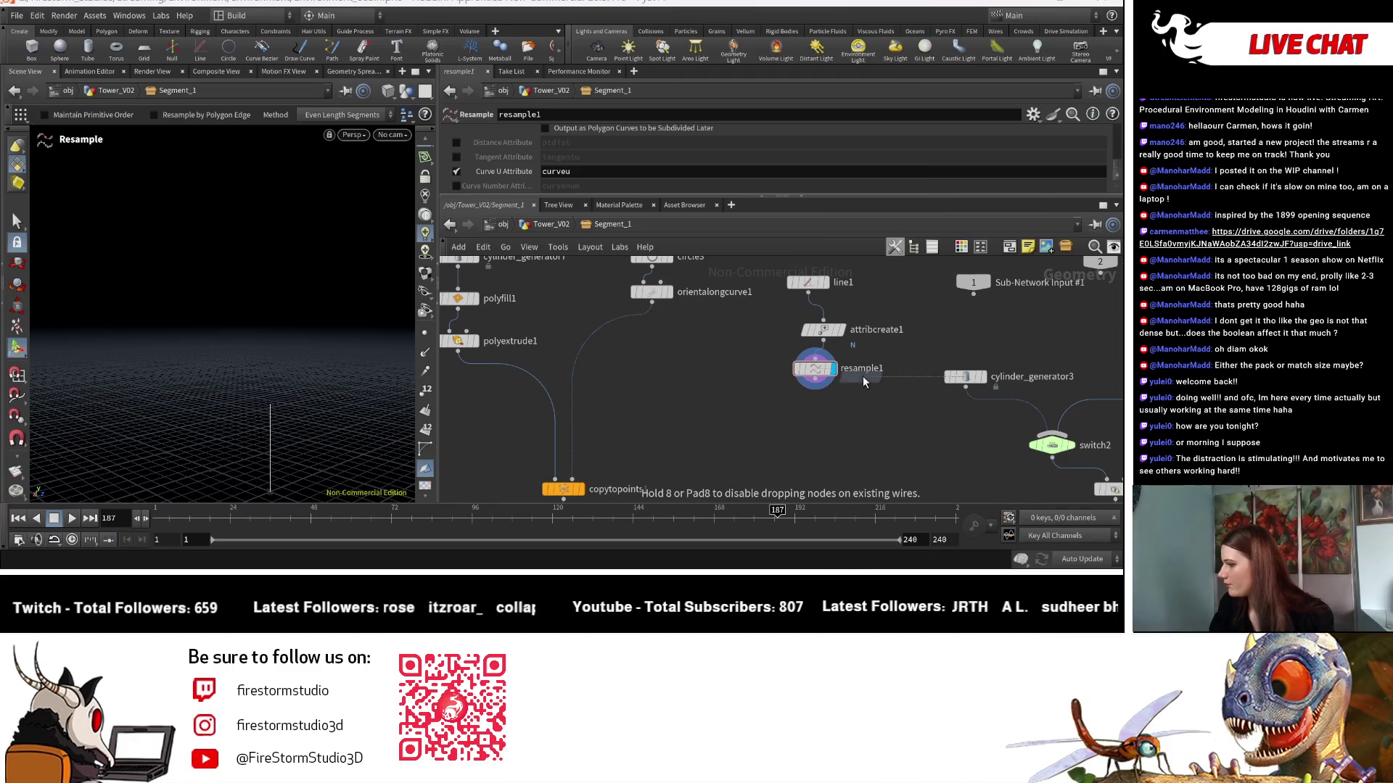
left_click(819, 411)
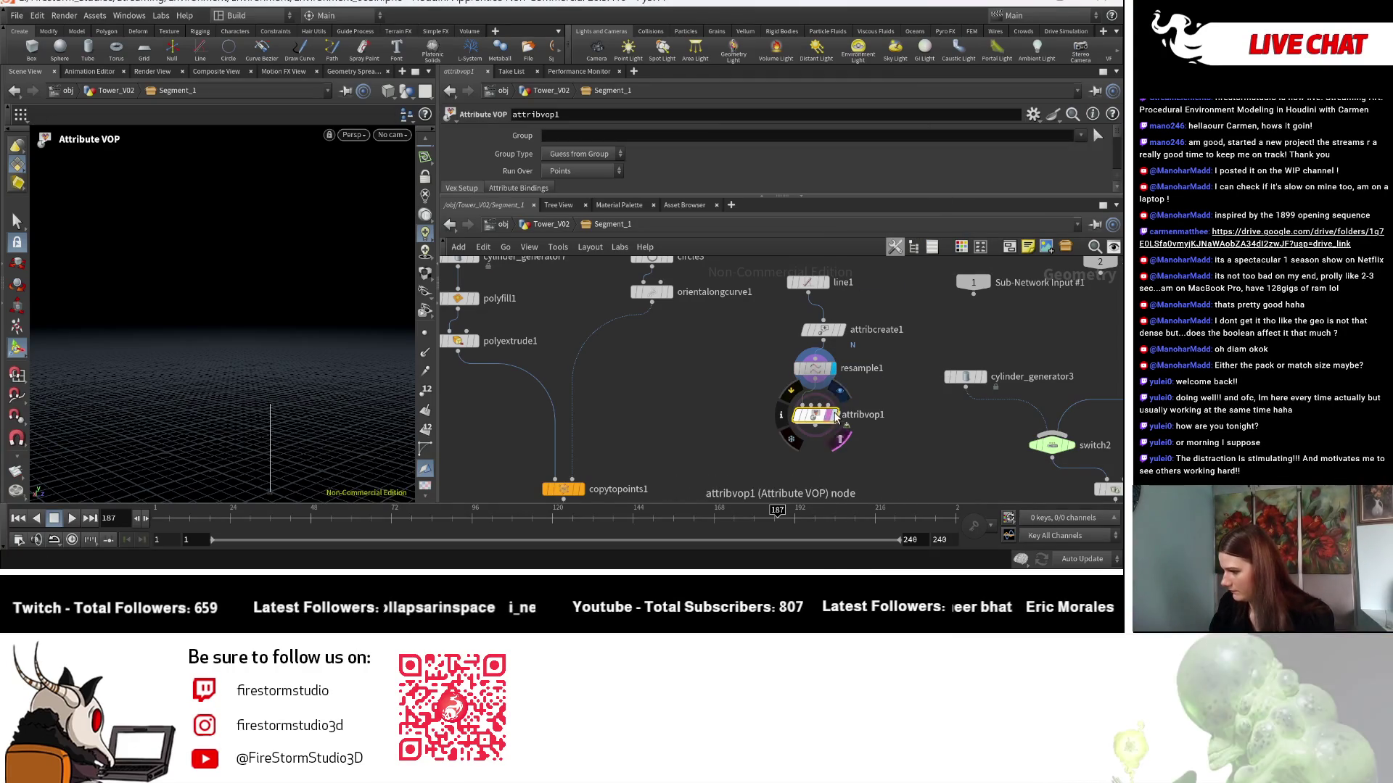
Inside attribvop1, add a Bind node named curveu.
double_click(813, 417)
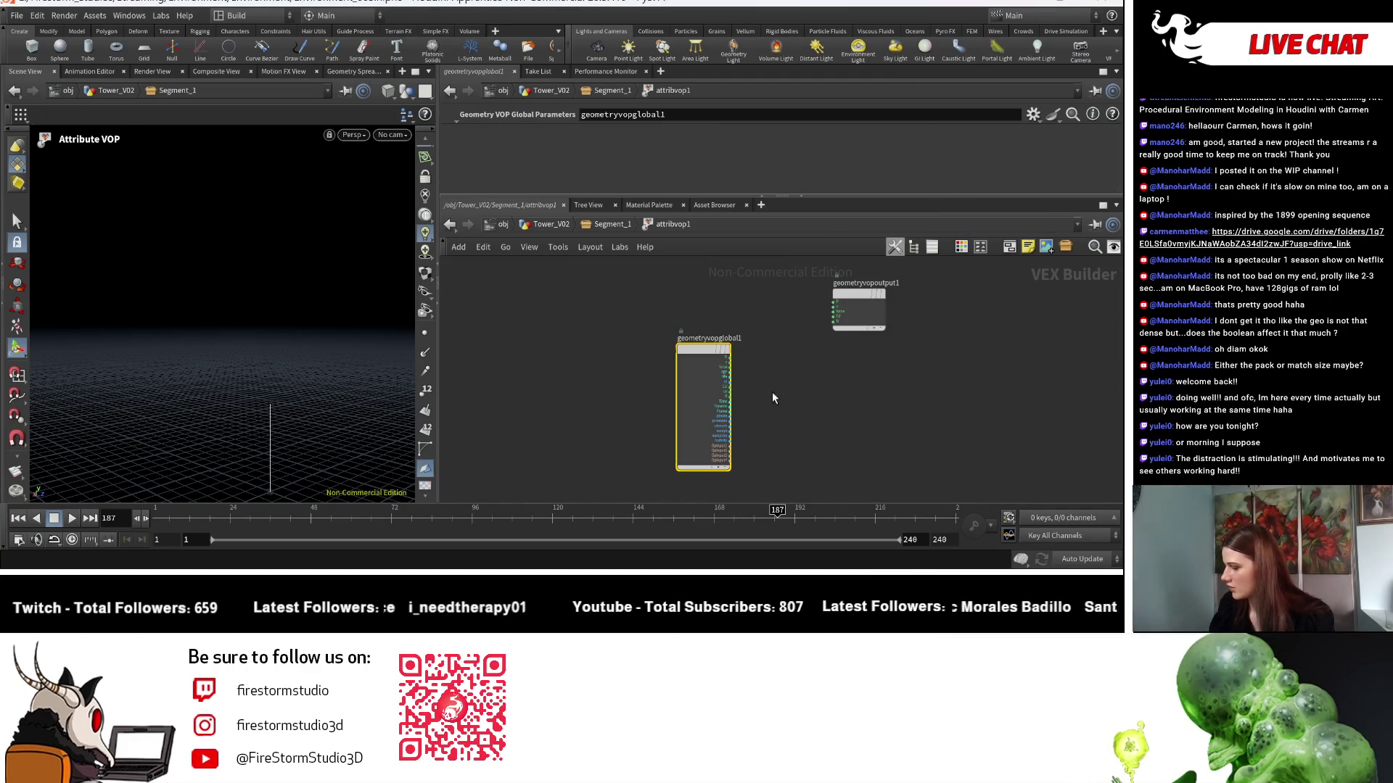
key("l")
key("Tab")
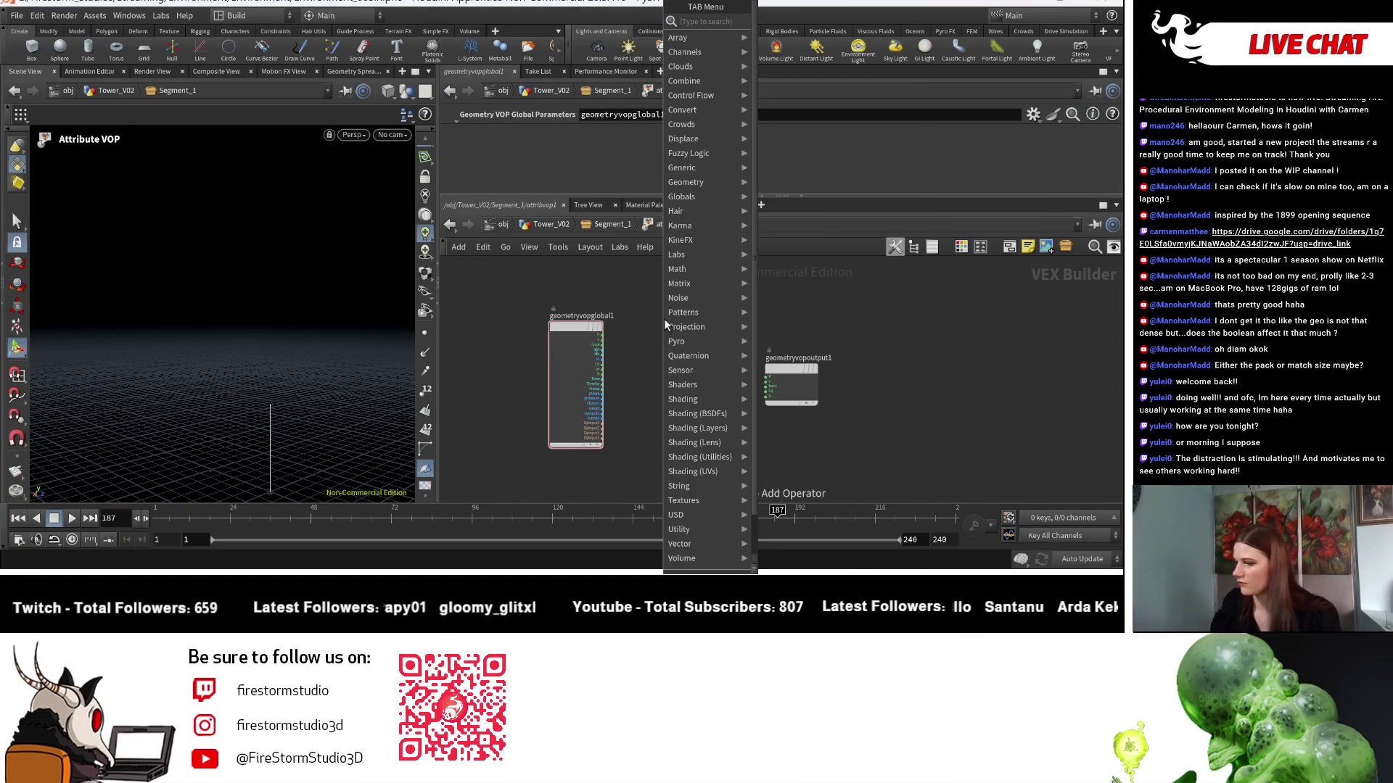
type("bind")
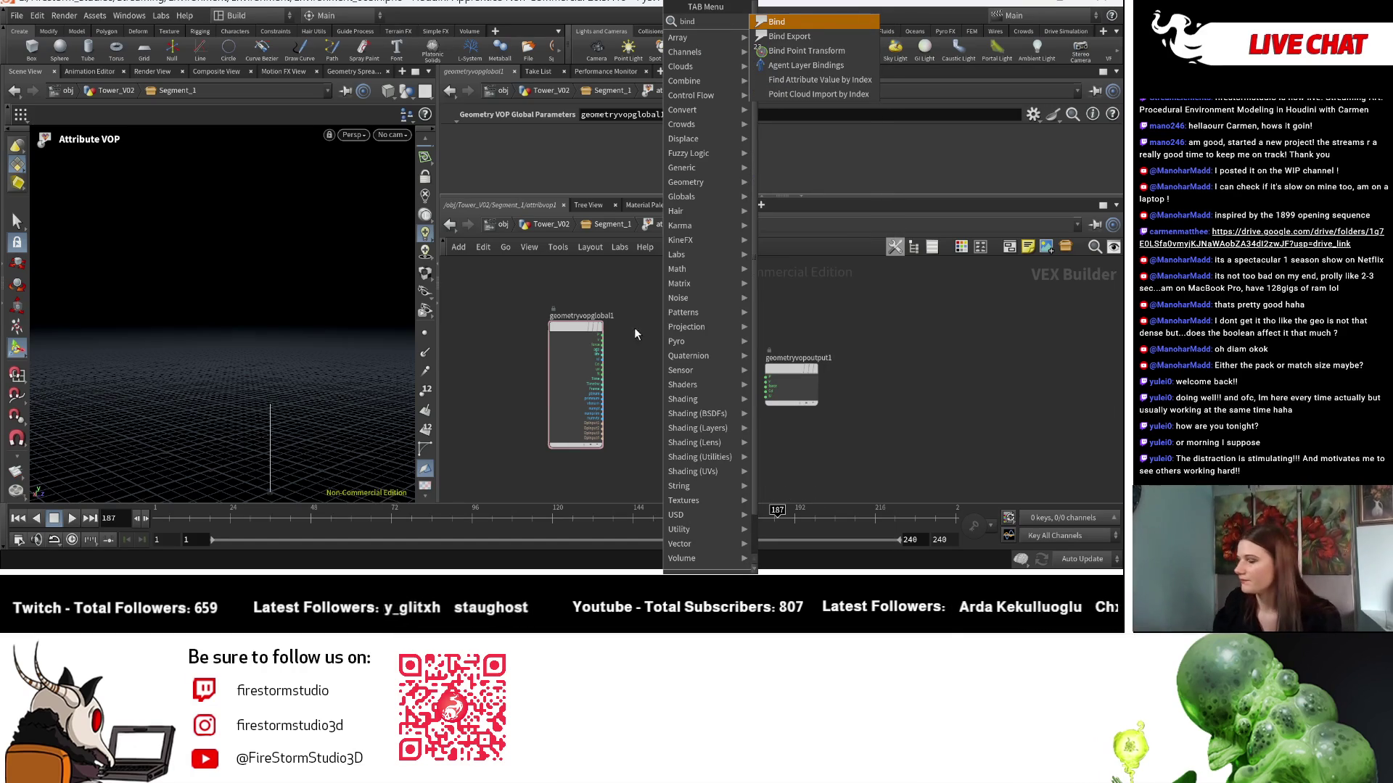
key("Escape")
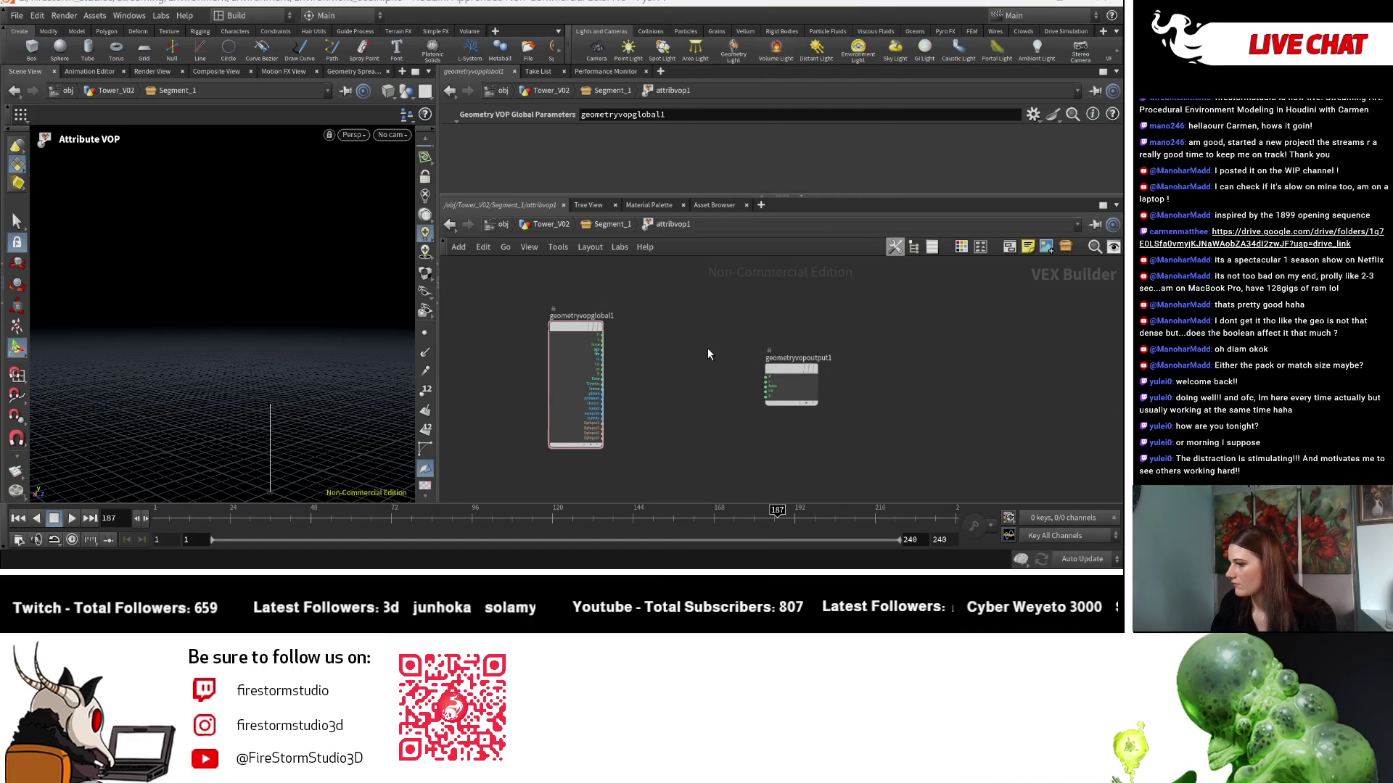
left_click(673, 406)
scroll(730, 441, "up", 2)
key("l")
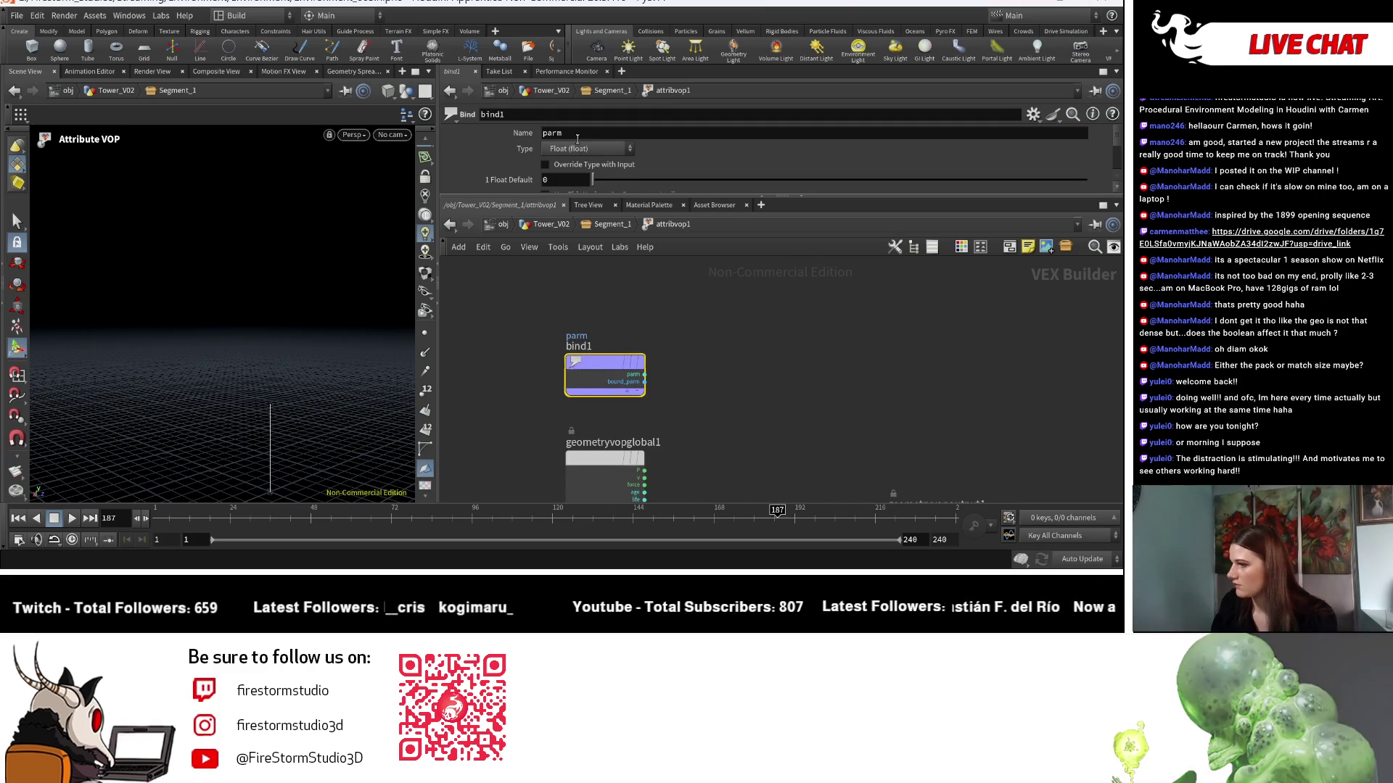
type("curv")
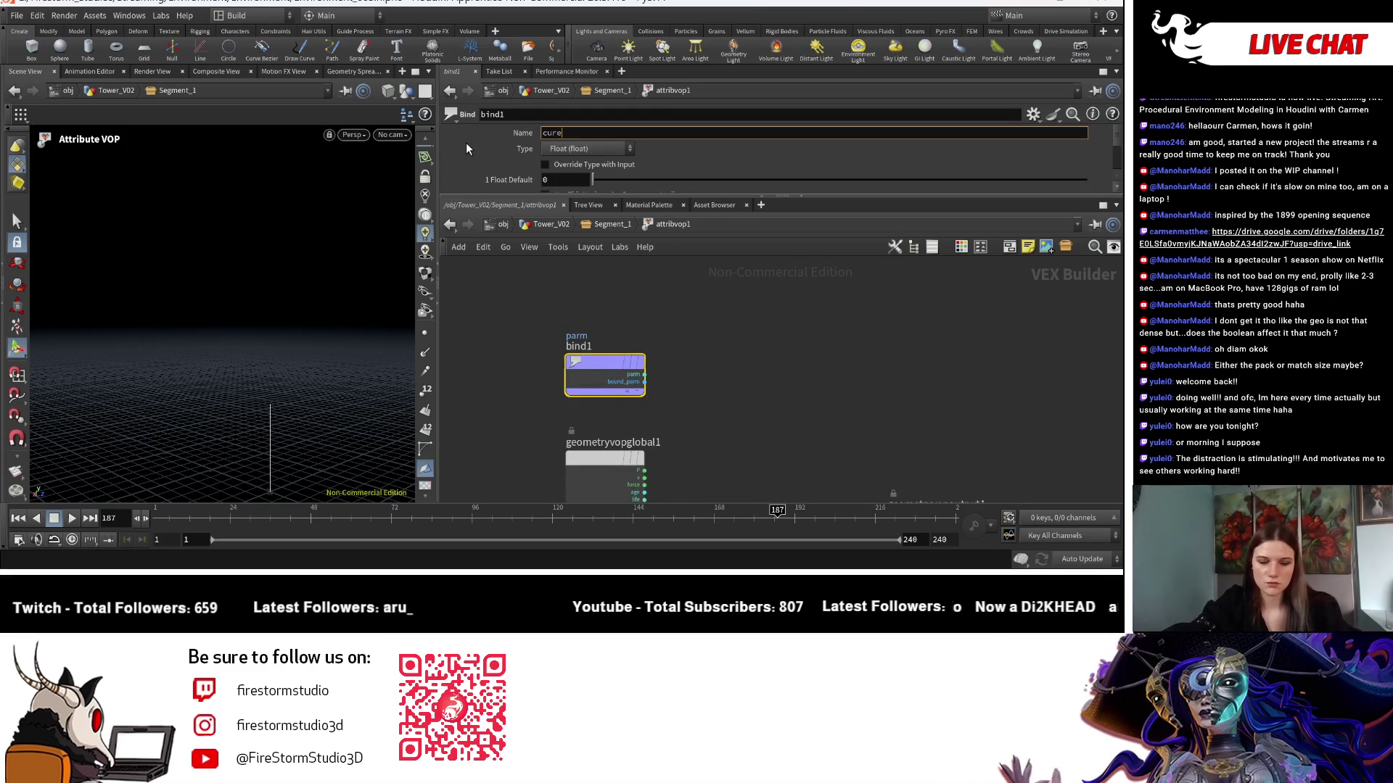
type("eu")
key("Return")
key("h")
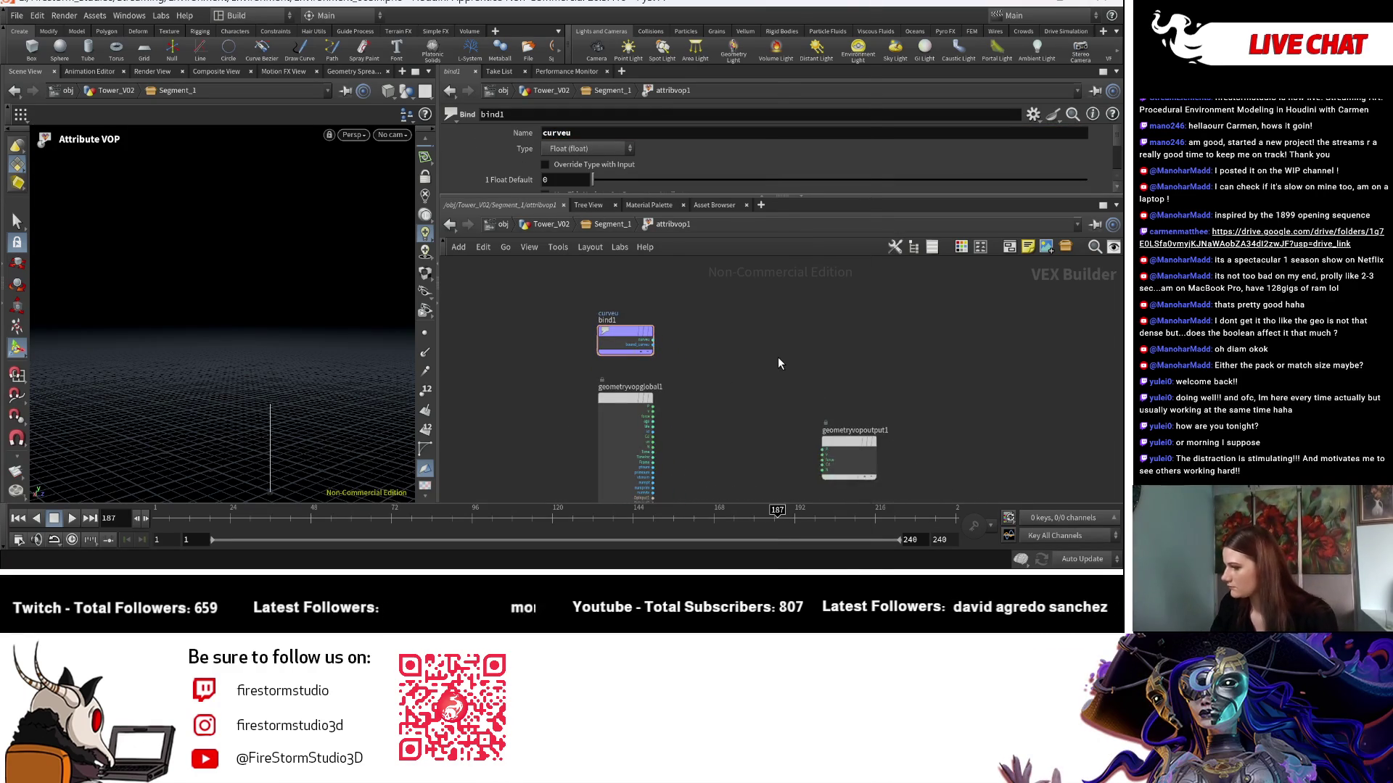
Add a Ramp Parameter node ramp1 and a Displace Along Normal node displacenml1.
key("Tab")
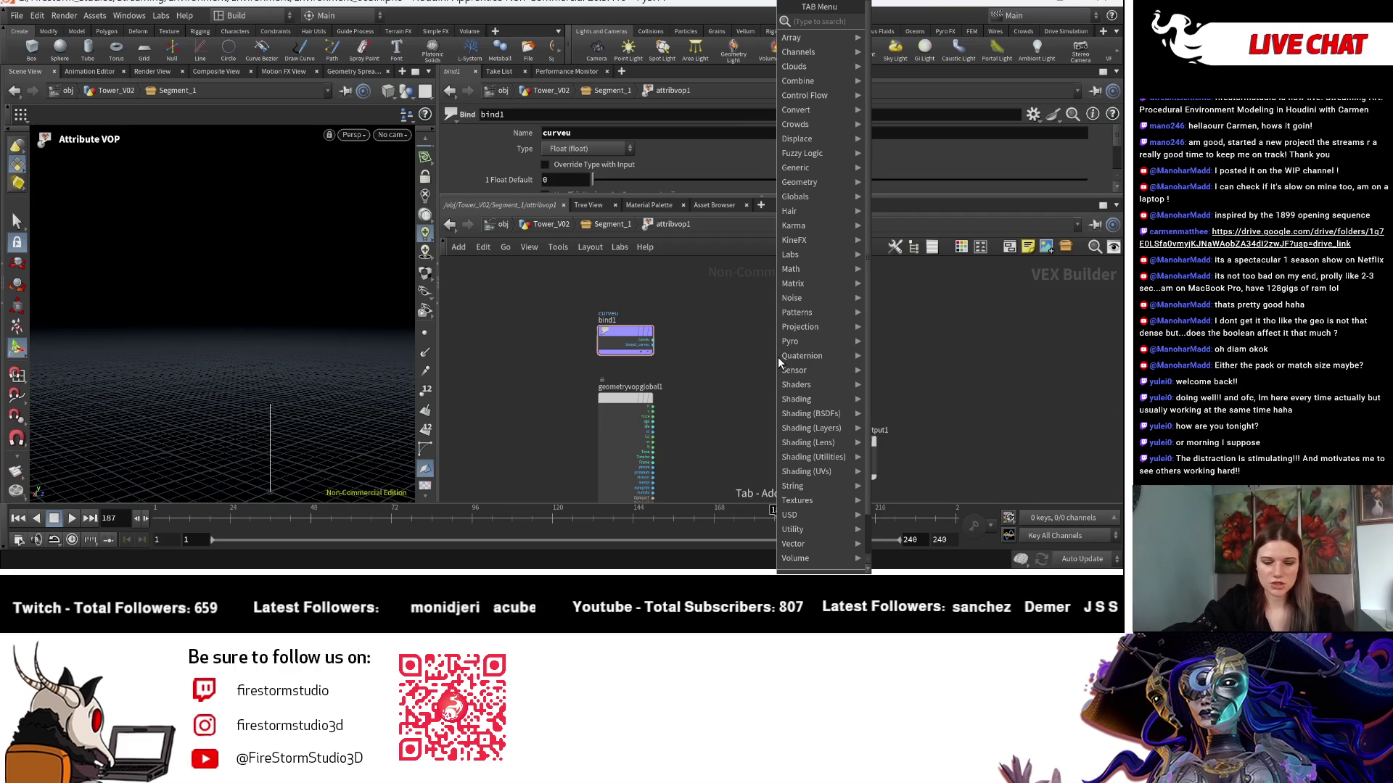
type("ramp")
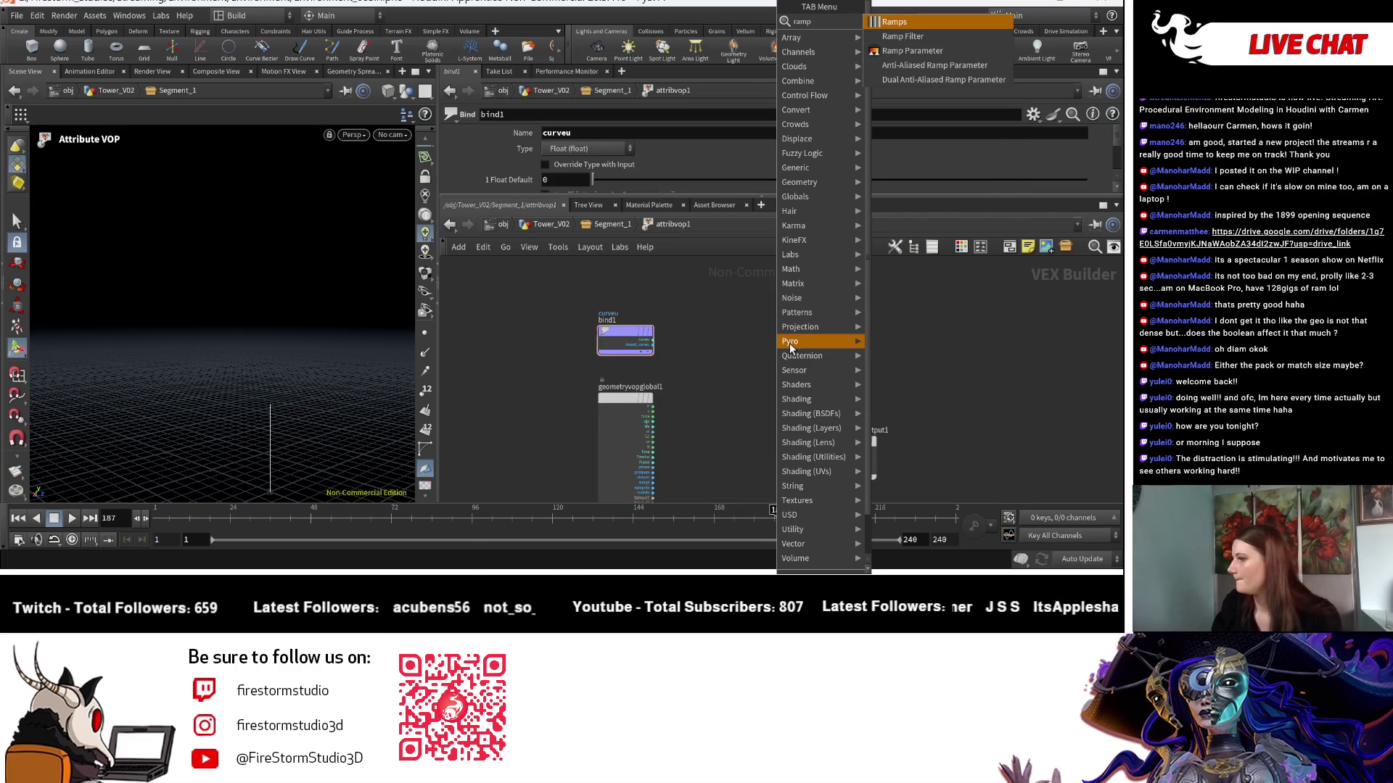
left_click(894, 49)
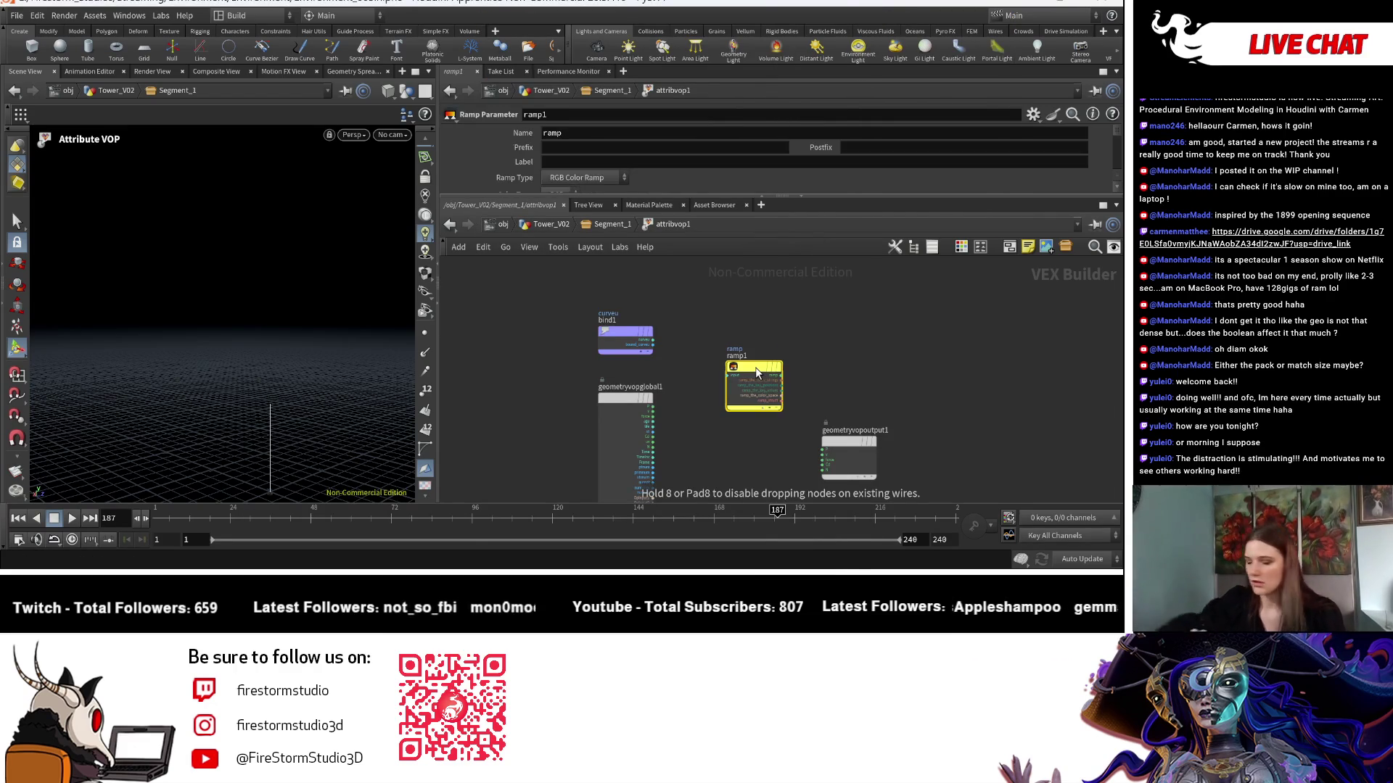
key("Tab")
type("disp")
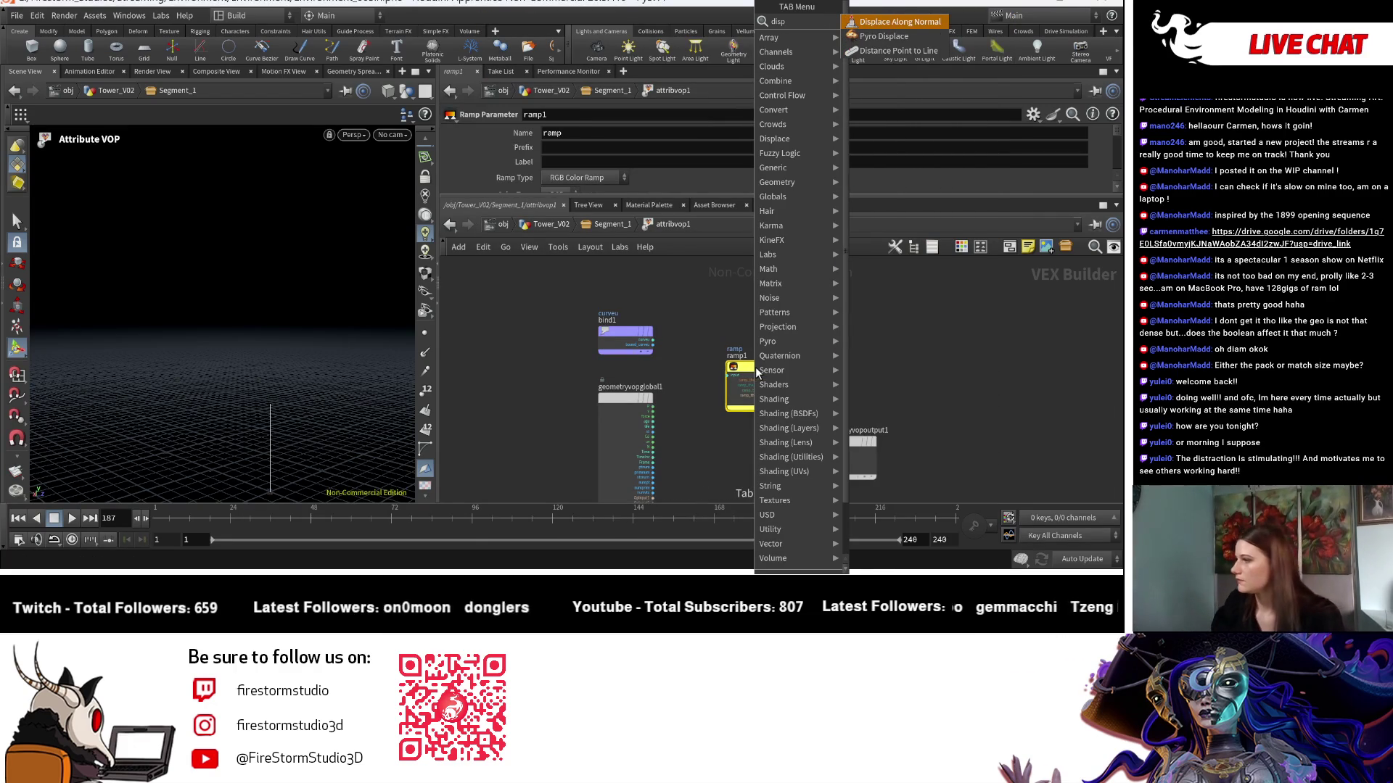
left_click(892, 23)
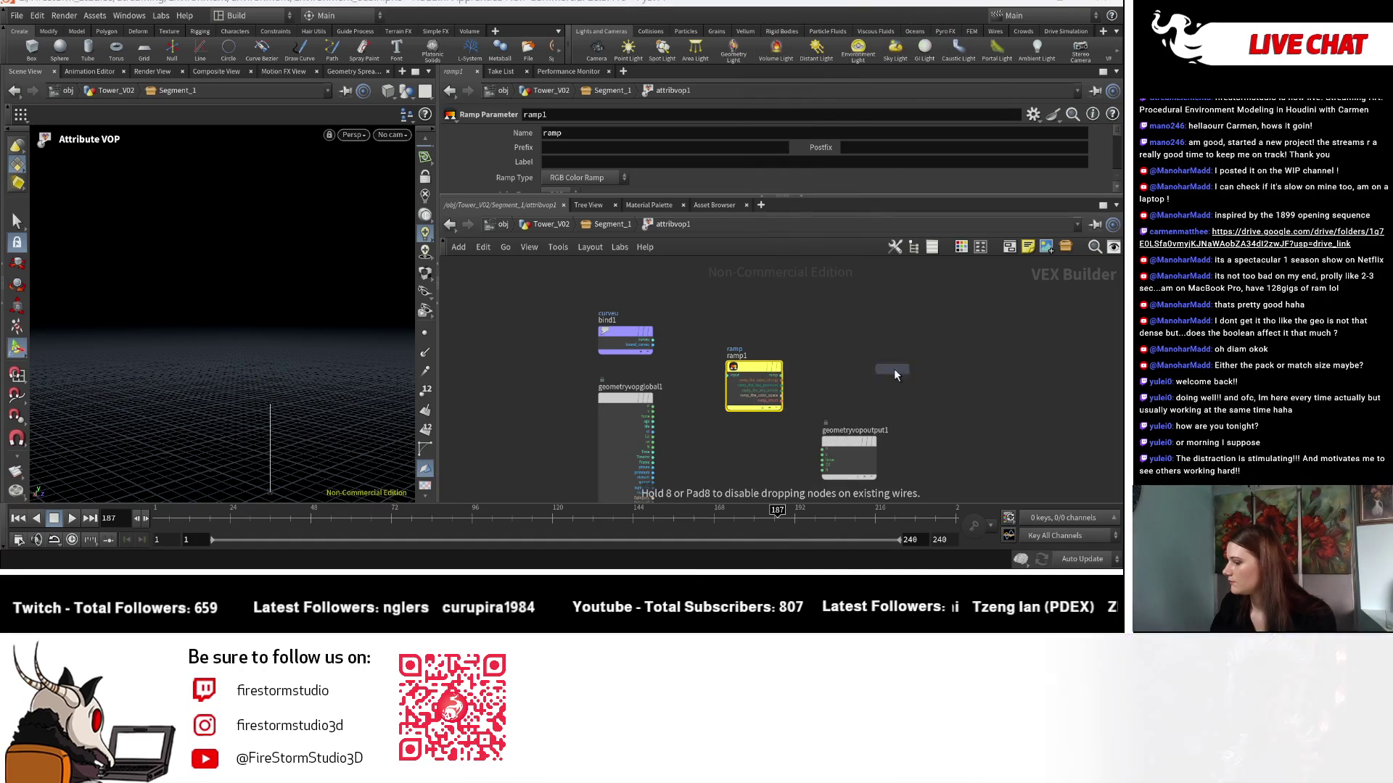
left_click(893, 368)
scroll(690, 361, "up", 5)
Wire curveu into ramp1, ramp into displacement amount, and global P and N into displacenml1.
left_click(616, 318)
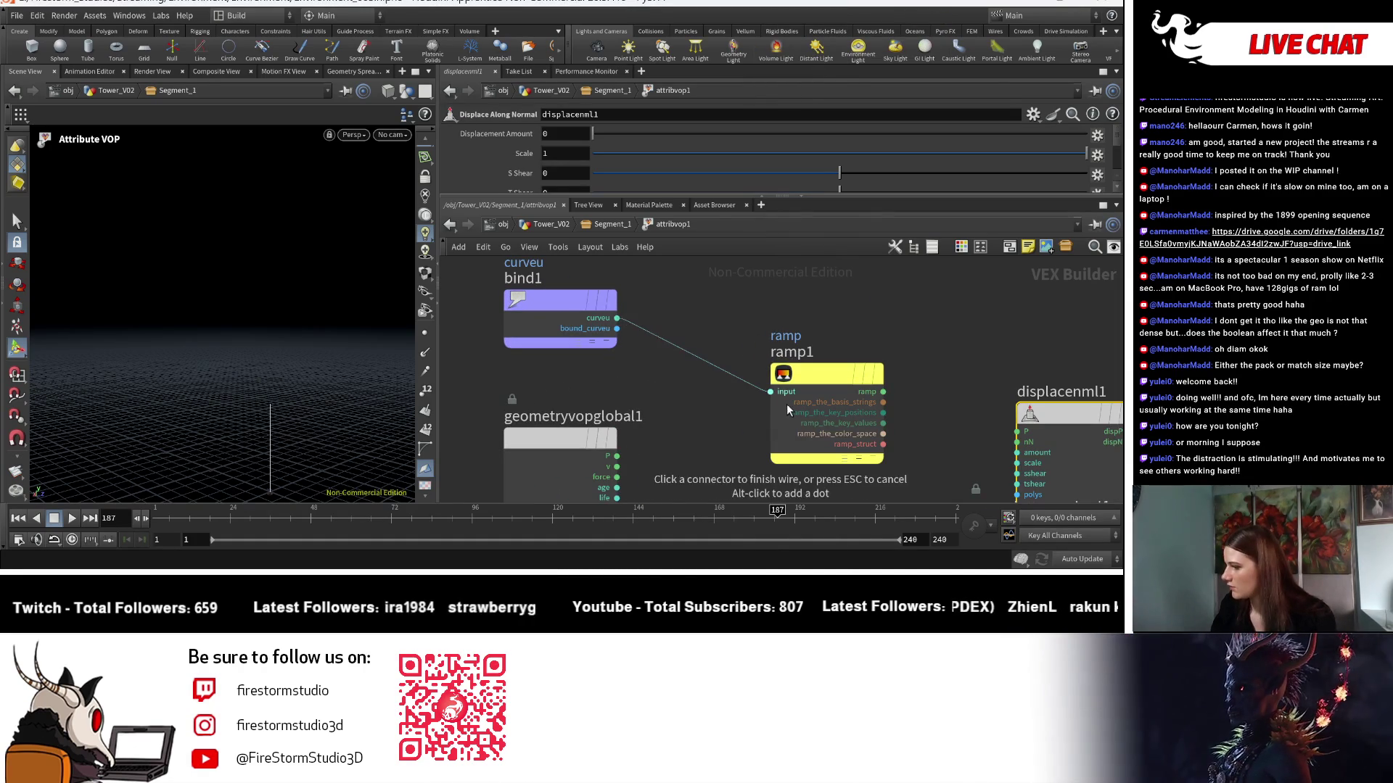
left_click(787, 411)
scroll(786, 406, "down", 3)
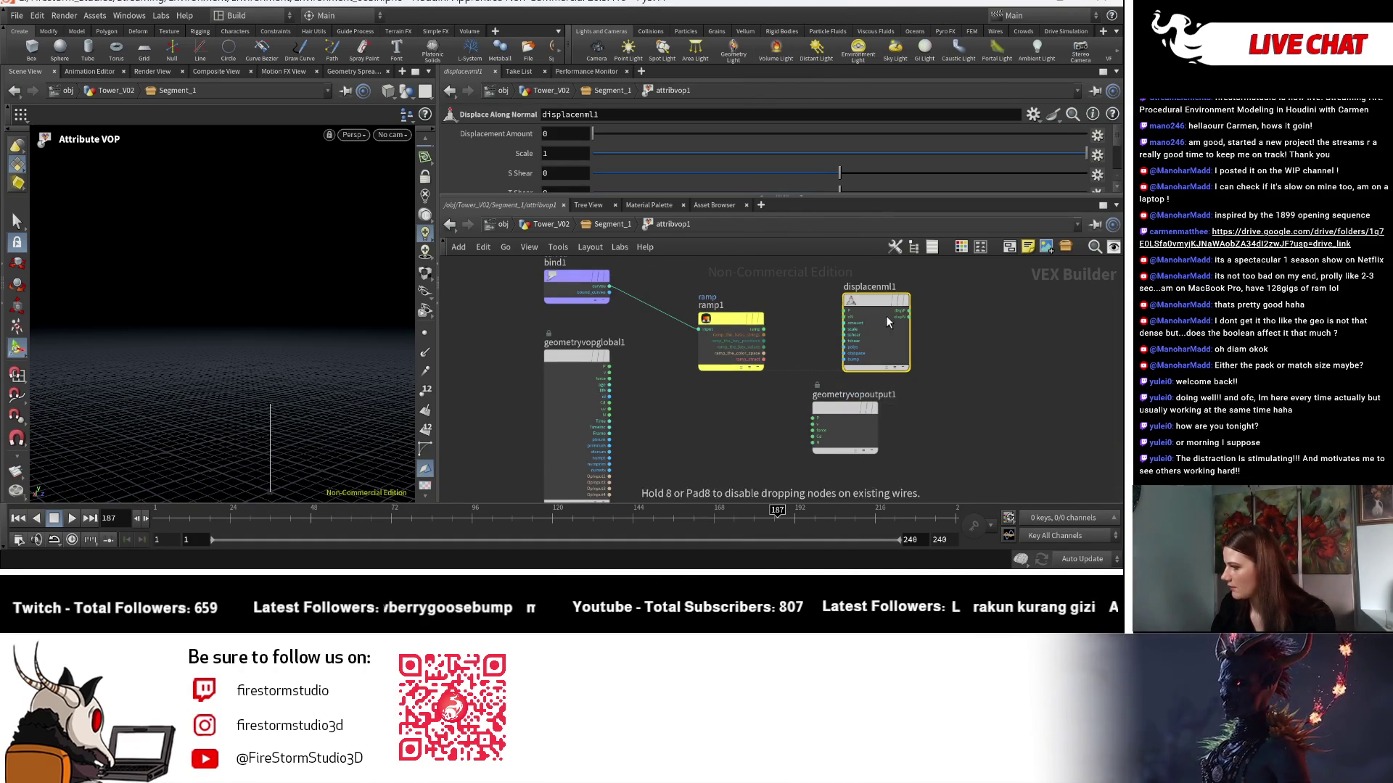
left_click(764, 330)
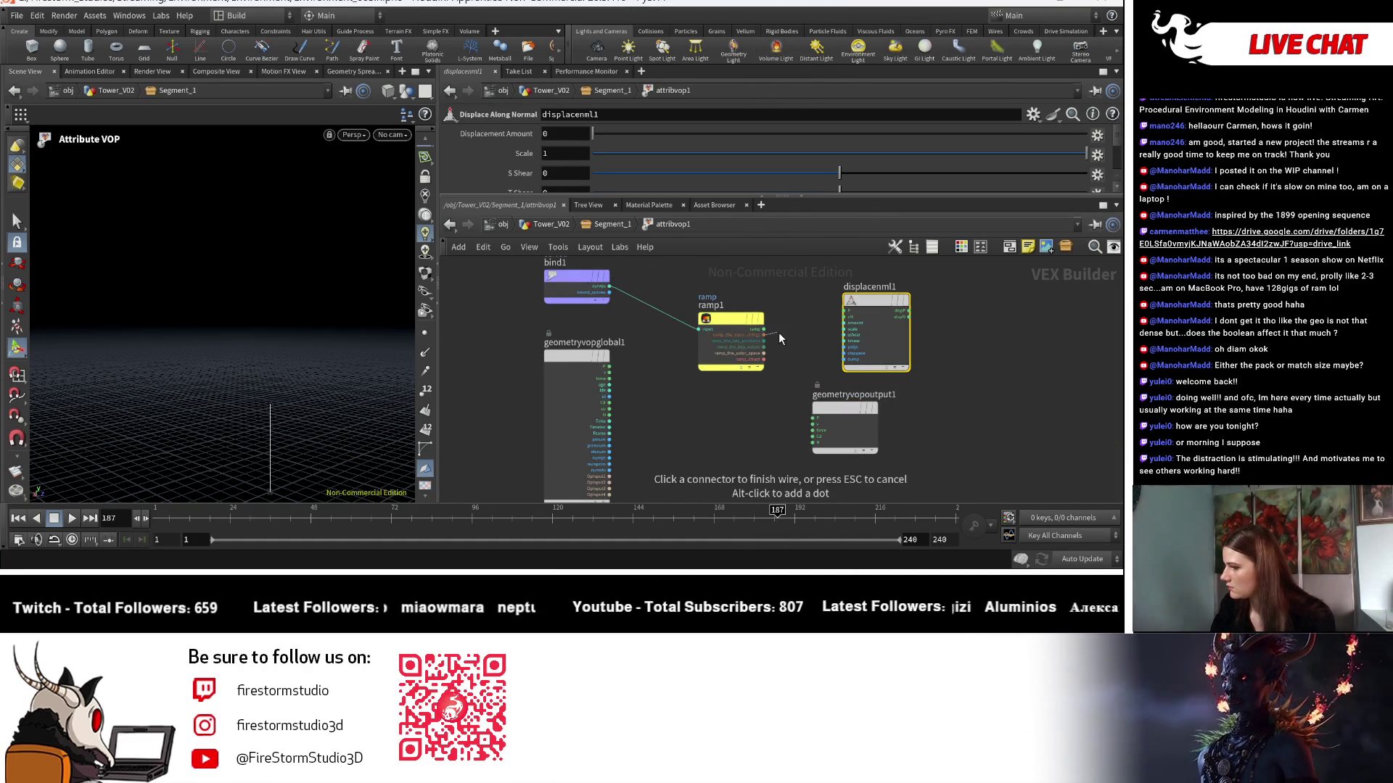
left_click(843, 323)
left_click(611, 370)
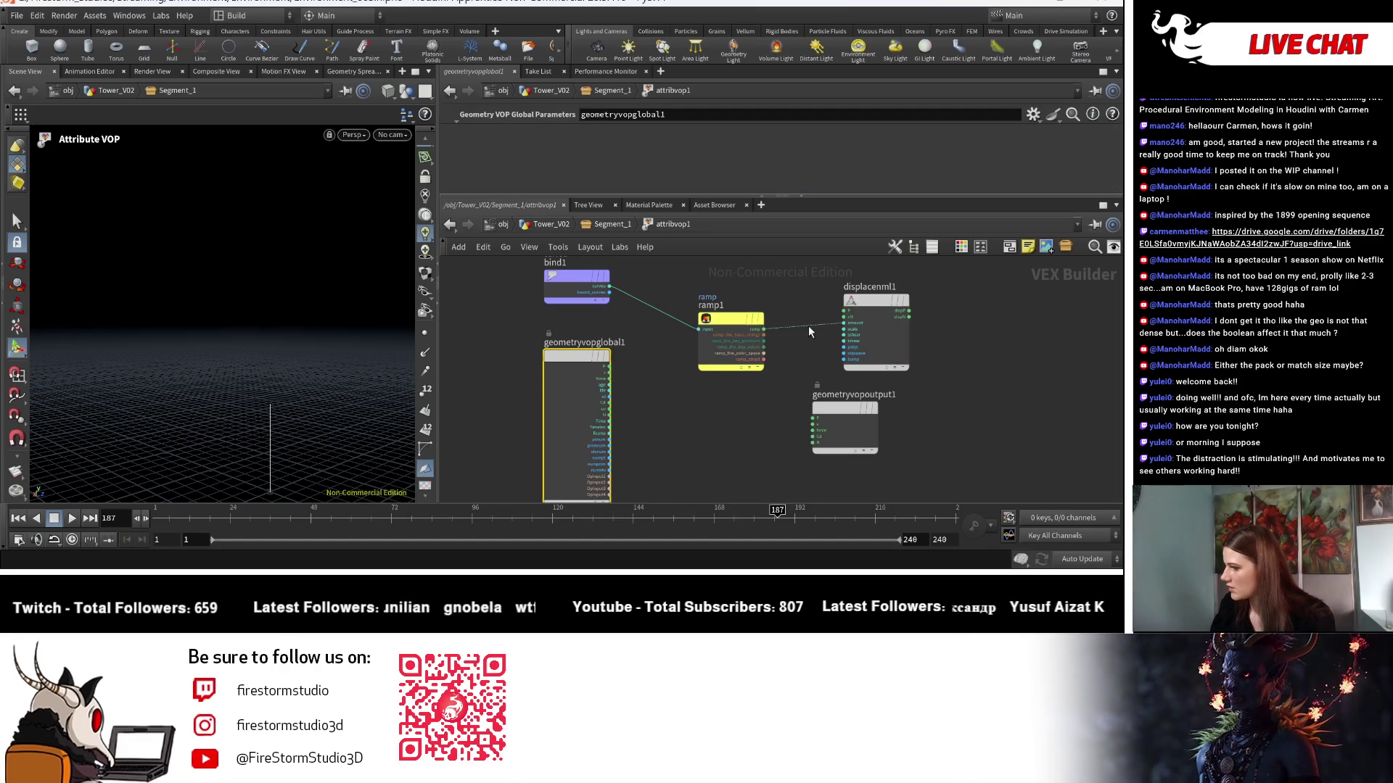
left_click(610, 366)
left_click(698, 330)
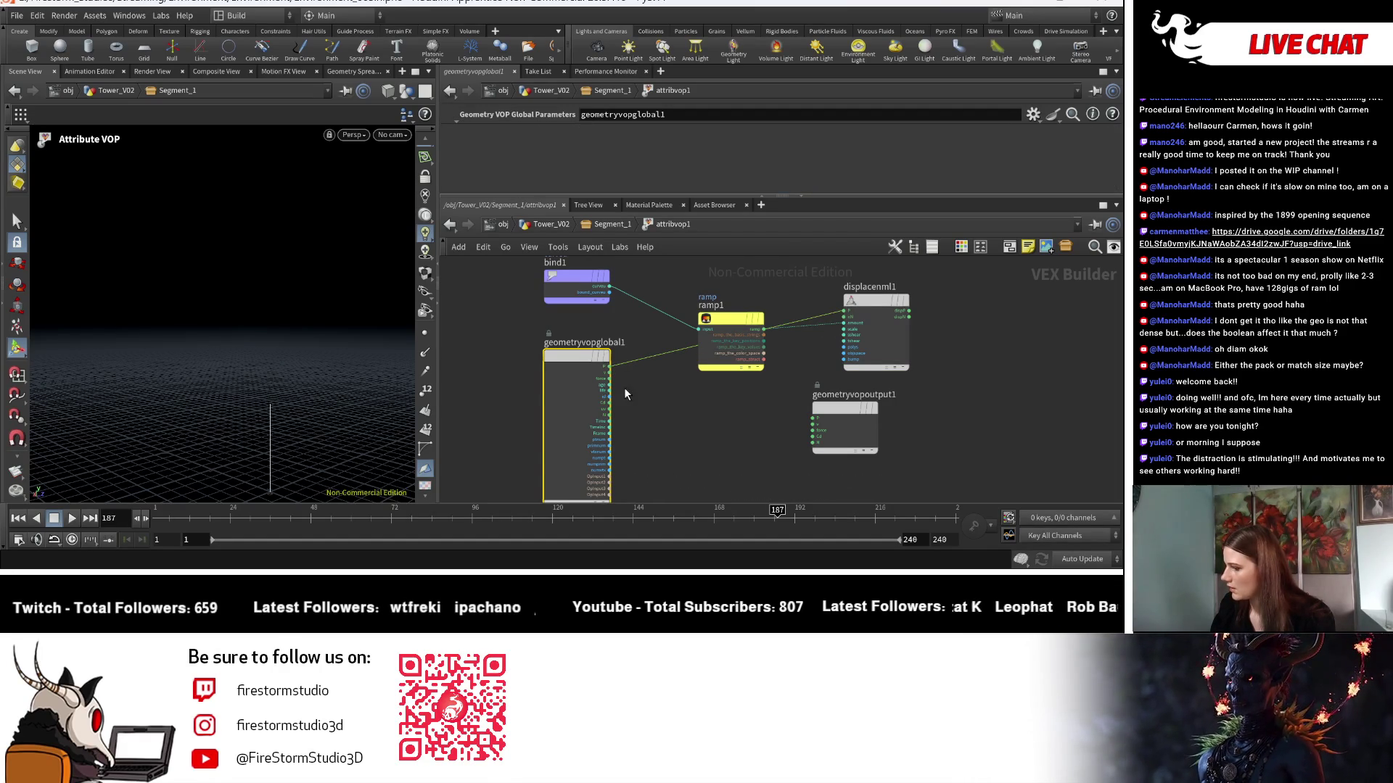
left_click(610, 419)
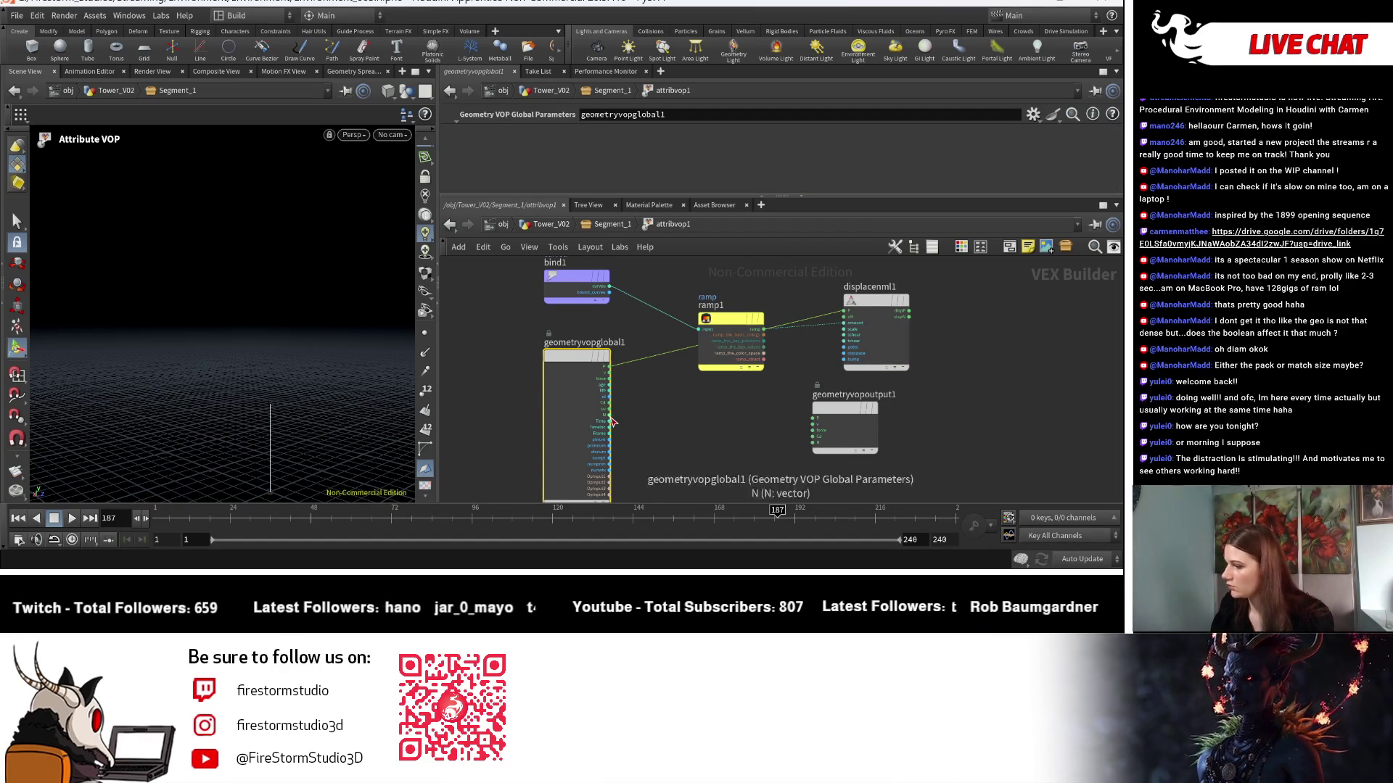
left_click(841, 322)
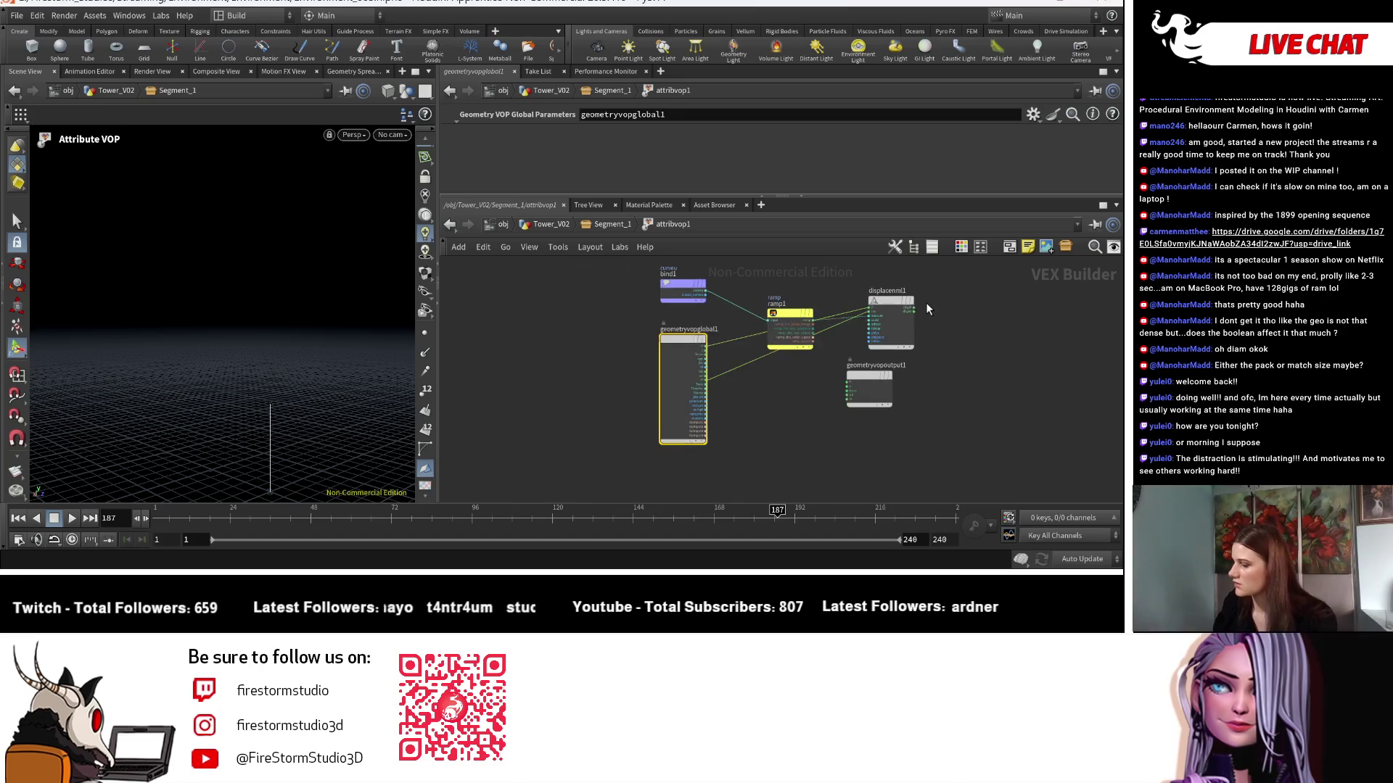
Wire displacenml1's displaced position into geometryvopoutput1's P.
scroll(925, 302, "up", 2)
mouse_move(820, 424)
left_mouse_down()
mouse_move(1040, 335)
mouse_move(1007, 291)
left_mouse_up()
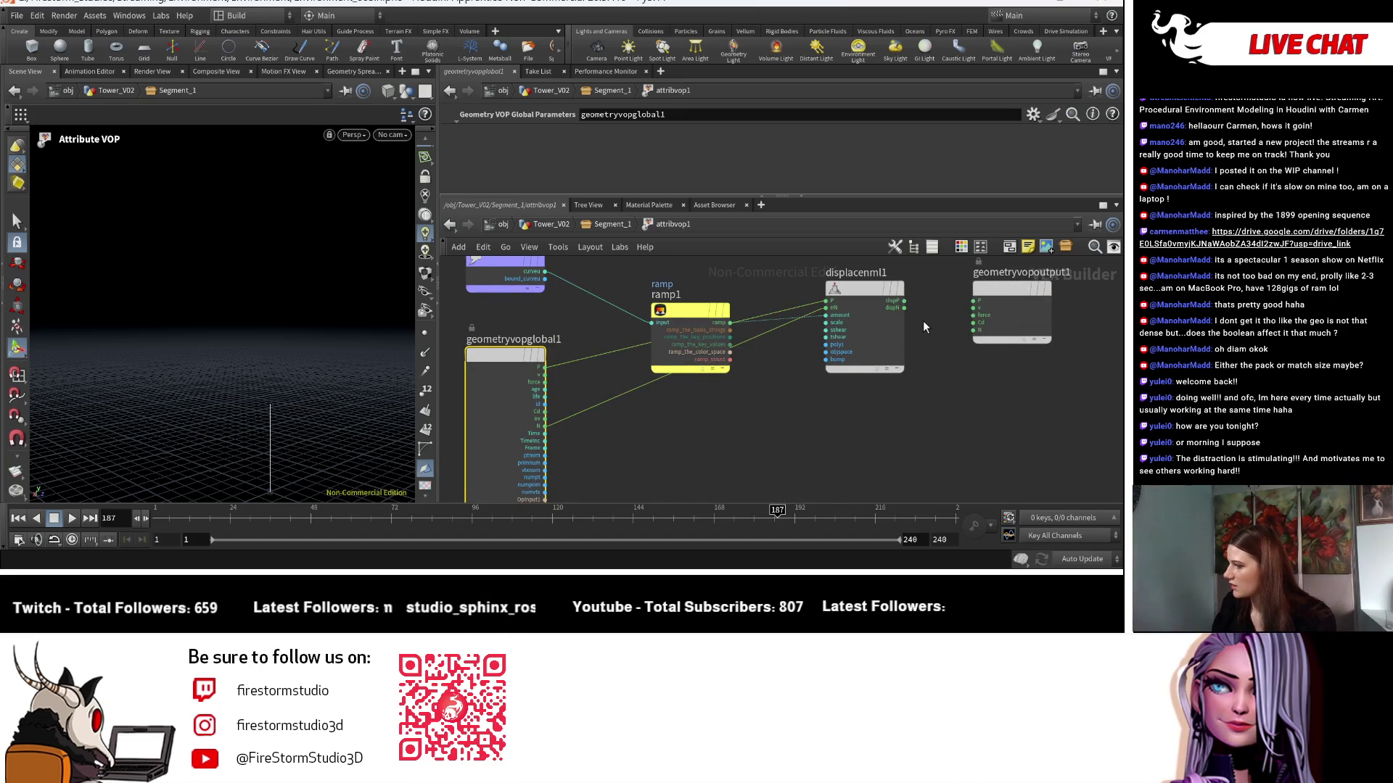
left_click_drag(906, 300, 972, 300)
middle_click_drag(927, 374, 892, 453)
key("Escape")
left_click_drag(316, 277, 357, 303)
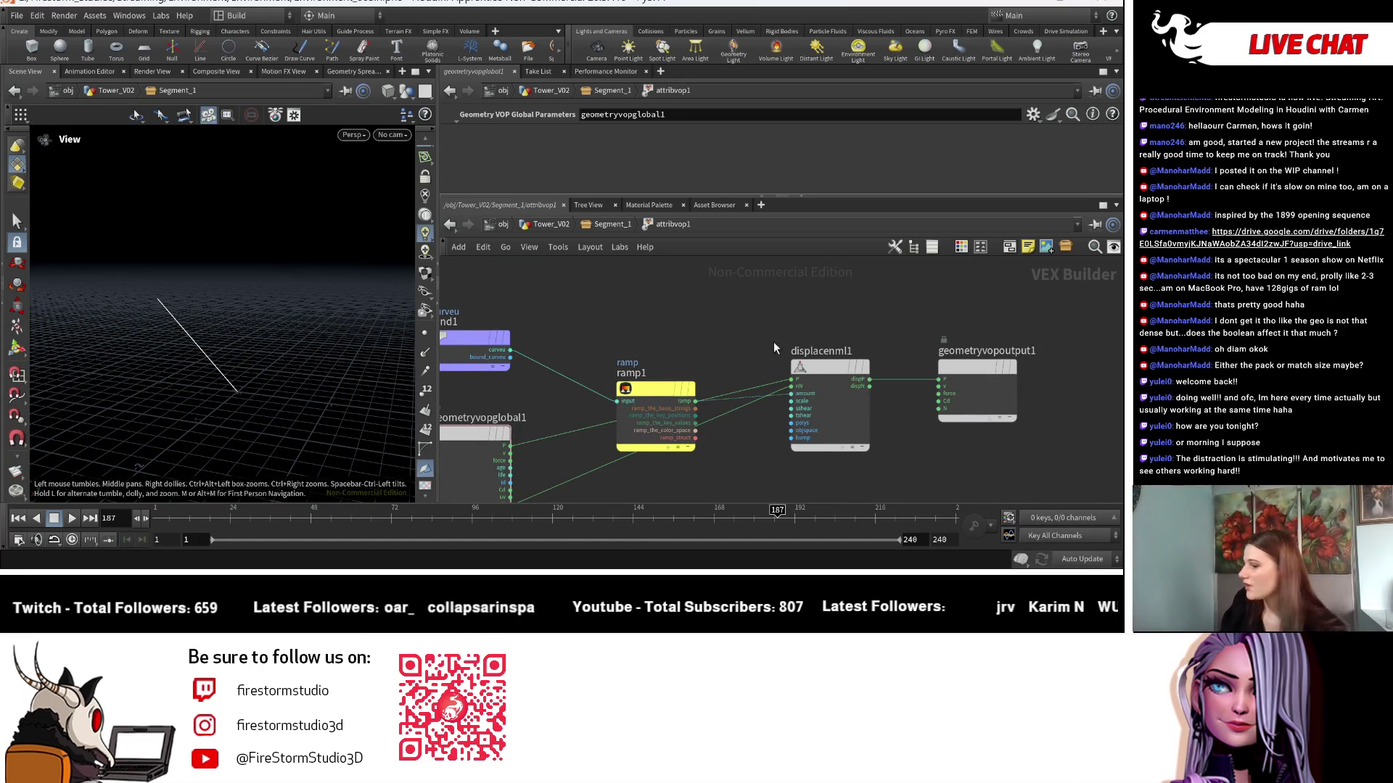
left_click(732, 363)
Make ramp1 a float Spline Ramp with Constant default interpolation, then return to Segment_1.
scroll(627, 163, "down", 5)
left_click(561, 132)
left_click(568, 144)
left_click(573, 147)
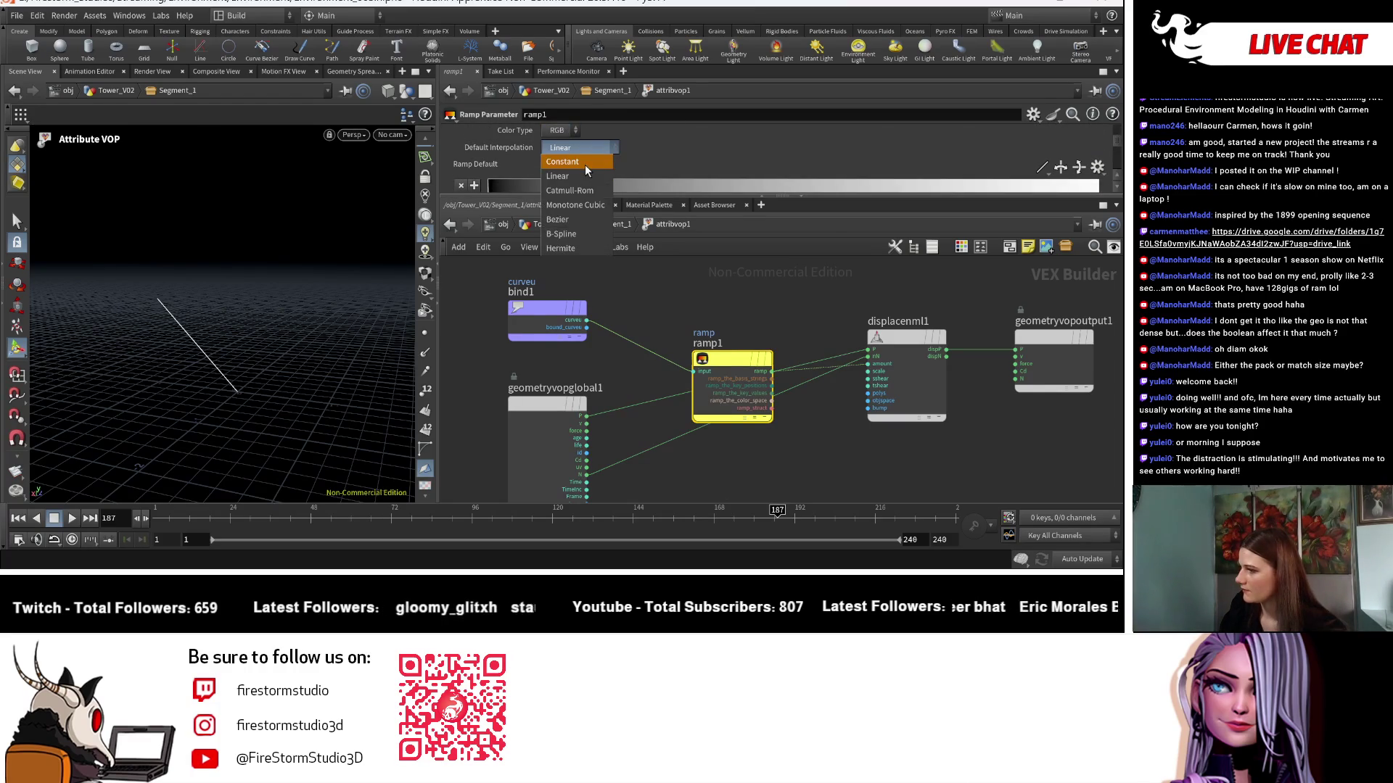
left_click(586, 192)
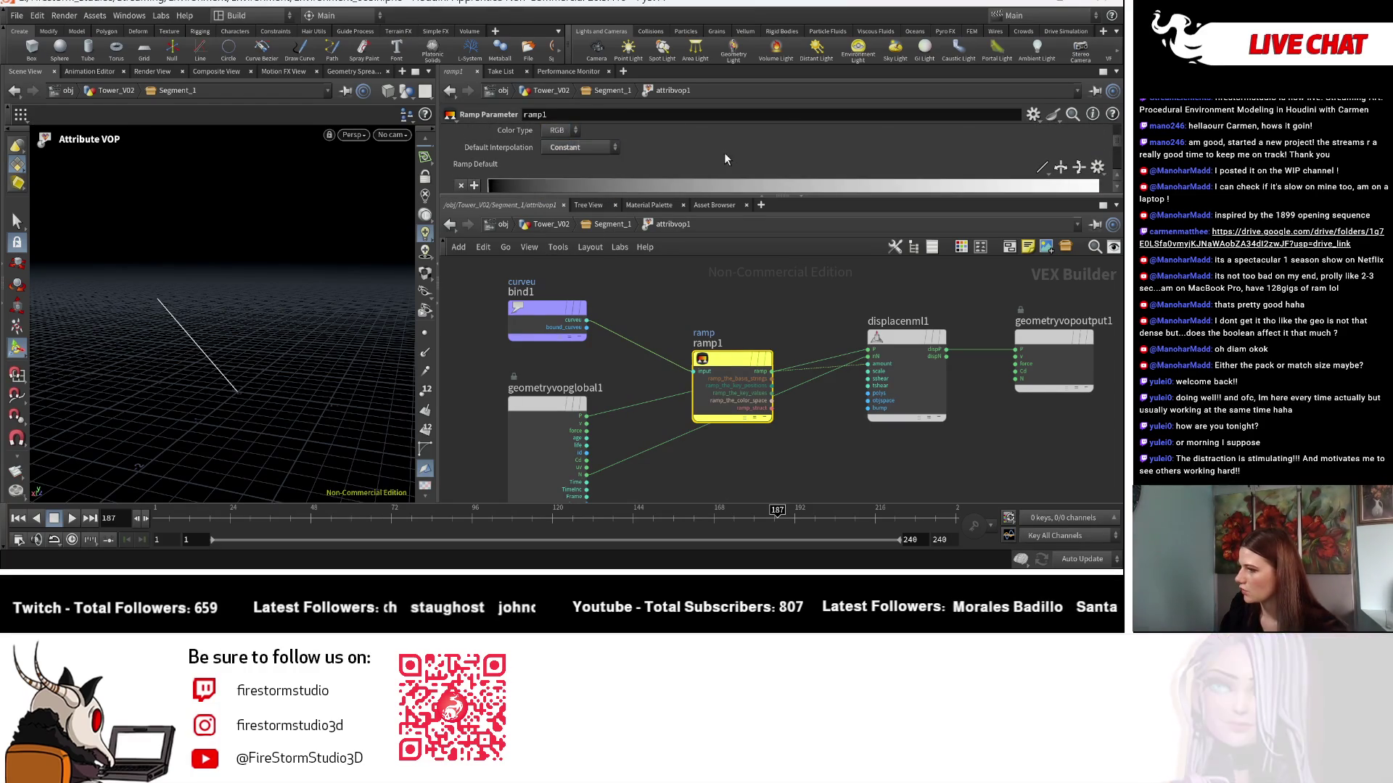
scroll(724, 153, "up", 5)
left_click(593, 179)
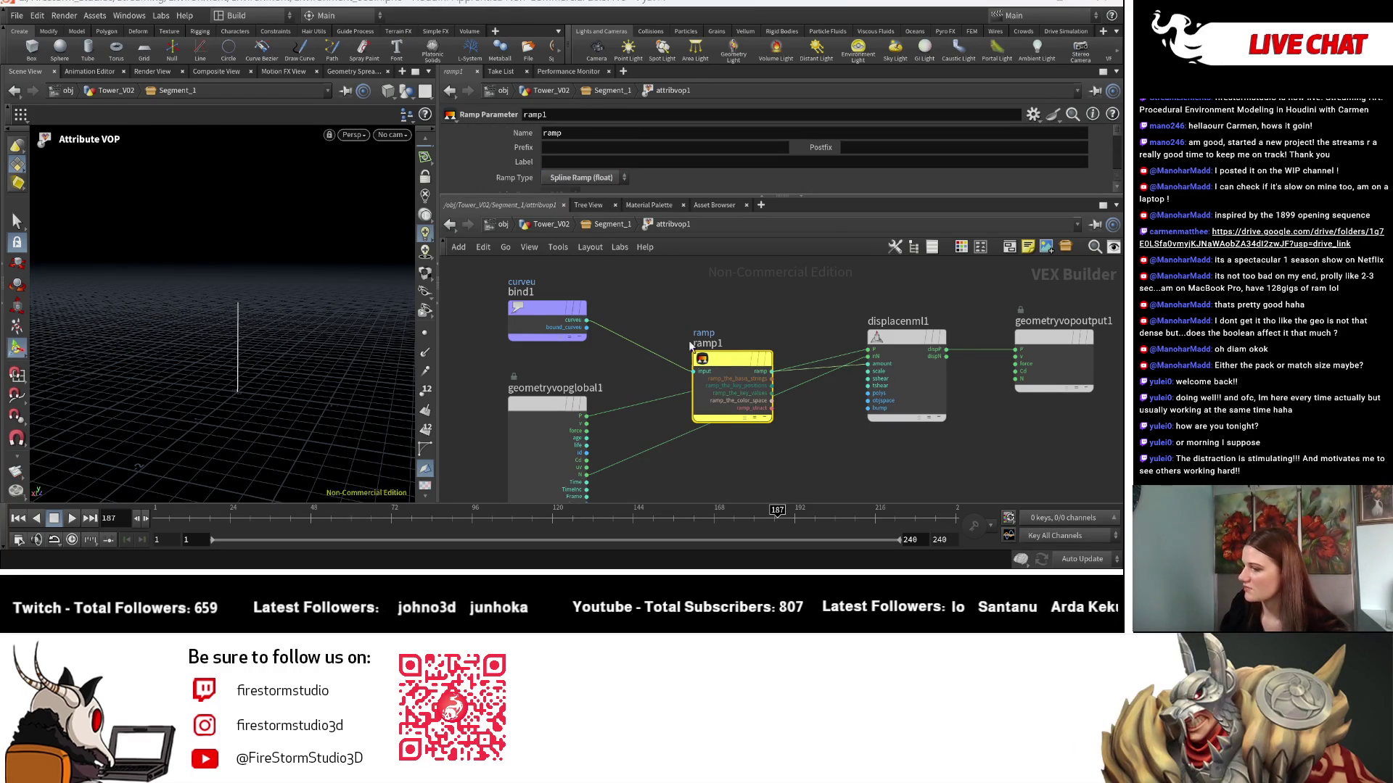
scroll(724, 287, "down", 3)
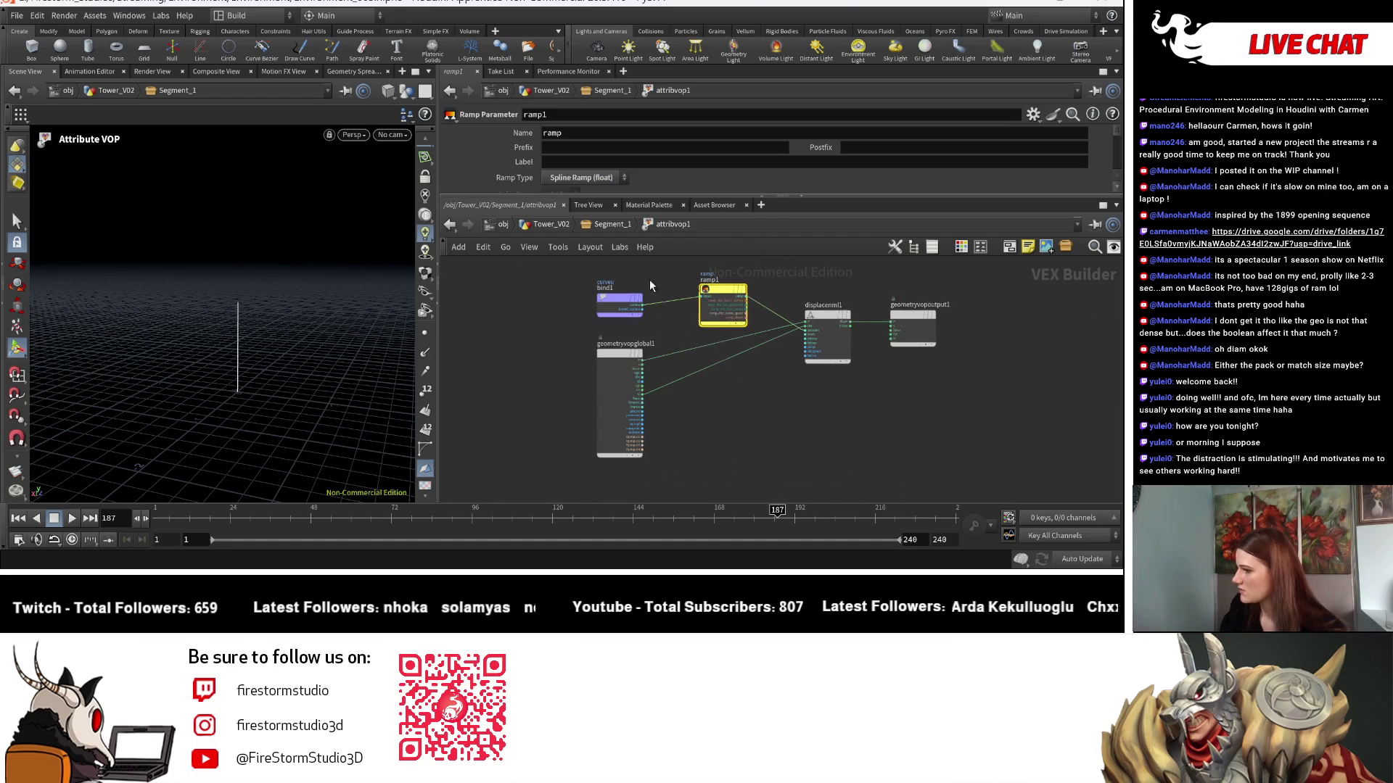
left_click(609, 224)
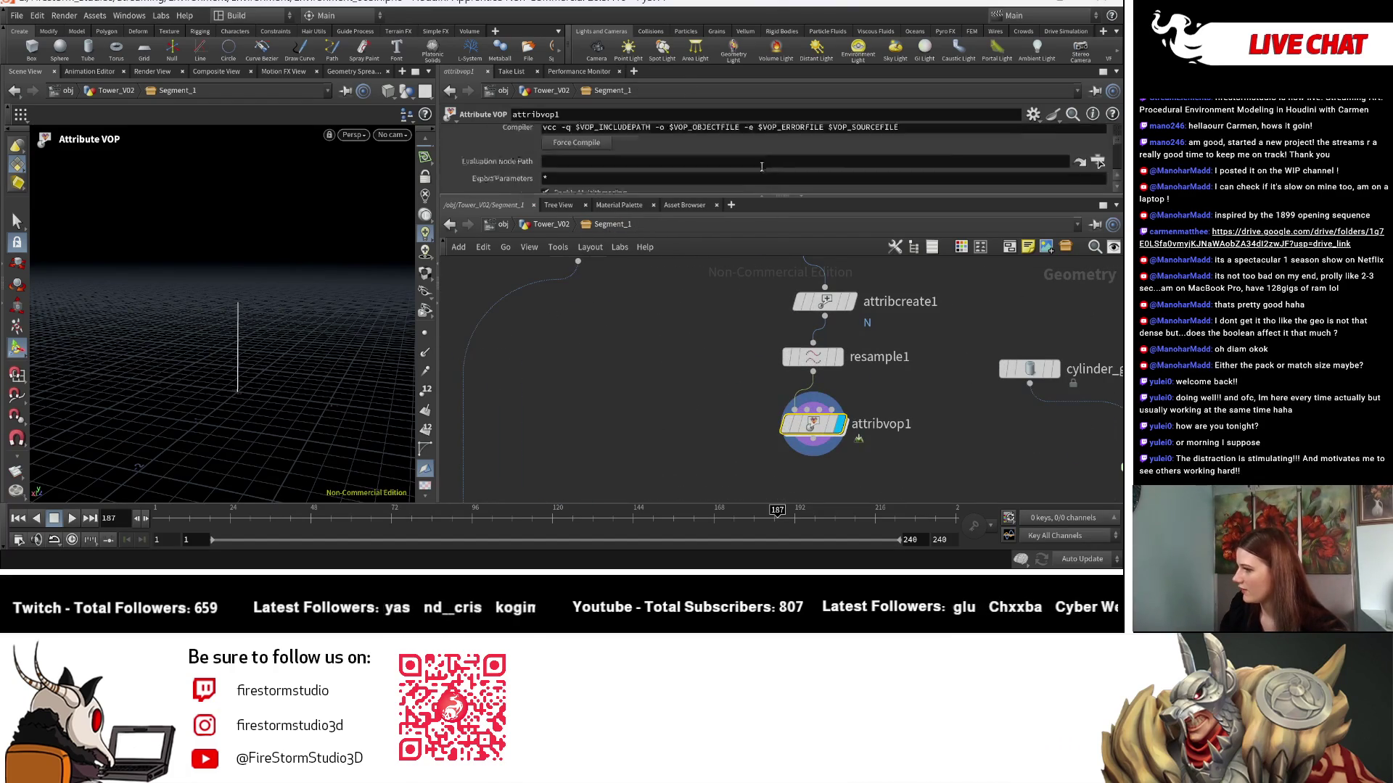
Enlarge the parameter pane, expand attribvop1's ramp graph, and lower its left end near 0.
scroll(771, 171, "down", 2)
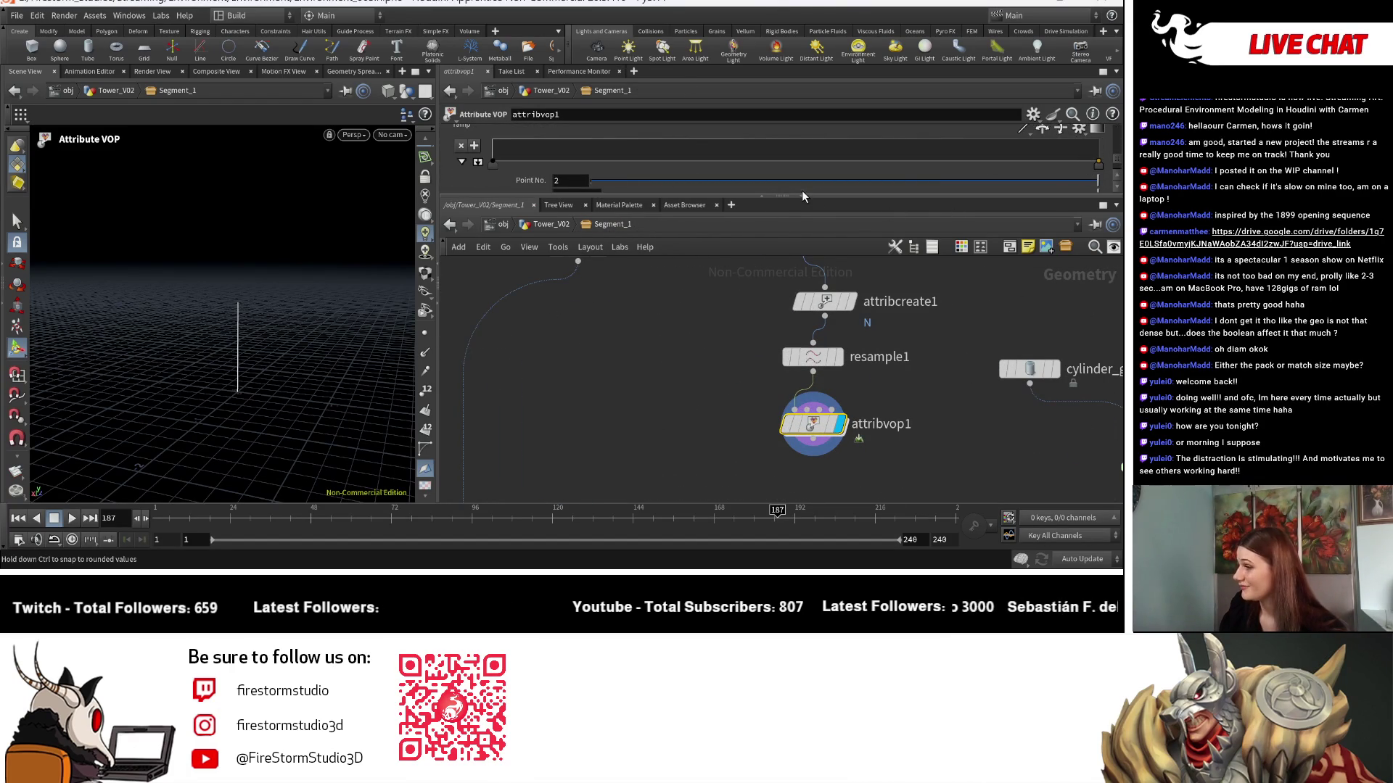
left_click_drag(795, 195, 798, 385)
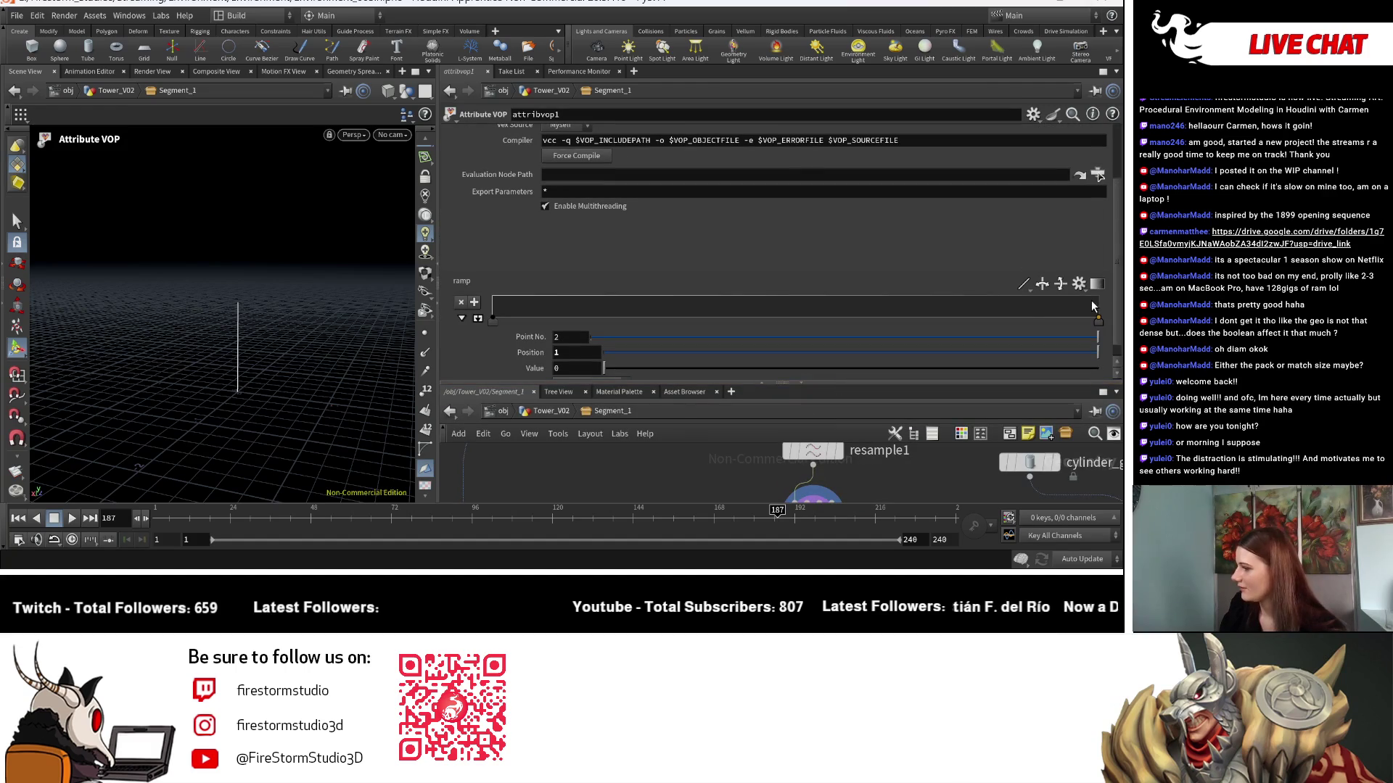
mouse_move(496, 319)
left_mouse_down()
mouse_move(494, 277)
mouse_move(497, 341)
mouse_move(485, 267)
left_mouse_up()
left_click(477, 319)
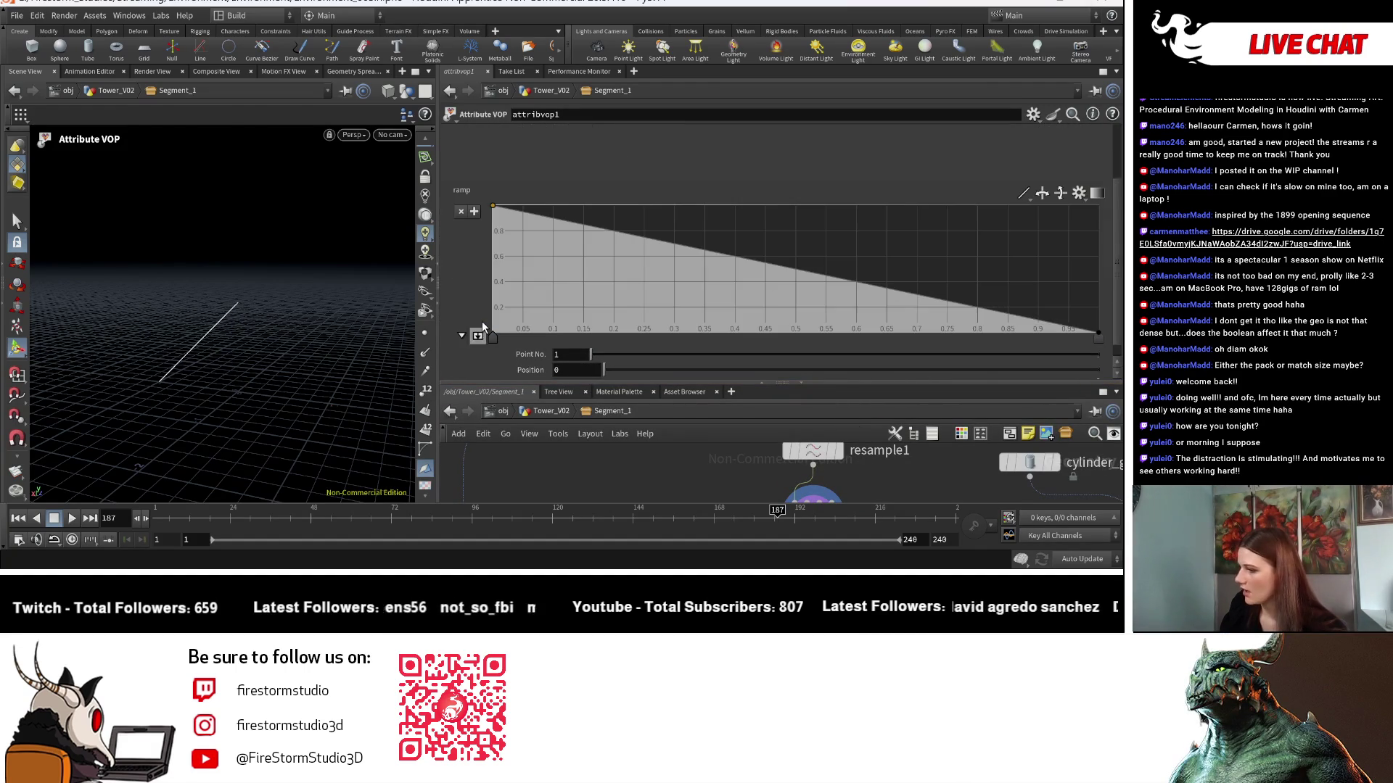
key("Escape")
mouse_move(224, 392)
left_mouse_down()
mouse_move(237, 386)
mouse_move(188, 407)
left_mouse_up()
key("Return")
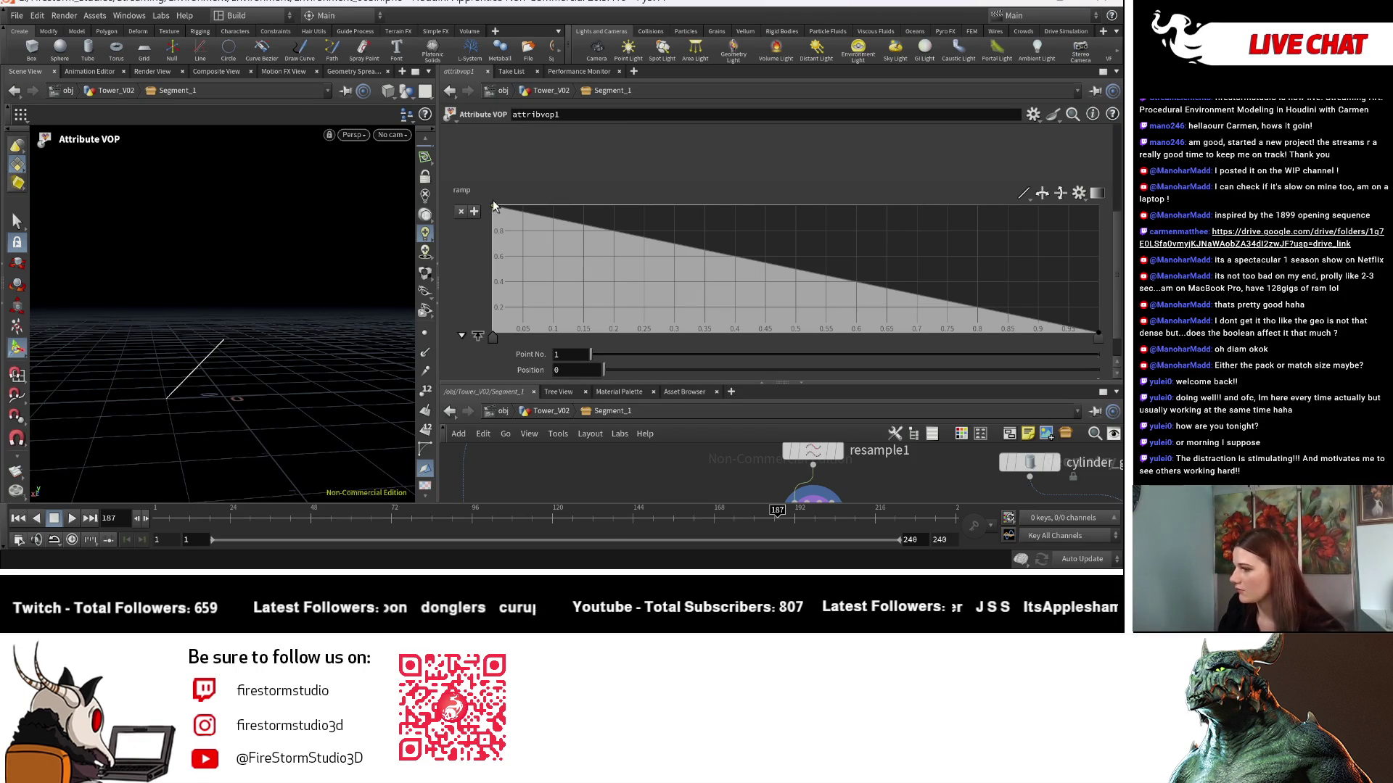
mouse_move(498, 209)
left_mouse_down()
mouse_move(460, 310)
mouse_move(507, 289)
left_mouse_up()
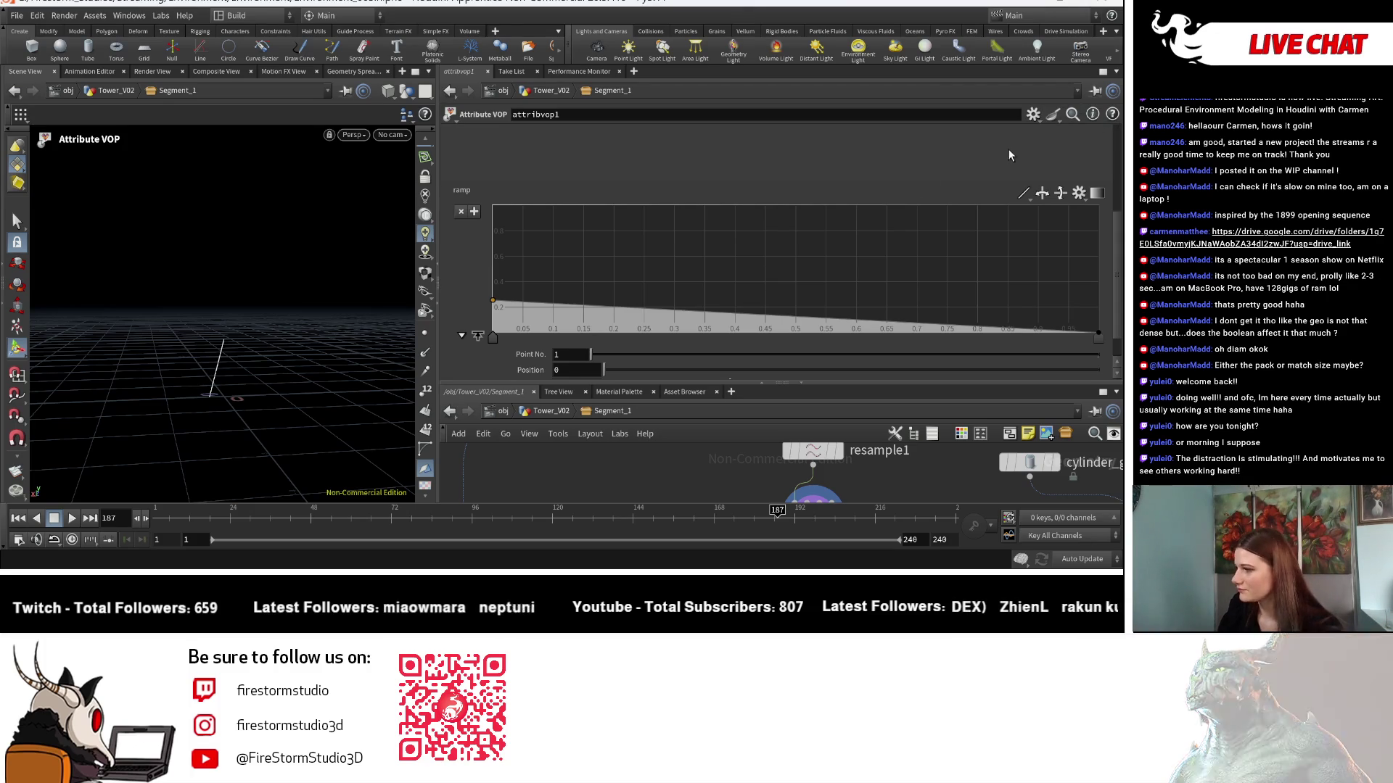
Set the ramp interpolation to Bezier.
left_click(1024, 193)
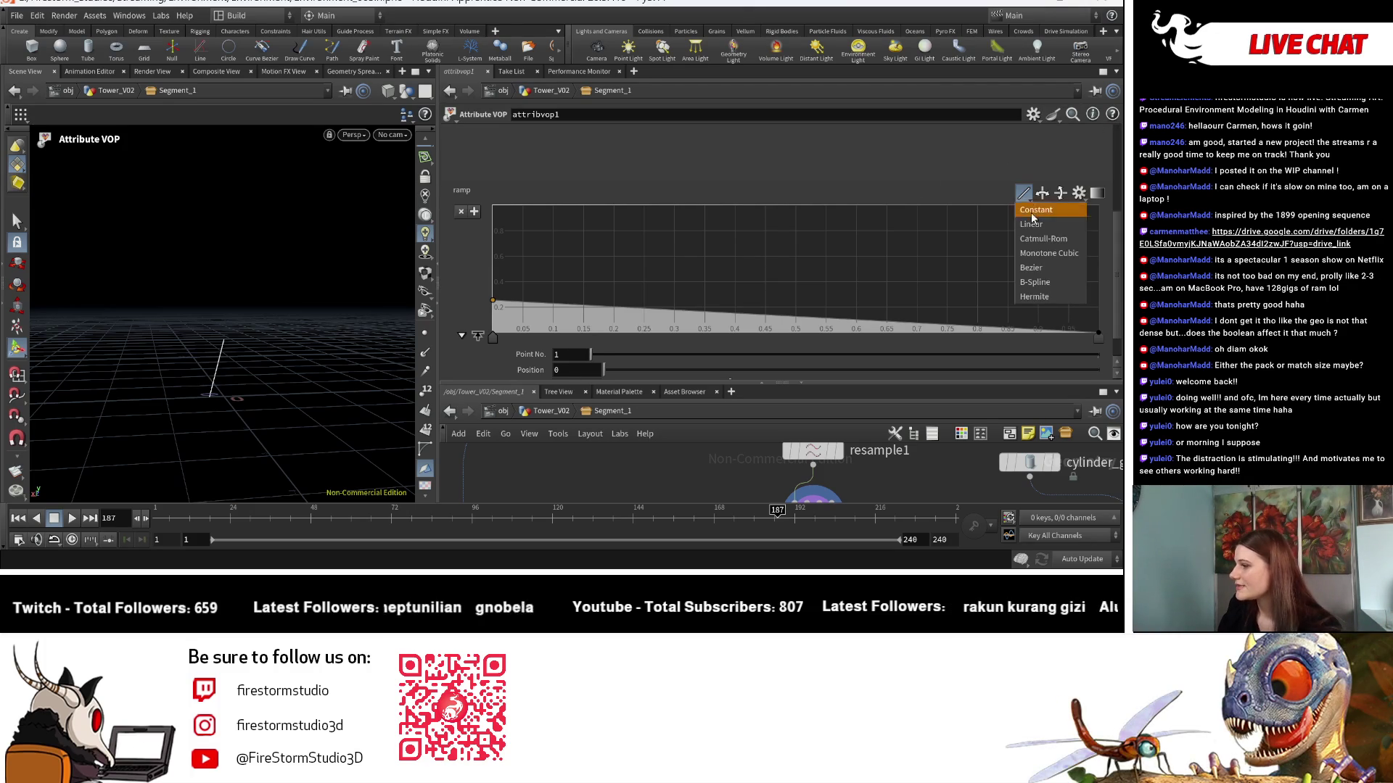
left_click(1033, 237)
key("space")
mouse_move(251, 332)
left_mouse_down()
mouse_move(298, 320)
mouse_move(398, 335)
mouse_move(274, 372)
mouse_move(341, 379)
mouse_move(305, 377)
left_mouse_up()
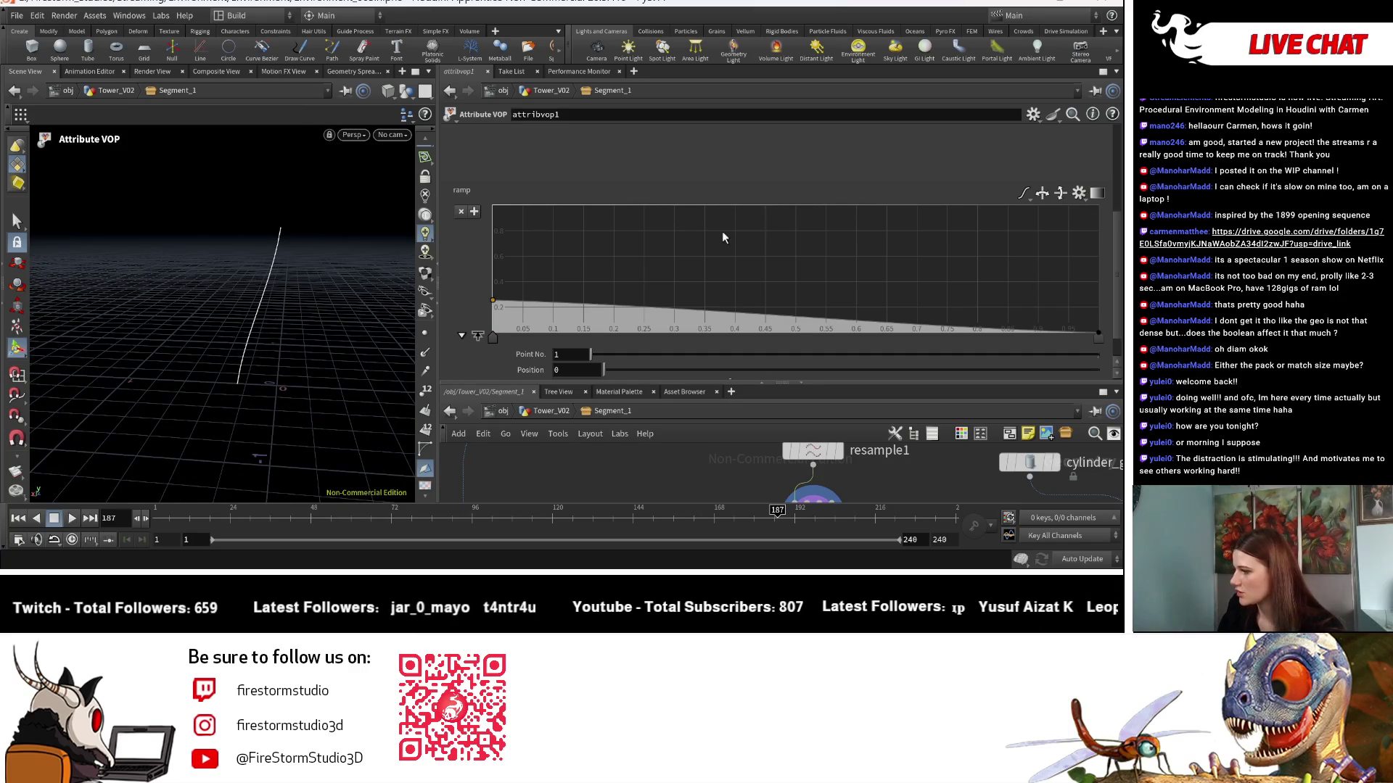
left_click(1023, 193)
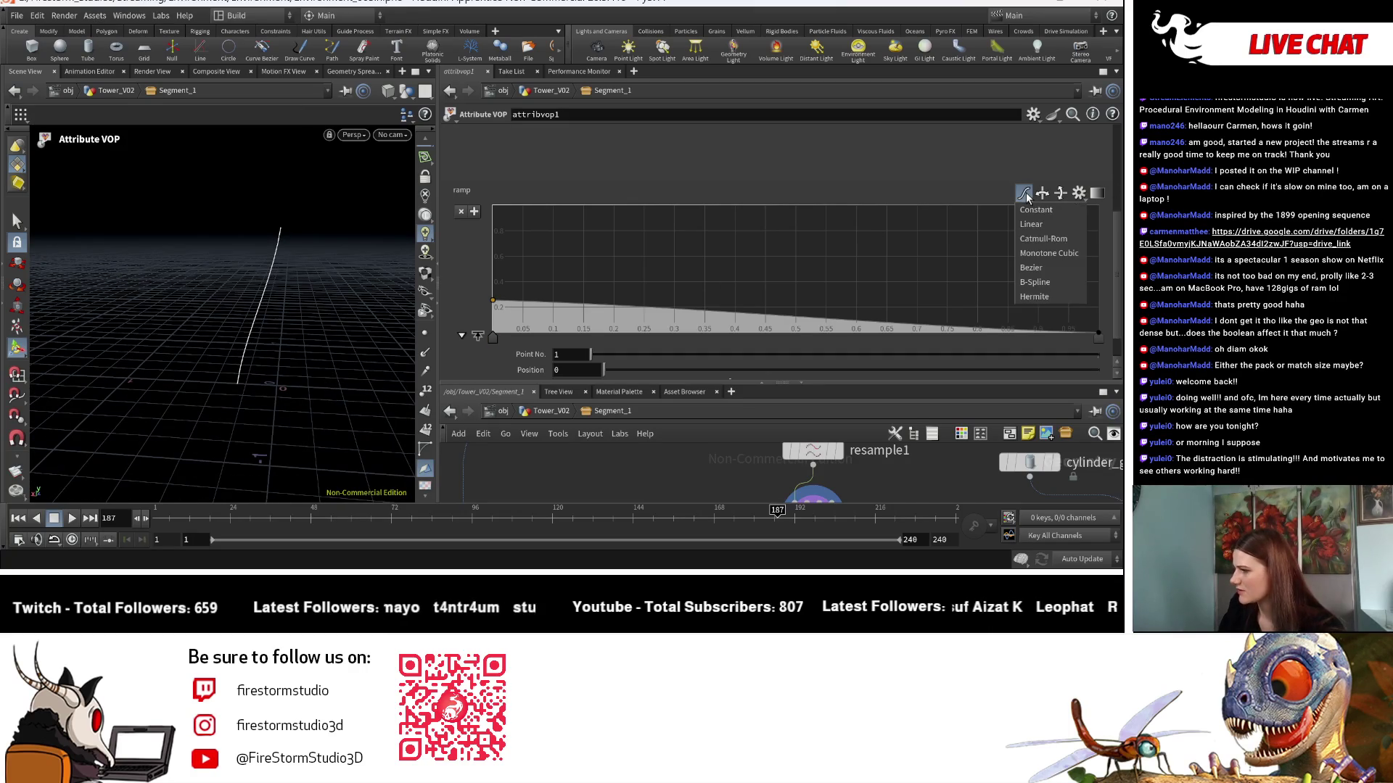
left_click(1053, 268)
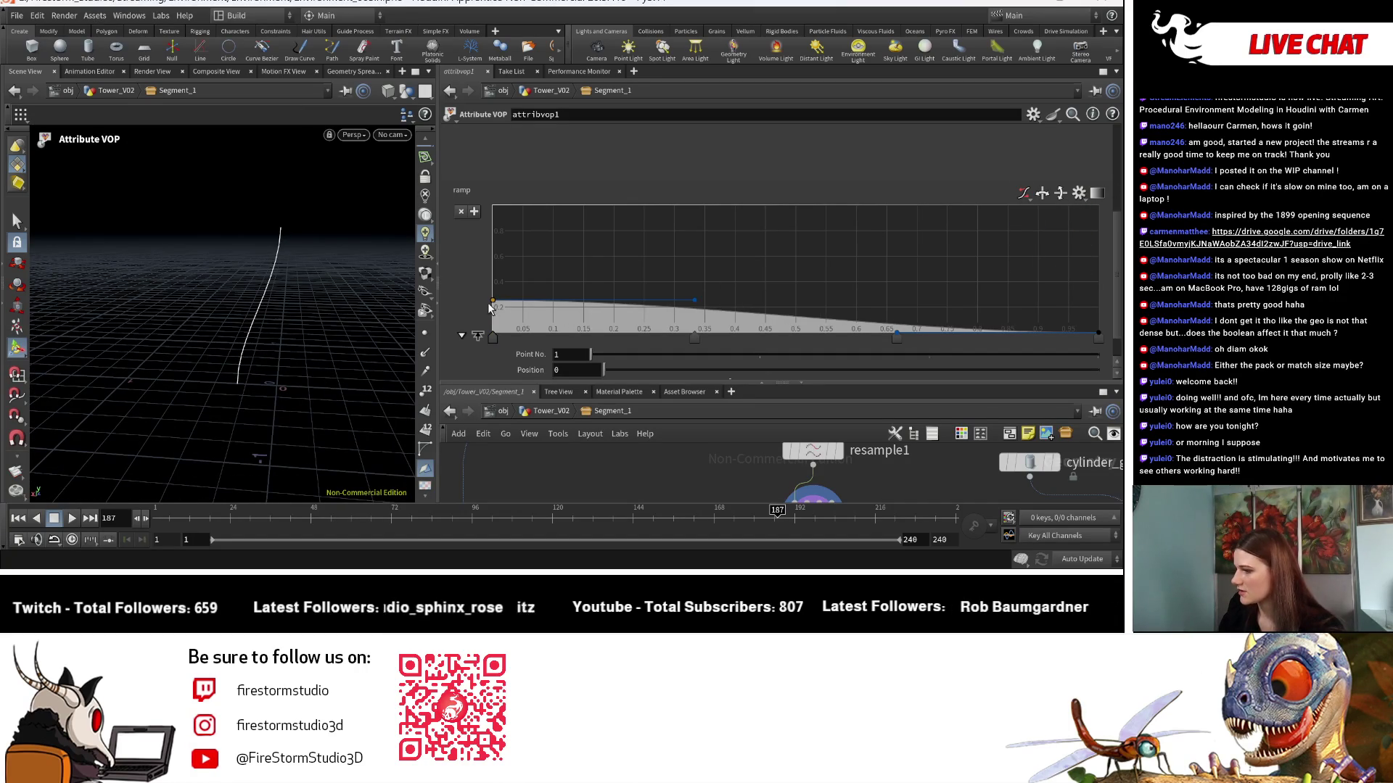
Flatten the first ramp point and add raised points forming a hump near the right end.
left_click_drag(496, 306, 491, 320)
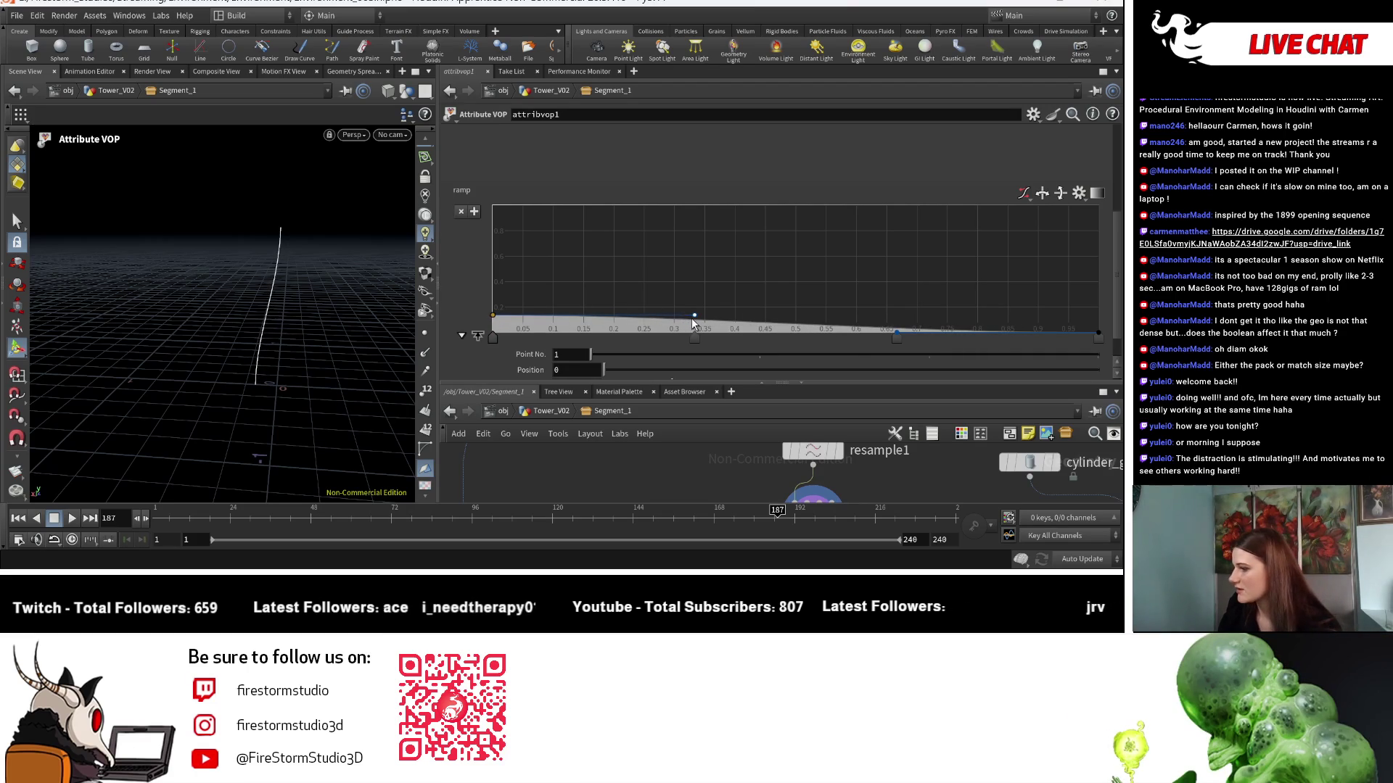
left_click_drag(692, 319, 692, 313)
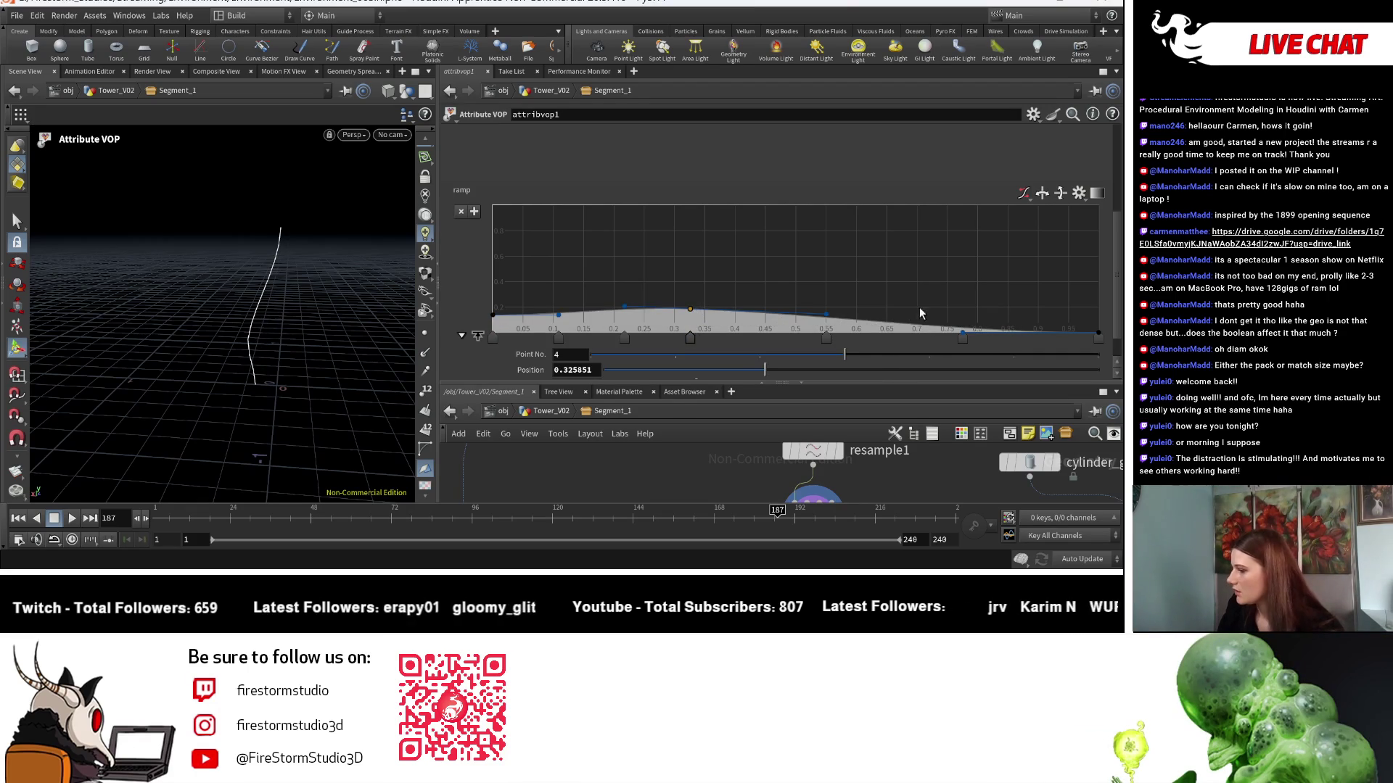
mouse_move(963, 331)
left_mouse_down()
mouse_move(990, 296)
mouse_move(1090, 294)
left_mouse_up()
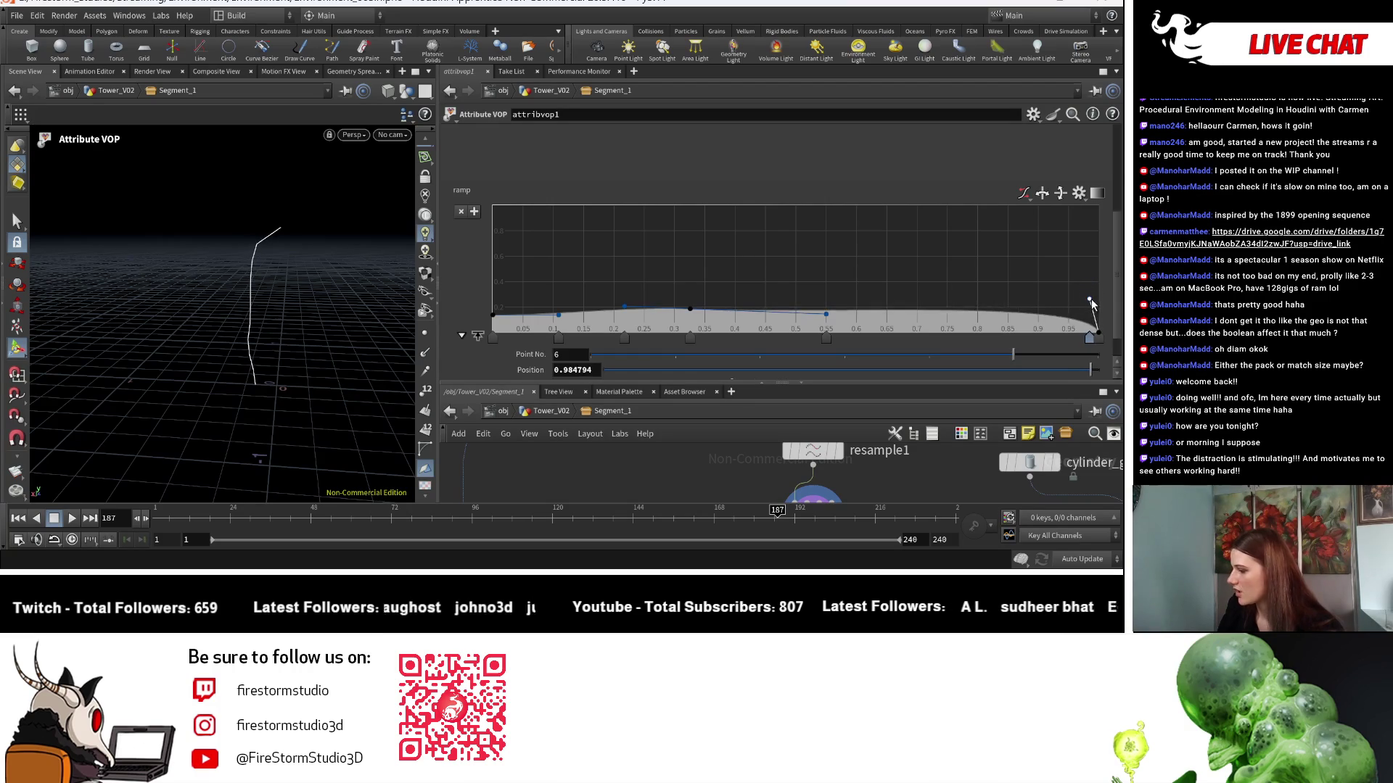
scroll(911, 455, "down", 1)
left_click(838, 459)
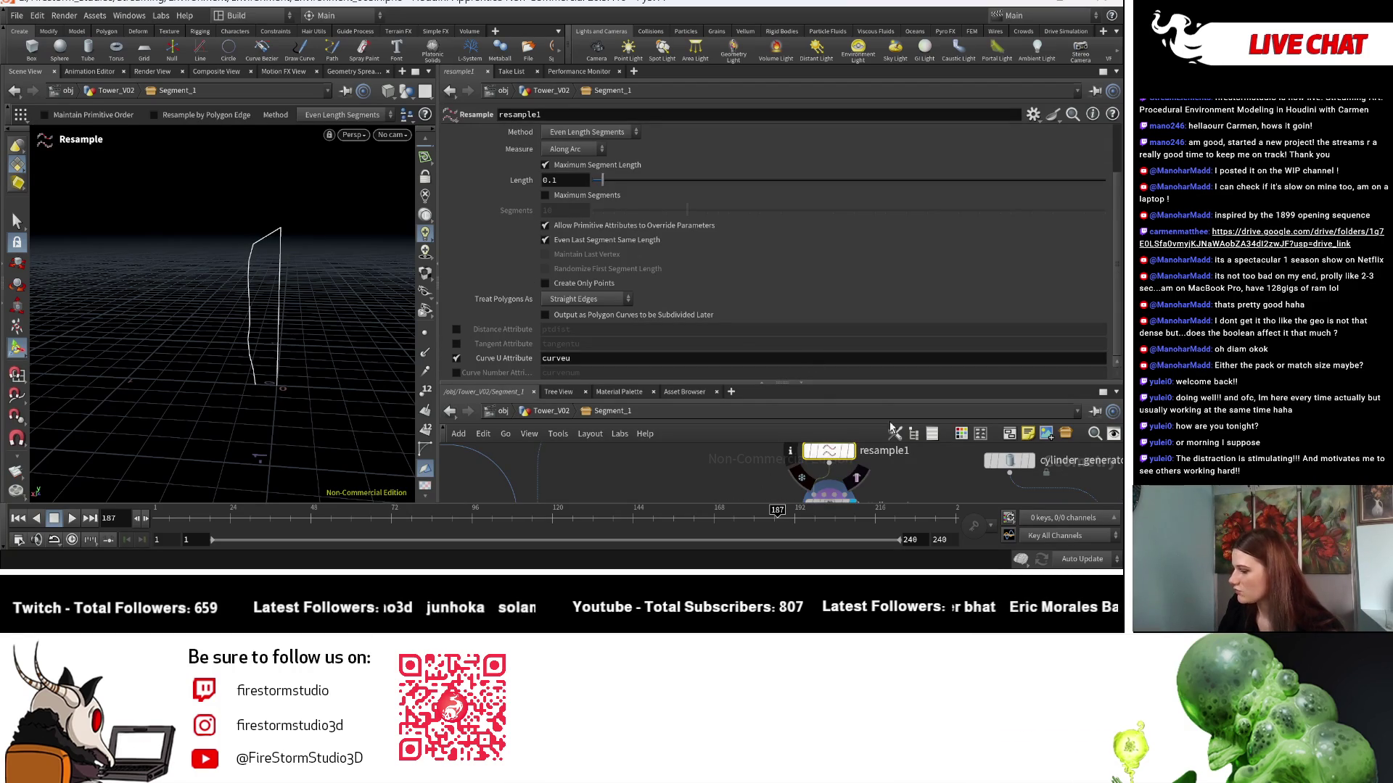
Display resample1 with points visible and set its segment length to 0.039.
left_click(850, 451)
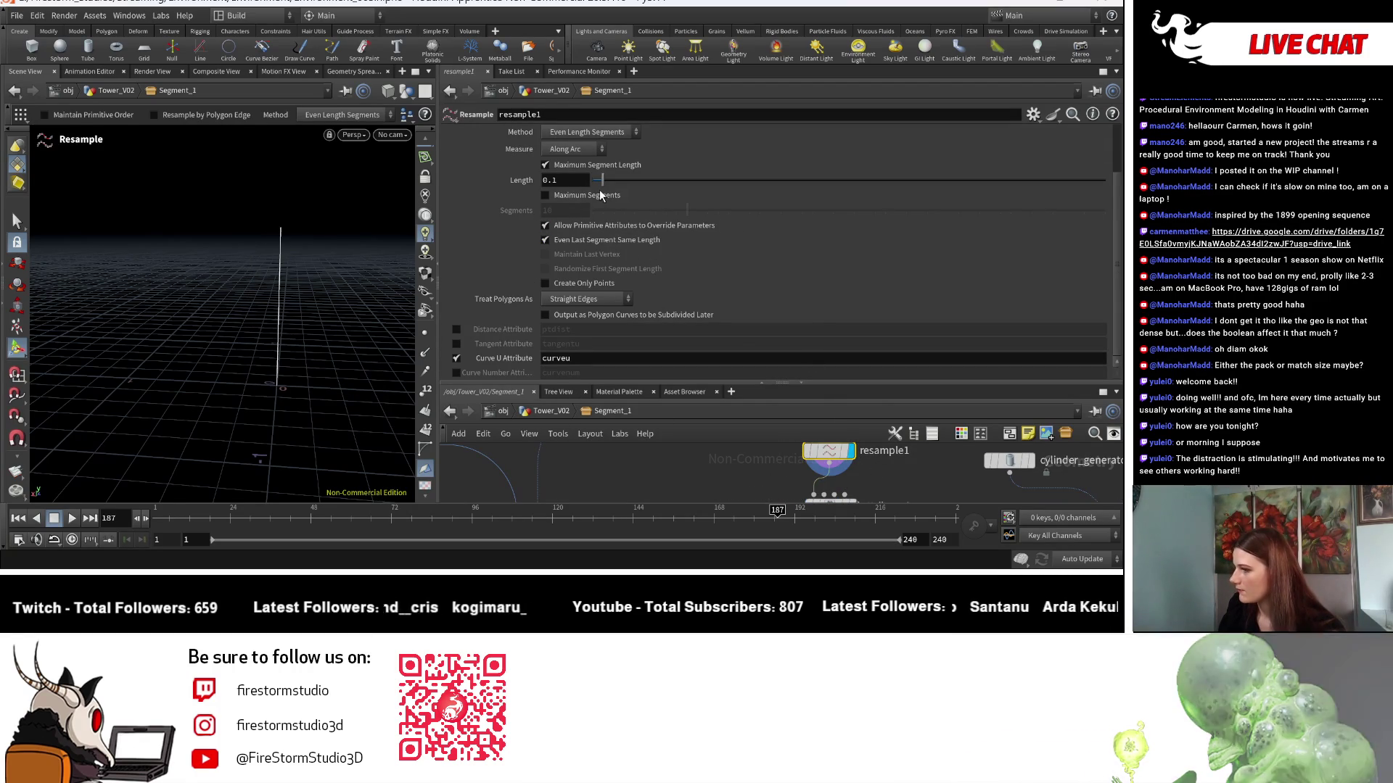
left_click(425, 333)
scroll(351, 334, "up", 2)
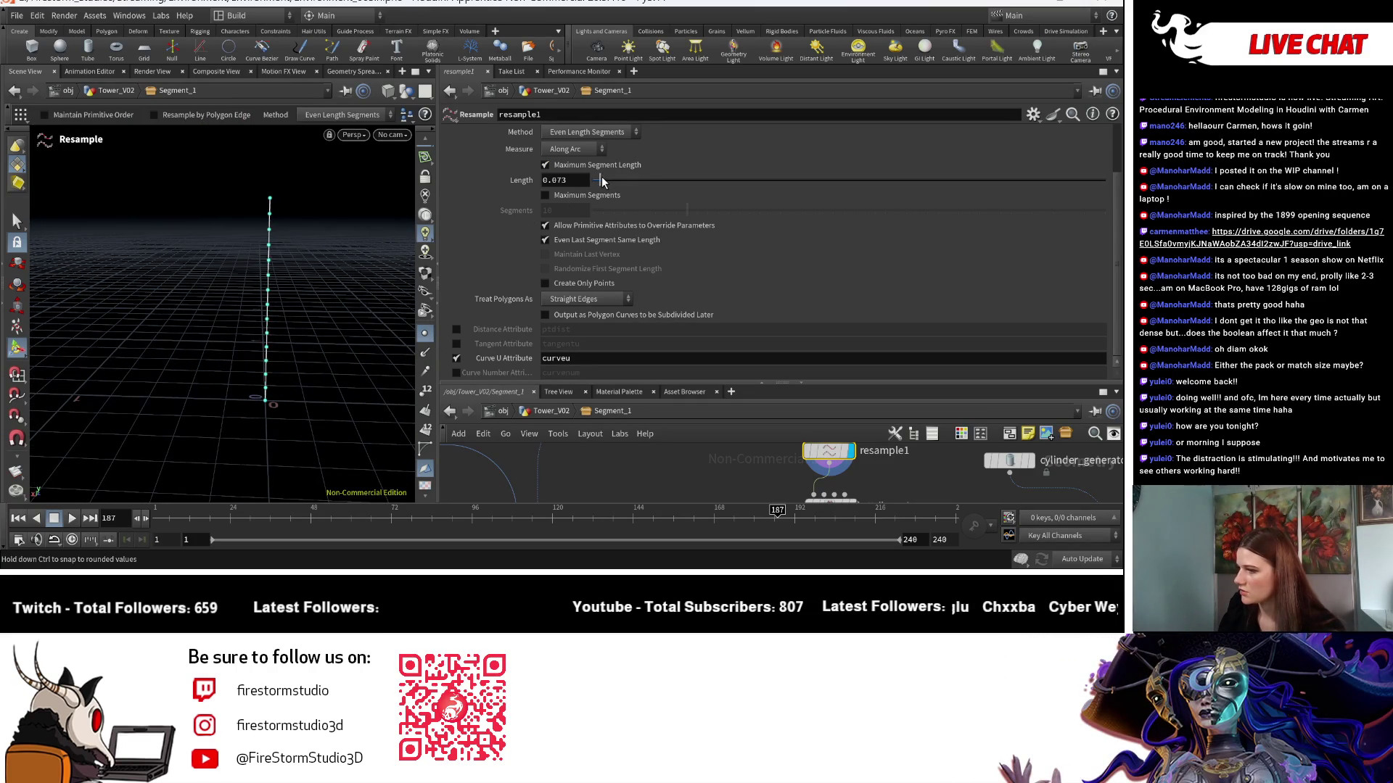
left_click_drag(599, 181, 599, 182)
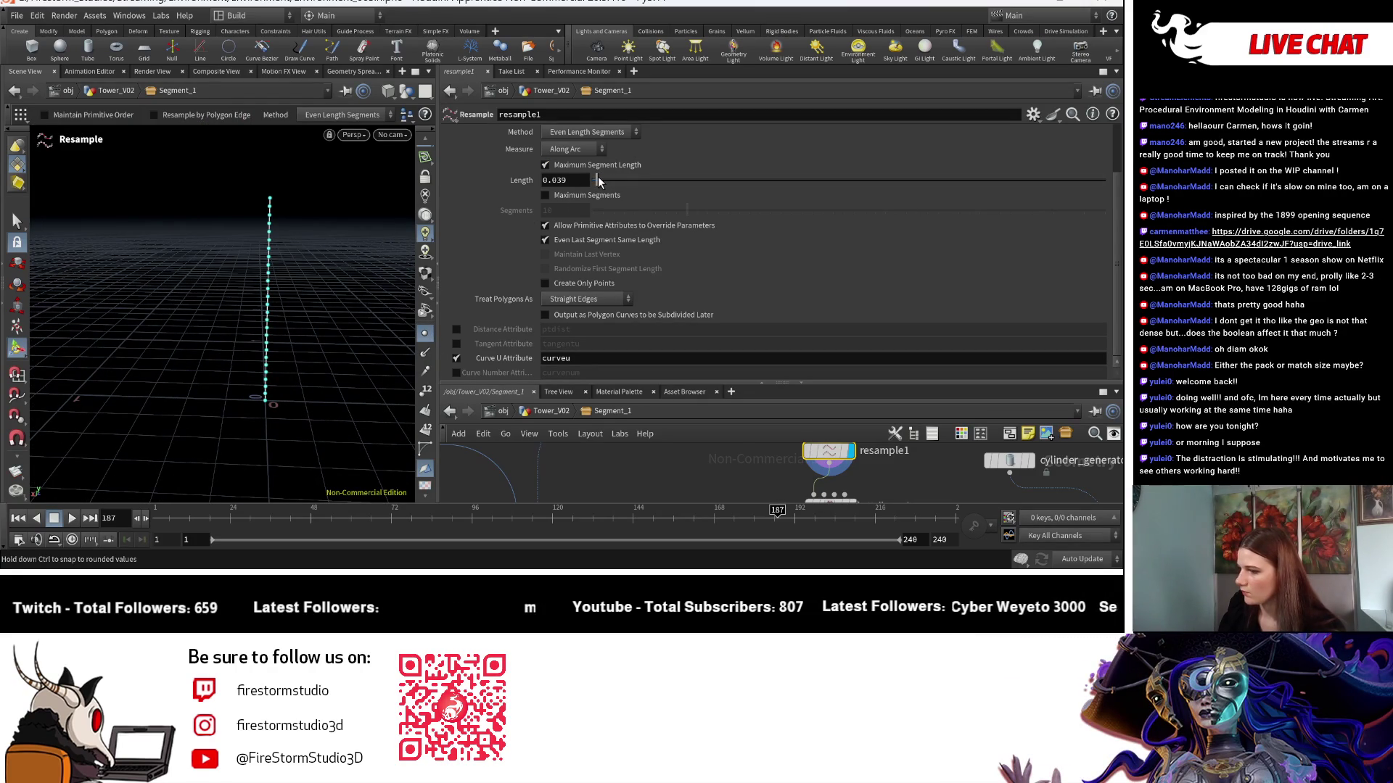
left_click_drag(759, 385, 760, 267)
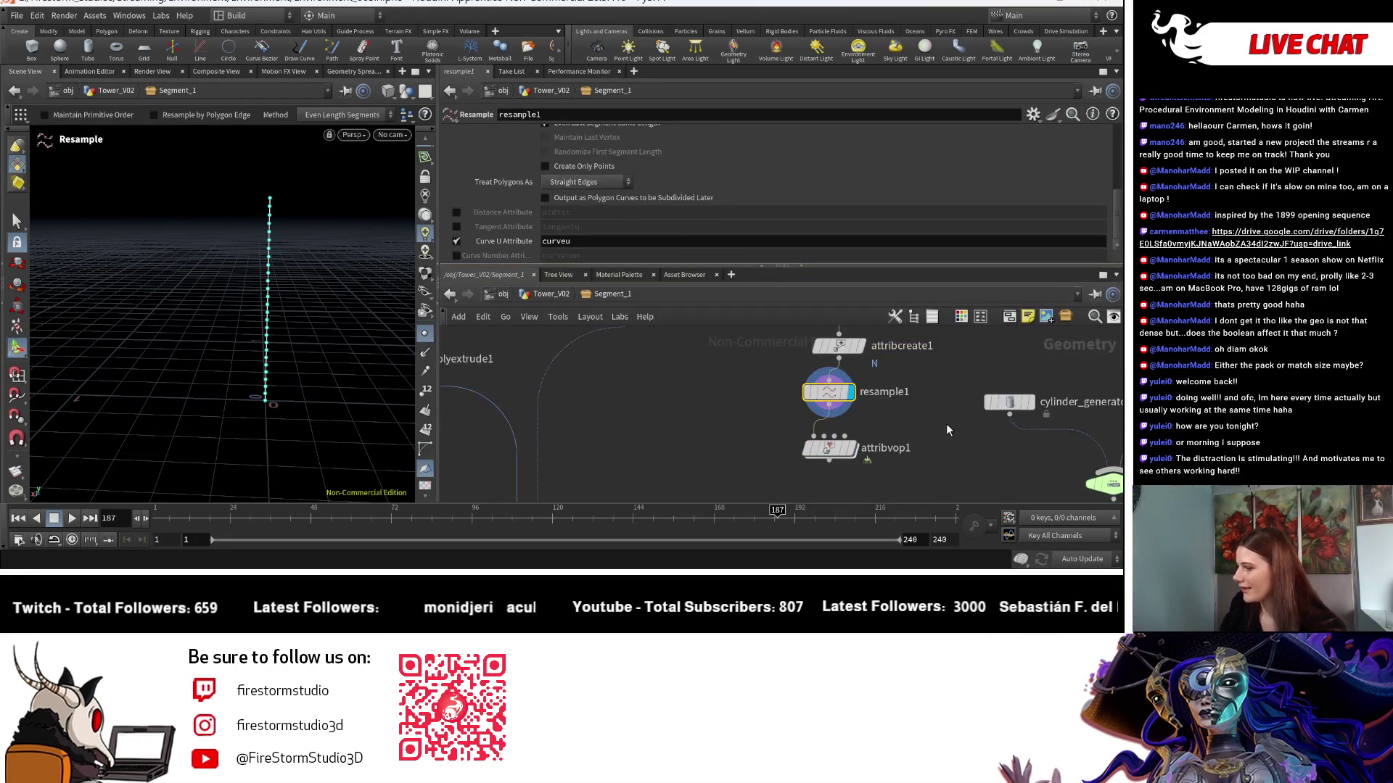
Display attribvop1 again, lower the ramp's last point and add a seventh point to bend the curve down.
left_click(851, 448)
key("Escape")
mouse_move(258, 233)
left_mouse_down()
mouse_move(262, 290)
mouse_move(424, 279)
mouse_move(290, 323)
mouse_move(323, 319)
mouse_move(280, 249)
mouse_move(206, 254)
left_mouse_up()
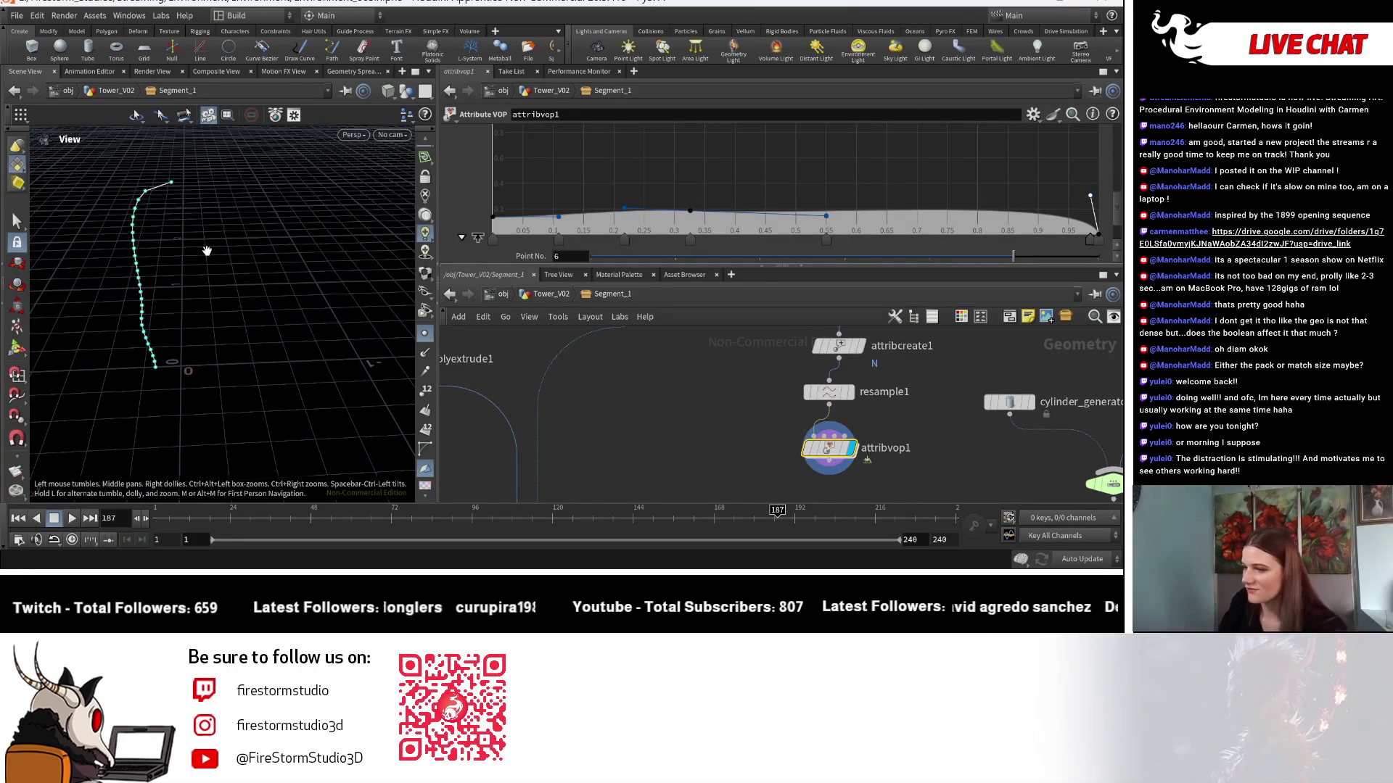
key("Return")
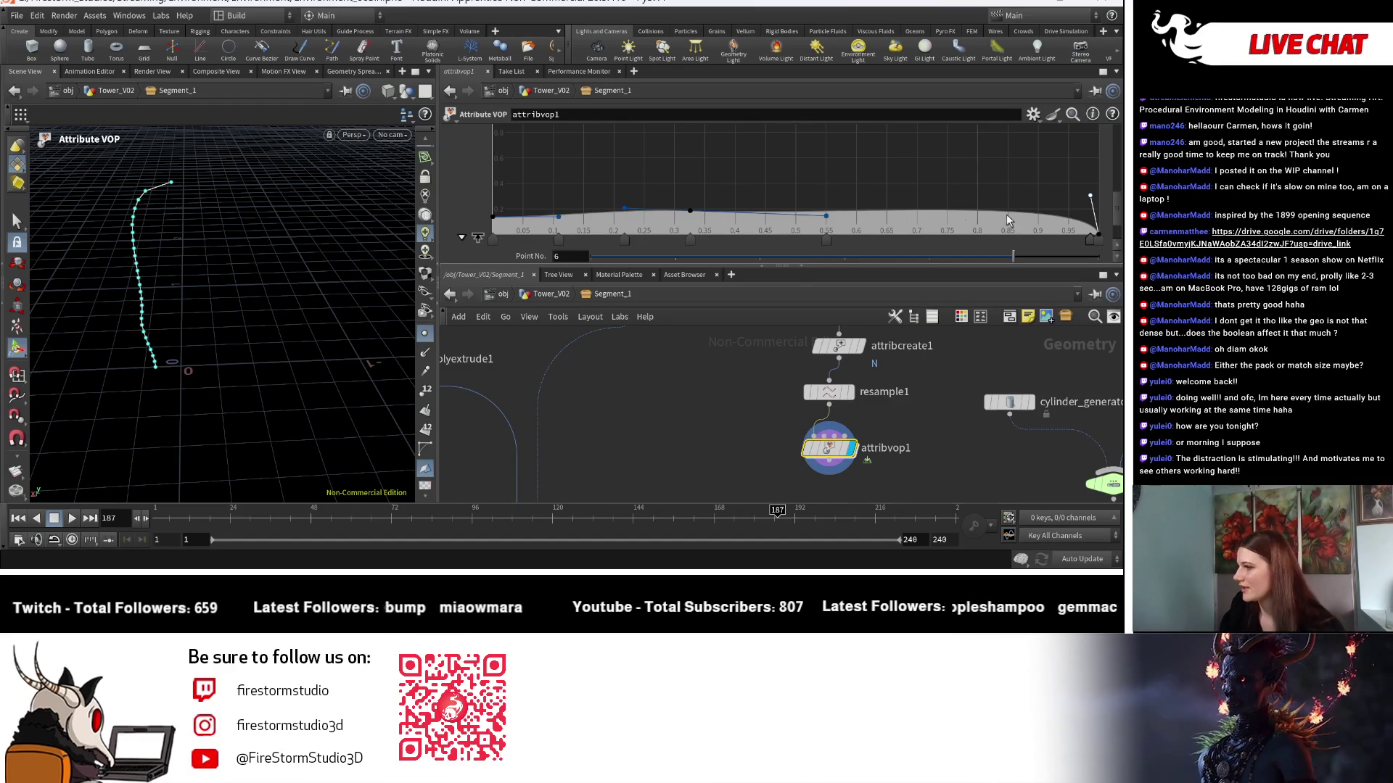
left_click_drag(1091, 200, 1092, 209)
left_click_drag(988, 218, 990, 235)
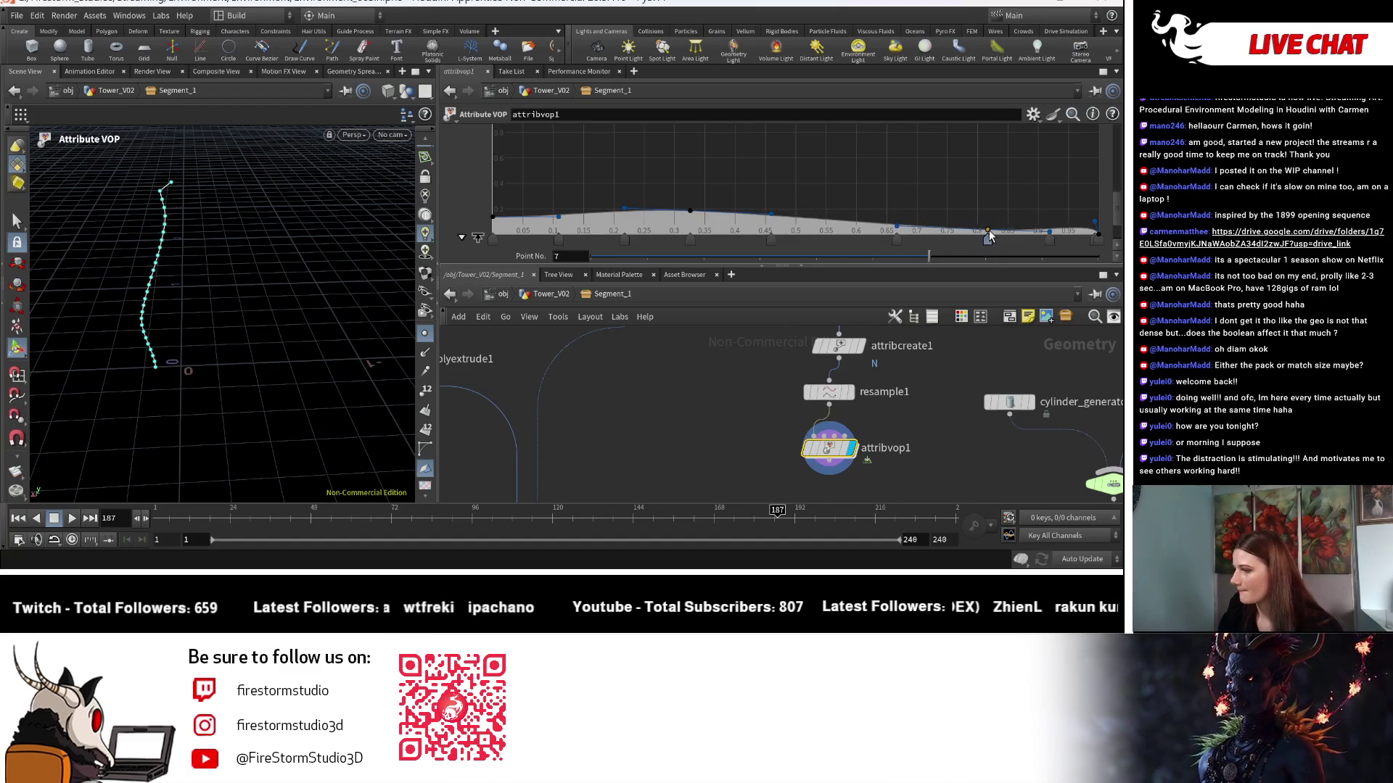
left_click(353, 135)
In front view, drop the ramp's first point to the bottom and flatten points between 0.2 and 0.45.
mouse_move(356, 161)
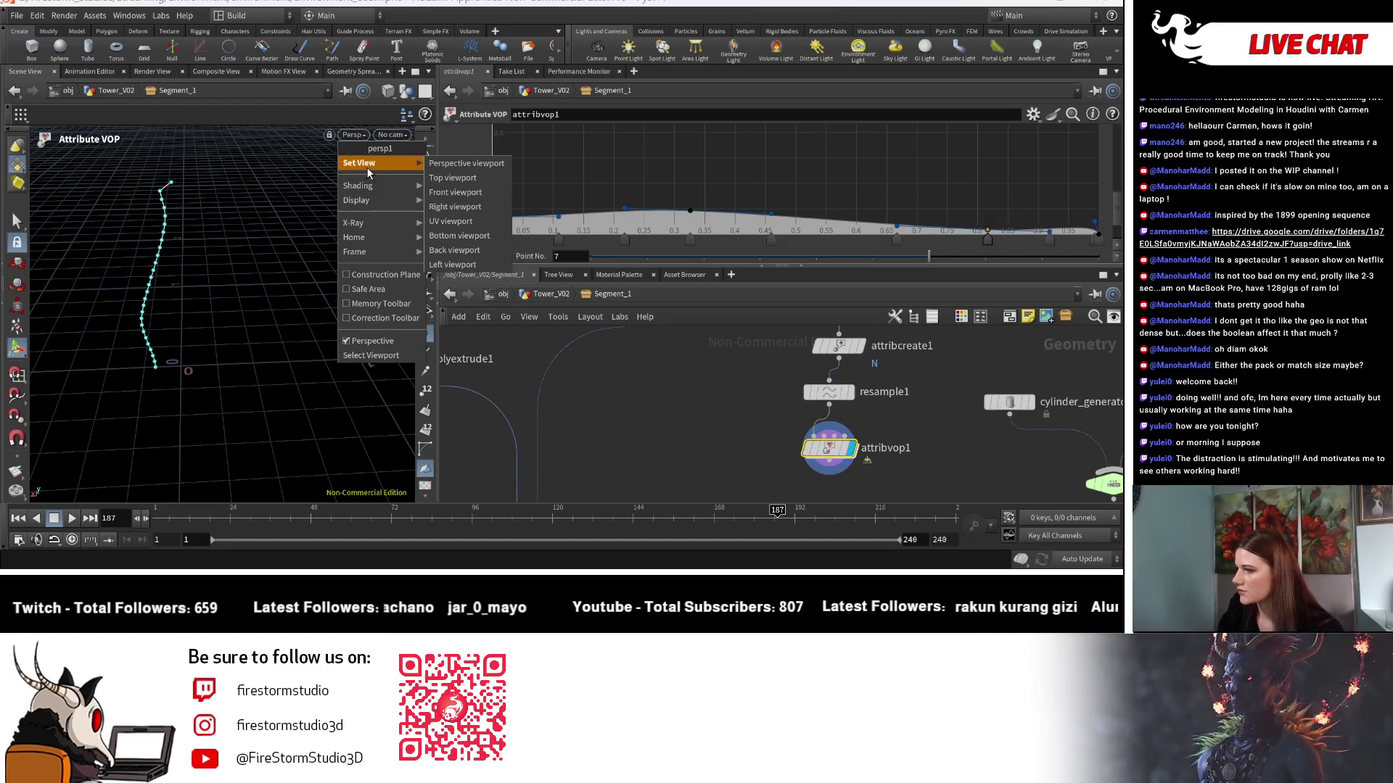
left_click(465, 200)
key("h")
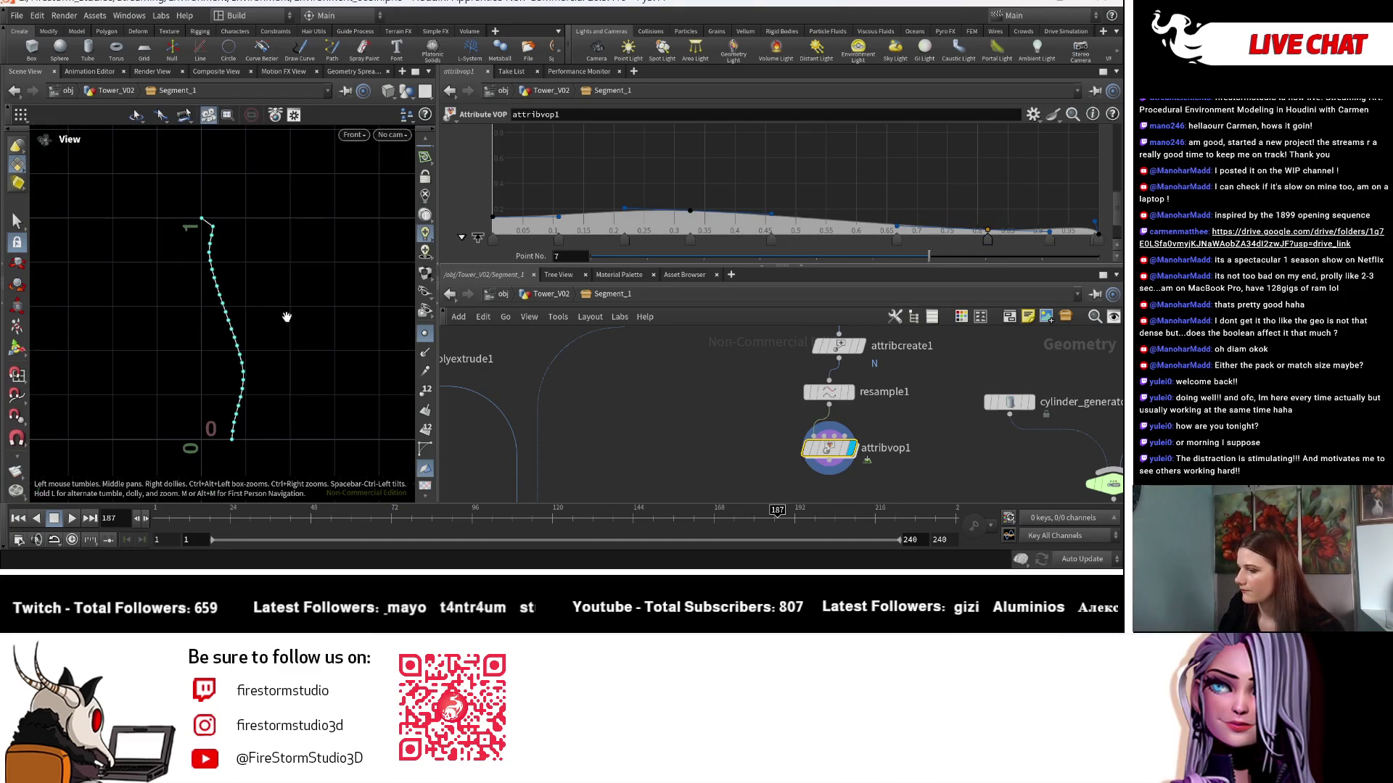
left_click_drag(690, 211, 695, 217)
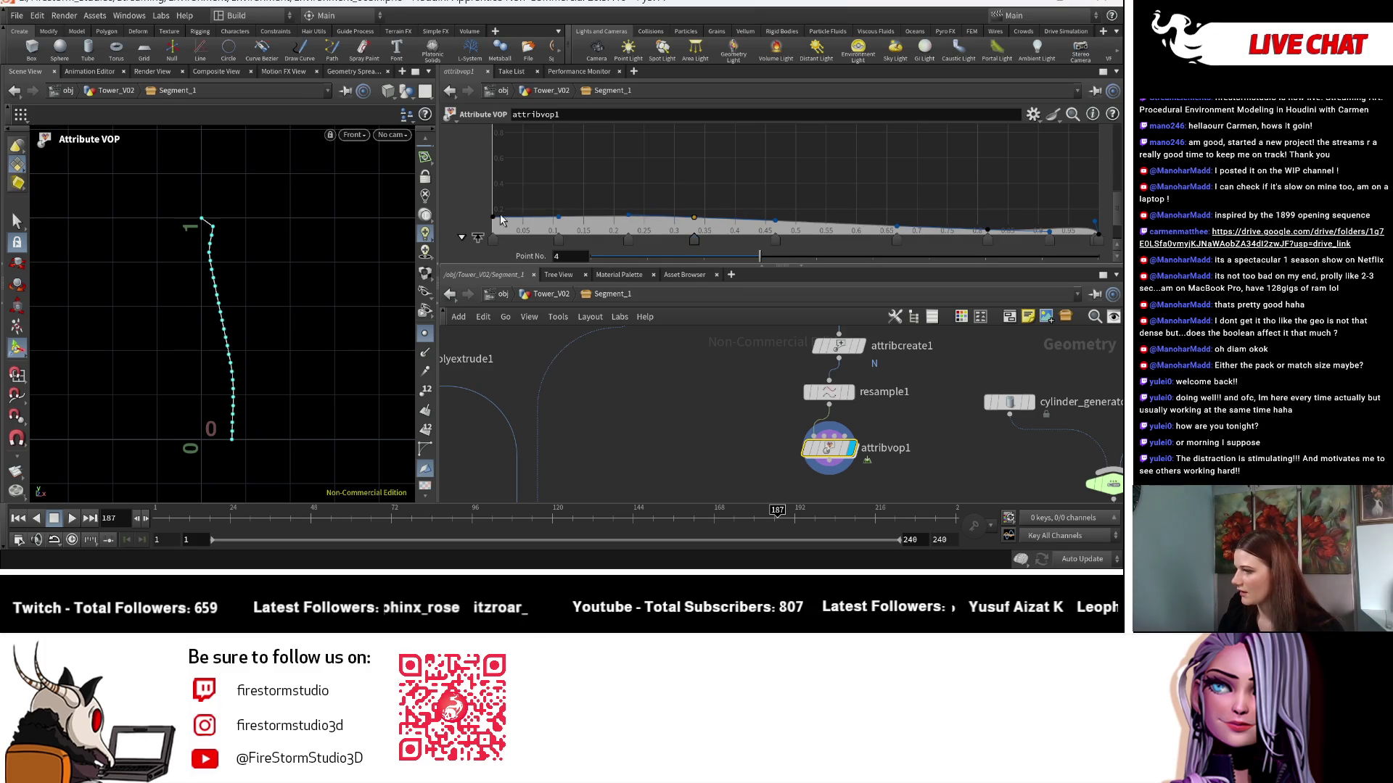
mouse_move(492, 220)
left_mouse_down()
mouse_move(493, 237)
mouse_move(557, 219)
mouse_move(522, 228)
left_mouse_up()
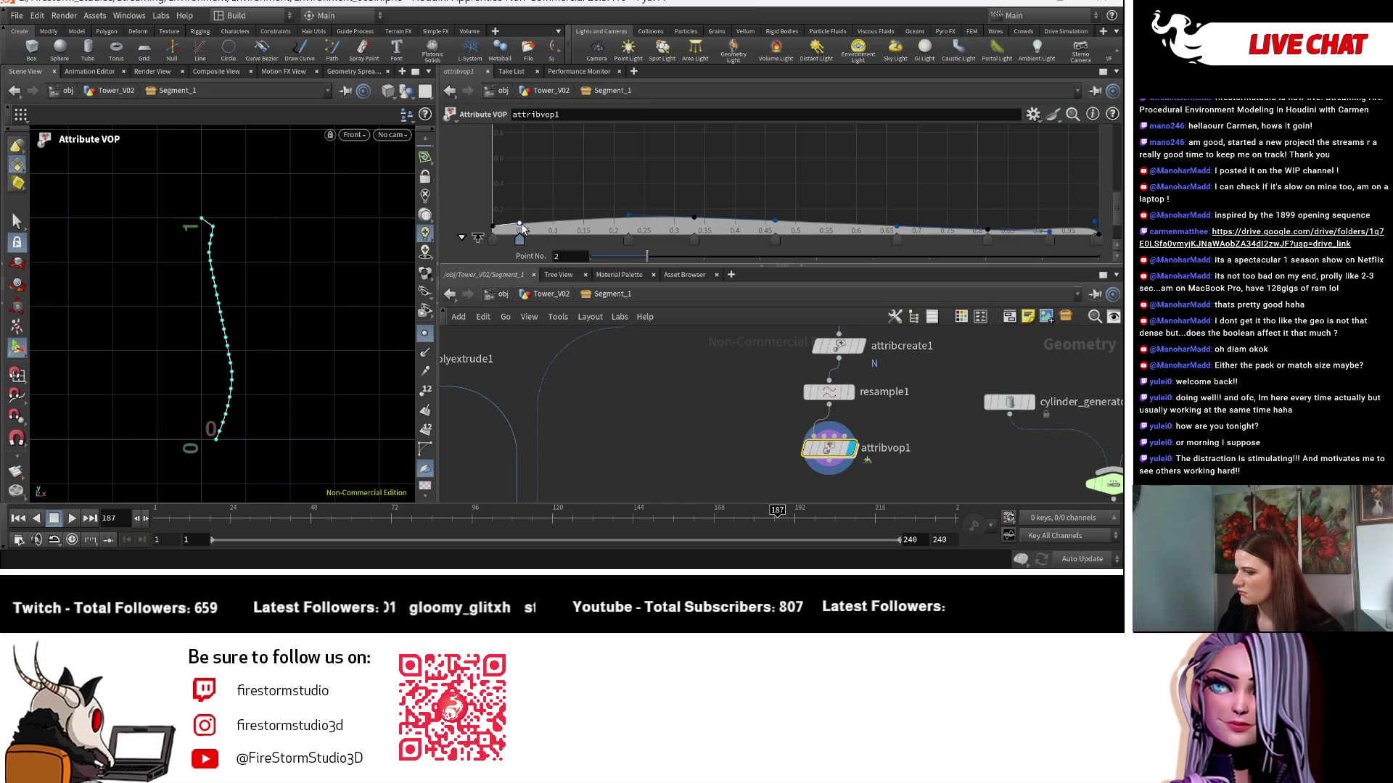
mouse_move(629, 222)
left_mouse_down()
mouse_move(692, 222)
mouse_move(682, 234)
mouse_move(619, 221)
left_mouse_up()
Add raised ramp points near 0.45 and 0.65 and lift the points near 0.8 and 0.92.
left_click_drag(761, 238, 751, 211)
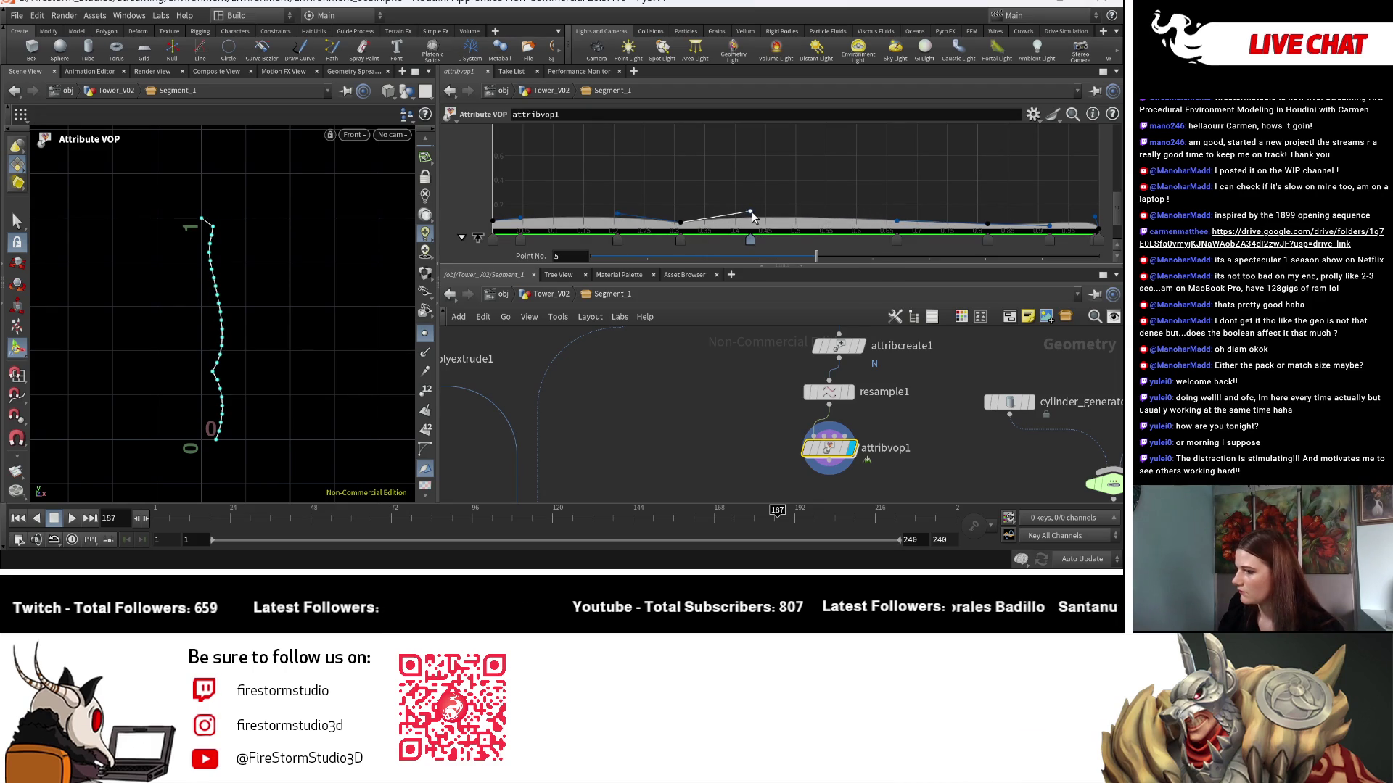
mouse_move(903, 227)
left_mouse_down()
mouse_move(897, 215)
mouse_move(904, 238)
left_mouse_up()
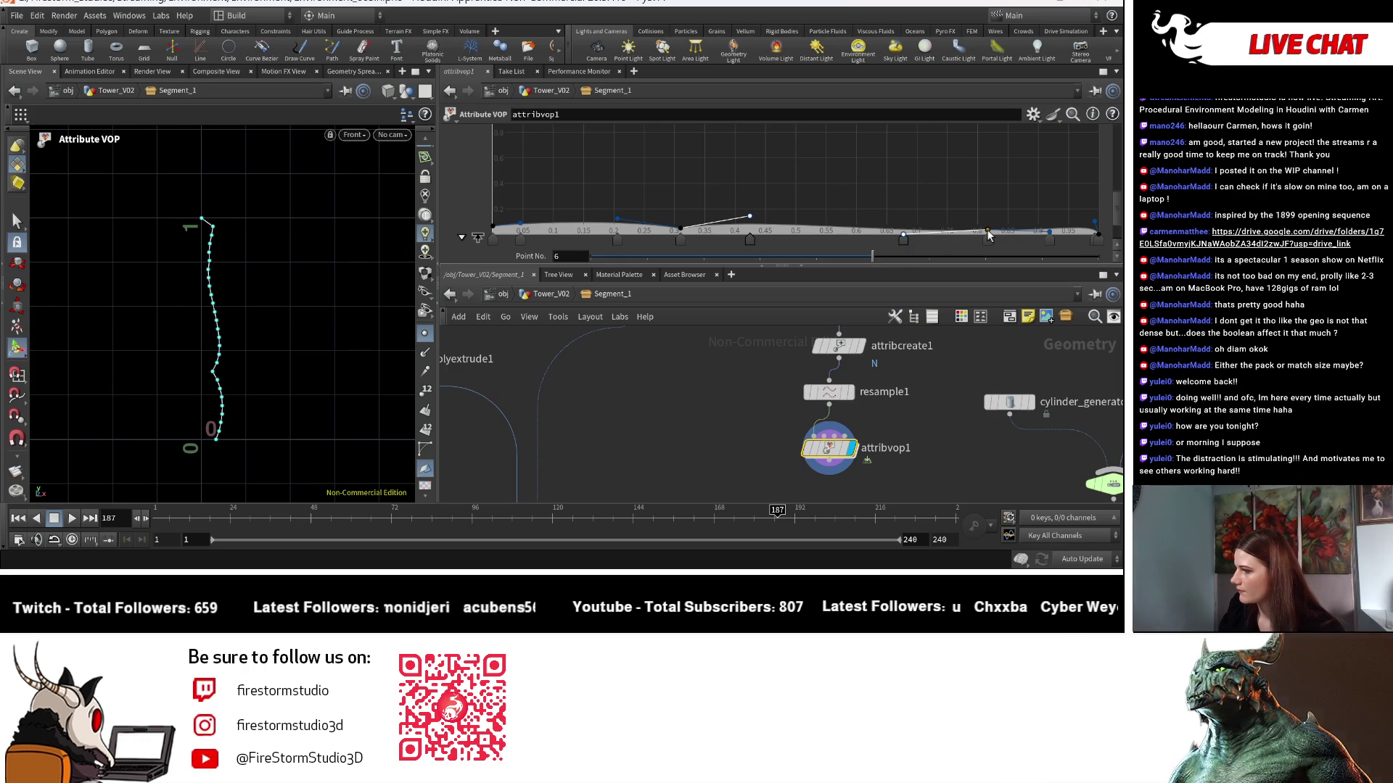
left_click_drag(987, 231, 987, 227)
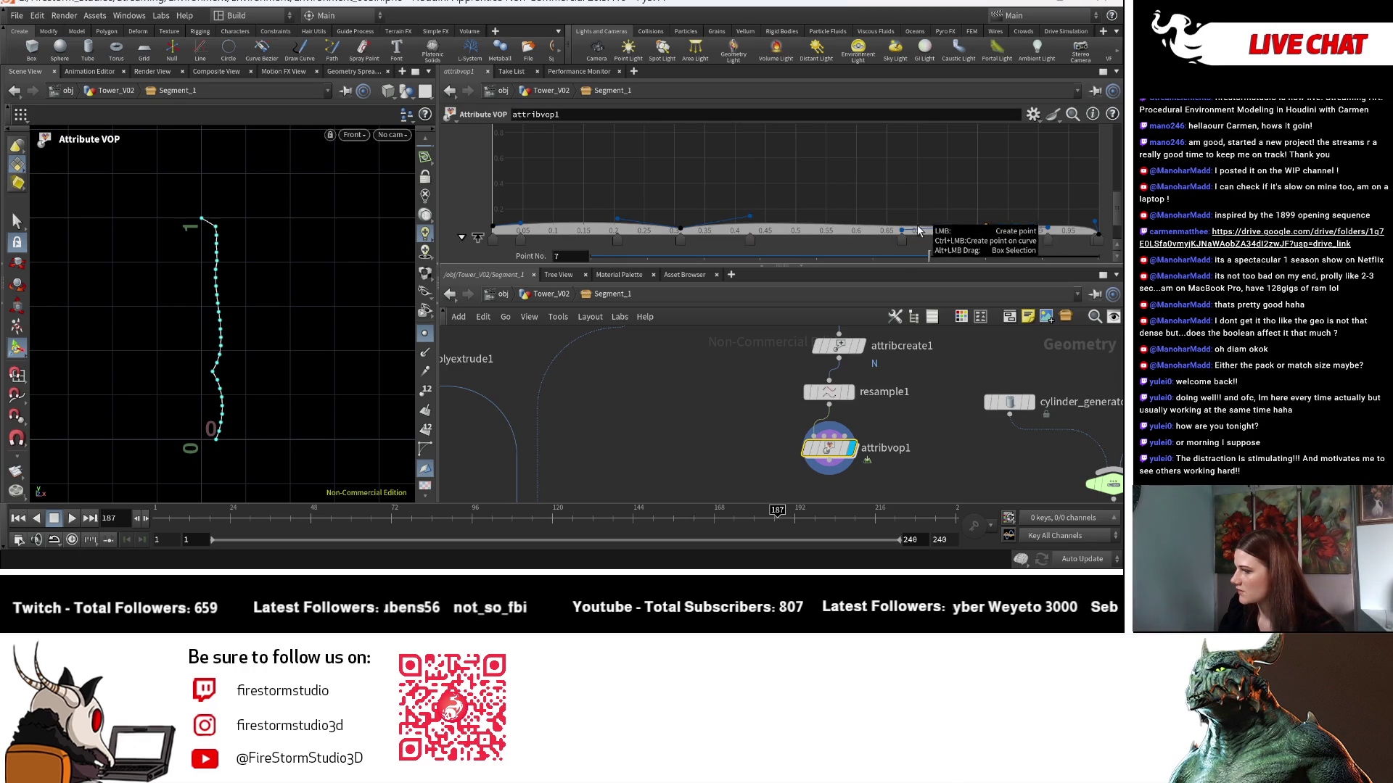
left_click_drag(903, 239, 907, 247)
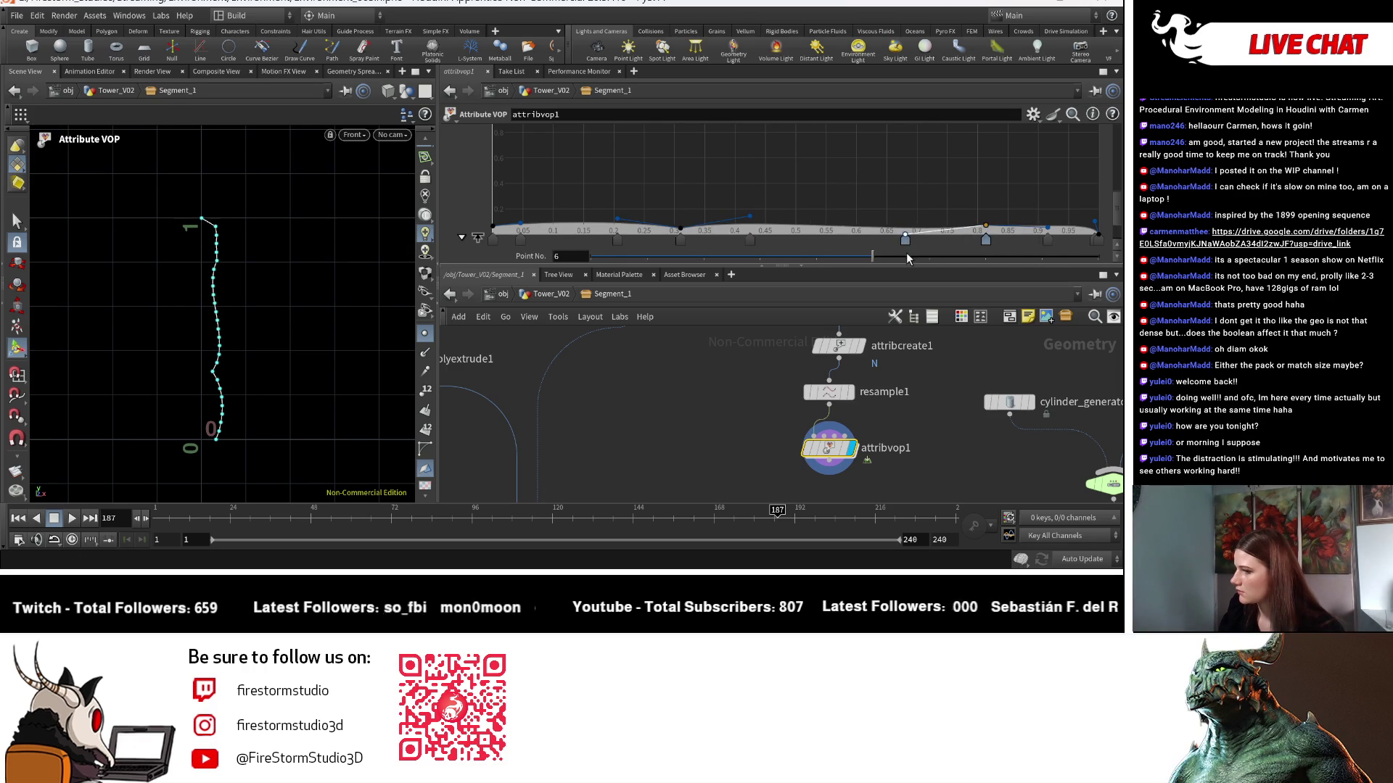
left_click_drag(1046, 230, 1051, 222)
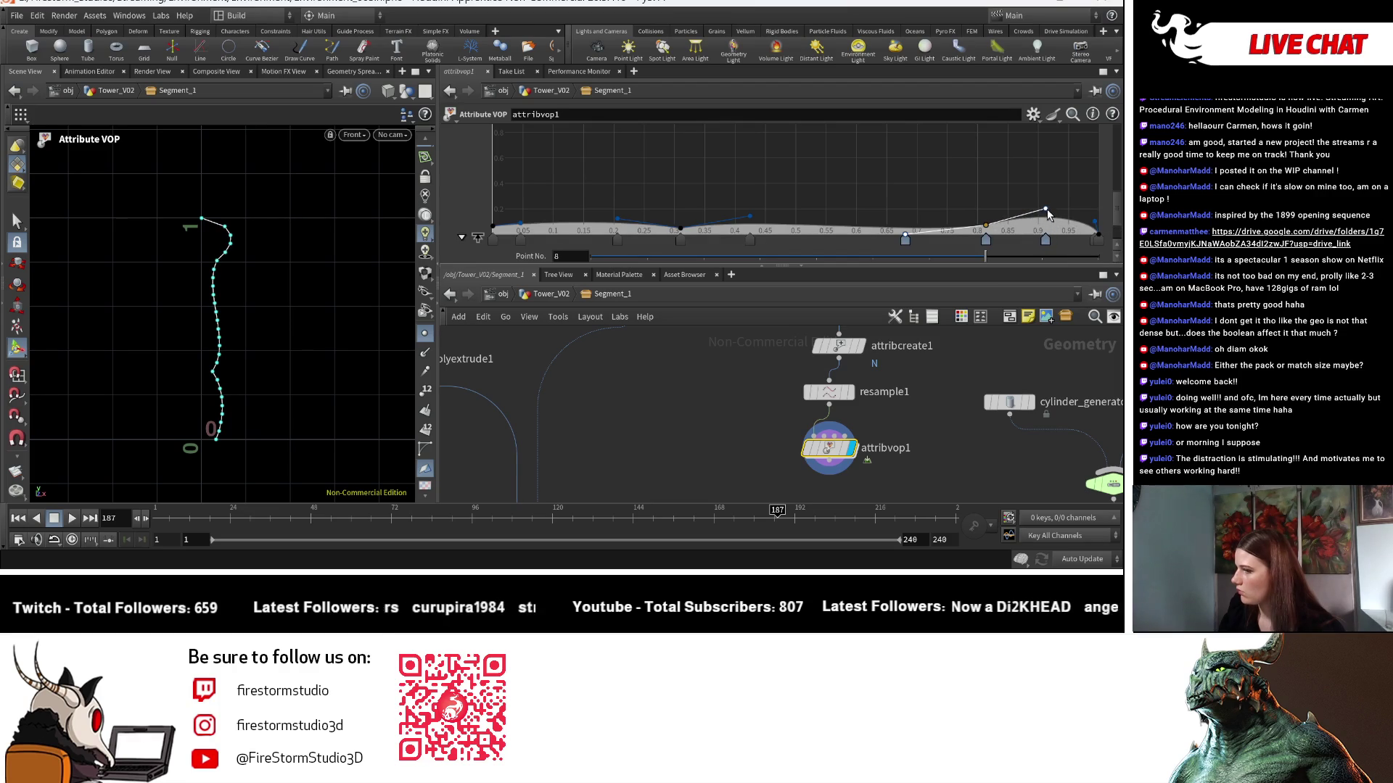
left_click_drag(1035, 217, 1023, 206)
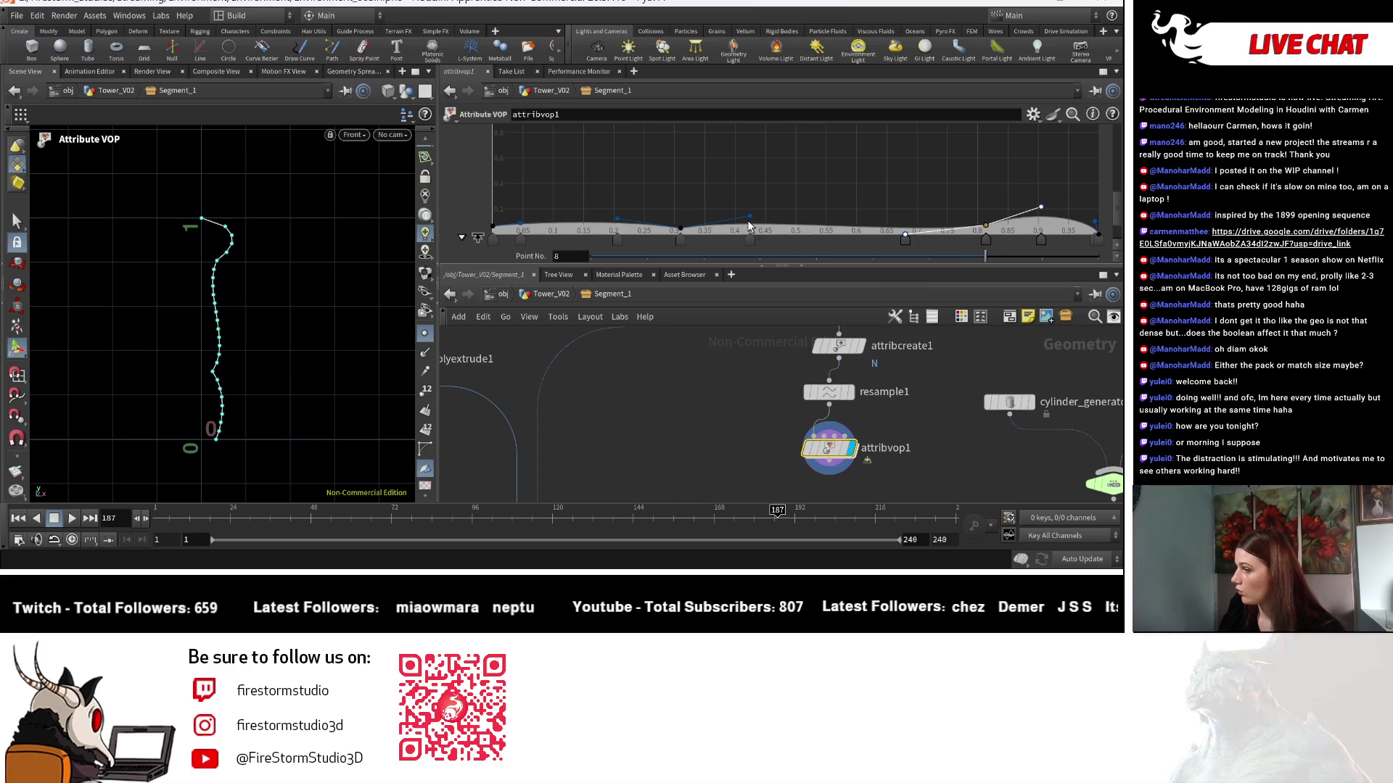
Fine-tune the ramp points near 0.42, 0.28 and 0.05 into low, even bumps.
left_click_drag(750, 216, 751, 215)
mouse_move(680, 245)
left_mouse_down()
mouse_move(627, 246)
mouse_move(703, 236)
mouse_move(666, 240)
left_mouse_up()
left_click_drag(520, 224, 524, 220)
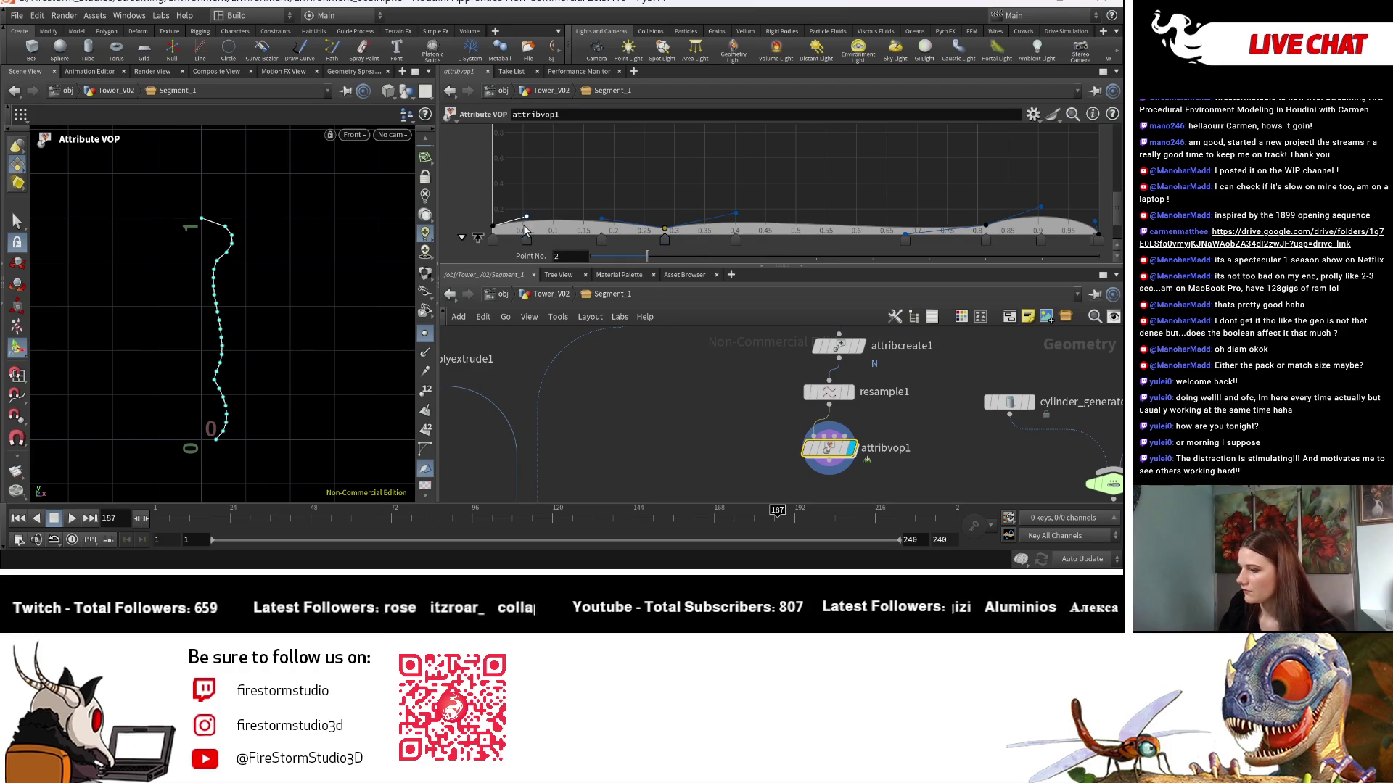
left_click(493, 230)
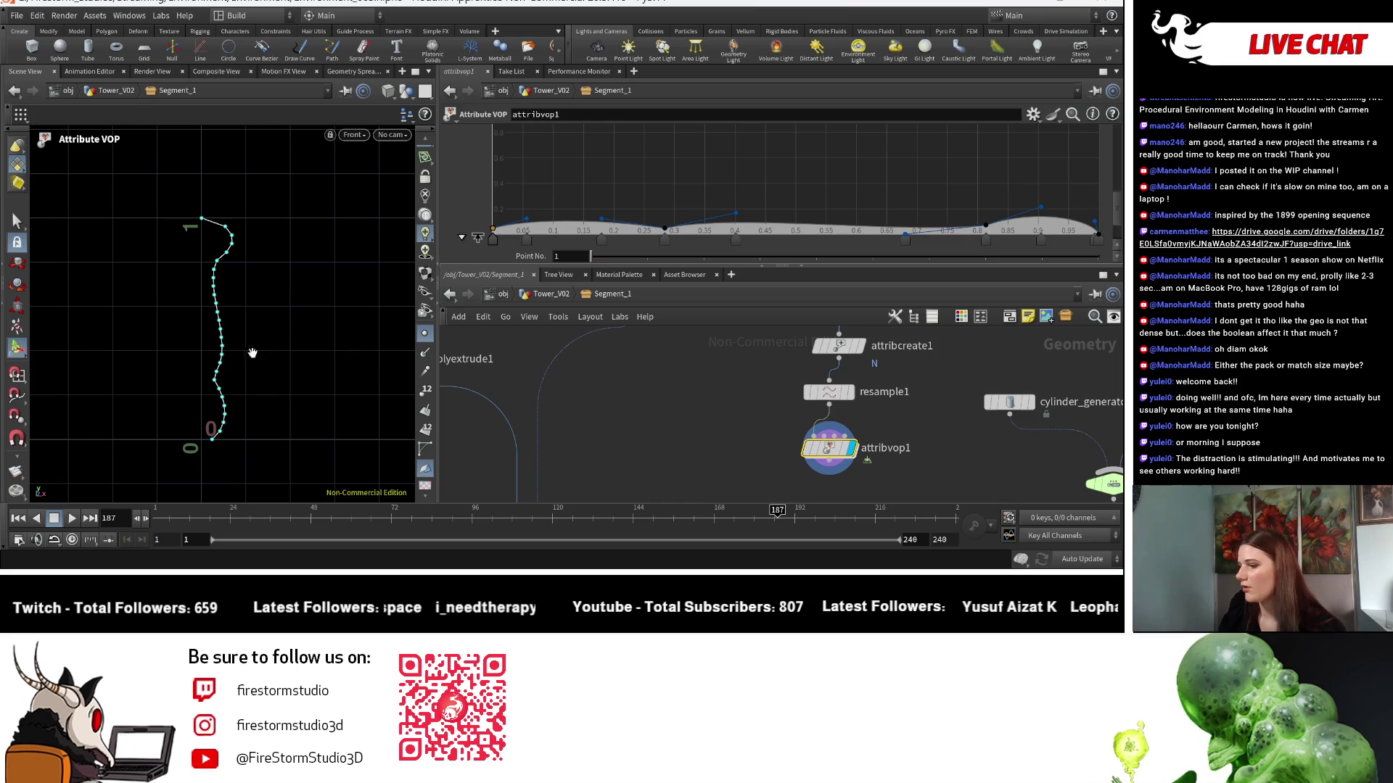
key("Escape")
scroll(252, 351, "down", 5)
scroll(256, 348, "down", 2)
scroll(263, 337, "up", 6)
key("Return")
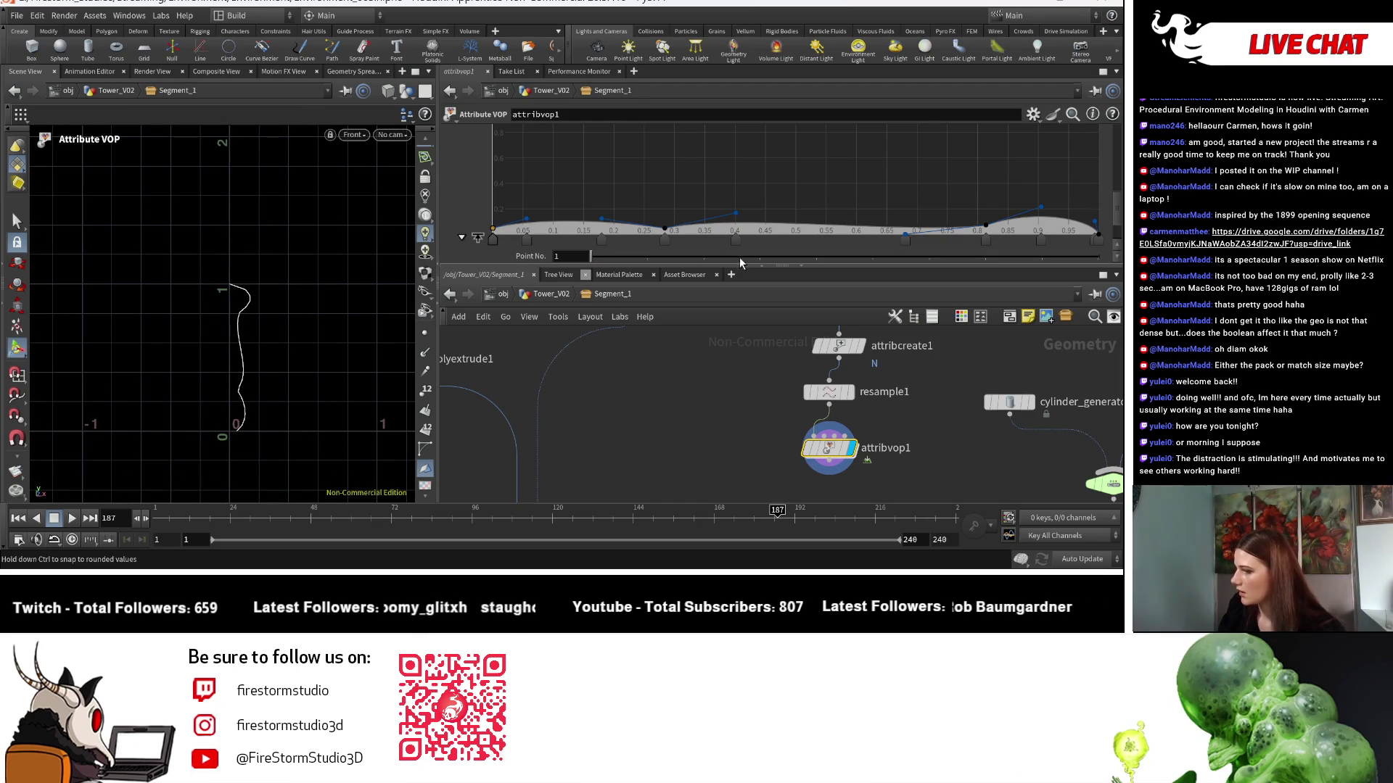
Try a raised bulge at 0.5 in the ramp, then undo it.
left_click_drag(802, 226, 811, 190)
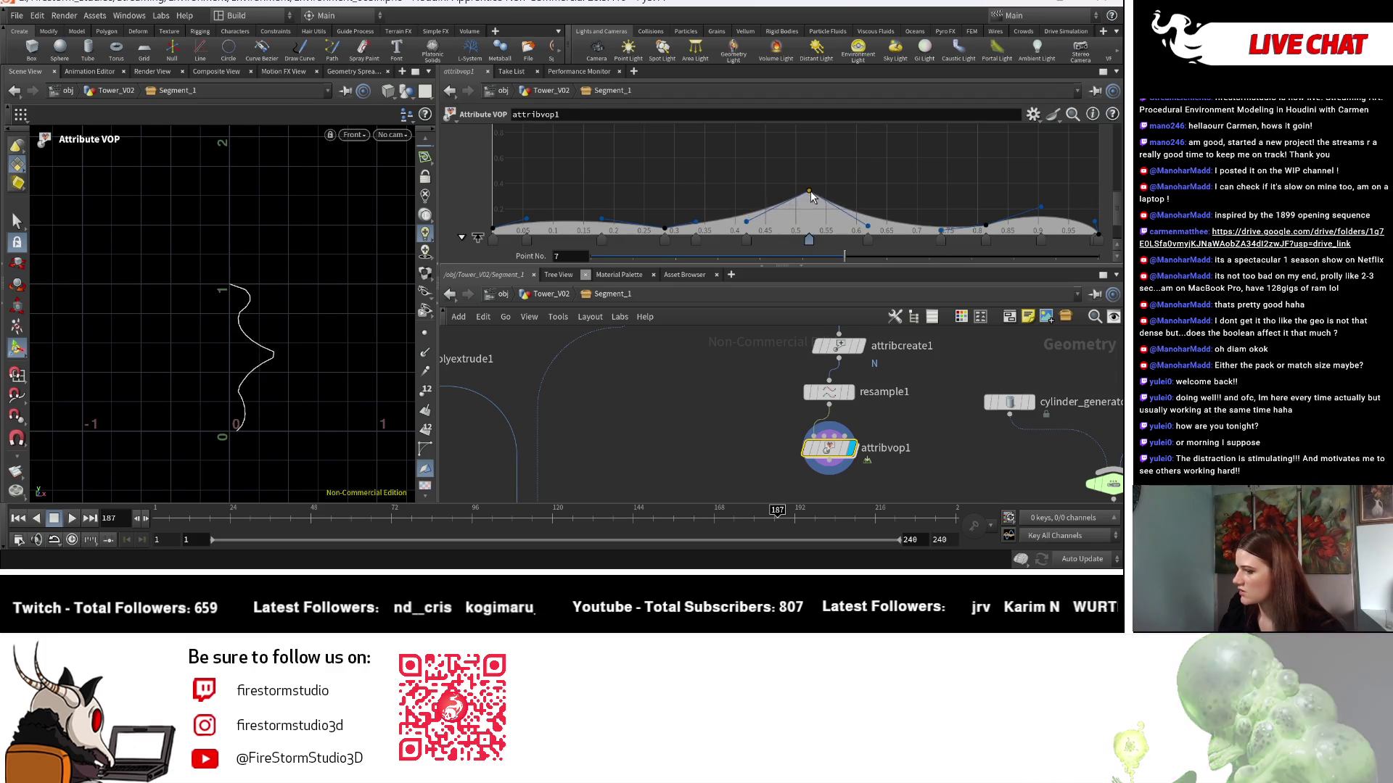
key("ctrl+z")
key("ctrl+z")
key("ctrl+z")
mouse_move(705, 464)
middle_mouse_down()
mouse_move(745, 463)
mouse_move(731, 441)
middle_mouse_up()
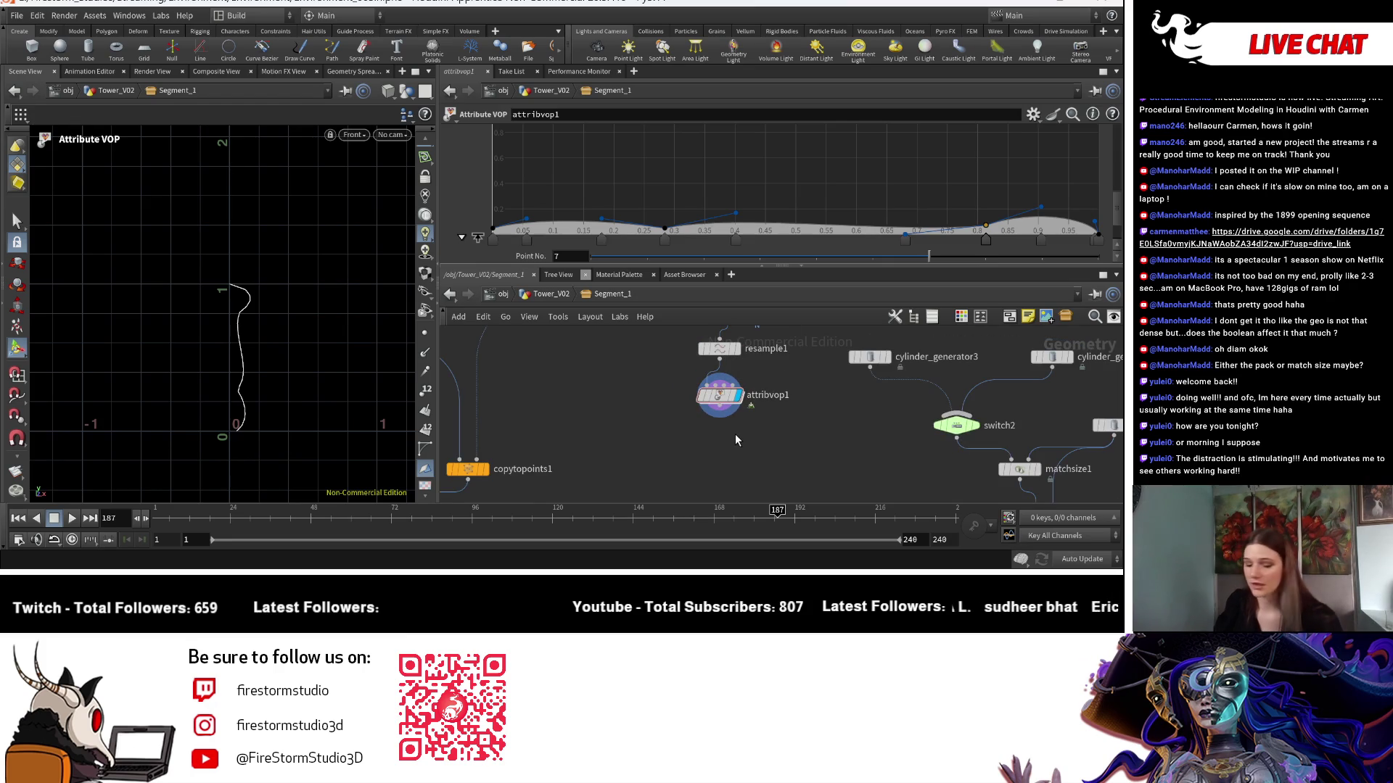
Add a Revolve node wired under attribvop1 and make it the displayed node.
key("Tab")
type("rev")
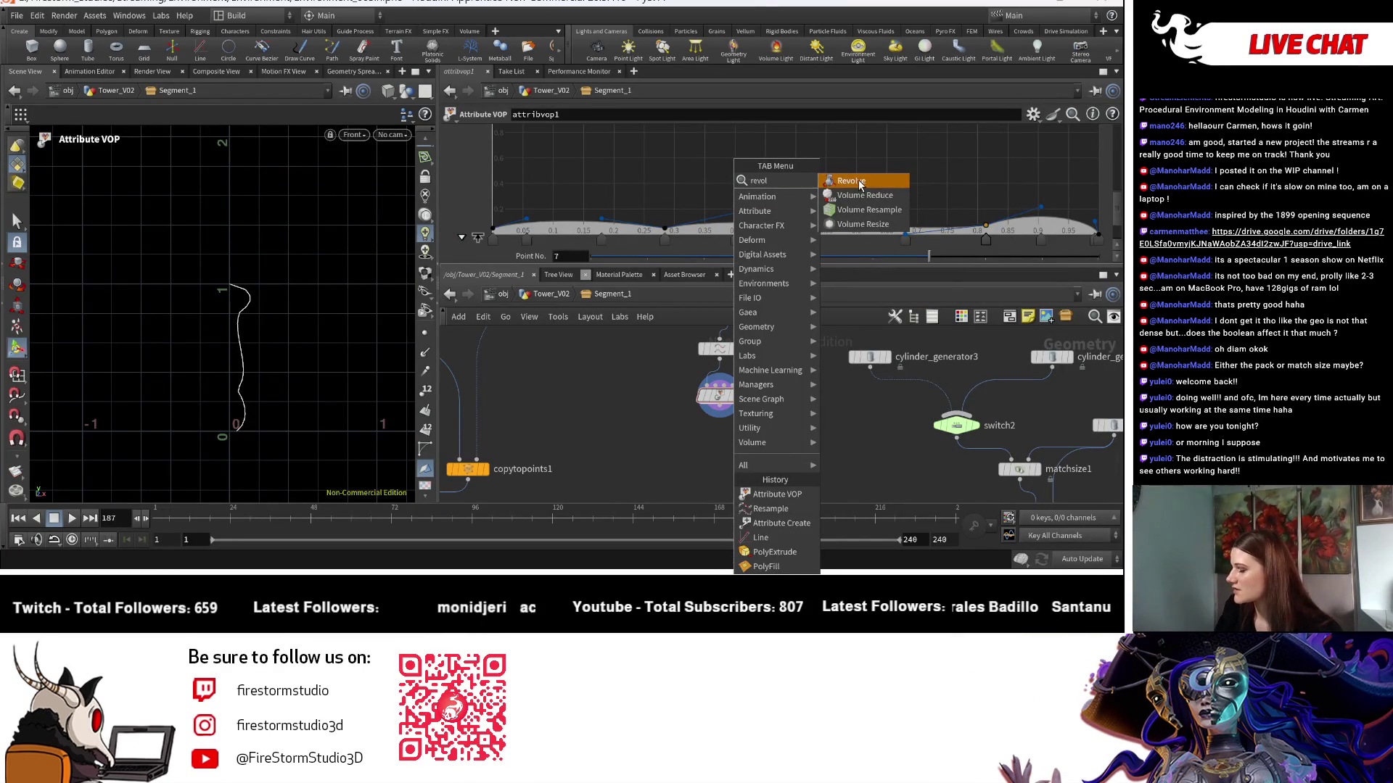
left_click(860, 182)
left_click(720, 450)
left_click(720, 416)
left_click(720, 443)
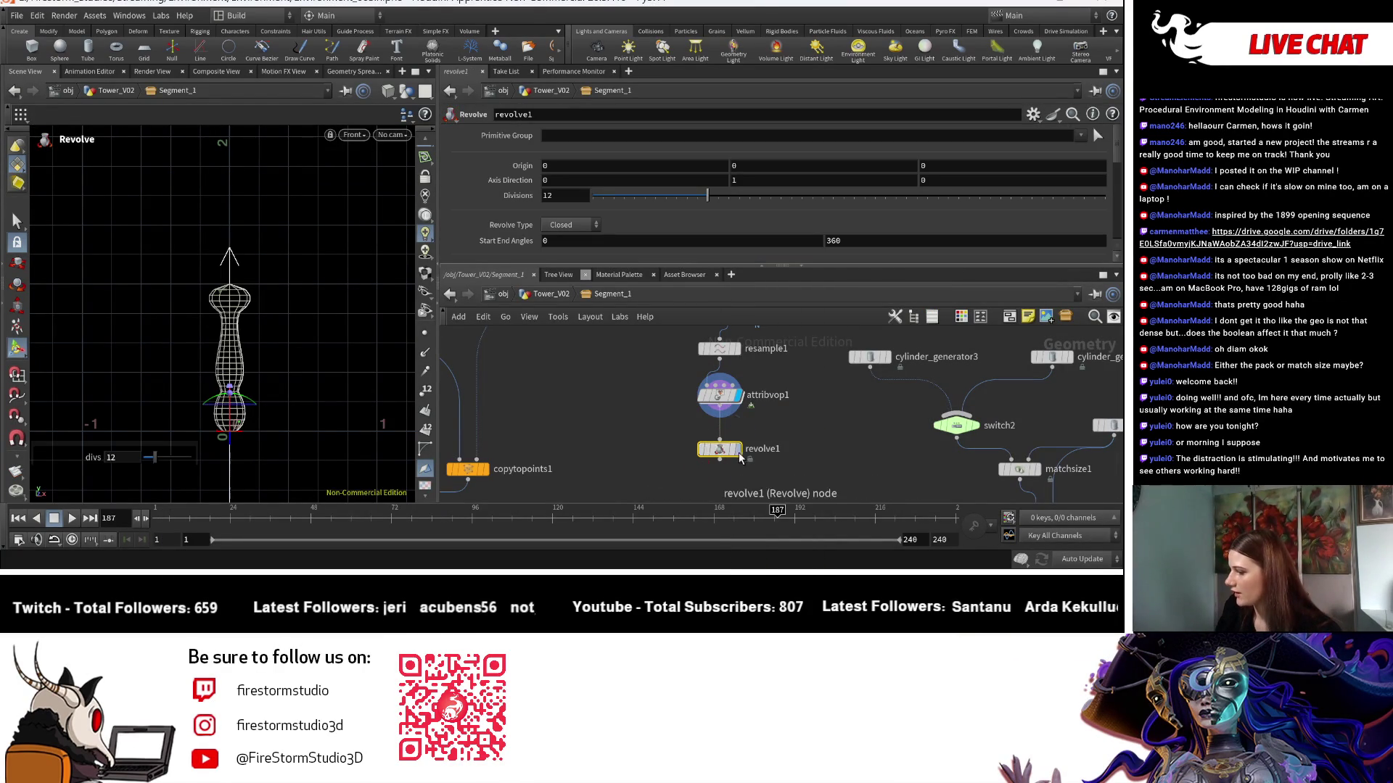
left_click(738, 449)
key("Escape")
middle_click_drag(282, 381, 325, 285)
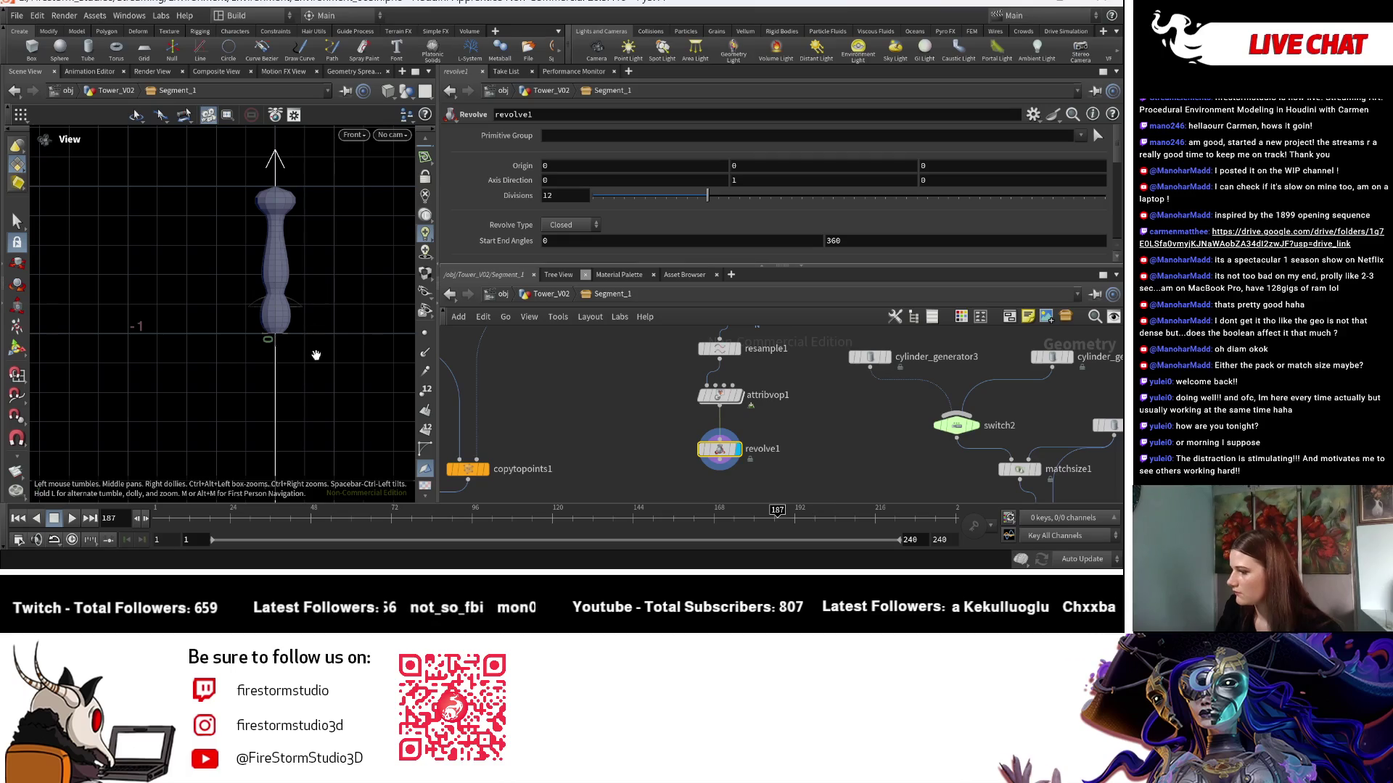
key("Return")
Keep revolve1 closed all the way round and lower its Divisions from 12 to 8.
scroll(607, 179, "down", 2)
scroll(643, 199, "down", 1)
scroll(625, 190, "down", 3)
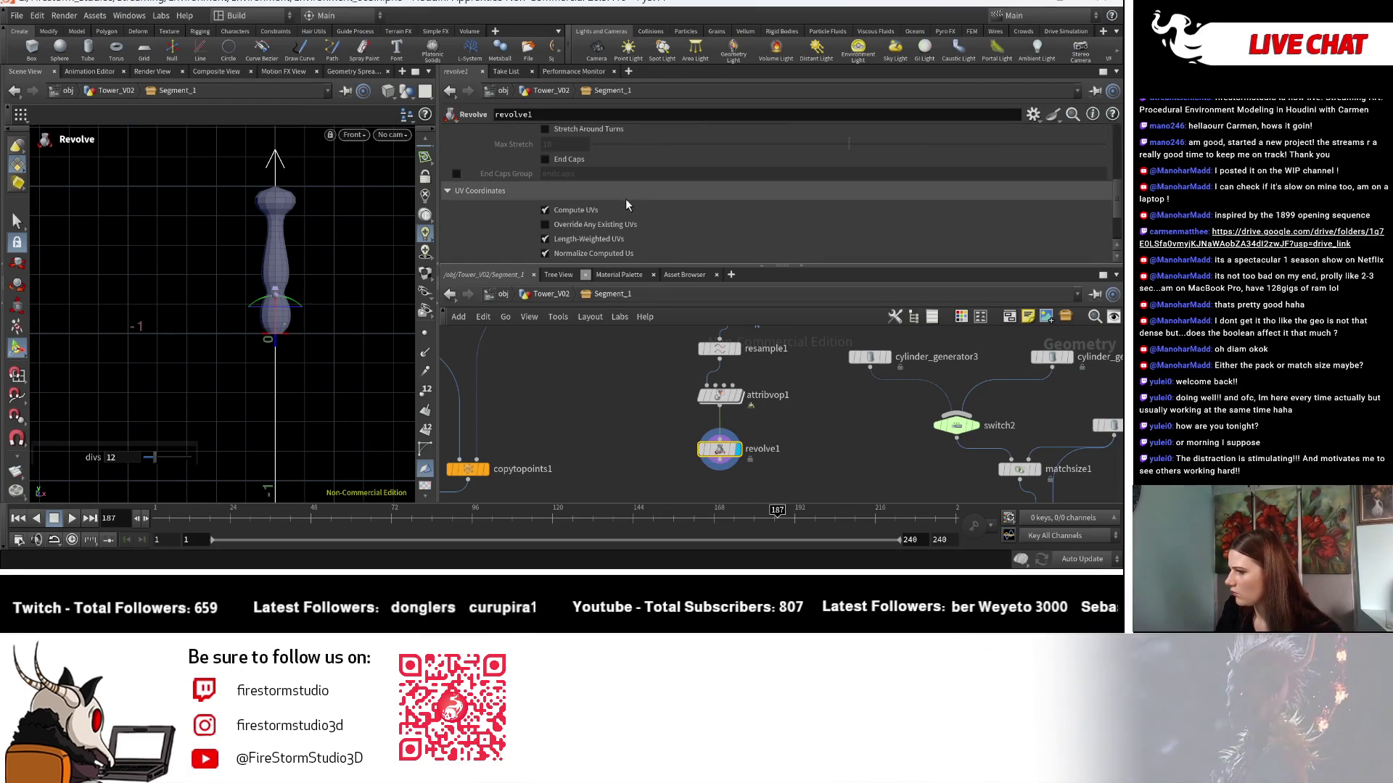
middle_click_drag(277, 313, 298, 385)
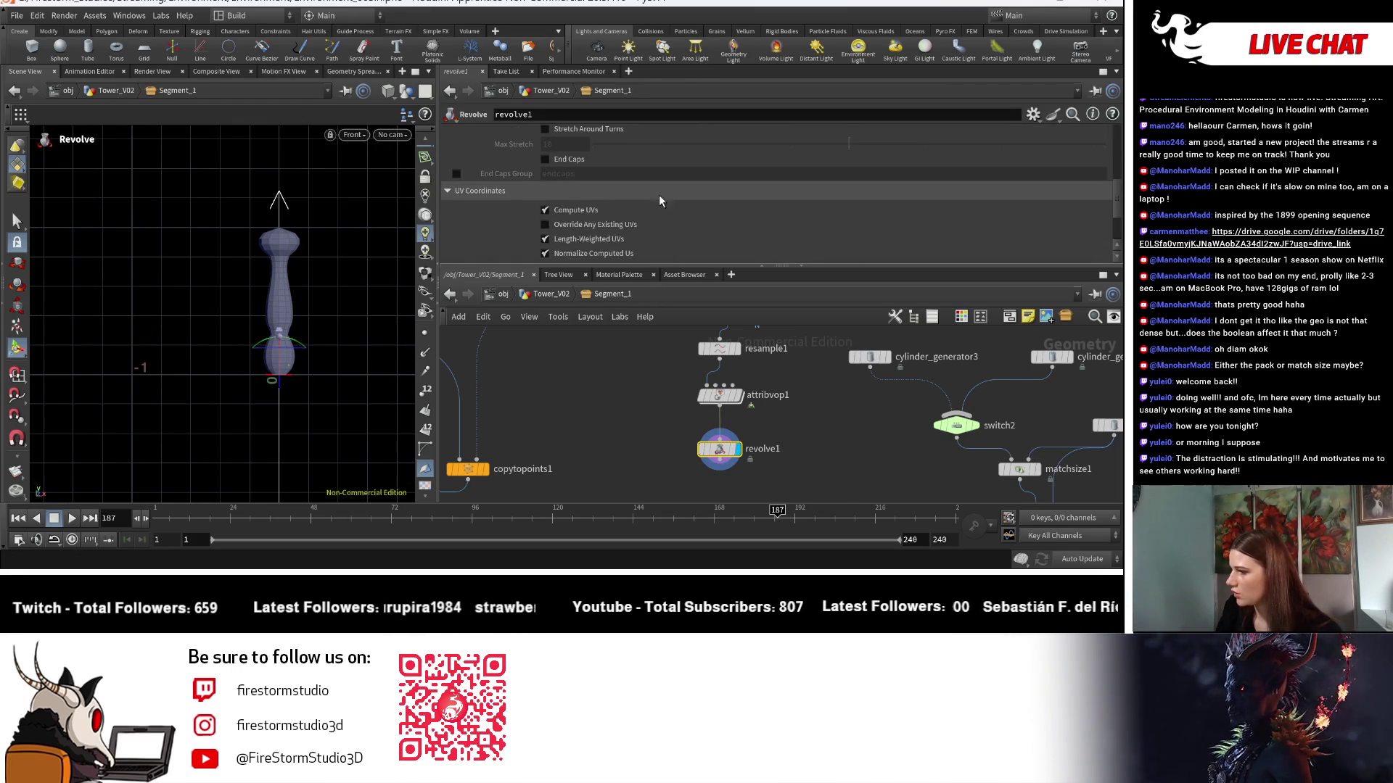
scroll(659, 194, "up", 6)
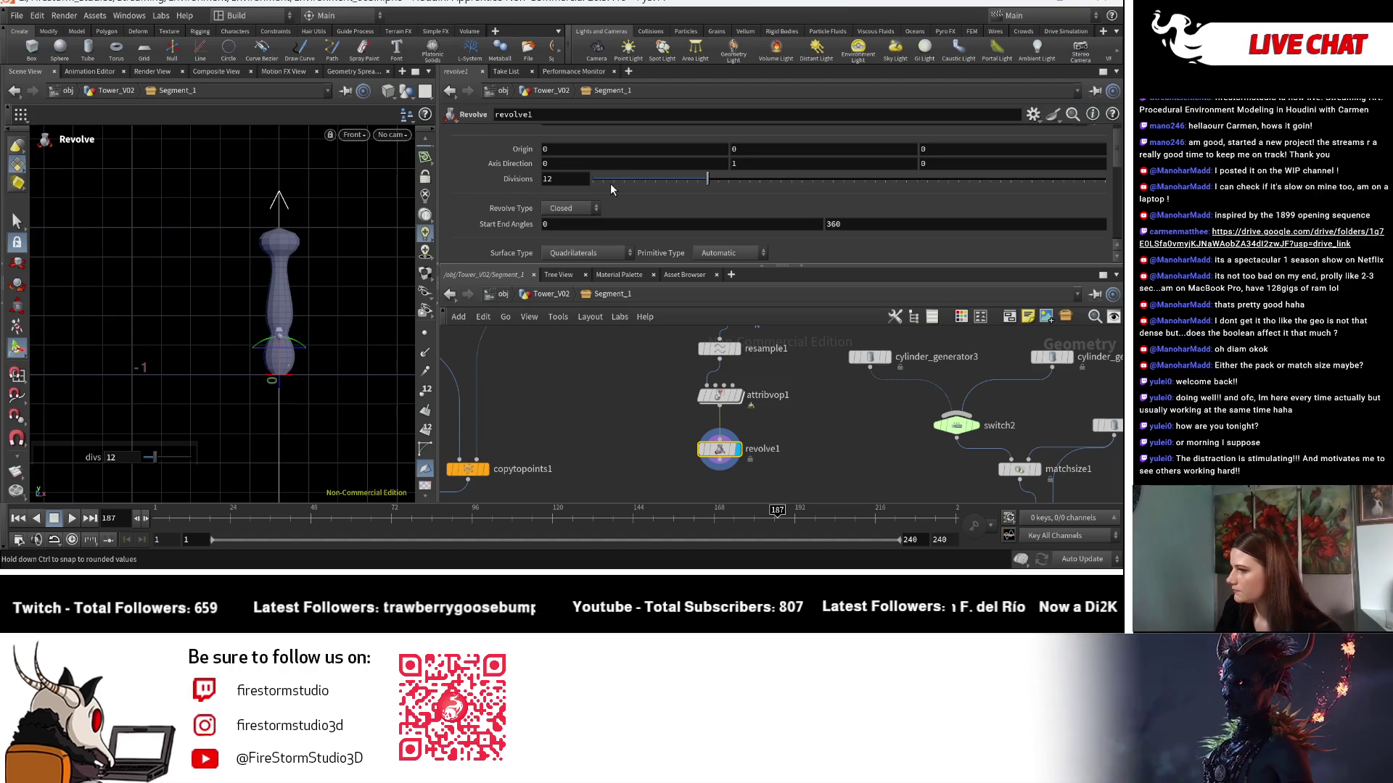
left_click(578, 209)
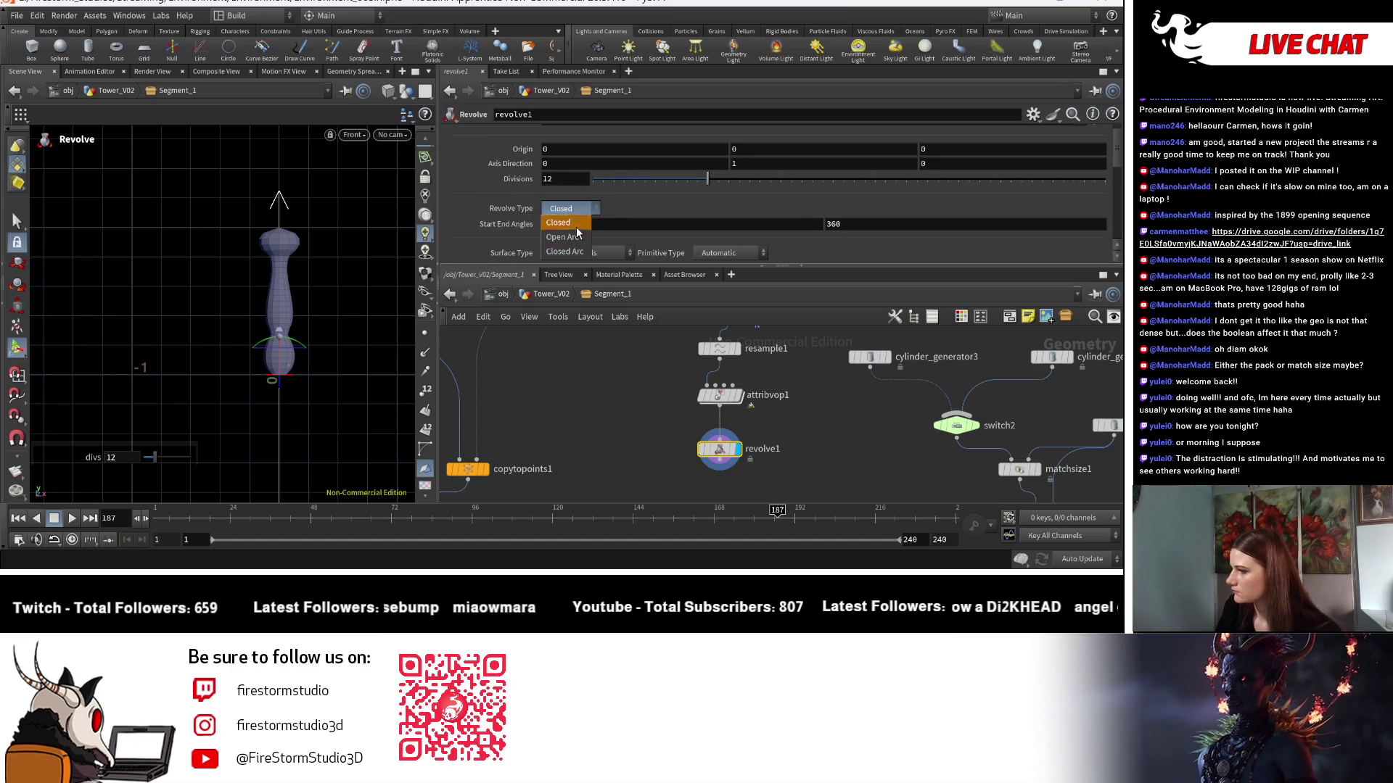
left_click(559, 223)
mouse_move(708, 179)
left_mouse_down()
mouse_move(650, 178)
mouse_move(664, 178)
left_mouse_up()
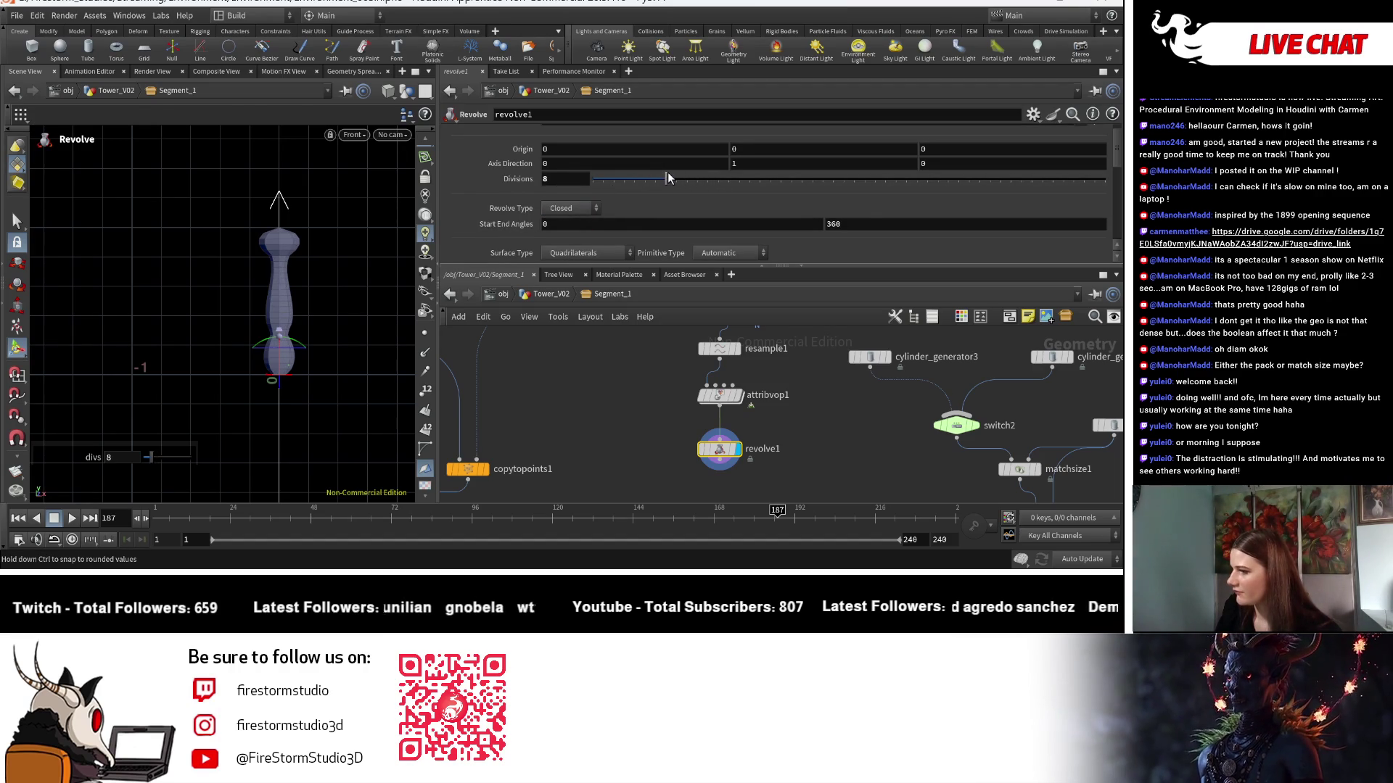
key("Escape")
scroll(293, 293, "up", 5)
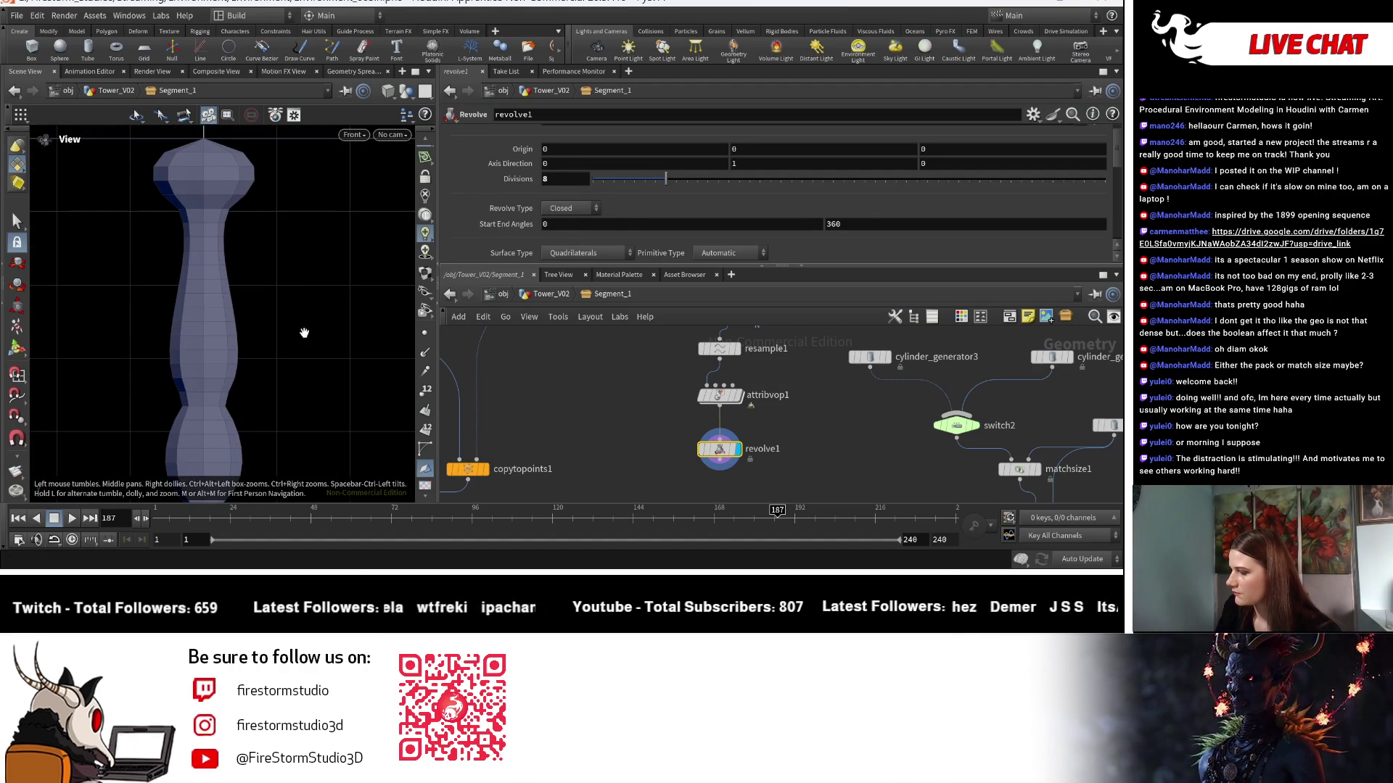
key("Return")
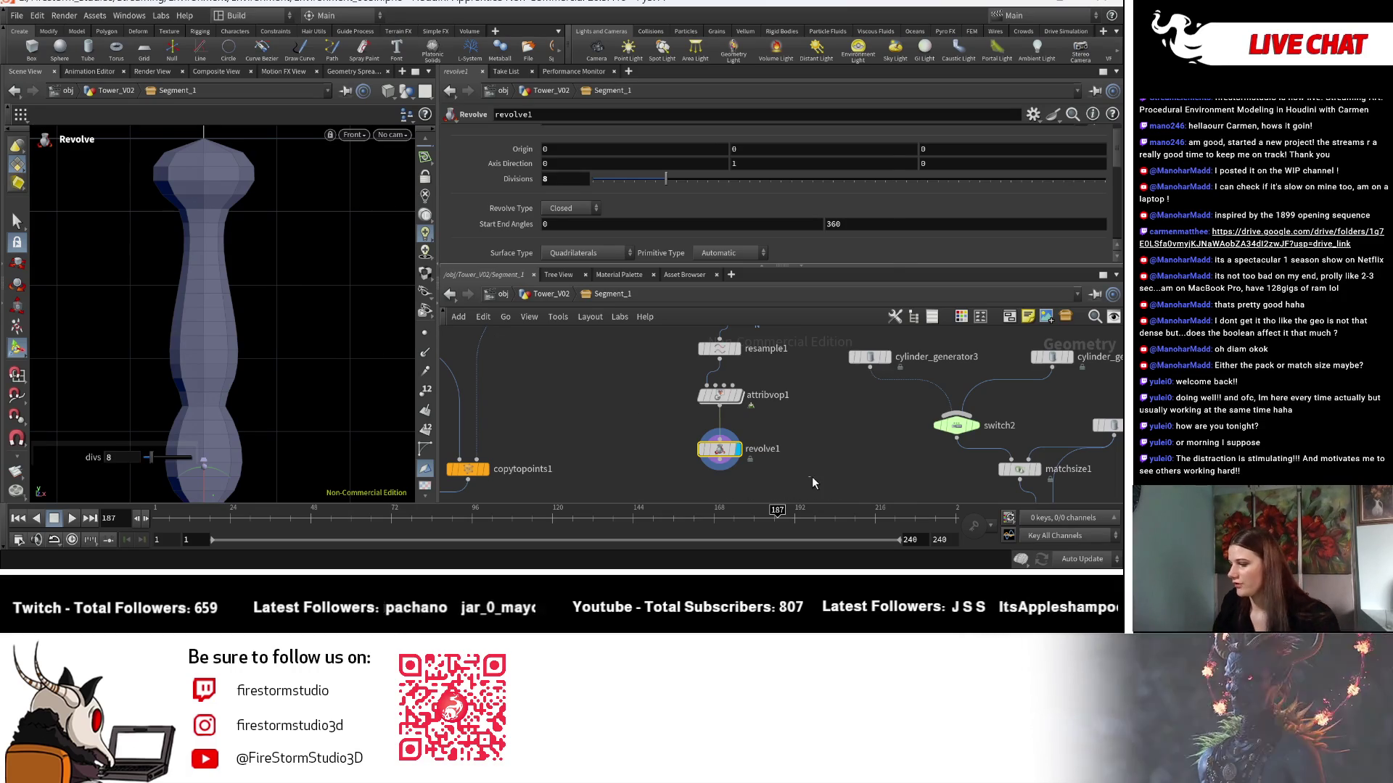
Search for a 'rever' node, then cancel without adding anything.
left_click(812, 477)
key("Tab")
type("rever")
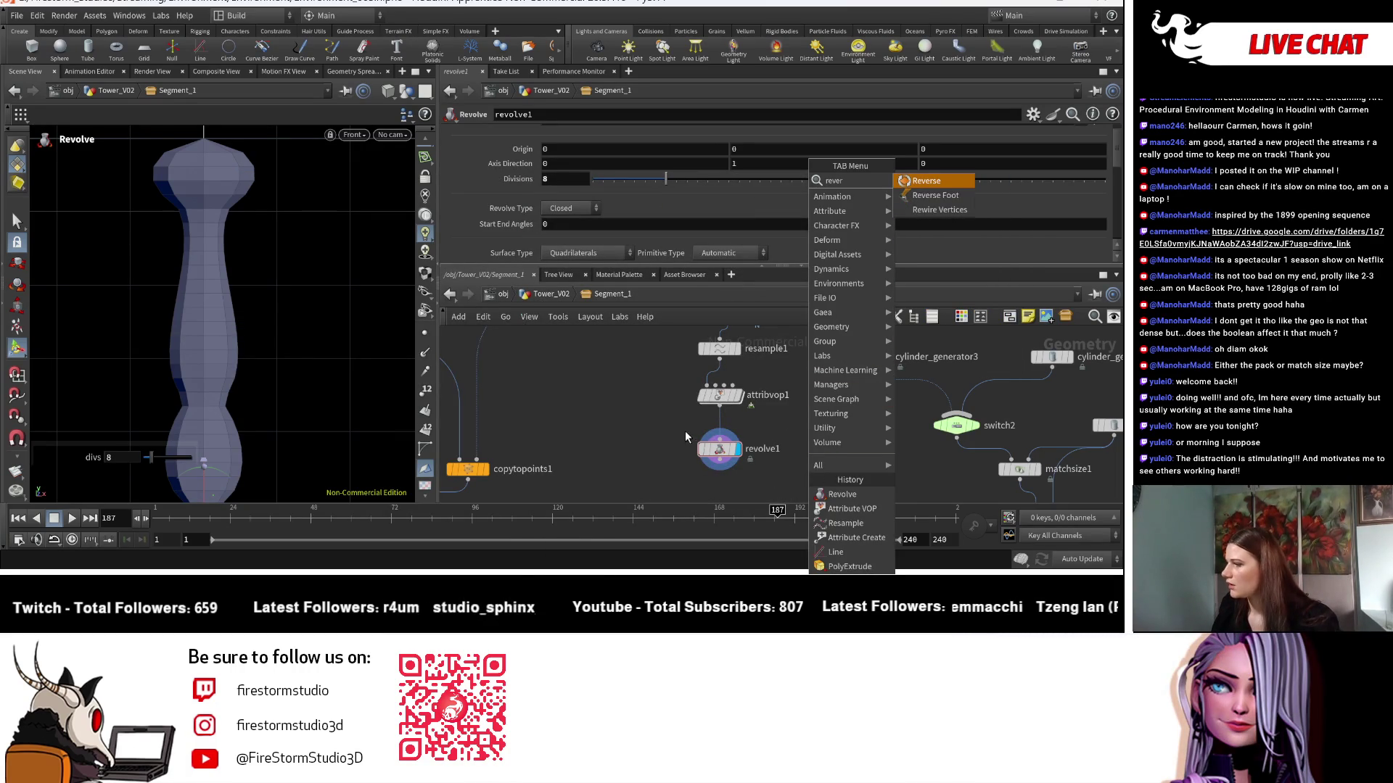
key("Escape")
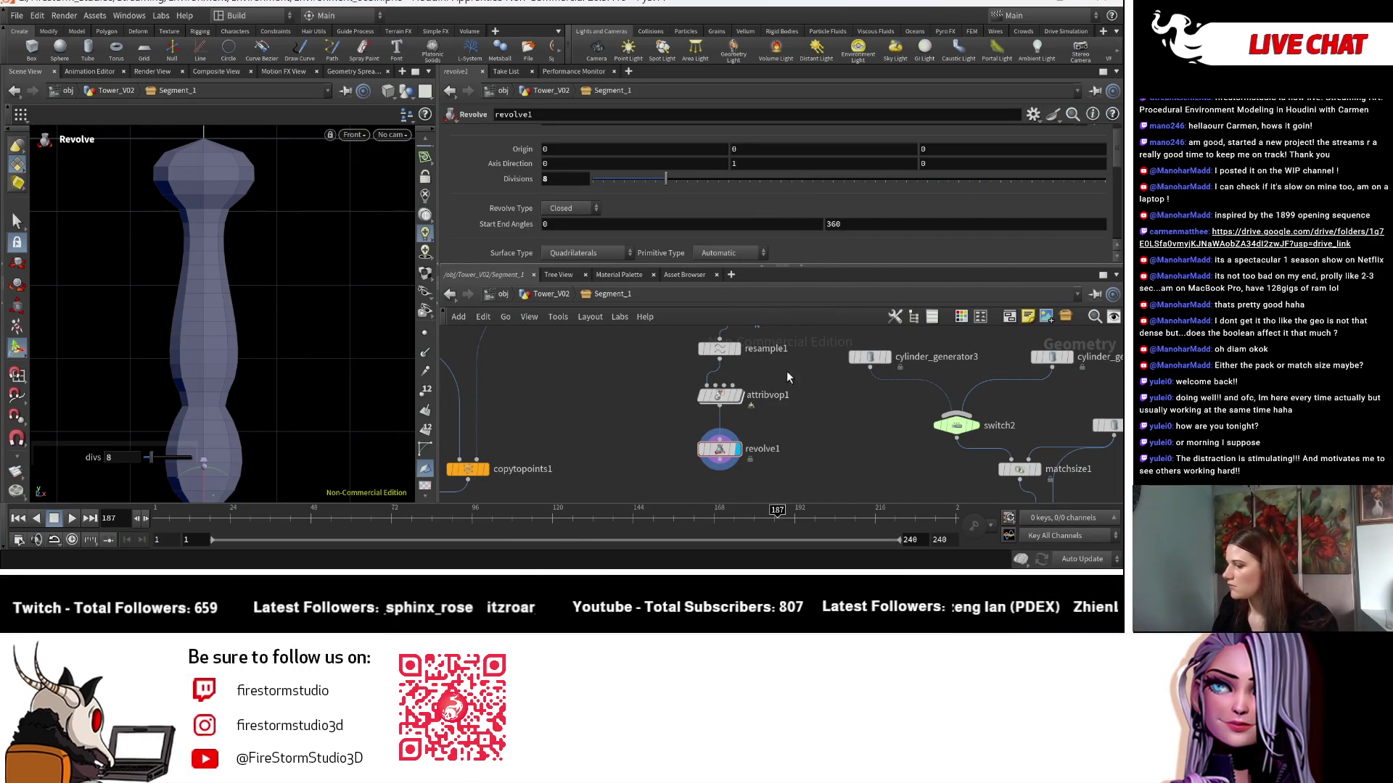
scroll(787, 372, "up", 3)
scroll(750, 392, "up", 1)
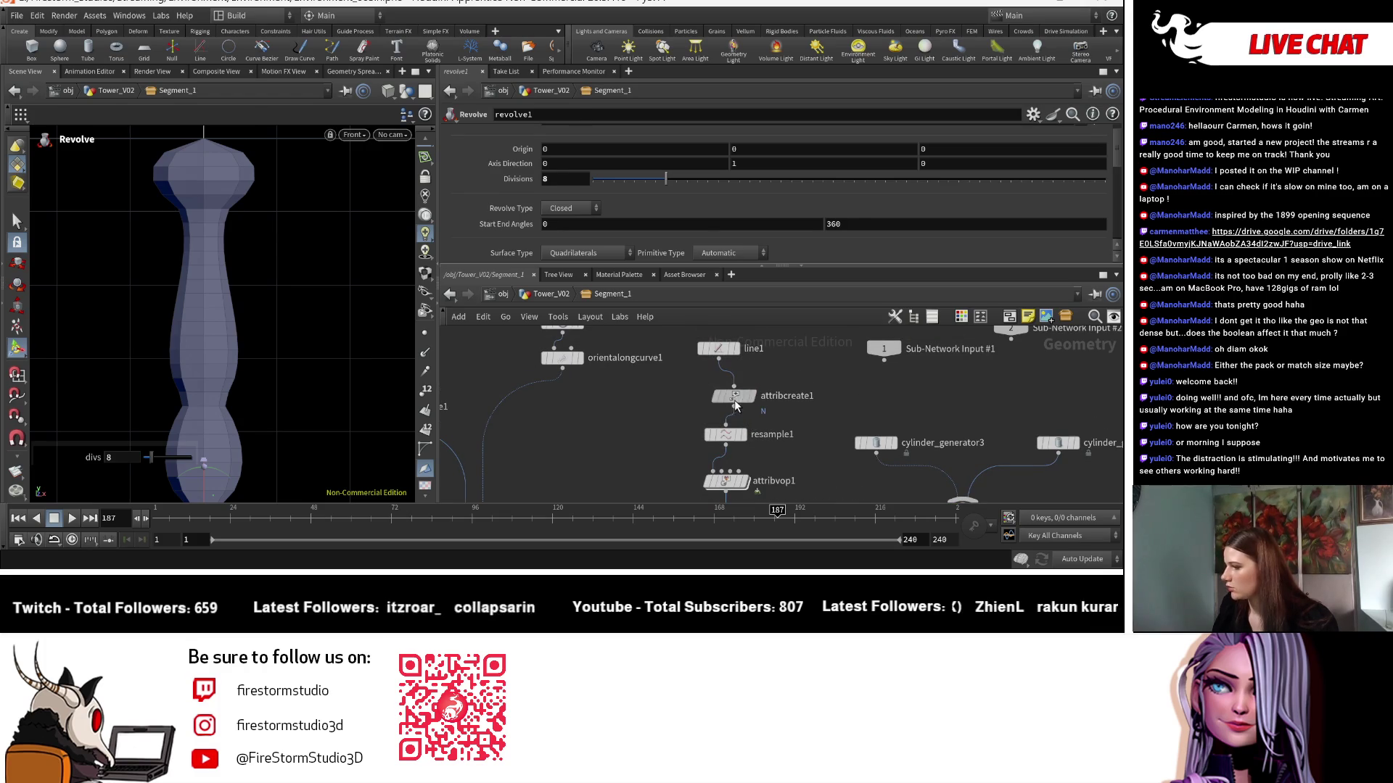
Set attribcreate1's Value to -1 and check the resample1, attribvop1 and revolve1 outputs.
left_click(734, 400)
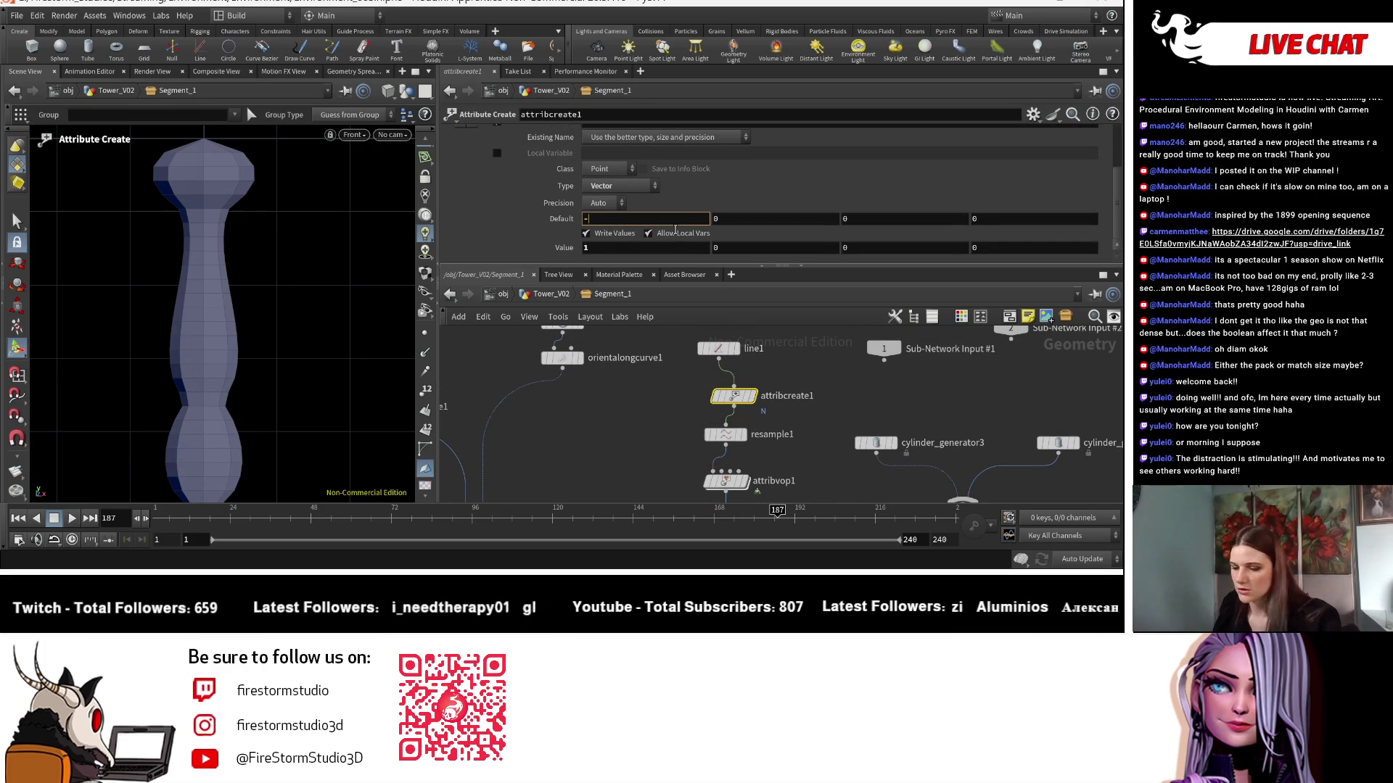
type("-")
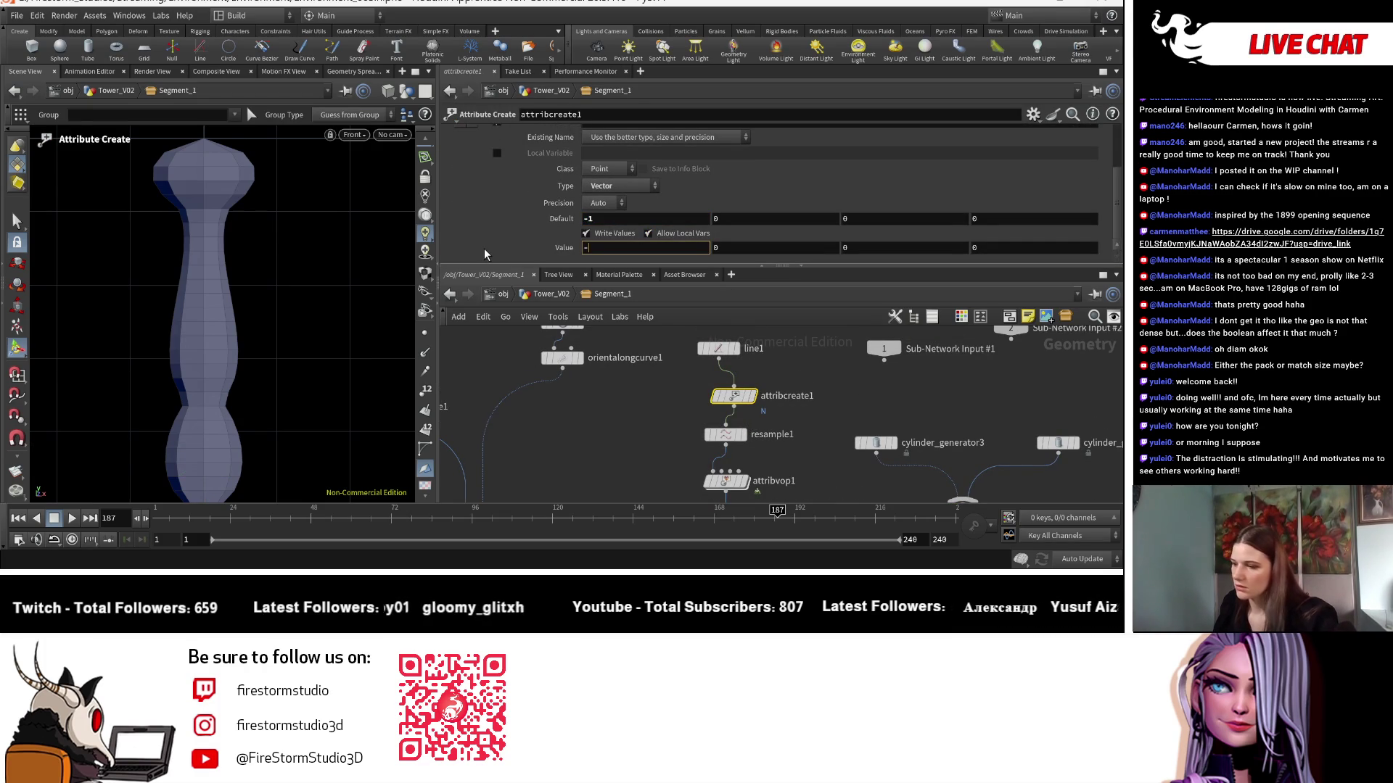
type("1")
key("Return")
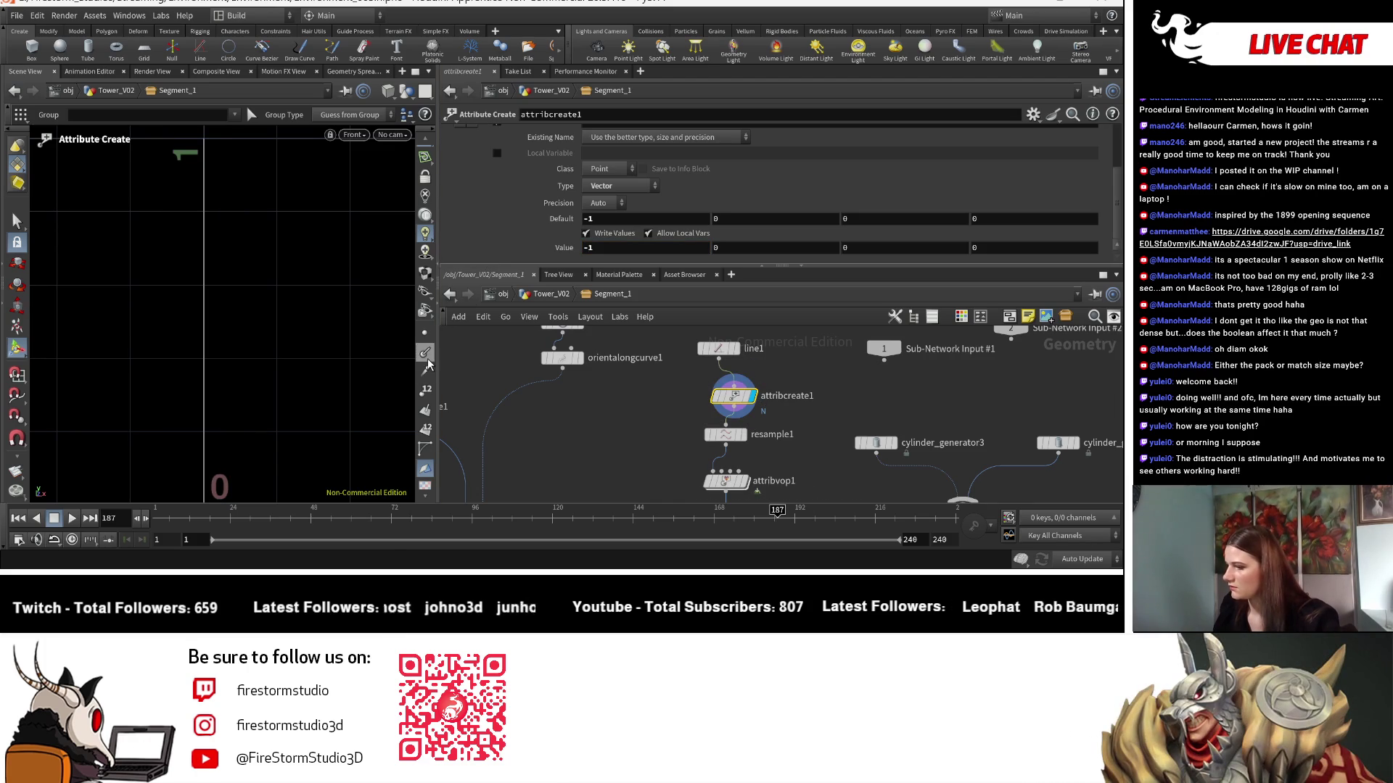
left_click(743, 435)
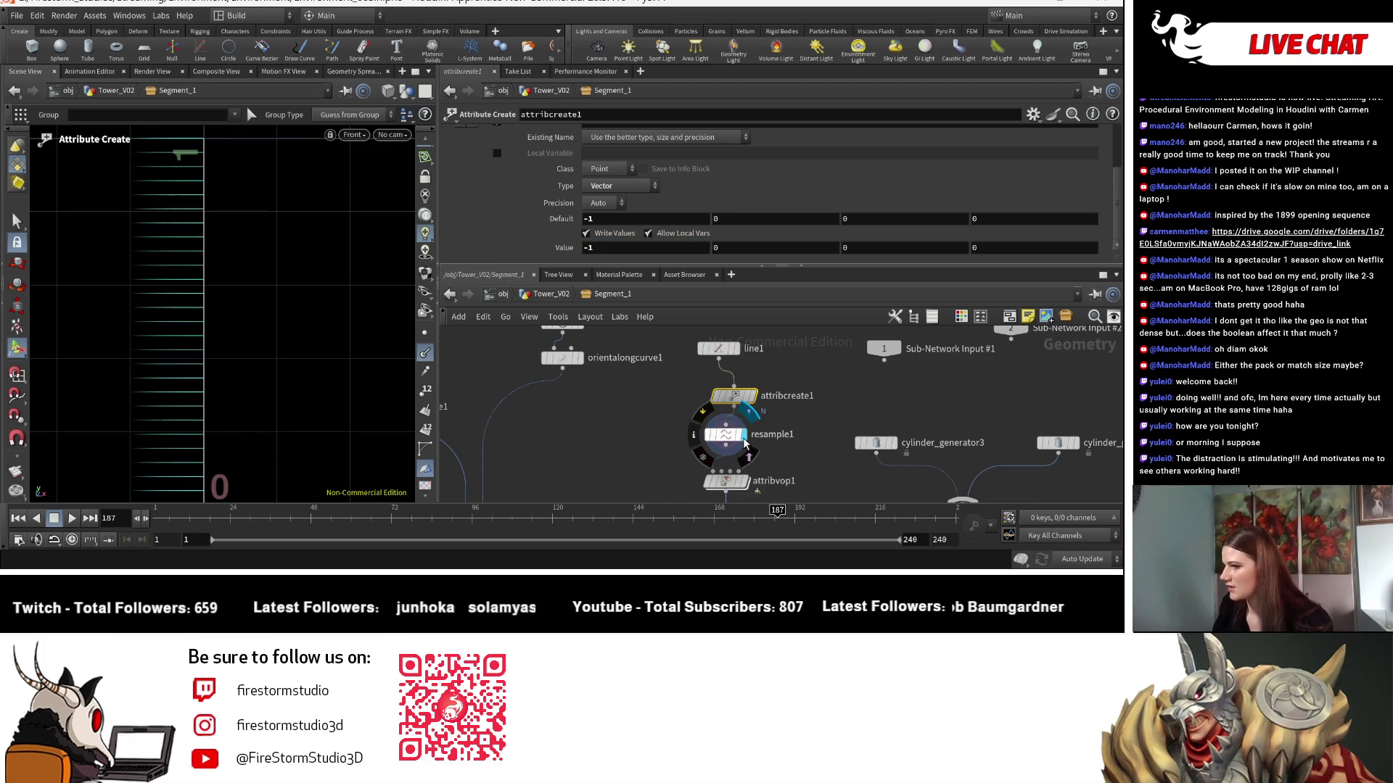
key("Escape")
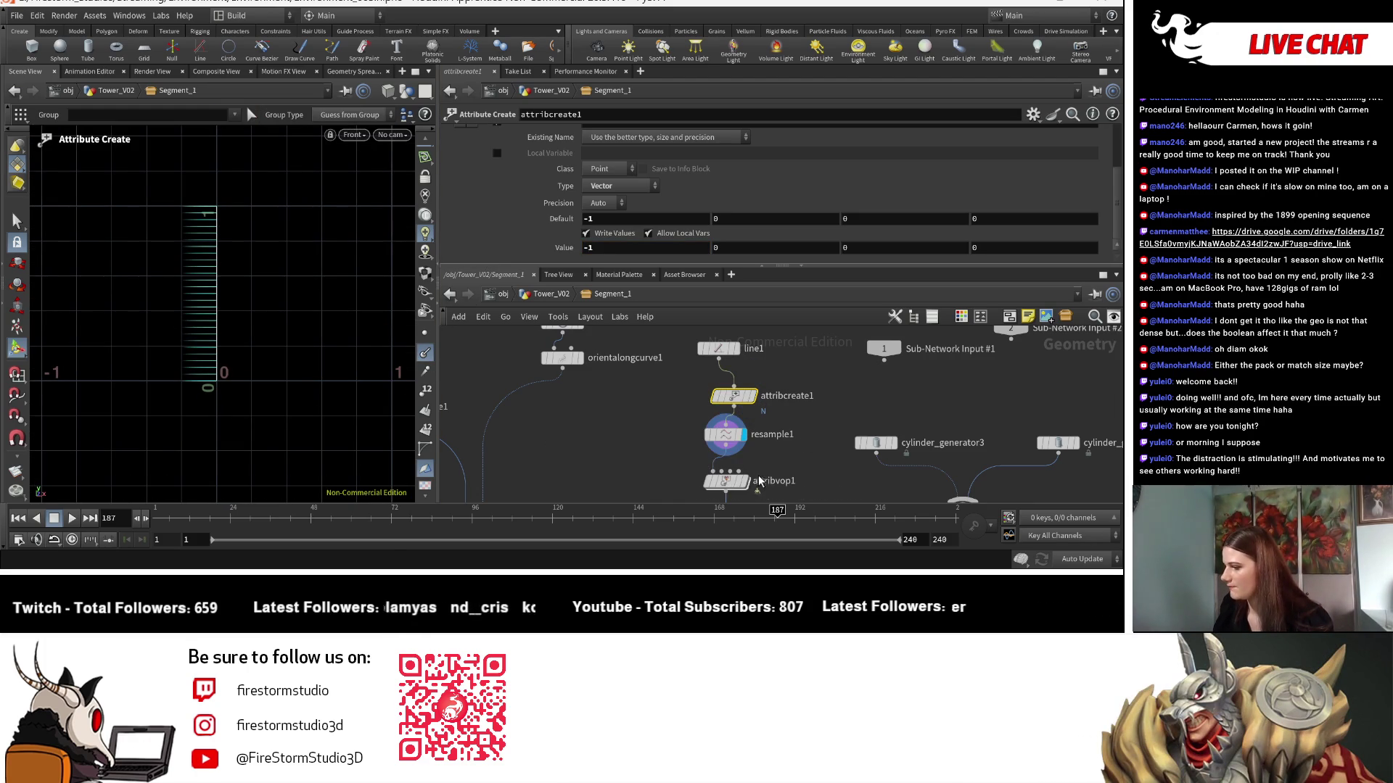
left_click(747, 482)
middle_click_drag(747, 491, 747, 393)
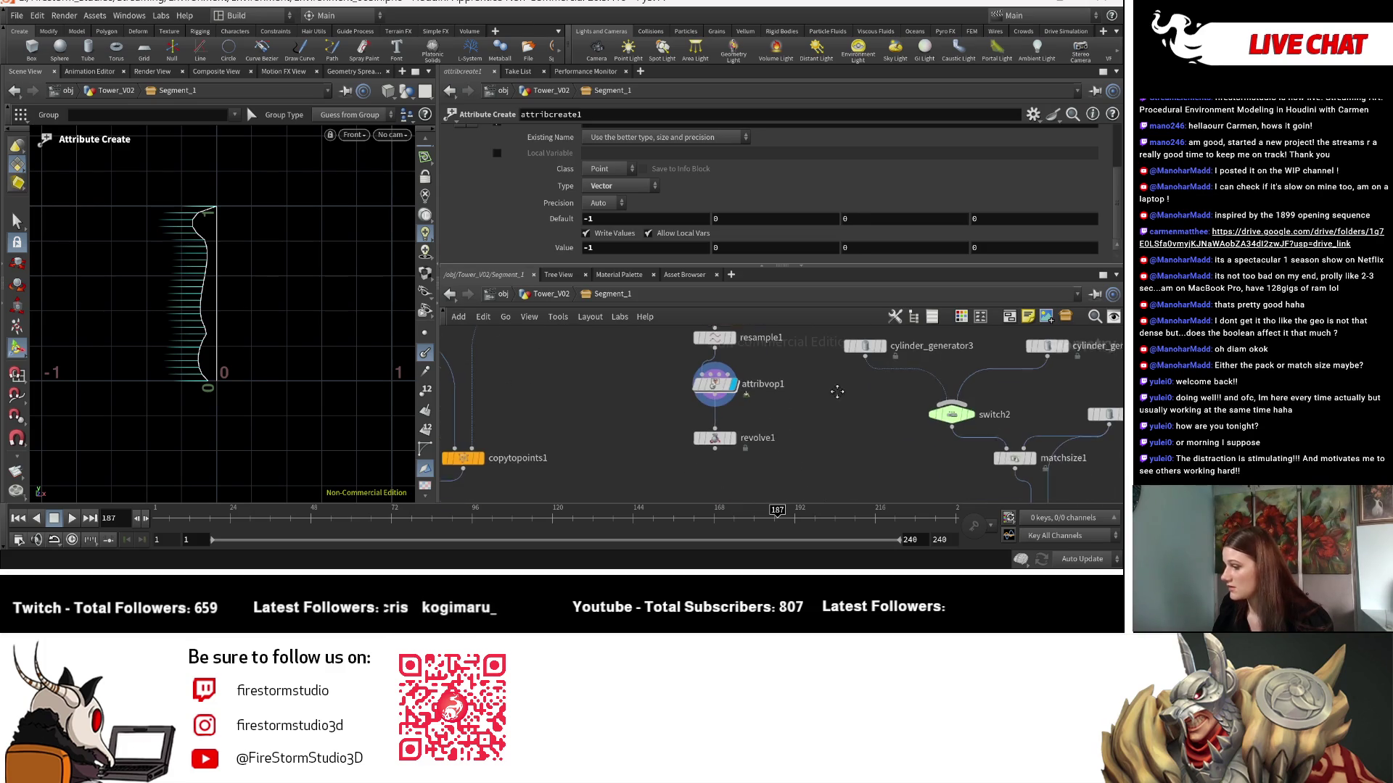
left_click(731, 436)
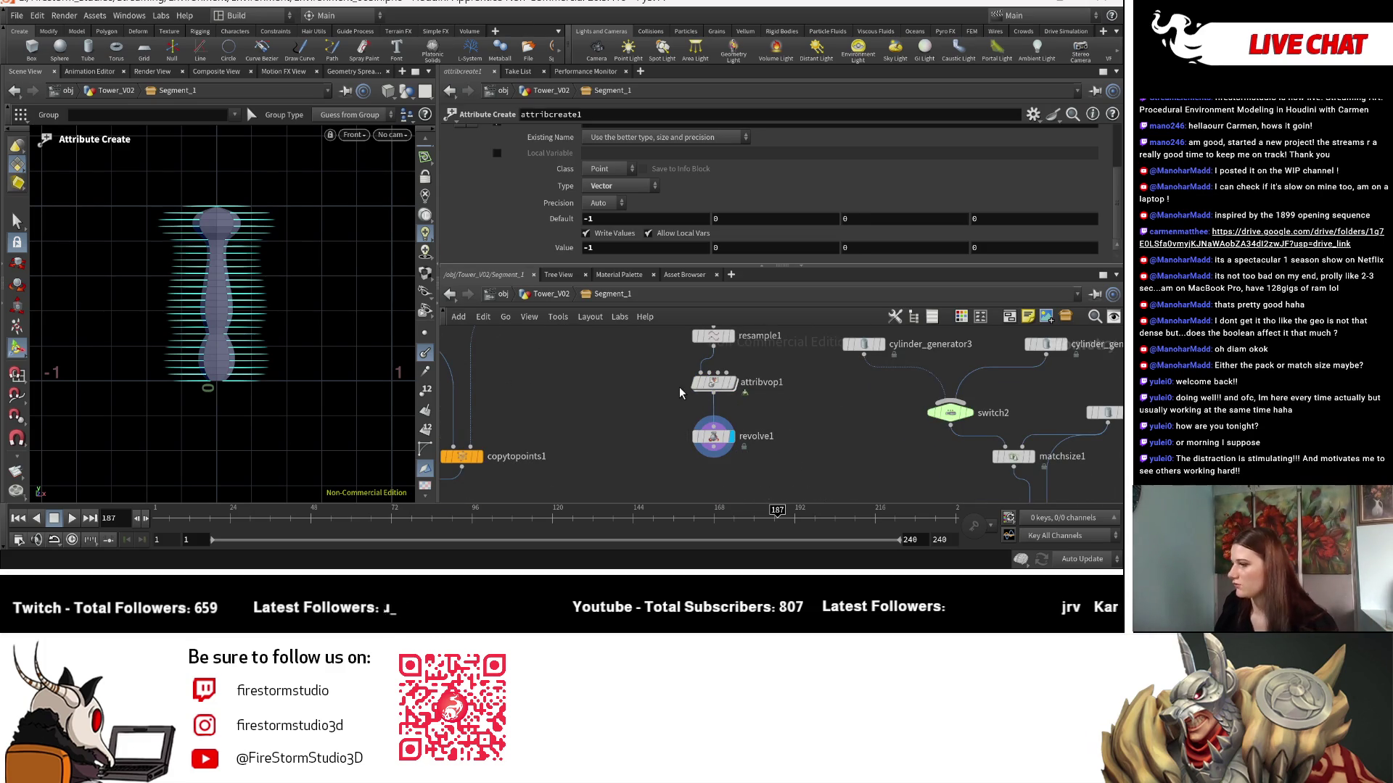
Enable Reverse Cross Sections on revolve1 and frame the whole tower.
left_click(713, 436)
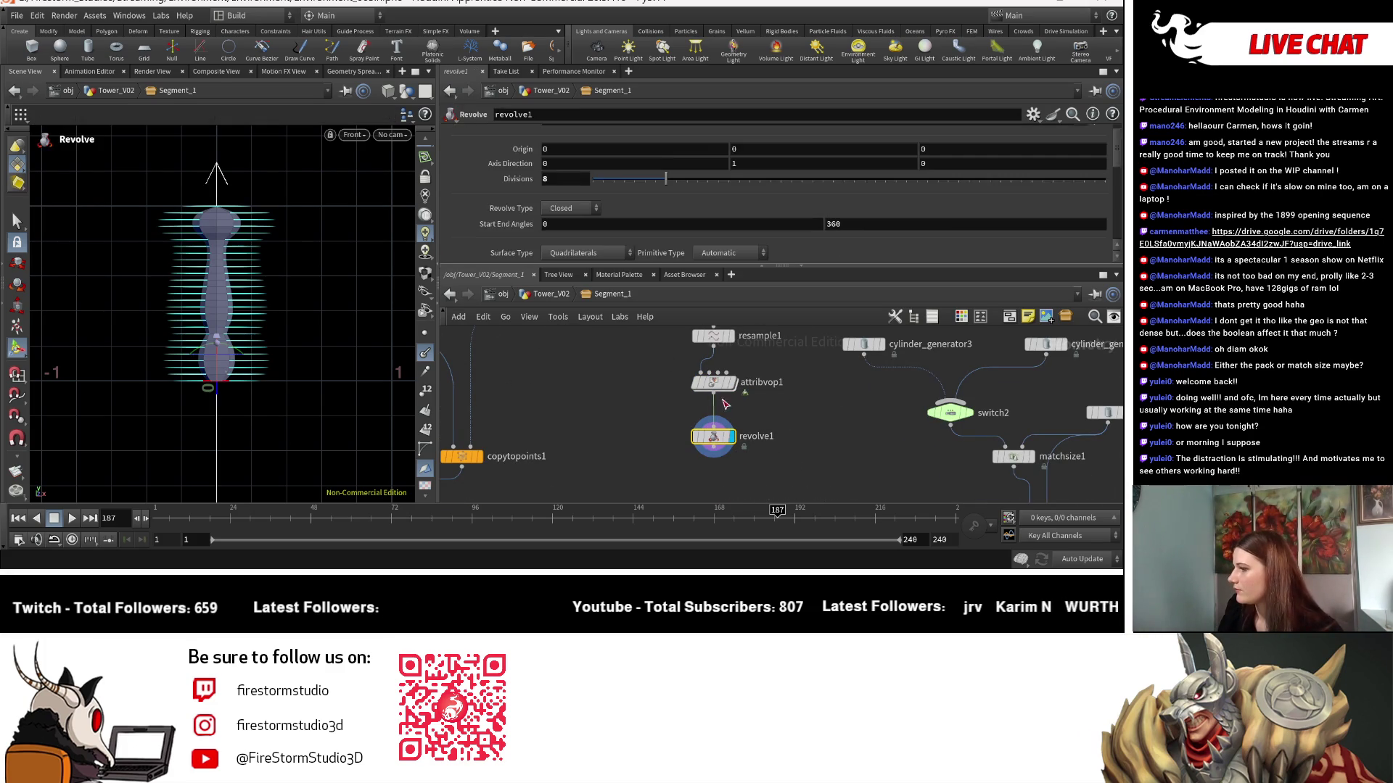
scroll(603, 203, "down", 2)
scroll(610, 198, "down", 2)
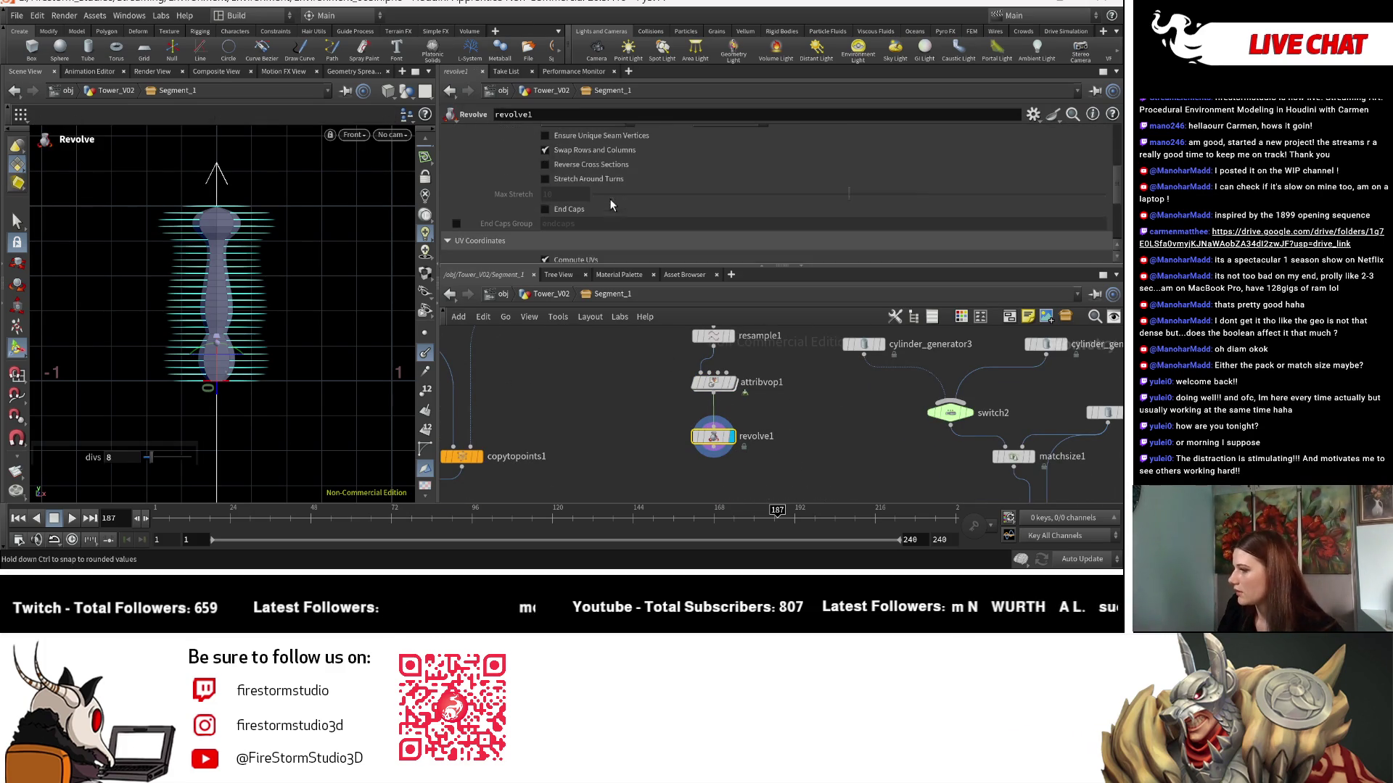
left_click(591, 164)
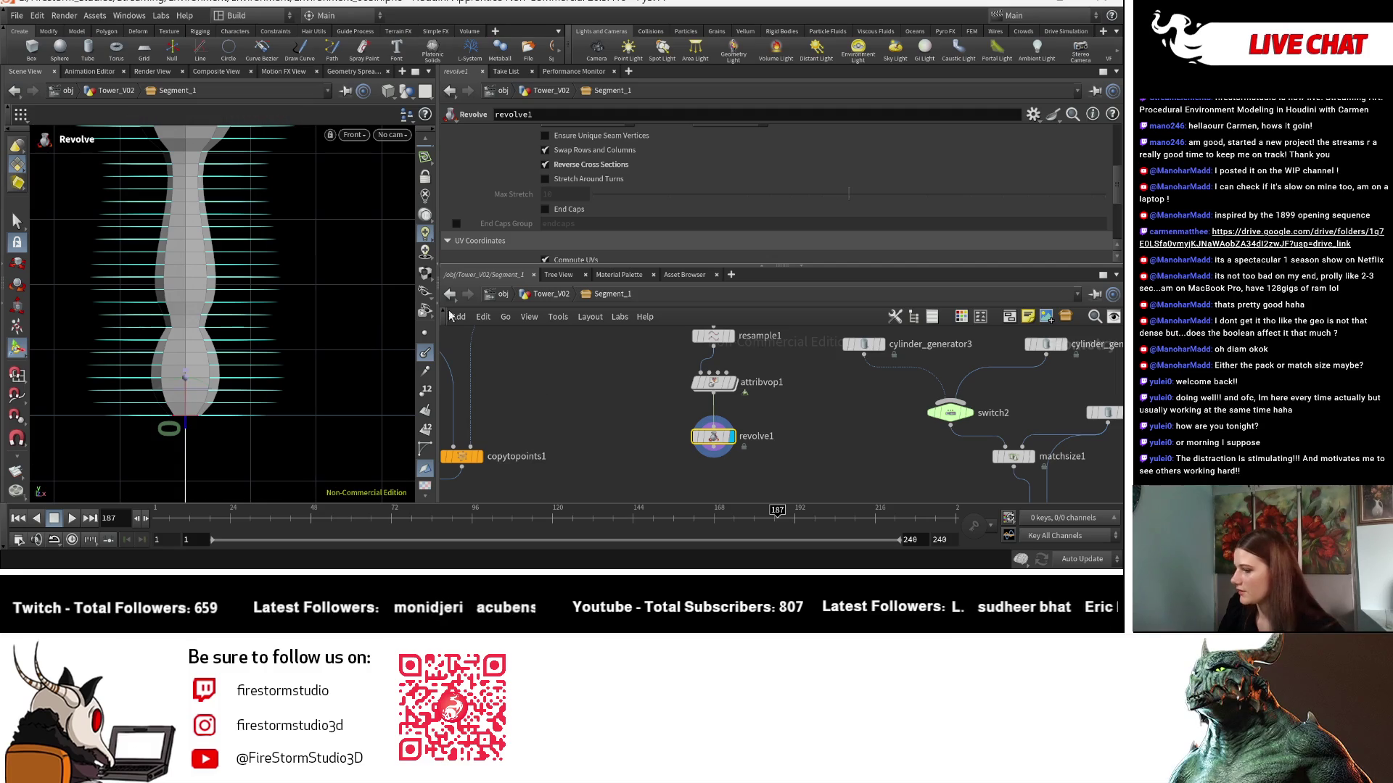
mouse_move(380, 346)
middle_mouse_down()
mouse_move(261, 363)
mouse_move(268, 414)
middle_mouse_up()
right_click_drag(269, 415, 196, 372)
mouse_move(207, 391)
middle_mouse_down()
mouse_move(317, 364)
mouse_move(326, 323)
middle_mouse_up()
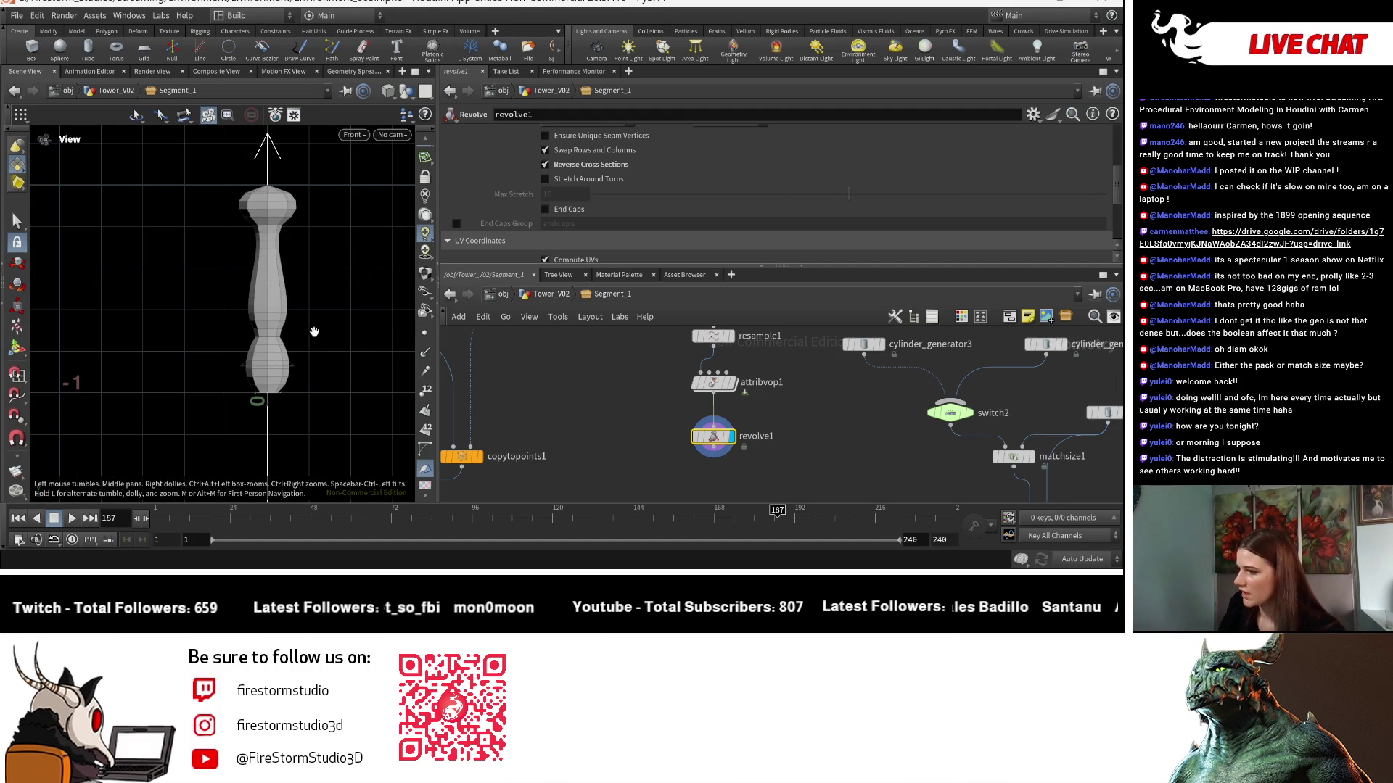
scroll(314, 332, "up", 2)
key("Return")
key("Tab")
type("tran")
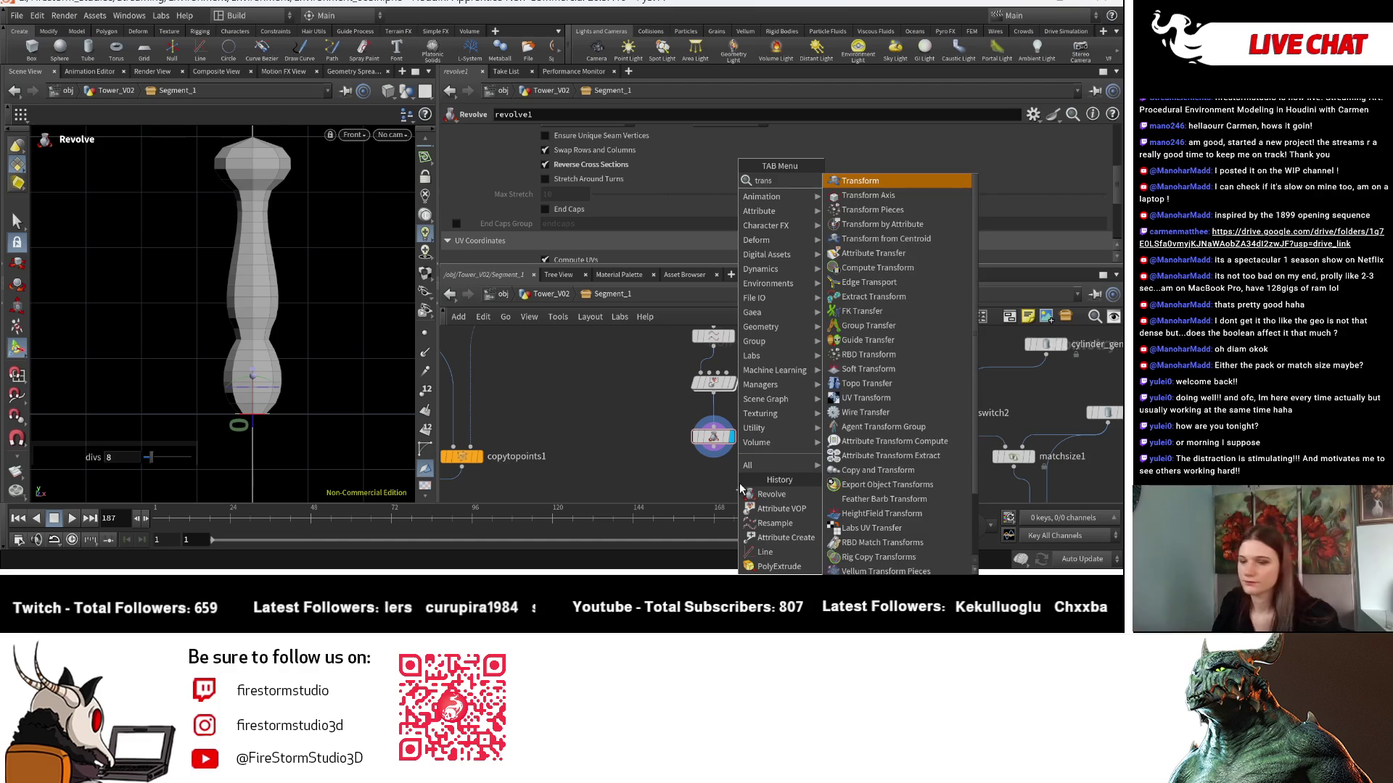
Add a Transform below revolve1, display it, and set Scale X to 0.25.
key("Return")
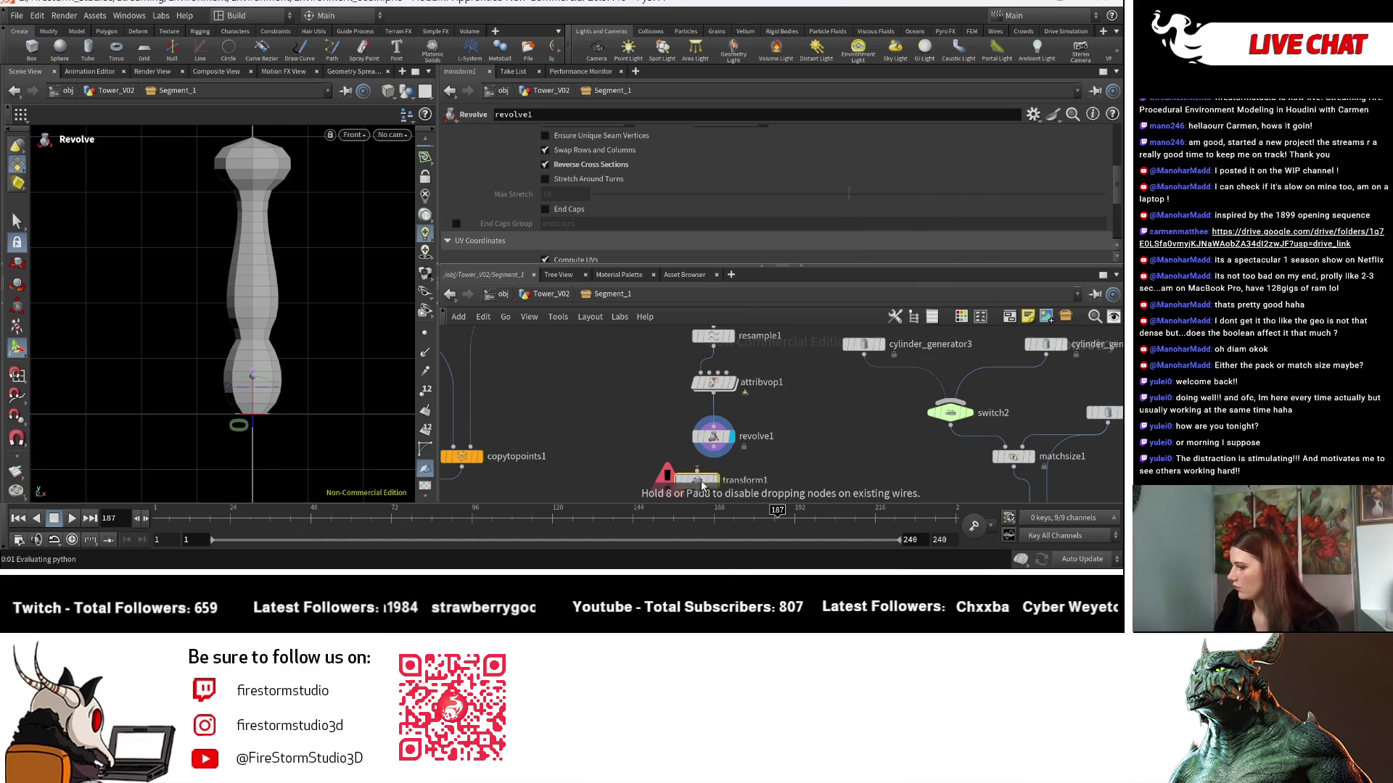
left_click(701, 480)
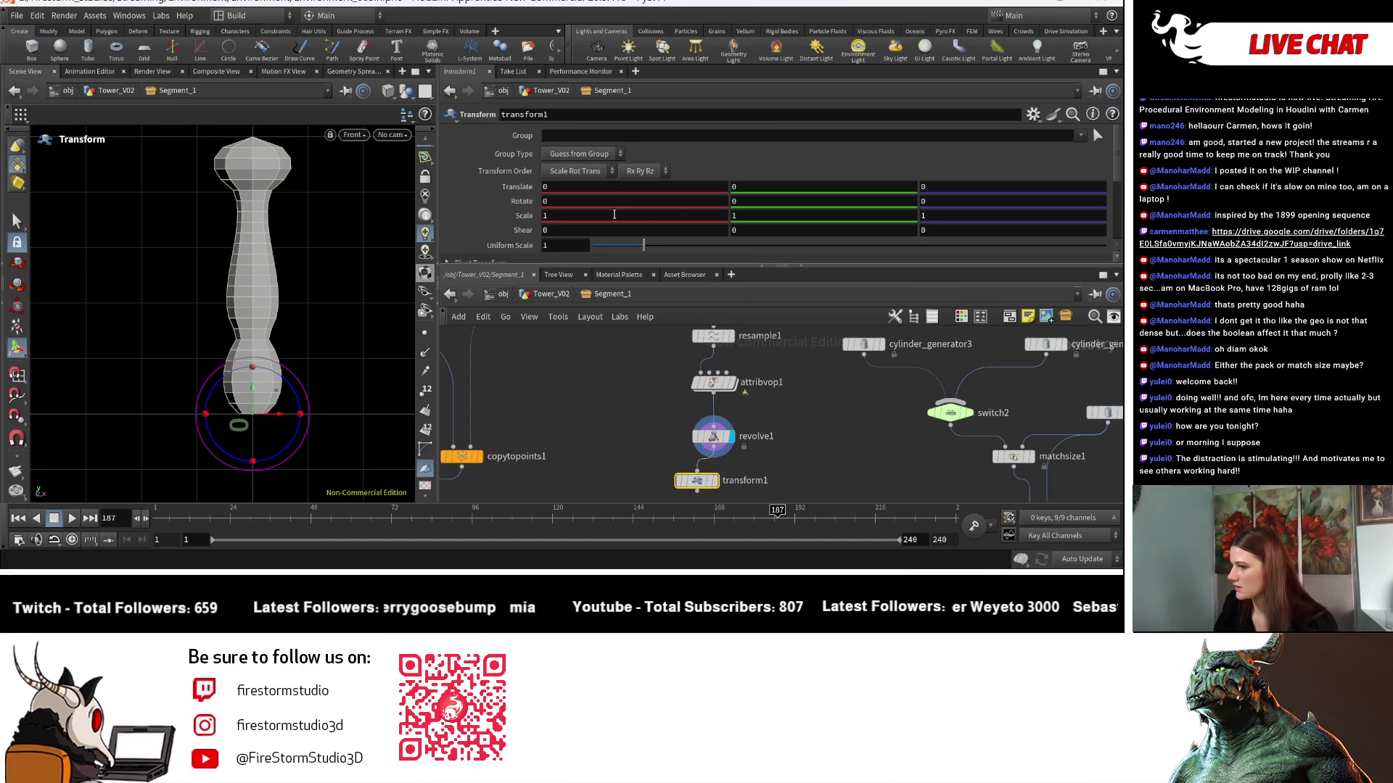
double_click(545, 215)
type("0.5")
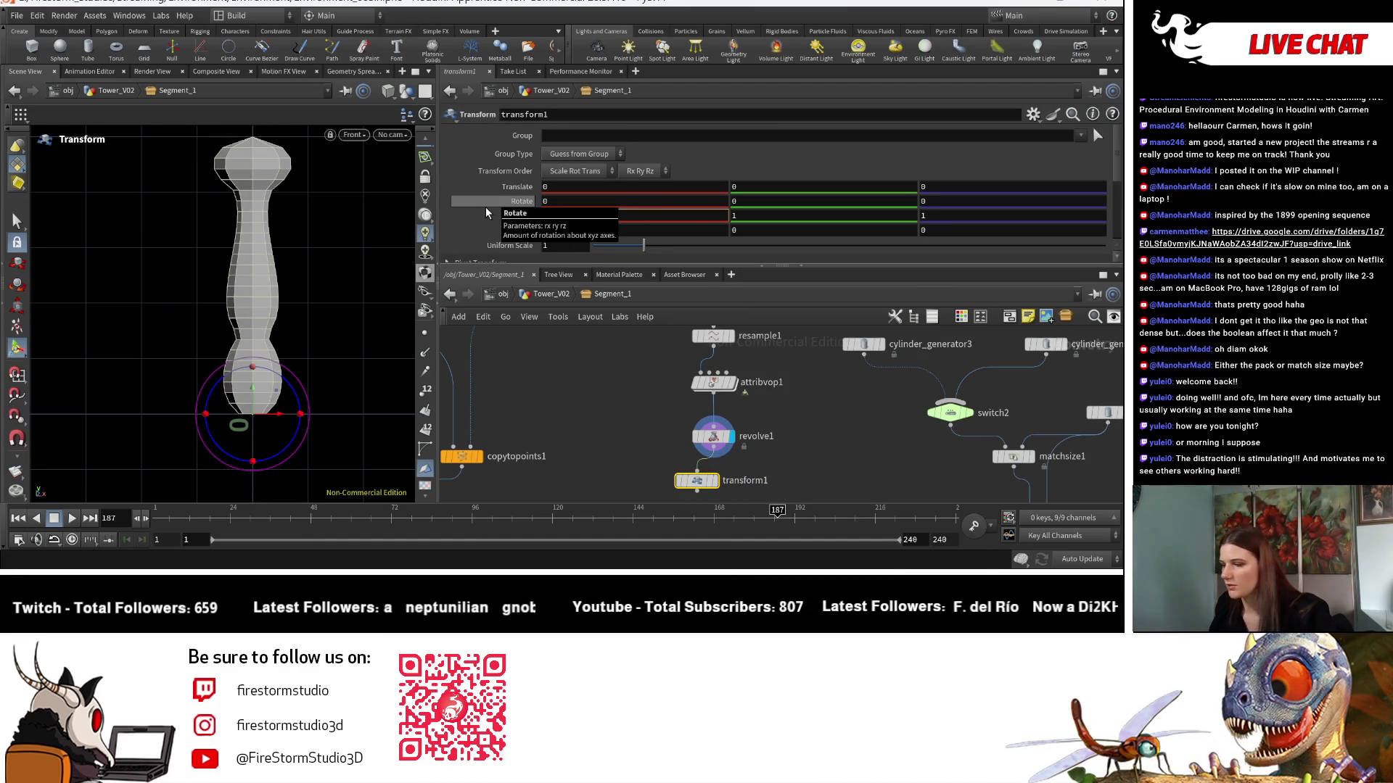
key("Return")
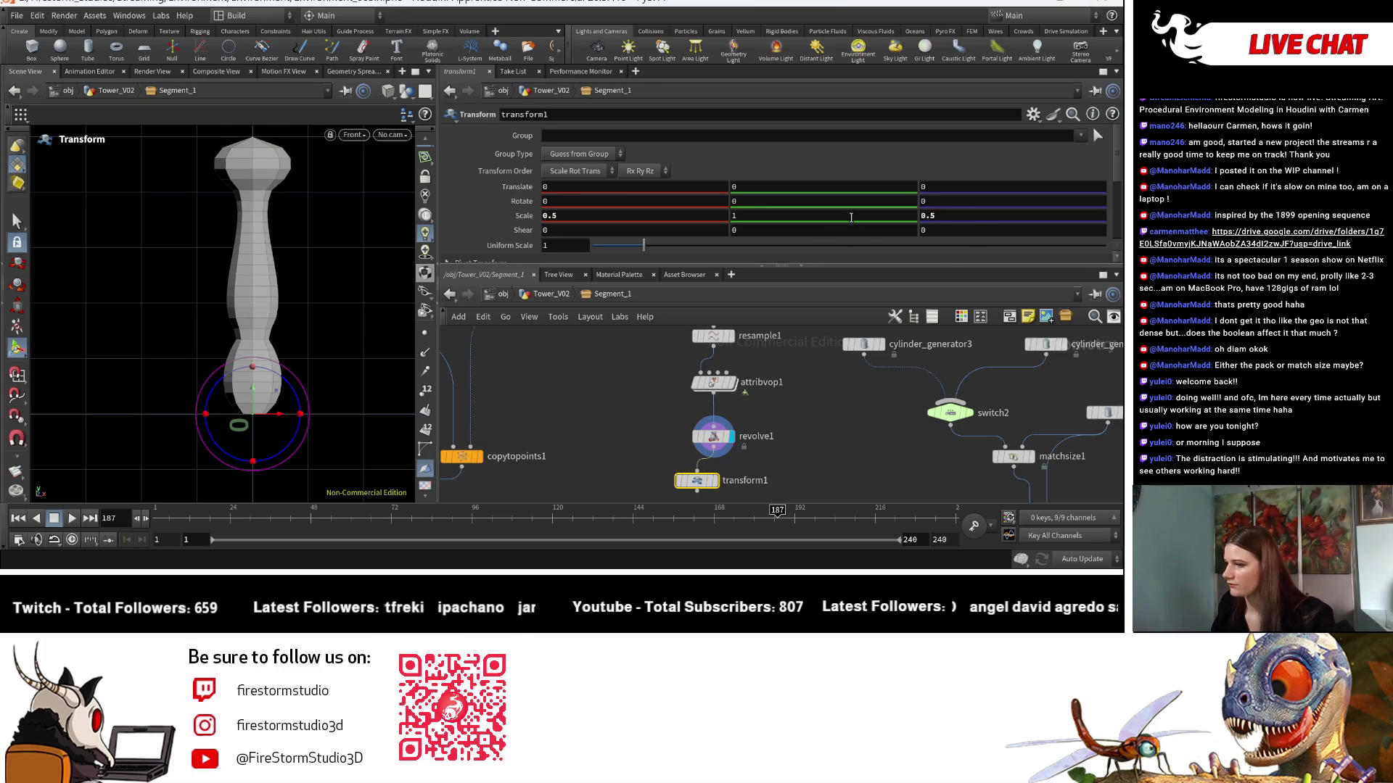
left_click(716, 481)
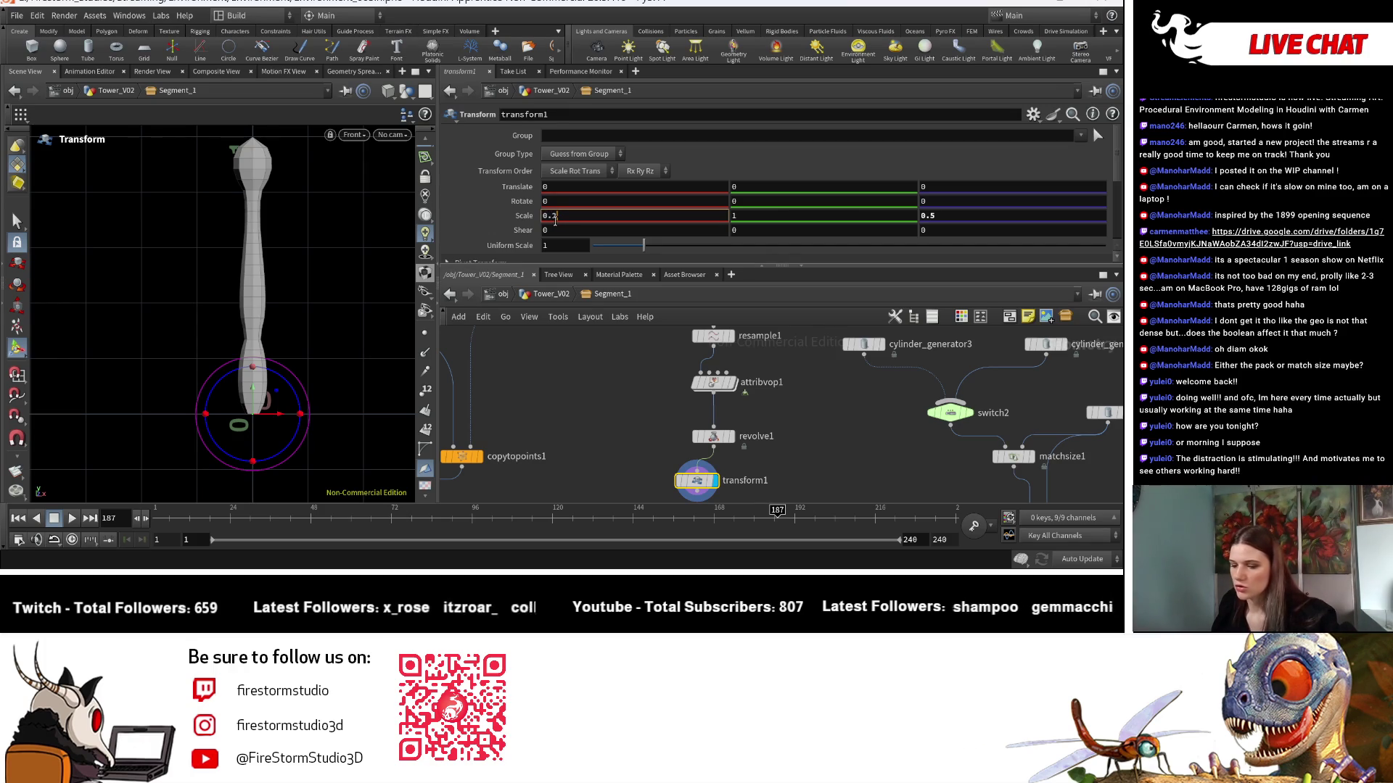
type("5")
key("Return")
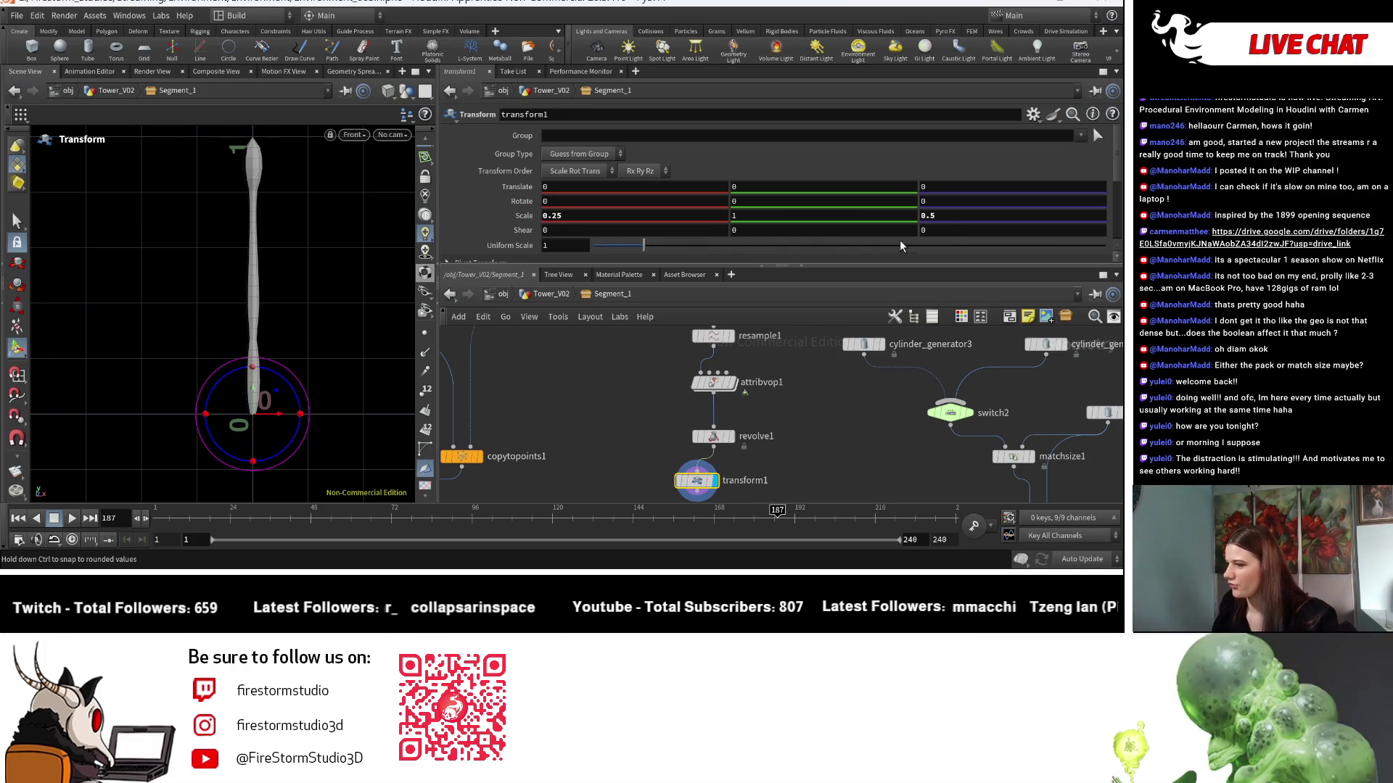
Set the transform's Scale Z to 0.25, then raise attribvop1's ramp point at 0.4.
left_click(932, 216)
type("2")
key("Return")
left_click(697, 469)
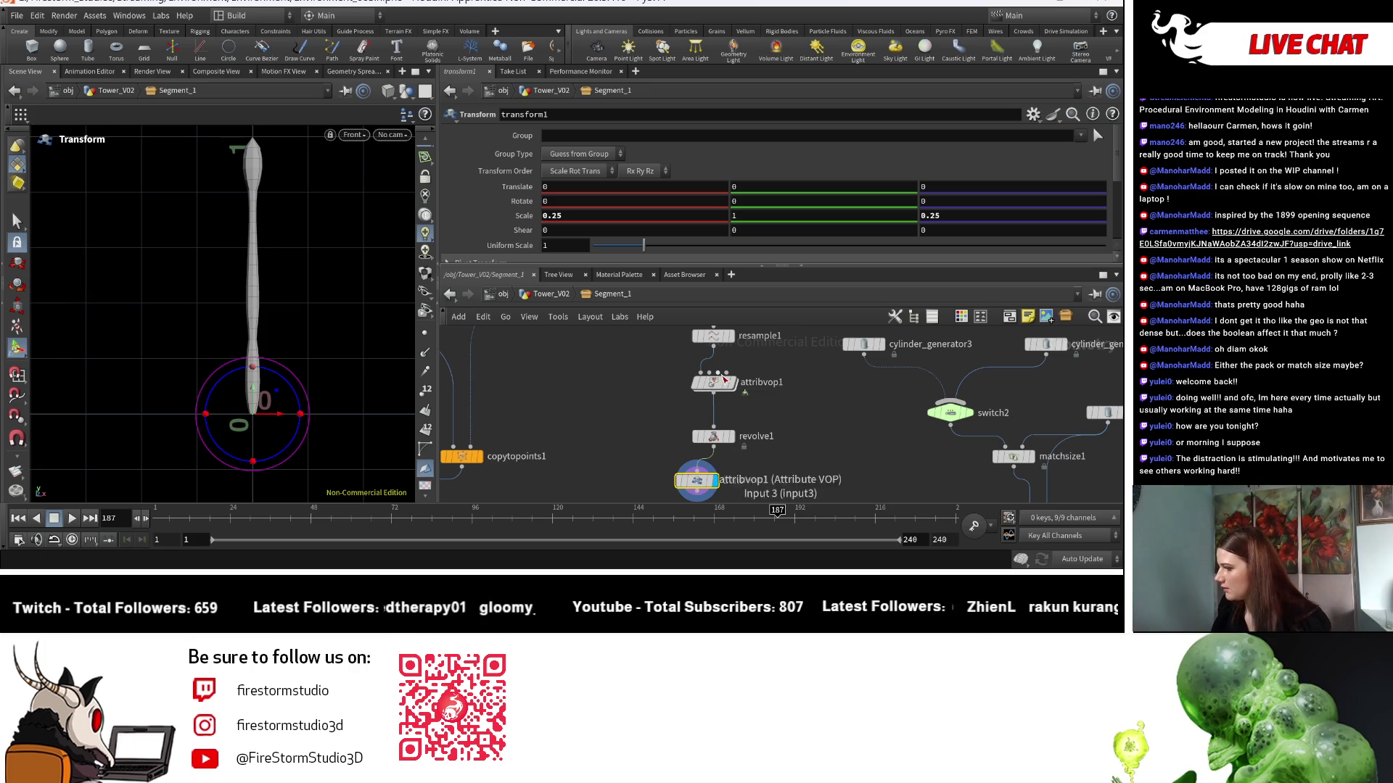
left_click(715, 383)
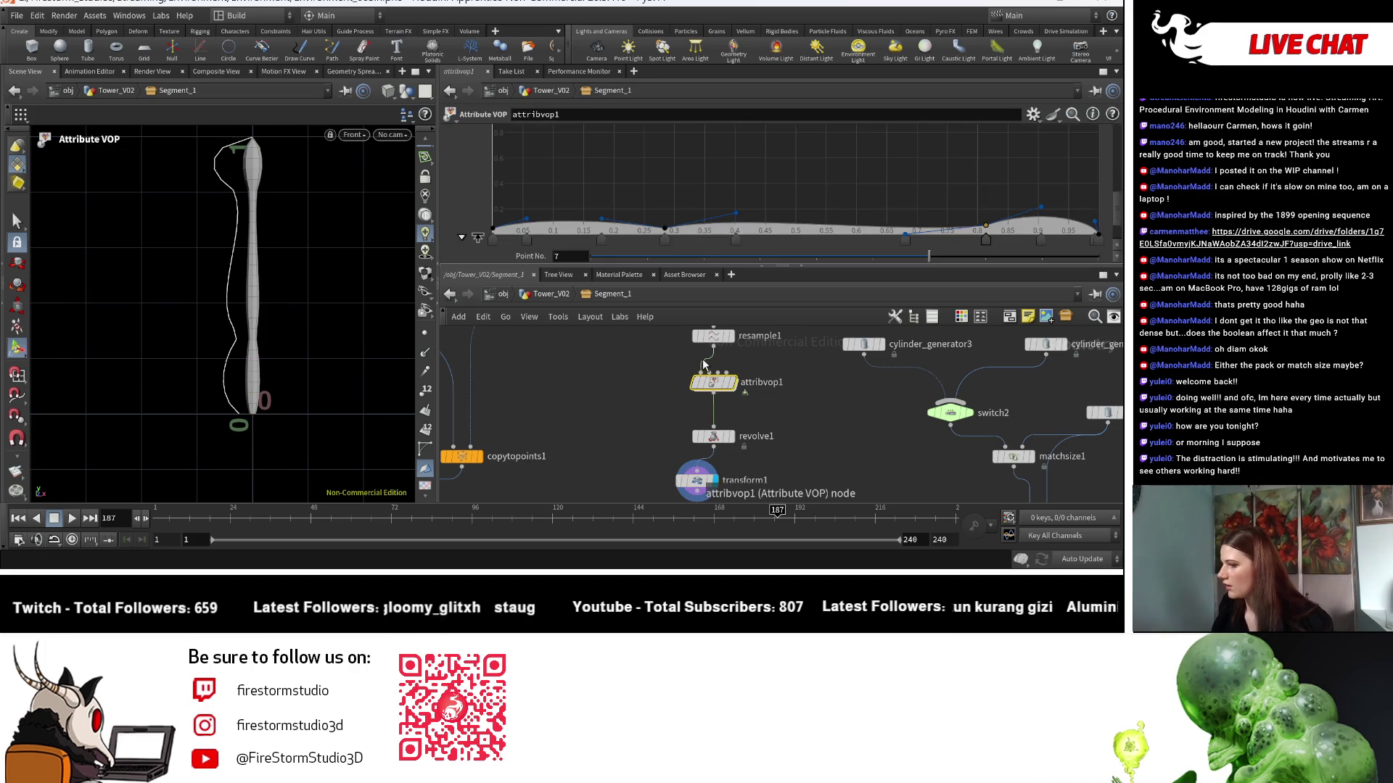
left_click_drag(735, 215, 731, 201)
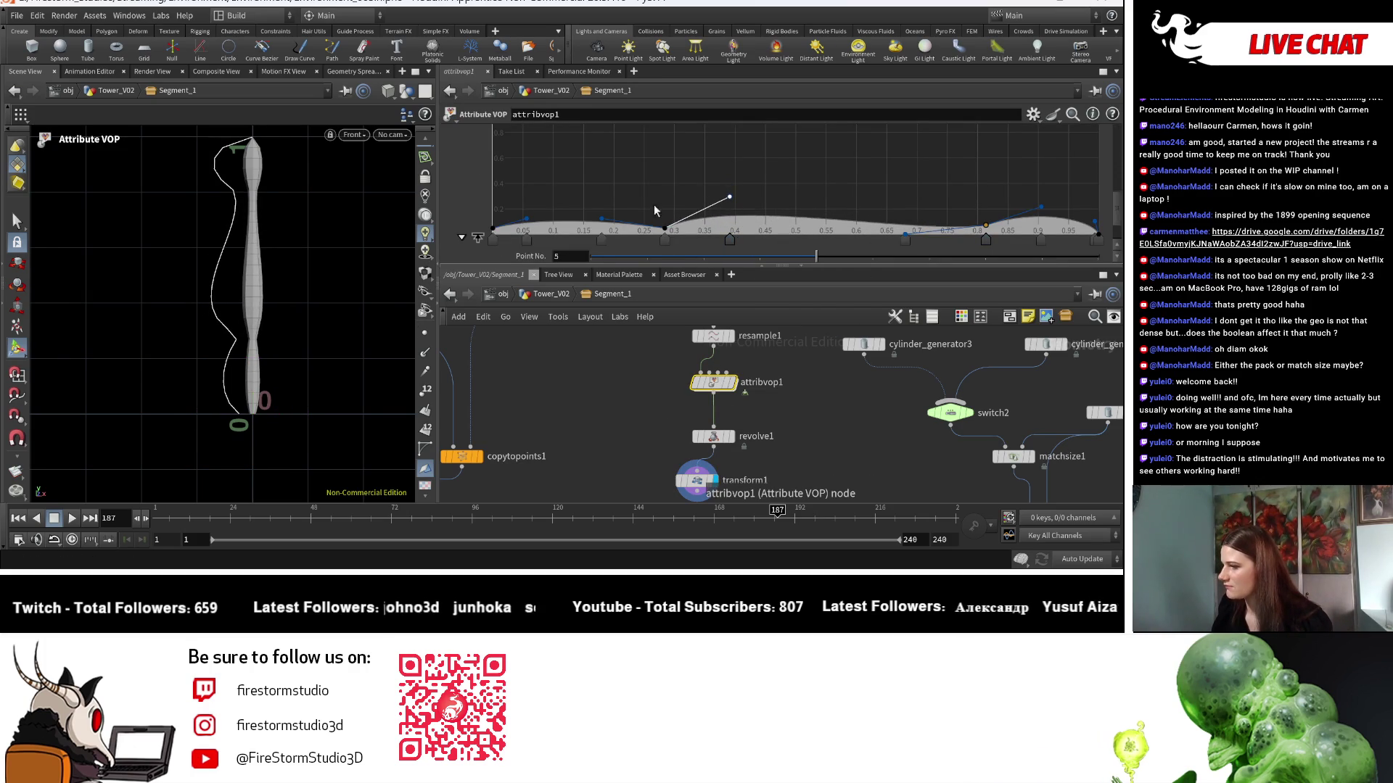
Raise the ramp point near 0.05 and lift the 0.3 tangent to round the bump.
mouse_move(525, 222)
left_mouse_down()
mouse_move(519, 183)
mouse_move(492, 209)
mouse_move(538, 194)
left_mouse_up()
left_click(493, 219)
left_click(521, 189)
left_click(729, 198)
left_click_drag(734, 203, 726, 177)
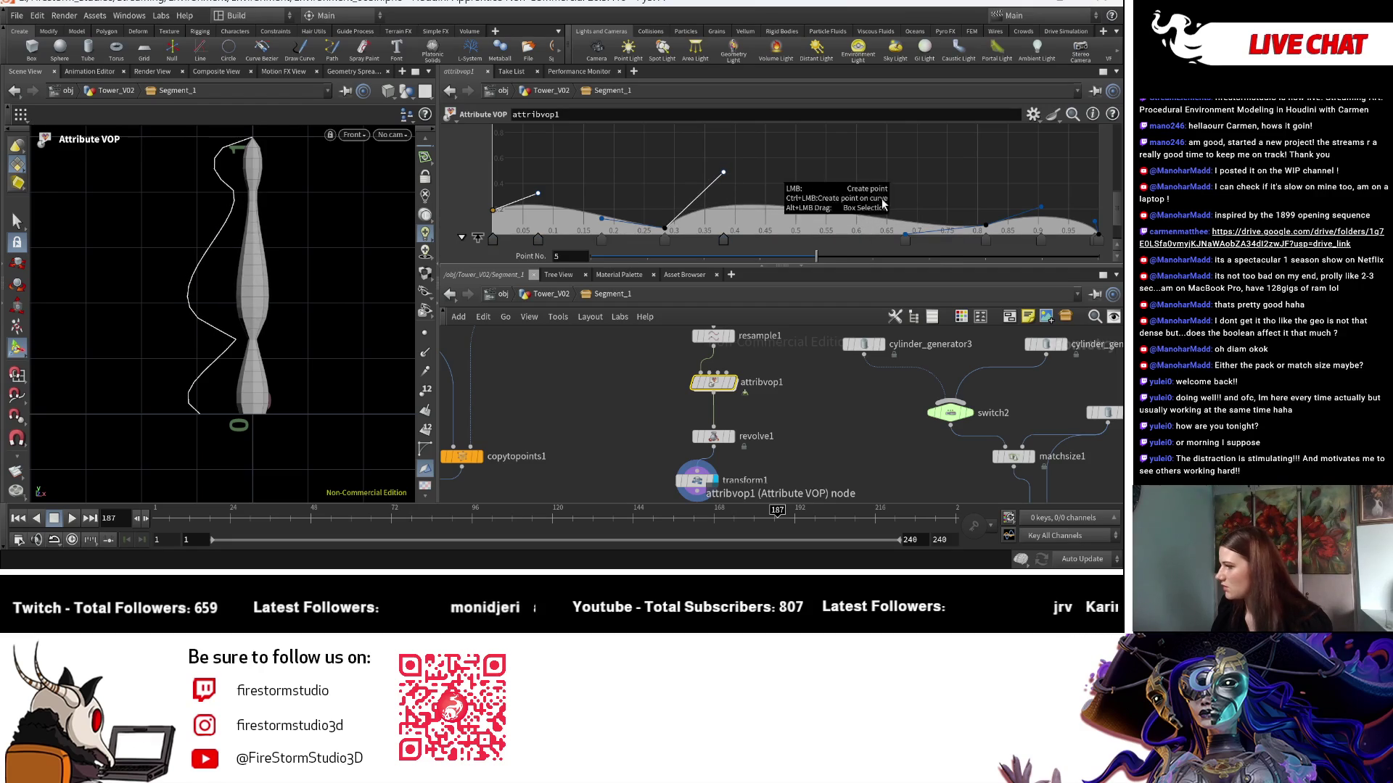
Add ramp bumps near 0.58, 0.77 and 0.85, raise the end point, and reshape the top bump.
left_click_drag(1014, 217, 1017, 181)
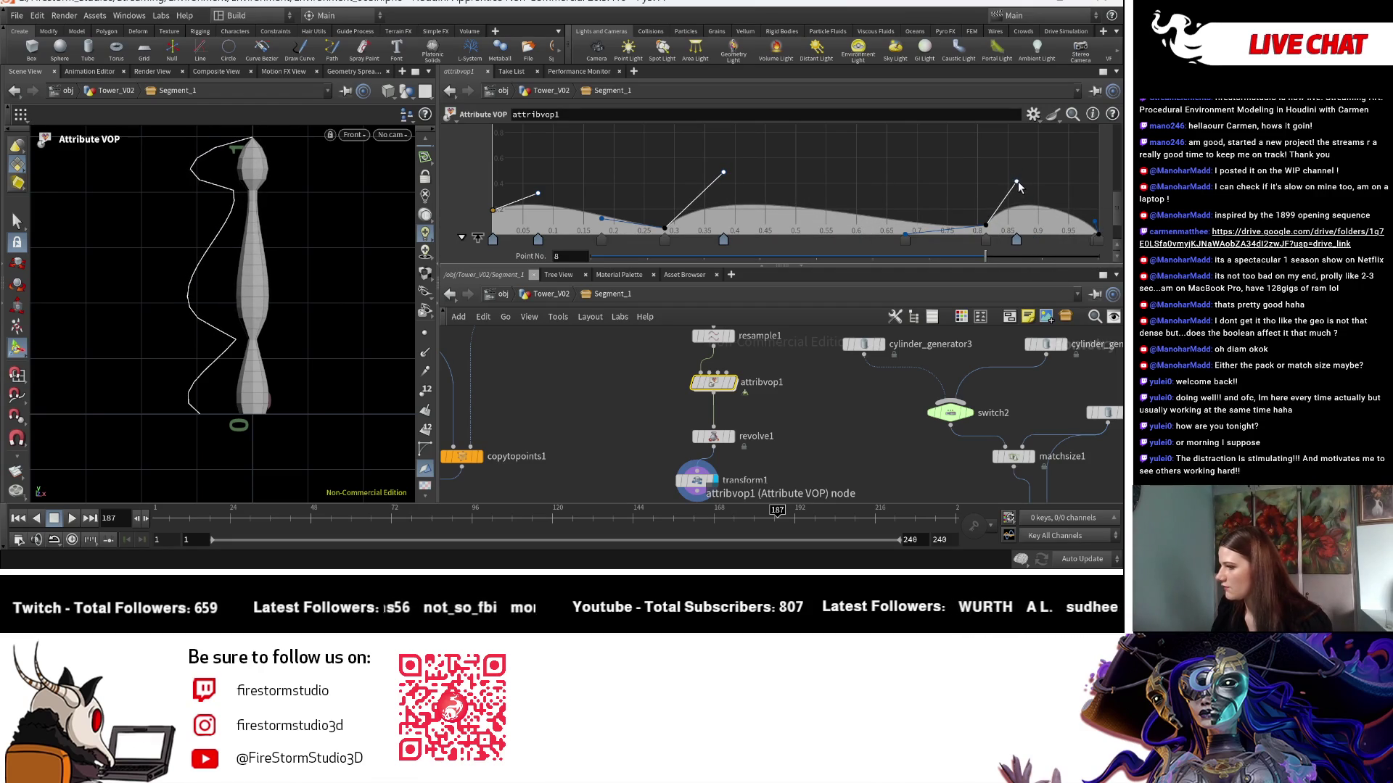
left_click(897, 224)
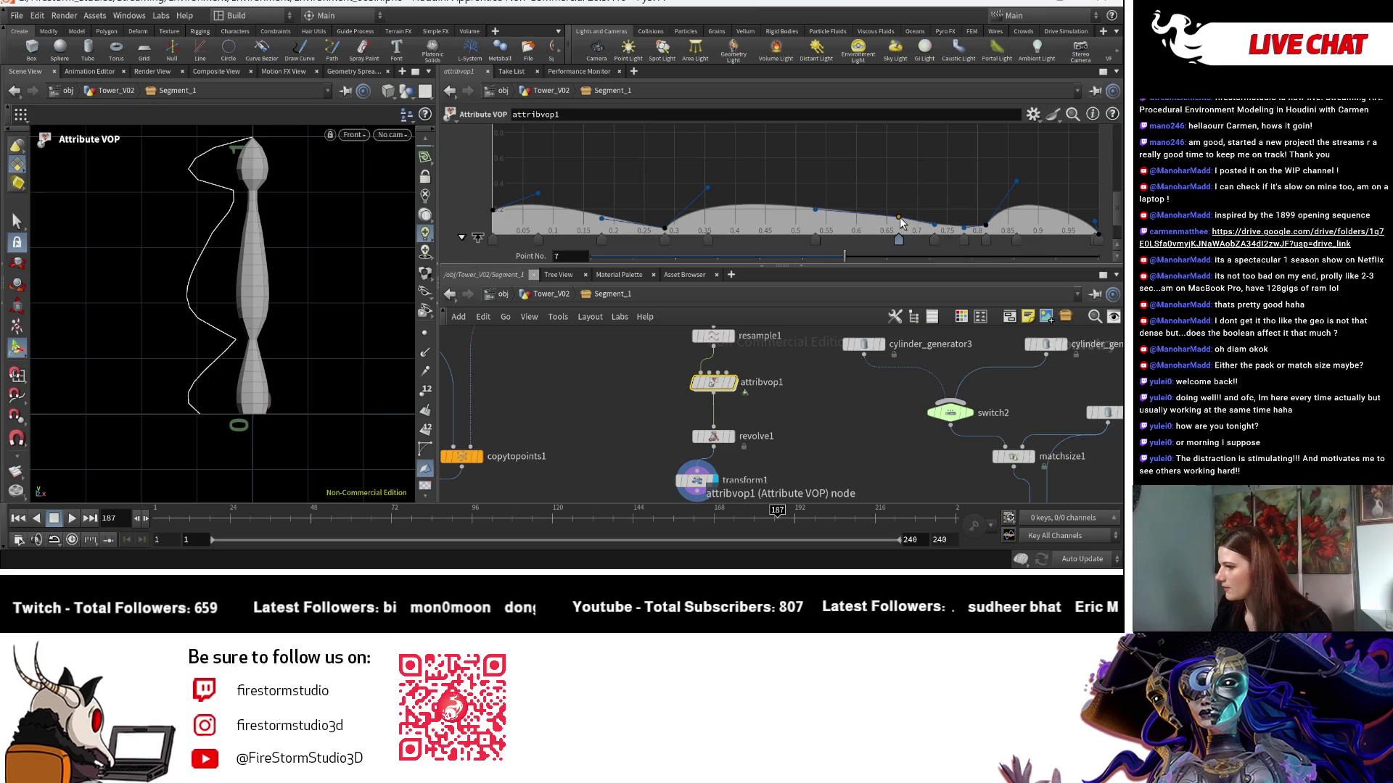
left_click_drag(898, 229, 954, 230)
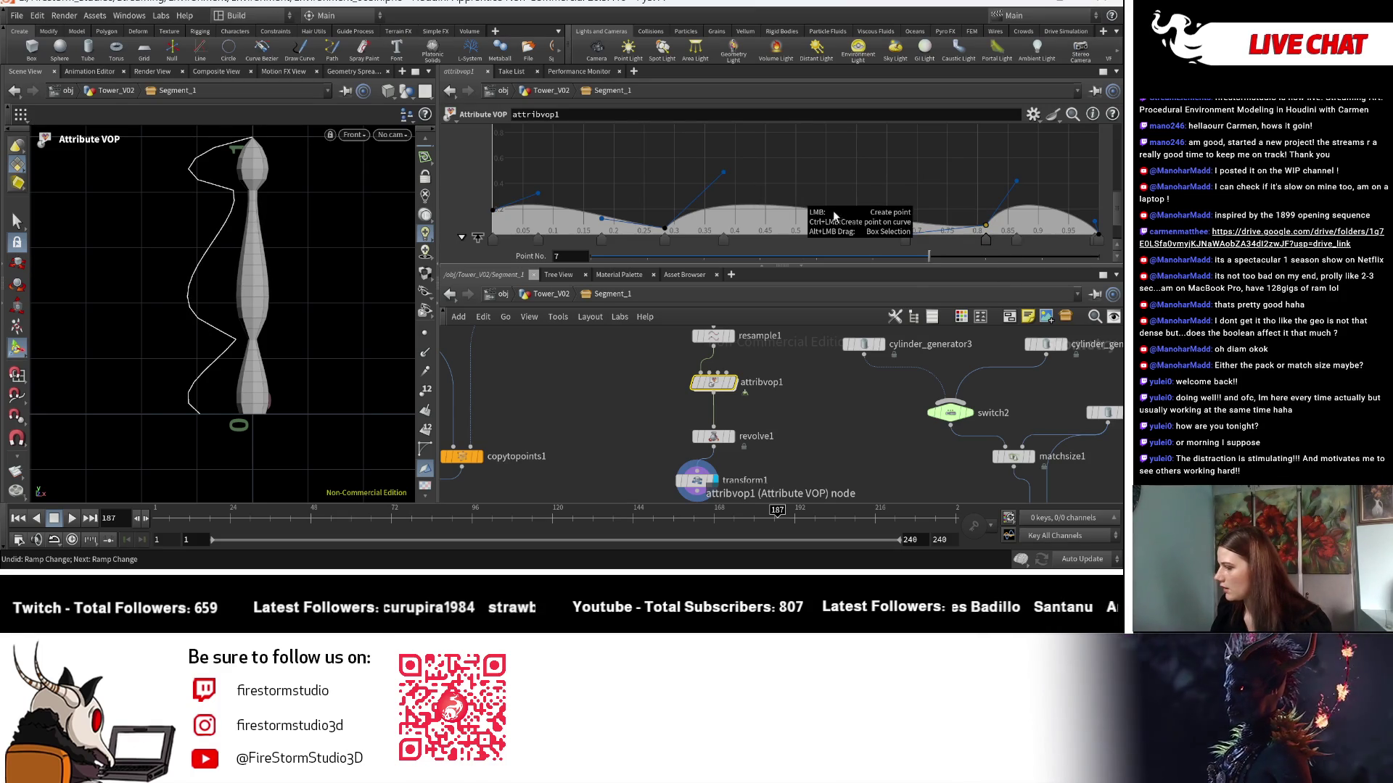
left_click(849, 224)
left_click_drag(851, 225, 849, 218)
mouse_move(1096, 242)
left_mouse_down()
mouse_move(1061, 220)
mouse_move(1091, 188)
mouse_move(1105, 193)
left_mouse_up()
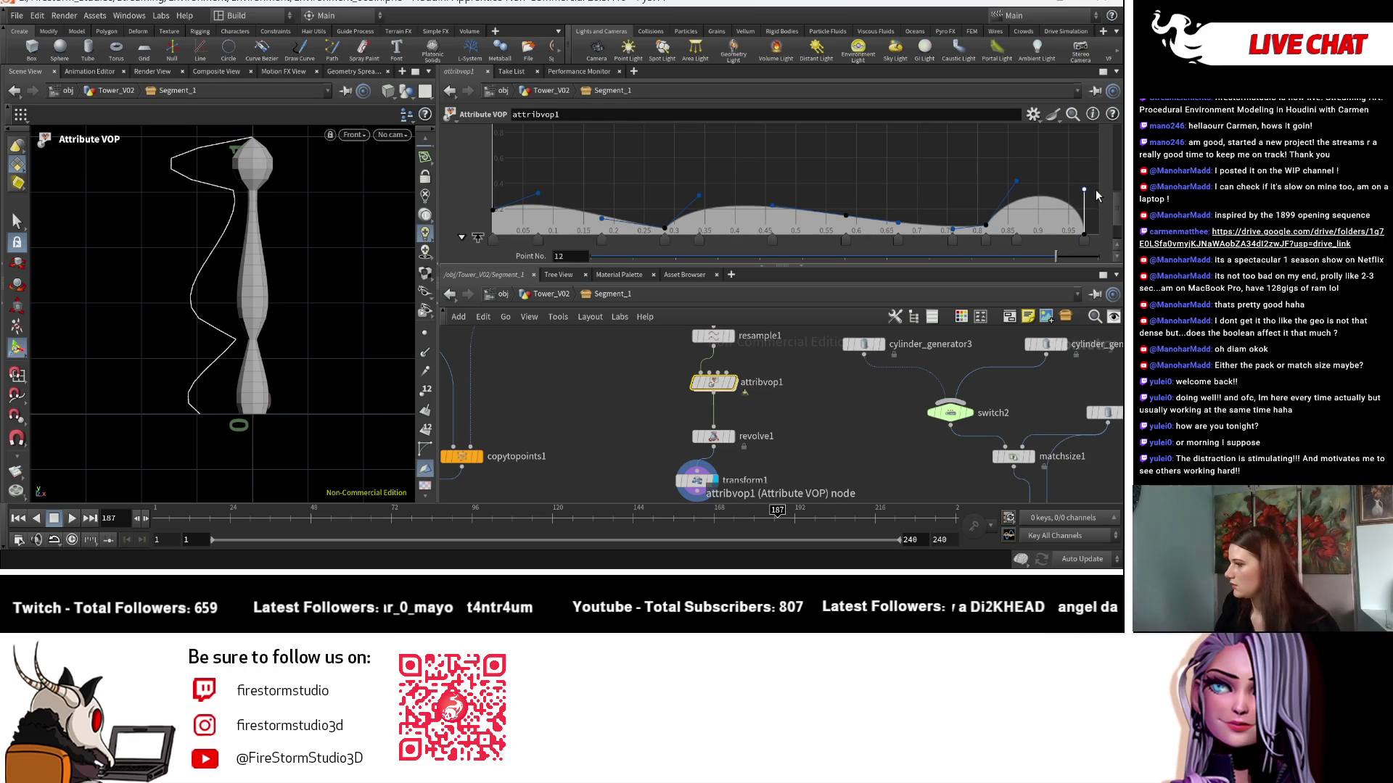
mouse_move(1017, 181)
left_mouse_down()
mouse_move(1025, 203)
mouse_move(1019, 192)
mouse_move(1004, 211)
left_mouse_up()
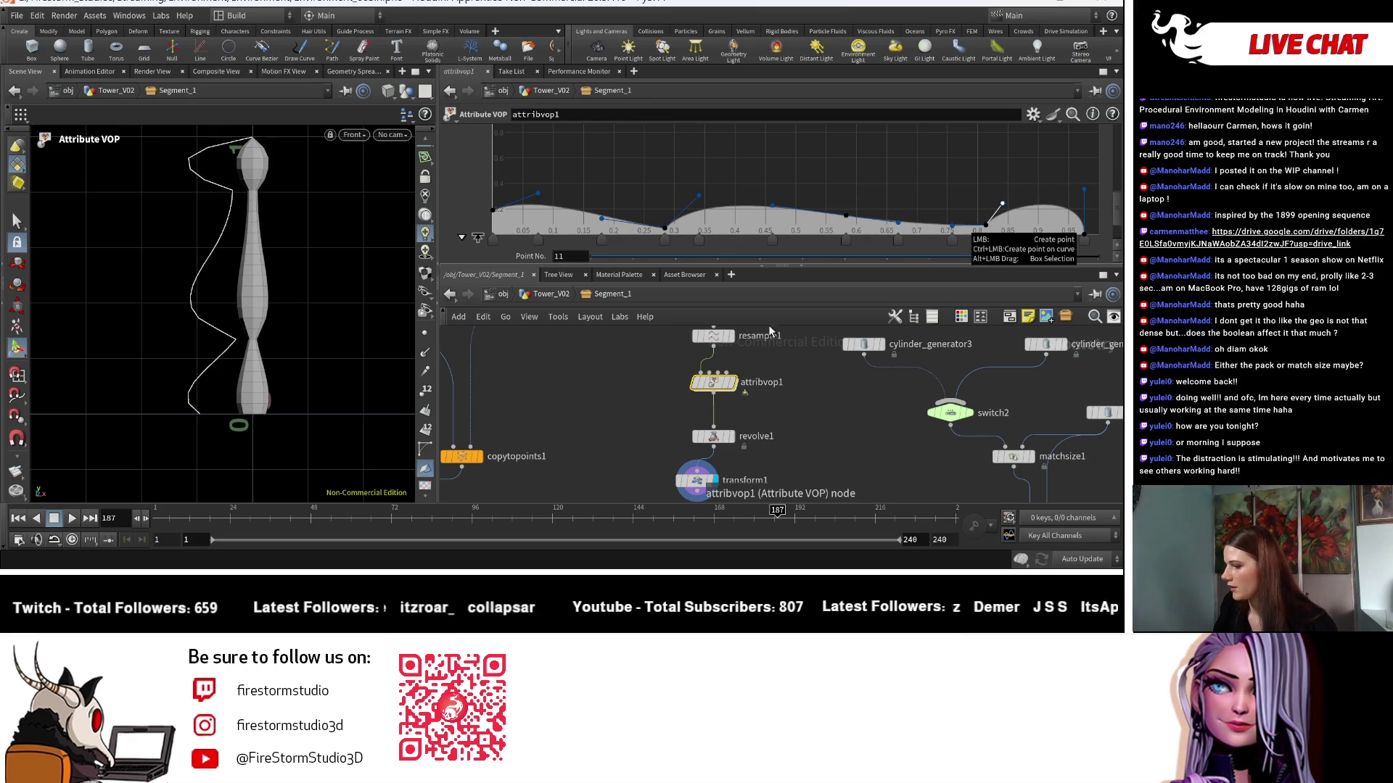
scroll(768, 325, "down", 3)
mouse_move(690, 486)
middle_mouse_down()
mouse_move(721, 380)
mouse_move(816, 410)
mouse_move(827, 477)
middle_mouse_up()
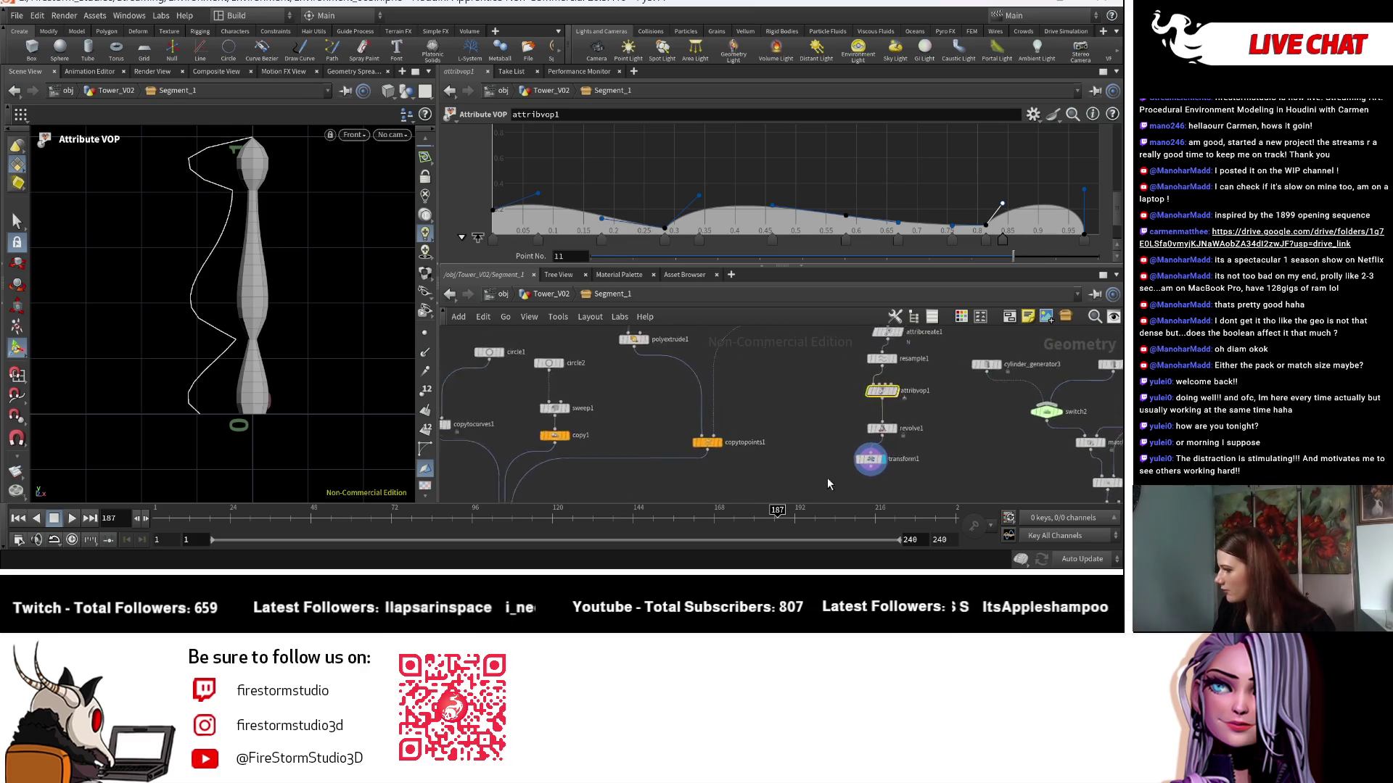
Wire transform1 into copytopoints1 and display merge1 to show balusters along the railing.
scroll(827, 478, "down", 2)
left_click(847, 475)
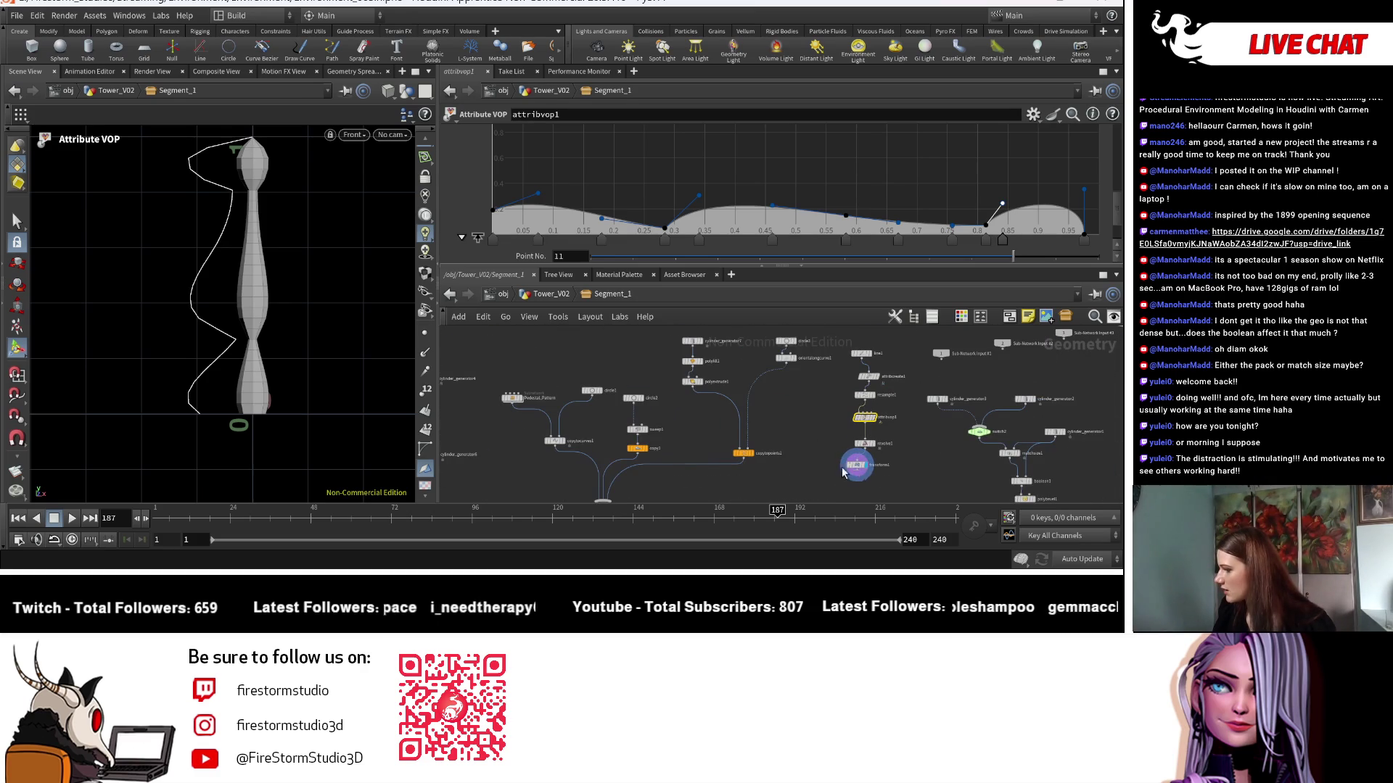
left_click(741, 446)
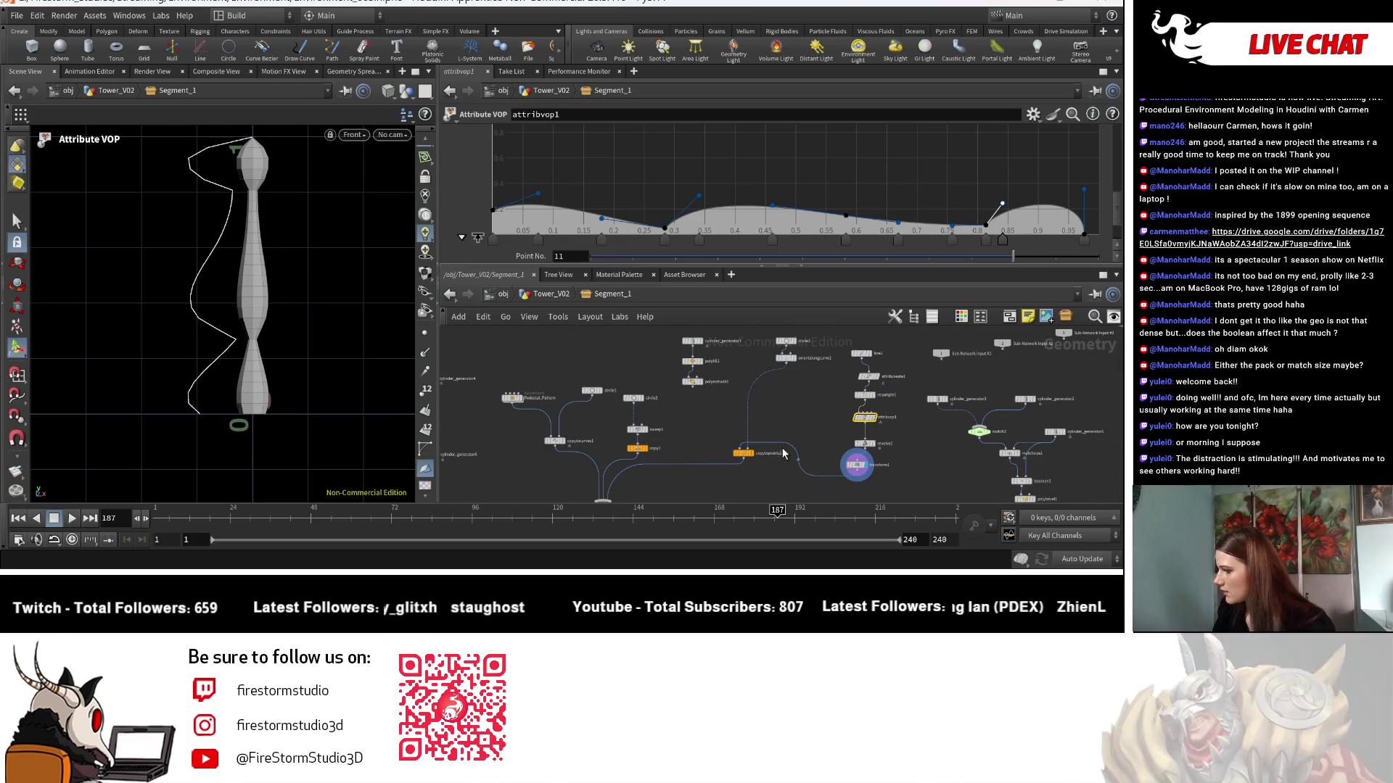
scroll(693, 472, "up", 3)
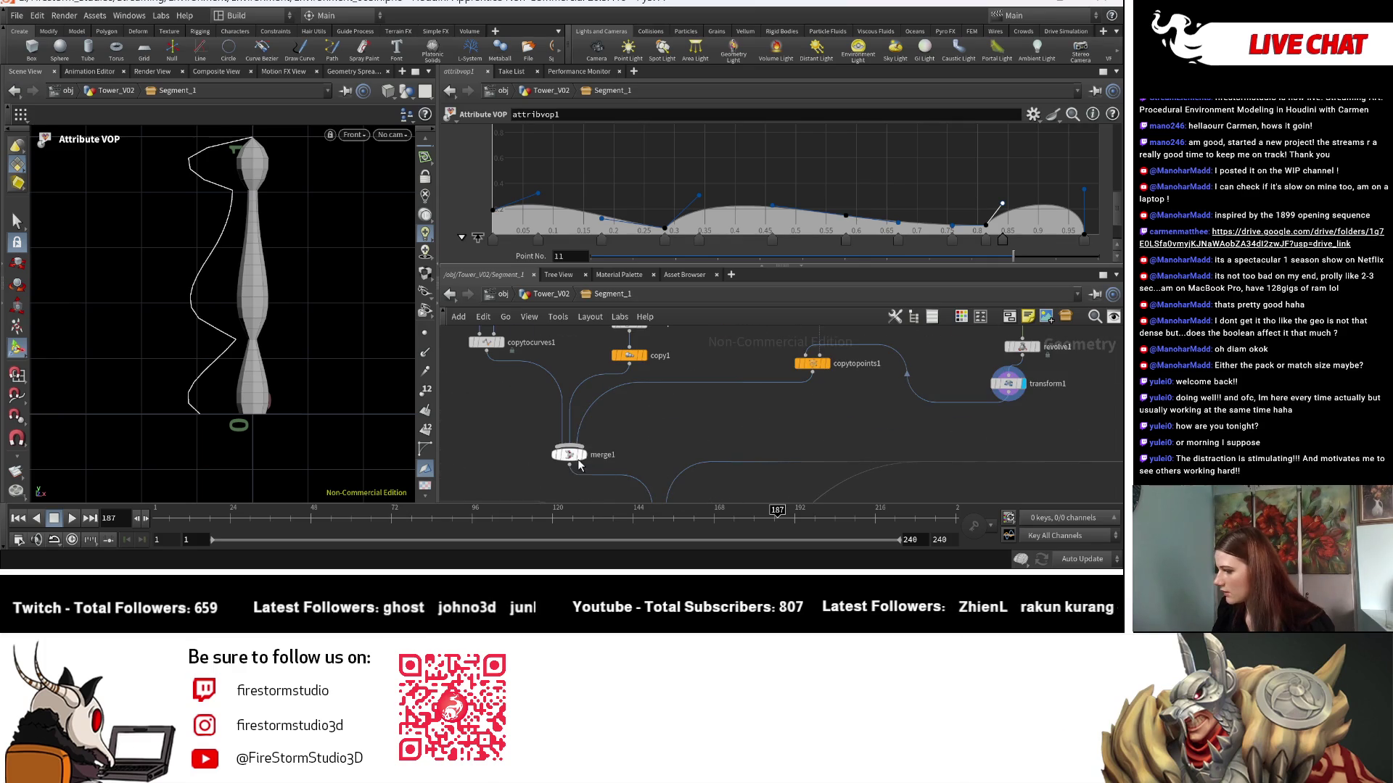
left_click(579, 459)
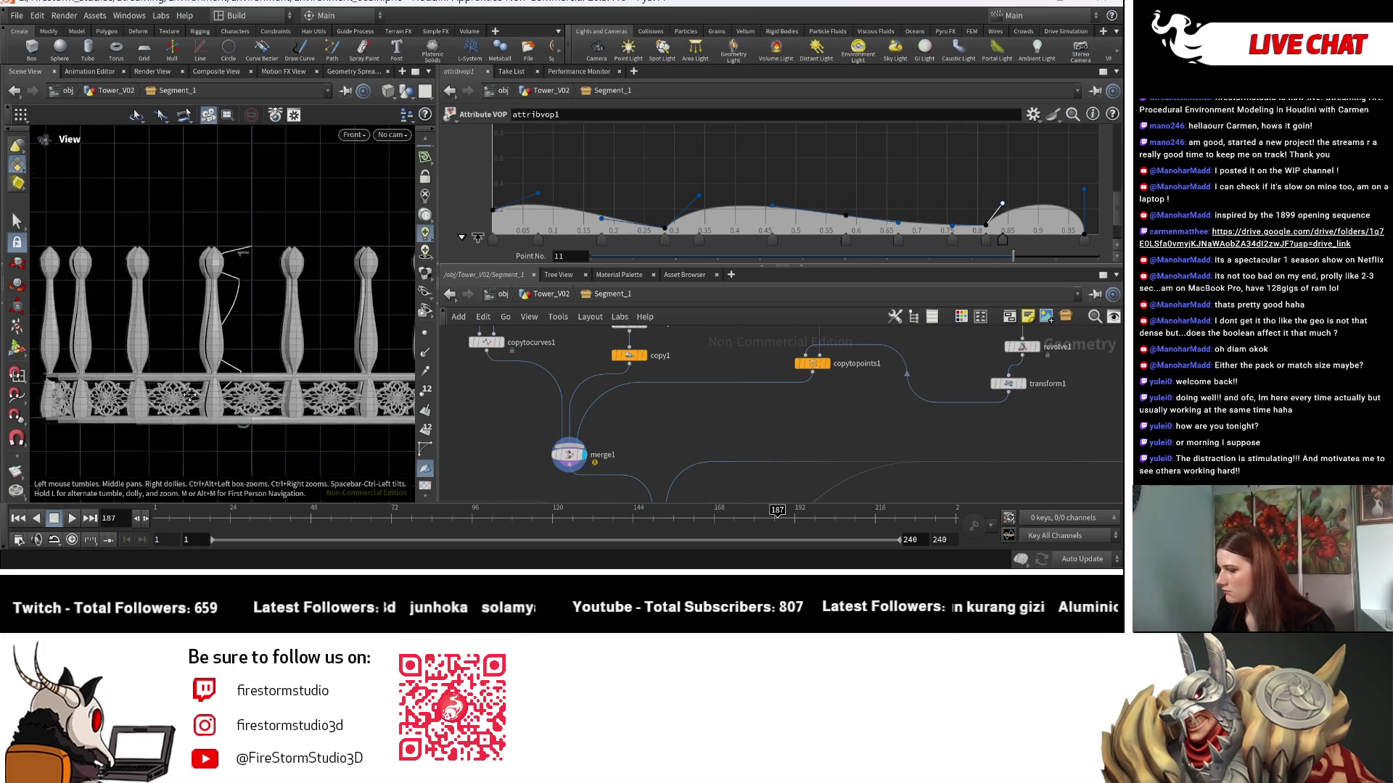
scroll(190, 395, "down", 3)
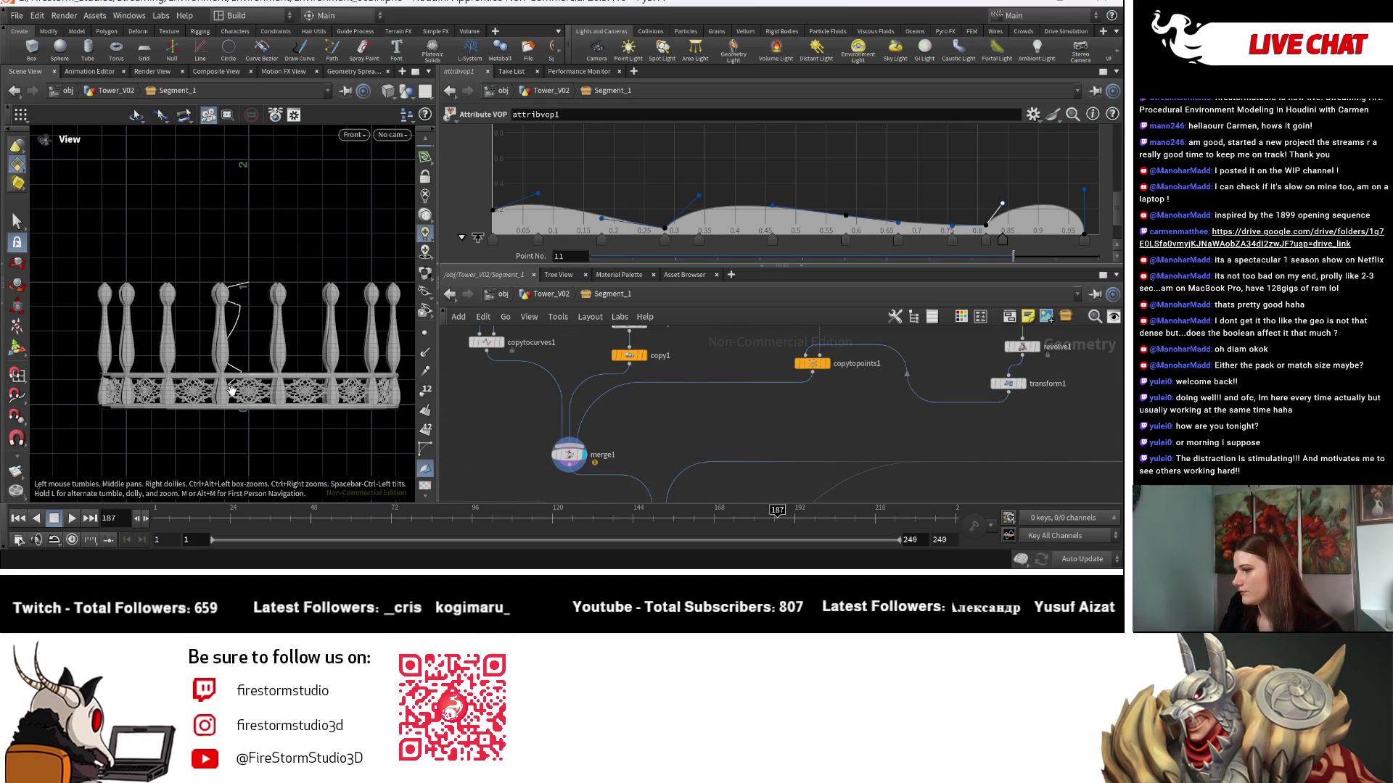
left_click(1008, 384)
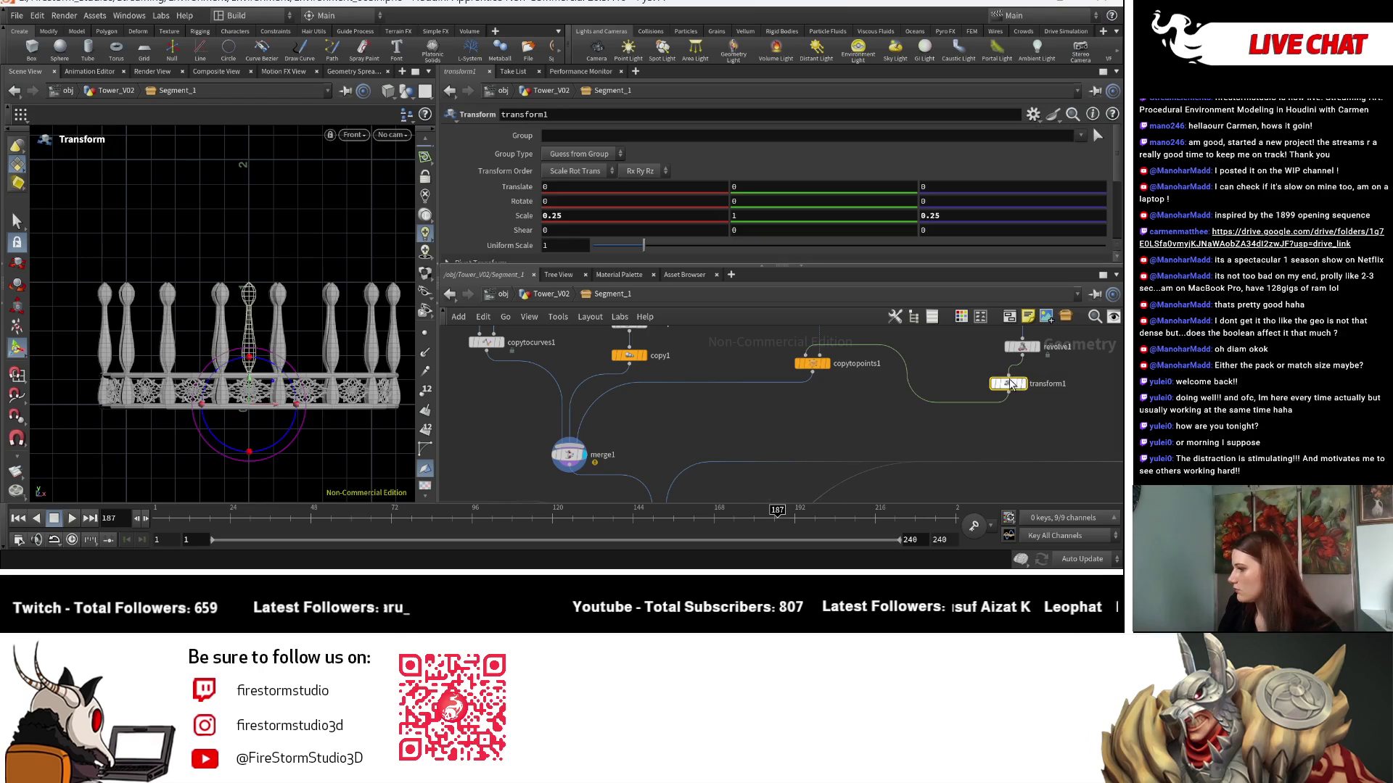
Shrink the balusters to a 0.325 uniform scale and switch the viewport to Perspective.
left_click_drag(644, 246, 609, 244)
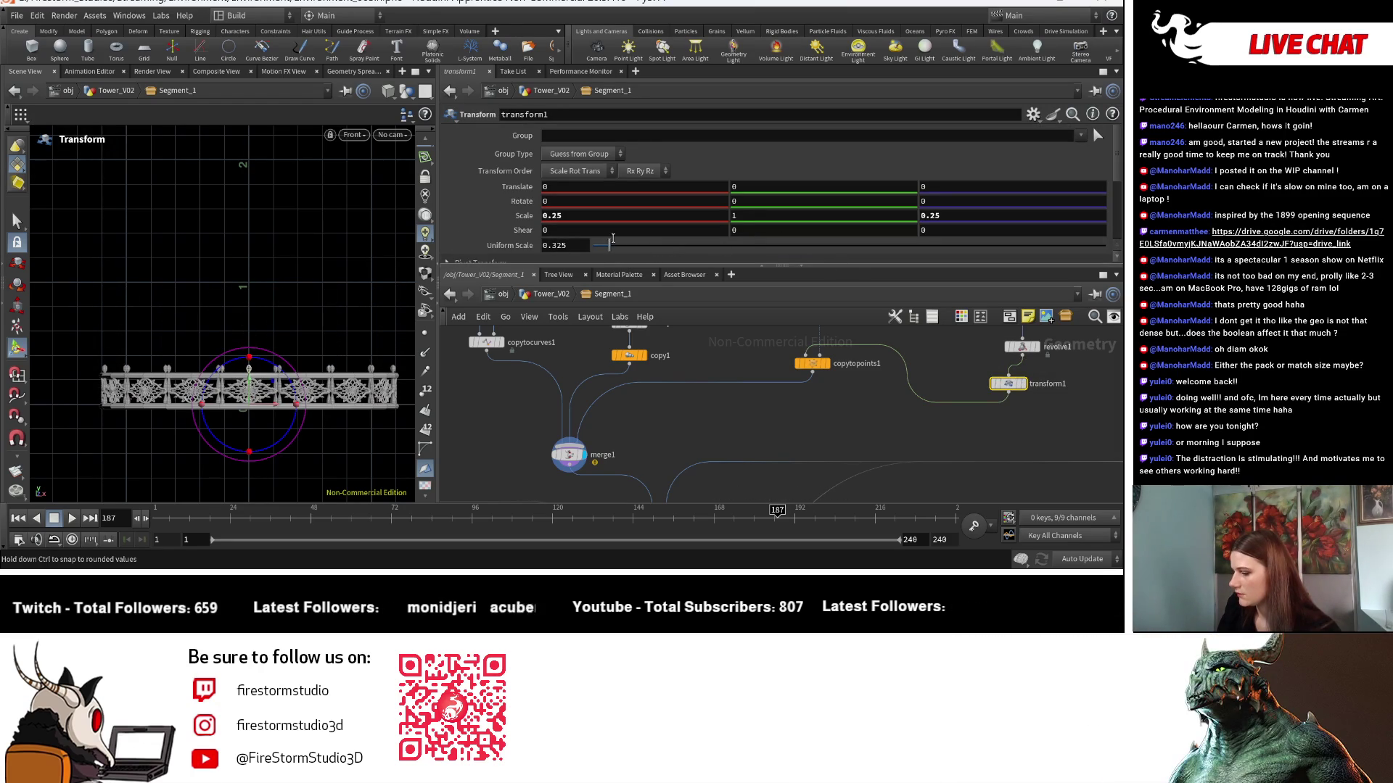
key("Escape")
scroll(309, 362, "up", 5)
key("Return")
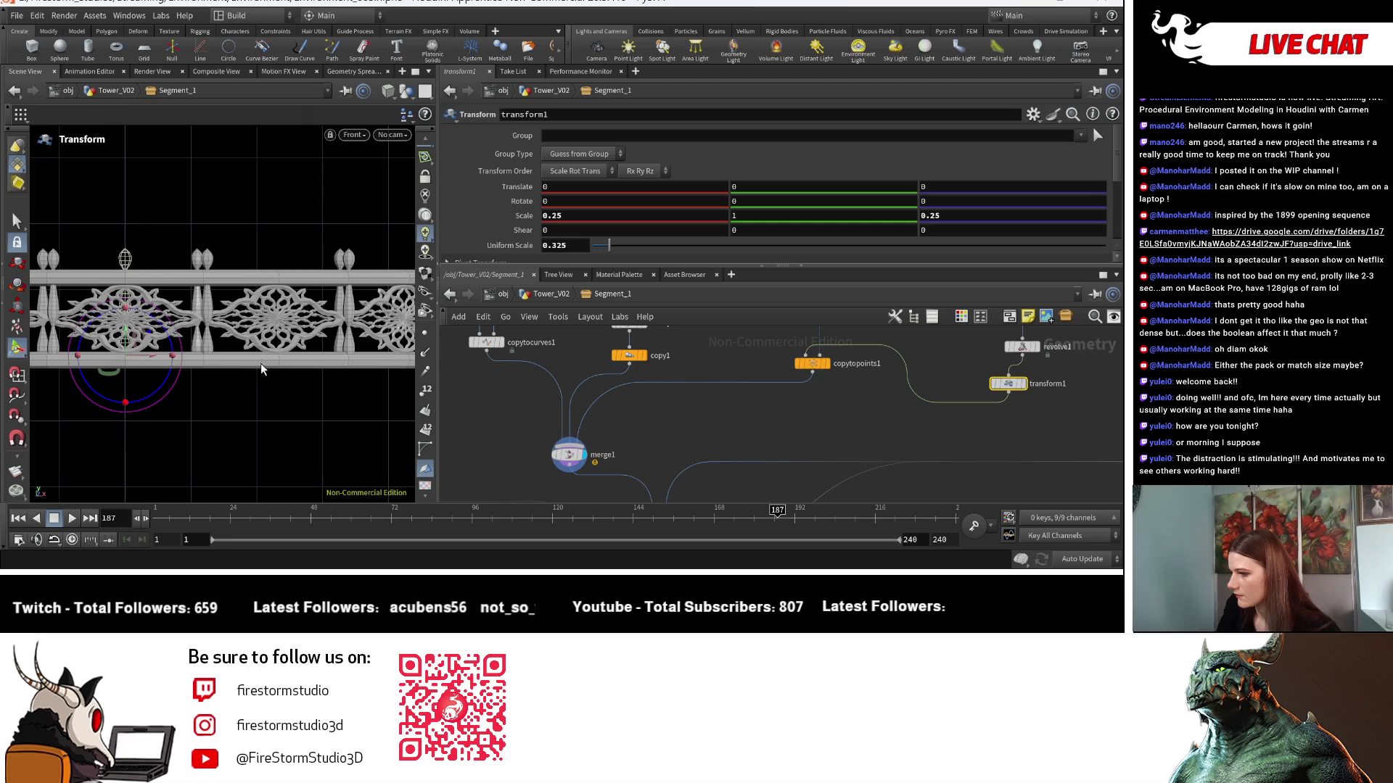
left_click(353, 135)
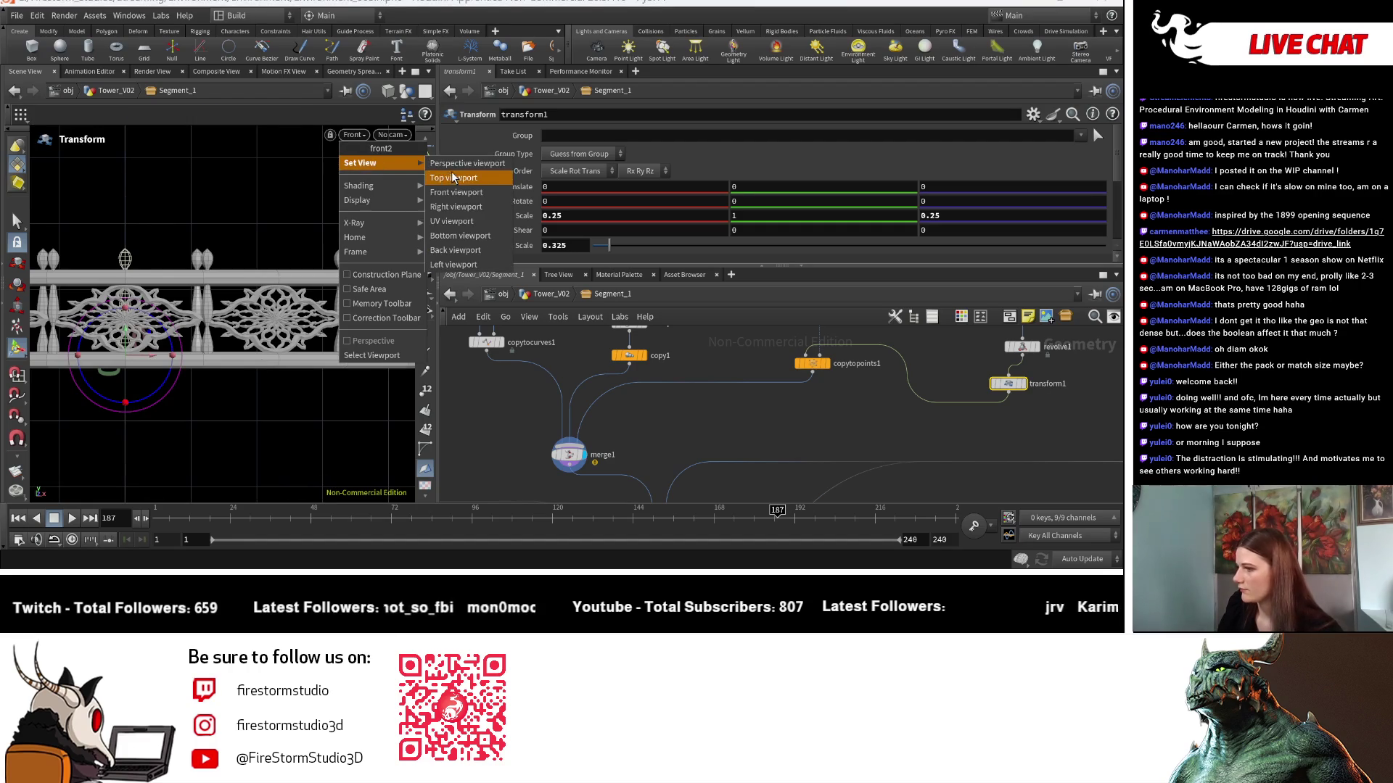
left_click(373, 155)
Orbit and zoom around the railing ring to inspect the posts from high and low angles.
key("Escape")
scroll(240, 351, "down", 5)
mouse_move(240, 351)
left_mouse_down()
mouse_move(212, 314)
mouse_move(290, 392)
mouse_move(286, 362)
mouse_move(276, 398)
mouse_move(145, 406)
mouse_move(255, 414)
left_mouse_up()
scroll(212, 314, "up", 3)
scroll(136, 411, "down", 3)
scroll(255, 413, "up", 5)
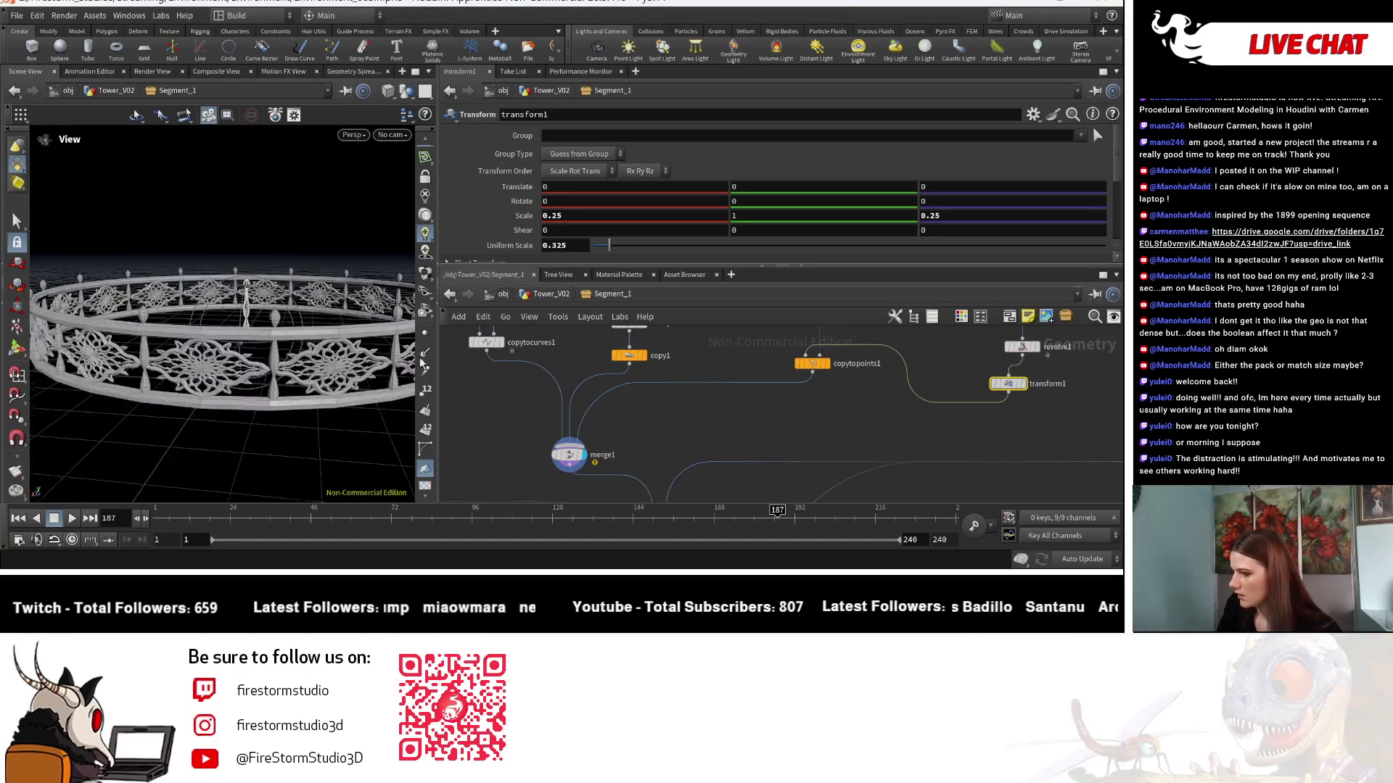
left_click_drag(349, 389, 320, 374)
key("Return")
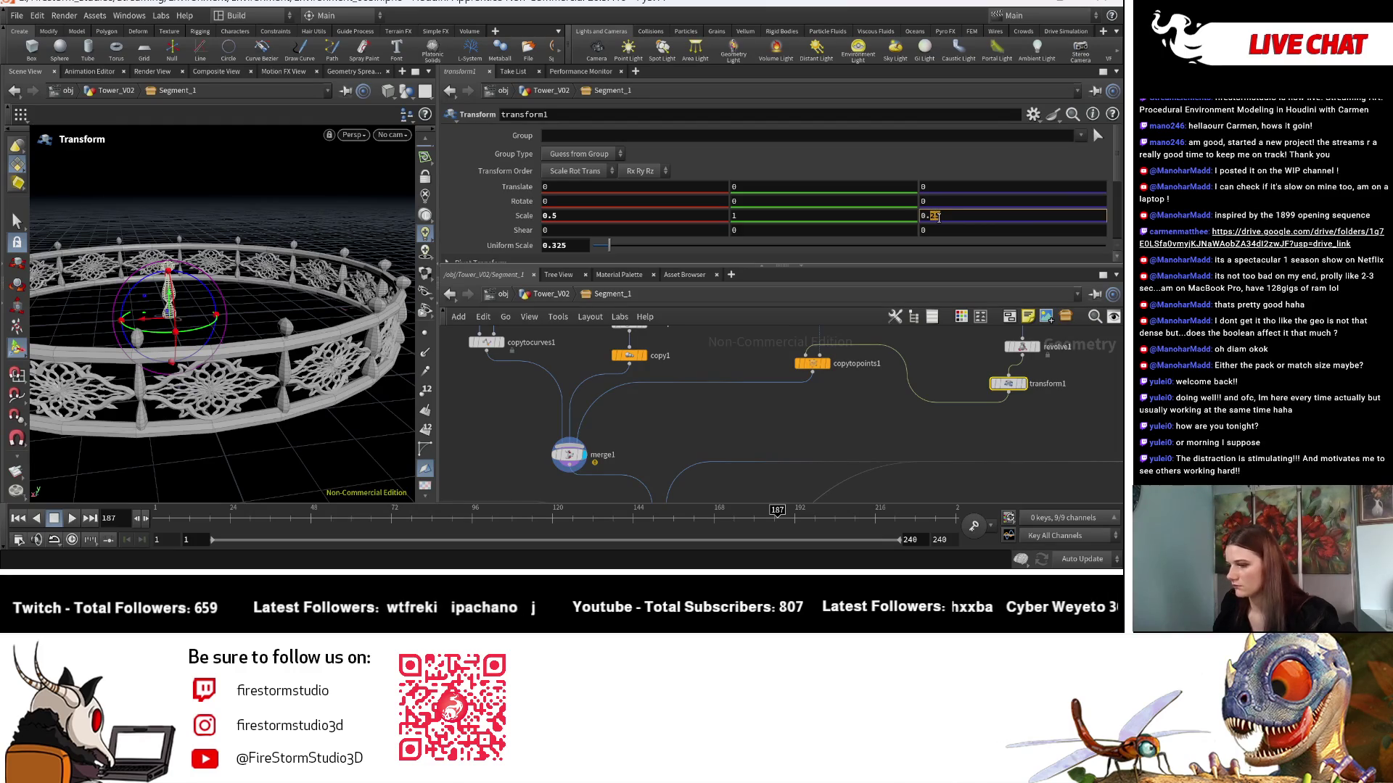
type("0.53")
left_click_drag(335, 411, 319, 312)
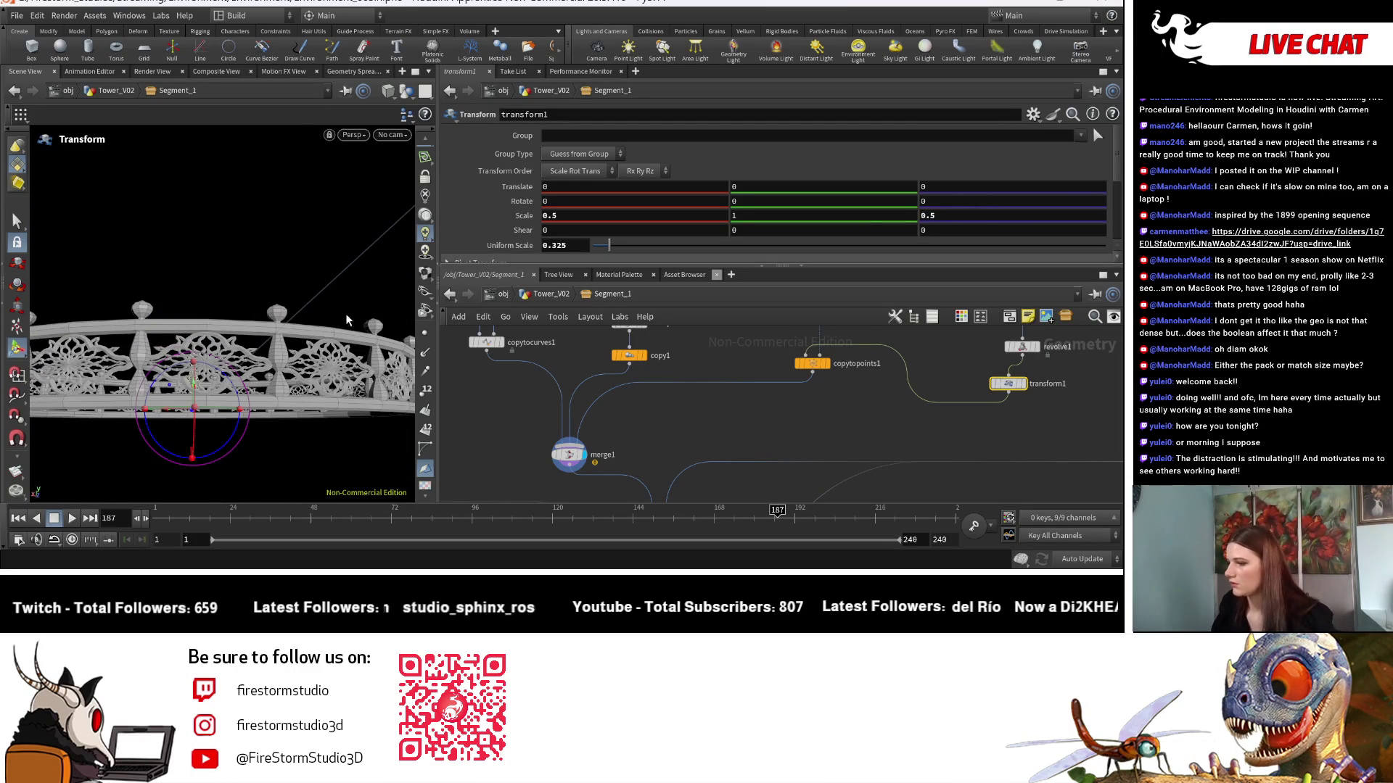
key("Escape")
mouse_move(341, 305)
left_mouse_down()
mouse_move(431, 381)
mouse_move(287, 453)
mouse_move(320, 378)
mouse_move(295, 373)
mouse_move(302, 407)
left_mouse_up()
key("Return")
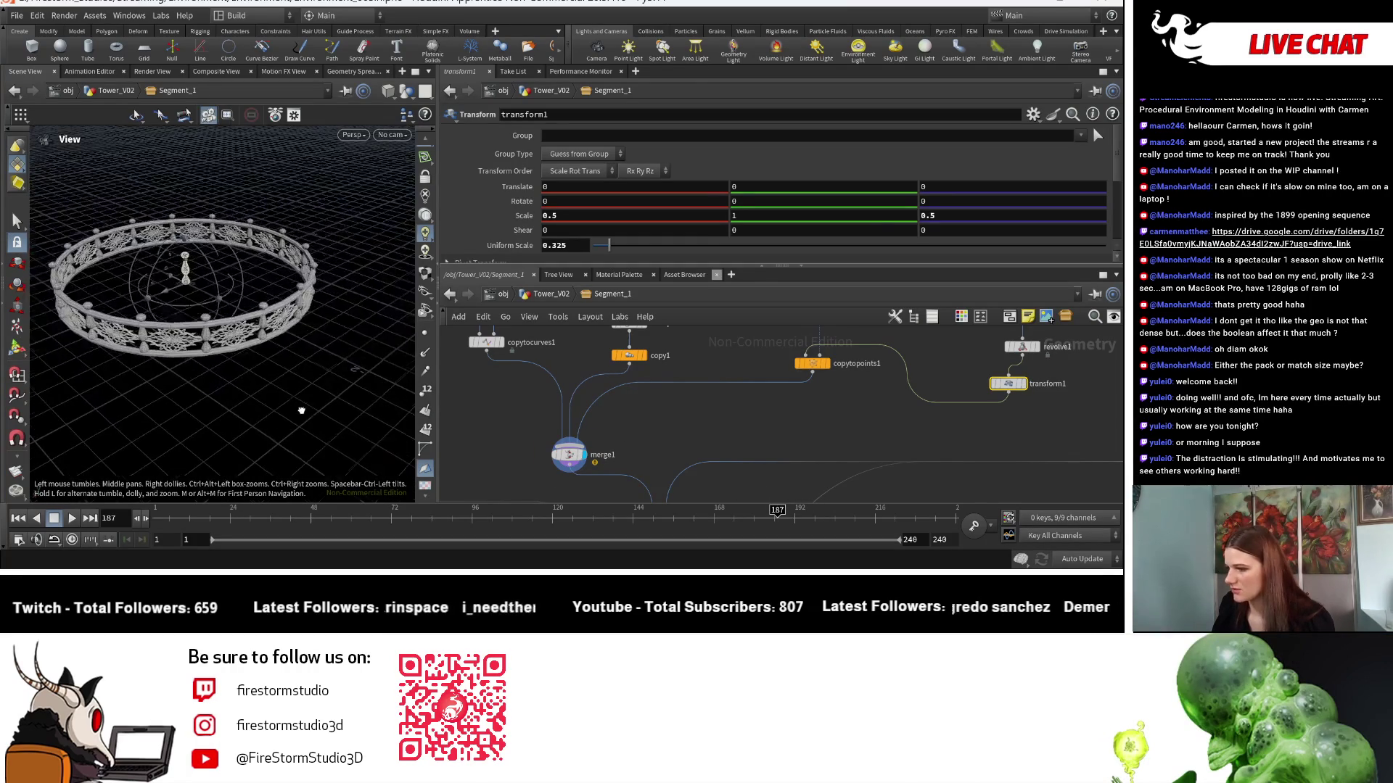
left_click(18, 240)
mouse_move(239, 333)
left_mouse_down()
mouse_move(278, 385)
mouse_move(302, 367)
left_mouse_up()
key("s")
mouse_move(1106, 359)
middle_mouse_down()
mouse_move(932, 413)
mouse_move(845, 421)
middle_mouse_up()
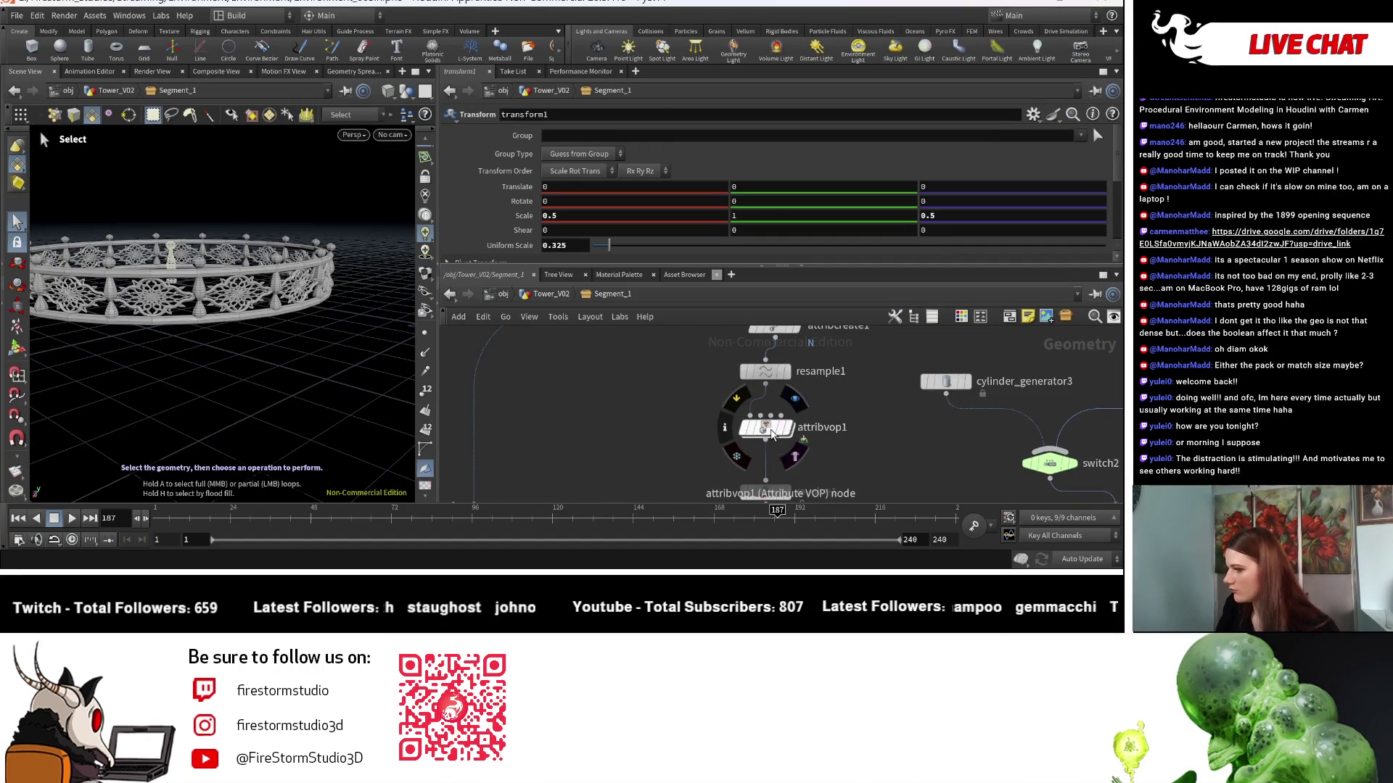
Look inside the attribvop1 network, then return to the Segment_1 level.
double_click(762, 363)
scroll(660, 238, "down", 3)
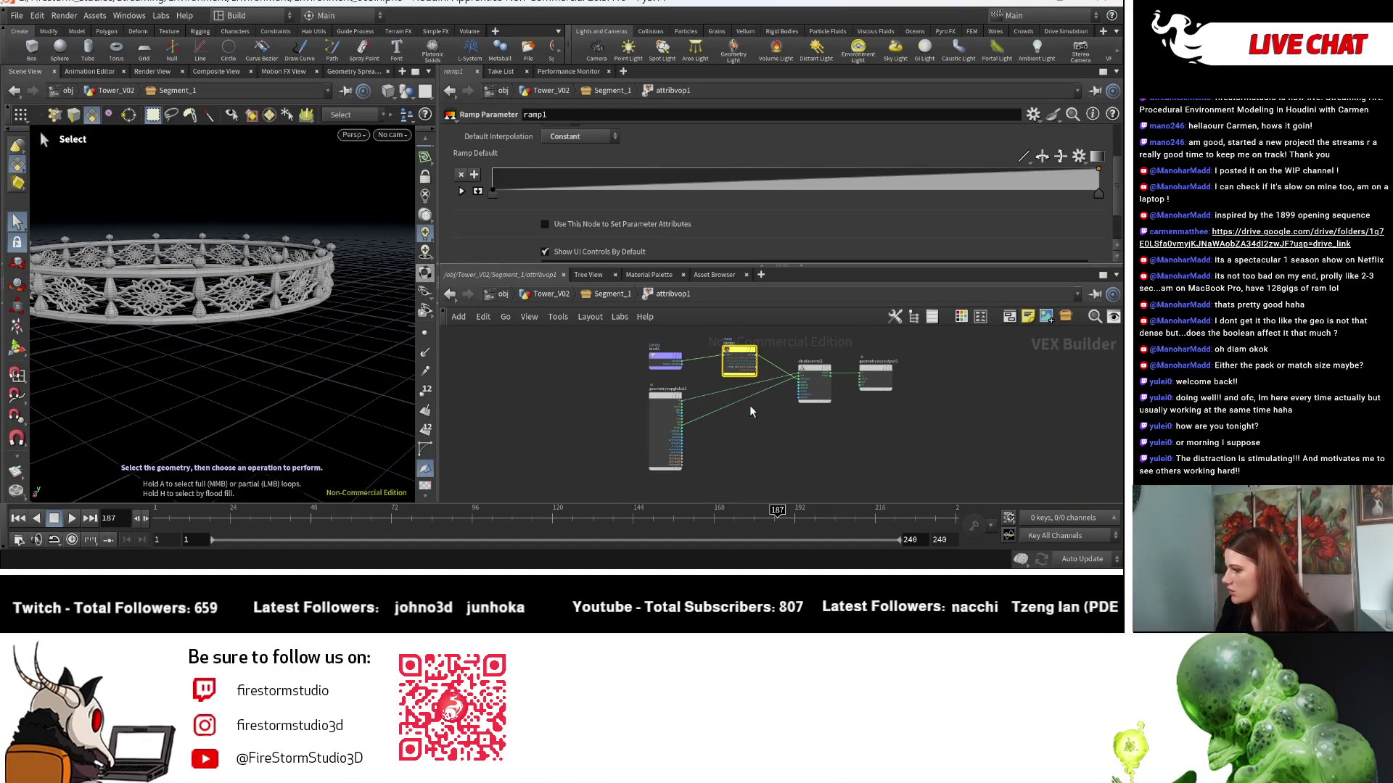
key("u")
Lower the profile ramp's start and a middle point, and delete the three points between 0.22 and 0.35.
left_click_drag(232, 311, 192, 283, "alt")
left_click_drag(540, 198, 536, 219)
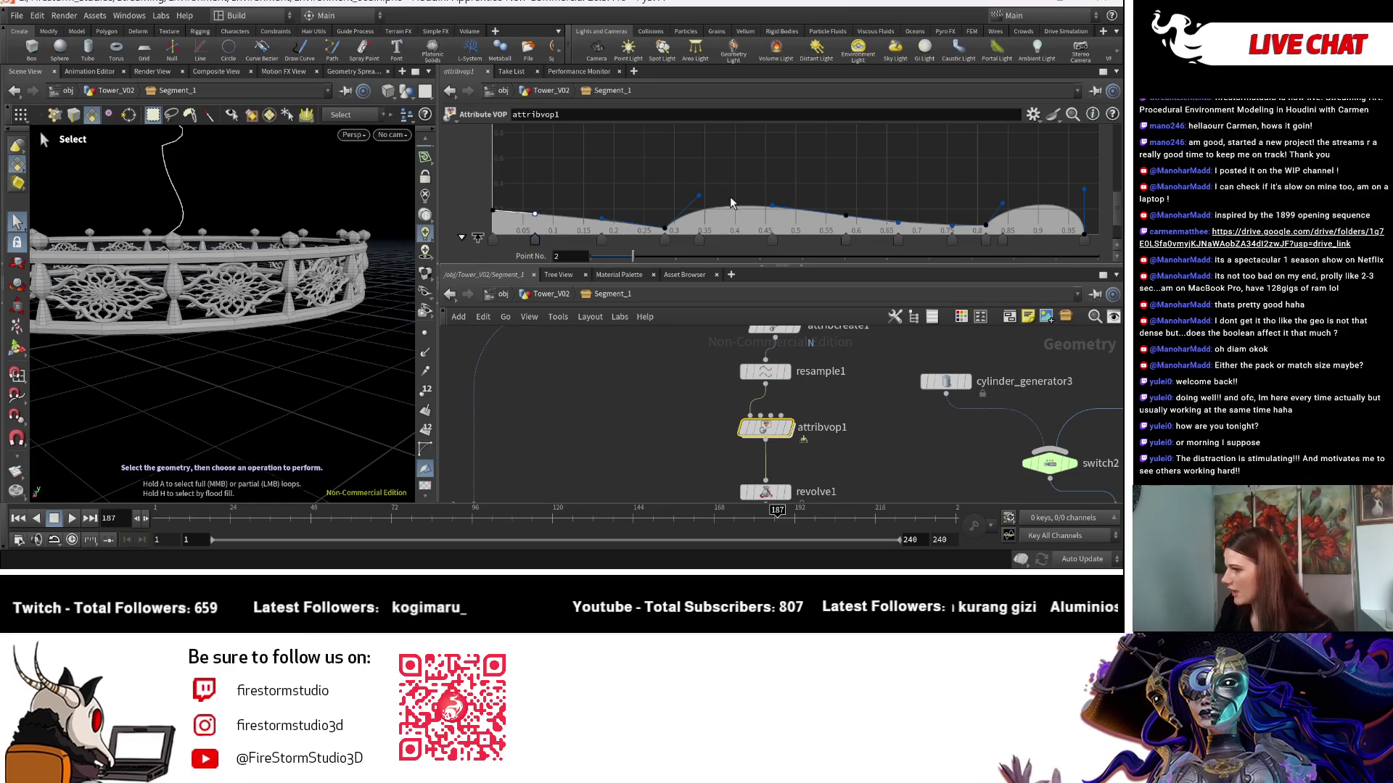
mouse_move(698, 196)
left_mouse_down()
mouse_move(719, 241)
mouse_move(707, 207)
mouse_move(694, 222)
left_mouse_up()
left_click(670, 232, "ctrl")
key("Escape")
Orbit to check the reshaped railing and centre attribvop1, revolve1 and switch2 in the network.
mouse_move(218, 290)
left_mouse_down()
mouse_move(272, 297)
mouse_move(350, 259)
left_mouse_up()
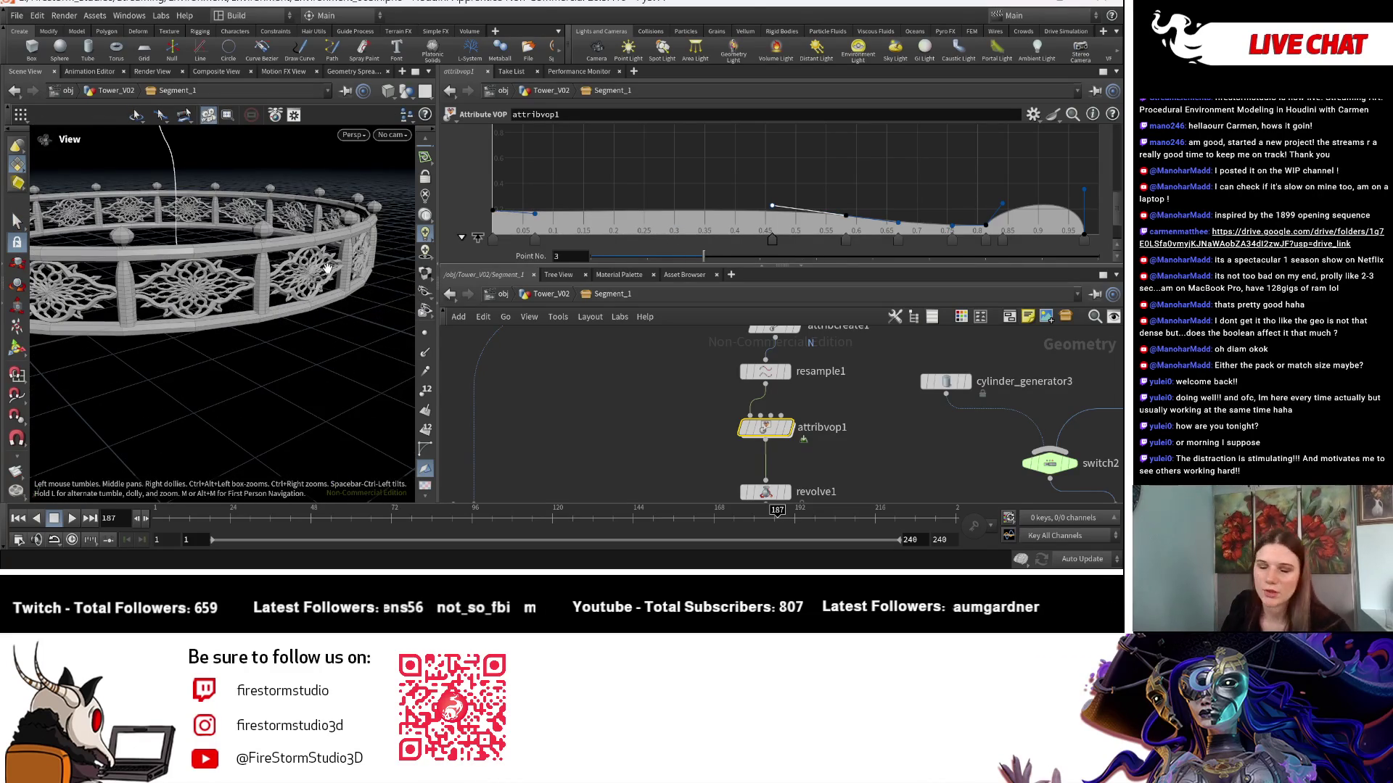
key("s")
scroll(899, 465, "down", 2)
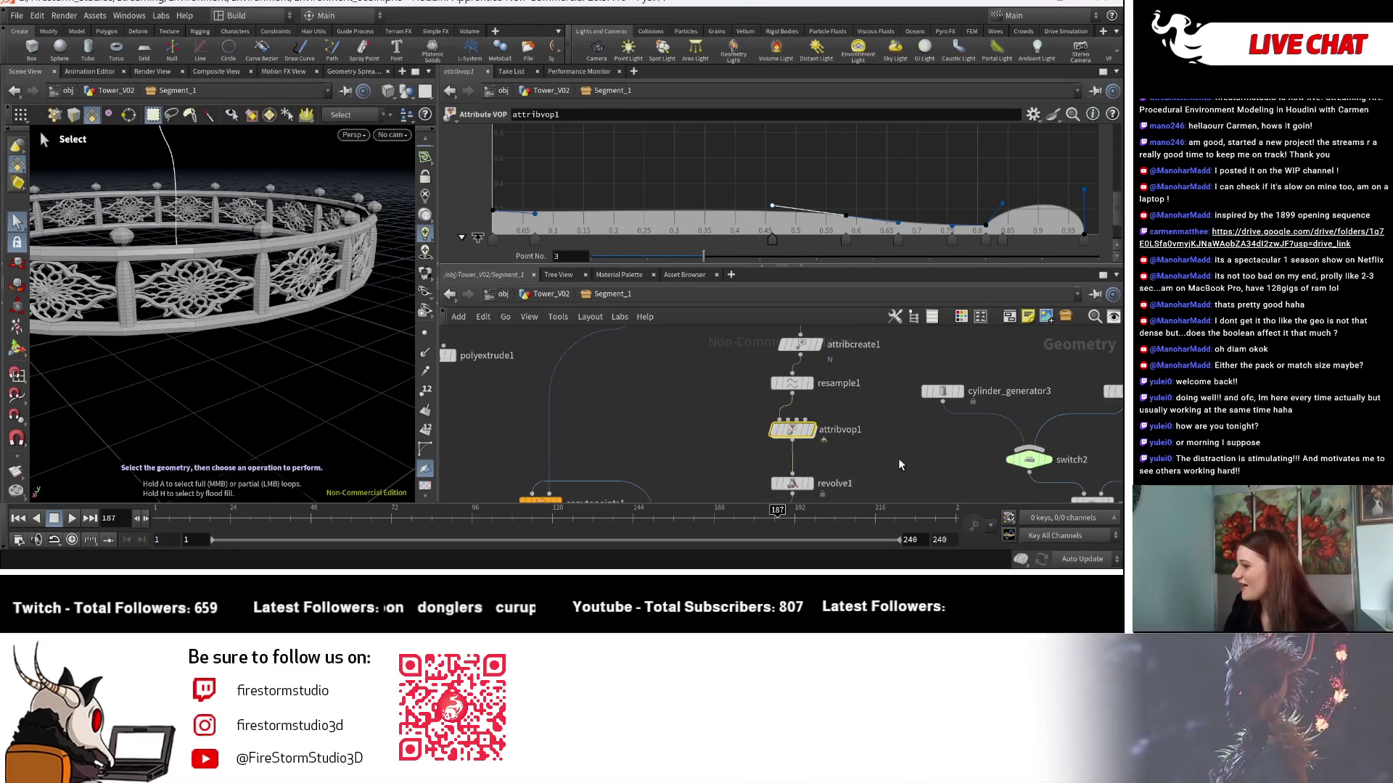
middle_click_drag(899, 465, 954, 465)
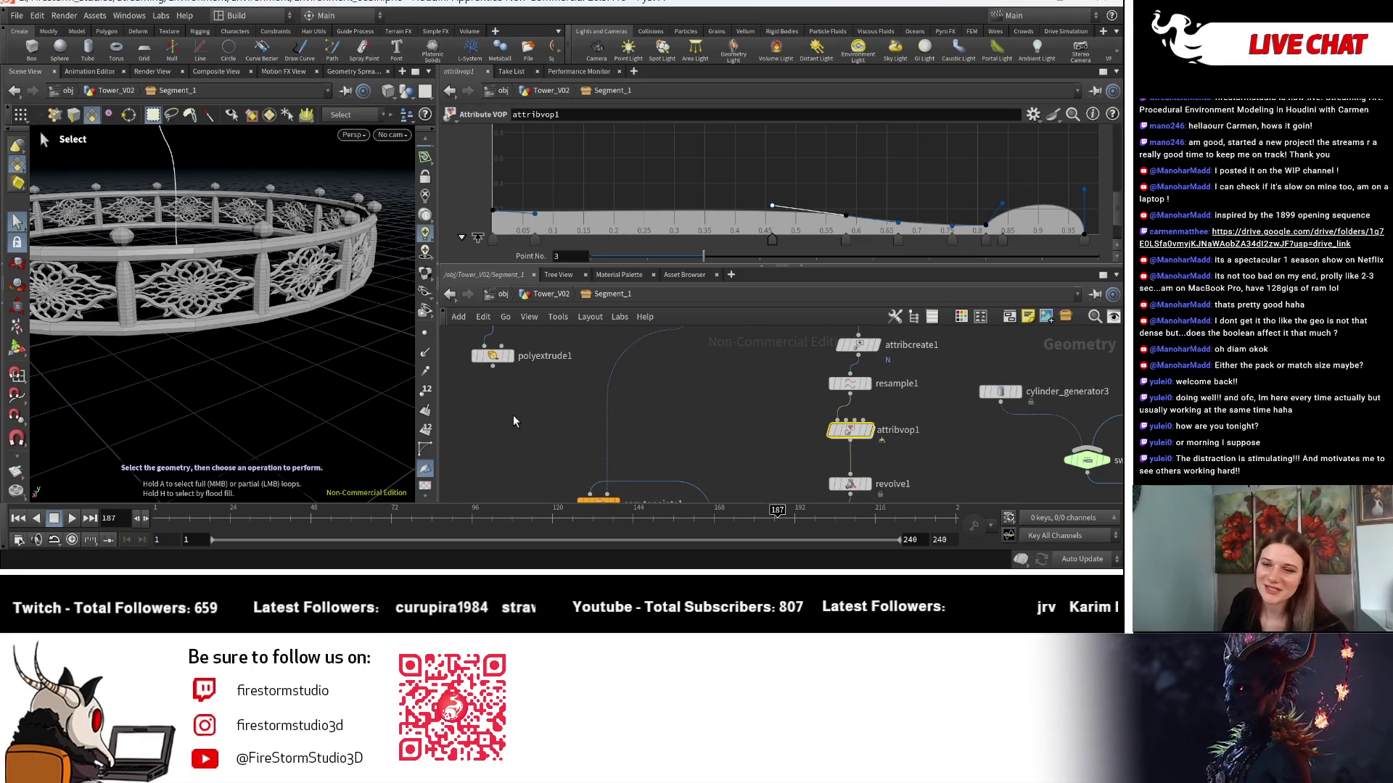
middle_click_drag(535, 461, 404, 418)
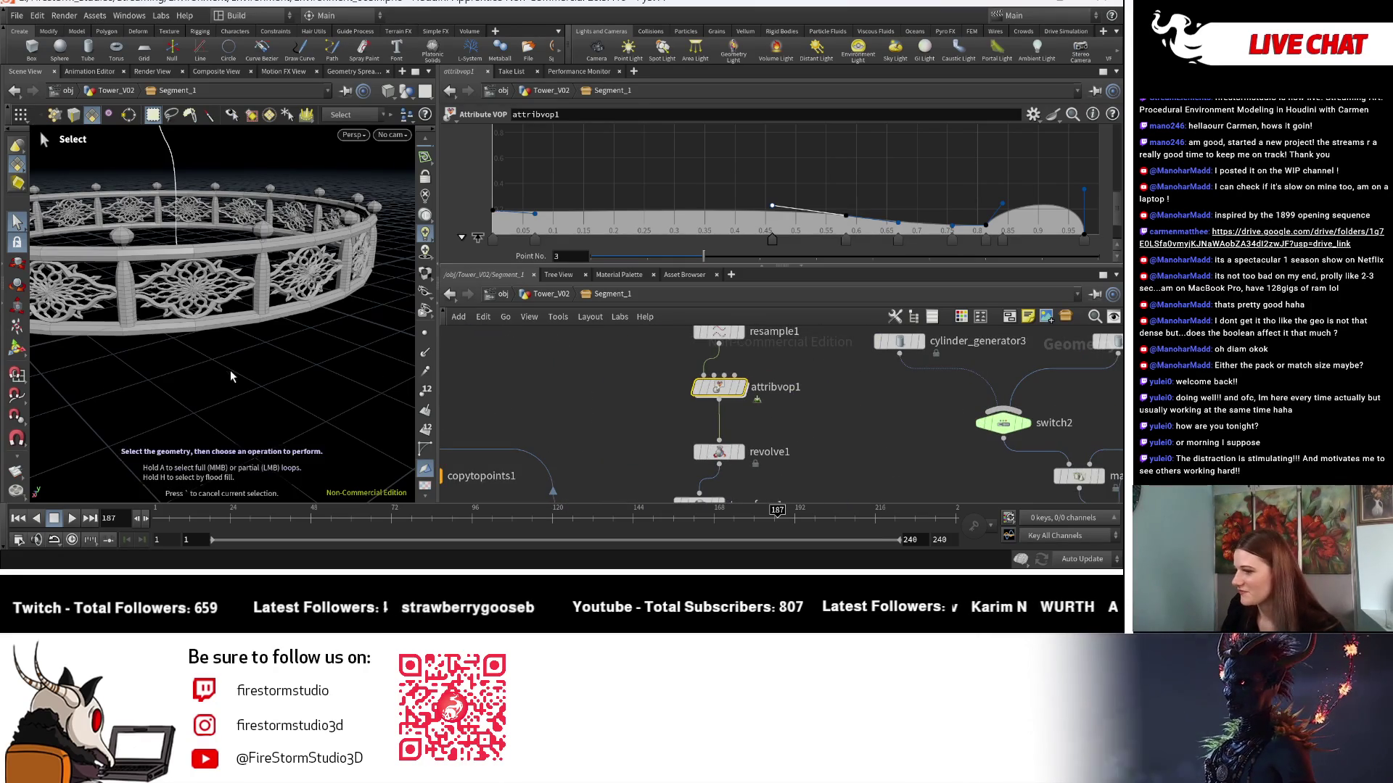
View the railing ring from above and select transform1 to edit its scale.
key("Escape")
scroll(242, 382, "down", 5)
mouse_move(241, 383)
left_mouse_down()
mouse_move(172, 454)
mouse_move(178, 410)
left_mouse_up()
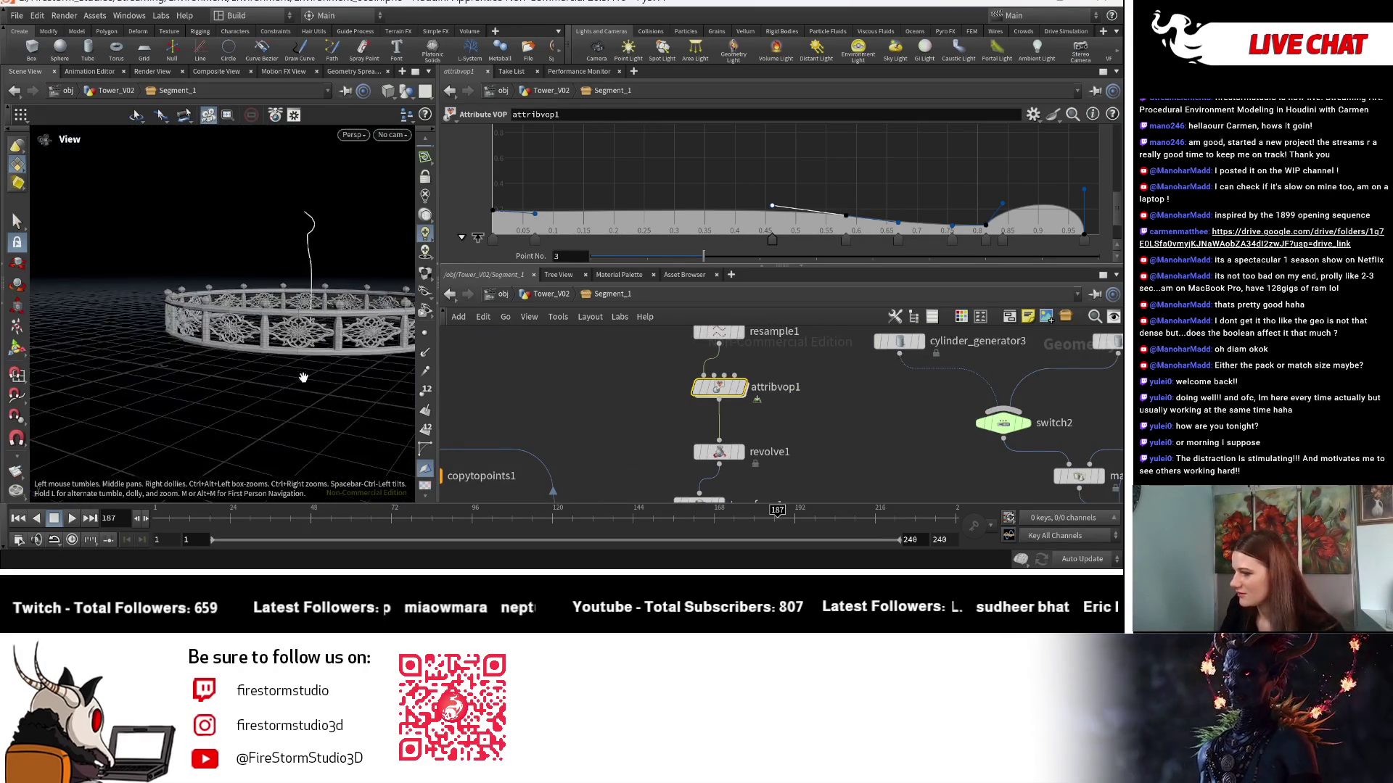
scroll(178, 409, "up", 3)
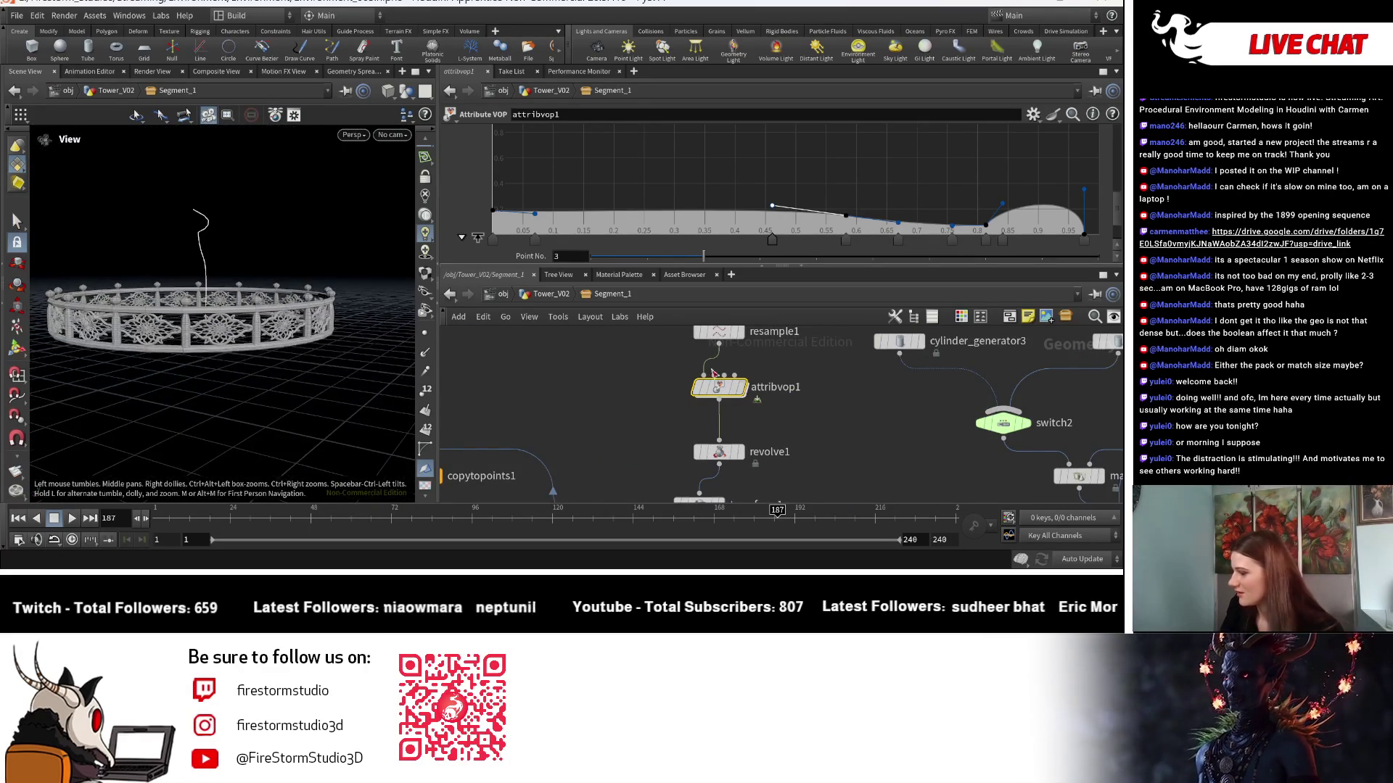
key("s")
scroll(814, 395, "down", 1)
key("Escape")
scroll(275, 388, "up", 5)
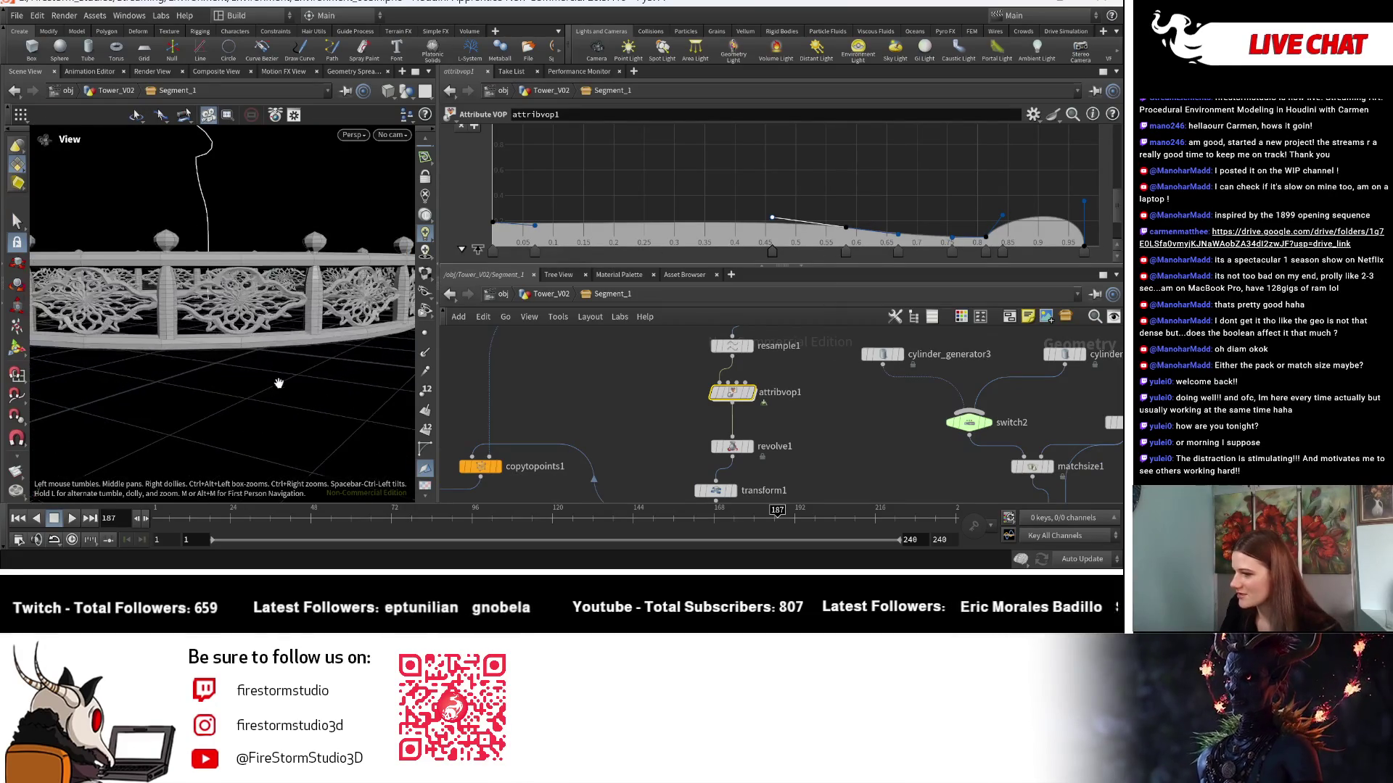
key("s")
scroll(725, 450, "up", 2)
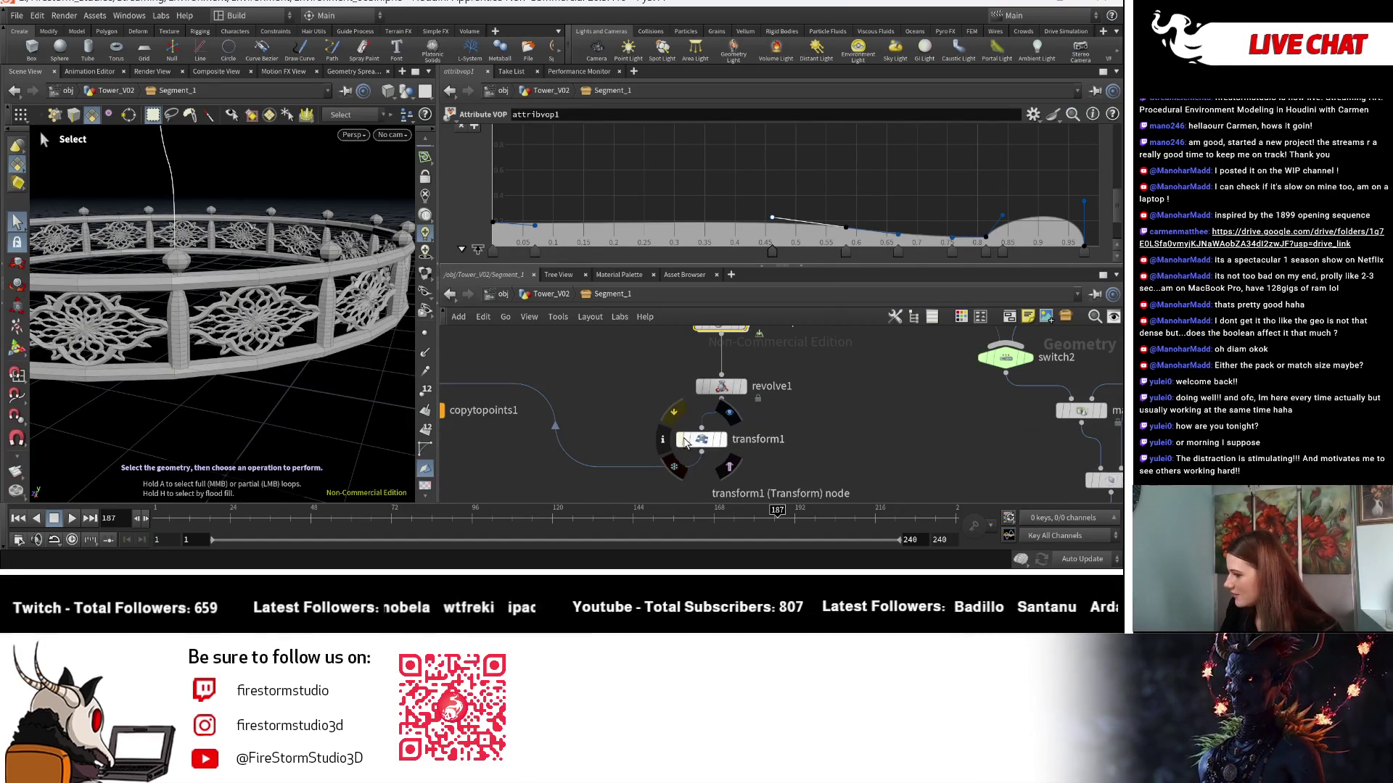
left_click(703, 442)
Try 0.4, then 0.25, for transform1's X and Z scale before settling on 0.3.
scroll(586, 169, "down", 2)
type("0.4")
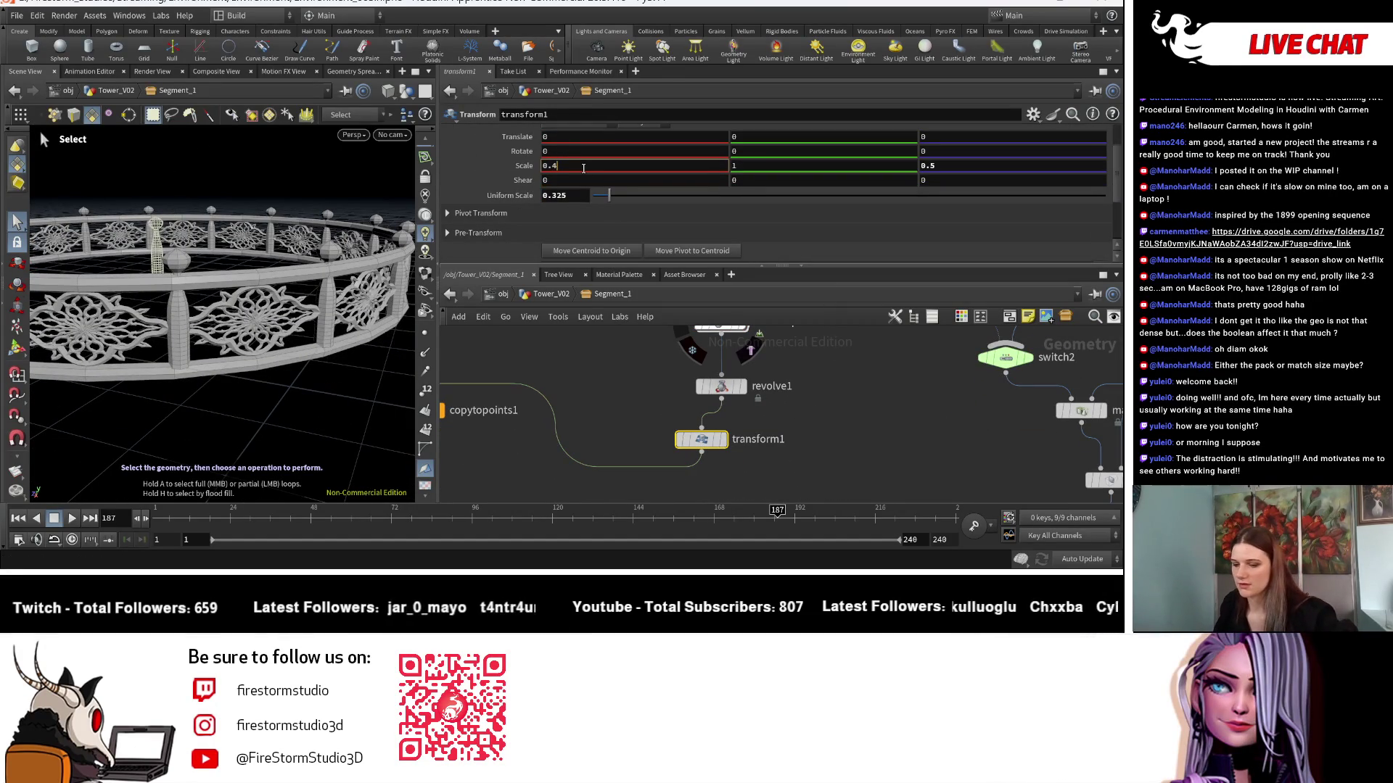
key("Return")
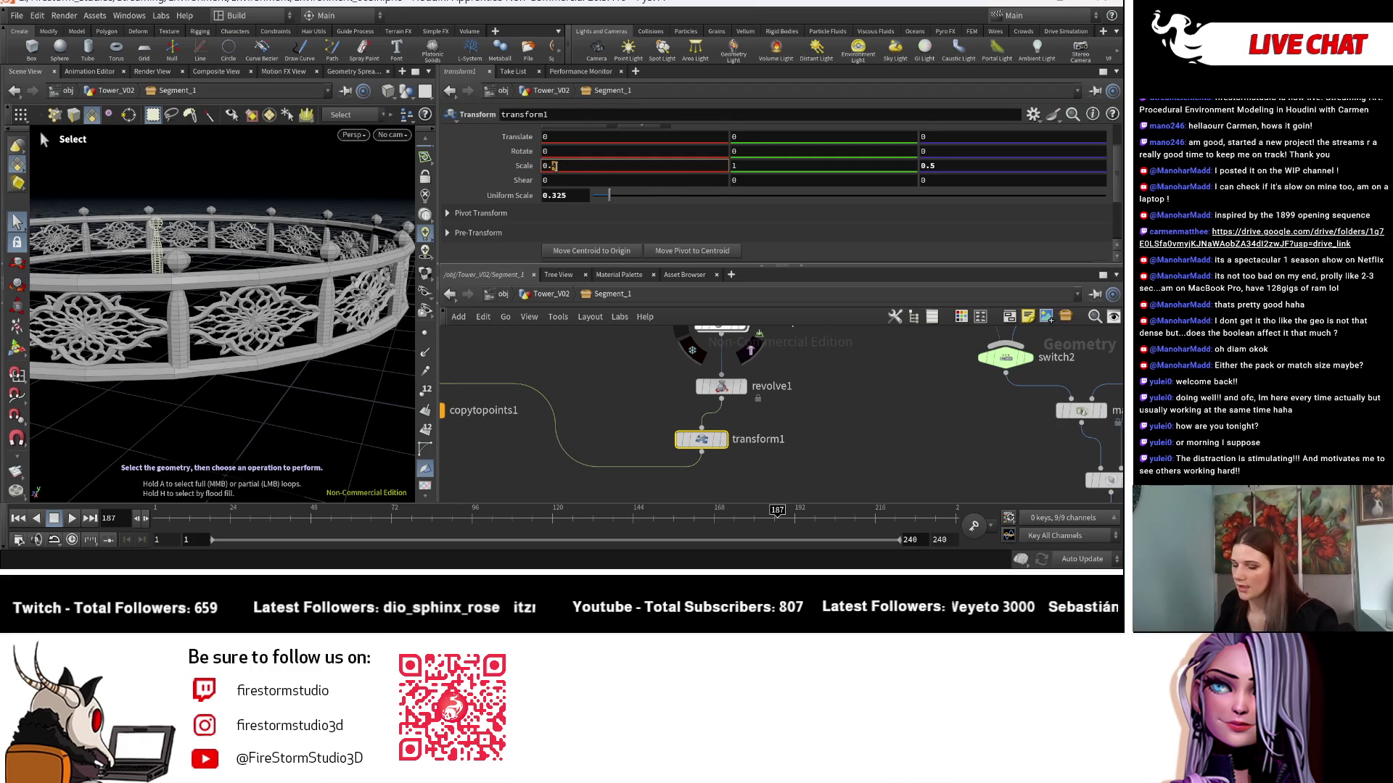
type("25")
key("Return")
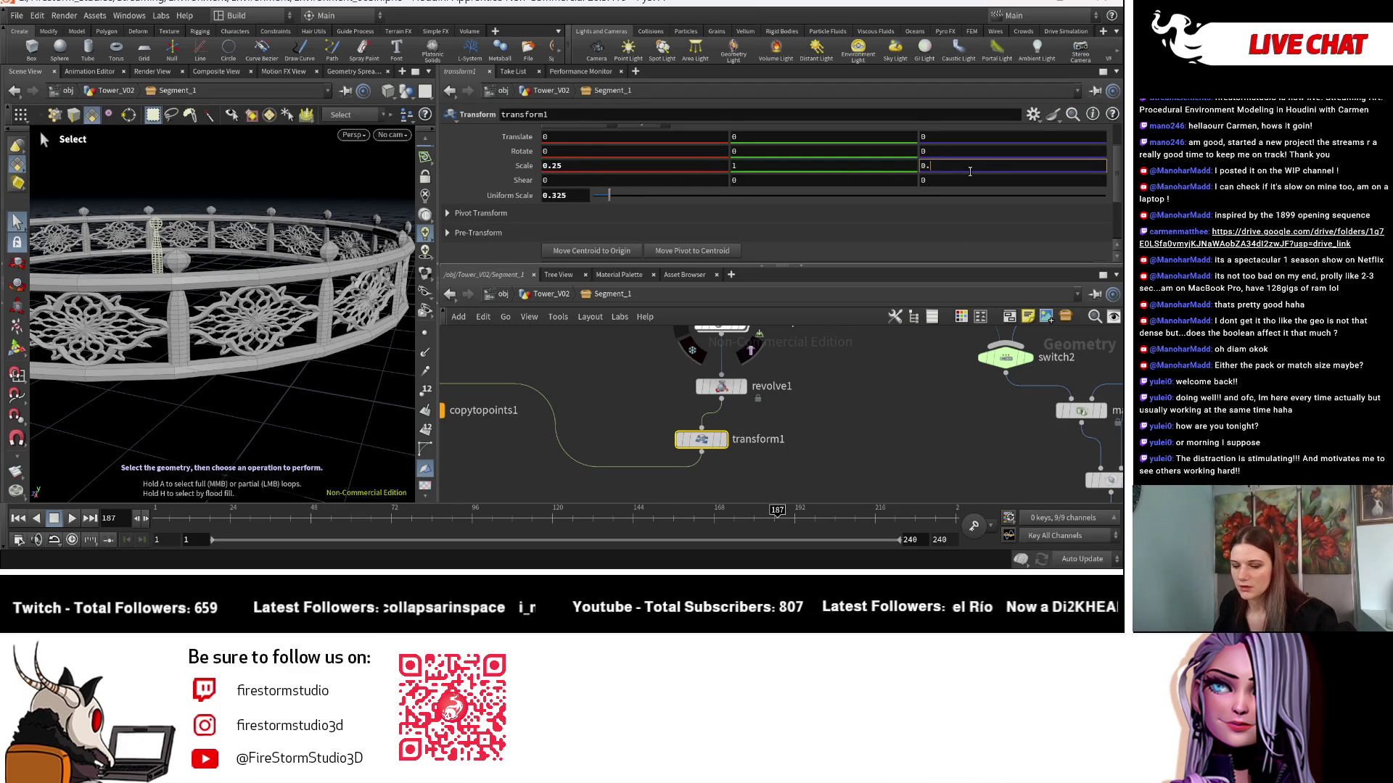
type("25")
key("Return")
key("Escape")
mouse_move(218, 341)
left_mouse_down()
mouse_move(249, 364)
mouse_move(252, 395)
mouse_move(285, 402)
left_mouse_up()
key("s")
double_click(555, 164)
type("3")
key("Return")
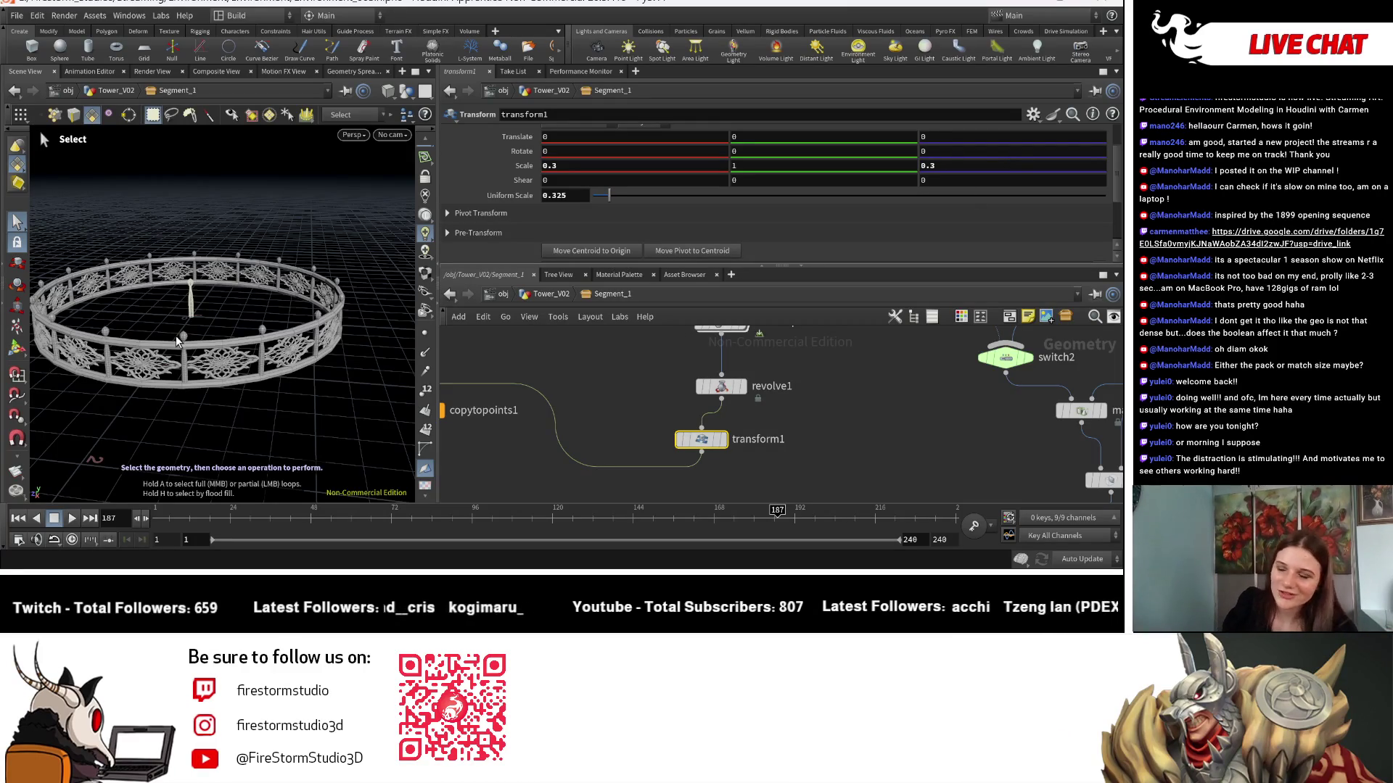
scroll(646, 403, "down", 6)
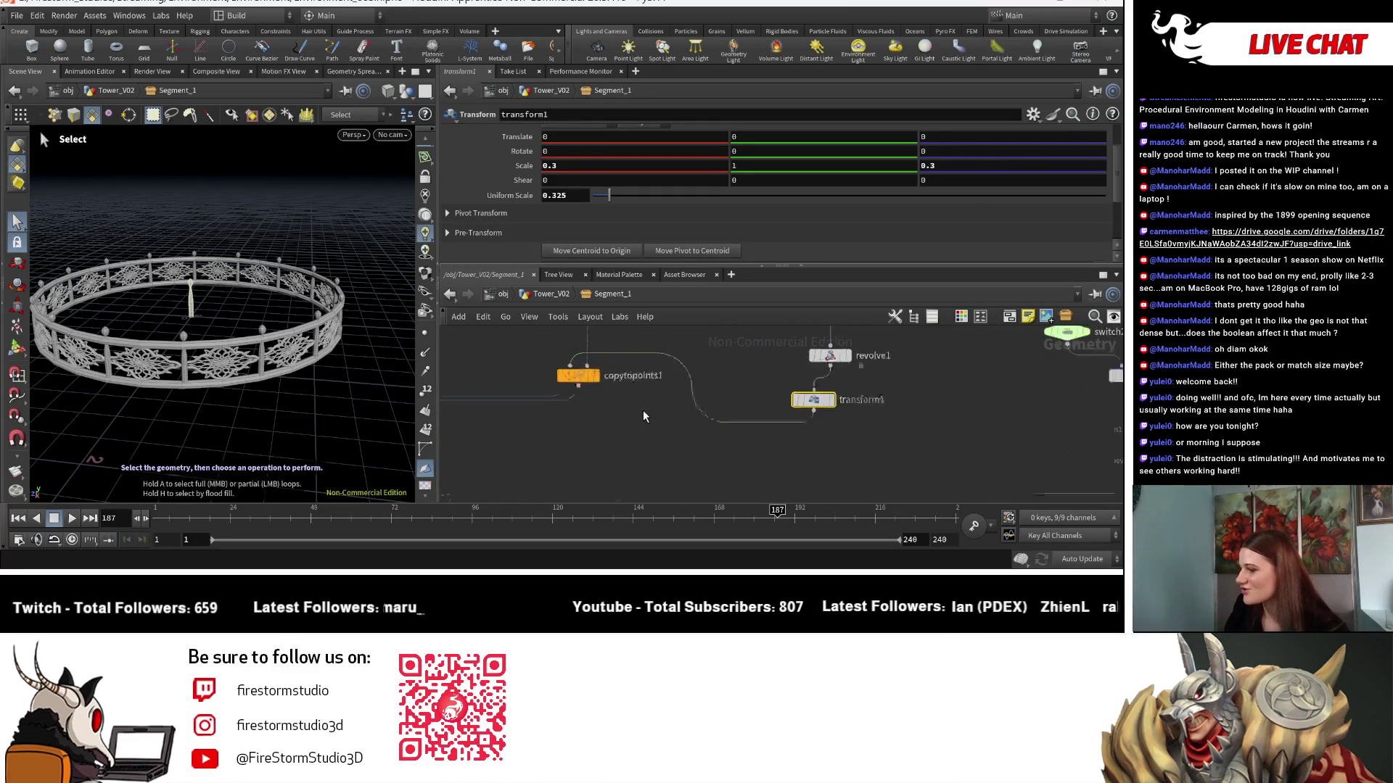
scroll(609, 435, "up", 2)
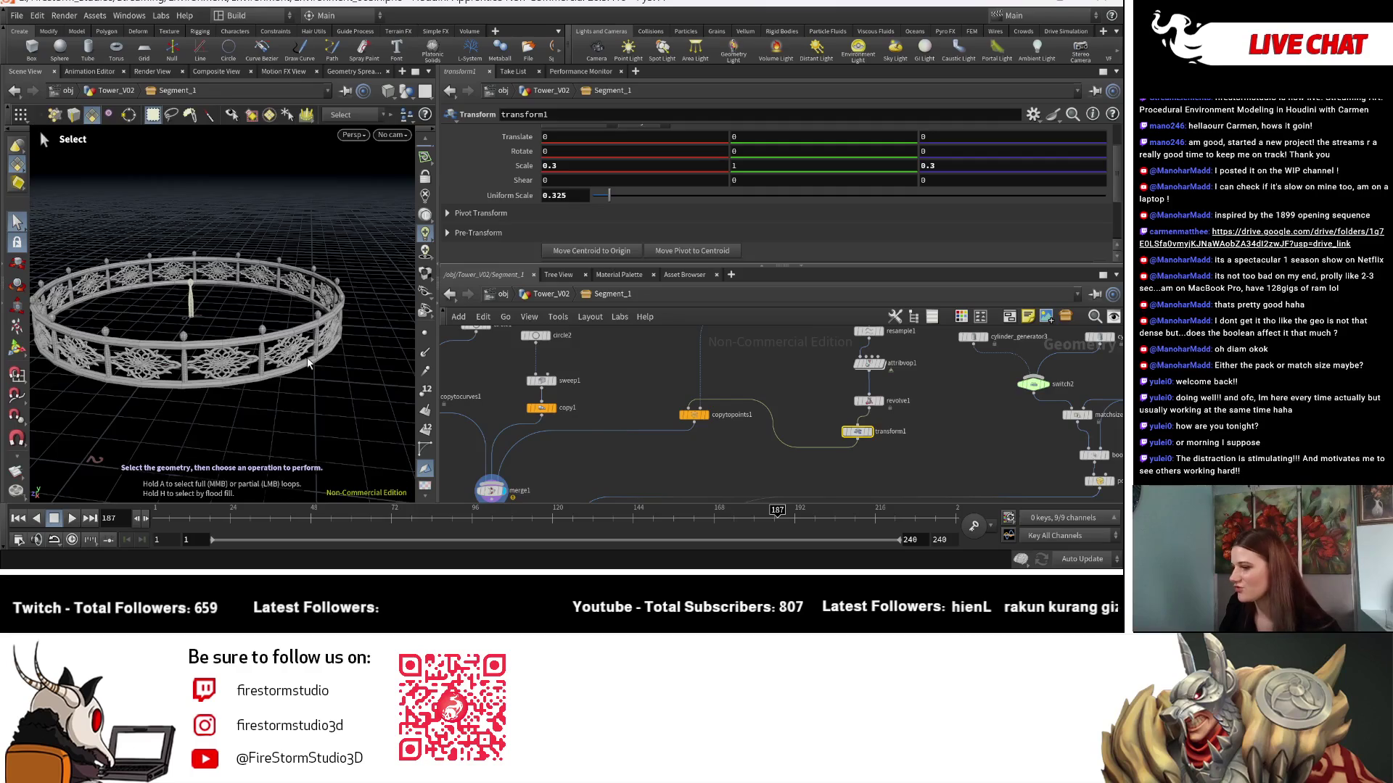
key("Escape")
scroll(308, 363, "down", 5)
scroll(230, 441, "up", 3)
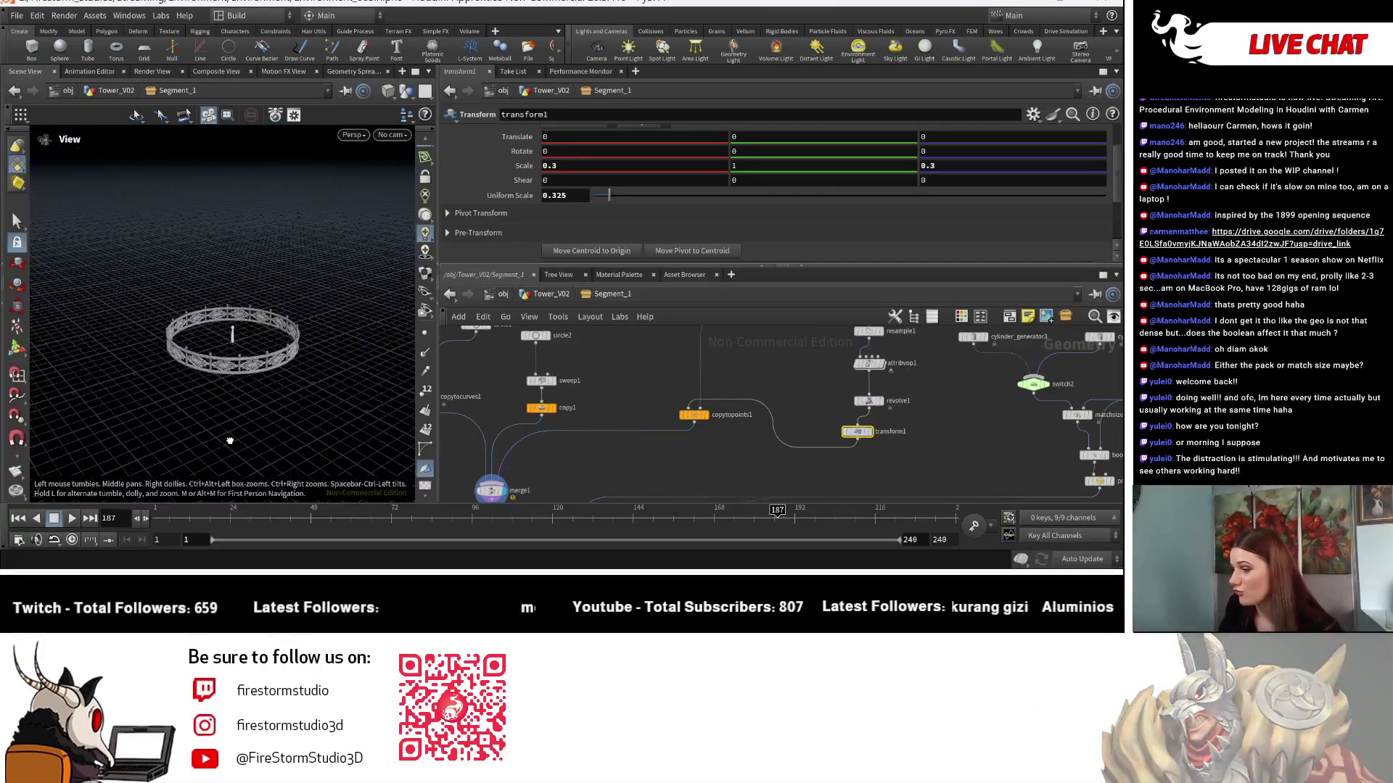
middle_click_drag(899, 459, 886, 491)
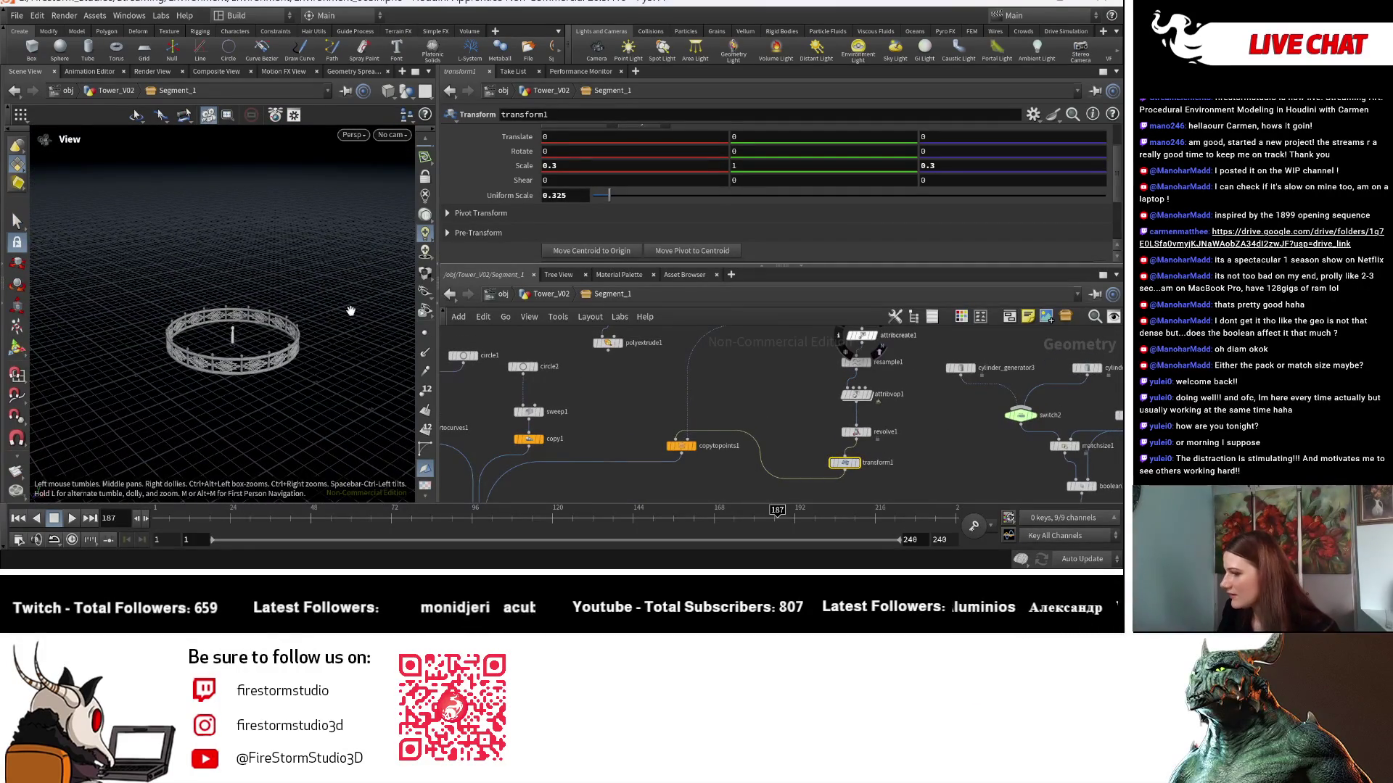
scroll(350, 311, "up", 4)
key("s")
middle_click_drag(886, 379, 817, 441)
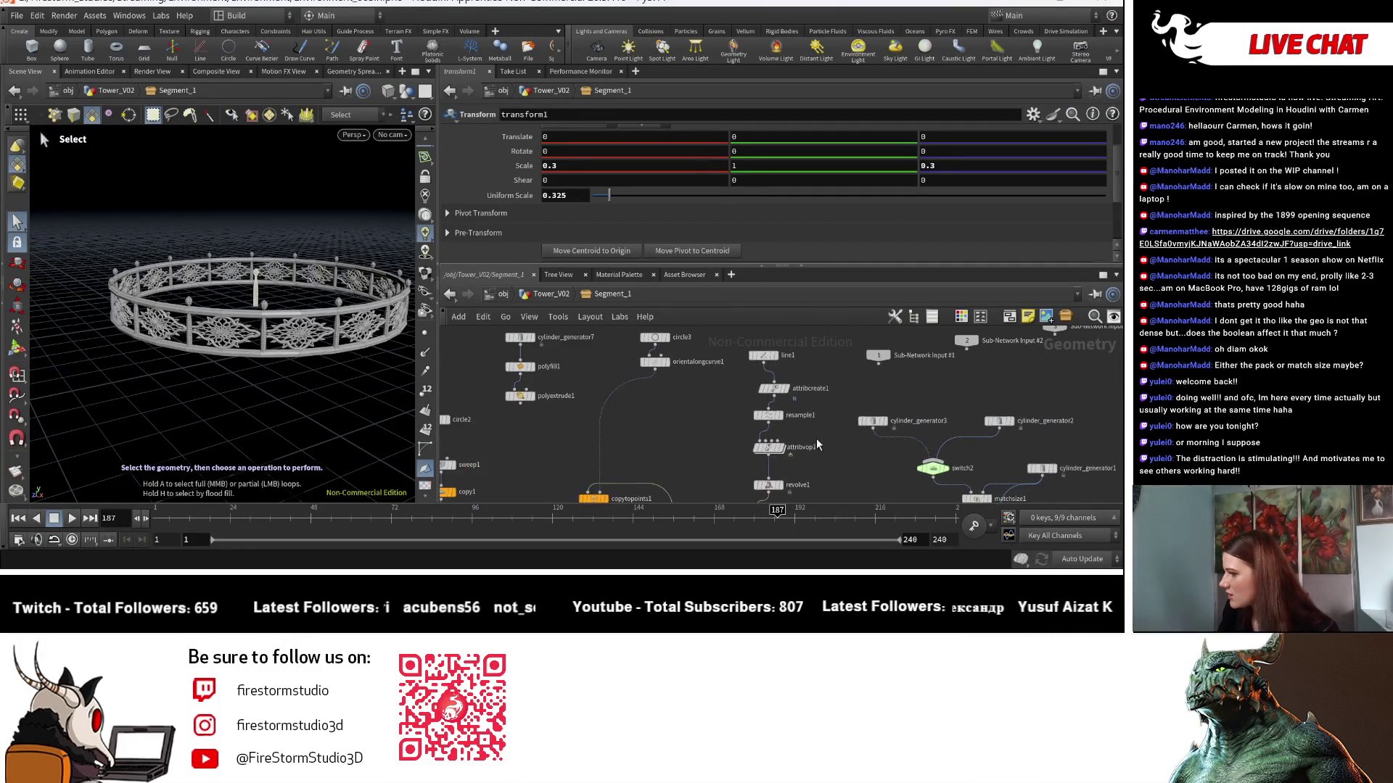
scroll(805, 434, "up", 3)
left_click_drag(338, 423, 333, 433)
scroll(816, 450, "down", 3)
middle_click_drag(816, 450, 796, 369)
mouse_move(799, 454)
middle_mouse_down()
mouse_move(817, 399)
mouse_move(621, 454)
mouse_move(726, 382)
mouse_move(724, 412)
middle_mouse_up()
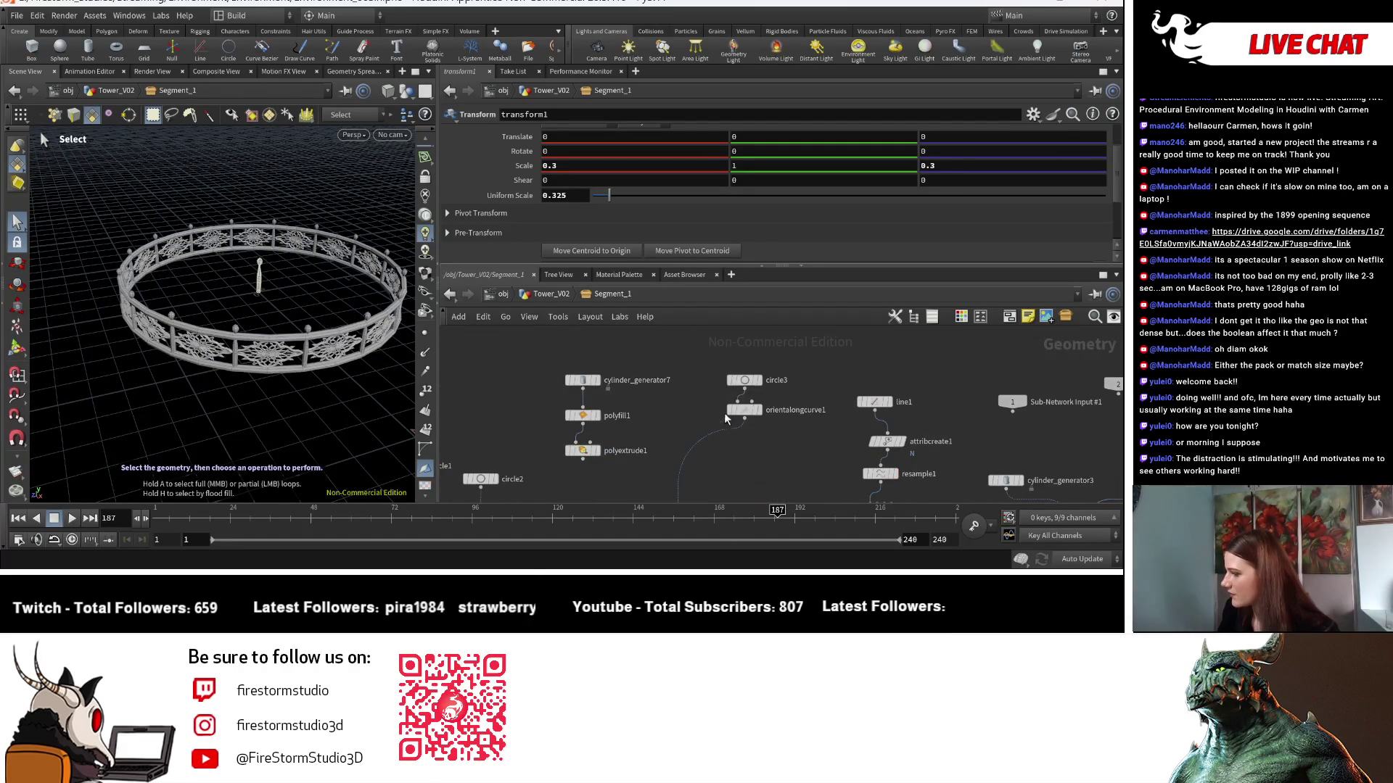
left_click(747, 384)
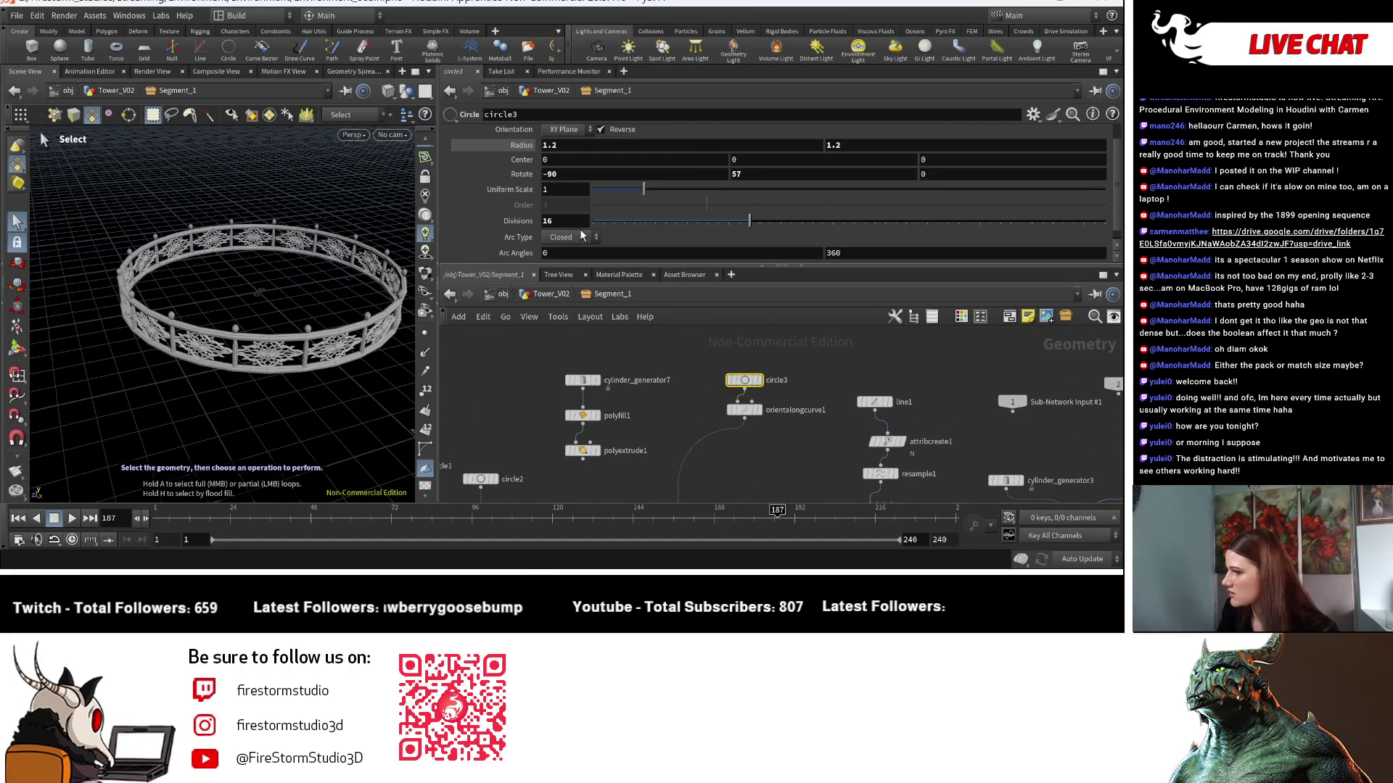
Test 32 divisions on circle3, then revert it to 16.
type("32")
key("Return")
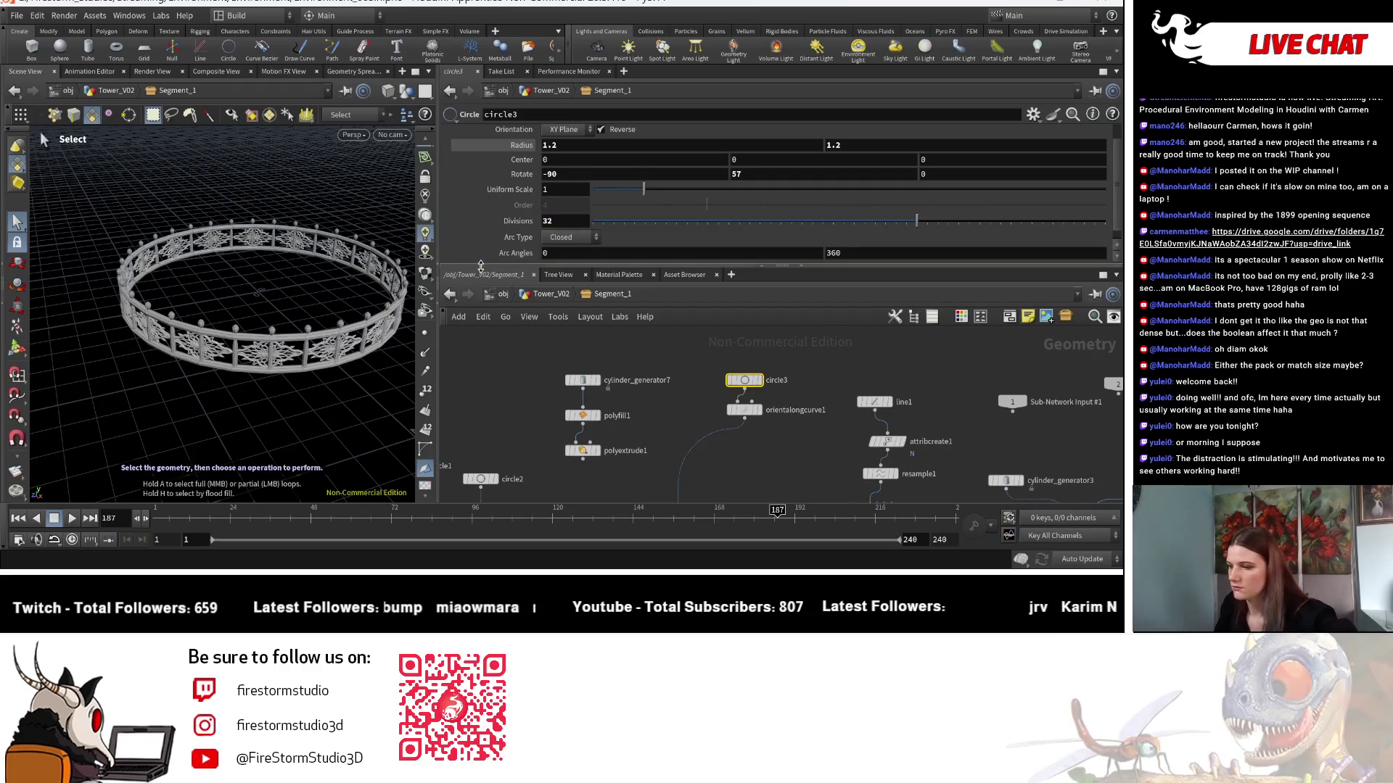
key("Escape")
mouse_move(377, 405)
left_mouse_down()
mouse_move(367, 435)
mouse_move(290, 435)
mouse_move(222, 398)
mouse_move(302, 407)
mouse_move(292, 428)
mouse_move(312, 417)
left_mouse_up()
key("s")
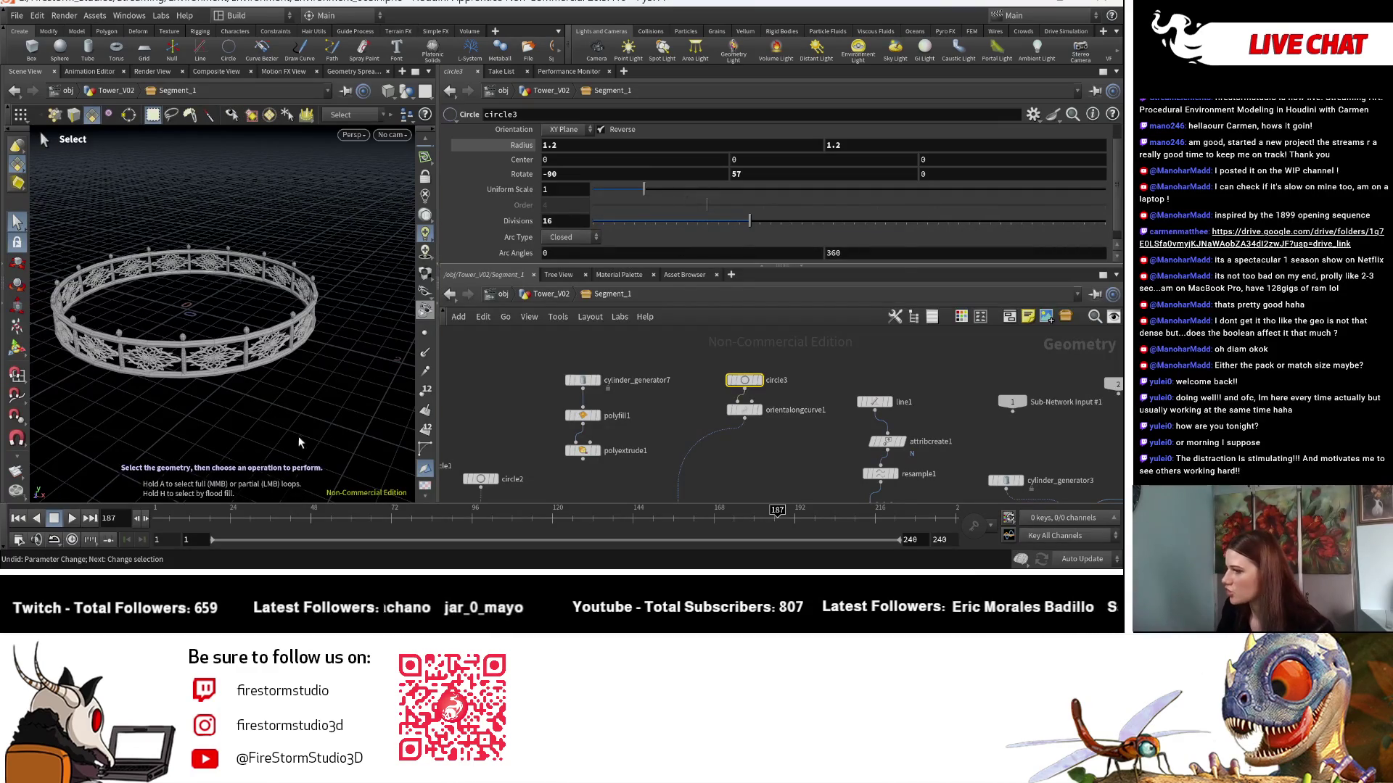
Go up to Tower_V02, re-enter Segment_1 and display output0's final geometry.
left_click(553, 294)
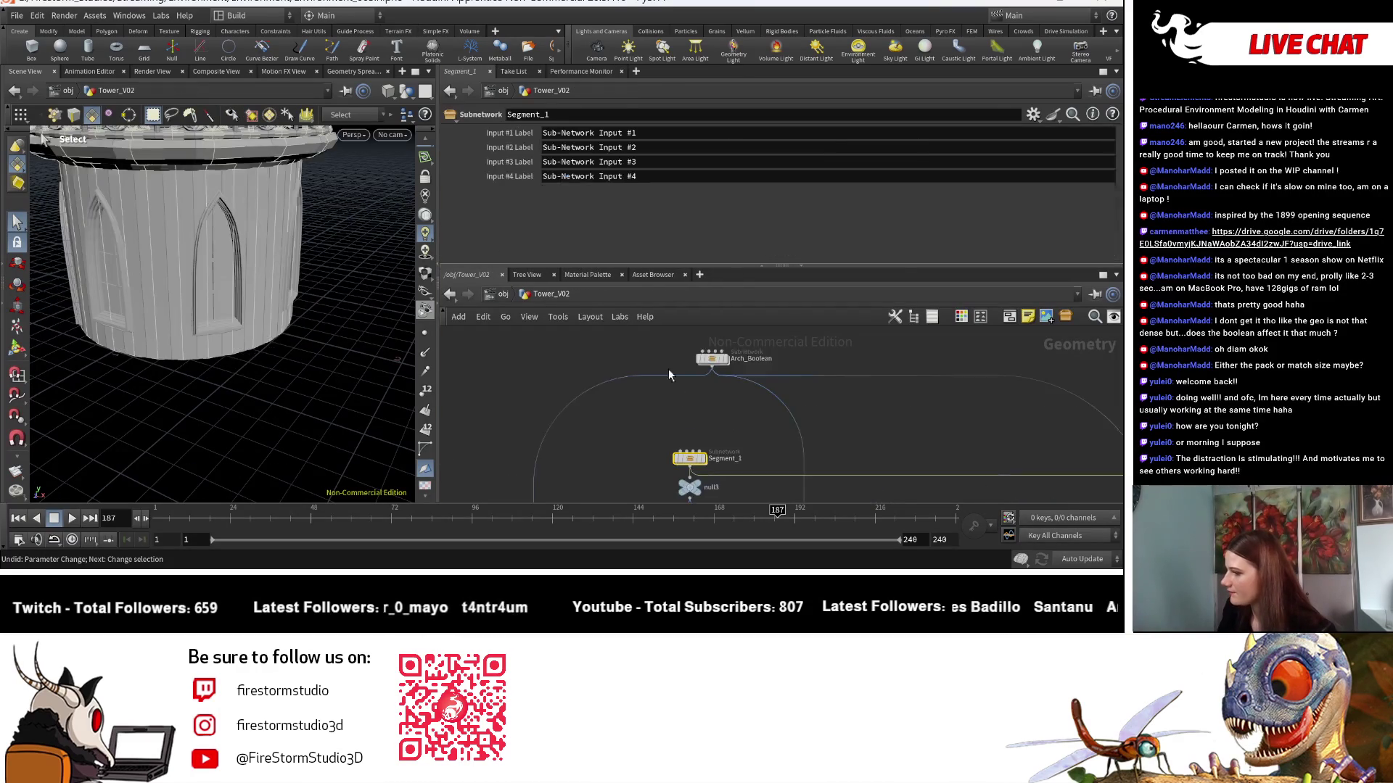
left_click_drag(302, 381, 341, 334, "alt")
double_click(692, 450)
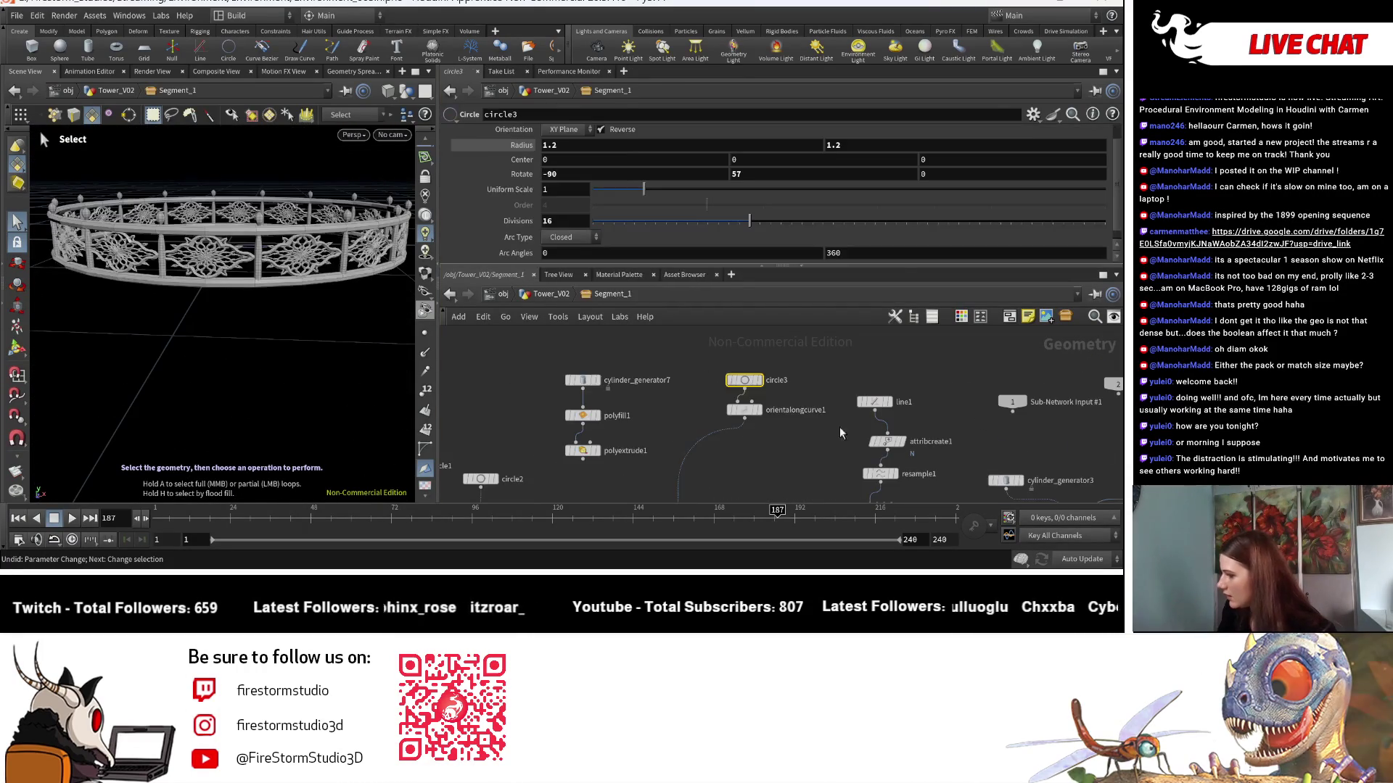
middle_click_drag(789, 441, 881, 408)
scroll(881, 407, "up", 4)
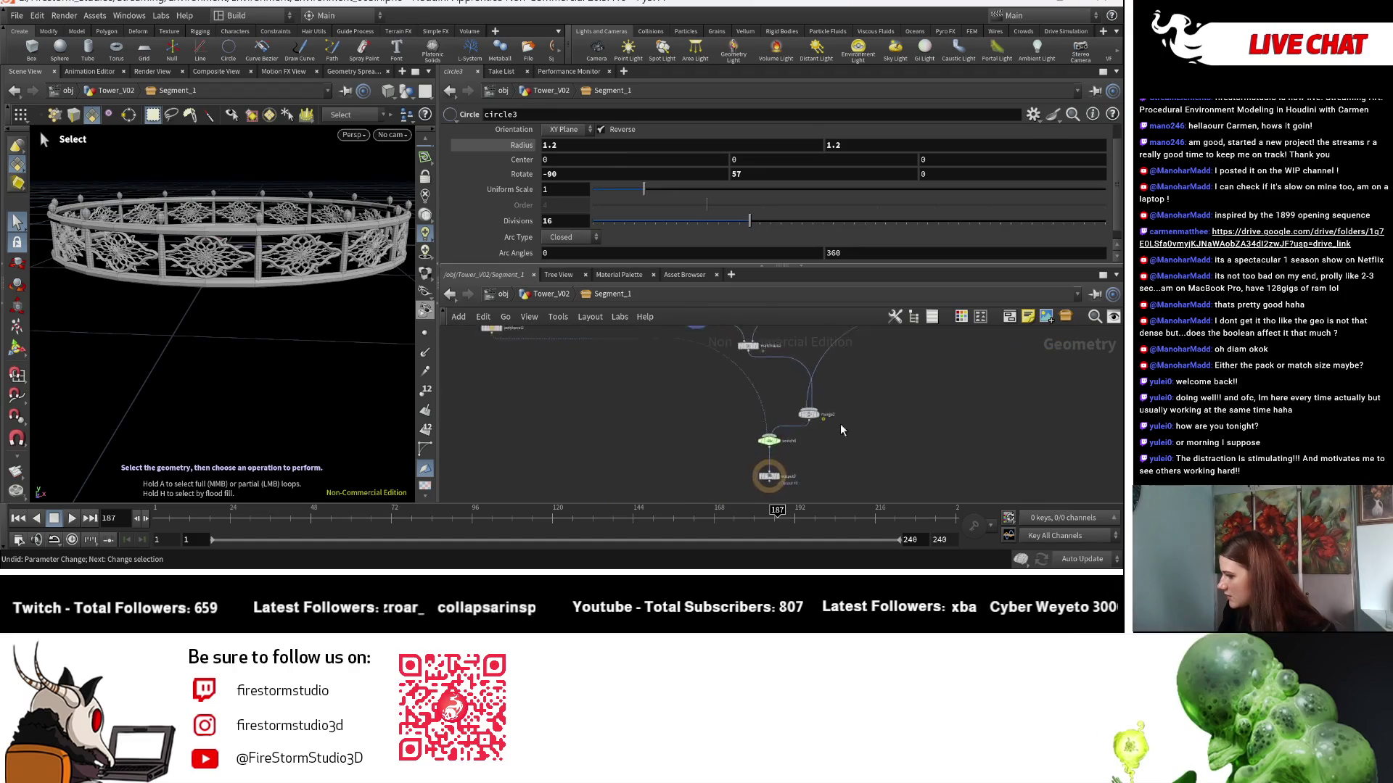
left_click(749, 492)
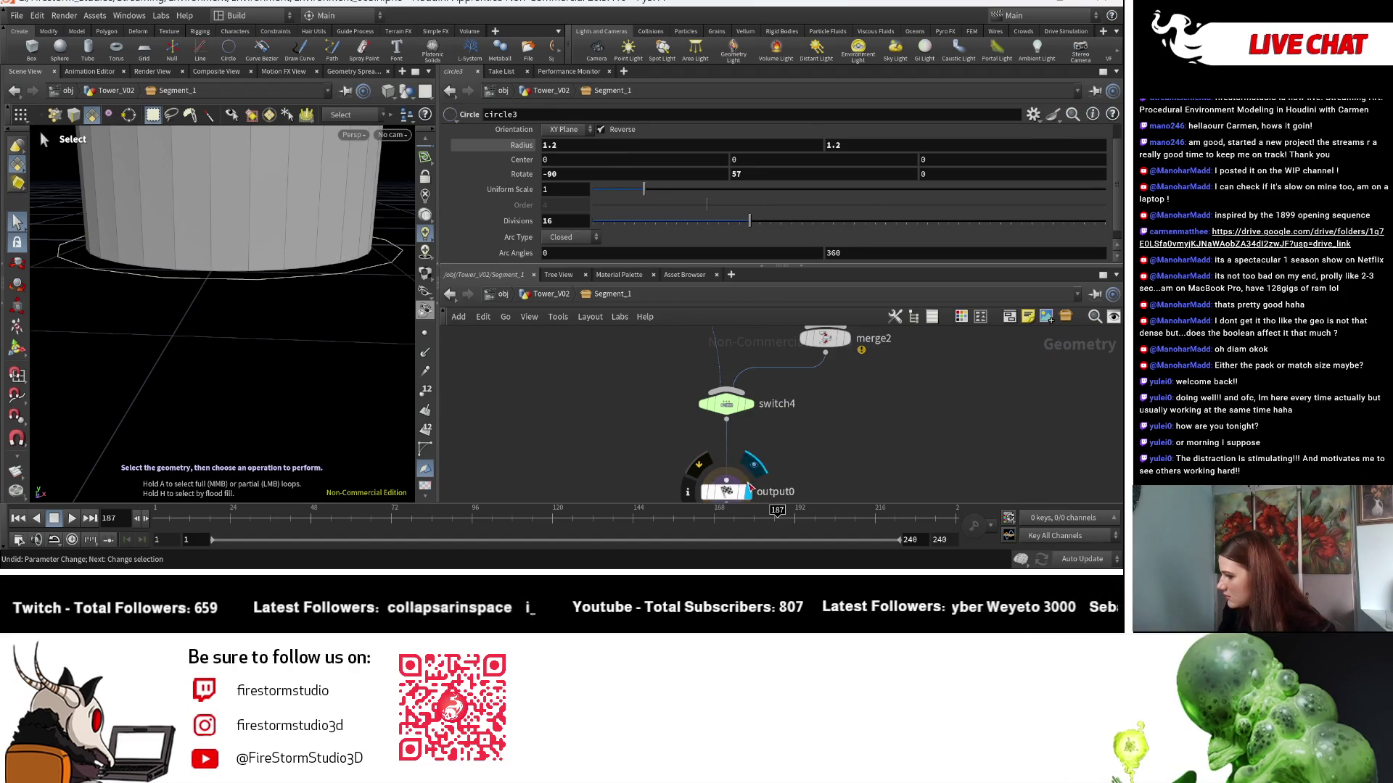
left_click(559, 293)
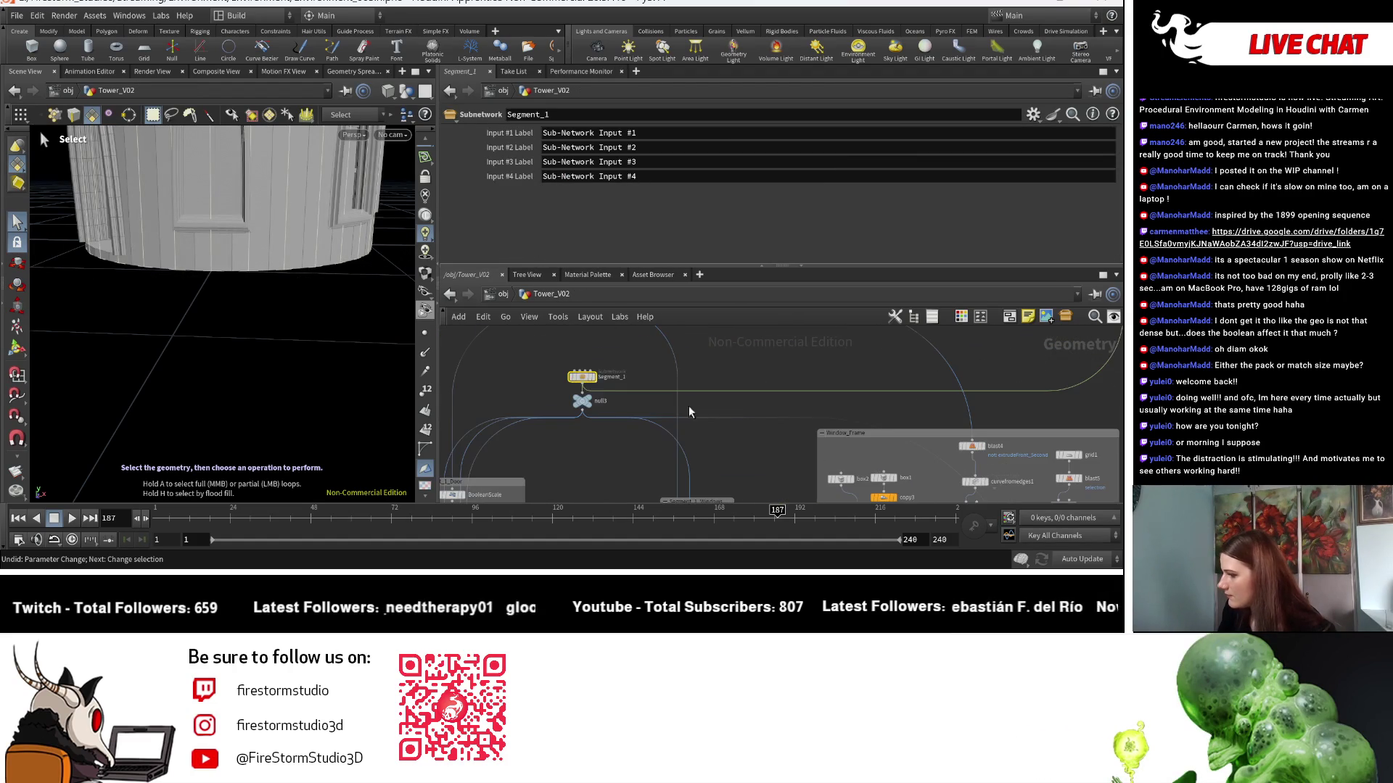
left_click(593, 403)
key("Escape")
key("h")
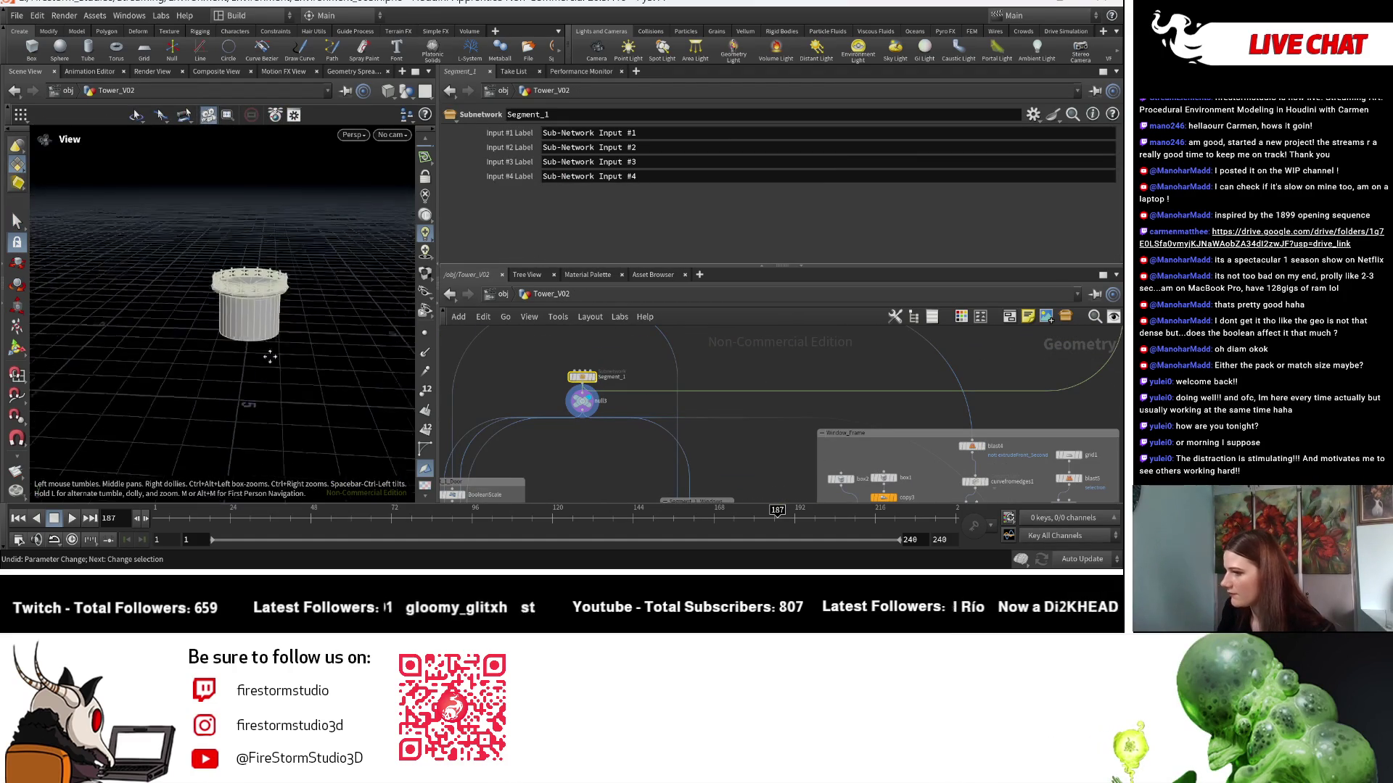
scroll(245, 334, "up", 5)
scroll(244, 334, "down", 3)
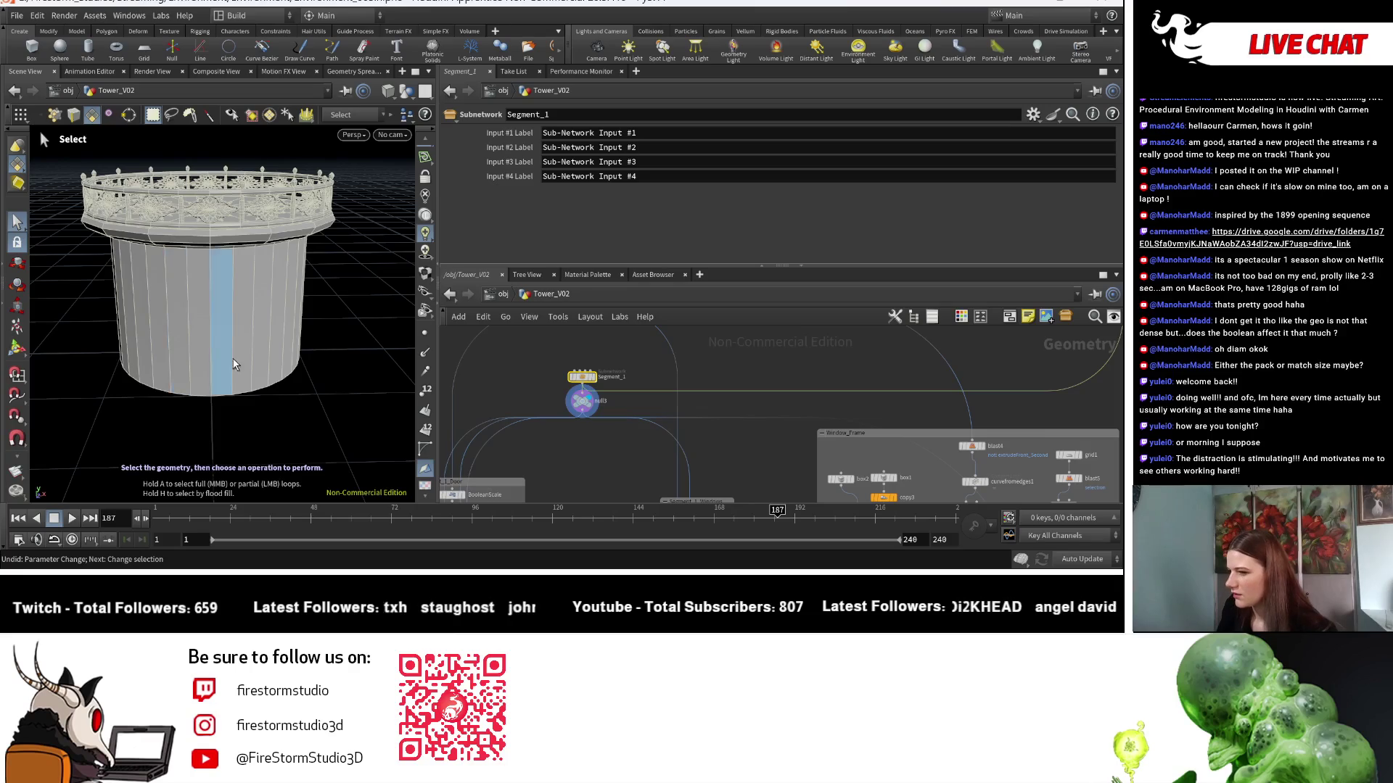
scroll(235, 362, "down", 6)
left_click_drag(308, 440, 363, 435)
key("s")
scroll(739, 421, "down", 5)
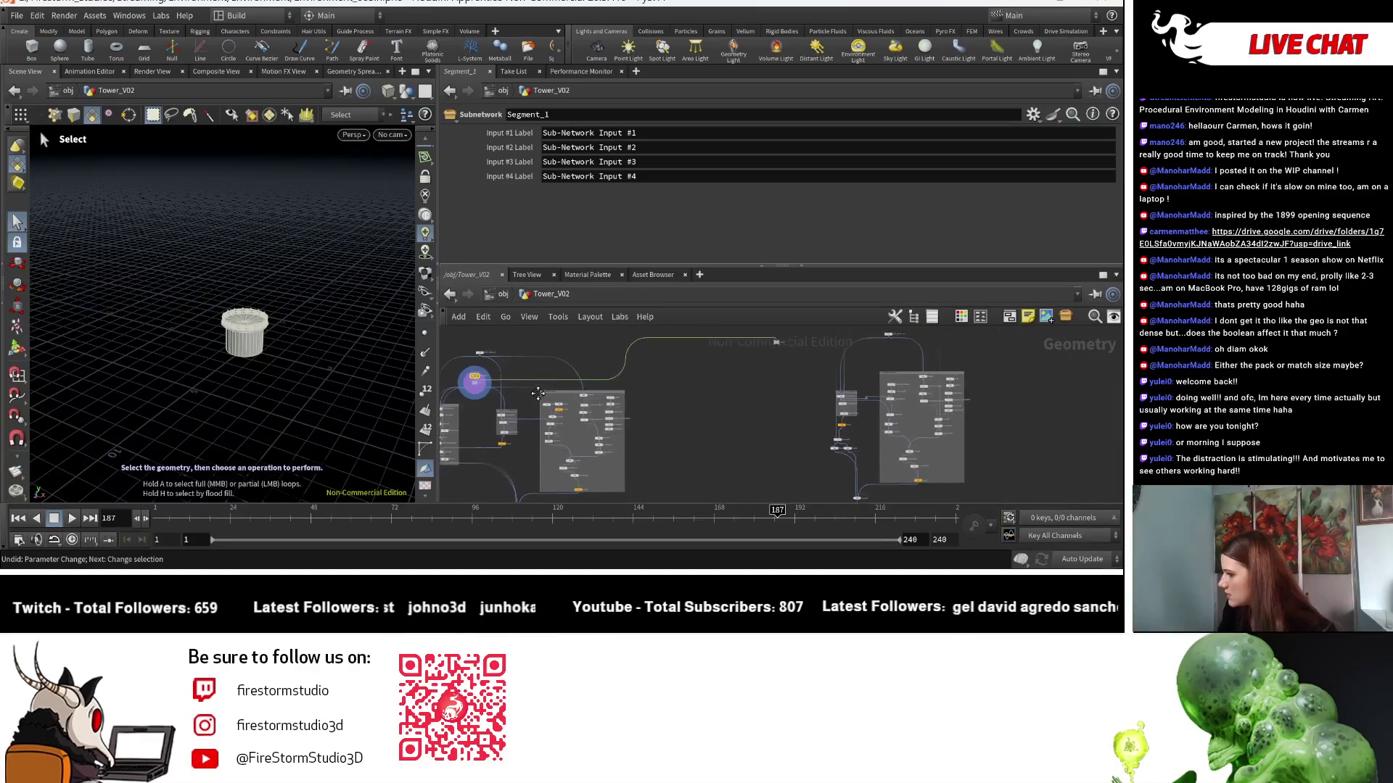
scroll(580, 356, "up", 10)
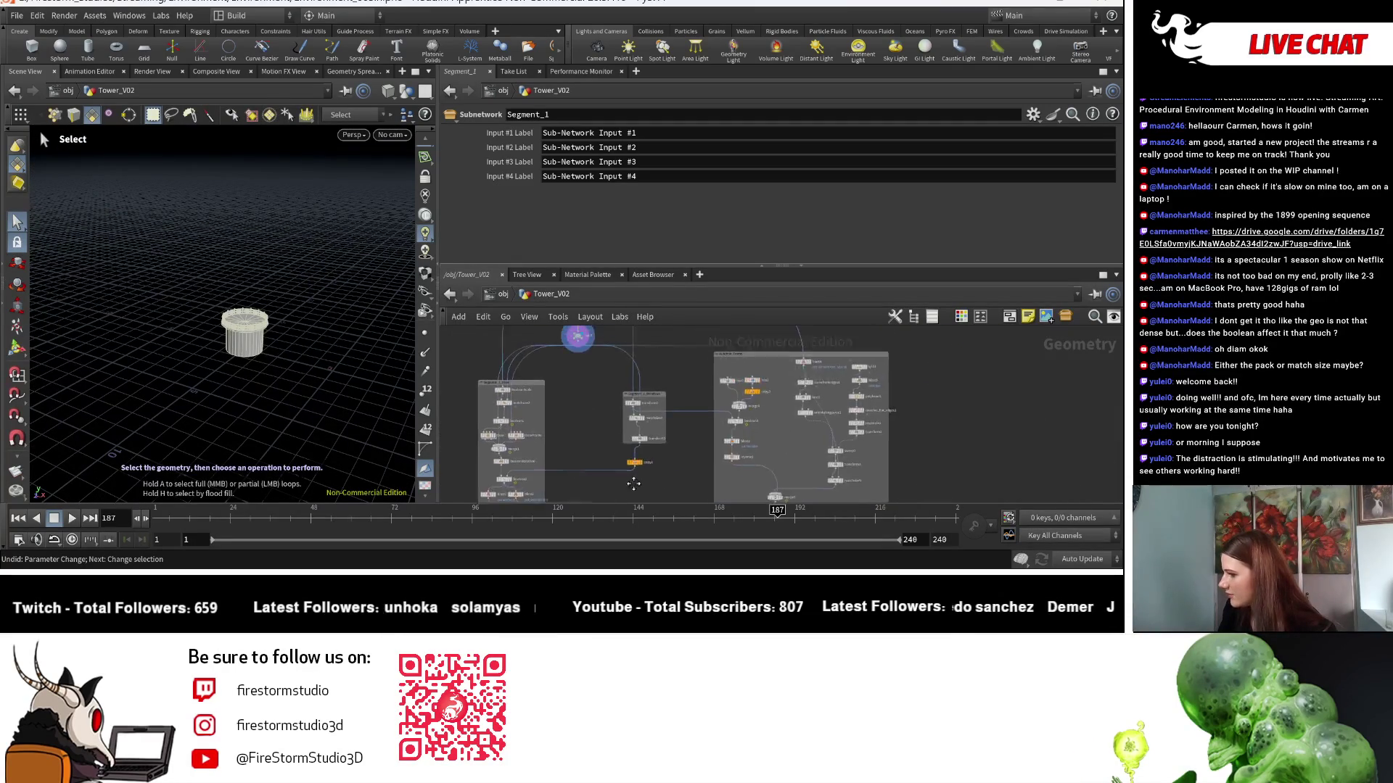
middle_click_drag(568, 355, 654, 458)
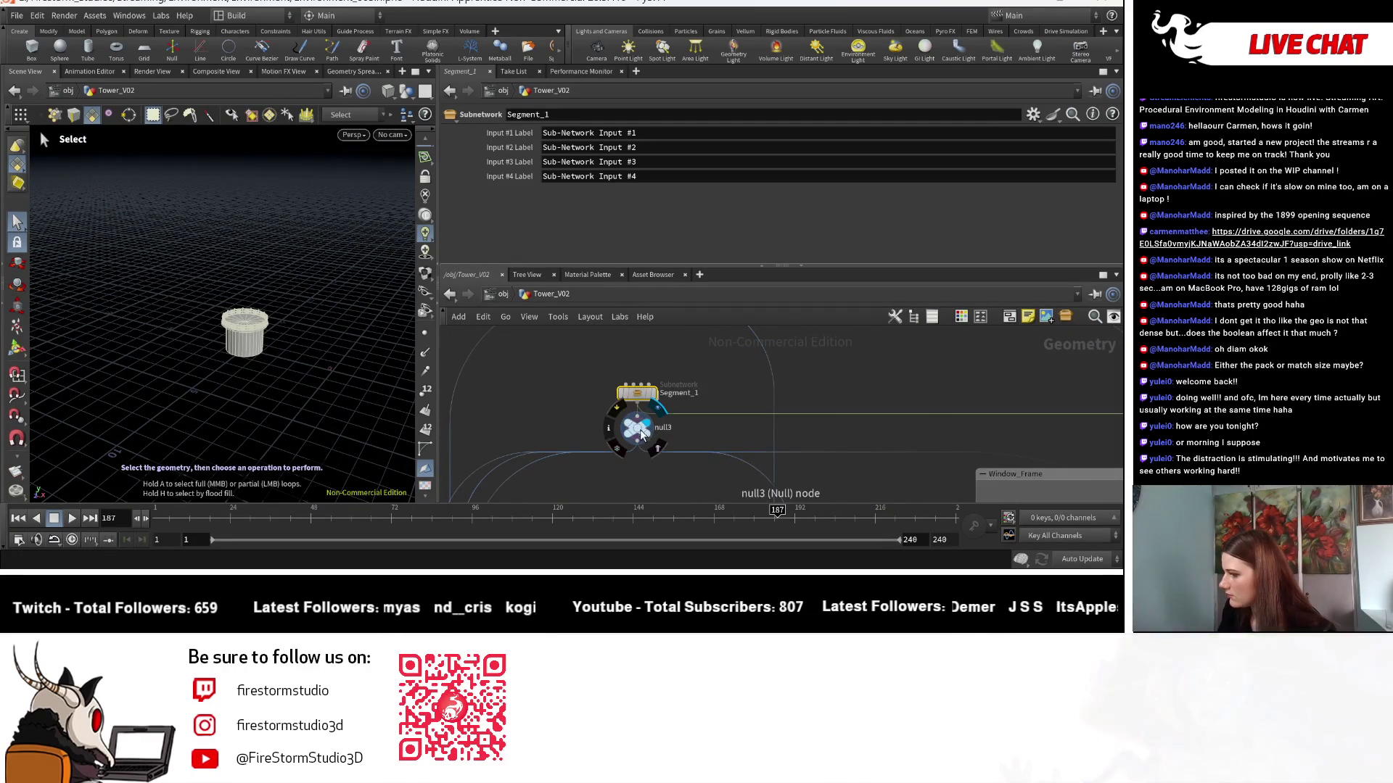
left_click(637, 428)
key("Escape")
left_click_drag(402, 363, 348, 341)
scroll(305, 333, "up", 5)
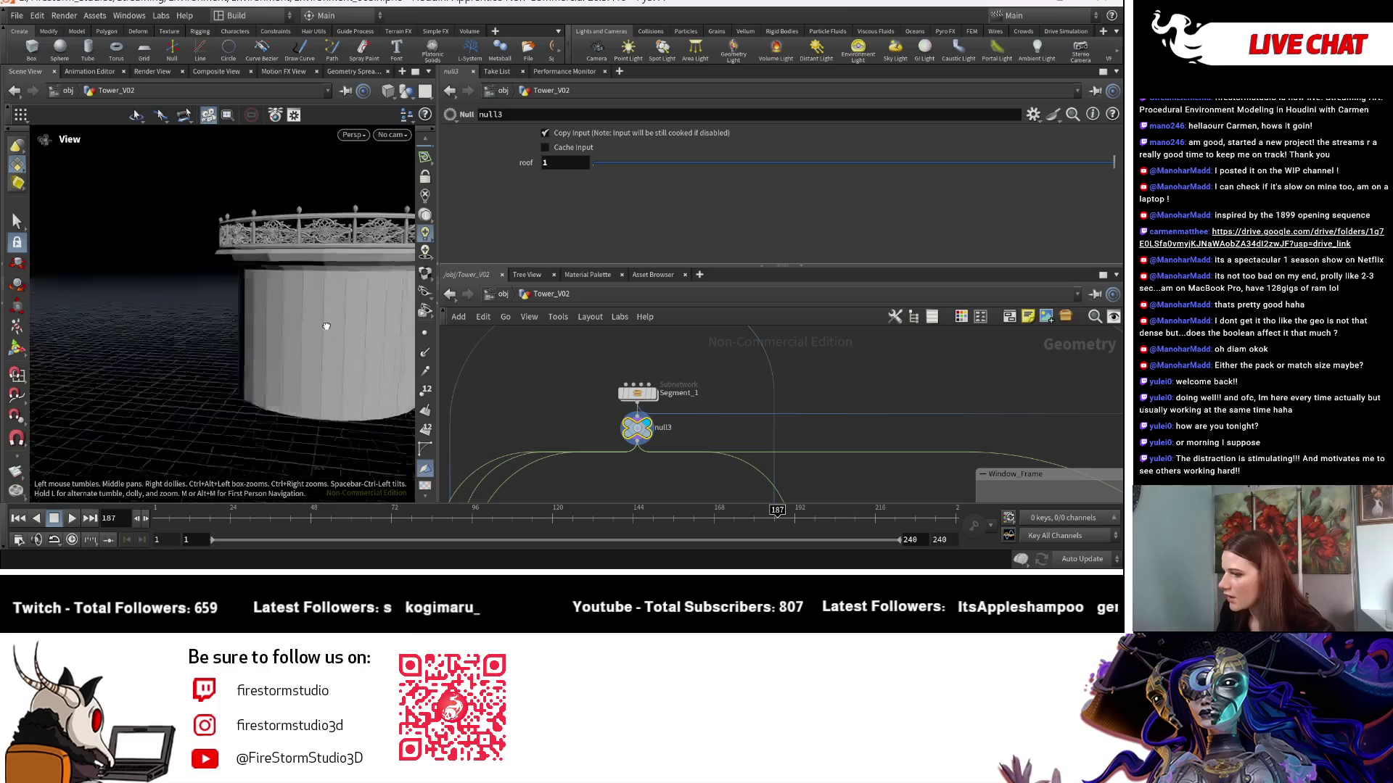
scroll(286, 326, "down", 5)
scroll(653, 439, "up", 2)
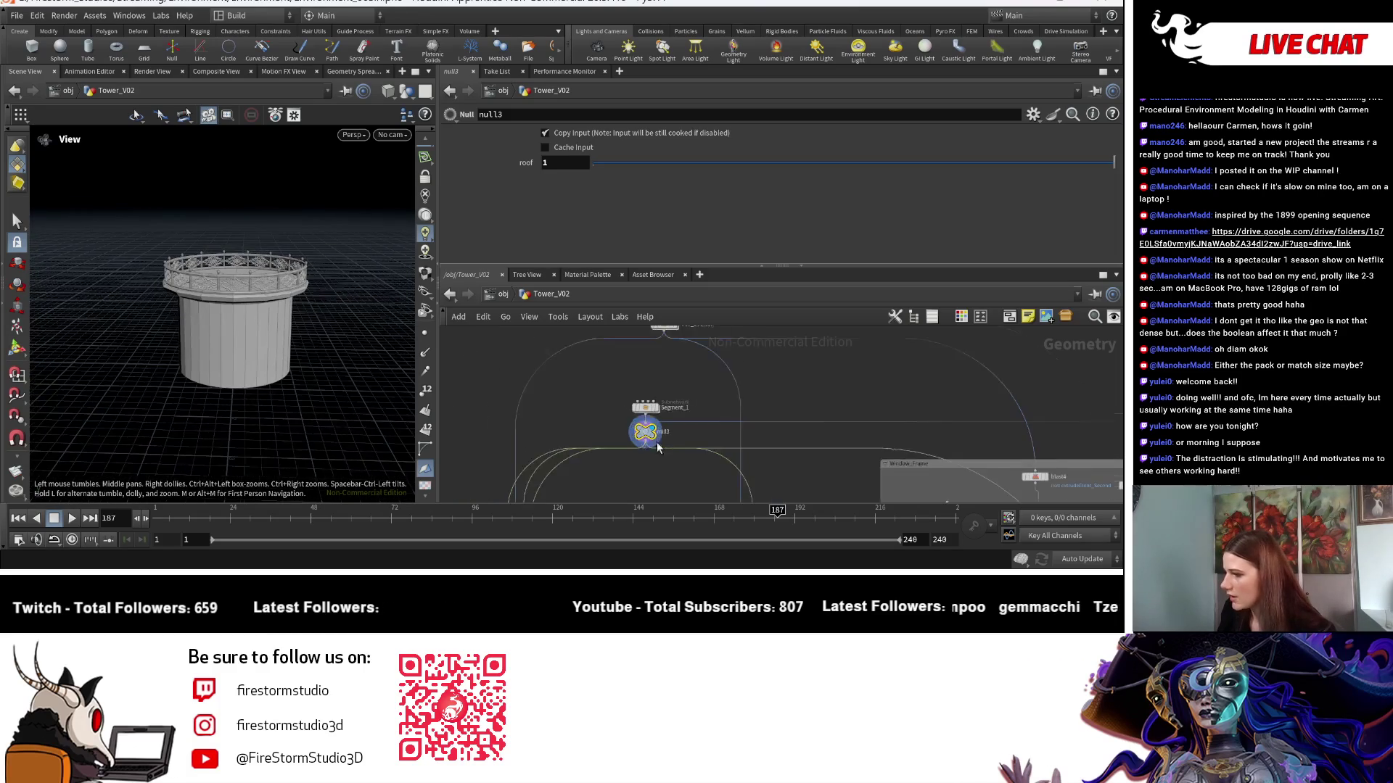
mouse_move(640, 437)
mouse_move(275, 353)
right_mouse_down()
mouse_move(171, 450)
mouse_move(290, 414)
right_mouse_up()
mouse_move(289, 413)
left_mouse_down()
mouse_move(267, 208)
mouse_move(143, 230)
mouse_move(164, 297)
left_mouse_up()
middle_click_drag(163, 297, 216, 401)
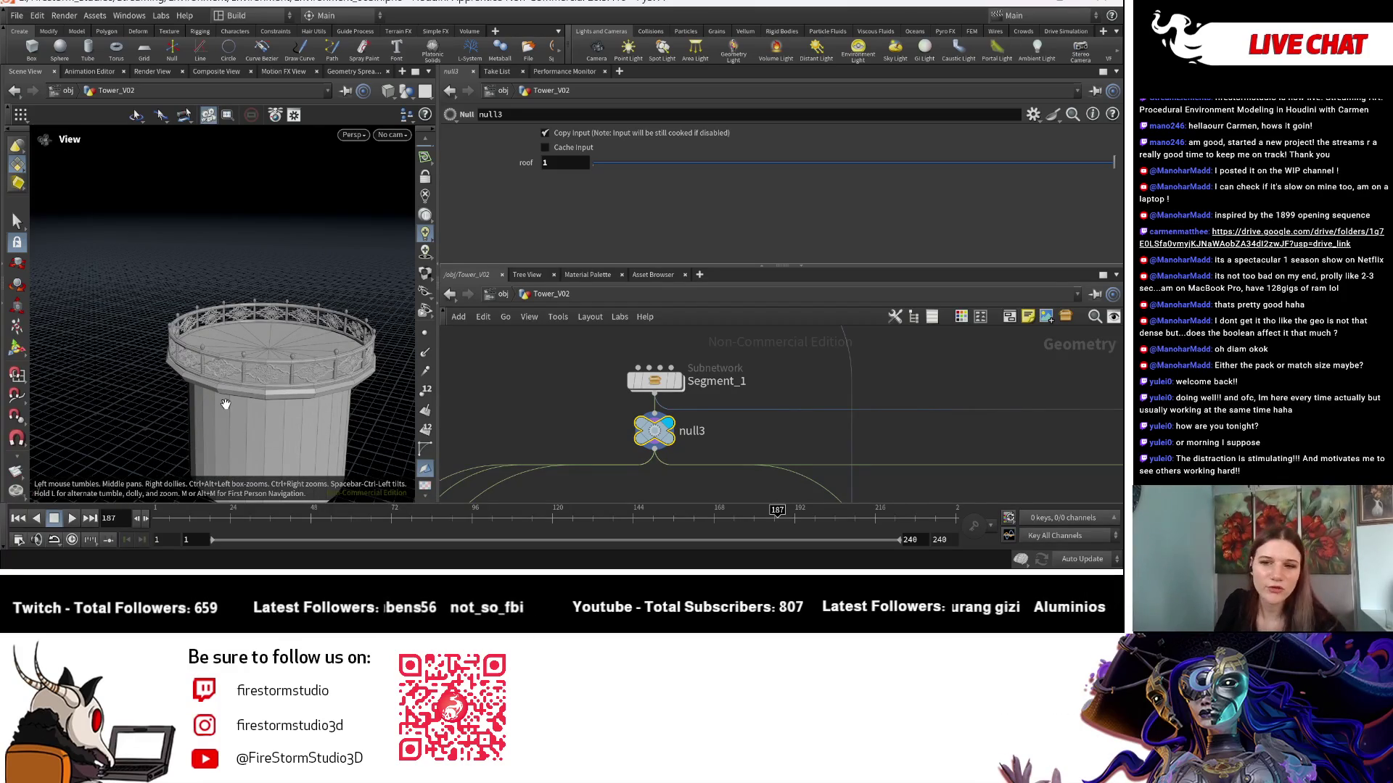
key("s")
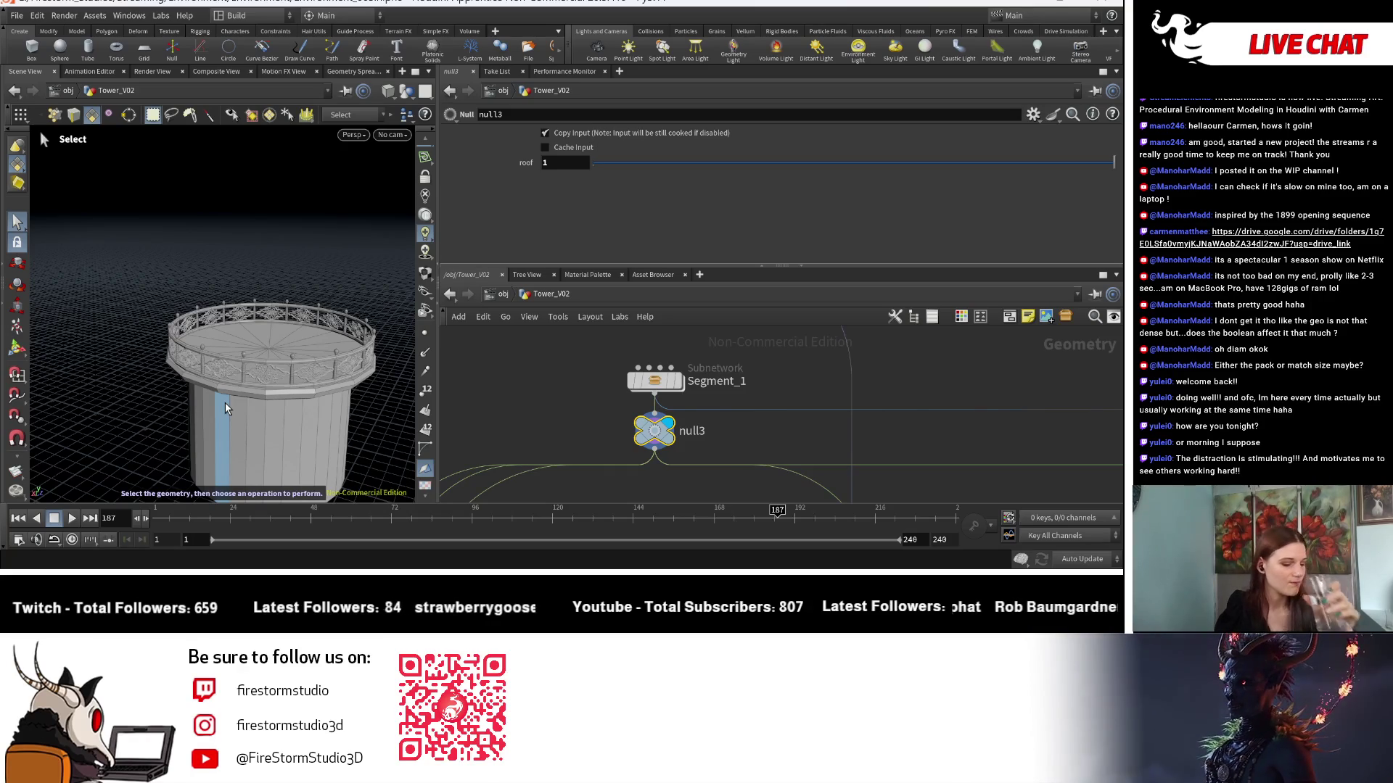
scroll(846, 394, "down", 5)
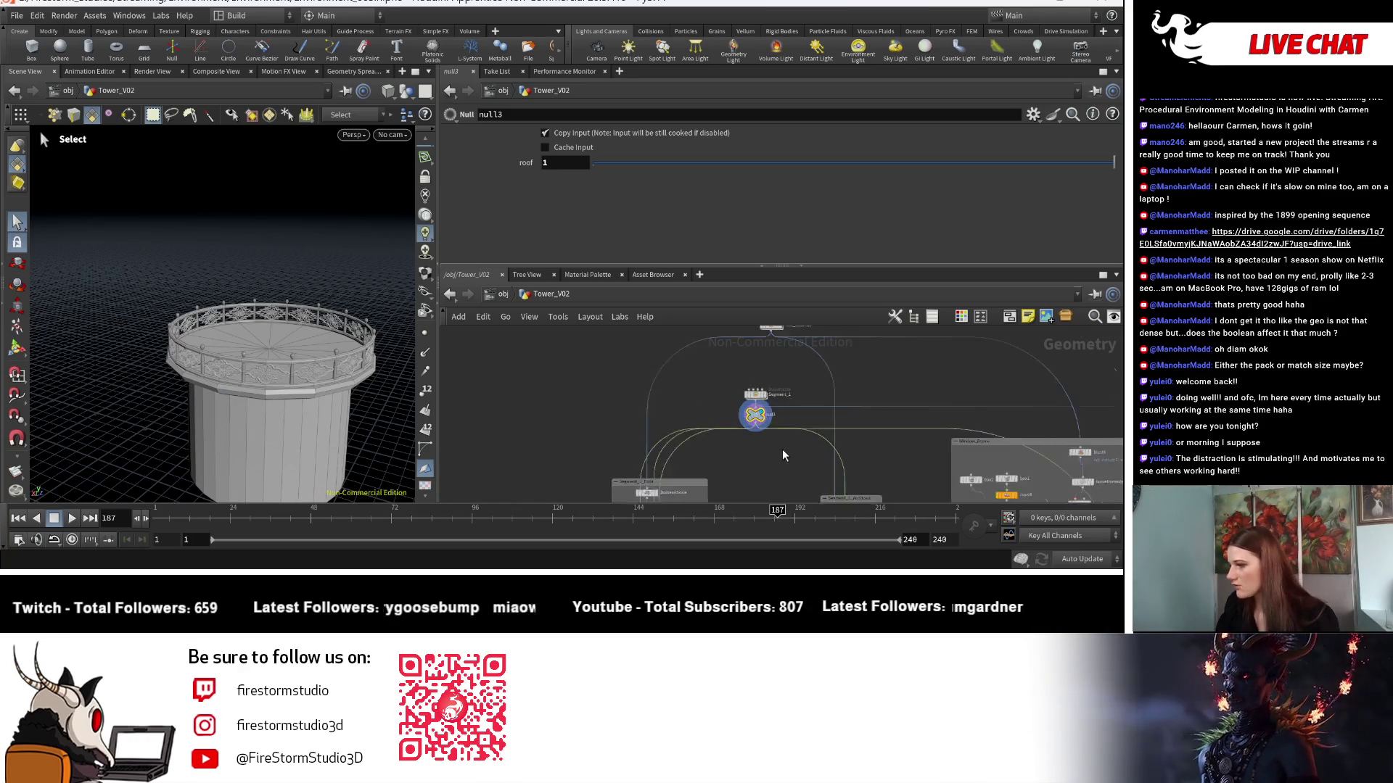
left_click_drag(347, 399, 180, 202)
key("Escape")
mouse_move(367, 409)
left_mouse_down()
mouse_move(253, 291)
mouse_move(389, 320)
mouse_move(311, 333)
mouse_move(385, 320)
mouse_move(396, 348)
mouse_move(395, 312)
left_mouse_up()
key("s")
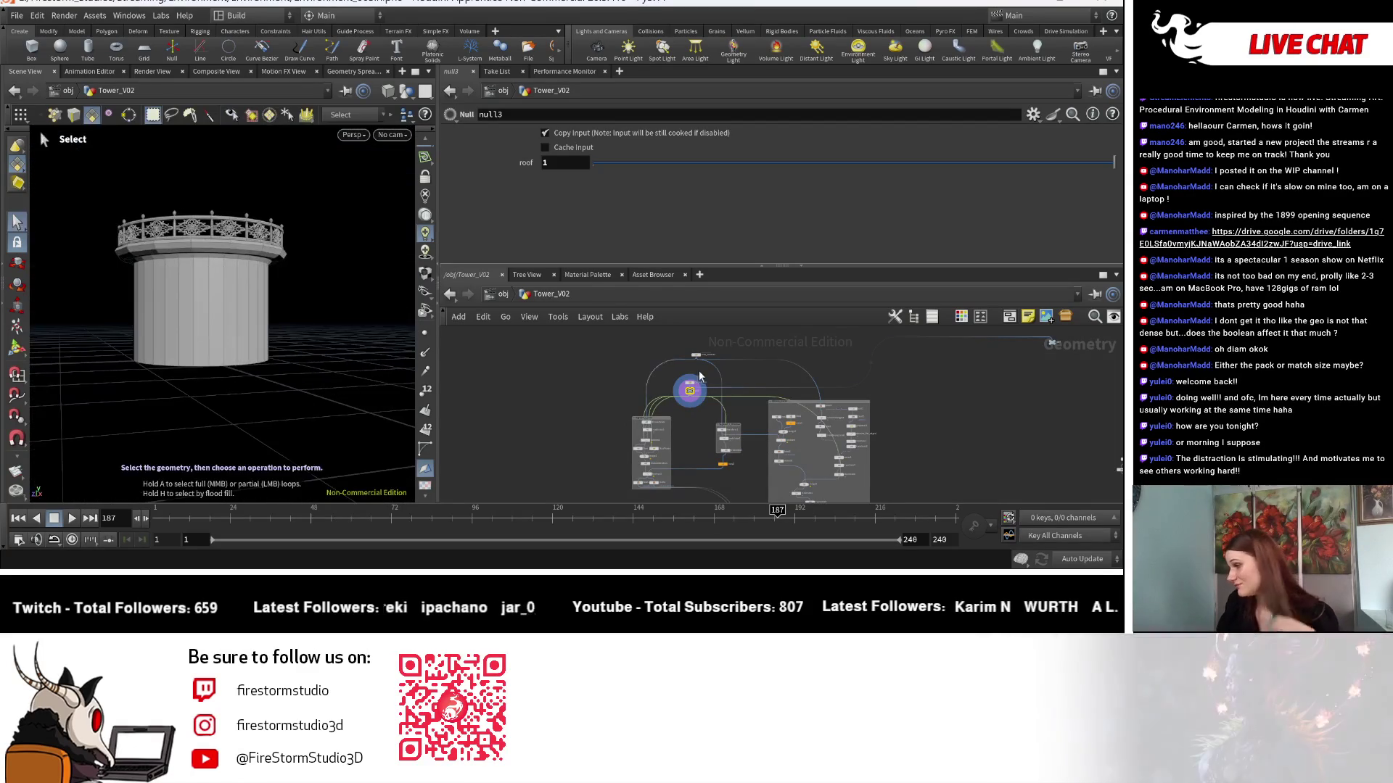
scroll(699, 369, "up", 5)
scroll(682, 411, "up", 3)
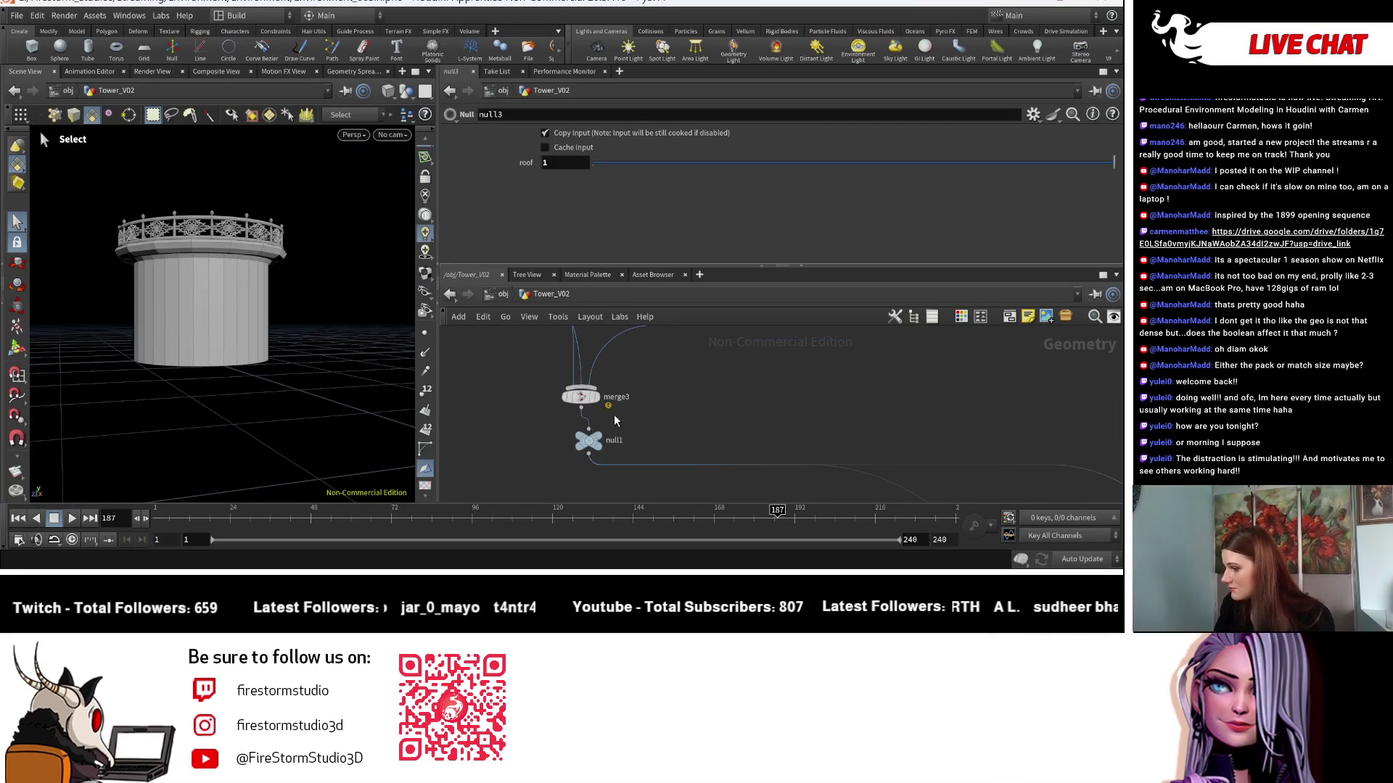
Display merge3's tower geometry and delete the null1 node beneath it.
left_click(599, 403)
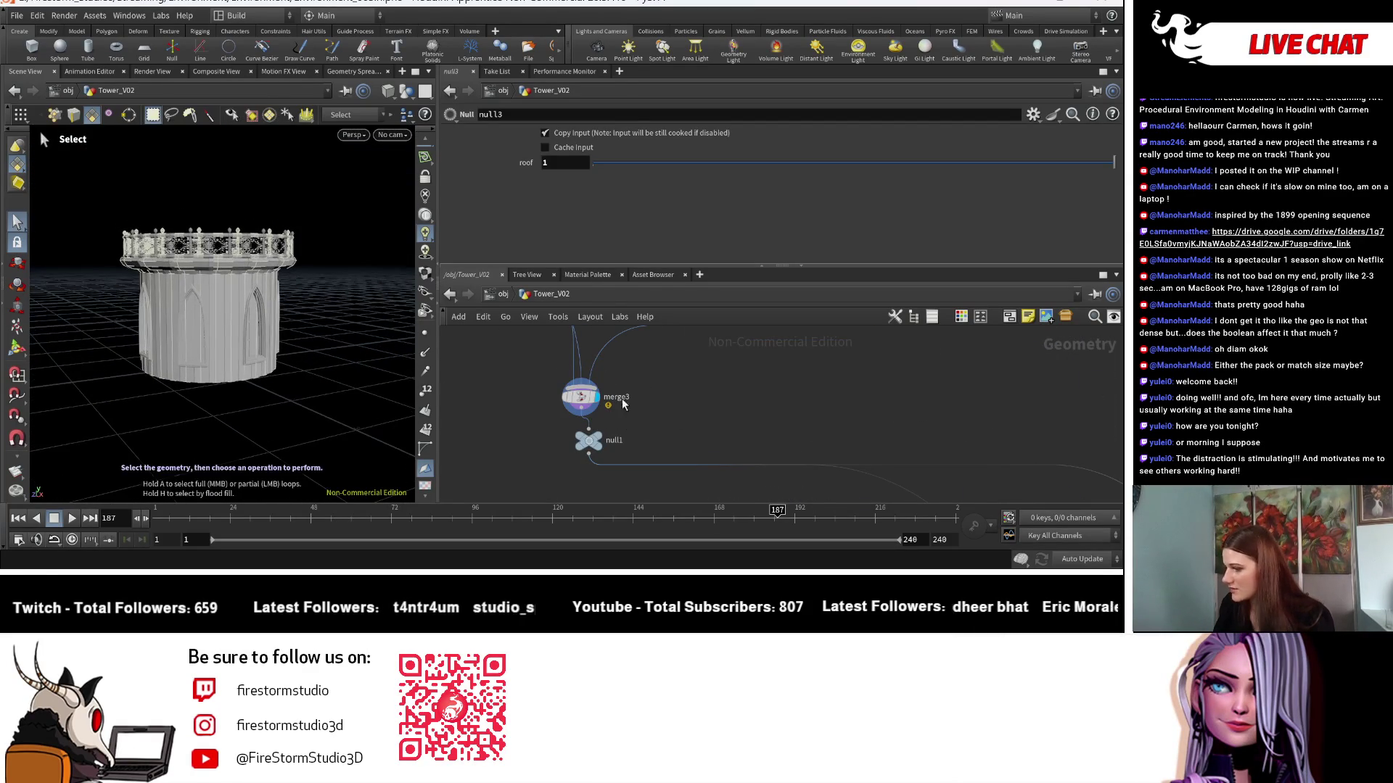
left_click(592, 403)
mouse_move(312, 374)
left_mouse_down()
mouse_move(270, 404)
mouse_move(271, 392)
left_mouse_up()
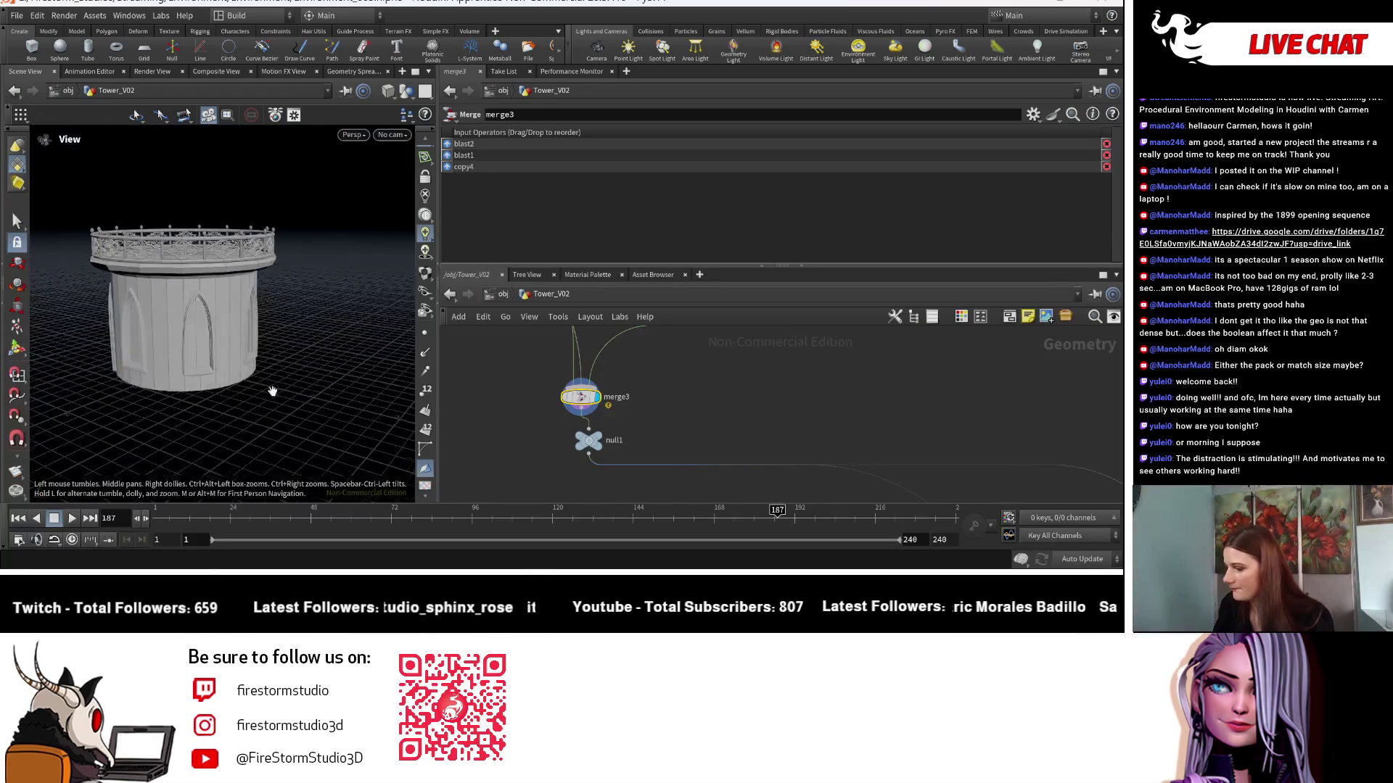
left_click(590, 441)
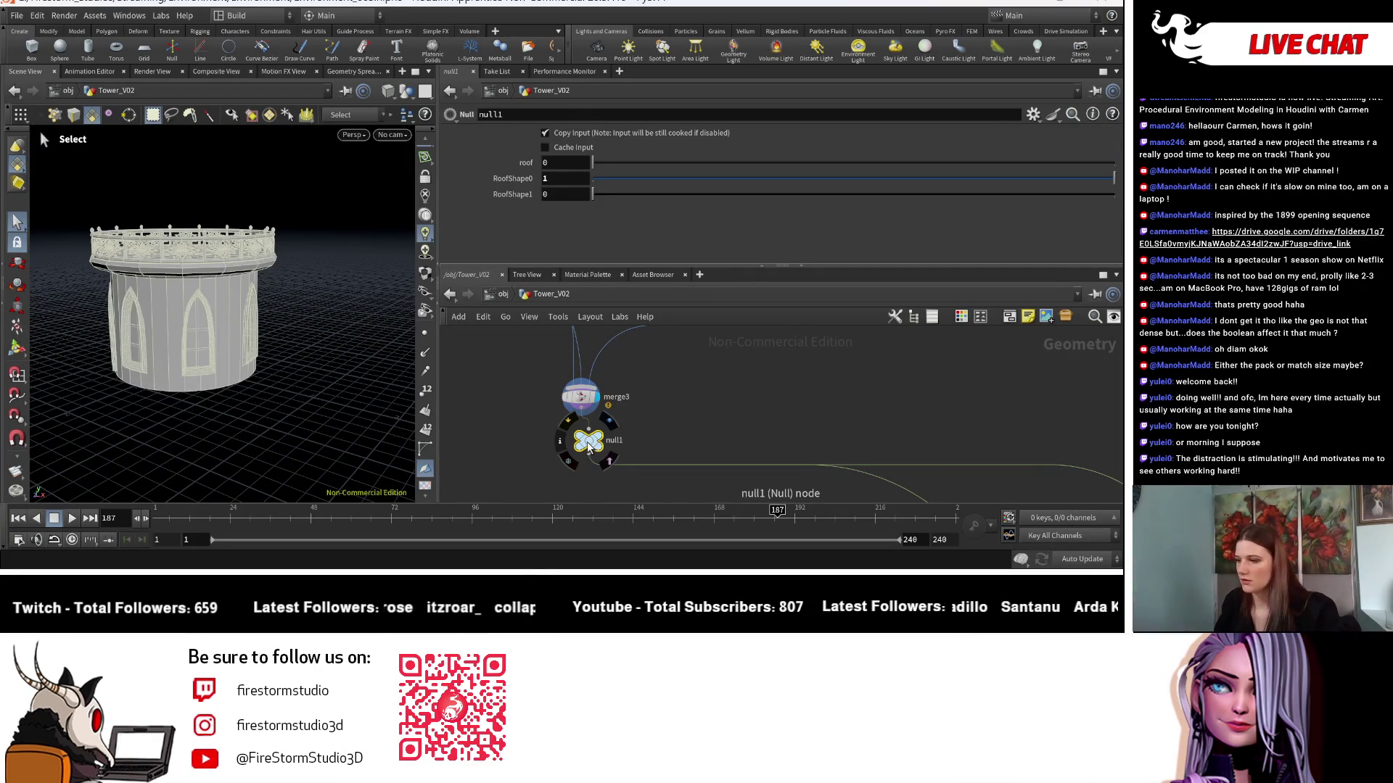
key("Delete")
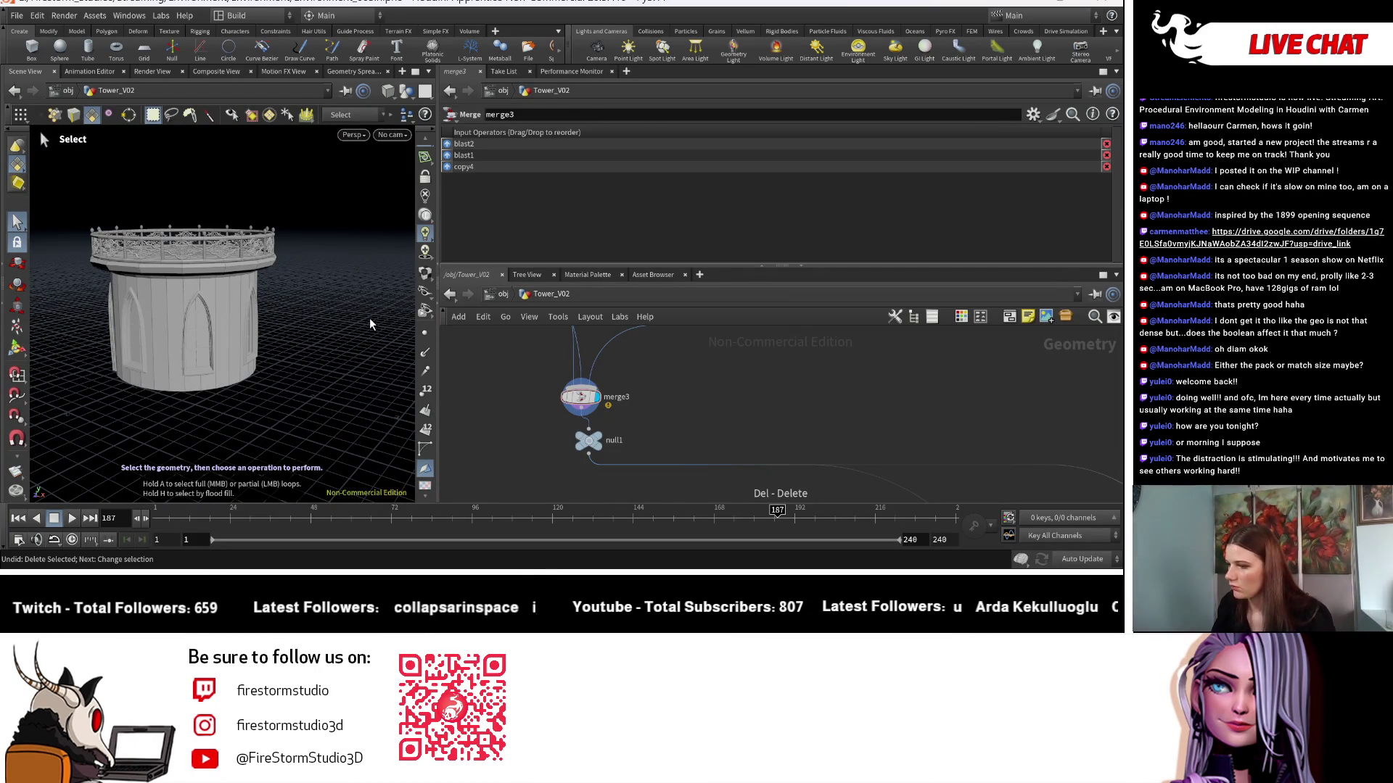
left_click(593, 444)
scroll(684, 356, "down", 5)
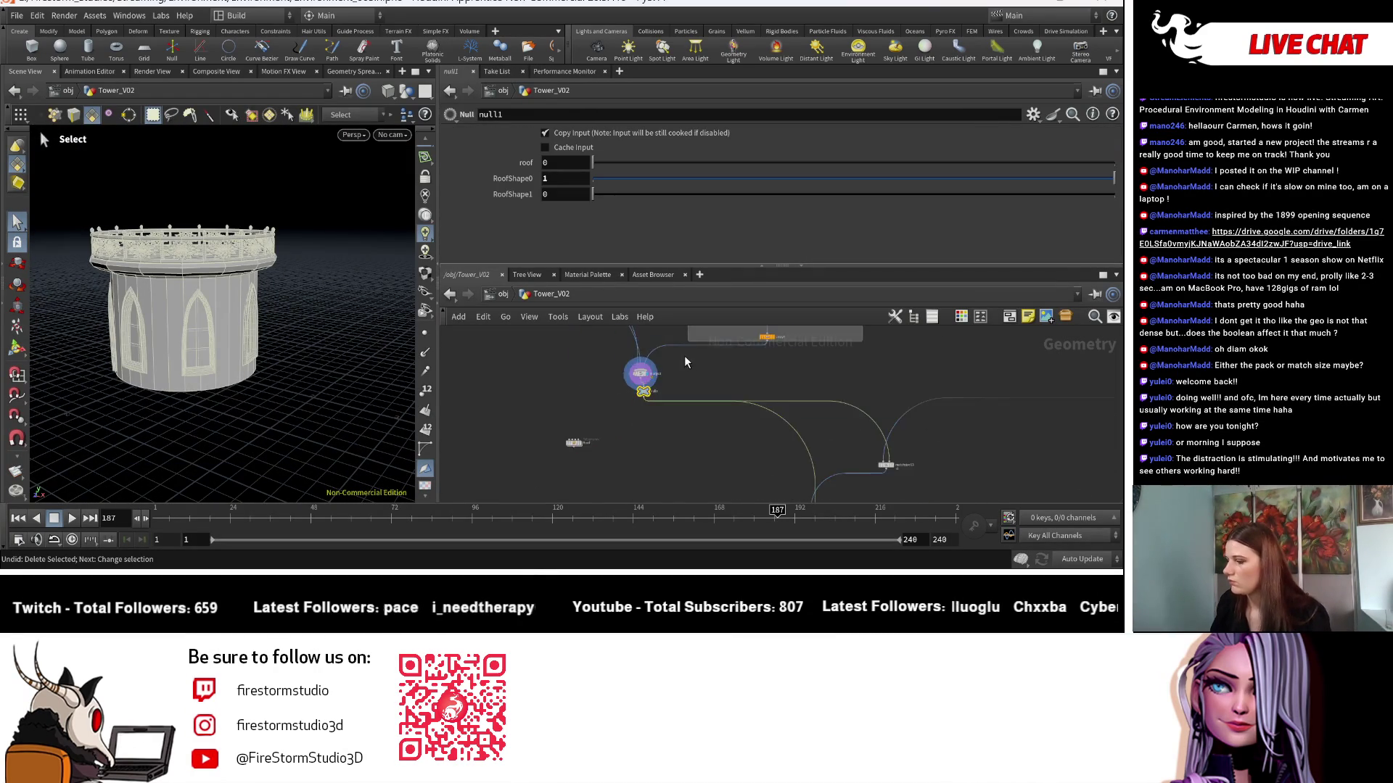
middle_click_drag(685, 355, 661, 422)
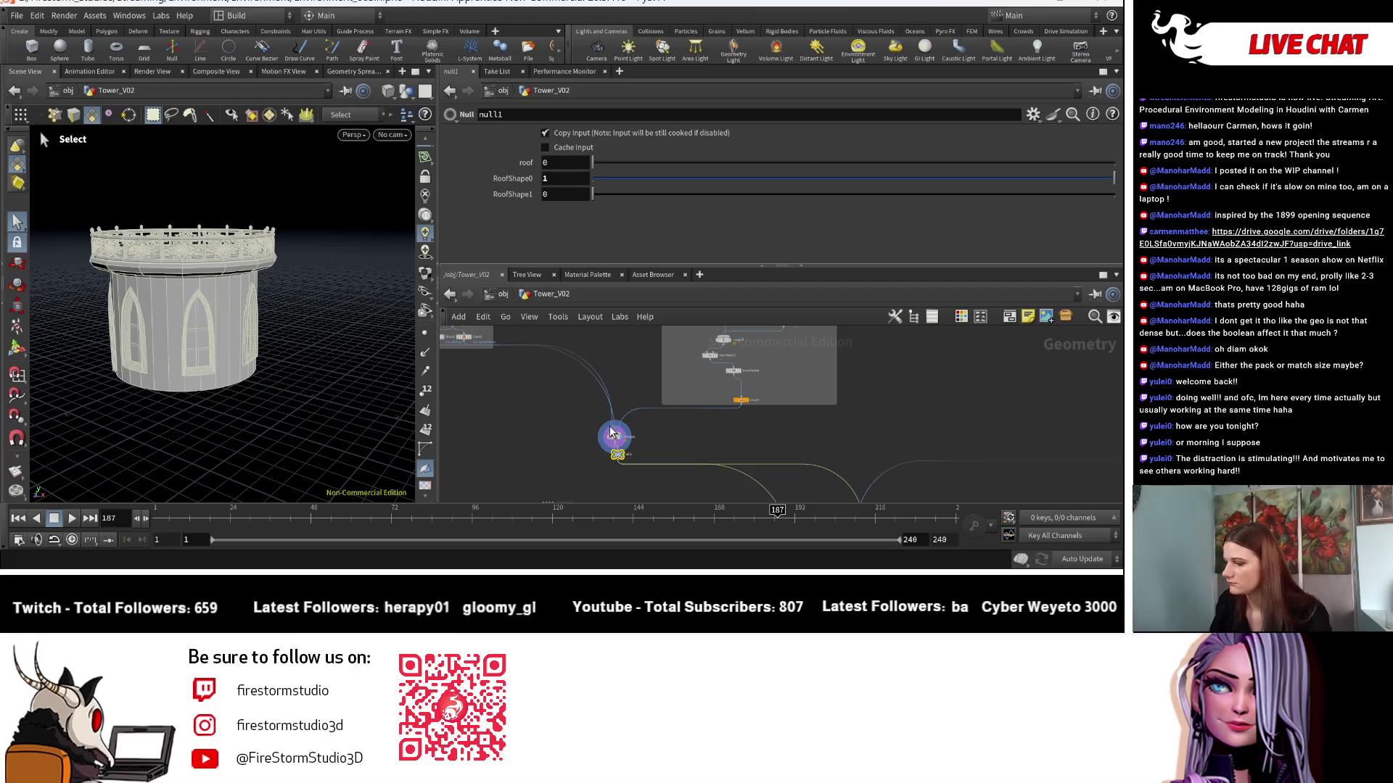
key("Delete")
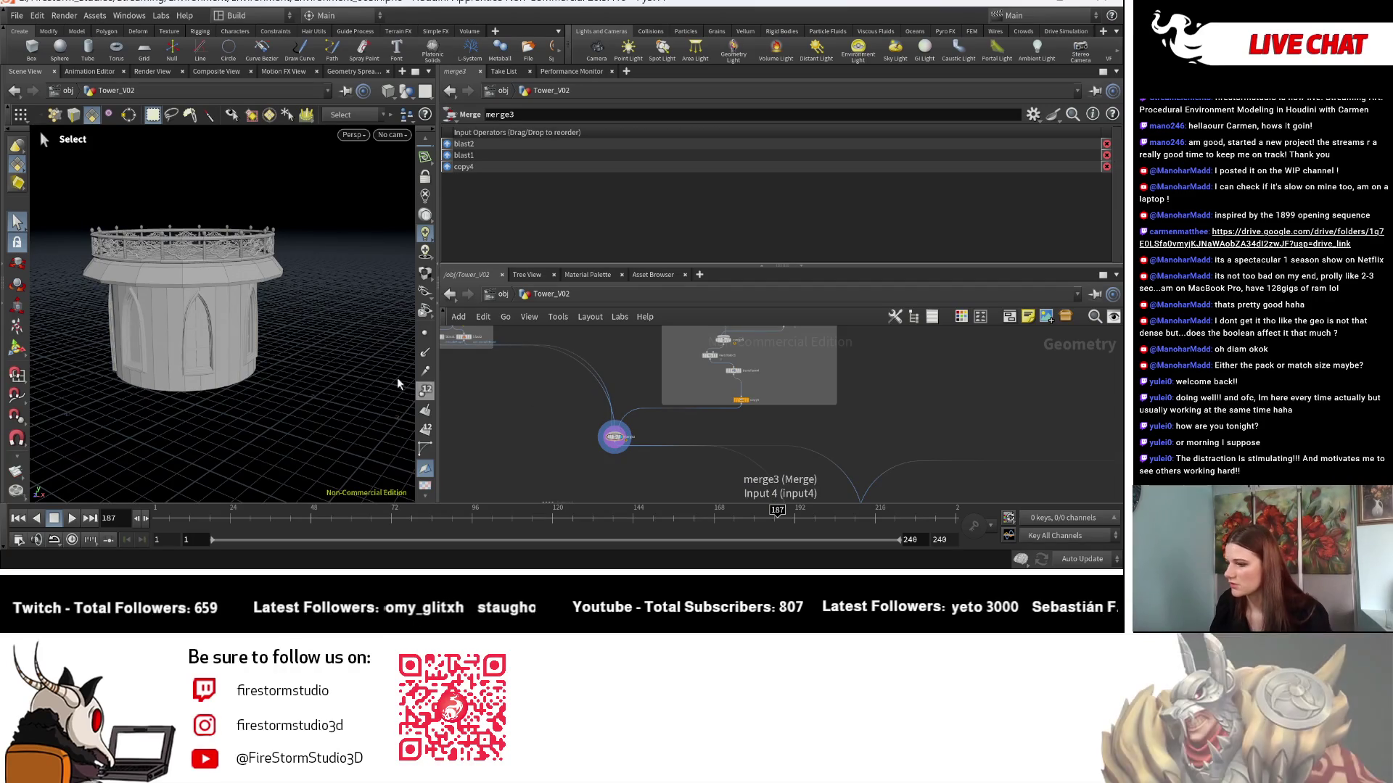
Select null3 and set its roof control to 0.
key("Escape")
mouse_move(319, 319)
left_mouse_down()
mouse_move(327, 296)
mouse_move(295, 301)
mouse_move(319, 305)
mouse_move(306, 316)
left_mouse_up()
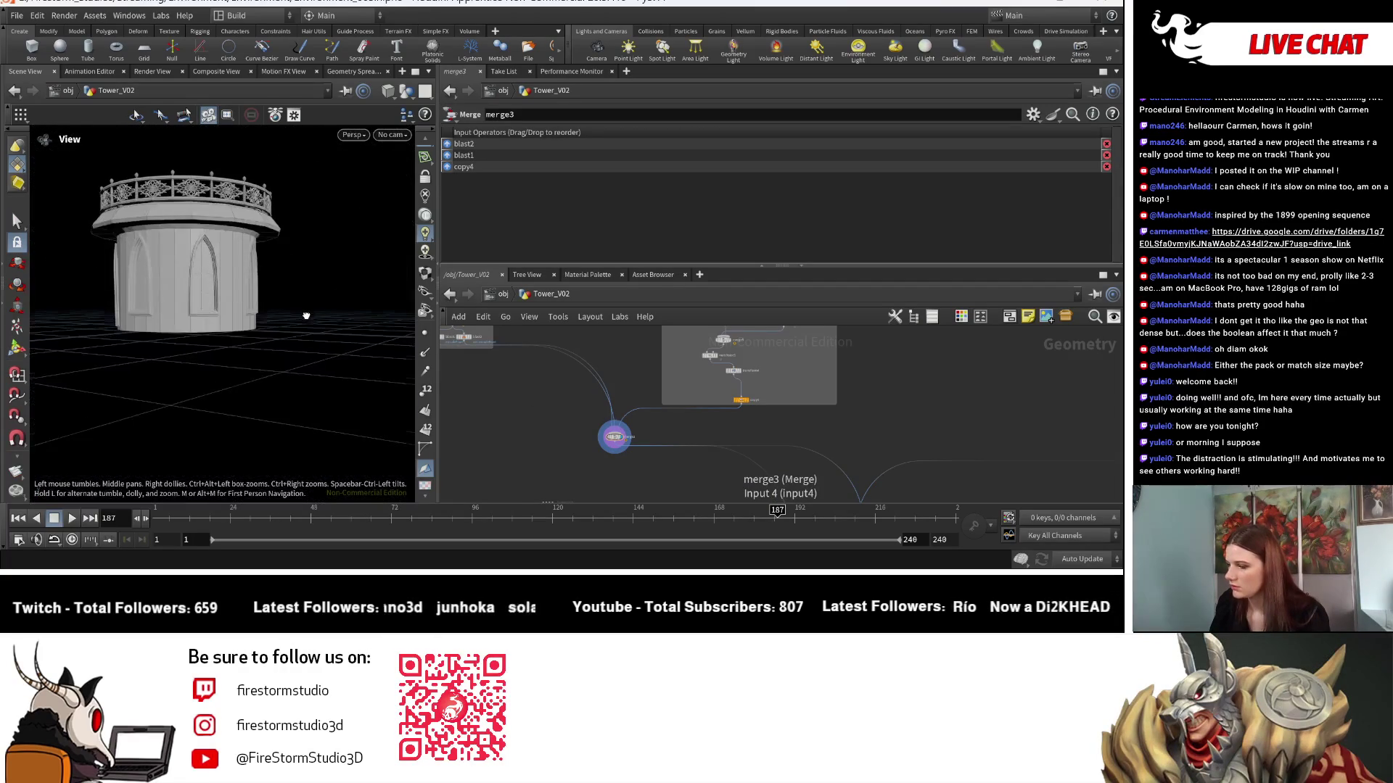
middle_click_drag(551, 406, 525, 383)
left_click(692, 399)
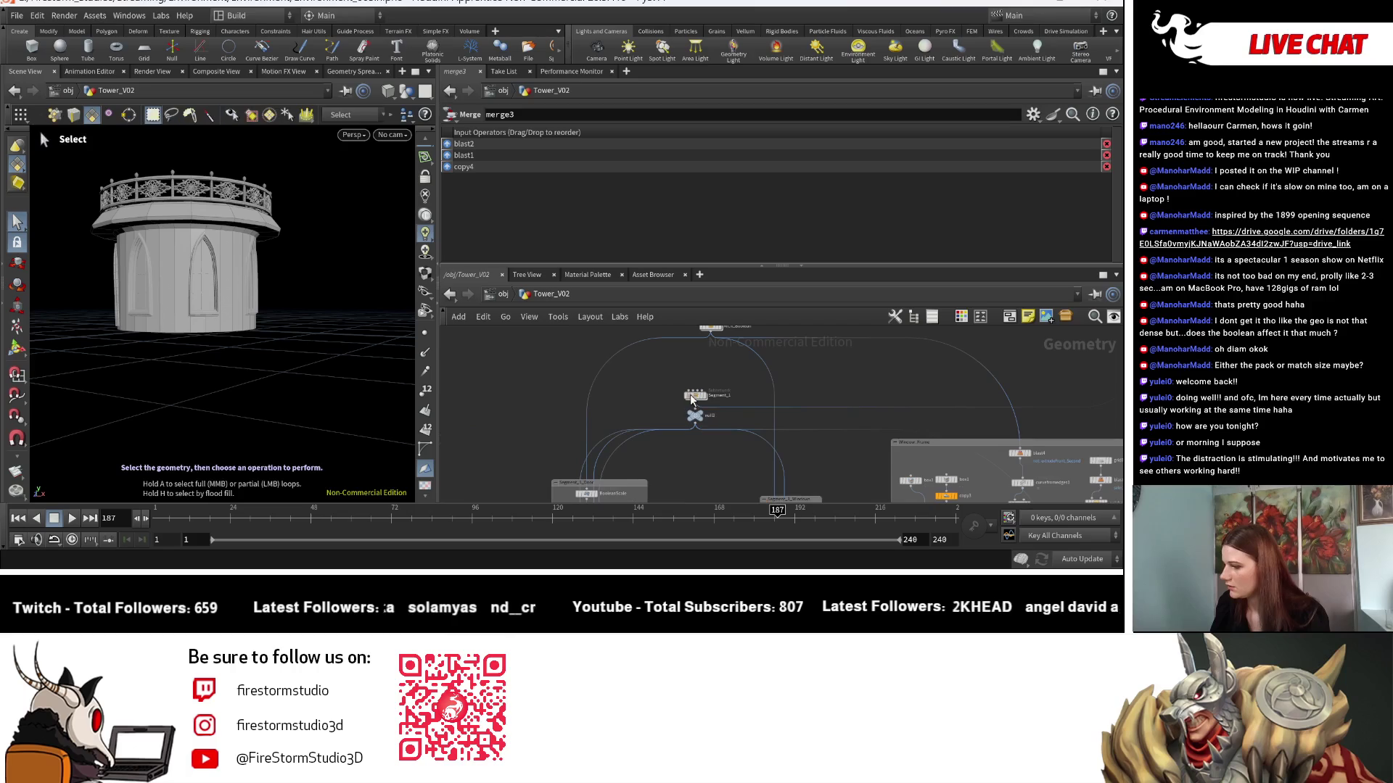
left_click(695, 417)
left_click(679, 169)
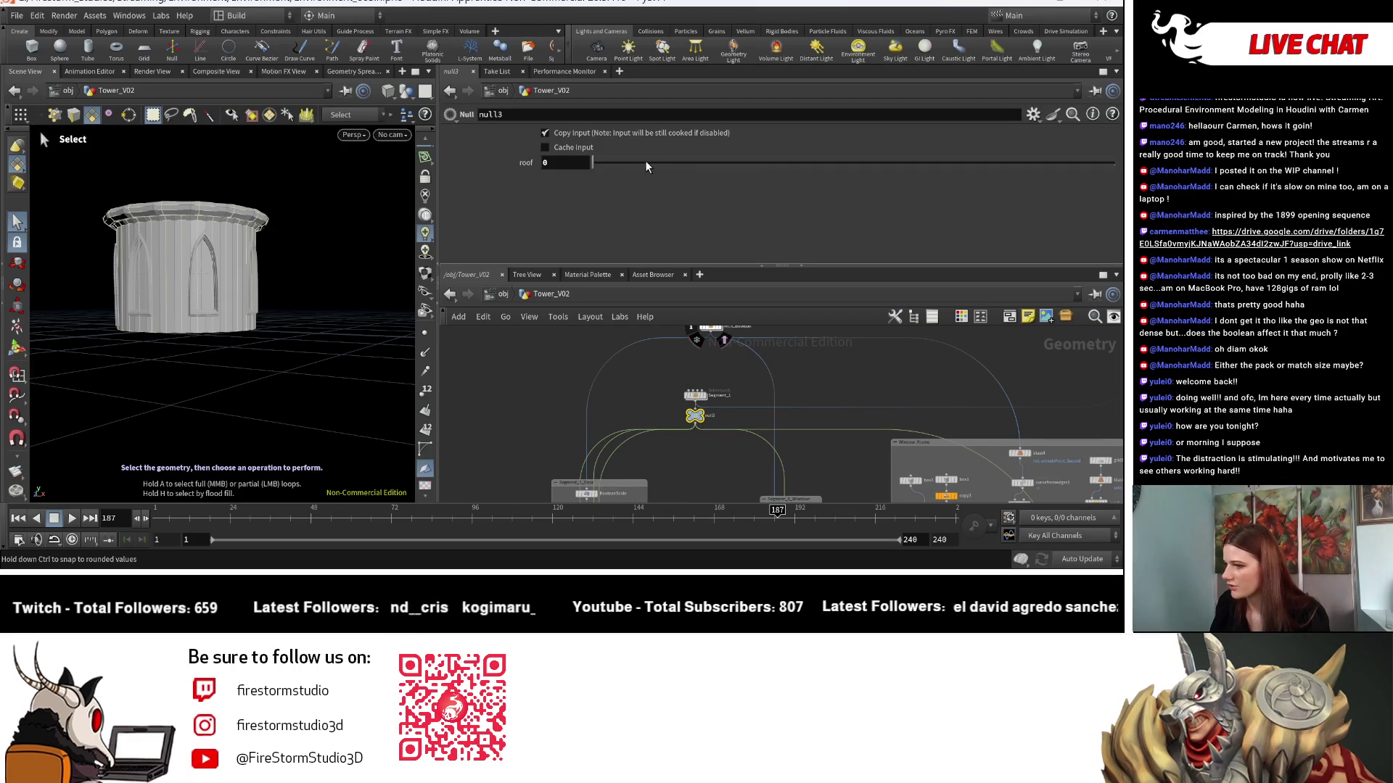
key("Escape")
scroll(190, 361, "up", 3)
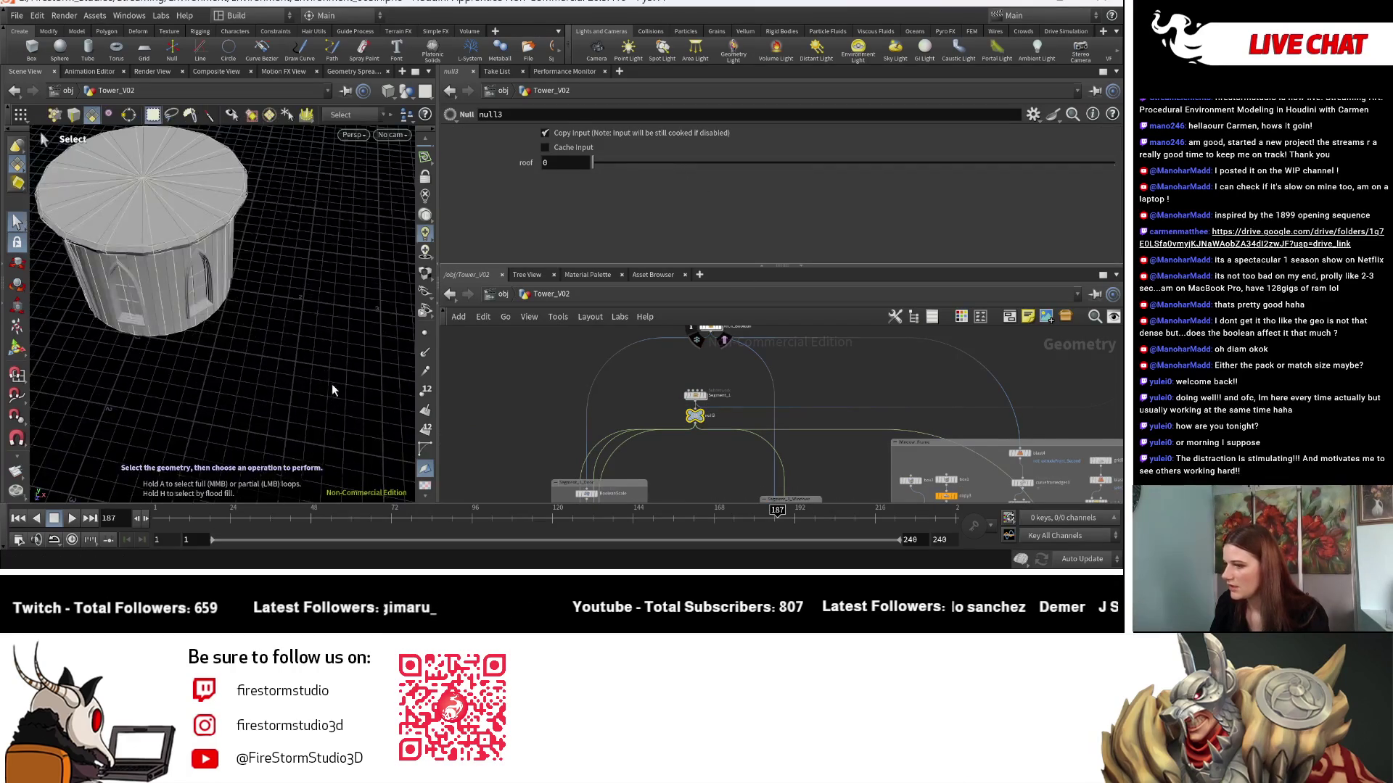
scroll(233, 351, "down", 3)
scroll(375, 332, "up", 5)
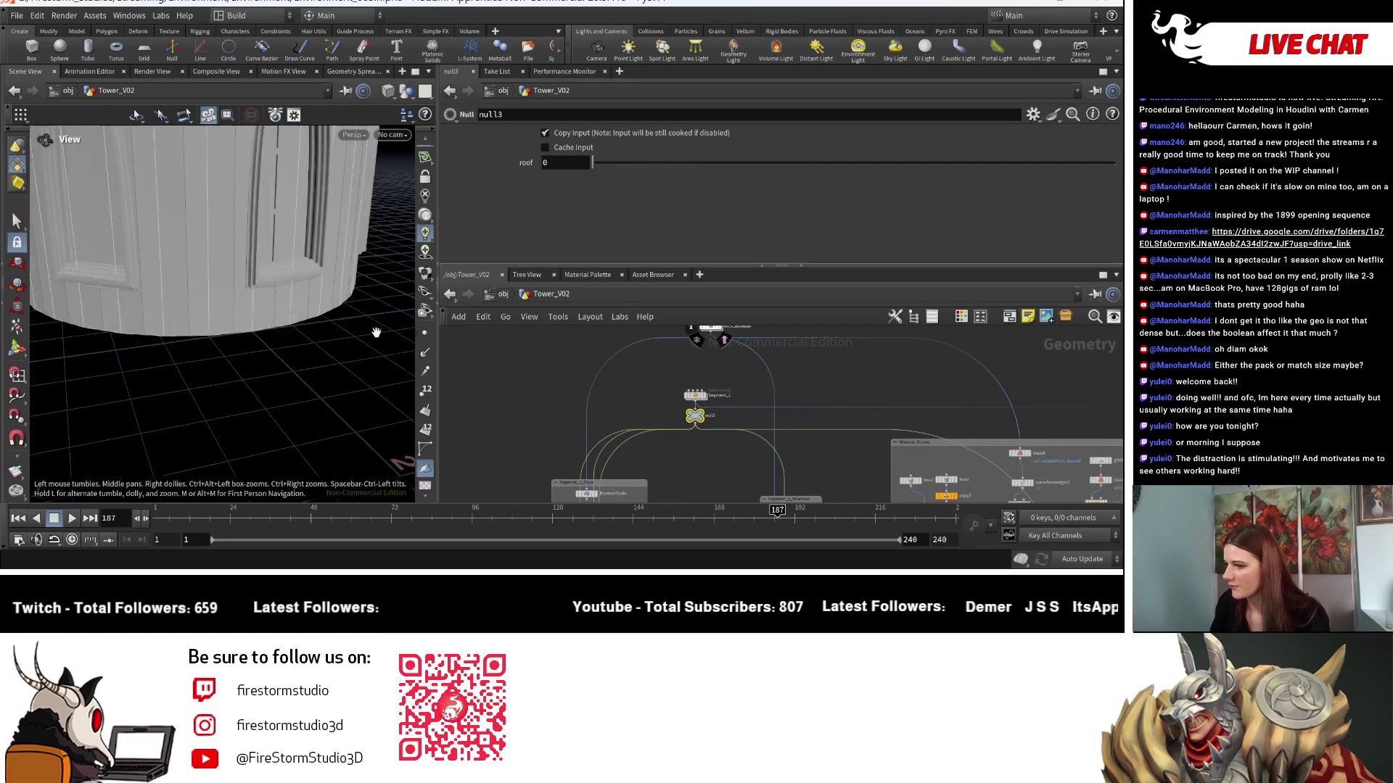
scroll(376, 333, "down", 8)
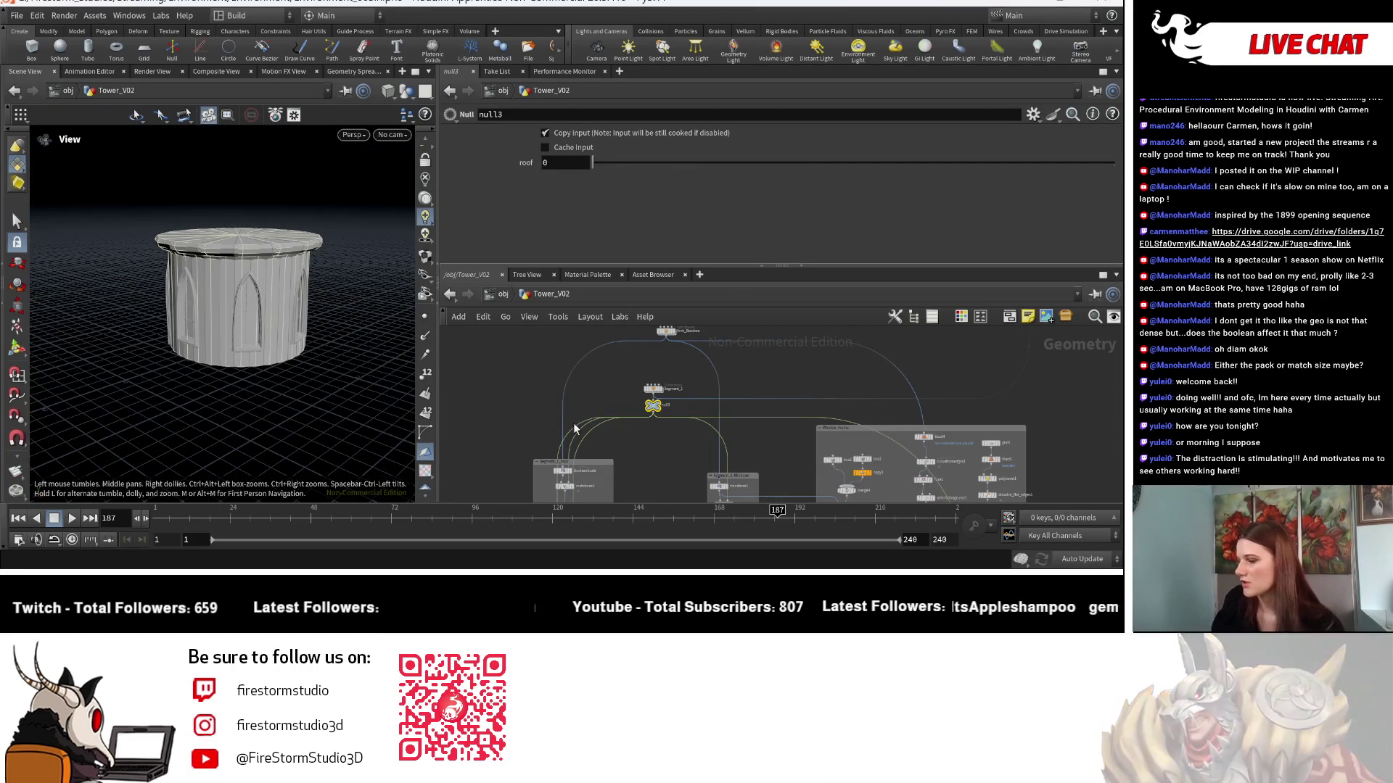
key("s")
key("Escape")
mouse_move(280, 430)
left_mouse_down()
mouse_move(302, 408)
mouse_move(304, 426)
mouse_move(417, 423)
left_mouse_up()
key("s")
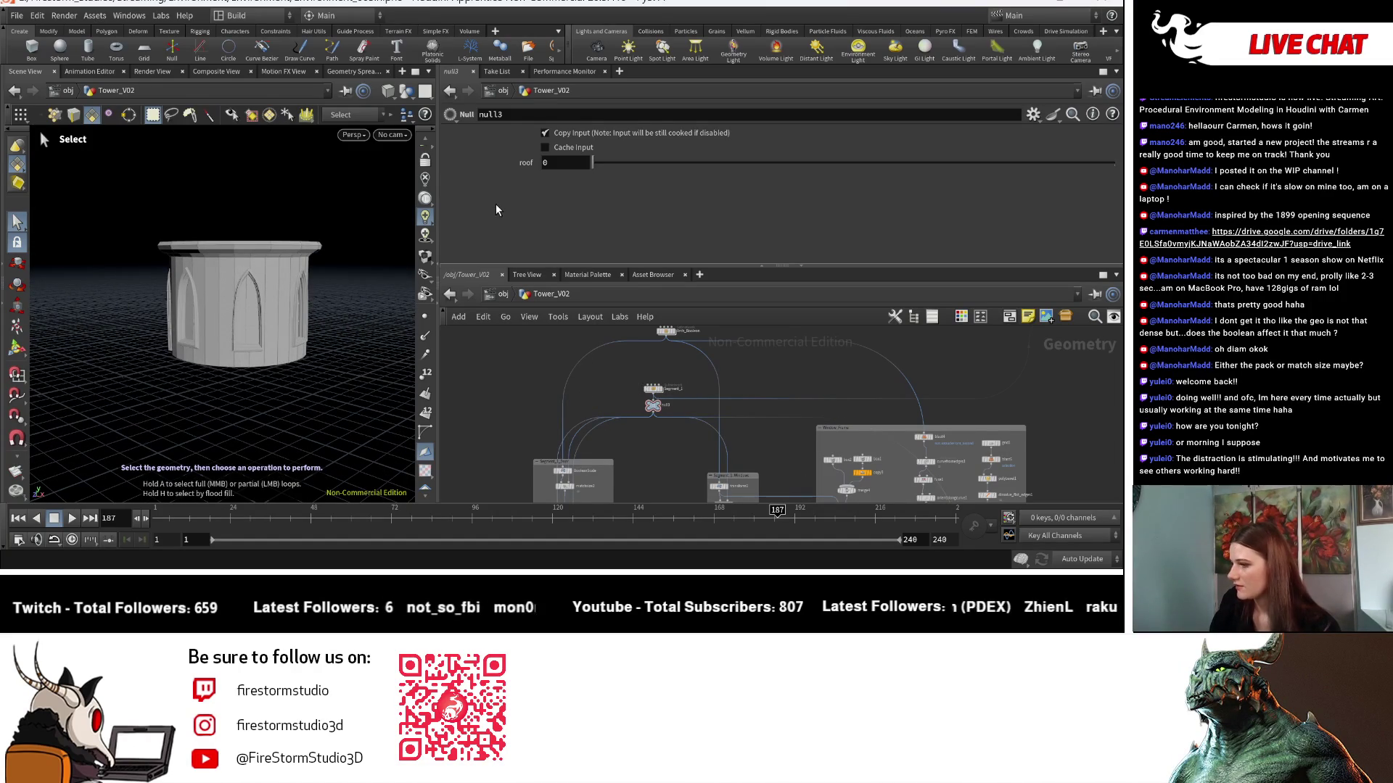
scroll(622, 374, "up", 2)
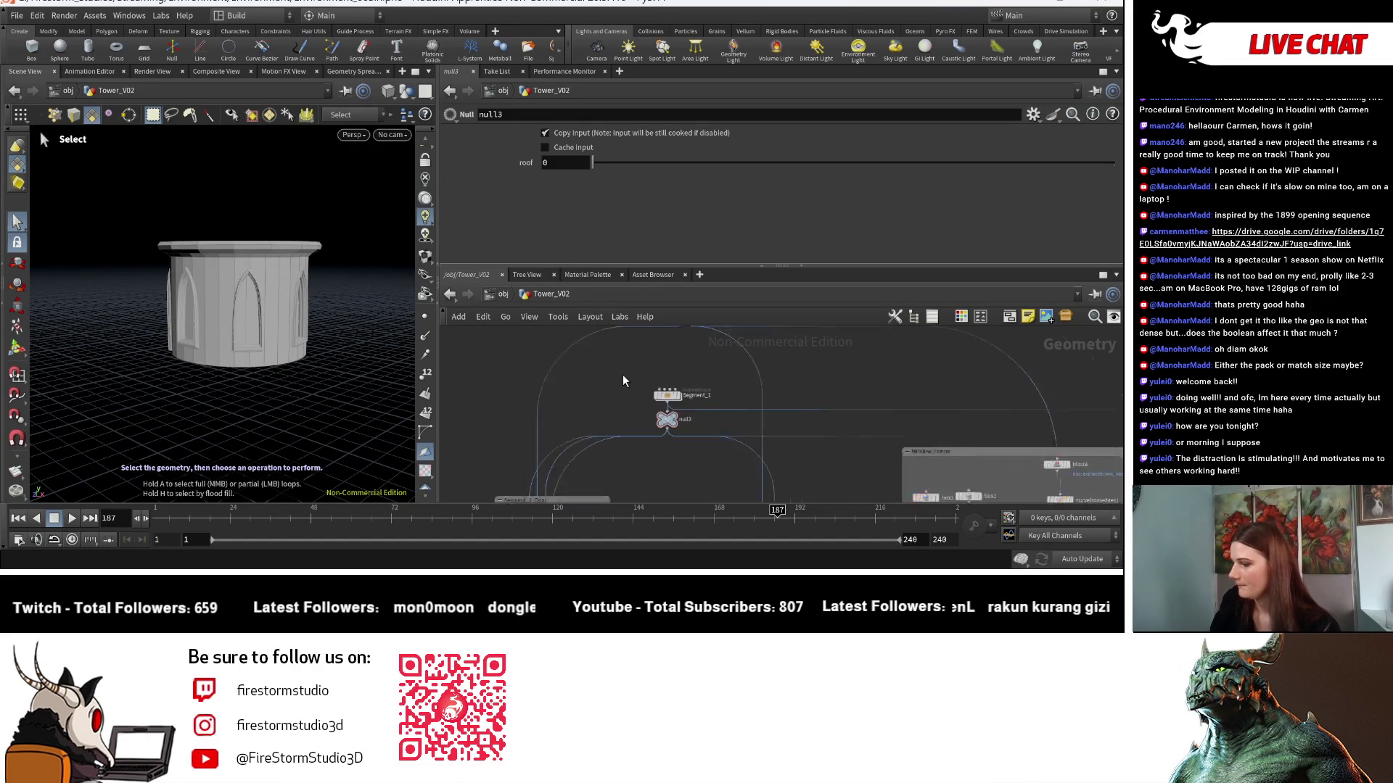
scroll(623, 377, "down", 5)
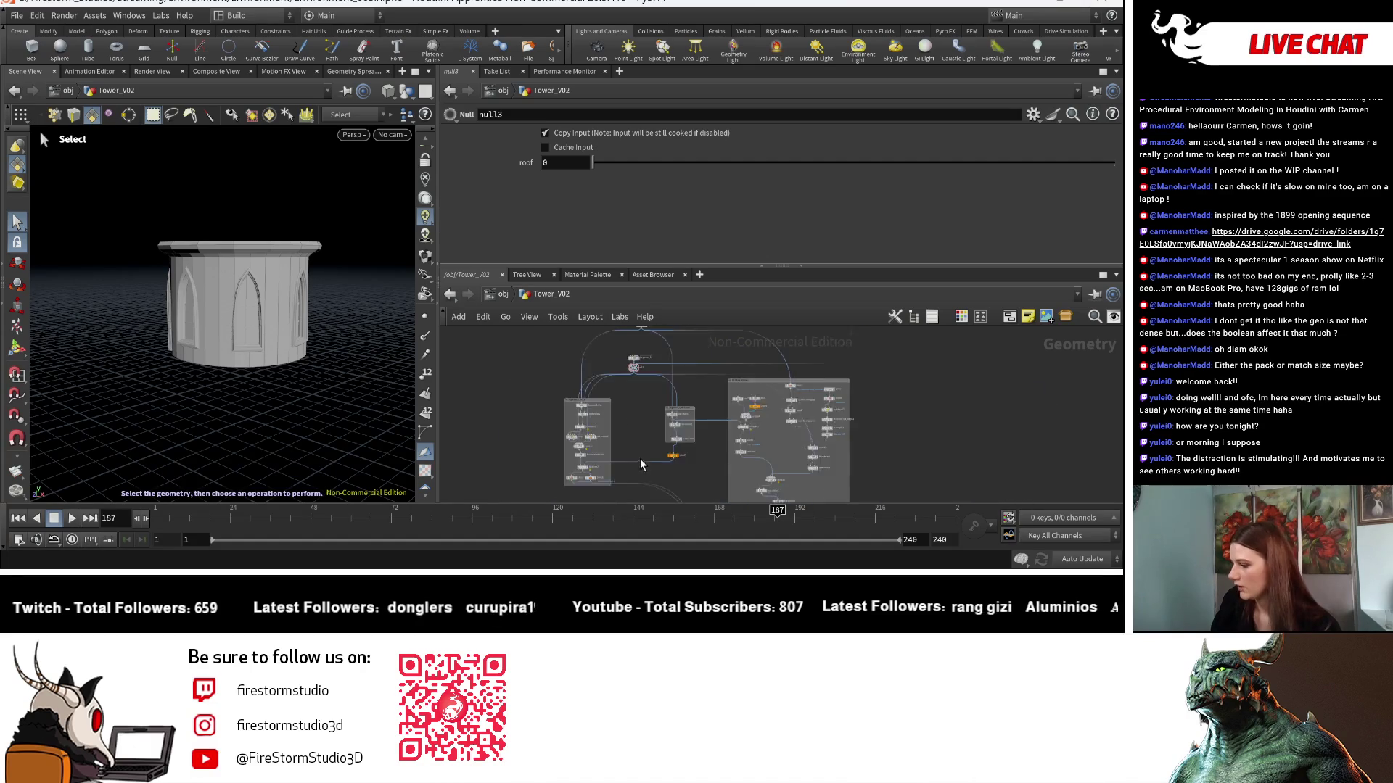
scroll(640, 458, "up", 4)
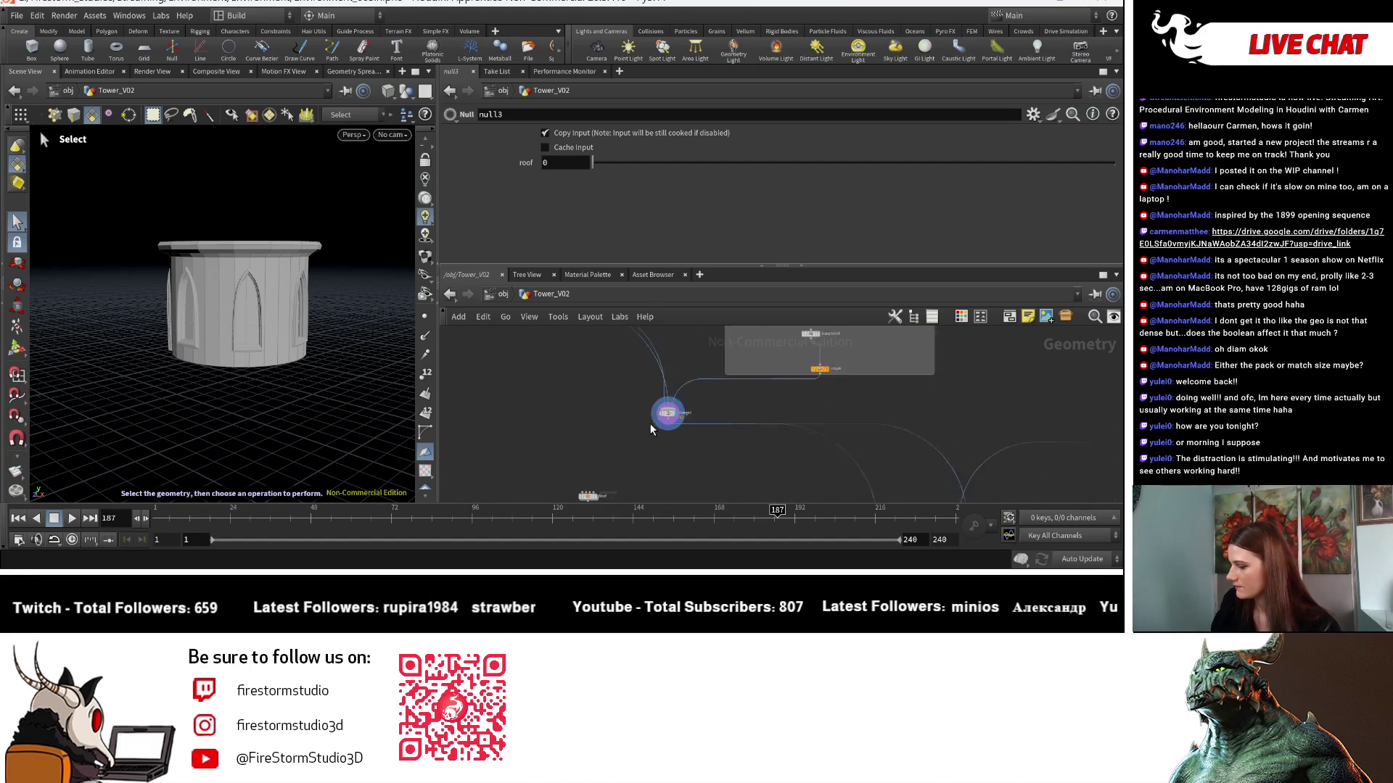
scroll(660, 435, "down", 2)
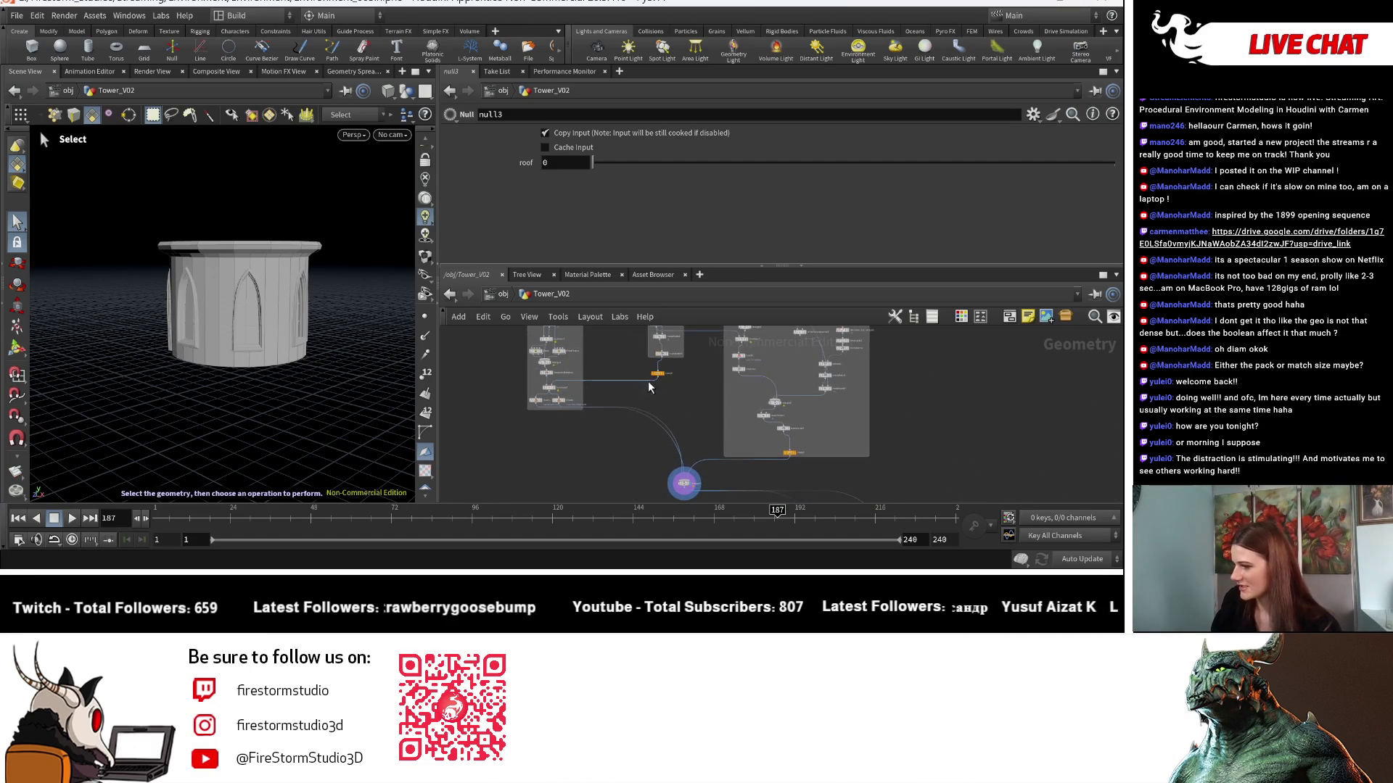
scroll(650, 387, "up", 6)
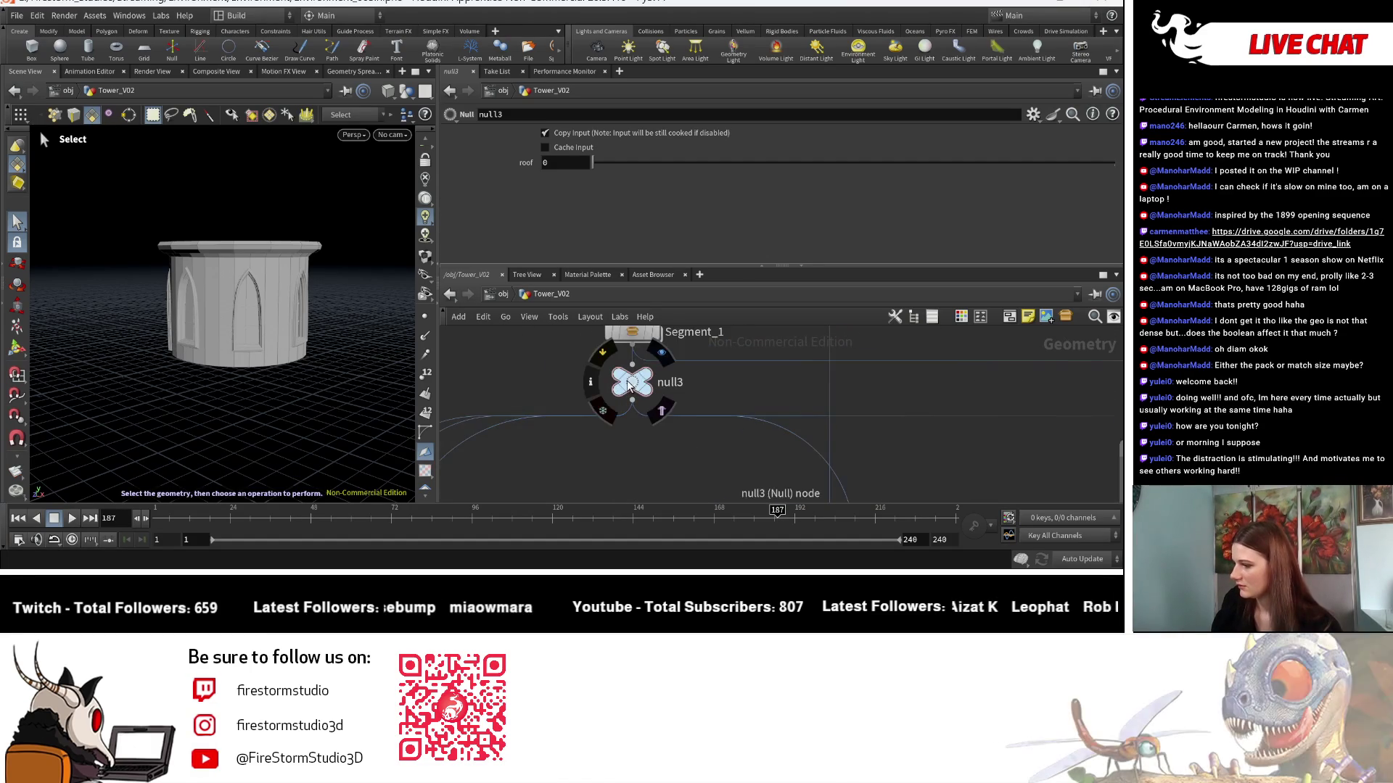
middle_click_drag(729, 376, 750, 435)
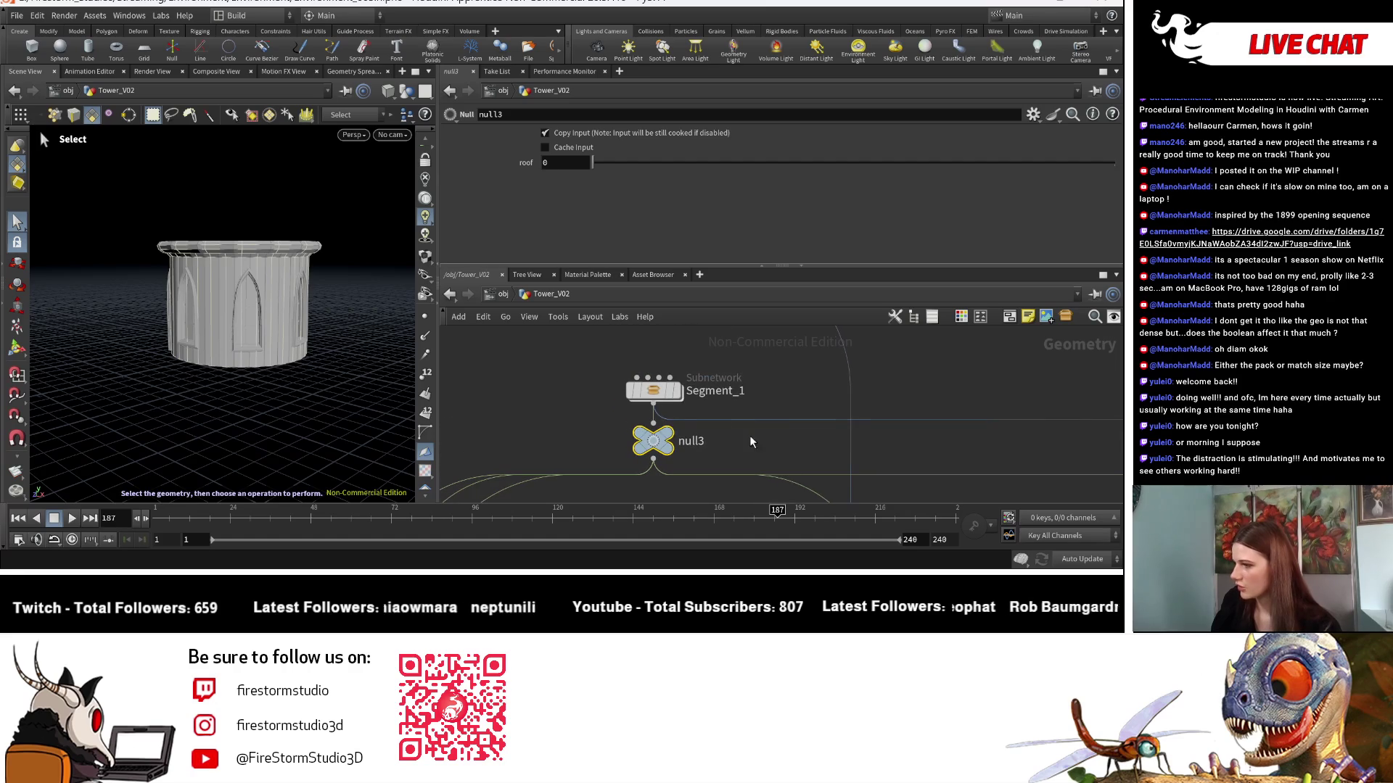
Enter Segment_1, display merge2's tower top and select switch2.
double_click(652, 391)
mouse_move(829, 428)
middle_mouse_down()
mouse_move(697, 400)
mouse_move(706, 490)
mouse_move(684, 391)
middle_mouse_up()
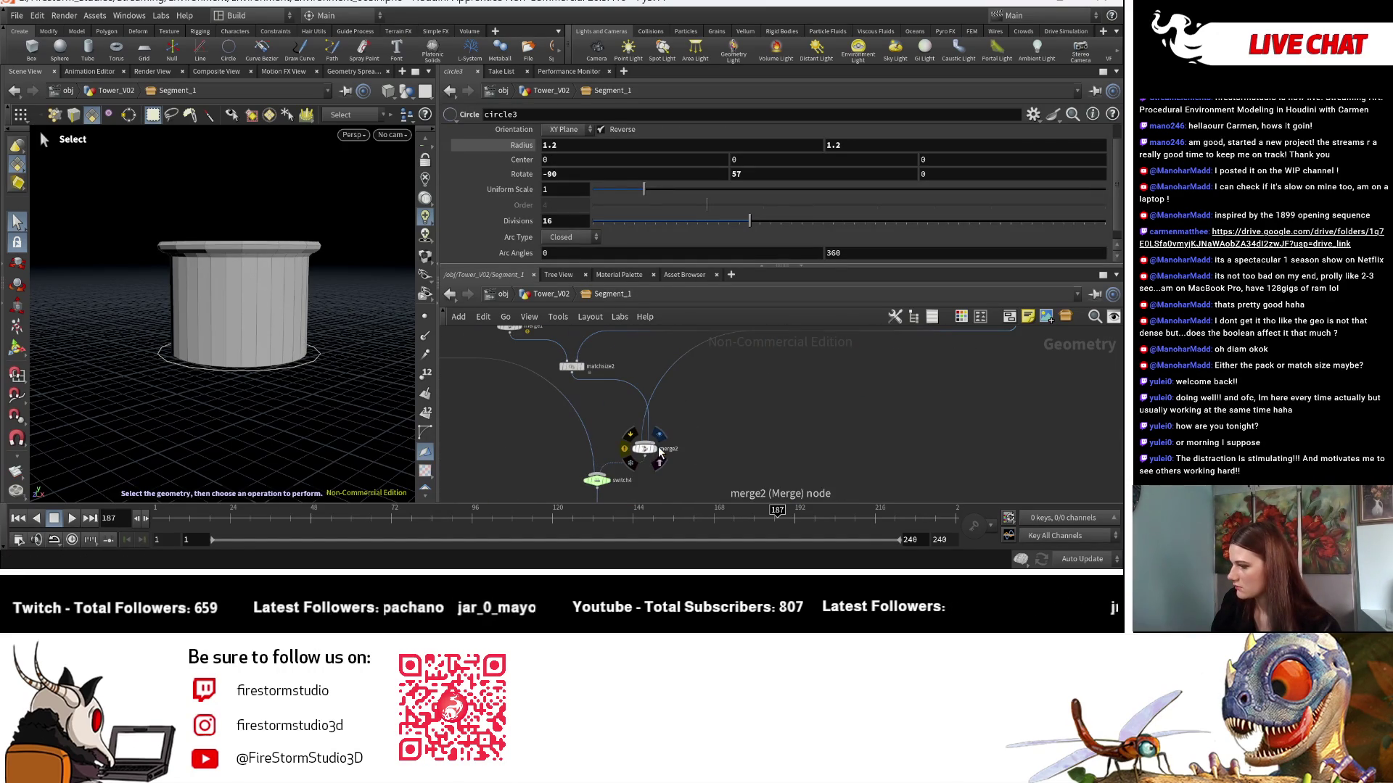
left_click(658, 449)
mouse_move(759, 420)
middle_mouse_down()
mouse_move(801, 412)
mouse_move(681, 447)
mouse_move(747, 405)
middle_mouse_up()
left_click(729, 414)
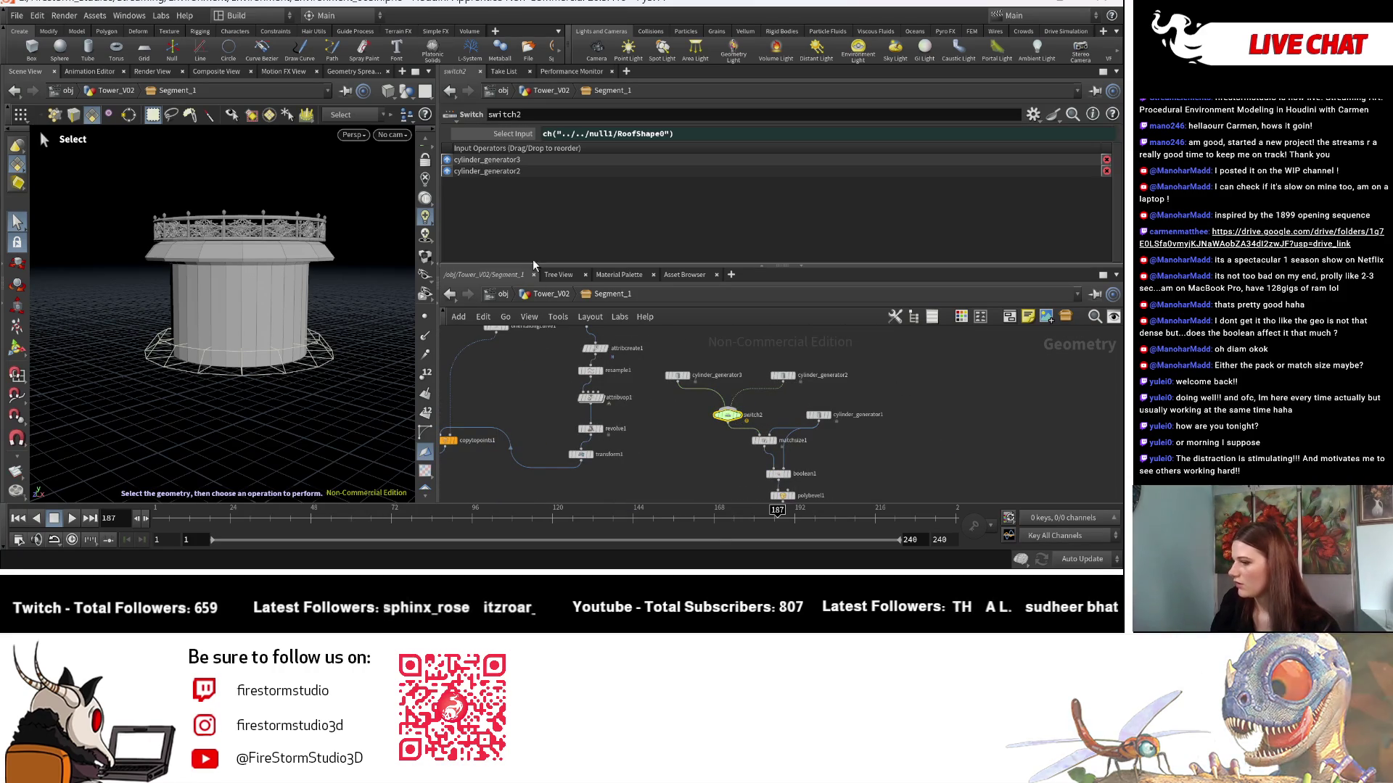
key("Escape")
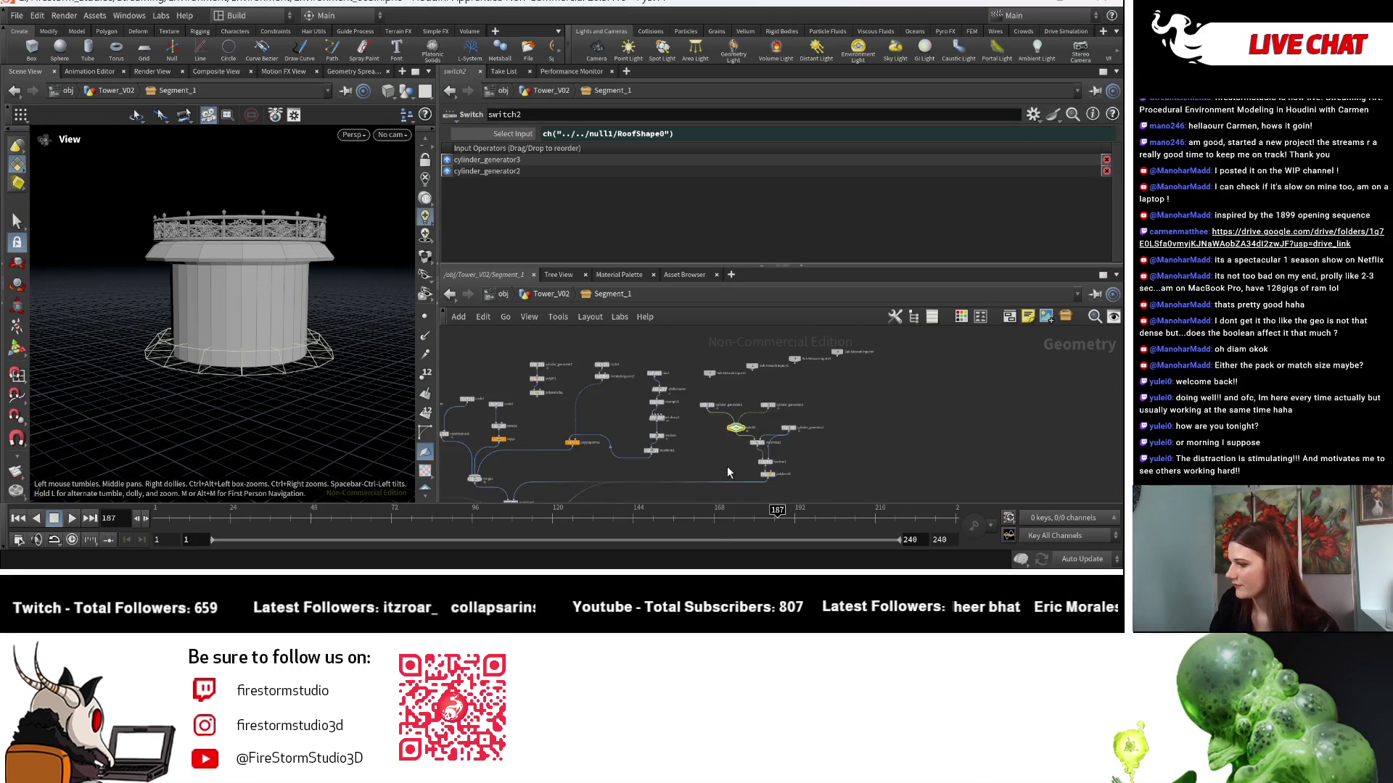
scroll(829, 423, "down", 3)
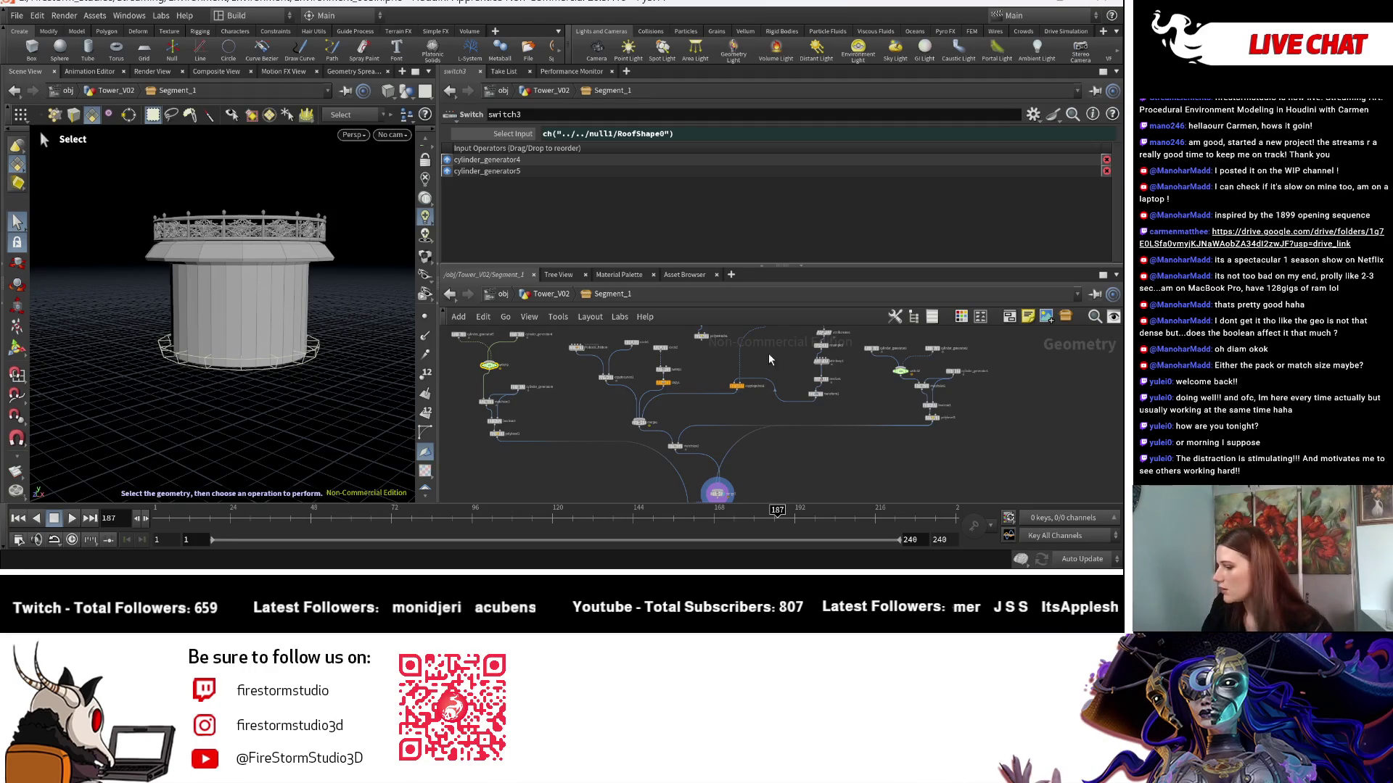
scroll(508, 372, "up", 5)
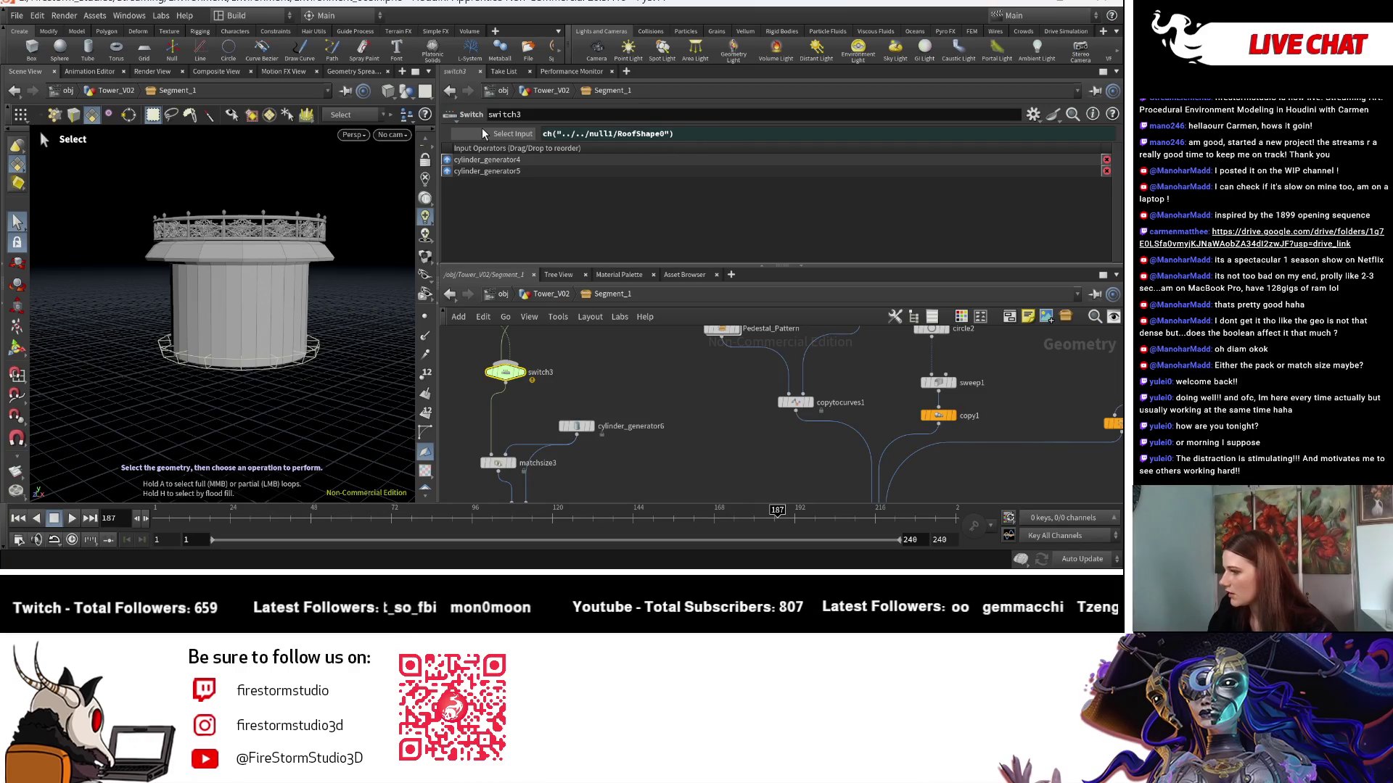
Delete the roof channel on switch3's Select Input, display switch3 and scrub its value.
middle_click_drag(656, 367, 644, 454)
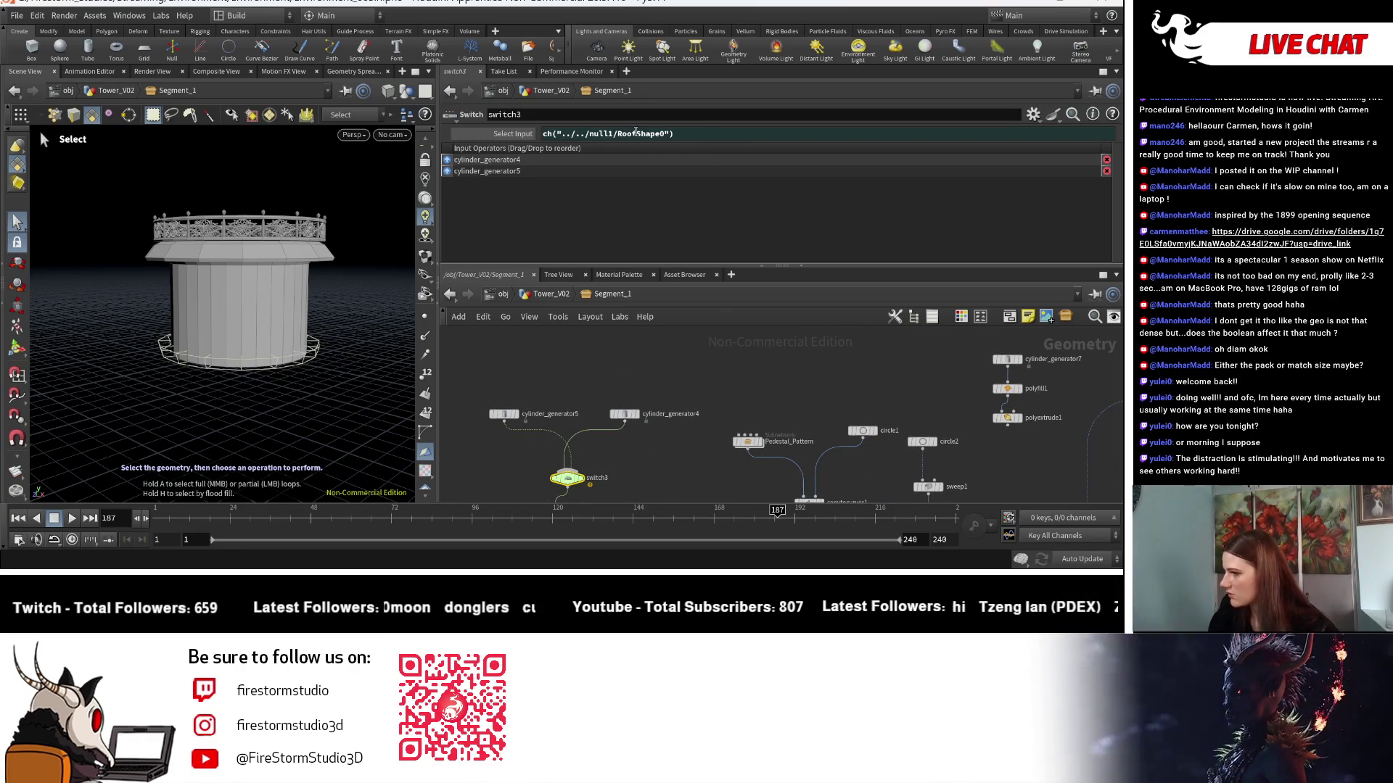
right_click(524, 133)
left_click(560, 308)
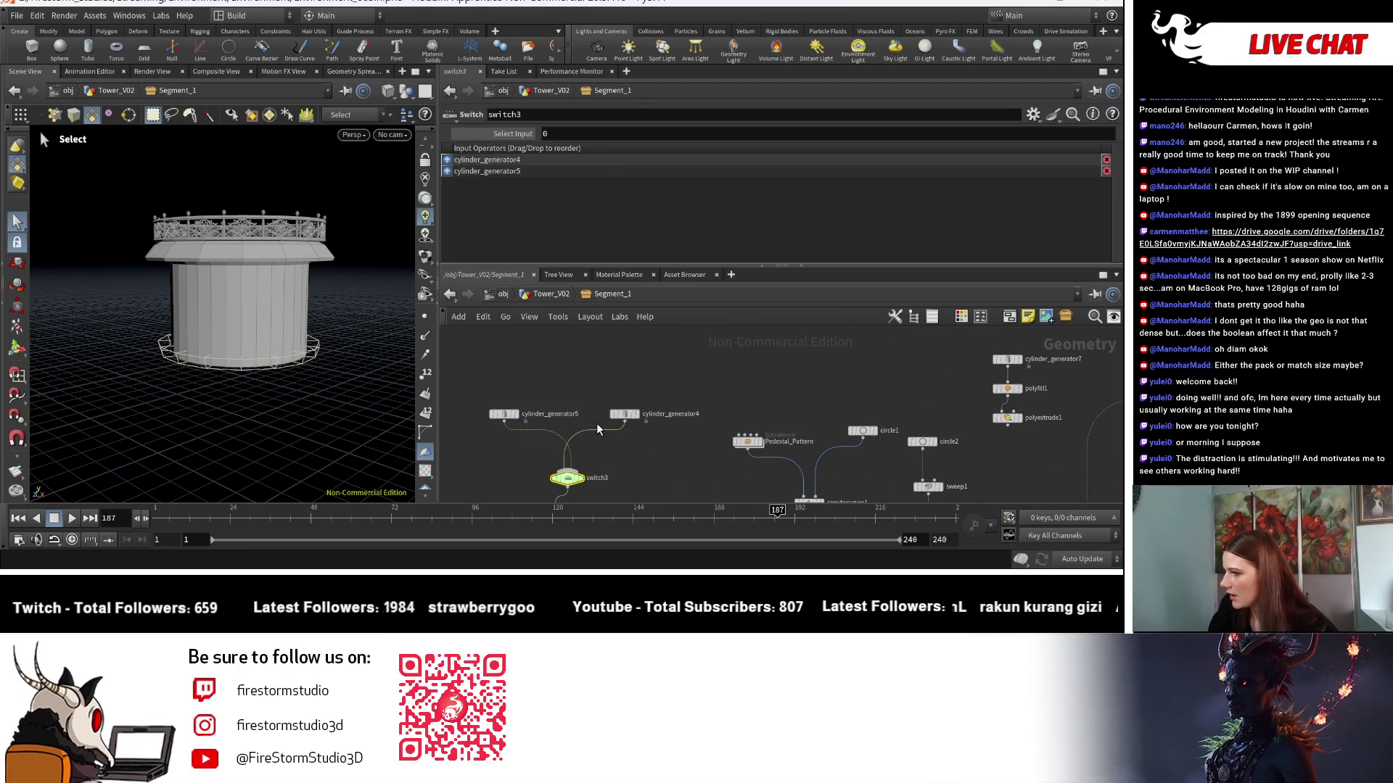
scroll(619, 437, "down", 3)
scroll(602, 442, "up", 5)
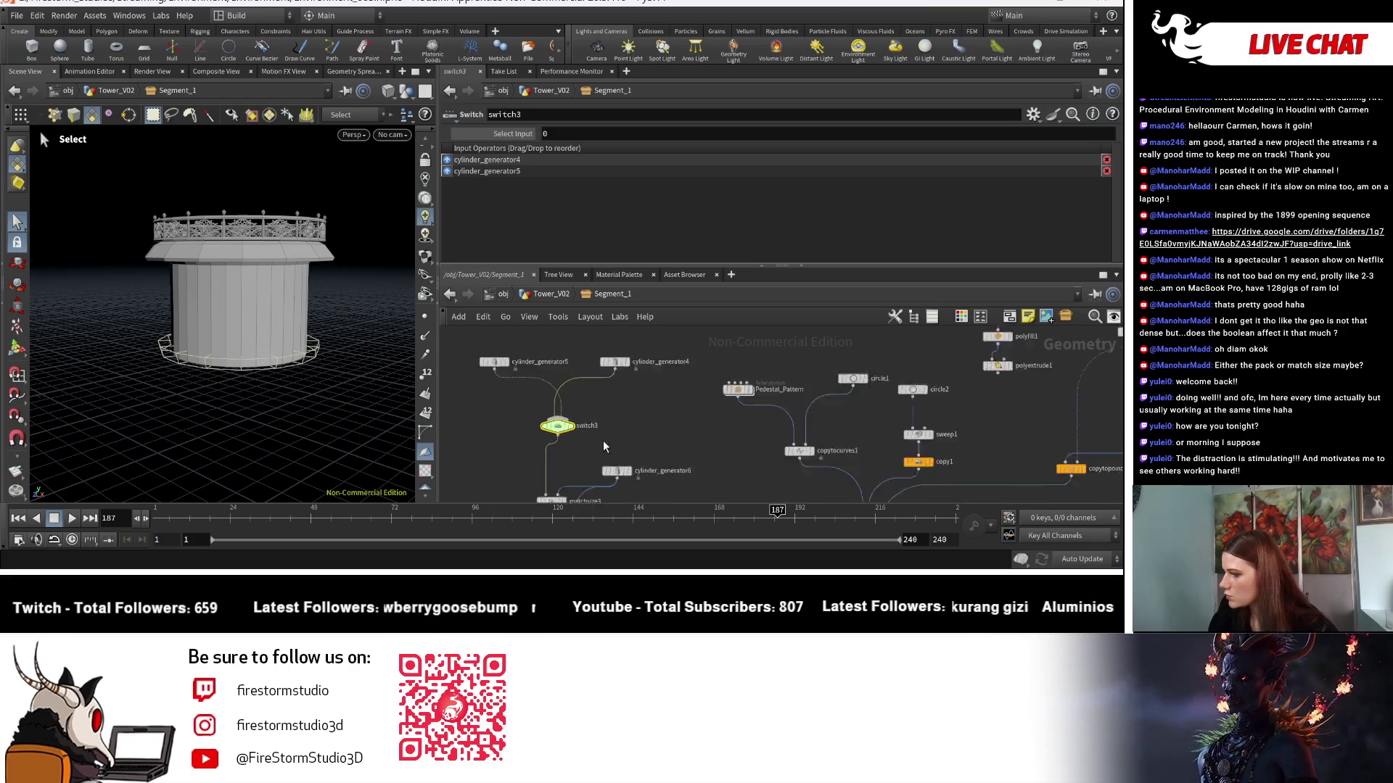
left_click(558, 415)
mouse_move(538, 424)
middle_mouse_down()
mouse_move(552, 493)
mouse_move(779, 440)
middle_mouse_up()
mouse_move(594, 131)
middle_mouse_down()
mouse_move(551, 130)
mouse_move(653, 134)
mouse_move(407, 145)
mouse_move(653, 134)
mouse_move(726, 154)
mouse_move(789, 133)
mouse_move(564, 159)
mouse_move(649, 148)
mouse_move(586, 156)
mouse_move(587, 142)
middle_mouse_up()
Display switch4's output and look down on the cylinder.
scroll(768, 453, "down", 5)
scroll(697, 446, "up", 3)
scroll(730, 463, "down", 3)
scroll(708, 474, "up", 3)
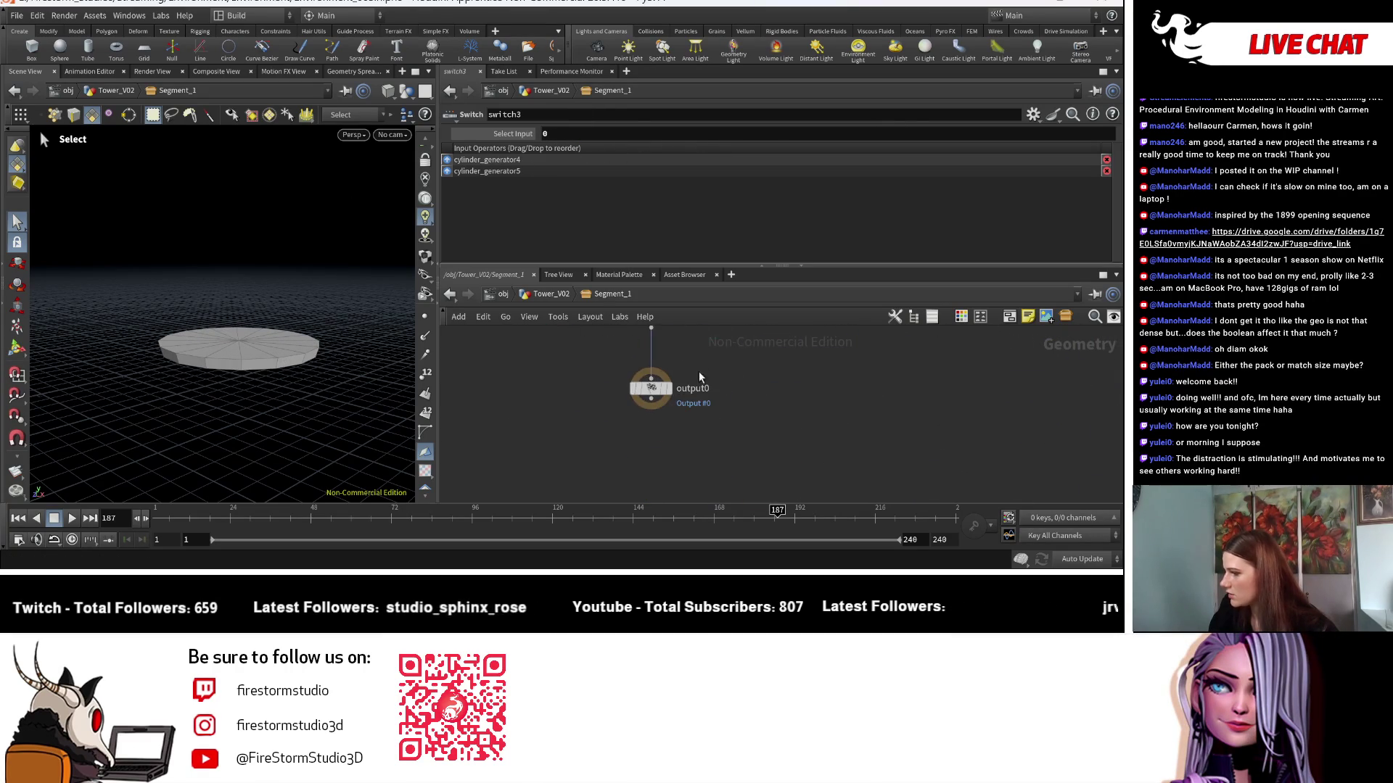
left_click(696, 391)
left_click_drag(304, 337, 312, 370)
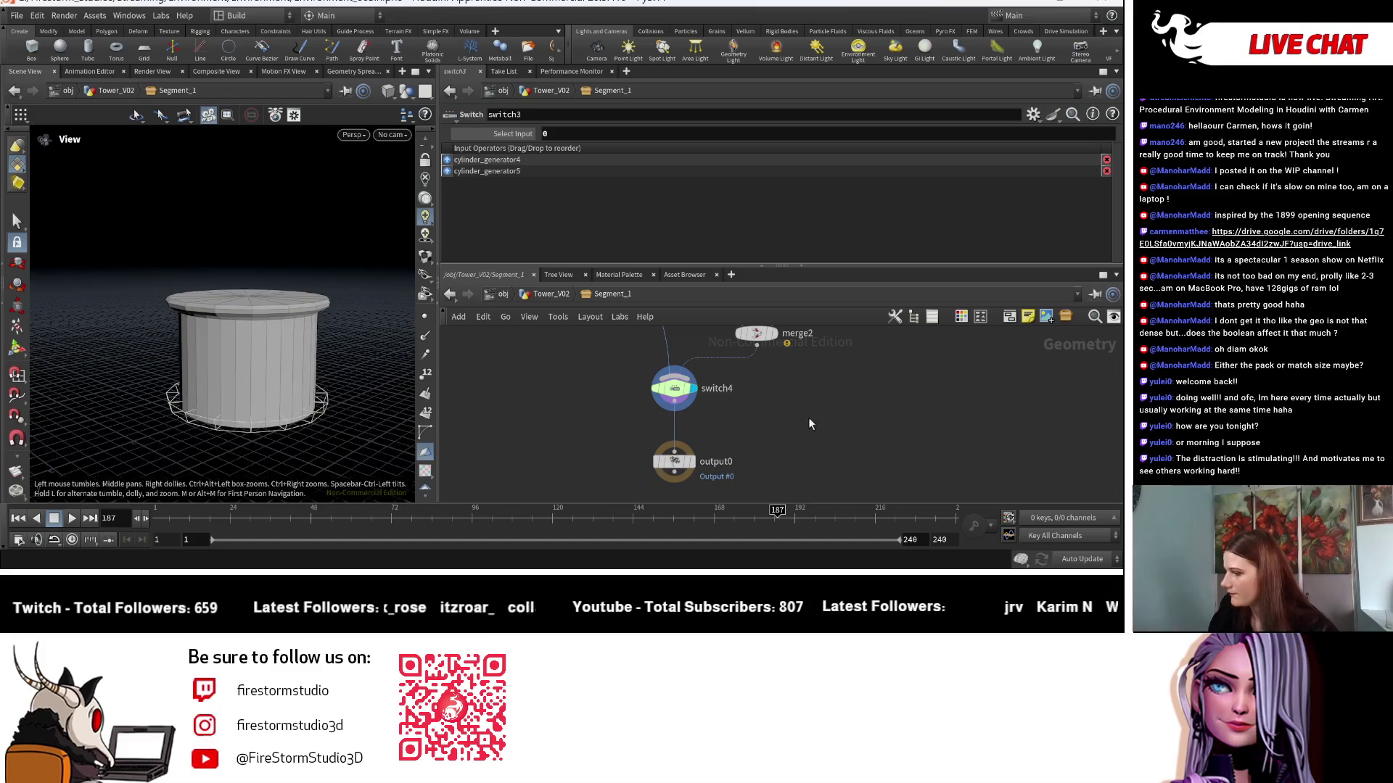
scroll(798, 416, "down", 5)
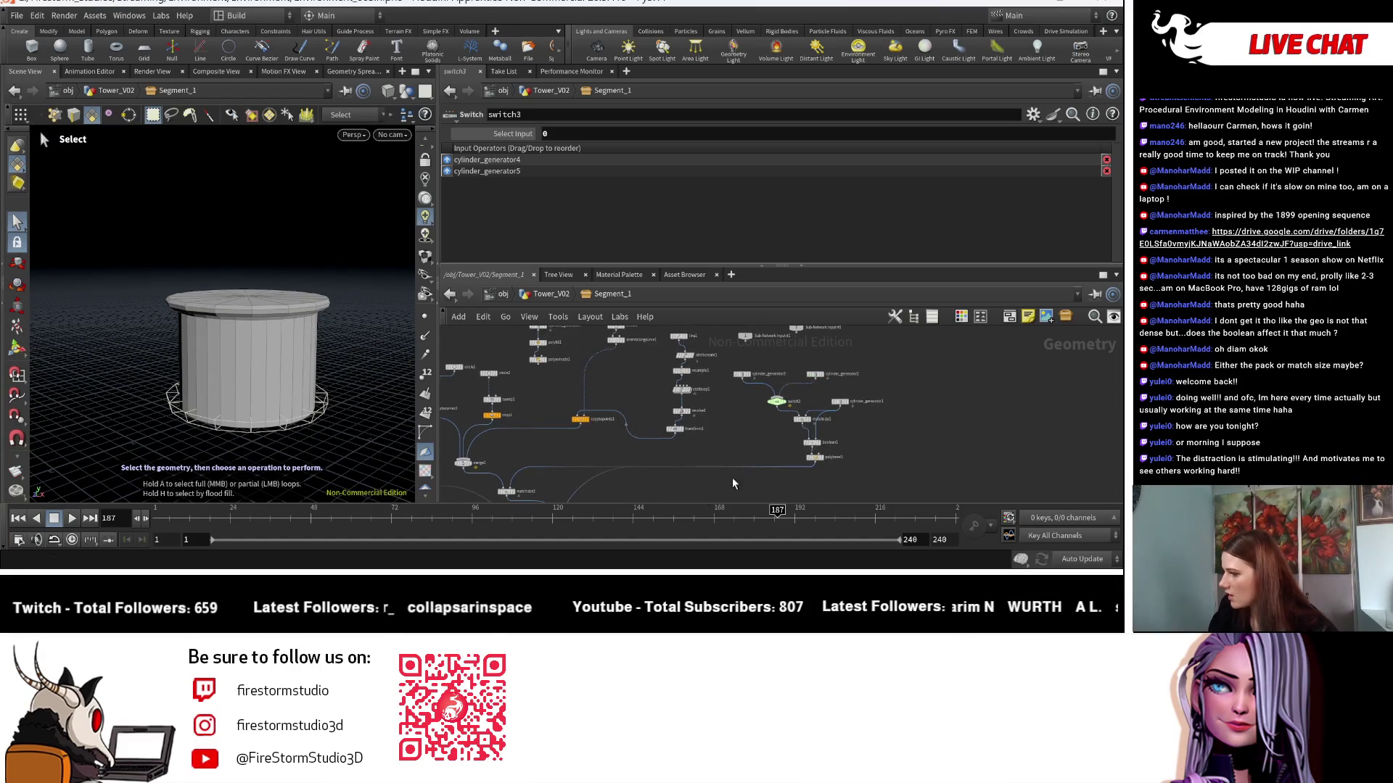
Display merge1's ornate railing ring on its own.
mouse_move(736, 444)
middle_mouse_down()
mouse_move(885, 444)
mouse_move(865, 472)
middle_mouse_up()
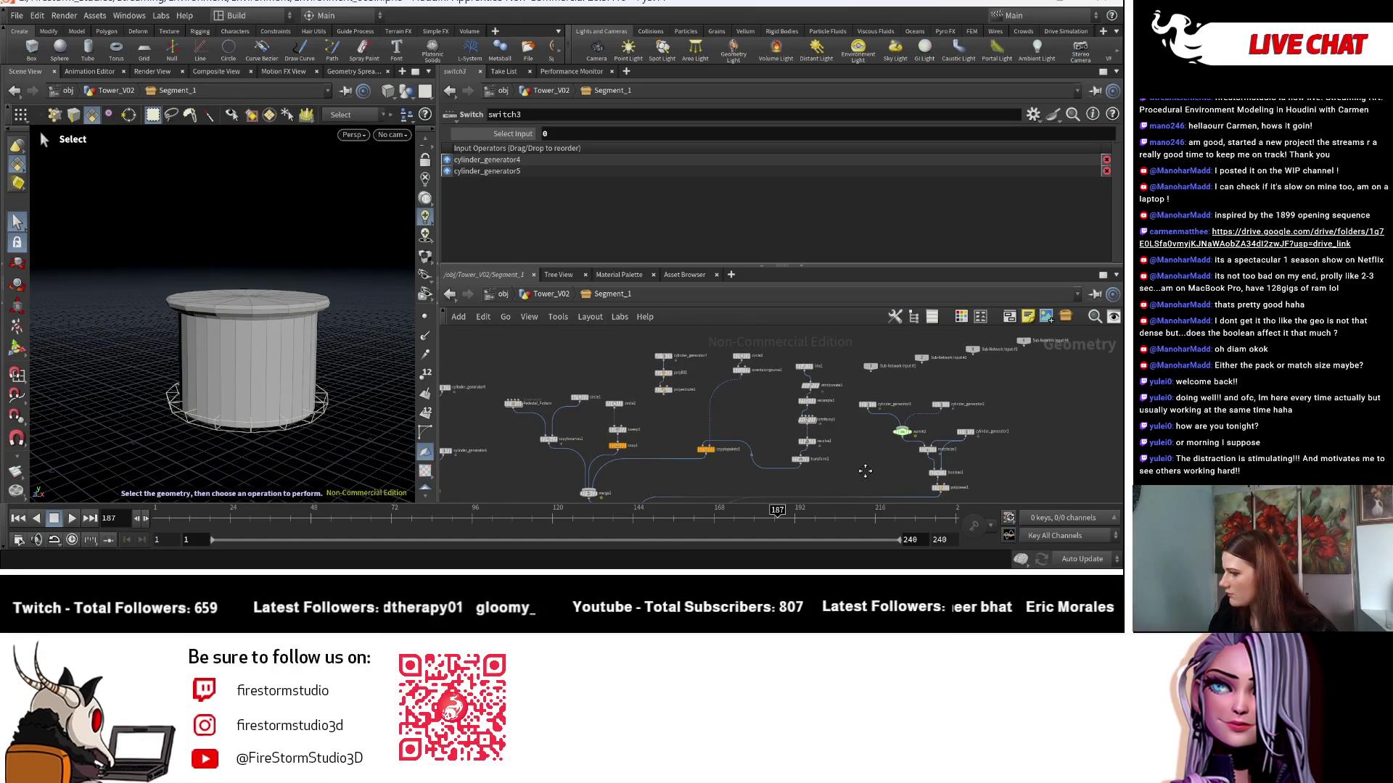
scroll(713, 396, "up", 3)
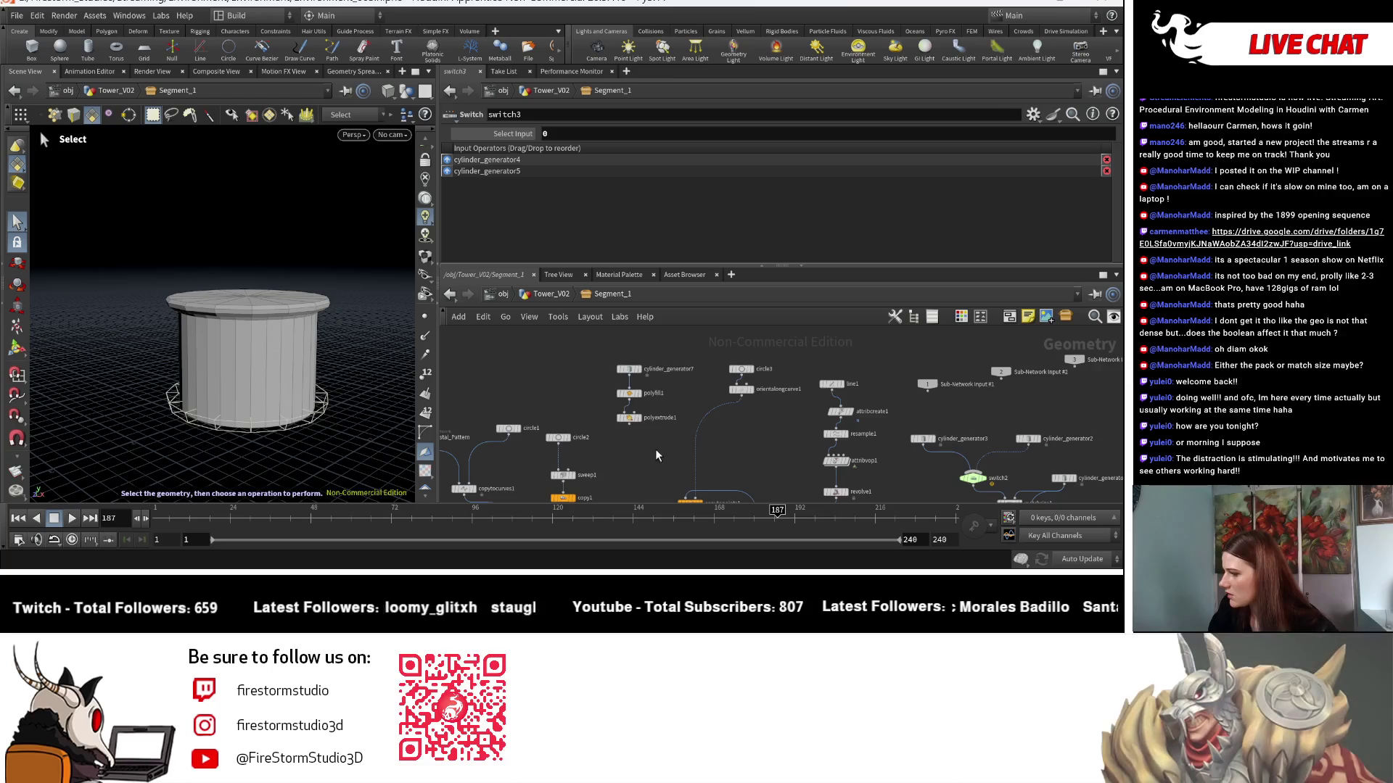
key("Delete")
mouse_move(827, 383)
middle_mouse_down()
mouse_move(700, 463)
mouse_move(683, 393)
middle_mouse_up()
left_click(602, 422)
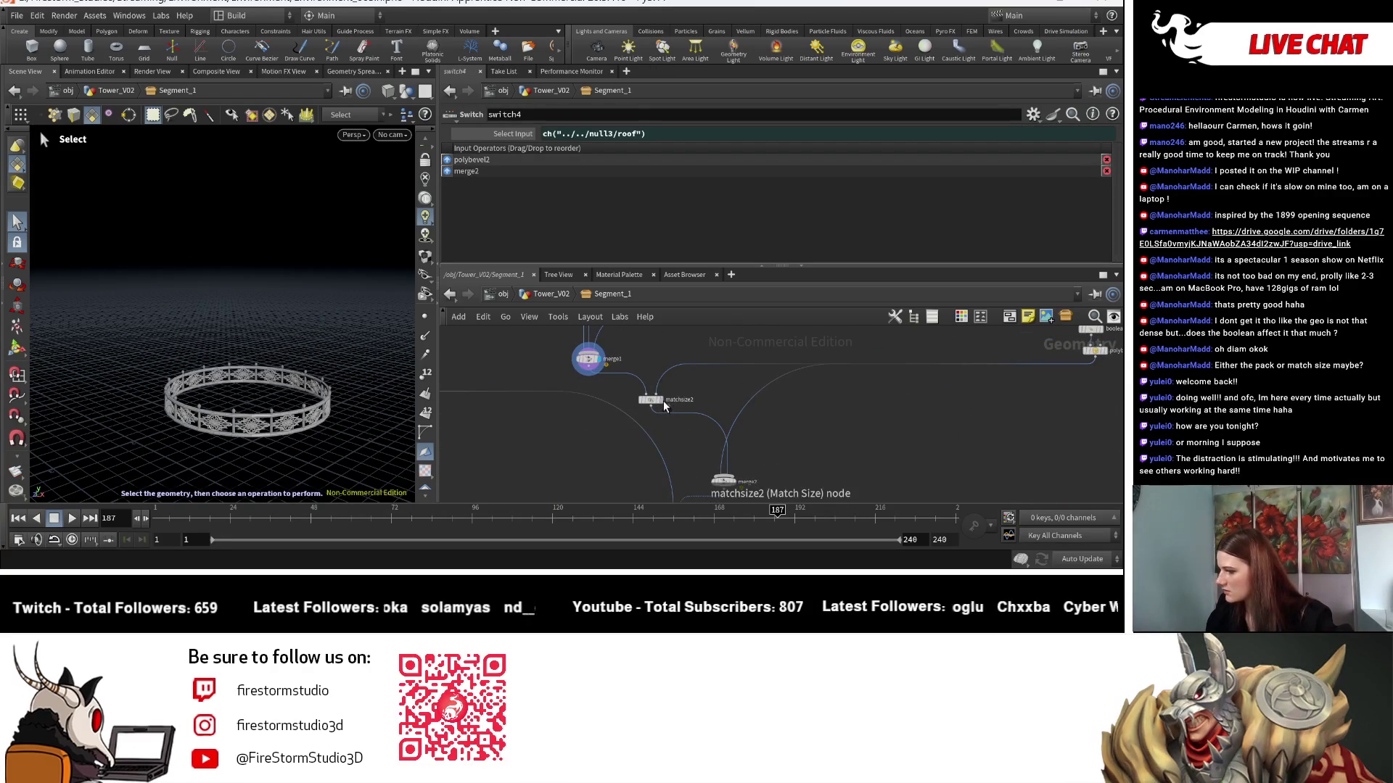
Display matchsize2, merge2 and switch4 in turn, then go up to Tower_V02.
left_click(663, 400)
middle_click_drag(737, 486, 786, 402)
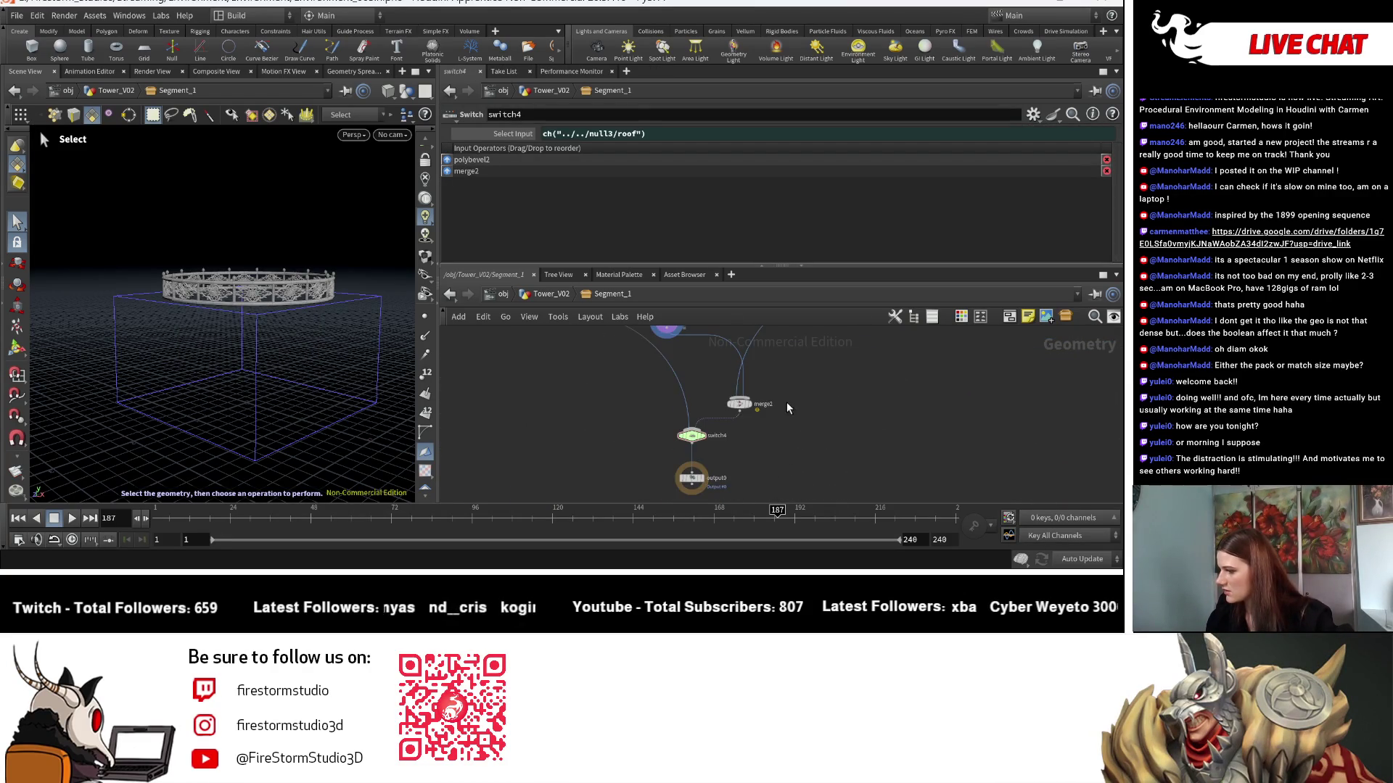
left_click(750, 405)
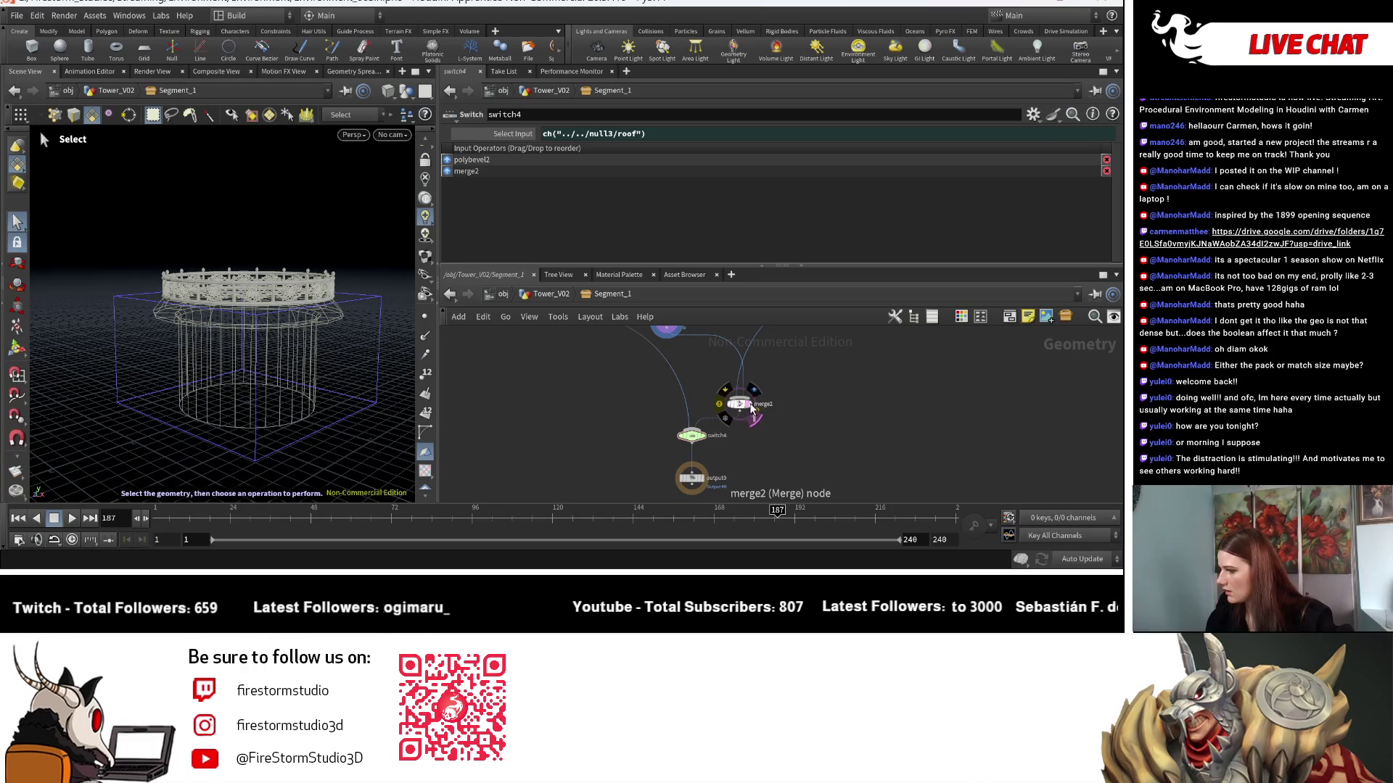
left_click(693, 437)
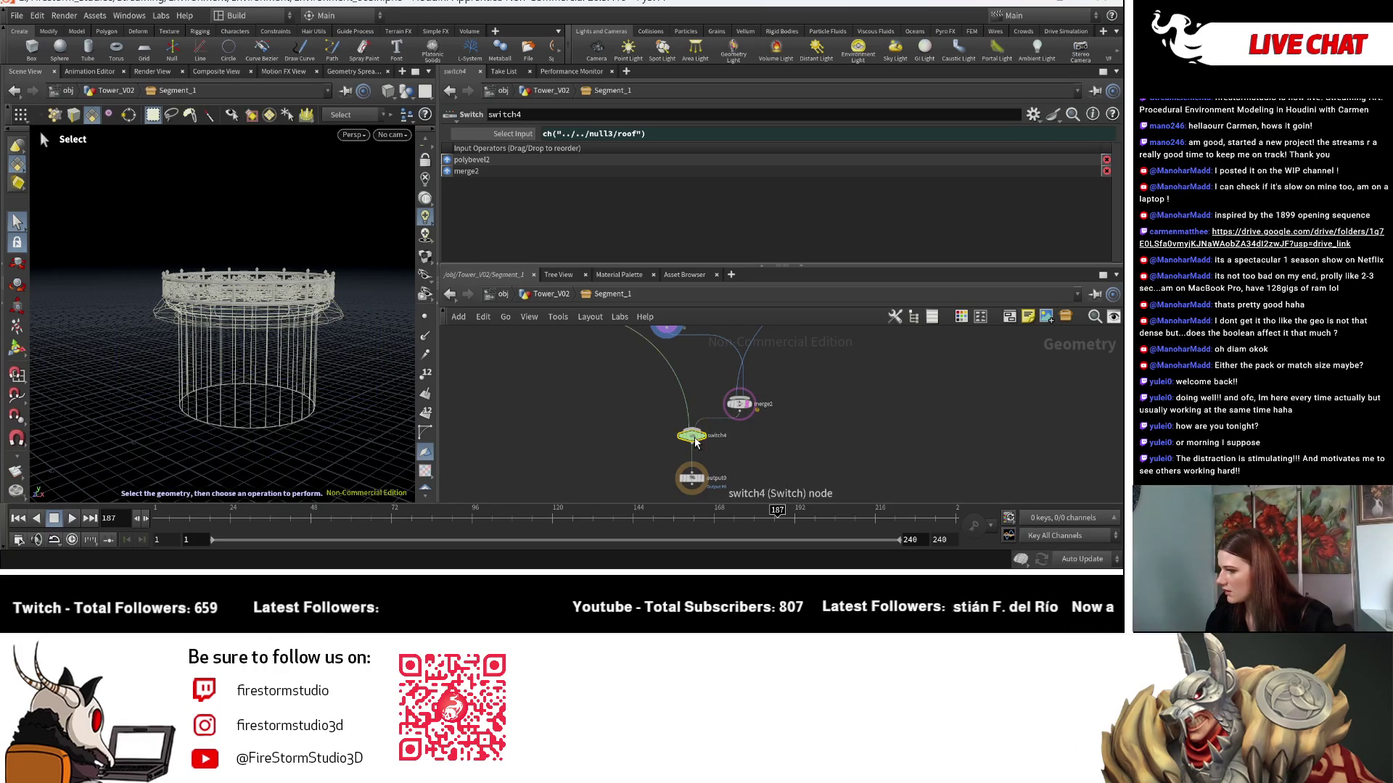
scroll(704, 433, "up", 2)
left_click(701, 439)
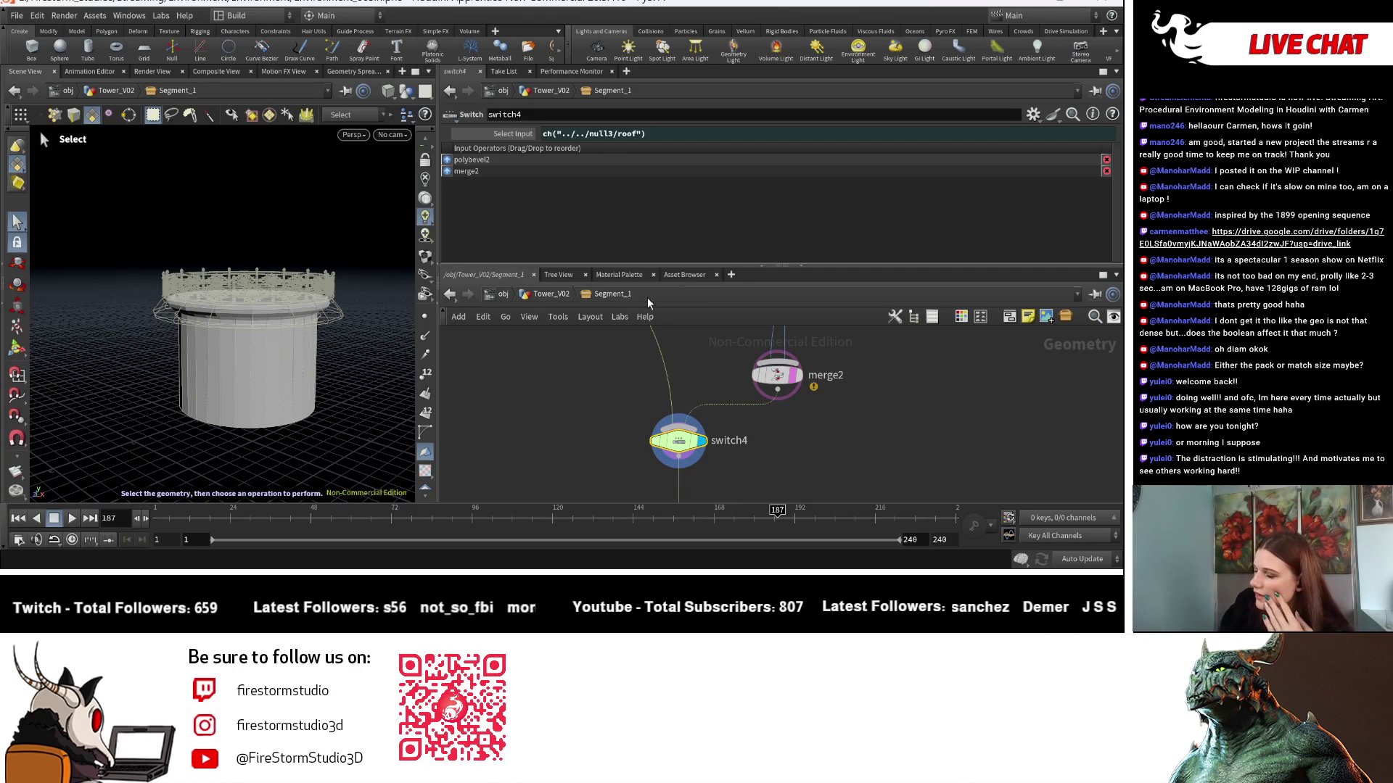
left_click(609, 392)
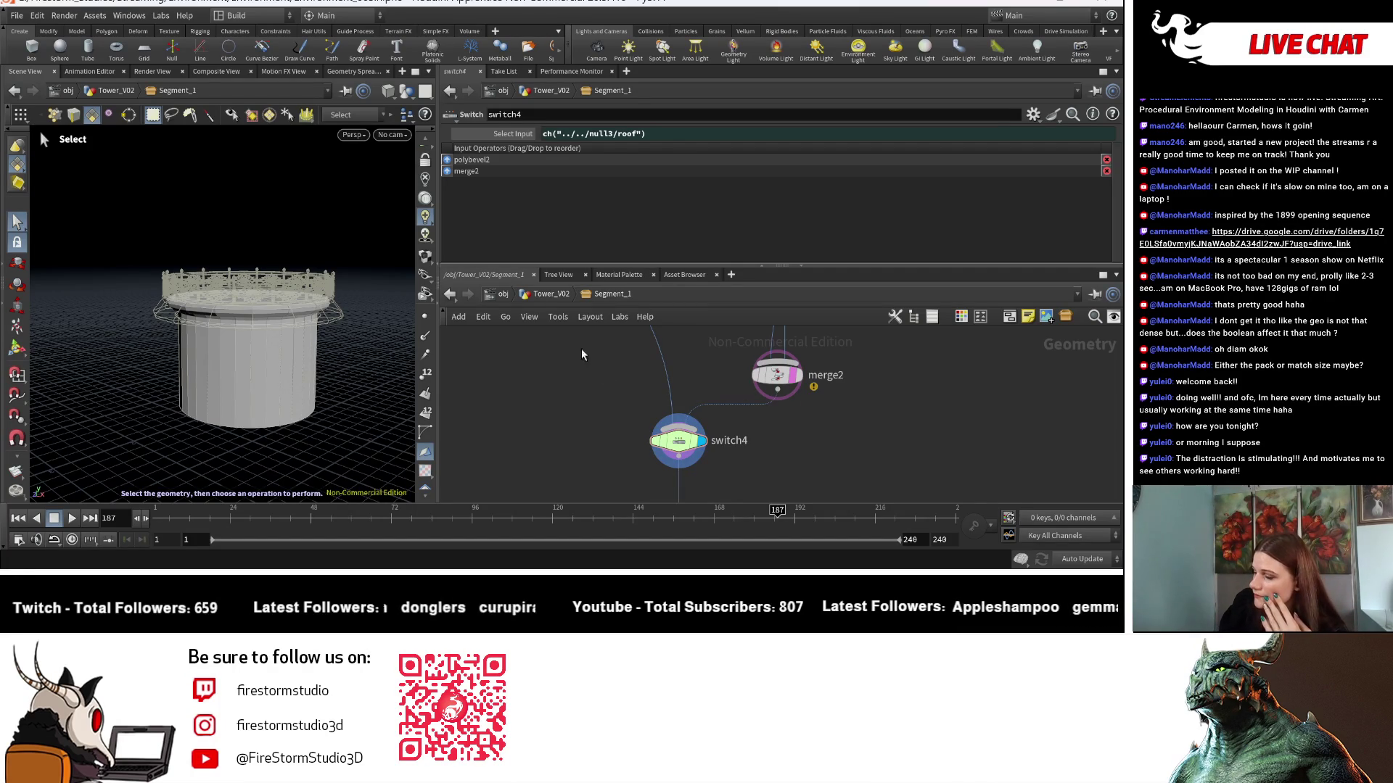
left_click(529, 296)
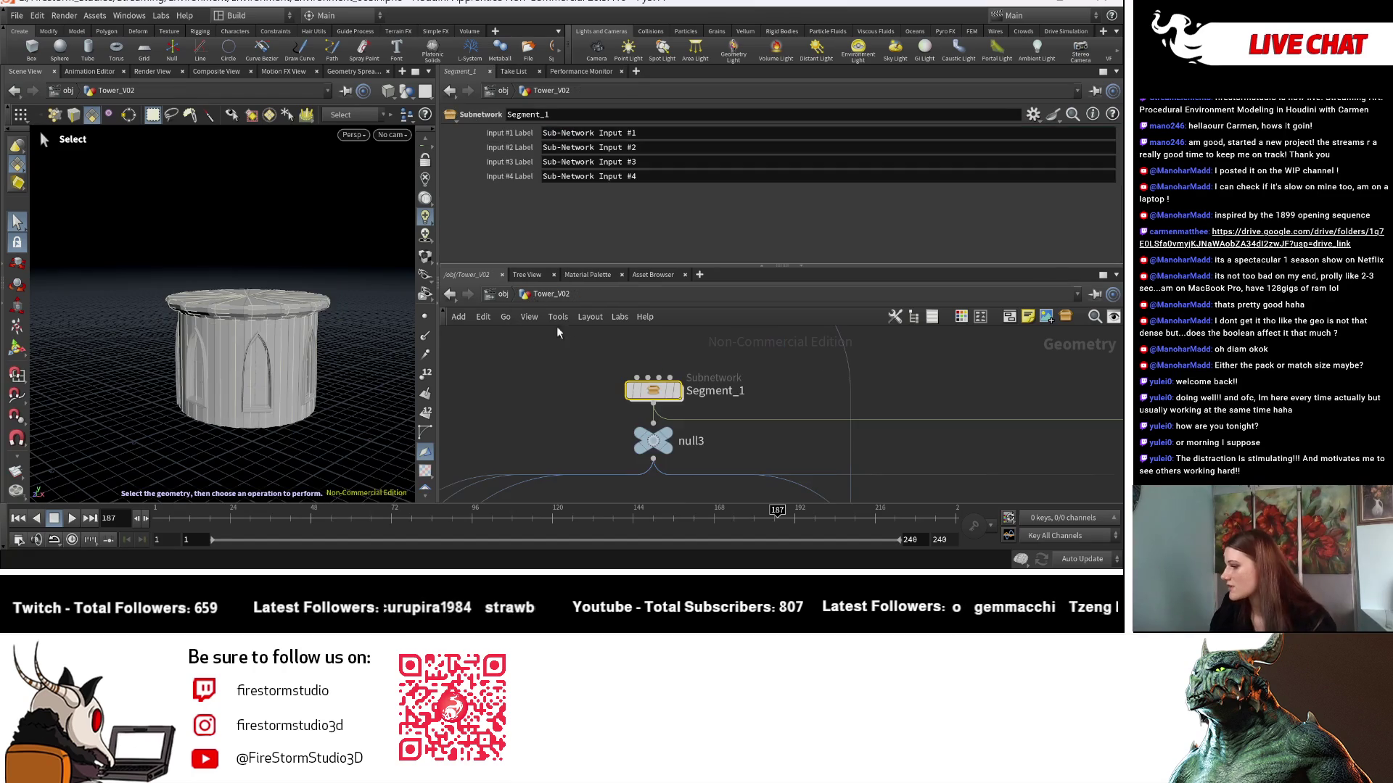
Check null3's roof, re-enter Segment_1 and delete the roof channel on switch4's Select Input.
left_click(657, 443)
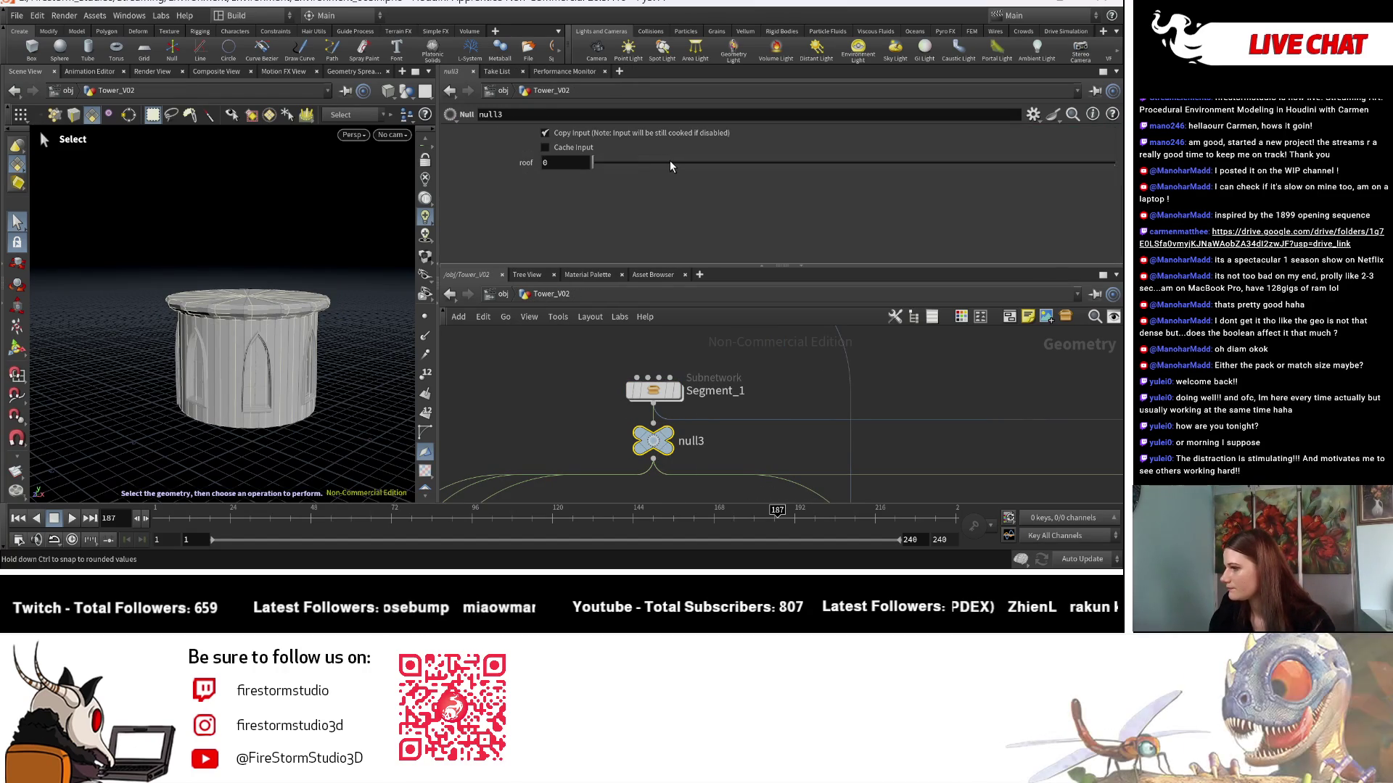
double_click(677, 401)
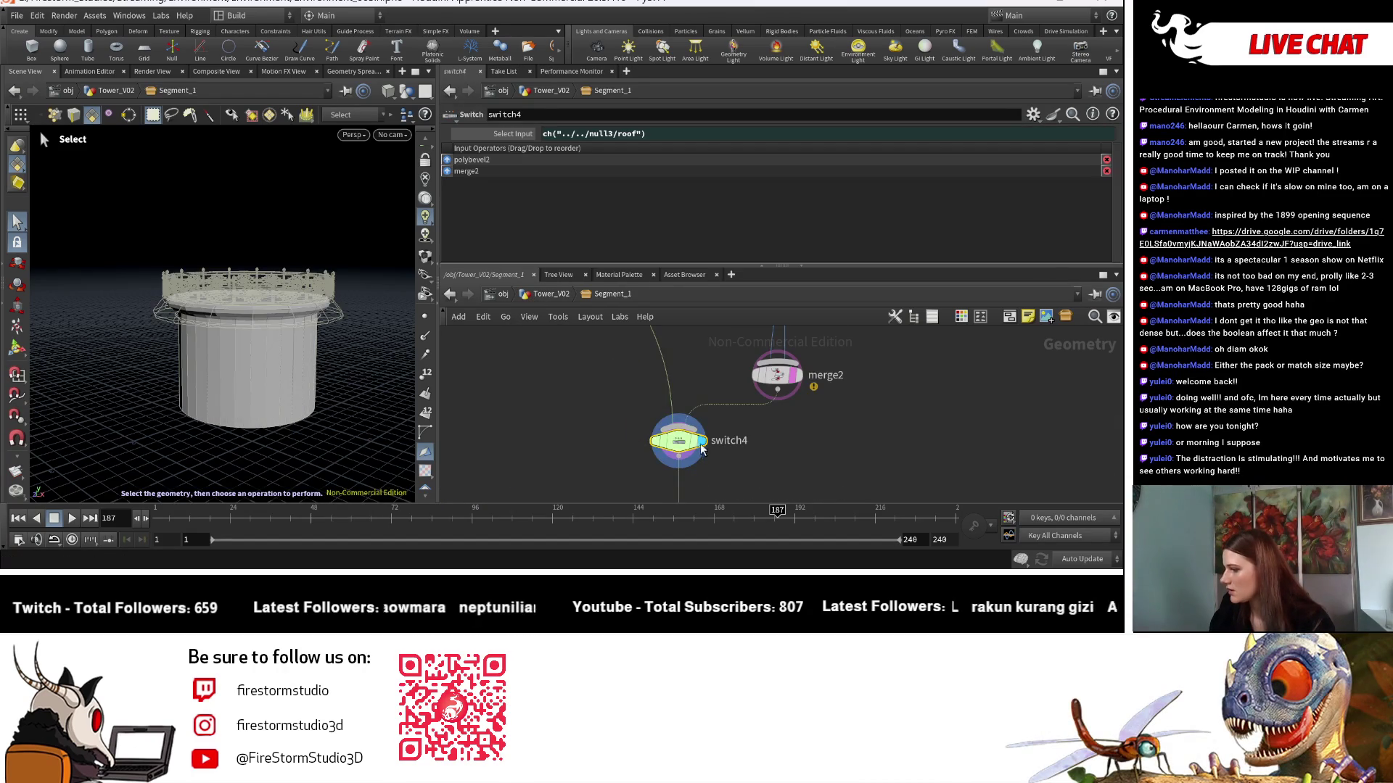
right_click(513, 138)
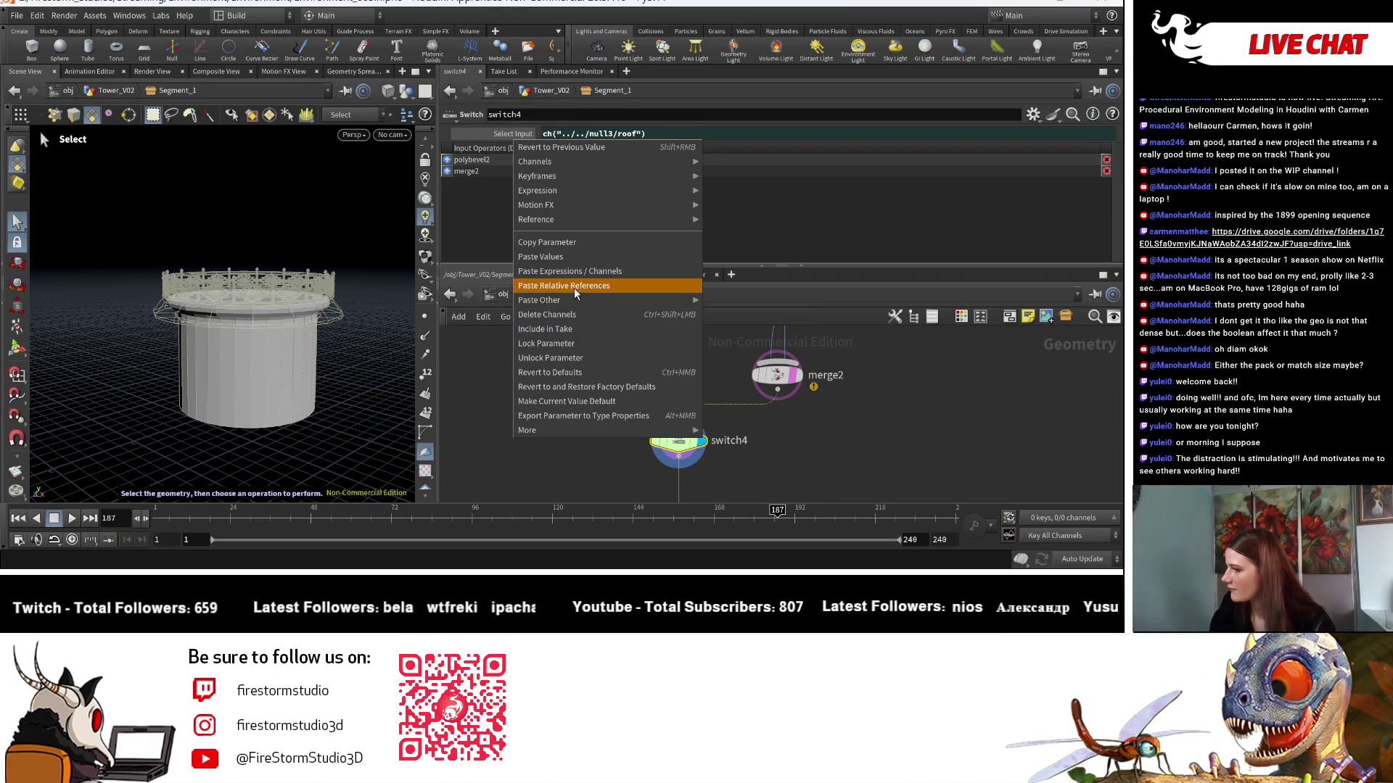
mouse_move(581, 301)
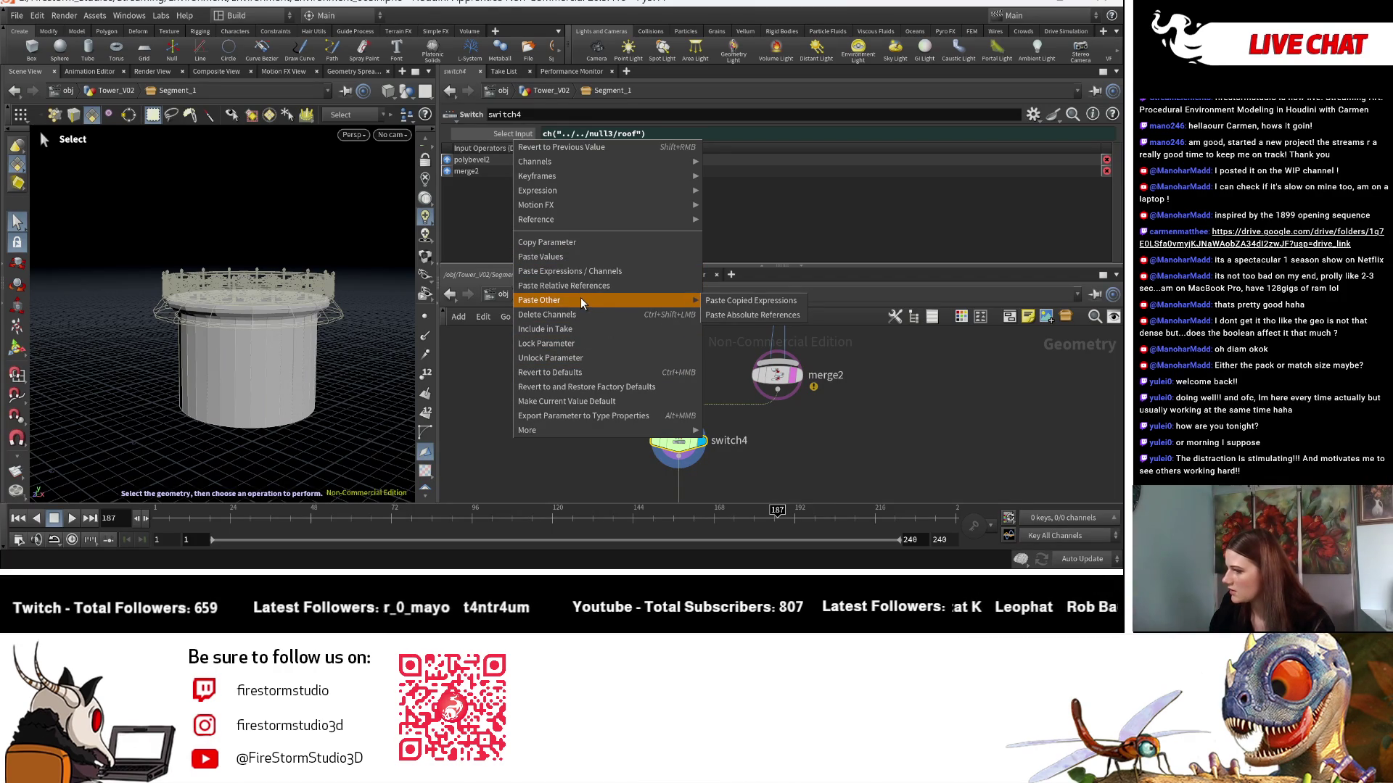
left_click(587, 309)
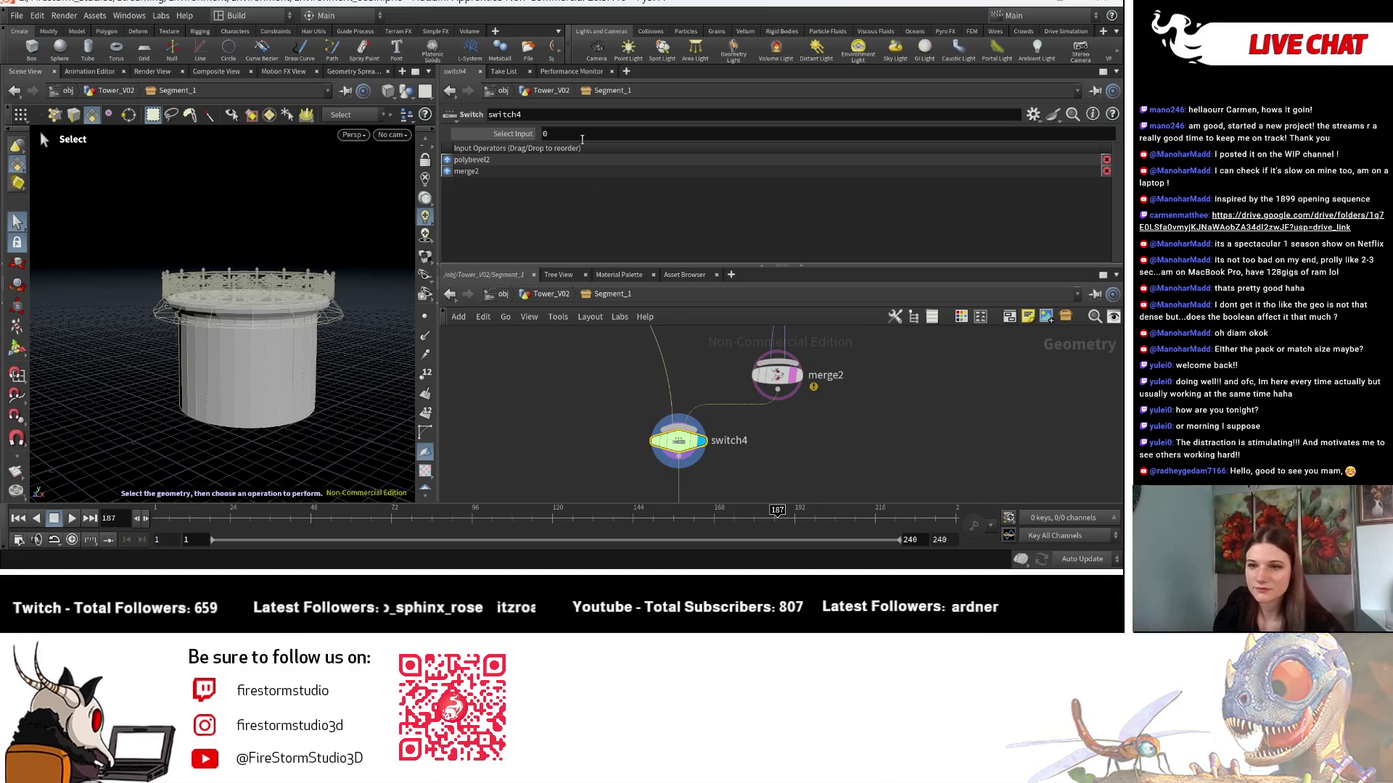
middle_click_drag(575, 139, 709, 135)
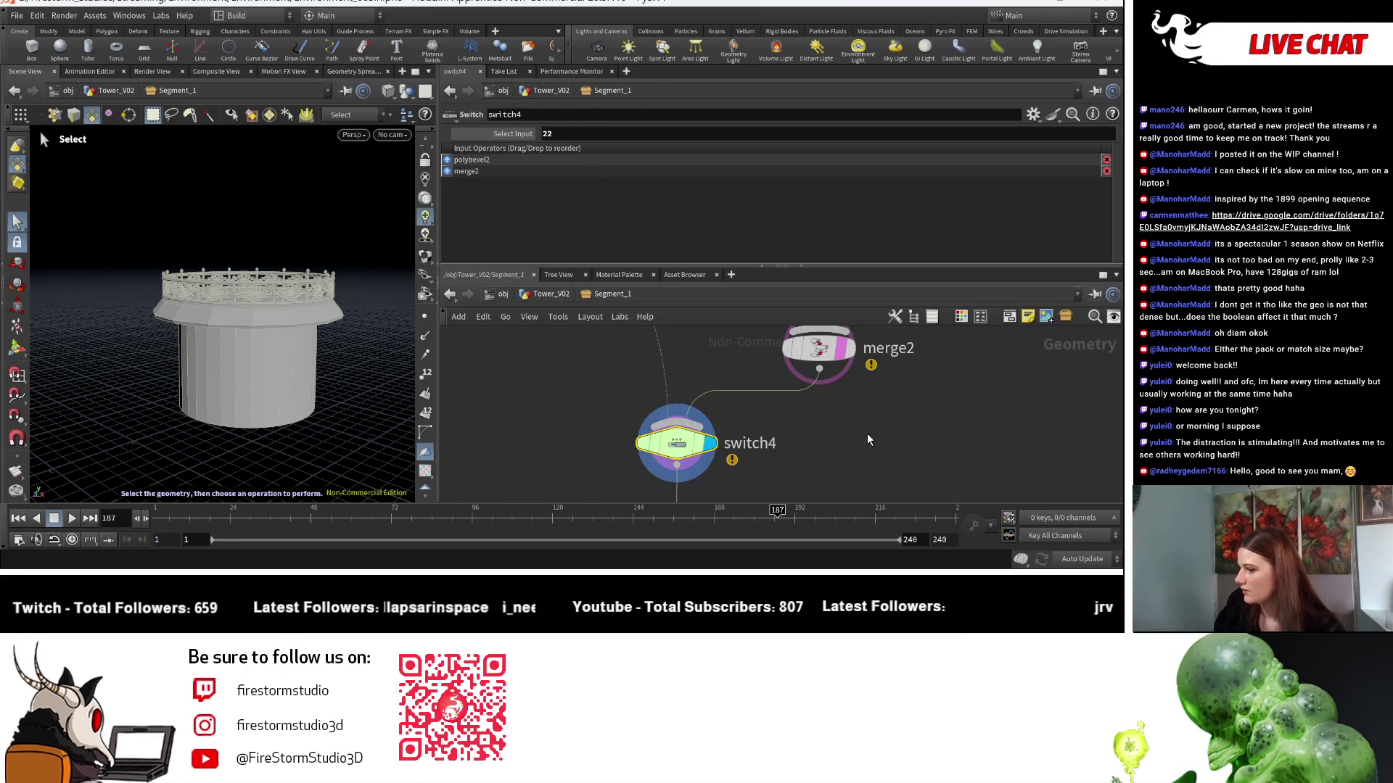
Display merge2's combined output and view the tower from a lower angle.
scroll(798, 398, "down", 3)
left_click(803, 358)
left_click(795, 363)
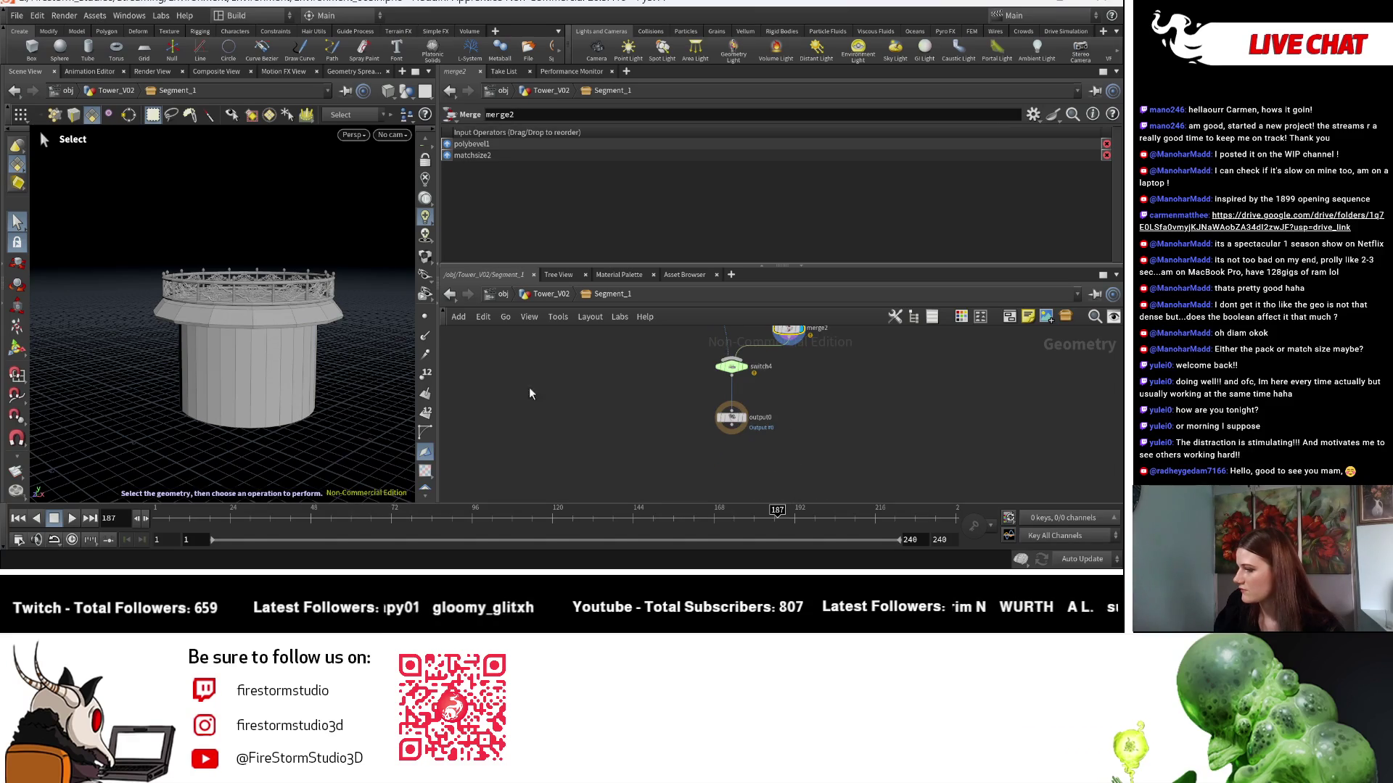
middle_click_drag(529, 388, 592, 450)
key("Escape")
mouse_move(341, 454)
left_mouse_down()
mouse_move(416, 464)
mouse_move(413, 436)
left_mouse_up()
key("s")
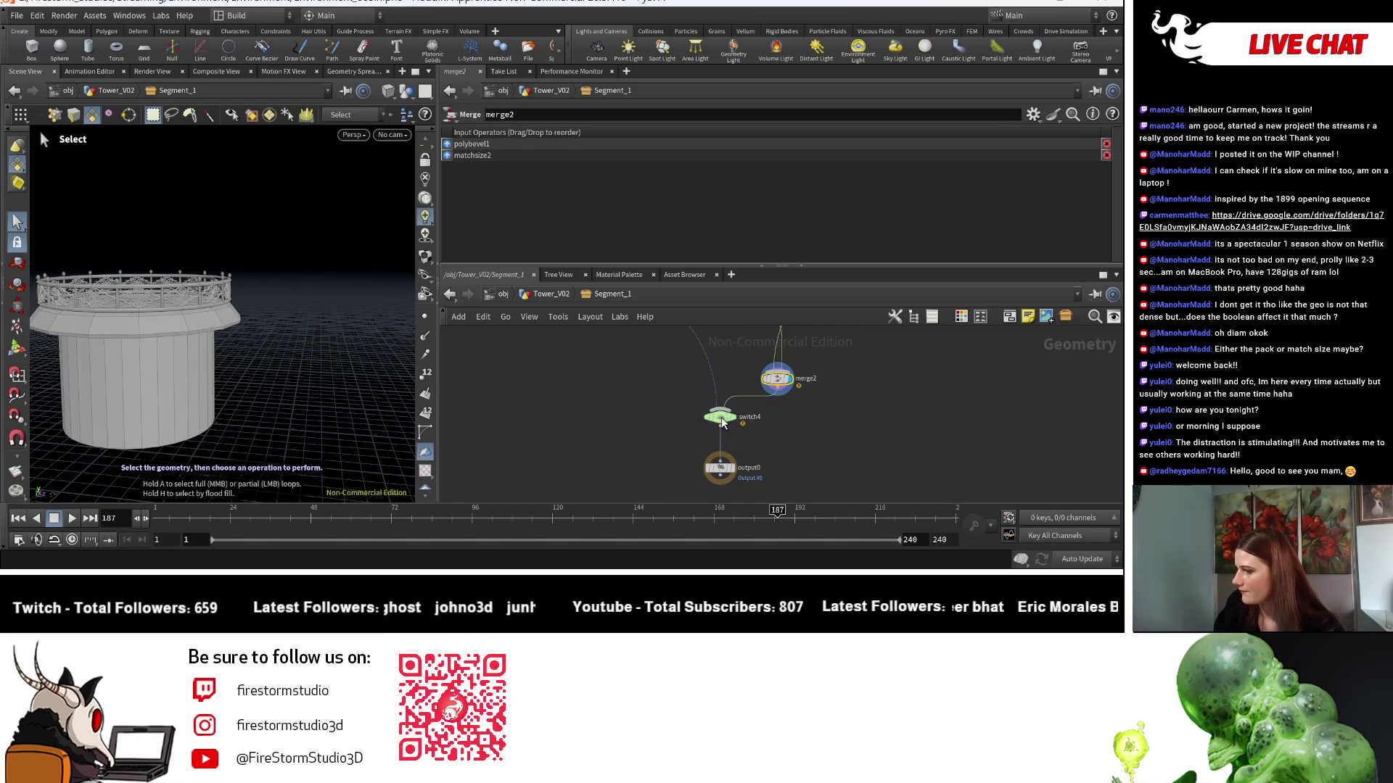
Set switch4's input selection to 0 and scrub it to test the railing.
left_click(721, 420)
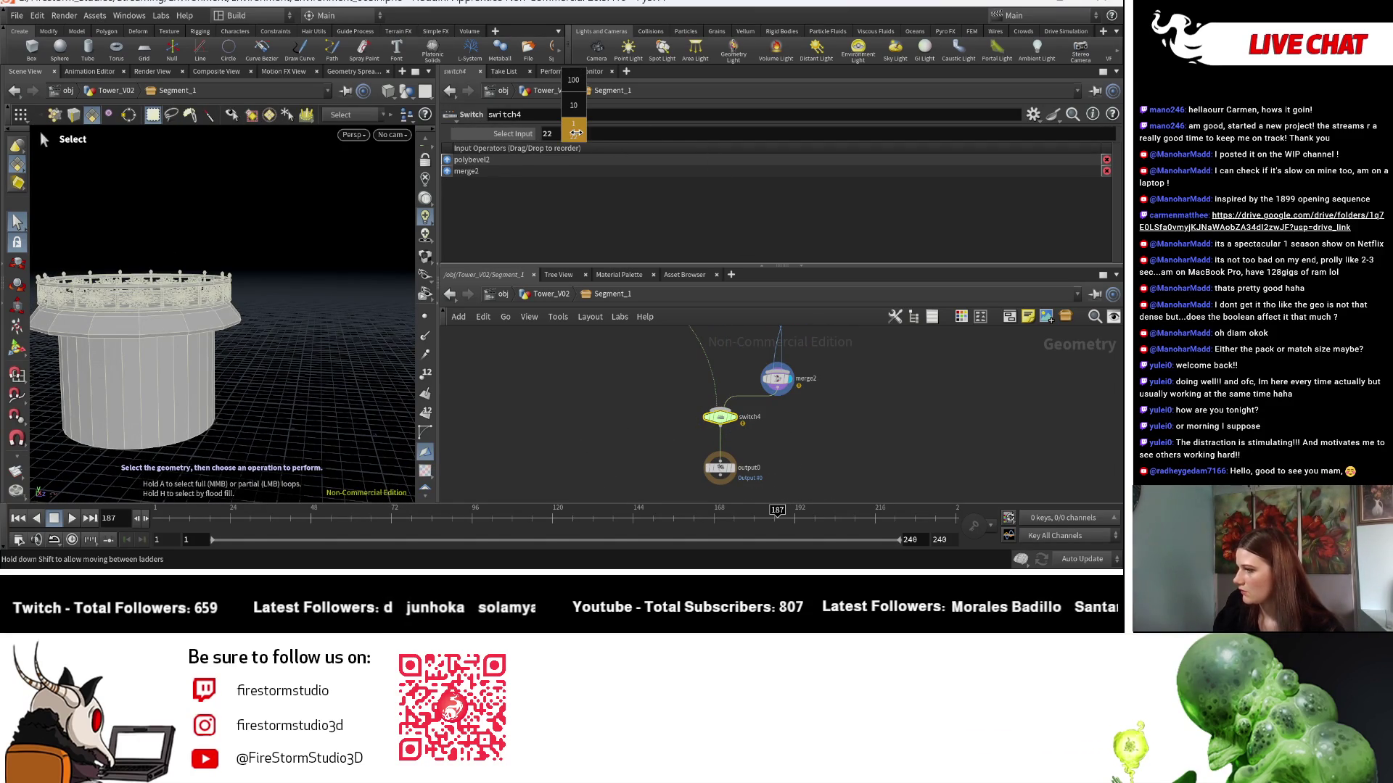
type("0")
key("Return")
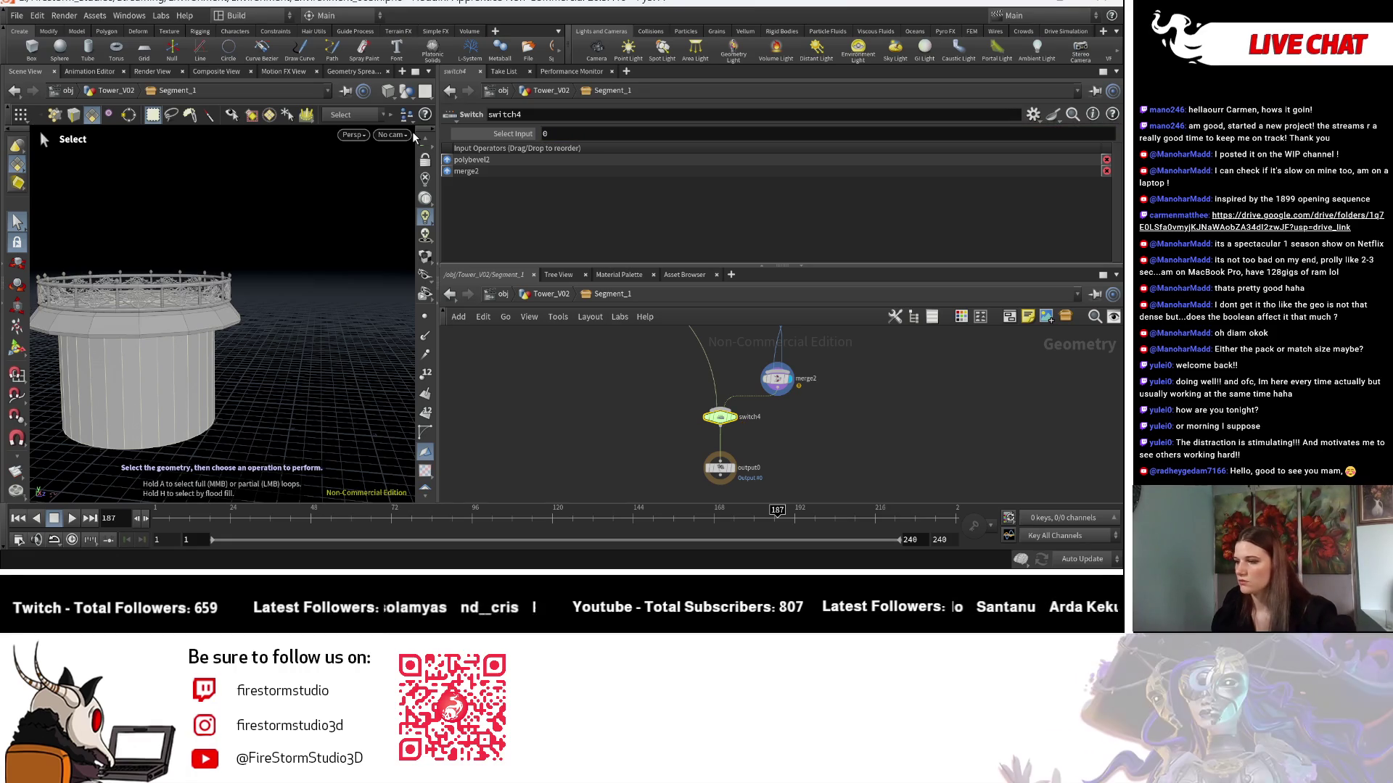
mouse_move(581, 138)
middle_mouse_down()
mouse_move(613, 138)
mouse_move(595, 125)
mouse_move(497, 138)
middle_mouse_up()
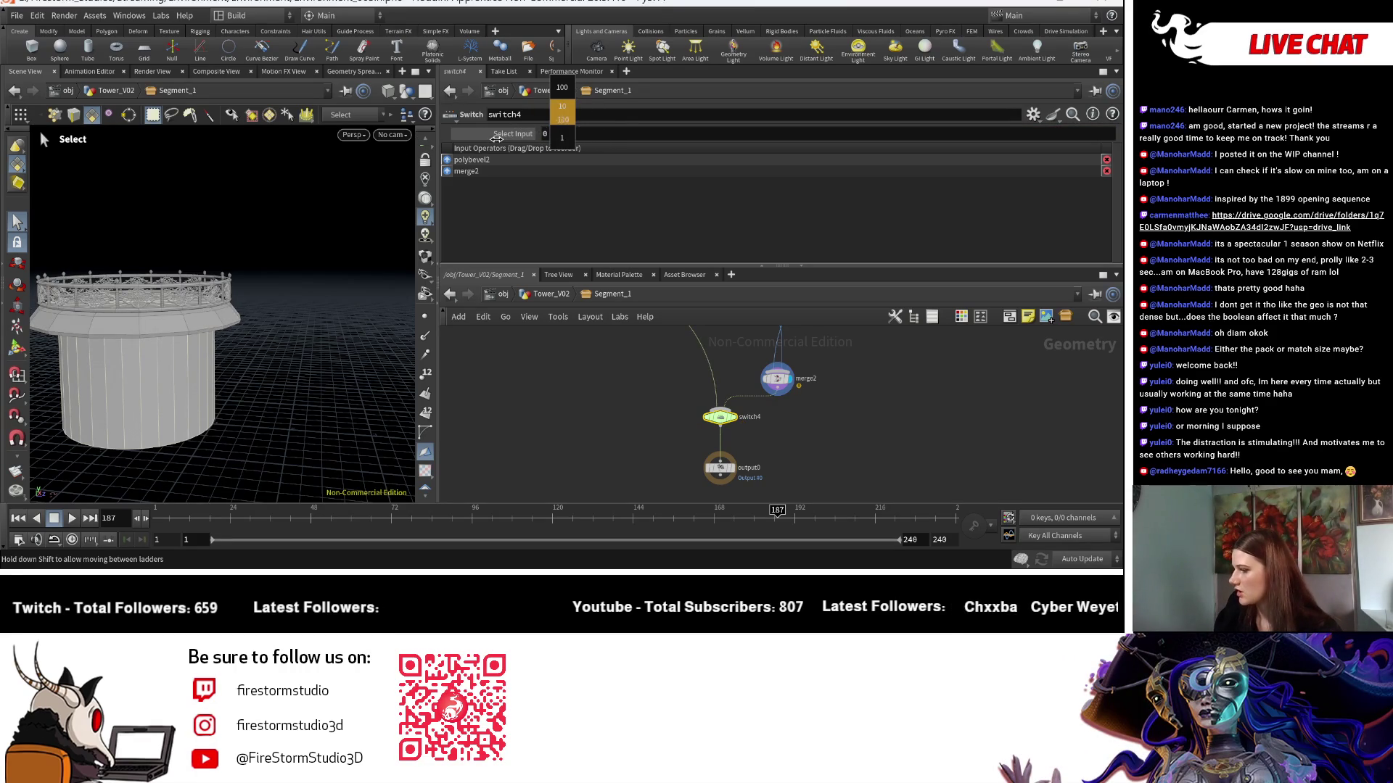
left_click(738, 423)
mouse_move(588, 134)
middle_mouse_down()
mouse_move(653, 137)
mouse_move(557, 136)
mouse_move(702, 135)
middle_mouse_up()
mouse_move(189, 327)
left_mouse_down()
mouse_move(248, 352)
mouse_move(405, 360)
left_mouse_up()
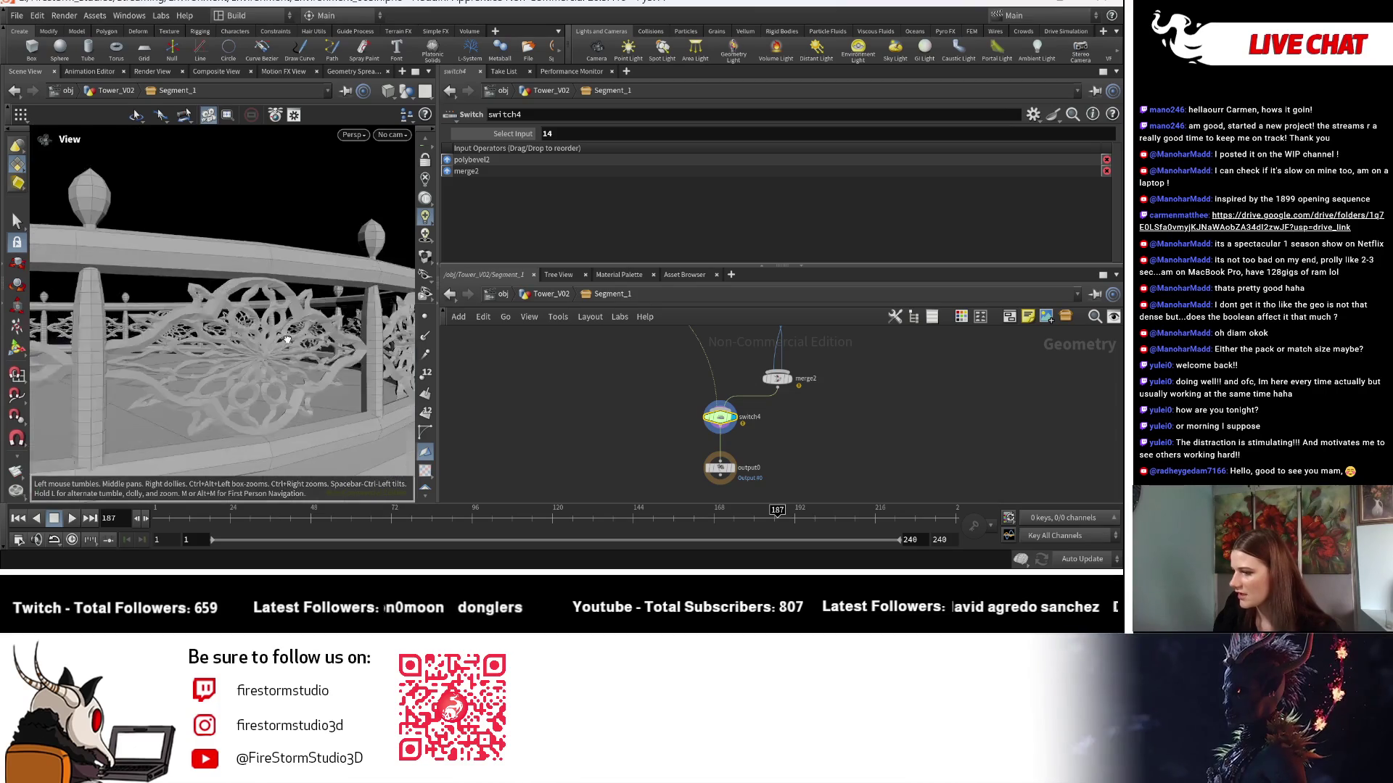
key("h")
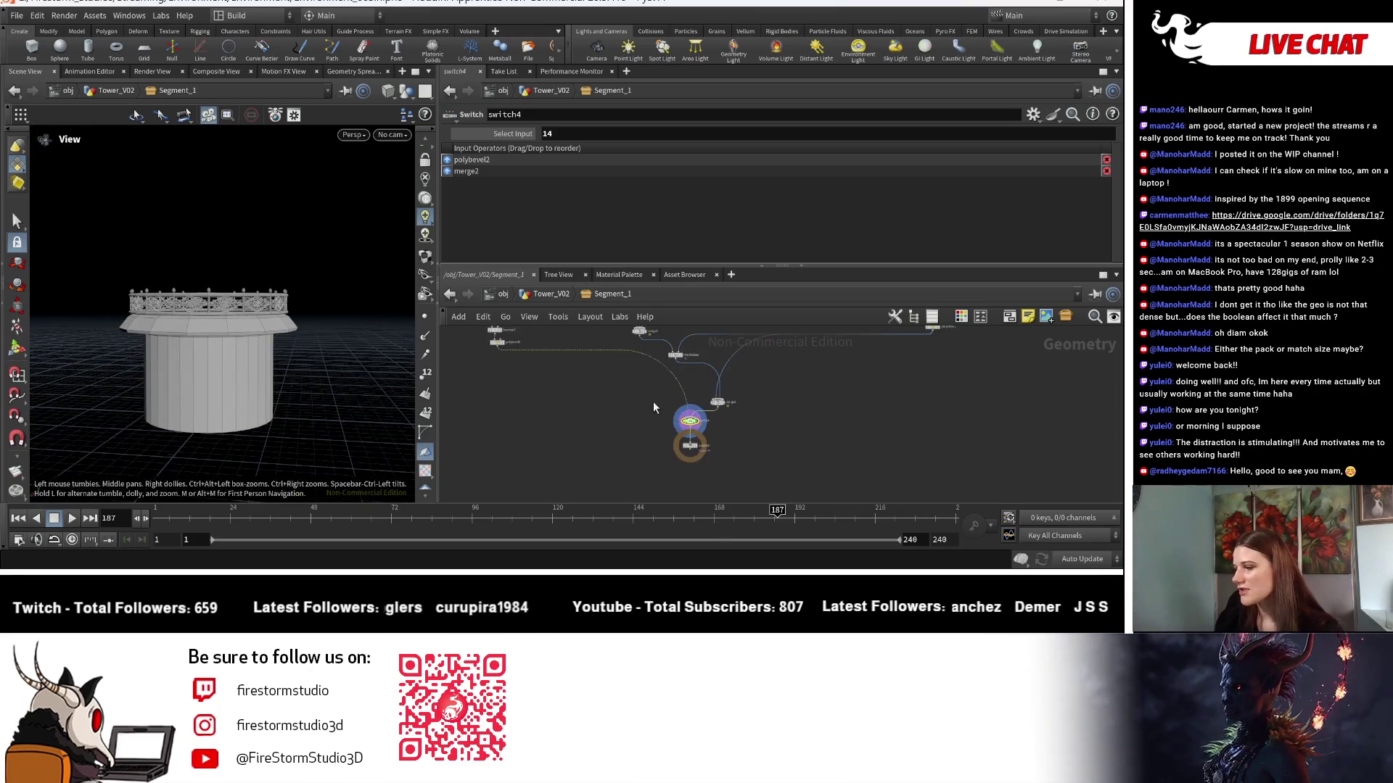
scroll(653, 421, "down", 5)
scroll(617, 435, "up", 4)
mouse_move(544, 431)
middle_mouse_down()
mouse_move(583, 474)
mouse_move(764, 466)
mouse_move(825, 386)
middle_mouse_up()
scroll(584, 474, "down", 2)
scroll(765, 466, "up", 1)
scroll(825, 385, "up", 2)
key("s")
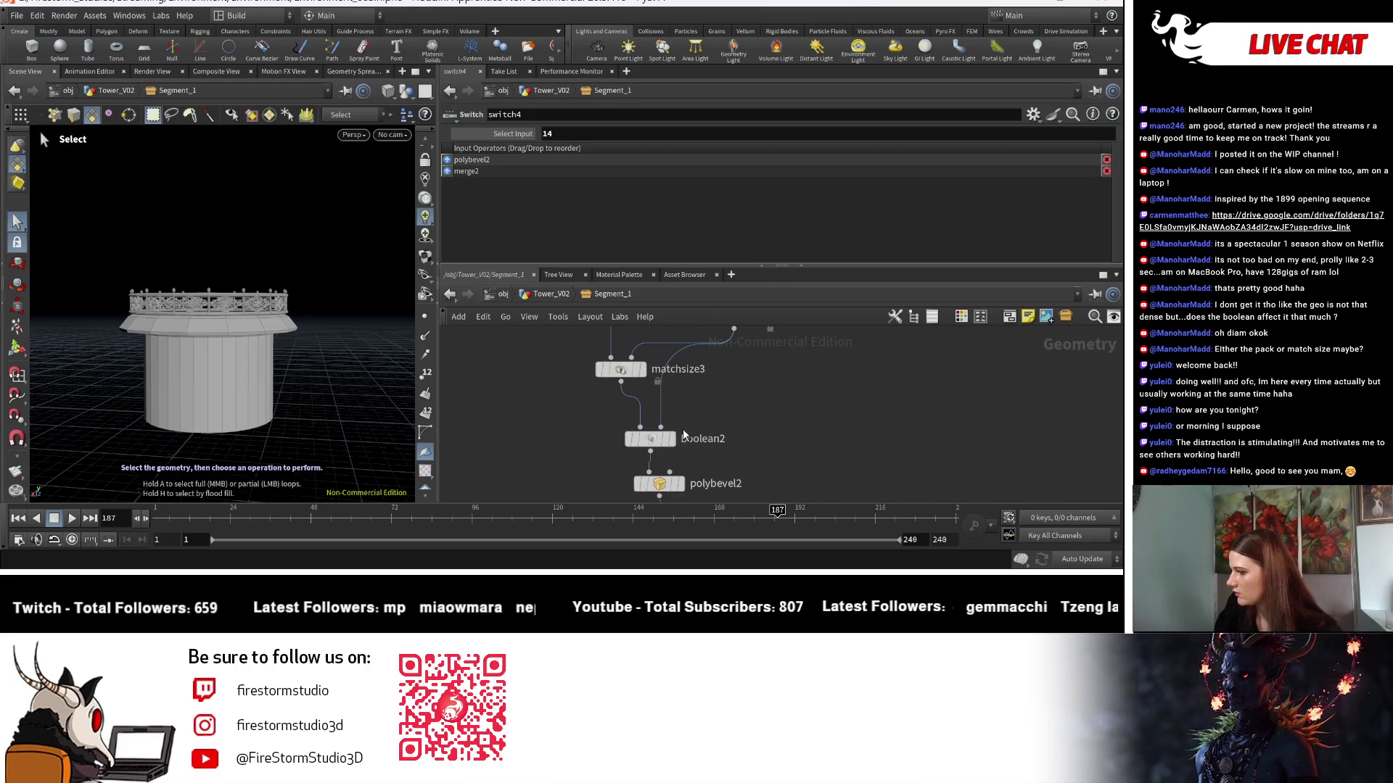
middle_click_drag(829, 436, 796, 357)
Drop polybevel2's bevel distance to about 0.009 and check switch4's inputs.
left_click(631, 409)
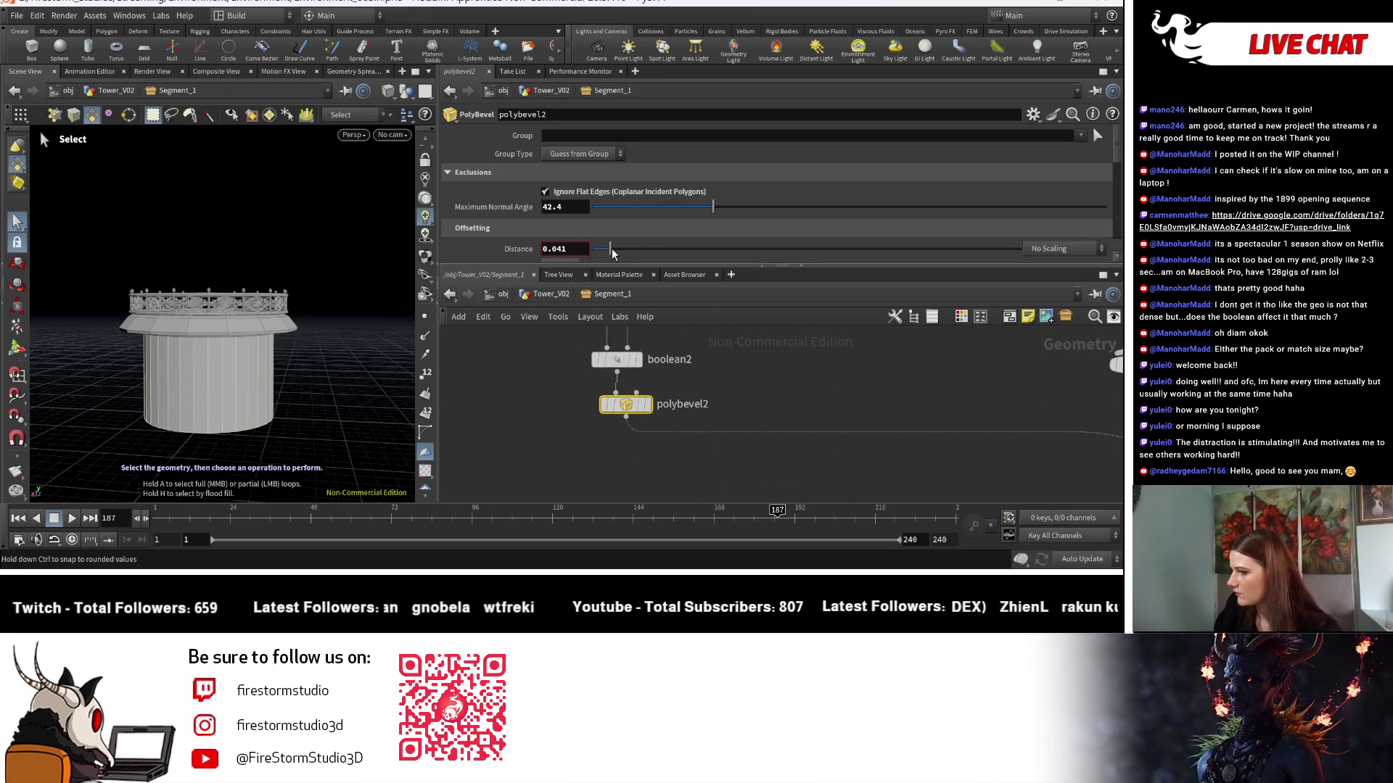
left_click_drag(610, 252, 595, 254)
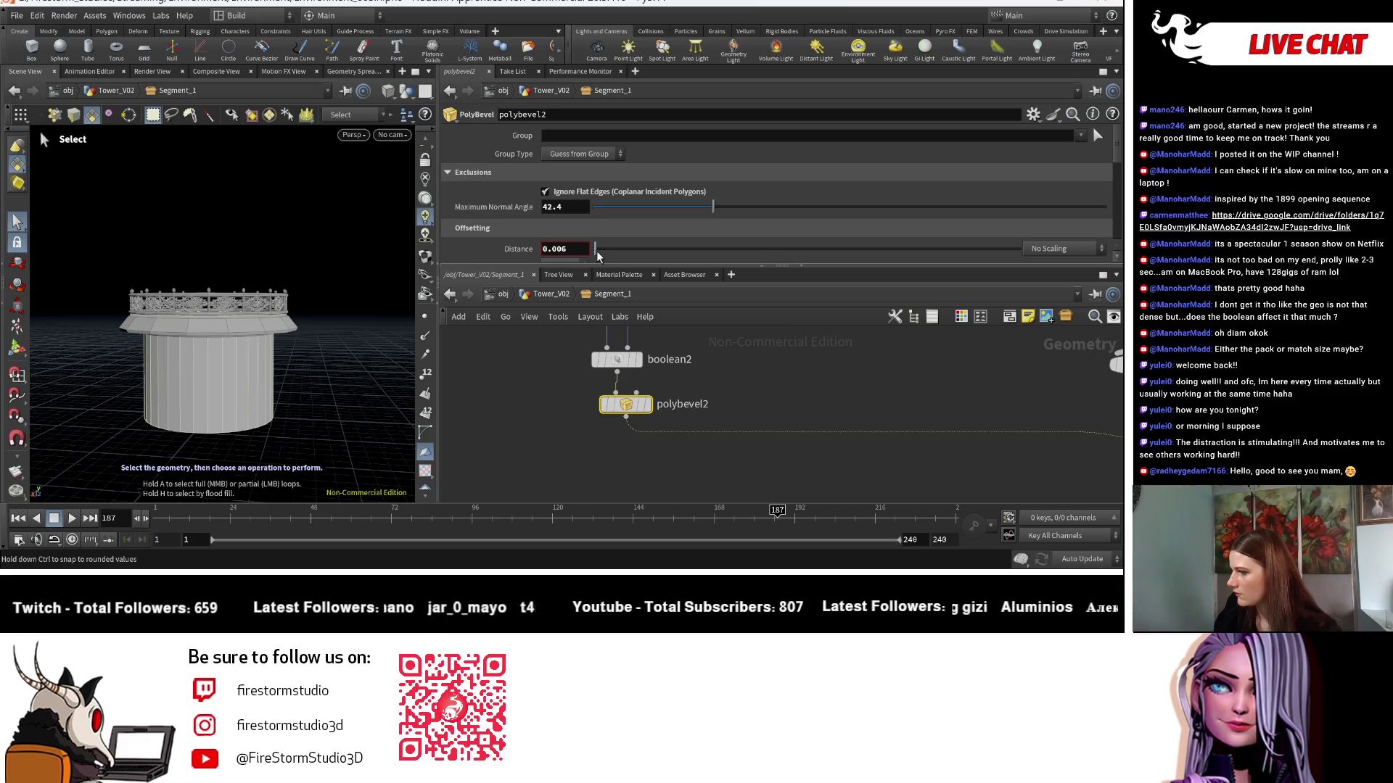
key("Escape")
scroll(298, 399, "up", 5)
mouse_move(721, 448)
middle_mouse_down()
mouse_move(551, 383)
mouse_move(651, 424)
mouse_move(833, 463)
middle_mouse_up()
scroll(798, 457, "up", 3)
left_click(768, 484)
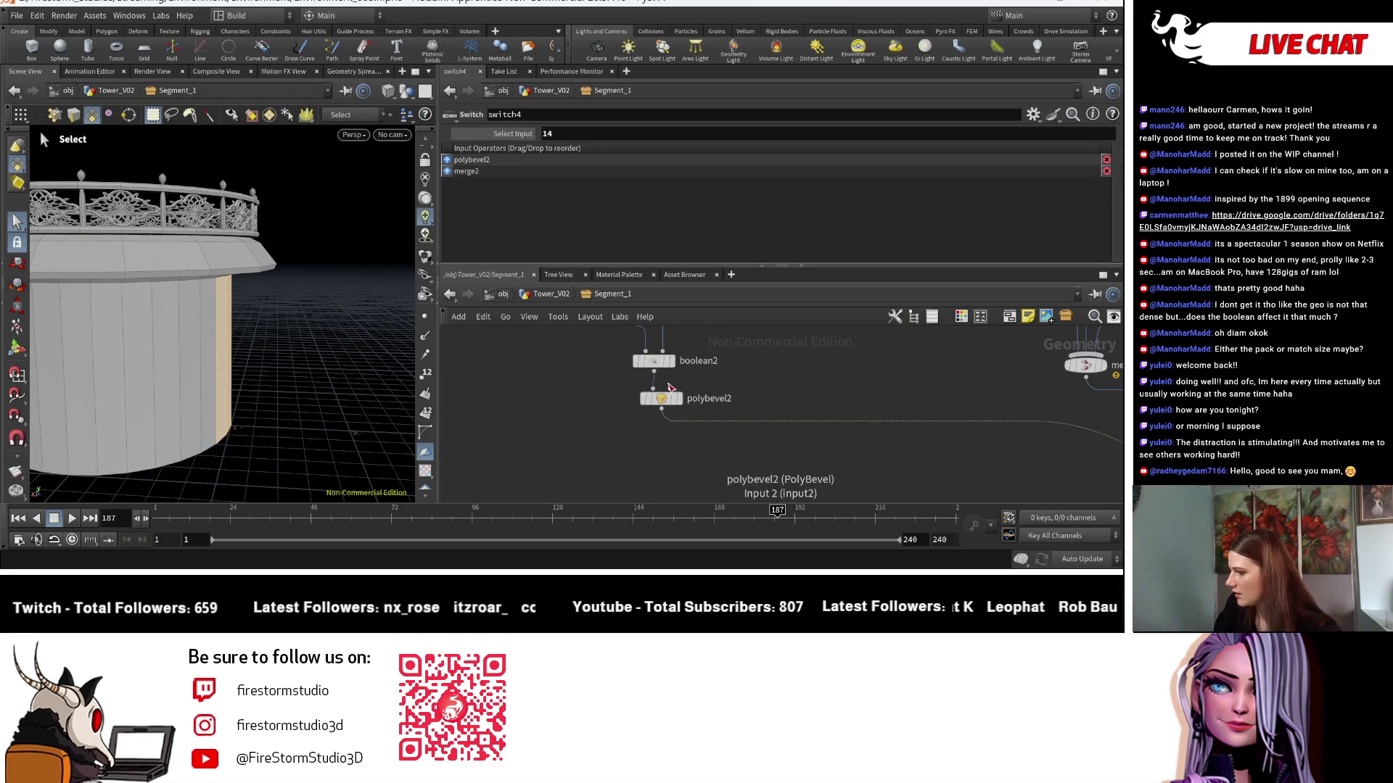
Display polybevel2's bevelled output and frame the cylinder.
left_click(665, 401)
left_click(679, 398)
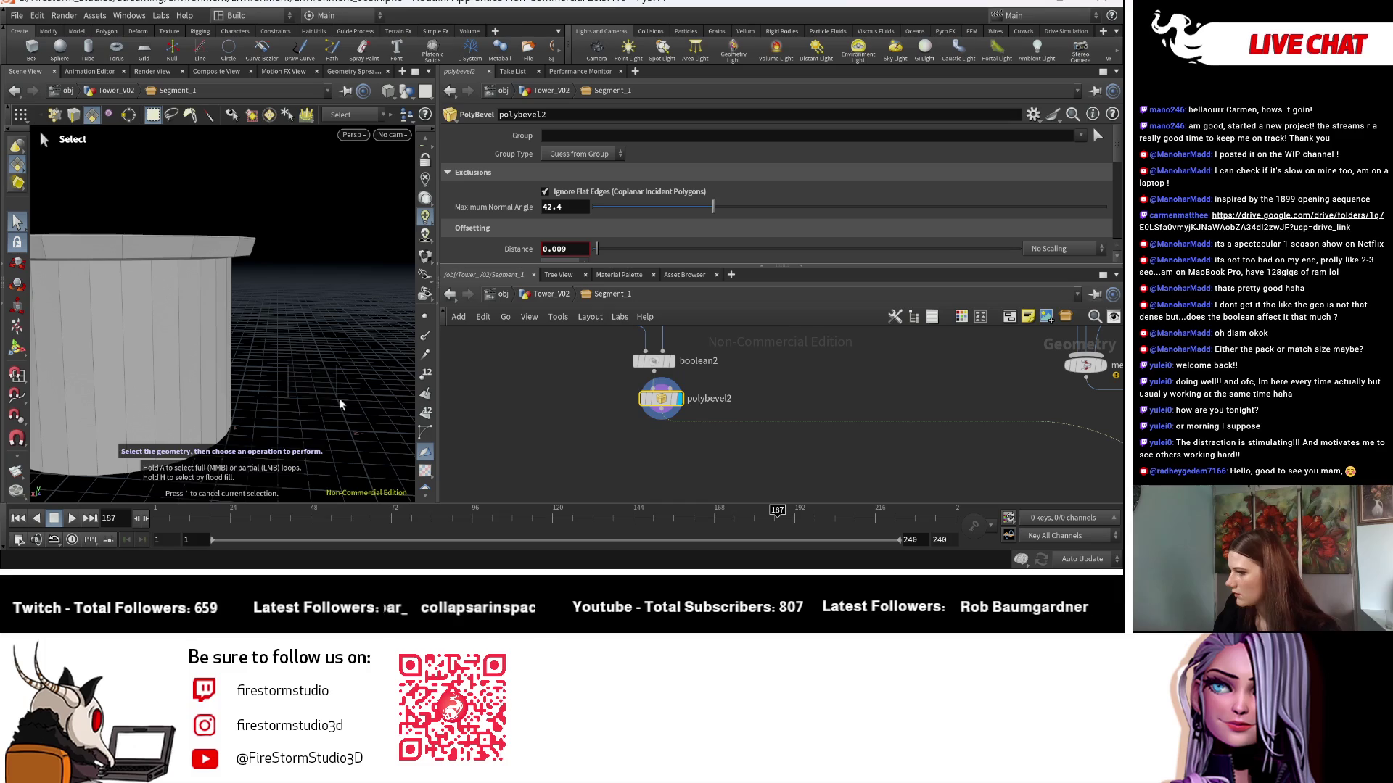
key("Escape")
key("h")
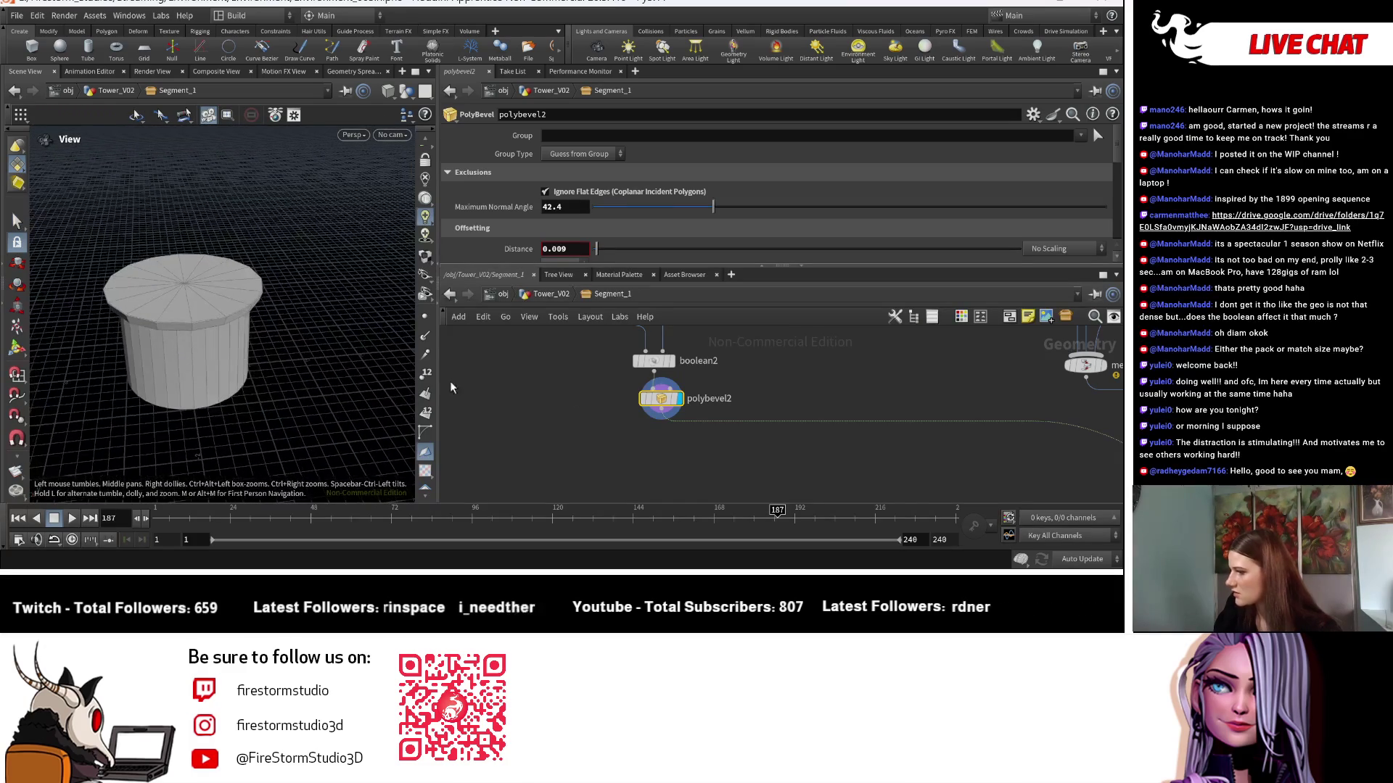
key("h")
middle_click_drag(676, 462, 626, 473)
scroll(928, 439, "up", 3)
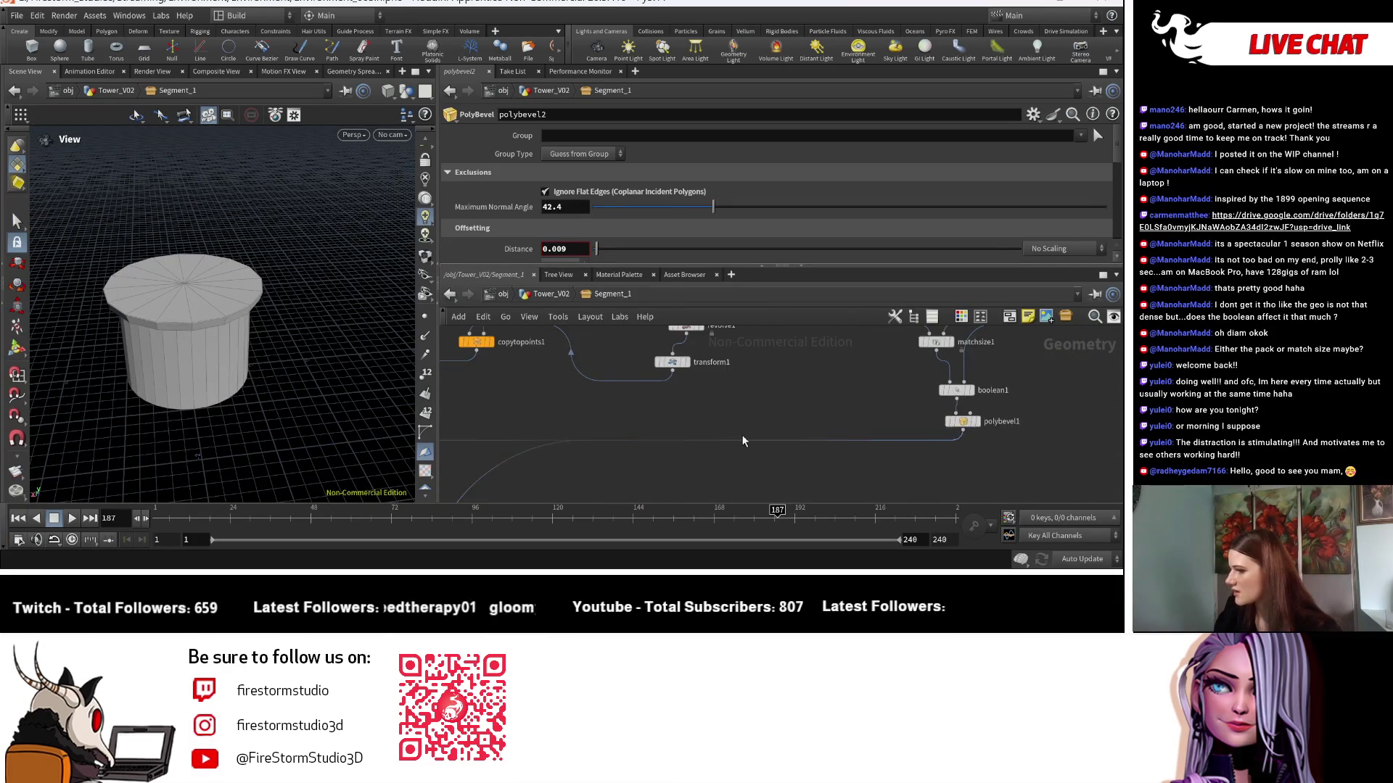
scroll(929, 439, "down", 3)
scroll(672, 434, "up", 3)
Undo back to a 0.044 bevel distance and display polybevel2's output on its own.
key("ctrl+z")
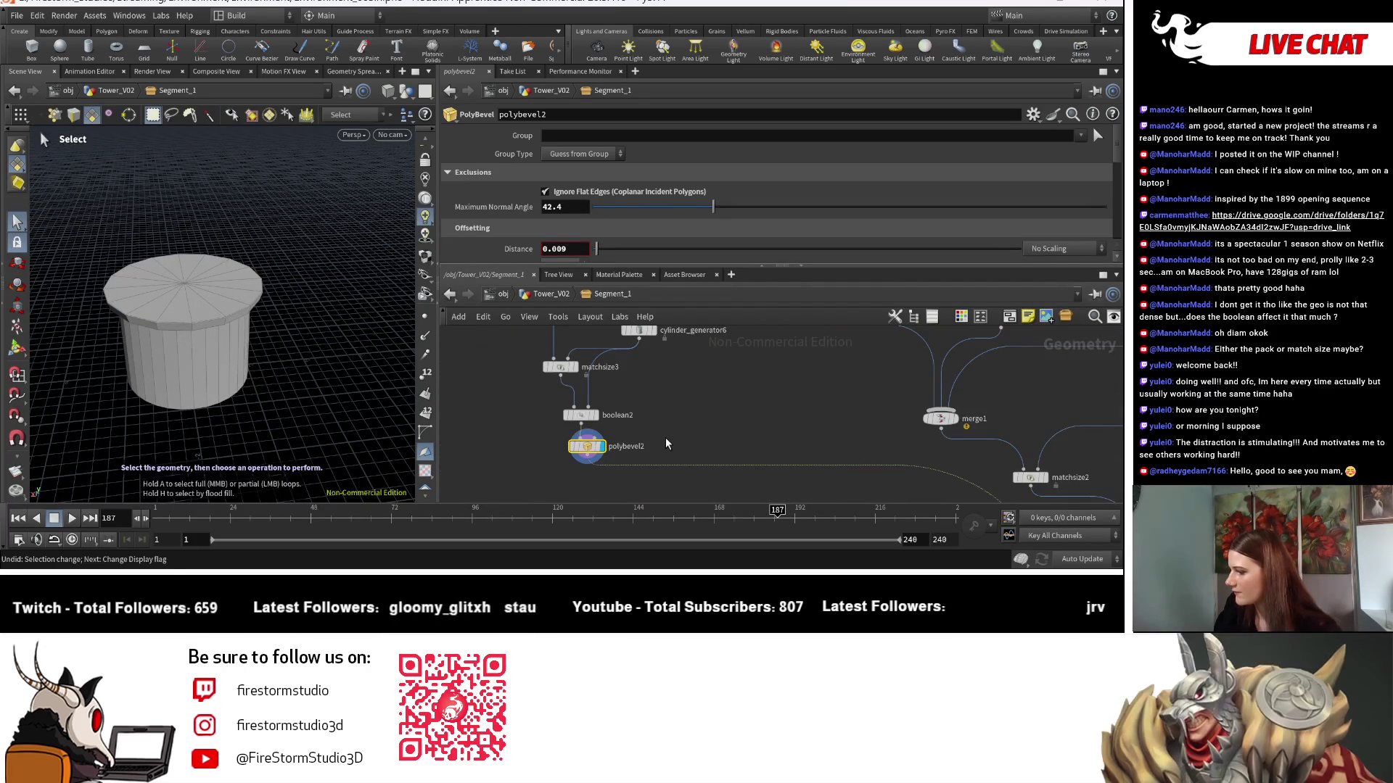
key("ctrl+z")
key("ctrl+z")
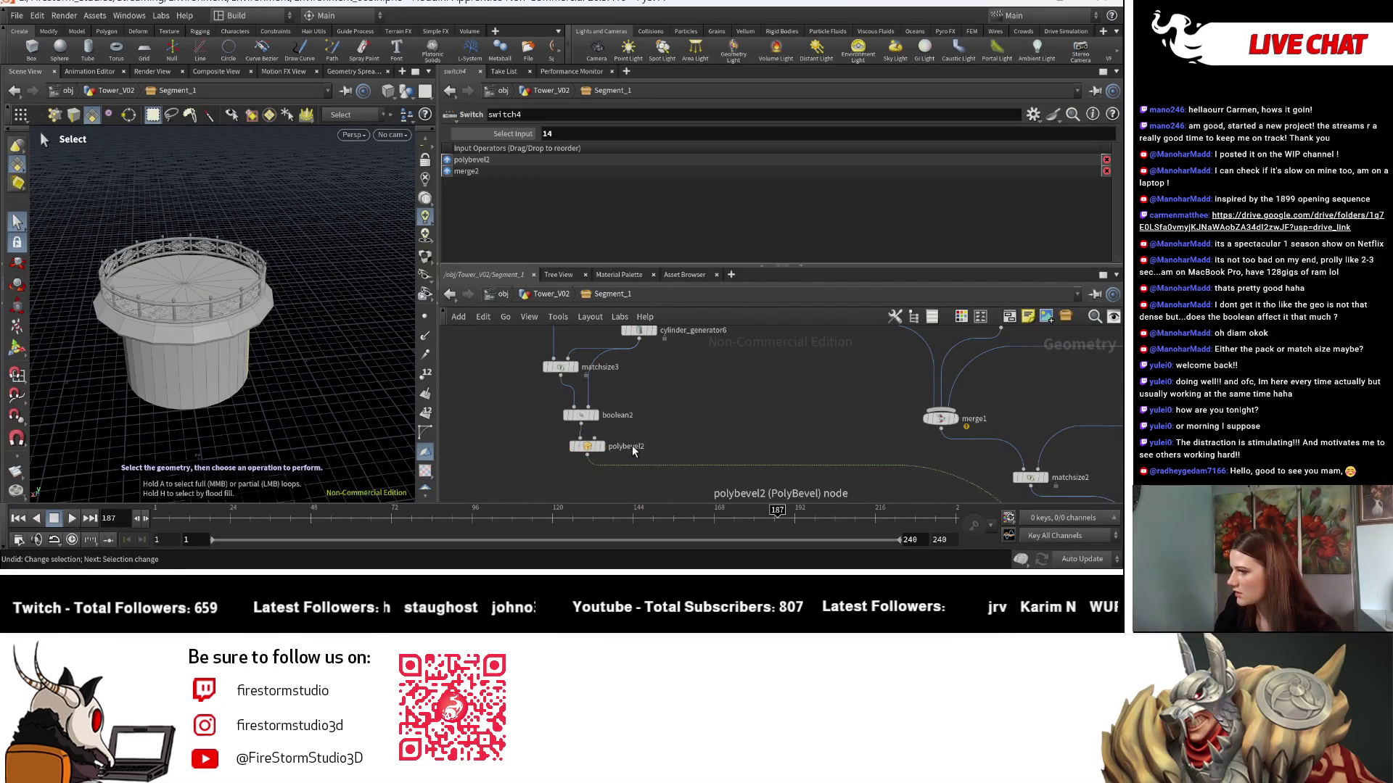
left_click(593, 450)
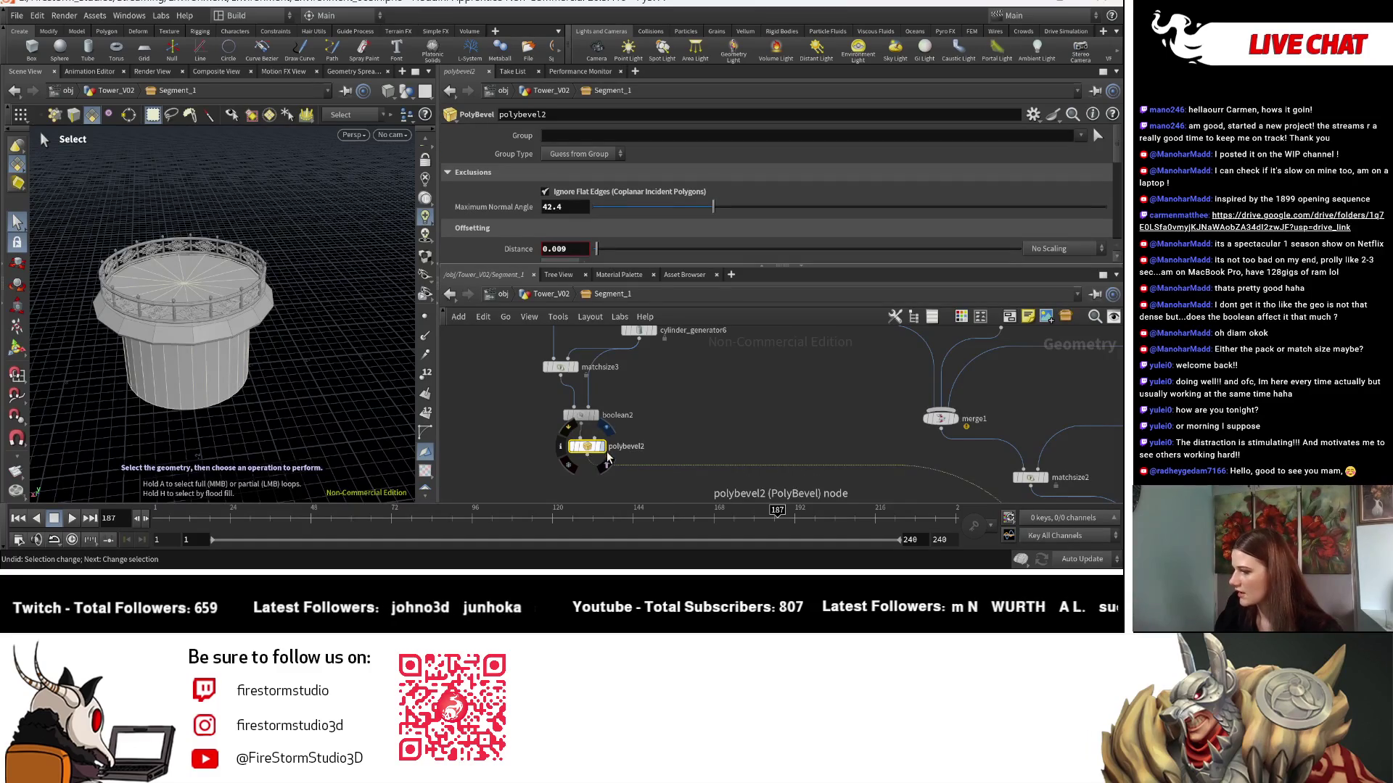
left_click(608, 455)
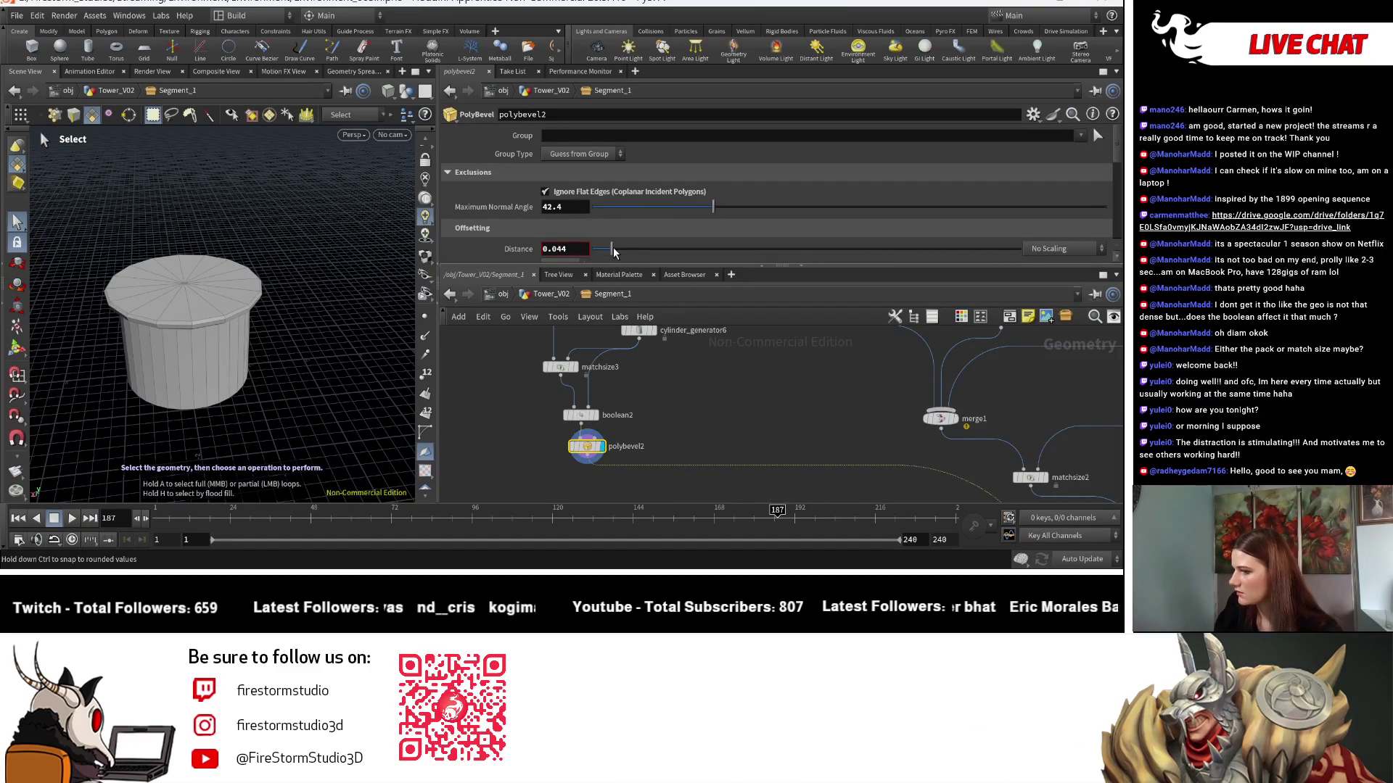
scroll(847, 443, "down", 3)
scroll(704, 425, "up", 3)
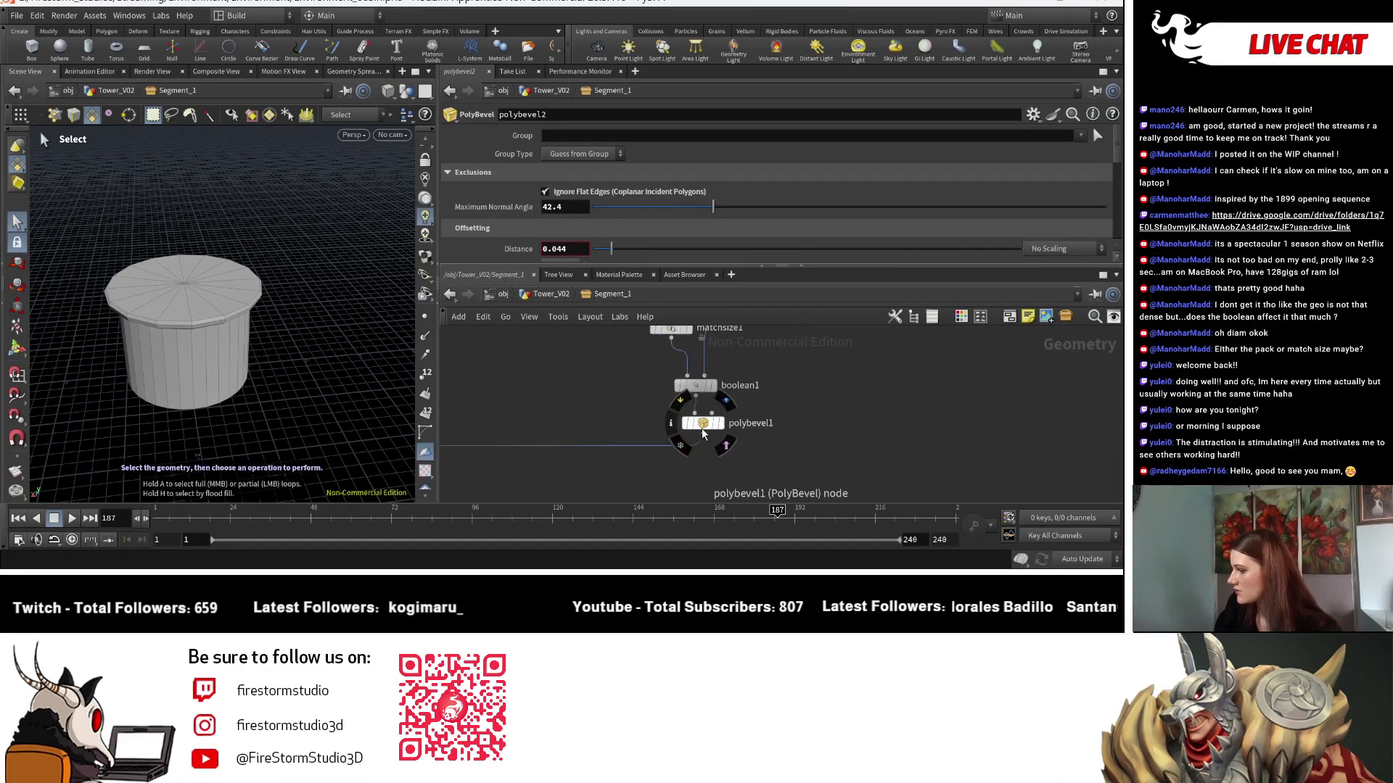
Lower polybevel1's bevel Distance to about 0.013.
left_click(700, 425)
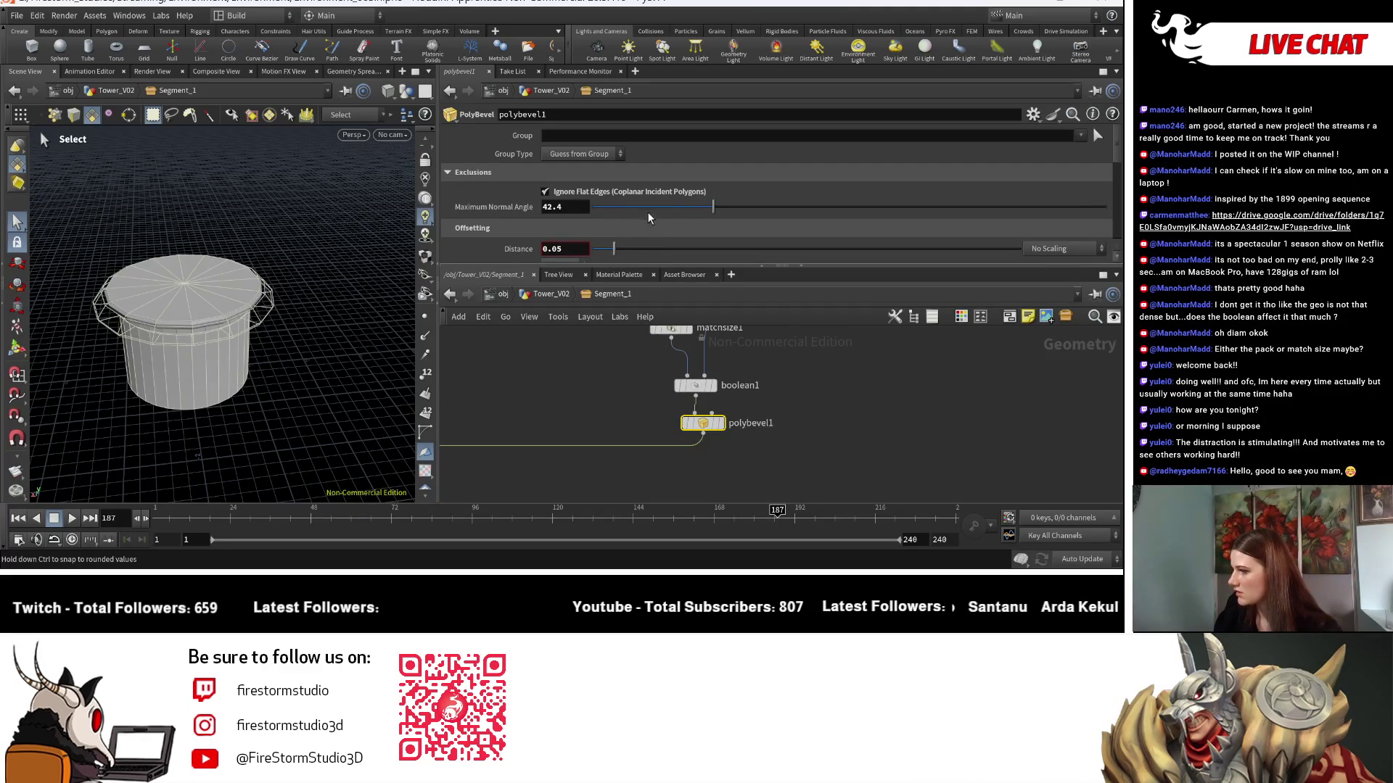
left_click_drag(614, 249, 606, 250)
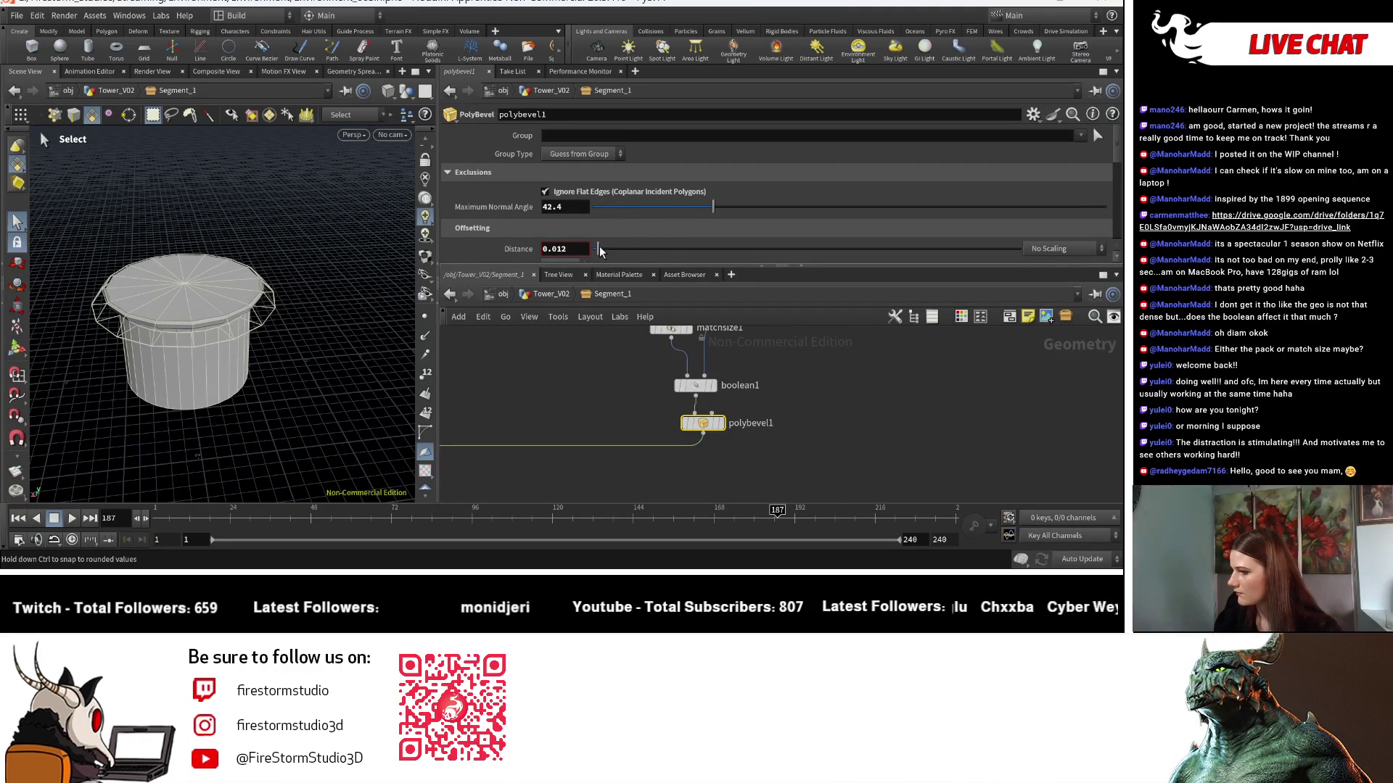
left_click_drag(600, 251, 615, 251)
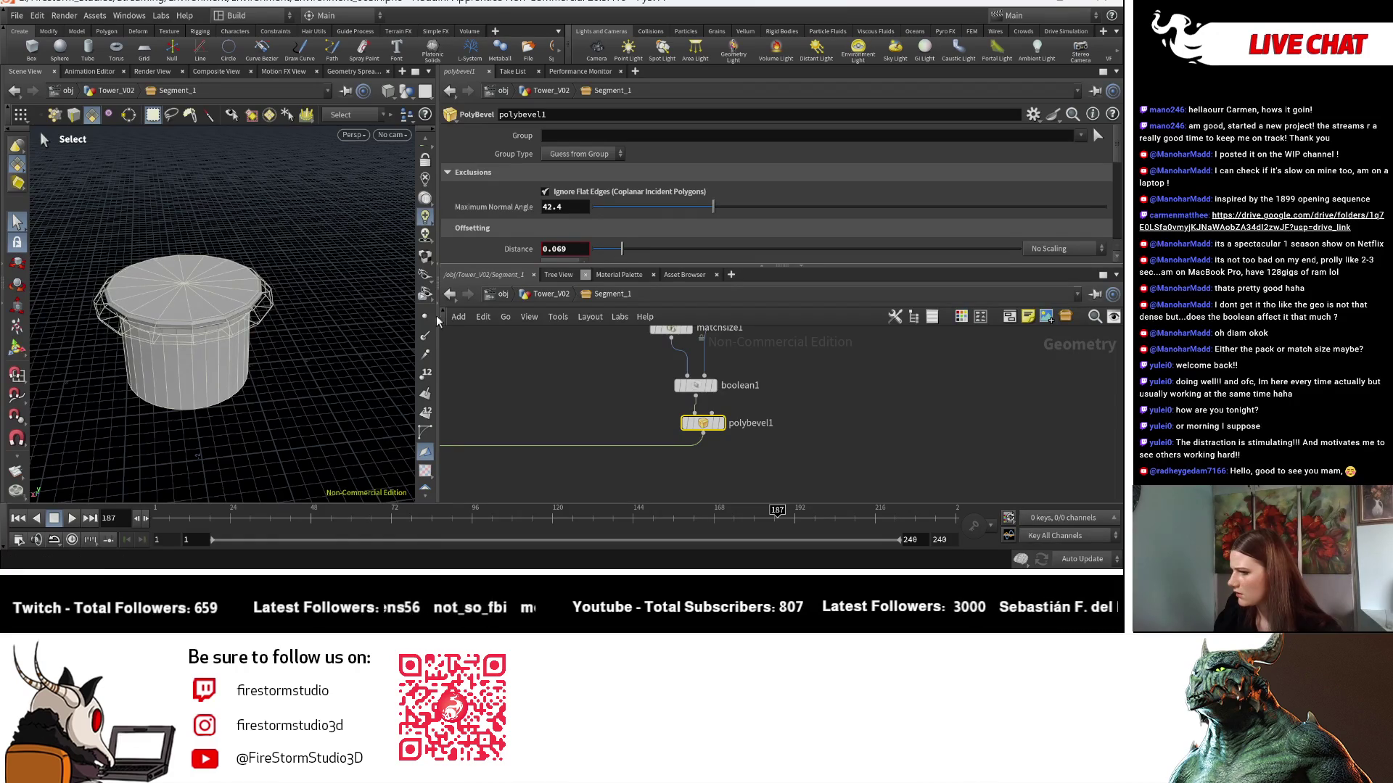
scroll(348, 363, "up", 5)
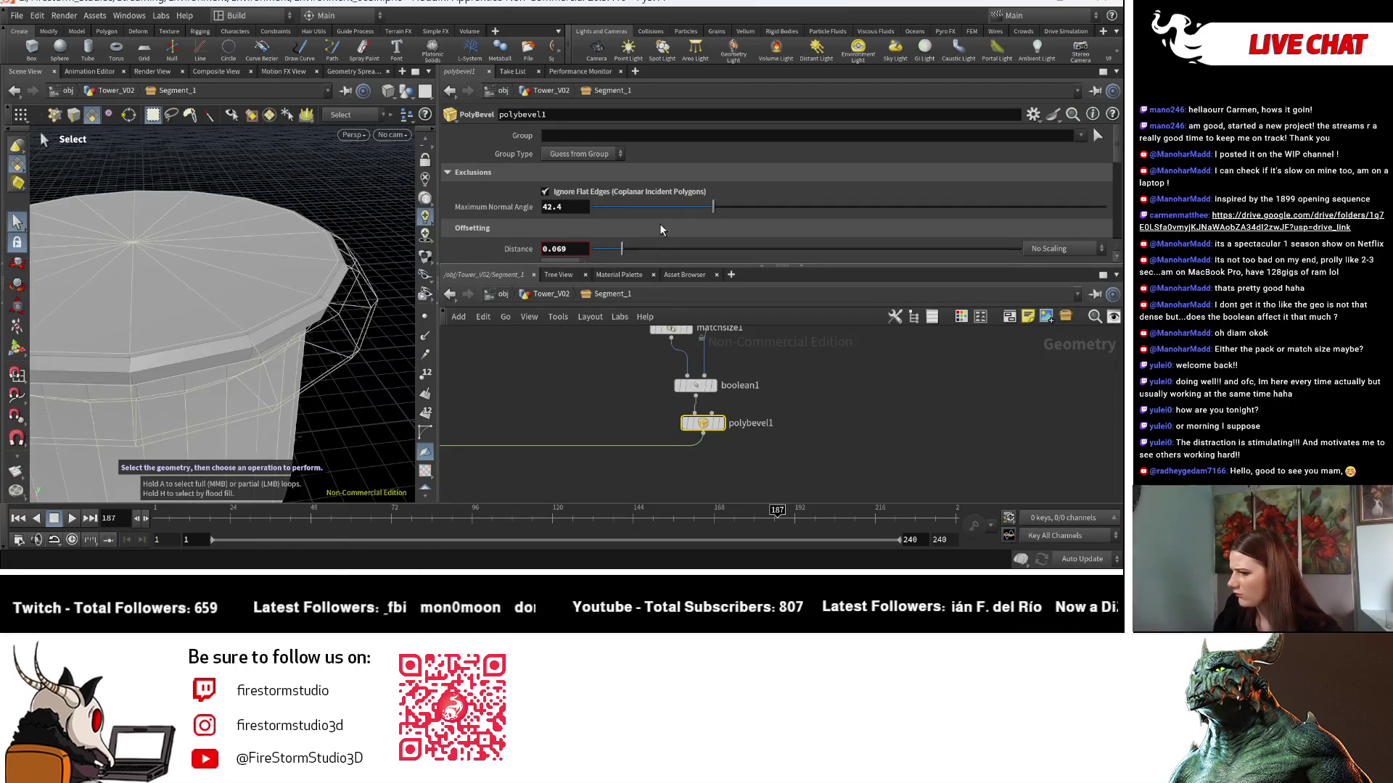
left_click_drag(622, 248, 597, 251)
scroll(697, 391, "down", 3)
scroll(750, 378, "up", 3)
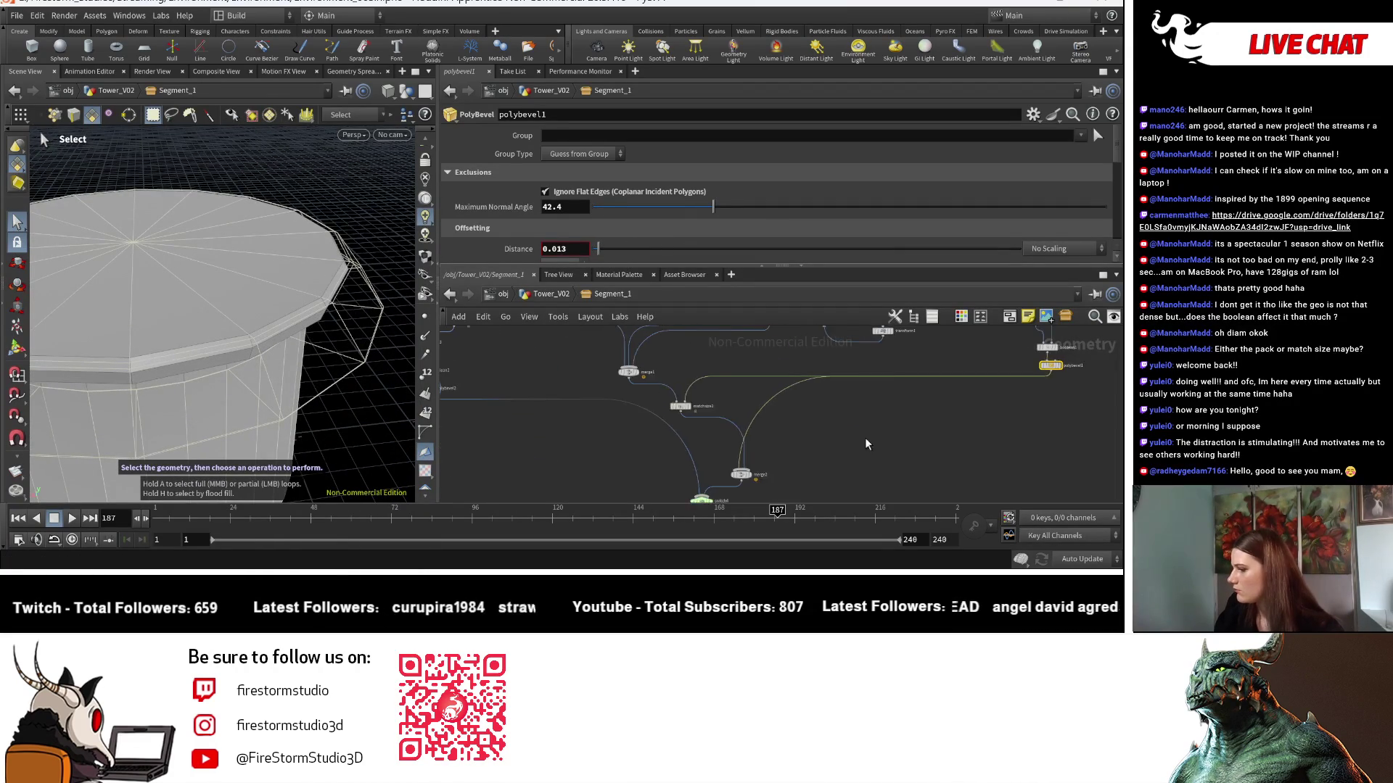
Display switch4's output to show the full railed tower.
left_click(739, 365)
left_click(722, 366)
mouse_move(331, 423)
left_mouse_down()
mouse_move(217, 389)
mouse_move(254, 385)
mouse_move(260, 364)
mouse_move(260, 409)
left_mouse_up()
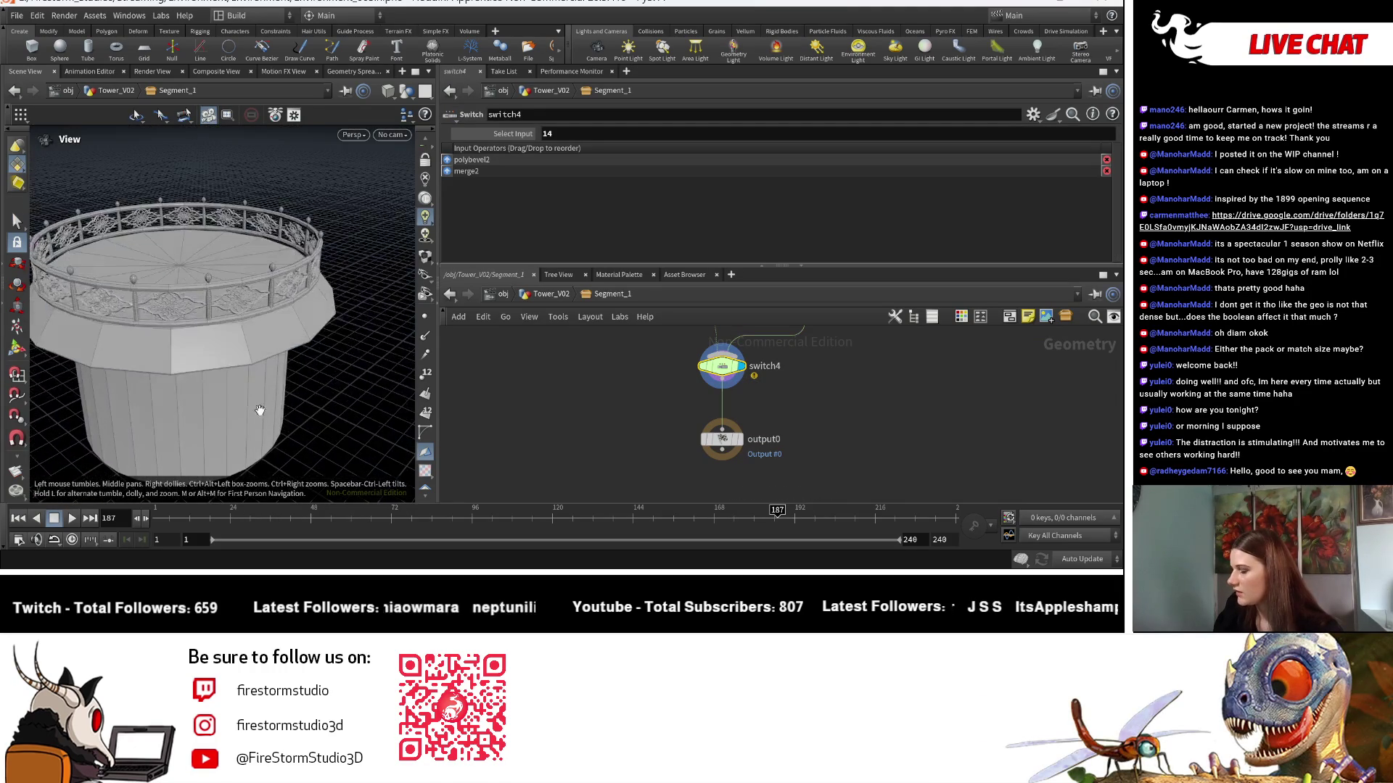
Set switch4's Select Input to 0, showing only the bevelled column top without railing.
scroll(804, 407, "down", 3)
scroll(798, 457, "up", 3)
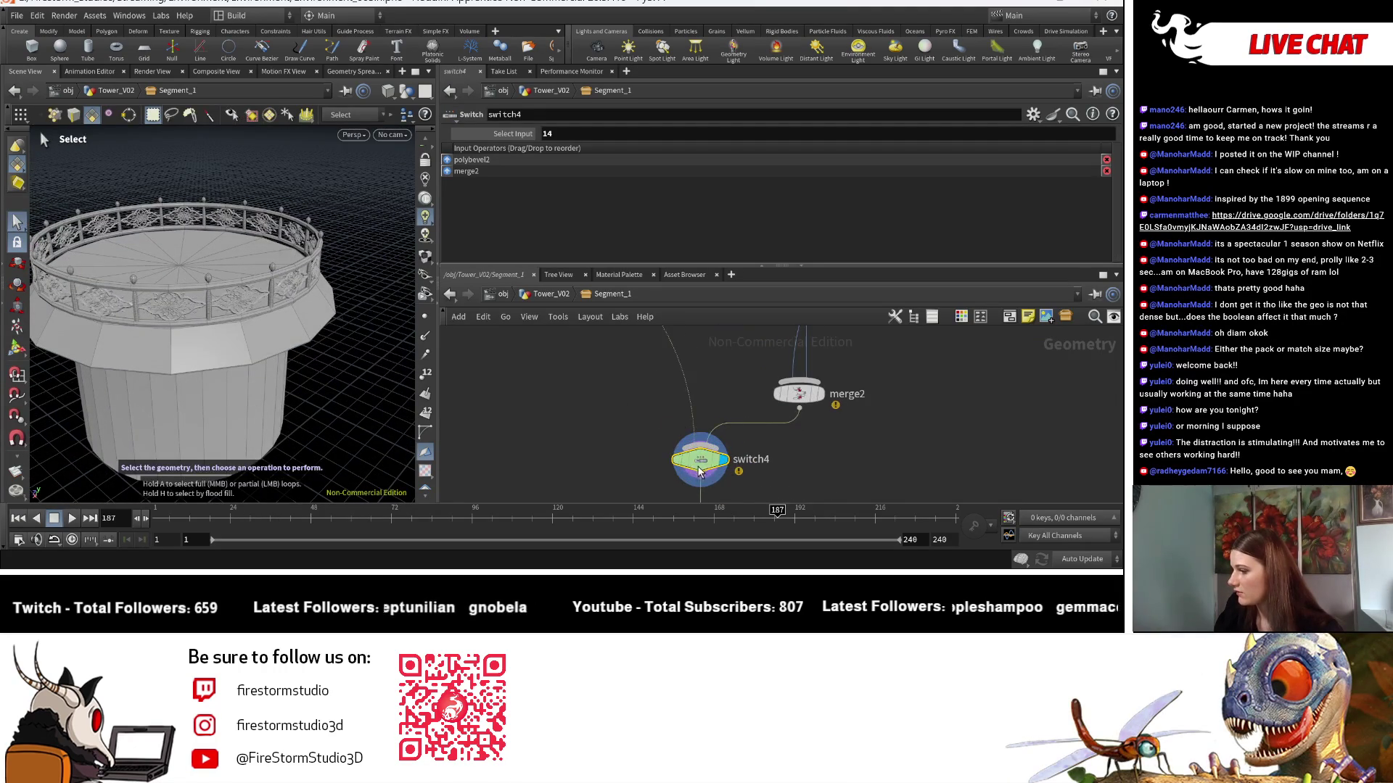
double_click(611, 137)
type("0")
key("Return")
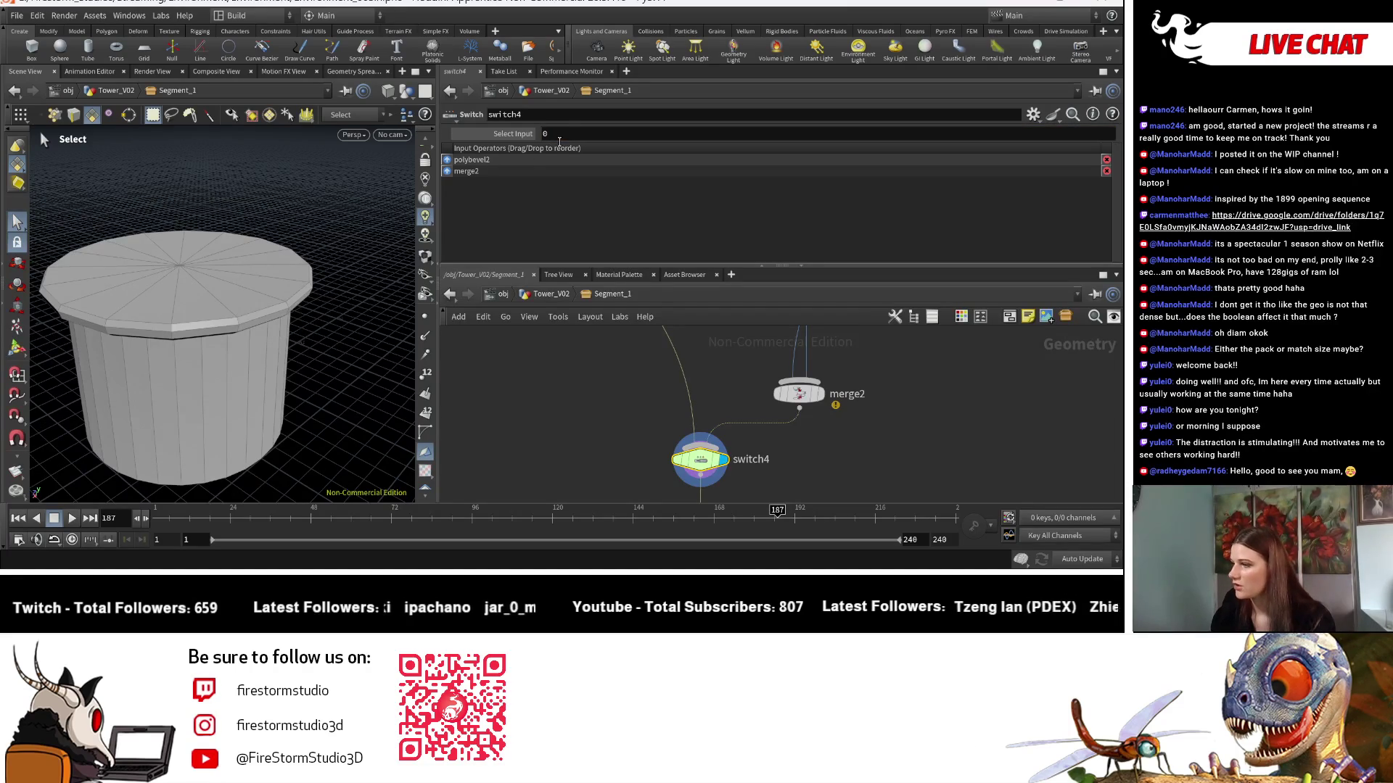
middle_click_drag(563, 140, 565, 141)
scroll(653, 435, "down", 5)
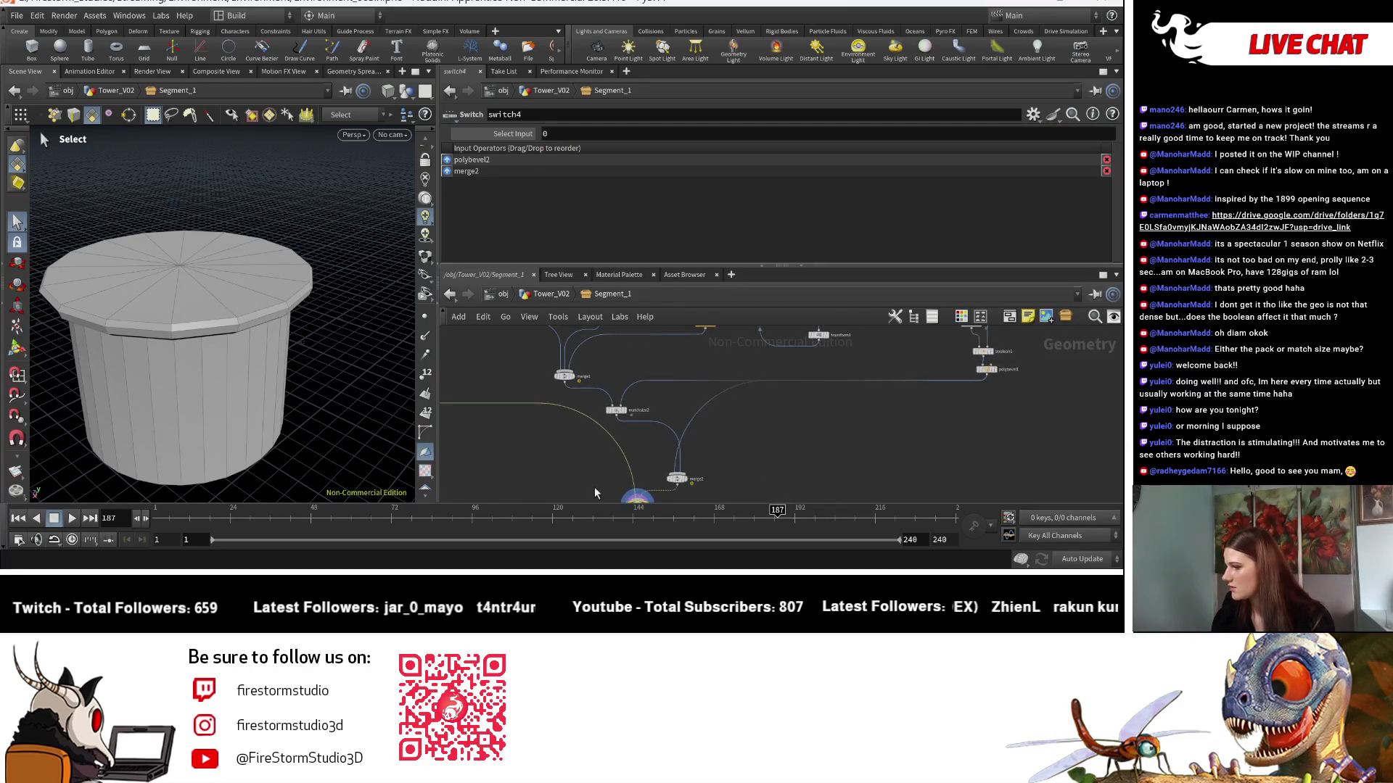
scroll(698, 392, "up", 4)
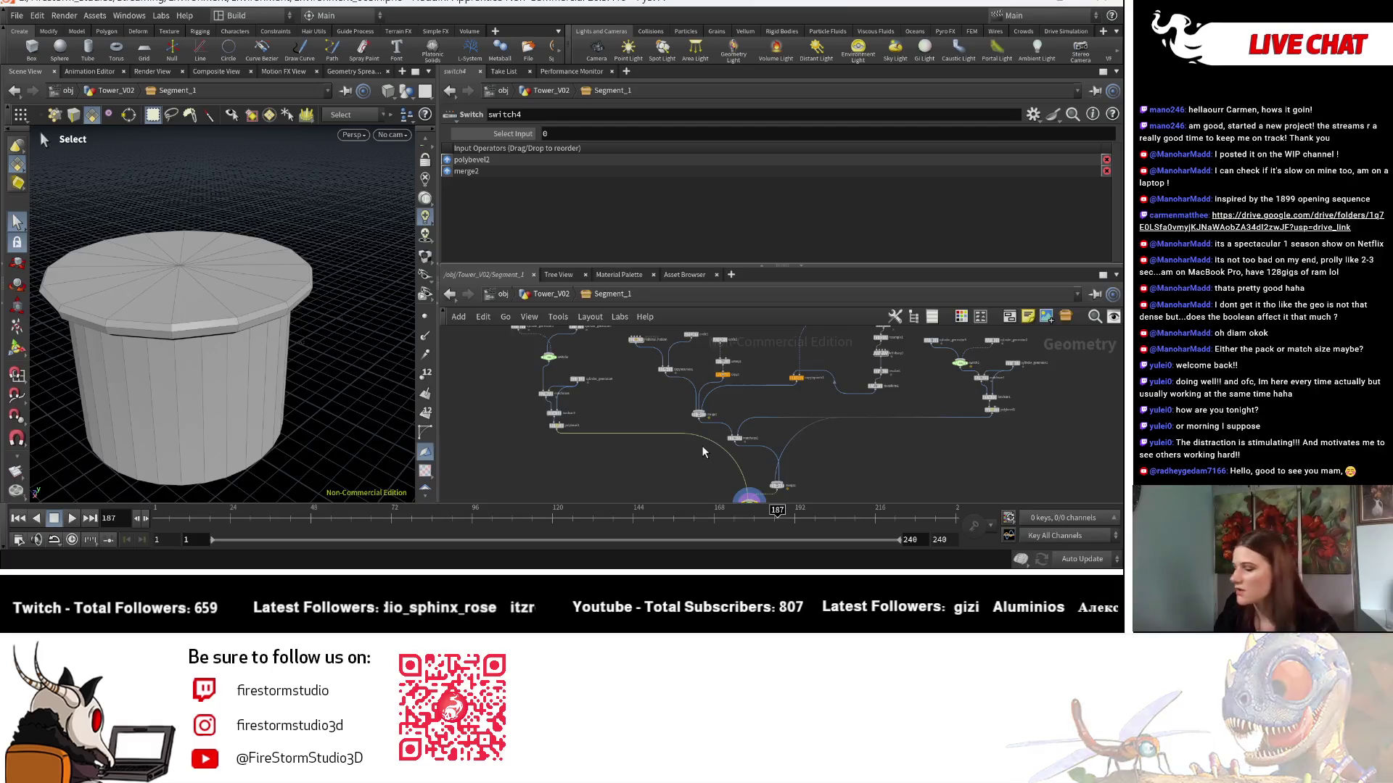
mouse_move(803, 394)
middle_mouse_down()
mouse_move(807, 437)
mouse_move(785, 385)
mouse_move(786, 420)
mouse_move(769, 438)
middle_mouse_up()
scroll(782, 508, "up", 3)
scroll(791, 466, "down", 4)
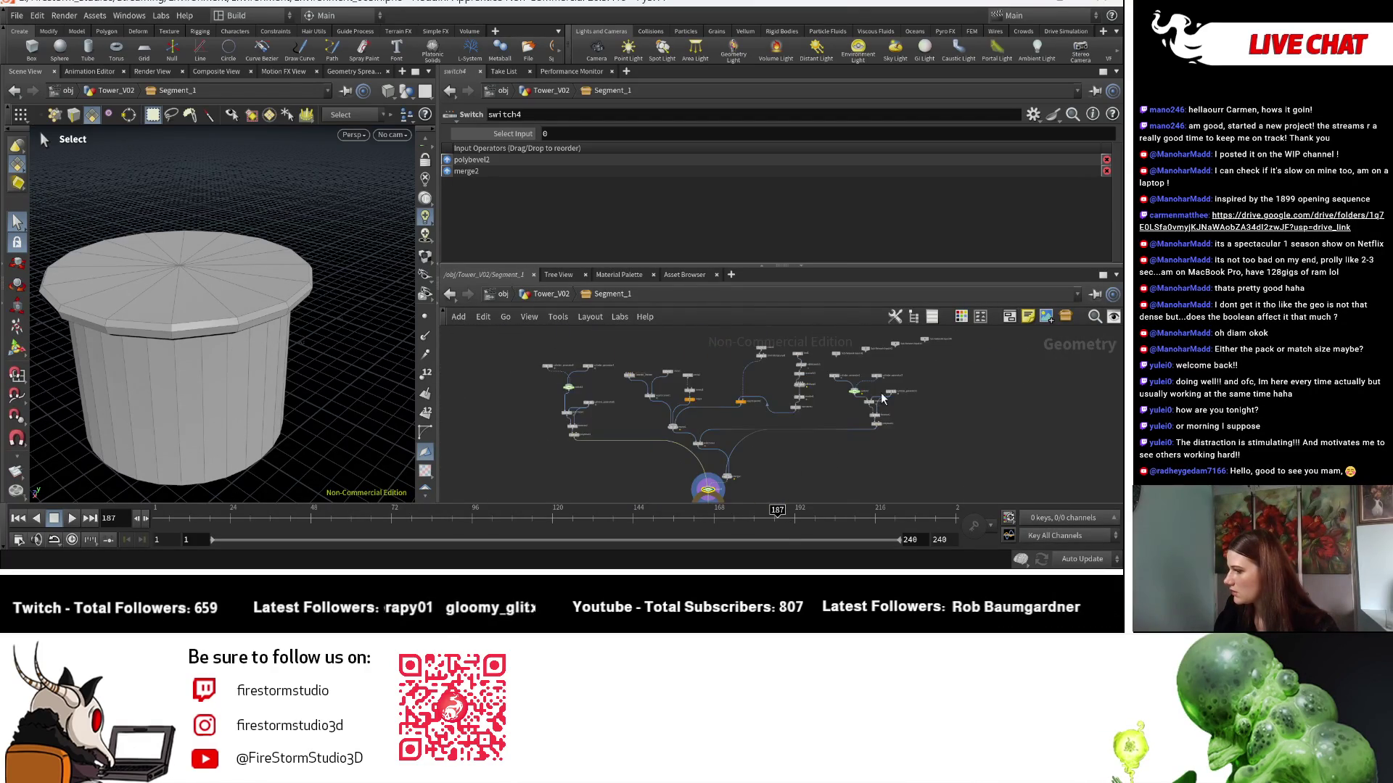
scroll(750, 459, "up", 4)
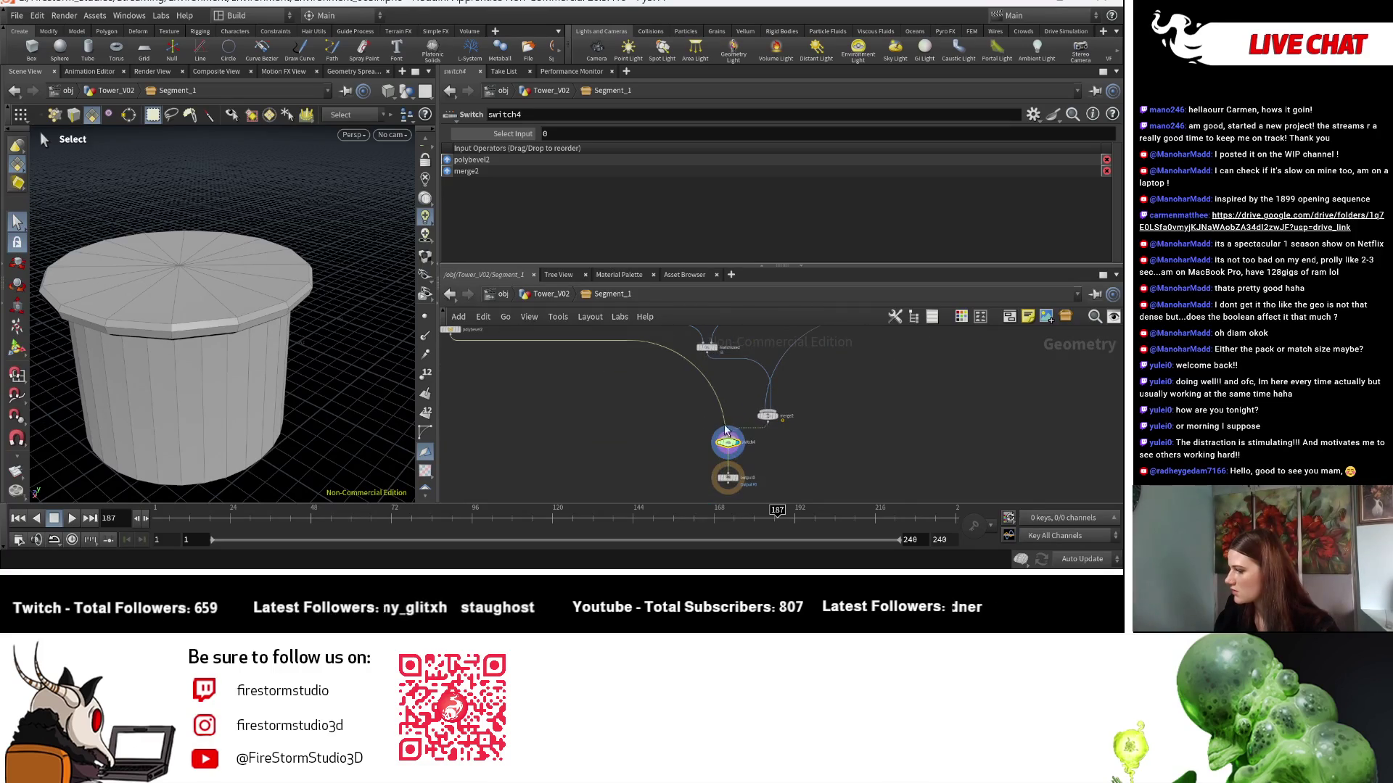
Select switch4, display the tower output and orbit to a lower view.
left_click(732, 479, "shift")
left_click(733, 446)
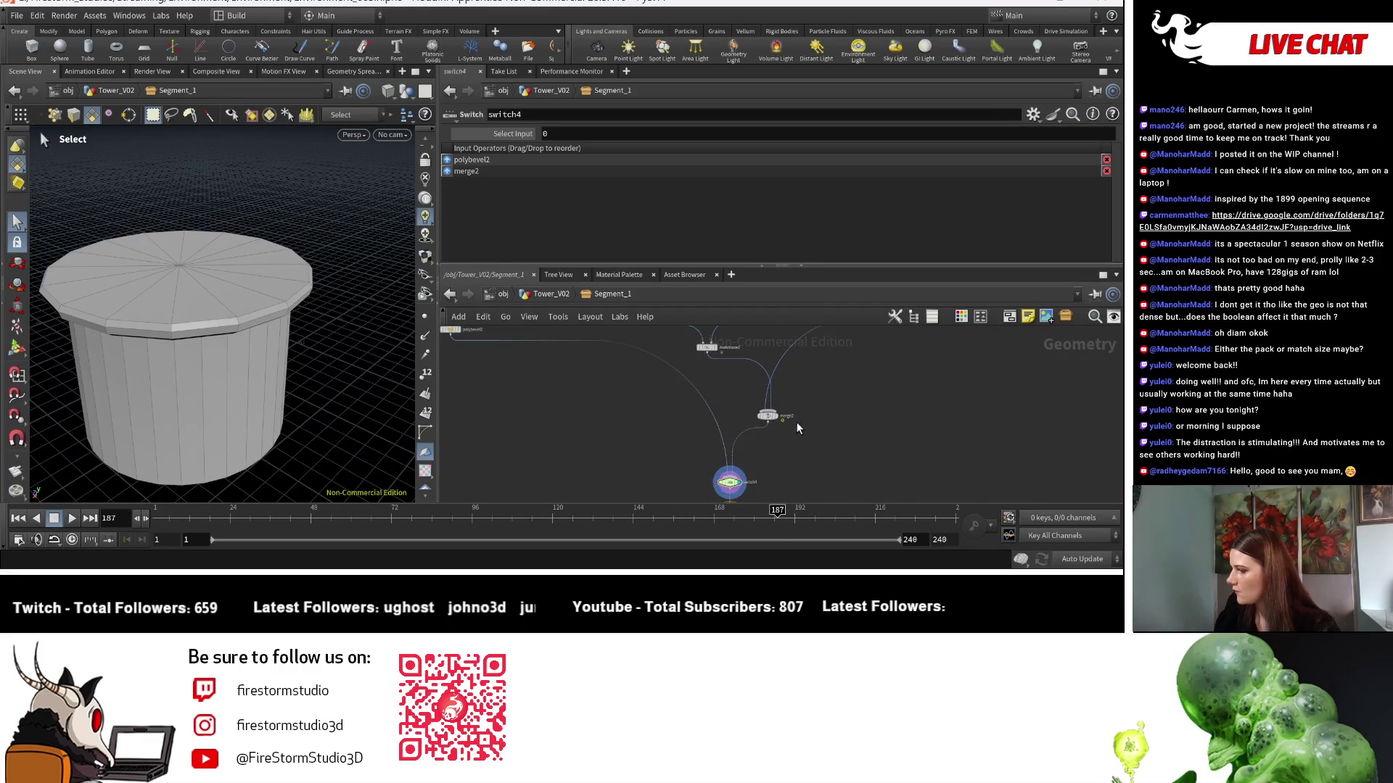
middle_click_drag(796, 423, 783, 463)
left_click(780, 464)
key("Escape")
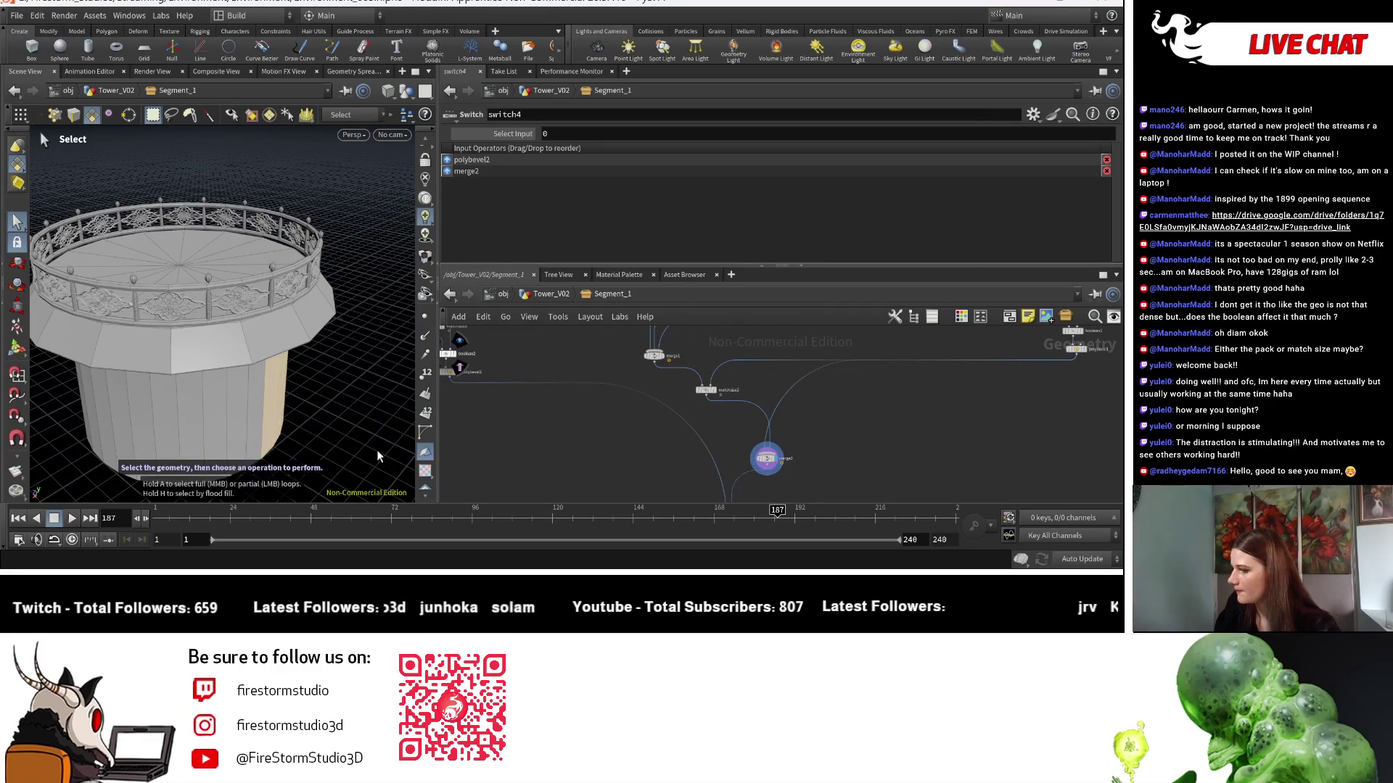
left_click_drag(358, 435, 413, 417)
Remove an unwanted new wire into merge2.
middle_click_drag(782, 440, 873, 444)
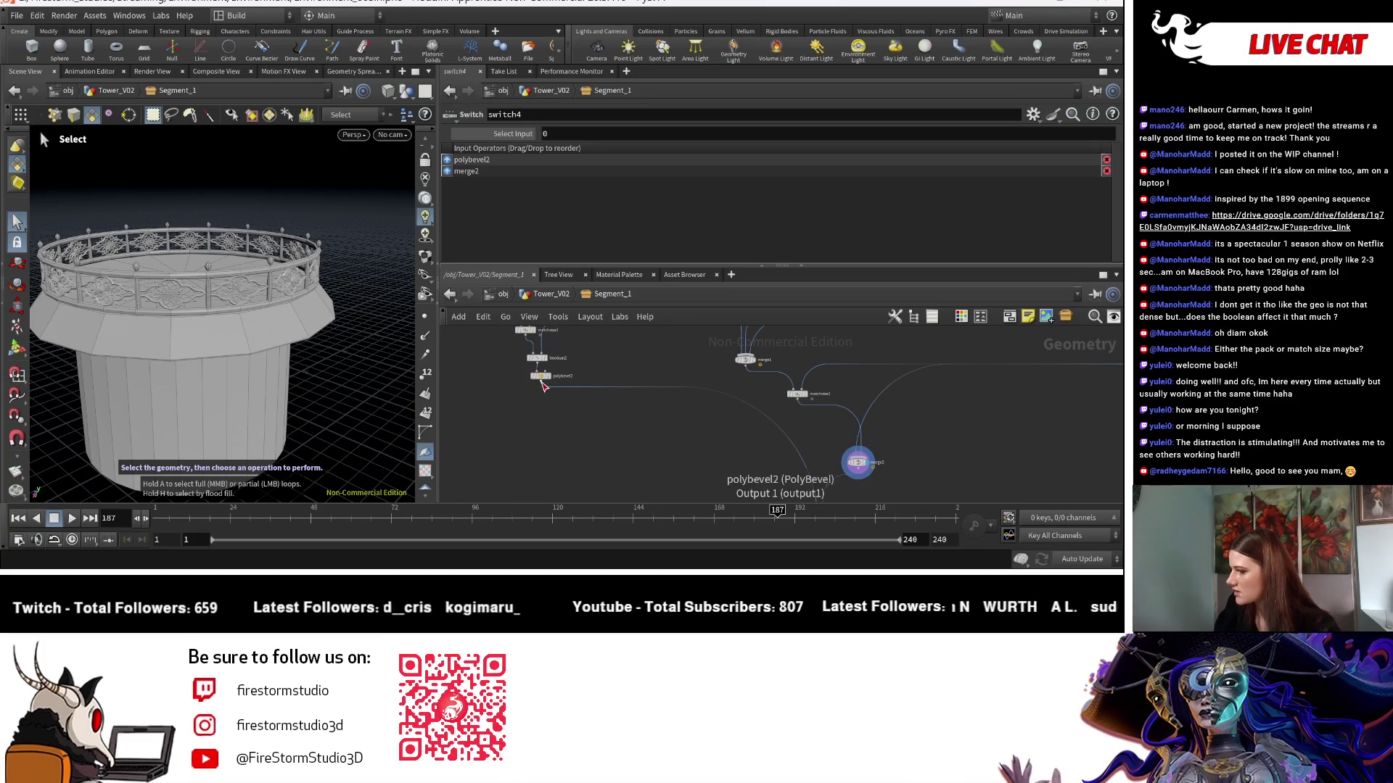
left_click(857, 456)
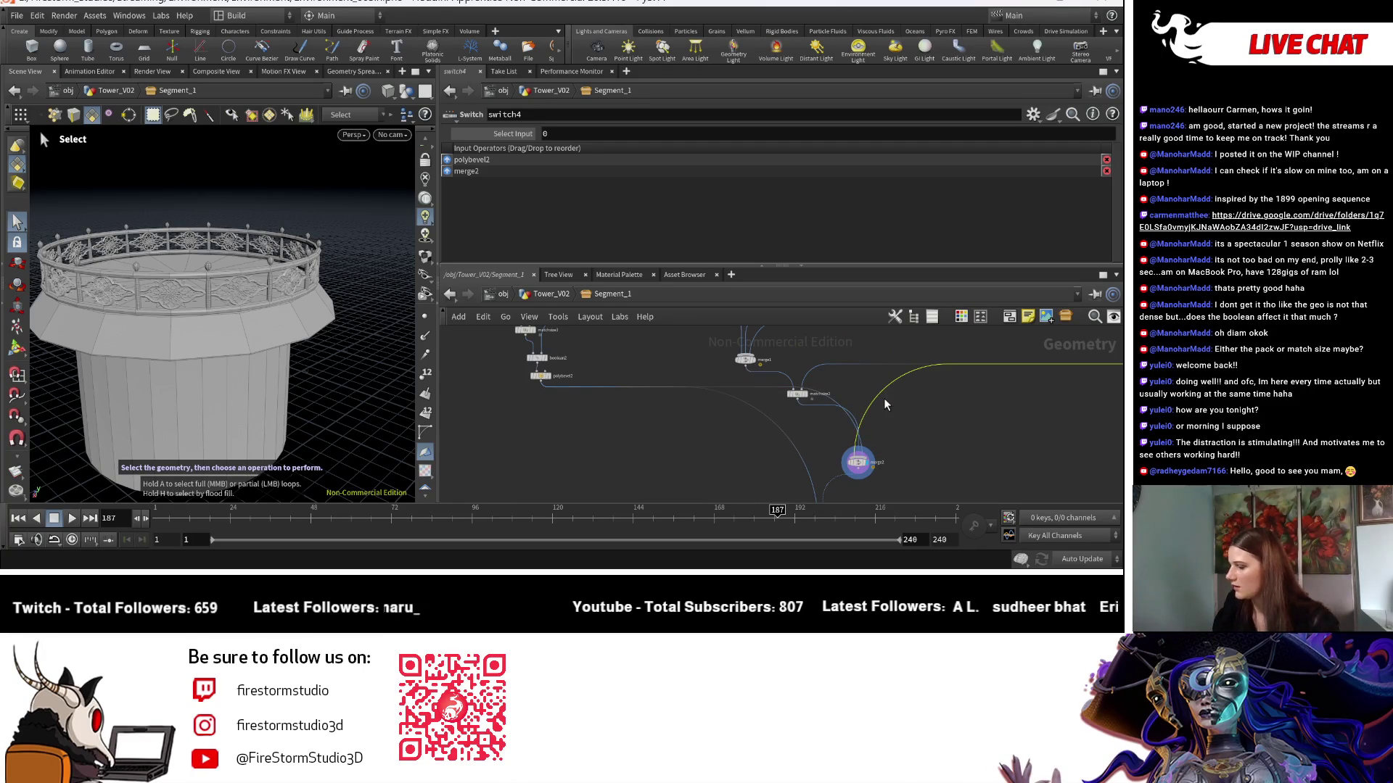
key("Delete")
key("Escape")
mouse_move(381, 343)
left_mouse_down()
mouse_move(333, 317)
mouse_move(335, 343)
mouse_move(360, 329)
mouse_move(348, 302)
mouse_move(342, 336)
mouse_move(371, 346)
left_mouse_up()
Show cylinder_generator5's ring settings: inner radius 1.3, outer 1, 16 sides, height 0.25.
scroll(797, 457, "down", 5)
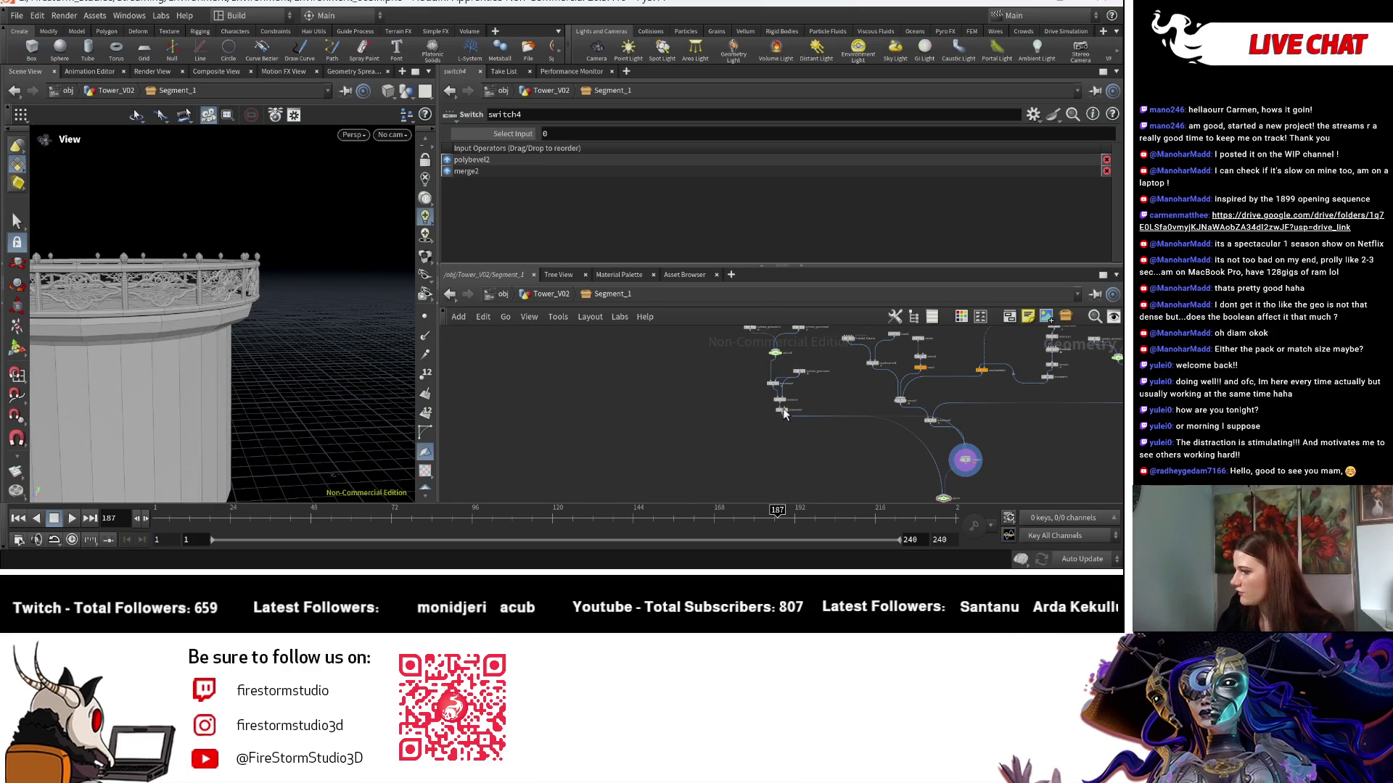
scroll(718, 412, "up", 4)
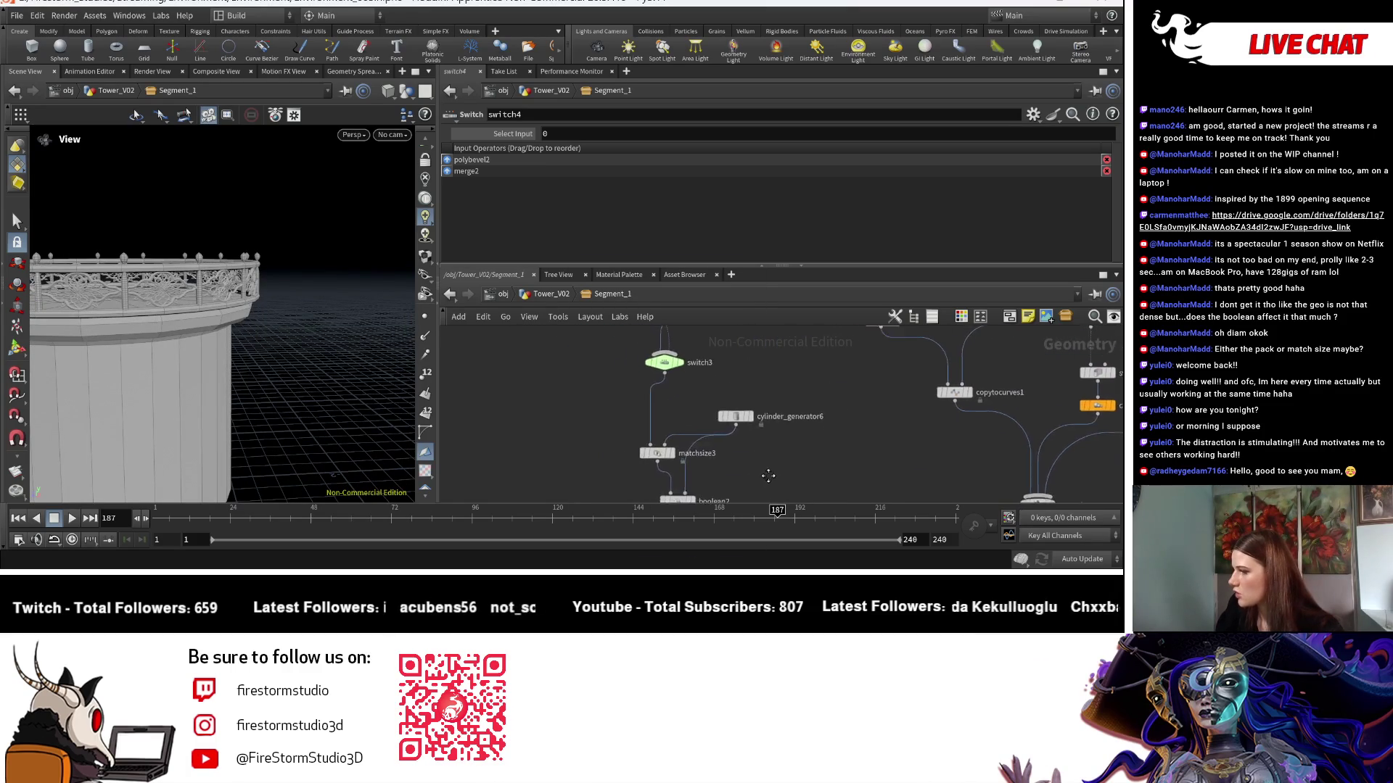
scroll(755, 378, "up", 3)
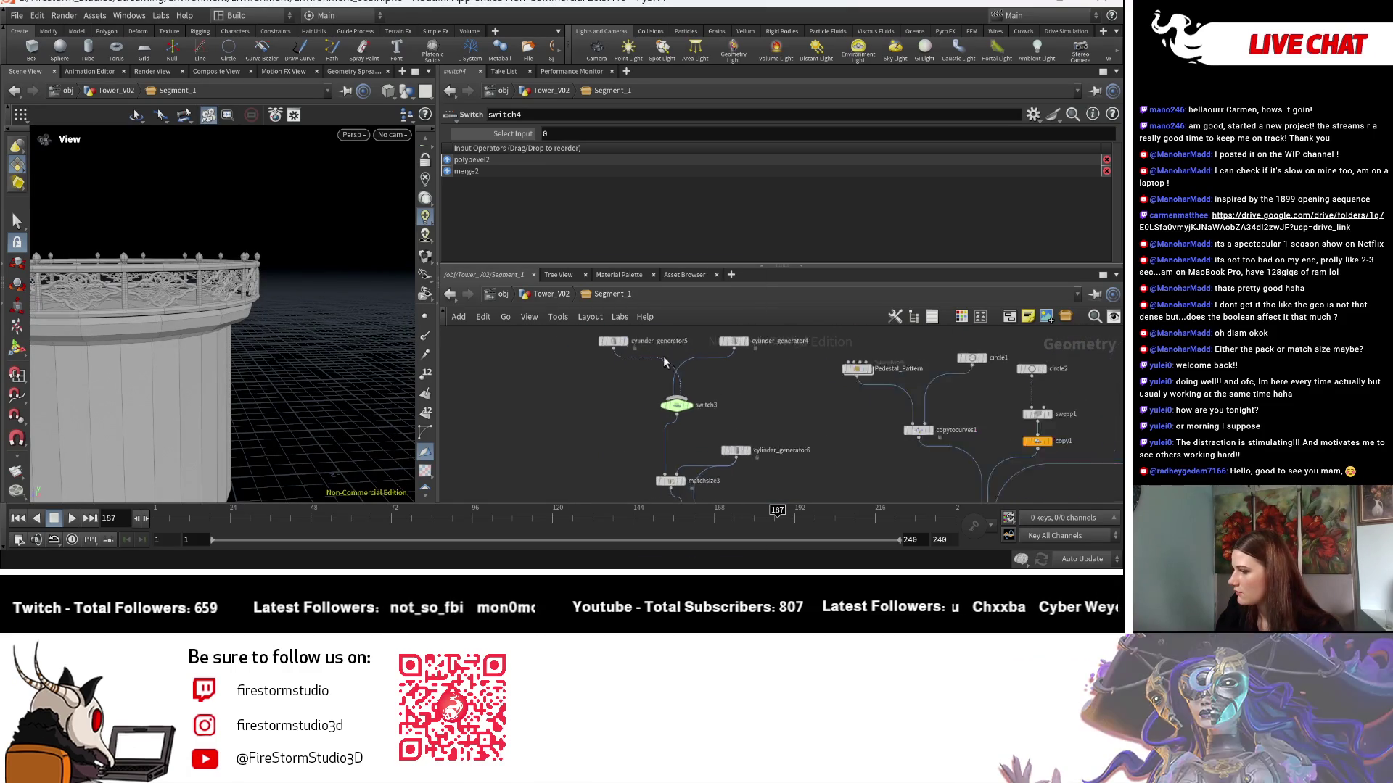
left_click(603, 339)
scroll(581, 149, "down", 2)
scroll(580, 149, "up", 1)
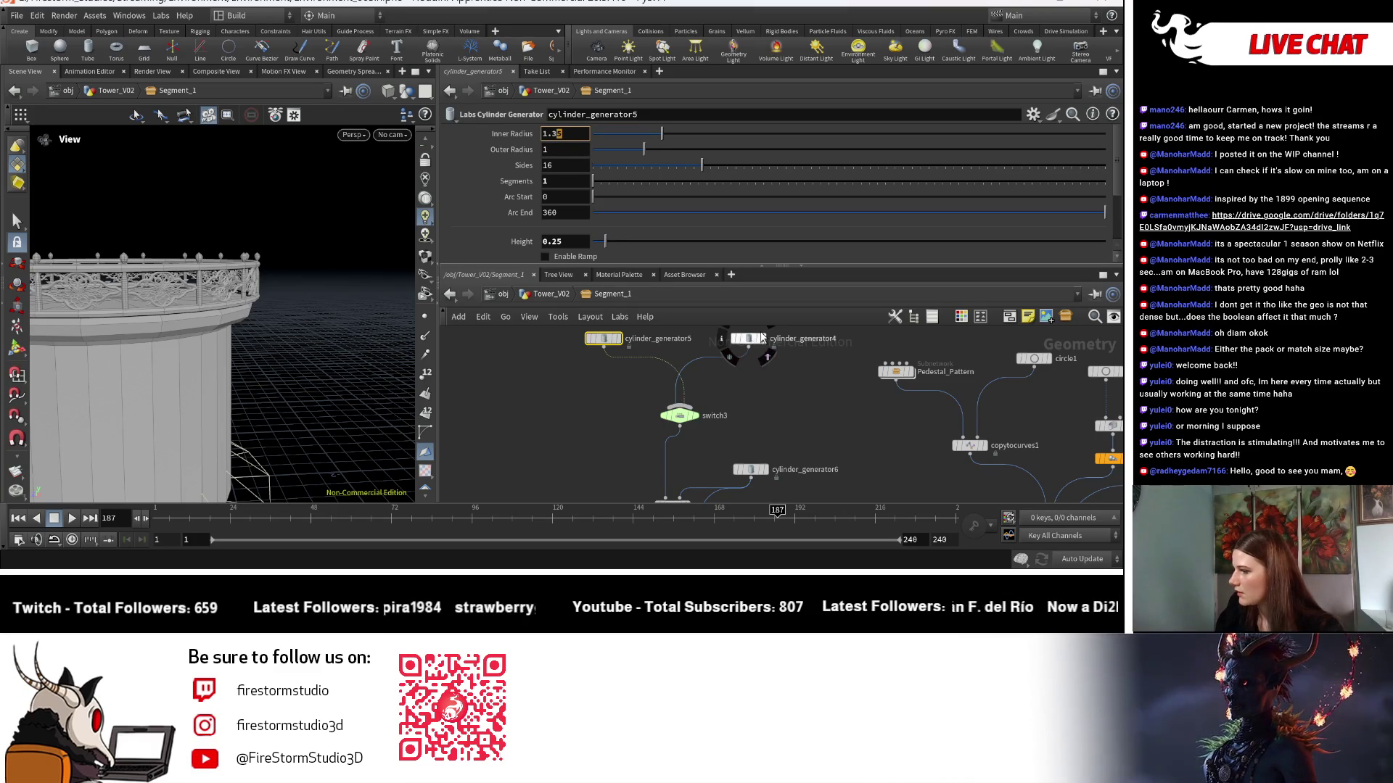
Review cylinder_generator4 and 5, then pan the network to the switch3 branch.
left_click(760, 338)
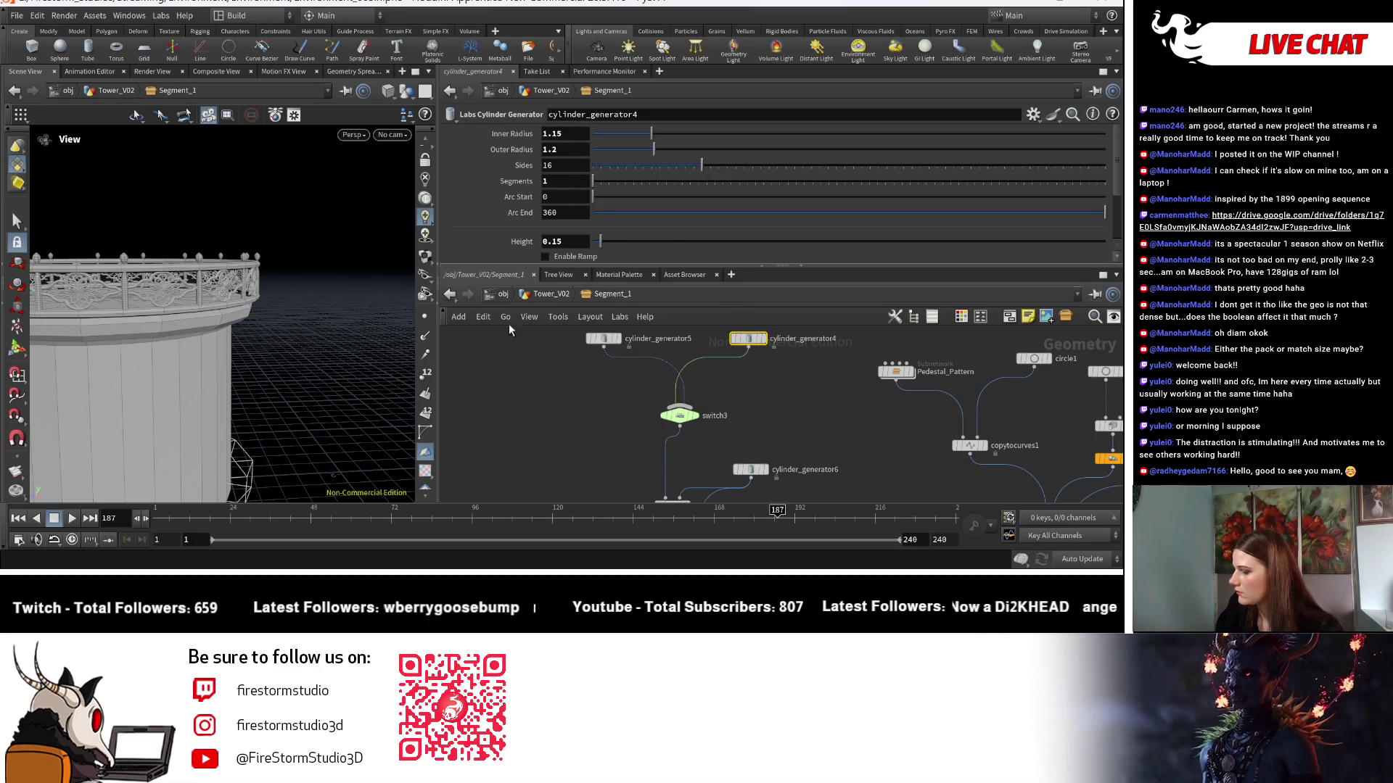
key("Return")
left_click(615, 339)
scroll(741, 394, "down", 5)
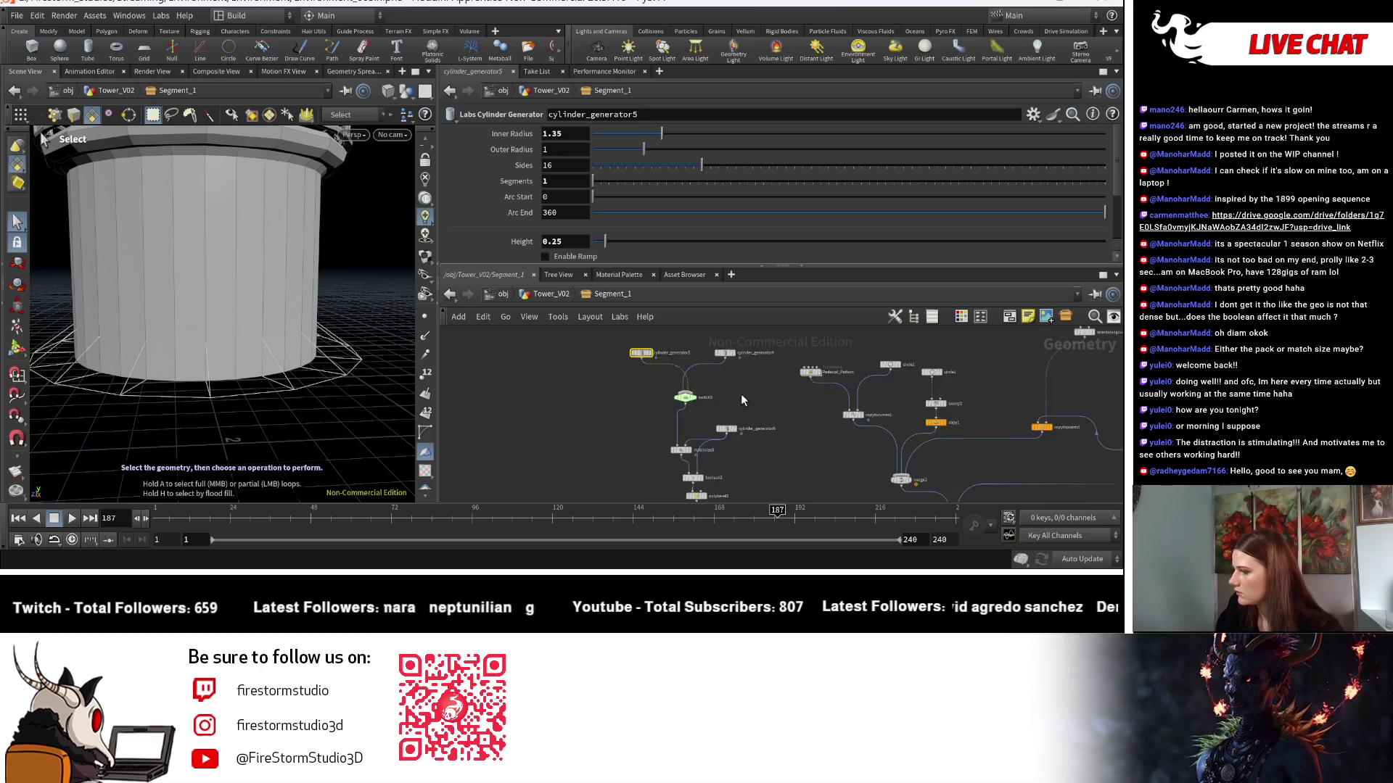
middle_click_drag(895, 346, 656, 406)
scroll(656, 406, "down", 2)
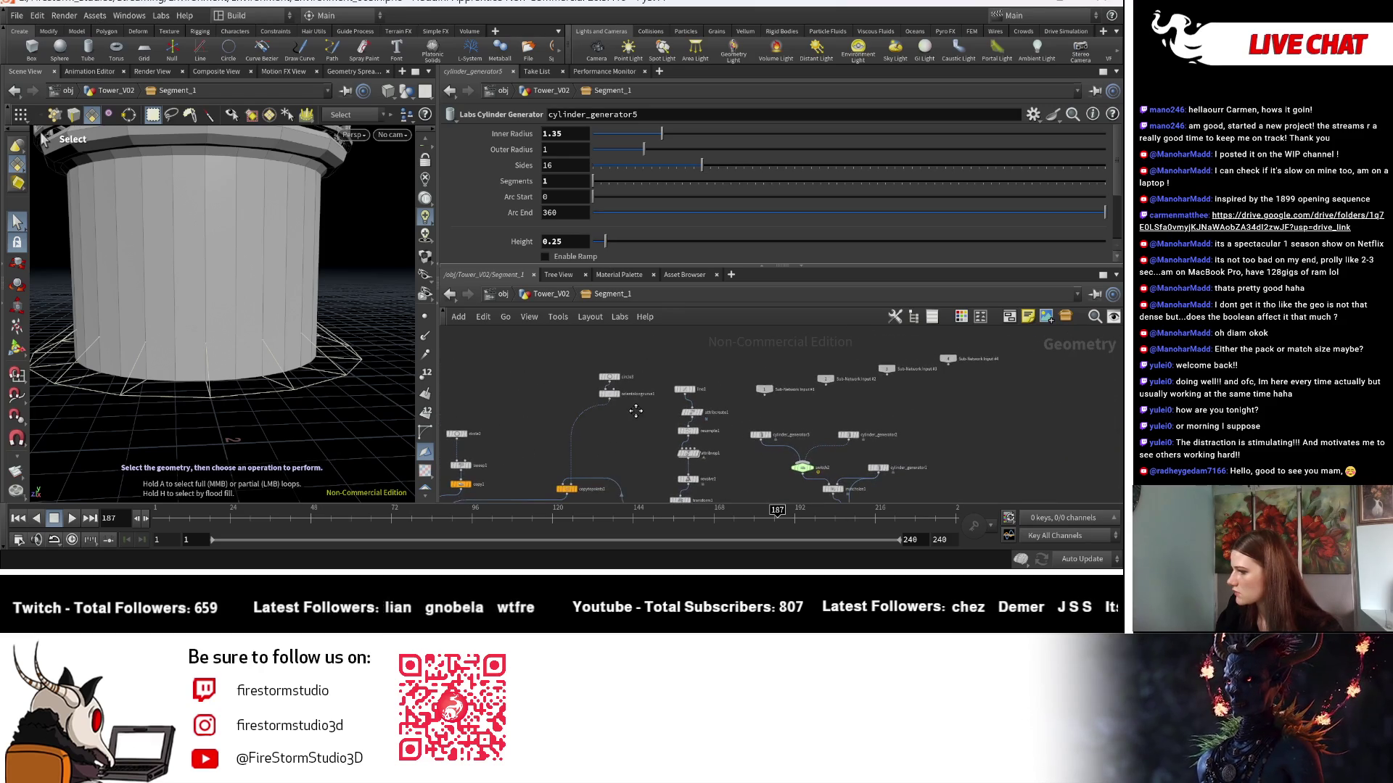
scroll(709, 412, "up", 2)
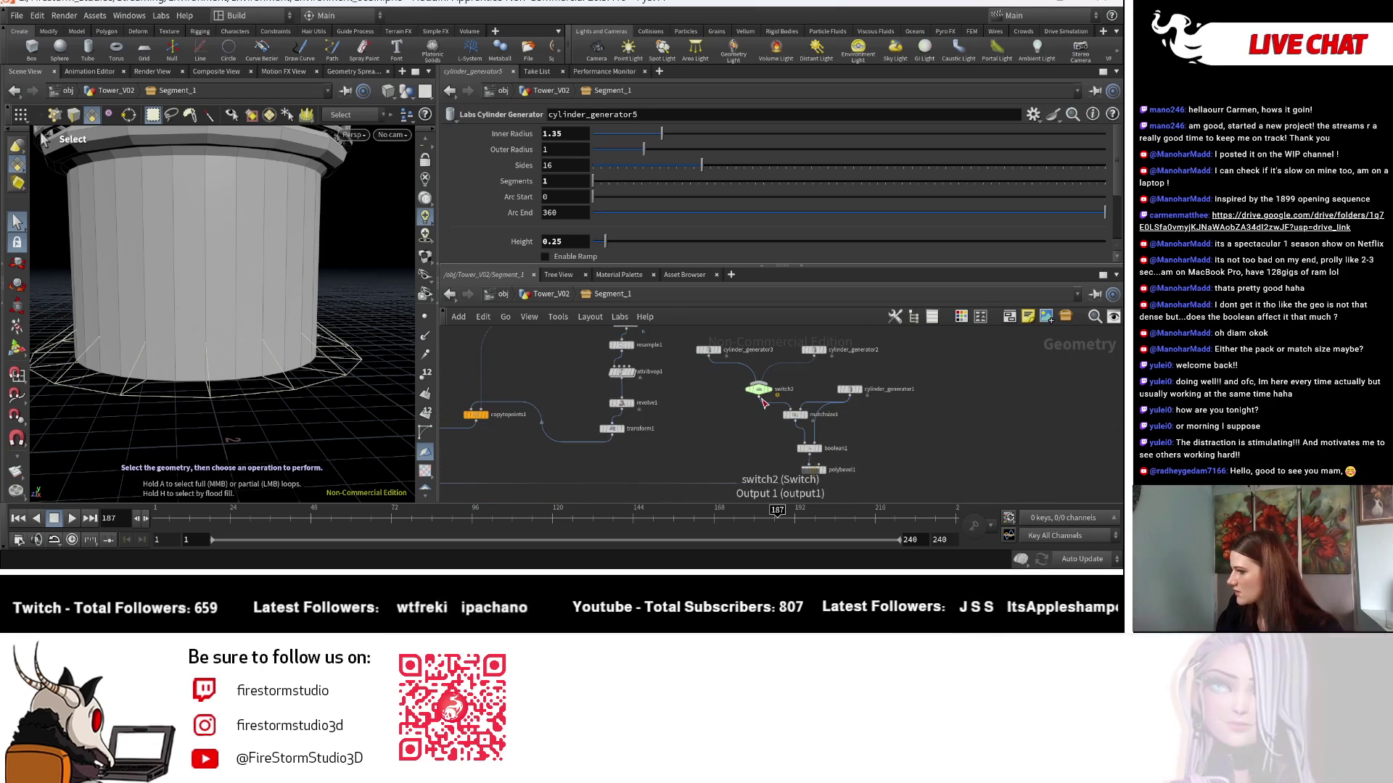
middle_click_drag(864, 415, 1030, 418)
scroll(546, 455, "up", 3)
middle_click_drag(545, 455, 738, 424)
Set cylinder_generator6's inner and outer radius to 1.1.
left_click(754, 408)
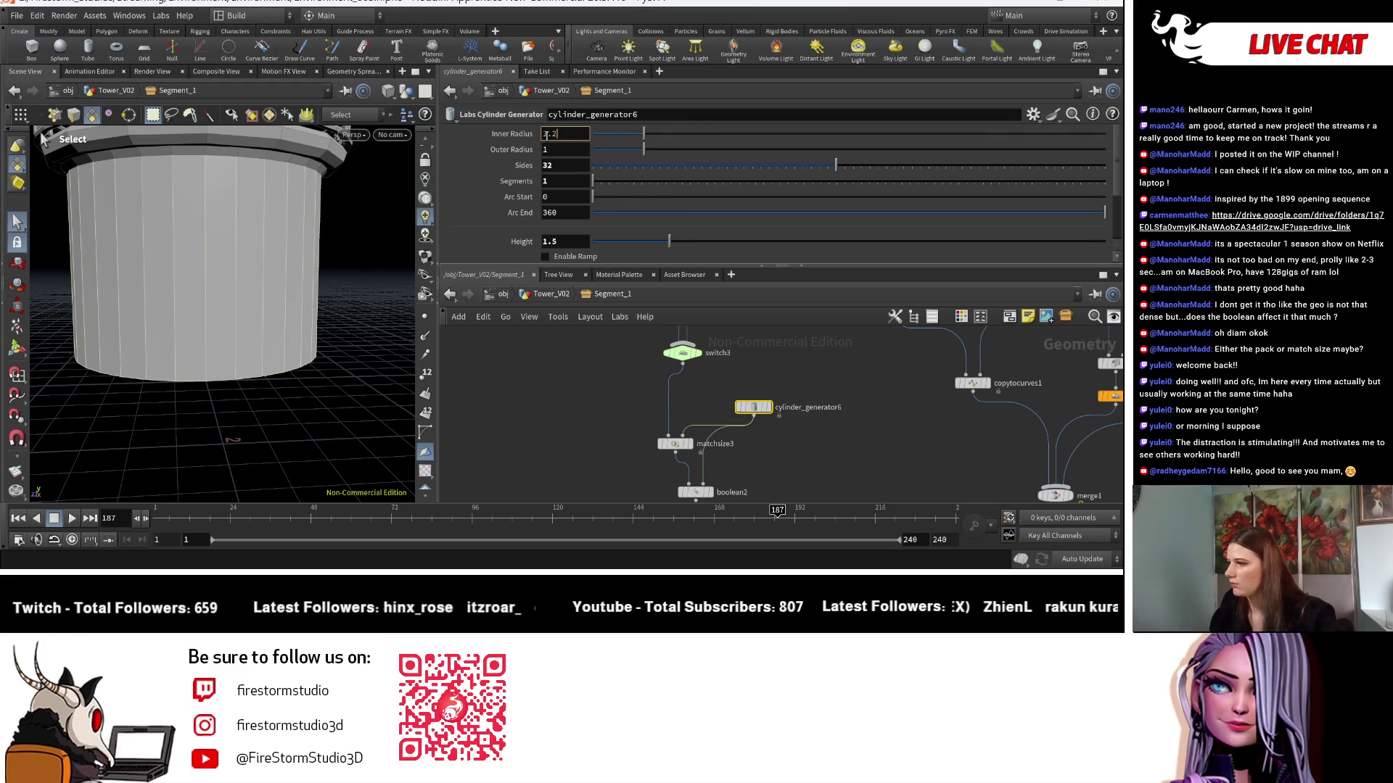
key("Return")
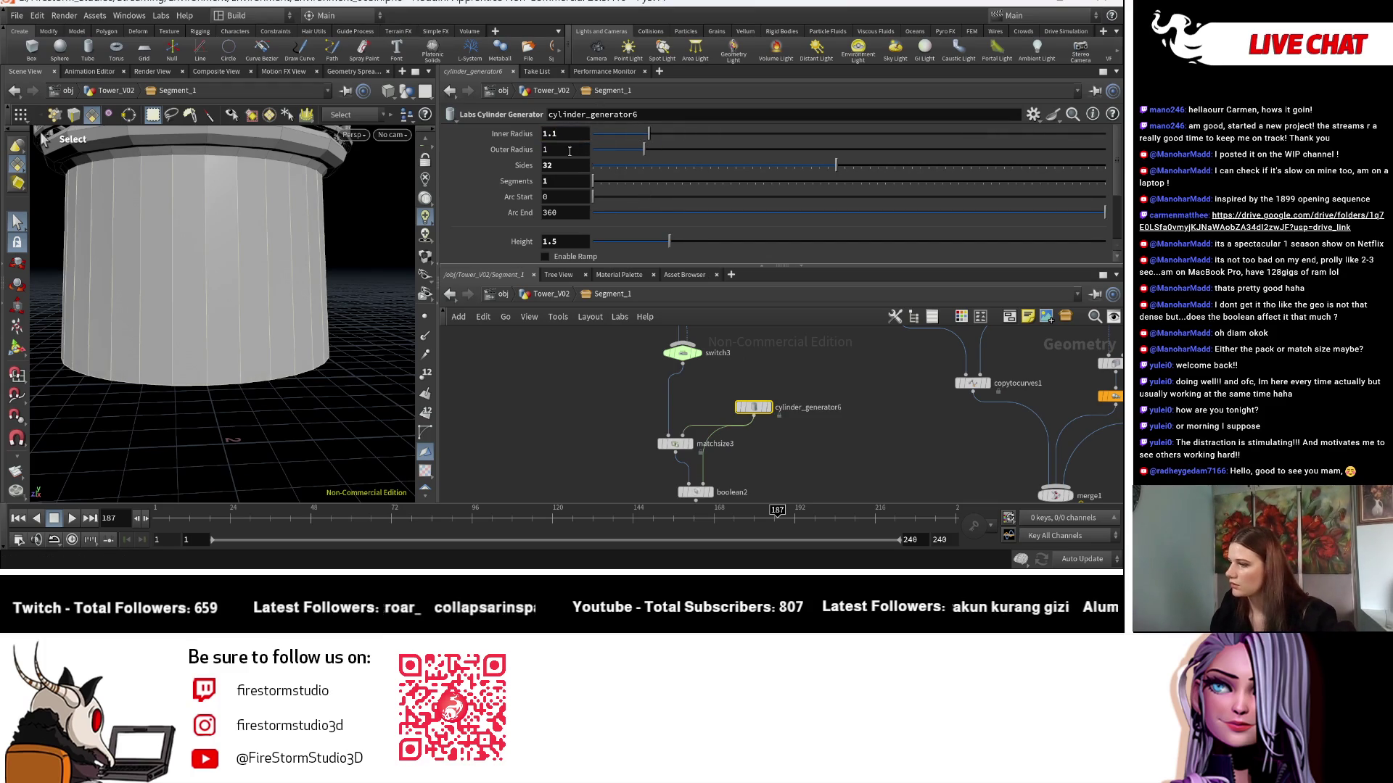
key("Return")
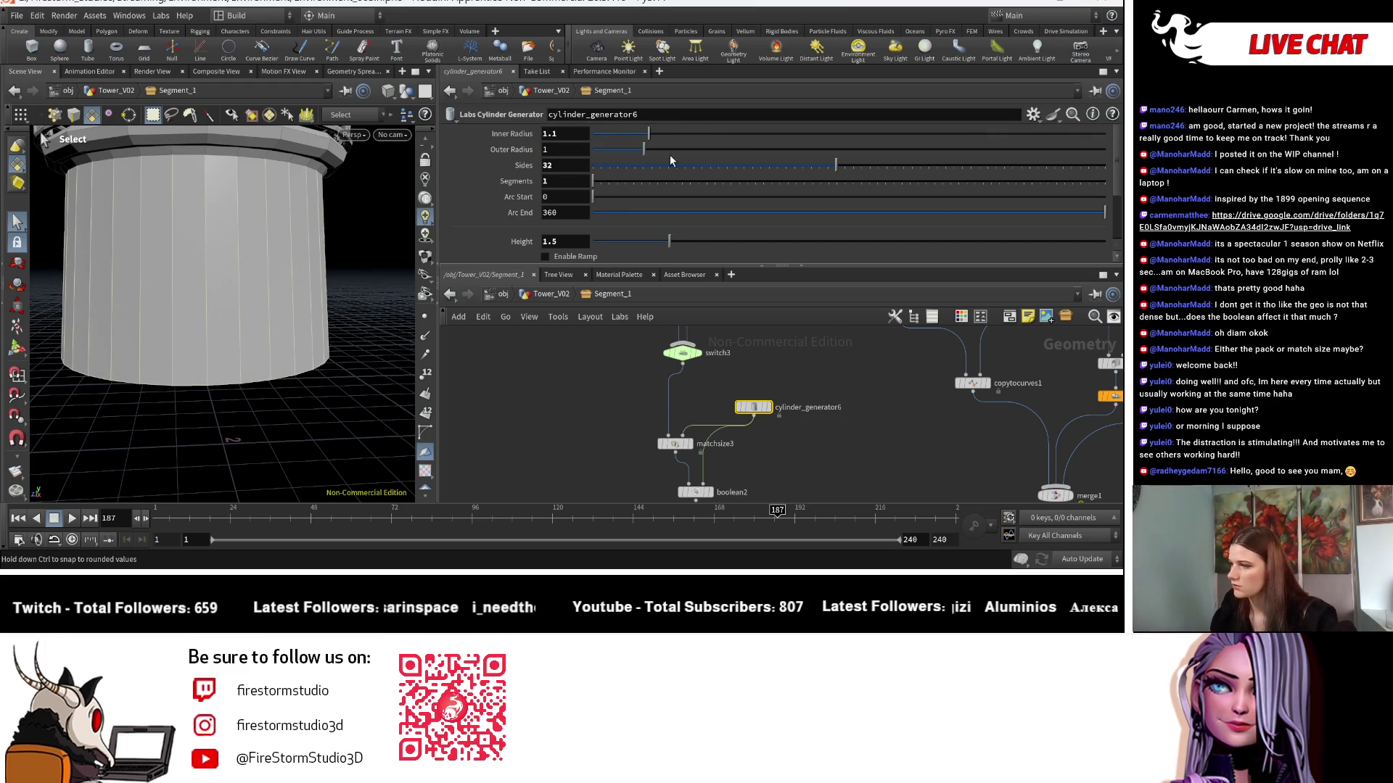
type(".1")
key("Return")
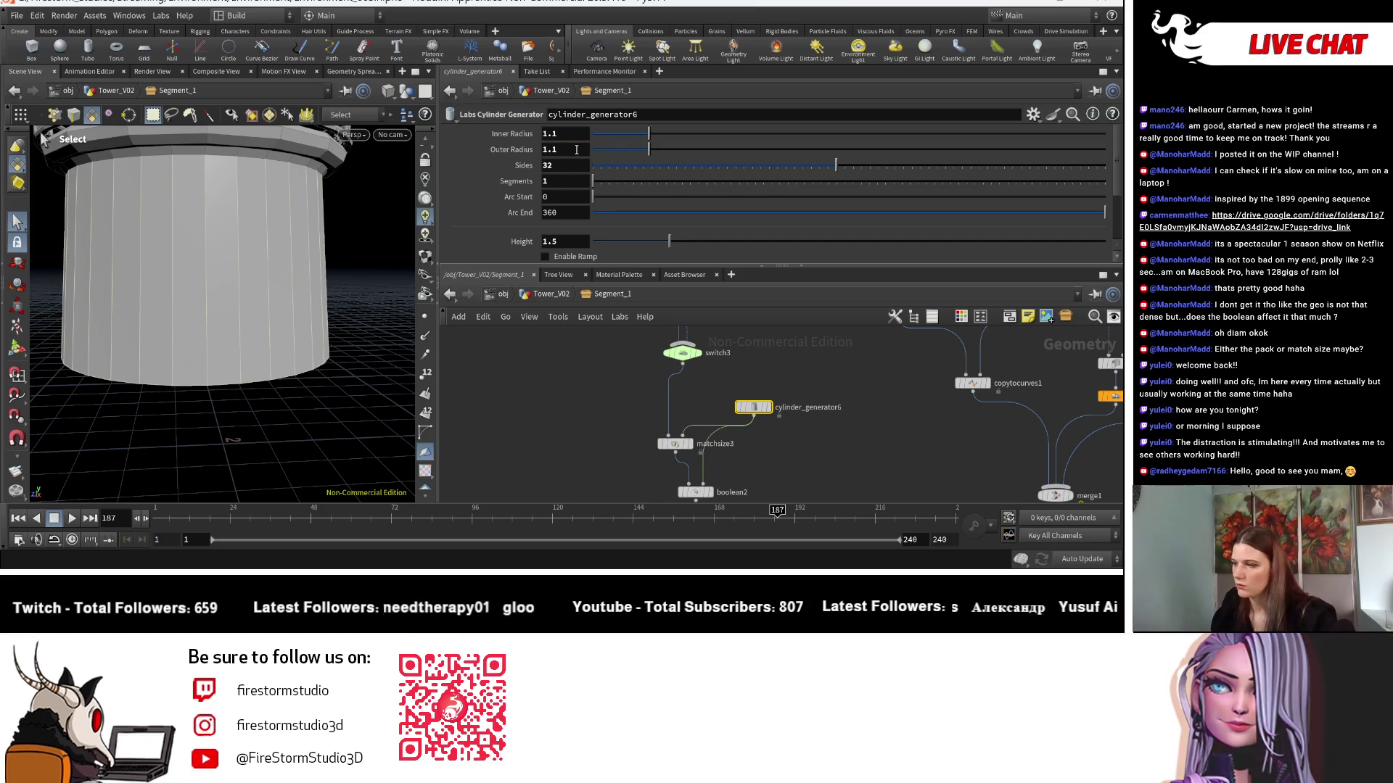
key("Escape")
mouse_move(366, 282)
left_mouse_down()
mouse_move(353, 274)
mouse_move(370, 276)
left_mouse_up()
key("s")
middle_click_drag(624, 407, 577, 504)
Delete the cylinder_generator5 node.
left_click(559, 373)
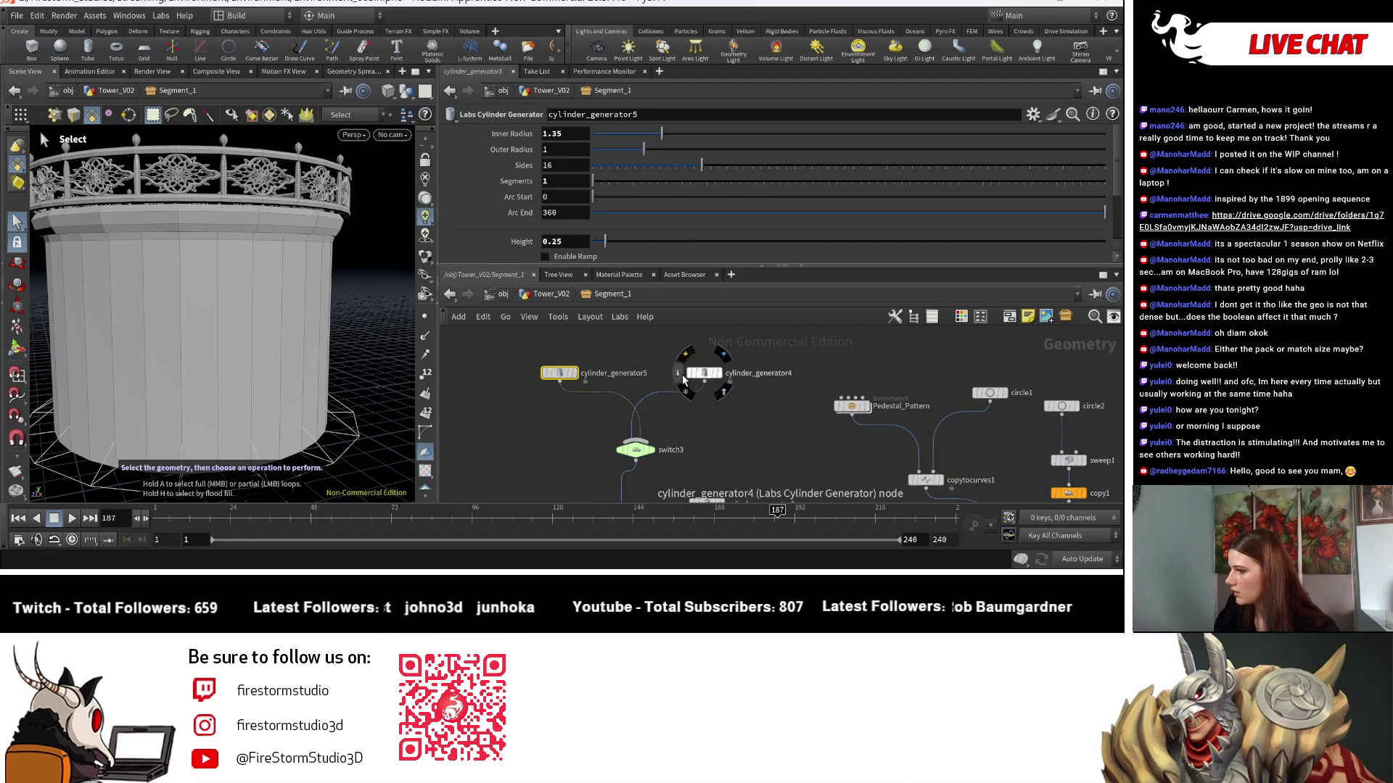
scroll(776, 432, "down", 3)
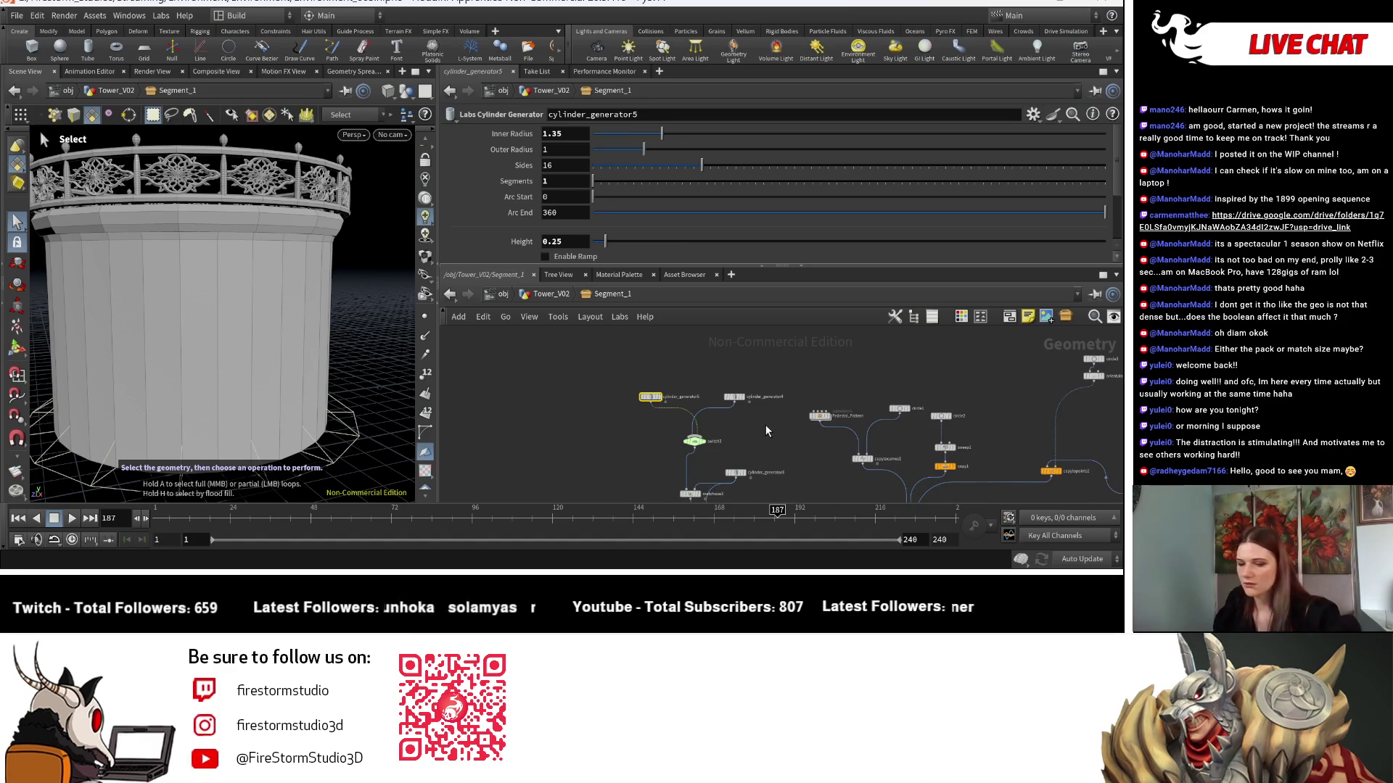
key("Delete")
scroll(767, 439, "up", 3)
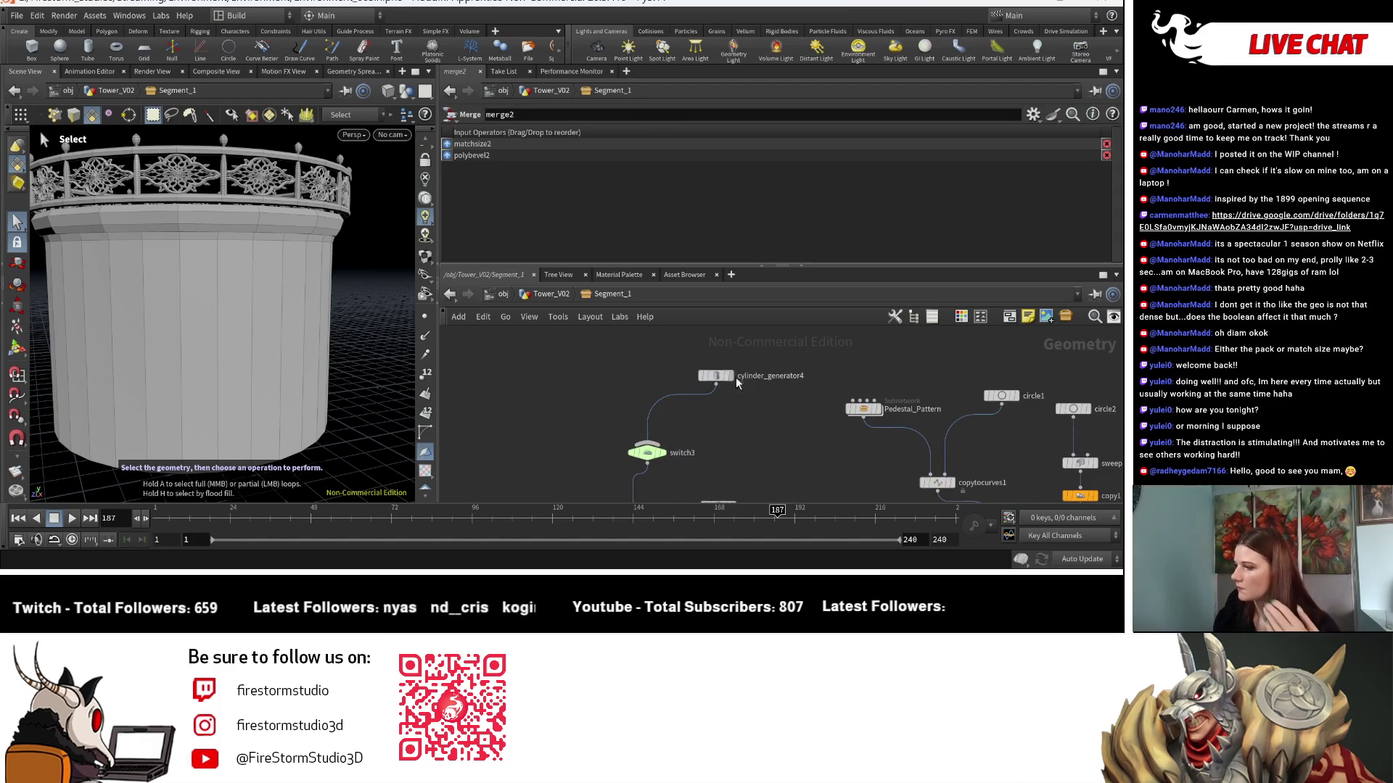
Give cylinder_generator4 an outer radius of 1.3 and inner radius of 1.2.
left_click(717, 377)
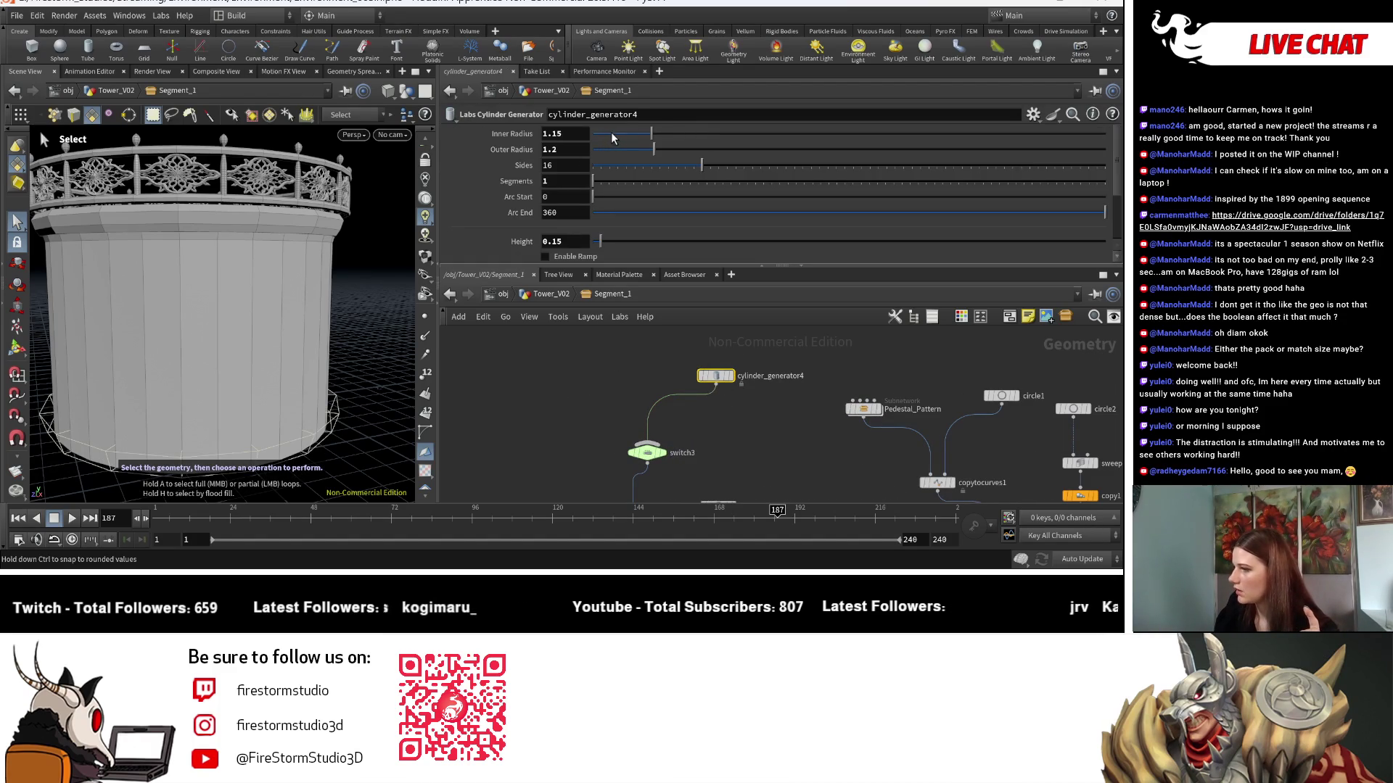
left_click(574, 150)
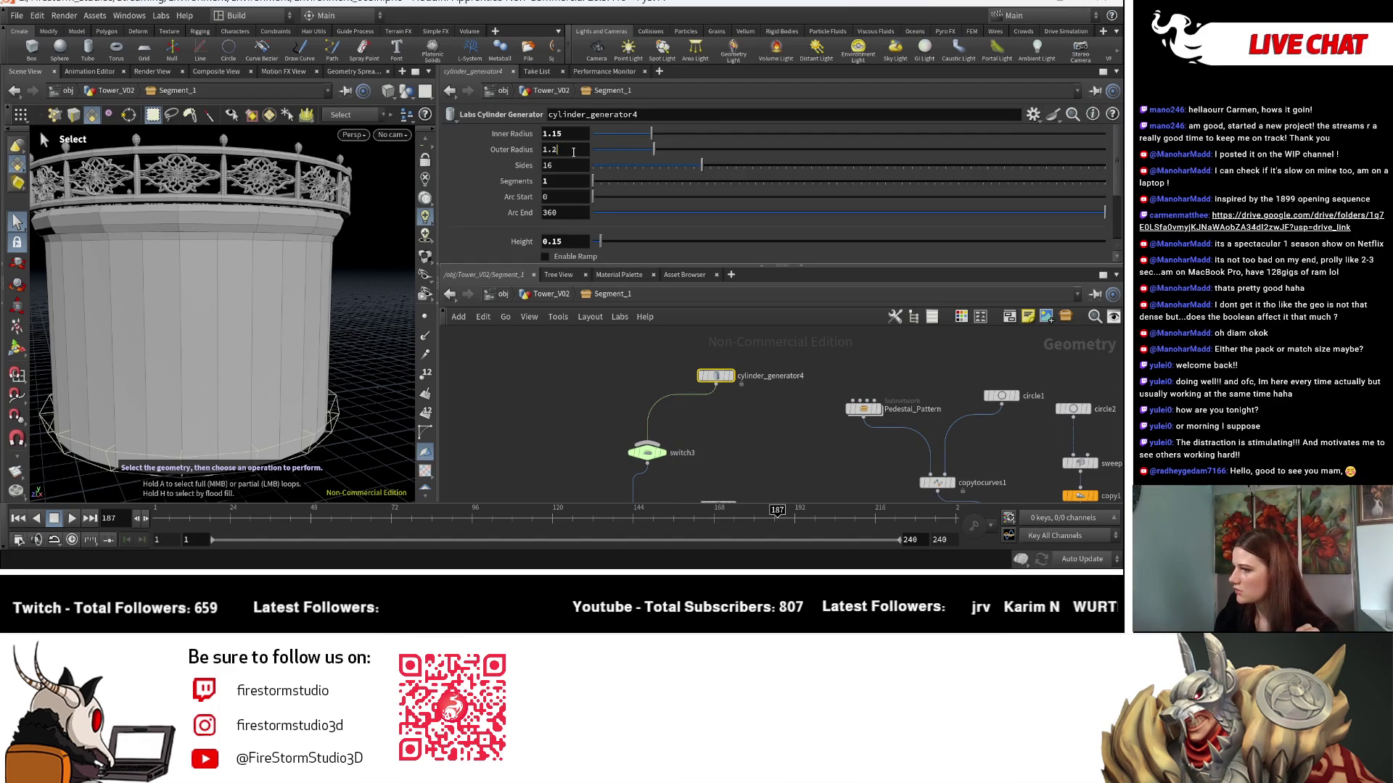
type("3")
key("Return")
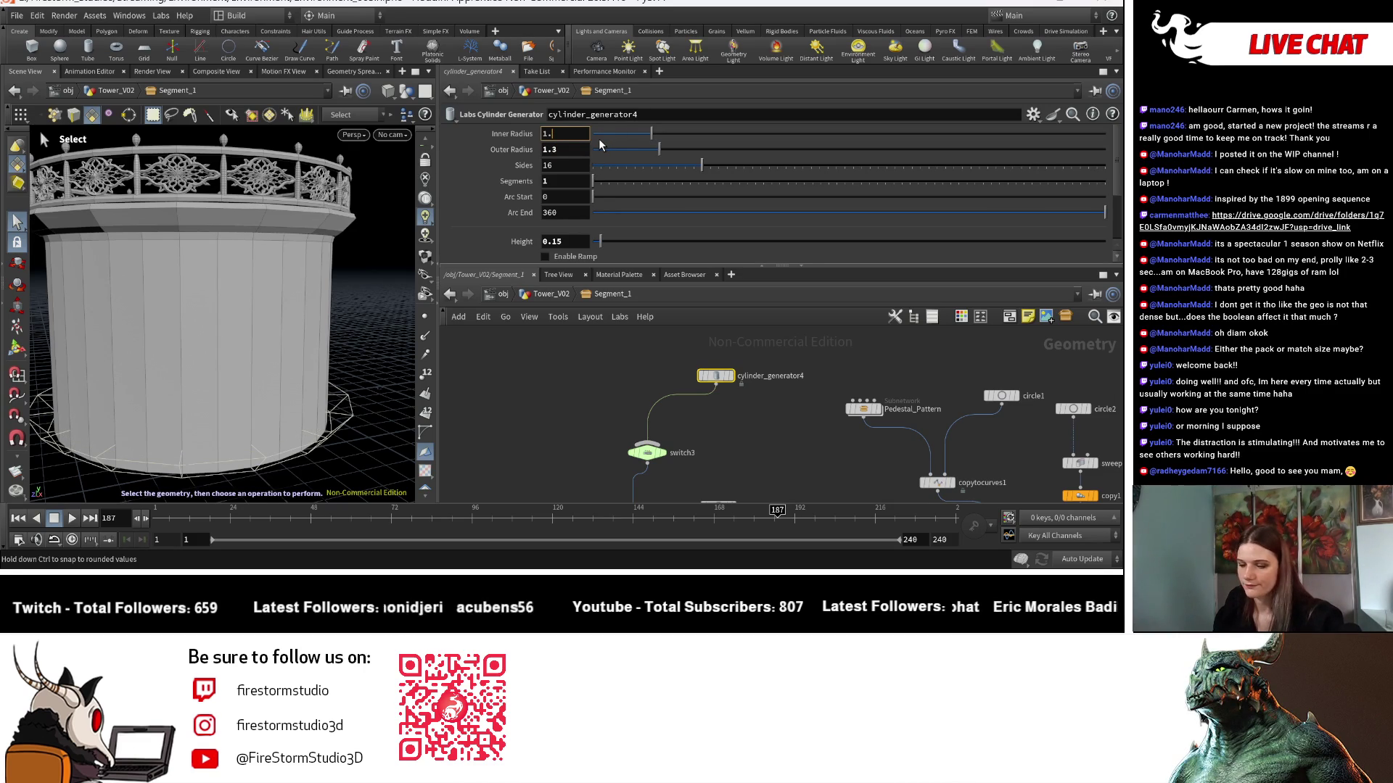
type("2")
key("Return")
key("Escape")
left_click_drag(290, 312, 328, 305)
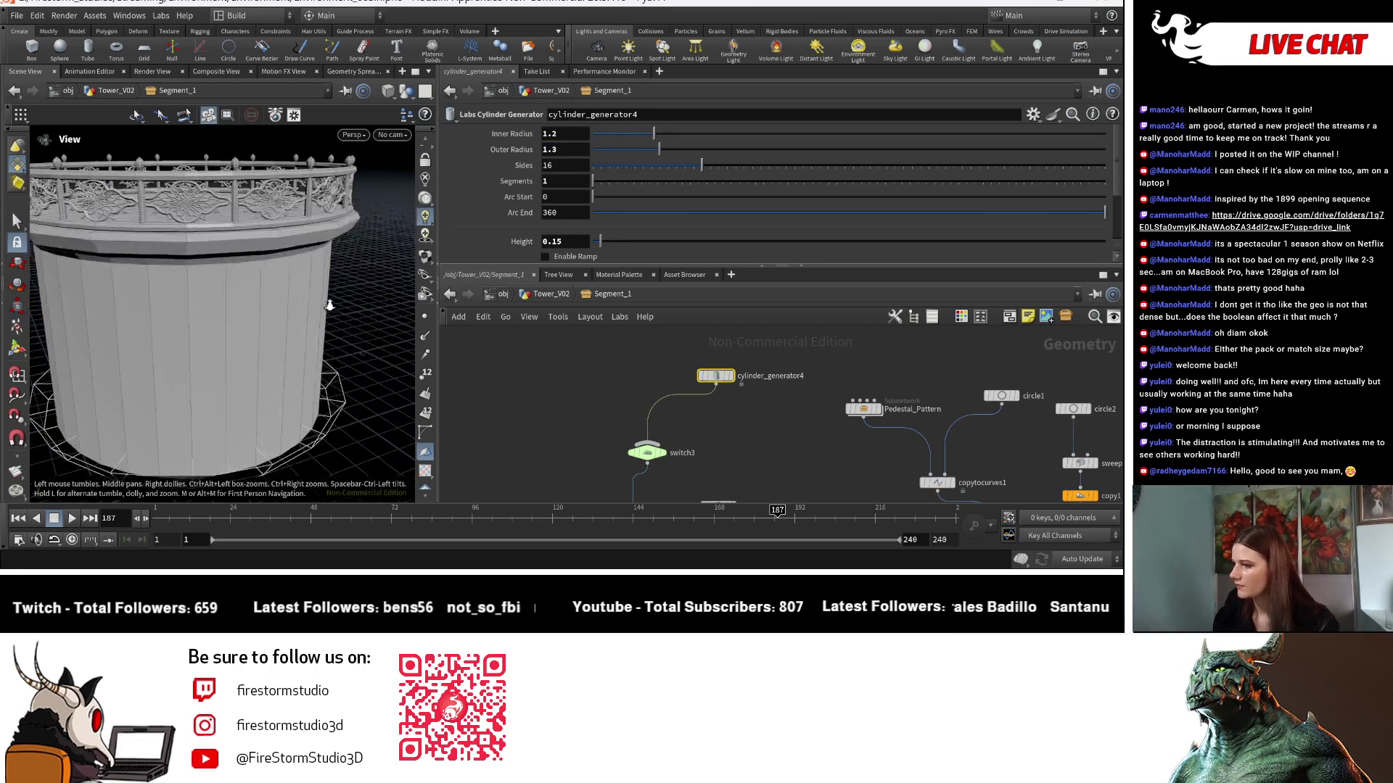
scroll(328, 304, "down", 10)
middle_click_drag(351, 370, 342, 384)
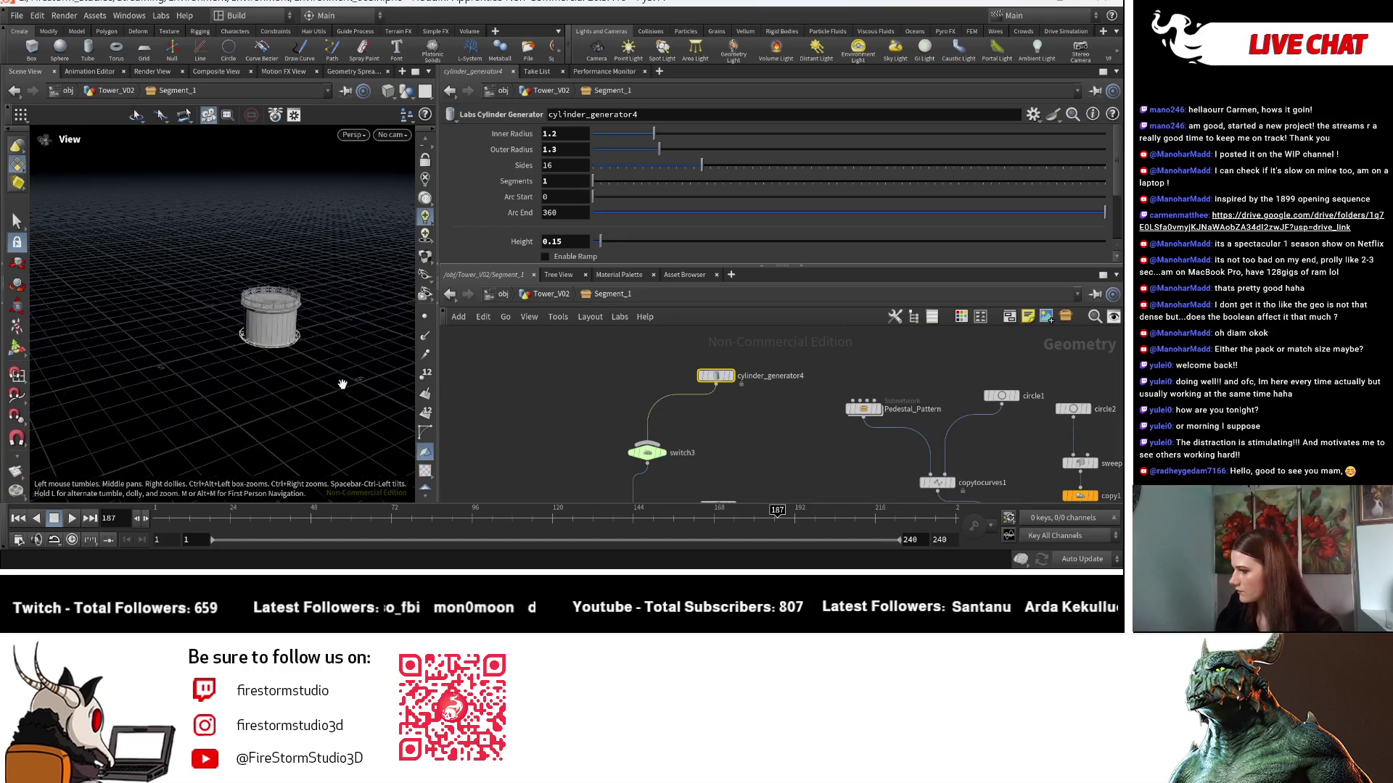
Move the cylinder_generator4 node down toward switch3.
left_click(755, 436)
middle_click_drag(755, 437, 787, 449)
scroll(787, 449, "up", 5)
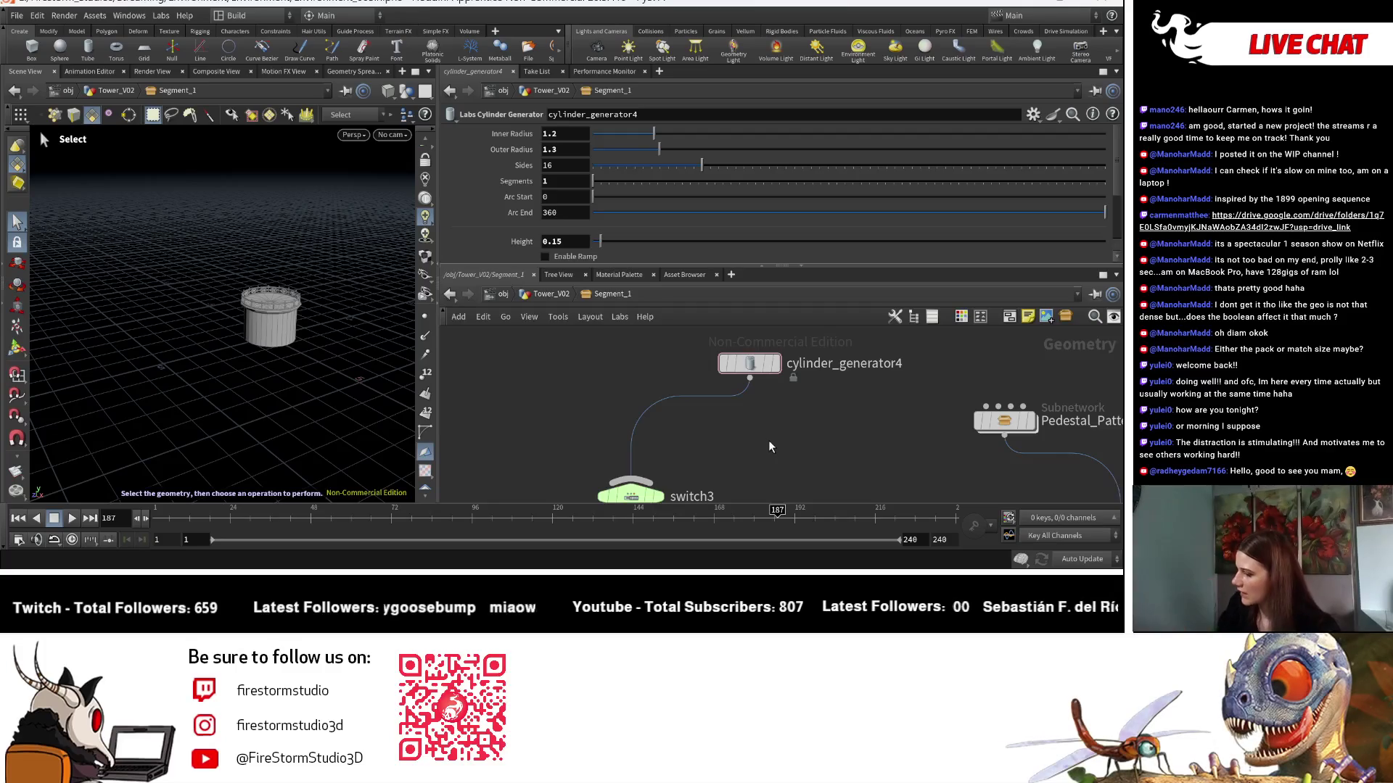
mouse_move(752, 366)
left_mouse_down()
mouse_move(693, 370)
mouse_move(646, 398)
mouse_move(633, 433)
left_mouse_up()
scroll(633, 433, "down", 5)
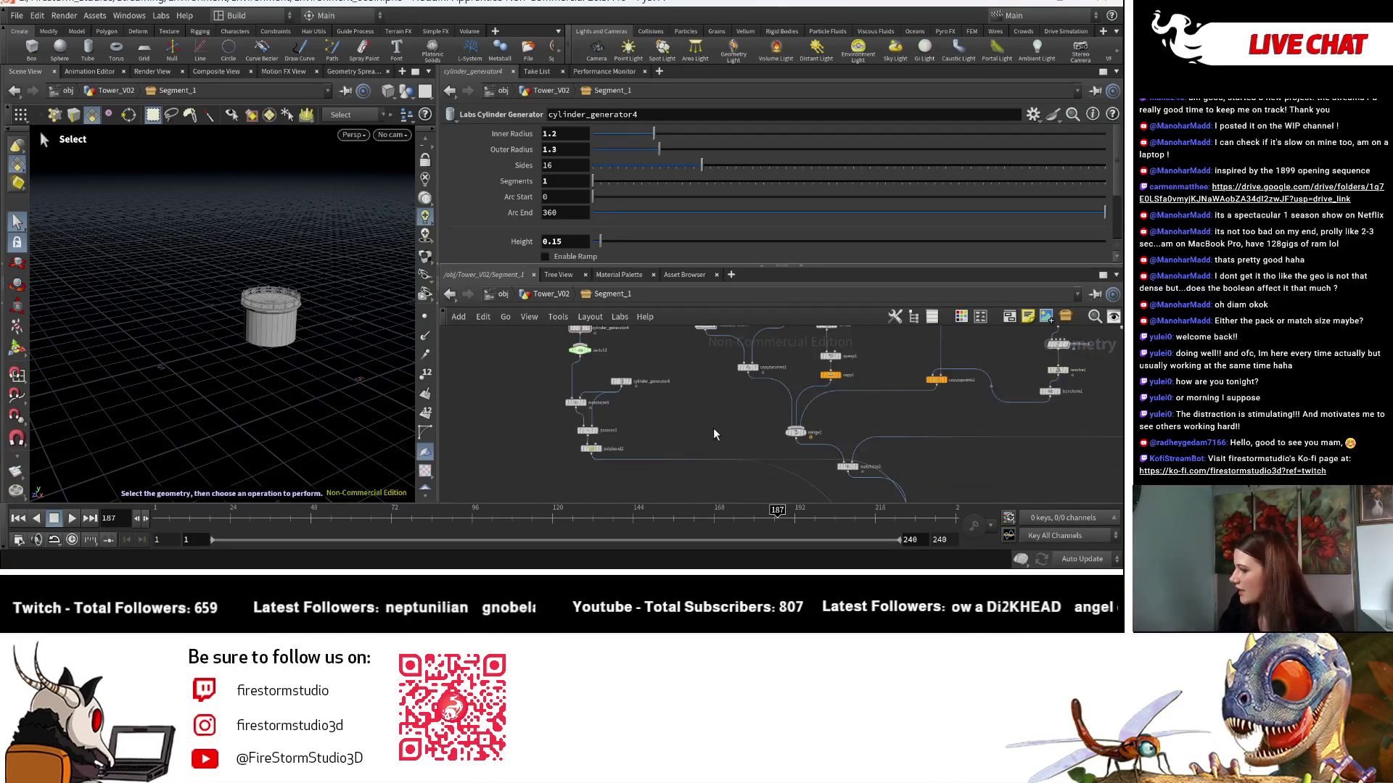
scroll(671, 457, "up", 2)
Frame the whole network and bring up cylinder_generator2's ring settings.
key("Escape")
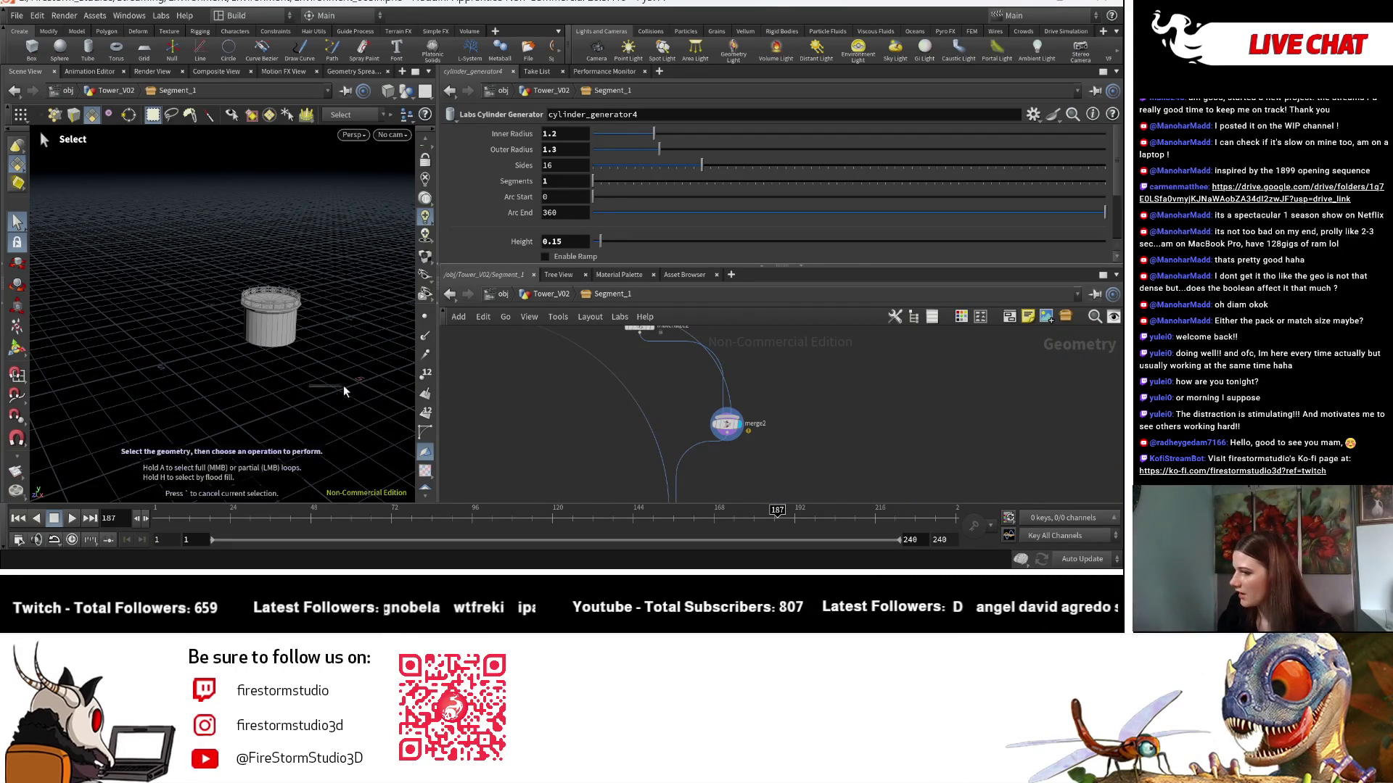
scroll(257, 396, "up", 6)
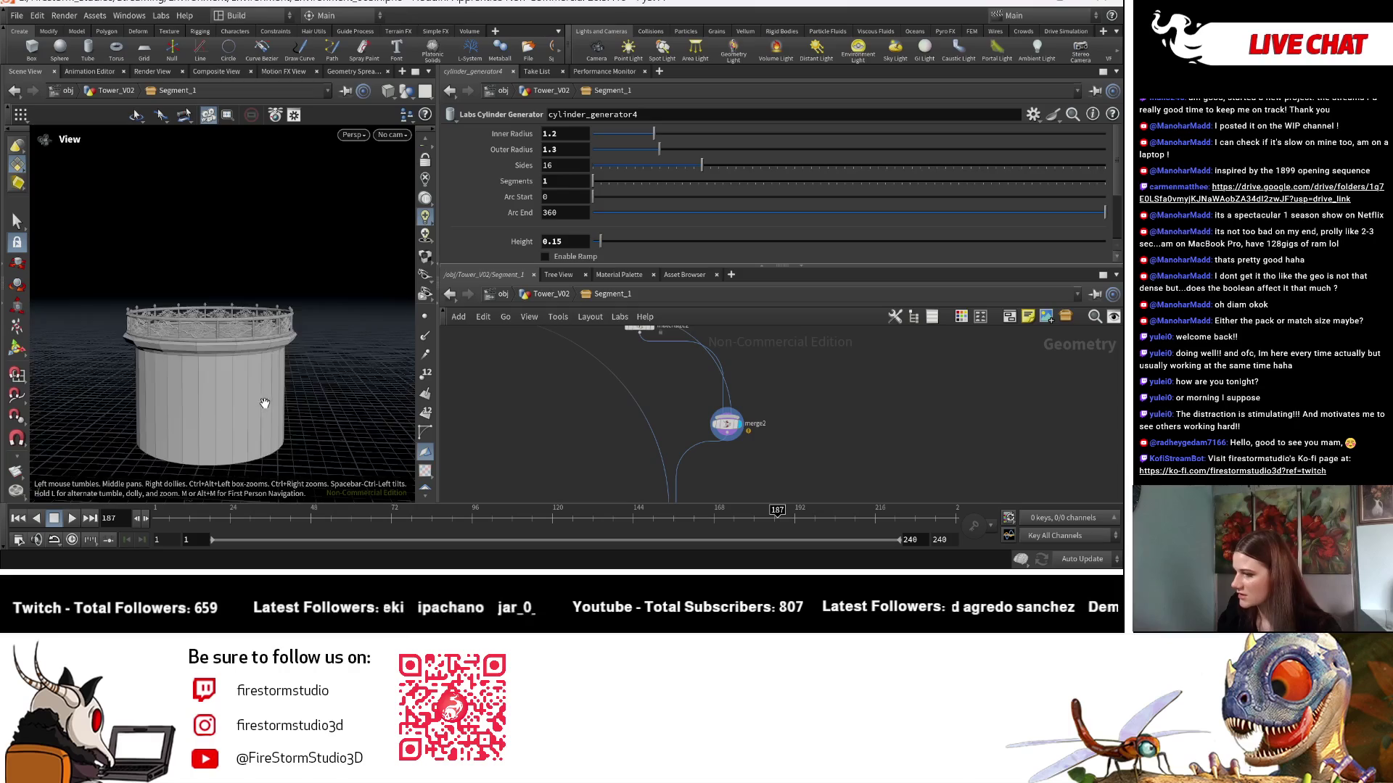
left_click_drag(281, 434, 276, 401)
scroll(742, 459, "down", 3)
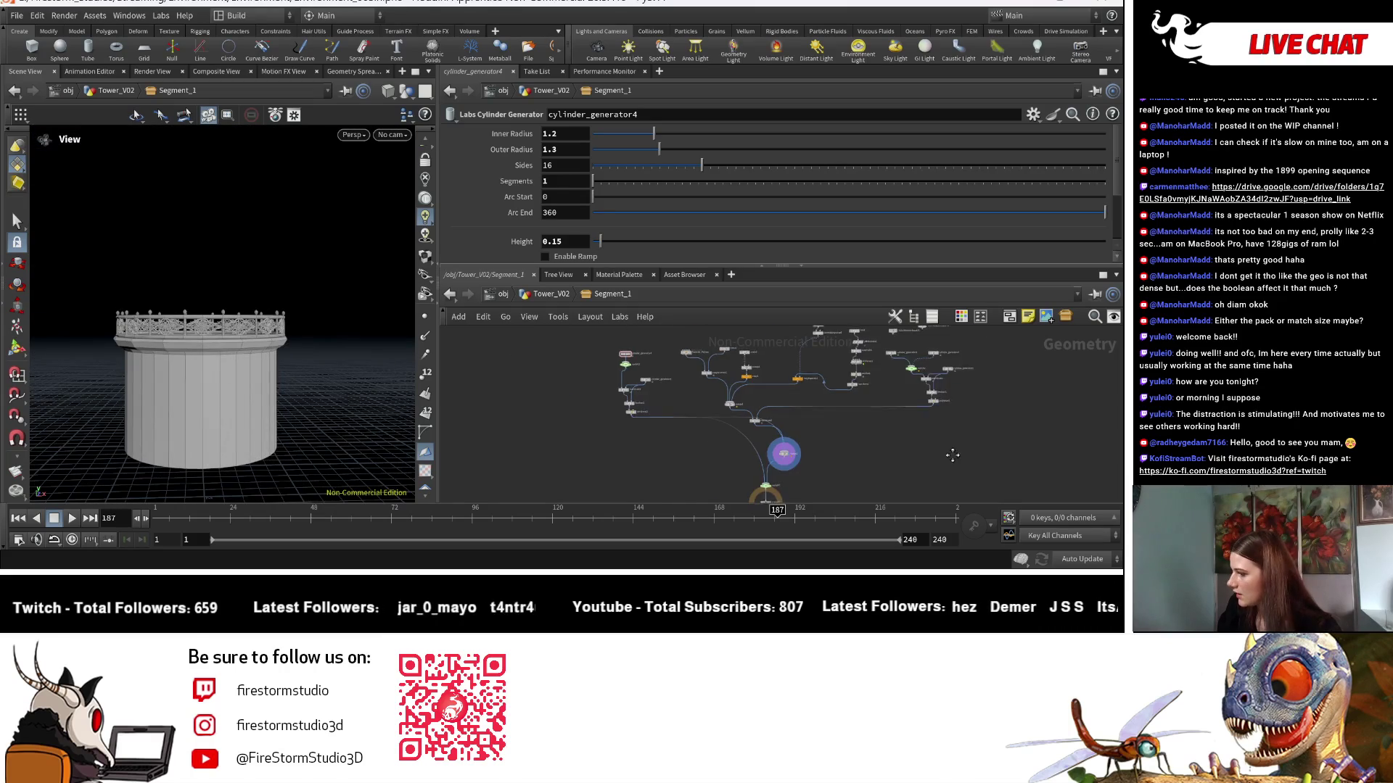
key("s")
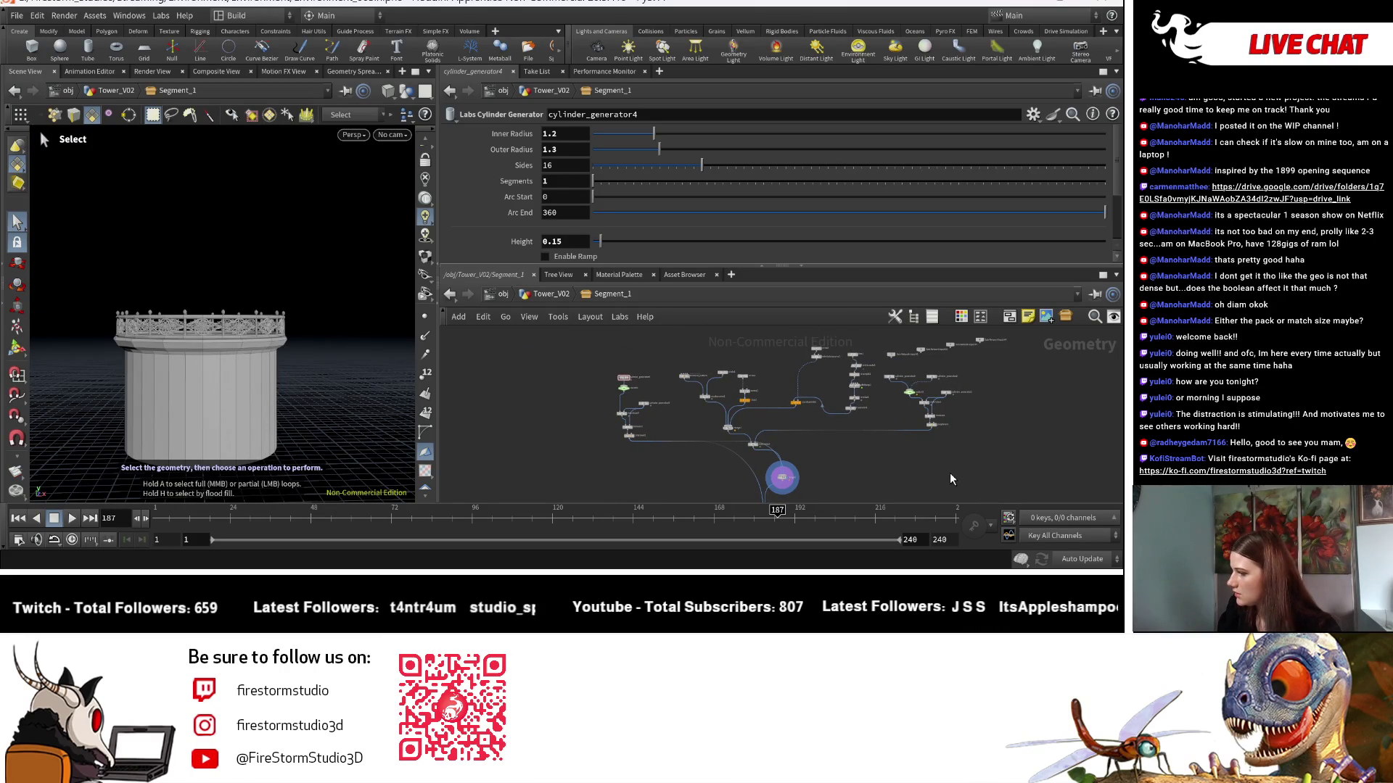
scroll(951, 473, "up", 3)
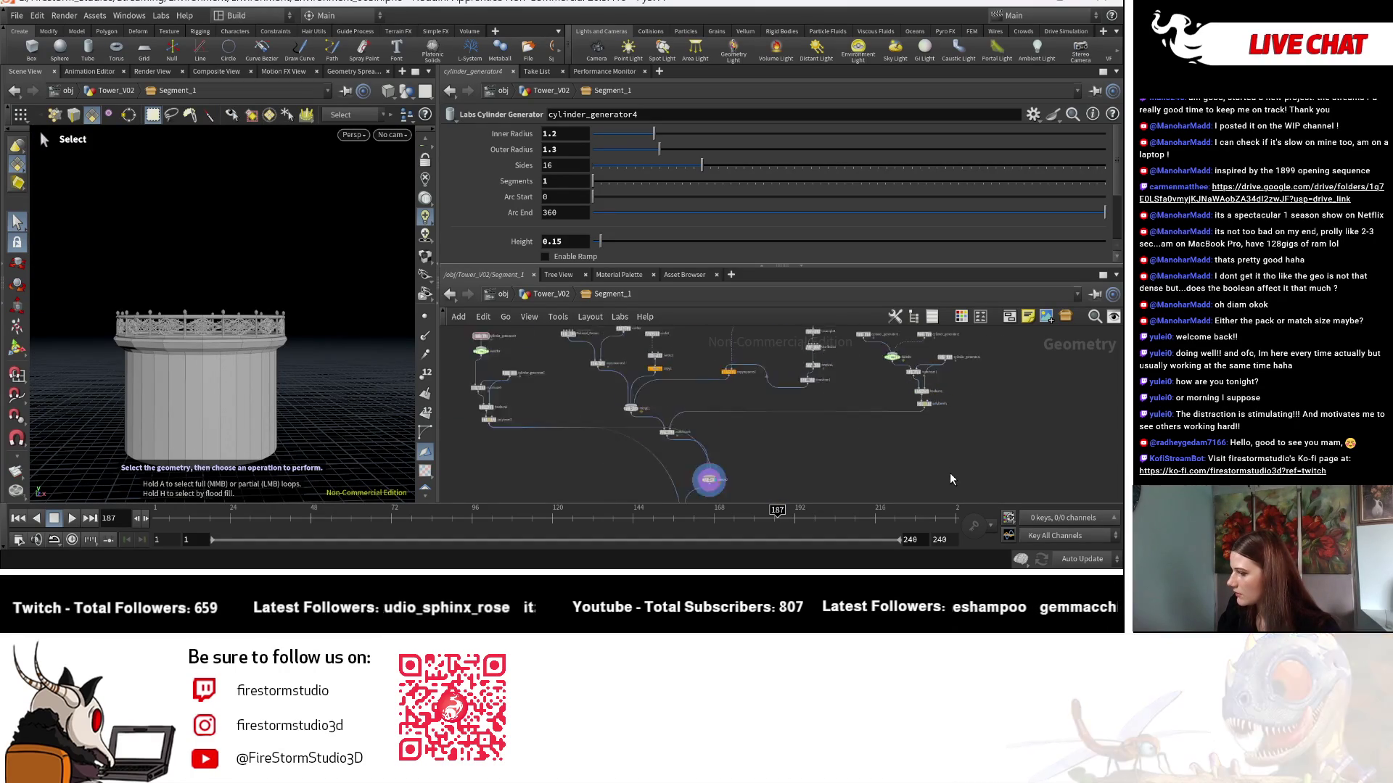
key("h")
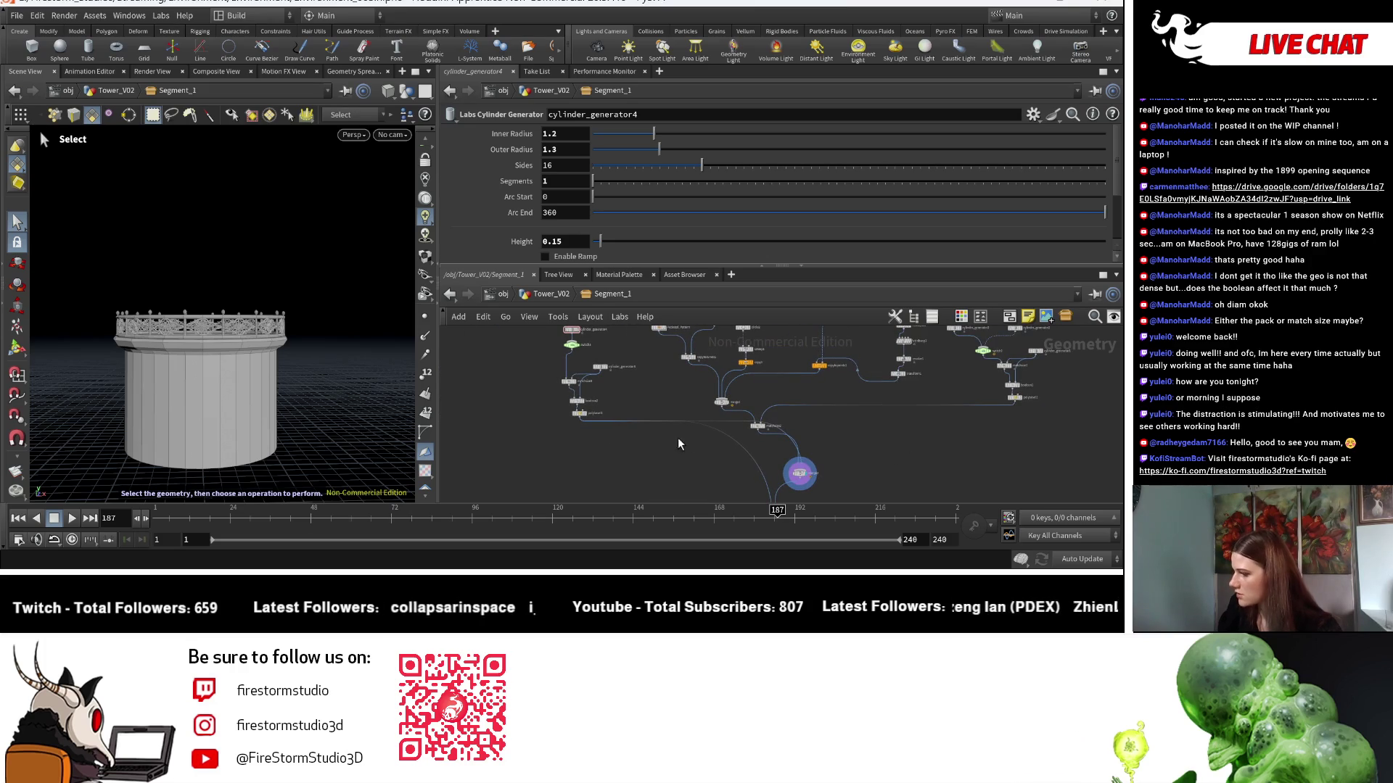
scroll(641, 441, "up", 3)
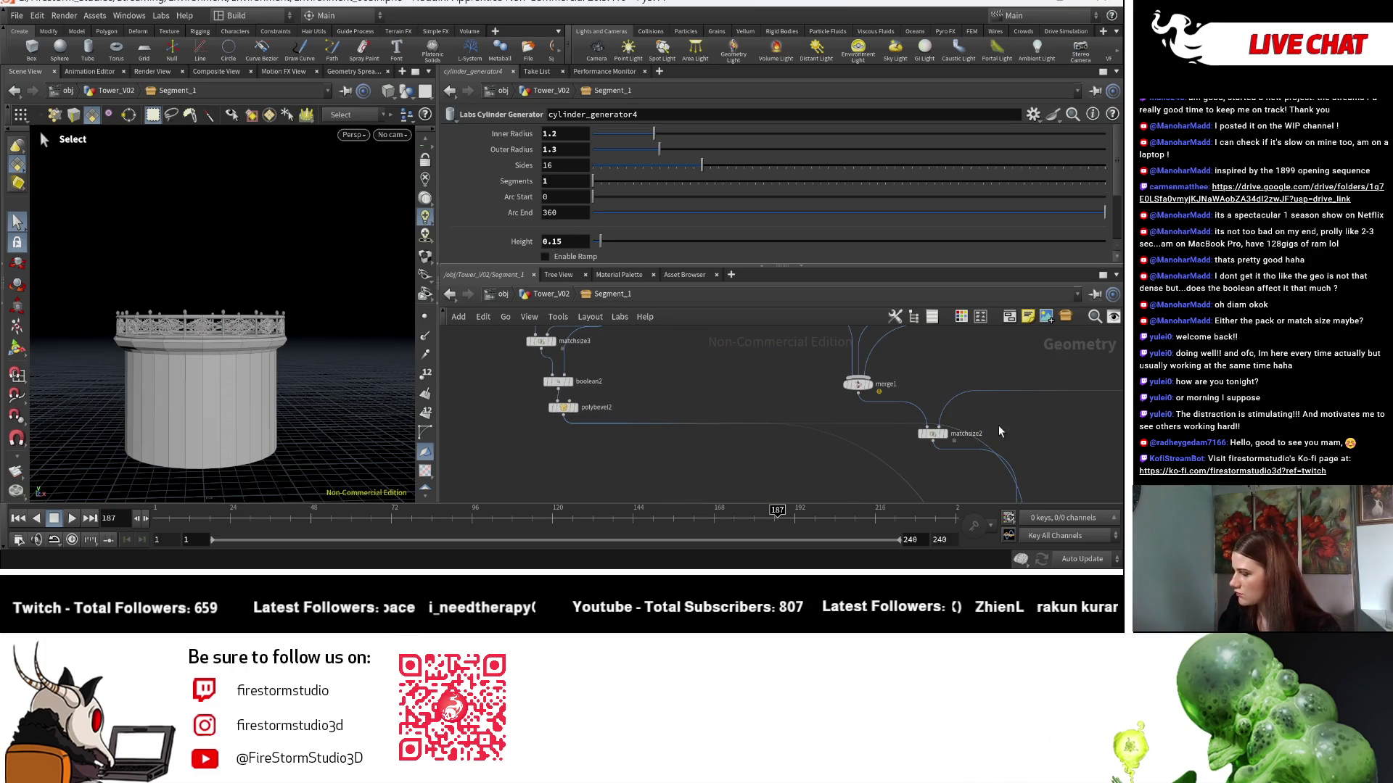
scroll(834, 428, "up", 2)
left_click(743, 384)
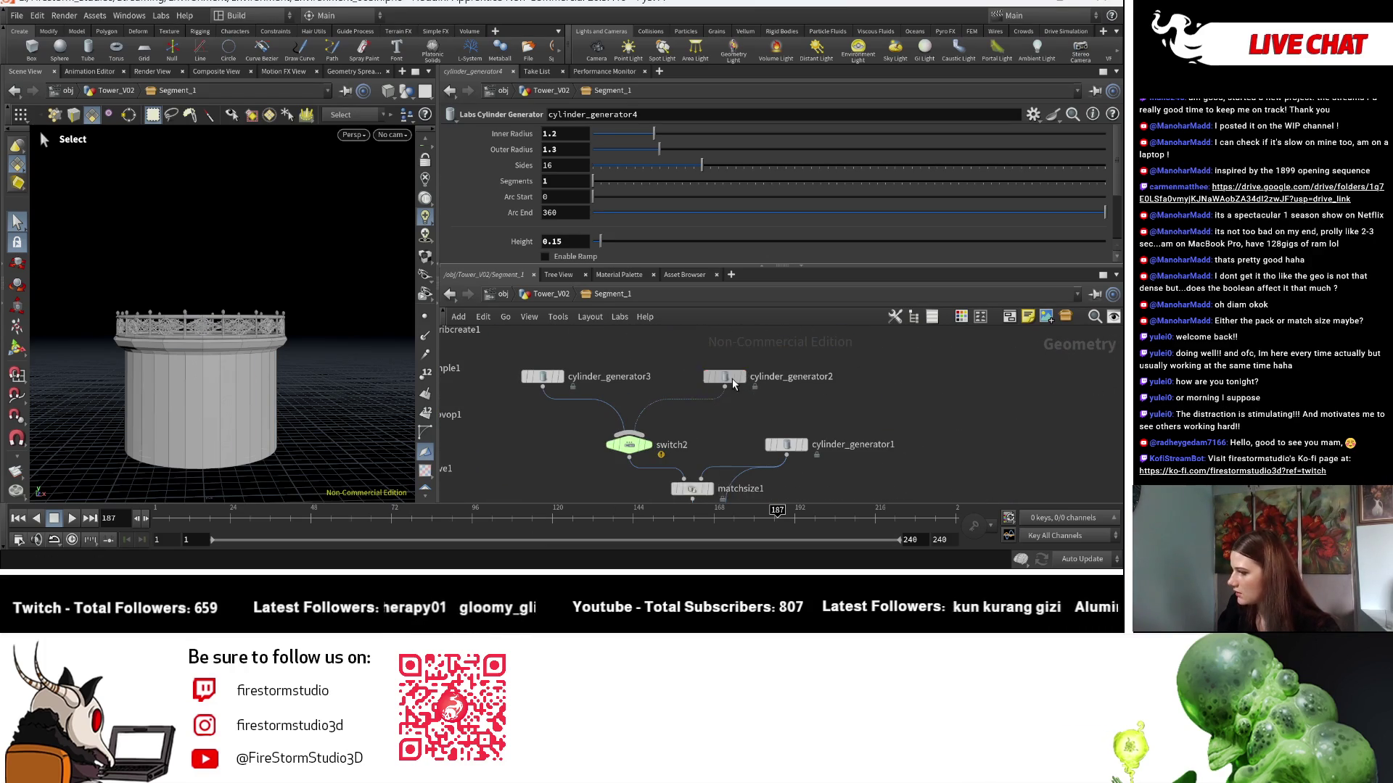
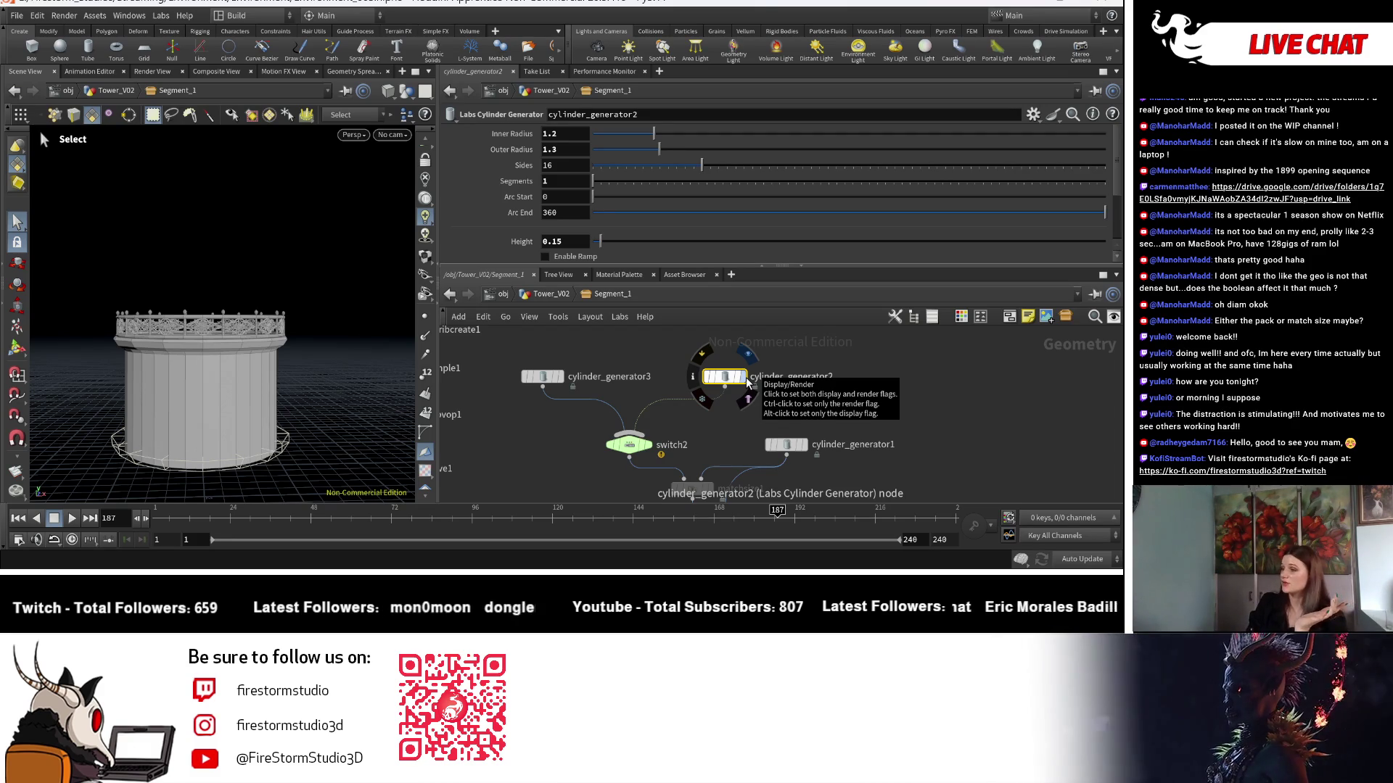
Preview cylinder_generator2's disc, check switch2, and preview cylinder_generator3 placed beside matchsize1.
left_click(747, 383)
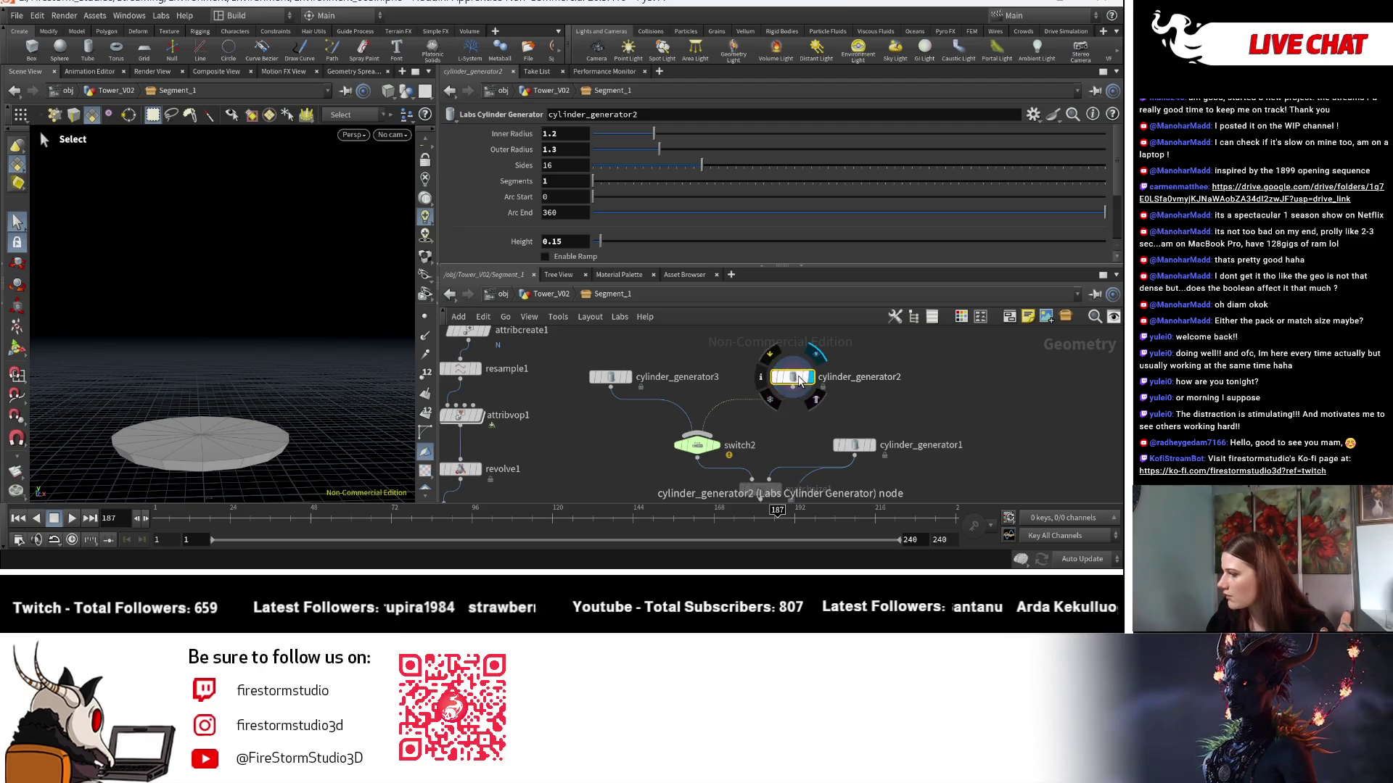
left_click(679, 459)
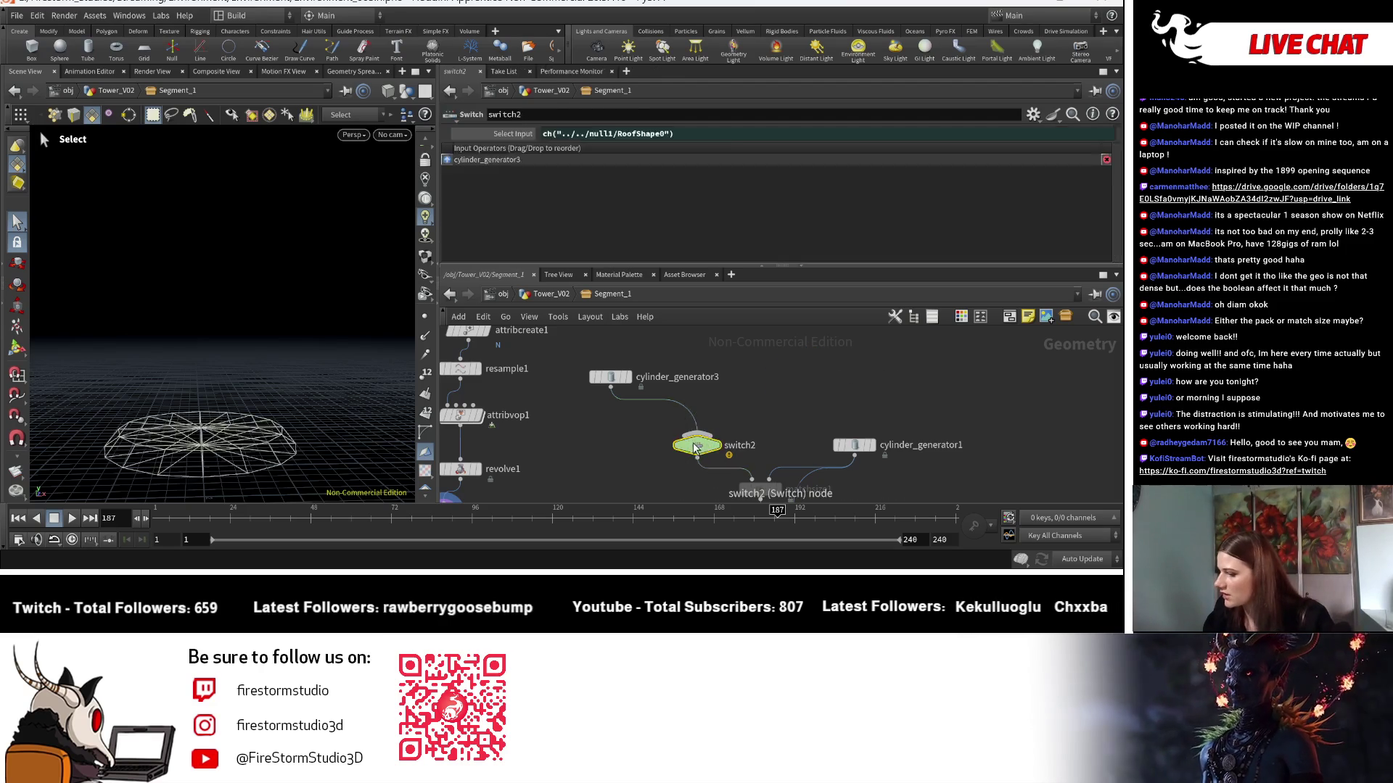
left_click(632, 391)
mouse_move(620, 379)
left_mouse_down()
mouse_move(700, 412)
mouse_move(711, 447)
left_mouse_up()
Display matchsize2's railing crown in the viewport.
middle_click_drag(1004, 483, 1019, 438)
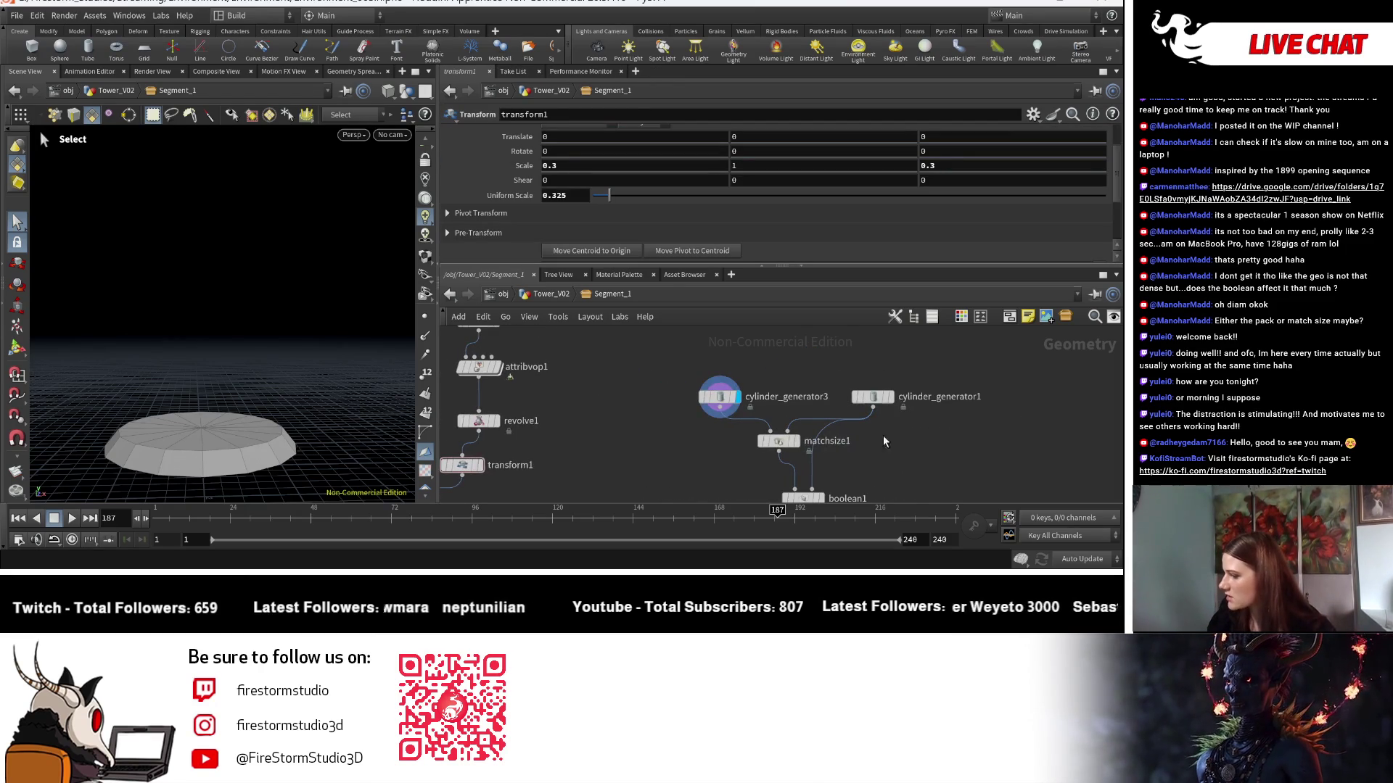
key("Escape")
left_click_drag(341, 392, 361, 357)
key("s")
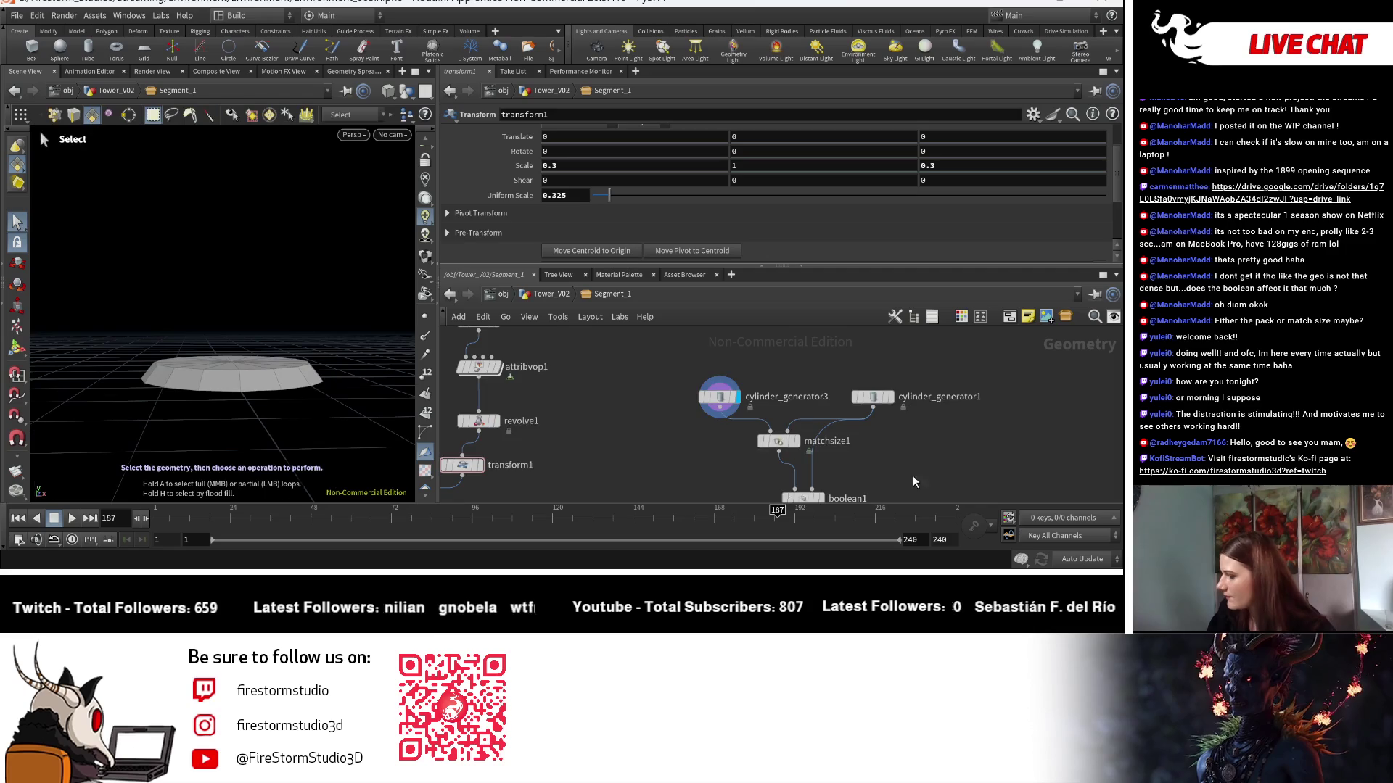
scroll(798, 406, "down", 3)
middle_click_drag(699, 466, 897, 451)
scroll(834, 446, "up", 1)
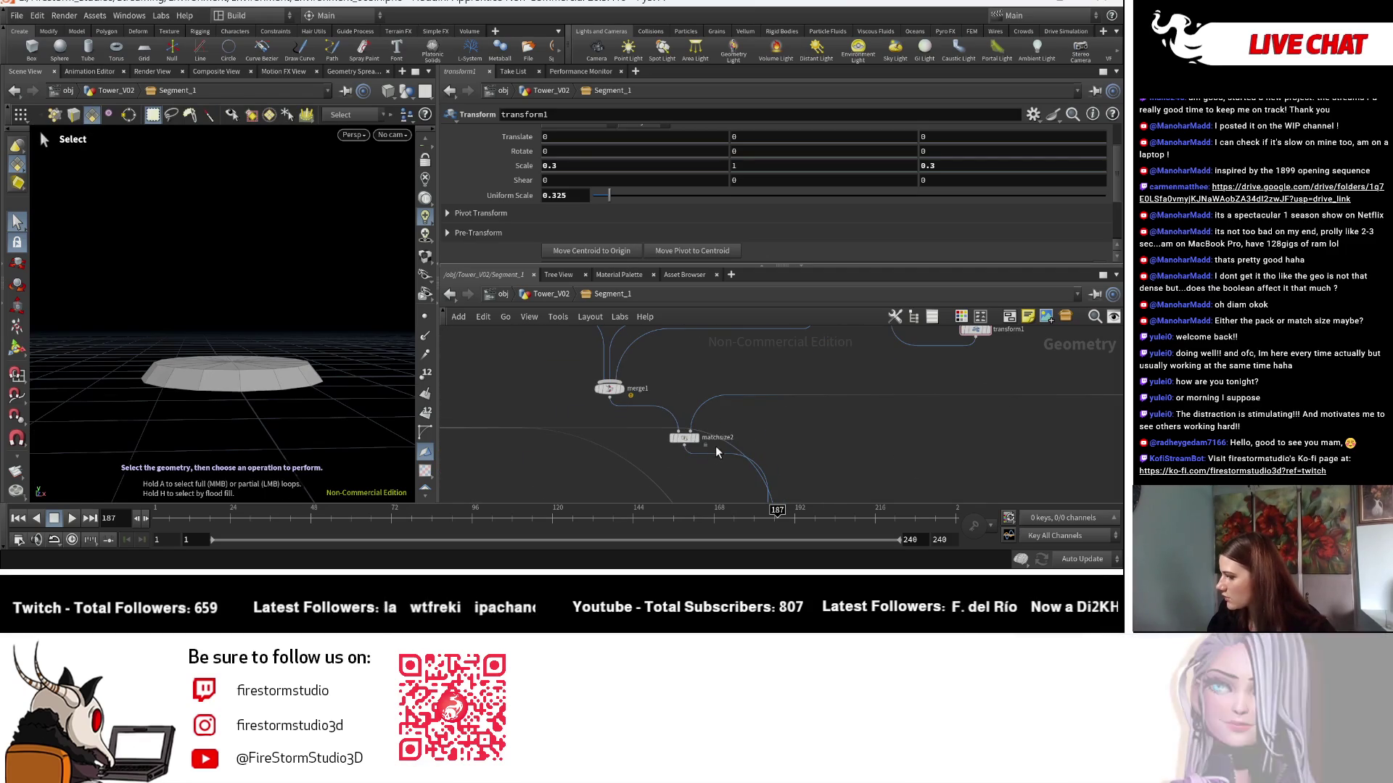
left_click(694, 438)
Display the bevelled cylinder from polybevel1.
key("Escape")
key("s")
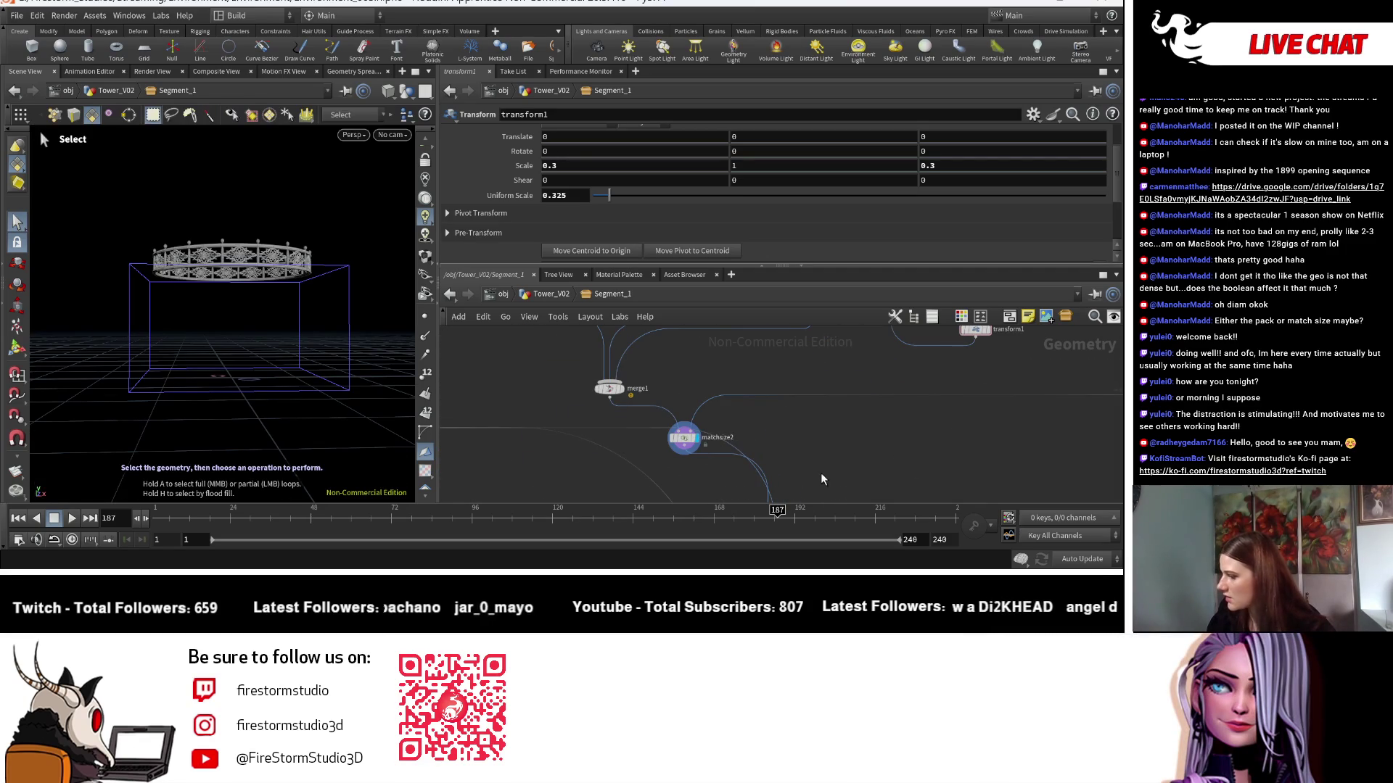
scroll(725, 435, "down", 2)
middle_click_drag(653, 435, 790, 471)
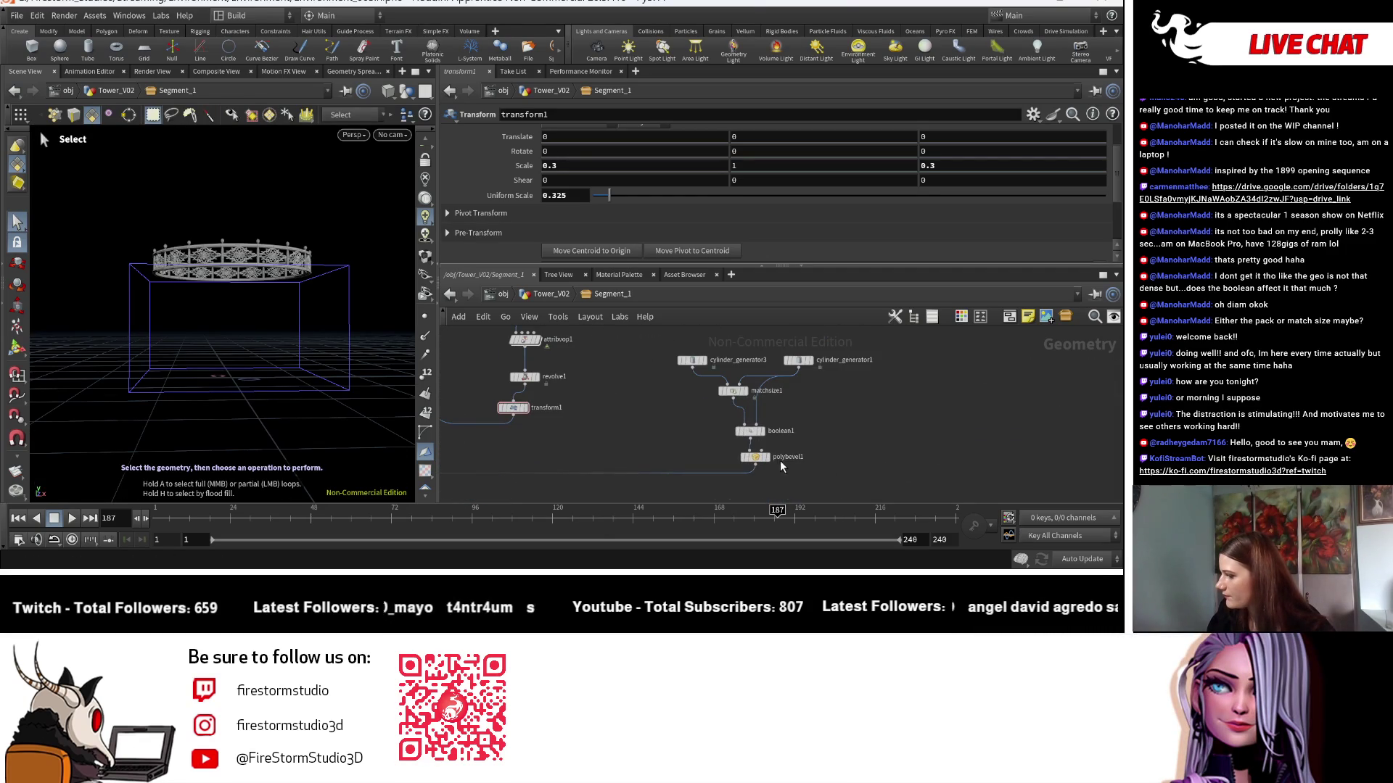
left_click(767, 457)
Frame the network on polybevel1 and carry a new wire across it.
scroll(784, 457, "down", 3)
middle_click_drag(711, 449, 805, 404)
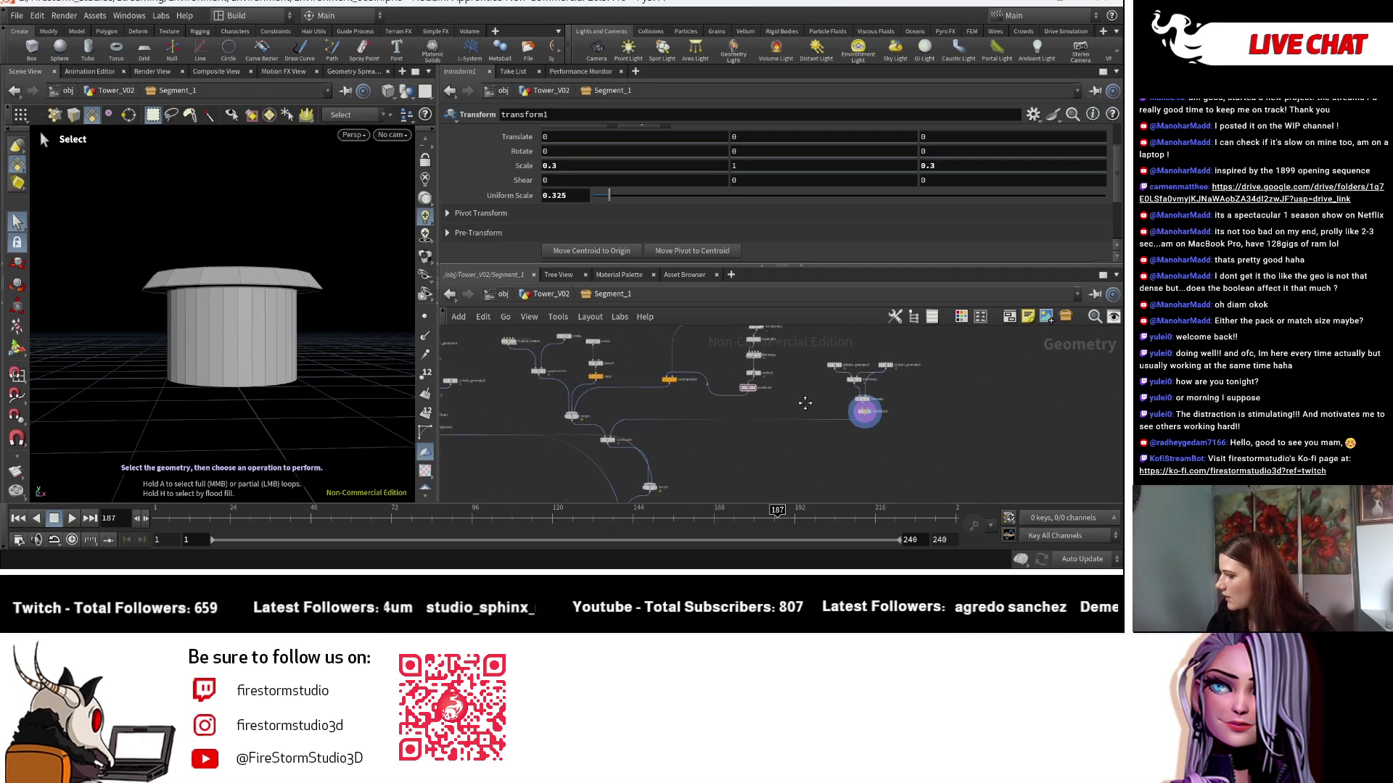
scroll(828, 419, "up", 2)
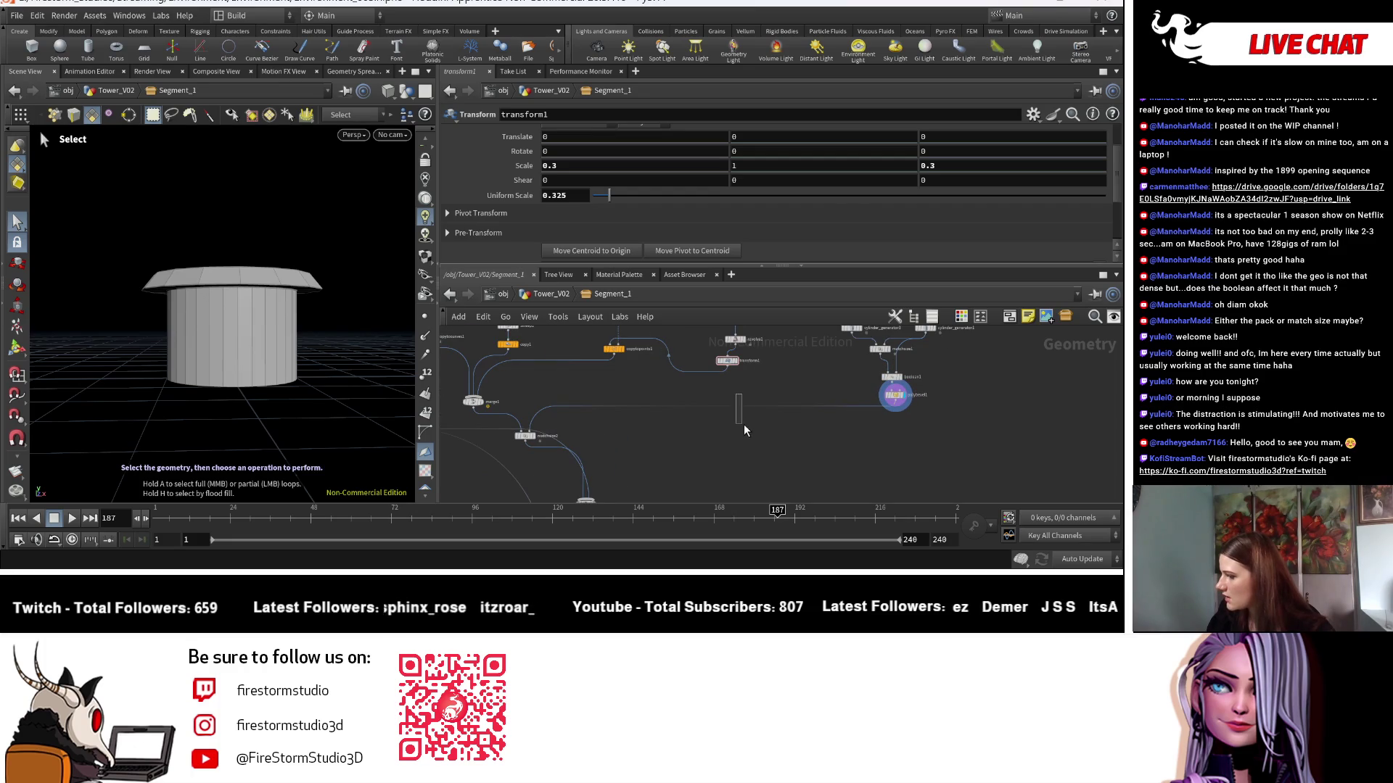
key("f")
scroll(689, 452, "up", 2)
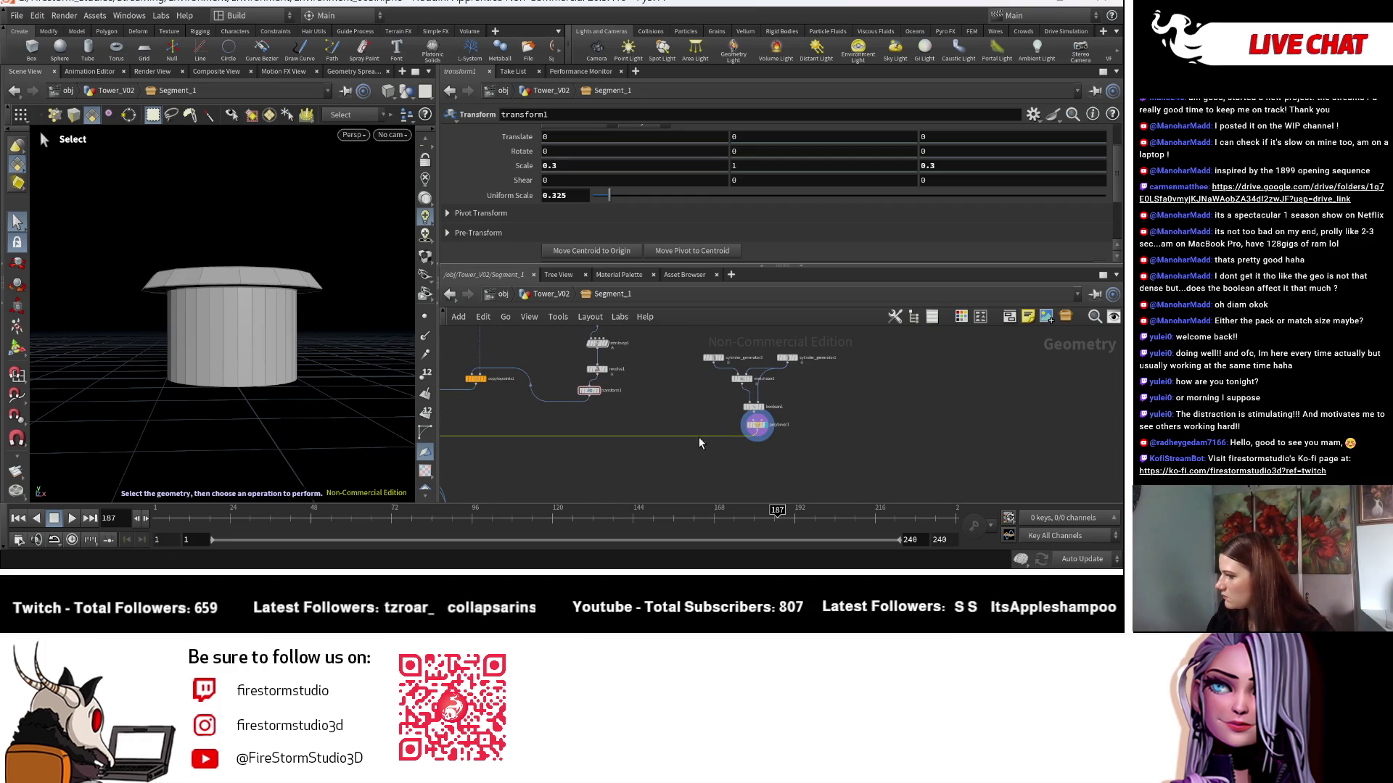
scroll(549, 466, "down", 3)
scroll(758, 394, "up", 3)
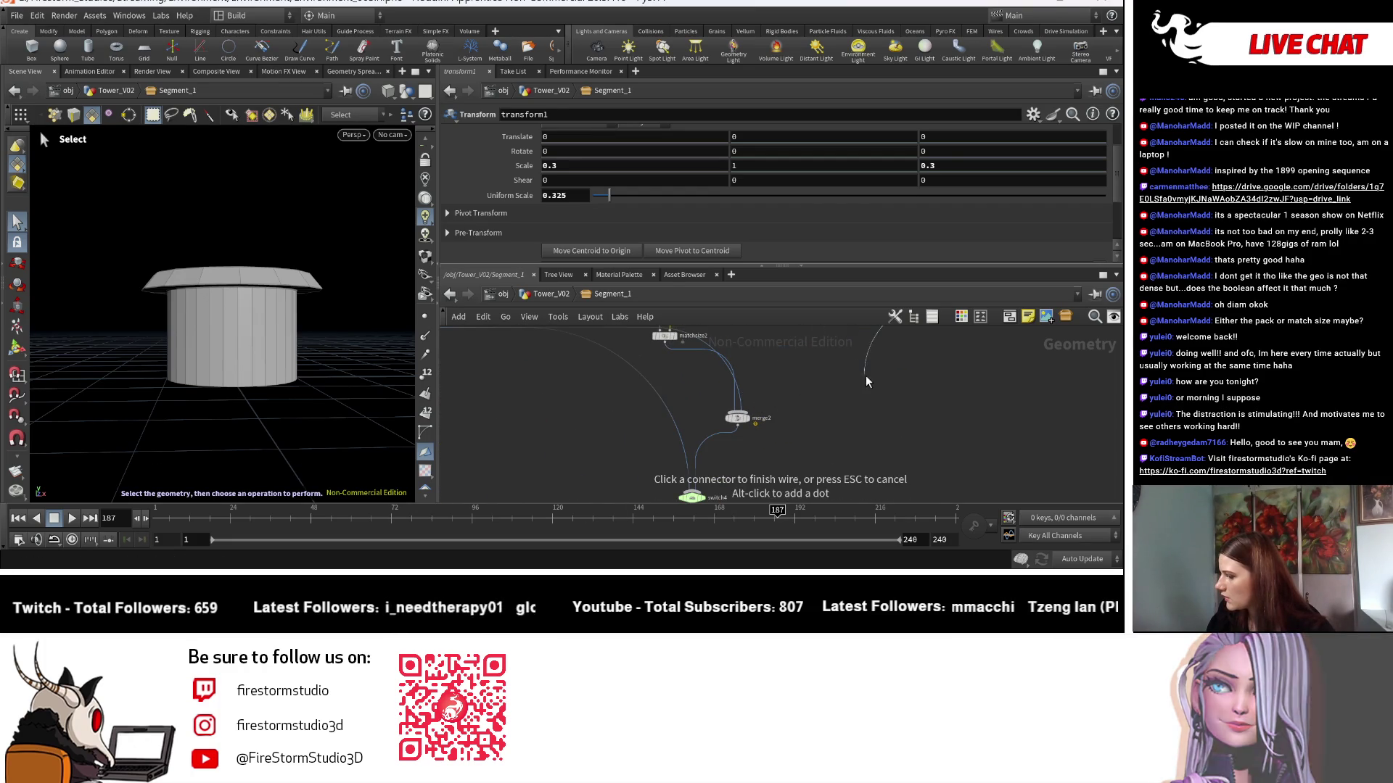
middle_click_drag(865, 376, 819, 464)
Add a new Switch node and wire polybevel1 into it.
key("Tab")
type("swi")
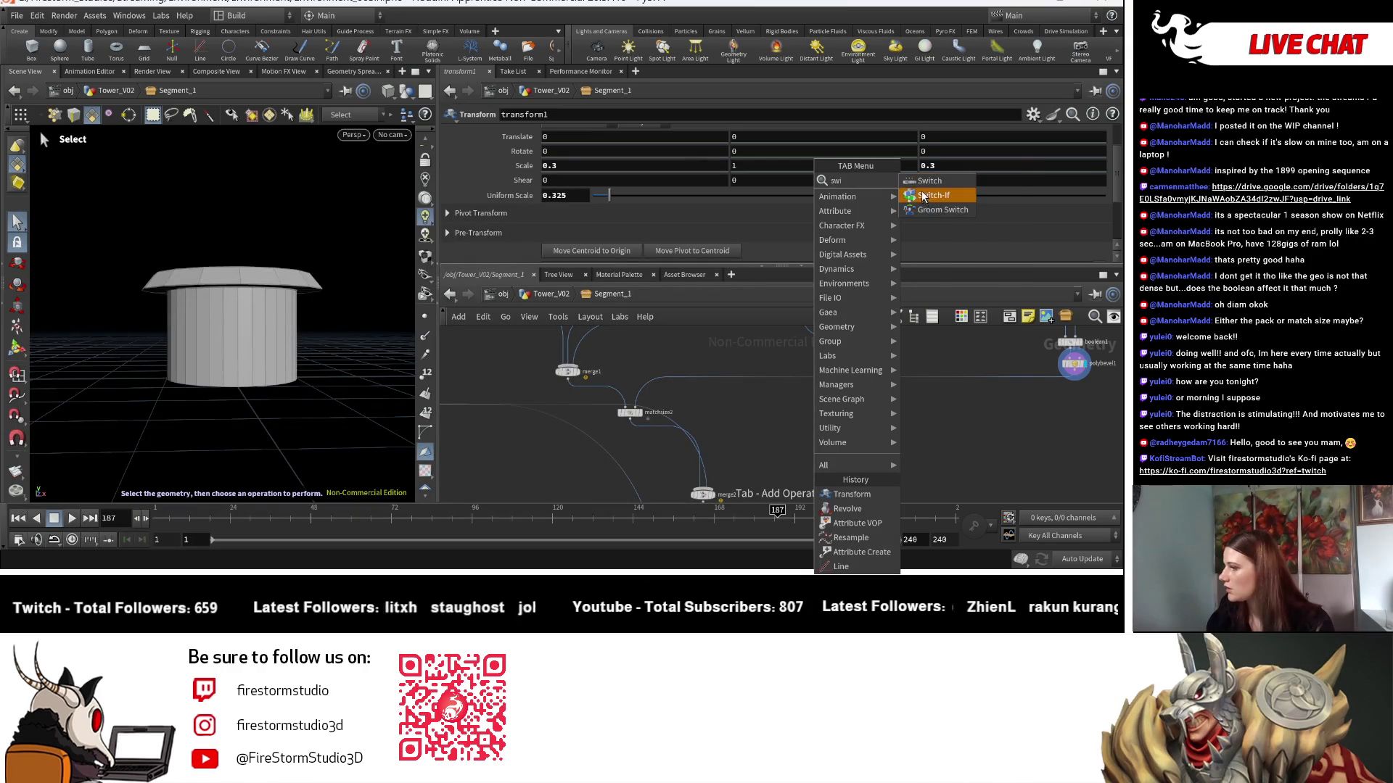
left_click(929, 181)
left_click(841, 448)
left_click(1074, 378)
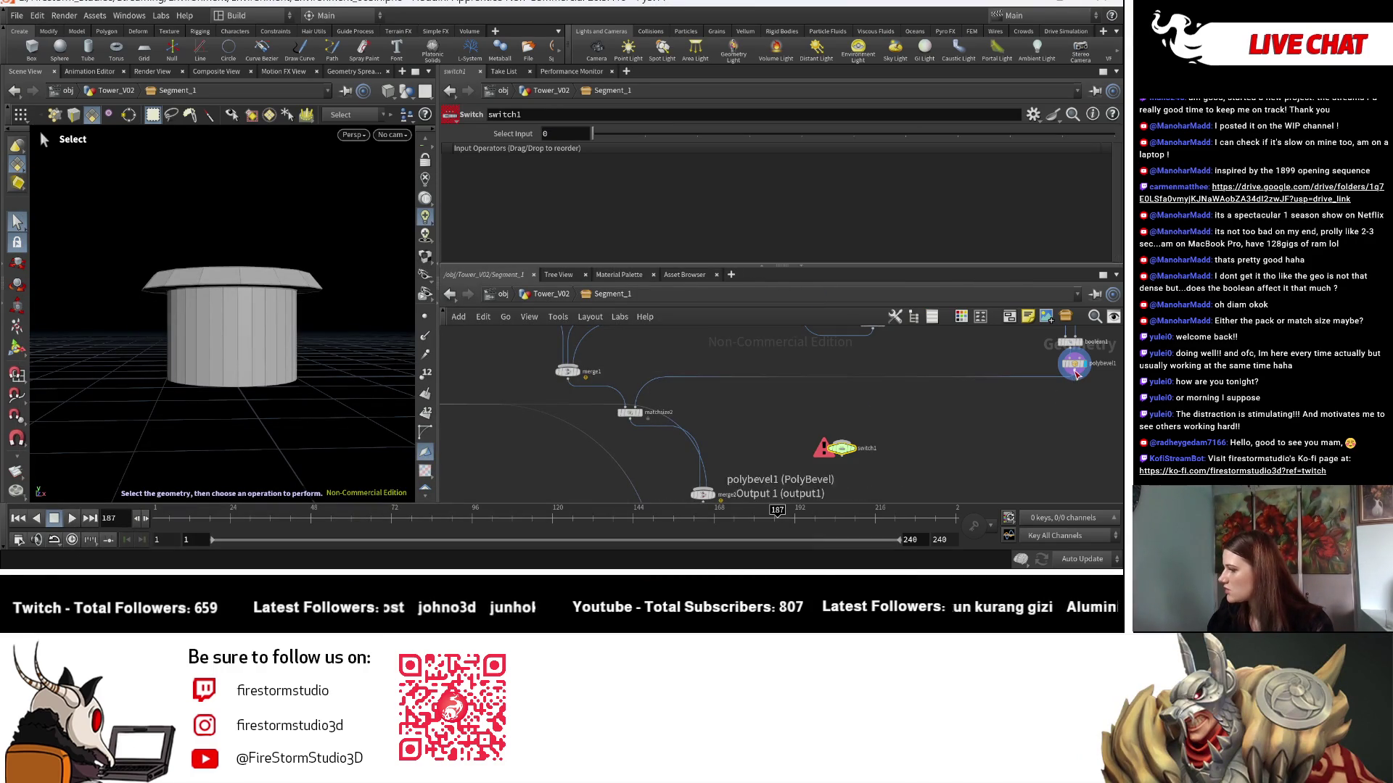
left_click(841, 440)
Wire polybevel2 into switch1 as its second input.
middle_click_drag(691, 404, 986, 421)
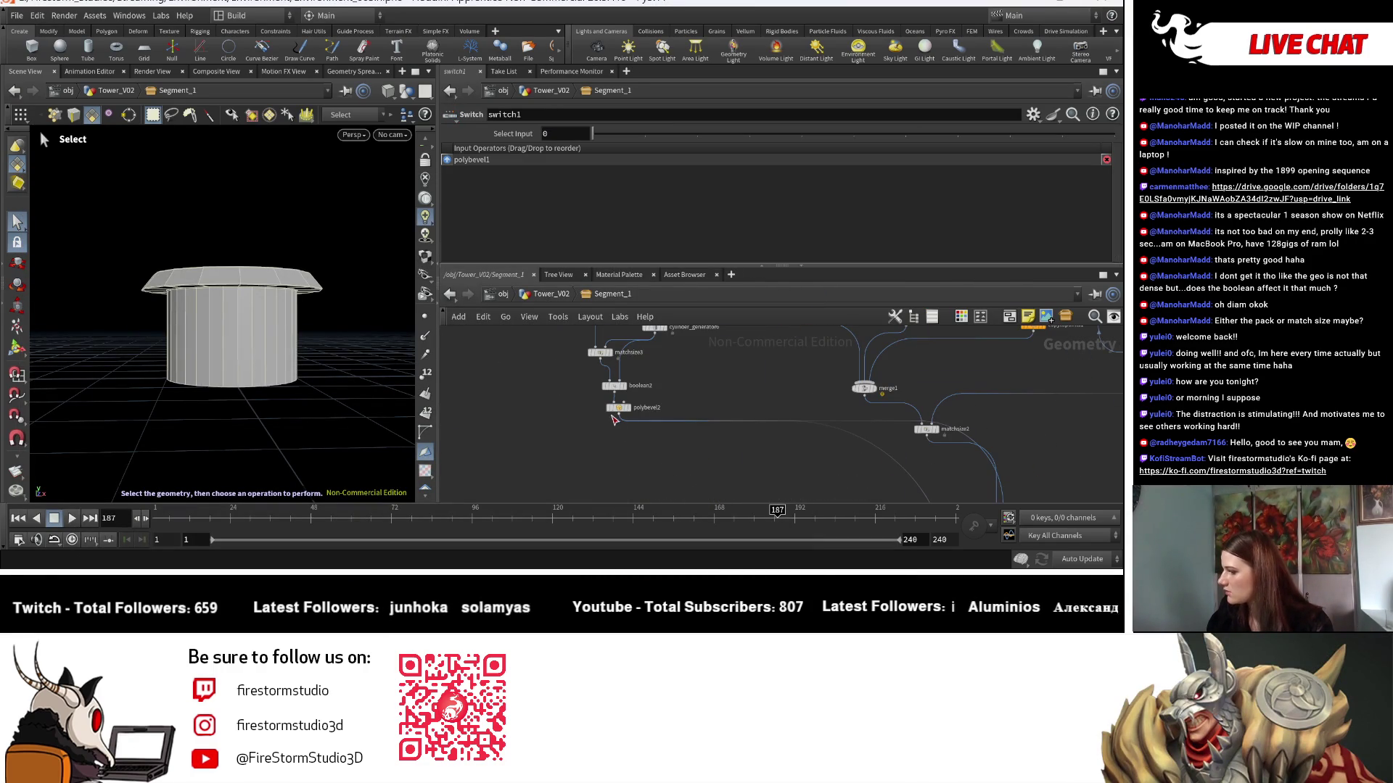
left_click(614, 417)
middle_click_drag(918, 465, 774, 396)
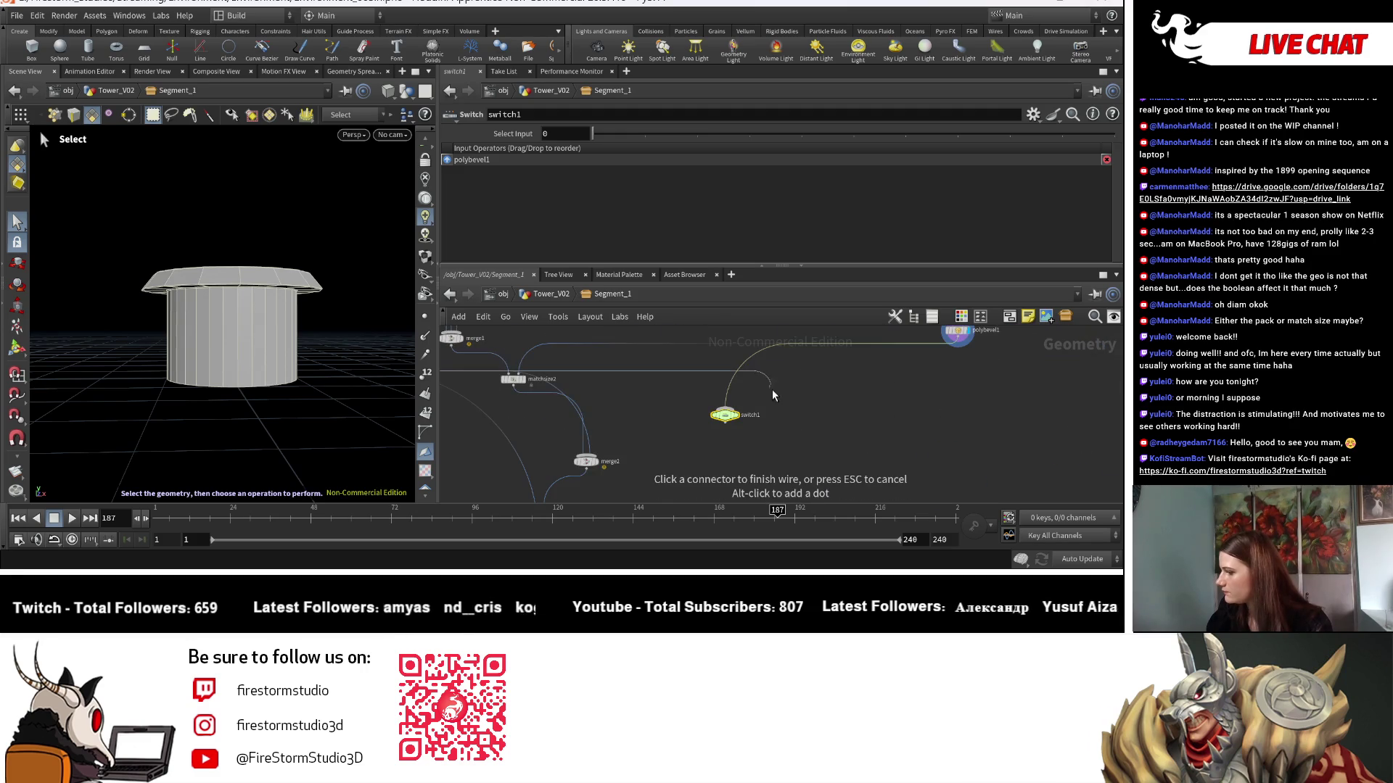
left_click(725, 408)
left_click(662, 407)
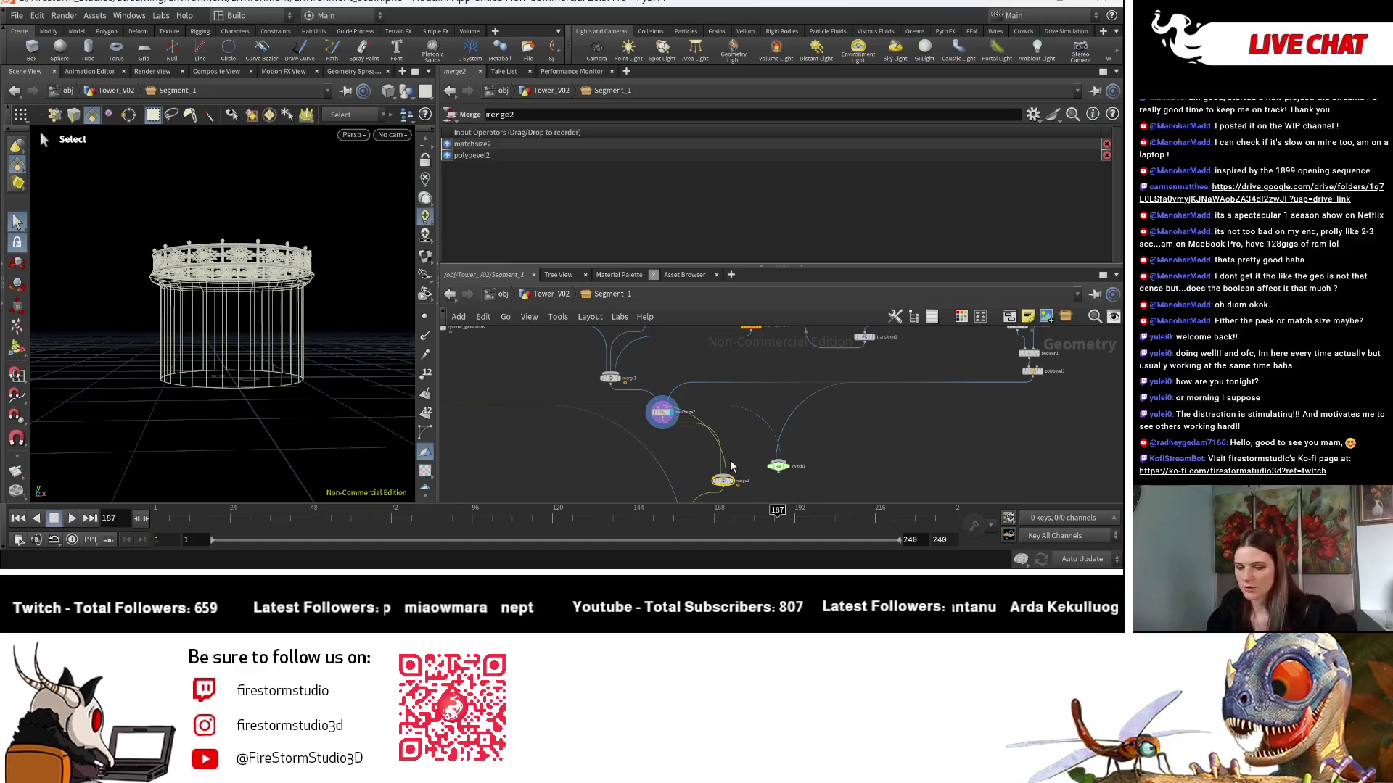
Add a Null node and connect null1 into switch4.
mouse_move(730, 467)
middle_mouse_down()
mouse_move(747, 385)
mouse_move(709, 427)
middle_mouse_up()
scroll(580, 427, "down", 2)
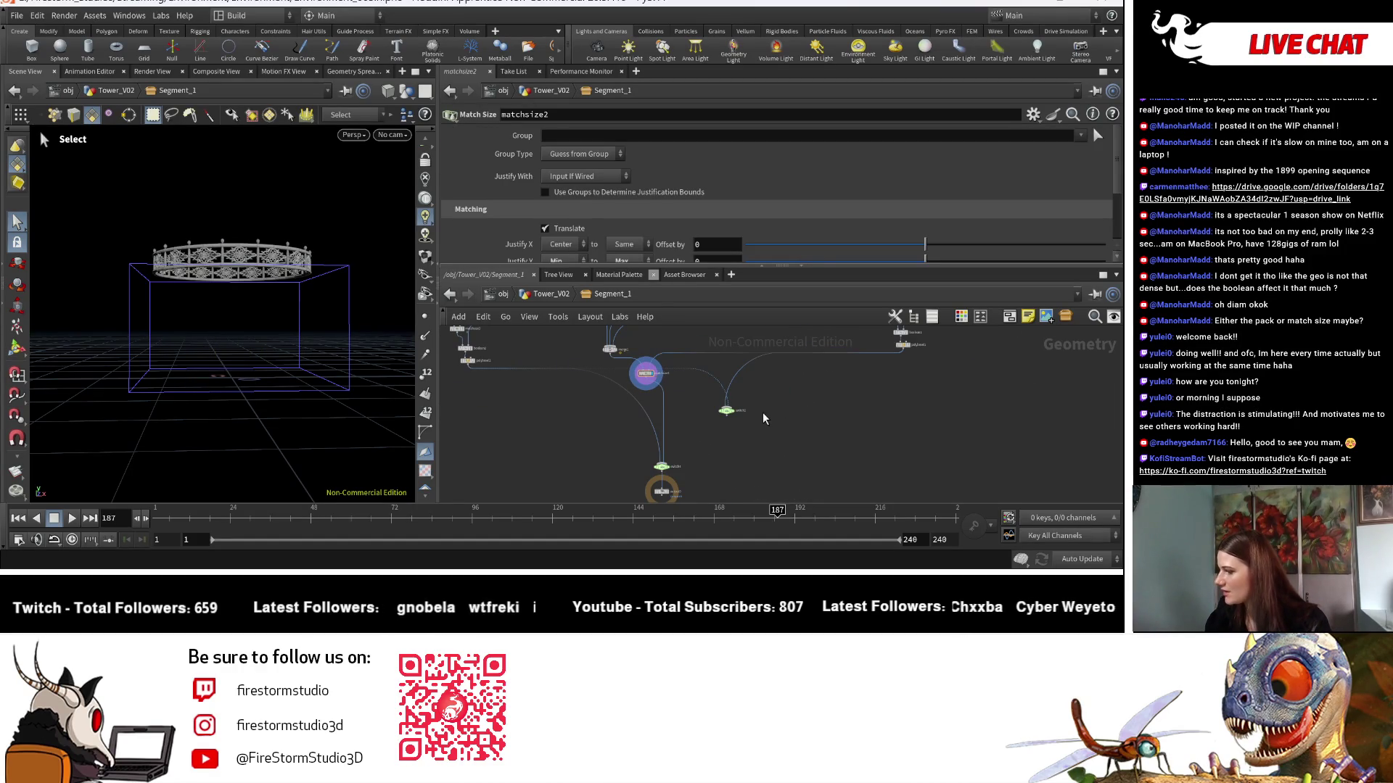
key("Tab")
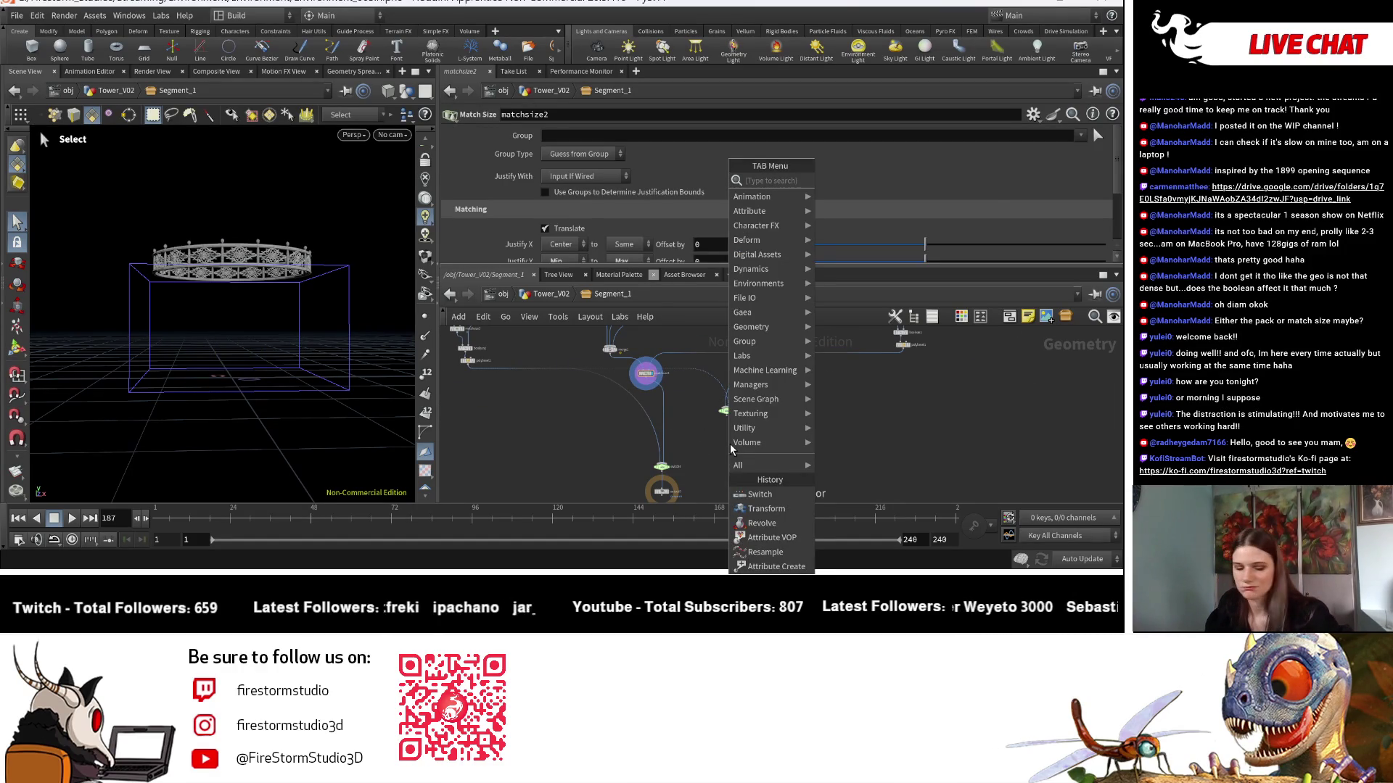
type("null")
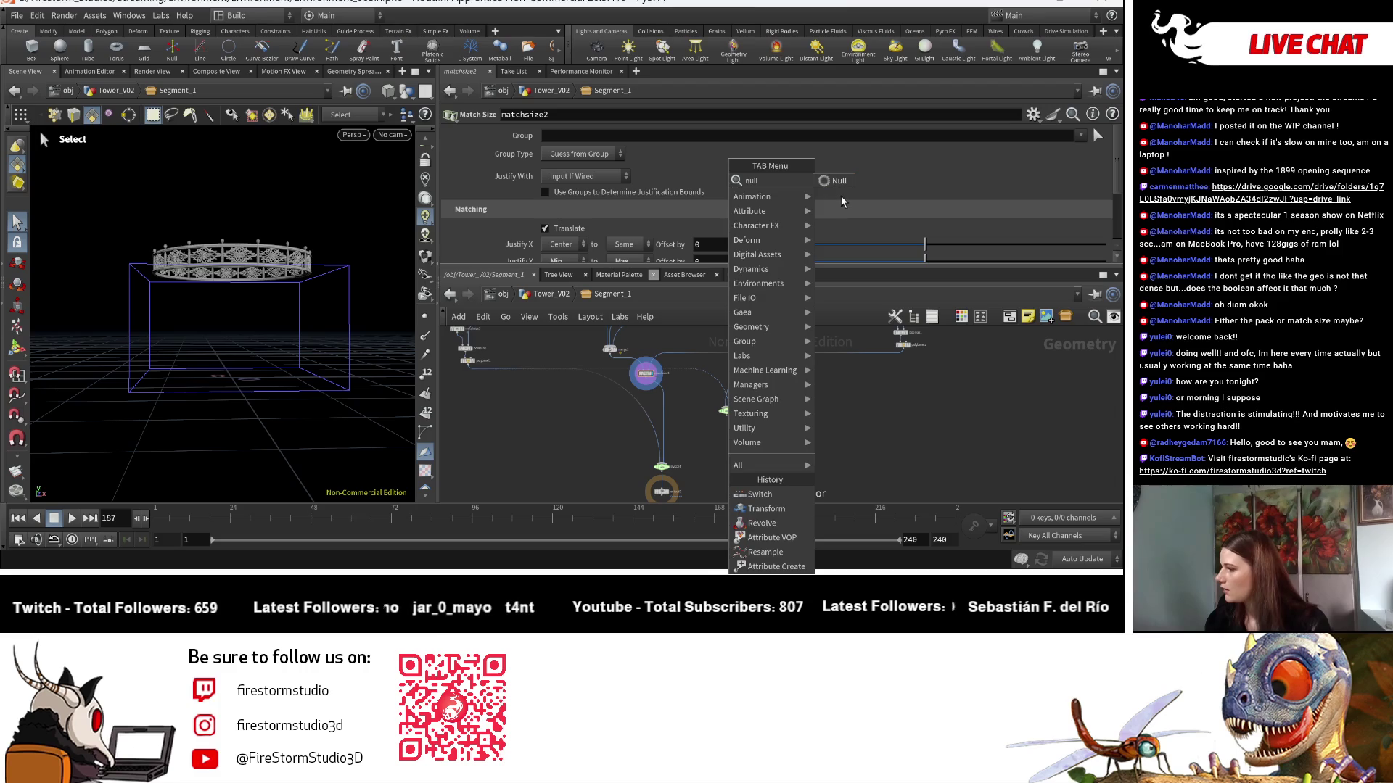
key("Return")
left_click(691, 388)
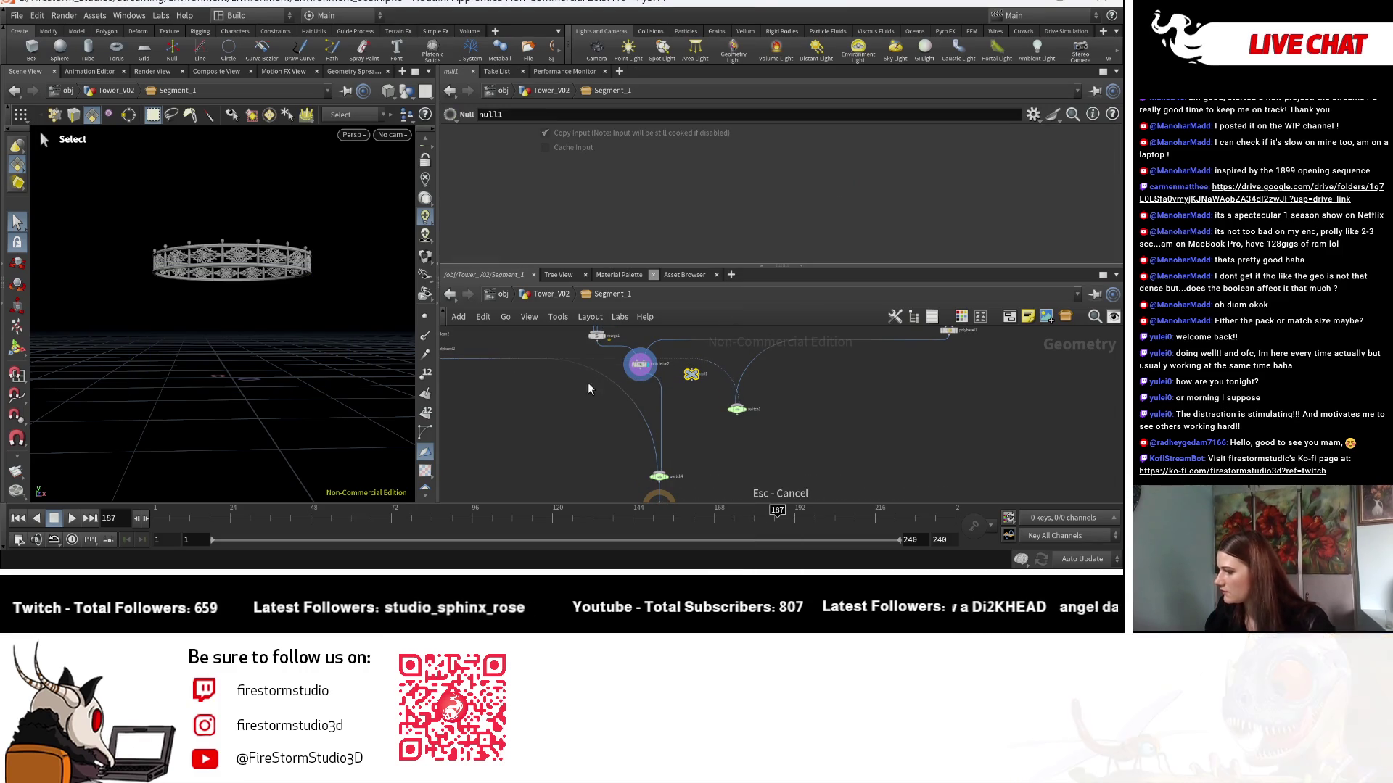
key("Escape")
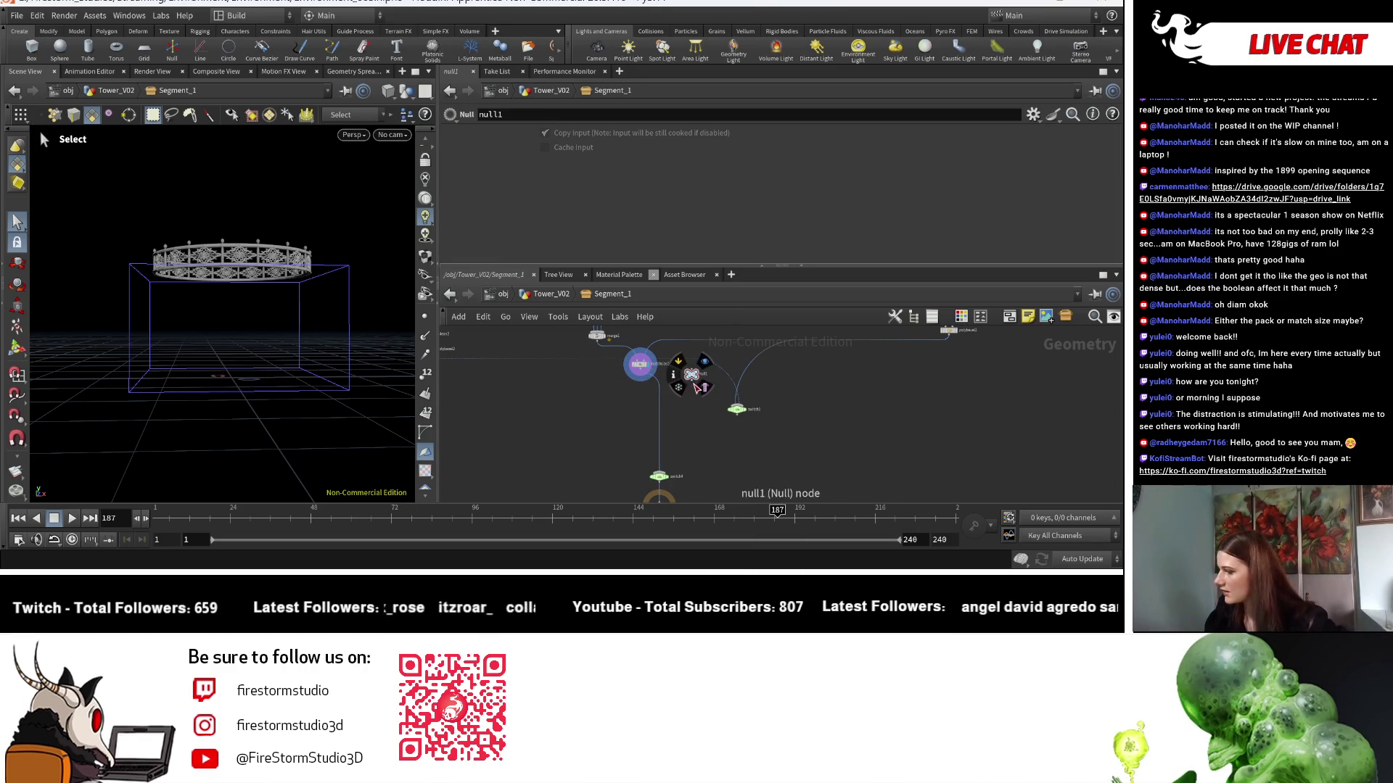
mouse_move(693, 388)
left_mouse_down()
mouse_move(662, 474)
mouse_move(665, 410)
left_mouse_up()
Merge switch4 and switch1 in a new merge2 node and place the output below it.
key("Tab")
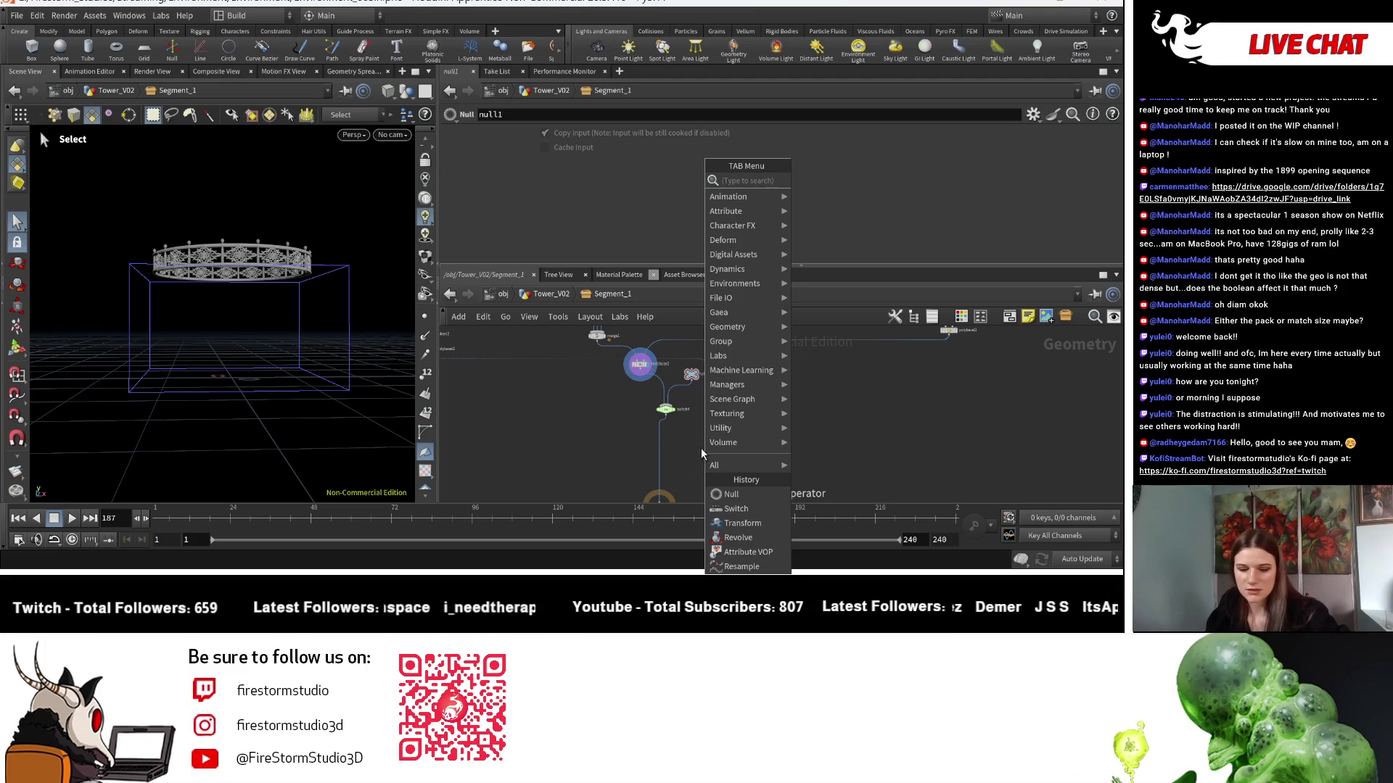
type("merge")
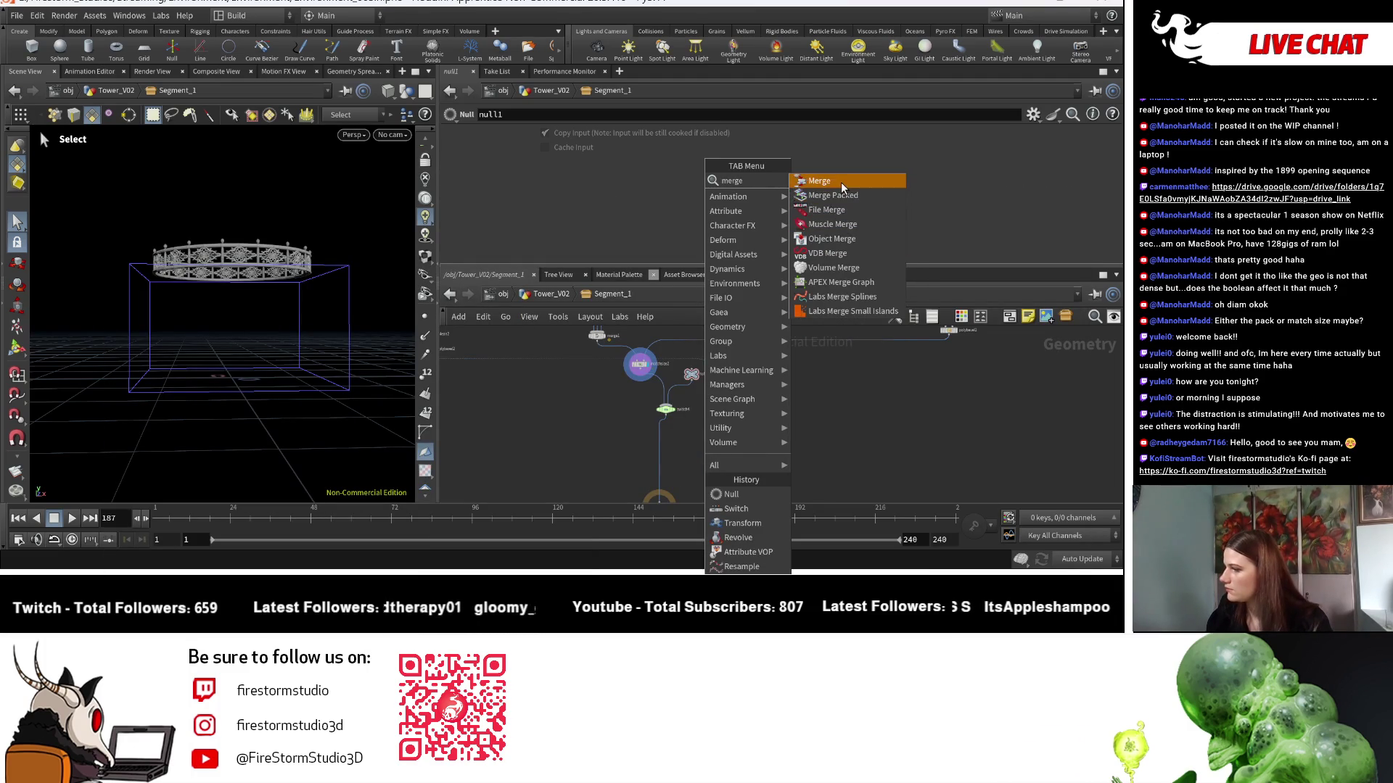
left_click(842, 187)
left_click(672, 452)
left_click(673, 417)
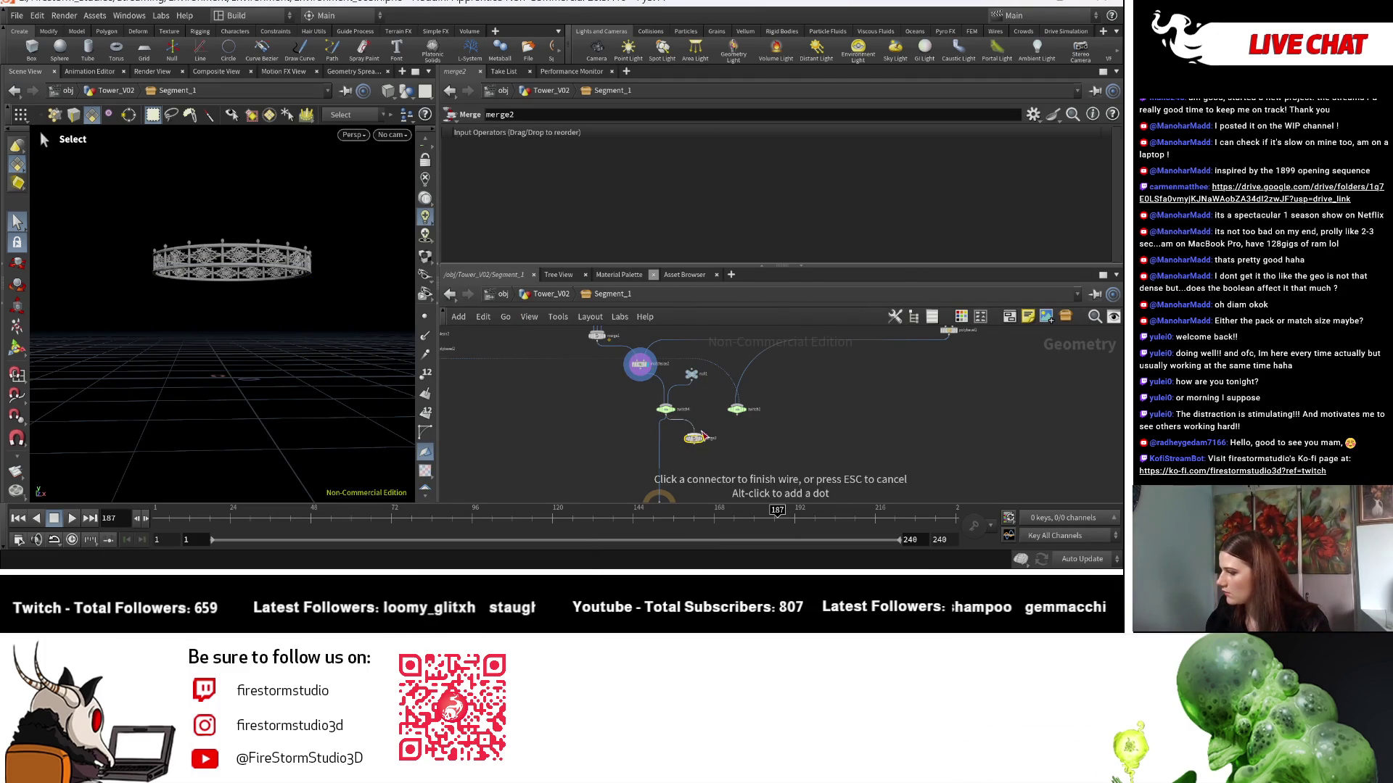
left_click(701, 438)
left_click(739, 416)
left_click(695, 435)
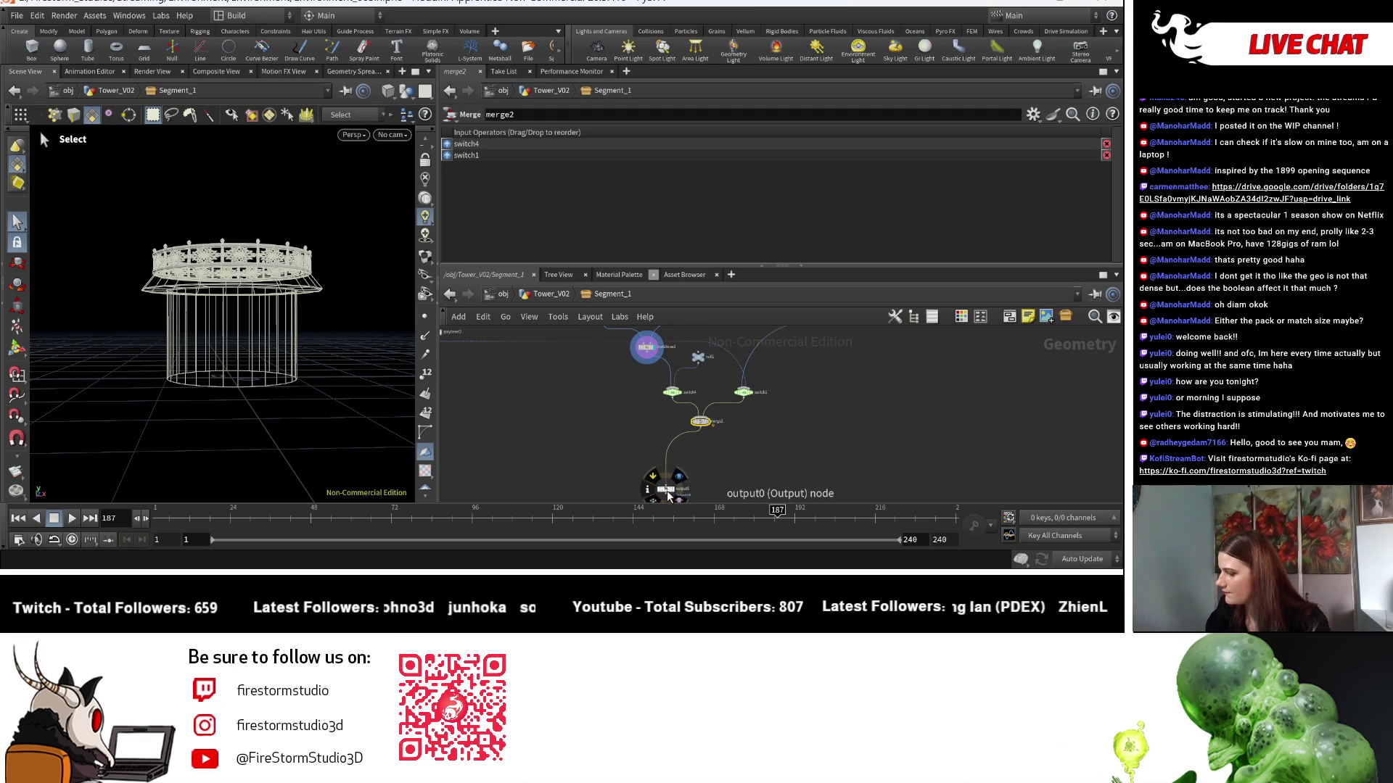
left_click(713, 470)
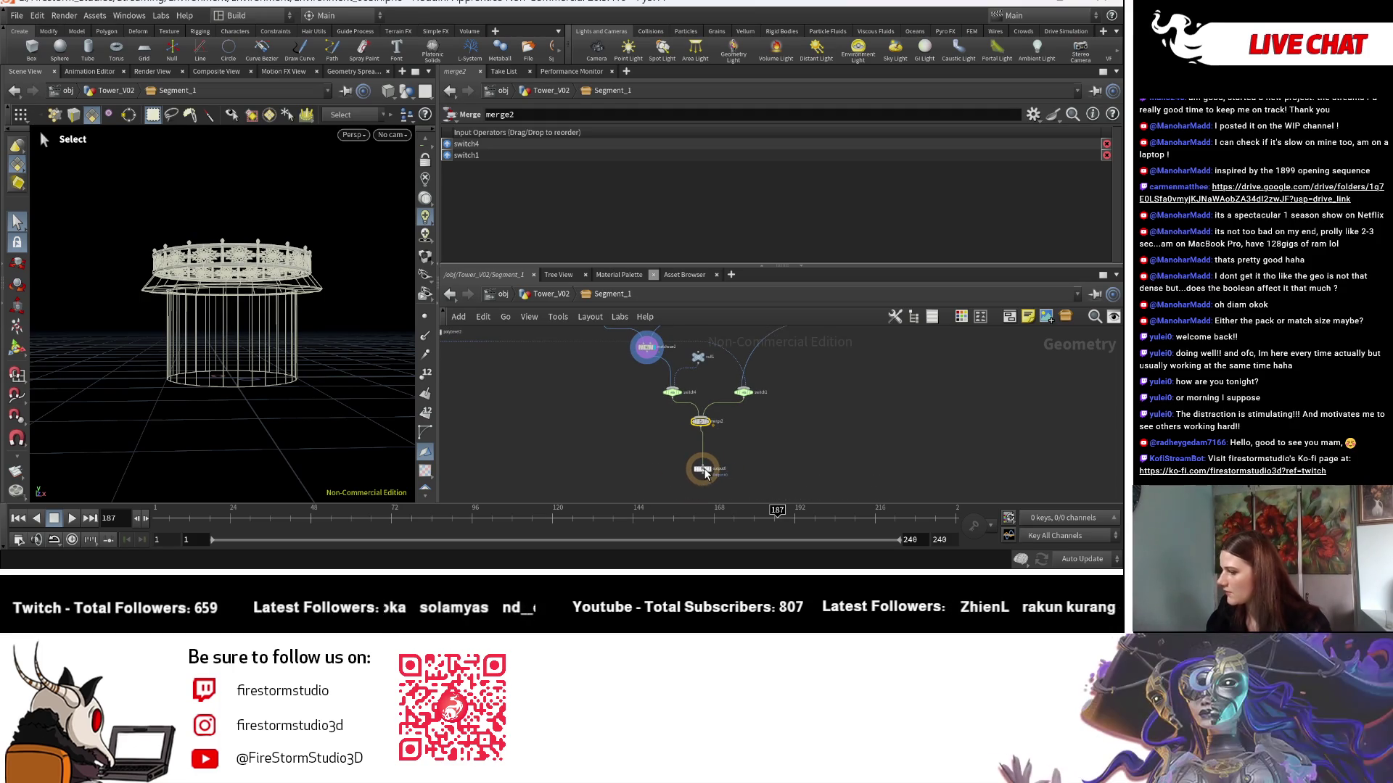
Set switch1's Select Input to 1 for the second bevelled column, then go up to Tower_V02.
scroll(846, 412, "down", 2)
scroll(820, 414, "up", 1)
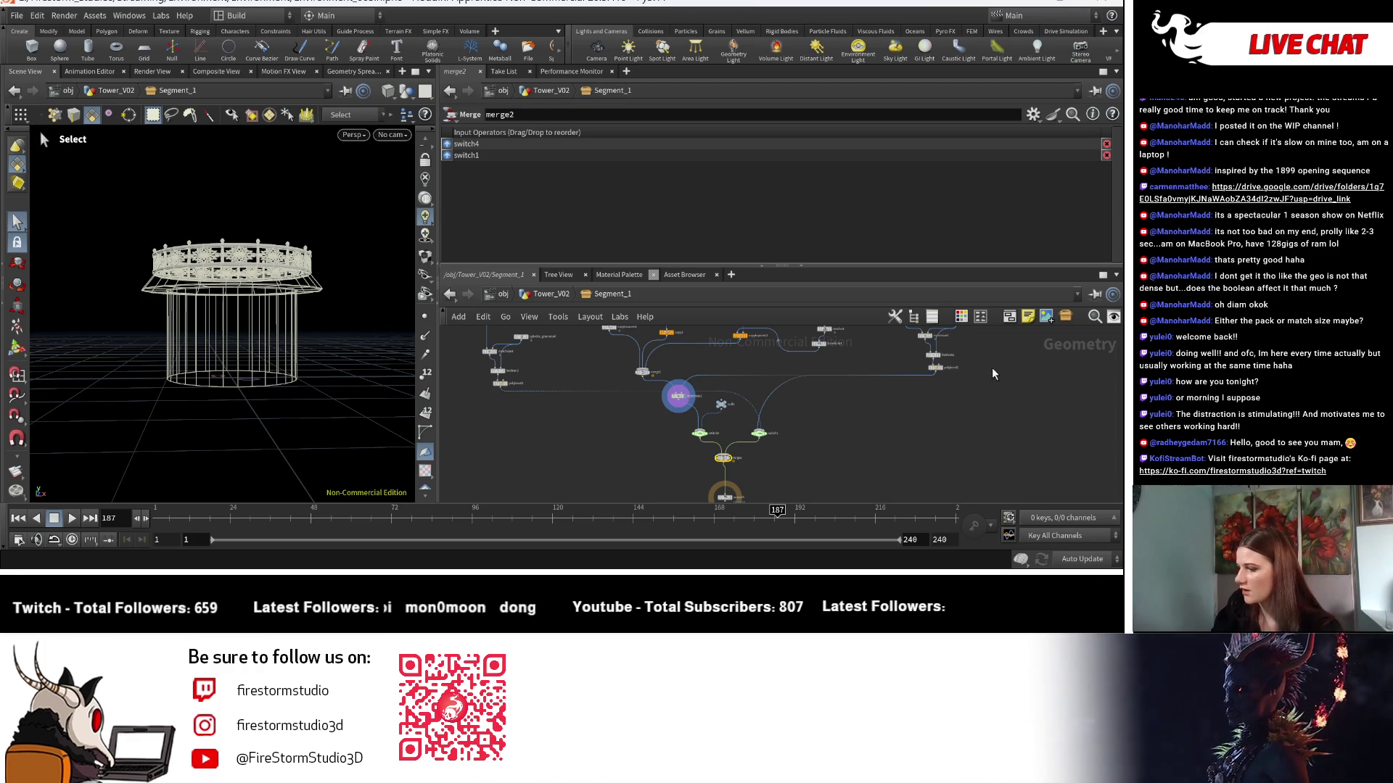
scroll(703, 488, "up", 5)
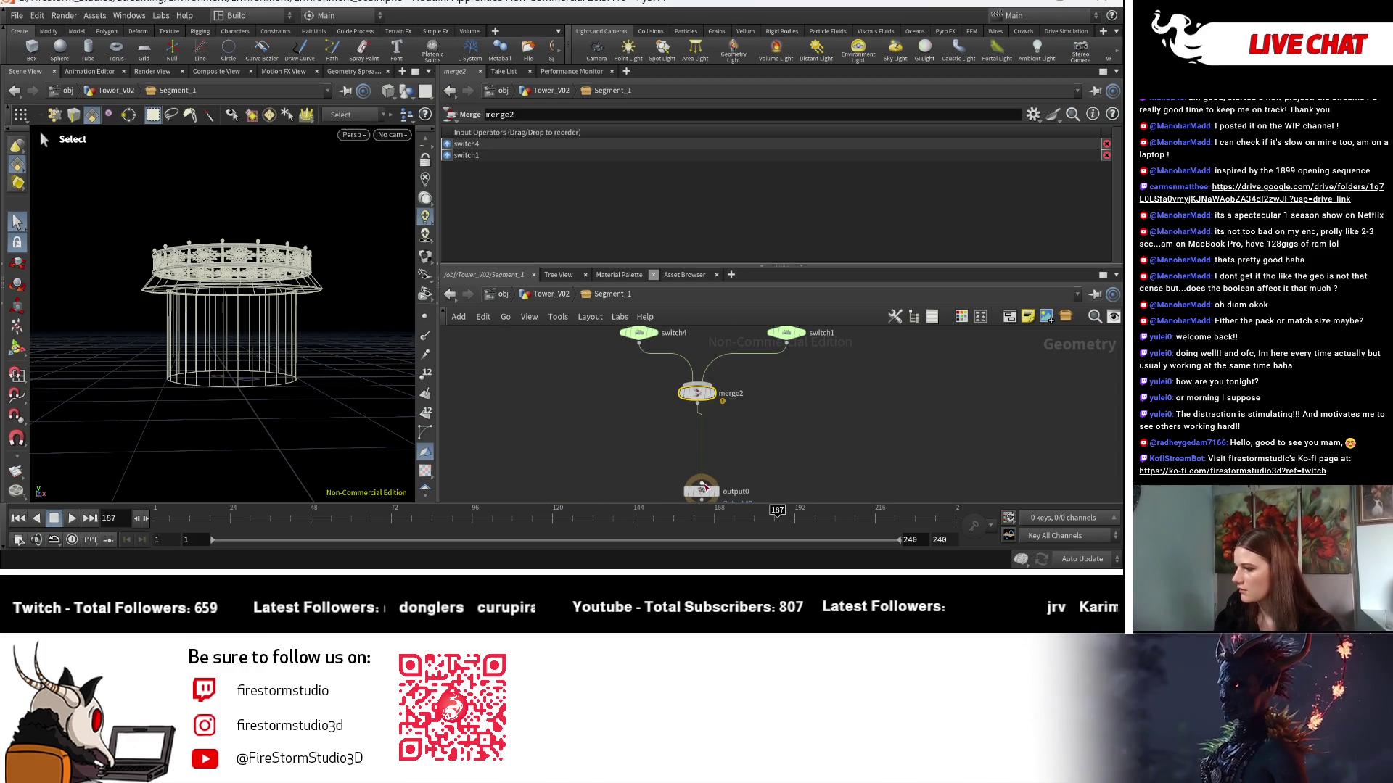
middle_click_drag(790, 334, 780, 434)
left_click(778, 433)
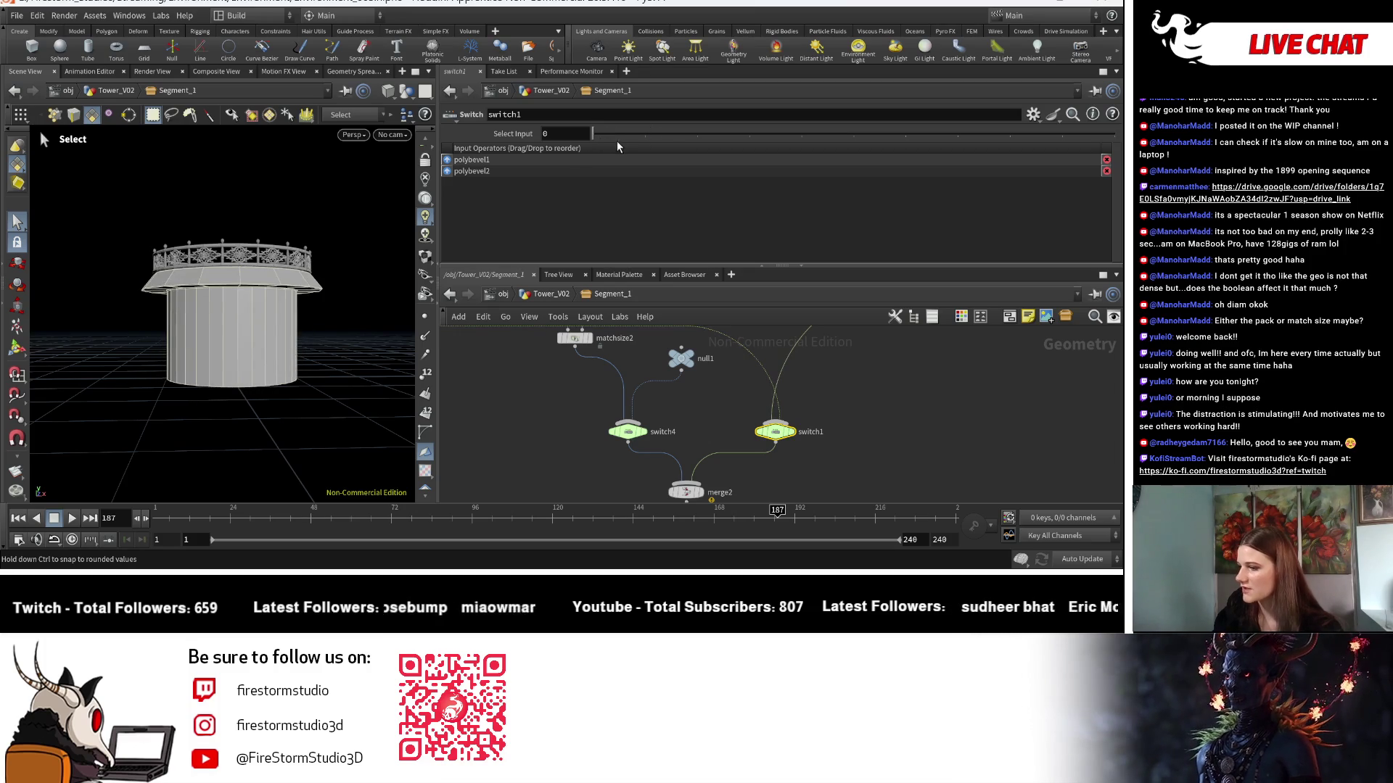
left_click_drag(618, 147, 630, 151)
left_click(553, 293)
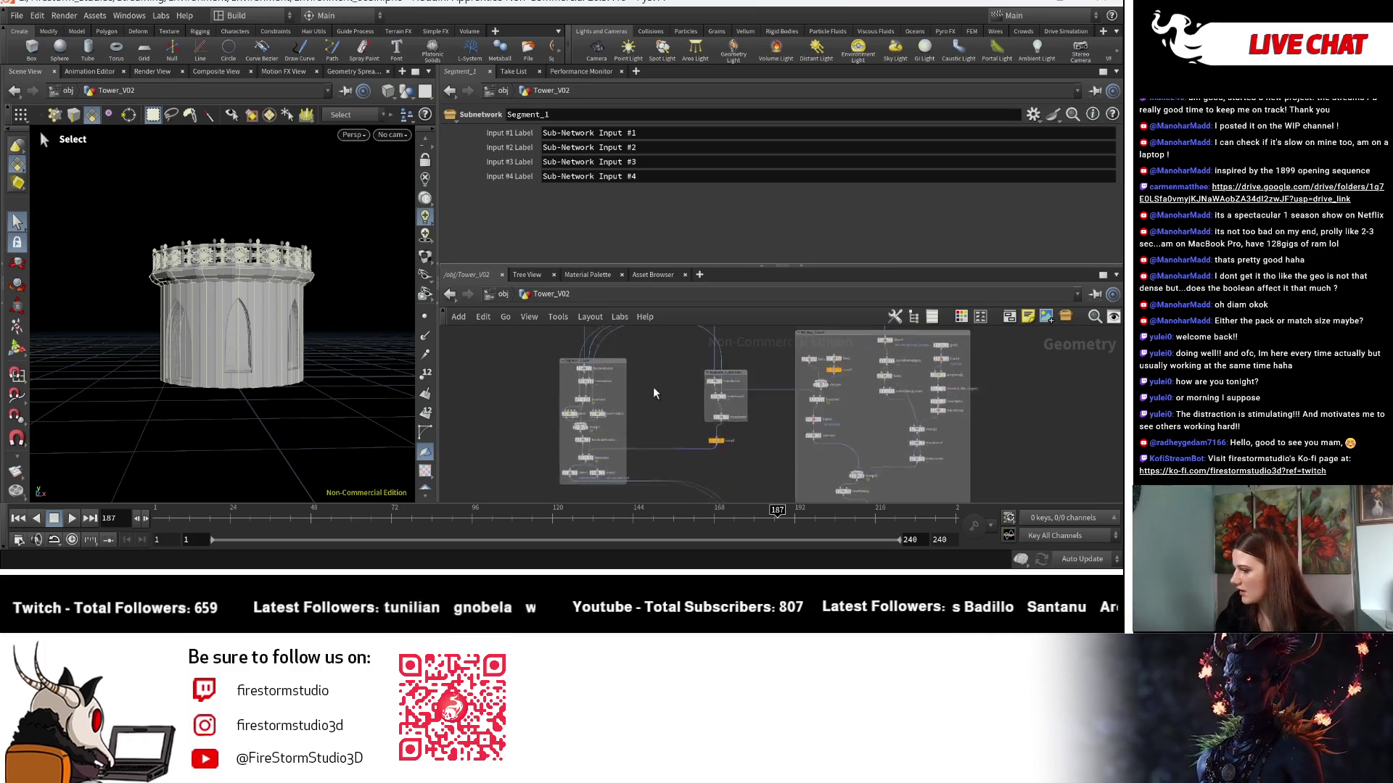
Select merge3 and tumble the tower to a side-on view.
left_click(718, 432)
key("Escape")
mouse_move(274, 341)
left_mouse_down()
mouse_move(410, 417)
mouse_move(280, 376)
mouse_move(249, 348)
mouse_move(254, 319)
mouse_move(290, 341)
mouse_move(268, 377)
left_mouse_up()
mouse_move(276, 328)
left_mouse_down()
mouse_move(274, 295)
mouse_move(262, 301)
mouse_move(285, 354)
mouse_move(320, 333)
mouse_move(289, 351)
mouse_move(314, 329)
mouse_move(288, 332)
mouse_move(280, 376)
mouse_move(304, 333)
mouse_move(305, 380)
mouse_move(355, 432)
mouse_move(305, 348)
mouse_move(233, 404)
mouse_move(323, 338)
mouse_move(242, 372)
left_mouse_up()
scroll(291, 356, "down", 5)
key("s")
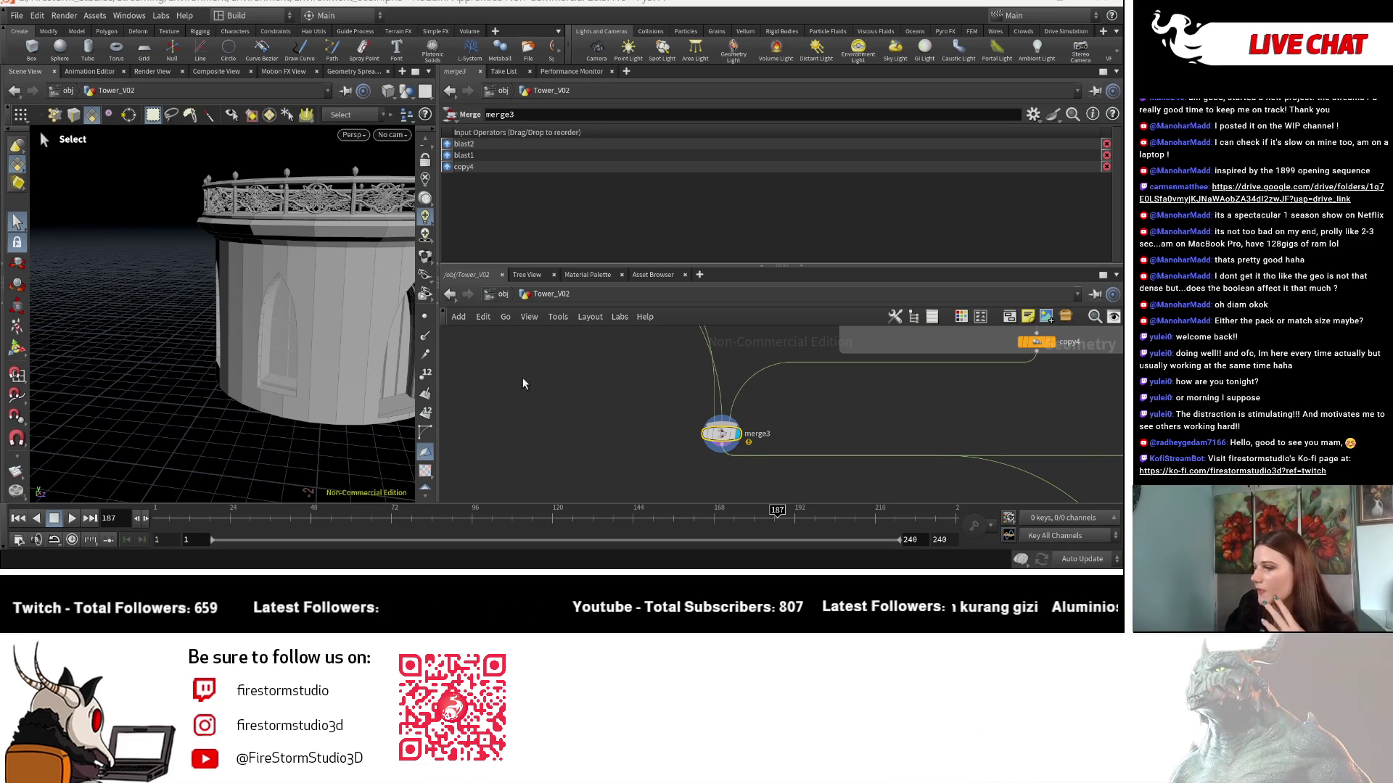
Zoom the network editor out to show all Tower_V02 nodes.
scroll(599, 425, "down", 3)
scroll(599, 425, "down", 5)
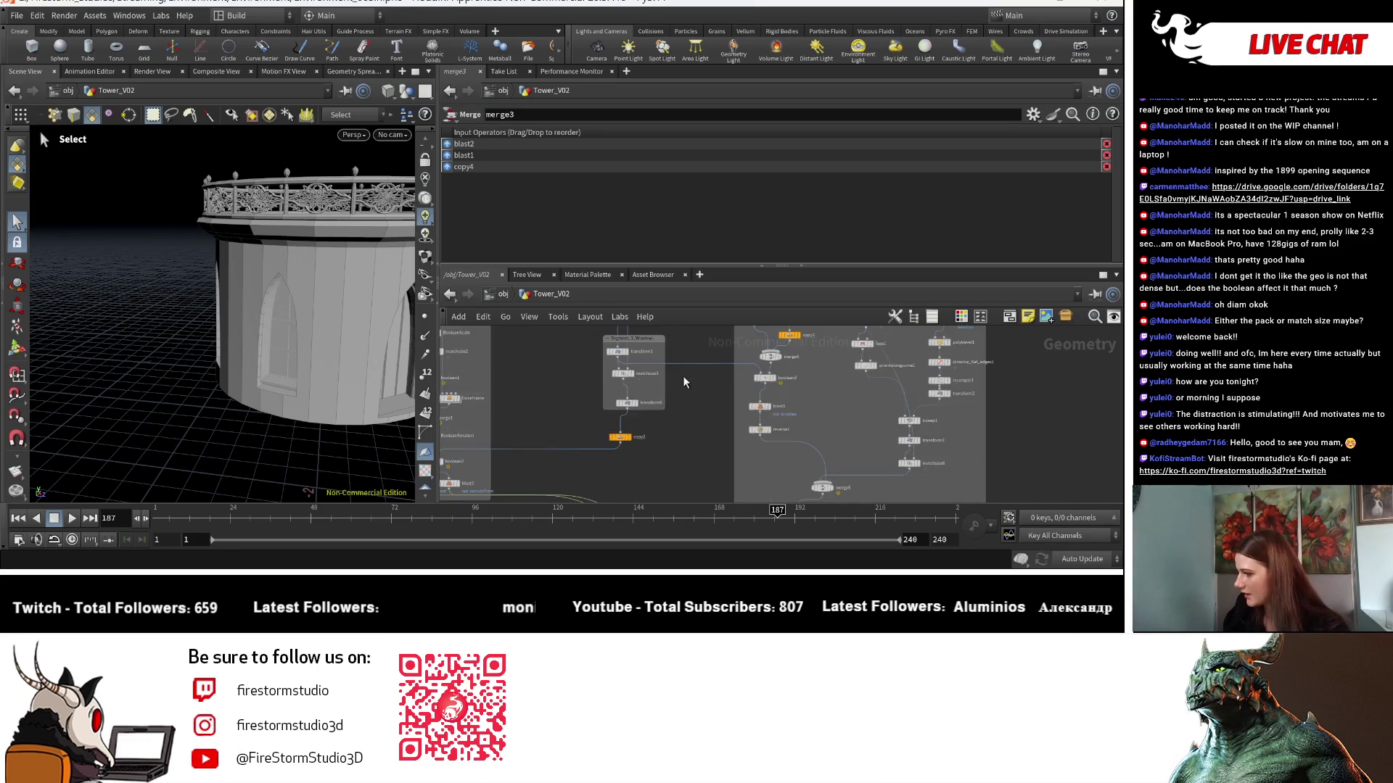
middle_click_drag(771, 431, 791, 495)
right_click(203, 349)
key("Escape")
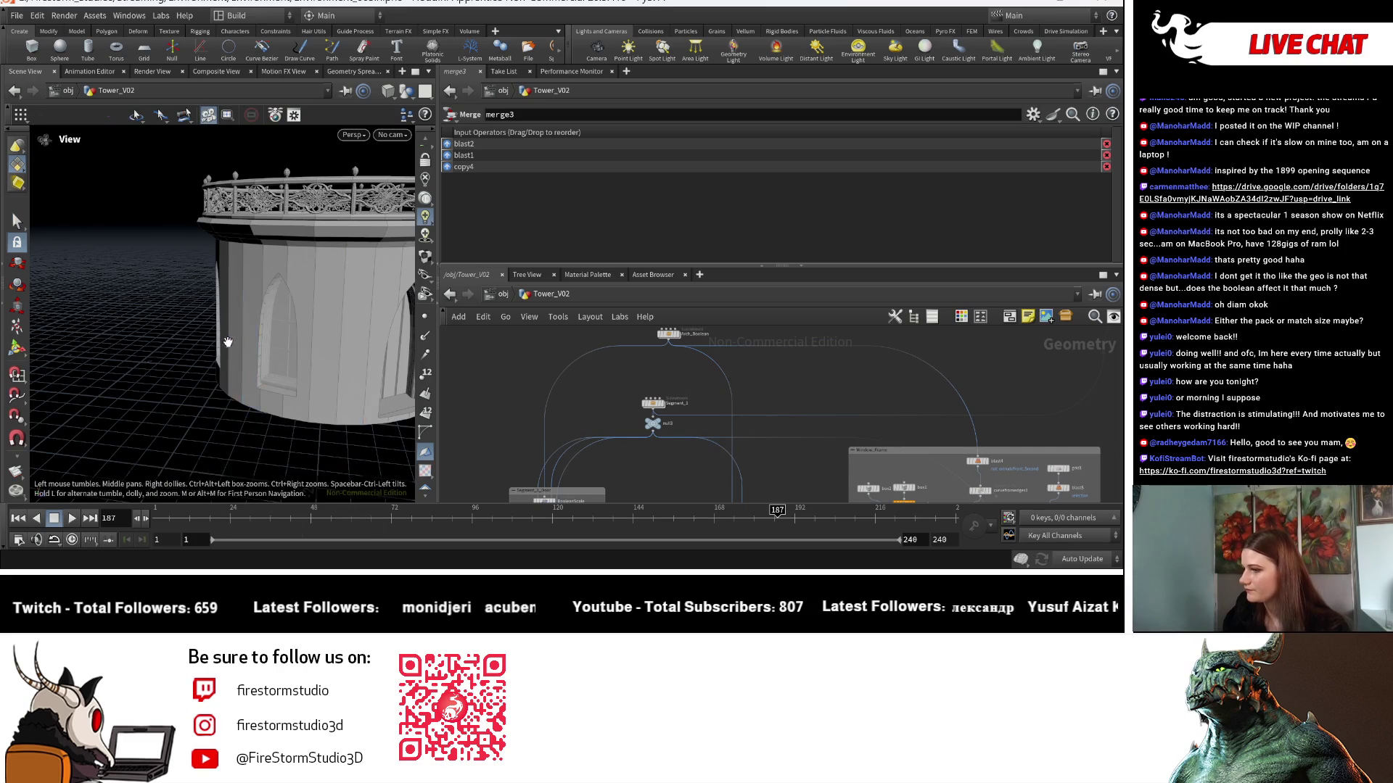
Dive into the Segment_1 subnetwork.
right_click_drag(273, 363, 272, 397)
left_click_drag(272, 398, 174, 435)
scroll(174, 435, "up", 5)
scroll(689, 406, "up", 4)
left_click(656, 473)
double_click(656, 473)
Set cylinder_generator6's Inner Radius and Outer Radius to 1.
scroll(311, 340, "down", 5)
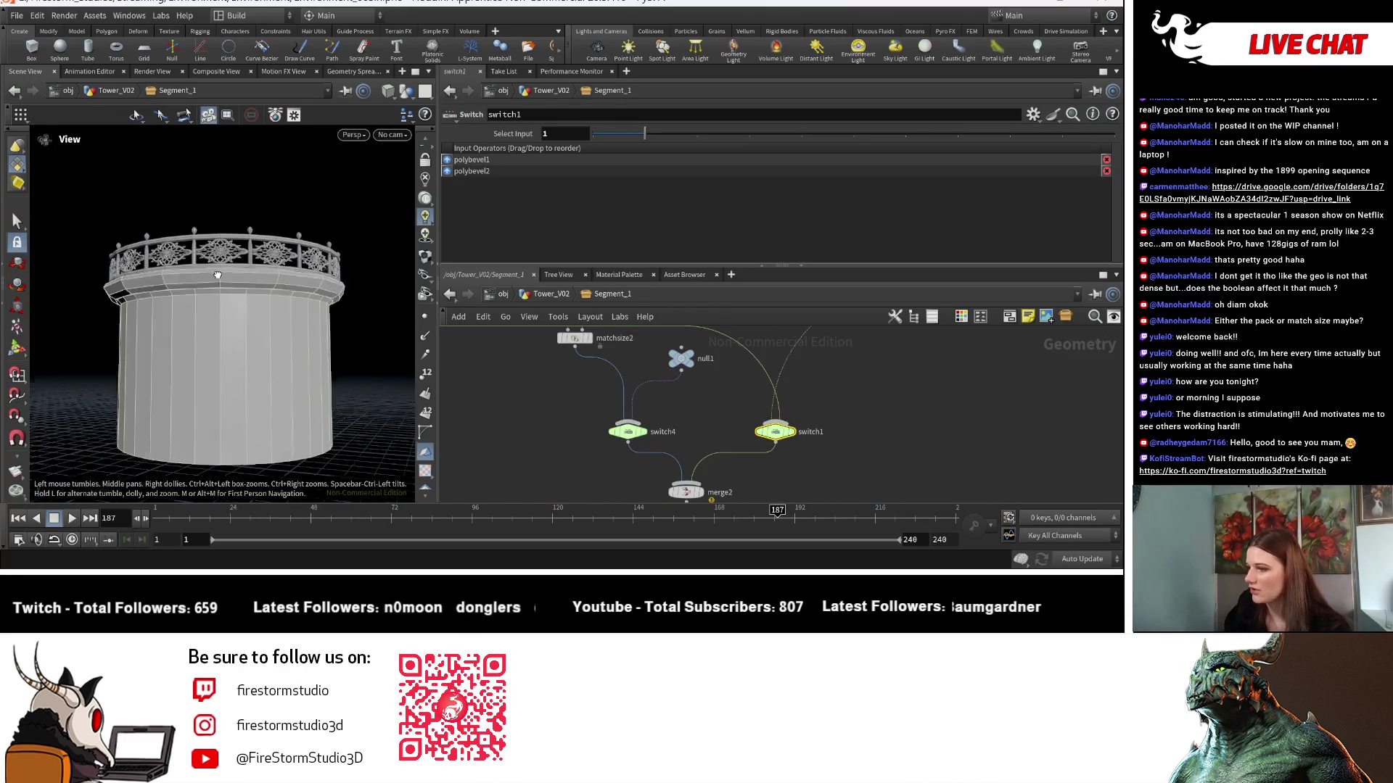
scroll(208, 267, "down", 3)
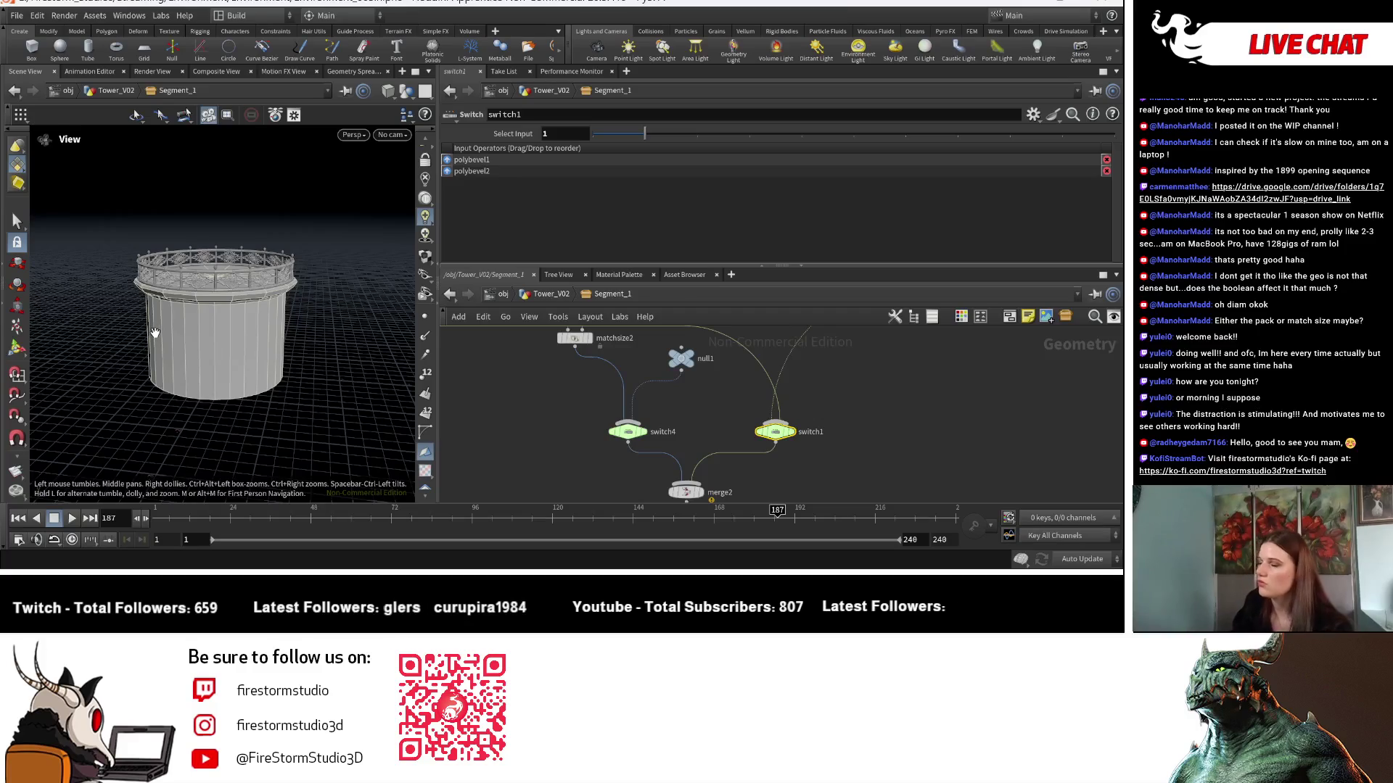
key("s")
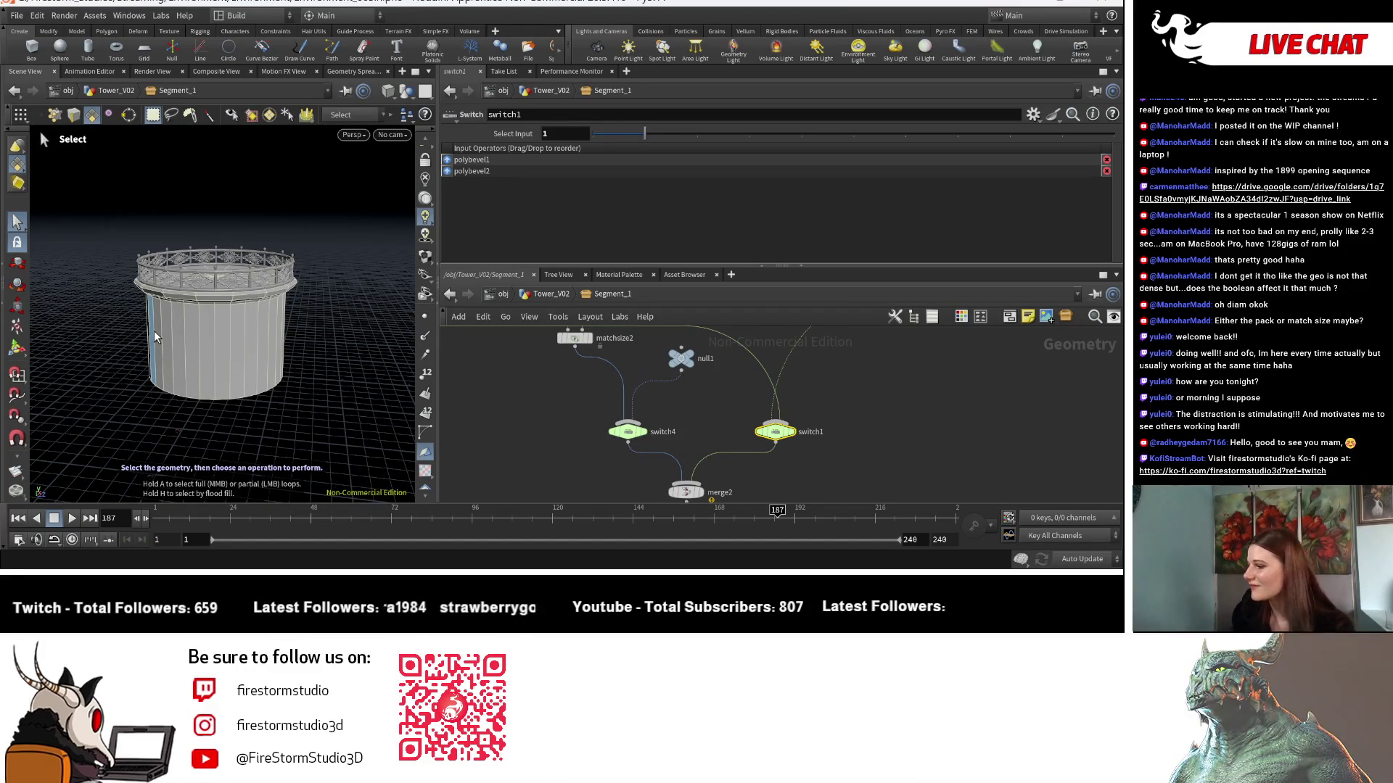
scroll(645, 442, "down", 5)
scroll(623, 385, "up", 6)
left_click(623, 385)
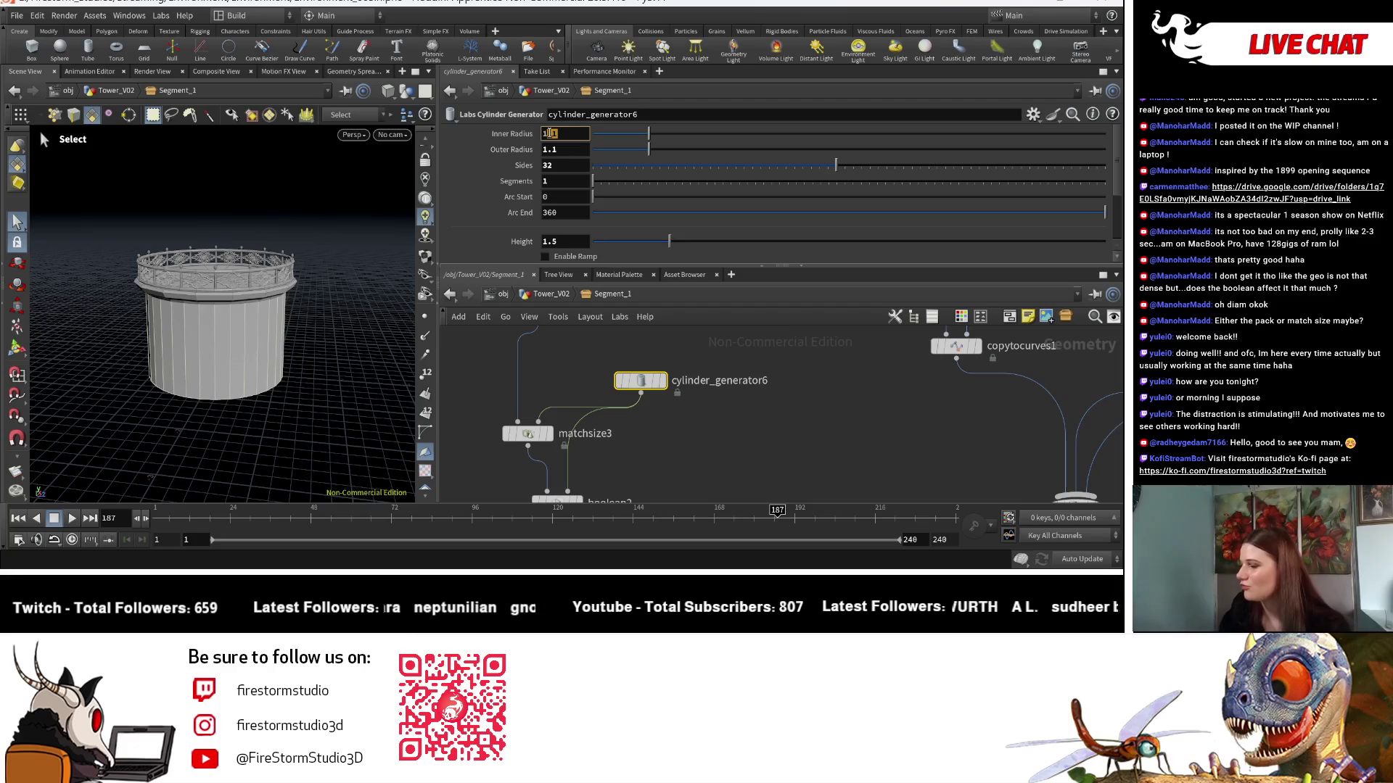
left_click(578, 148)
type("1.")
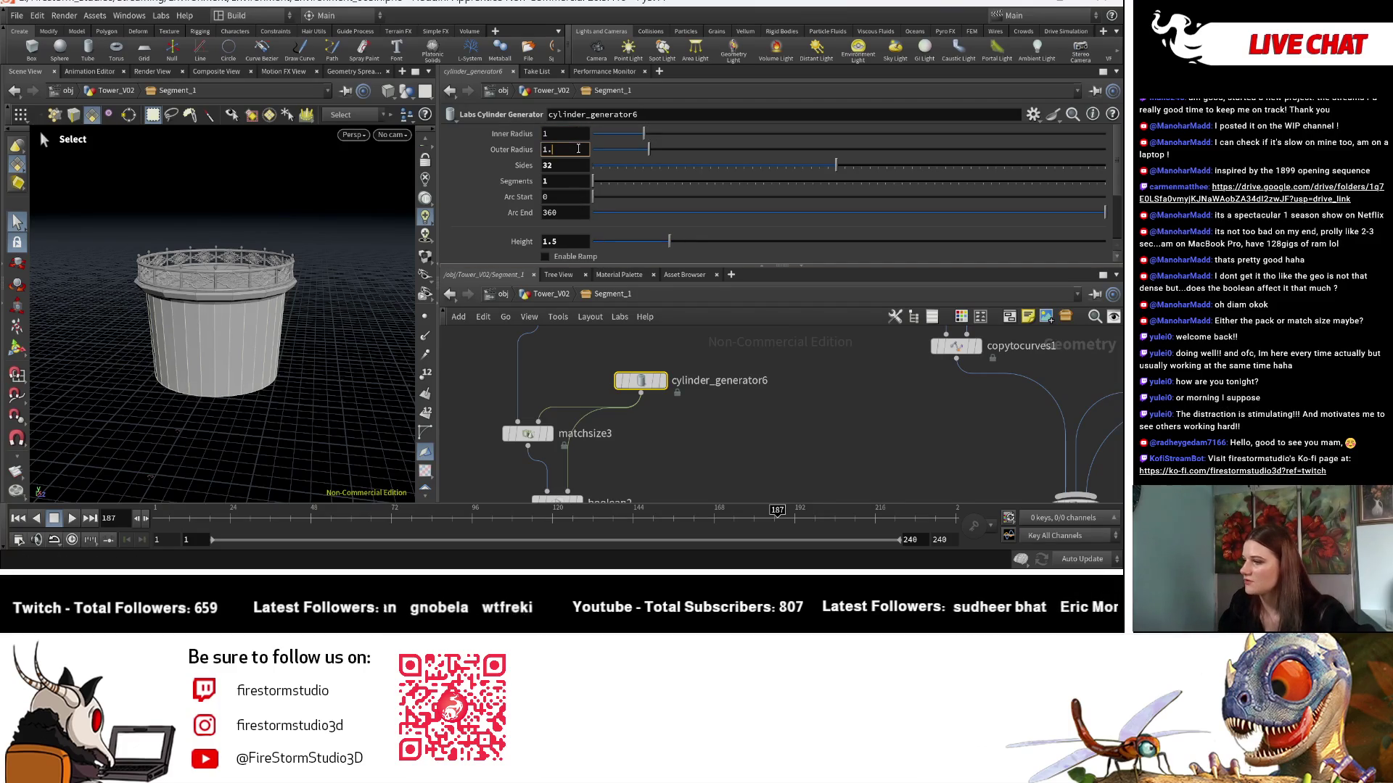
key("Return")
Tumble and zoom the viewport so the column fills the view.
key("Escape")
mouse_move(319, 366)
left_mouse_down()
mouse_move(298, 339)
mouse_move(324, 274)
mouse_move(332, 329)
mouse_move(351, 340)
mouse_move(289, 335)
left_mouse_up()
right_click_drag(220, 335, 351, 370)
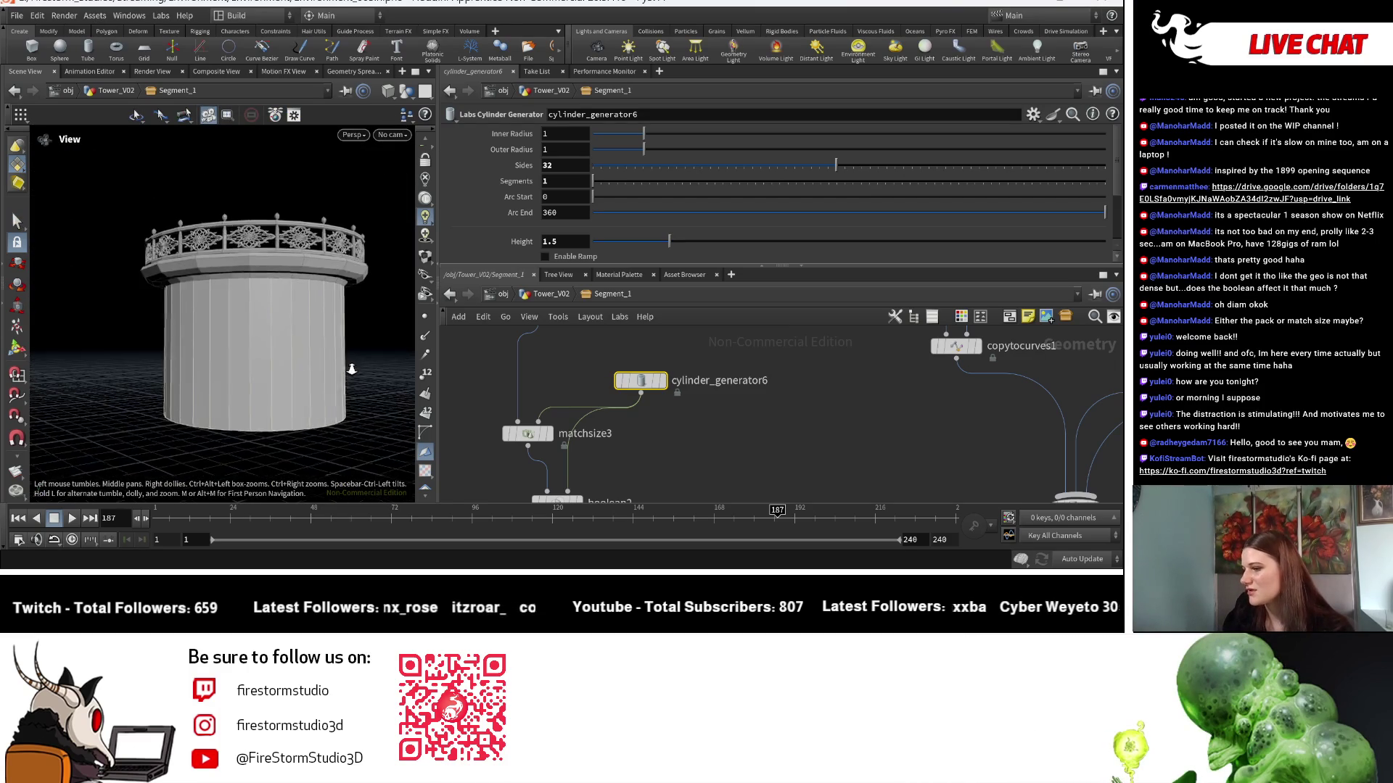
scroll(305, 367, "down", 5)
mouse_move(763, 442)
middle_mouse_down()
mouse_move(737, 394)
mouse_move(726, 301)
middle_mouse_up()
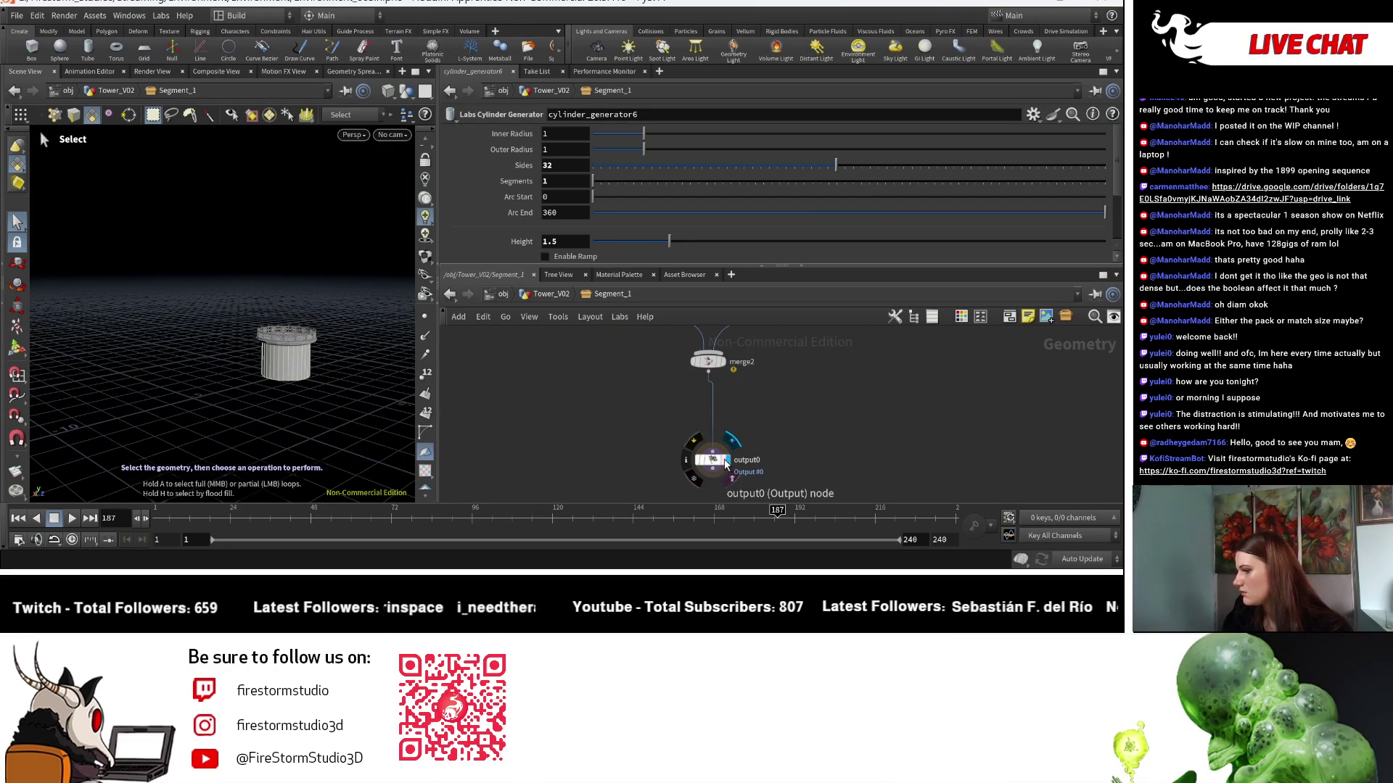
Inspect output0 and switch1's bevel inputs, re-centring the view on the tower.
left_click(725, 463)
key("Escape")
mouse_move(274, 404)
left_mouse_down()
mouse_move(235, 412)
mouse_move(275, 411)
left_mouse_up()
key("s")
middle_click_drag(681, 401, 725, 501)
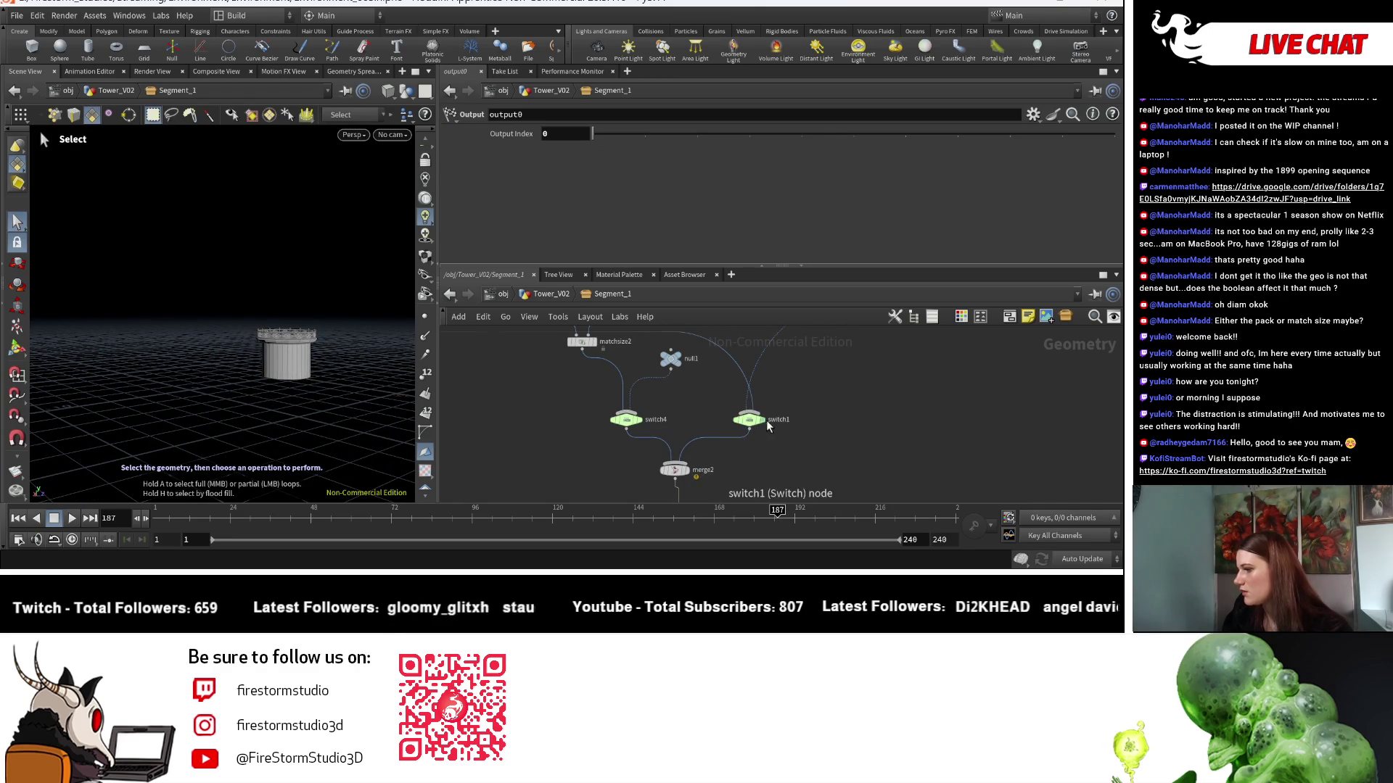
left_click(754, 420)
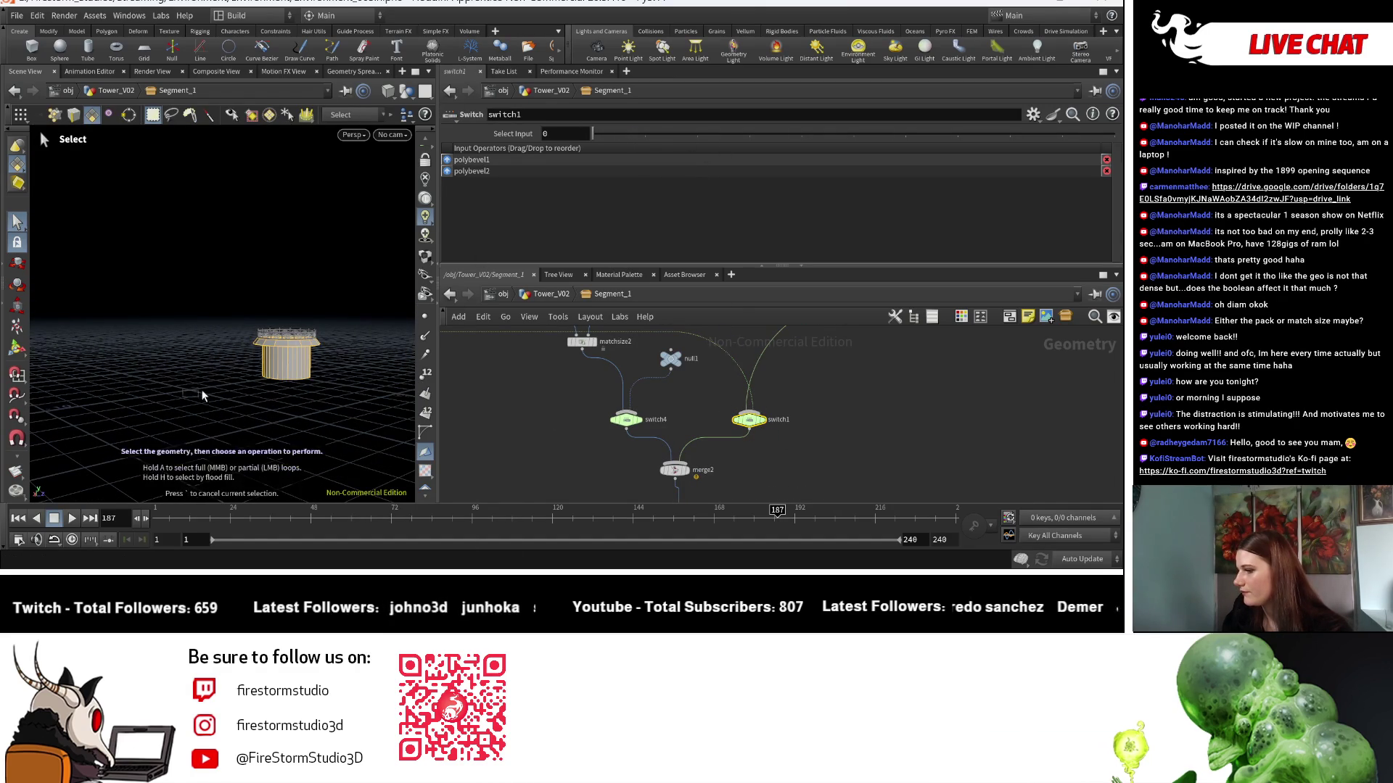
key("Escape")
scroll(217, 419, "up", 3)
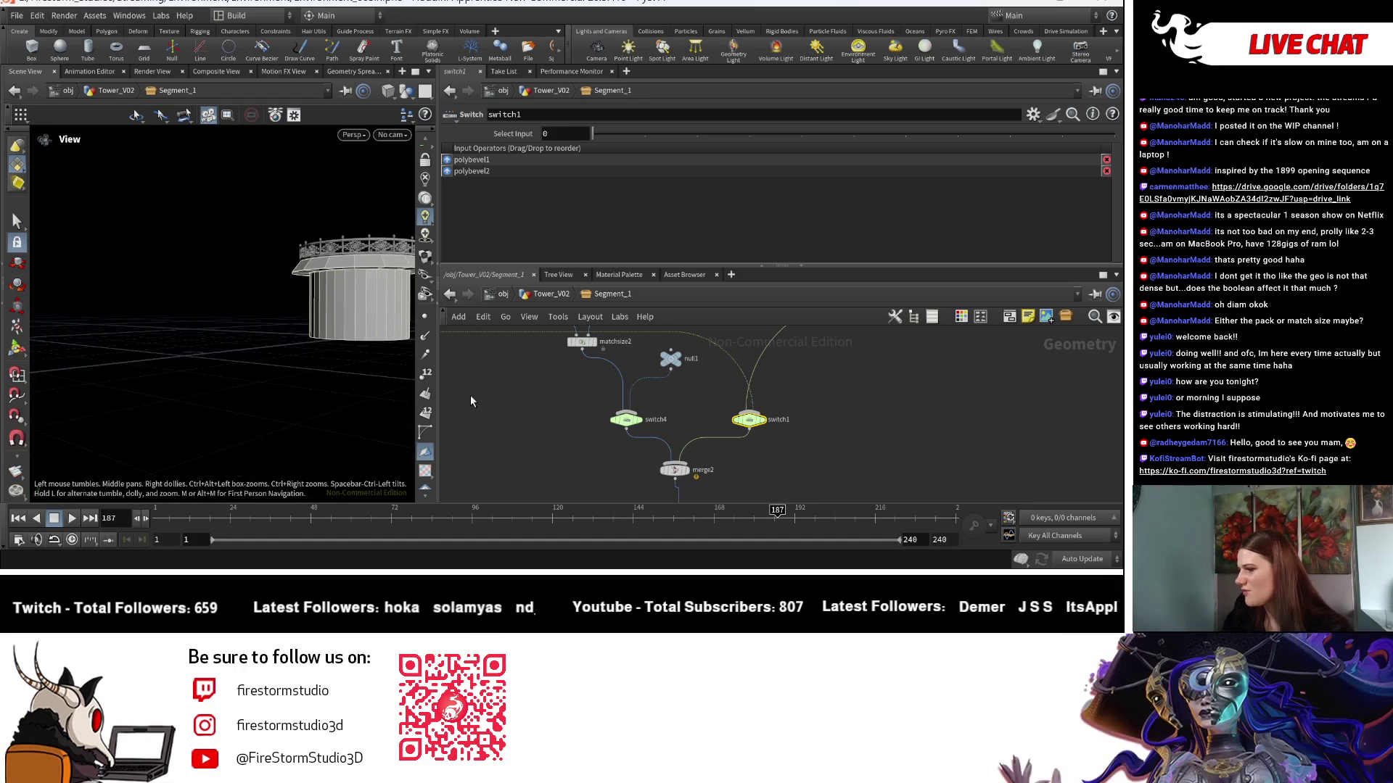
middle_click_drag(312, 404, 166, 450)
key("s")
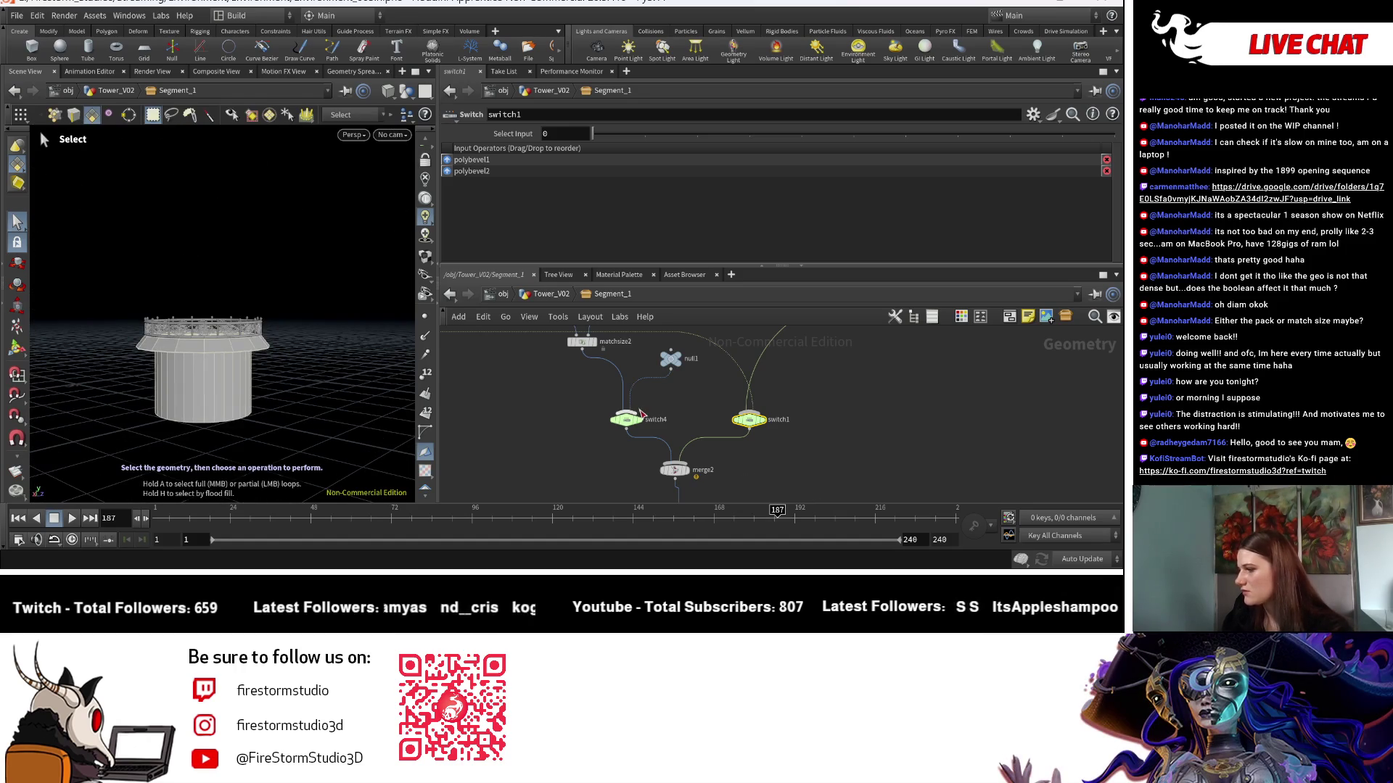
Switch switch4 to drop the railing top, set switch1 to polybevel2, and display merge2.
left_click(628, 420)
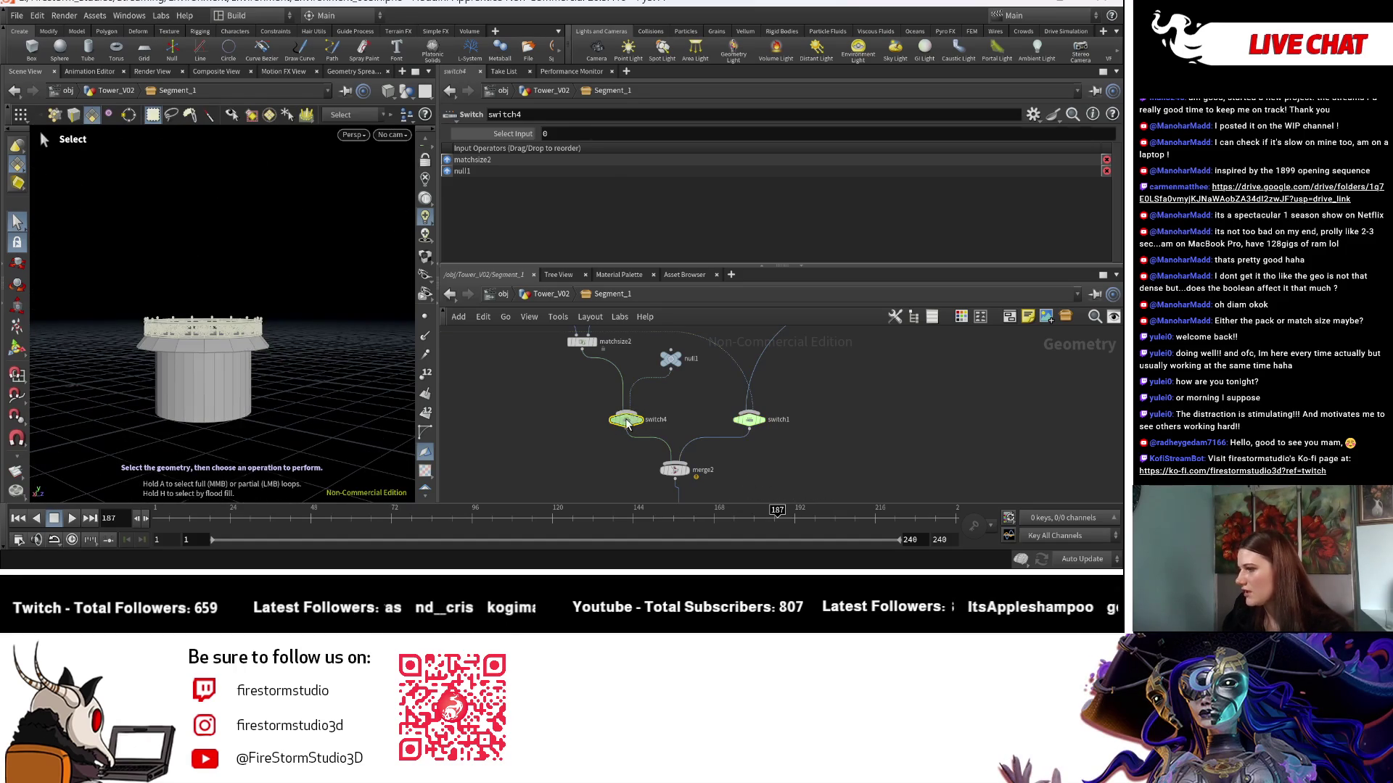
middle_click_drag(610, 129, 627, 133)
left_click(750, 419)
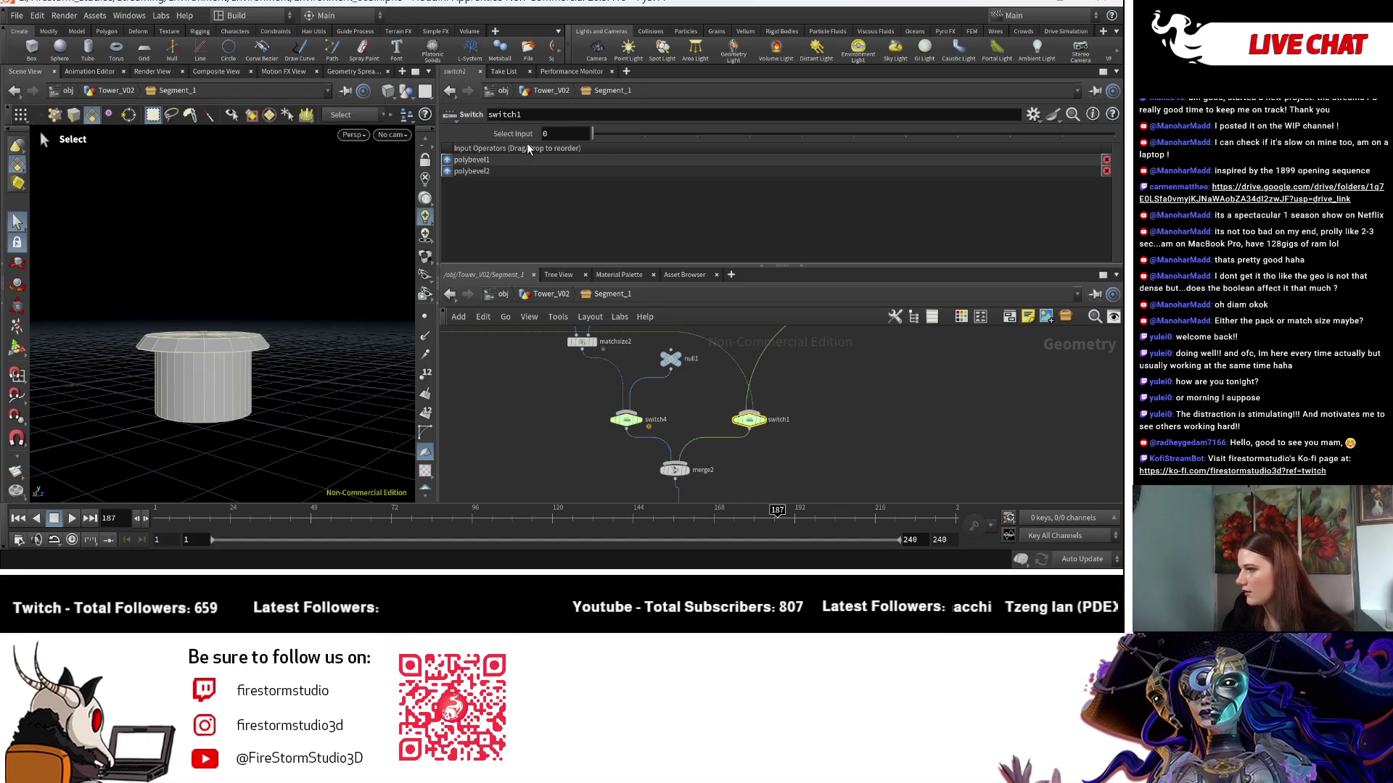
mouse_move(700, 133)
left_mouse_down()
mouse_move(606, 137)
mouse_move(661, 133)
left_mouse_up()
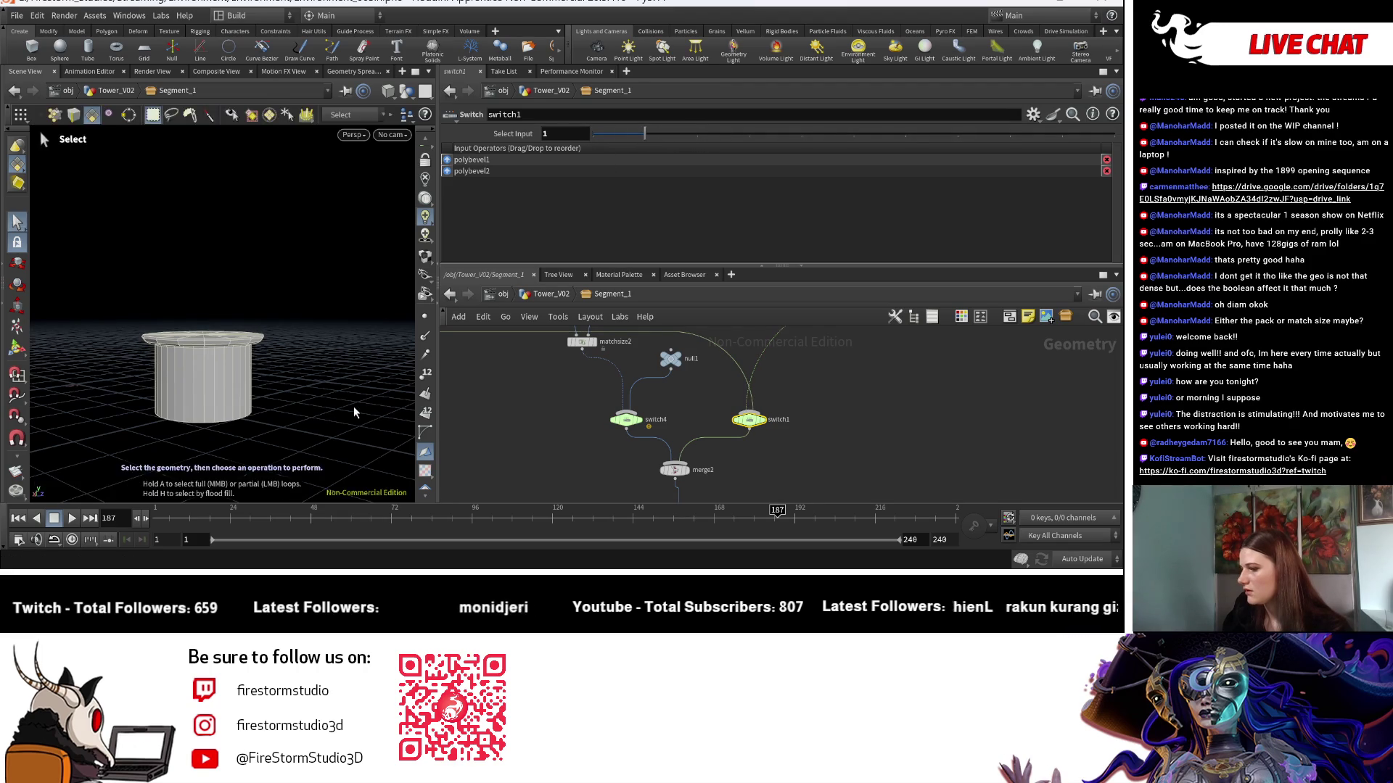
scroll(354, 406, "down", 3)
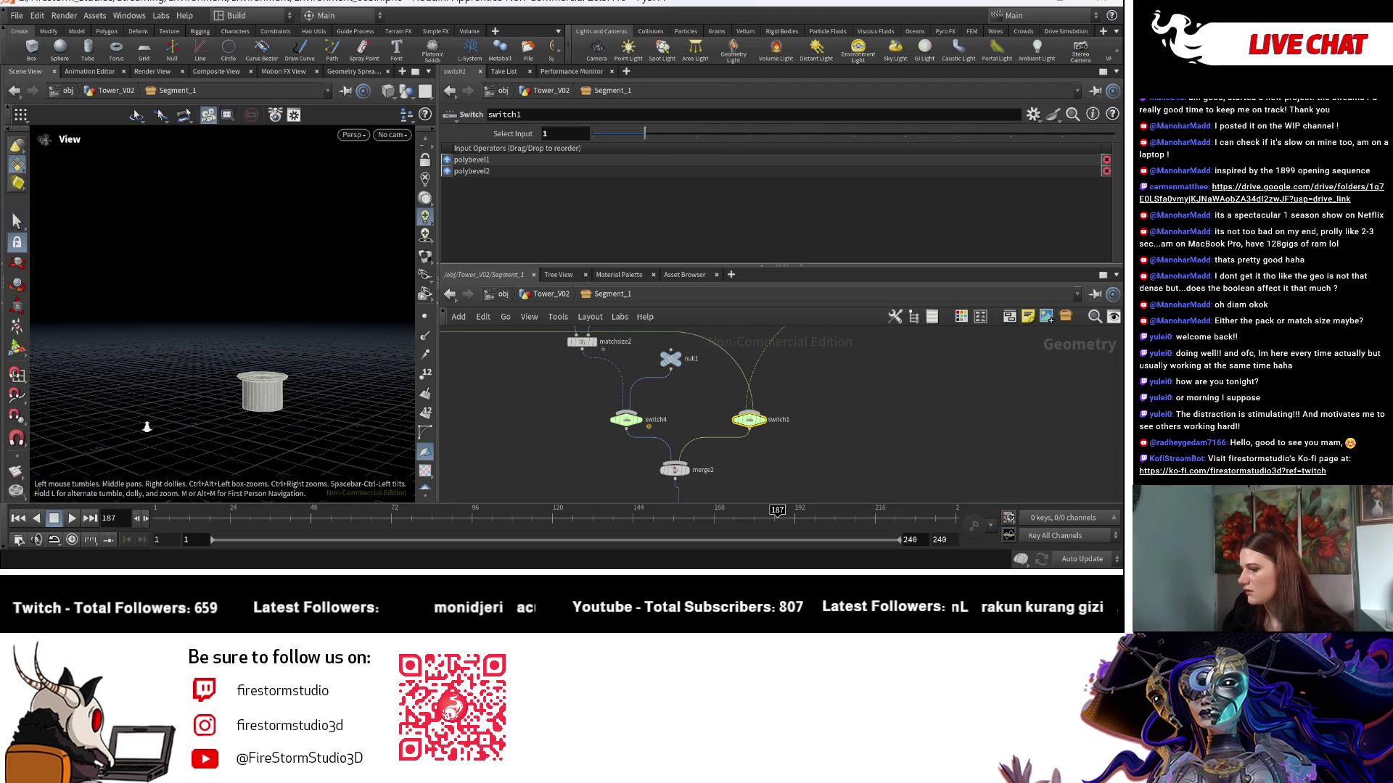
left_click(686, 473)
key("Escape")
mouse_move(239, 406)
left_mouse_down()
mouse_move(174, 423)
mouse_move(290, 404)
mouse_move(227, 423)
left_mouse_up()
Zoom around the network to bring merge2 and output0 into view.
scroll(270, 382, "up", 5)
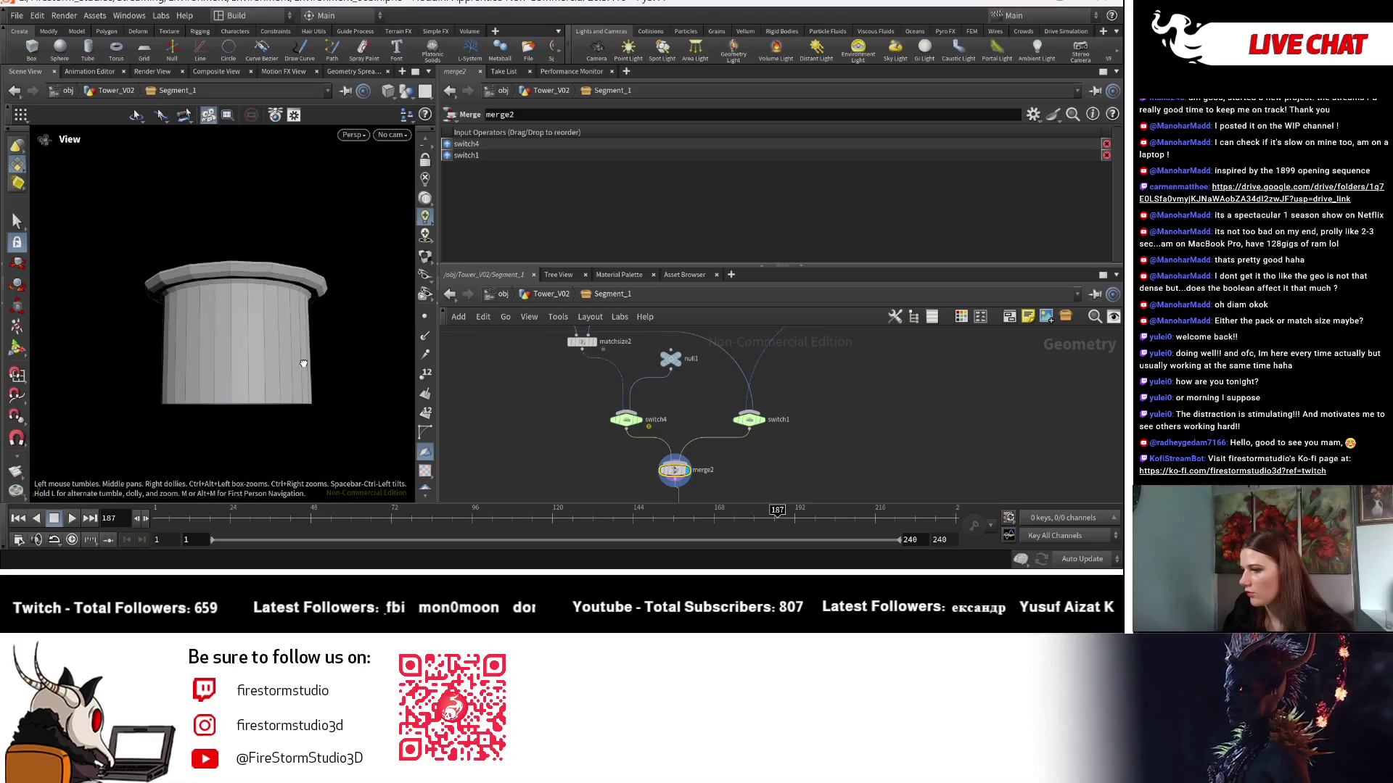
scroll(240, 423, "down", 5)
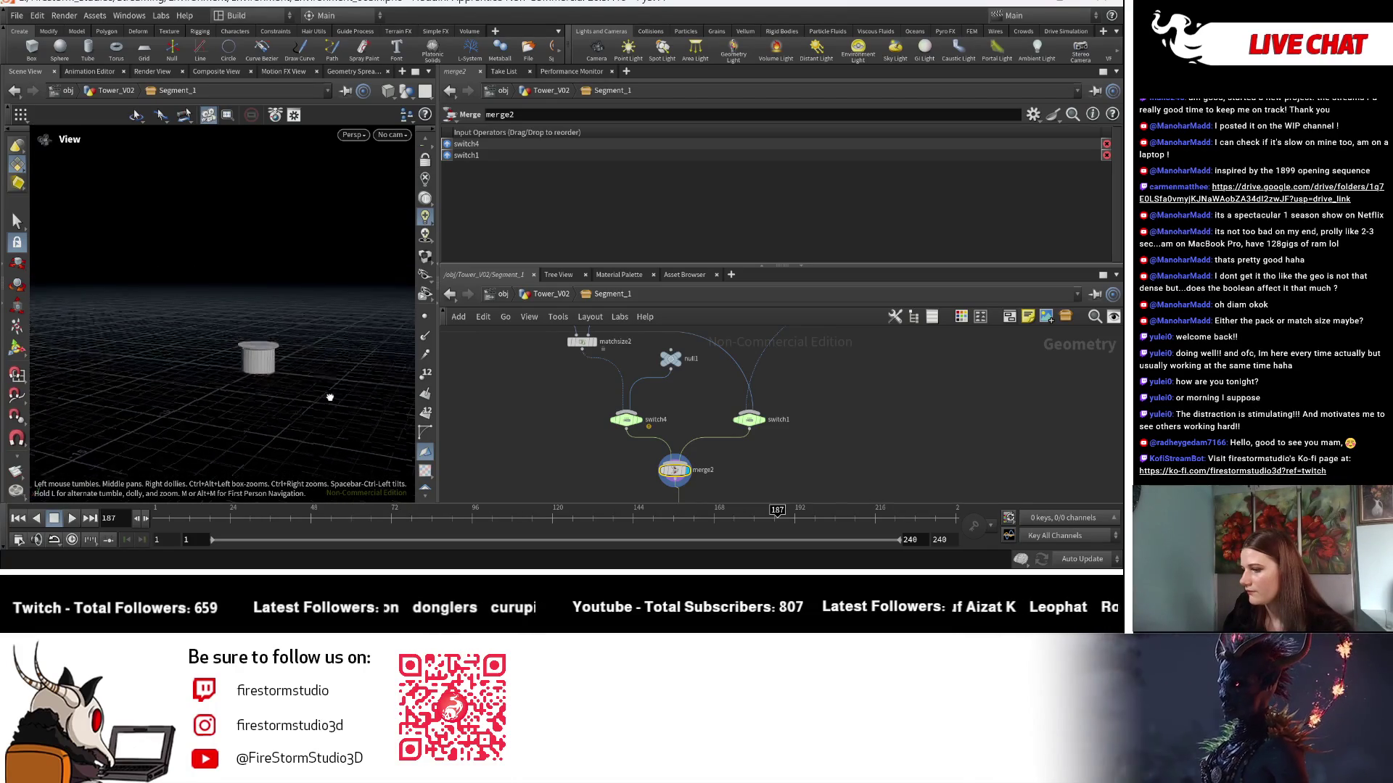
scroll(305, 398, "up", 5)
scroll(694, 416, "down", 1)
scroll(695, 411, "up", 3)
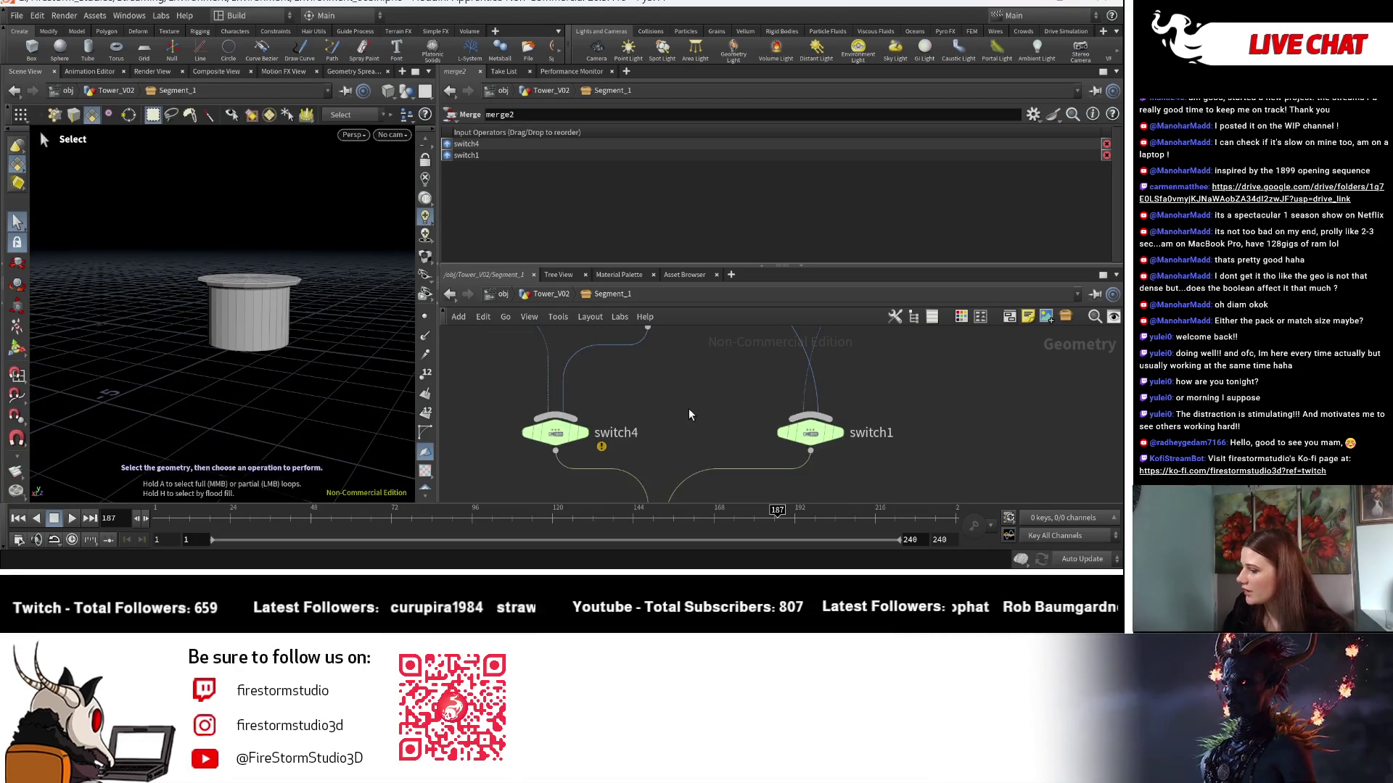
scroll(689, 408, "down", 3)
scroll(682, 435, "up", 2)
mouse_move(689, 501)
middle_mouse_down()
mouse_move(662, 459)
mouse_move(669, 255)
mouse_move(669, 303)
middle_mouse_up()
Go up to Tower_V02 and select null3 to edit its parameters.
key("u")
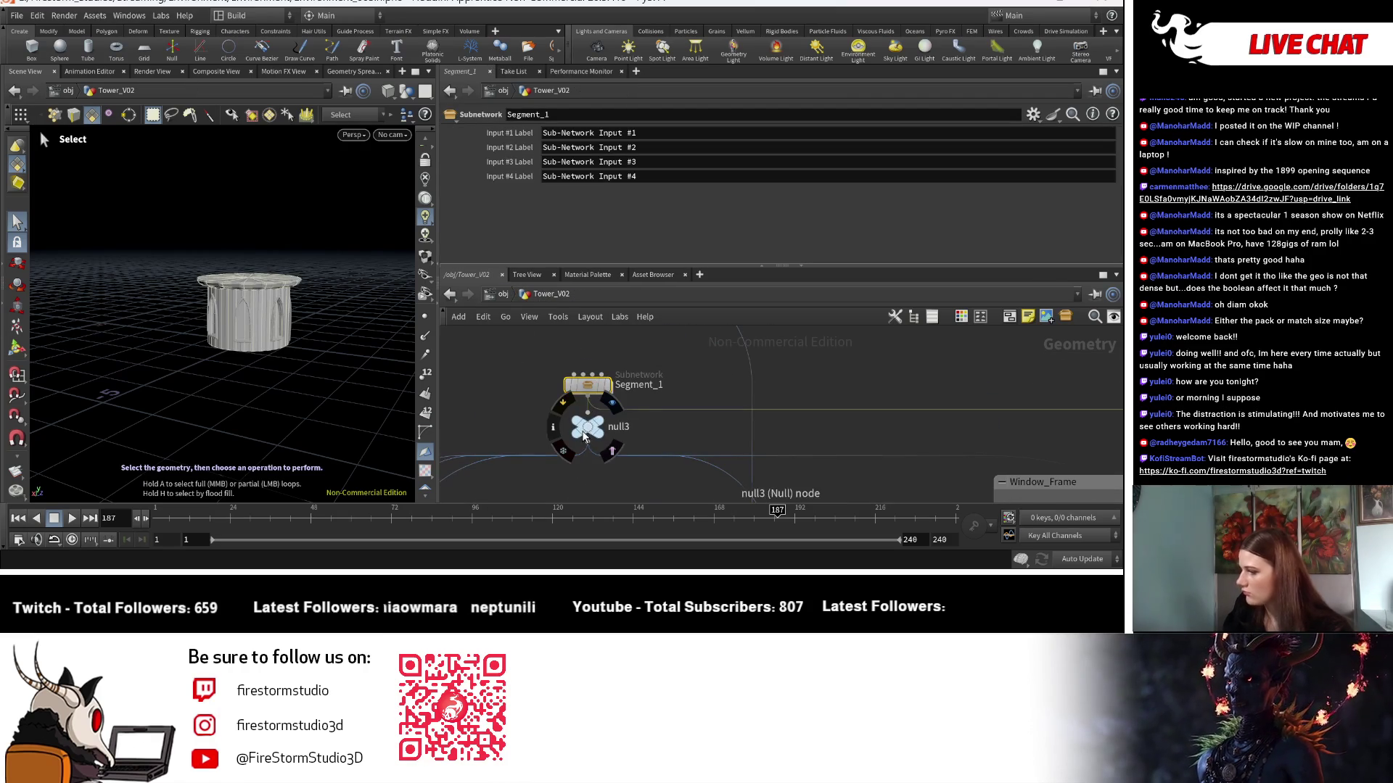
left_click(588, 426)
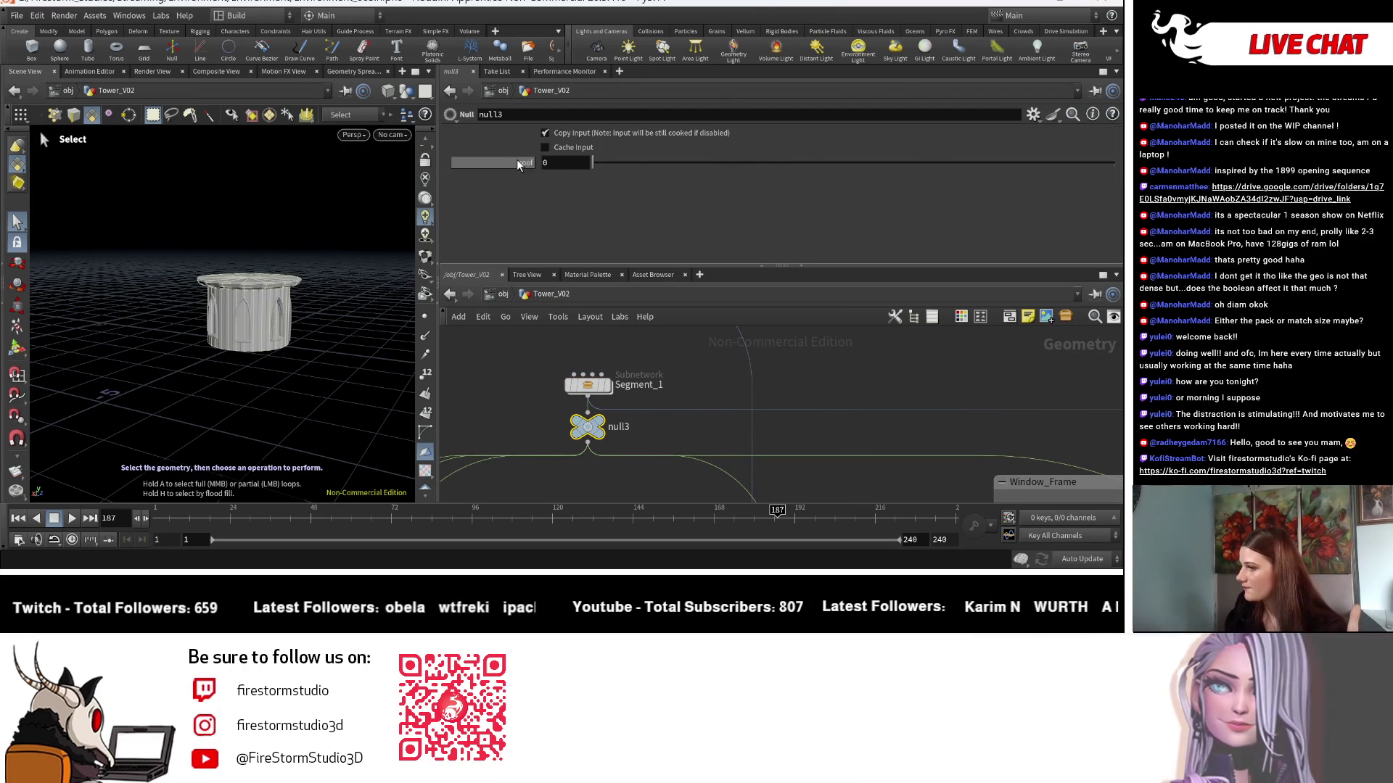
left_click(1033, 114)
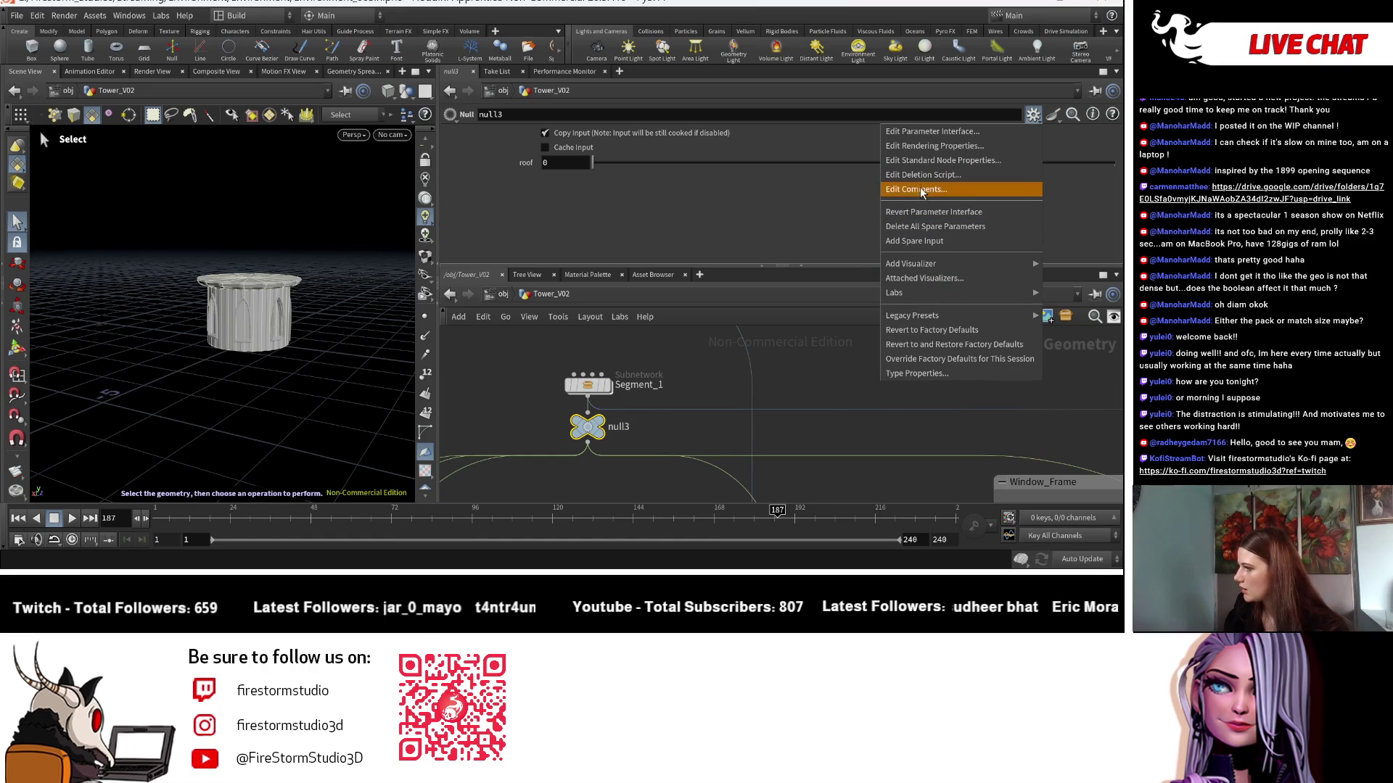
Apply the roofStyle label change and add an integer parameter named Railing to null3.
left_click(924, 146)
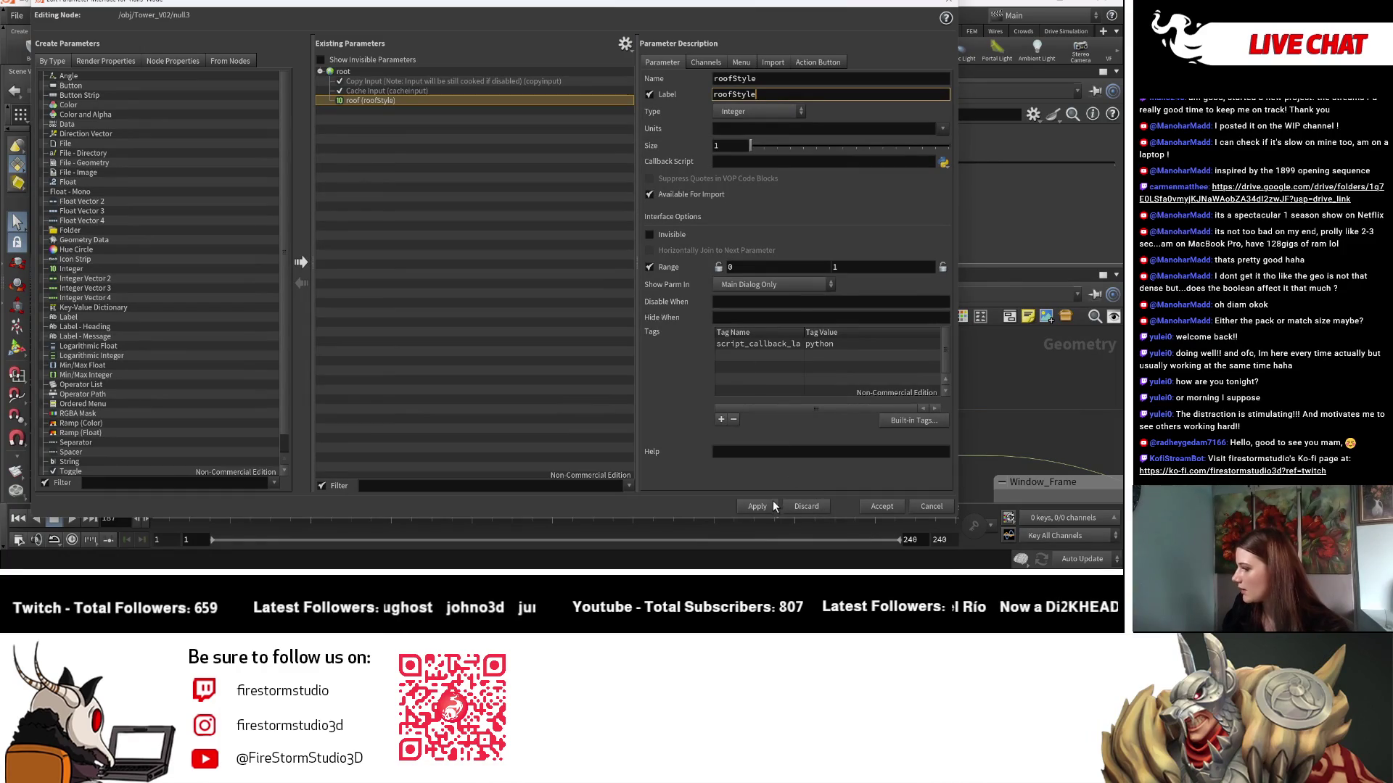
left_click(772, 503)
left_click(143, 267)
left_click(300, 262)
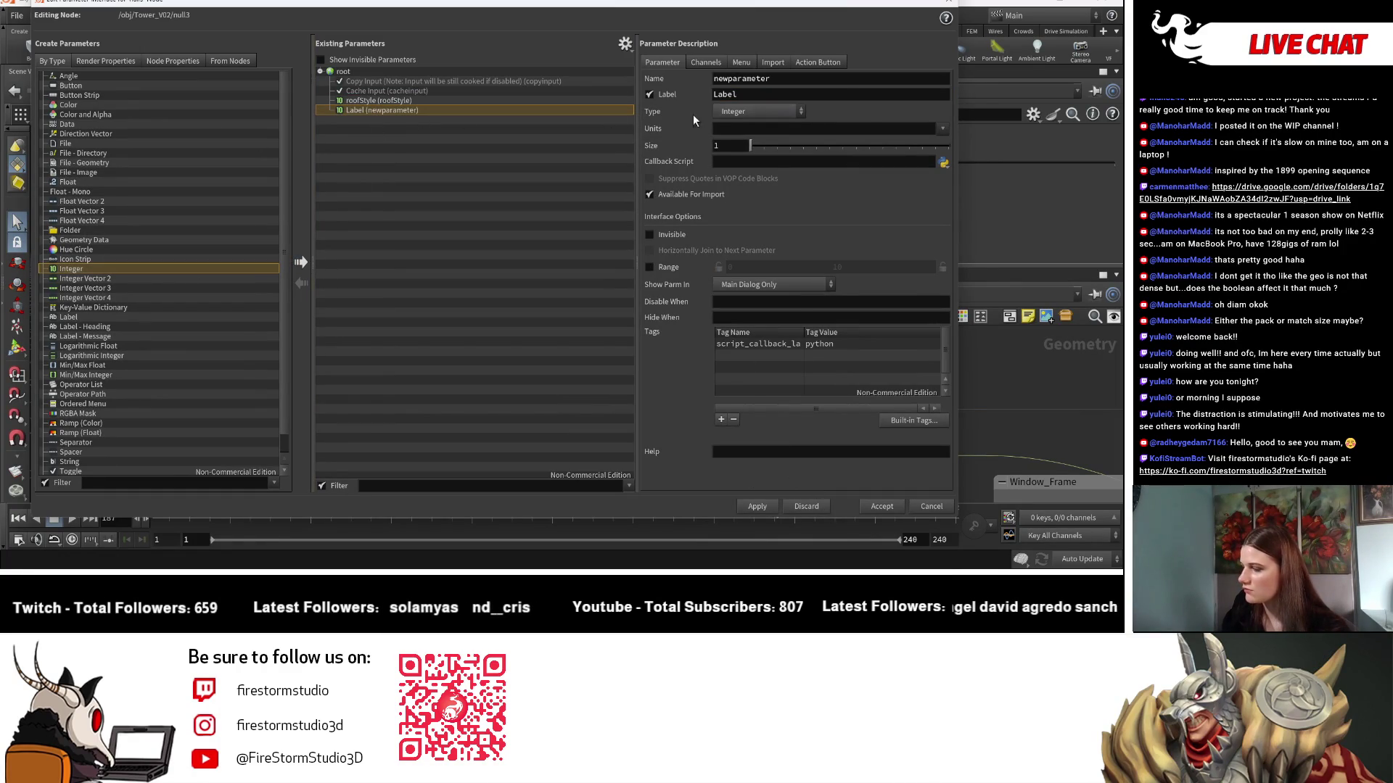
double_click(779, 84)
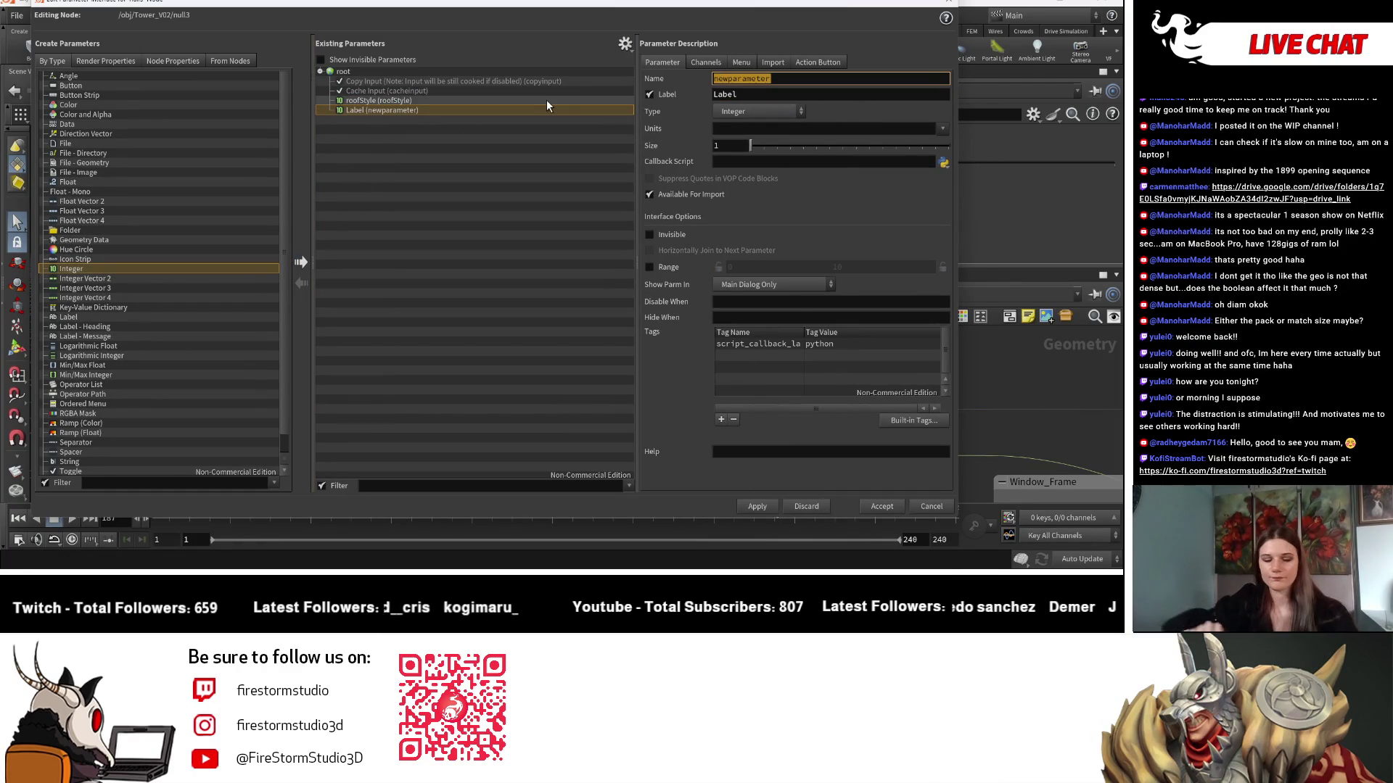
type("Rail")
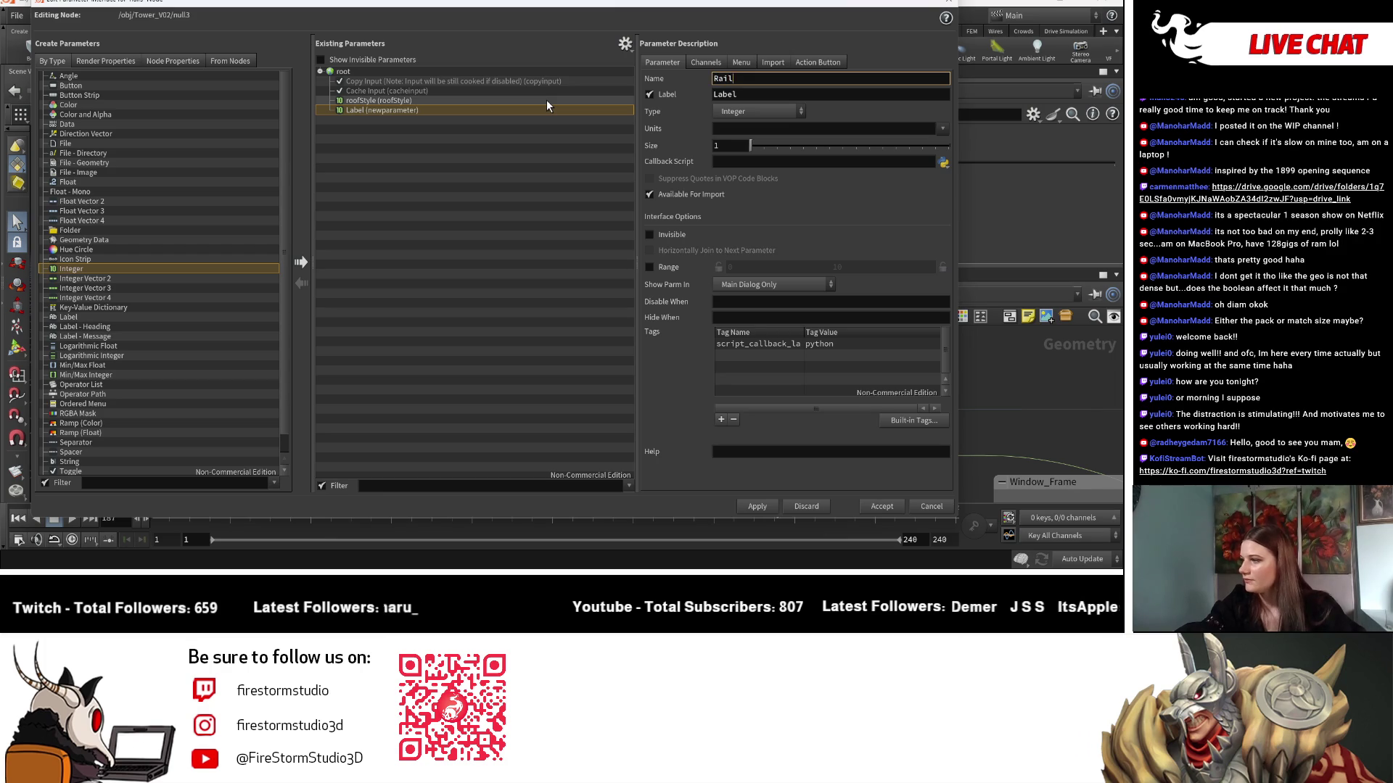
type("ing")
key("Tab")
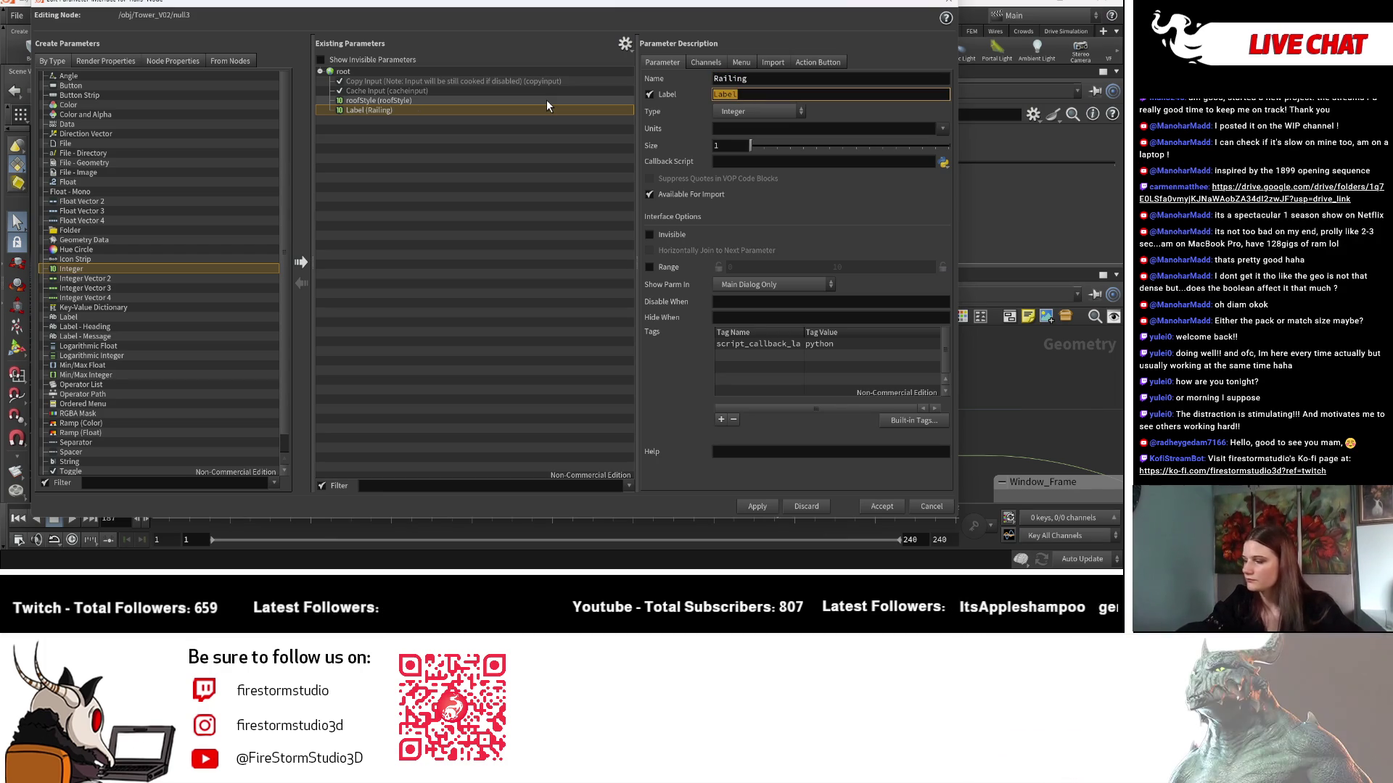
type("Railing")
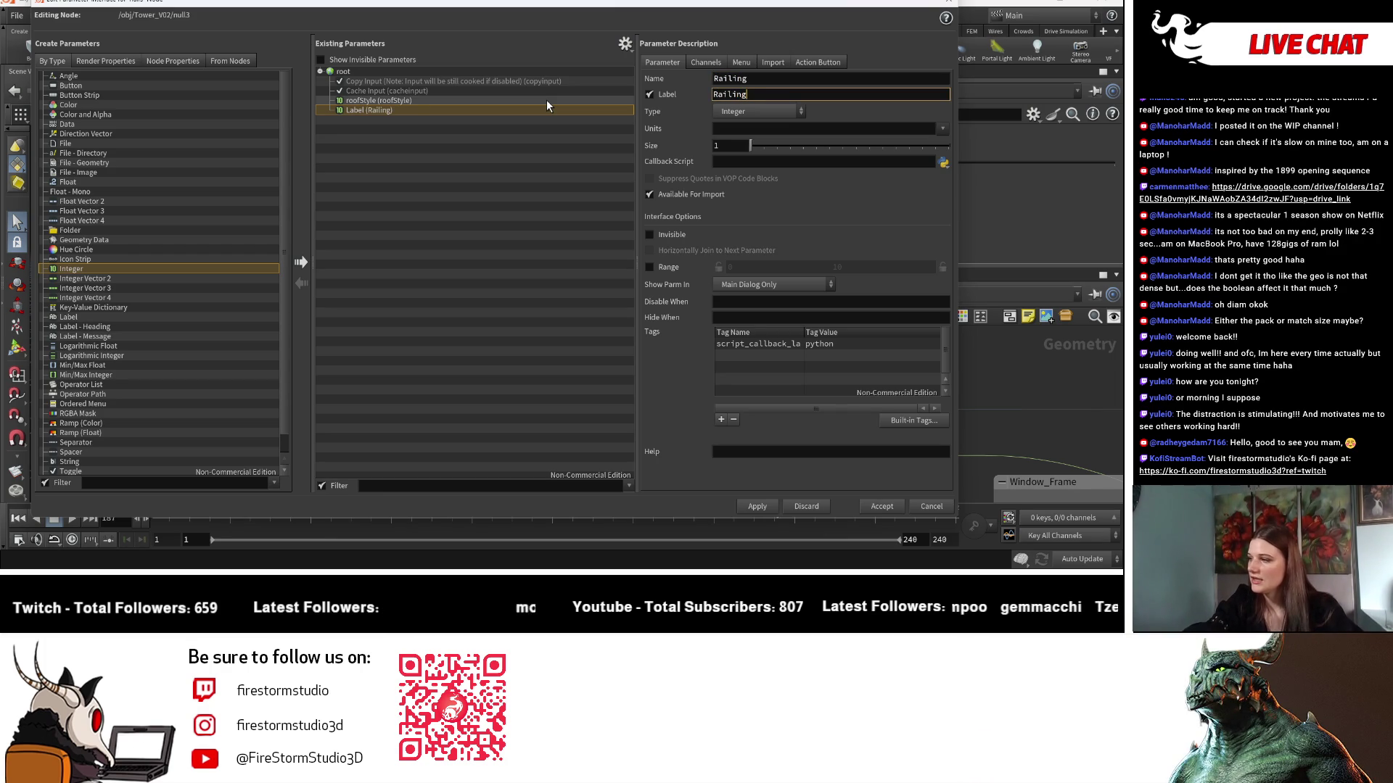
key("Return")
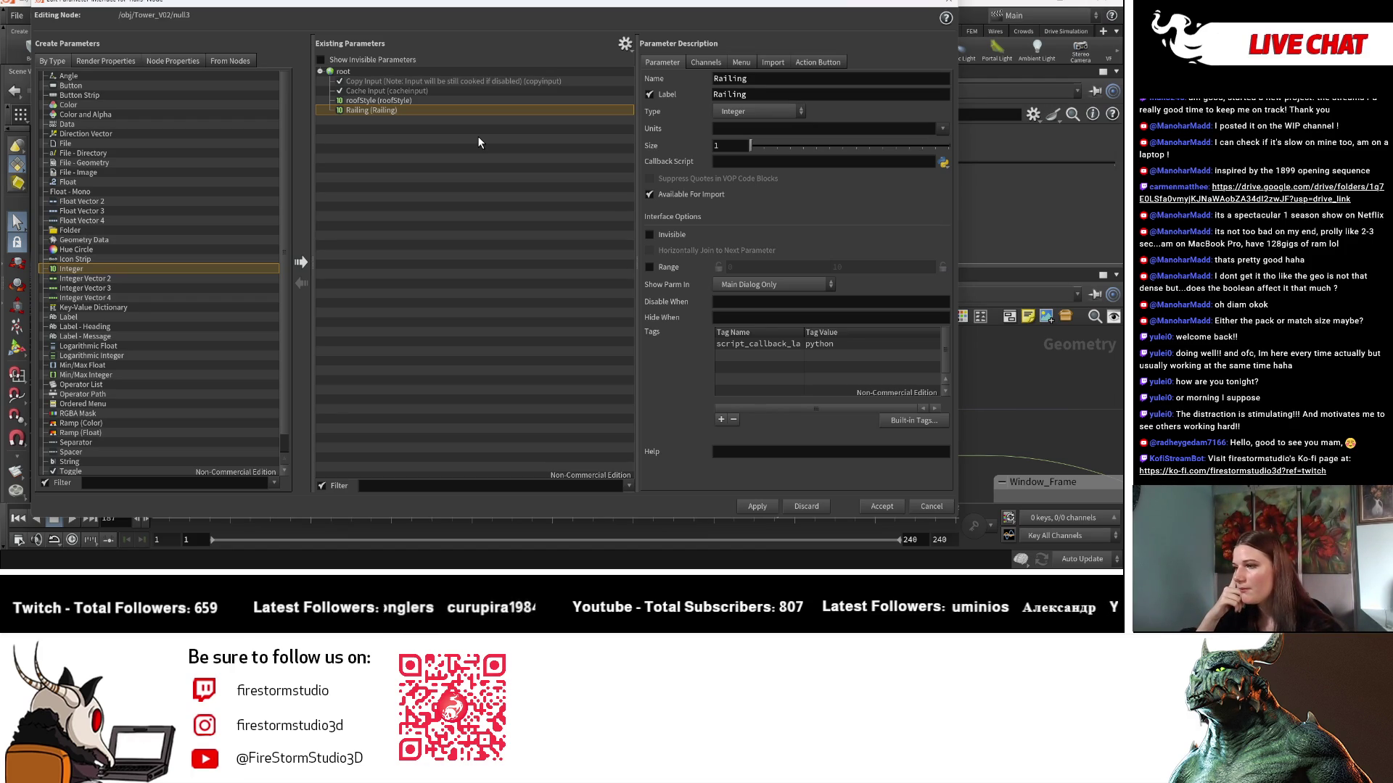
Add a button parameter named and labelled Yes, then apply and accept.
left_click(198, 87)
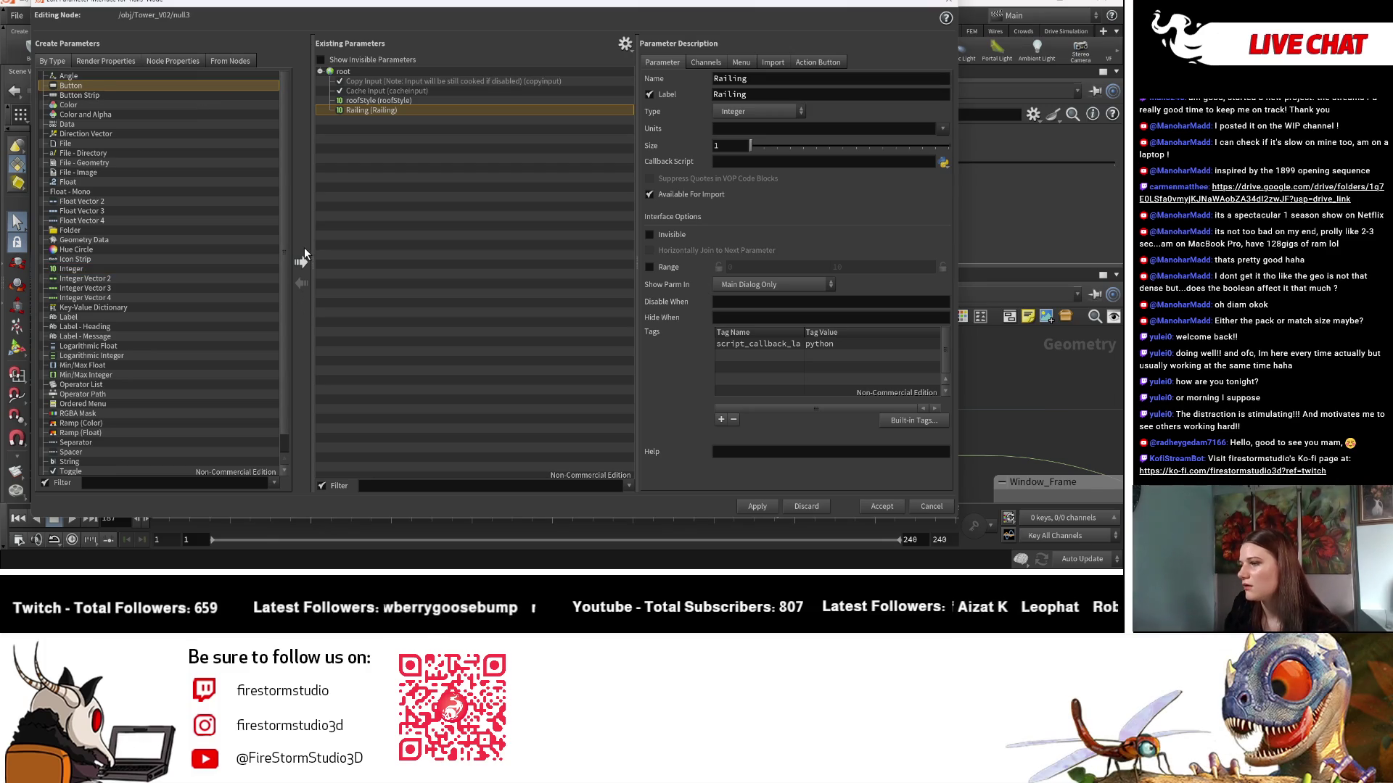
left_click(302, 261)
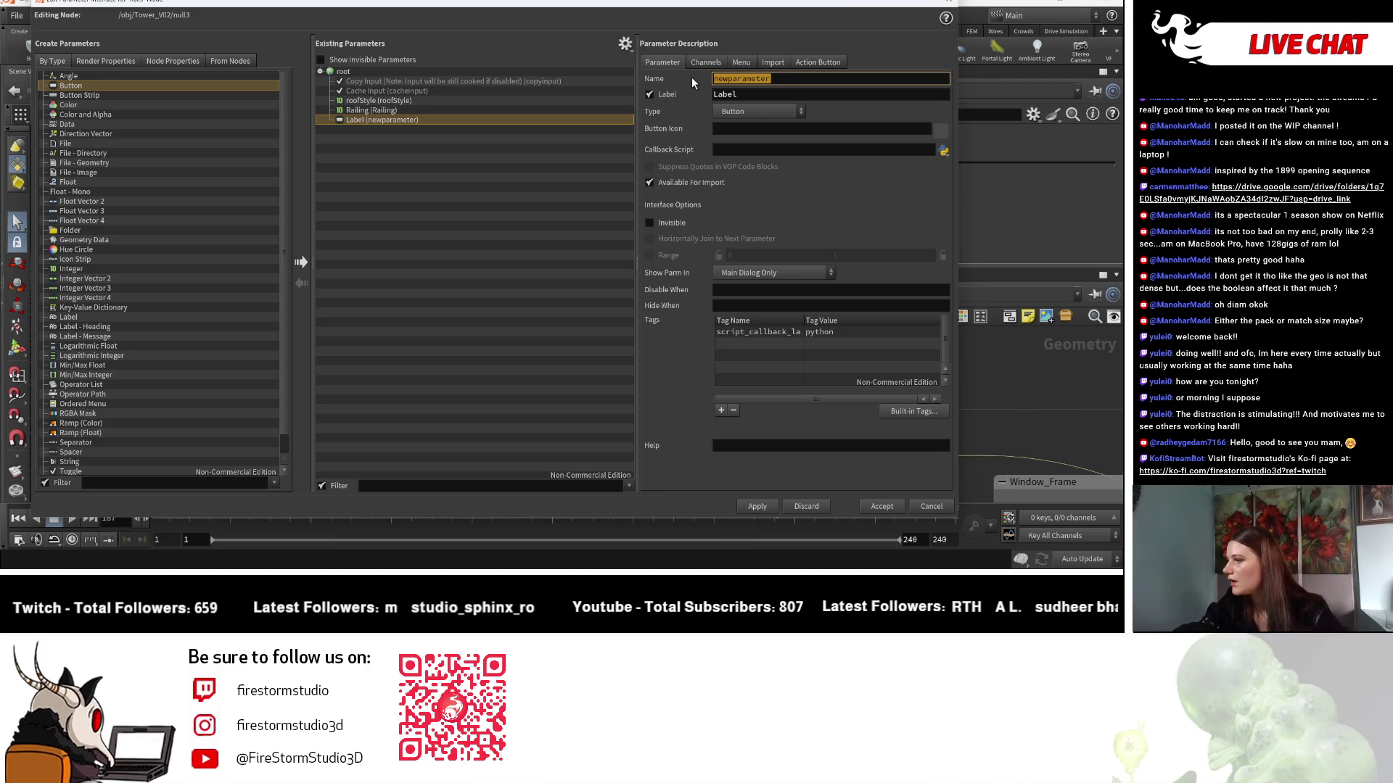
type("Yes")
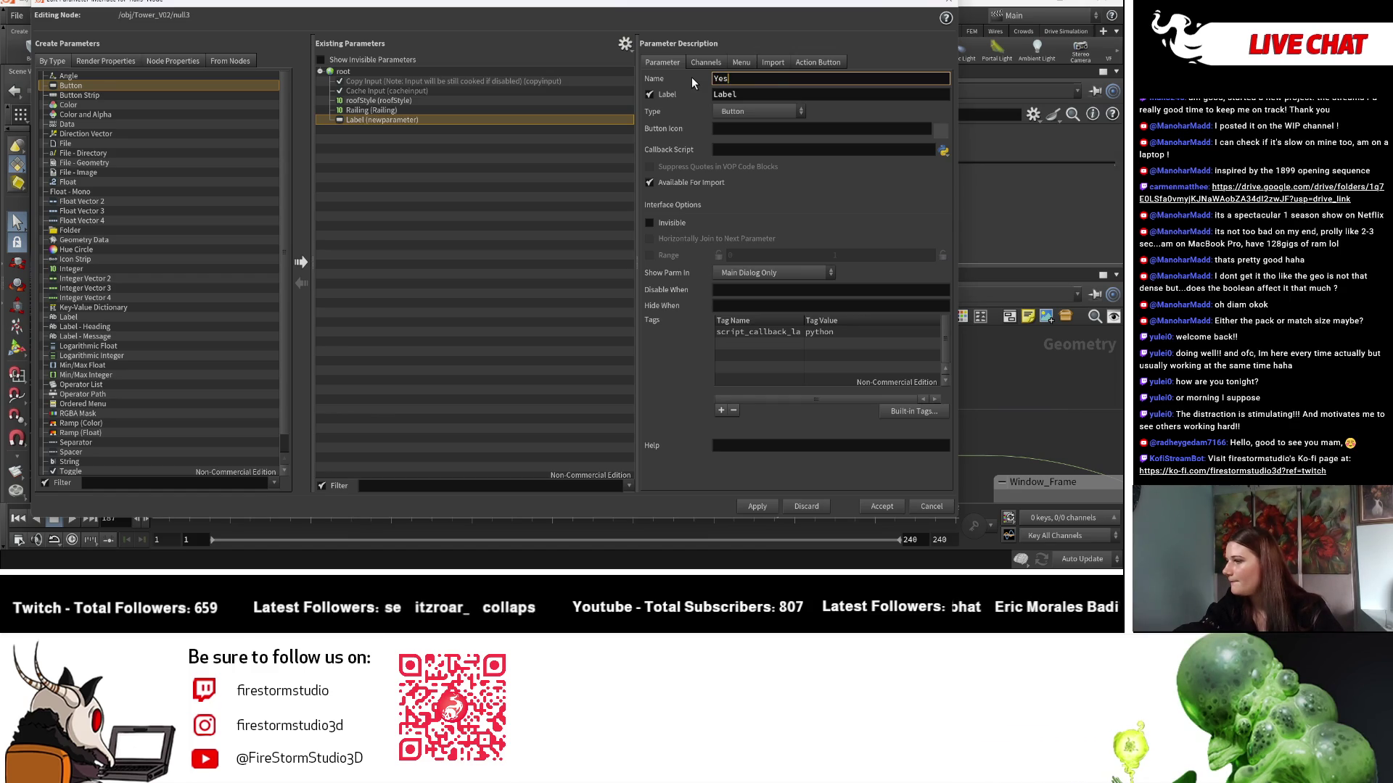
key("Tab")
type("N")
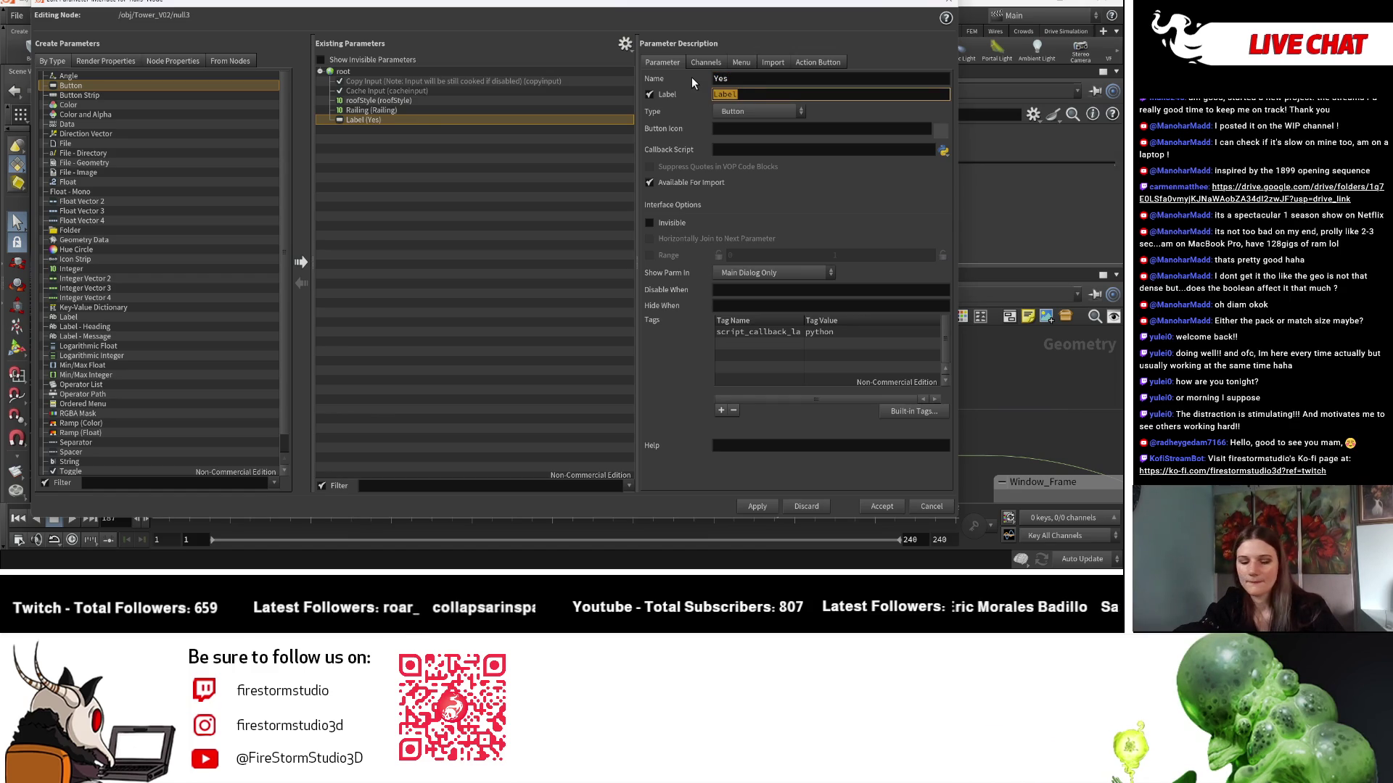
key("BackSpace")
type("Yes")
key("Return")
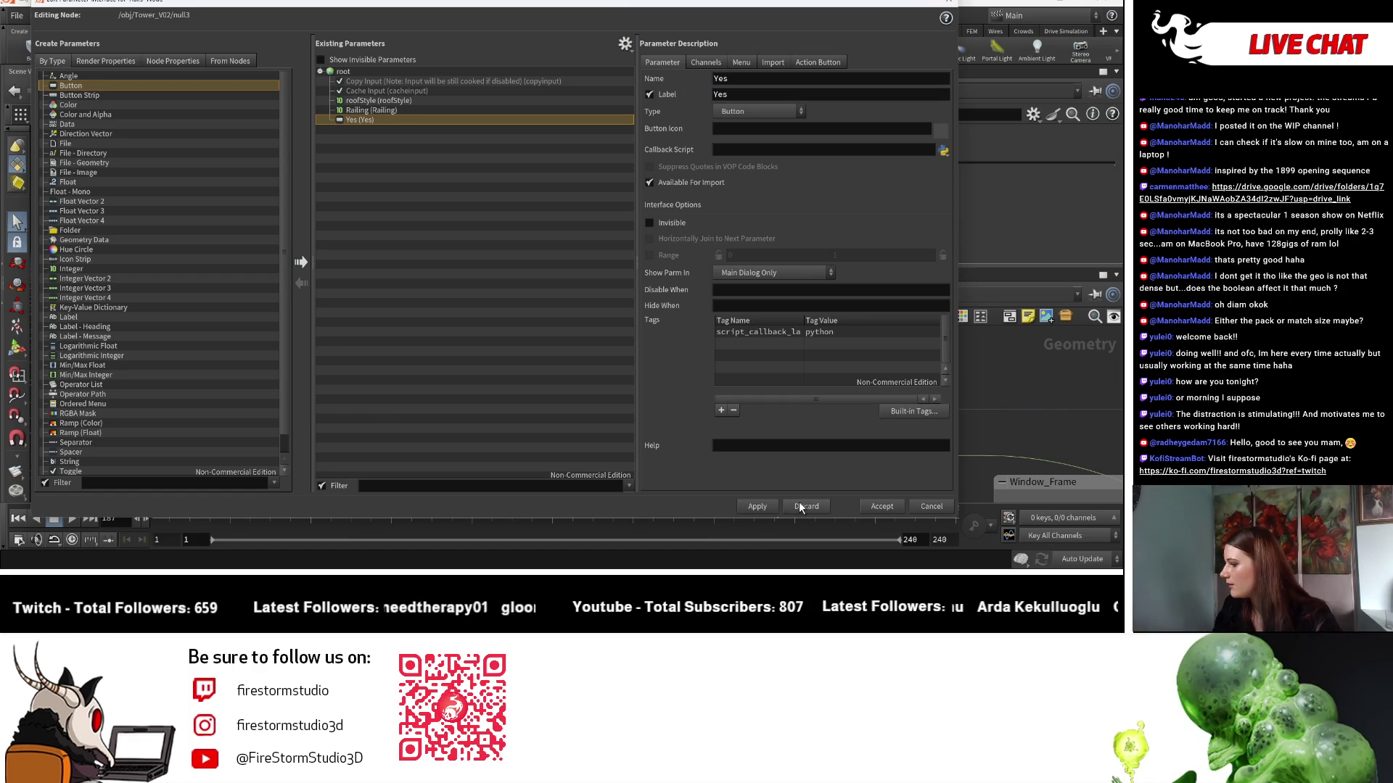
left_click(757, 506)
left_click(947, 3)
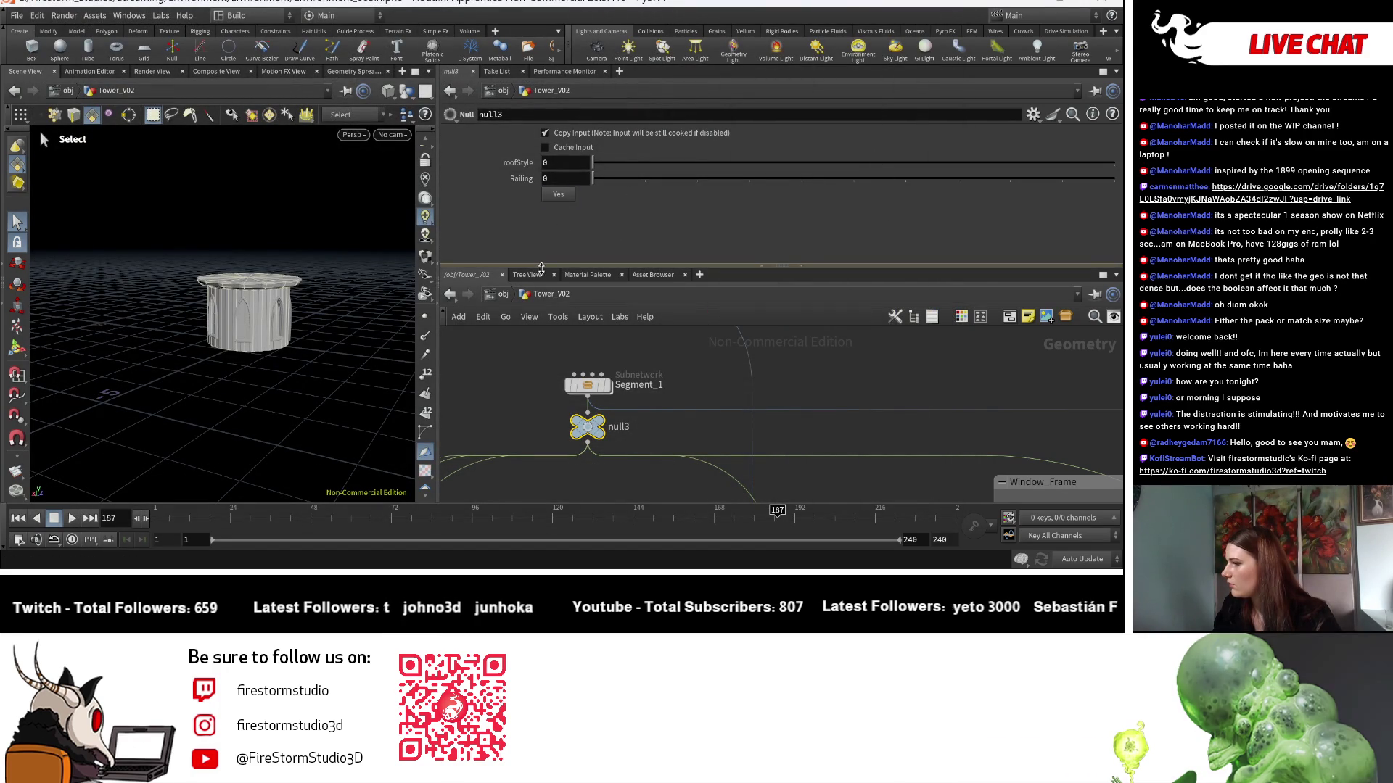
Copy the parameter from null3's parameter panel using Copy Parameter.
right_click(558, 201)
left_click(541, 209)
right_click(557, 194)
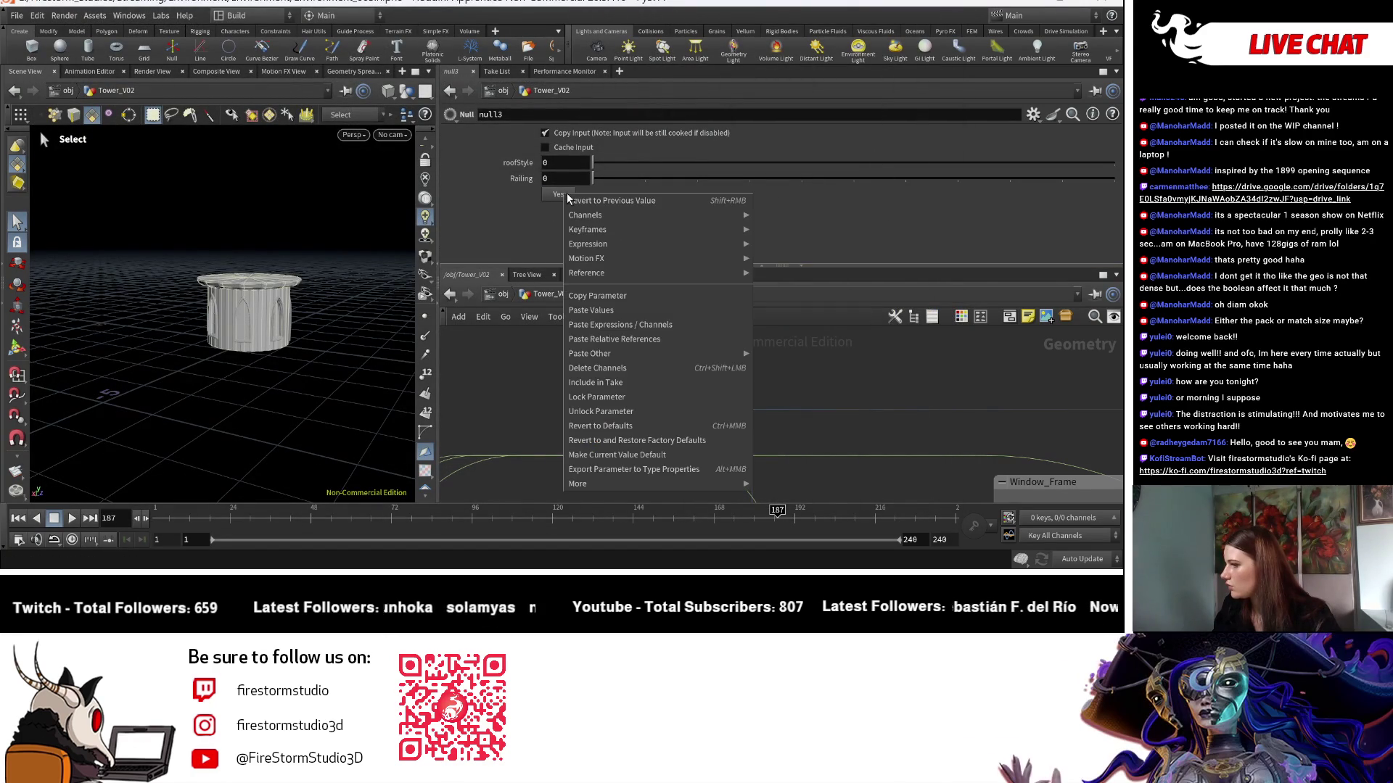
left_click(645, 296)
Step into Segment_1 and back, then open null3's Edit Parameter Interface editor.
double_click(594, 387)
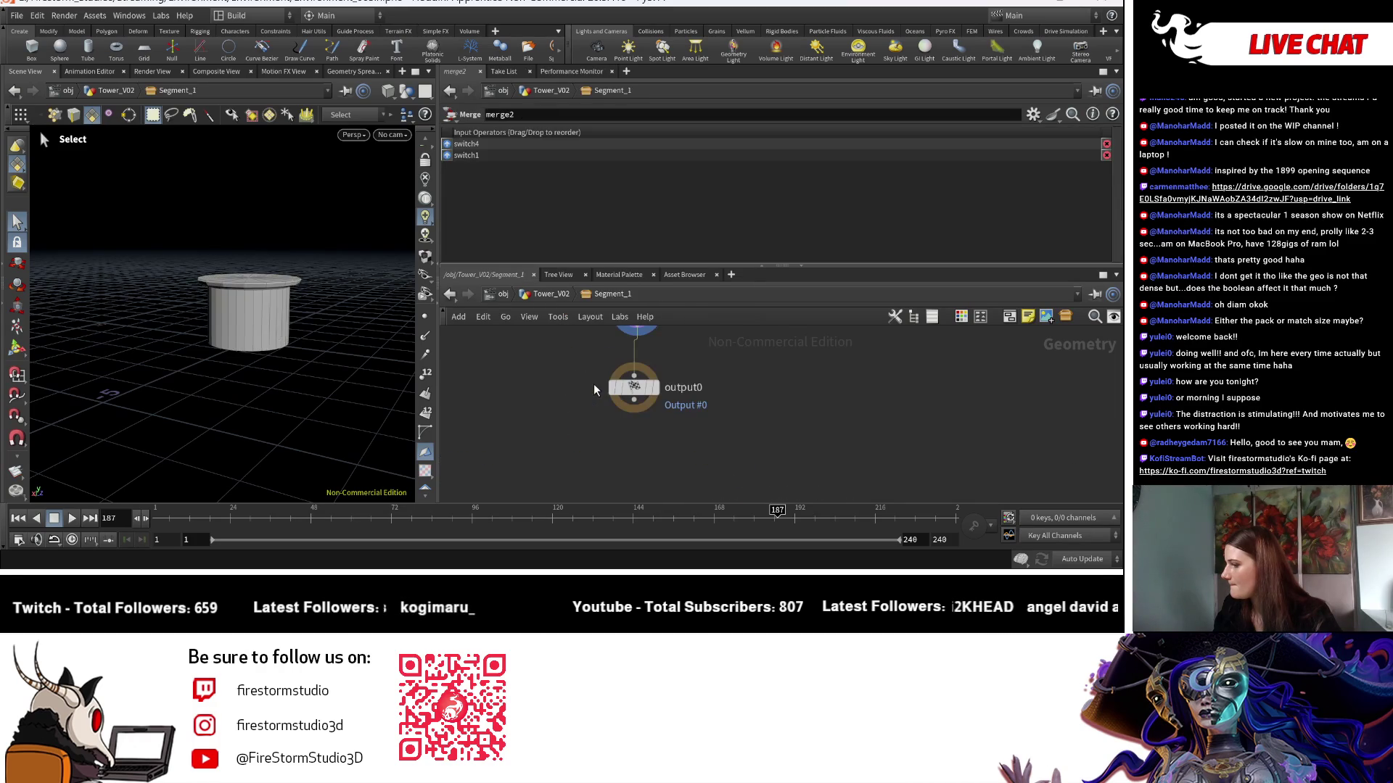
left_click(552, 299)
left_click(587, 427)
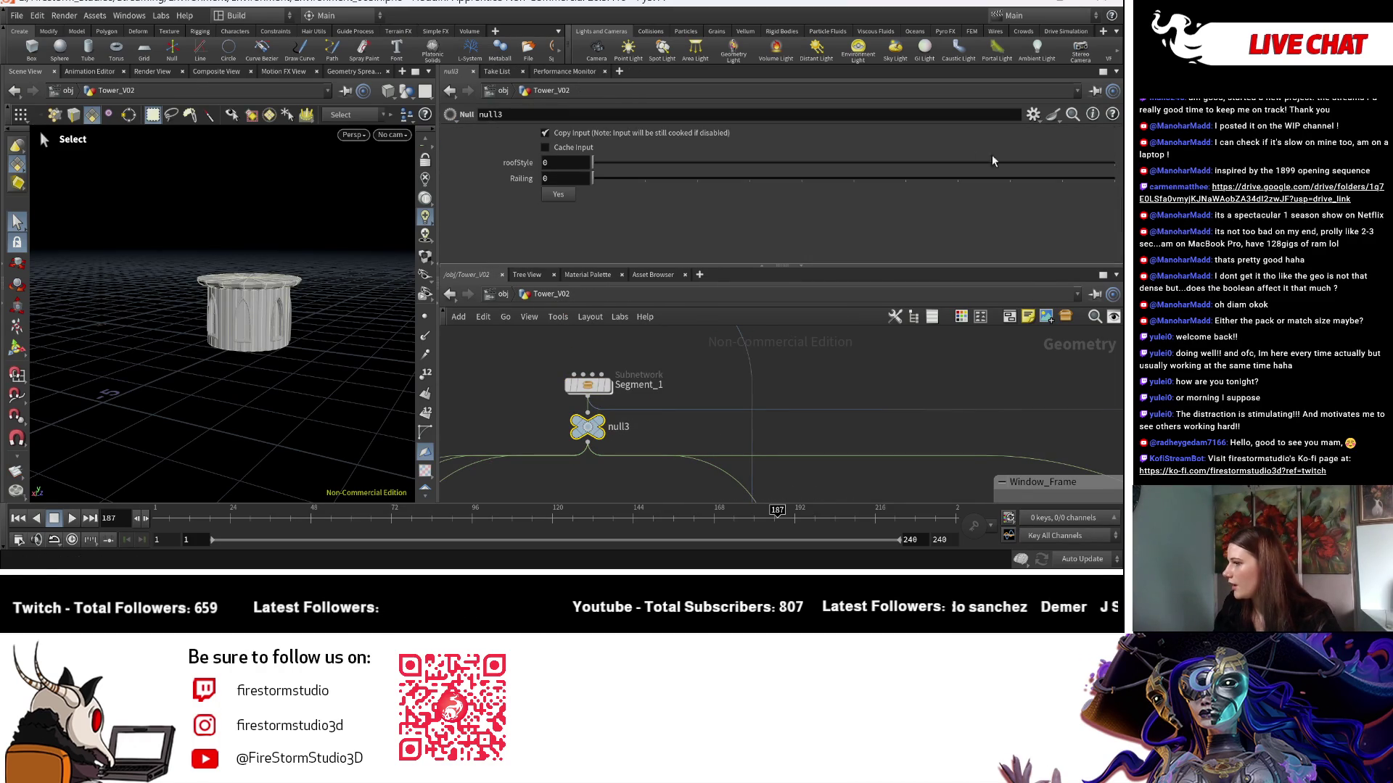
left_click(1033, 114)
left_click(936, 129)
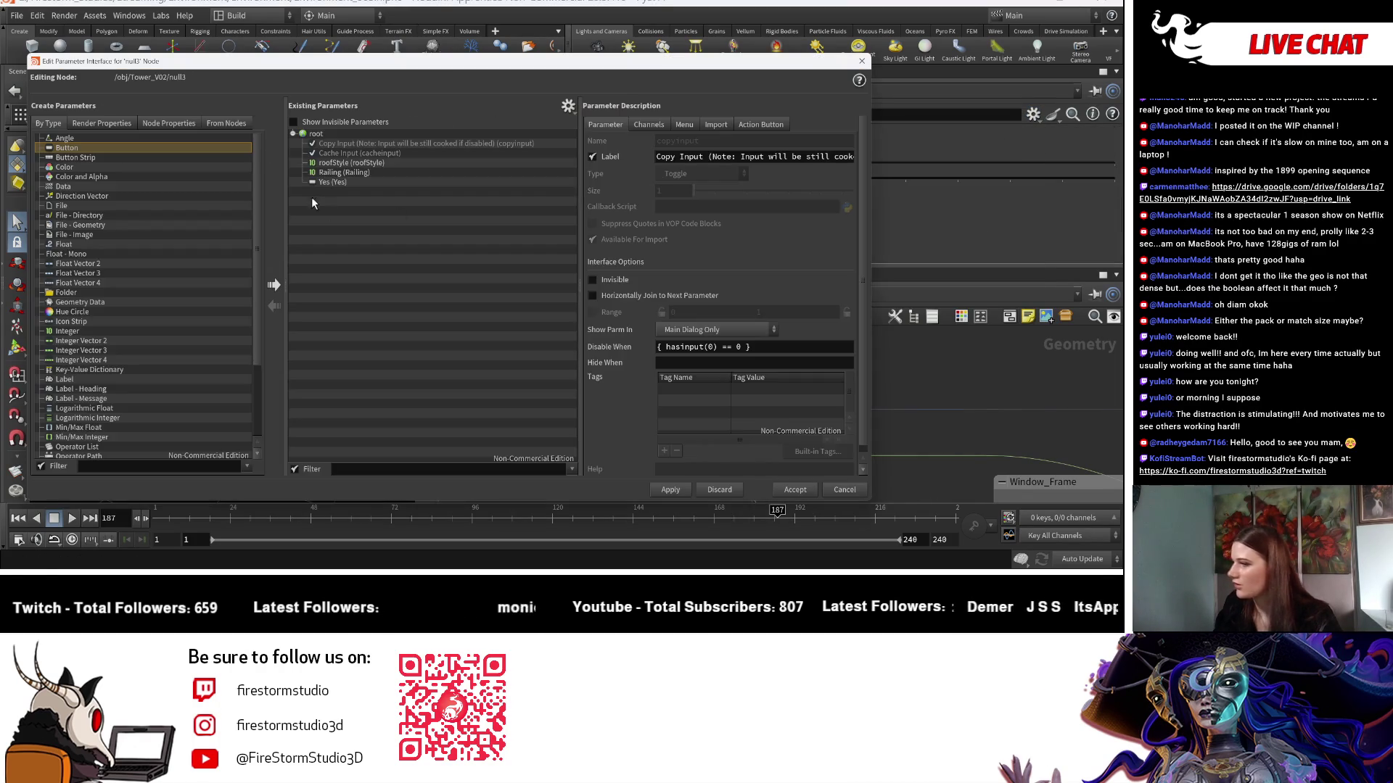
Delete the Yes parameter and add a new Integer parameter in null3's interface editor.
right_click(381, 185)
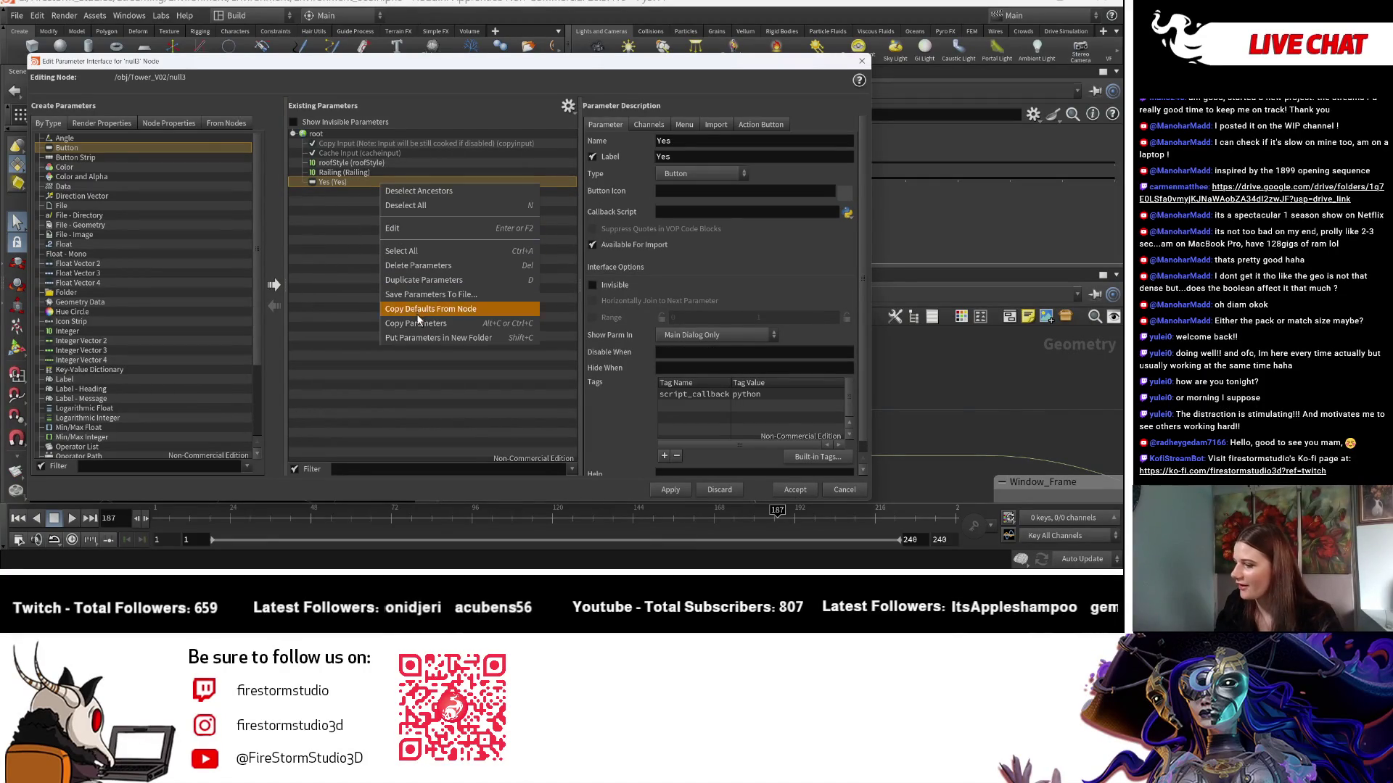
left_click(418, 265)
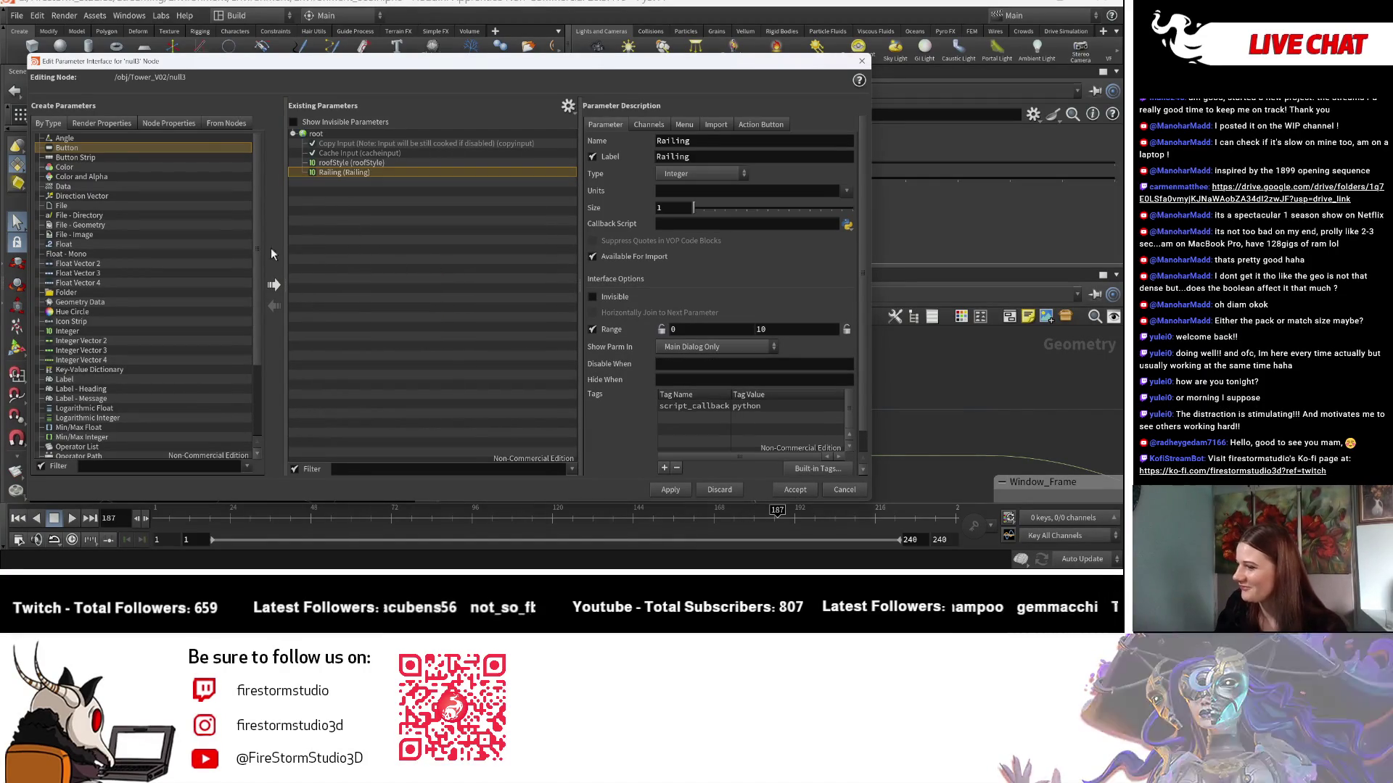
left_click(123, 331)
left_click(273, 285)
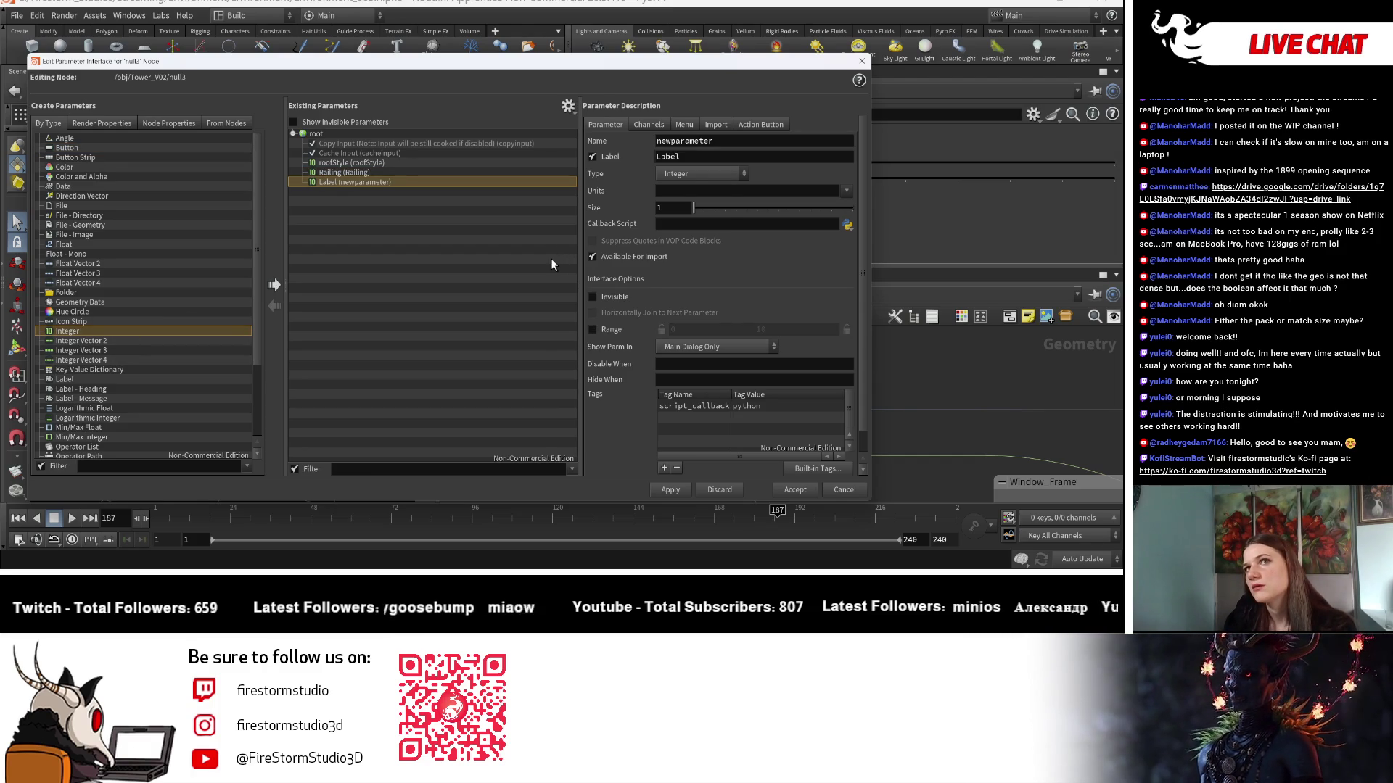
Delete the new Integer parameter, close the editor without accepting, and bring up roofStyle's options.
right_click(408, 184)
left_click(451, 268)
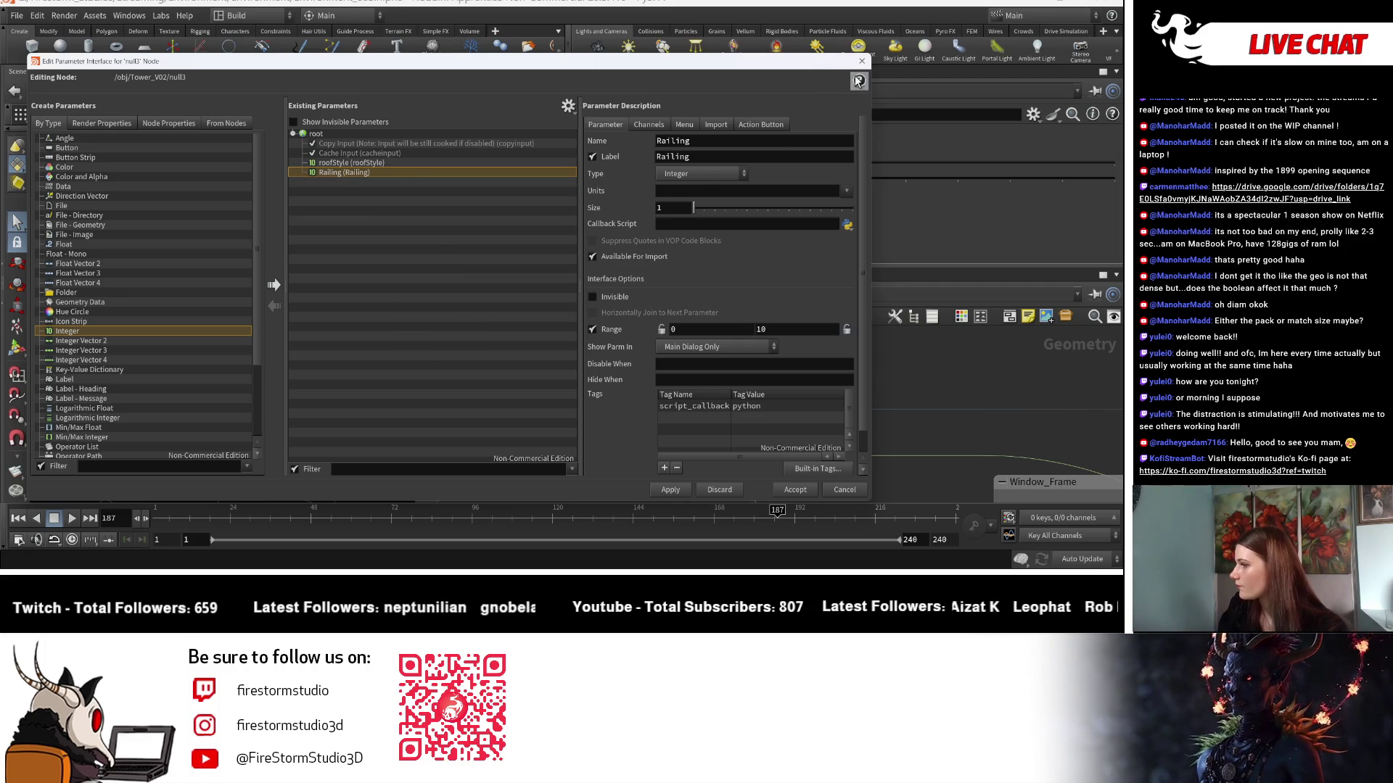
left_click(860, 62)
right_click(498, 167)
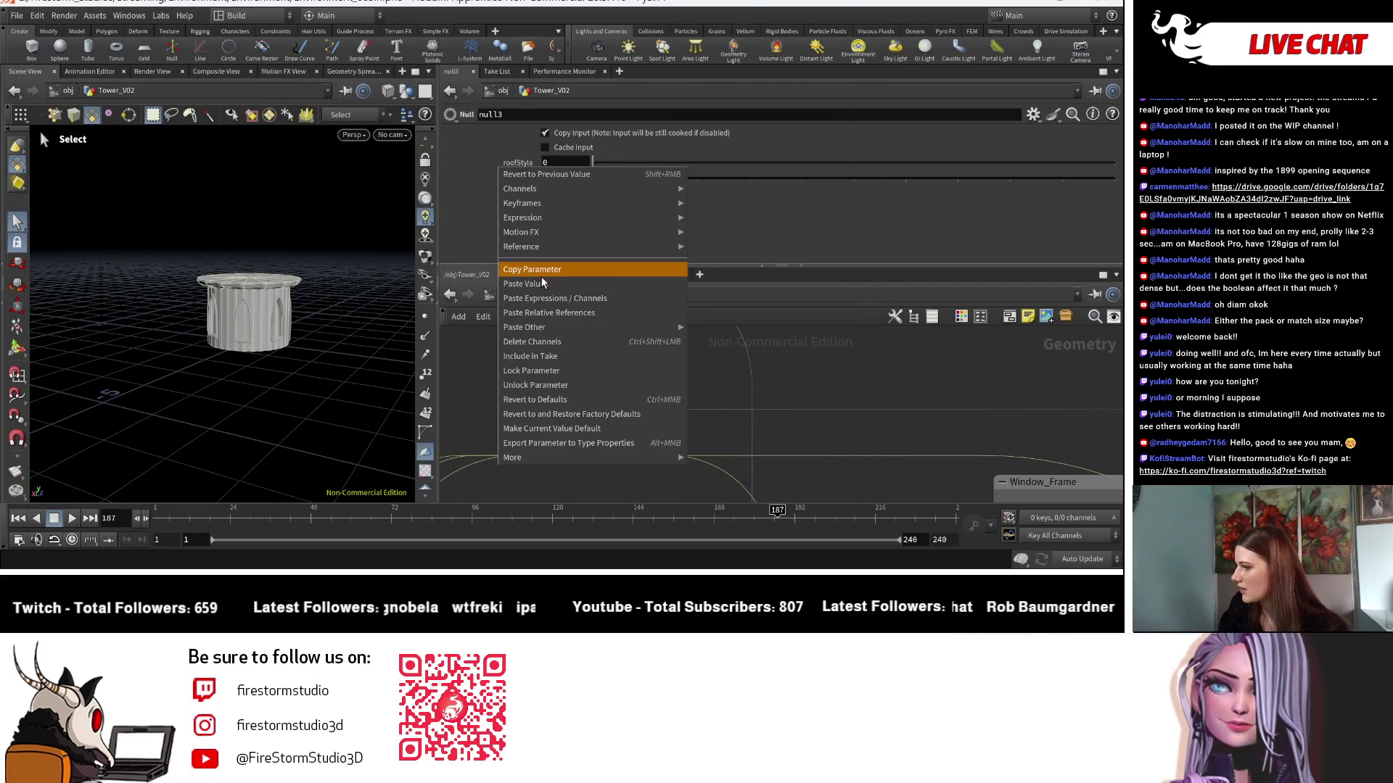
Copy roofStyle and paste it as a relative reference into switch1's Select Input inside Segment_1.
left_click(540, 275)
double_click(591, 387)
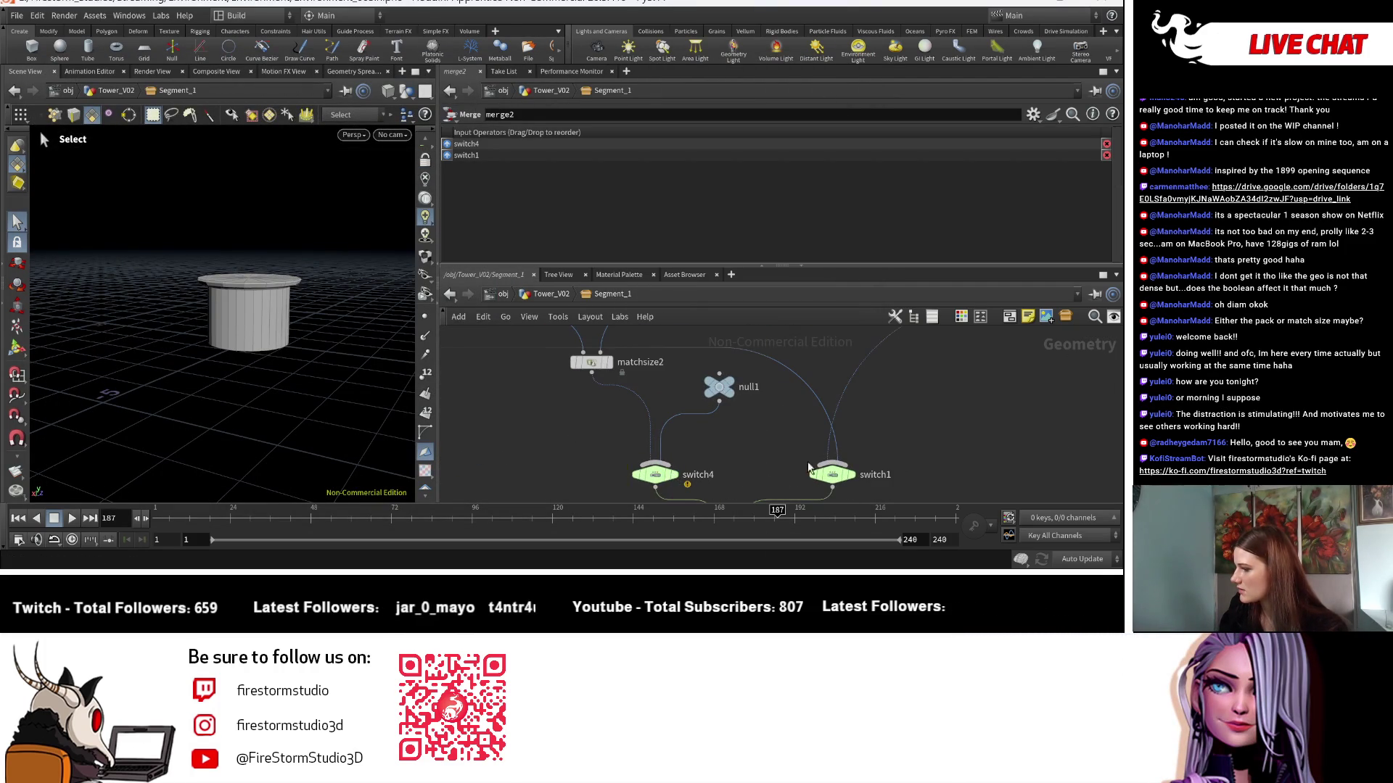
left_click(834, 476)
right_click(512, 138)
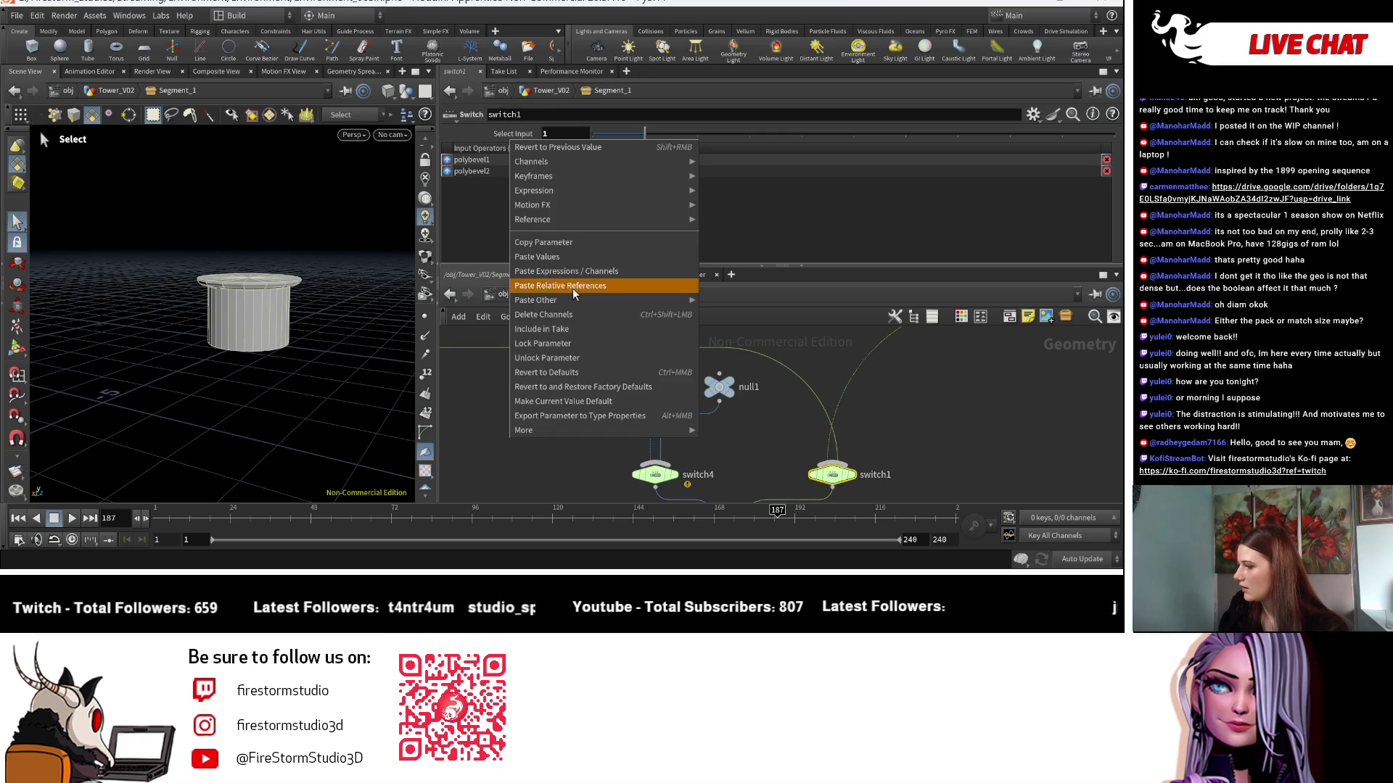
left_click(576, 289)
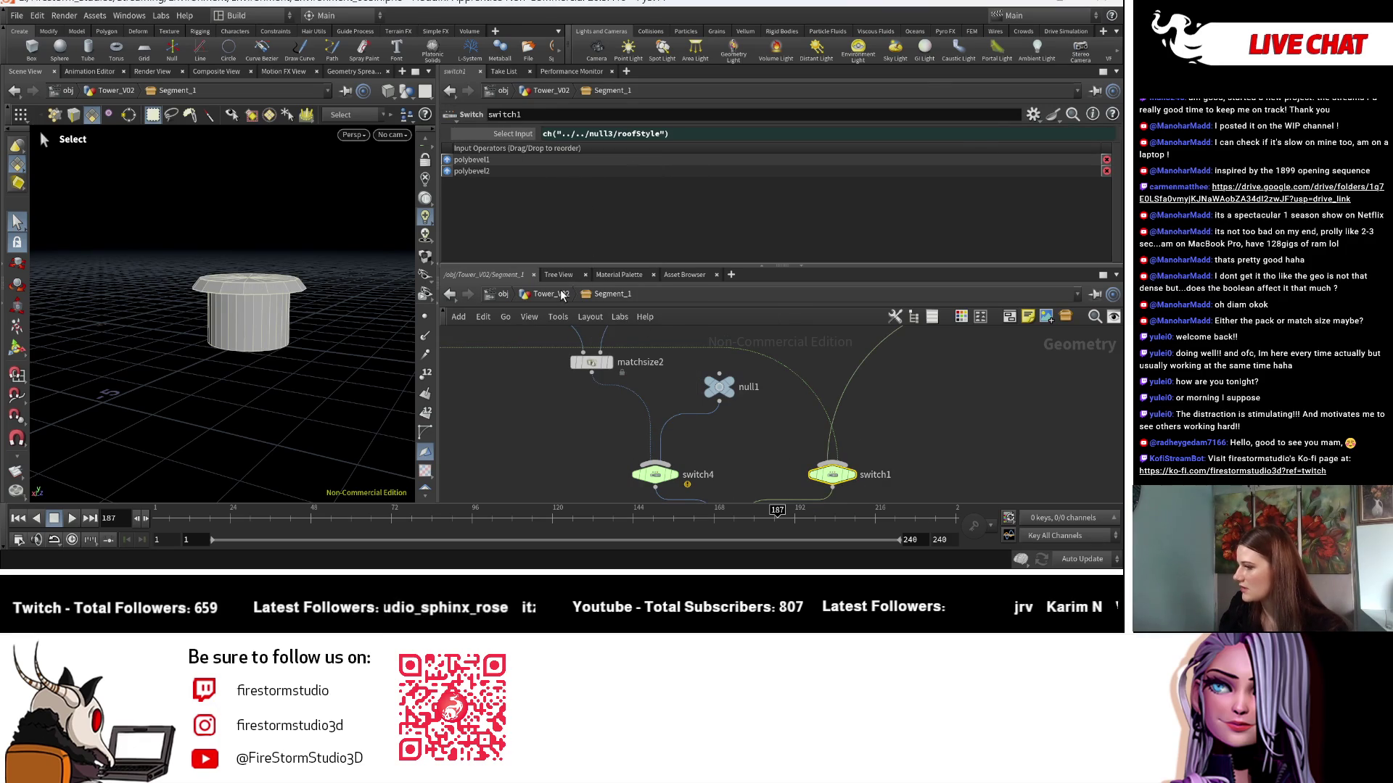
Back at Tower_V02, set null3's roofStyle to 1.
left_click(562, 294)
left_click(589, 432)
left_click_drag(596, 157, 1021, 174)
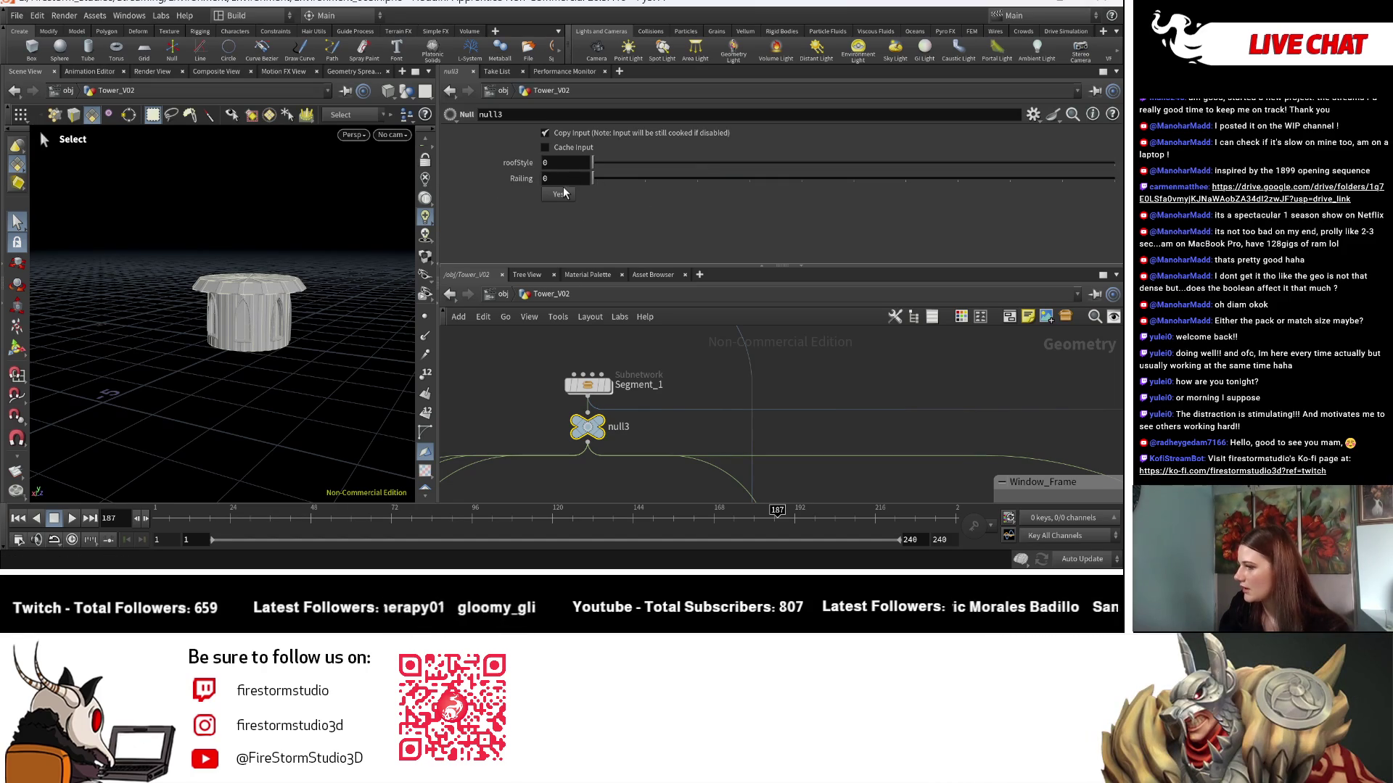
Delete the Yes parameter in null3's interface editor, keep roofStyle and Railing, and accept.
left_click(1032, 115)
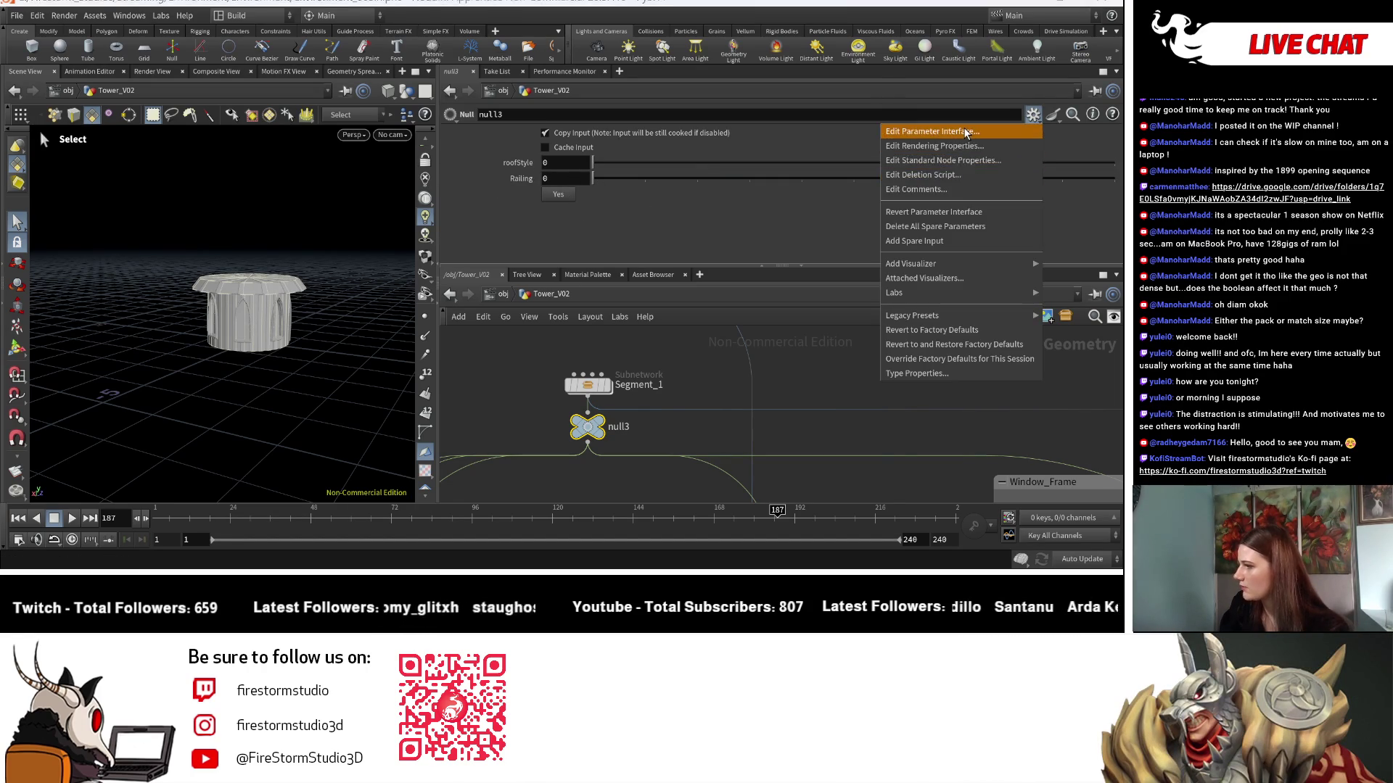
left_click(963, 128)
left_click(411, 198)
right_click(357, 200)
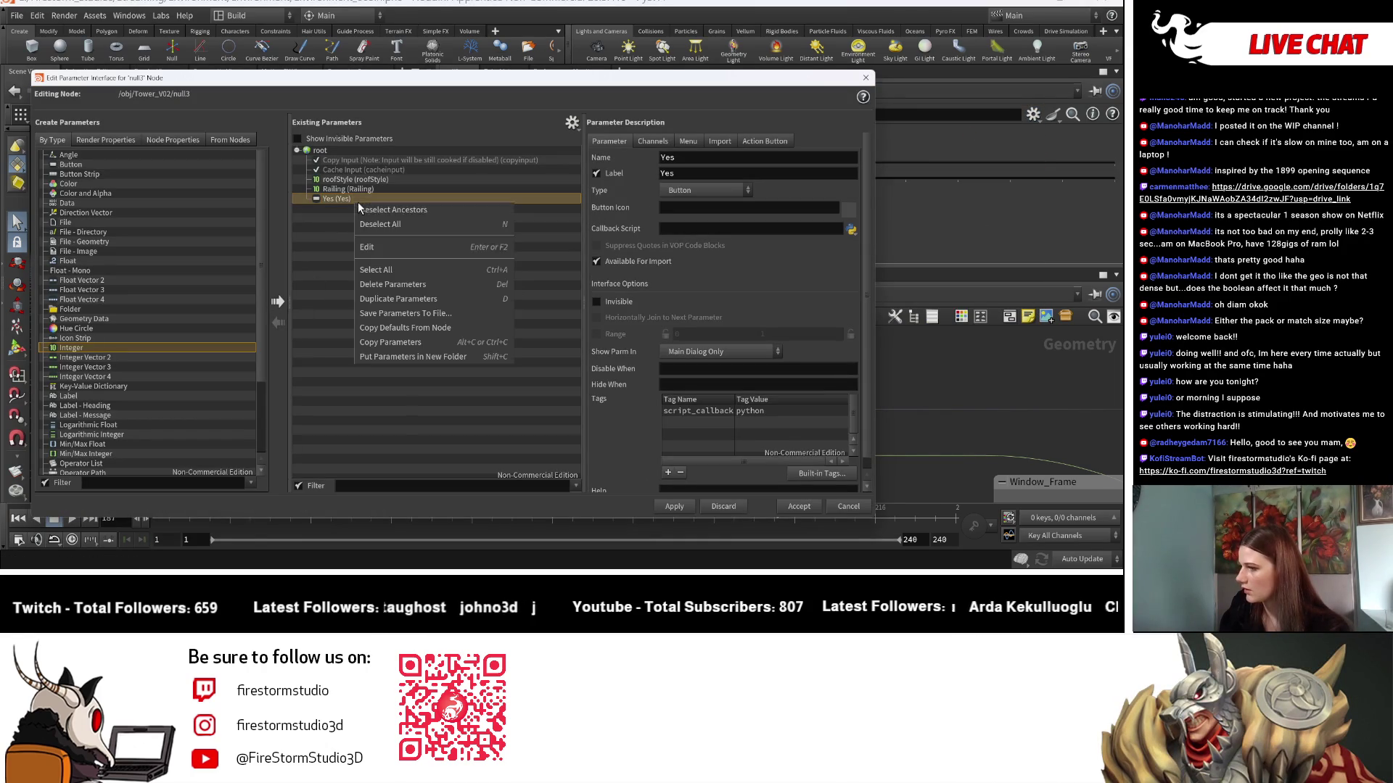
left_click(399, 286)
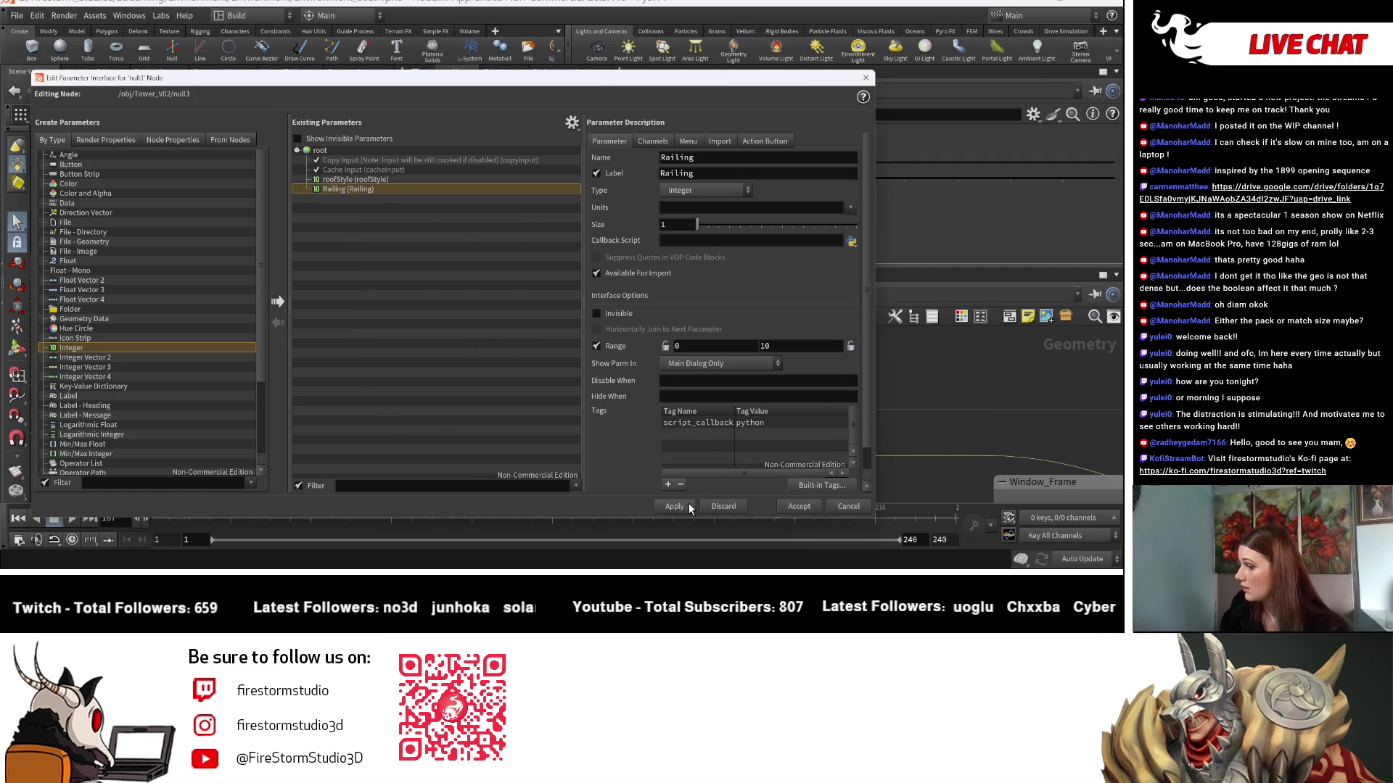
left_click(341, 180)
type("1")
left_click(380, 188)
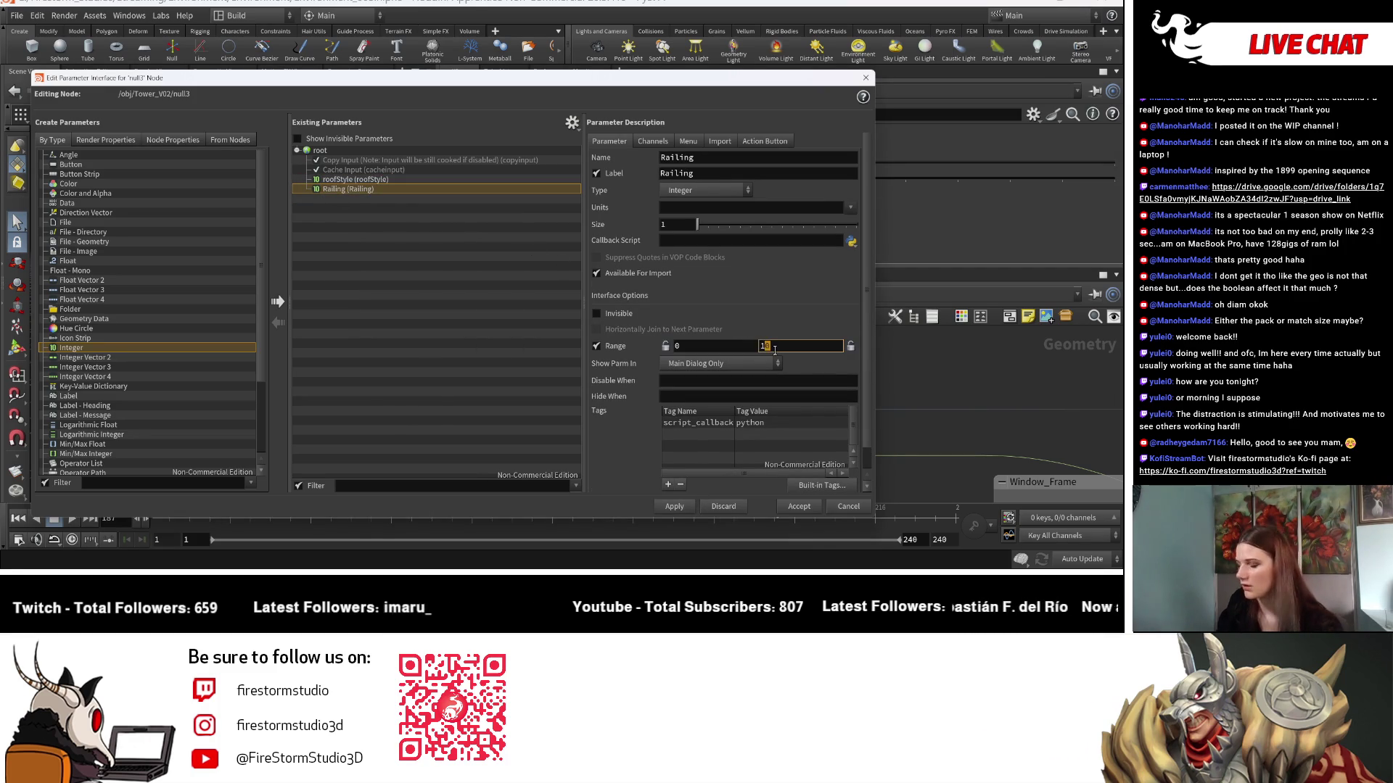
left_click(799, 506)
left_click_drag(337, 383, 279, 390)
Preview the merge3 and merge9 results in the viewport, viewing the tower from above.
scroll(648, 443, "down", 5)
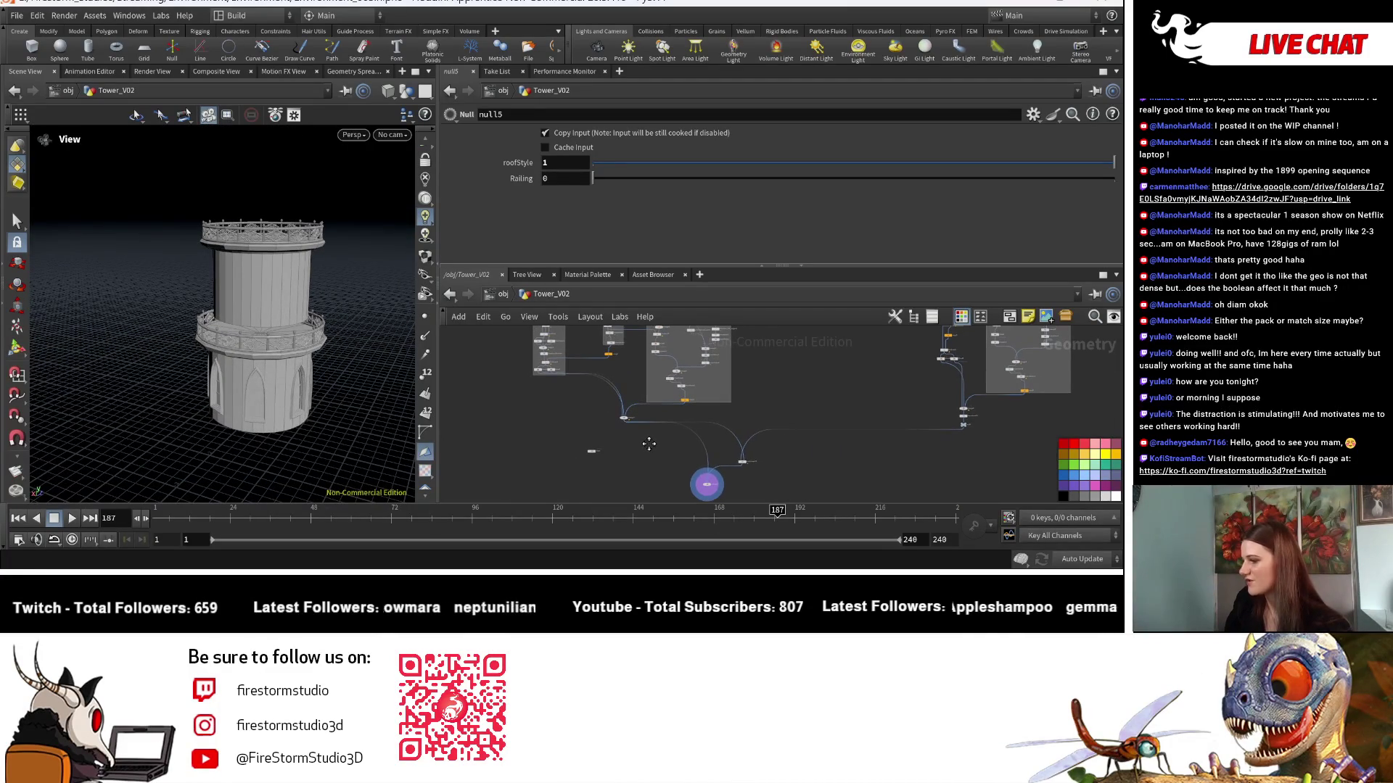
scroll(649, 446, "up", 5)
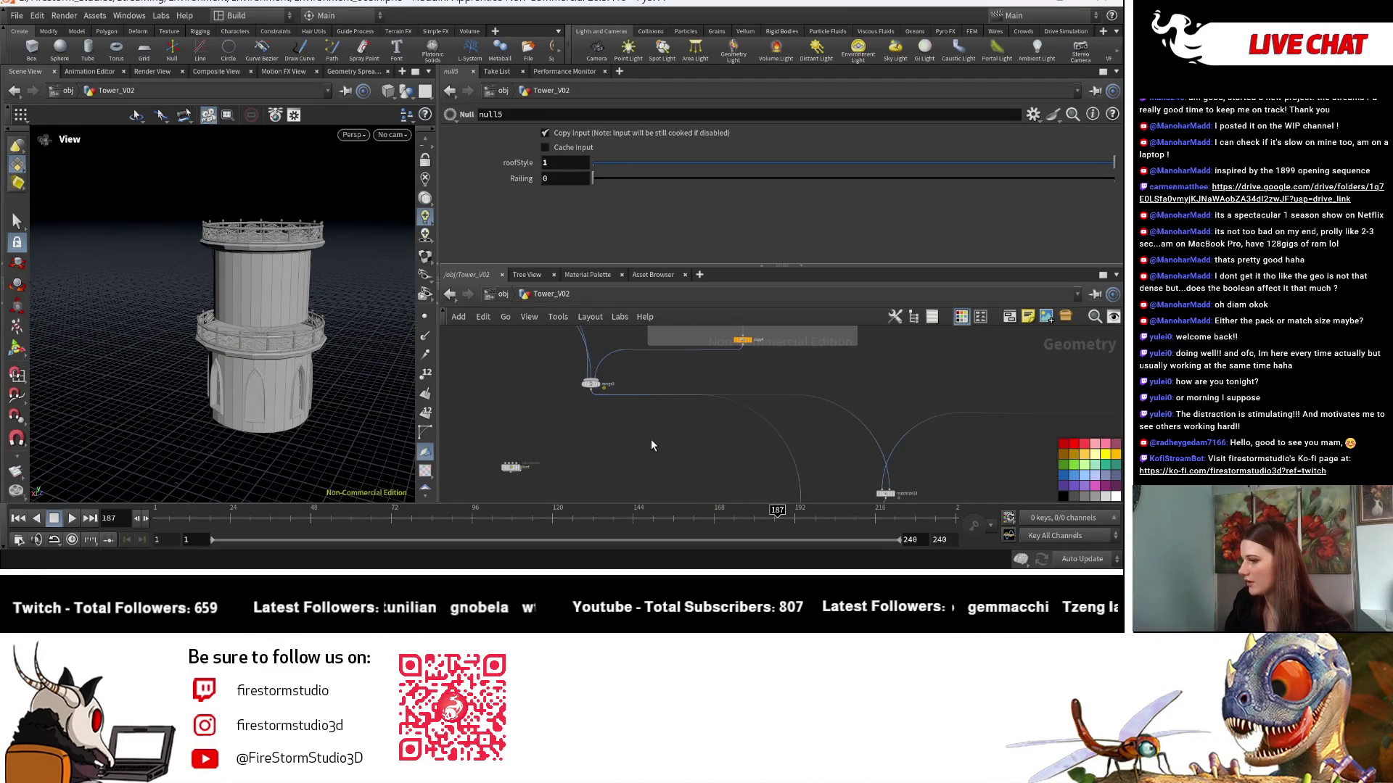
mouse_move(350, 431)
left_mouse_down()
mouse_move(362, 456)
mouse_move(428, 289)
mouse_move(356, 416)
mouse_move(384, 419)
left_mouse_up()
scroll(724, 488, "down", 3)
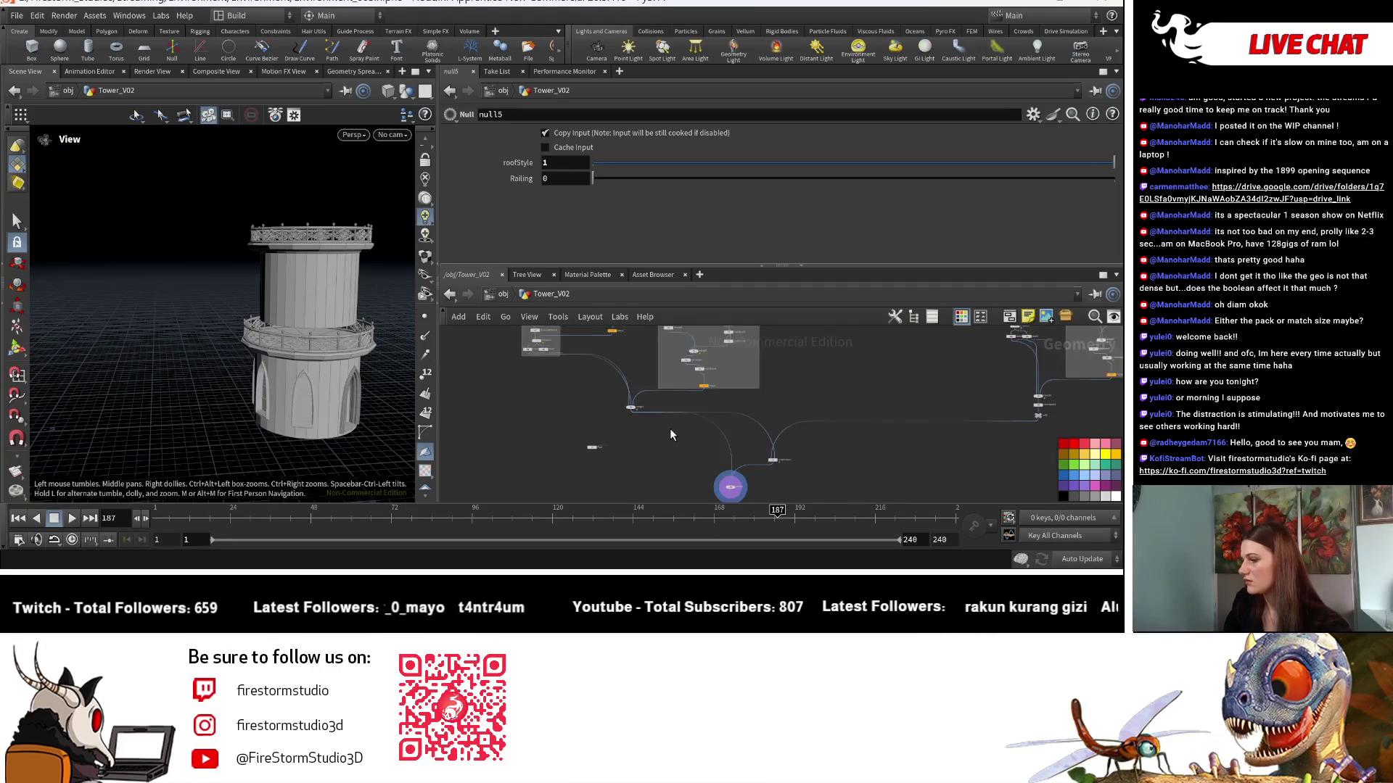
scroll(631, 428, "up", 5)
left_click(629, 411)
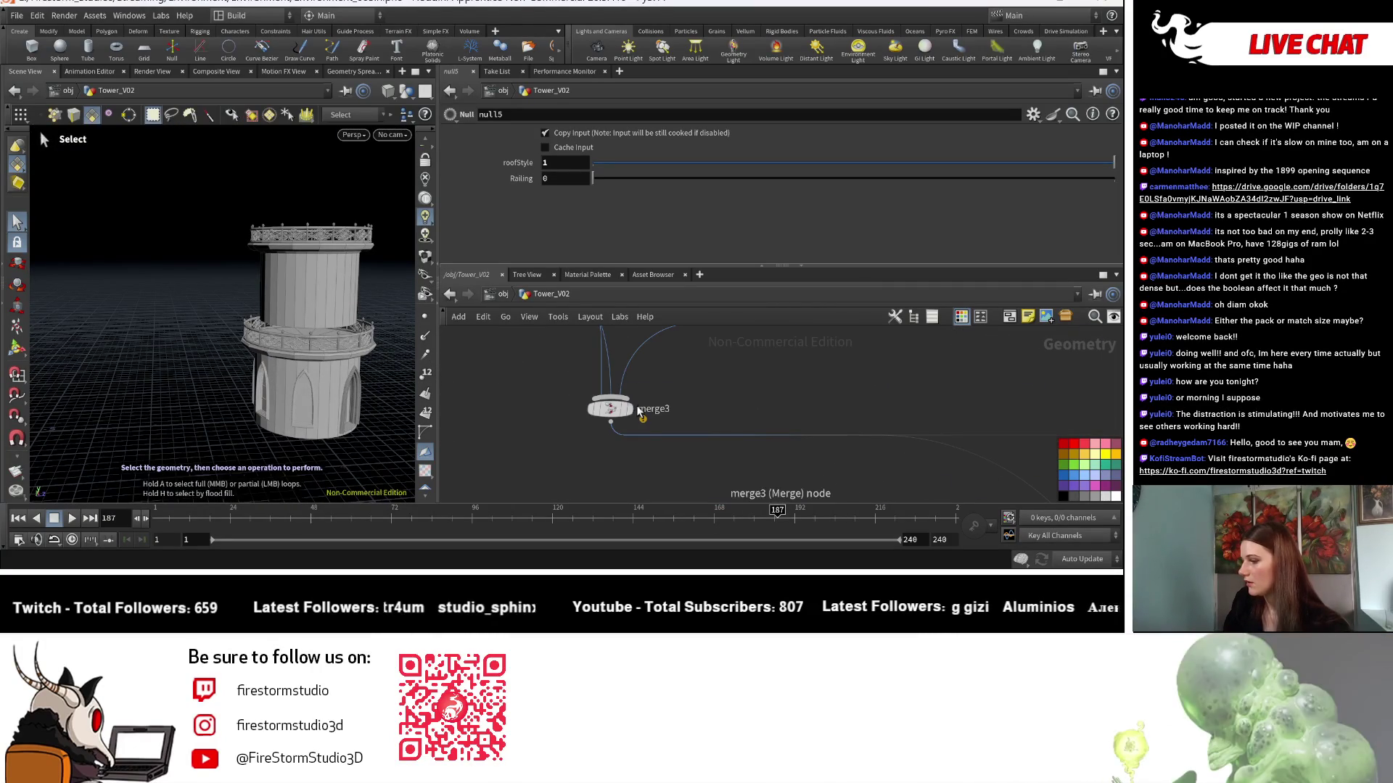
scroll(595, 451, "down", 3)
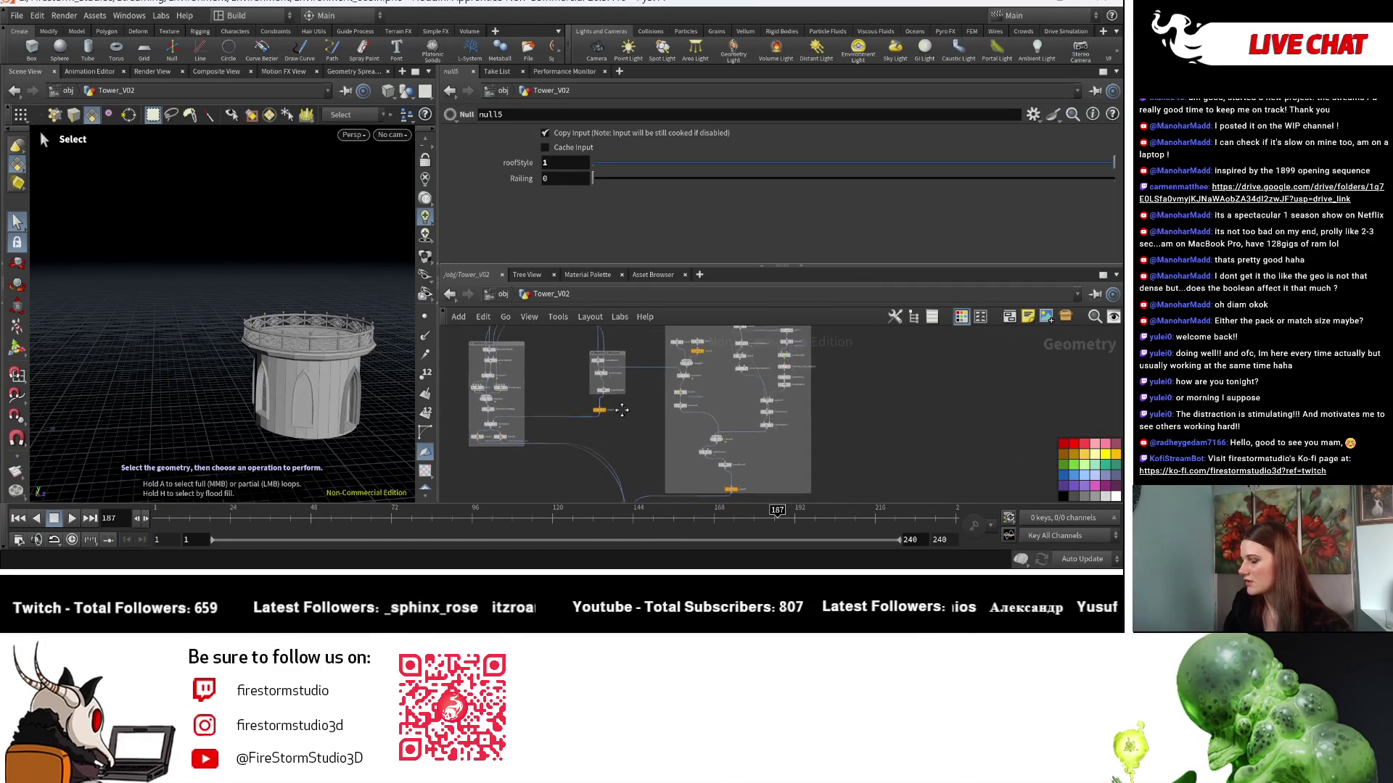
scroll(574, 412, "up", 3)
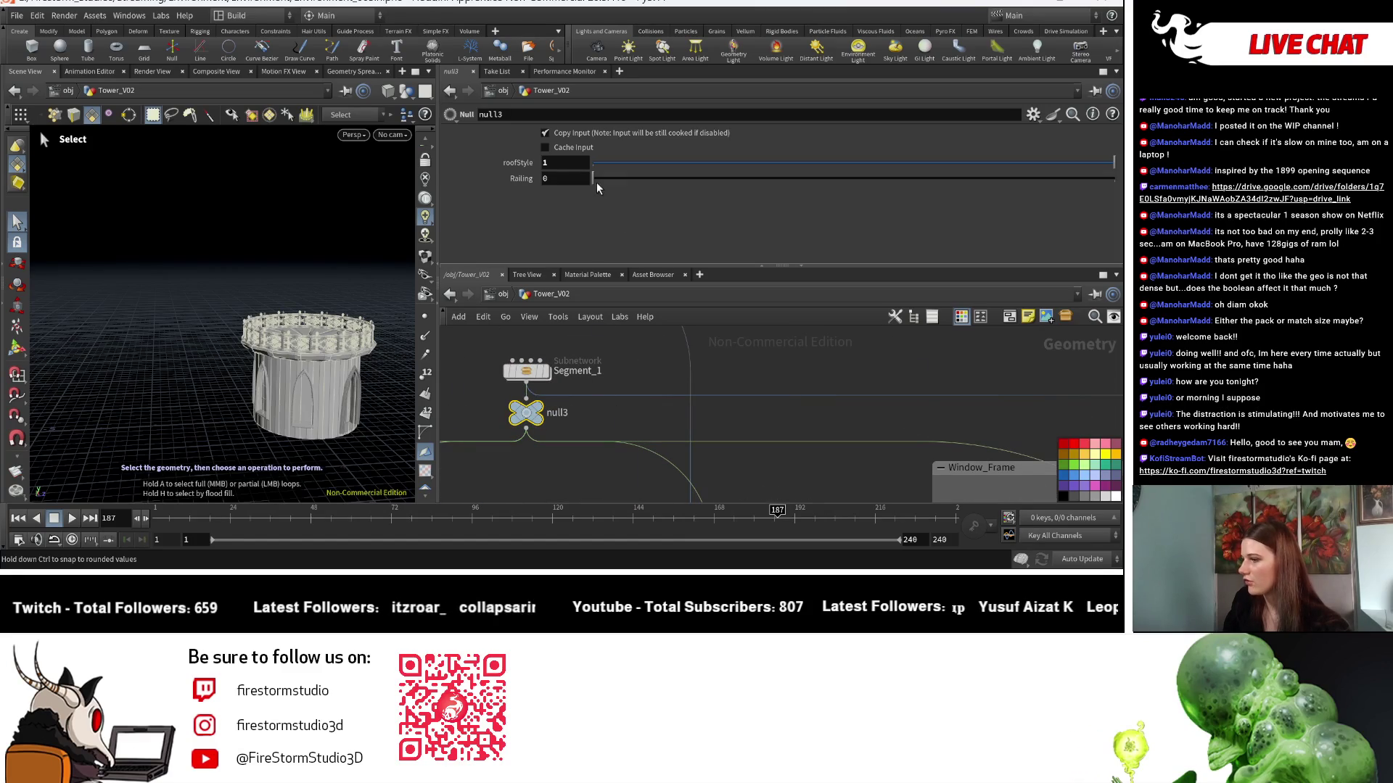
scroll(949, 383, "down", 3)
scroll(730, 425, "up", 3)
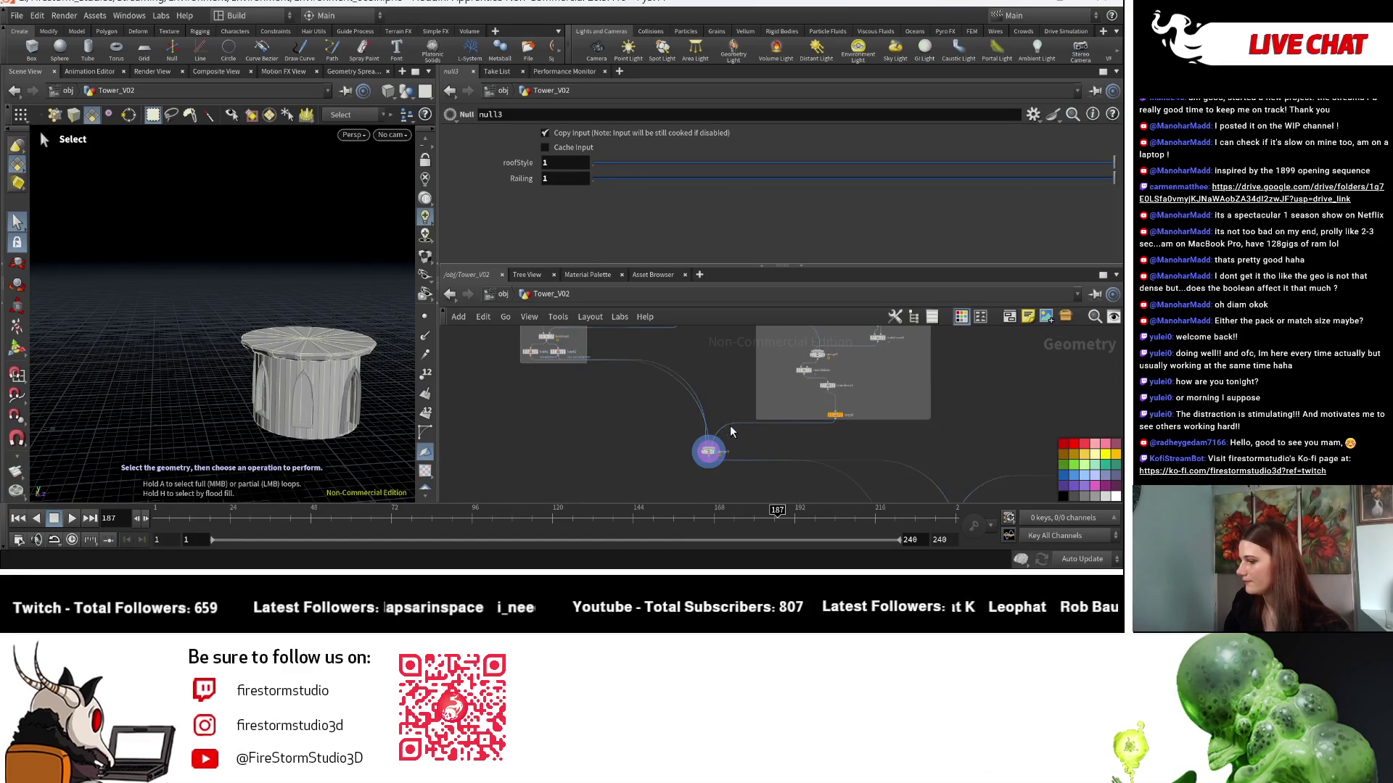
scroll(791, 406, "up", 2)
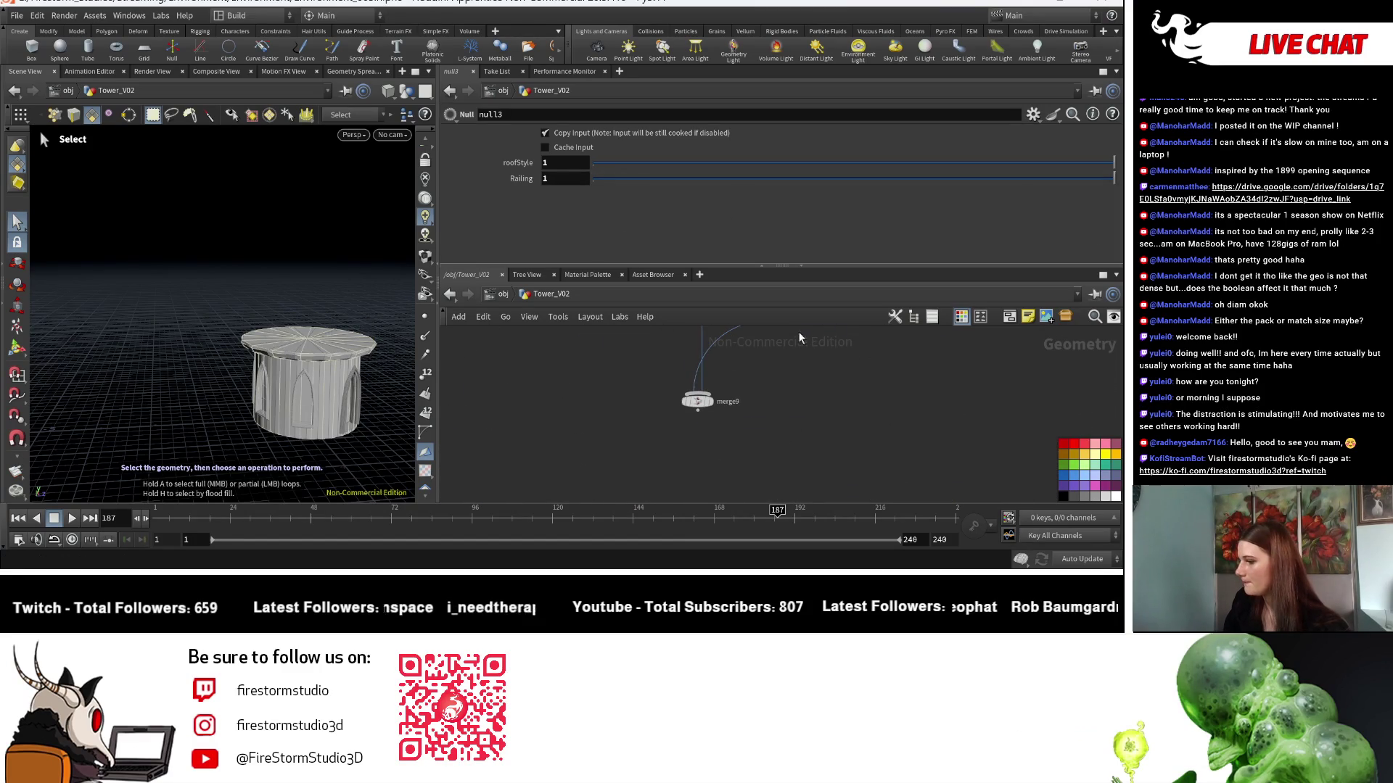
left_click(712, 403)
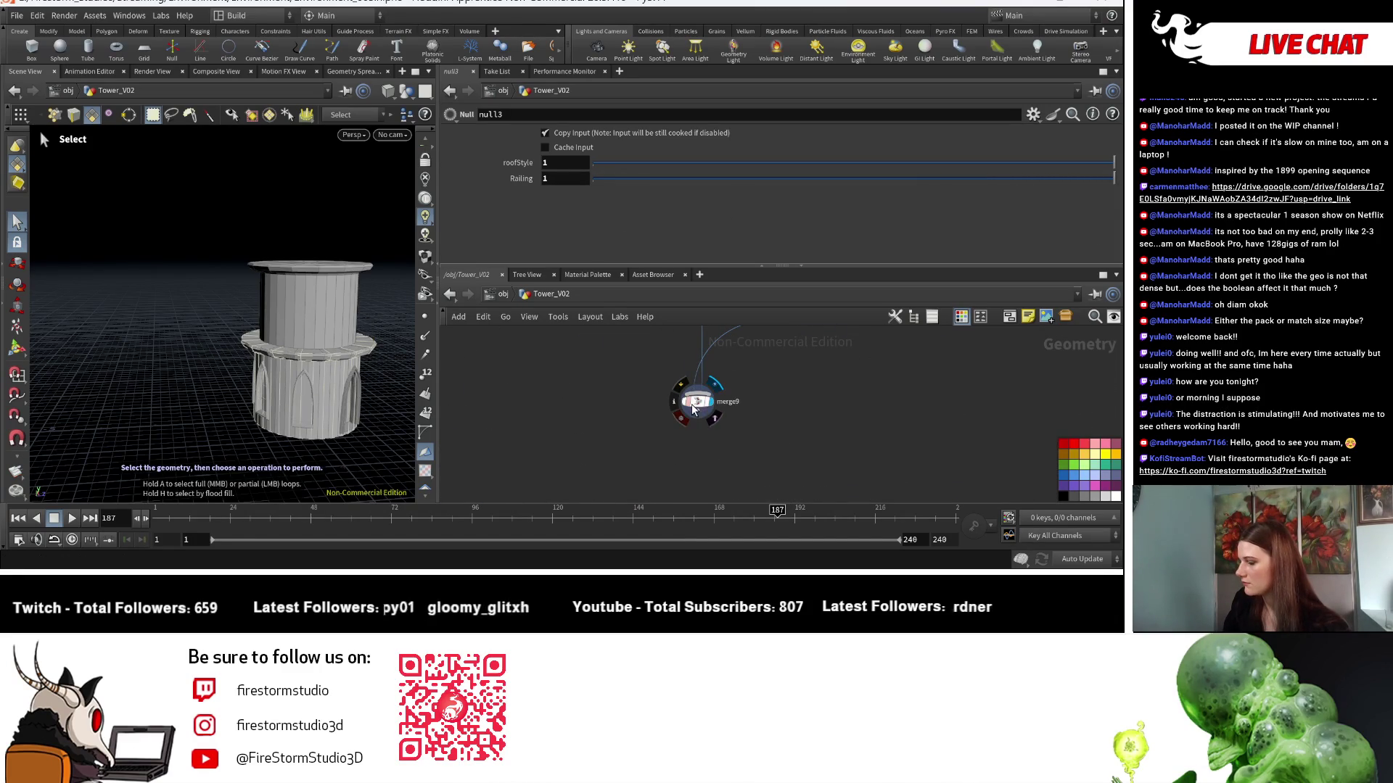
Delete the null2 node below transform16.
scroll(819, 470, "down", 5)
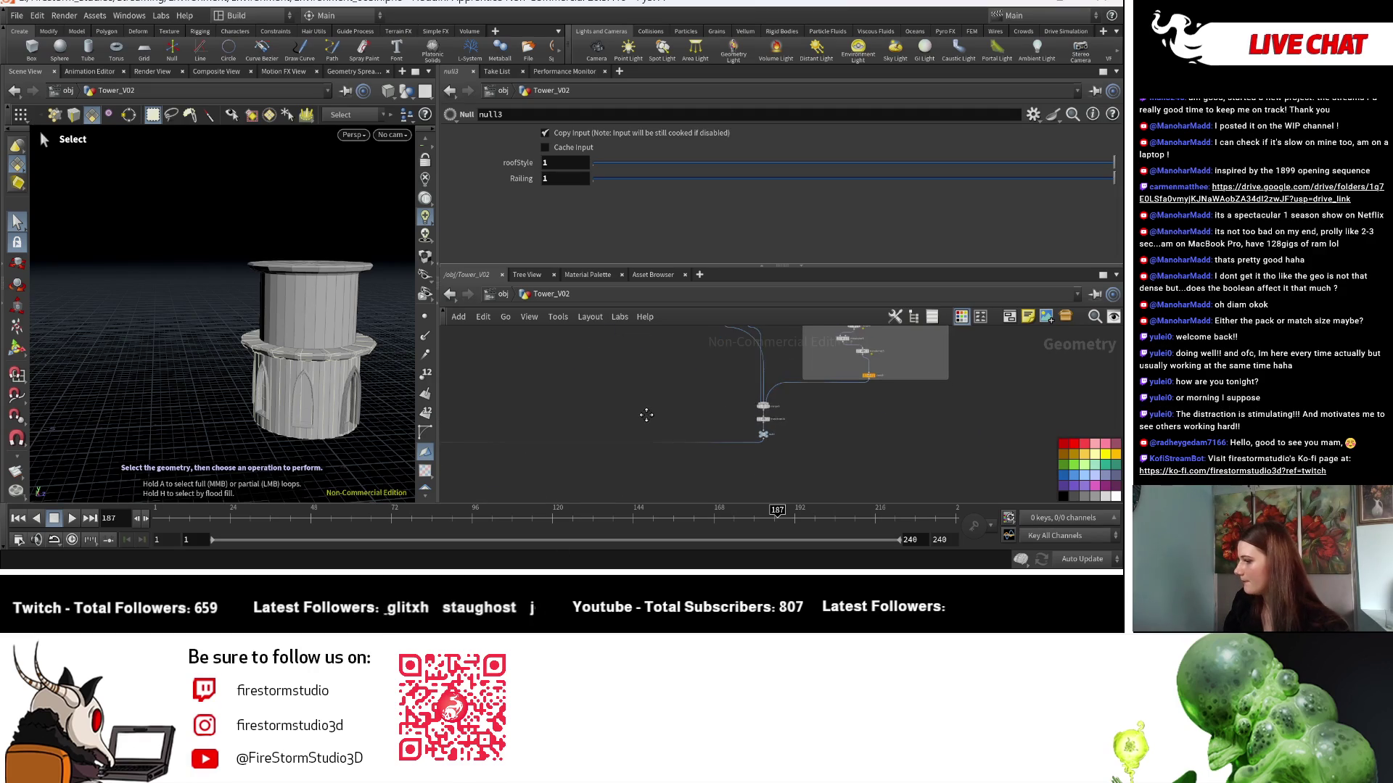
scroll(751, 373, "up", 5)
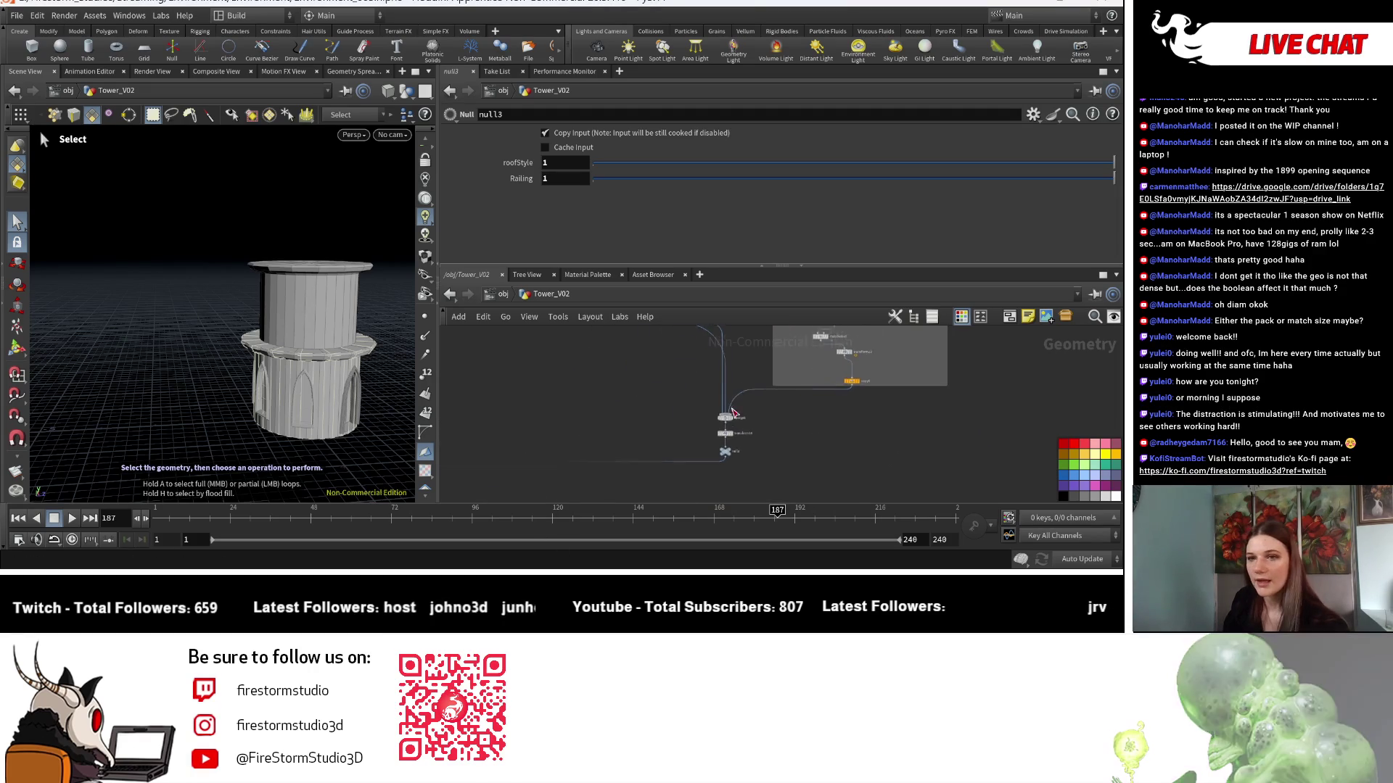
scroll(751, 392, "up", 3)
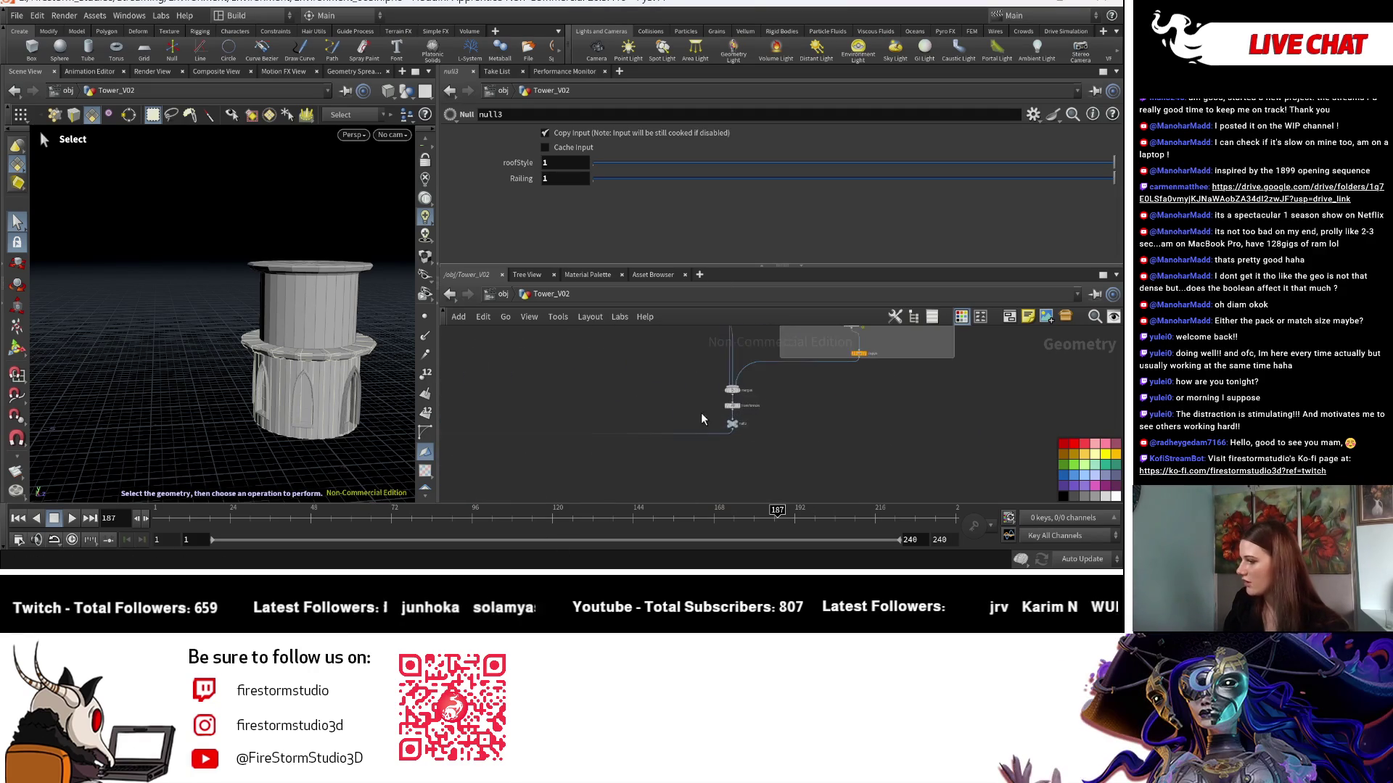
left_click(769, 442)
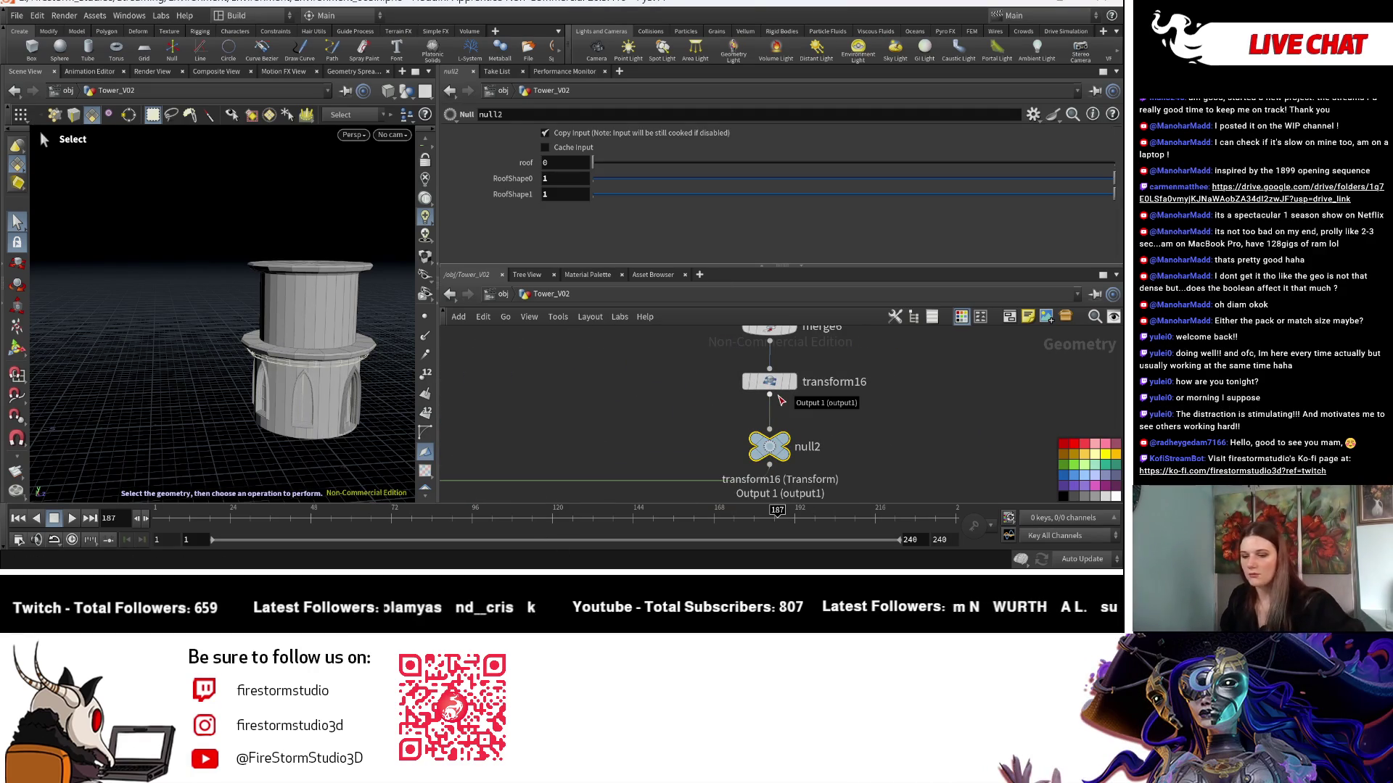
key("Delete")
Preview the merge6 and transform16 outputs in the viewport.
scroll(832, 369, "down", 3)
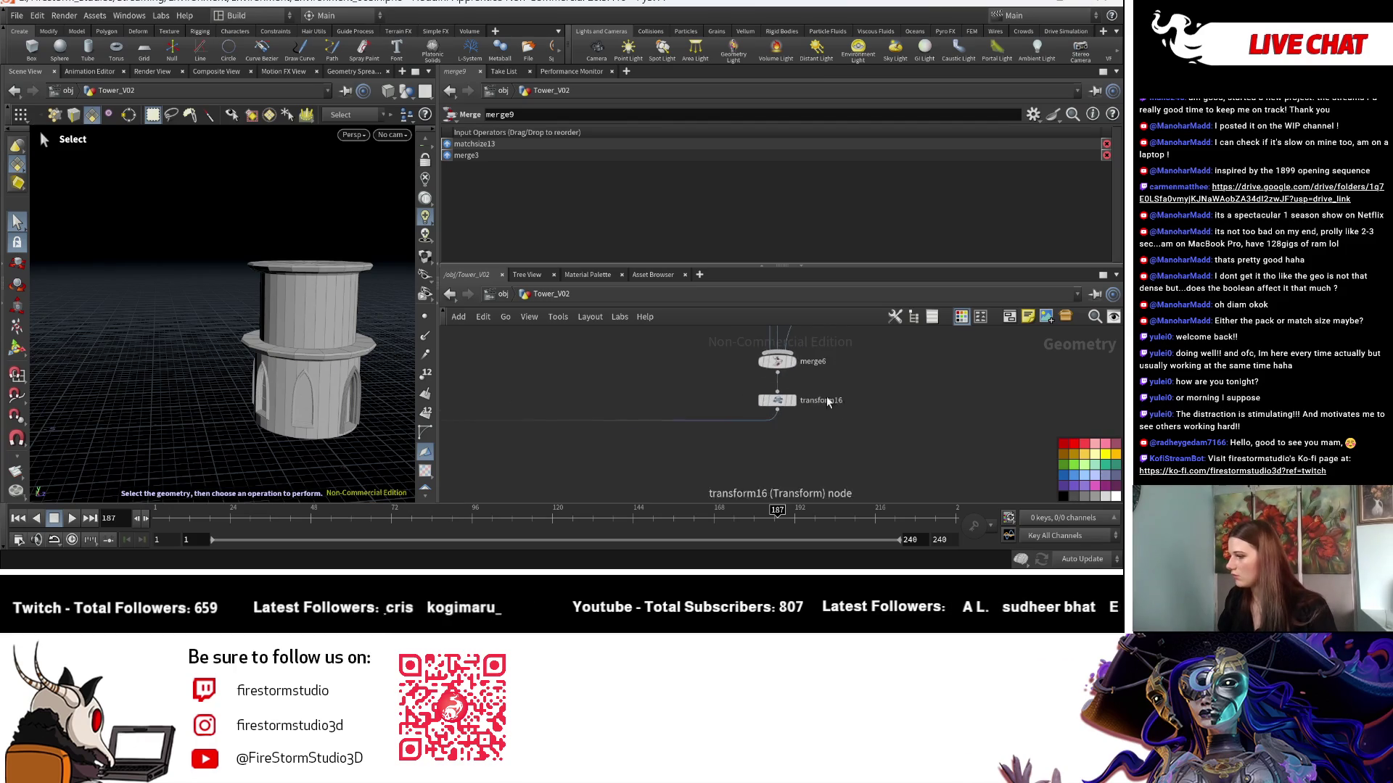
left_click(790, 357)
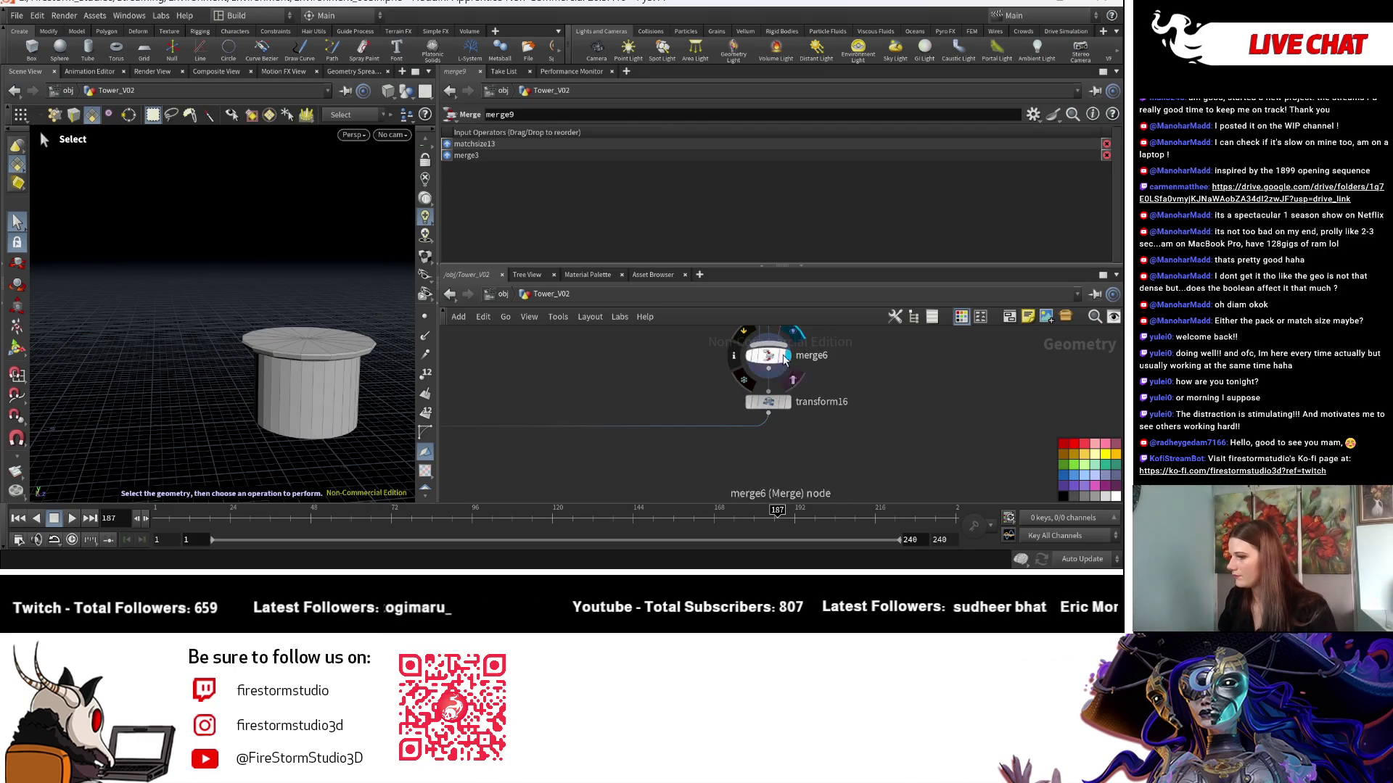
left_click(788, 402)
scroll(895, 377, "down", 5)
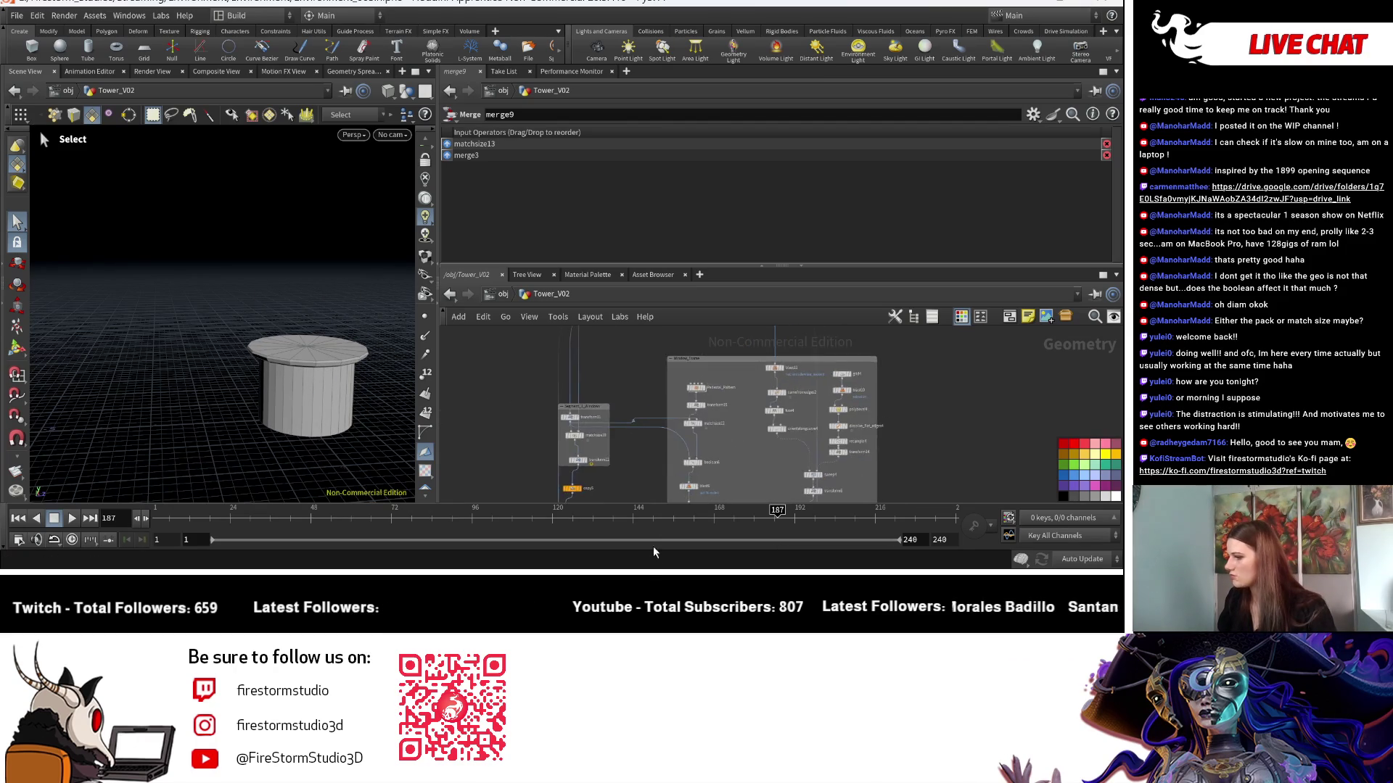
scroll(662, 383, "up", 6)
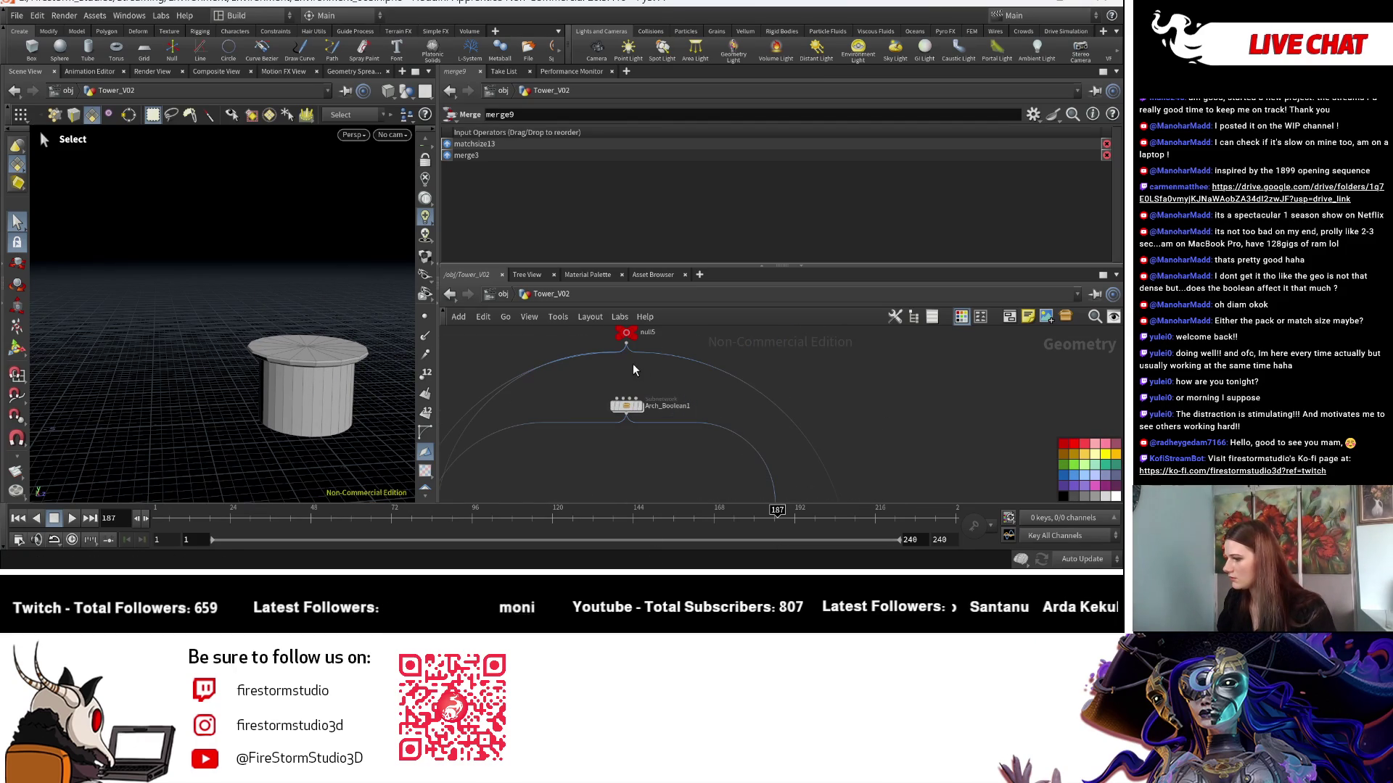
scroll(630, 354, "down", 4)
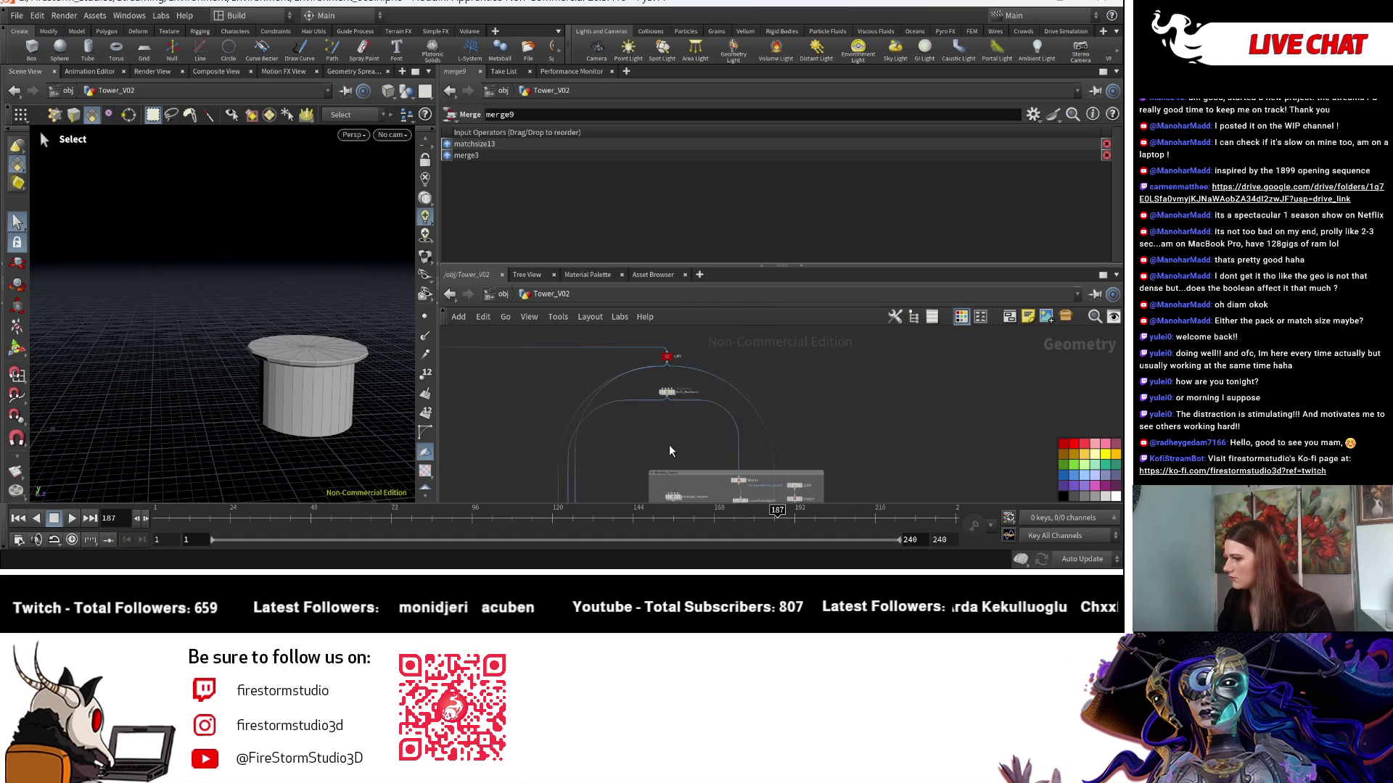
scroll(674, 356, "up", 3)
Preview null5 and boolean5, showing boolean5's Solid Set A and Set B settings.
left_click(653, 348)
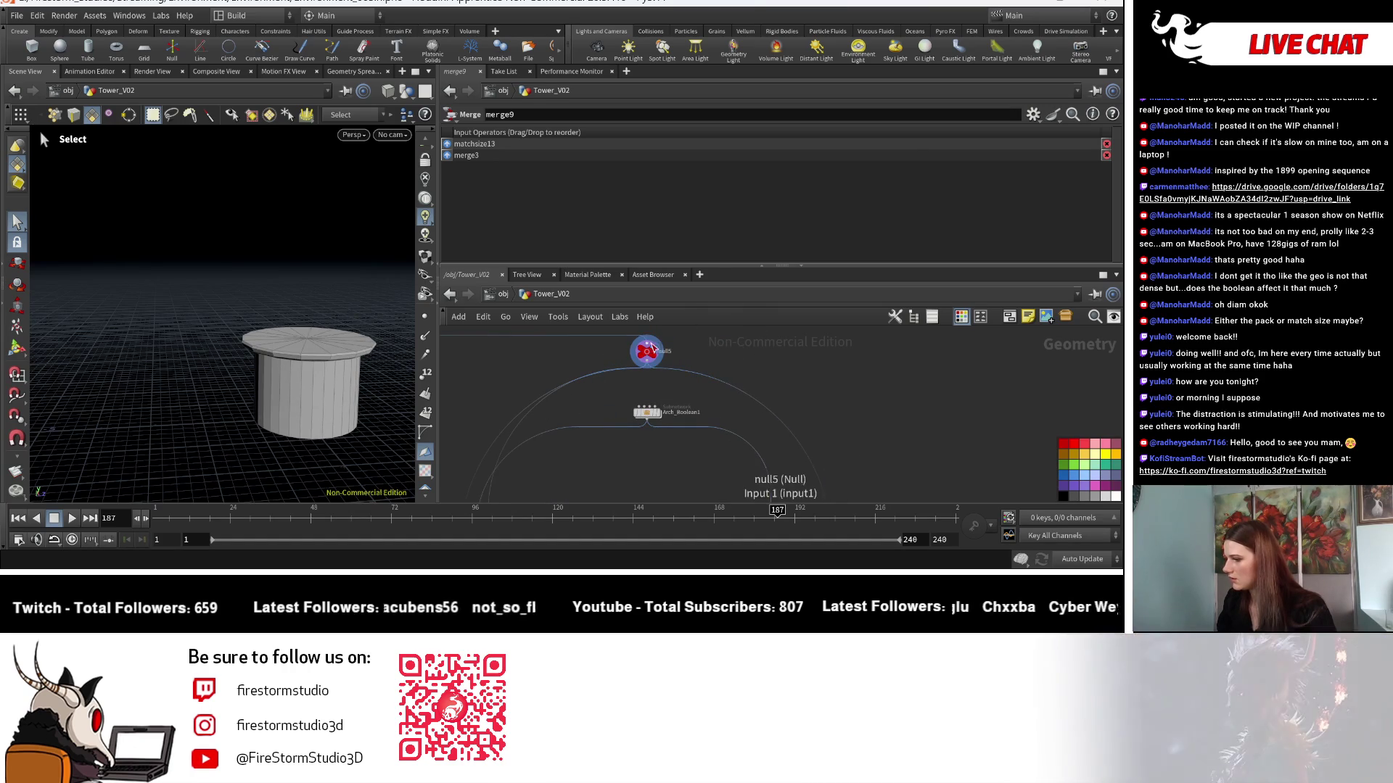
left_click(648, 351)
scroll(652, 356, "down", 5)
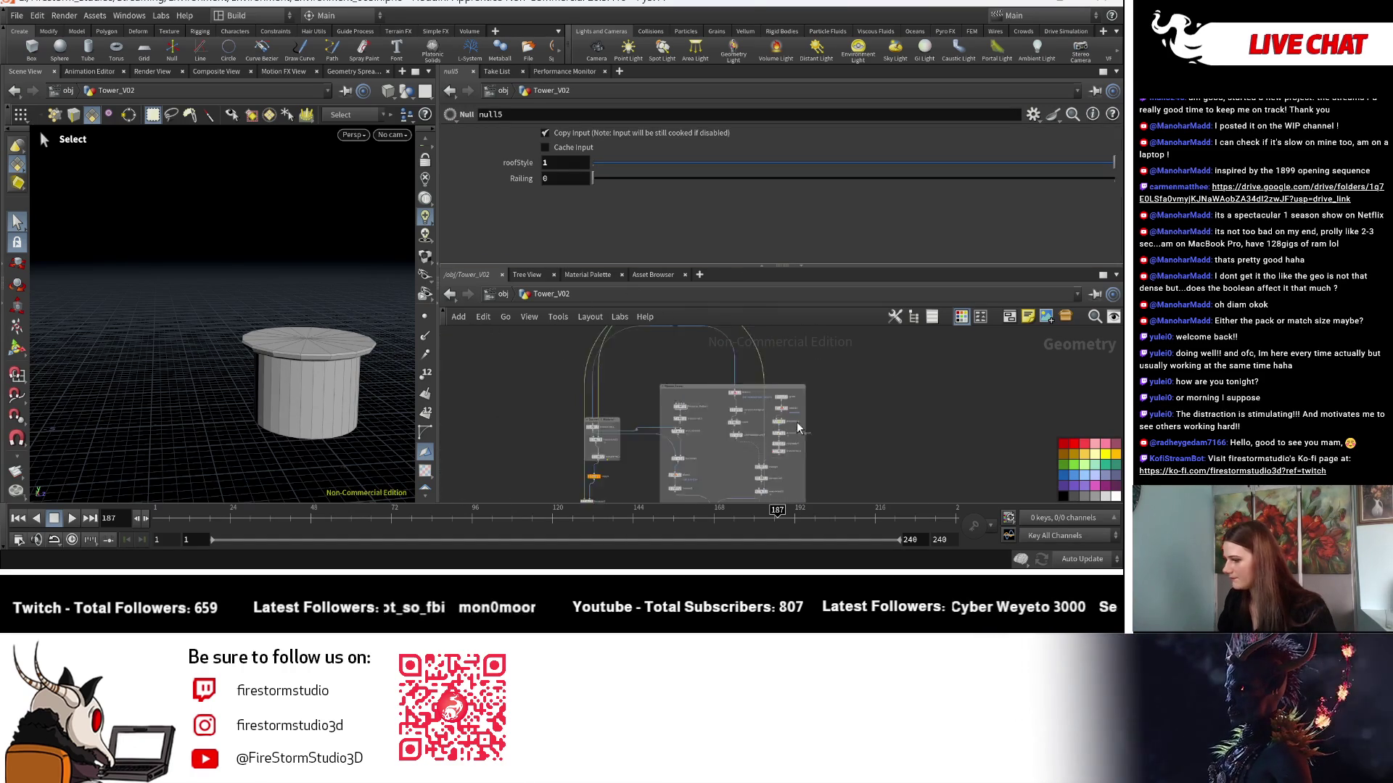
scroll(797, 421, "up", 5)
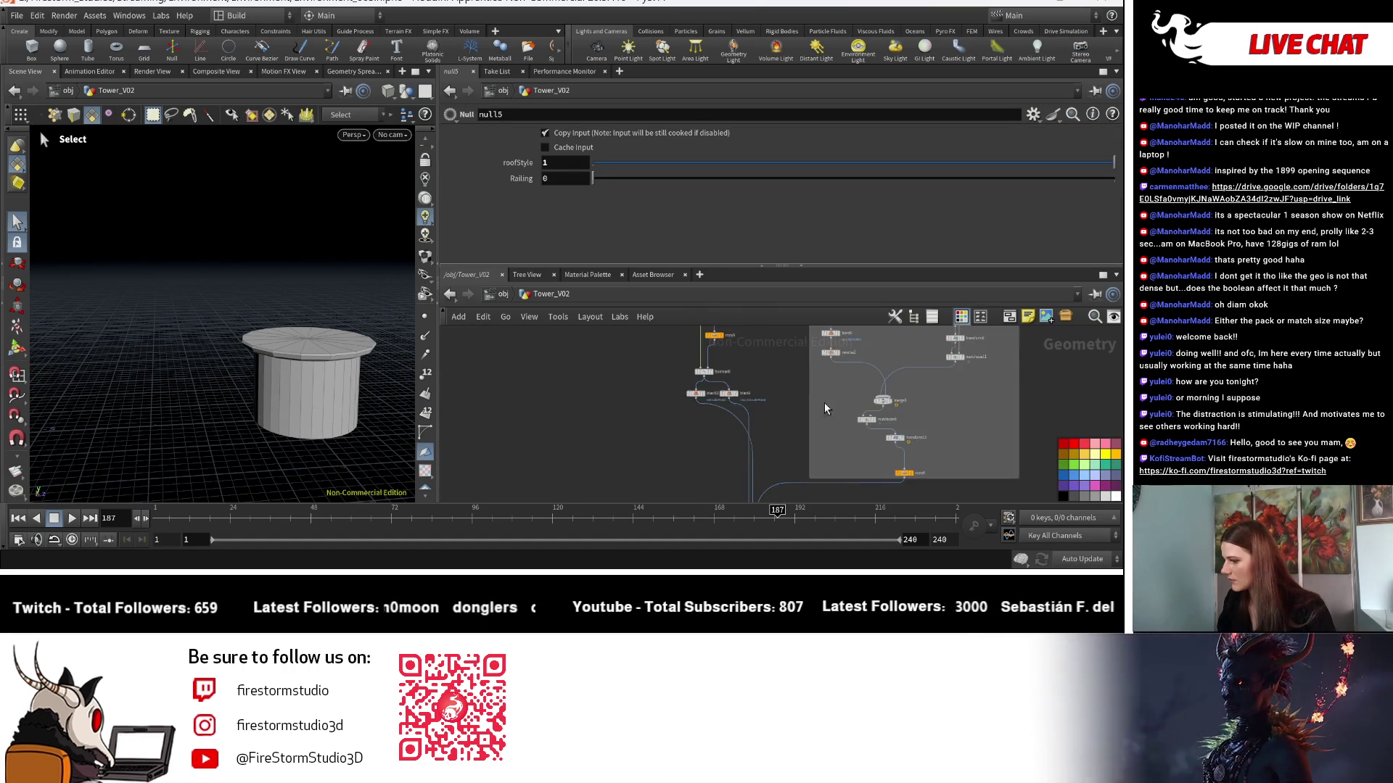
scroll(798, 418, "up", 4)
left_click(642, 434)
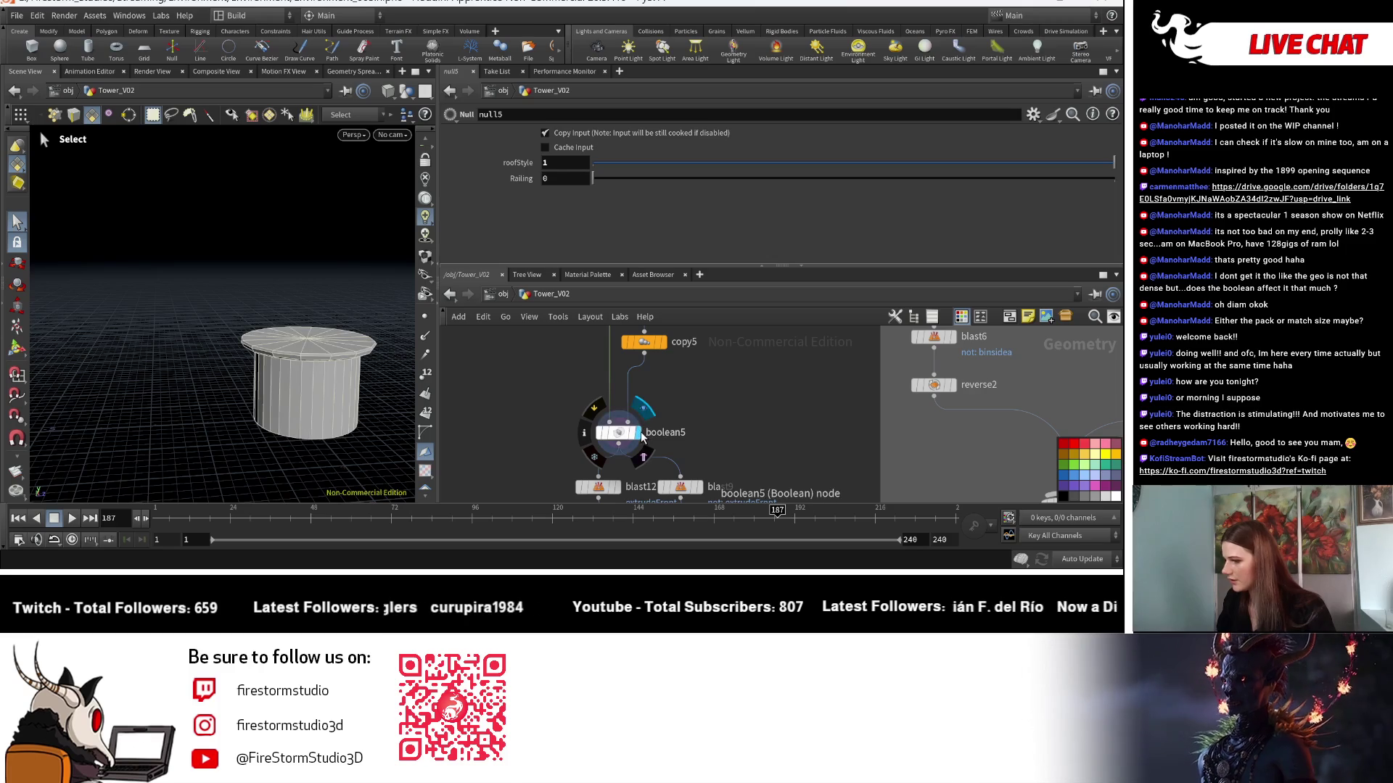
left_click(622, 439)
scroll(623, 439, "down", 3)
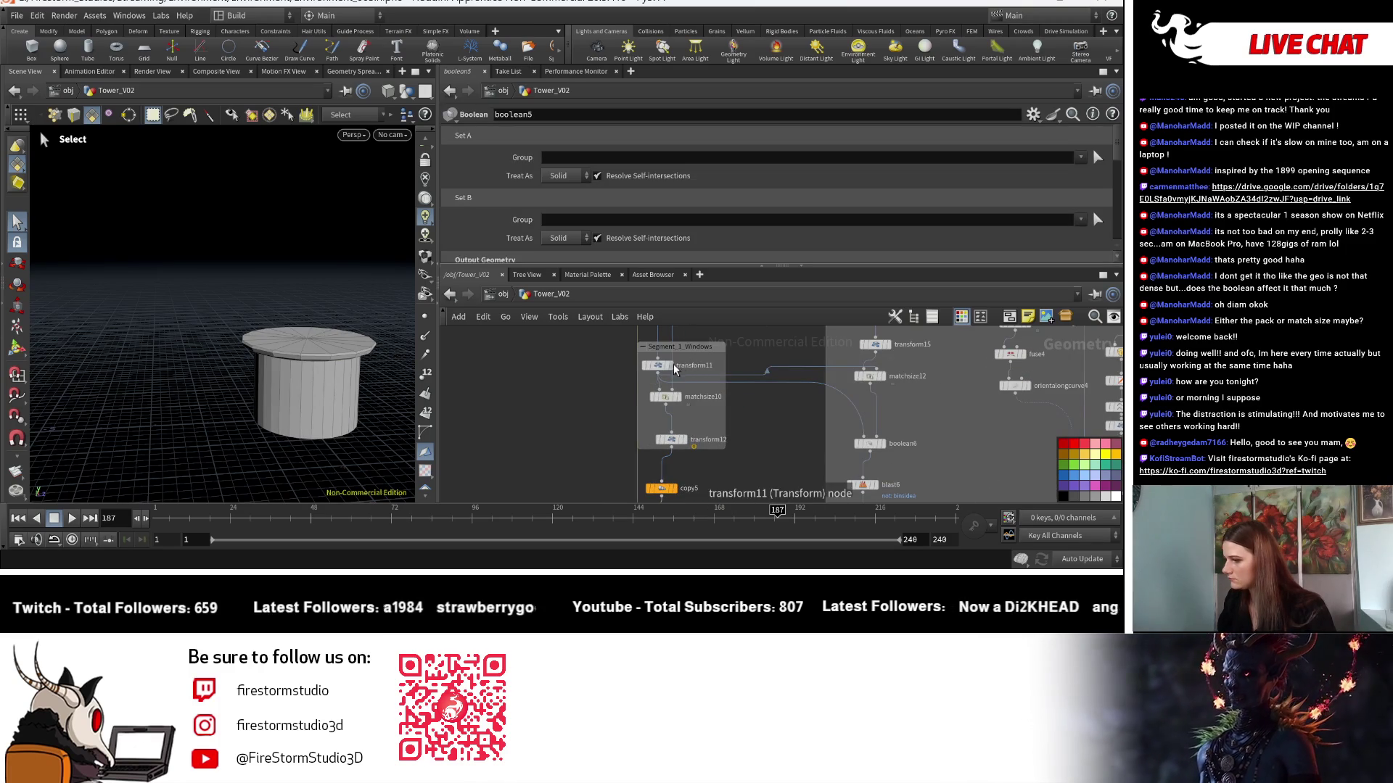
Preview the transform11 box and the matchsize10 output with their settings.
left_click(674, 368)
left_click(657, 365)
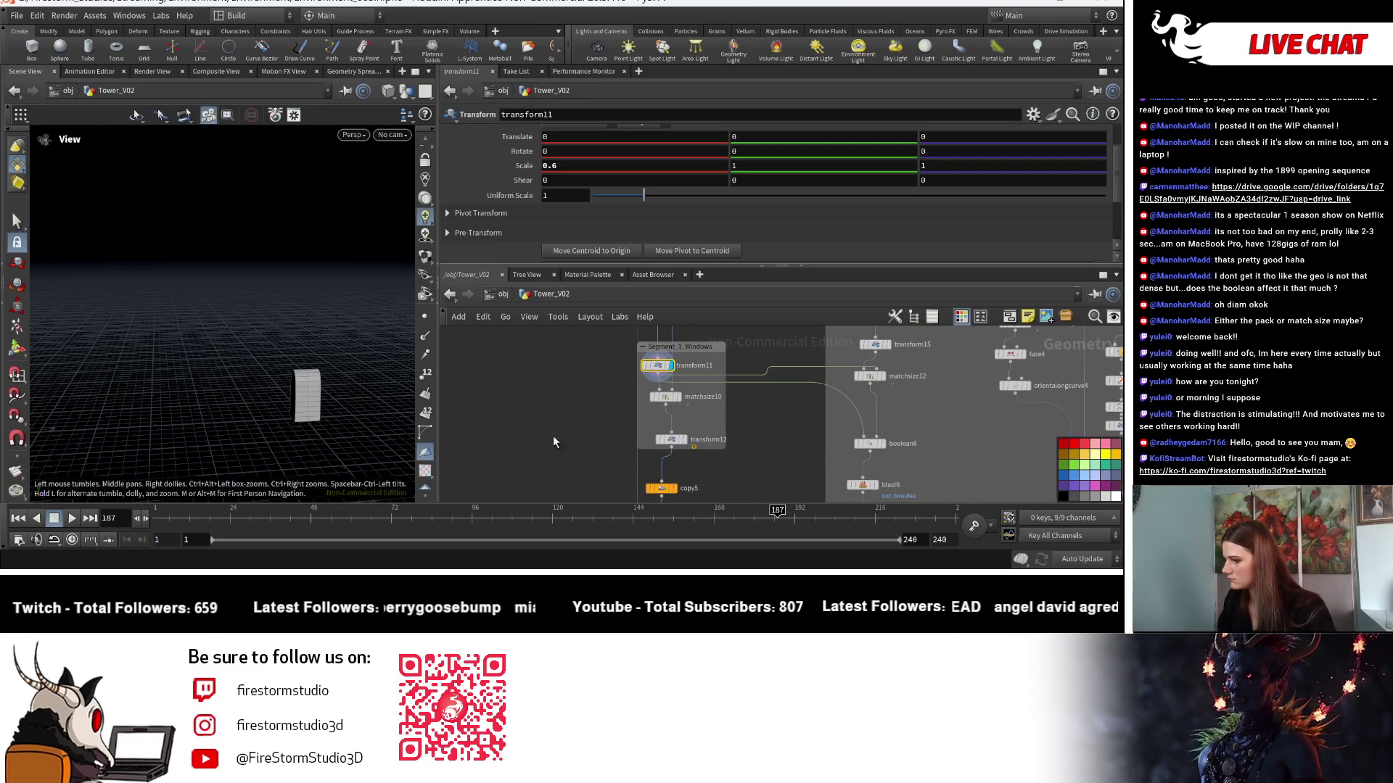
left_click(685, 397)
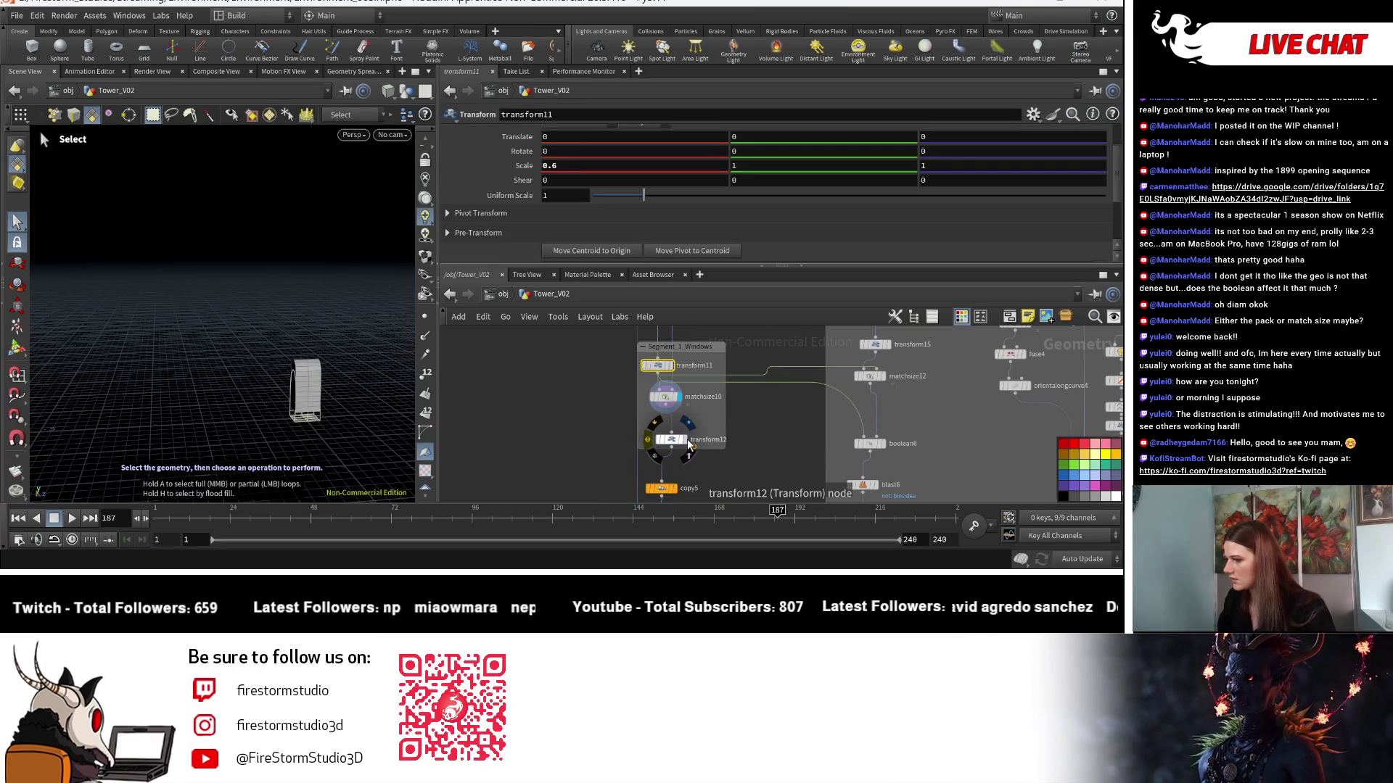
left_click(664, 396)
mouse_move(752, 400)
middle_mouse_down()
mouse_move(714, 498)
mouse_move(716, 433)
mouse_move(750, 430)
middle_mouse_up()
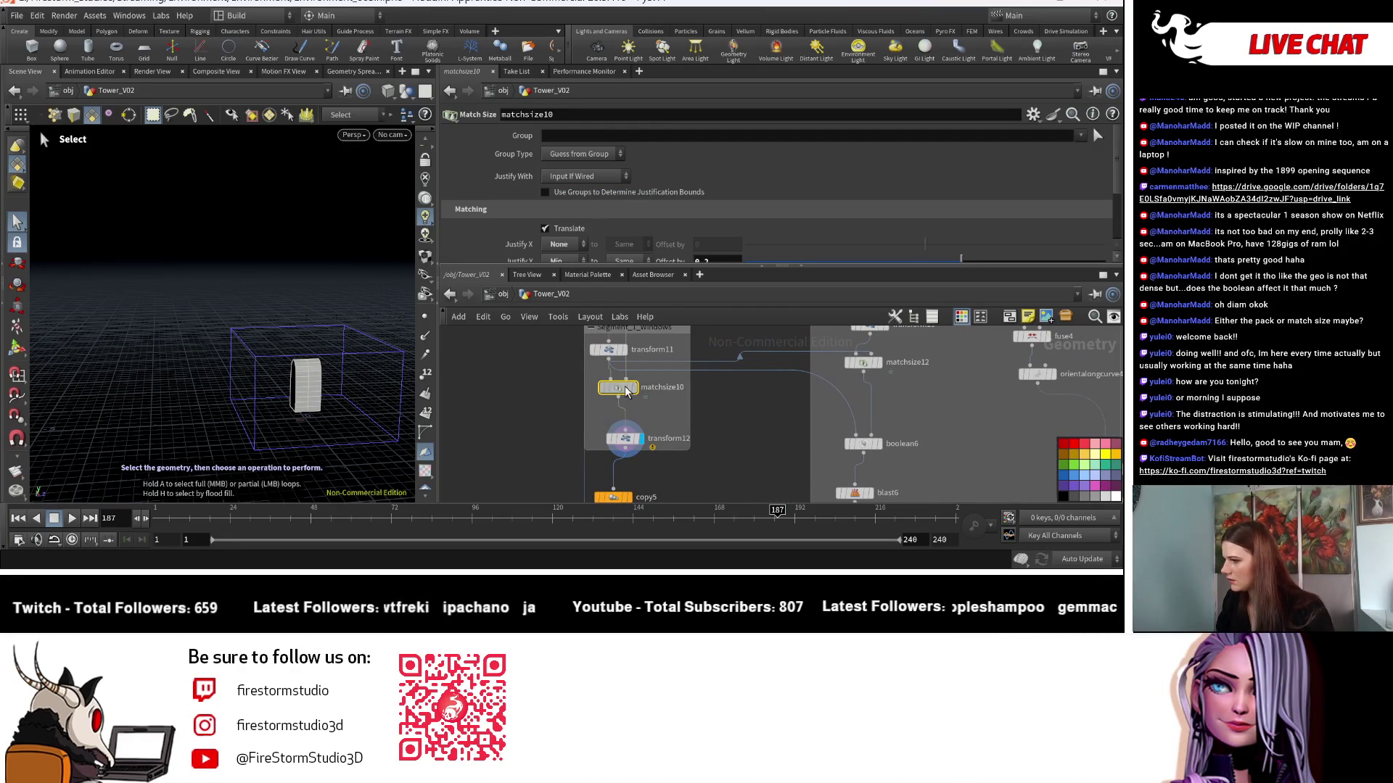
scroll(757, 224, "down", 3)
Inspect transform12's inner-radius Translate expression, then reselect null5 (roofStyle 1, Railing 0).
left_click(625, 438)
middle_click_drag(721, 492, 702, 433)
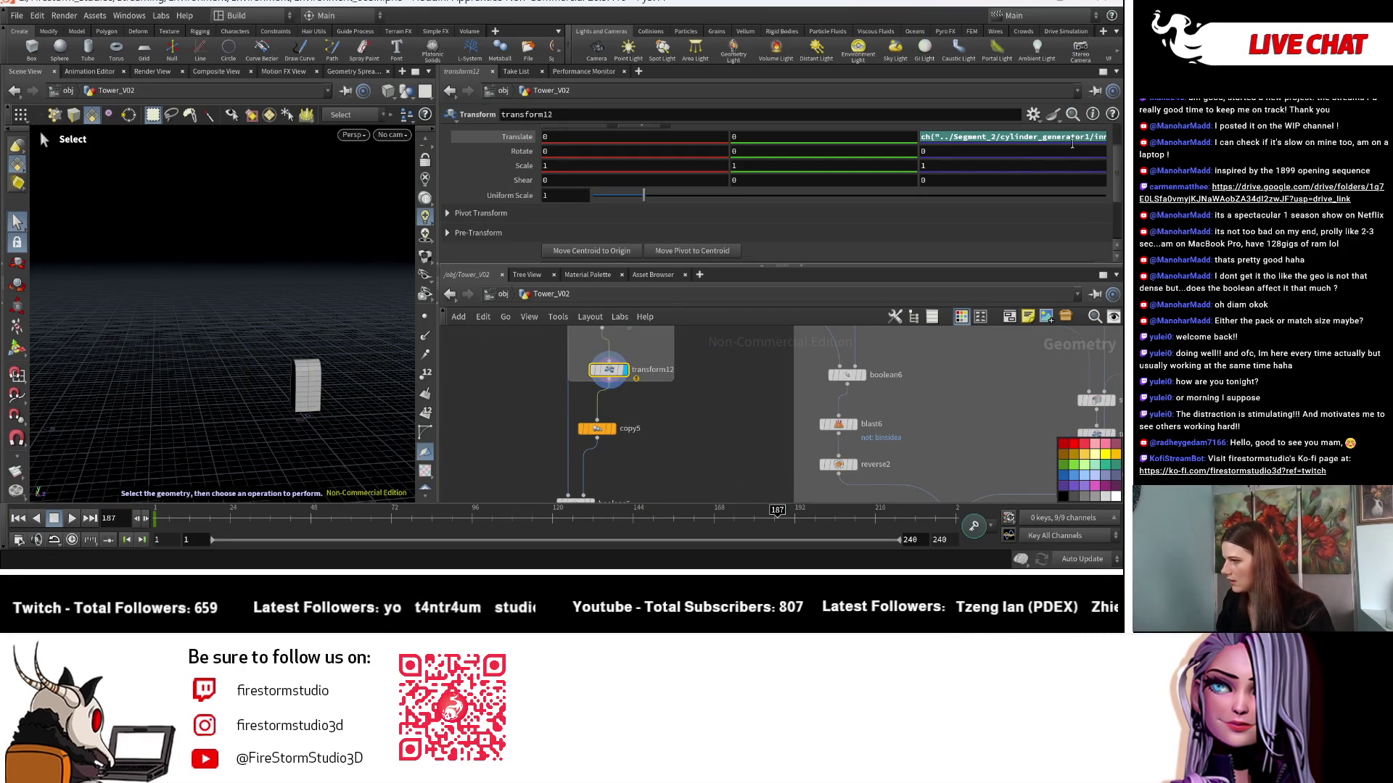
scroll(696, 368, "down", 5)
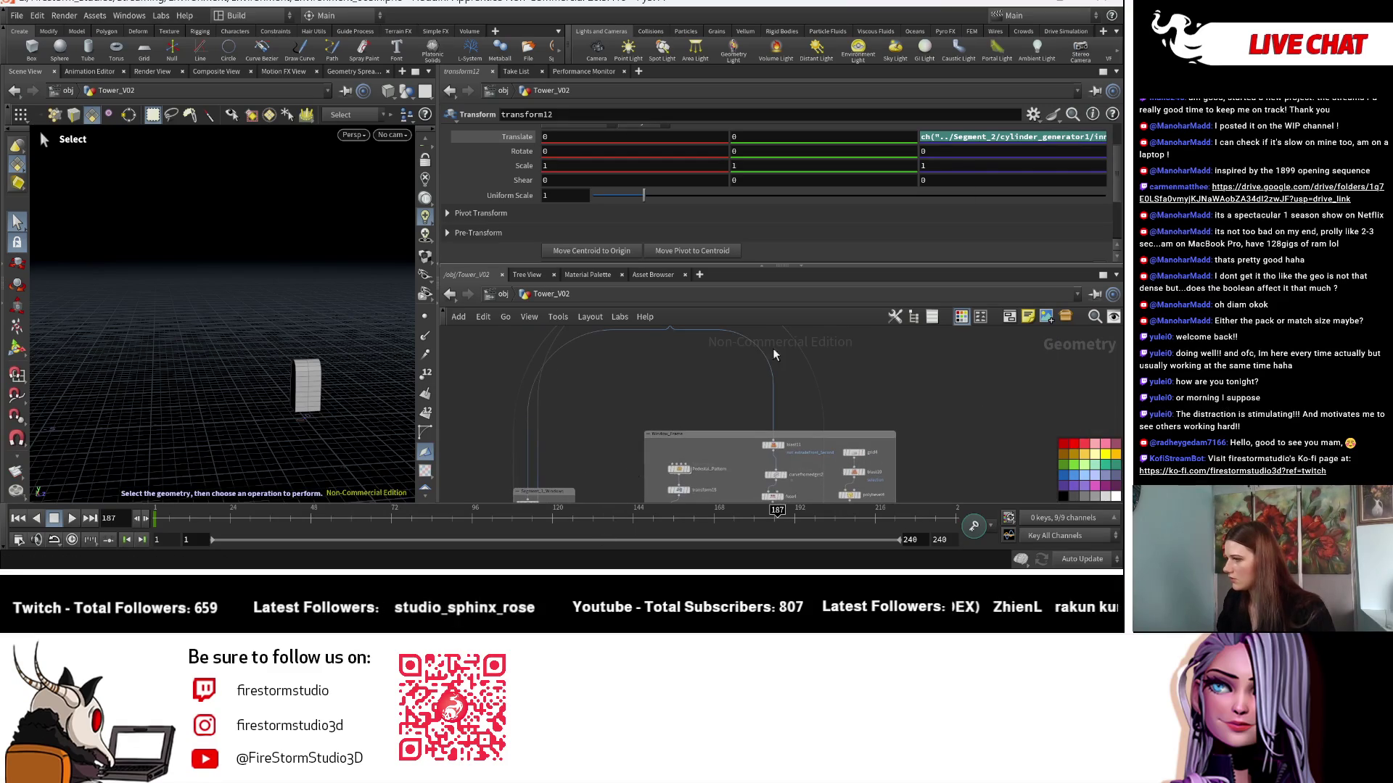
scroll(1052, 147, "up", 3)
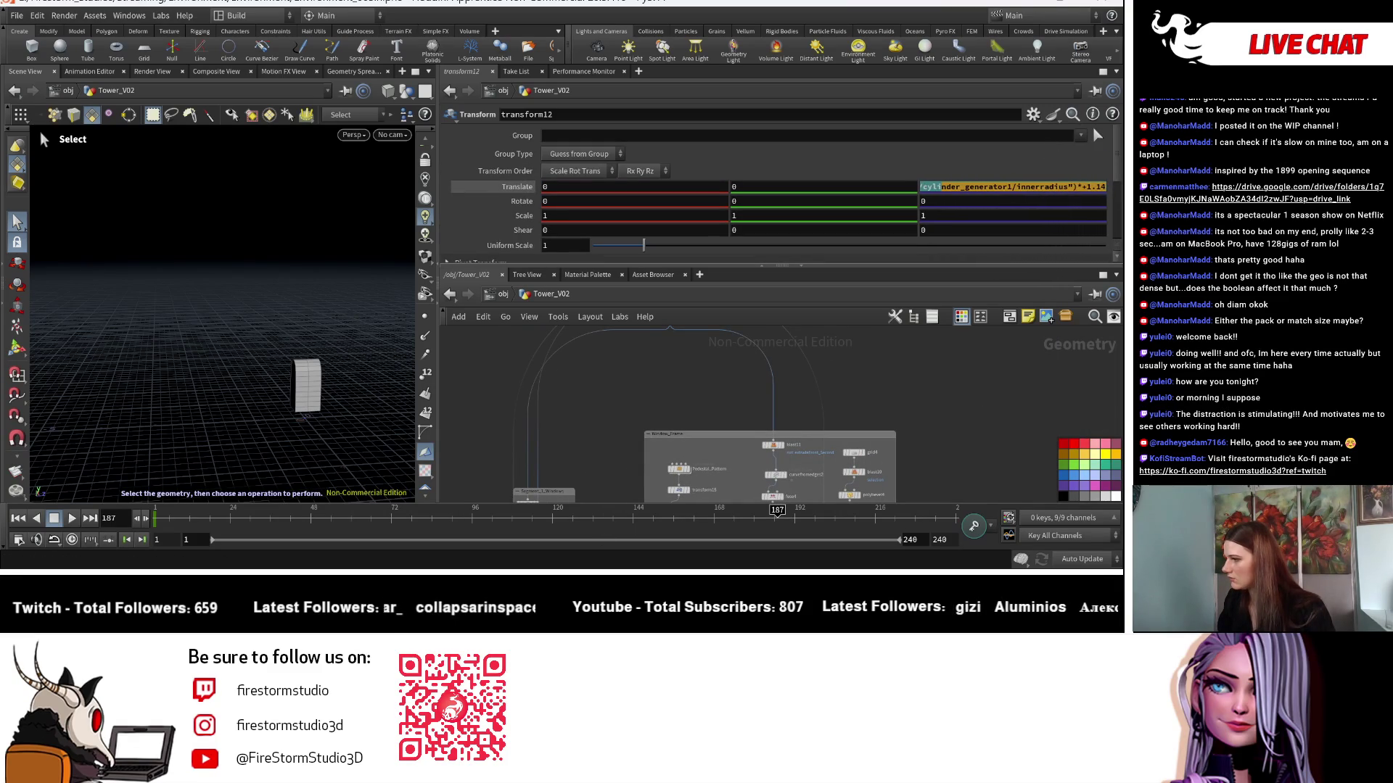
scroll(750, 364, "down", 3)
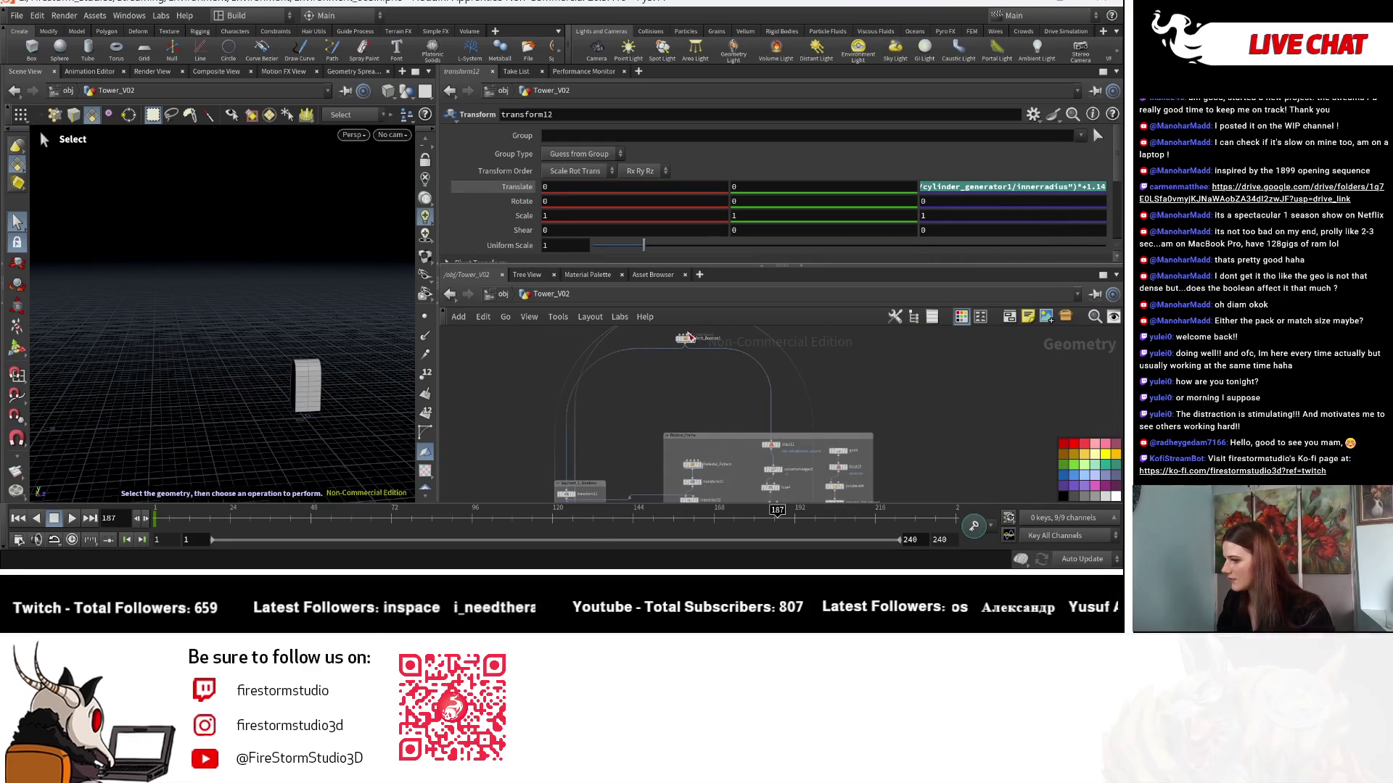
scroll(715, 388, "up", 3)
left_click(682, 376)
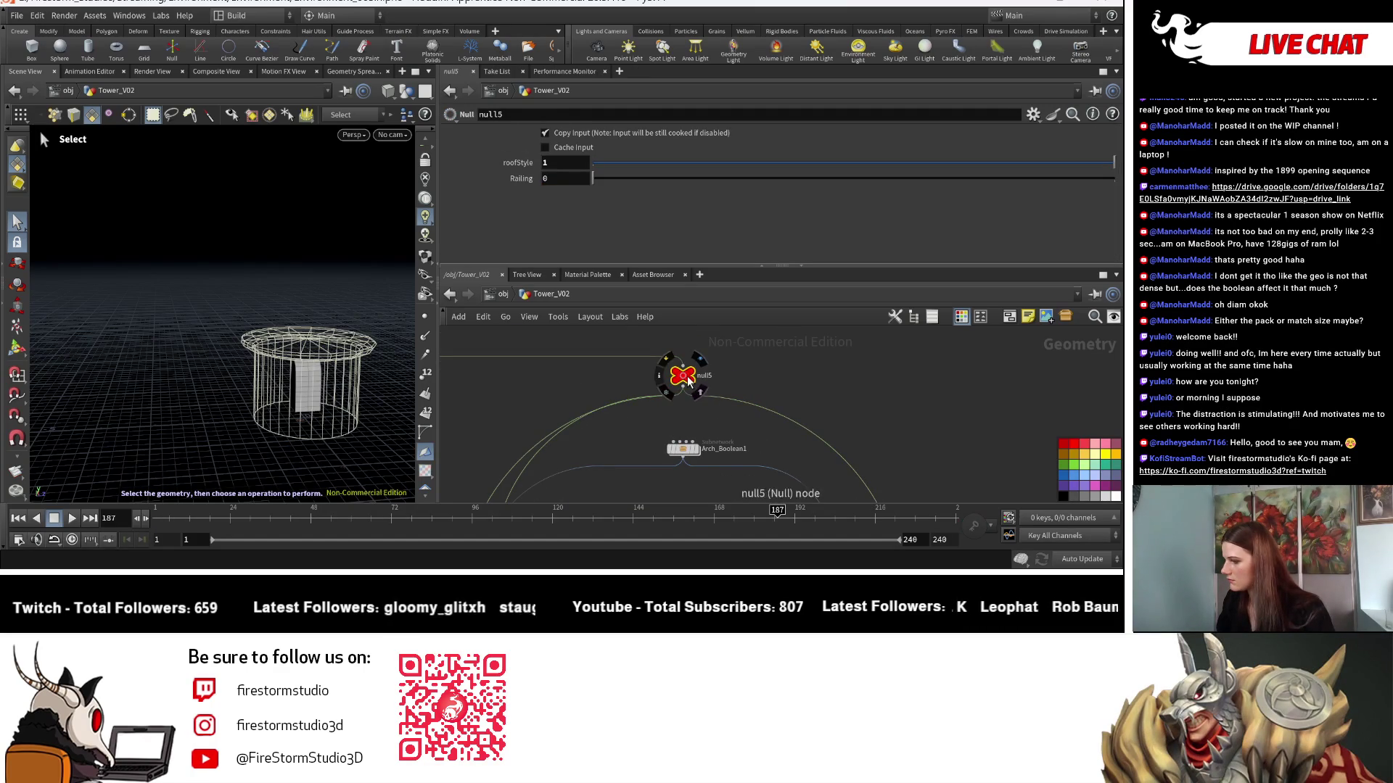
scroll(794, 402, "up", 3)
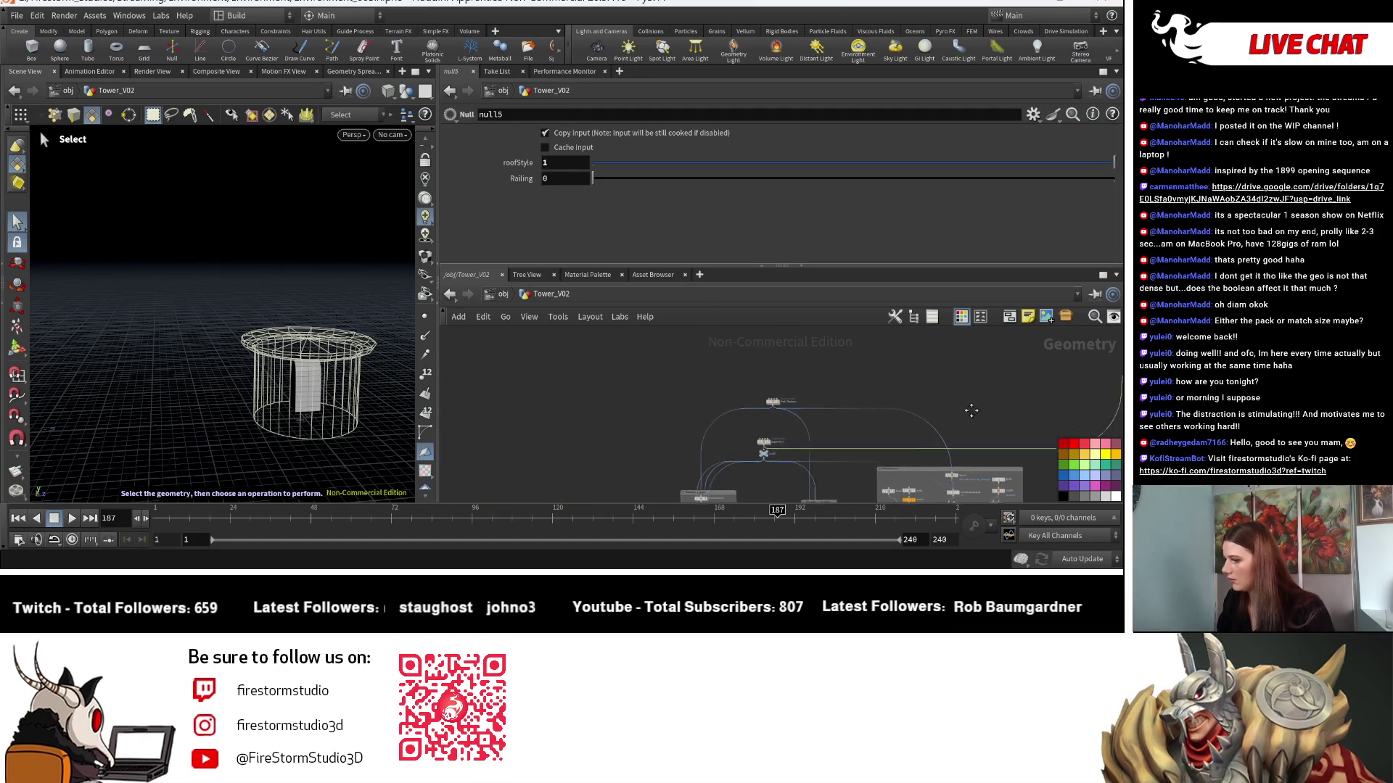
scroll(769, 399, "down", 2)
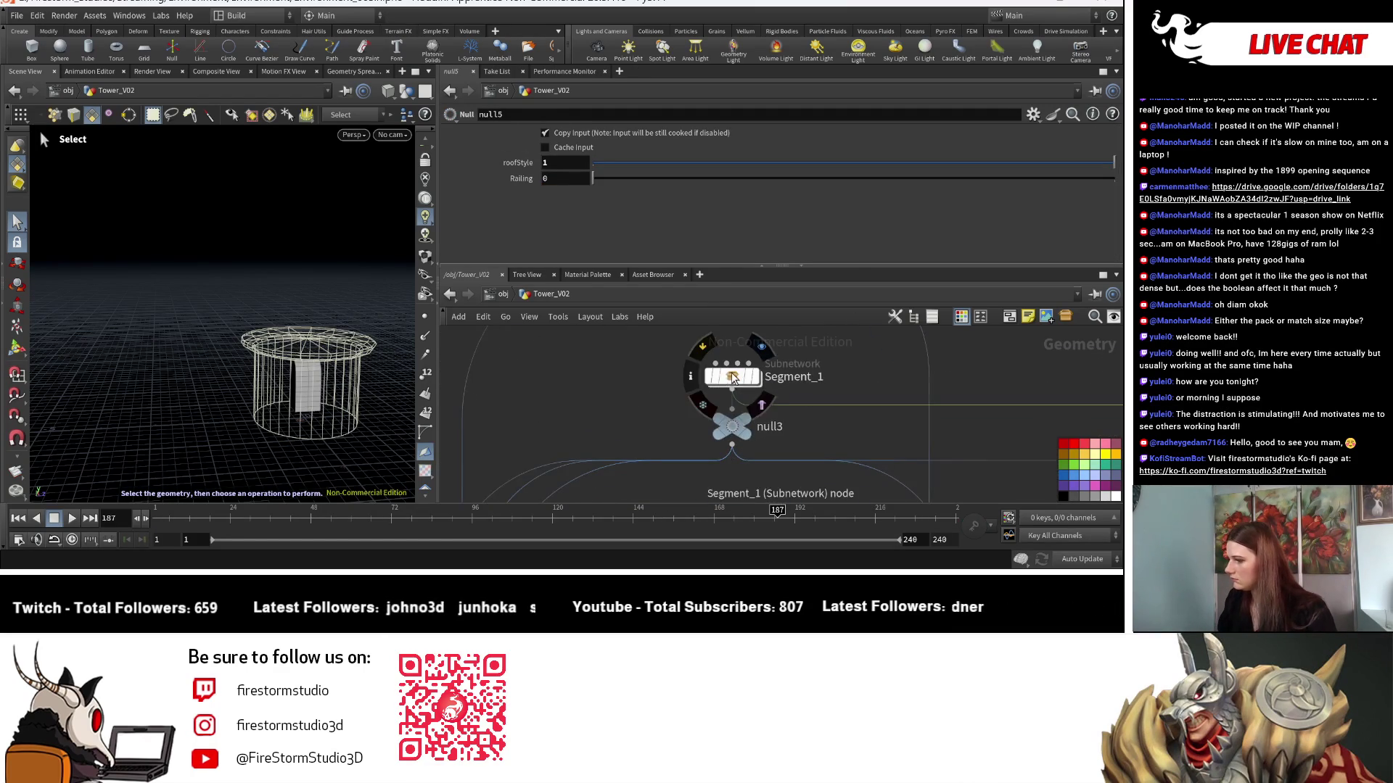
Inside Segment_1, locate and select the cylinder generator node, checking cylinder_generator4 along the way.
double_click(740, 384)
scroll(754, 404, "down", 5)
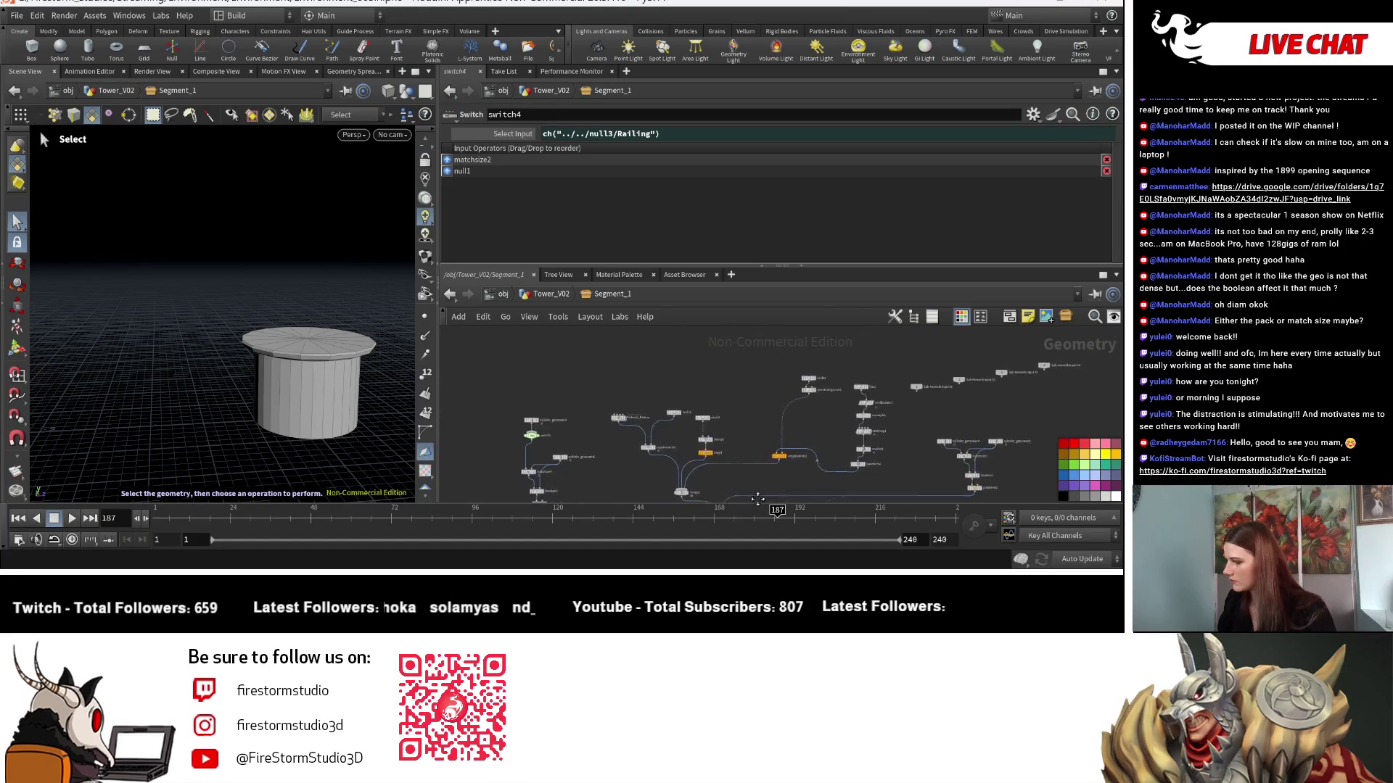
middle_click_drag(741, 469, 719, 441)
scroll(518, 341, "up", 5)
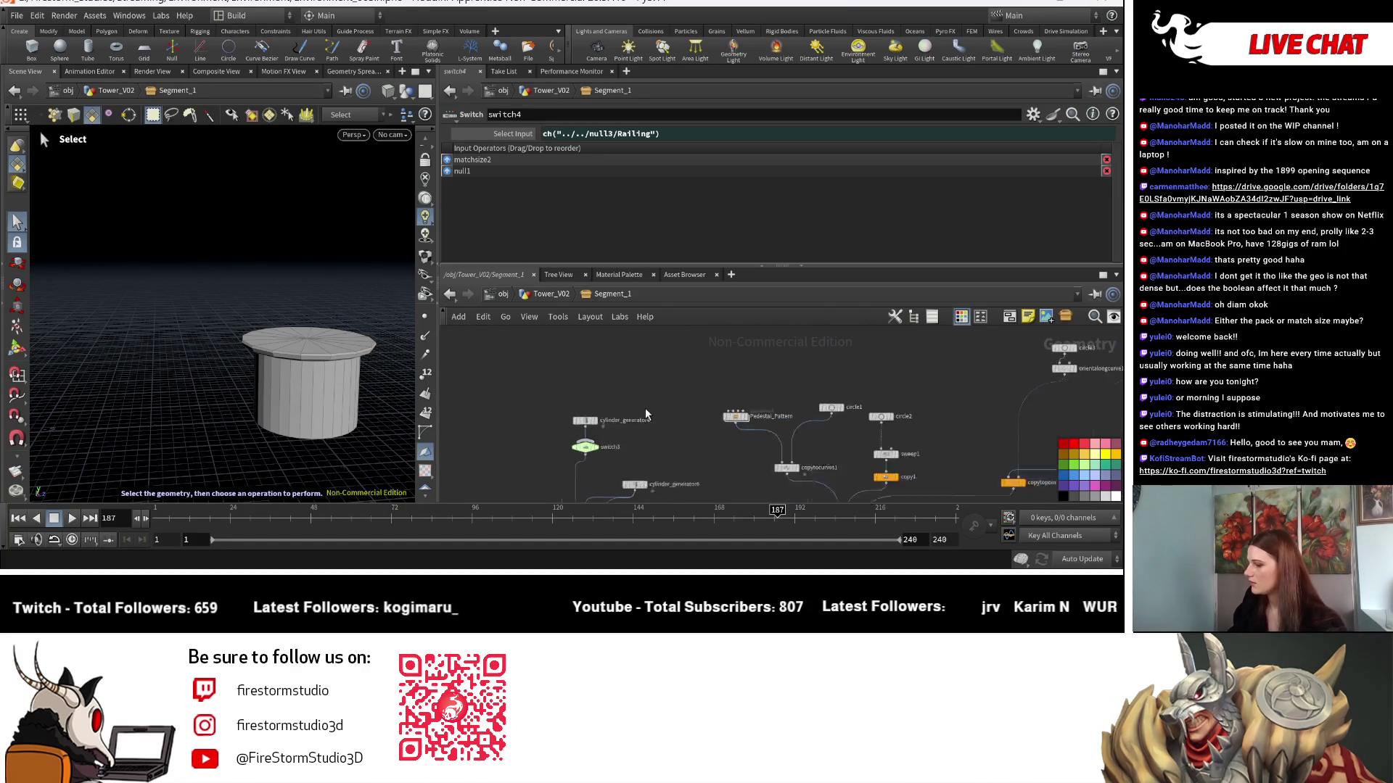
left_click(576, 422)
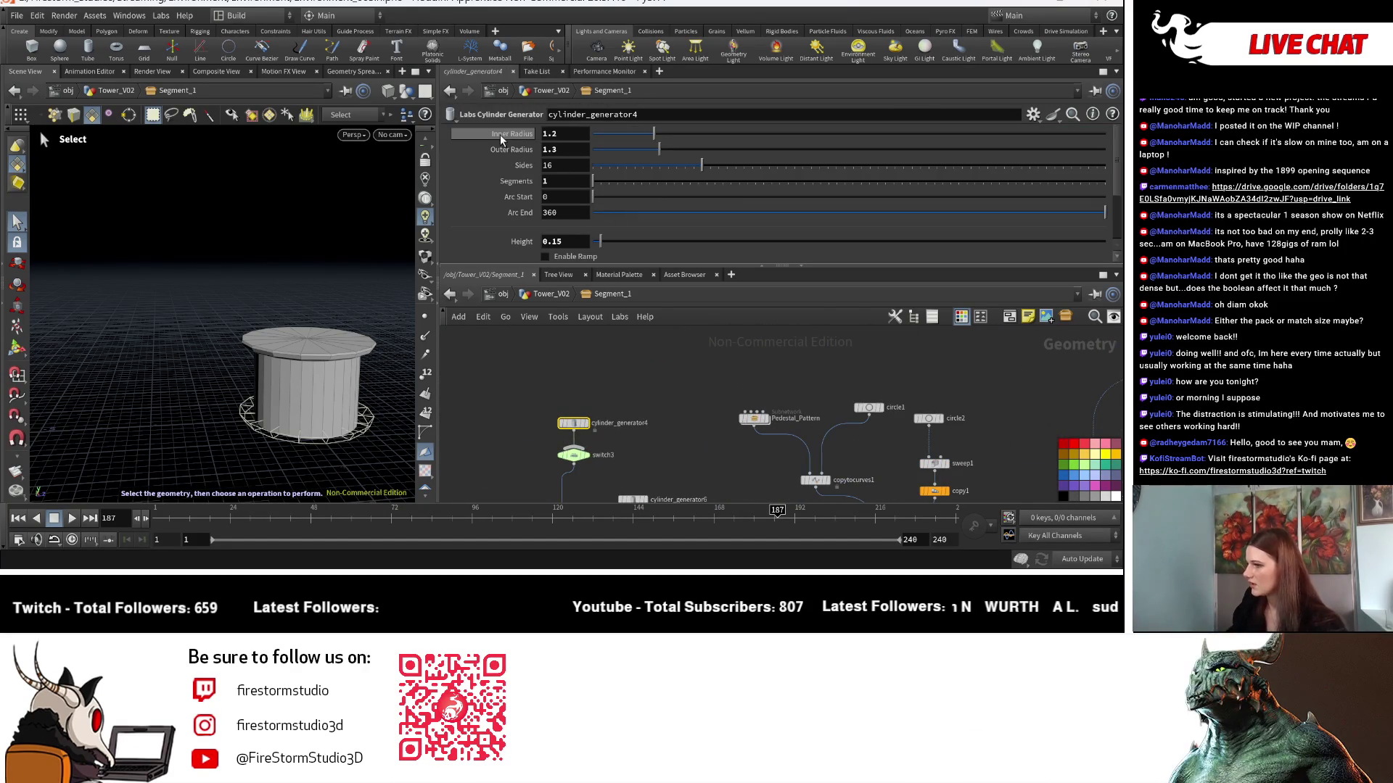
middle_click_drag(653, 430, 499, 355)
scroll(499, 355, "down", 2)
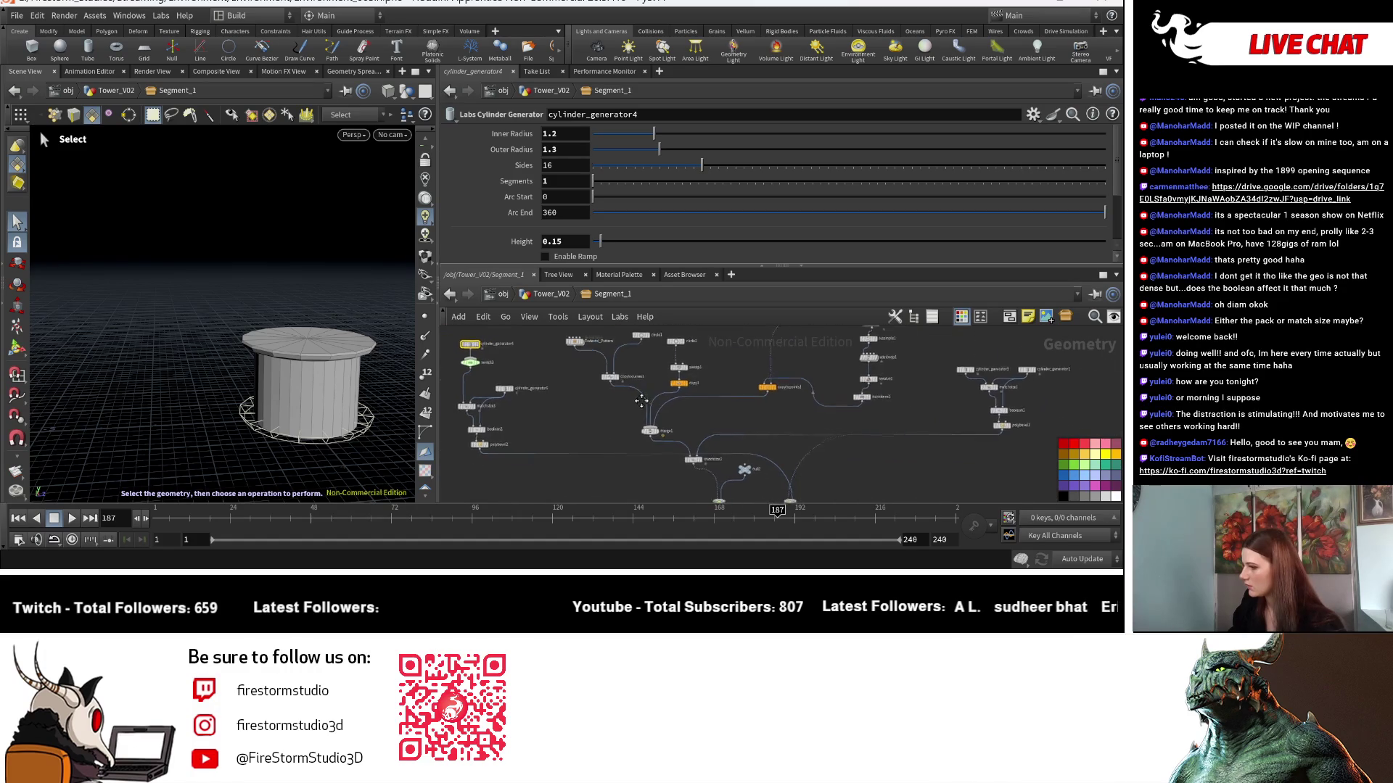
left_click(486, 389)
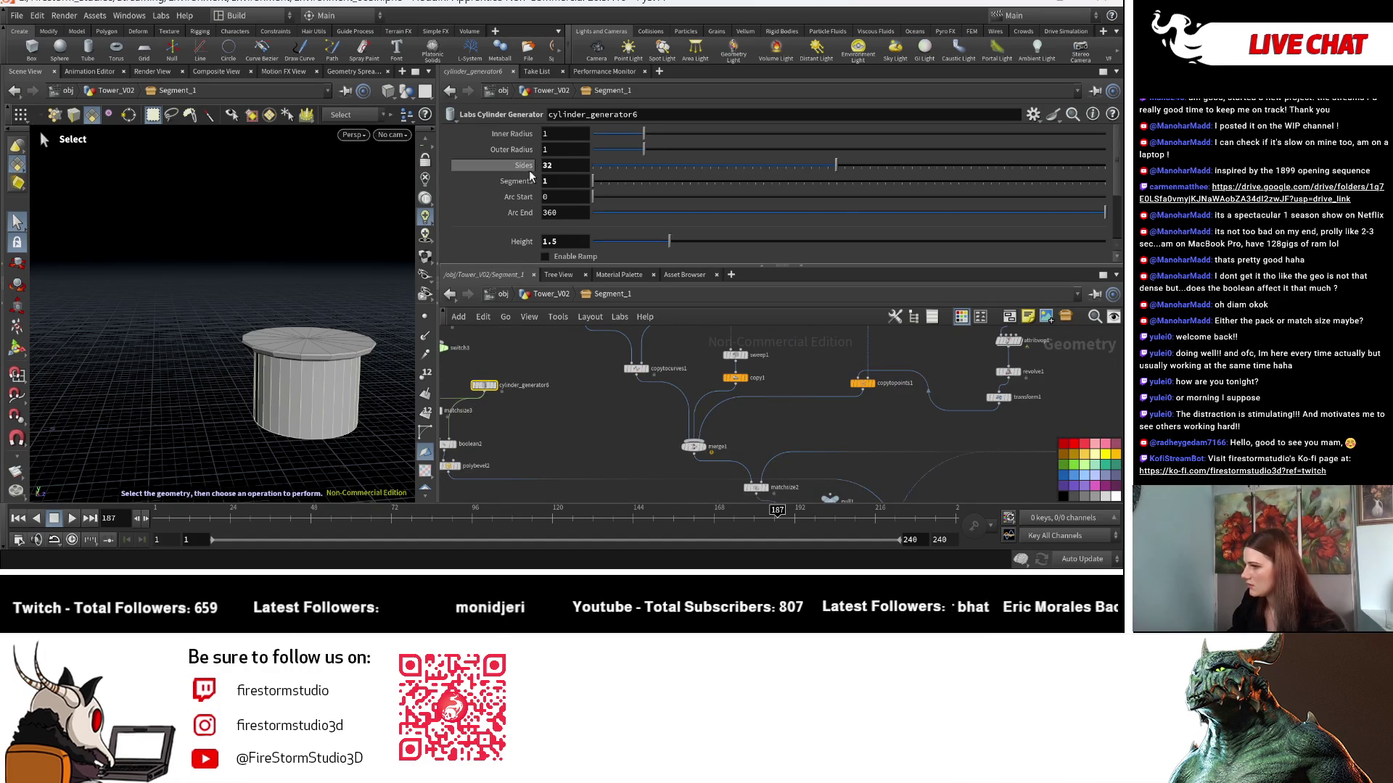
Copy the cylinder generator's Inner Radius parameter and go back up to Tower_V02.
right_click(520, 130)
left_click(580, 265)
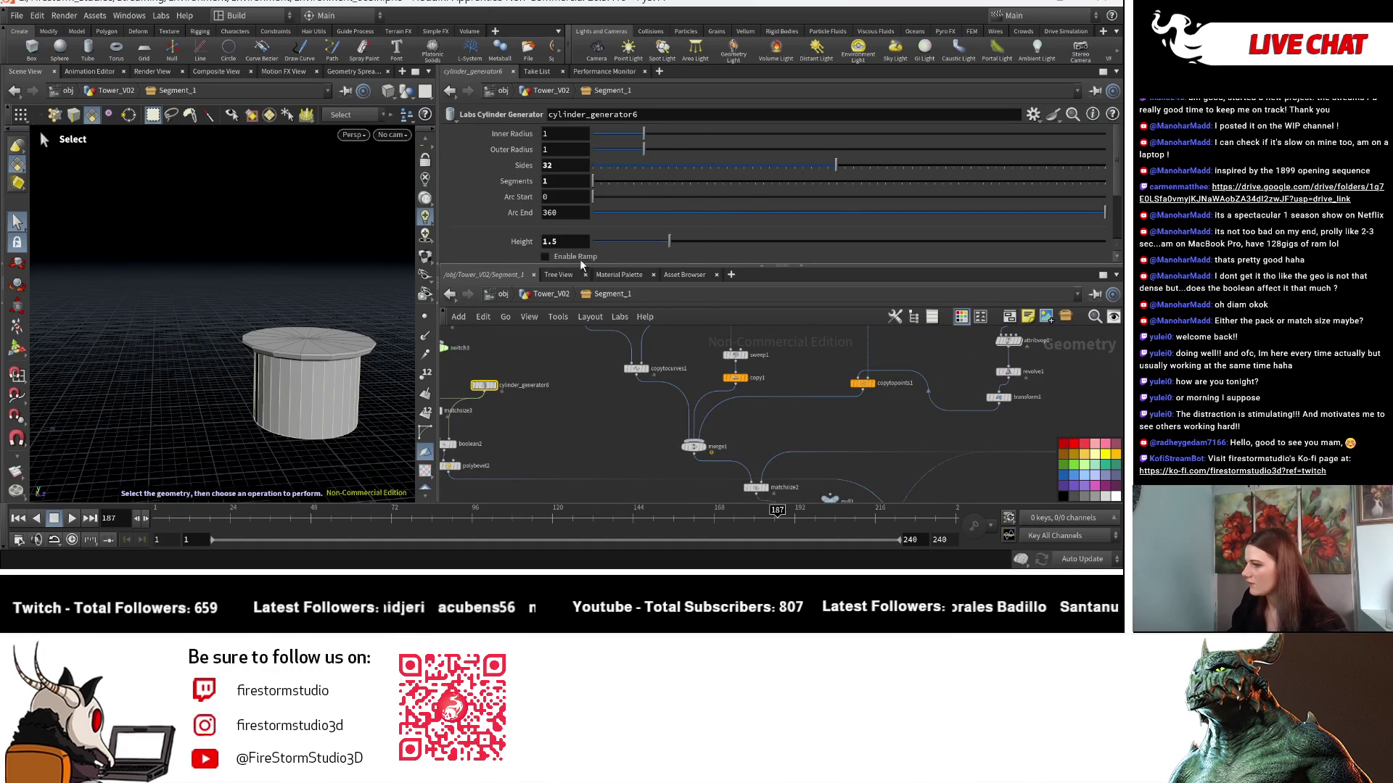
key("h")
left_click_drag(930, 397, 846, 472)
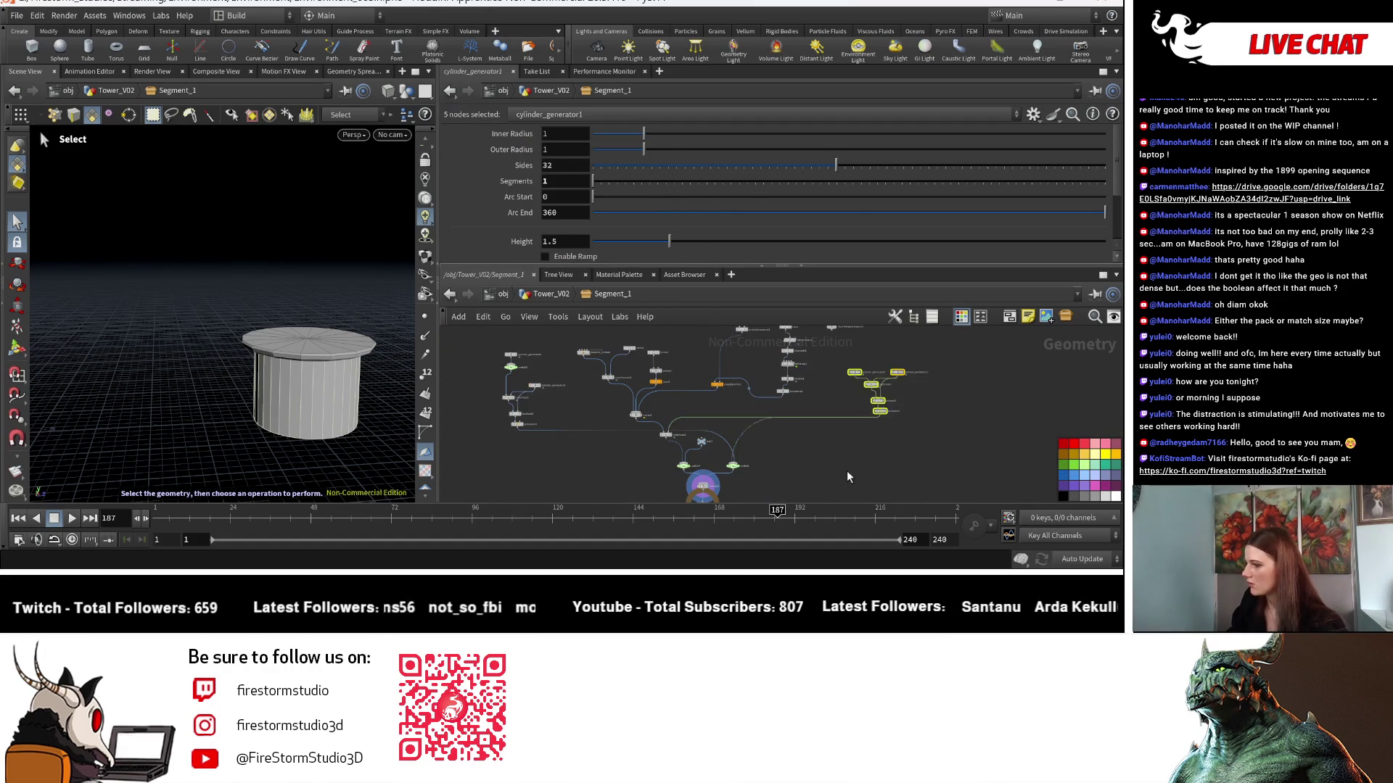
middle_click_drag(846, 472, 976, 470)
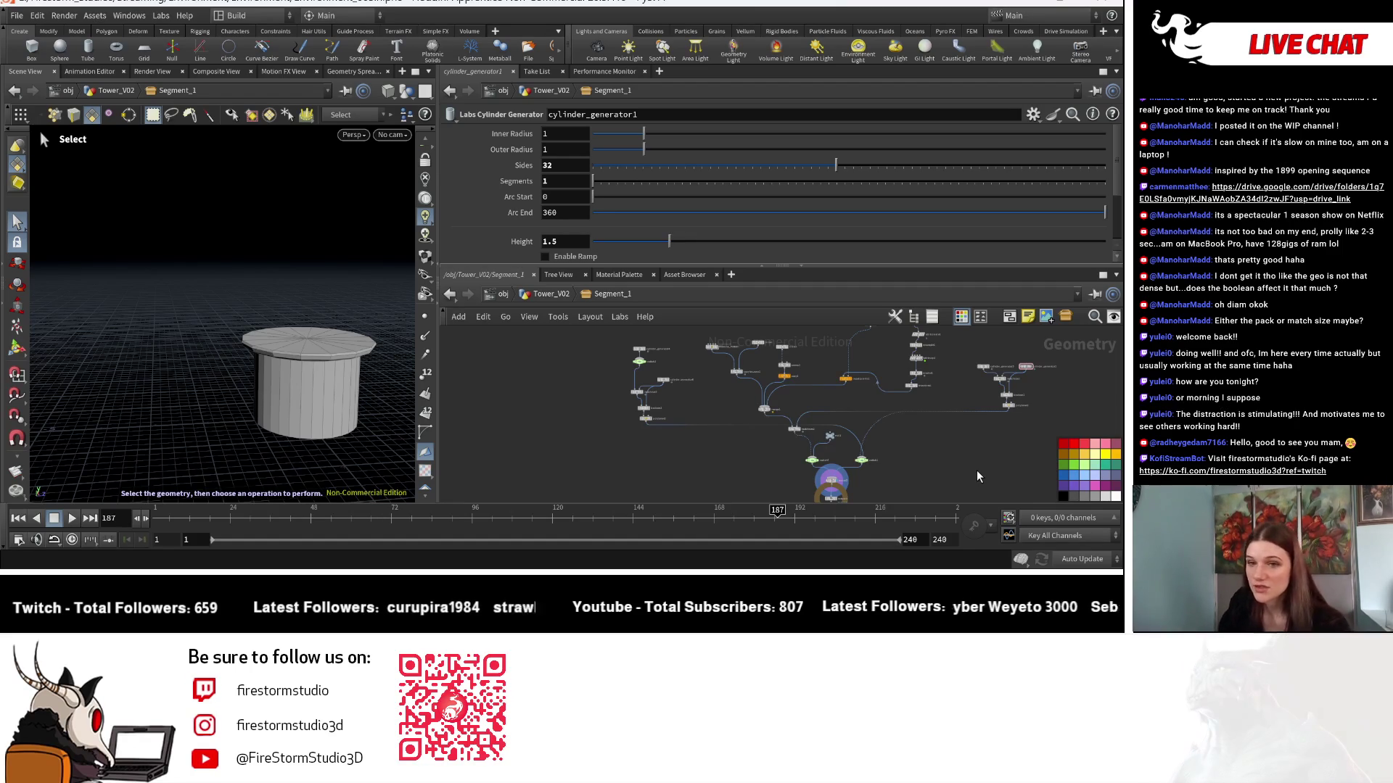
key("u")
scroll(812, 404, "up", 5)
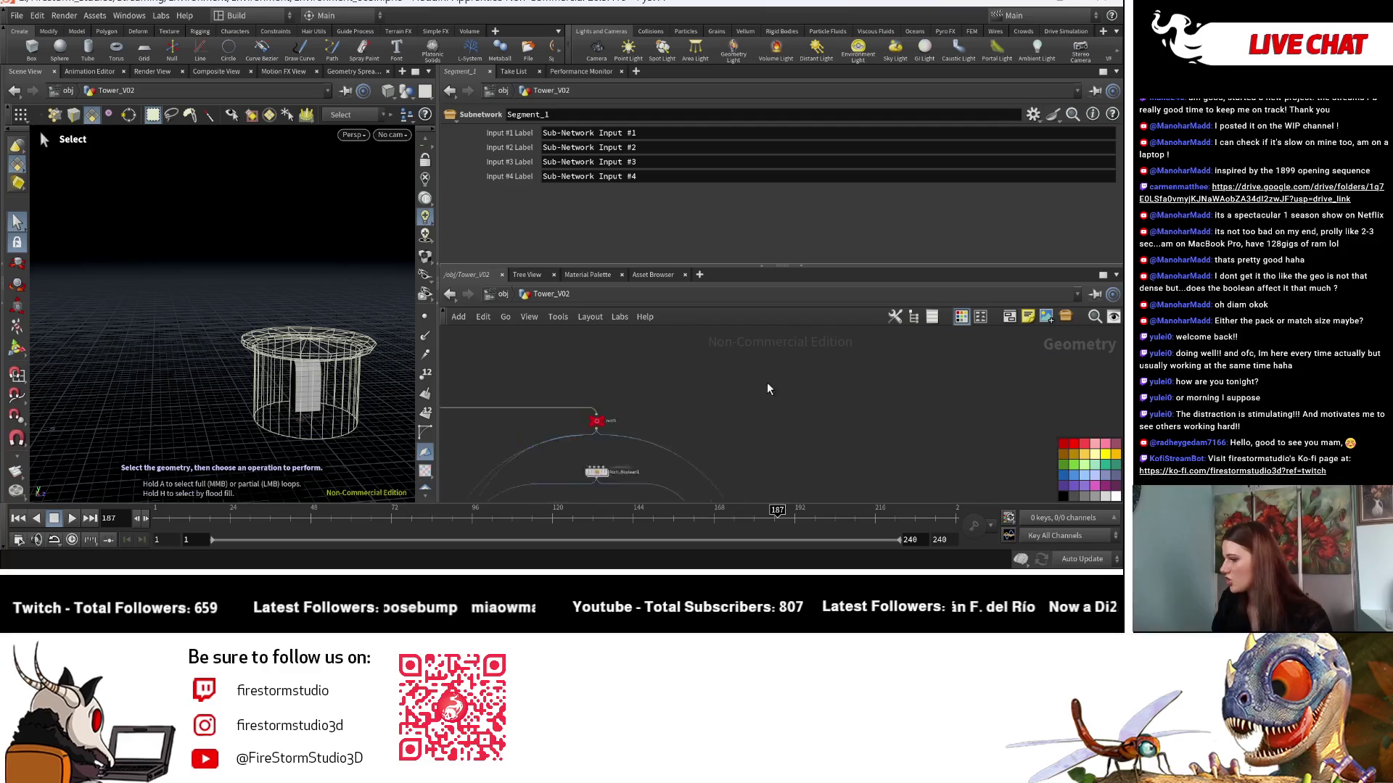
Paste a relative reference to the cylinder inner radius into transform12's Translate Z.
scroll(731, 394, "down", 5)
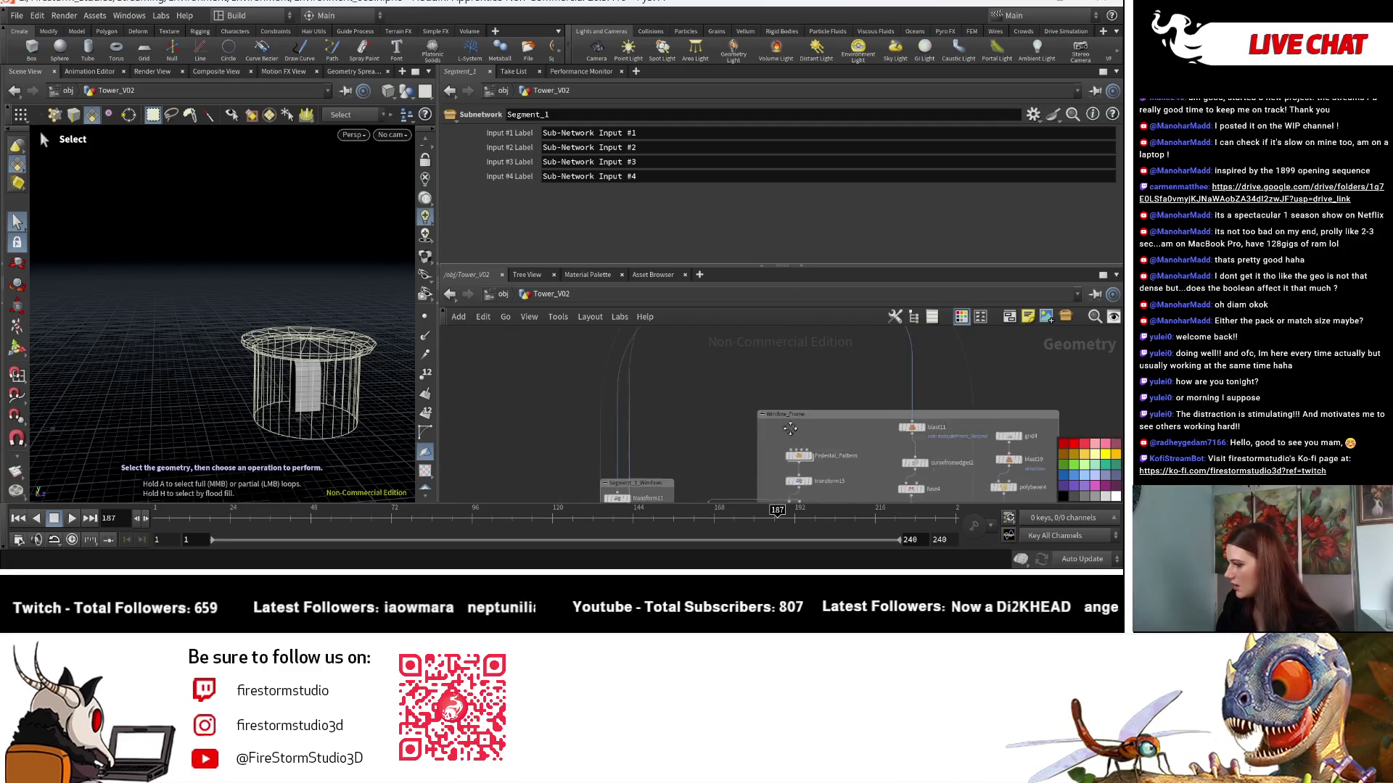
scroll(693, 439, "up", 3)
left_click(603, 443)
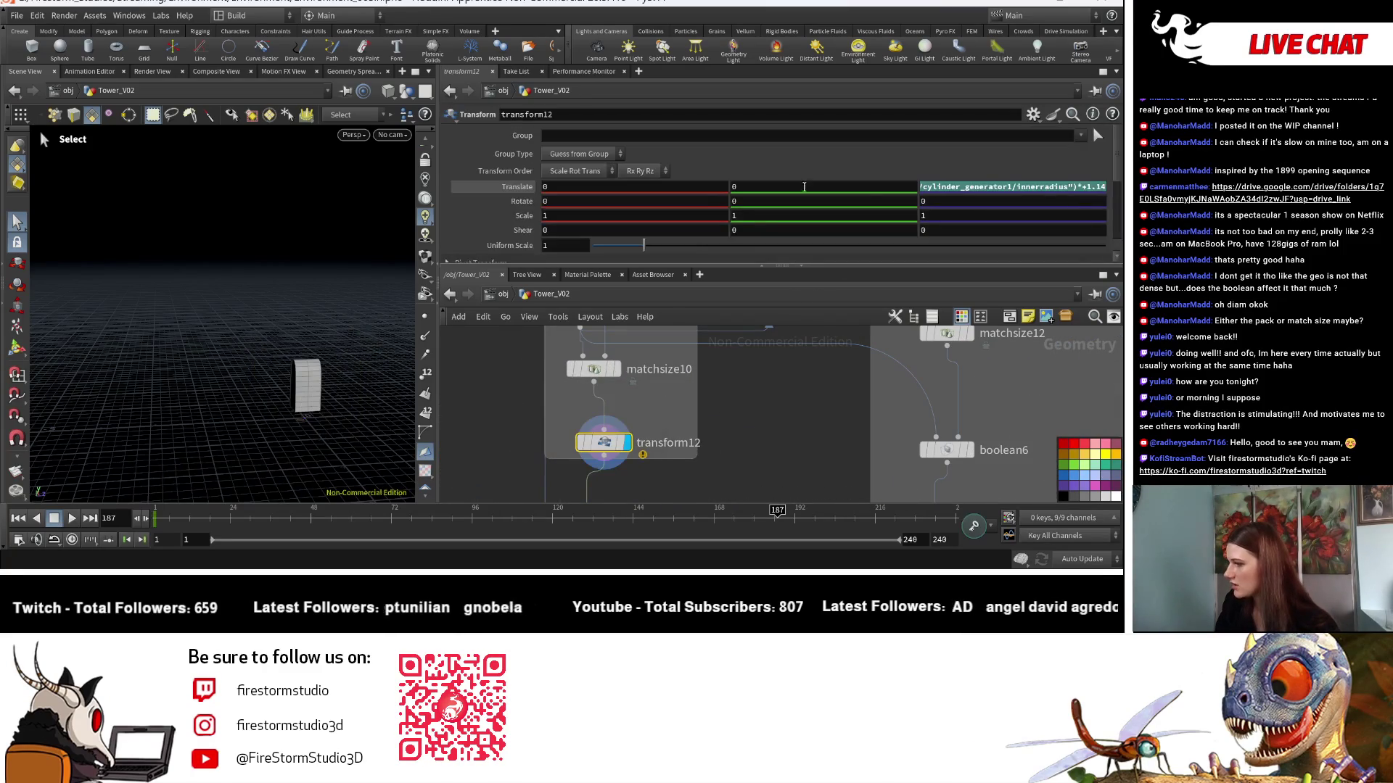
right_click(1010, 189)
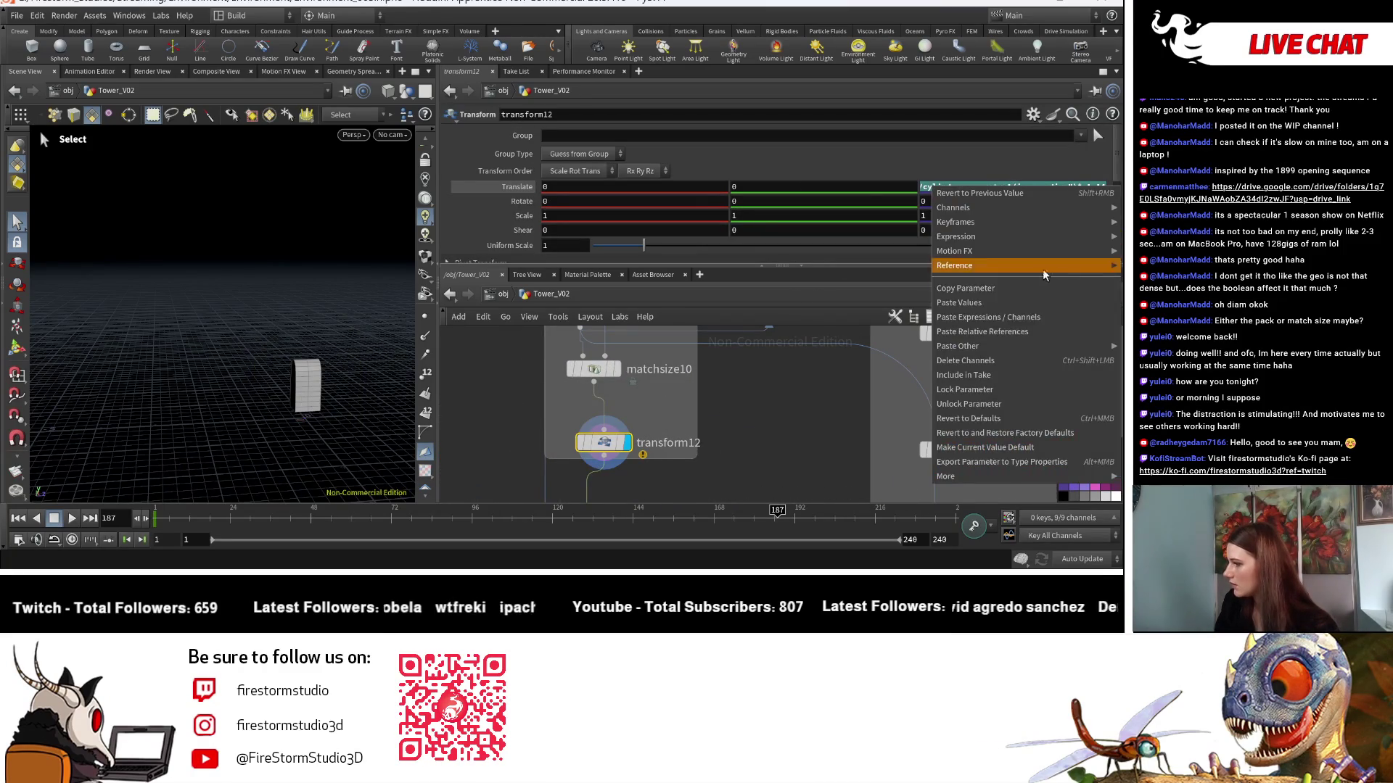
left_click(1019, 333)
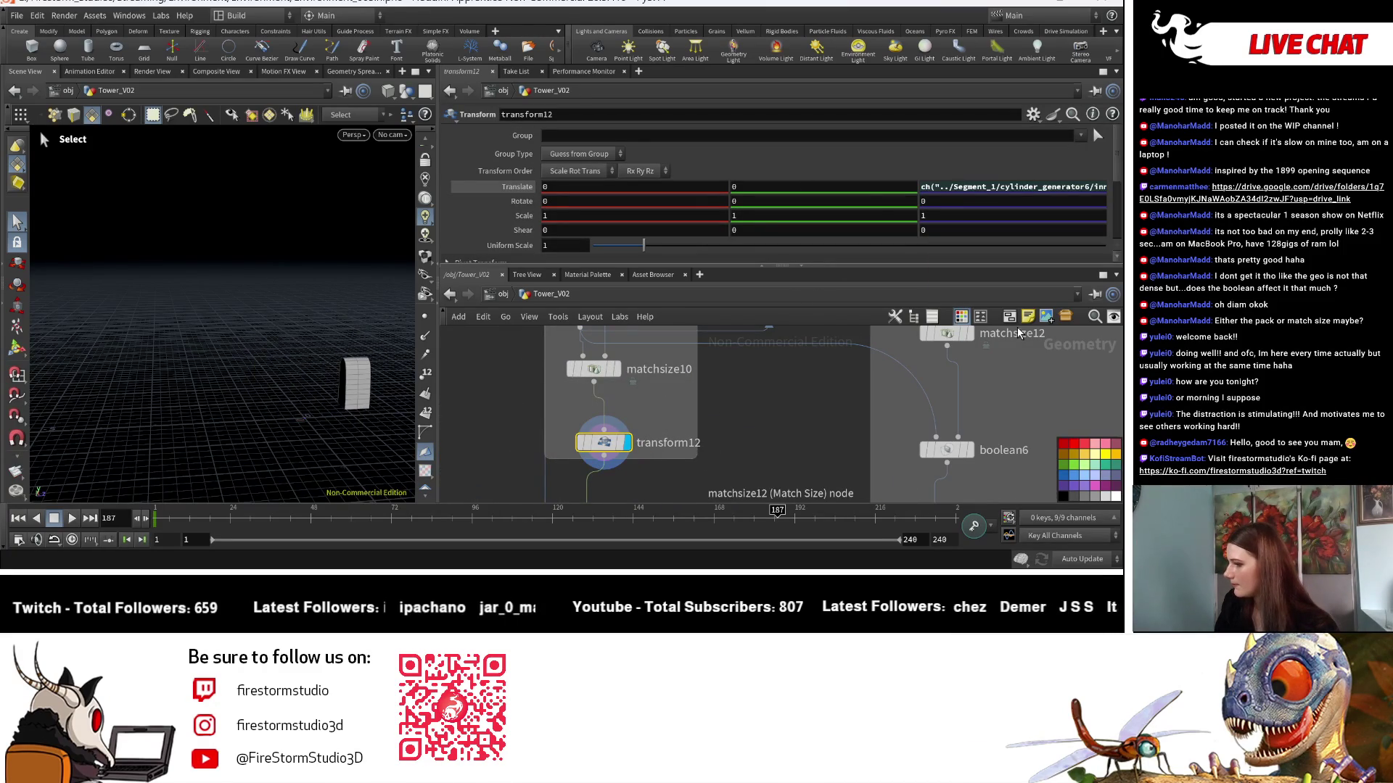
Display the merged tower geometry from merge6 and orbit around it.
mouse_move(787, 432)
middle_mouse_down()
mouse_move(754, 334)
mouse_move(690, 457)
mouse_move(671, 447)
middle_mouse_up()
left_click(672, 453)
key("Escape")
mouse_move(276, 450)
left_mouse_down()
mouse_move(240, 461)
mouse_move(218, 442)
left_mouse_up()
scroll(633, 472, "down", 5)
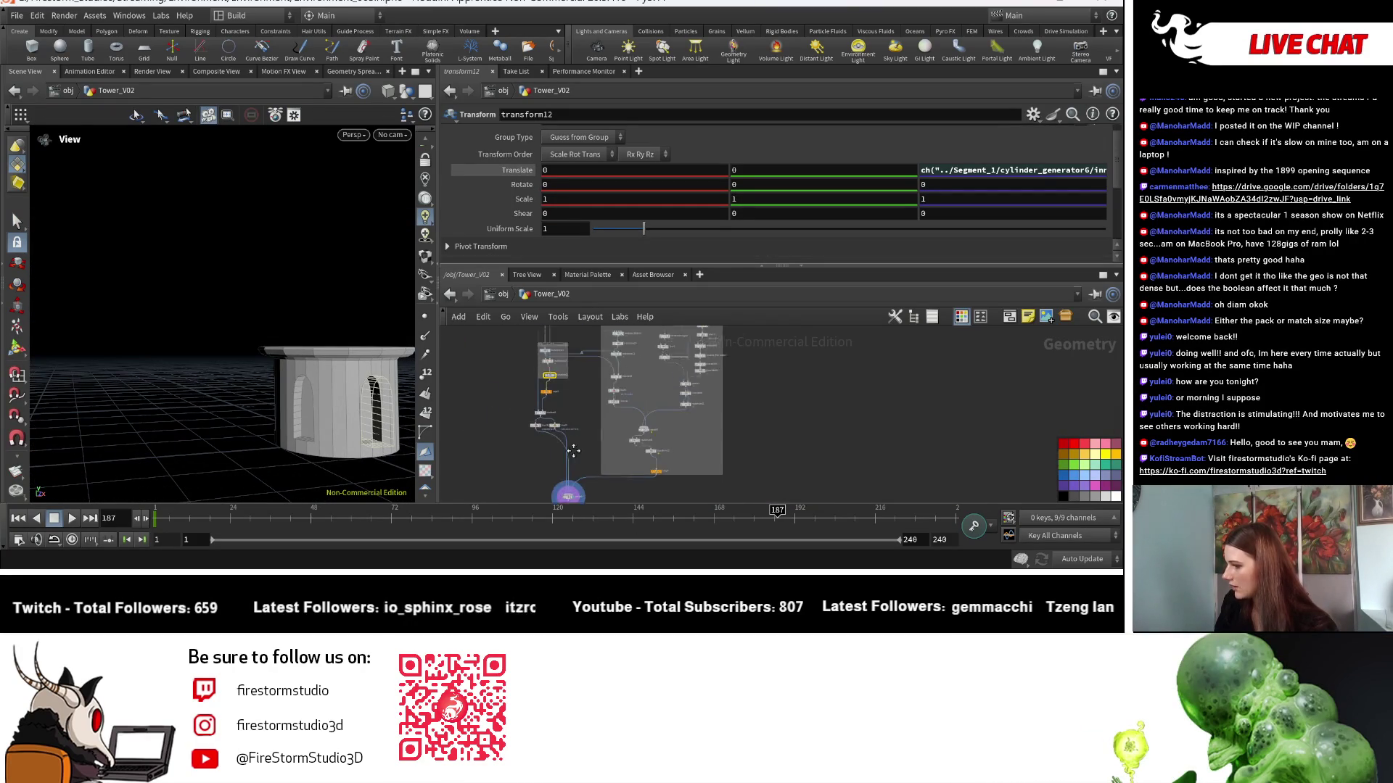
scroll(760, 420, "up", 5)
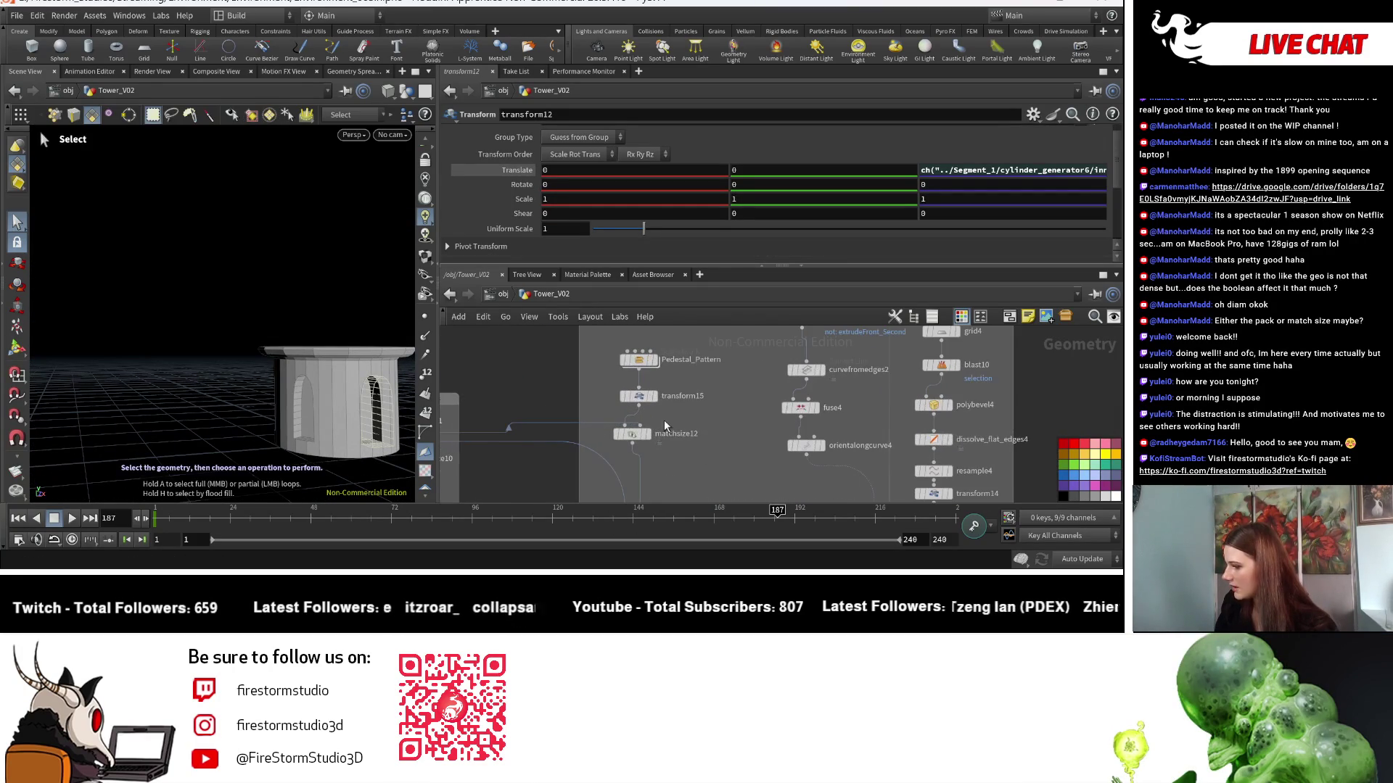
Check transform15's rotation and display merge8's window geometry.
left_click(644, 400)
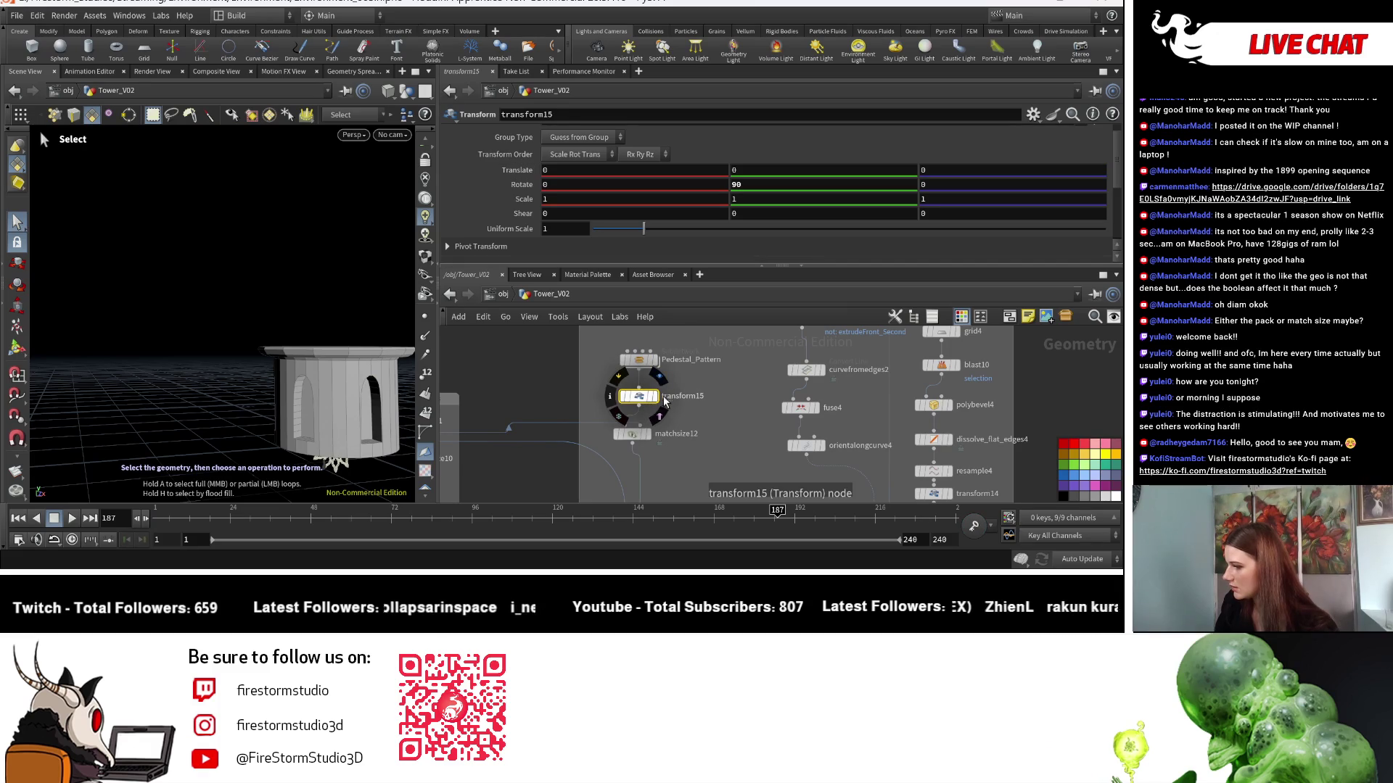
scroll(661, 402, "down", 5)
middle_click_drag(661, 402, 718, 408)
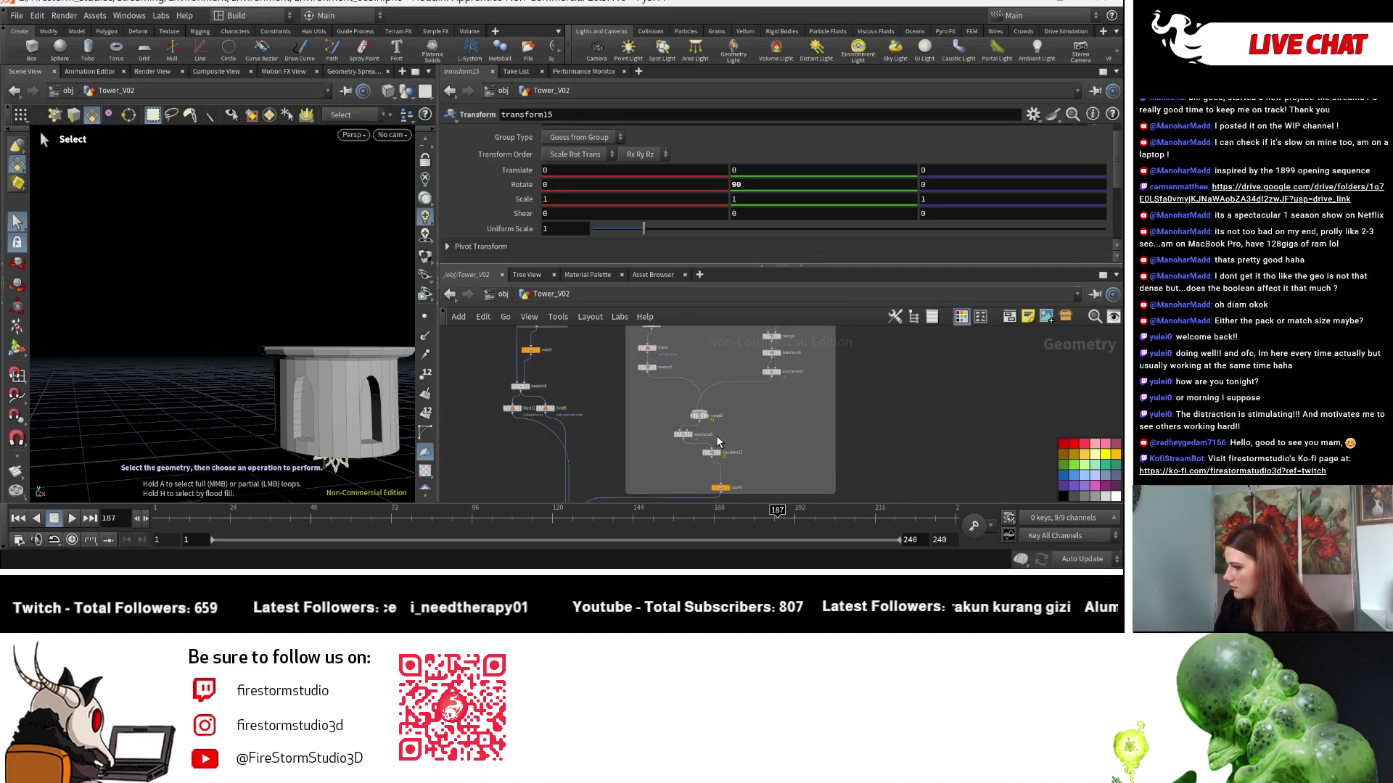
scroll(718, 408, "up", 3)
scroll(719, 408, "up", 2)
left_click(701, 367)
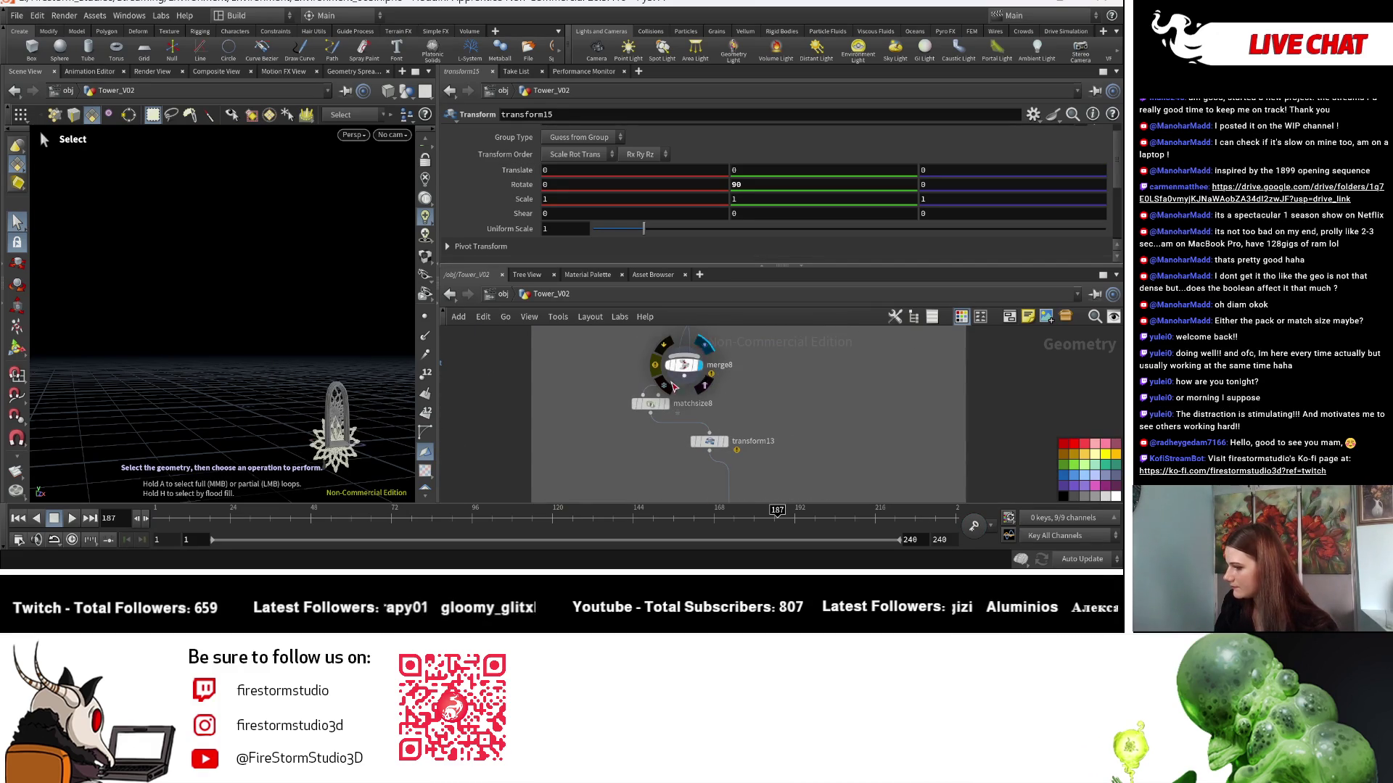
Tilt the viewport to inspect the window piece up close.
key("Escape")
mouse_move(351, 351)
left_mouse_down()
mouse_move(338, 442)
mouse_move(424, 421)
left_mouse_up()
scroll(724, 472, "down", 5)
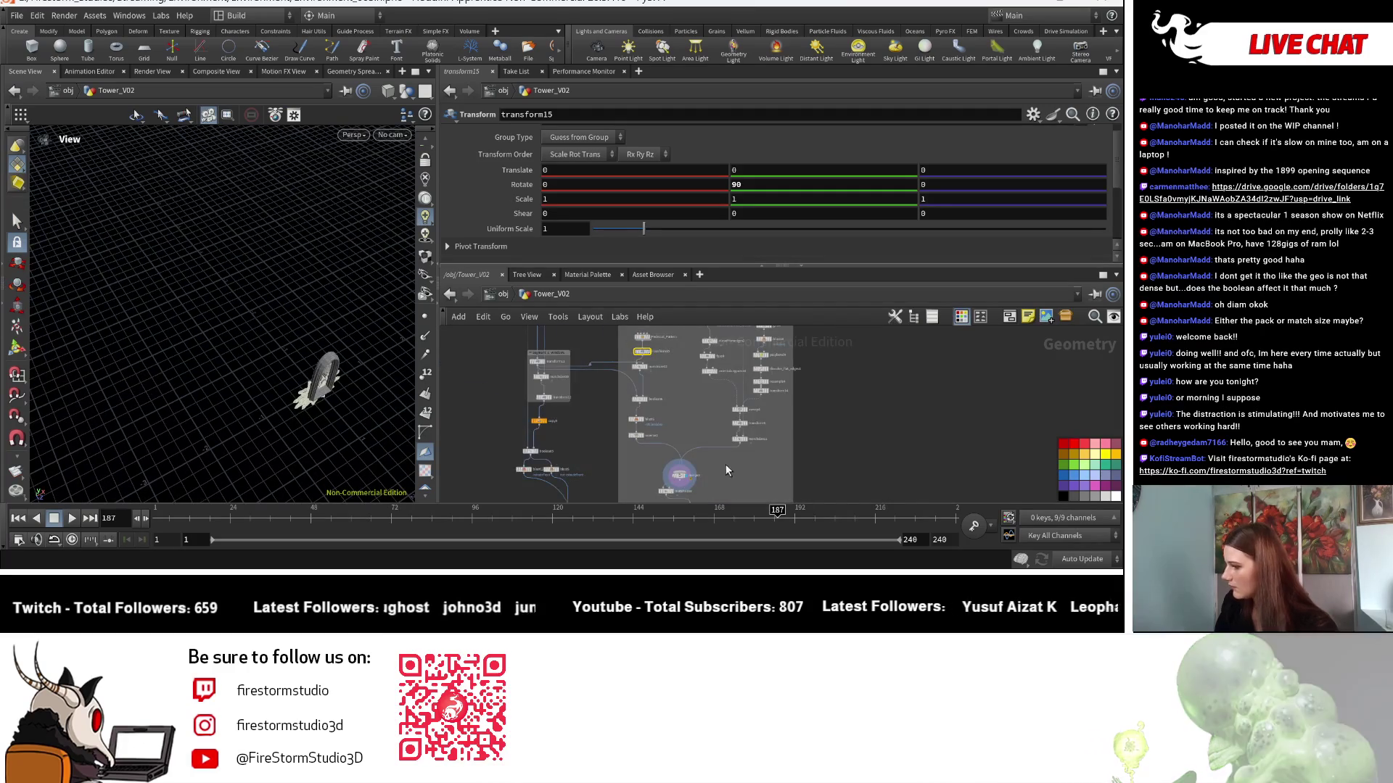
scroll(724, 471, "up", 3)
key("s")
scroll(834, 432, "down", 2)
scroll(599, 429, "up", 2)
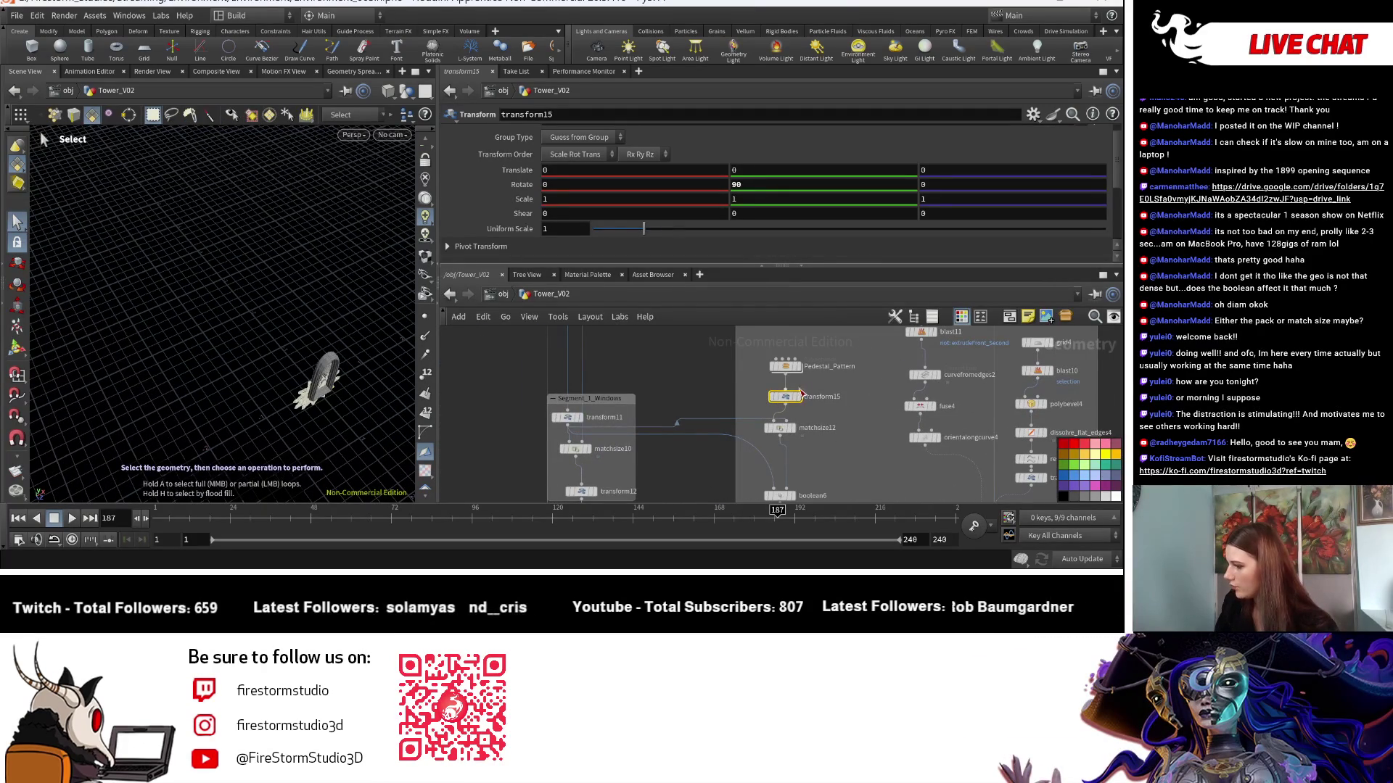
Inspect matchsize12, the Pedestal_Pattern subnetwork and boolean6 settings in the graph.
left_click(786, 428)
middle_click_drag(772, 328, 757, 376)
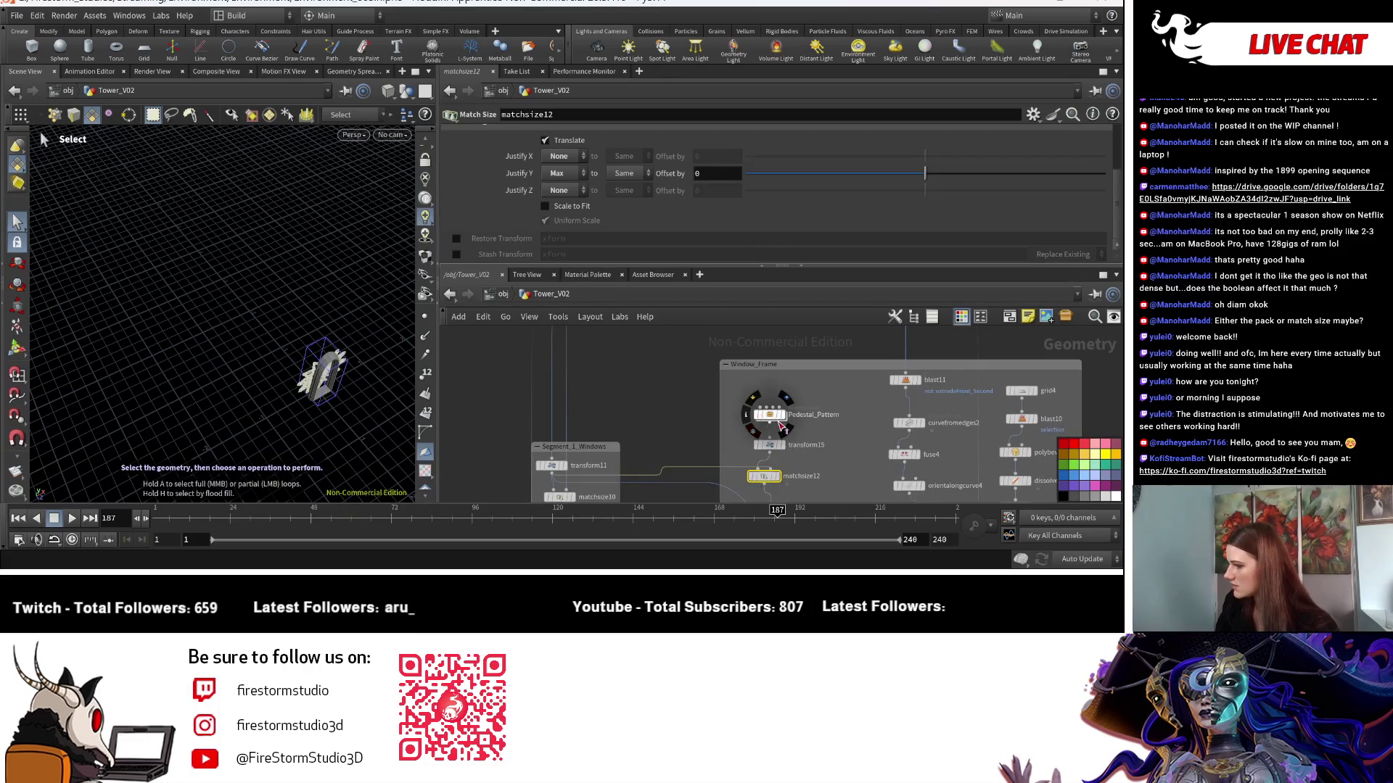
left_click(780, 425)
middle_click_drag(793, 420, 698, 337)
middle_click_drag(694, 450, 695, 340)
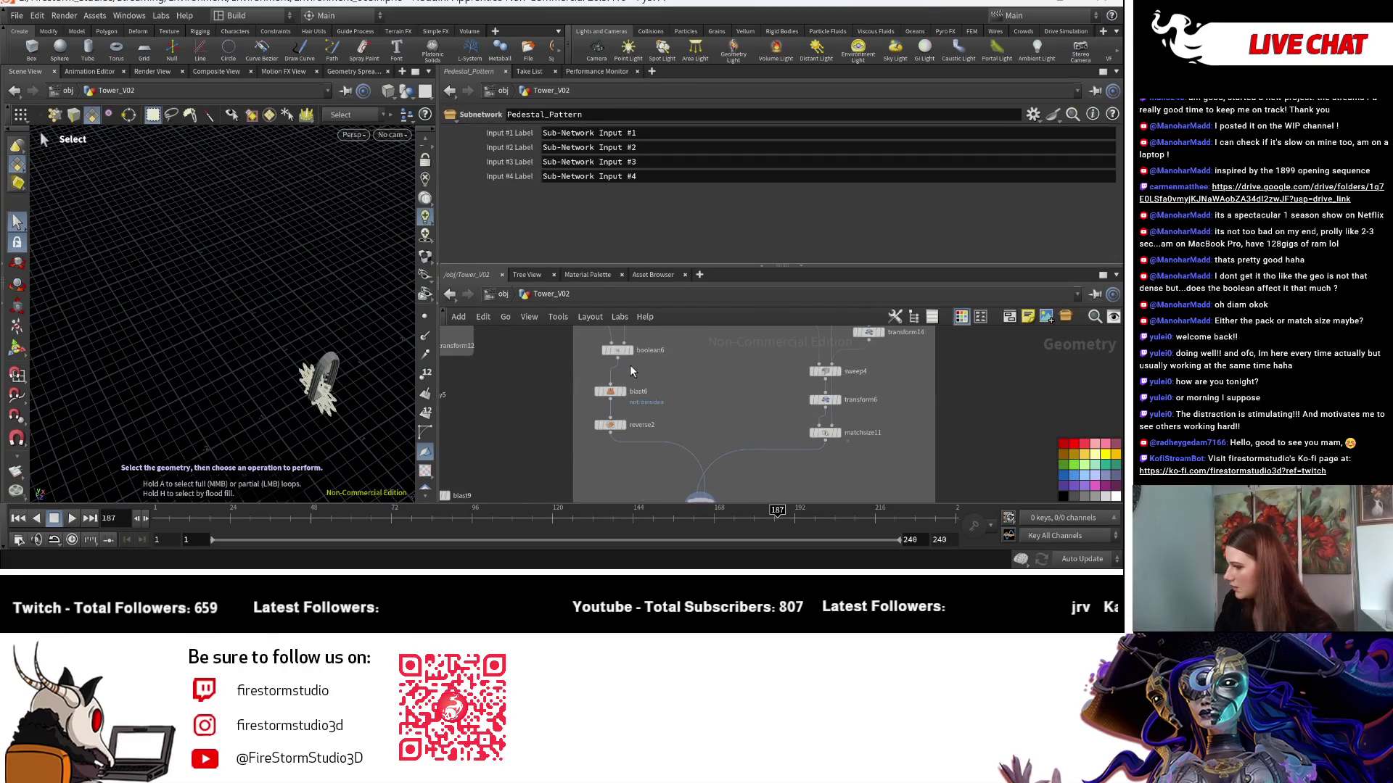
left_click(616, 339)
middle_click_drag(678, 392, 684, 365)
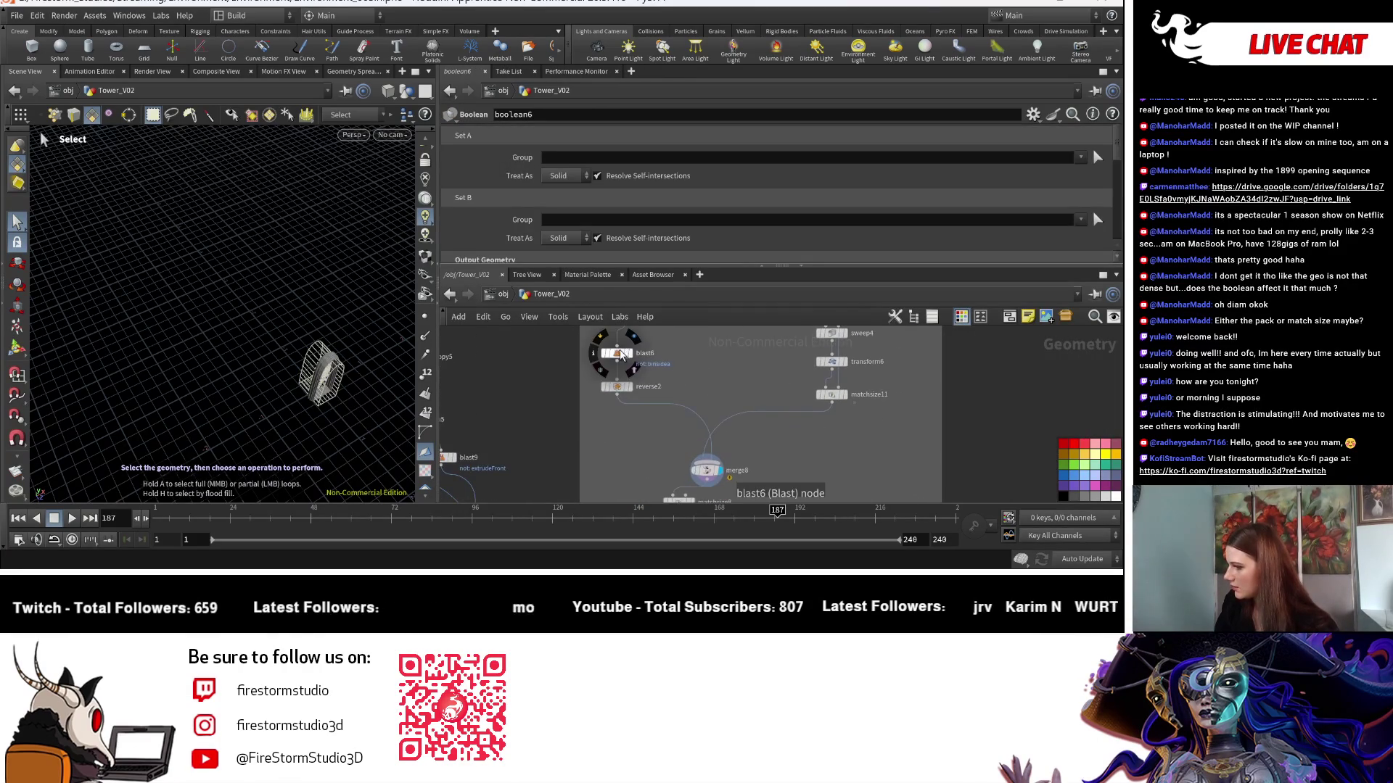
middle_click_drag(725, 435, 688, 376)
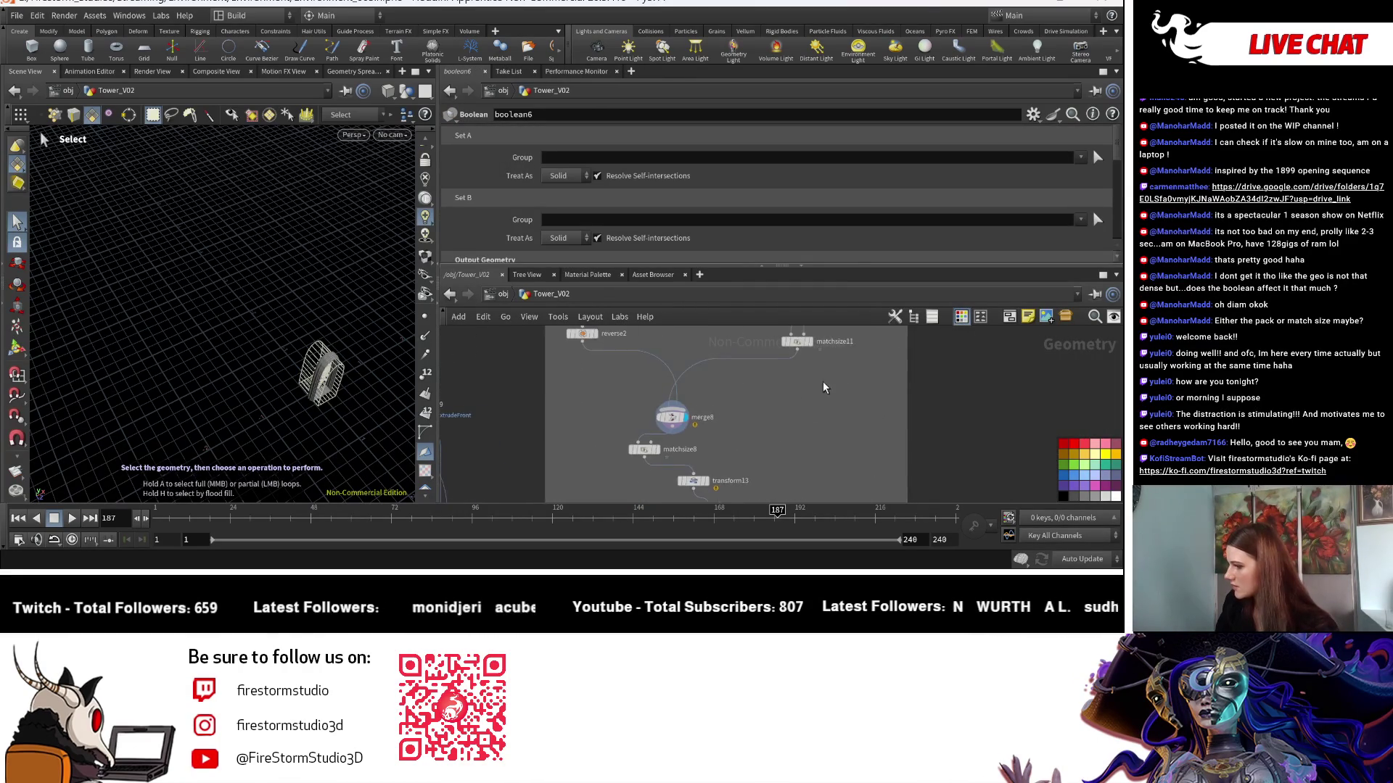
scroll(696, 450, "down", 3)
scroll(718, 431, "up", 5)
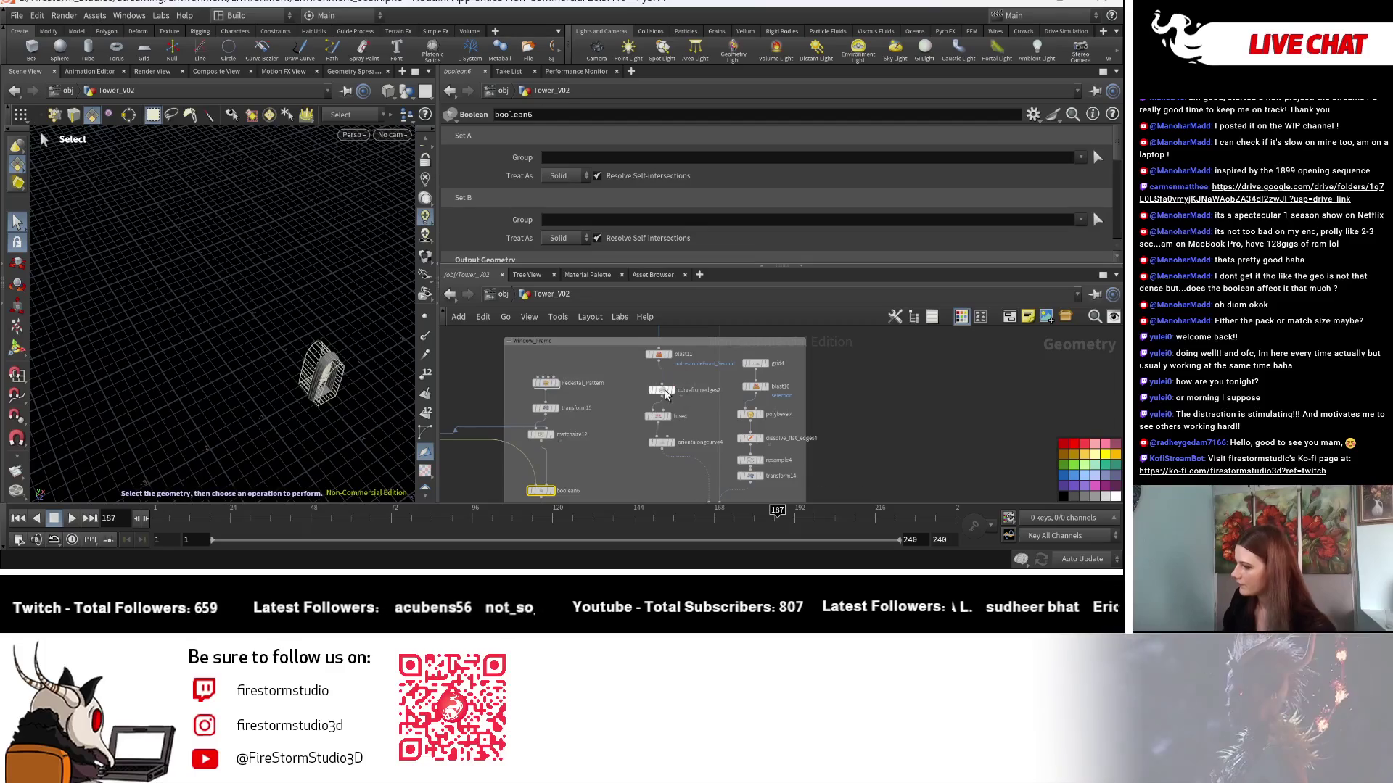
Check the scale on transform14 and transform6 and matchsize11's alignment.
middle_click_drag(718, 431, 728, 398)
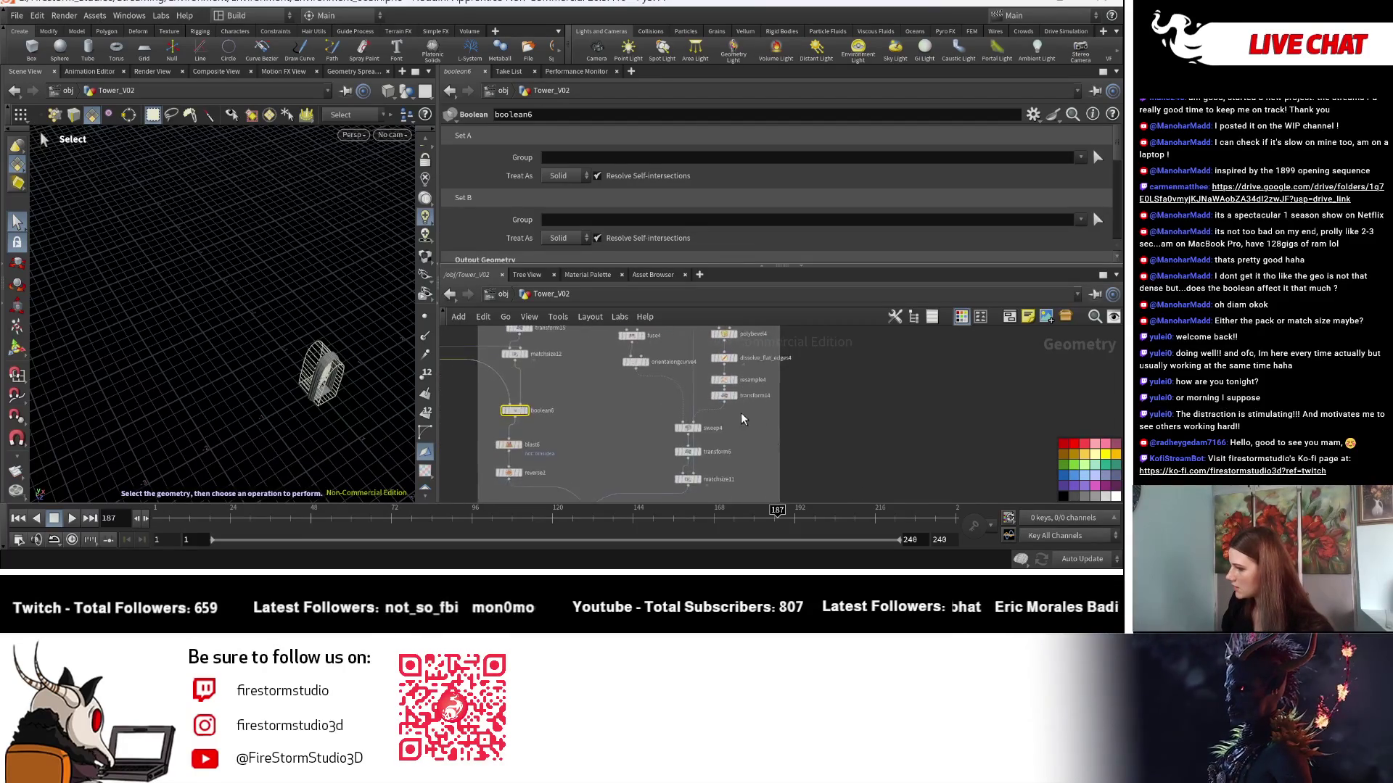
scroll(728, 398, "up", 1)
left_click(728, 398)
middle_click_drag(665, 484, 718, 394)
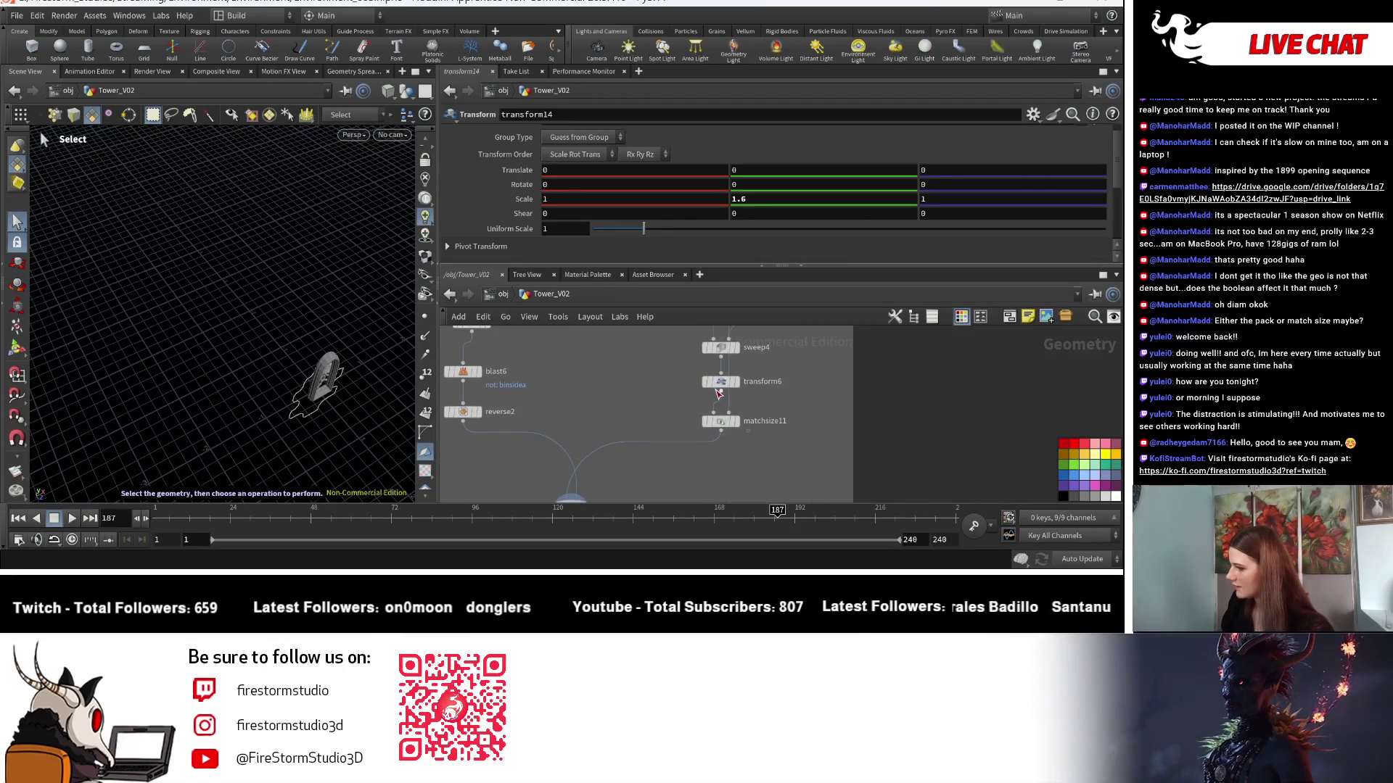
left_click(718, 390)
middle_click_drag(764, 442, 844, 380)
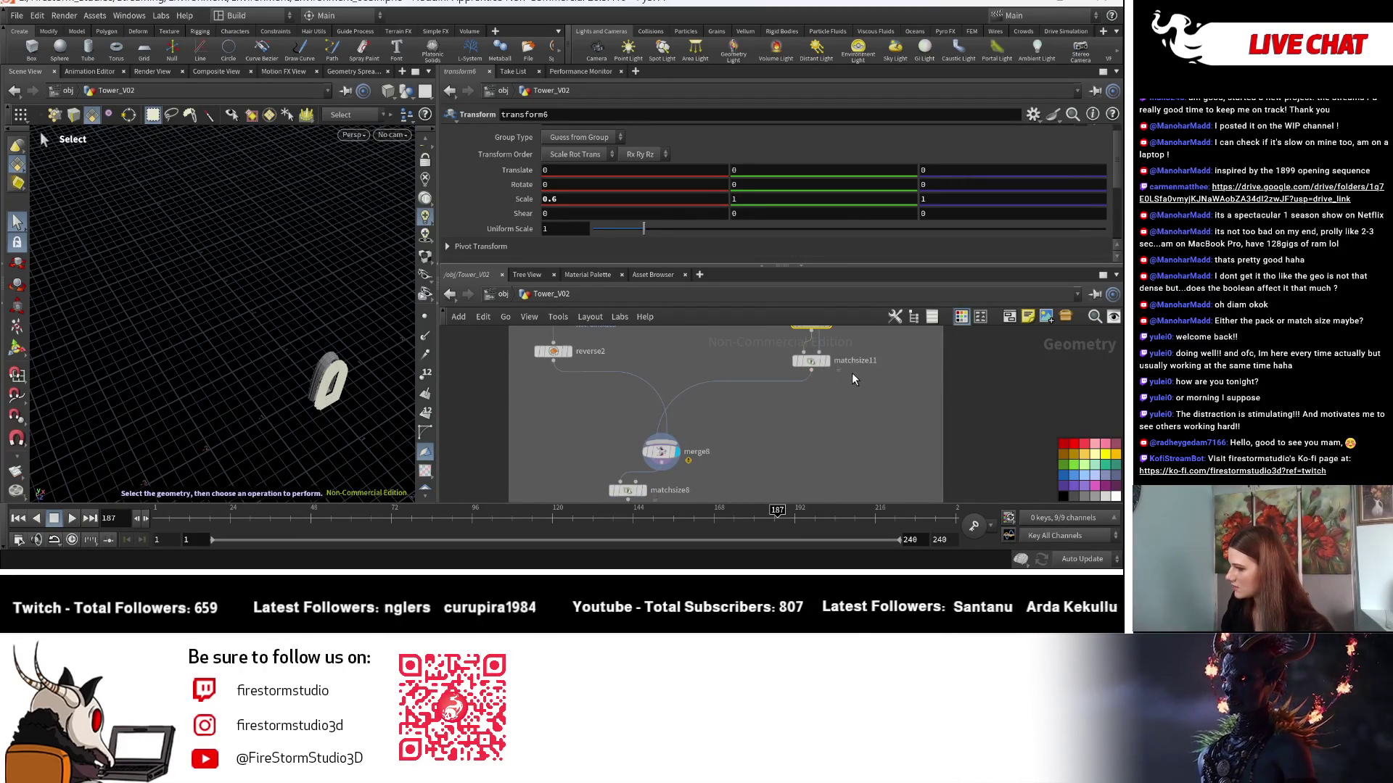
left_click(810, 362)
mouse_move(725, 460)
middle_mouse_down()
mouse_move(722, 401)
mouse_move(769, 352)
middle_mouse_up()
Paste the inner radius reference into transform13's Translate Z and edit the expression.
left_click(731, 425)
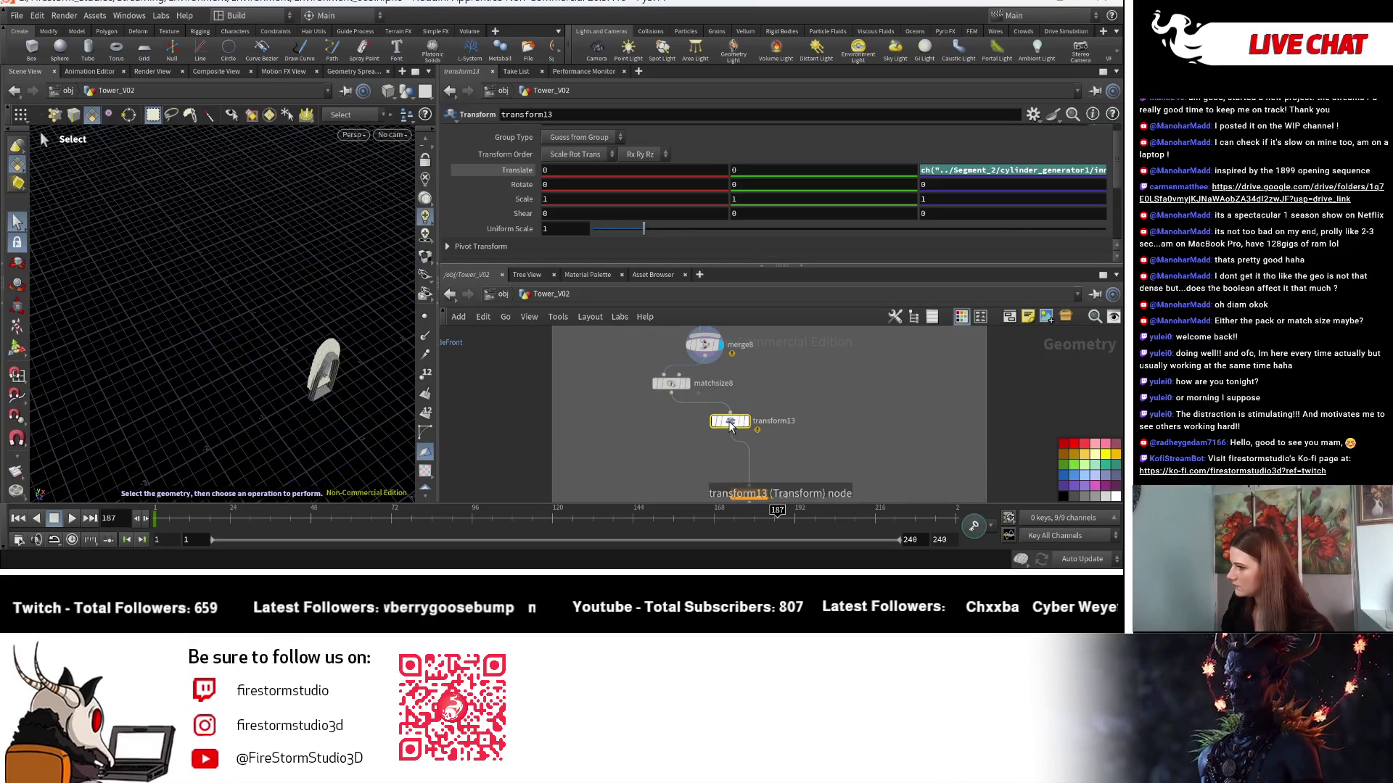
right_click(1048, 172)
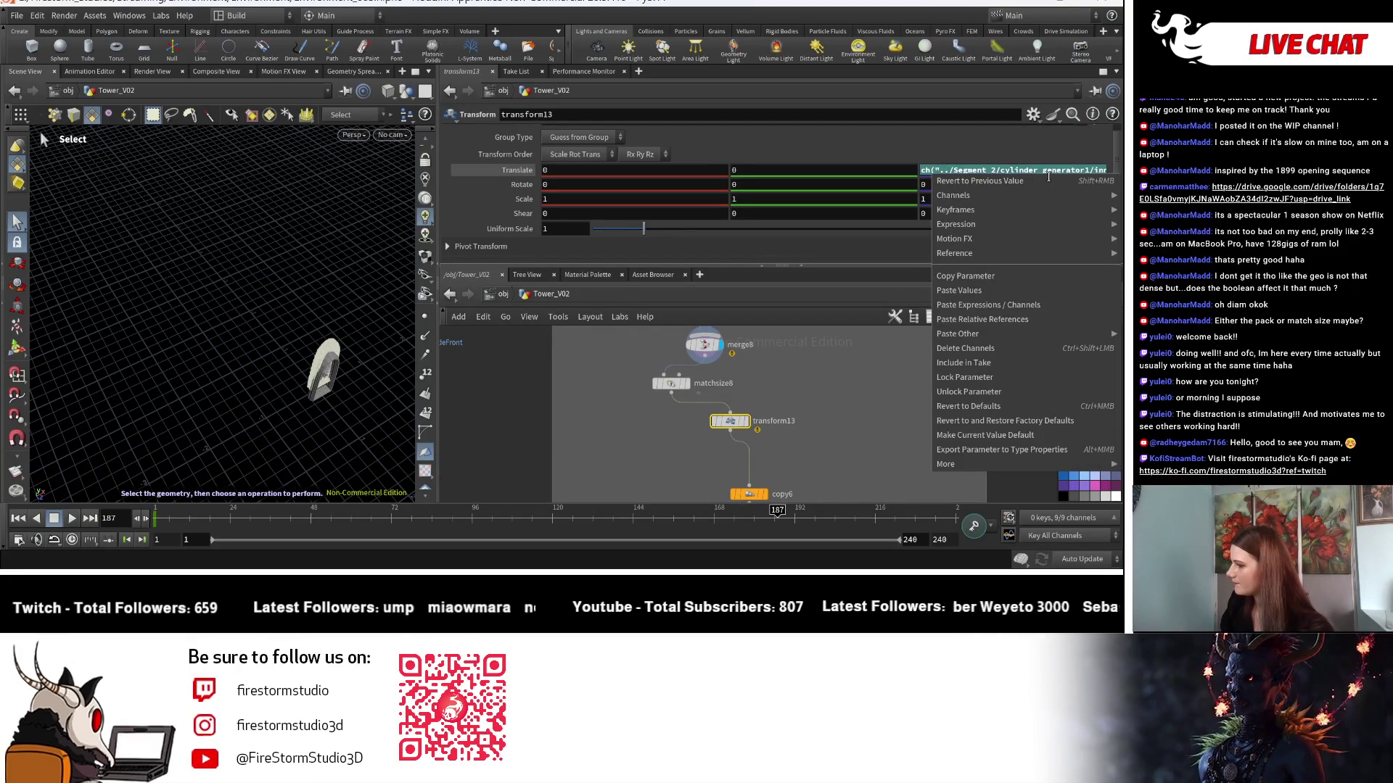
left_click(992, 320)
left_click(1066, 170)
middle_click_drag(885, 446, 925, 394)
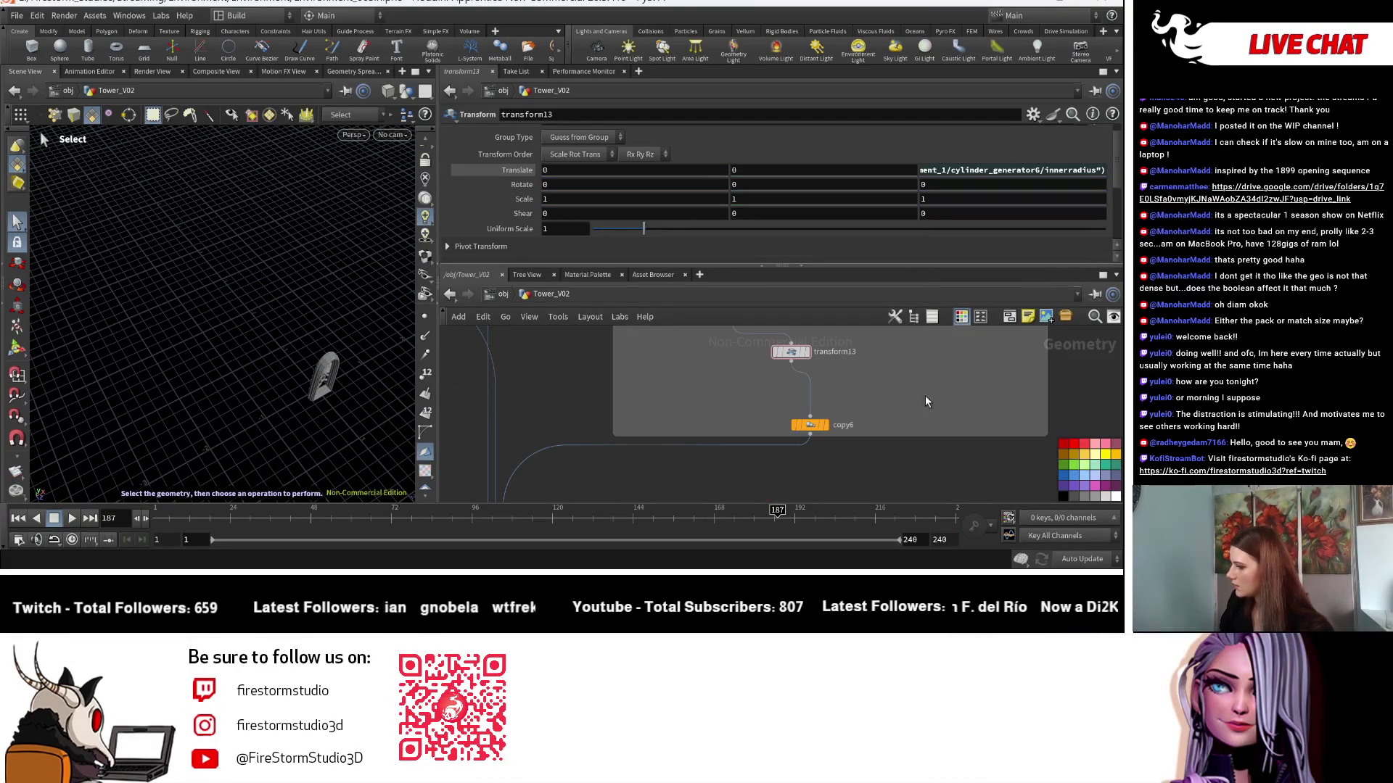
Display the copied arches, then merge6, and orbit close to an arched window.
left_click(830, 423)
middle_click_drag(834, 424, 837, 398)
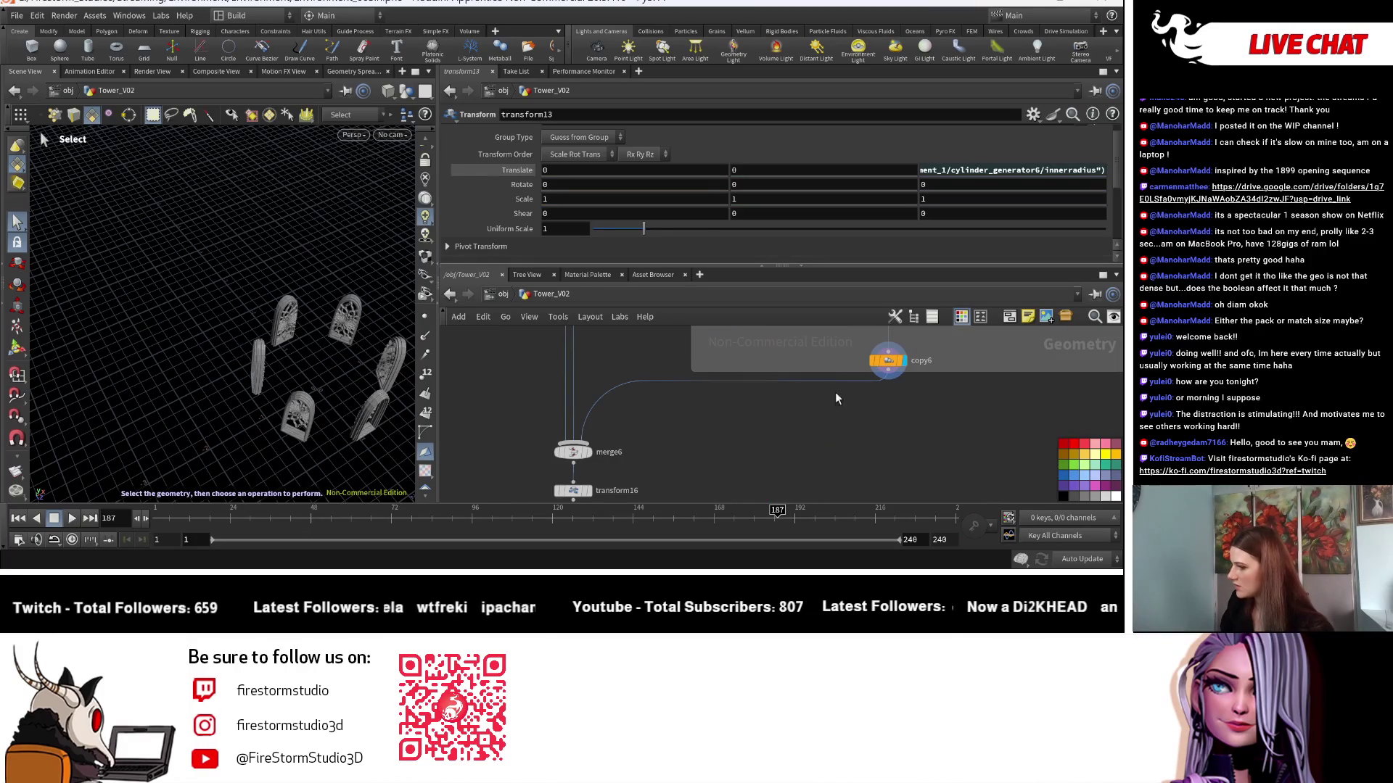
left_click(594, 446)
key("Escape")
mouse_move(326, 455)
left_mouse_down()
mouse_move(299, 283)
mouse_move(274, 439)
mouse_move(302, 425)
mouse_move(303, 363)
left_mouse_up()
scroll(299, 283, "up", 3)
mouse_move(690, 435)
middle_mouse_down()
mouse_move(734, 428)
mouse_move(729, 454)
middle_mouse_up()
Inspect transform11 and transform15 in the network editor.
key("s")
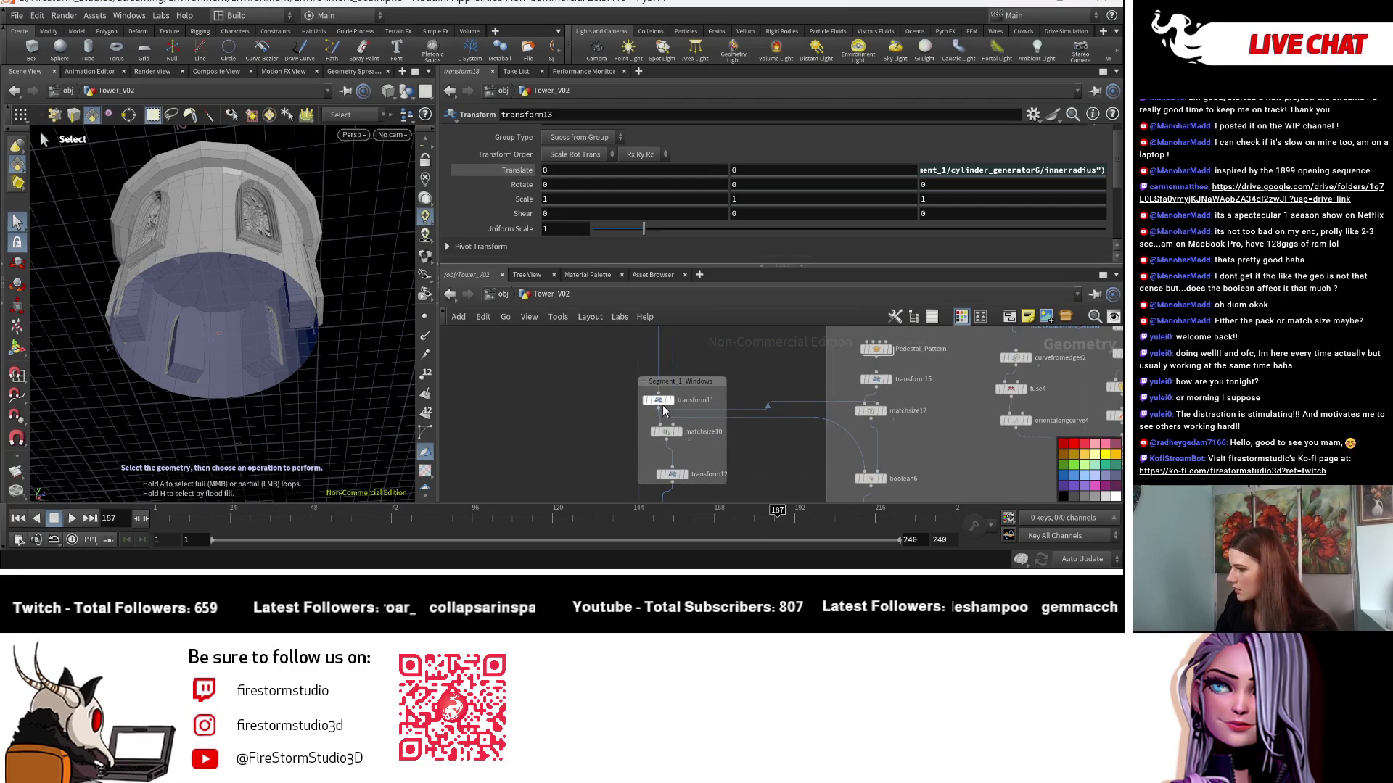
middle_click_drag(692, 387, 581, 402)
left_click(548, 417)
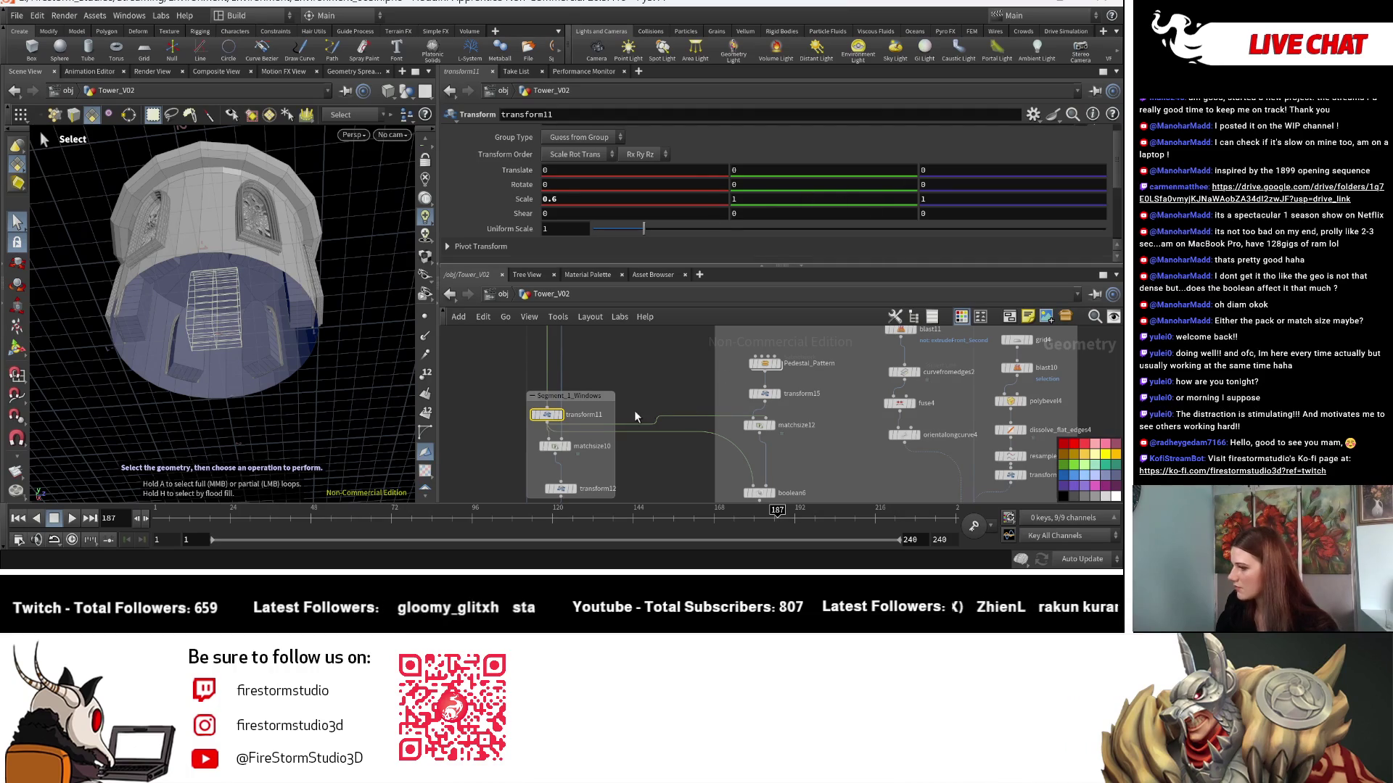
scroll(642, 457, "down", 3)
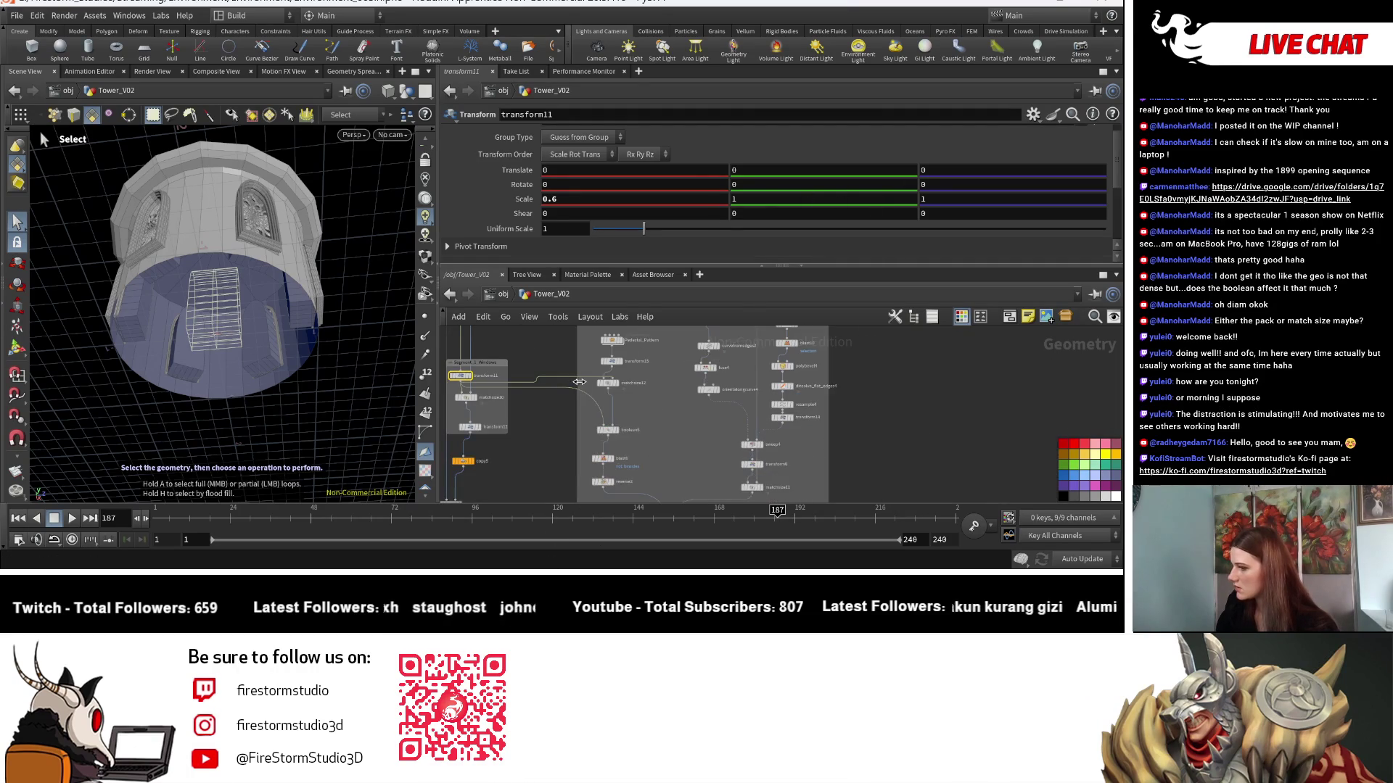
left_click(613, 365)
Nudge transform12's Translate Z with the value ladder, then undo the change.
middle_click_drag(472, 430, 580, 428)
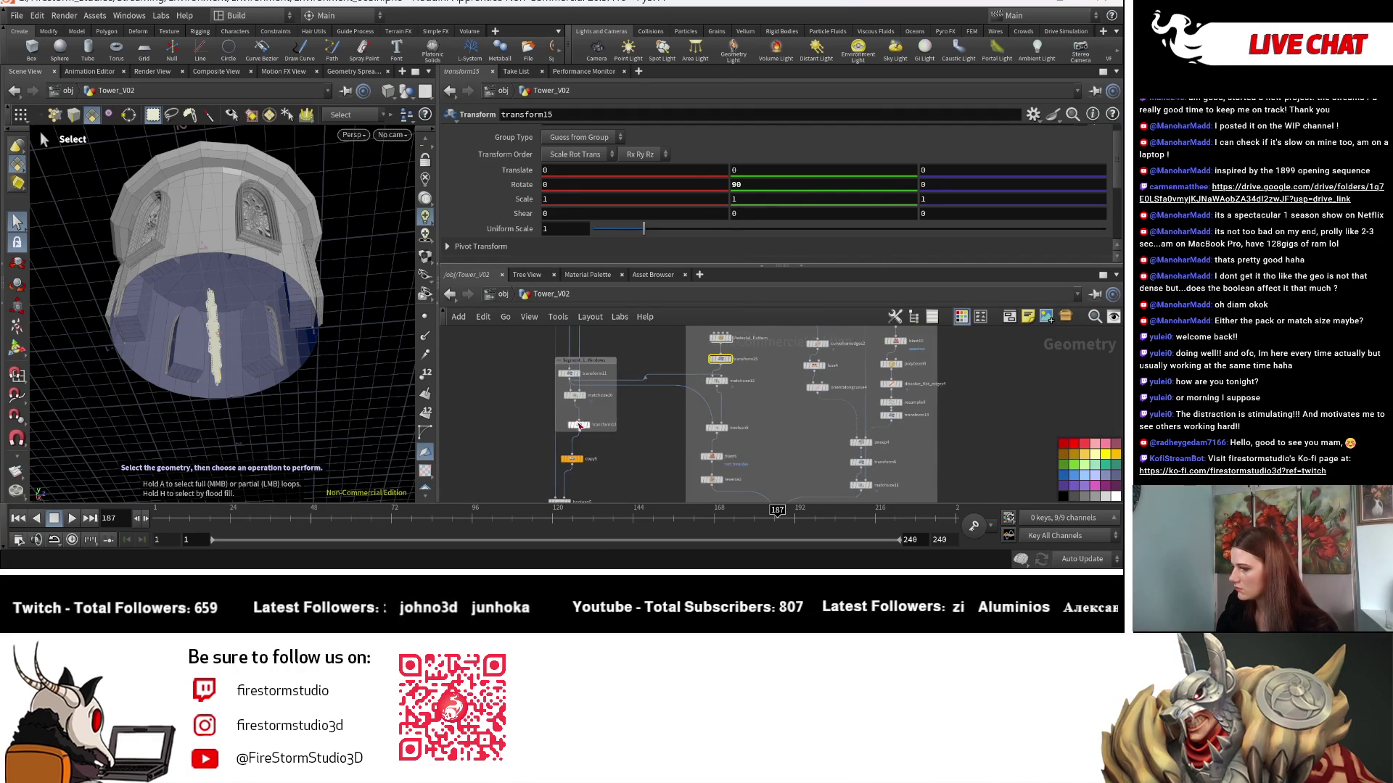
left_click(578, 425)
mouse_move(1007, 175)
middle_mouse_down()
mouse_move(1052, 170)
mouse_move(1035, 207)
mouse_move(1067, 203)
middle_mouse_up()
key("ctrl+z")
Append a *1. multiplier to transform12's inner-radius Z expression and view the tower from the side.
left_click(1043, 172)
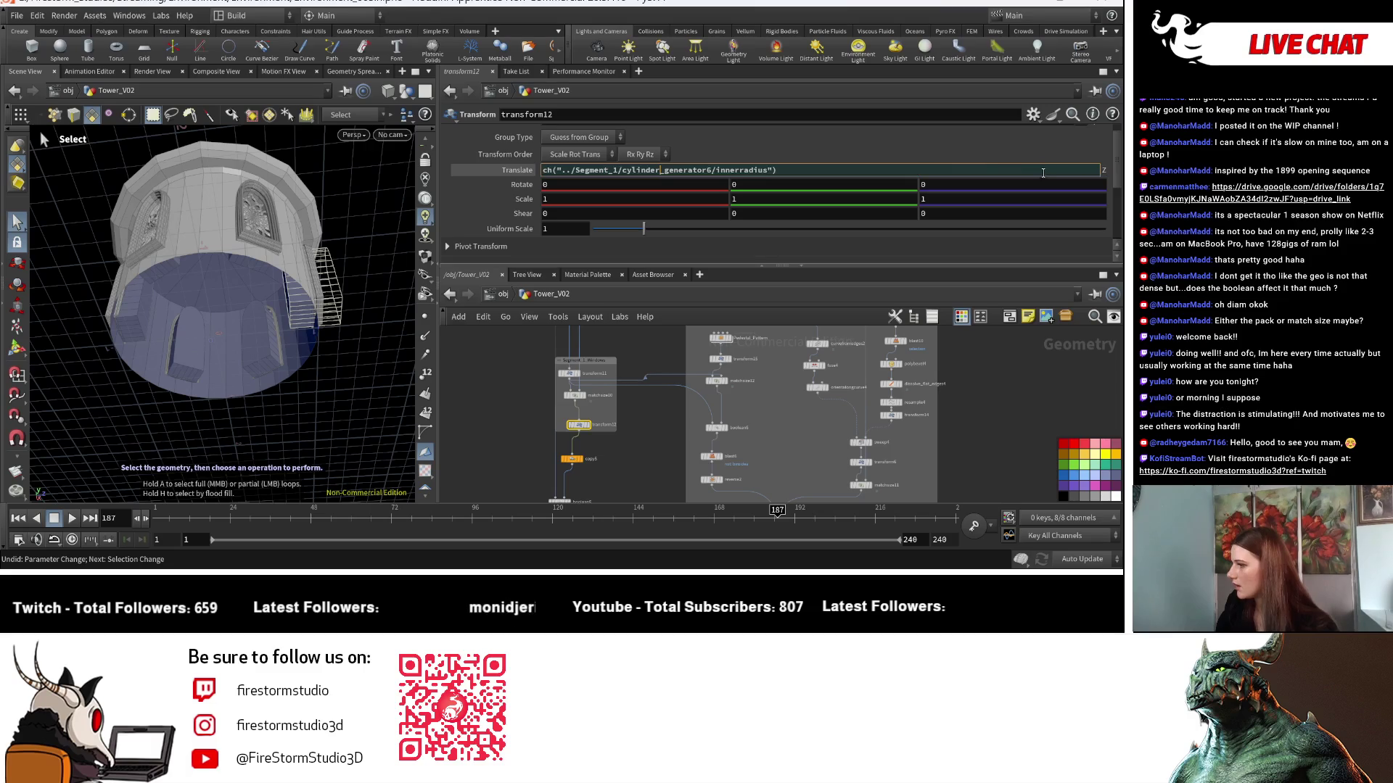
key("Left")
key("Left")
key("Left")
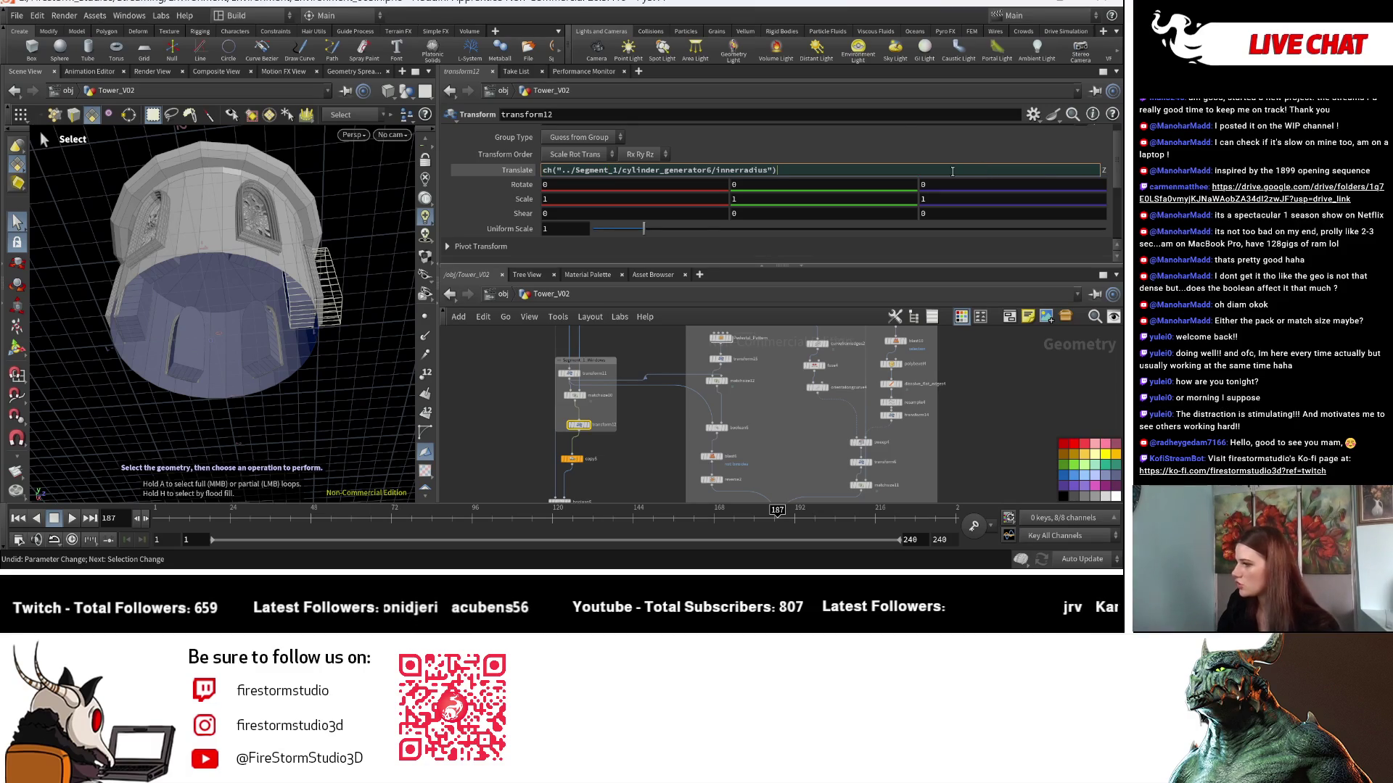
type("*1.1")
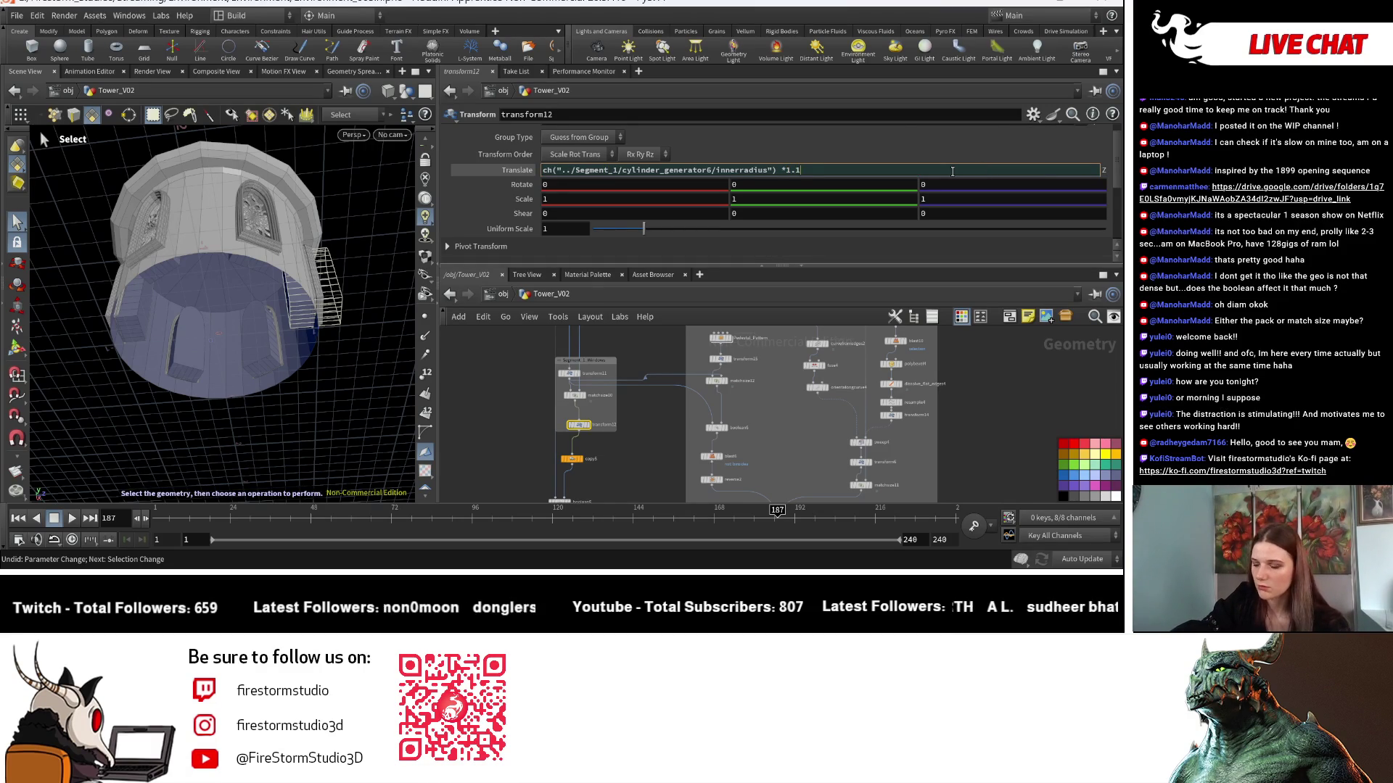
key("Return")
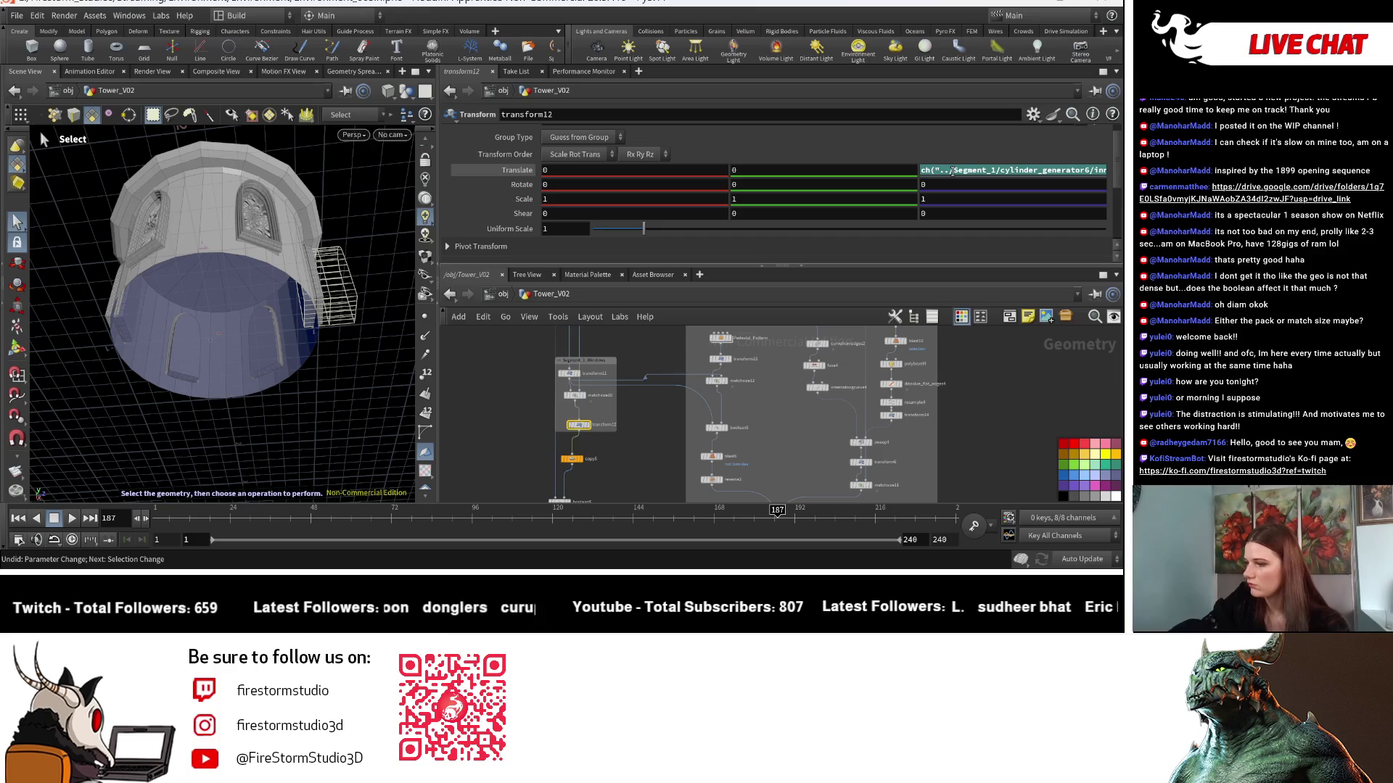
key("space")
mouse_move(327, 366)
left_mouse_down()
mouse_move(305, 420)
mouse_move(299, 406)
left_mouse_up()
Fine-tune transform12's Z offset, settling on a 1.2 inner-radius multiplier.
mouse_move(1007, 170)
middle_mouse_down()
mouse_move(1032, 173)
mouse_move(996, 173)
middle_mouse_up()
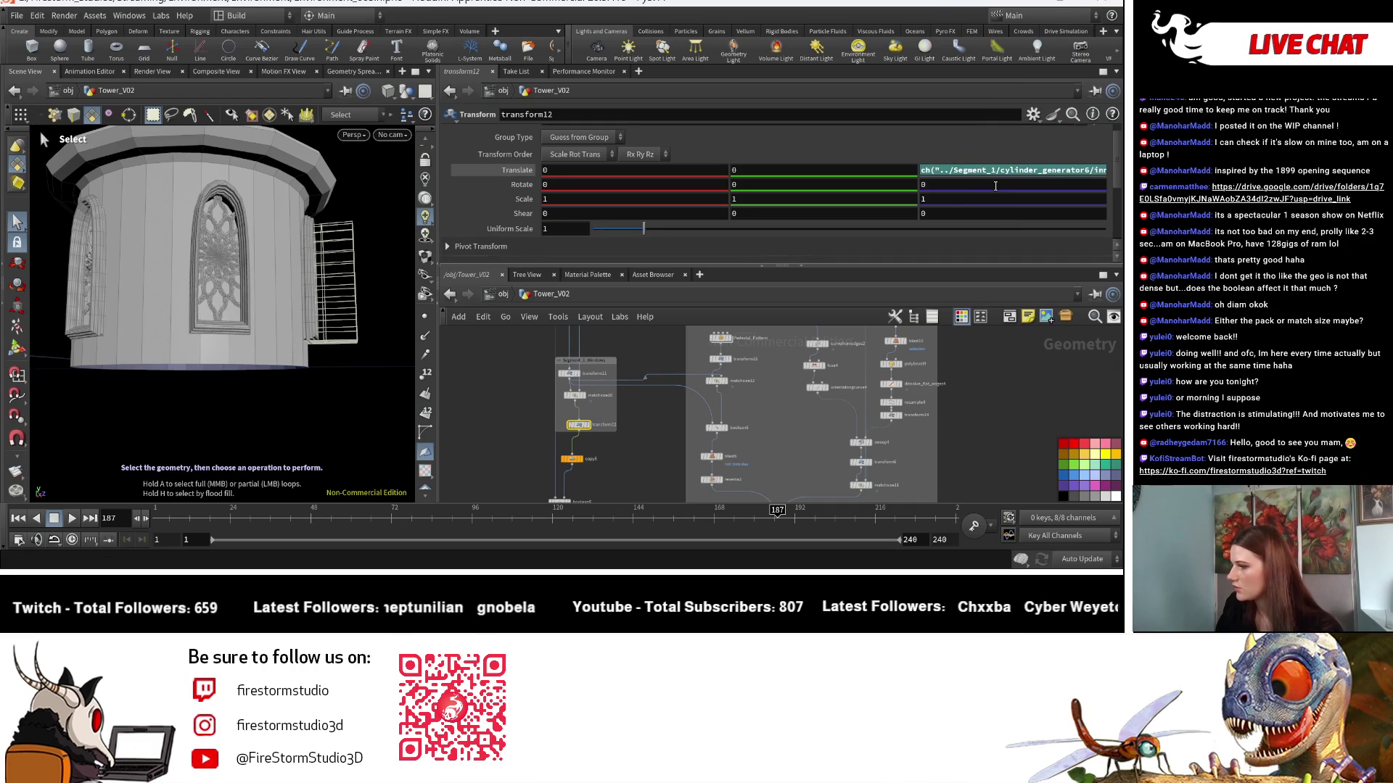
mouse_move(1087, 169)
middle_mouse_down()
mouse_move(1087, 216)
mouse_move(1086, 198)
mouse_move(1109, 201)
mouse_move(1096, 200)
middle_mouse_up()
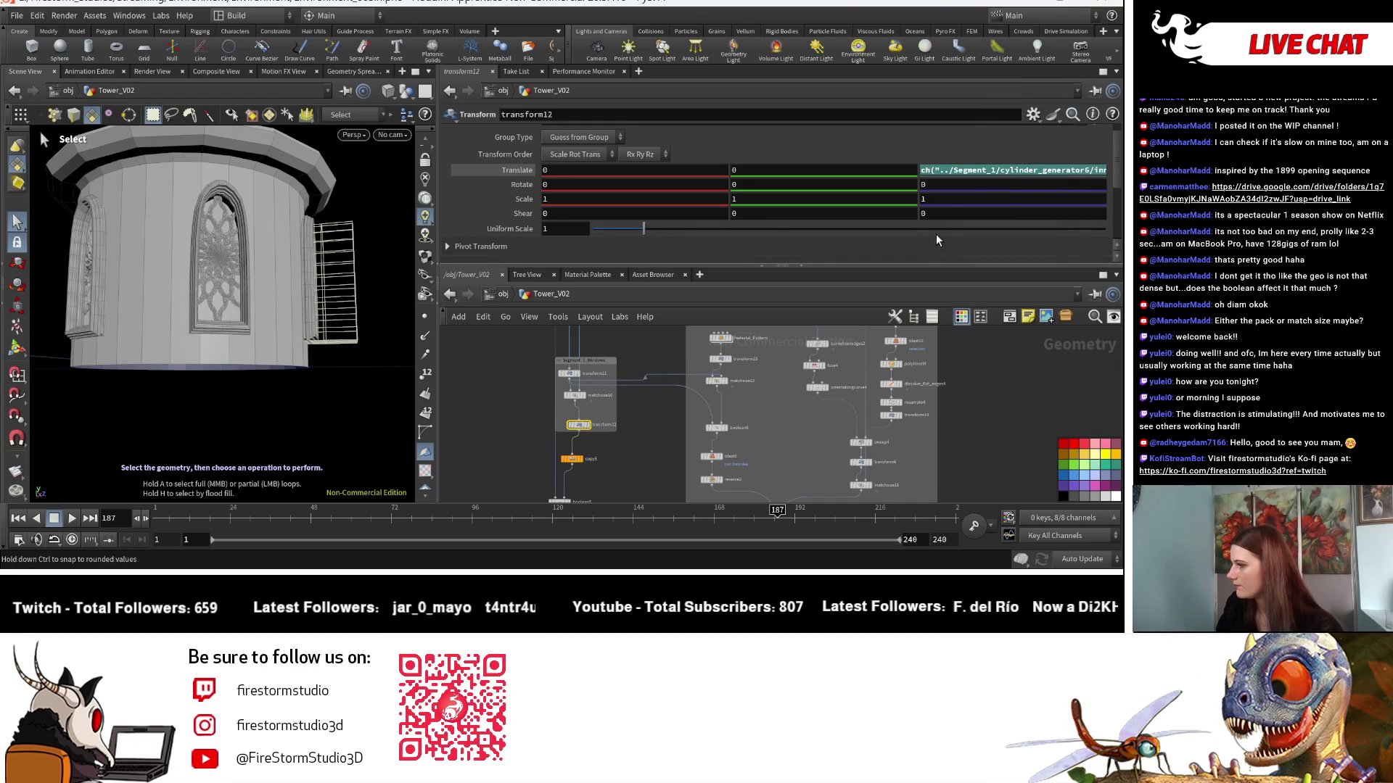
left_click(1050, 171)
key("BackSpace")
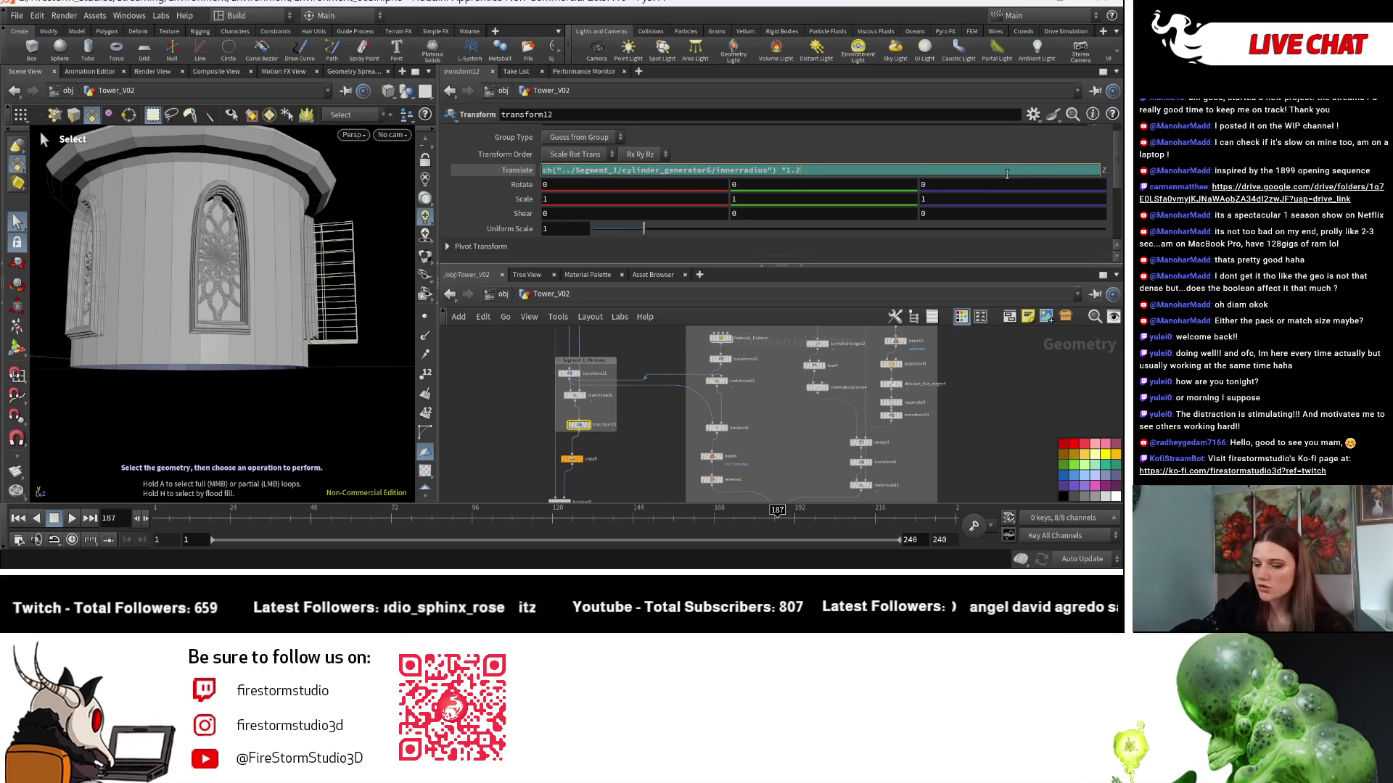
key("Return")
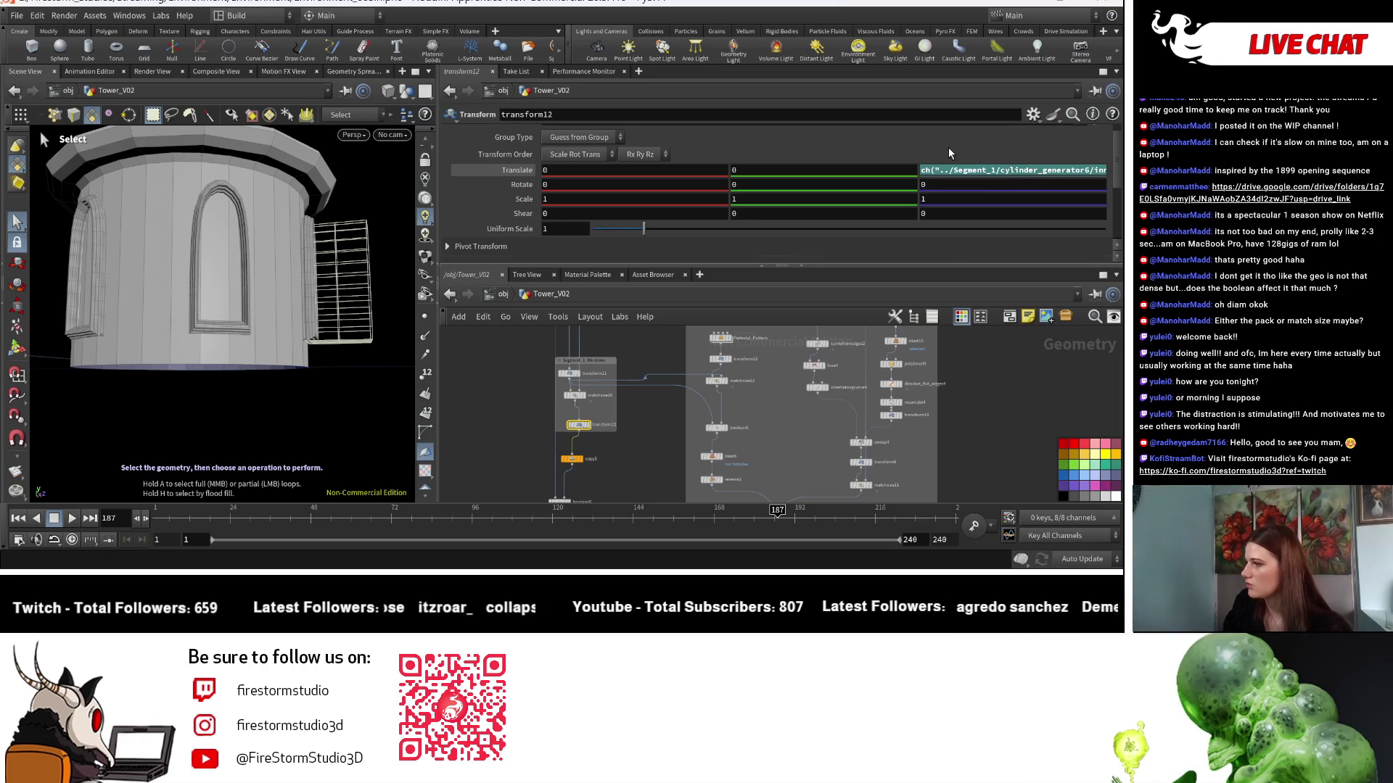
left_click(947, 174)
key("BackSpace")
key("Return")
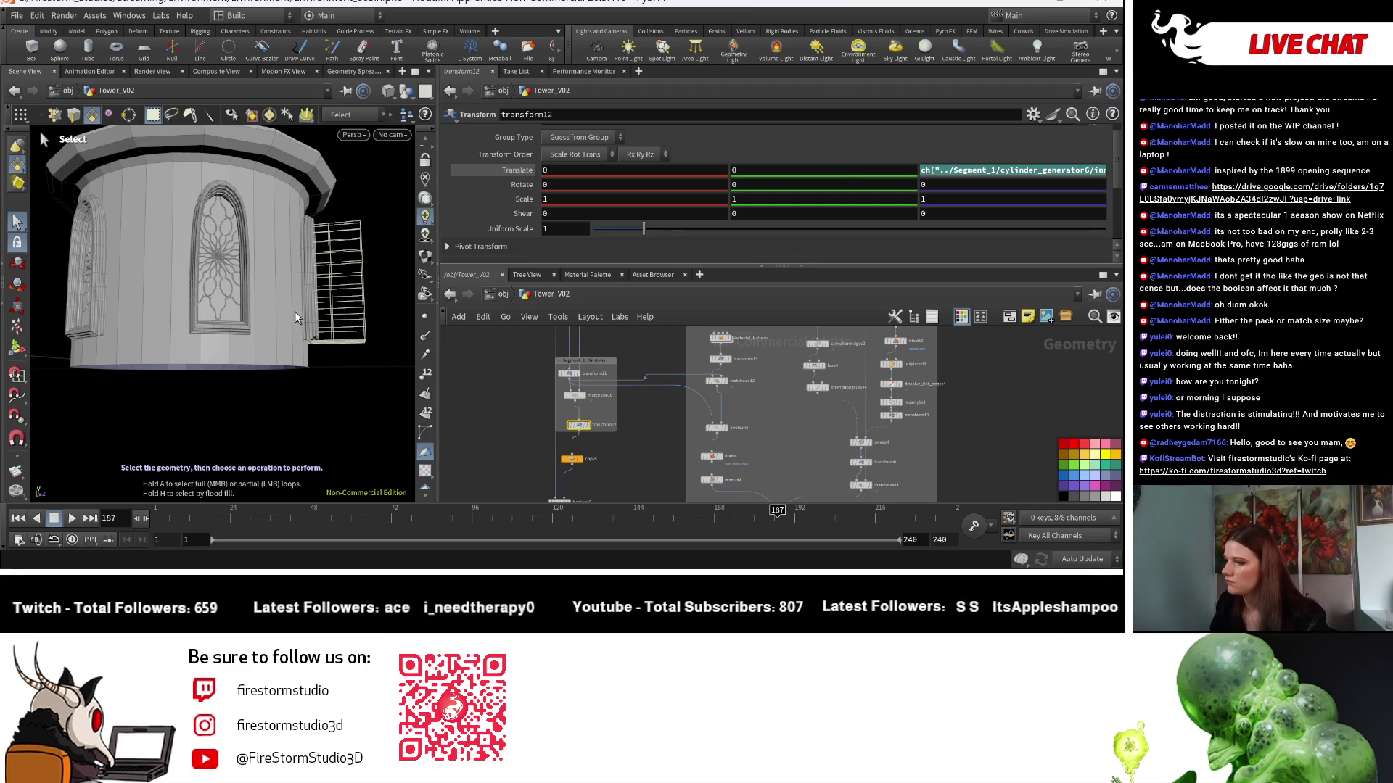
Change the multiplier to 1.18, check placement by orbiting, and refine the factor further.
left_click(1080, 174)
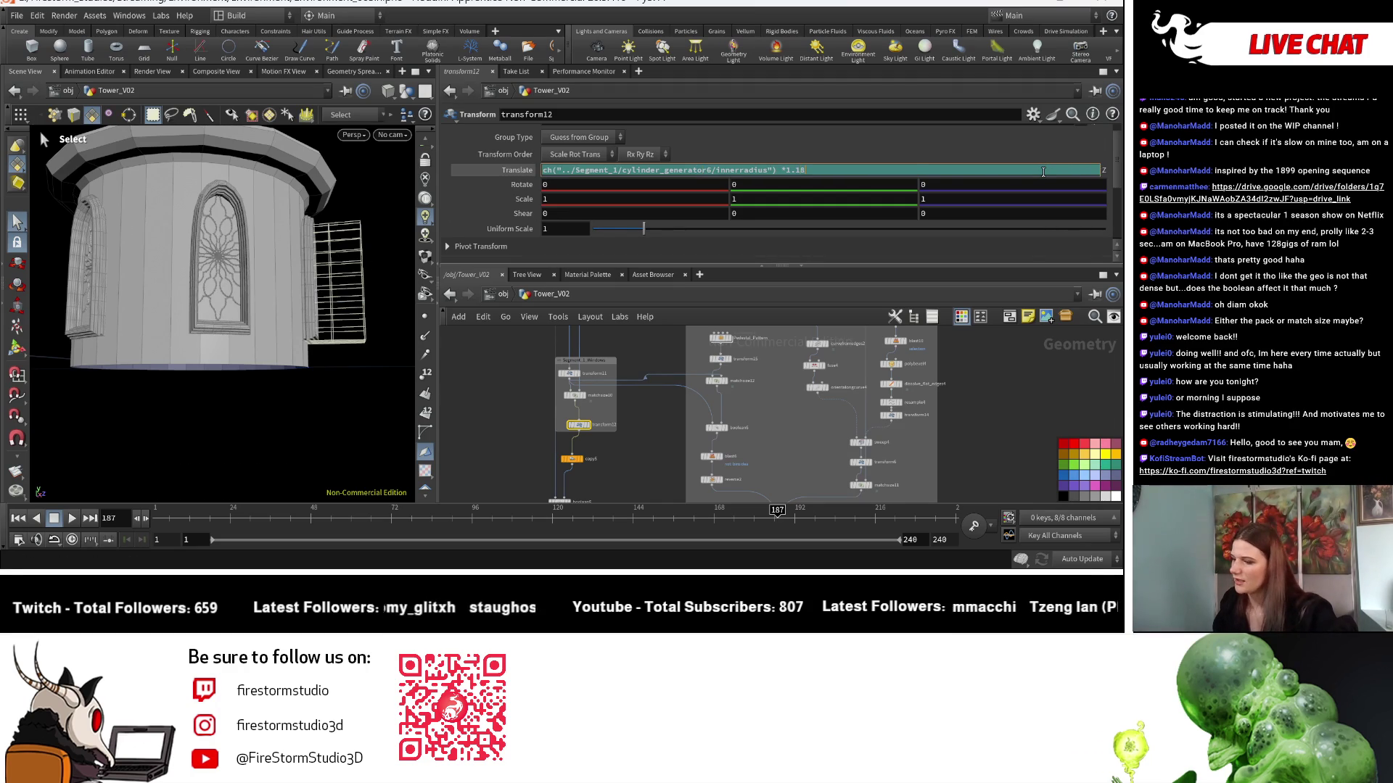
key("Return")
key("Escape")
mouse_move(312, 406)
left_mouse_down()
mouse_move(280, 404)
mouse_move(290, 439)
mouse_move(173, 293)
mouse_move(232, 334)
mouse_move(355, 308)
mouse_move(277, 383)
mouse_move(261, 351)
mouse_move(225, 348)
mouse_move(305, 383)
mouse_move(286, 407)
mouse_move(305, 391)
left_mouse_up()
left_click(974, 173)
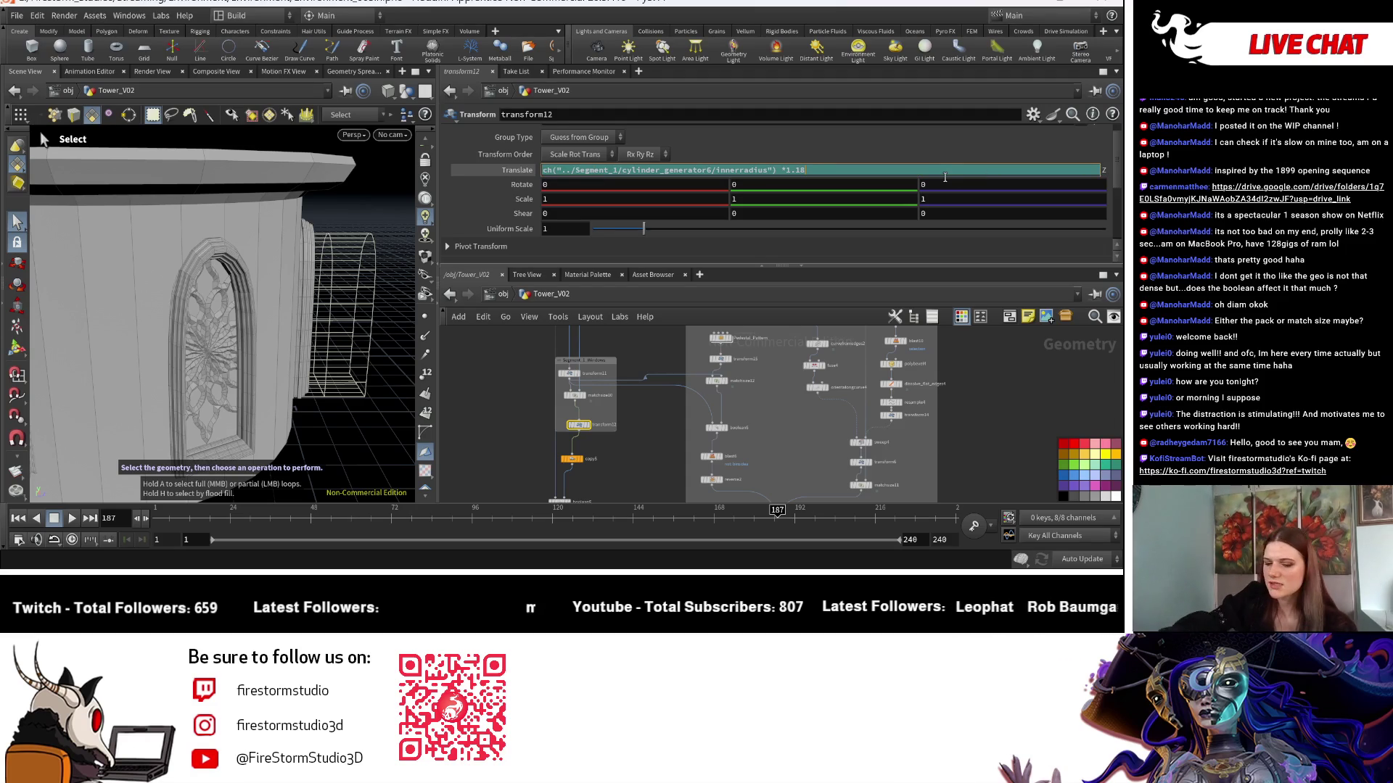
type("4")
key("Return")
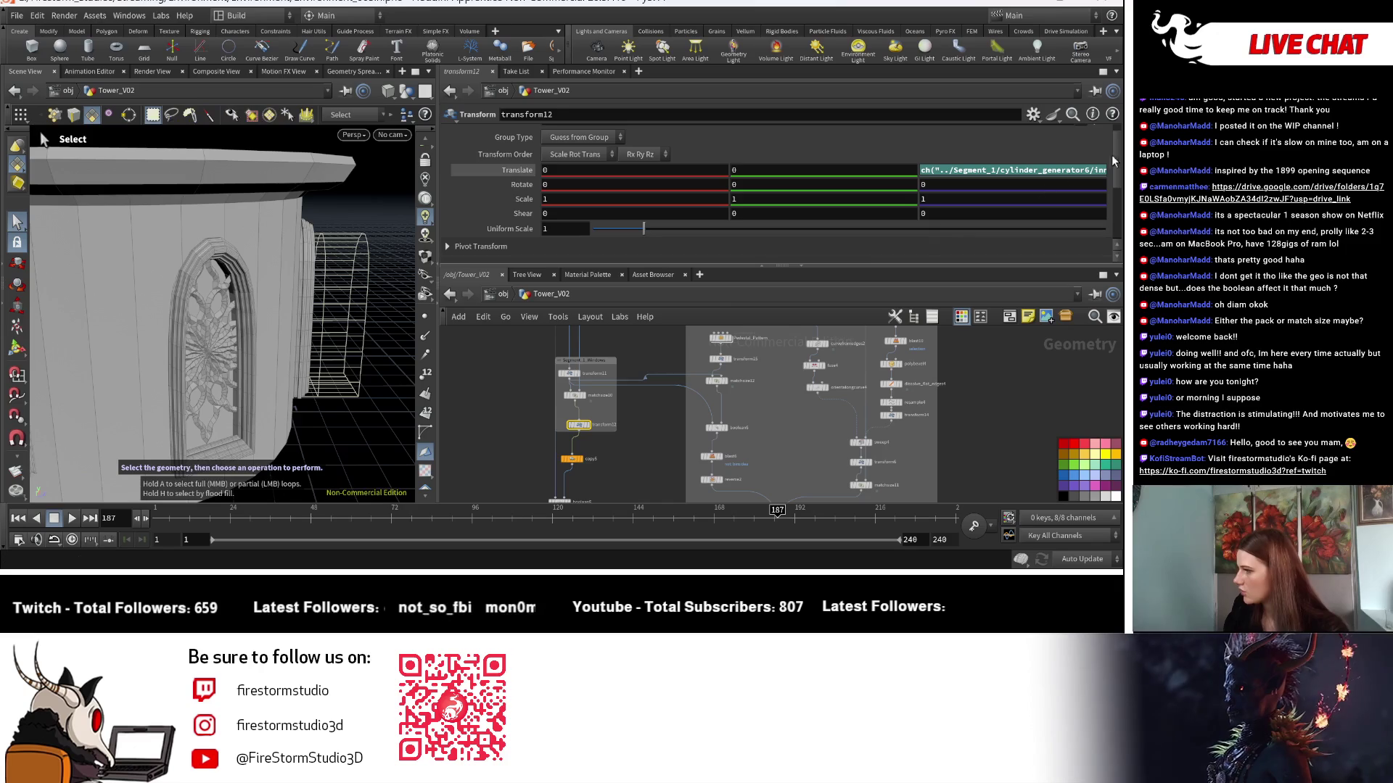
left_click(991, 172)
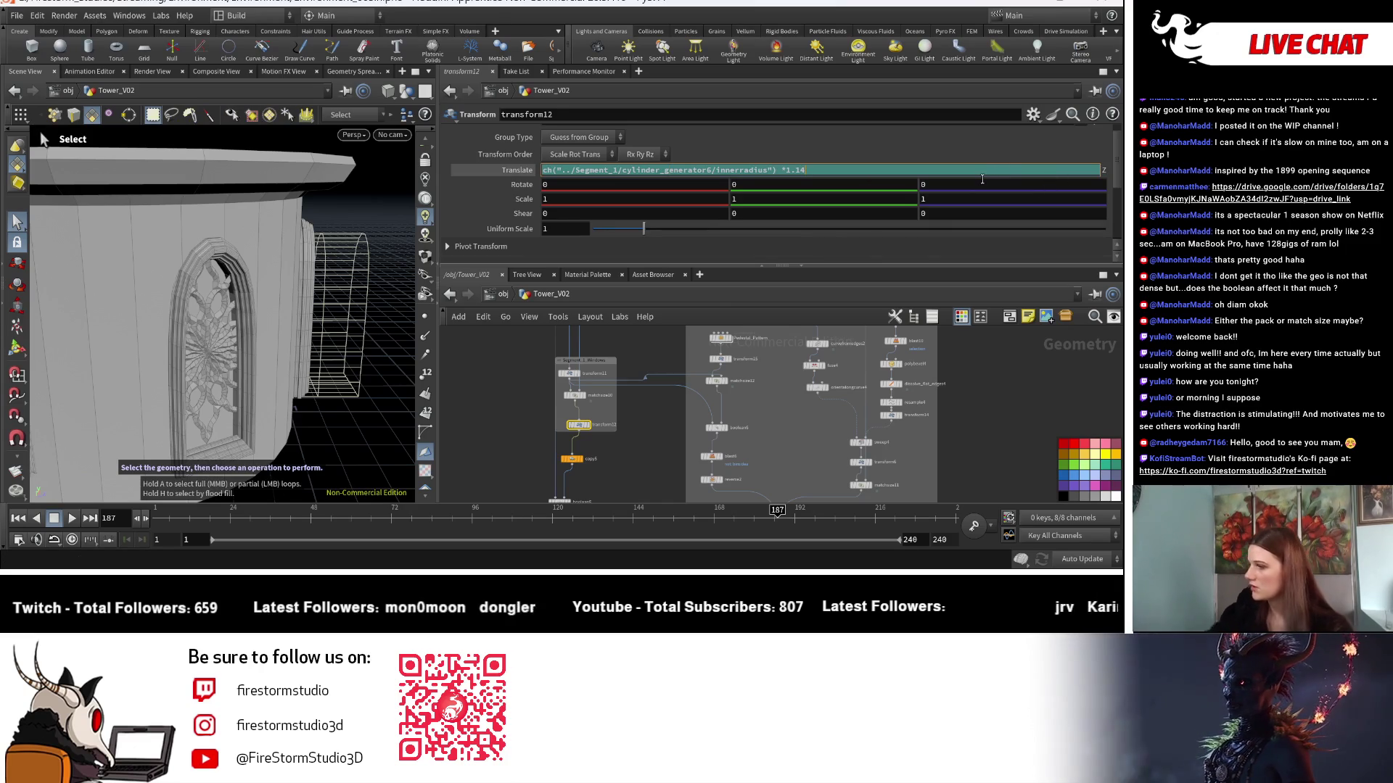
key("Return")
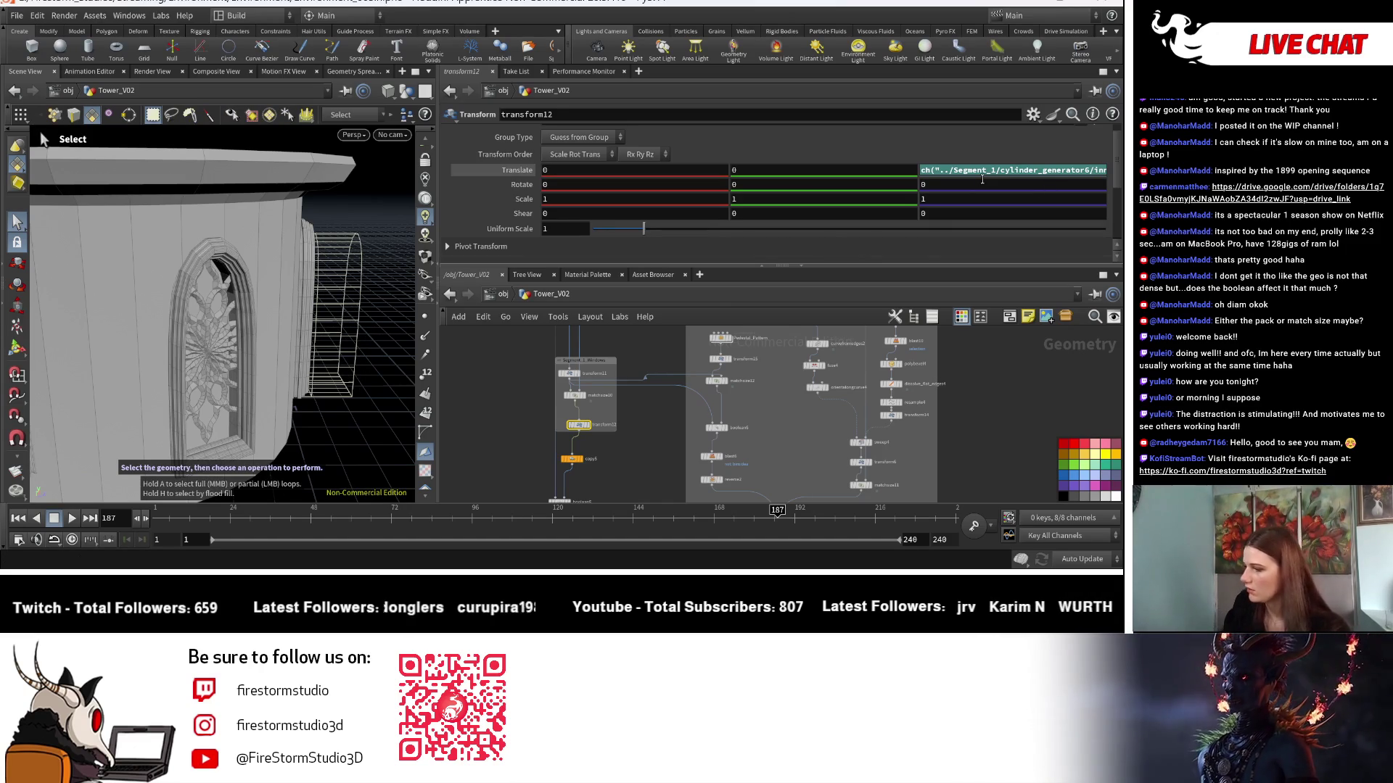
scroll(689, 445, "up", 2)
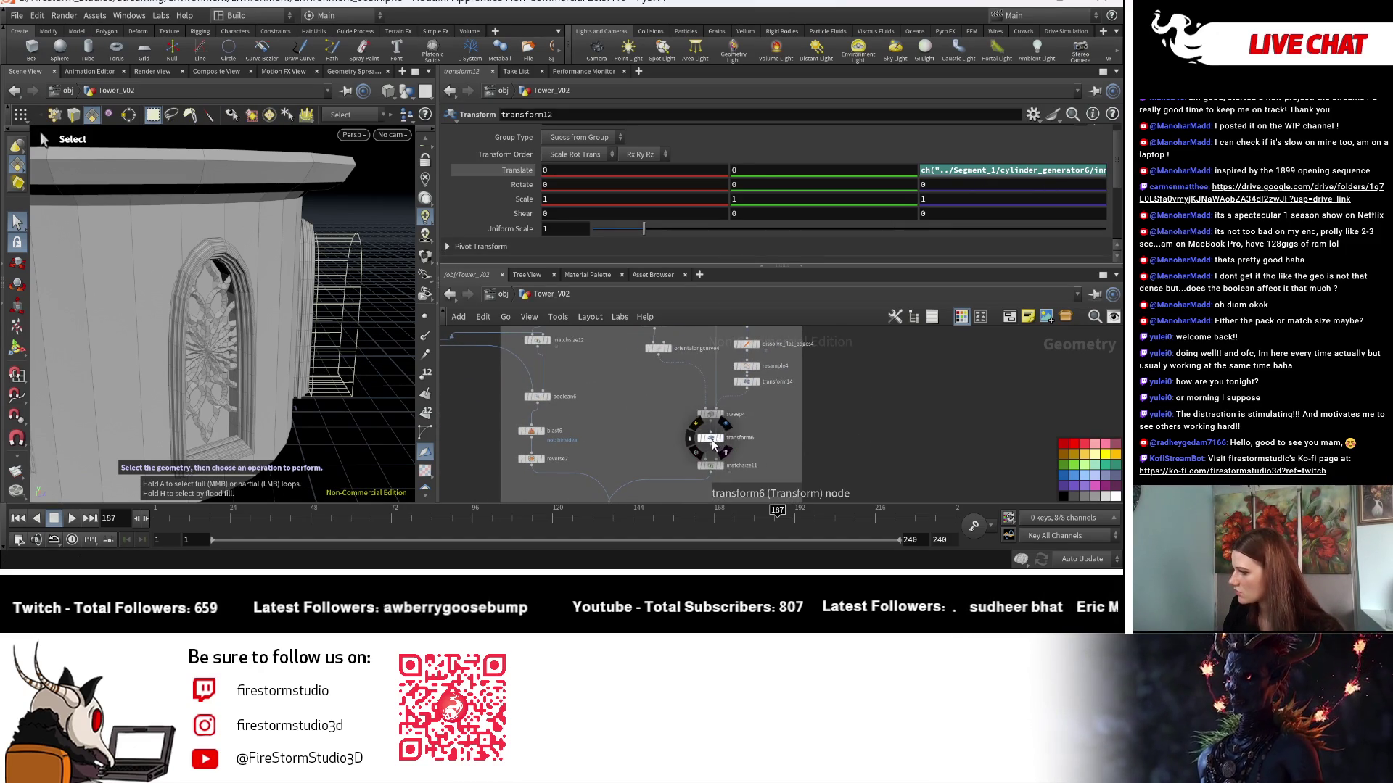
Look over transform6 and transform14, then give transform13's window offset a 1.15 multiplier.
left_click(711, 441)
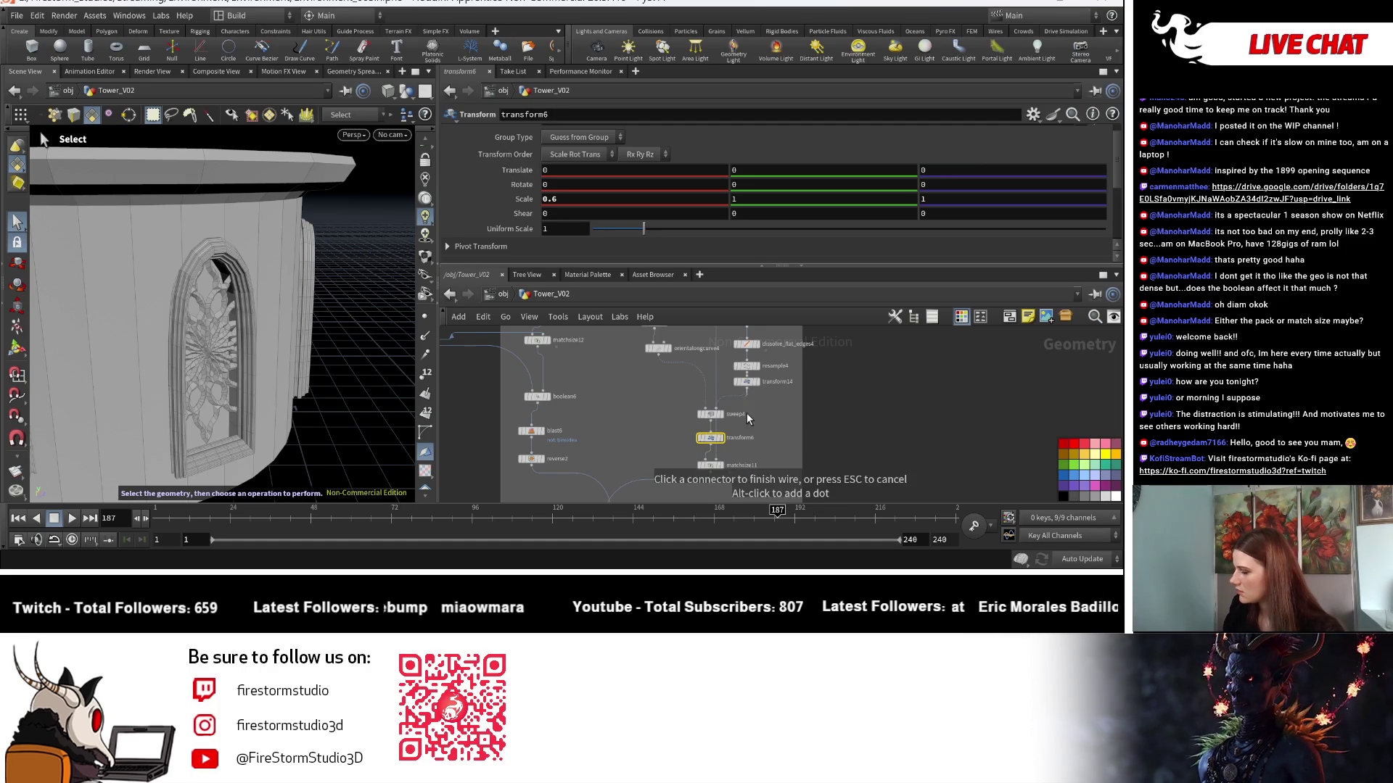
left_click(748, 380)
mouse_move(755, 425)
middle_mouse_down()
mouse_move(818, 347)
mouse_move(754, 464)
mouse_move(689, 403)
middle_mouse_up()
left_click(689, 404)
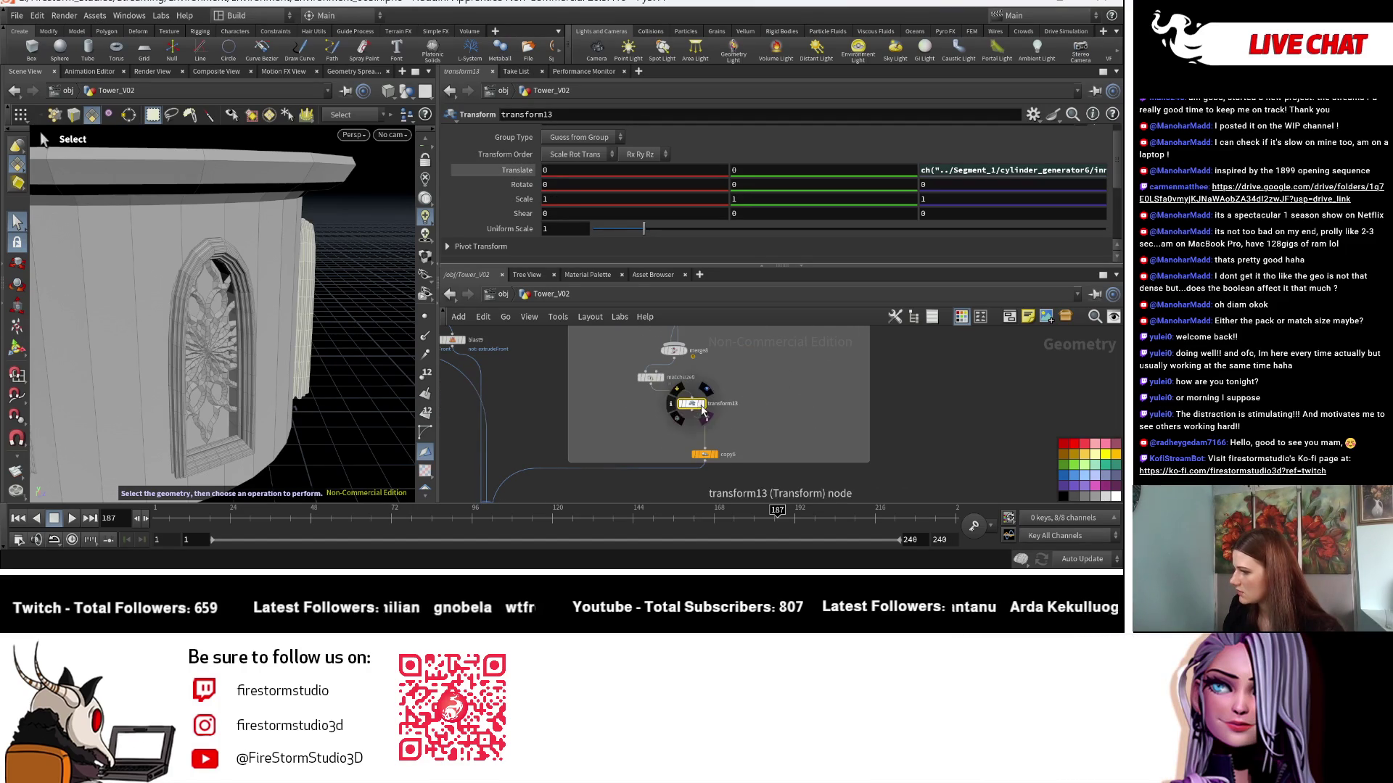
left_click(1077, 175)
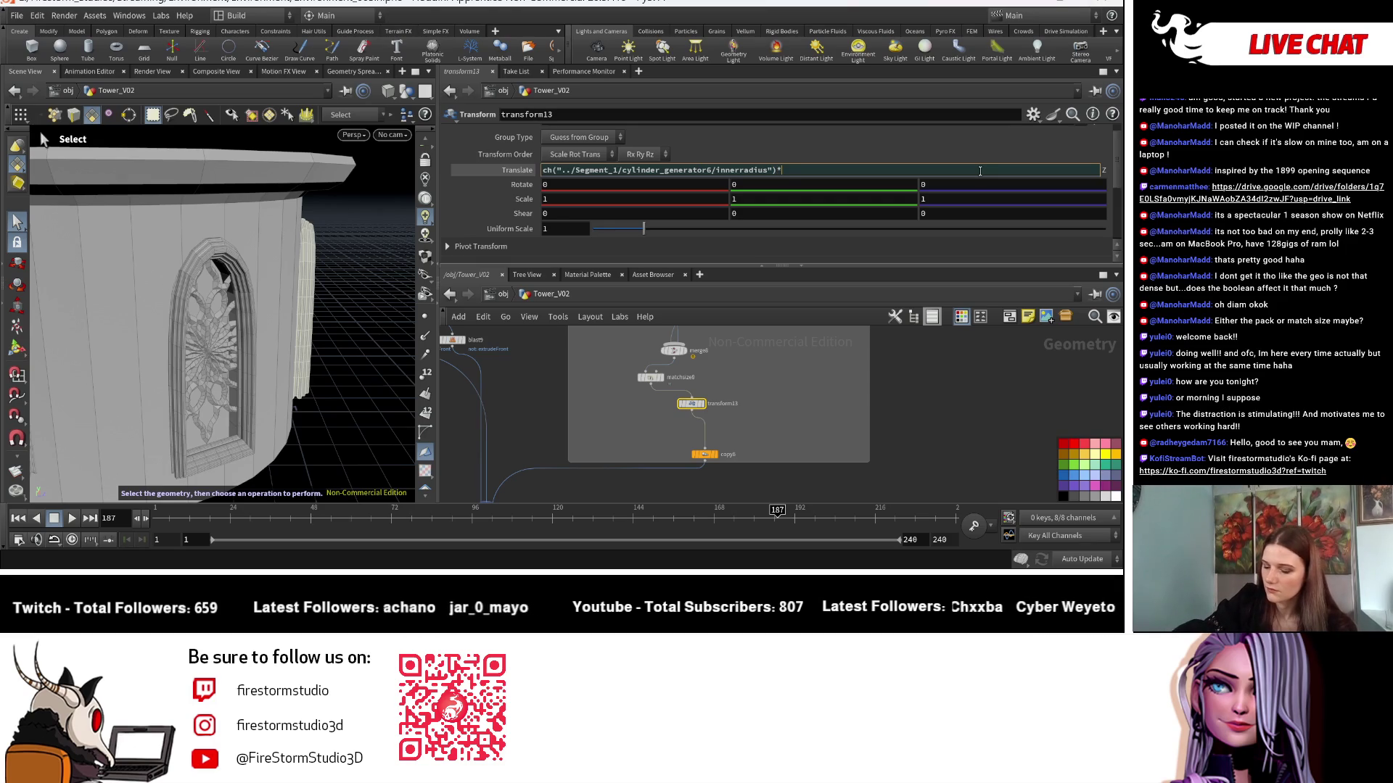
key("Return")
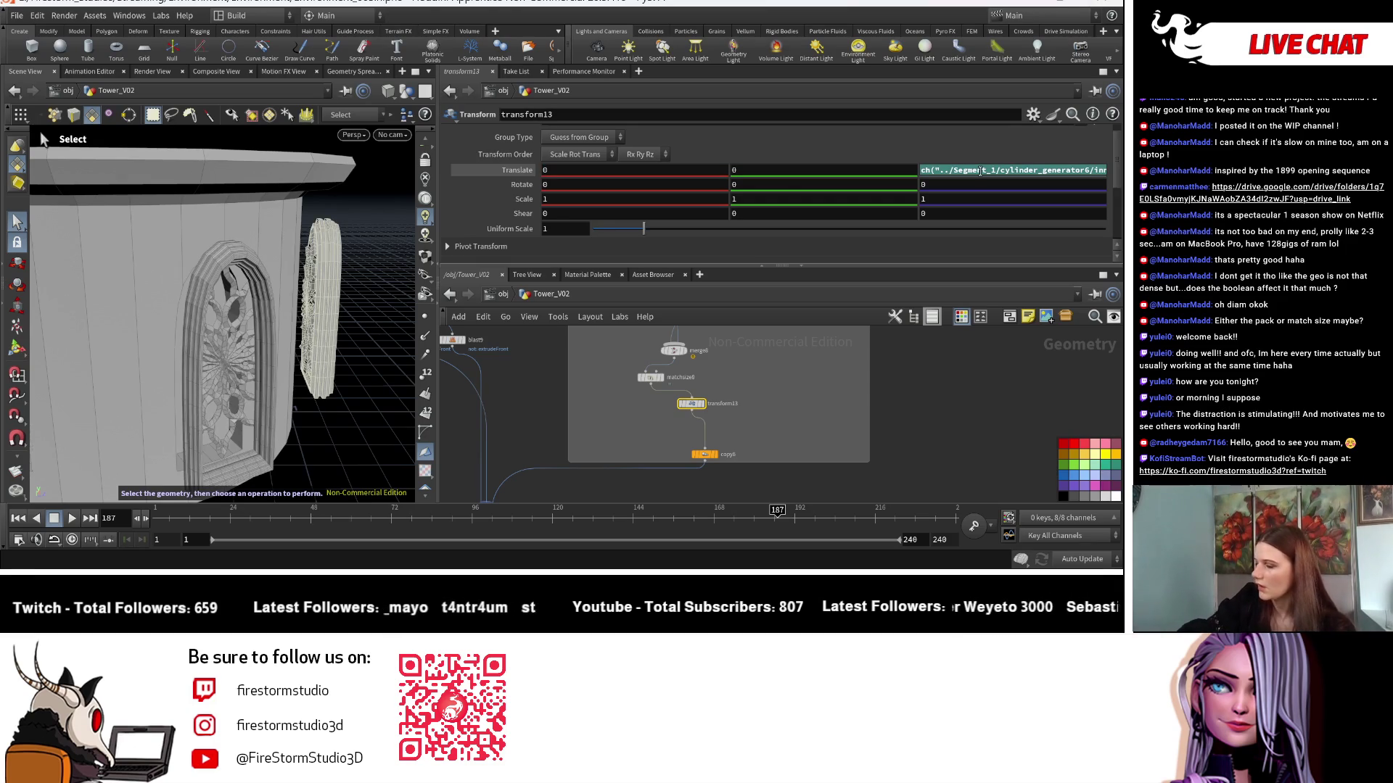
Try transform13 offset multipliers of 0.8, 0.9 and 0.94.
left_click(981, 171)
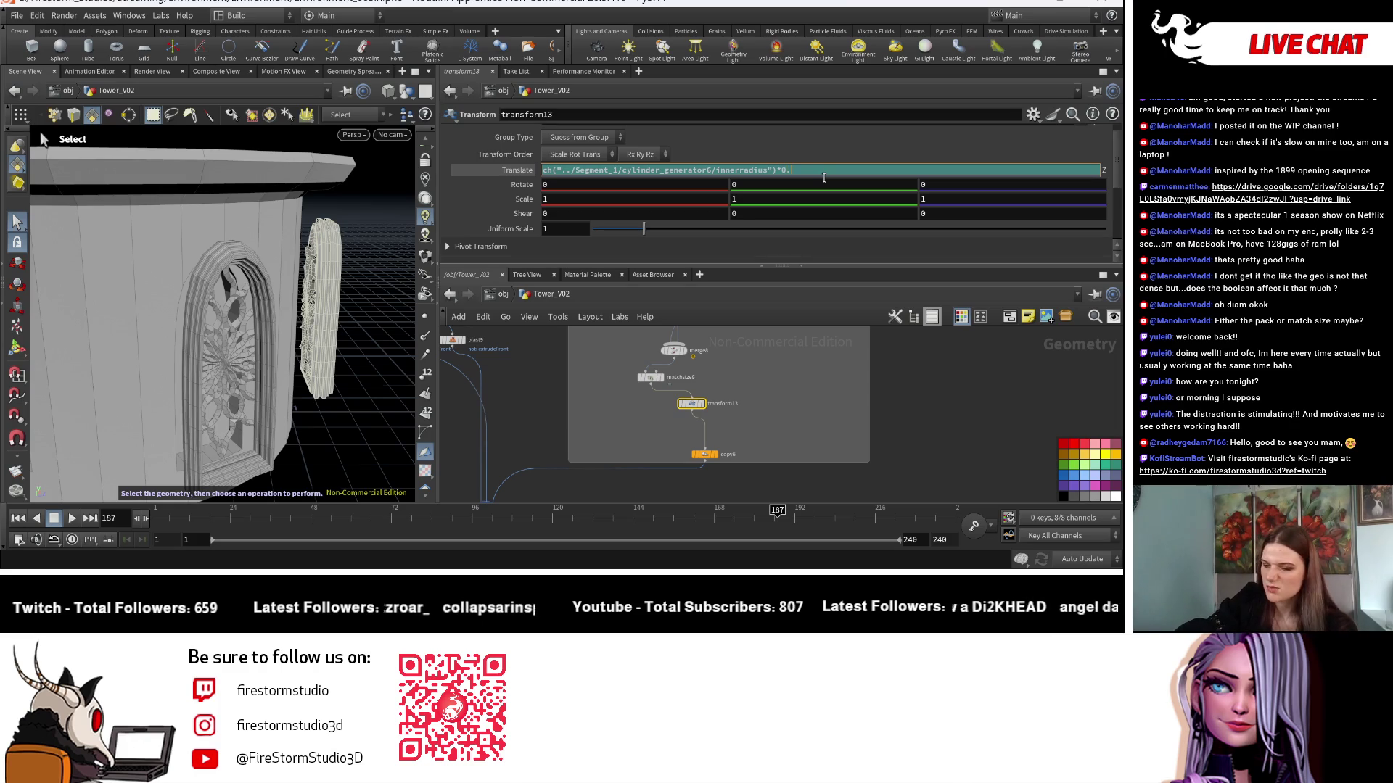
key("Return")
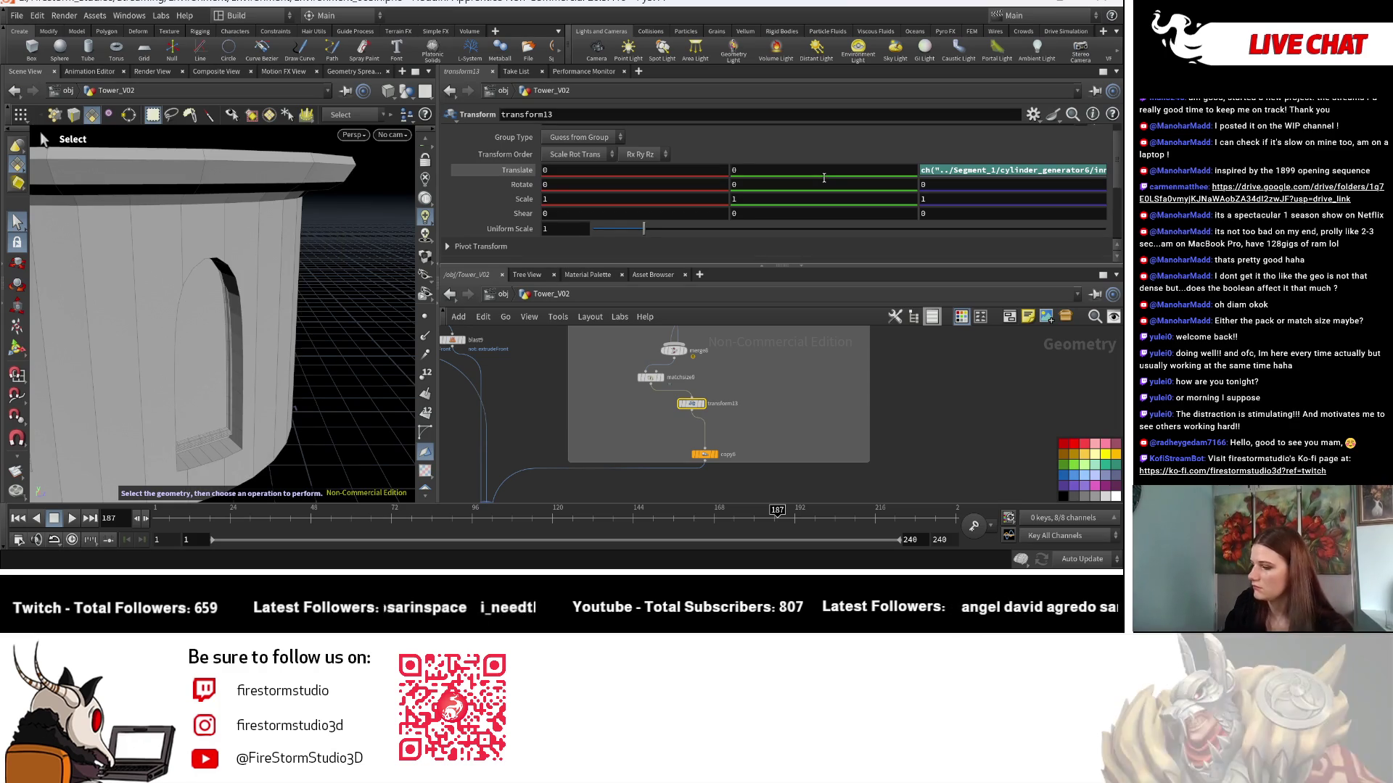
left_click(1003, 177)
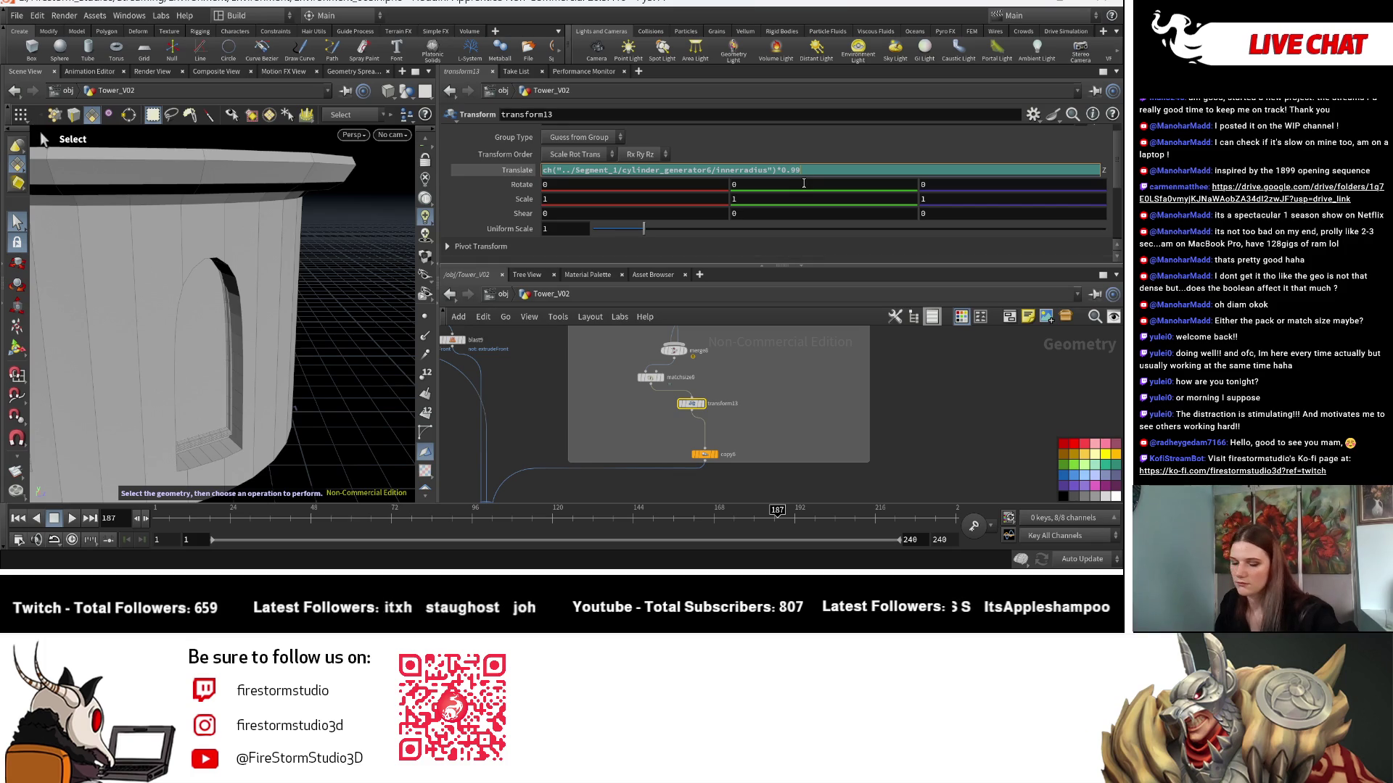
key("Return")
left_click(1002, 168)
key("Return")
left_click(860, 177)
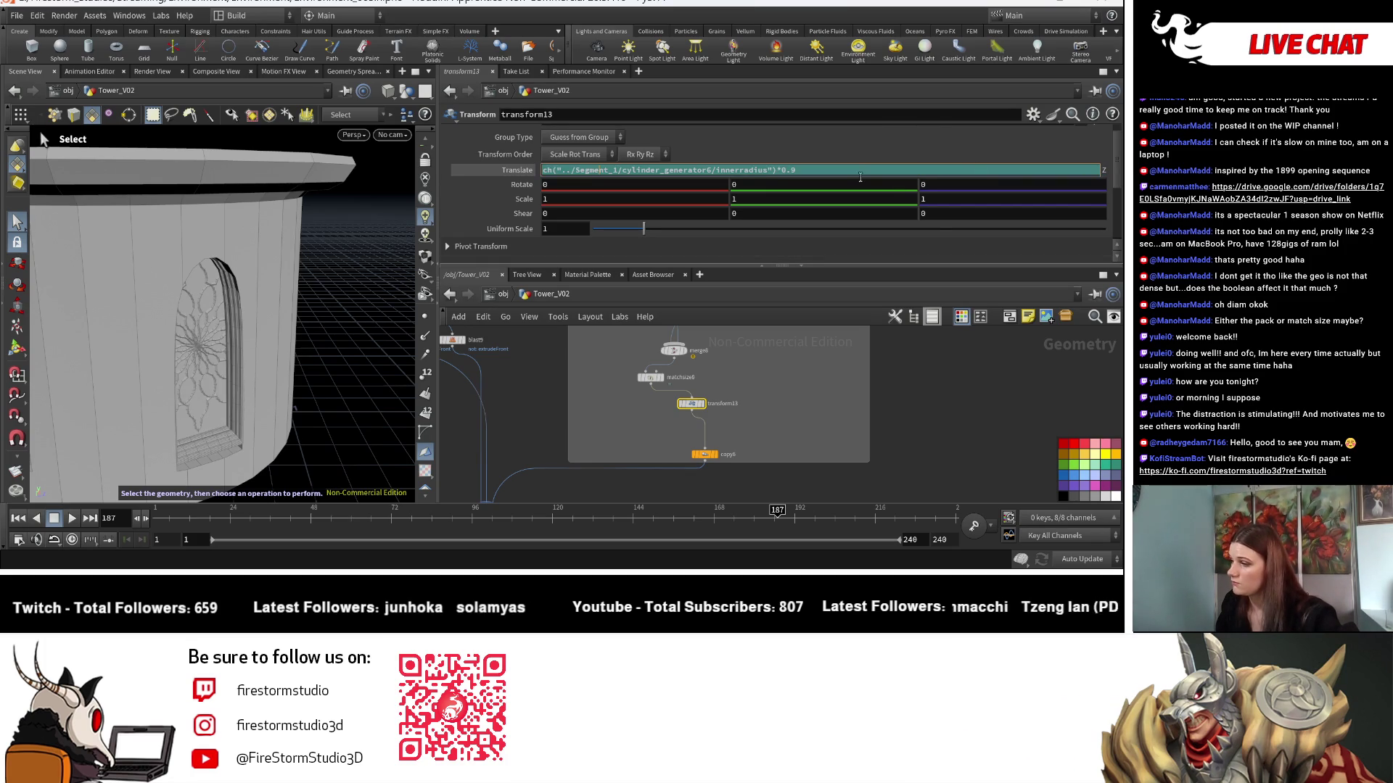
type("4")
key("Return")
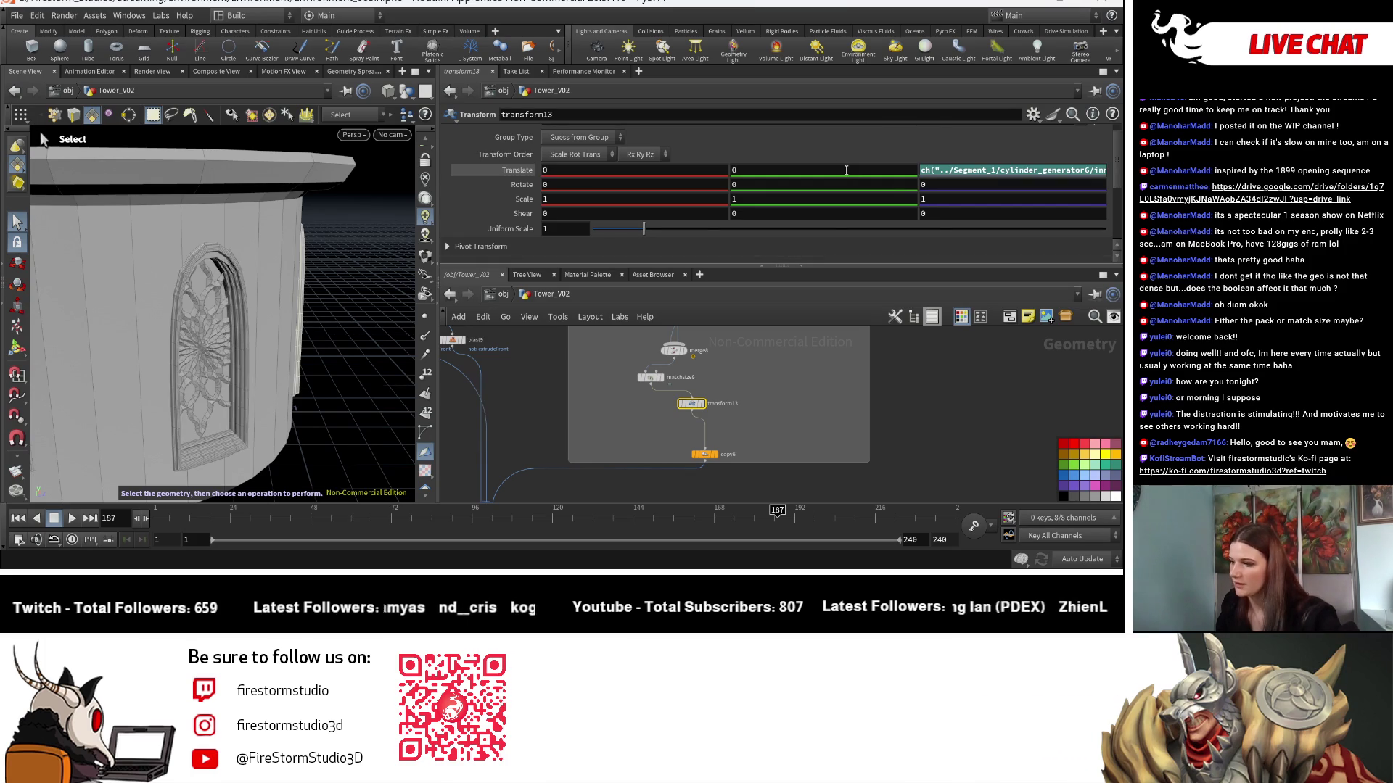
Inspect the window, settle transform13's multiplier at 0.95, and frame the whole tower.
key("space")
mouse_move(317, 348)
left_mouse_down()
mouse_move(286, 319)
mouse_move(295, 368)
mouse_move(696, 241)
left_mouse_up()
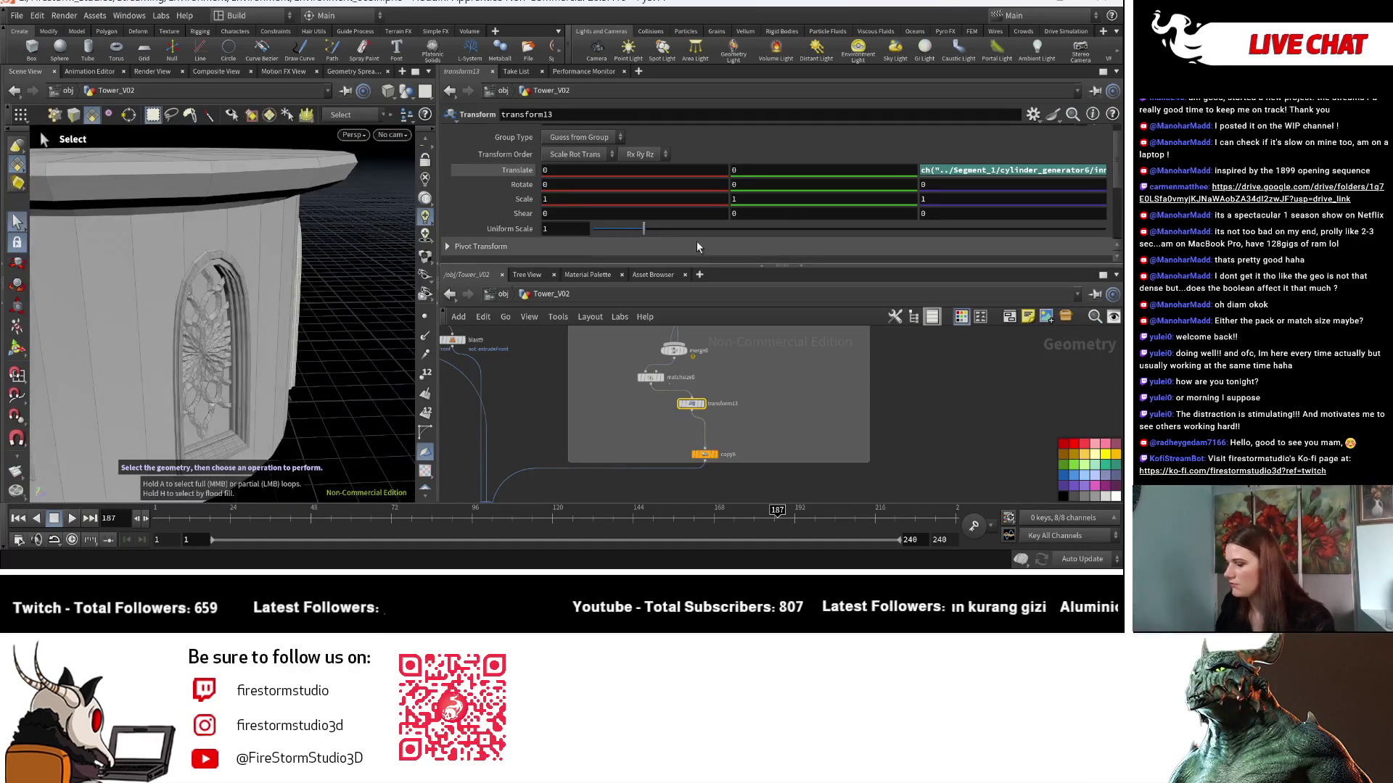
left_click(987, 173)
type("nerradius\")*0.95")
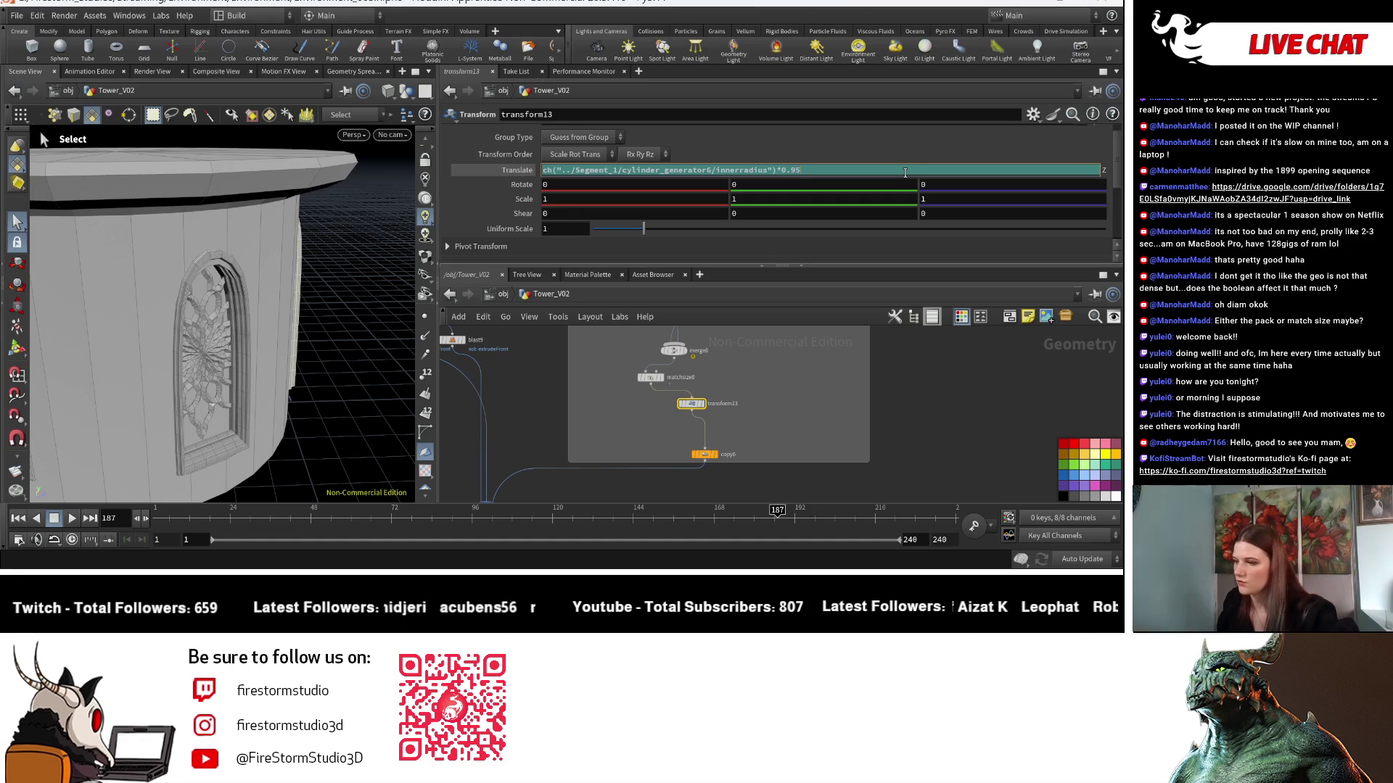
key("Return")
left_click(959, 178)
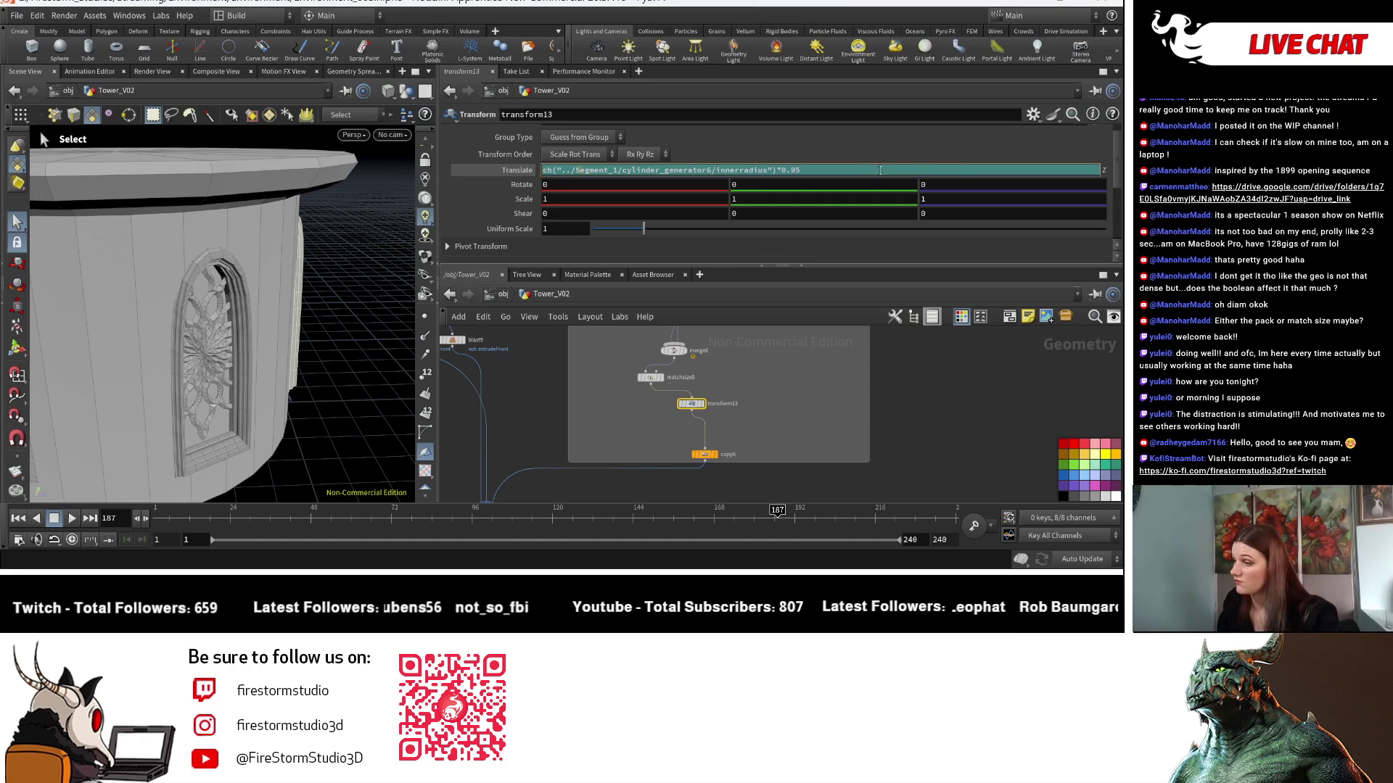
key("Return")
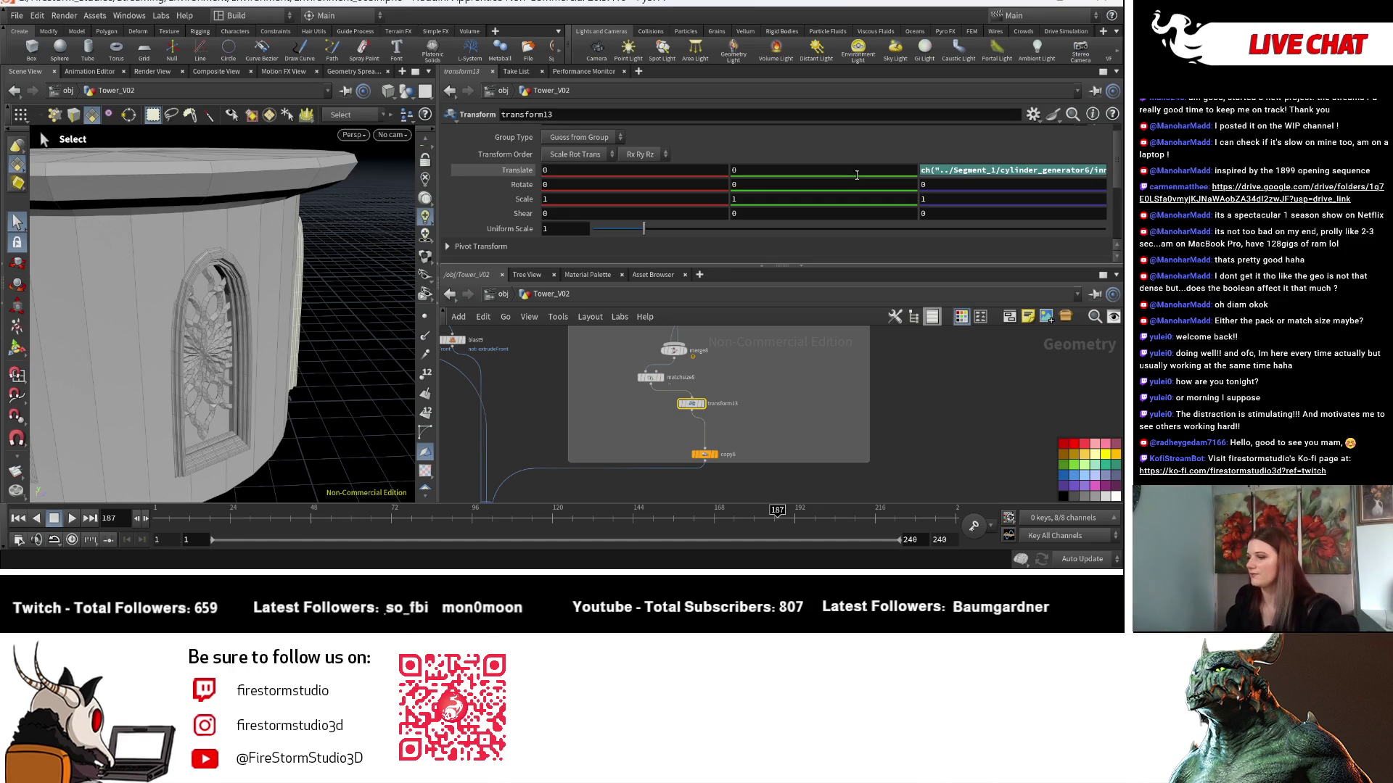
key("Escape")
key("h")
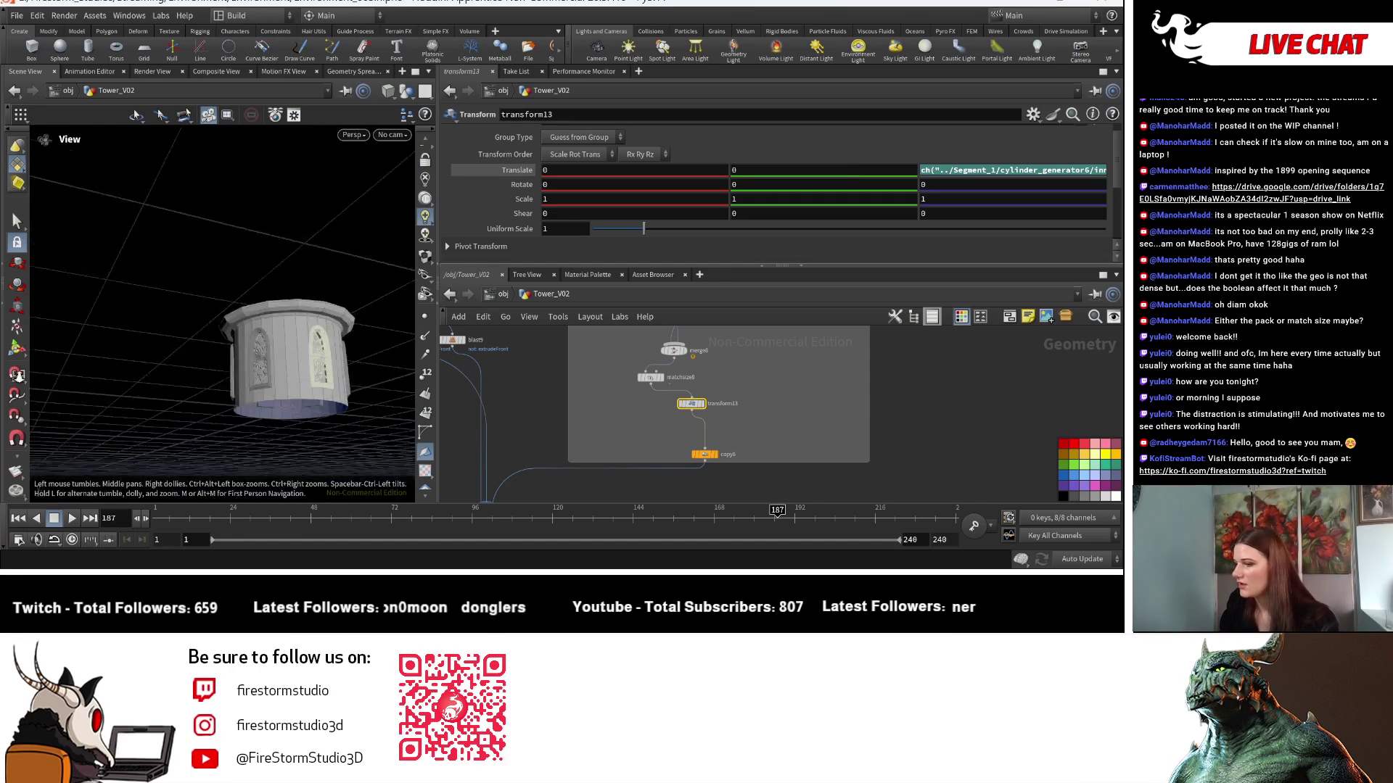
left_click(12, 212)
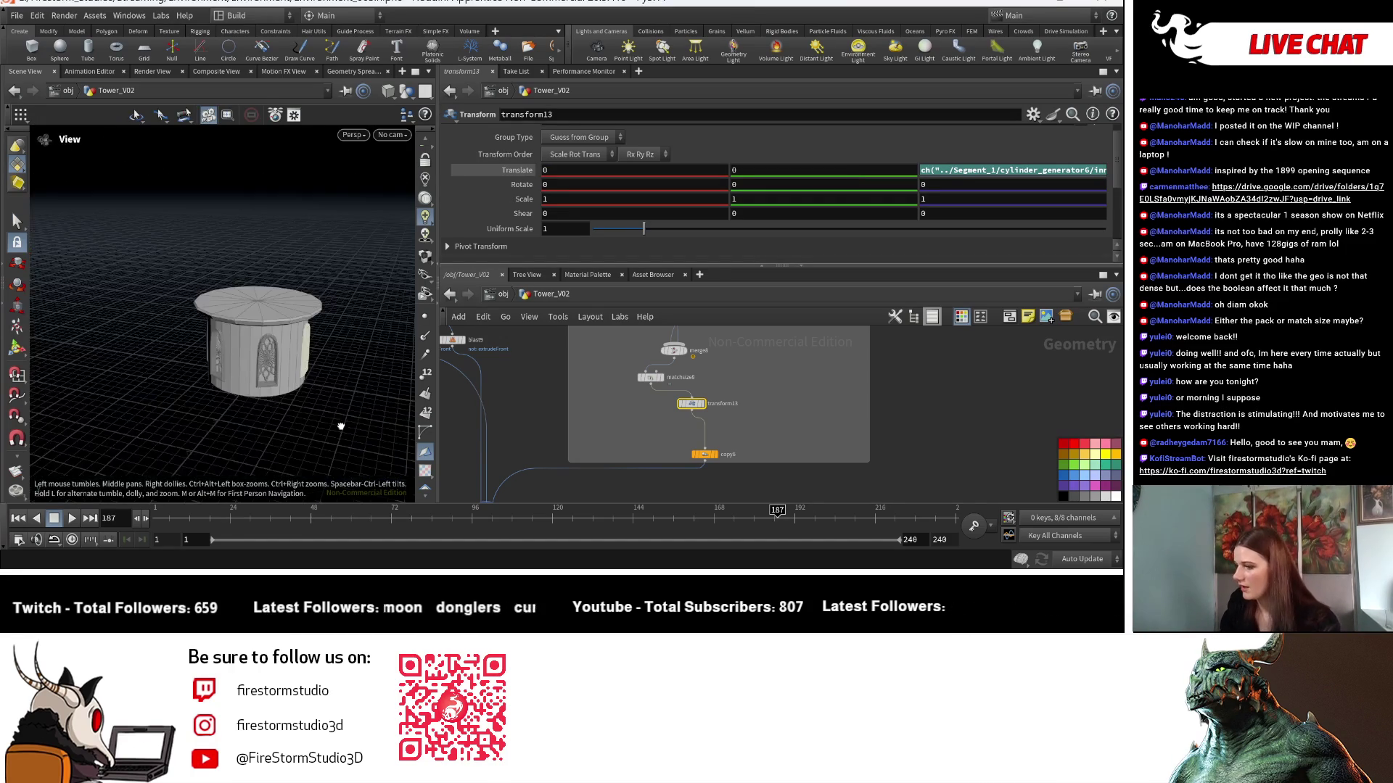
Select merge6 and orbit in close to the window arch.
scroll(763, 434, "up", 5)
left_click(737, 403)
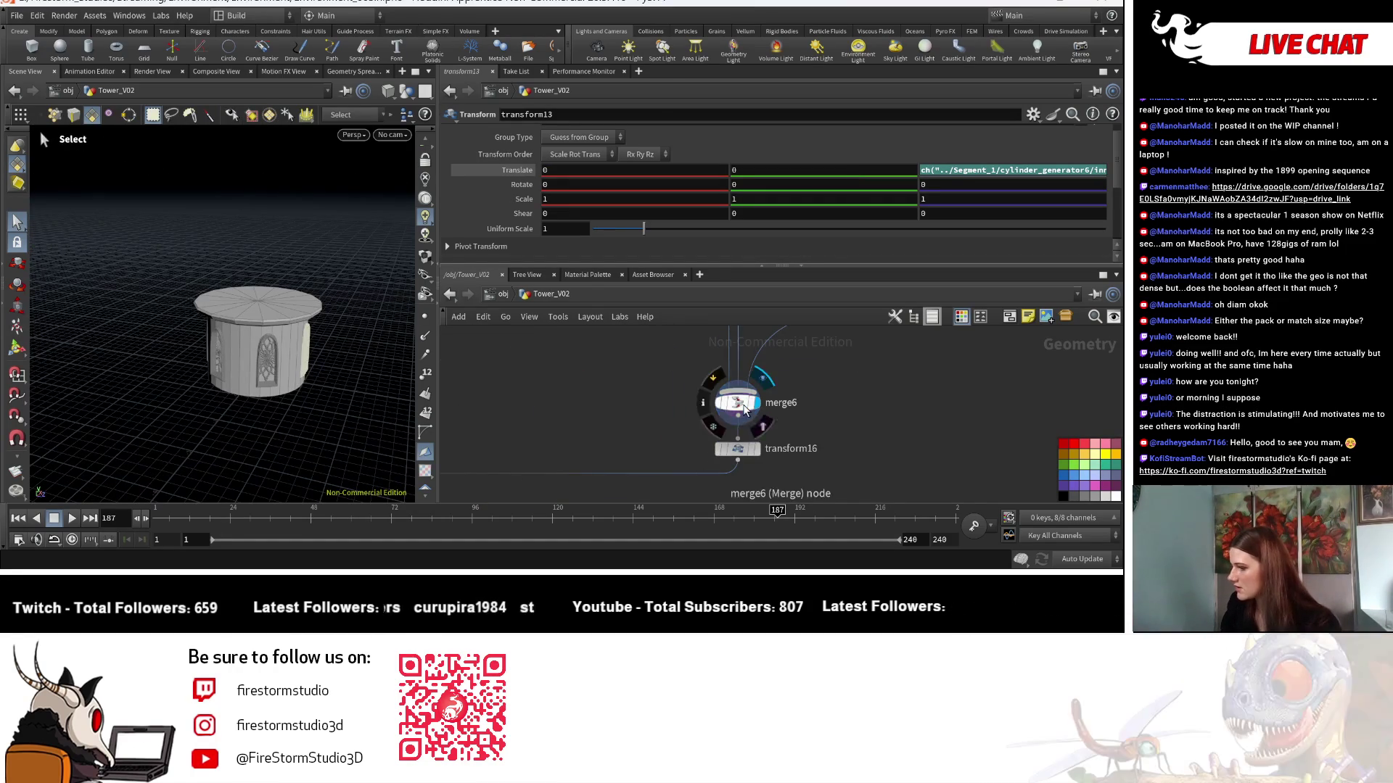
key("Escape")
left_click_drag(218, 399, 407, 435)
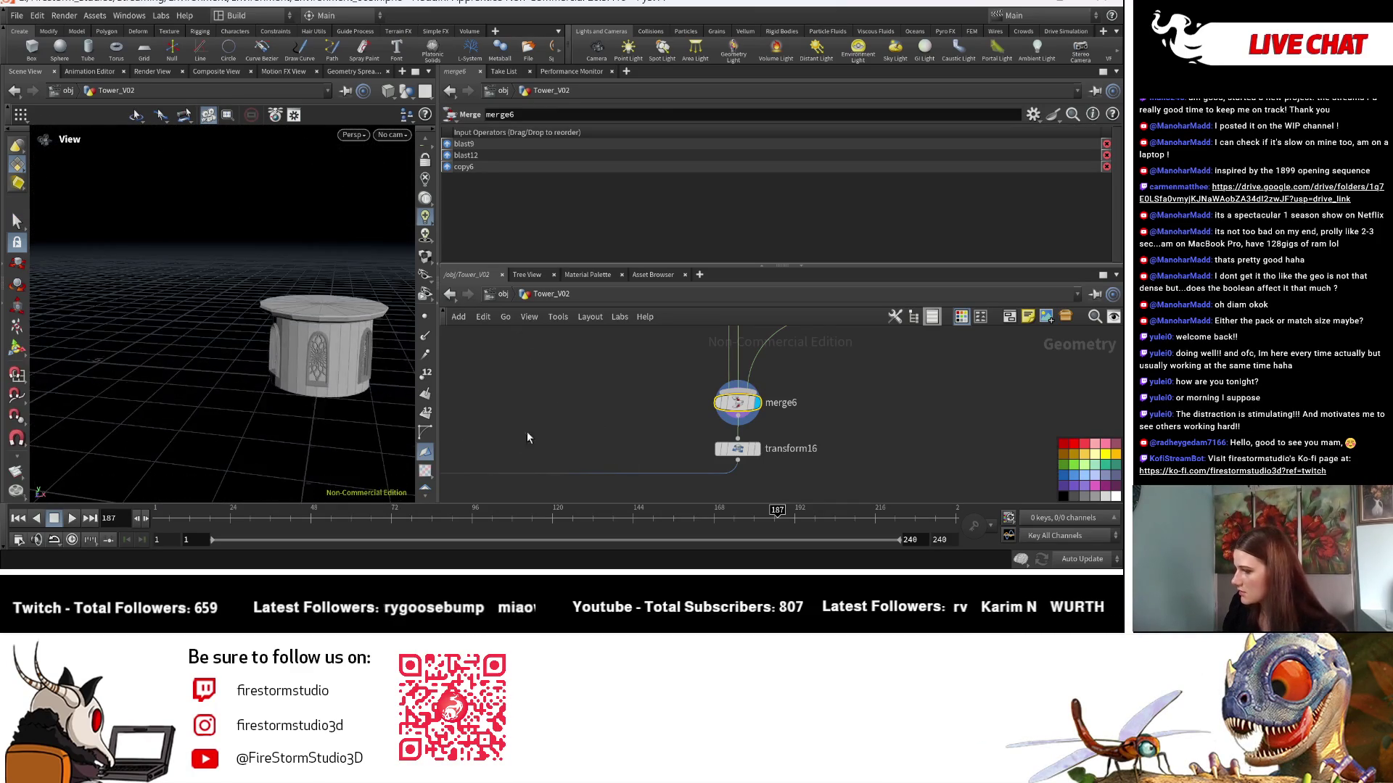
scroll(358, 388, "up", 5)
mouse_move(317, 370)
left_mouse_down()
mouse_move(246, 434)
mouse_move(209, 404)
mouse_move(218, 392)
mouse_move(682, 399)
left_mouse_up()
Display transform16's output and select it to see its parameters.
middle_click(728, 403)
middle_click_drag(711, 455, 811, 439)
middle_click(719, 406)
left_click(731, 406)
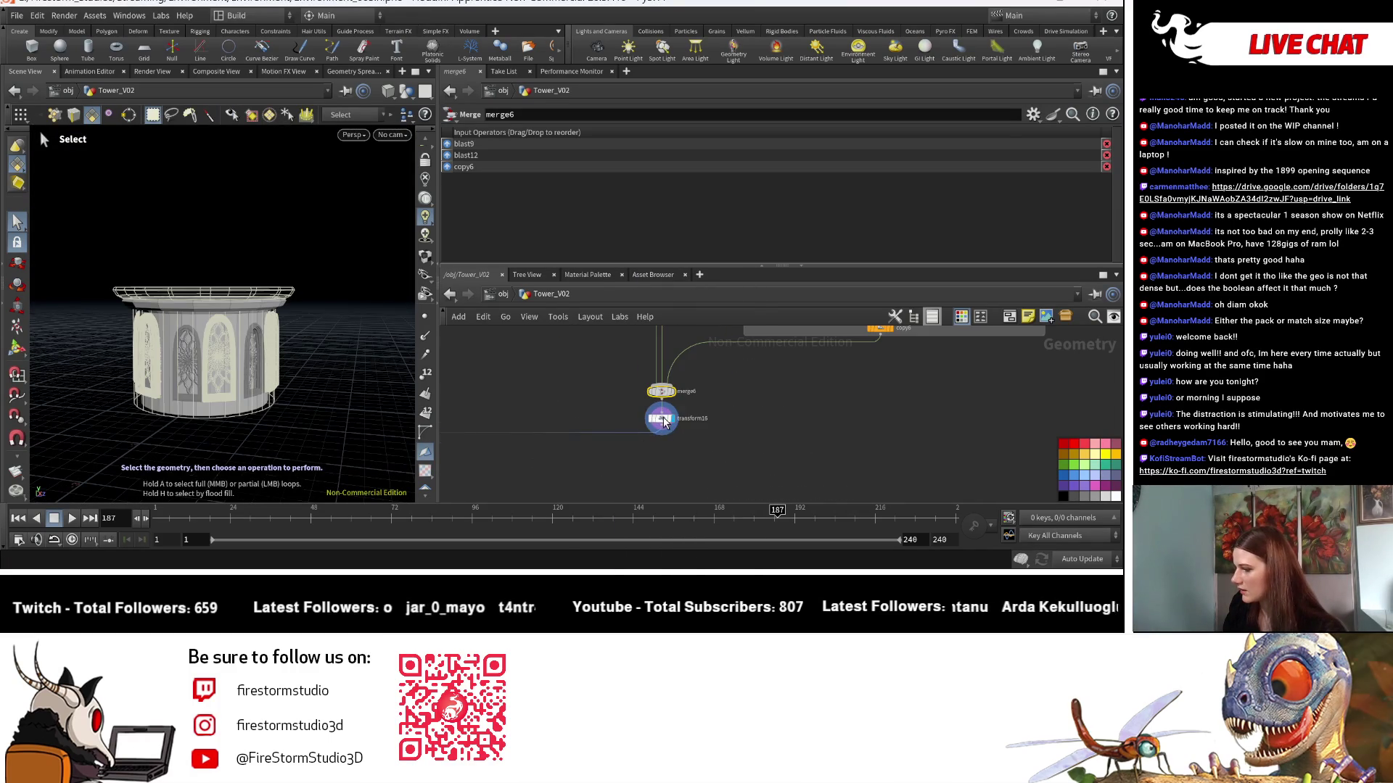
left_click(661, 418)
Display merge9 to show the full stacked tower and view it from afar.
mouse_move(364, 442)
left_mouse_down()
mouse_move(348, 416)
mouse_move(370, 314)
mouse_move(384, 435)
mouse_move(406, 443)
left_mouse_up()
mouse_move(606, 433)
middle_mouse_down()
mouse_move(554, 443)
mouse_move(672, 426)
mouse_move(514, 461)
middle_mouse_up()
left_click(513, 459)
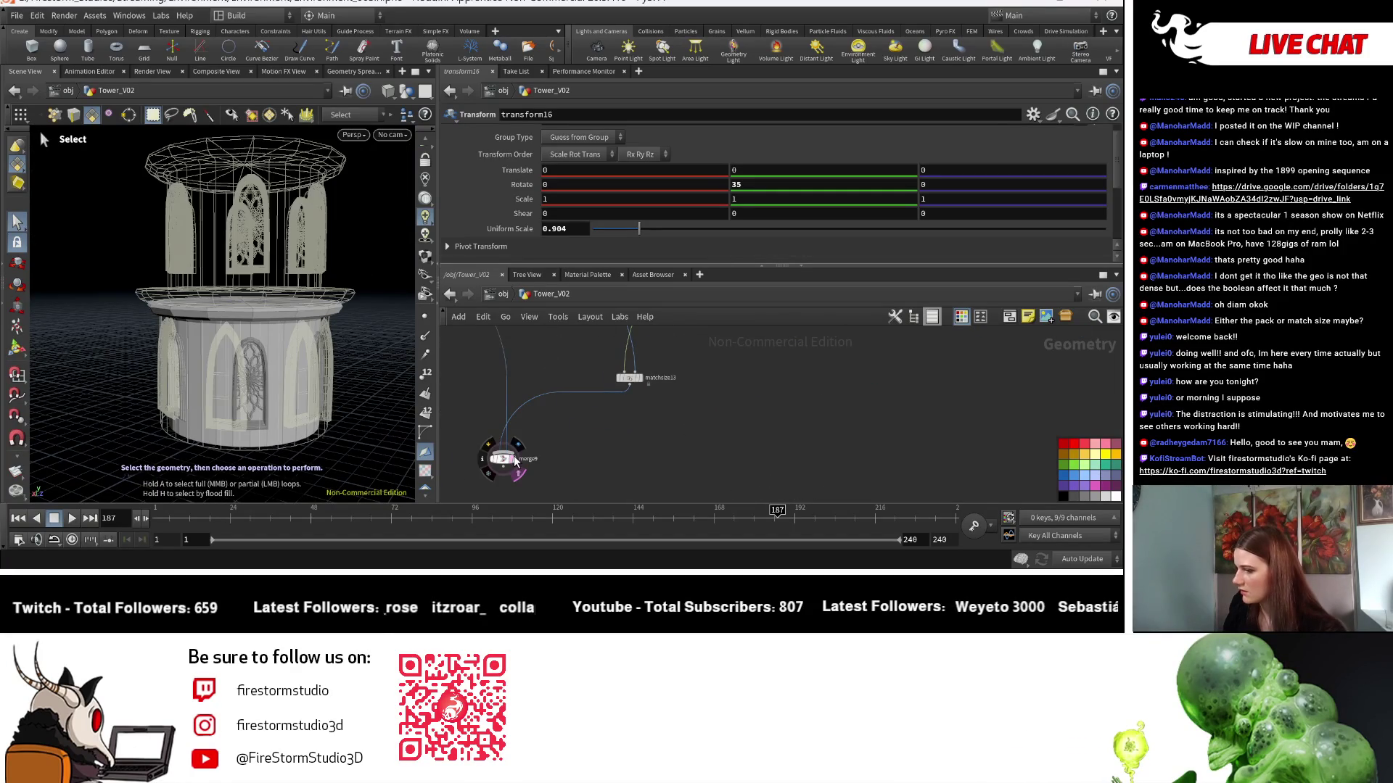
left_click(509, 459)
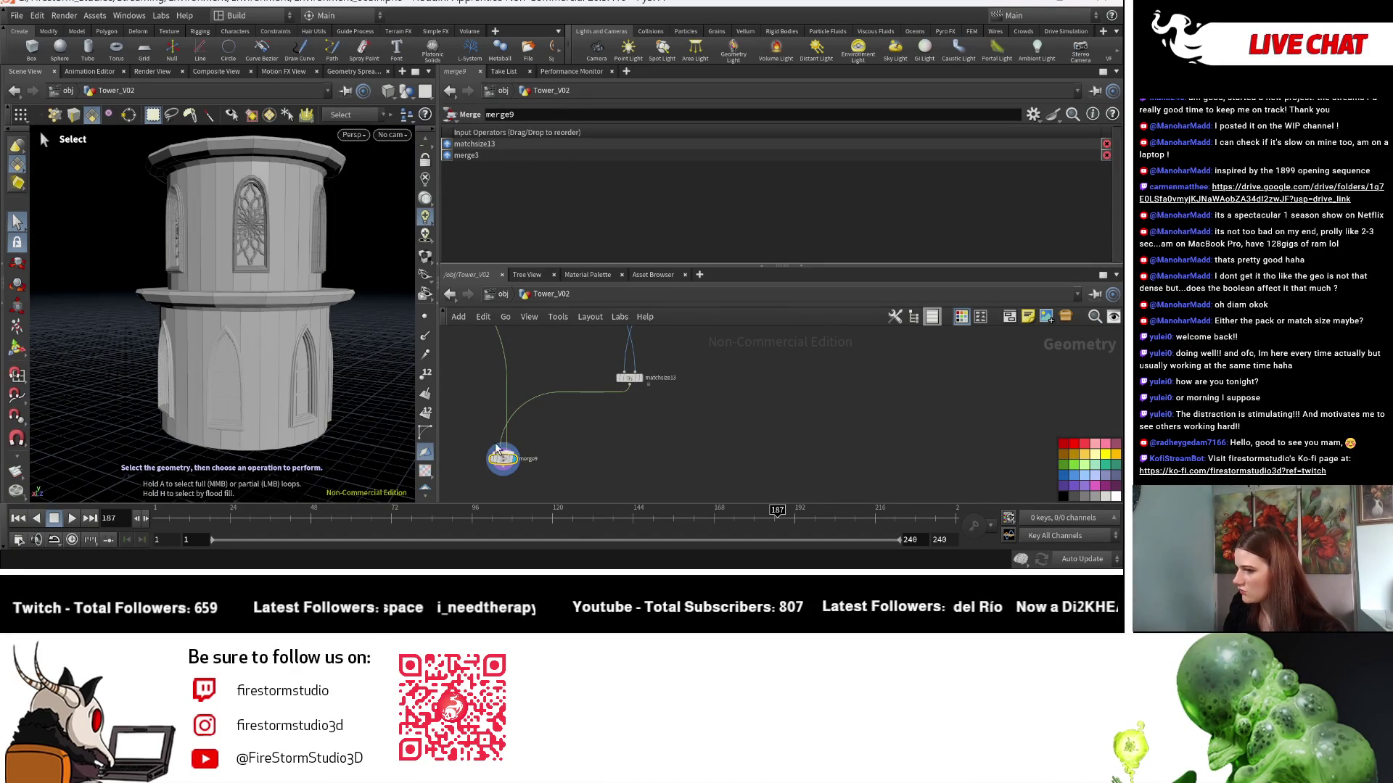
key("Escape")
mouse_move(363, 367)
left_mouse_down()
mouse_move(118, 289)
mouse_move(376, 358)
mouse_move(243, 376)
mouse_move(389, 408)
left_mouse_up()
key("s")
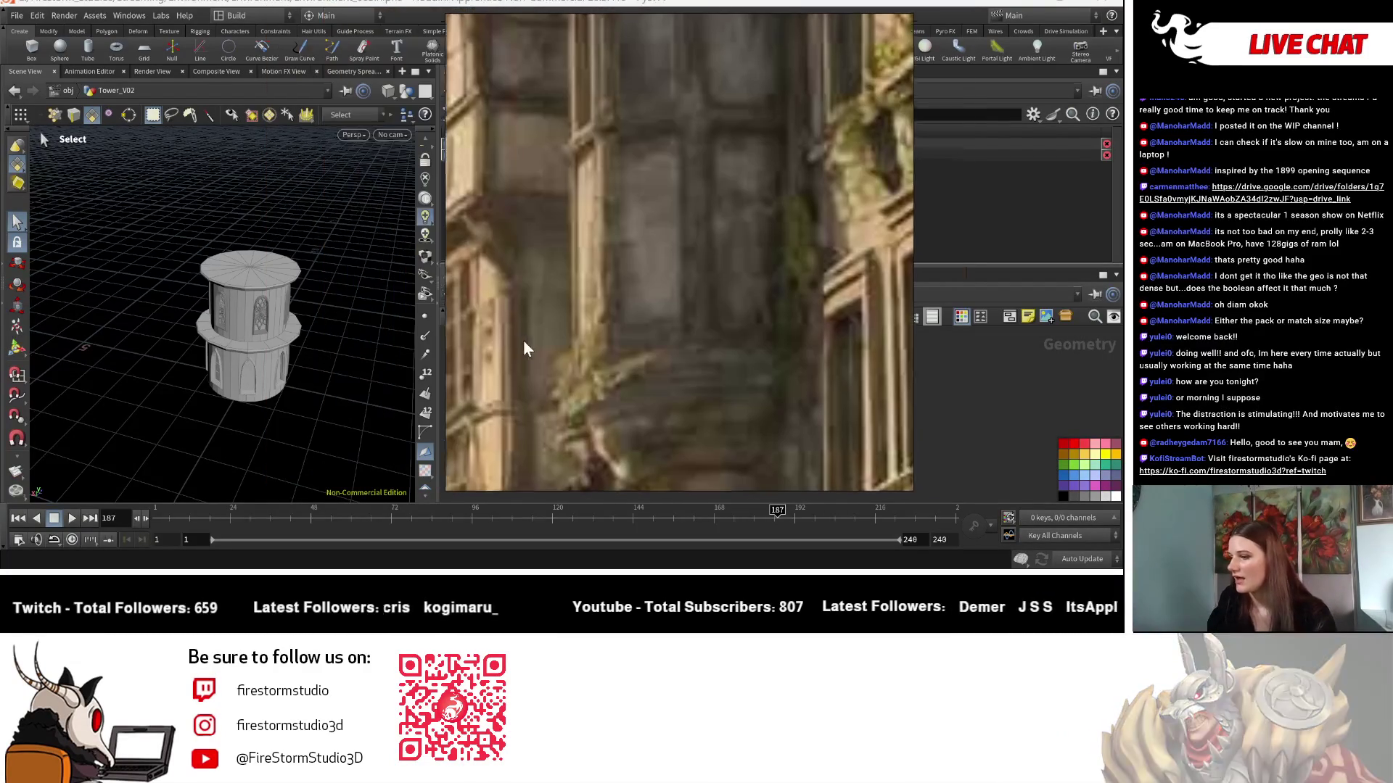
Pan and zoom the network editor back to the Tower_V02 grouped node box.
key("Escape")
scroll(258, 258, "up", 5)
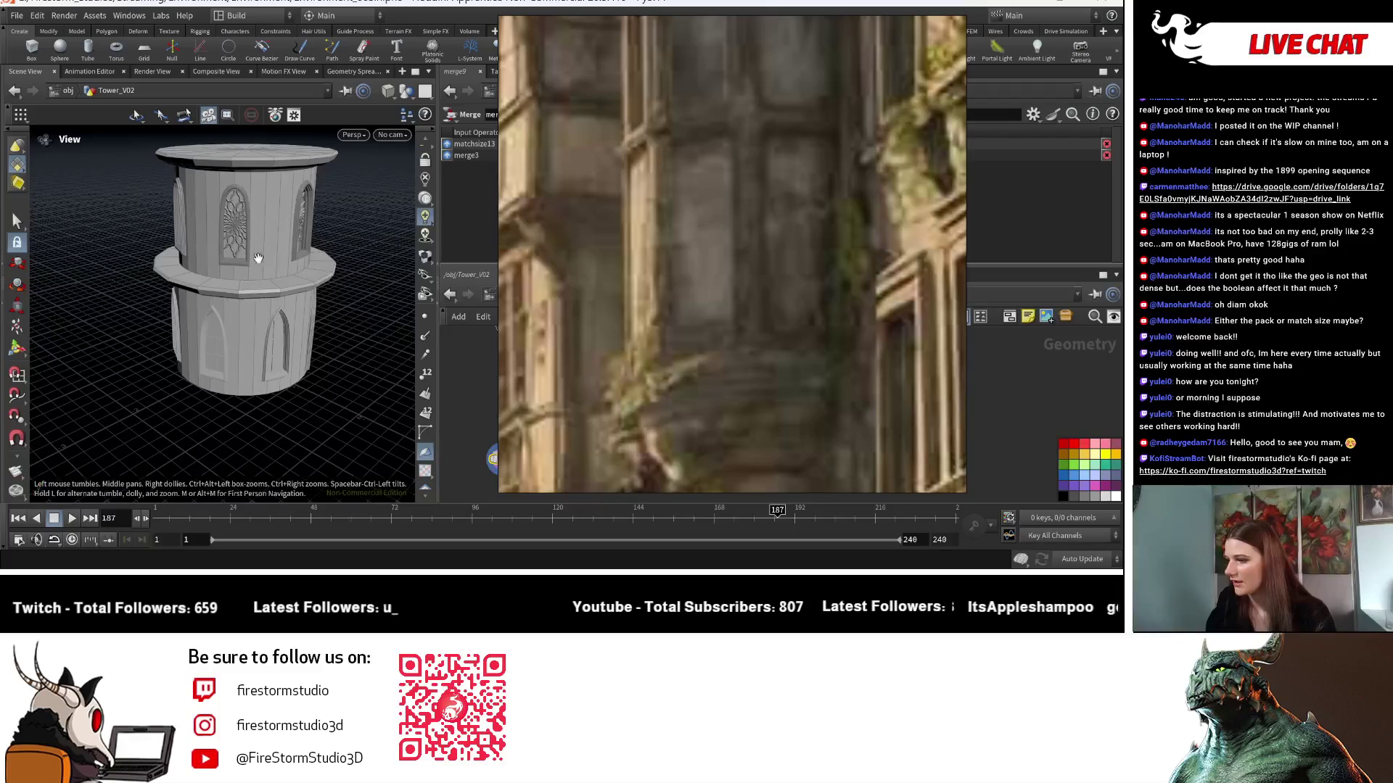
key("s")
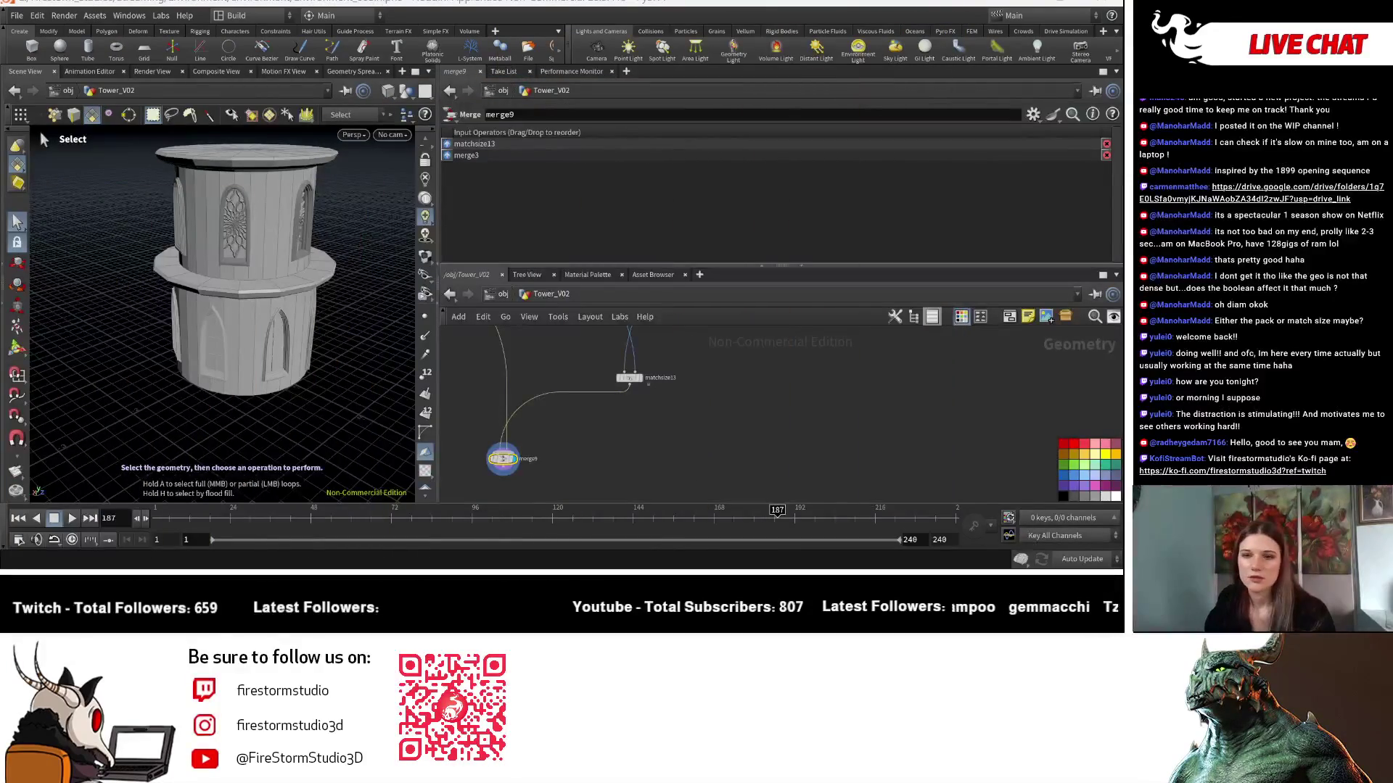
middle_click_drag(624, 407, 992, 419)
scroll(992, 419, "down", 3)
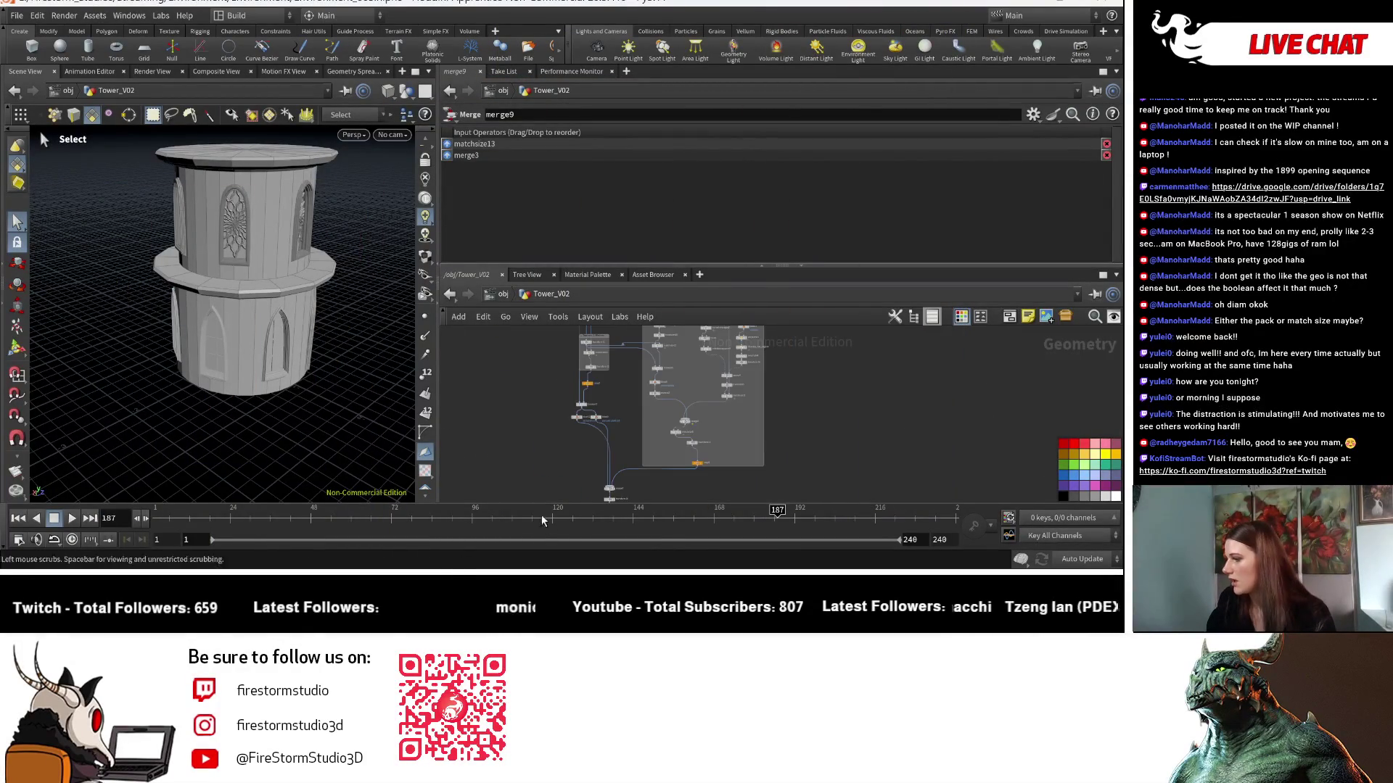
mouse_move(658, 494)
middle_mouse_down()
mouse_move(708, 522)
mouse_move(754, 585)
middle_mouse_up()
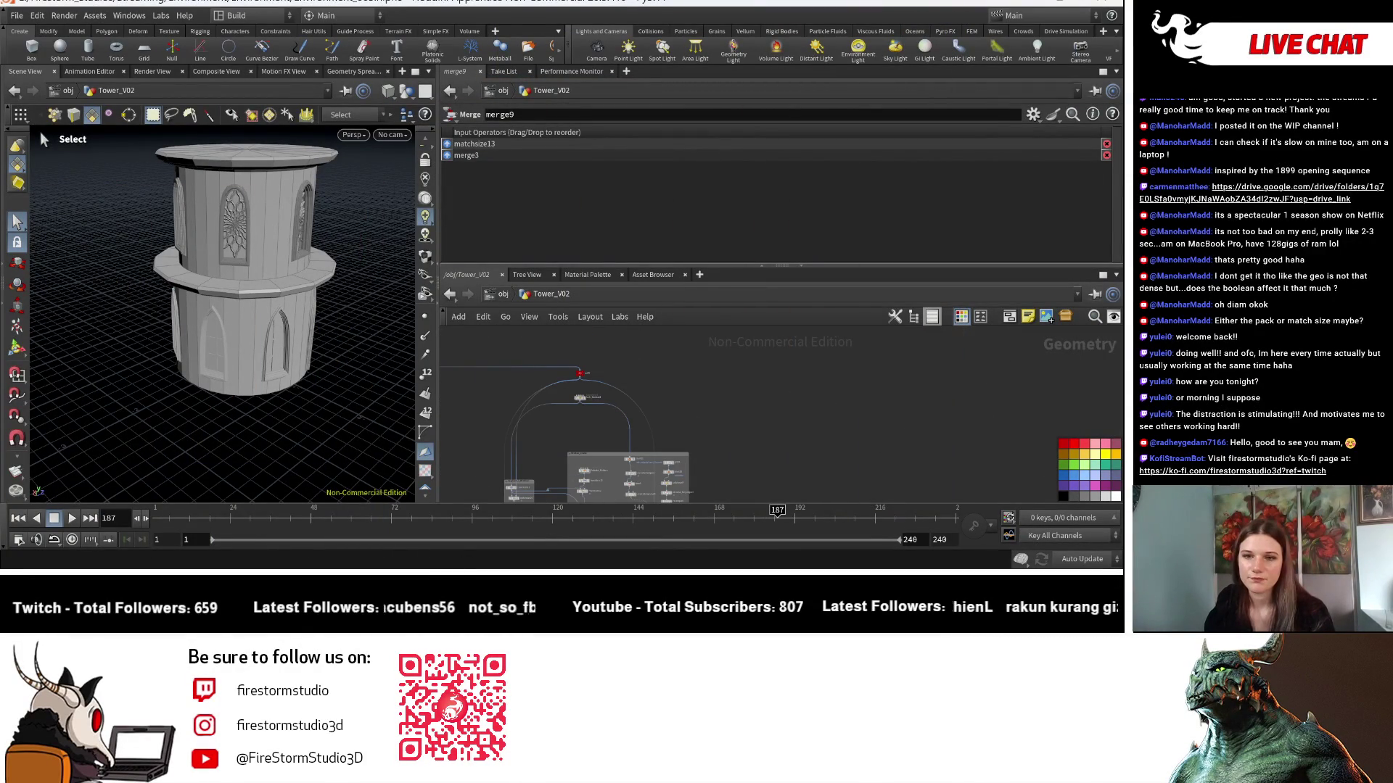
key("Escape")
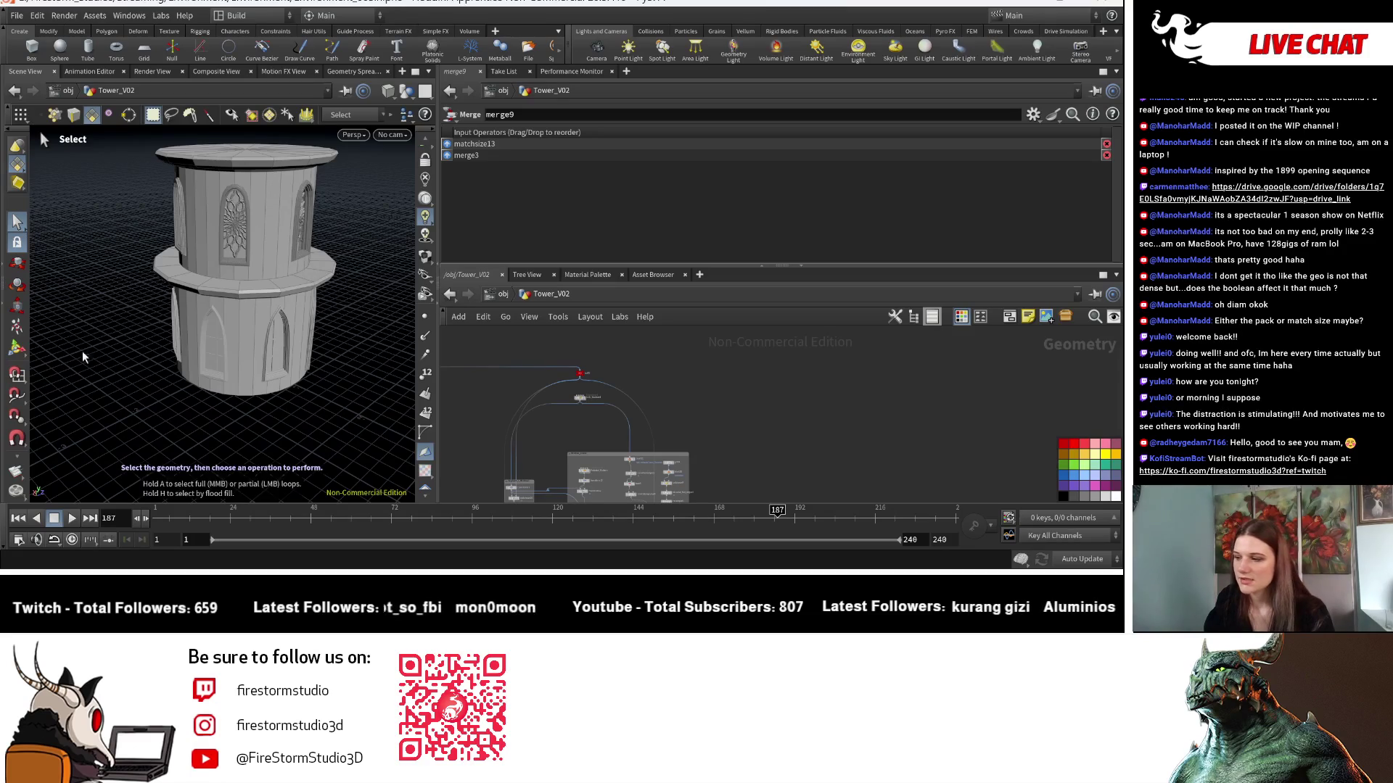
Zoom in on the lower tower segment, then dive into the Segment_2 subnetwork.
left_click_drag(81, 351, 344, 402)
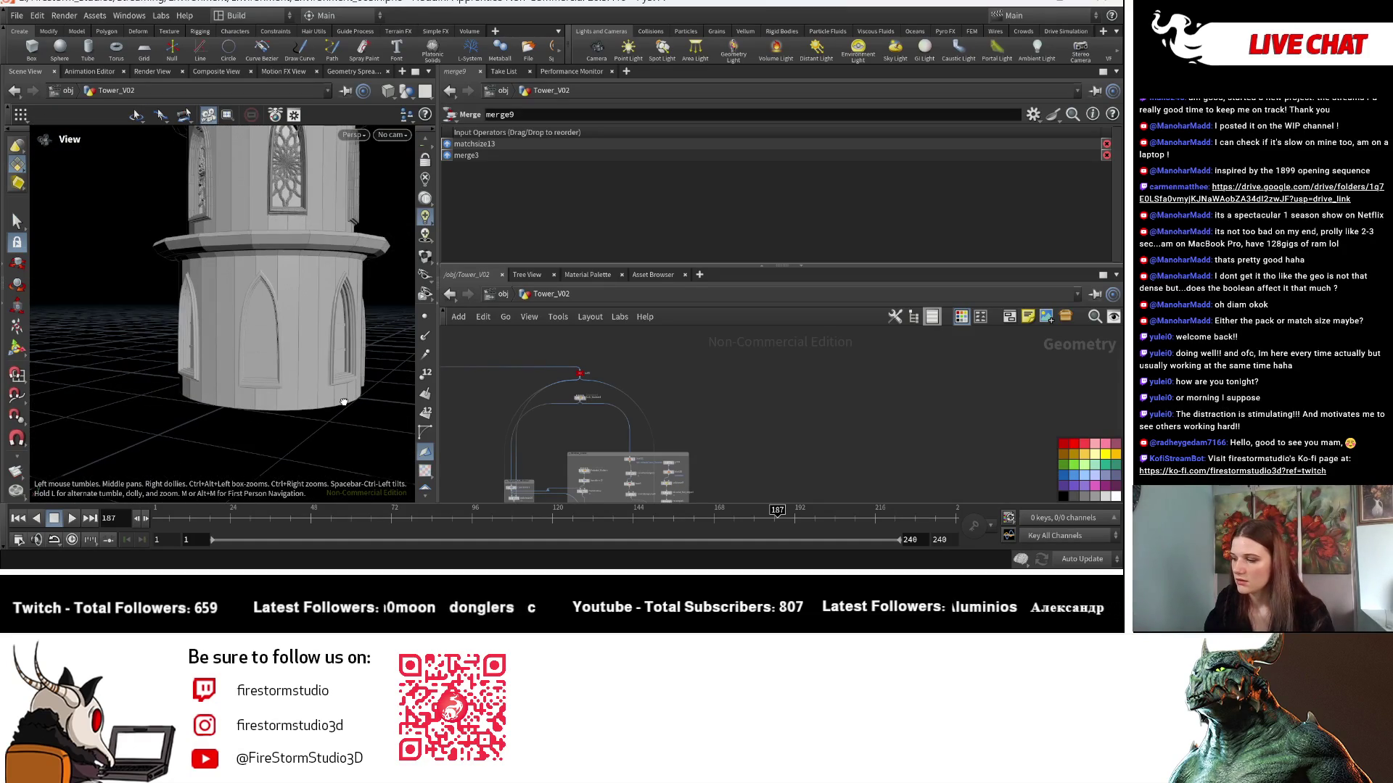
key("s")
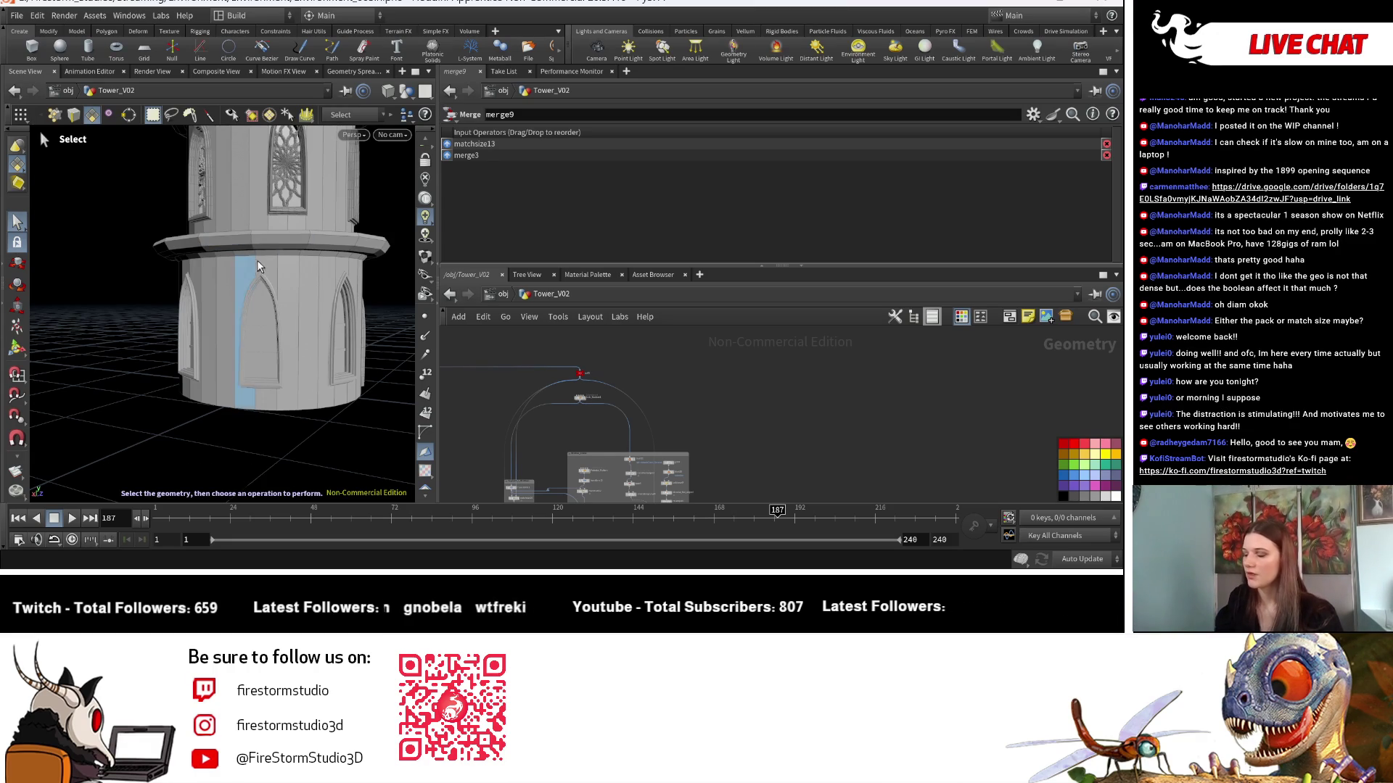
mouse_move(580, 435)
middle_mouse_down()
mouse_move(720, 416)
mouse_move(710, 463)
mouse_move(712, 416)
mouse_move(719, 436)
middle_mouse_up()
middle_click_drag(698, 493, 477, 389)
scroll(477, 389, "down", 3)
mouse_move(463, 398)
left_mouse_down()
mouse_move(852, 406)
mouse_move(1104, 365)
left_mouse_up()
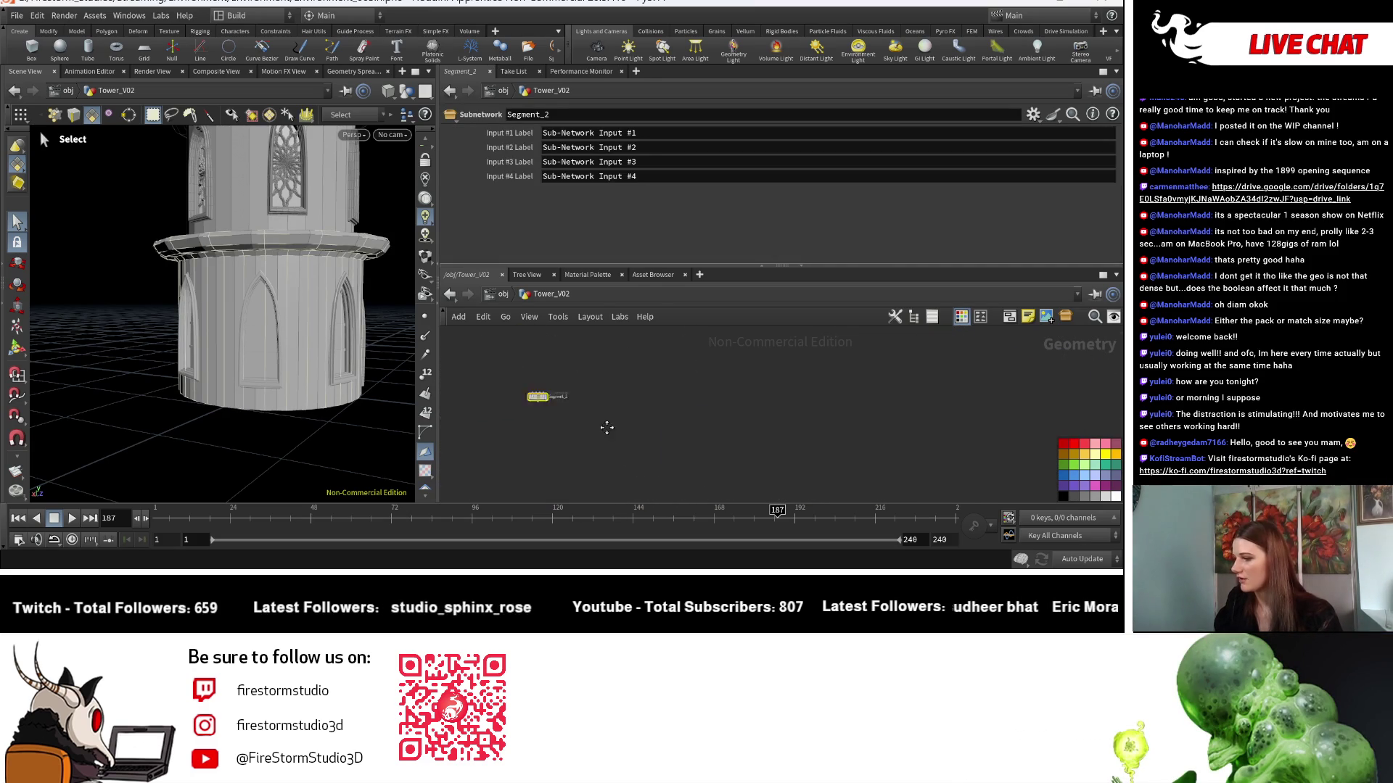
double_click(693, 460)
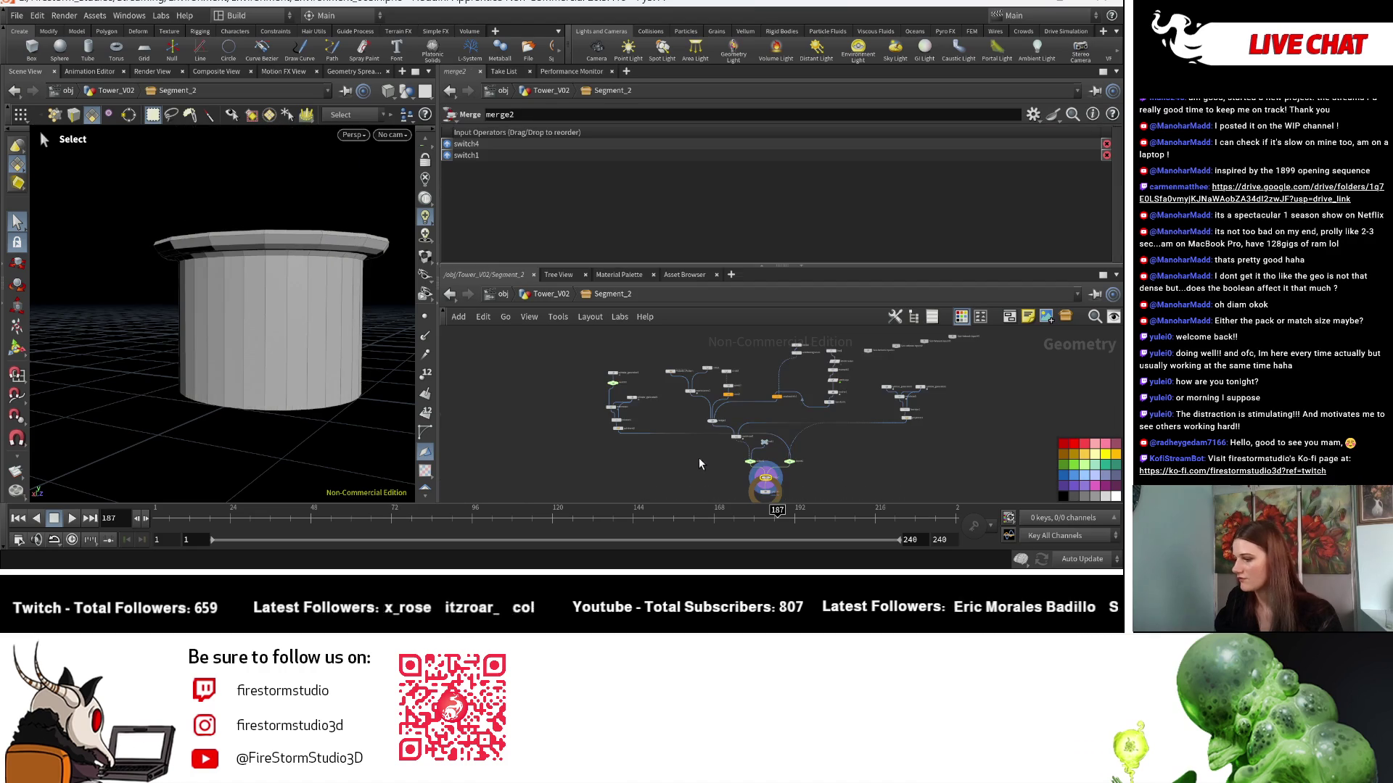
Delete the pillar nodes, including circle3, from Segment_2.
scroll(825, 450, "up", 5)
middle_click_drag(835, 389, 814, 470)
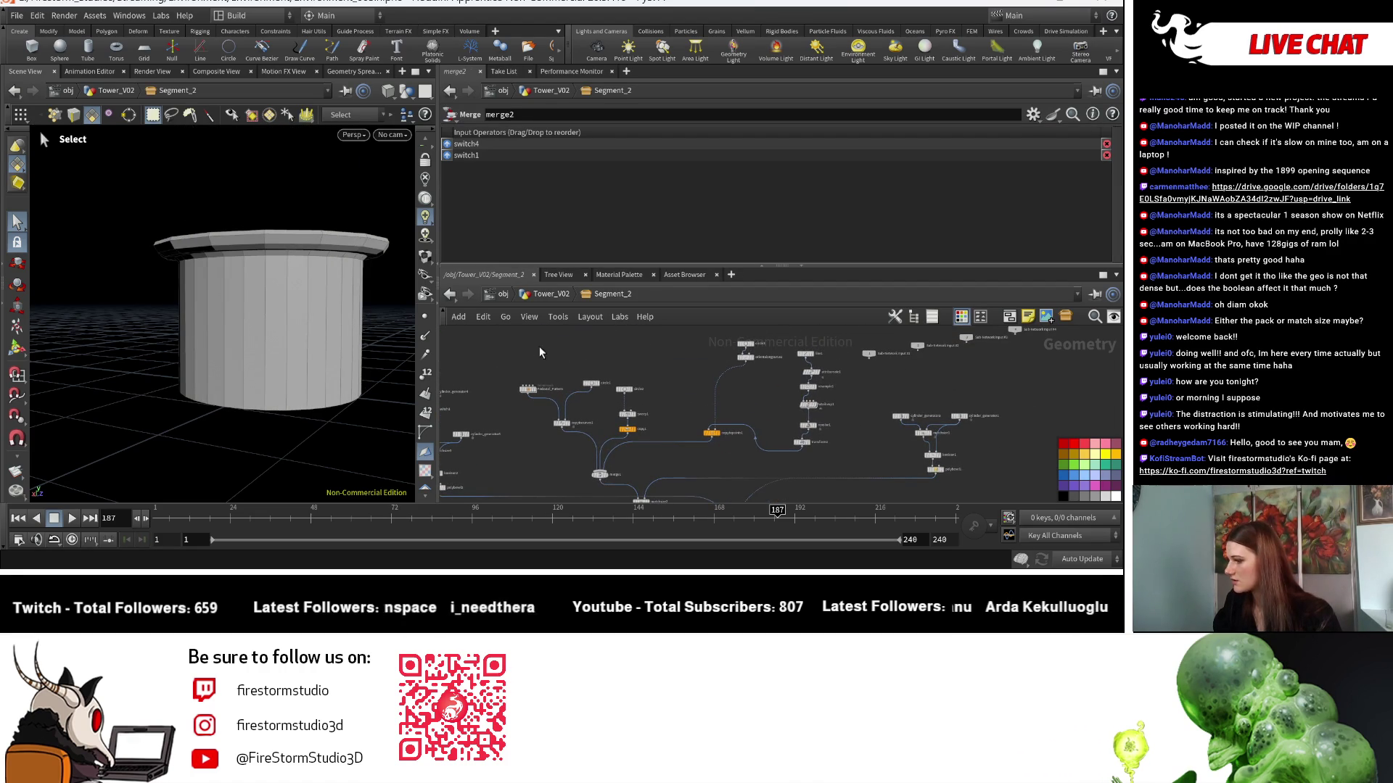
mouse_move(603, 425)
left_mouse_down()
mouse_move(704, 476)
mouse_move(644, 492)
mouse_move(657, 484)
left_mouse_up()
middle_click_drag(658, 479, 603, 507)
left_click_drag(672, 355, 728, 413, "shift")
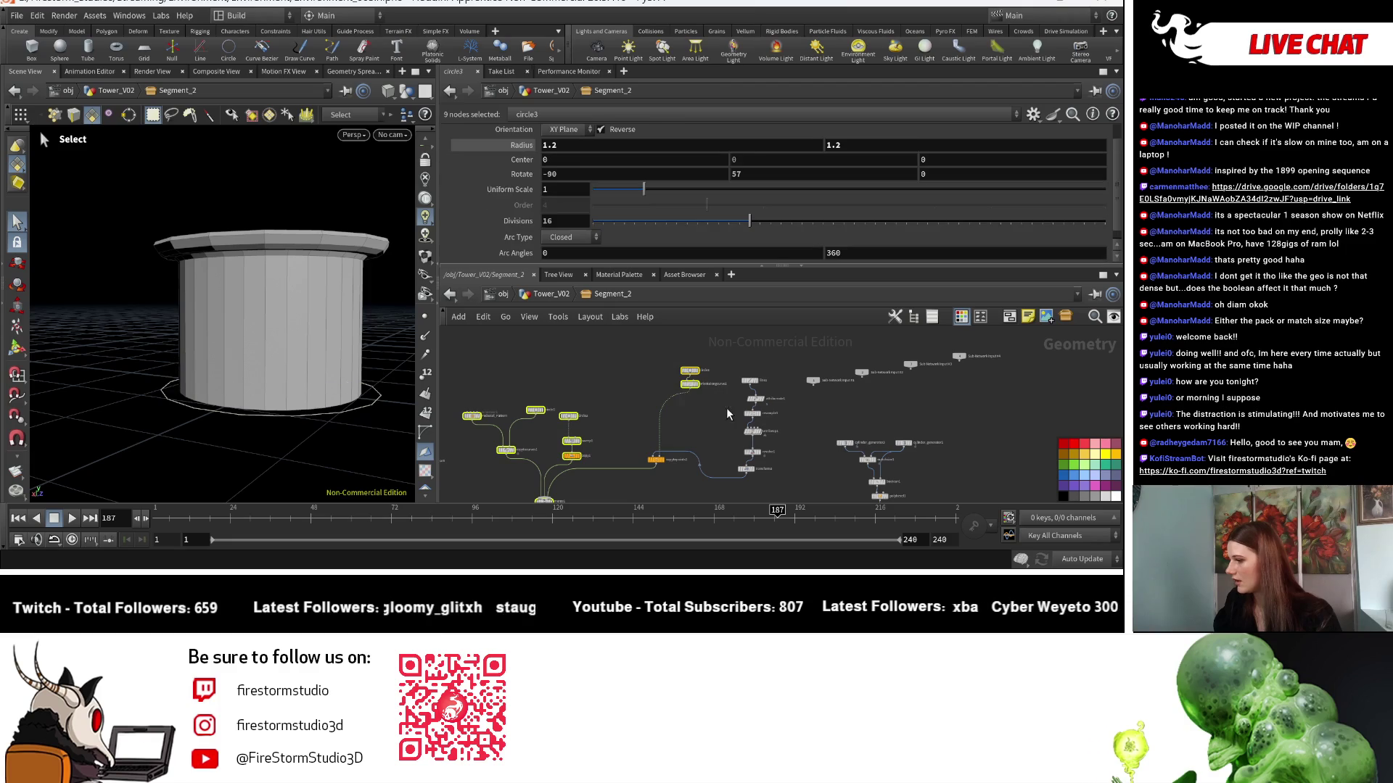
left_click_drag(742, 364, 790, 501, "shift")
left_click(657, 459, "shift")
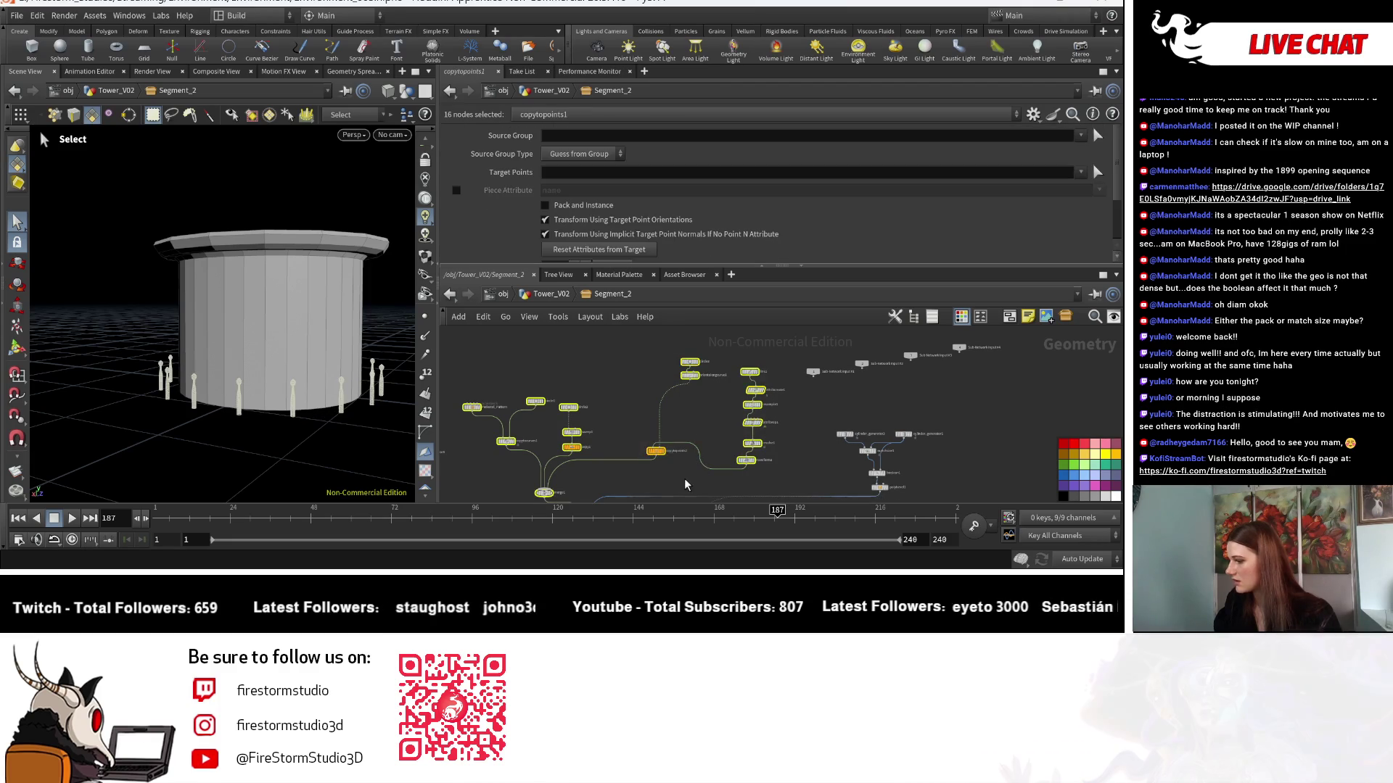
middle_click_drag(685, 477, 752, 364)
key("Delete")
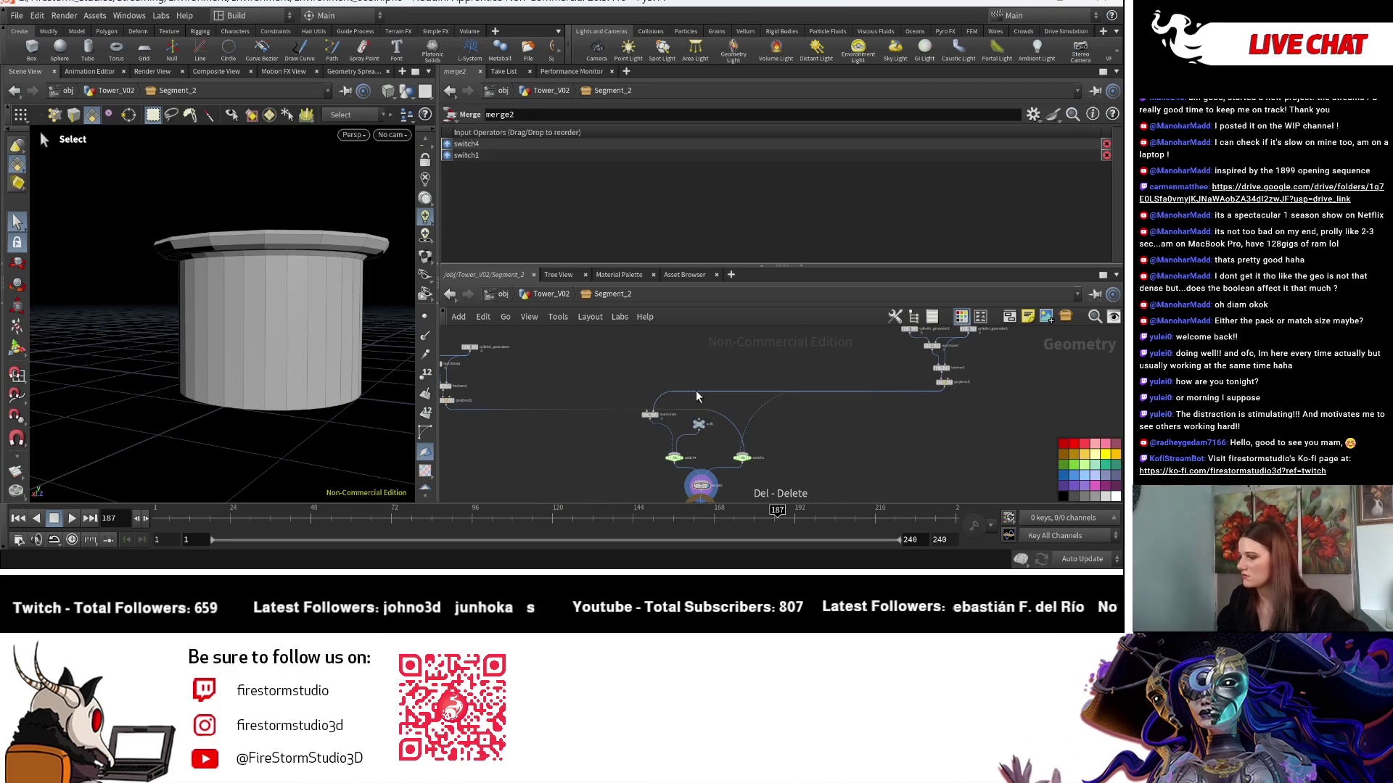
Delete the window-cutting cylinder generator, matchsize, boolean and polybevel nodes.
scroll(657, 442, "up", 2)
left_click(641, 433)
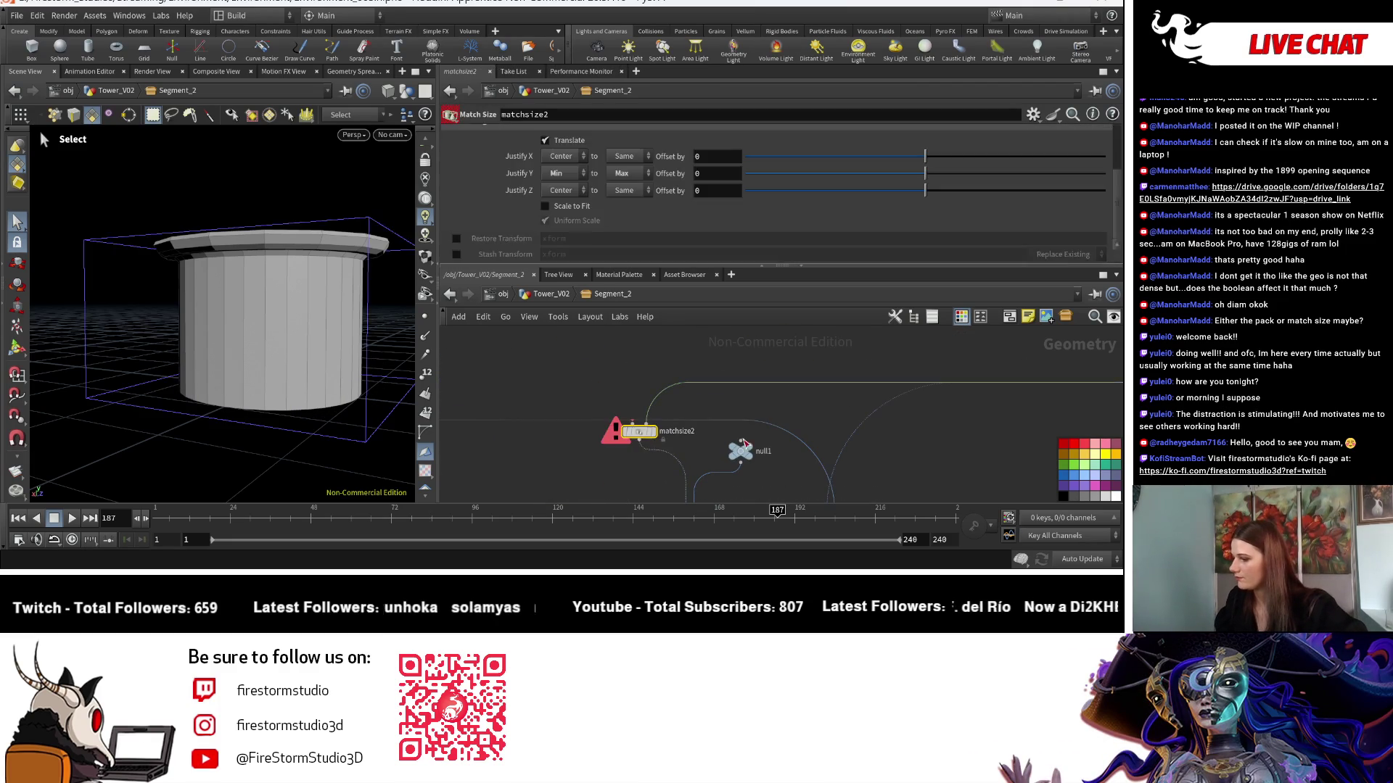
left_click(964, 451)
mouse_move(978, 459)
middle_mouse_down()
mouse_move(841, 407)
mouse_move(803, 450)
middle_mouse_up()
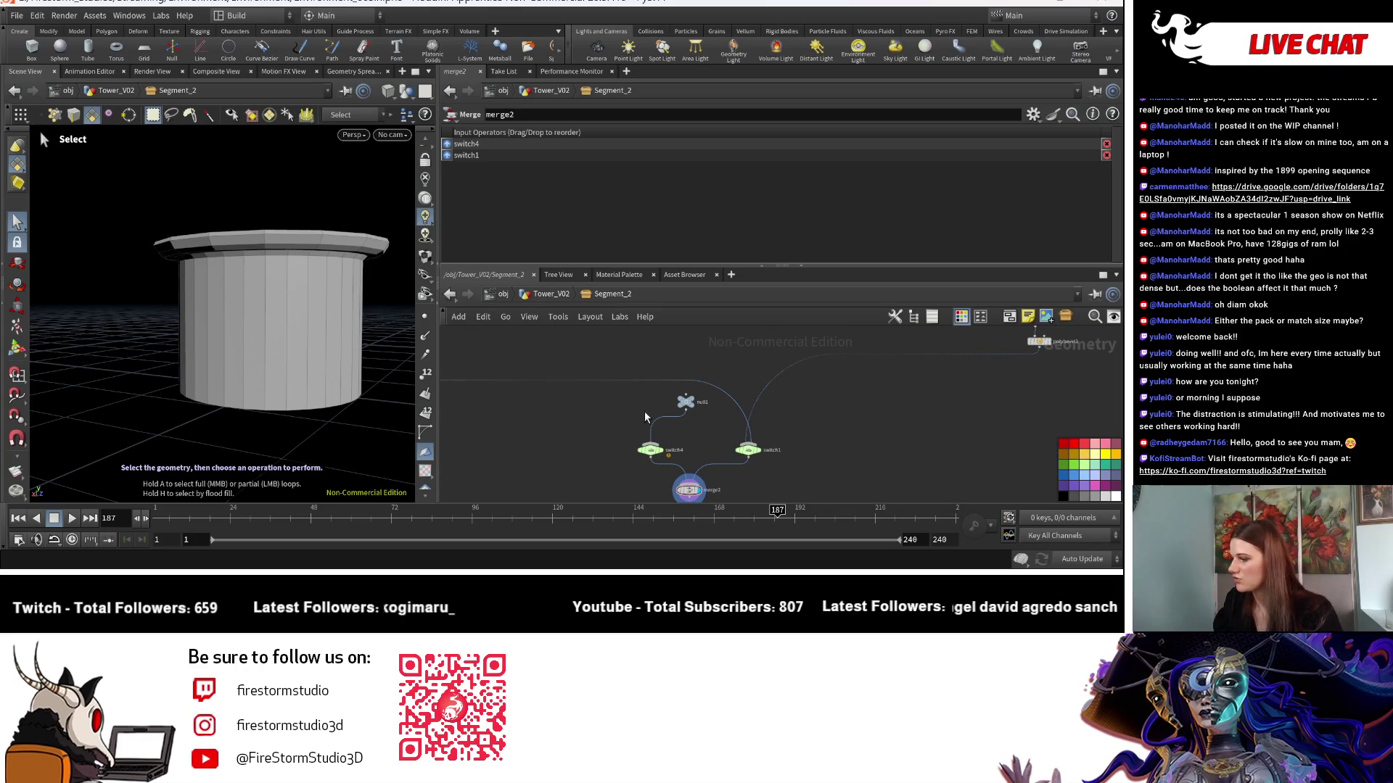
key("h")
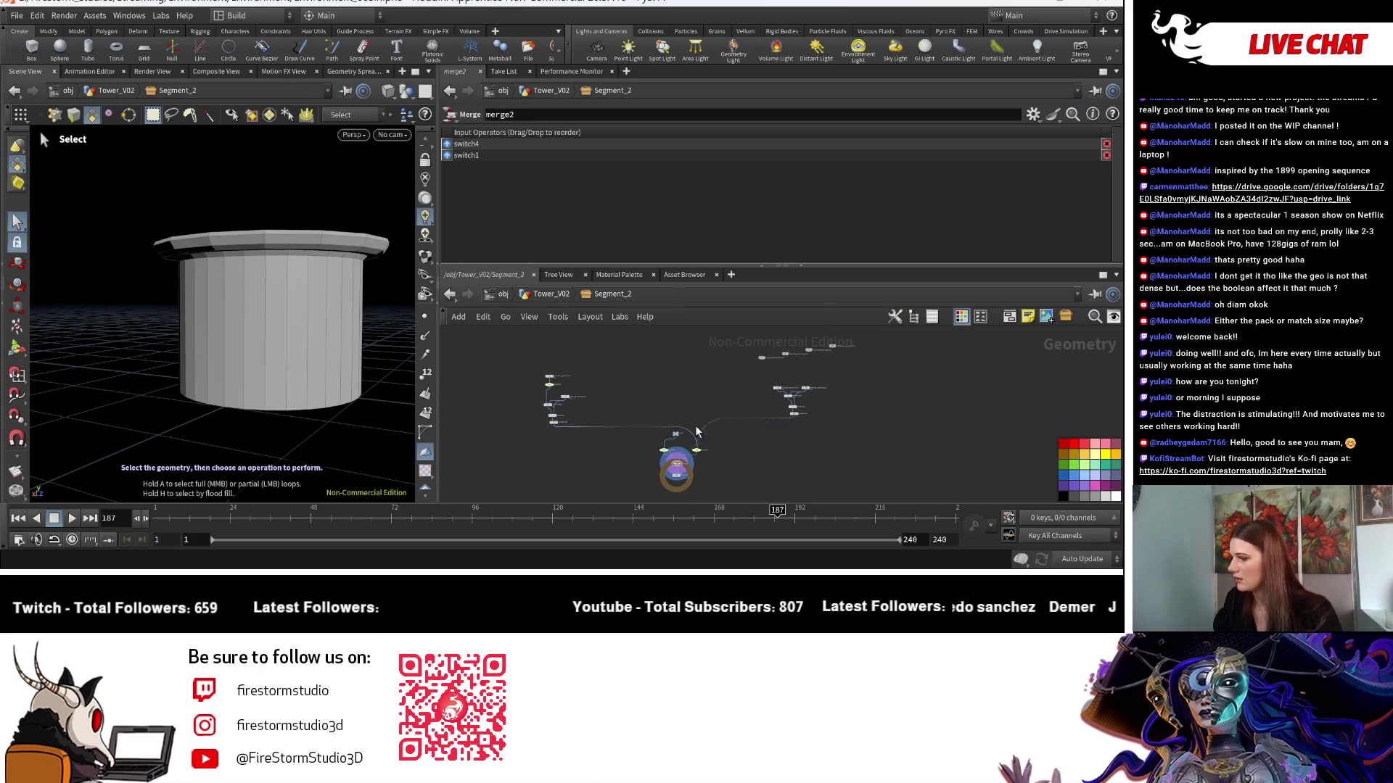
scroll(769, 383, "up", 5)
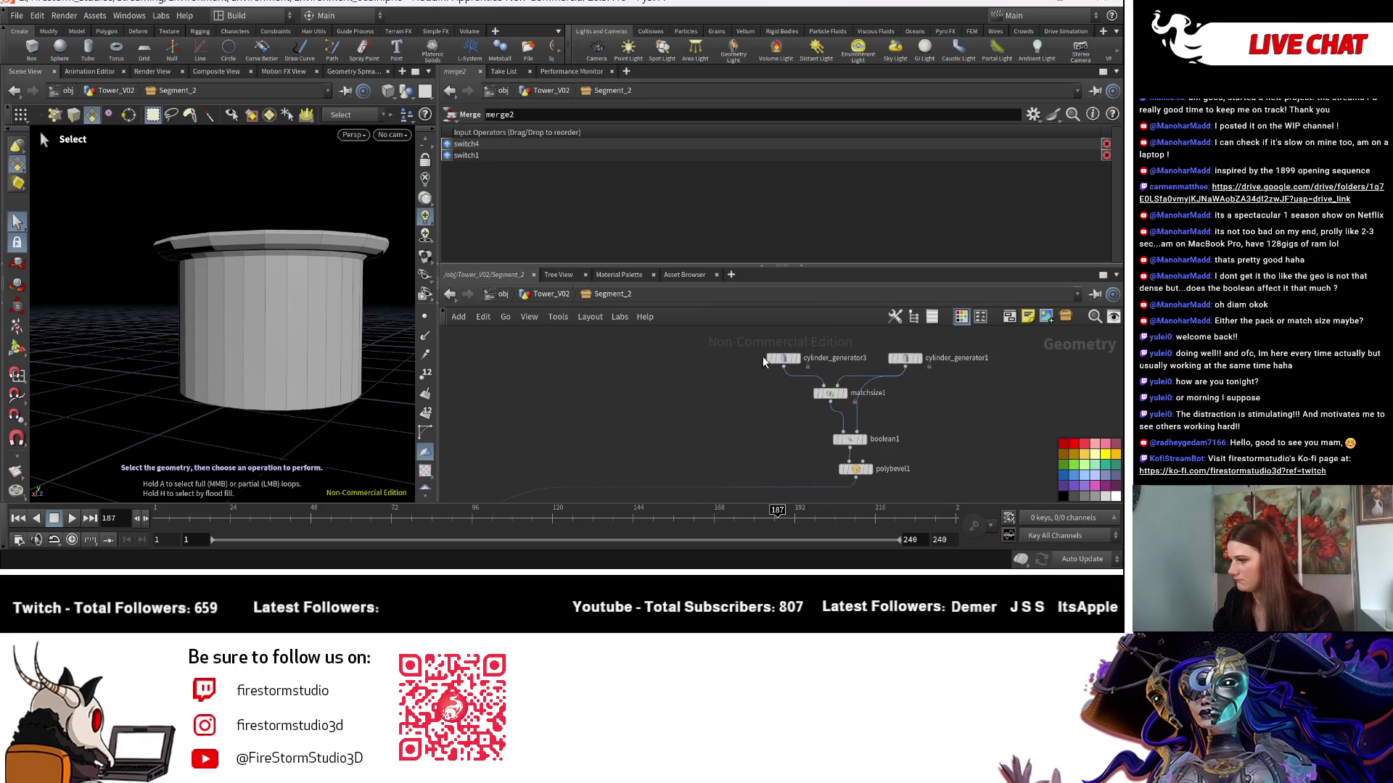
left_click_drag(724, 345, 921, 477)
key("Delete")
Delete switch4 so merge2 takes only switch1 as input.
key("h")
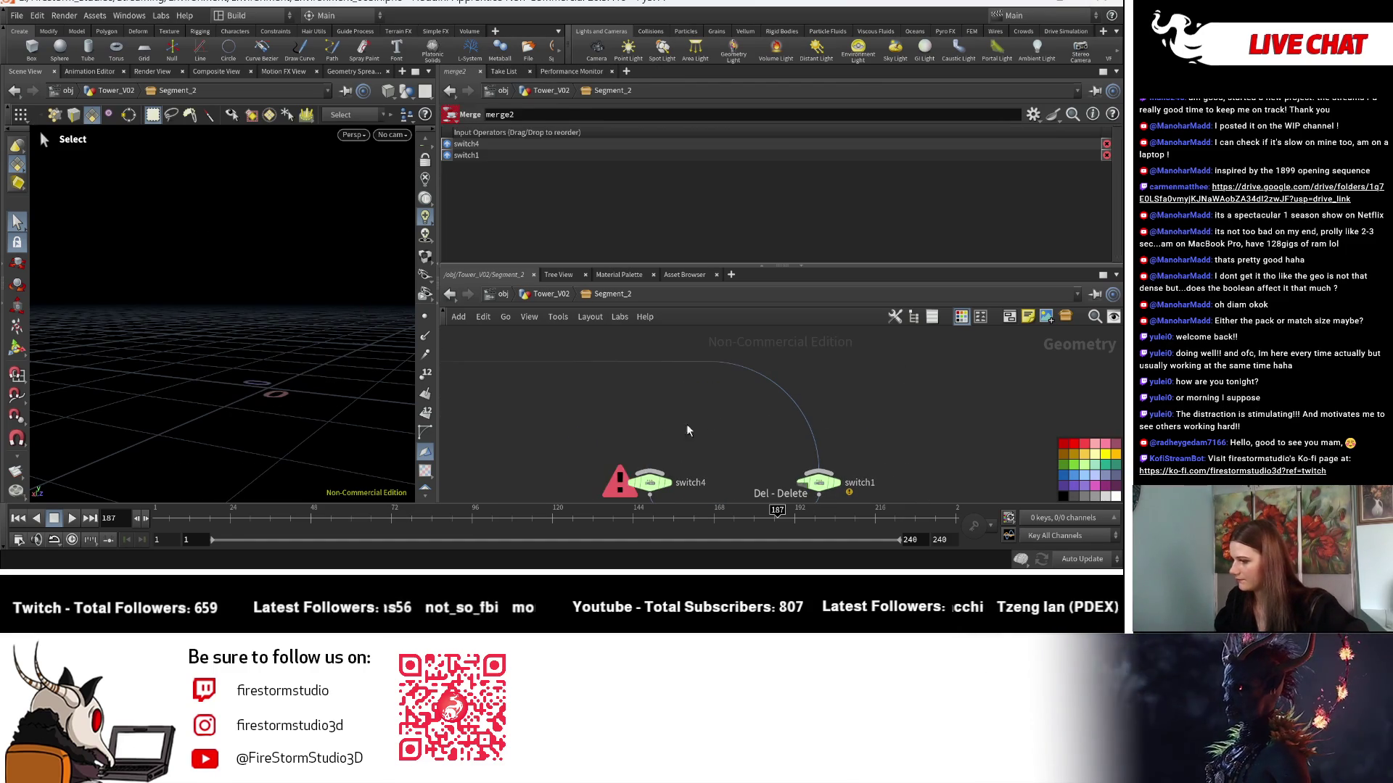
key("Delete")
middle_click_drag(599, 456, 771, 410)
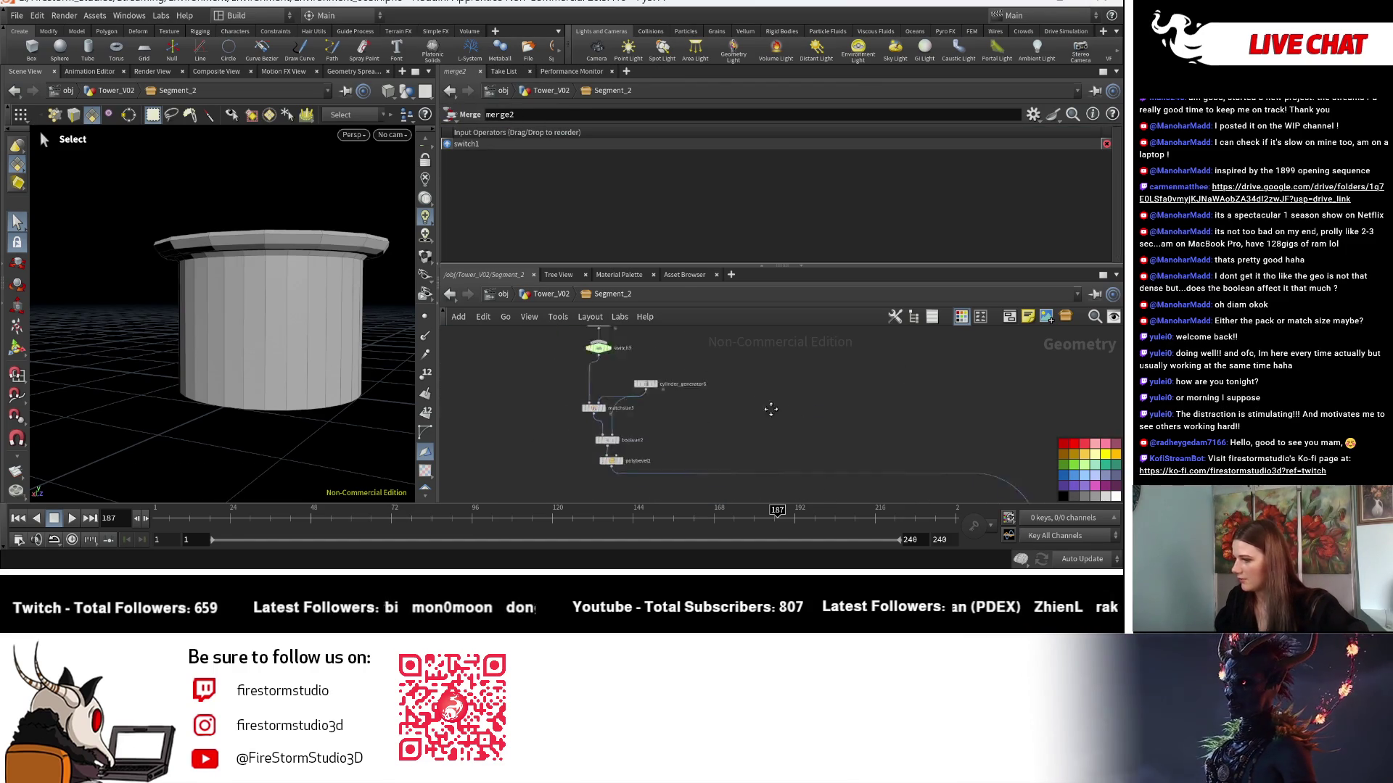
Delete switch3 and place a copy of the cylinder generator beside cylinder_generator4.
scroll(696, 357, "up", 5)
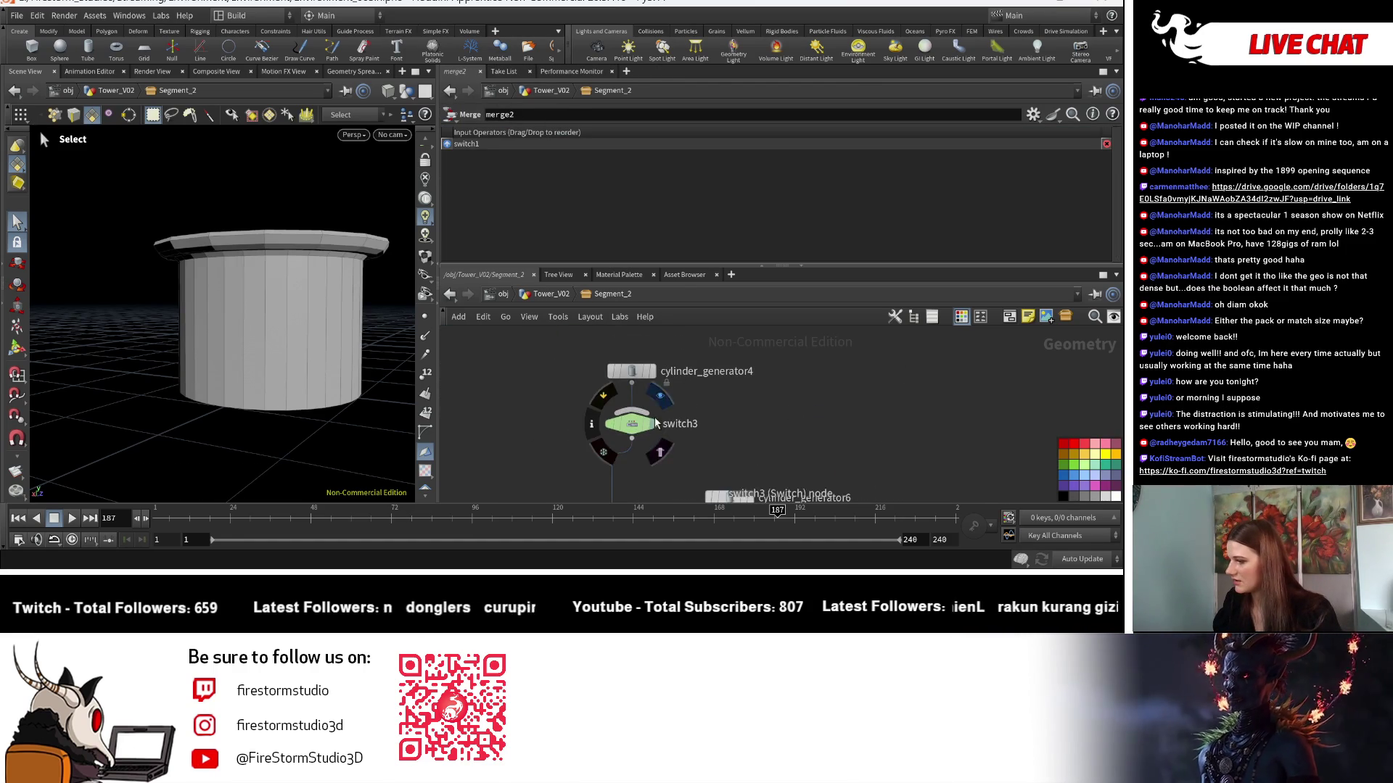
left_click(629, 372)
left_click(631, 423)
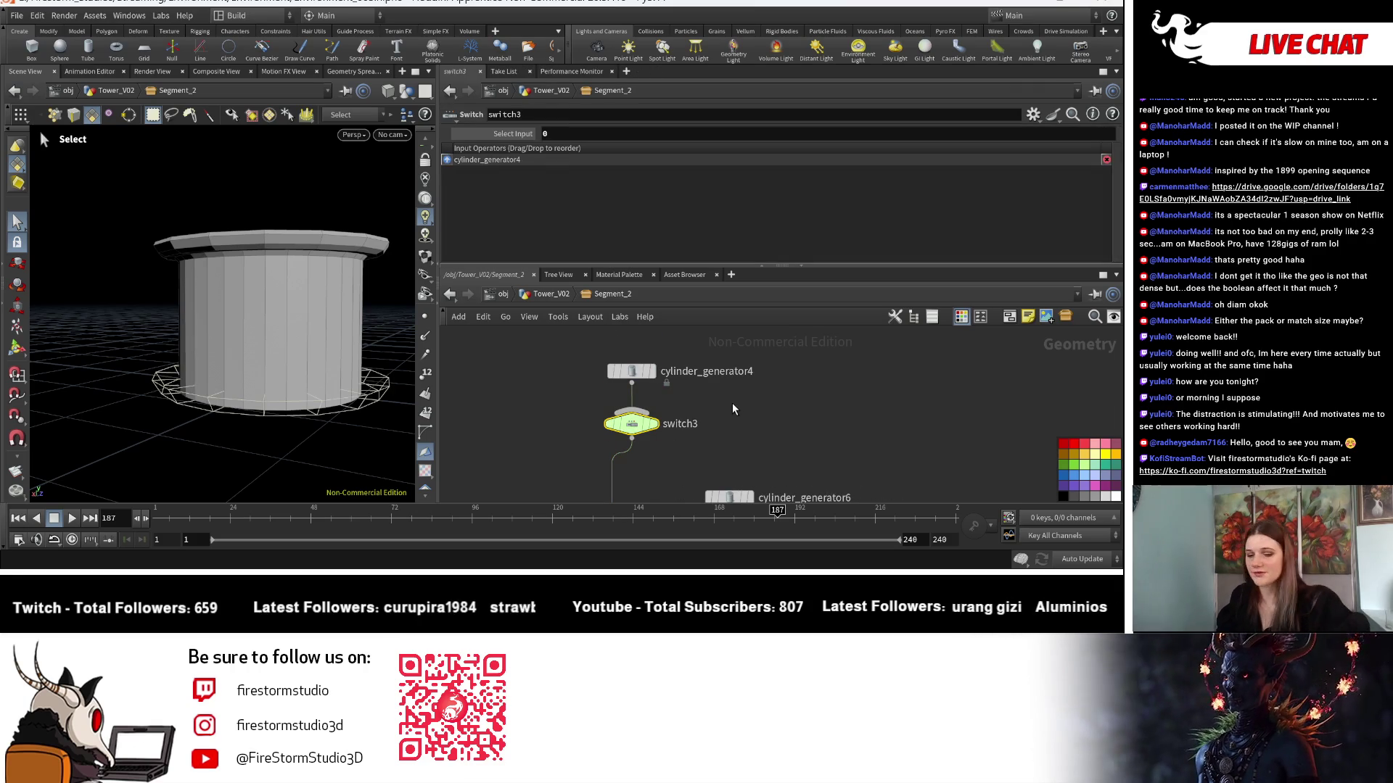
key("Delete")
left_click_drag(631, 371, 765, 443, "alt")
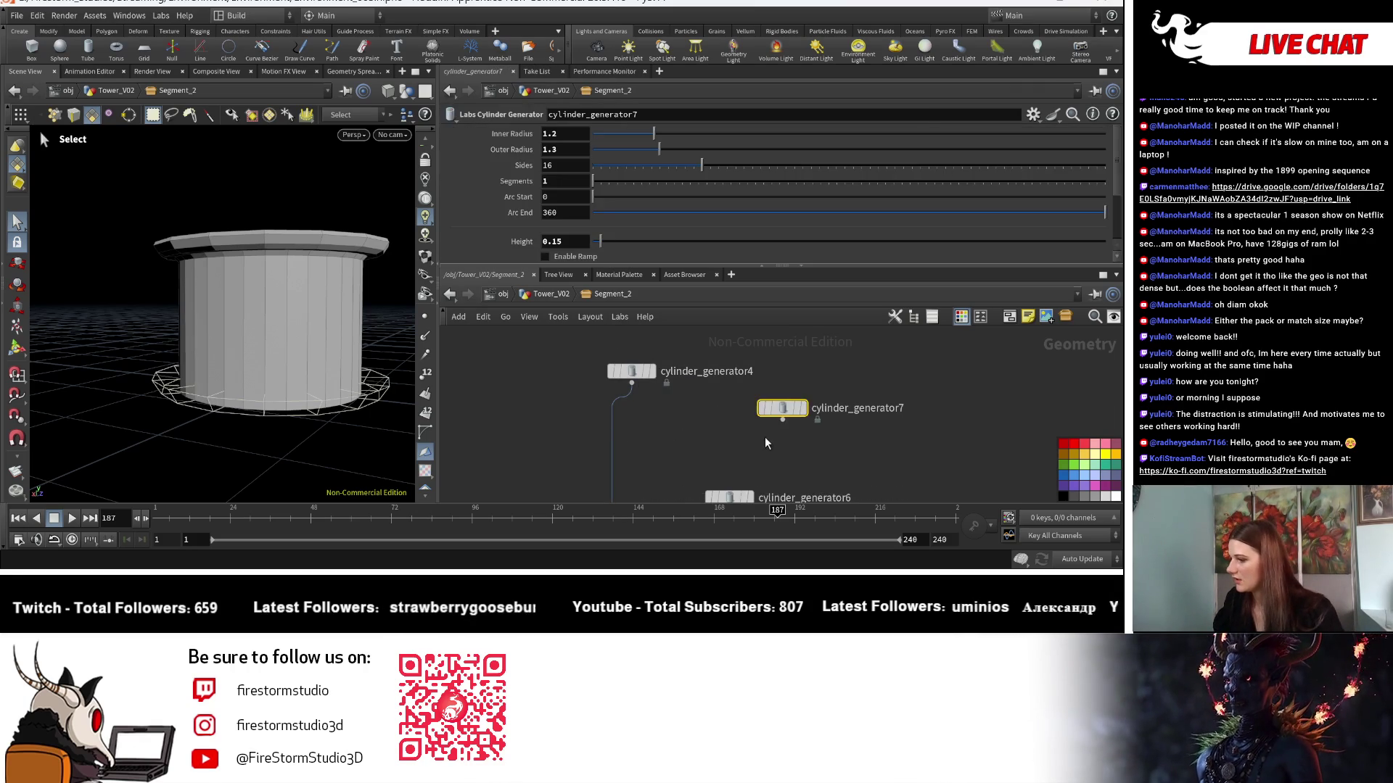
middle_click_drag(789, 429, 774, 362)
left_click_drag(613, 451, 564, 430)
Add a Merge node, wire cylinder_generator7 into it, and display the merged result.
key("Tab")
type("merge")
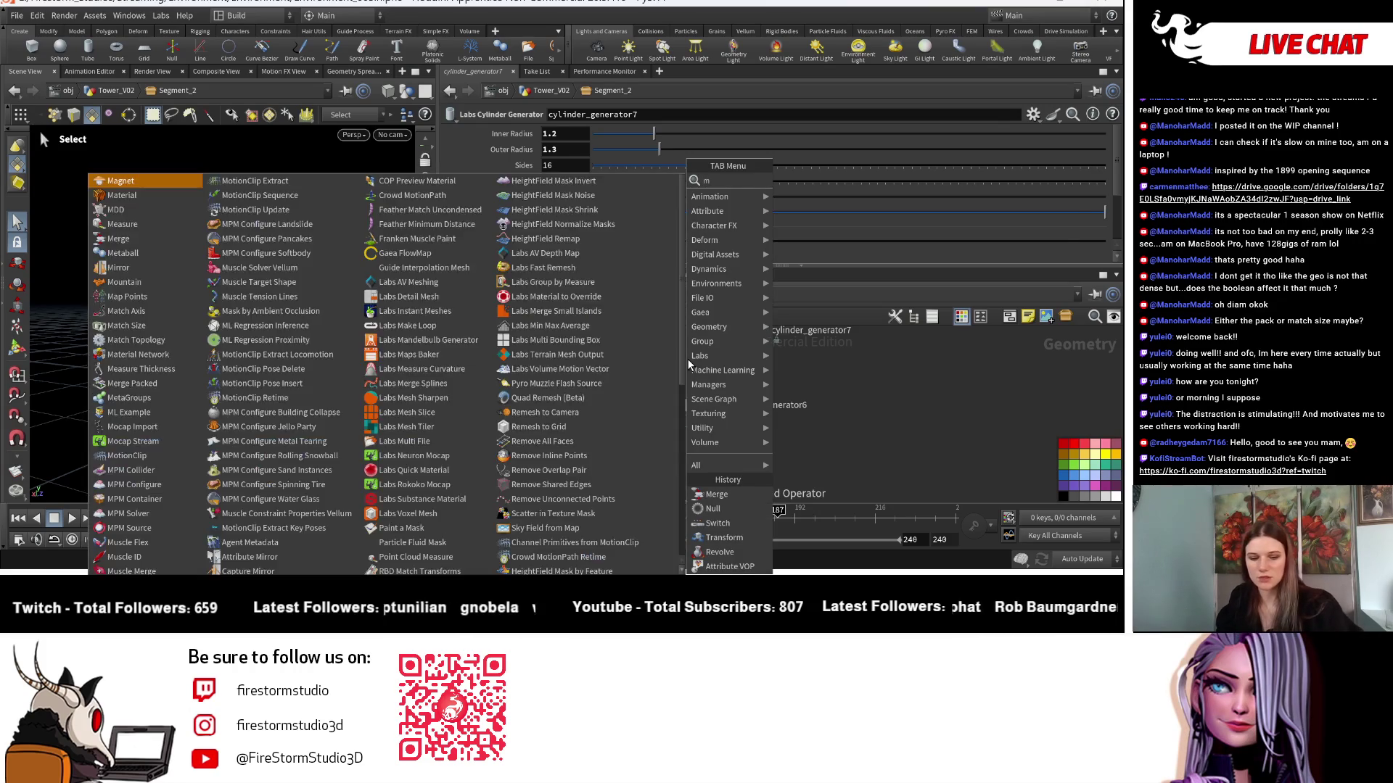
left_click(863, 185)
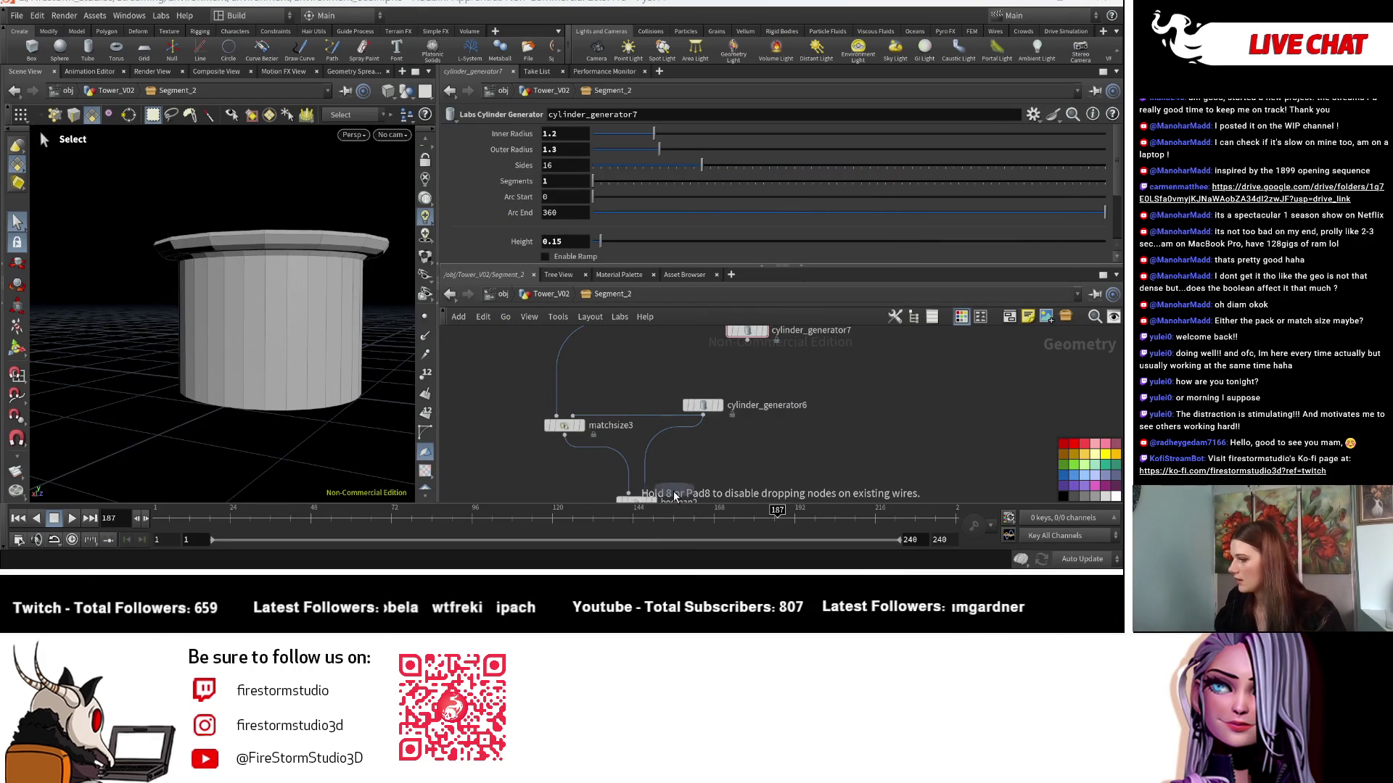
left_click(611, 464)
left_click(747, 340)
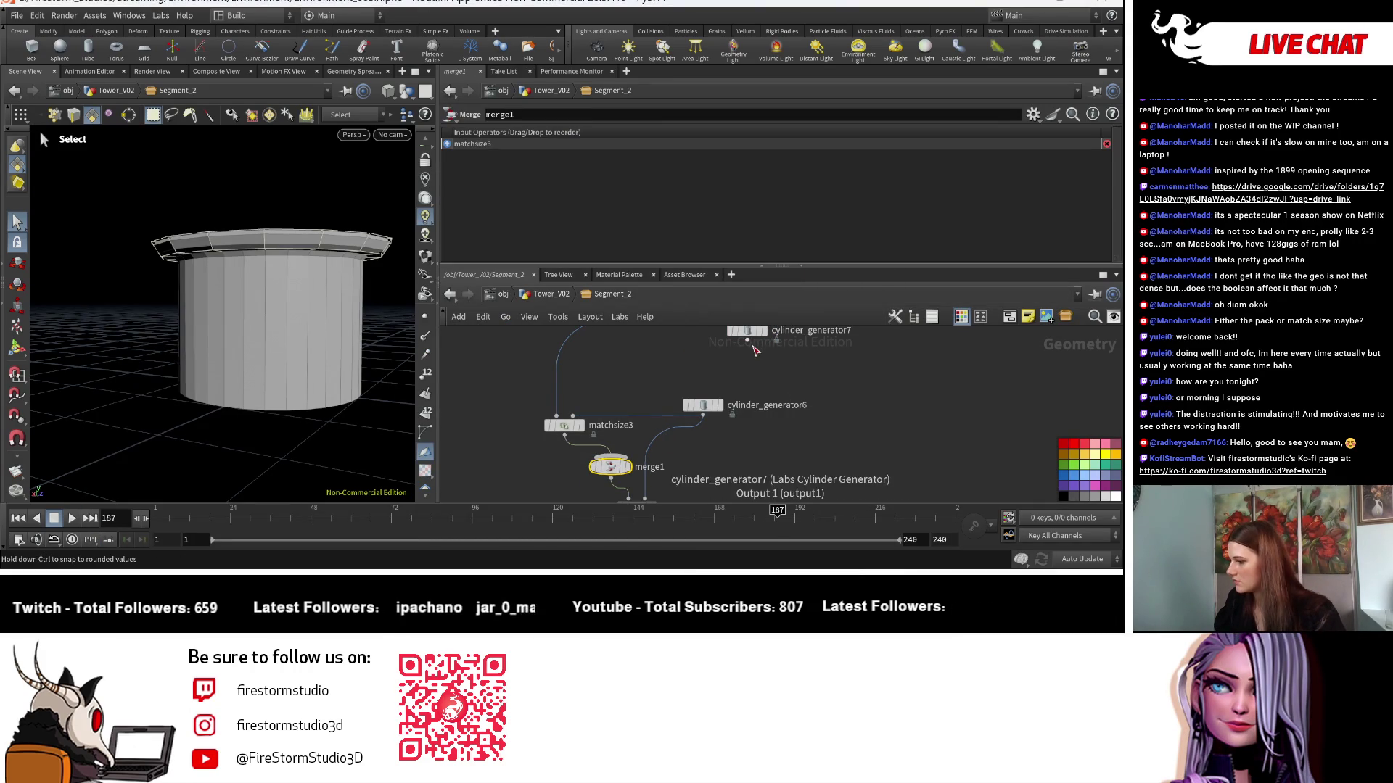
left_click(613, 470)
left_click(632, 470)
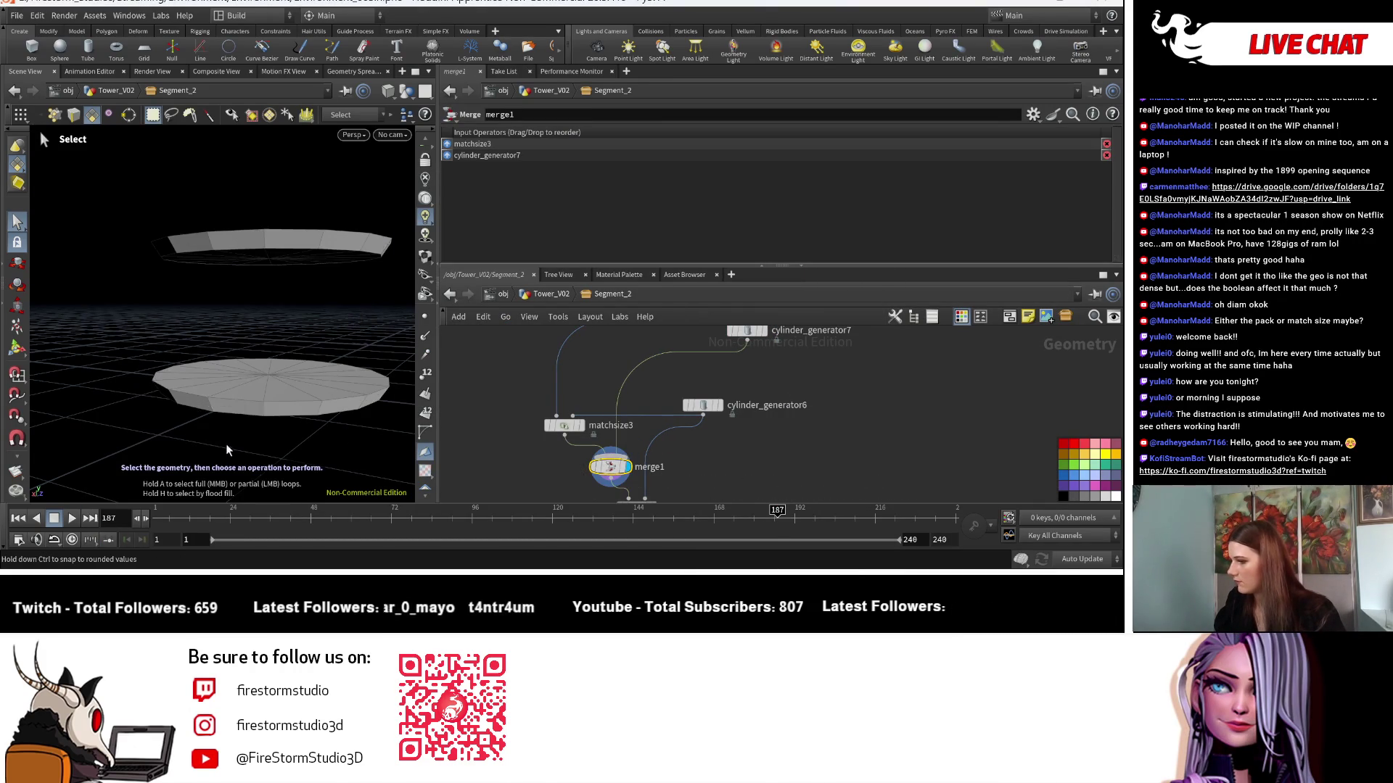
Connect cylinder_generator6 into boolean2's second input and check the result from above.
middle_click_drag(698, 481, 655, 444)
left_click(660, 377)
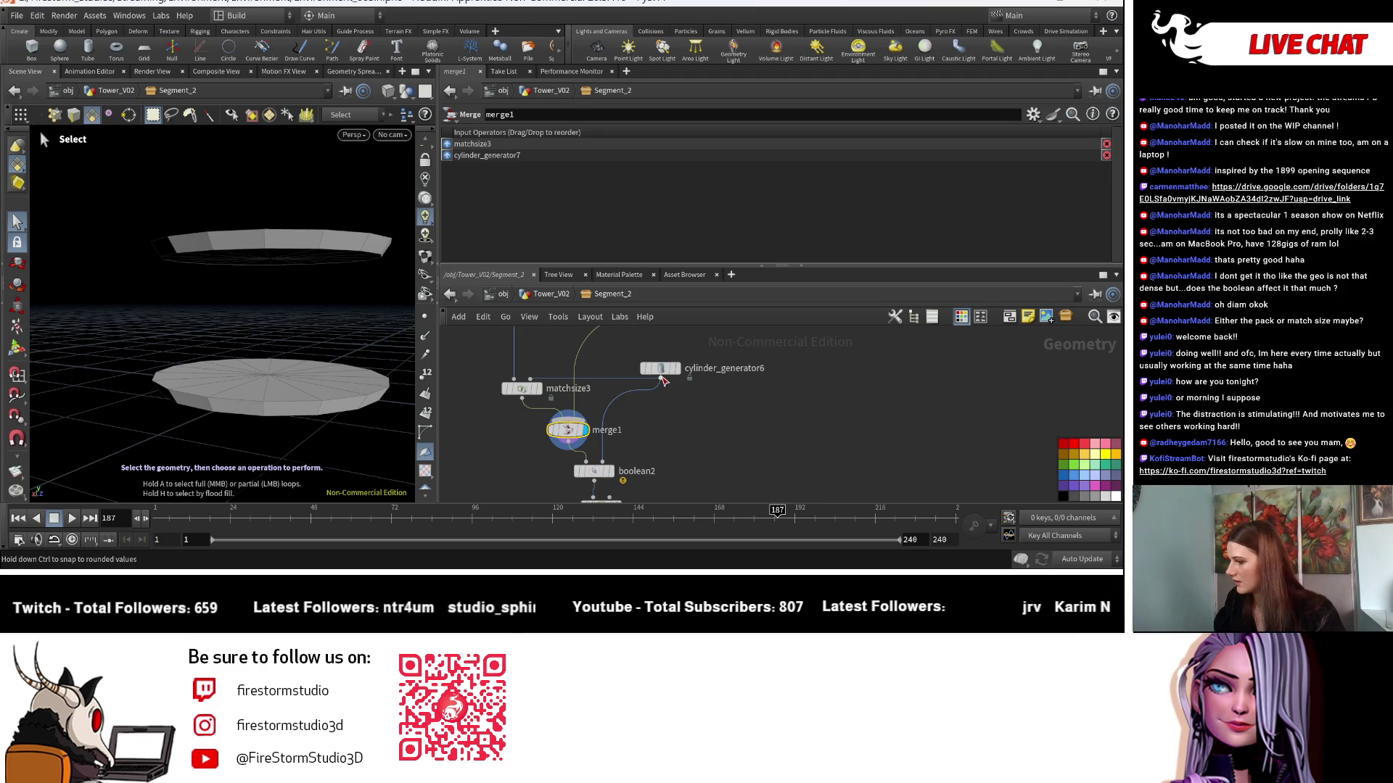
left_click(600, 465)
middle_click_drag(772, 464, 779, 407)
key("Escape")
mouse_move(370, 454)
left_mouse_down()
mouse_move(308, 432)
mouse_move(319, 428)
left_mouse_up()
key("s")
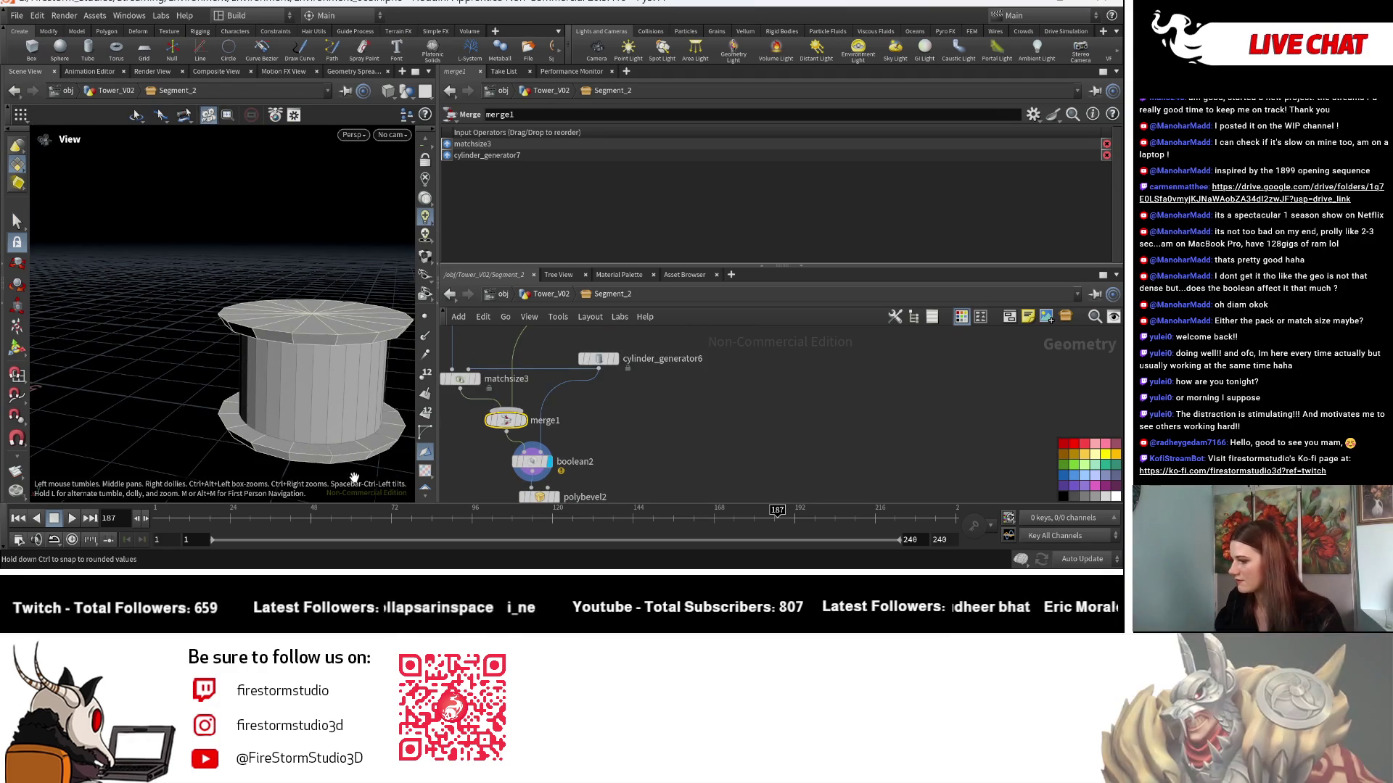
scroll(666, 408, "down", 3)
scroll(661, 403, "up", 2)
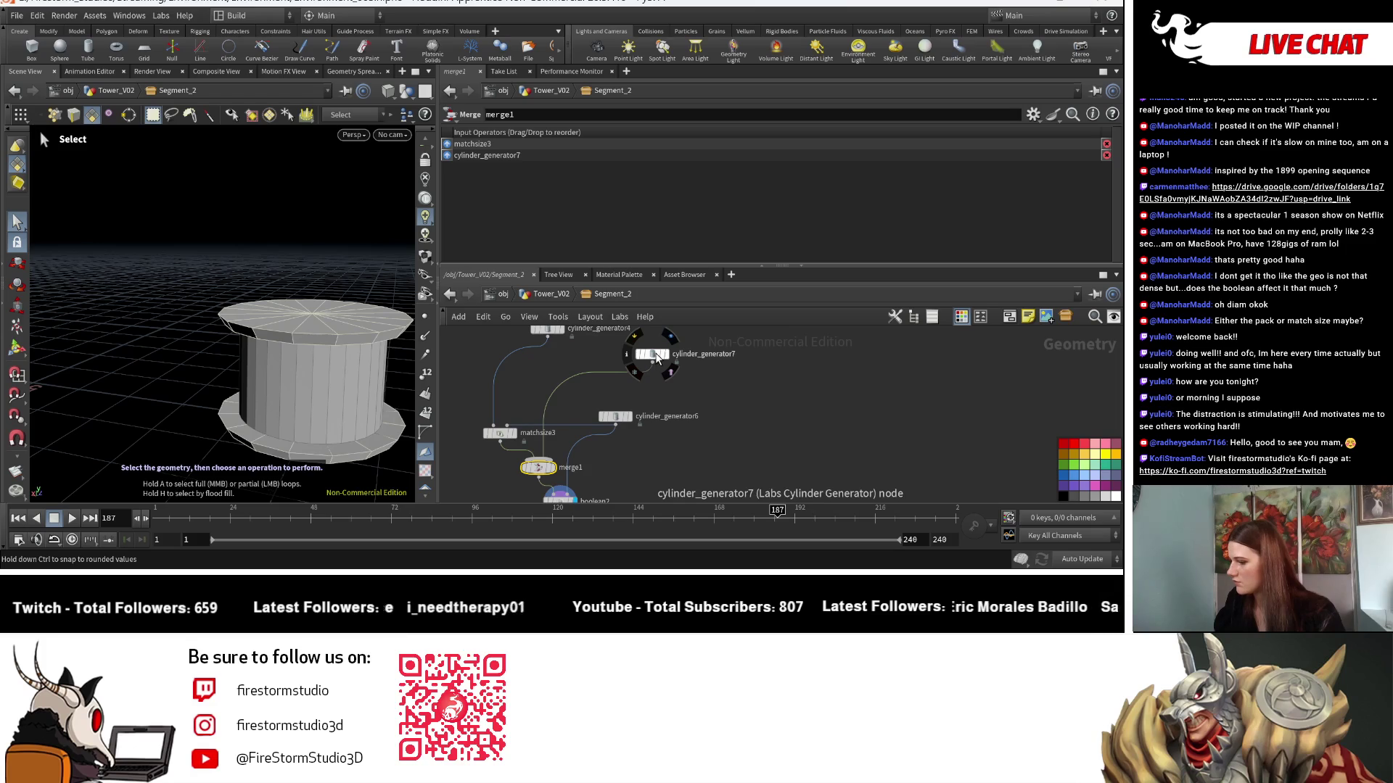
Set cylinder_generator7's Inner Radius to 1.3 and Outer Radius to 1.2.
left_click(652, 354)
left_click(558, 137)
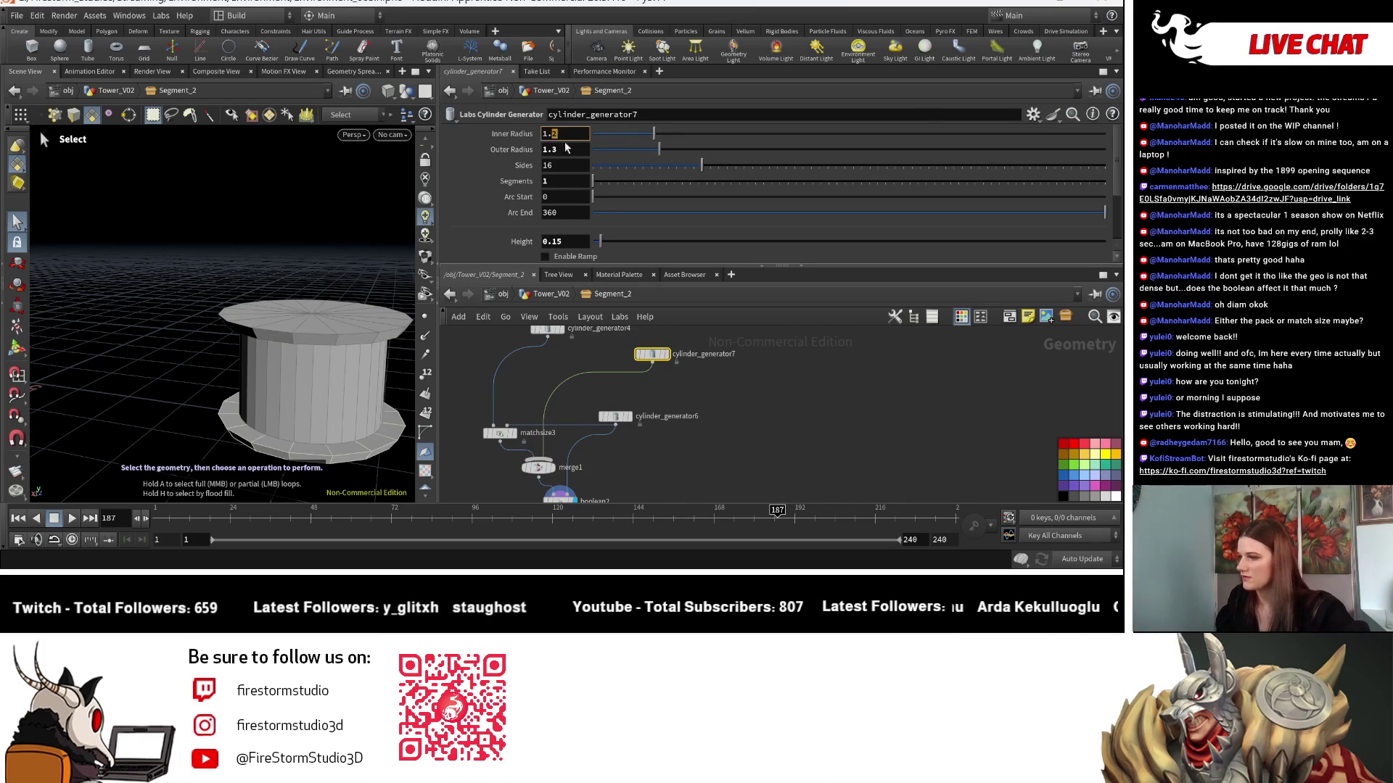
type("3")
left_click(571, 150)
type("1.2")
key("Return")
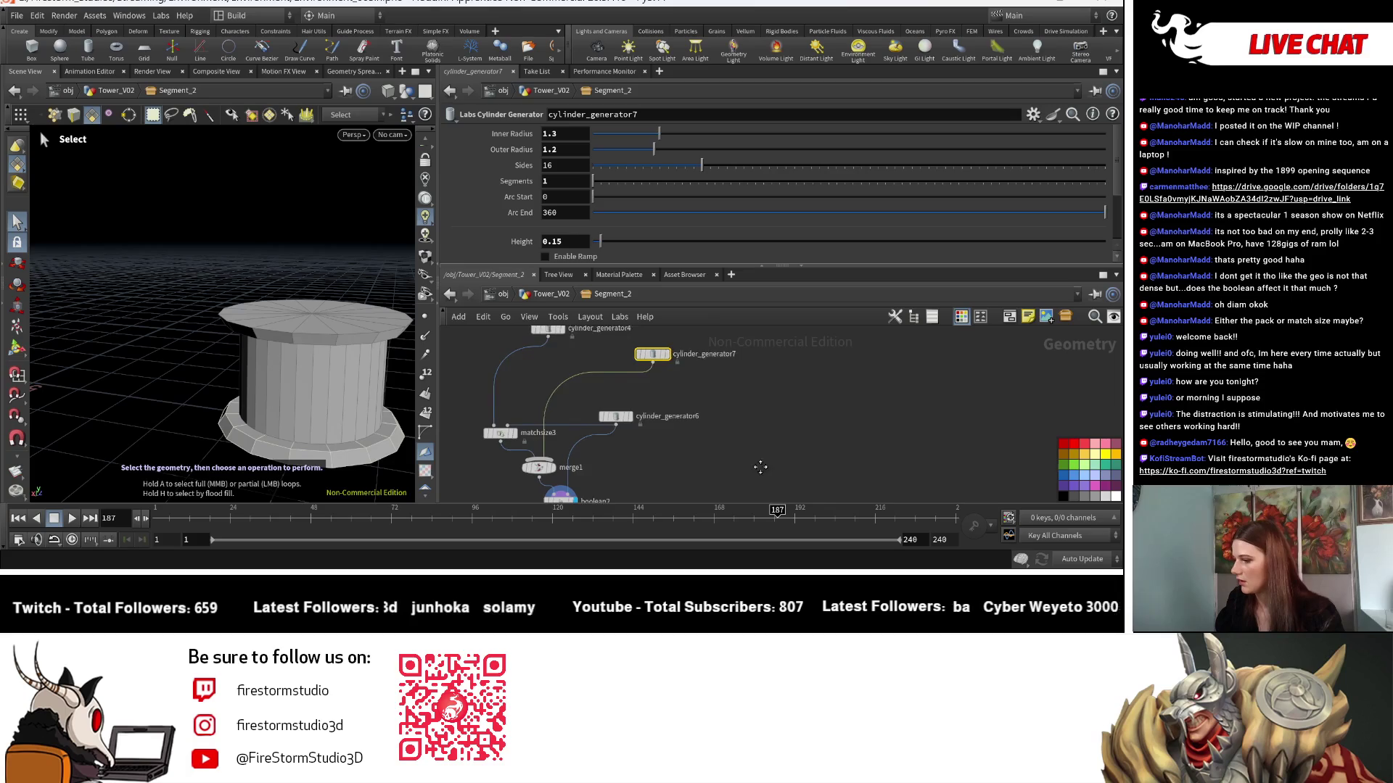
middle_click_drag(761, 467, 784, 452)
key("Escape")
Set cylinder_generator6's Height to 3 to stretch the column tall.
mouse_move(291, 406)
left_mouse_down()
mouse_move(275, 447)
mouse_move(217, 435)
left_mouse_up()
key("s")
scroll(664, 407, "down", 1)
left_click(657, 405)
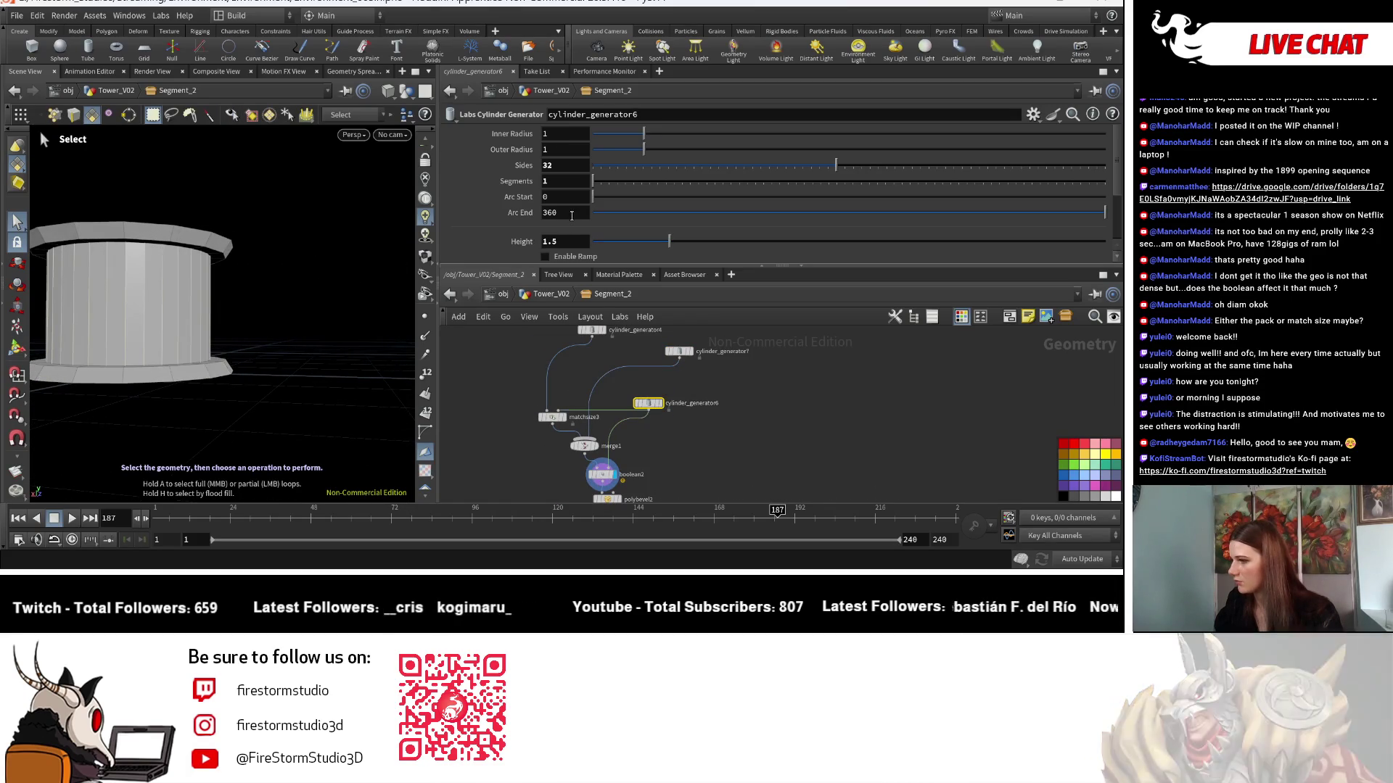
left_click(555, 241)
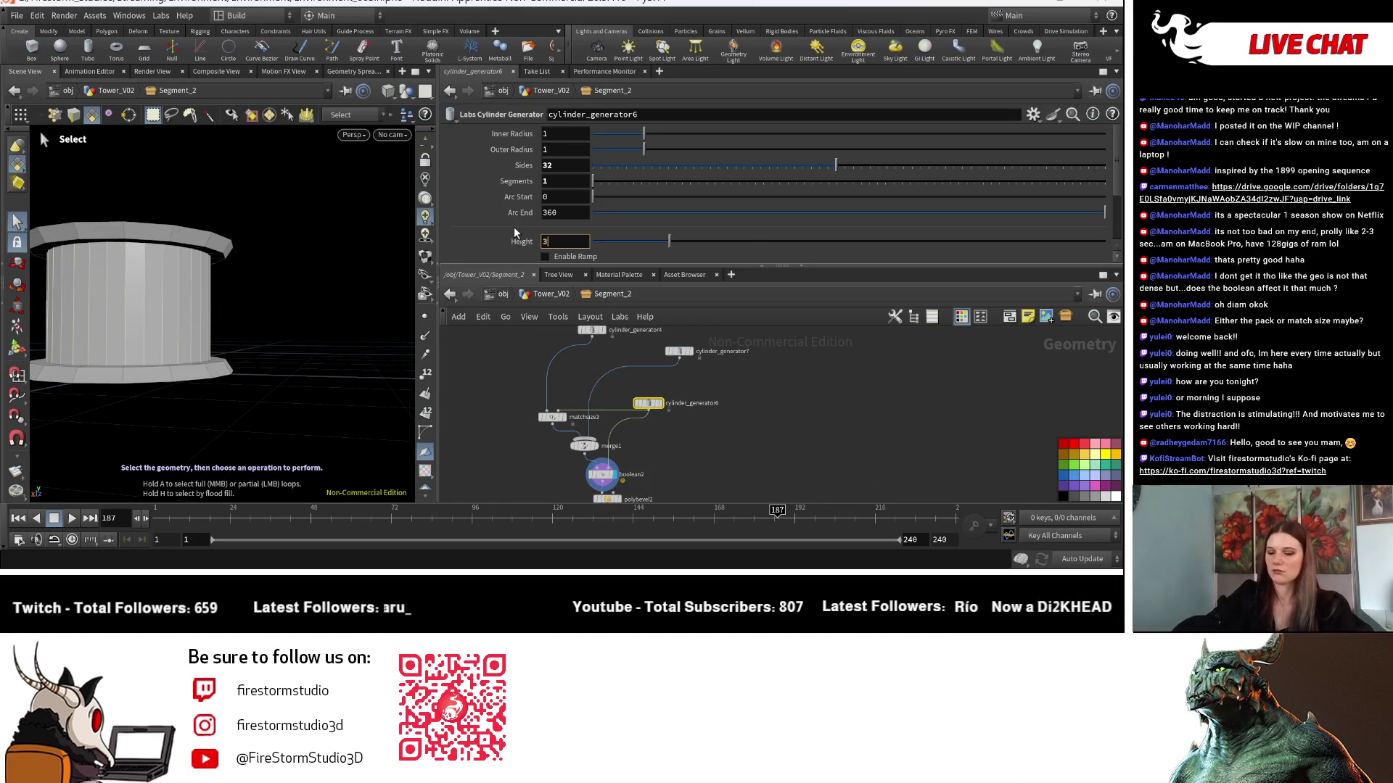
key("Return")
scroll(322, 354, "down", 5)
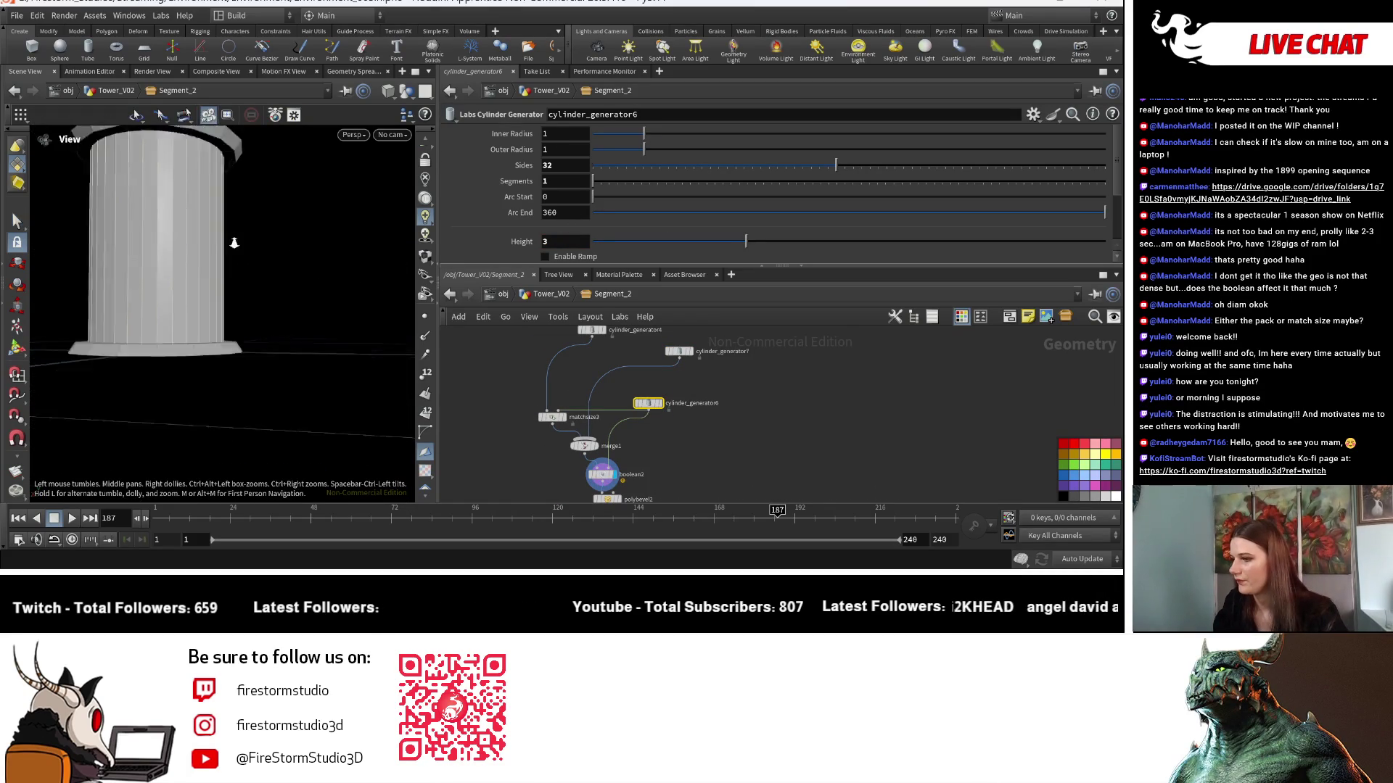
key("Escape")
scroll(322, 354, "up", 5)
mouse_move(322, 354)
left_mouse_down()
mouse_move(320, 440)
mouse_move(361, 369)
left_mouse_up()
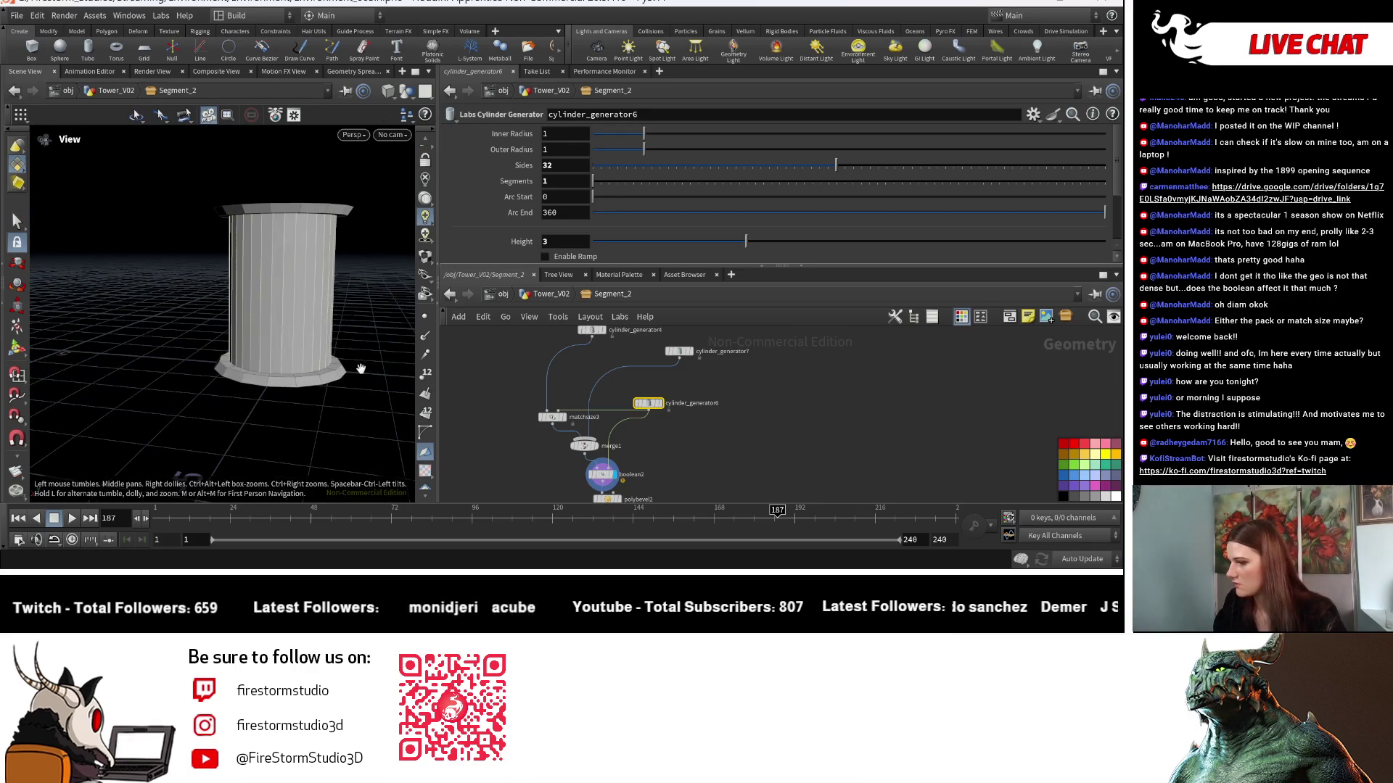
key("s")
scroll(602, 450, "up", 3)
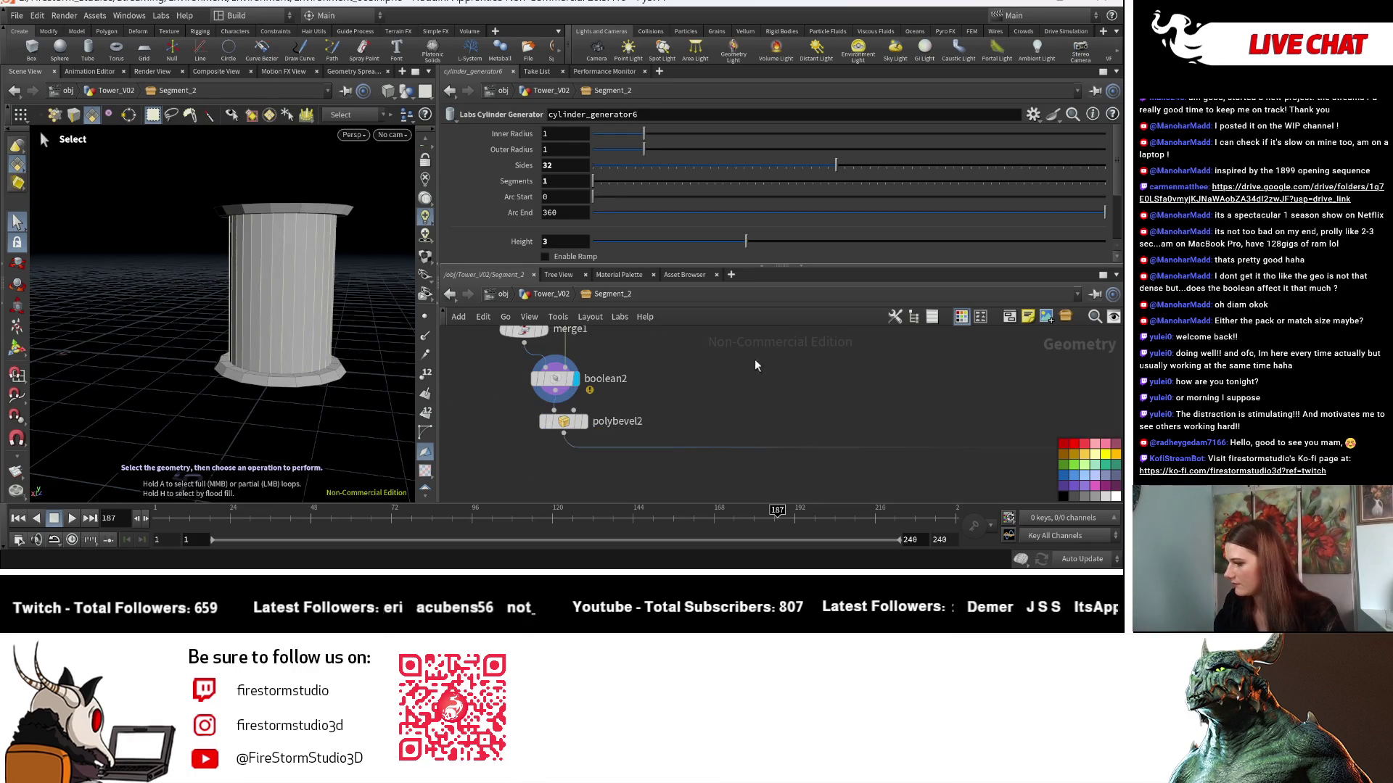
Set cylinder_generator4's Inner Radius to 1.1 and Outer Radius to 1.2.
left_click(573, 422)
mouse_move(250, 378)
left_mouse_down()
mouse_move(398, 351)
mouse_move(233, 450)
mouse_move(270, 398)
mouse_move(234, 423)
mouse_move(324, 438)
mouse_move(336, 392)
mouse_move(243, 441)
mouse_move(302, 403)
mouse_move(283, 367)
mouse_move(289, 302)
mouse_move(342, 354)
mouse_move(323, 279)
mouse_move(186, 286)
mouse_move(239, 305)
mouse_move(258, 274)
mouse_move(288, 369)
mouse_move(270, 345)
left_mouse_up()
key("s")
scroll(648, 441, "up", 5)
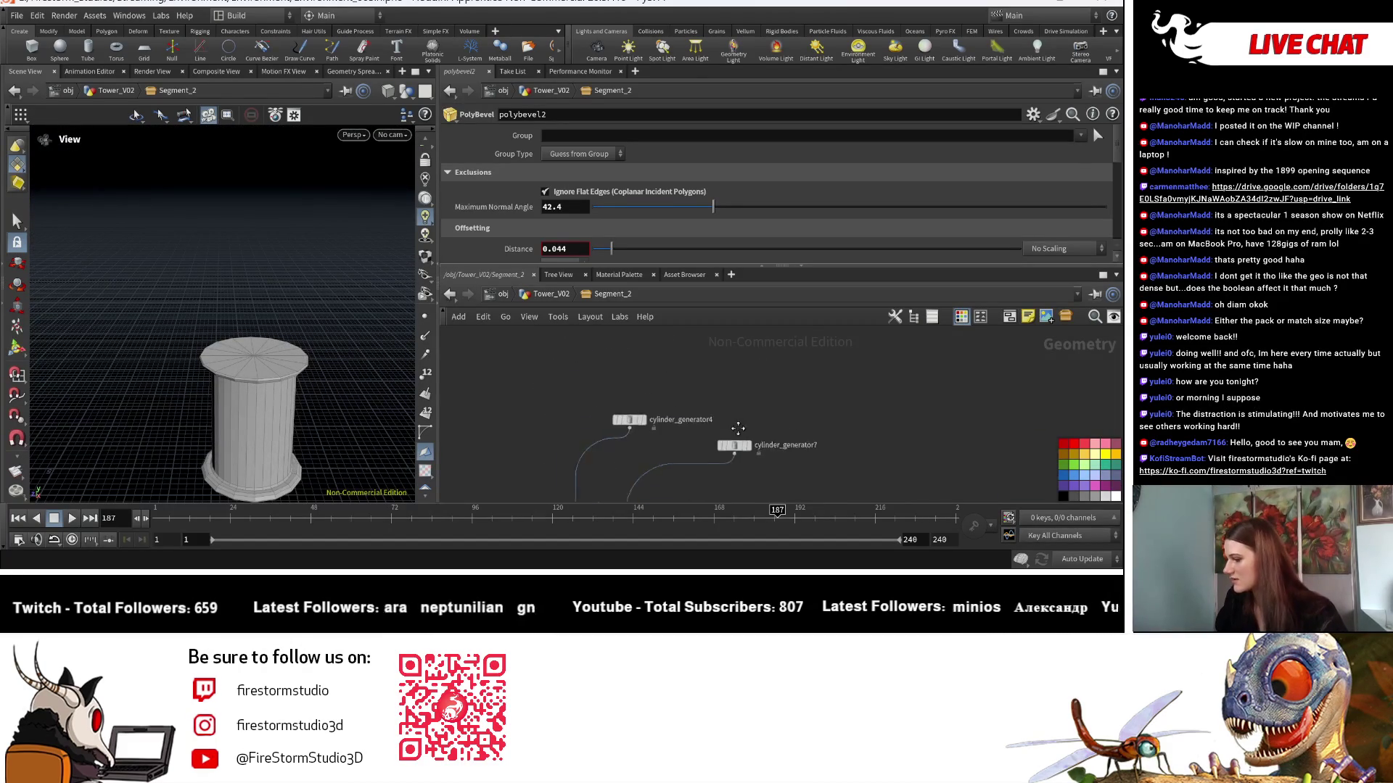
left_click(645, 415)
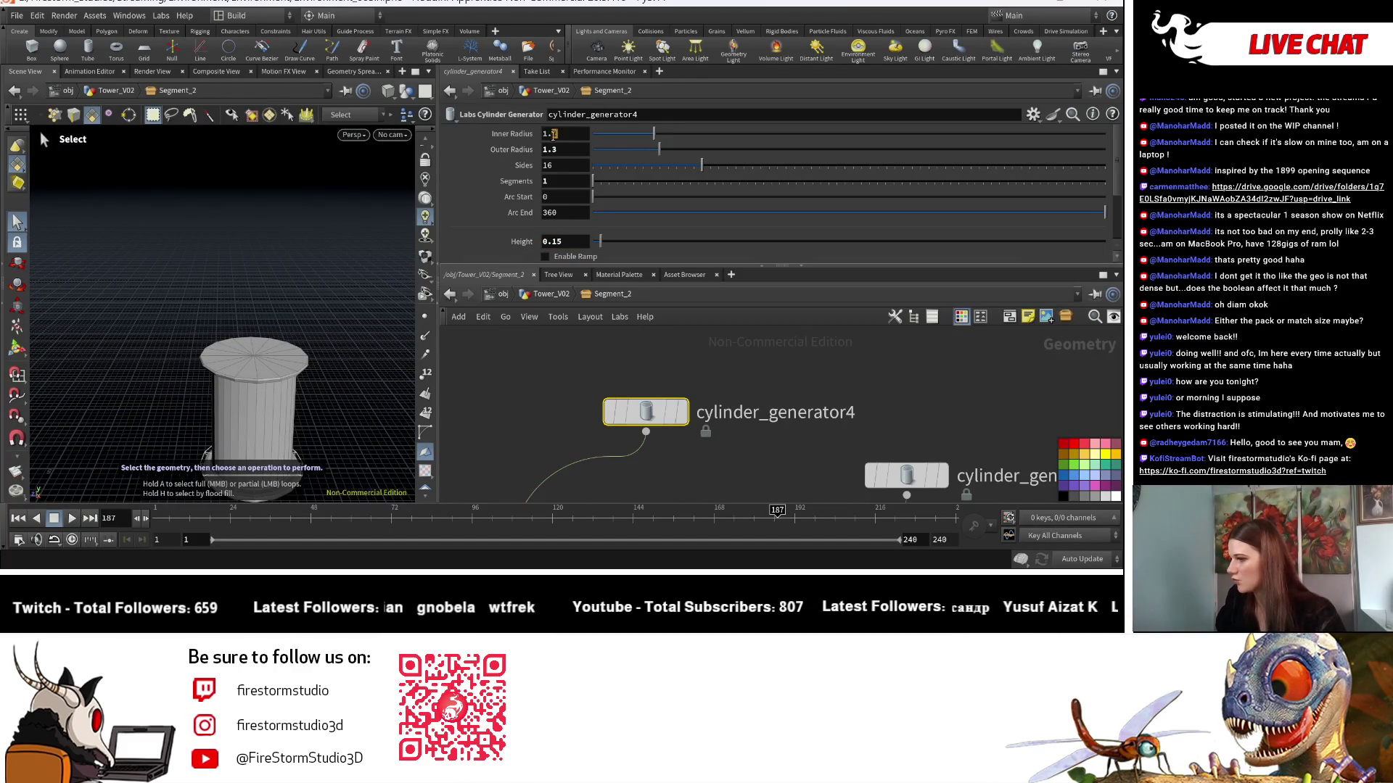
key("Return")
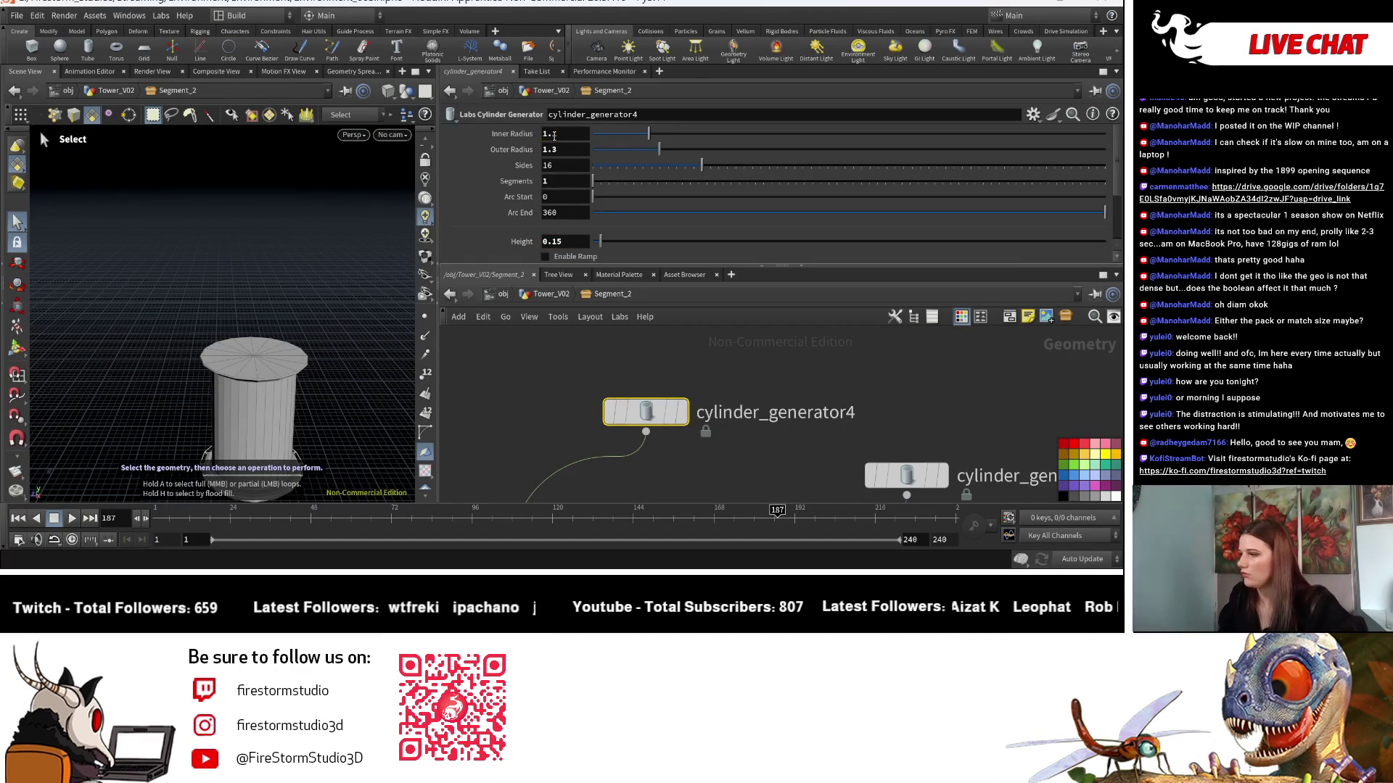
type("2")
key("Return")
Set cylinder_generator7's Inner Radius to 1.2.
middle_click_drag(907, 476, 827, 413)
left_click(827, 413)
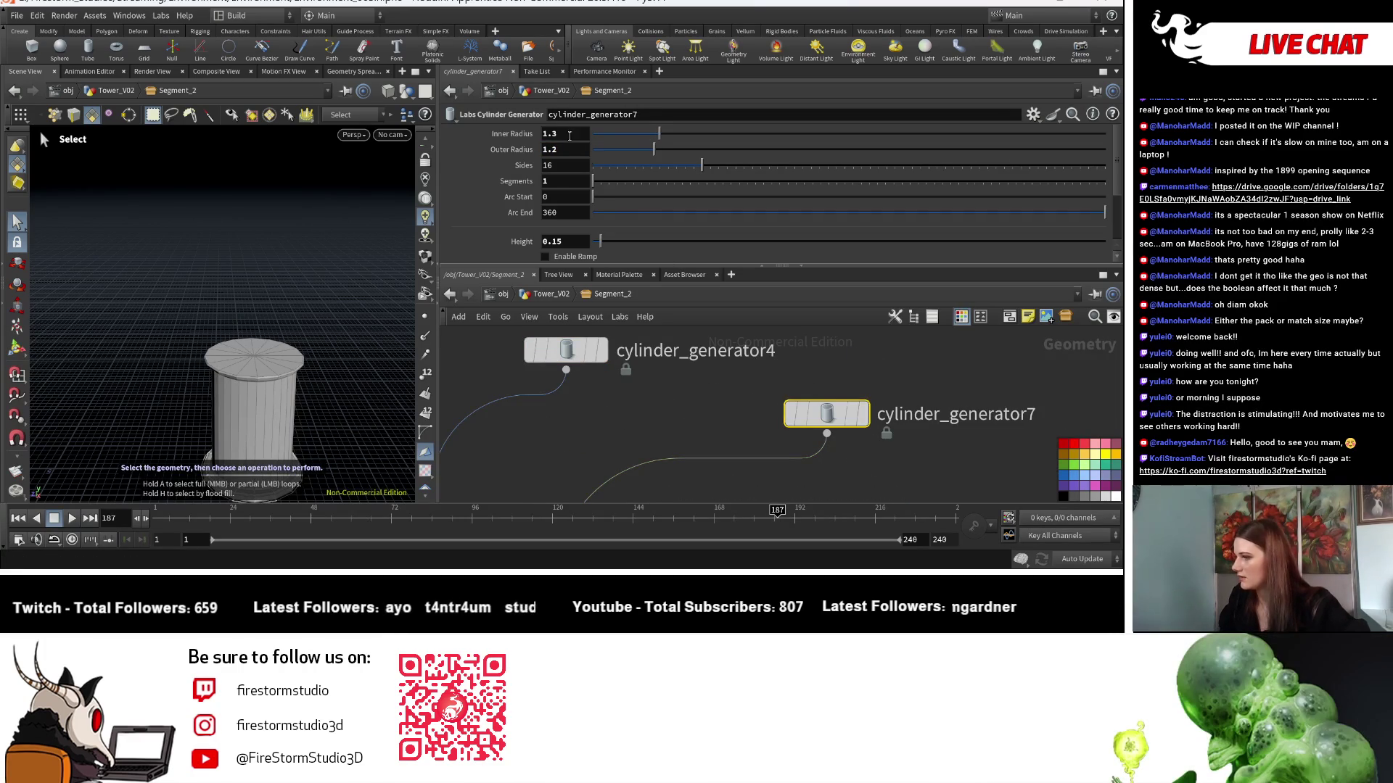
type("2")
key("Return")
type("1.1")
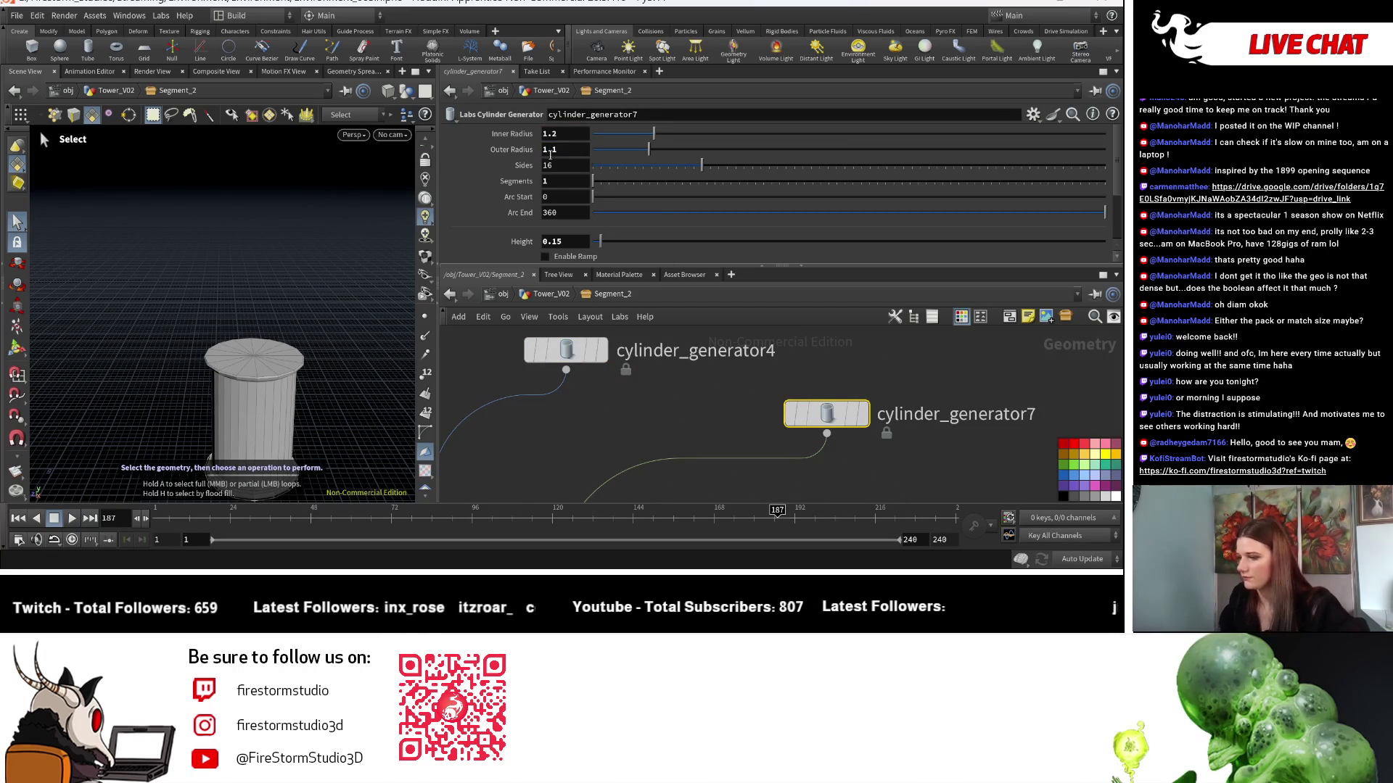
mouse_move(377, 404)
left_mouse_down("alt")
mouse_move(360, 286)
mouse_move(335, 342)
left_mouse_up("alt")
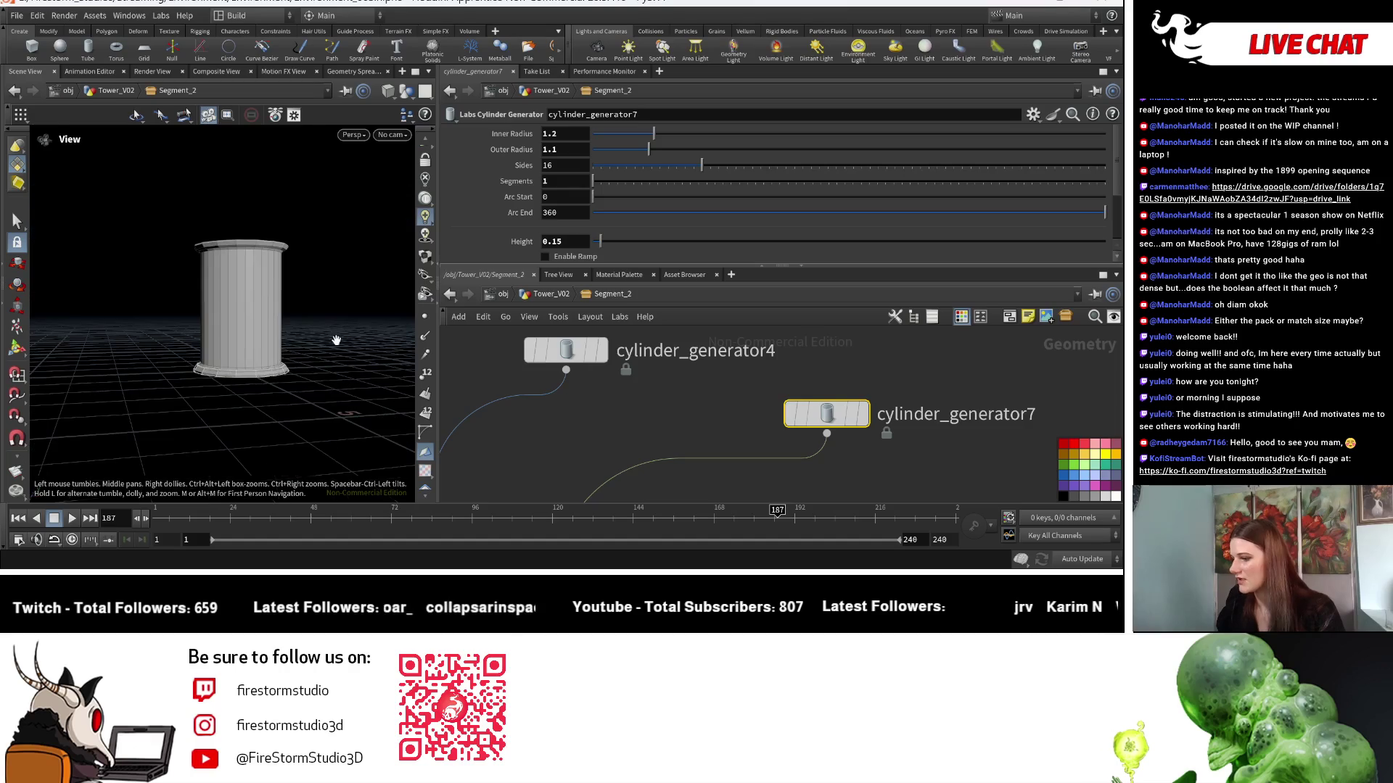
scroll(694, 459, "down", 3)
scroll(720, 442, "up", 3)
Move the seven upstream segment nodes as a cluster next to polybevel2.
left_click(636, 404)
scroll(668, 419, "up", 3)
scroll(829, 369, "down", 2)
left_click(872, 403)
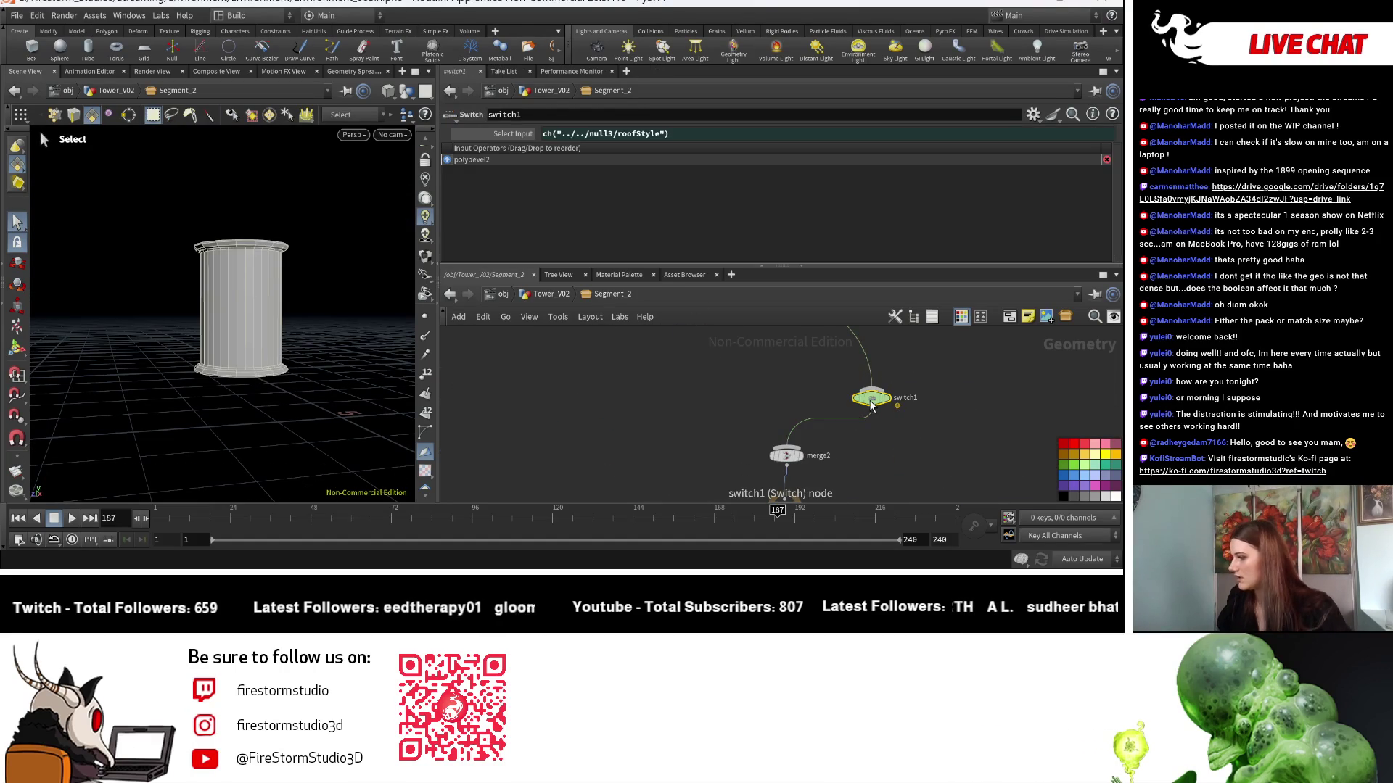
key("Up")
scroll(761, 485, "down", 3)
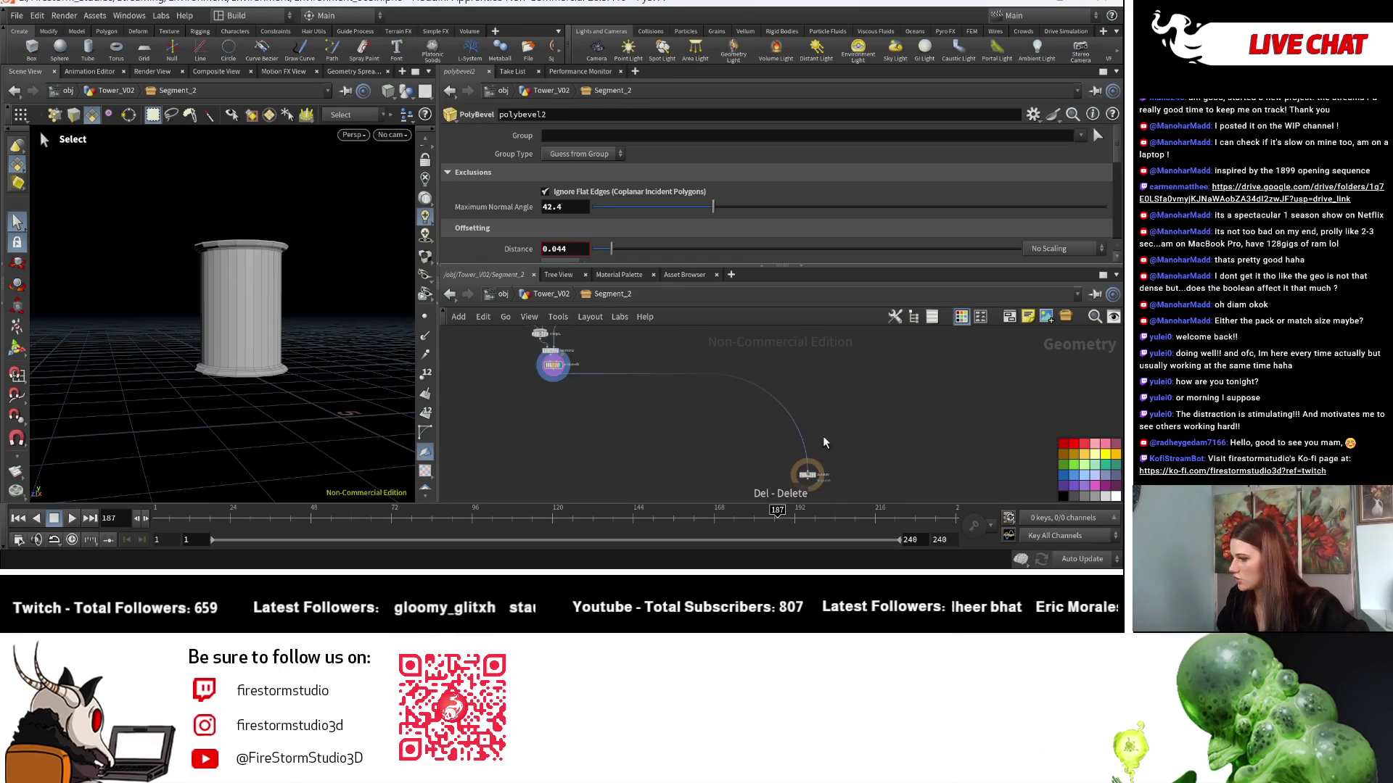
left_click_drag(762, 484, 512, 354)
scroll(551, 395, "down", 2)
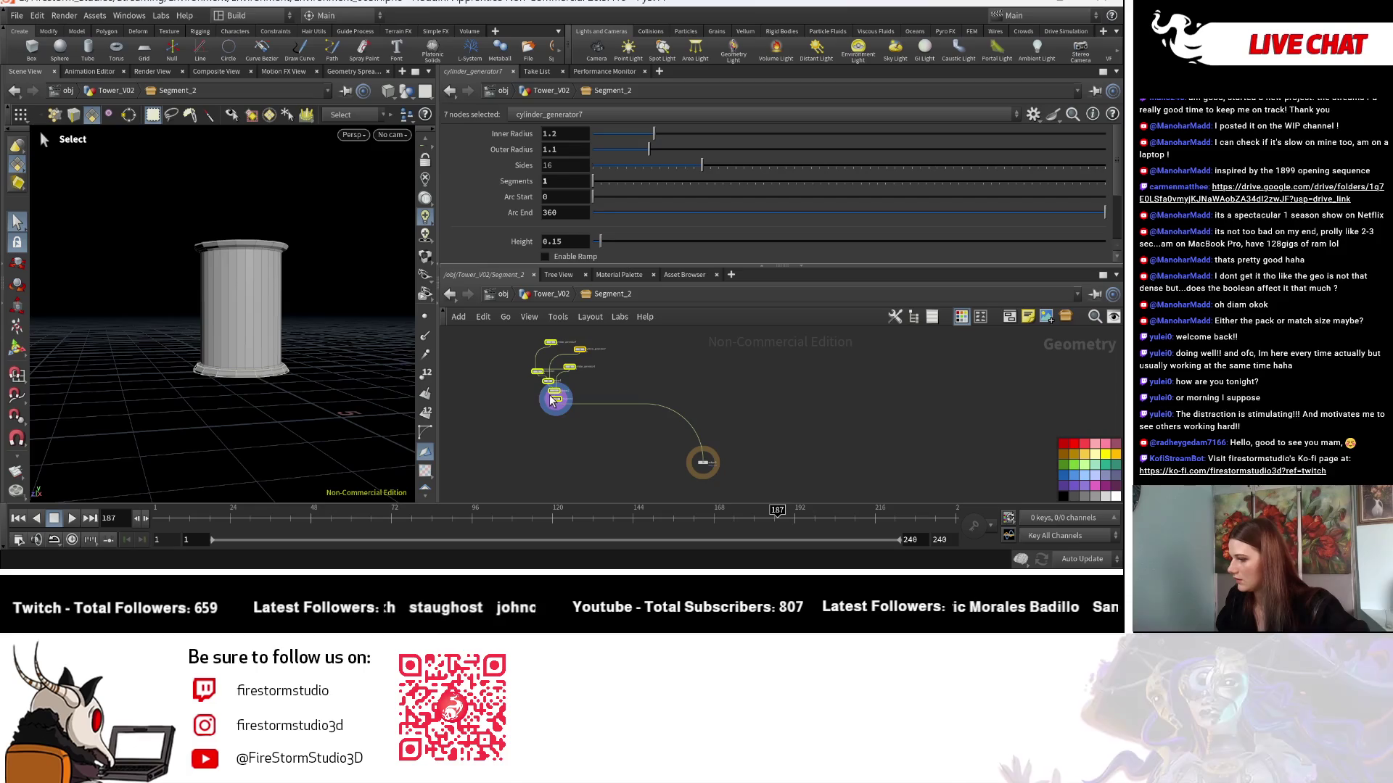
mouse_move(555, 404)
left_mouse_down()
mouse_move(750, 441)
mouse_move(695, 439)
left_mouse_up()
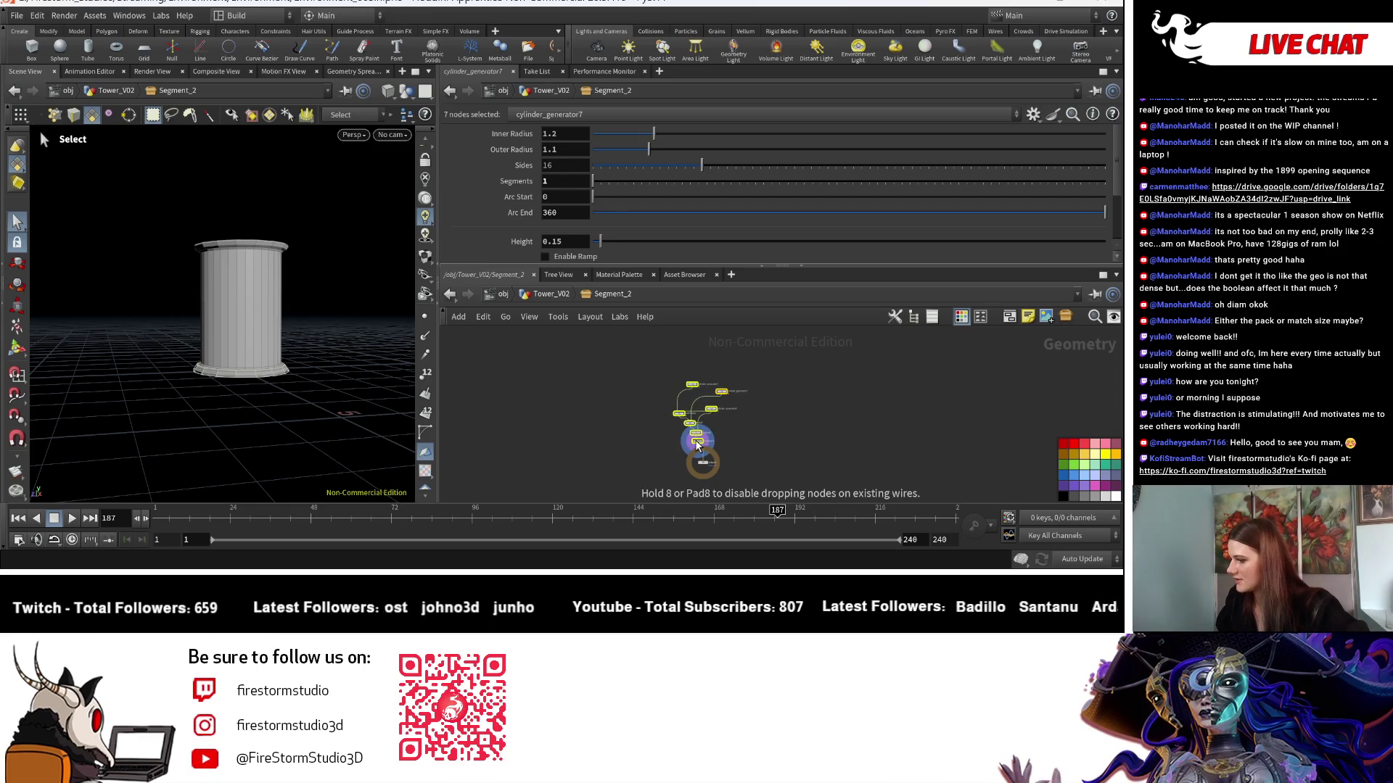
left_click(785, 445)
Place cylinder_generator4 further left and cylinder_generator6 on top, then return to Tower_V02.
scroll(770, 420, "up", 3)
middle_click_drag(770, 421, 837, 460)
mouse_move(666, 385)
left_mouse_down()
mouse_move(638, 370)
mouse_move(621, 381)
left_mouse_up()
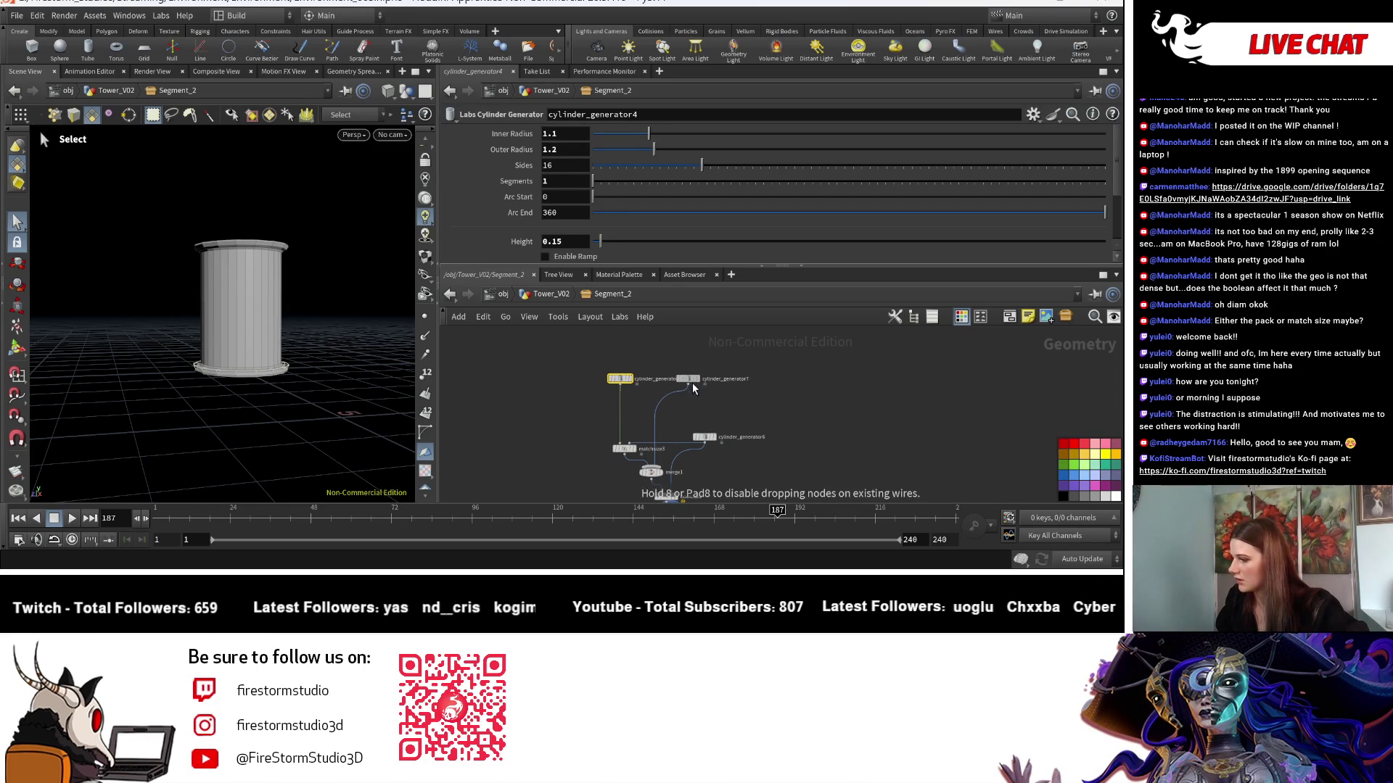
mouse_move(666, 369)
left_mouse_down()
mouse_move(655, 342)
mouse_move(651, 362)
left_mouse_up()
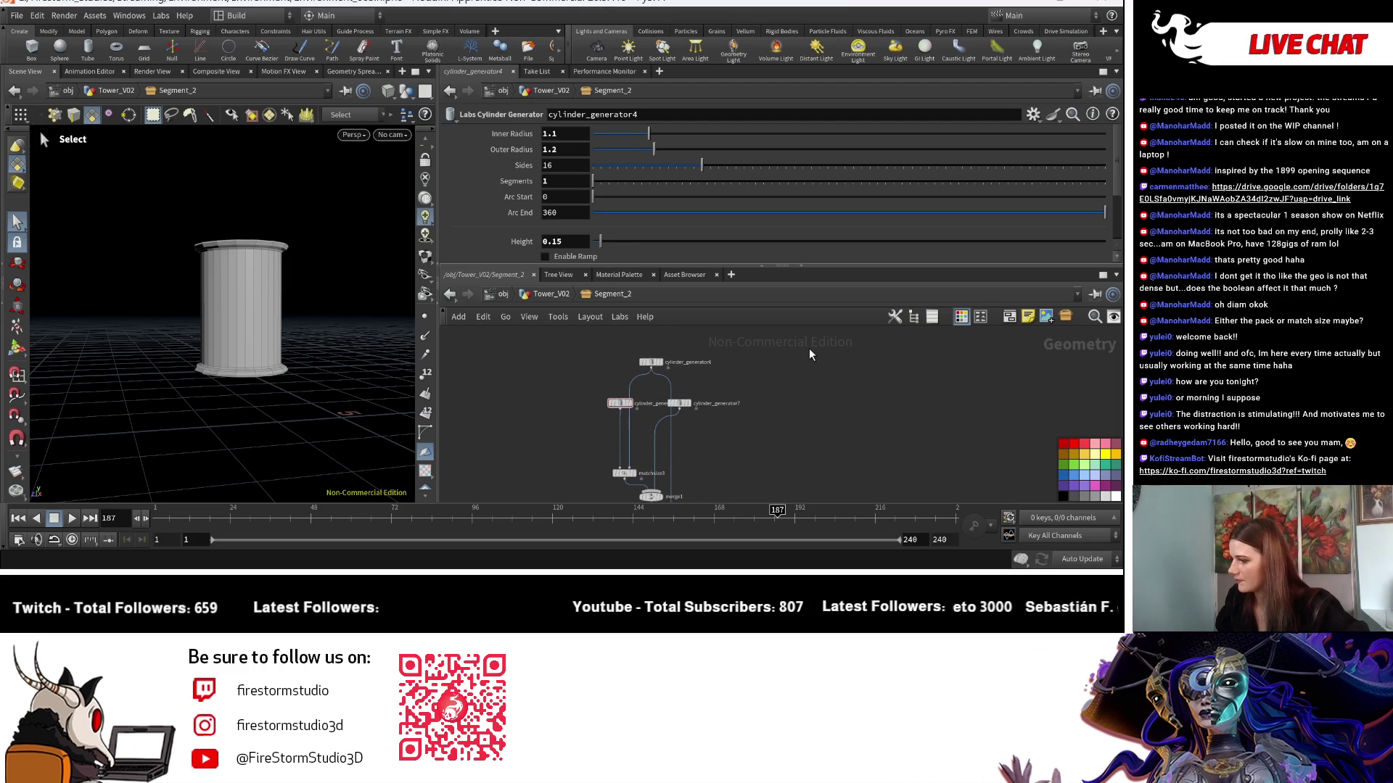
scroll(810, 354, "down", 4)
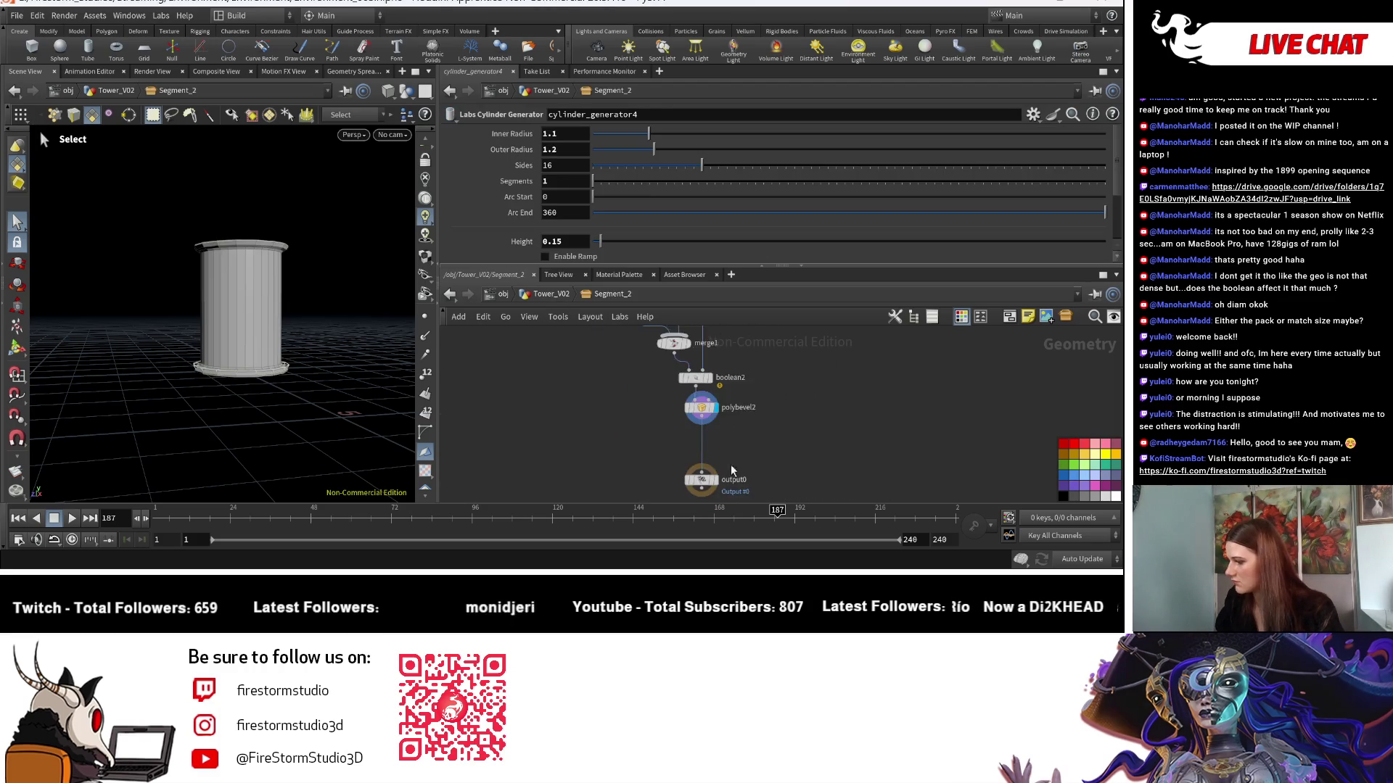
key("u")
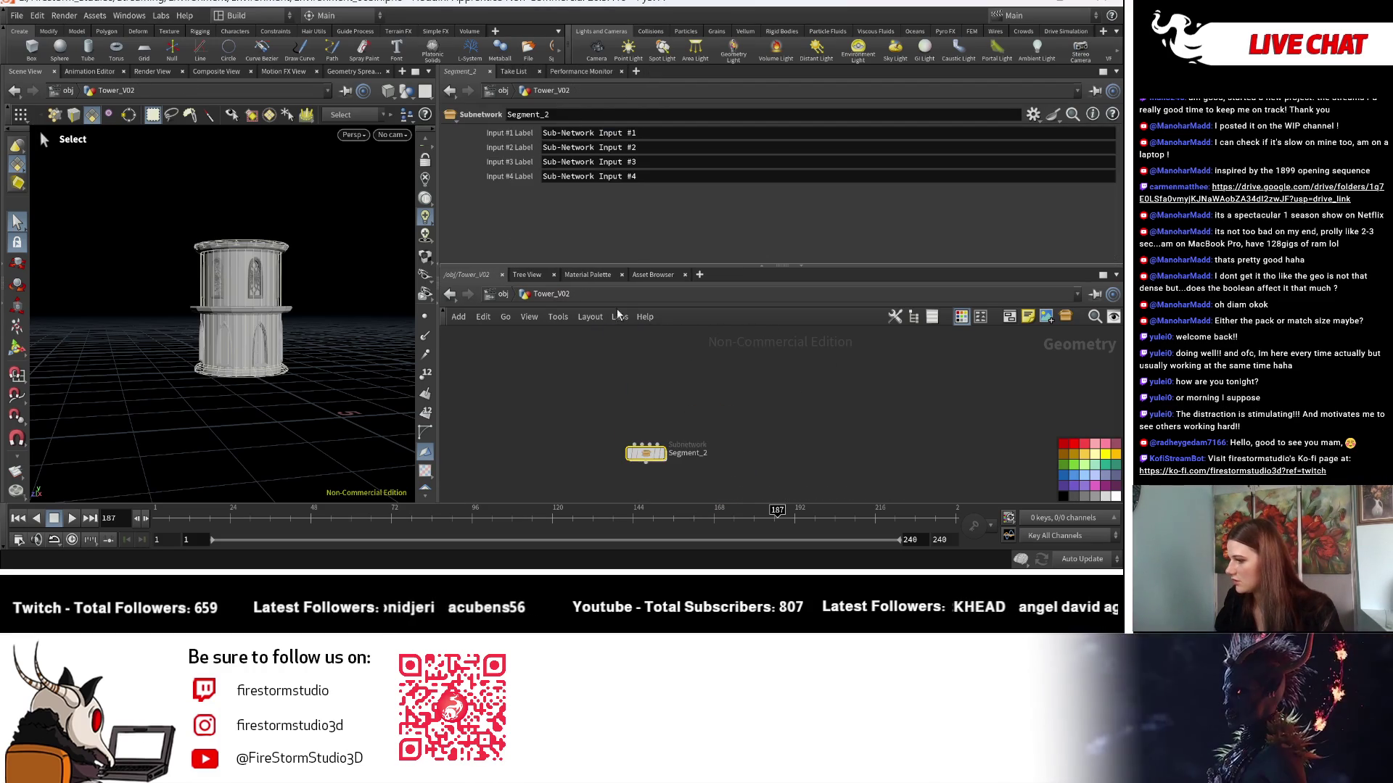
Pull the viewport camera back from the tower and pan the network to the other Tower_V02 nodes.
key("Escape")
mouse_move(302, 500)
left_mouse_down()
mouse_move(236, 448)
mouse_move(310, 421)
left_mouse_up()
key("s")
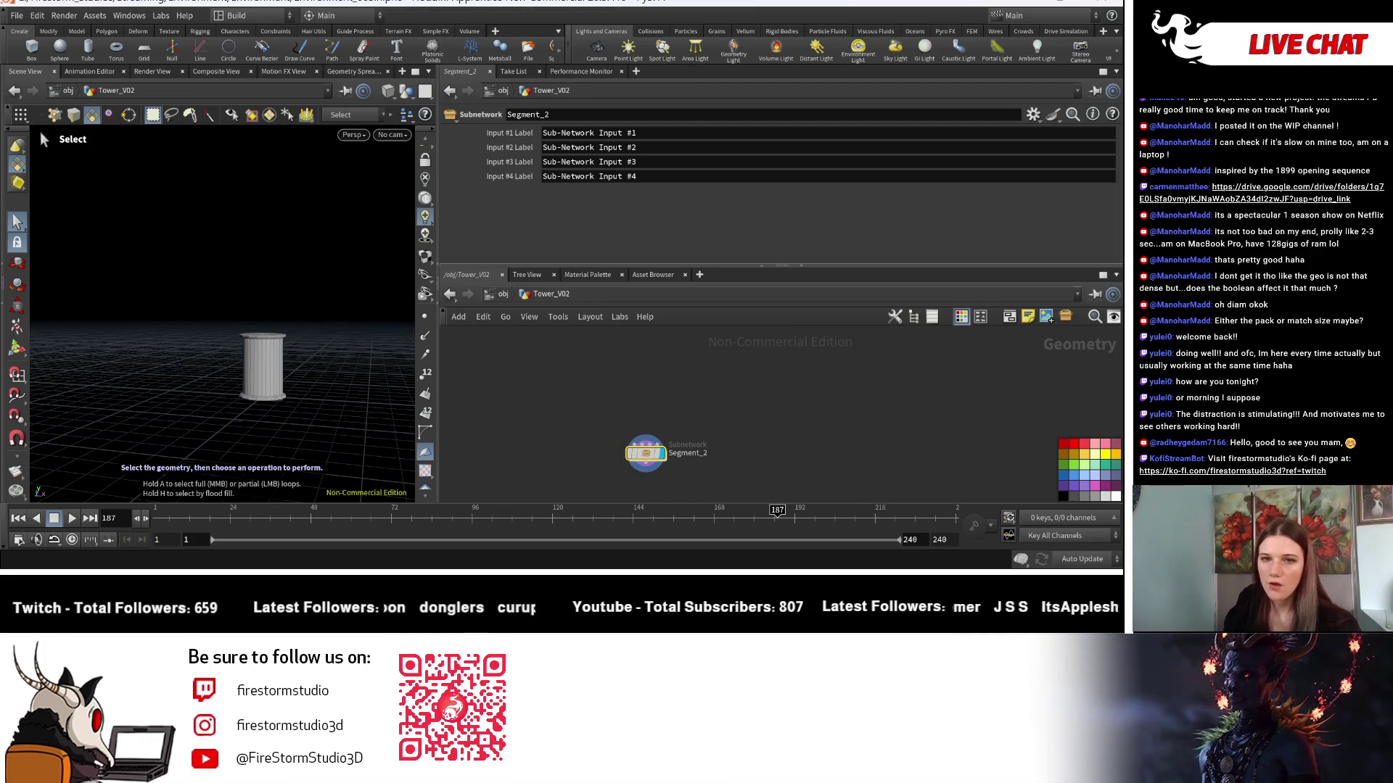
mouse_move(865, 487)
middle_mouse_down()
mouse_move(859, 463)
mouse_move(625, 397)
mouse_move(785, 414)
mouse_move(861, 456)
middle_mouse_up()
scroll(785, 414, "up", 5)
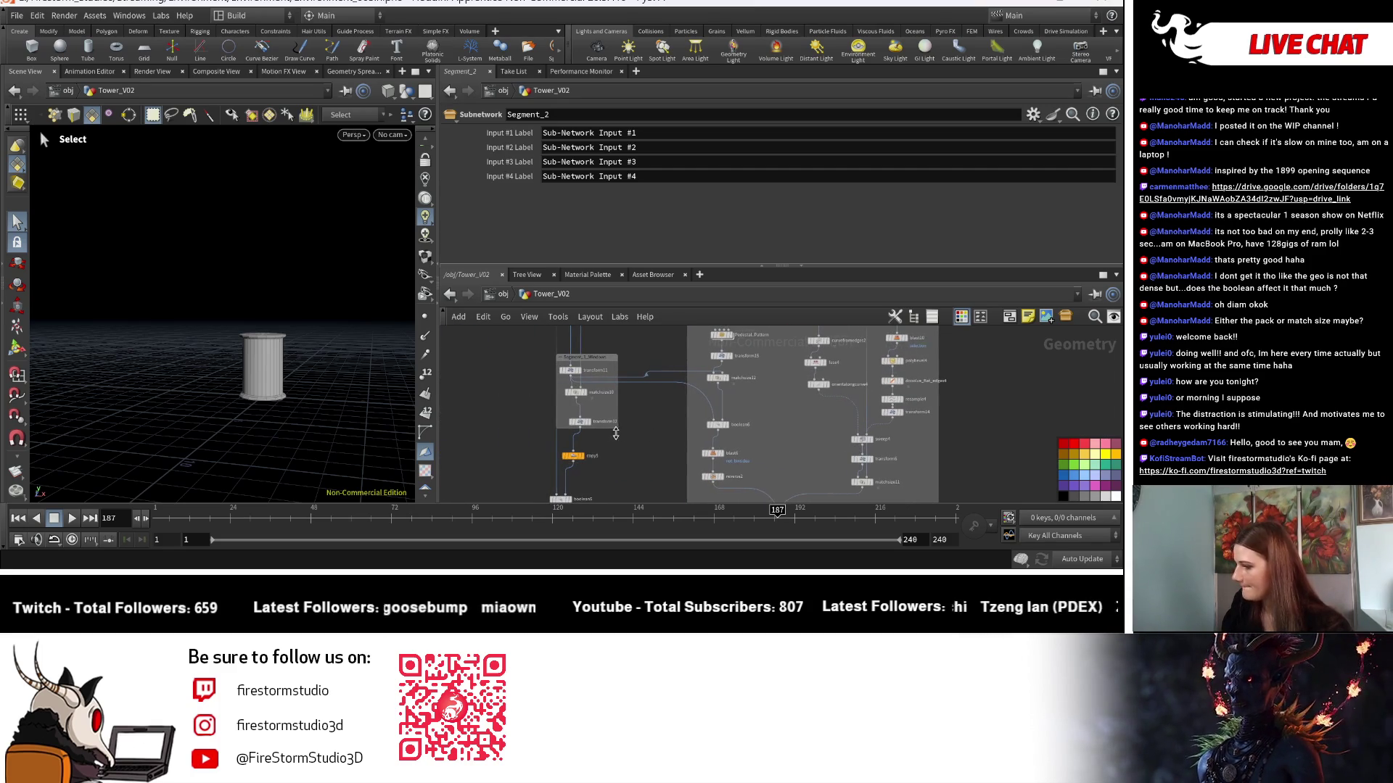
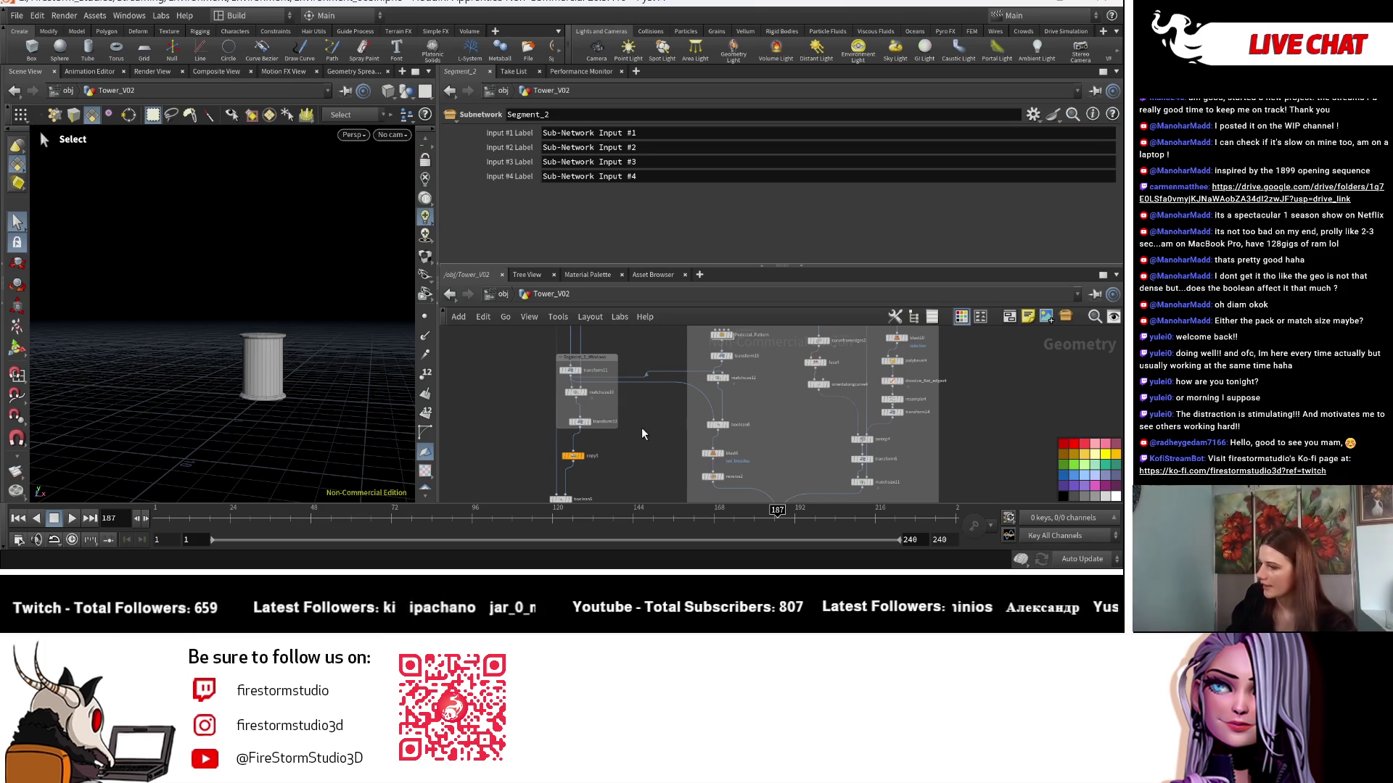
Preview transform11's window cage and transform12's output in the viewport from above.
mouse_move(558, 399)
middle_mouse_down()
mouse_move(691, 404)
mouse_move(534, 516)
mouse_move(542, 482)
mouse_move(540, 599)
middle_mouse_up()
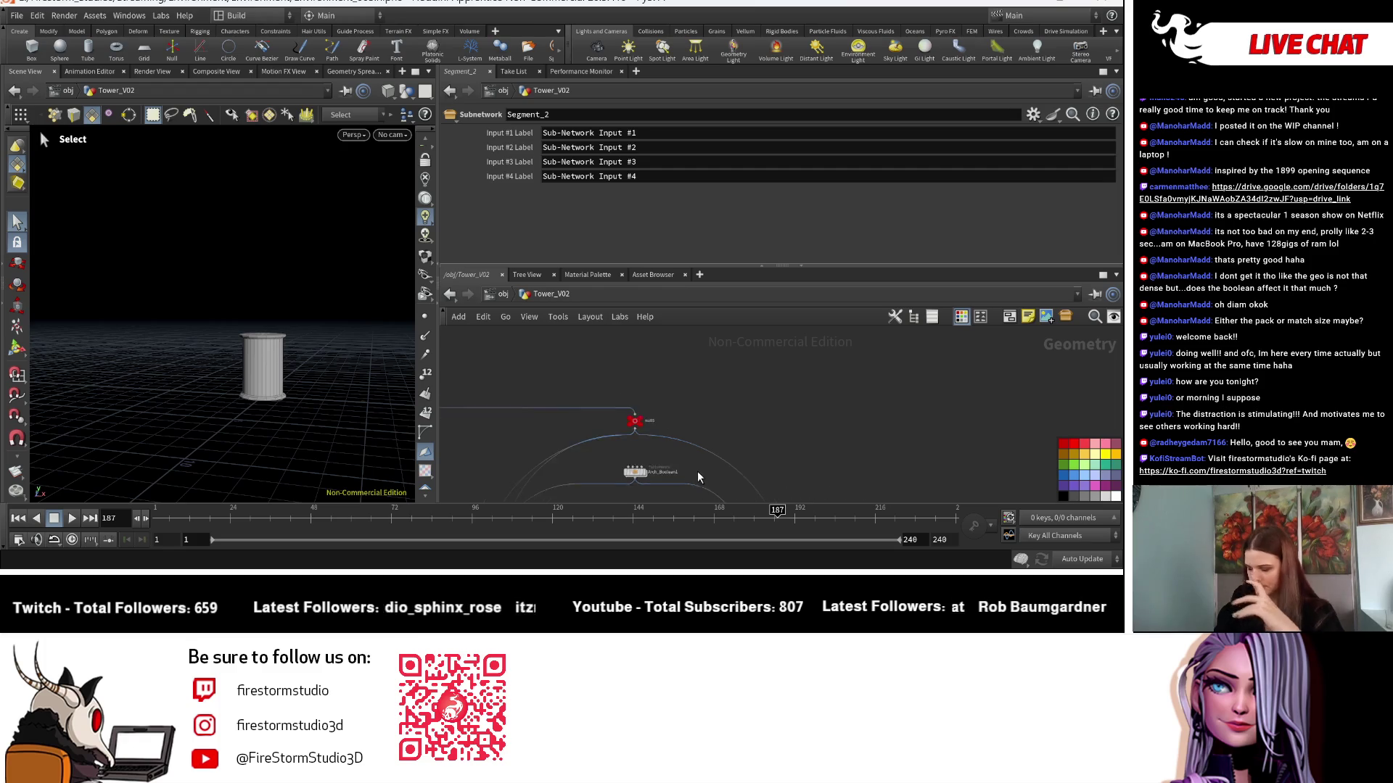
scroll(697, 486, "down", 3)
scroll(650, 433, "up", 3)
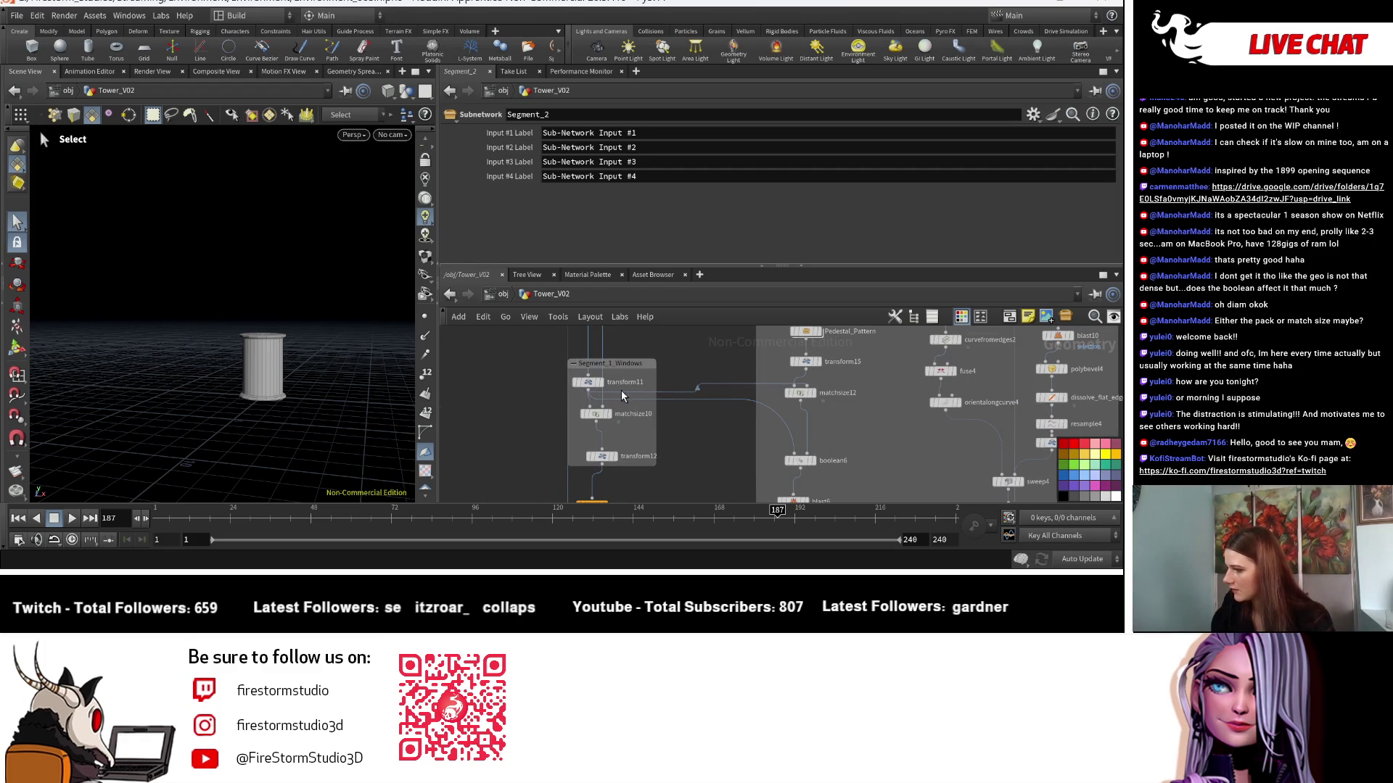
left_click(600, 382)
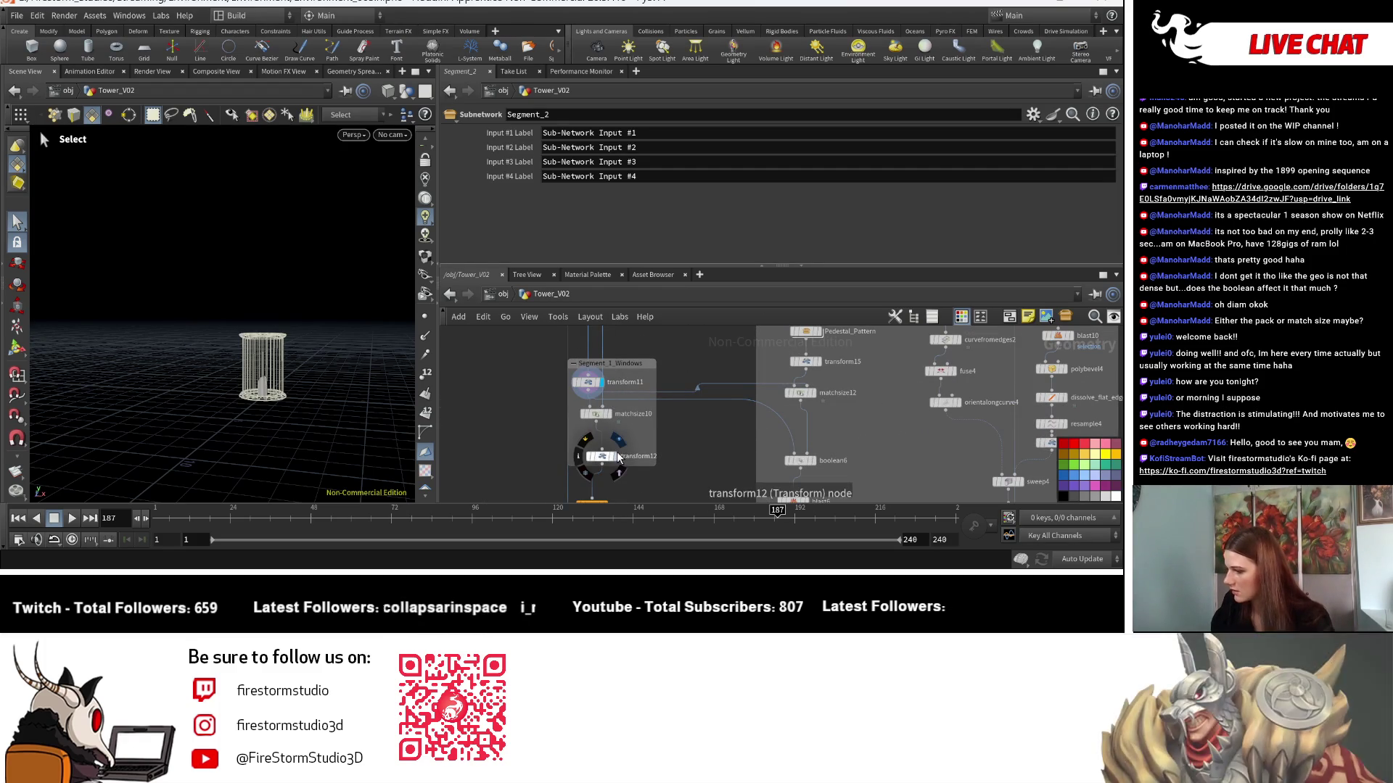
left_click(617, 439)
key("Escape")
left_click_drag(294, 435, 297, 476)
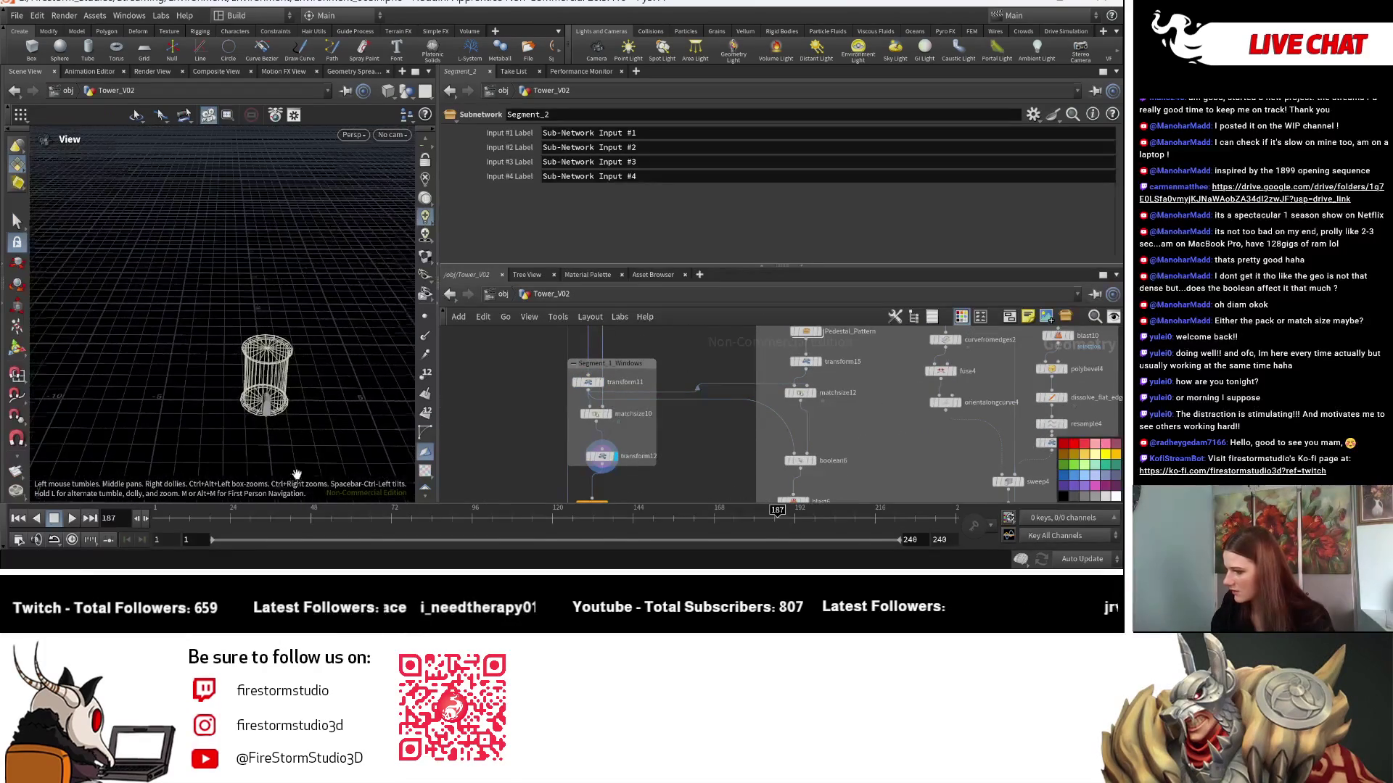
key("s")
middle_click_drag(697, 450, 697, 361)
Preview copy5's copied windows, then box-select the whole window-cutting node chain.
left_click(608, 428)
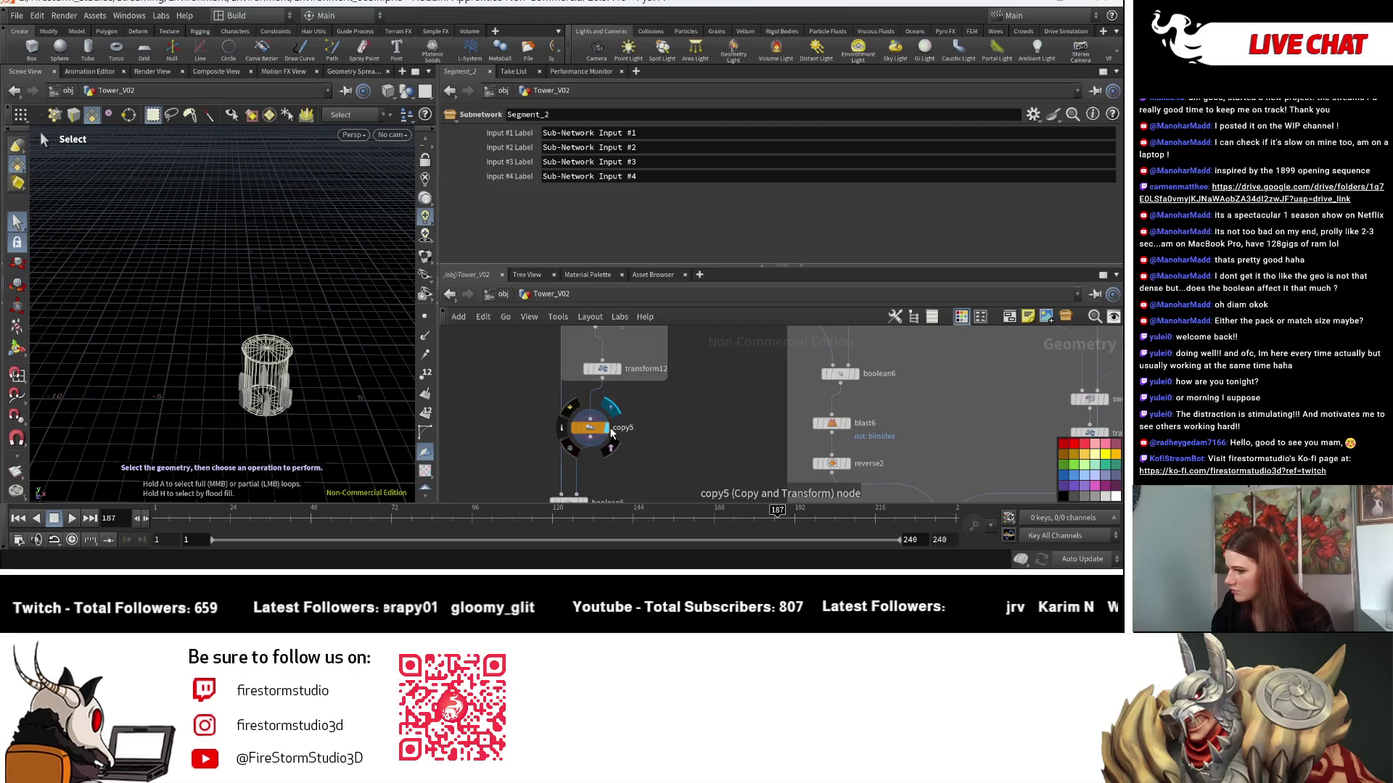
scroll(673, 433, "down", 2)
scroll(671, 438, "up", 2)
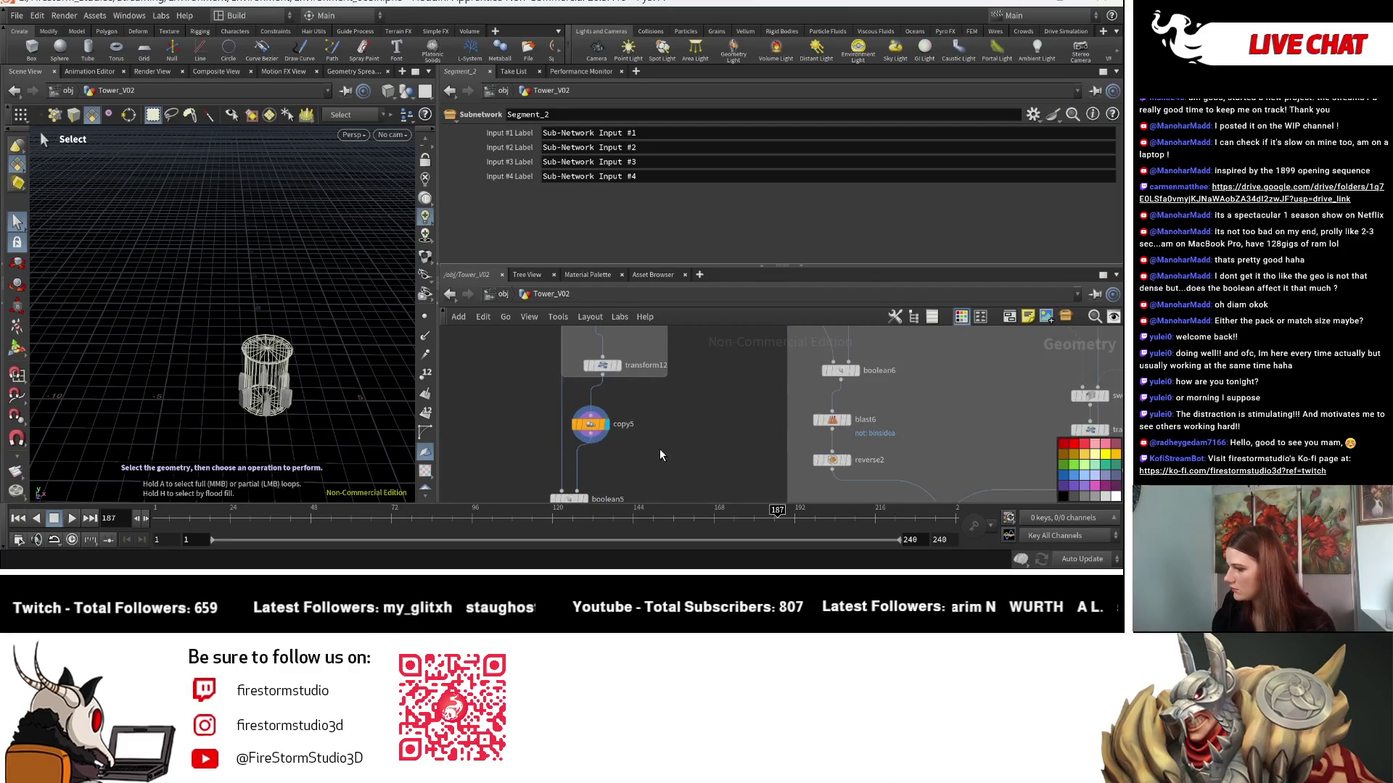
scroll(674, 444, "down", 4)
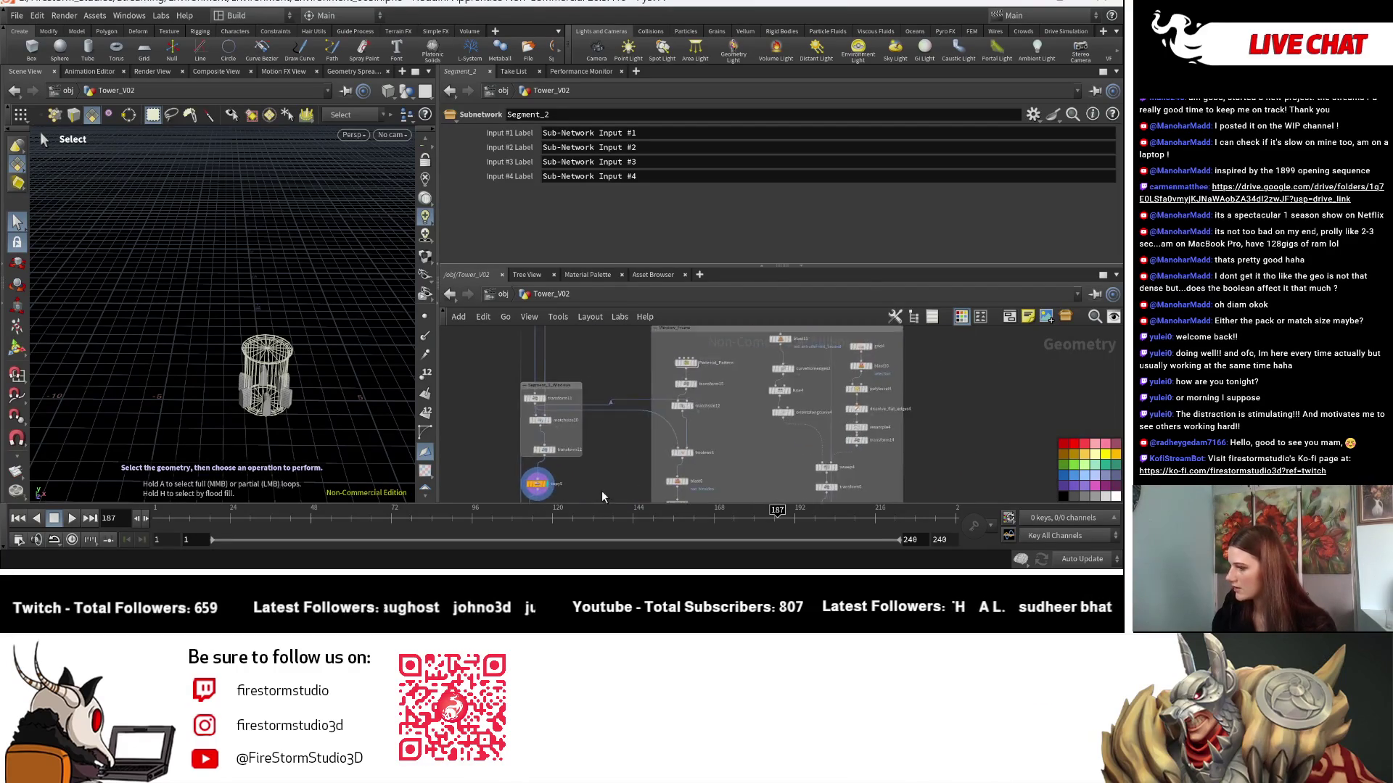
scroll(602, 490, "up", 2)
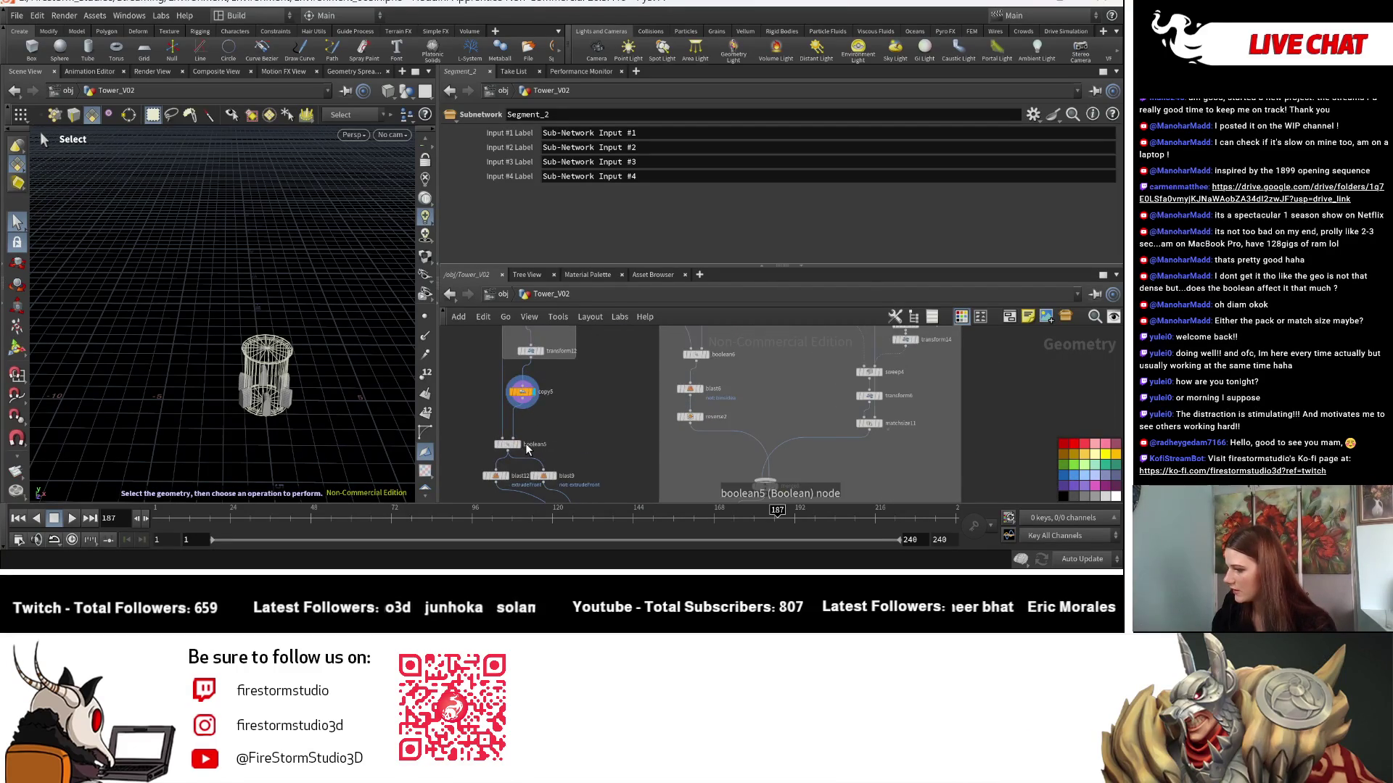
scroll(623, 454, "down", 3)
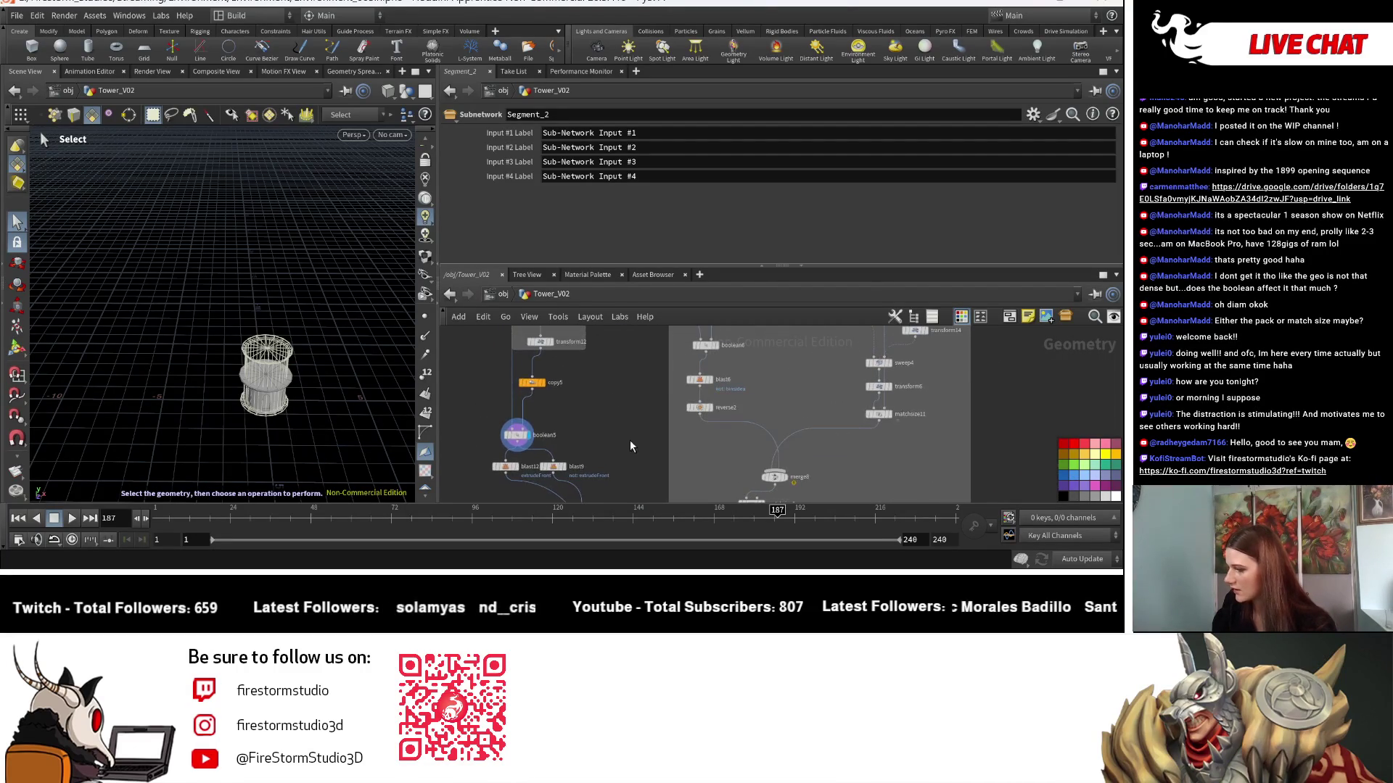
scroll(609, 438, "up", 5)
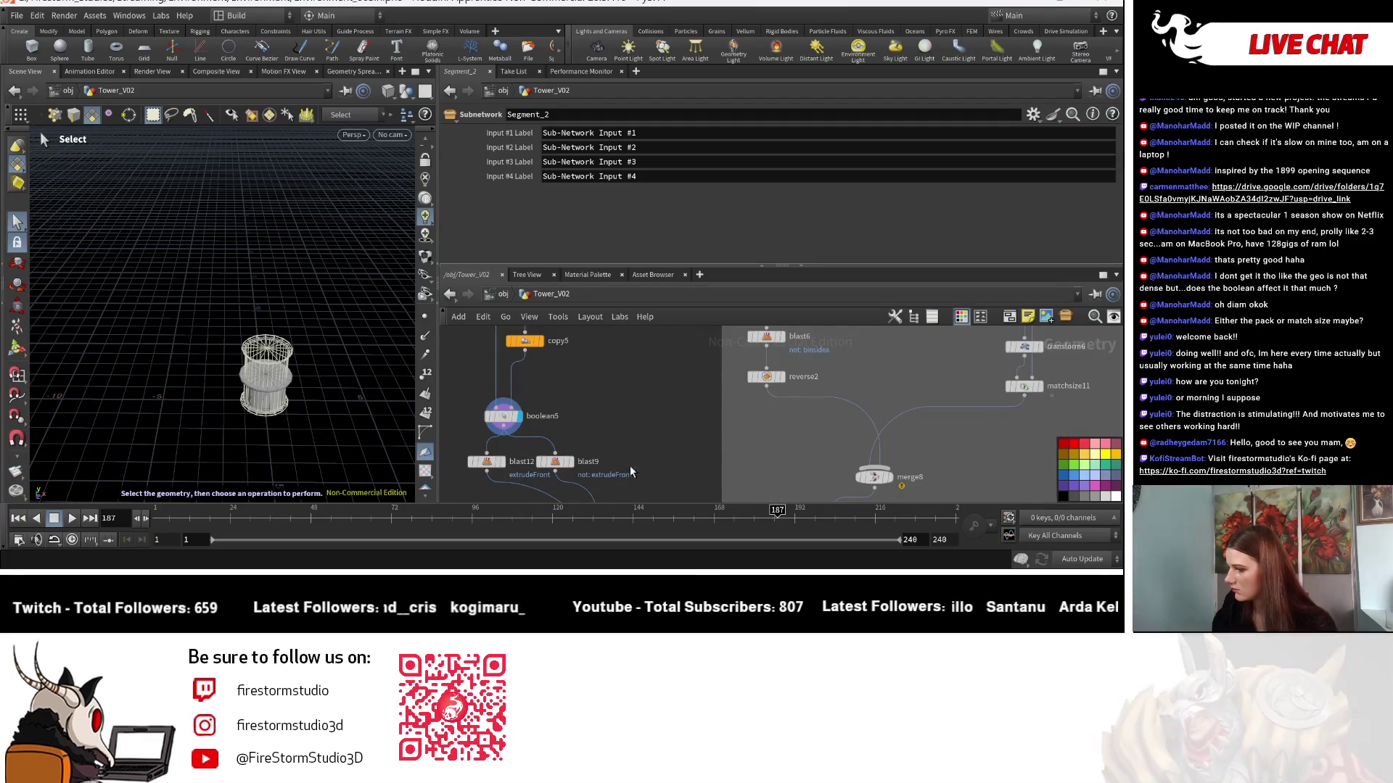
scroll(573, 457, "down", 3)
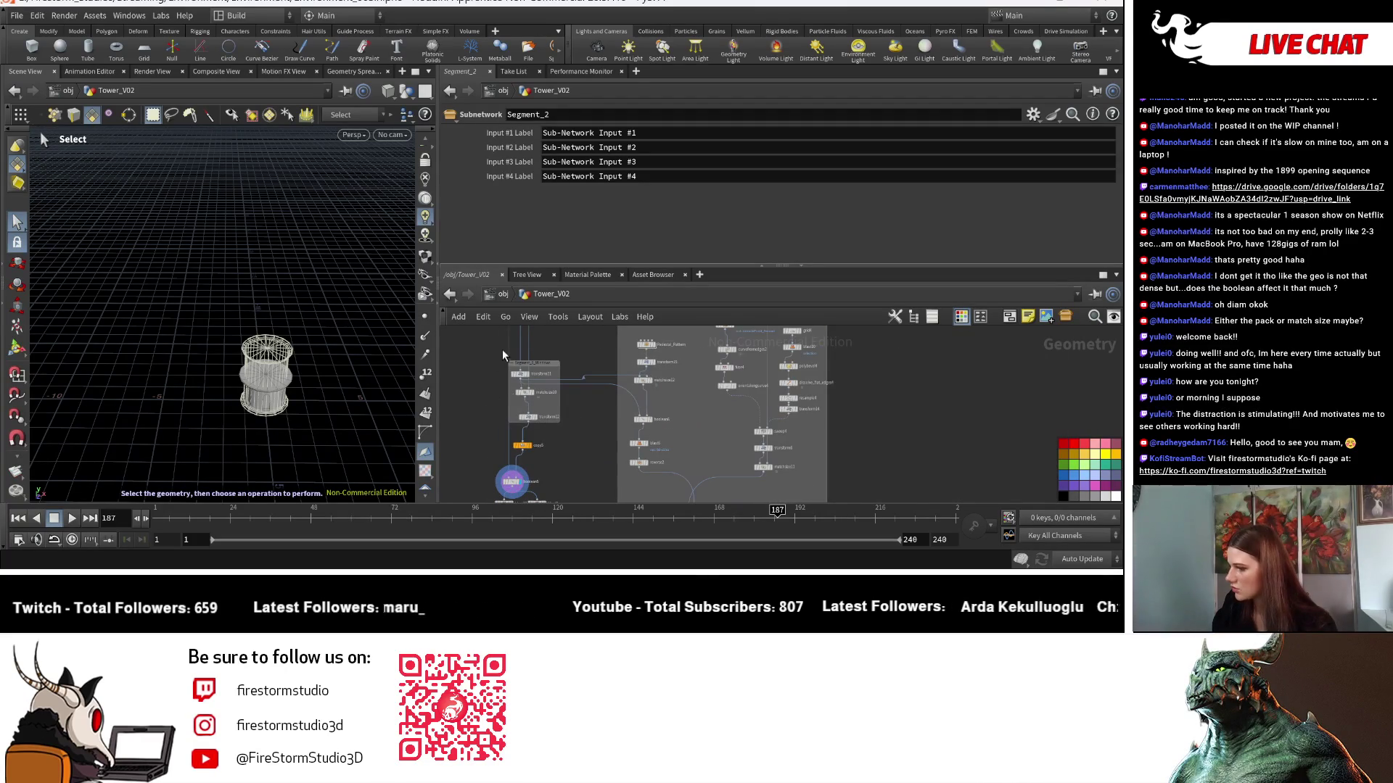
mouse_move(581, 477)
left_mouse_down()
mouse_move(530, 479)
mouse_move(1004, 425)
mouse_move(769, 449)
left_mouse_up()
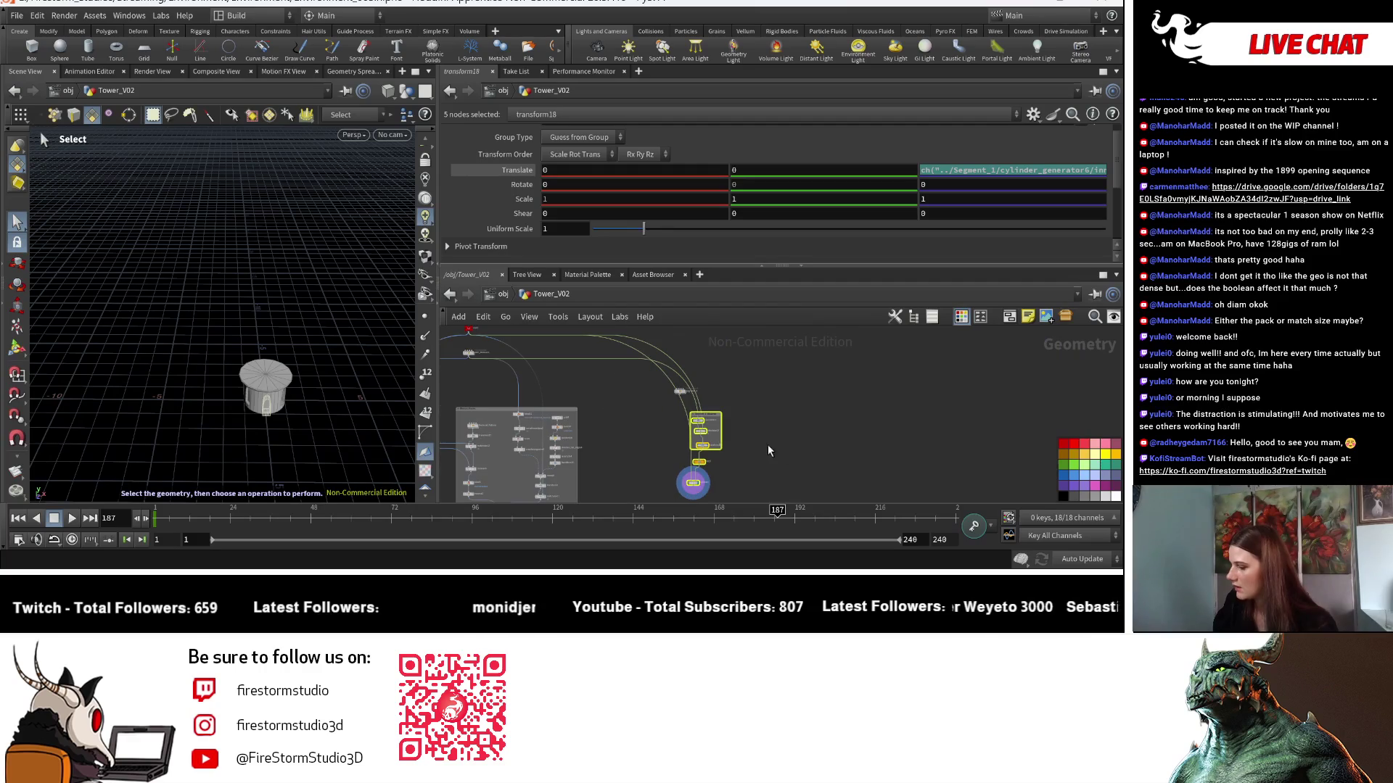
Locate the transform18, copy7 and boolean7 chain and select transform18.
left_click(698, 427)
scroll(663, 388, "up", 3)
middle_click_drag(693, 425, 667, 370)
left_click(673, 381)
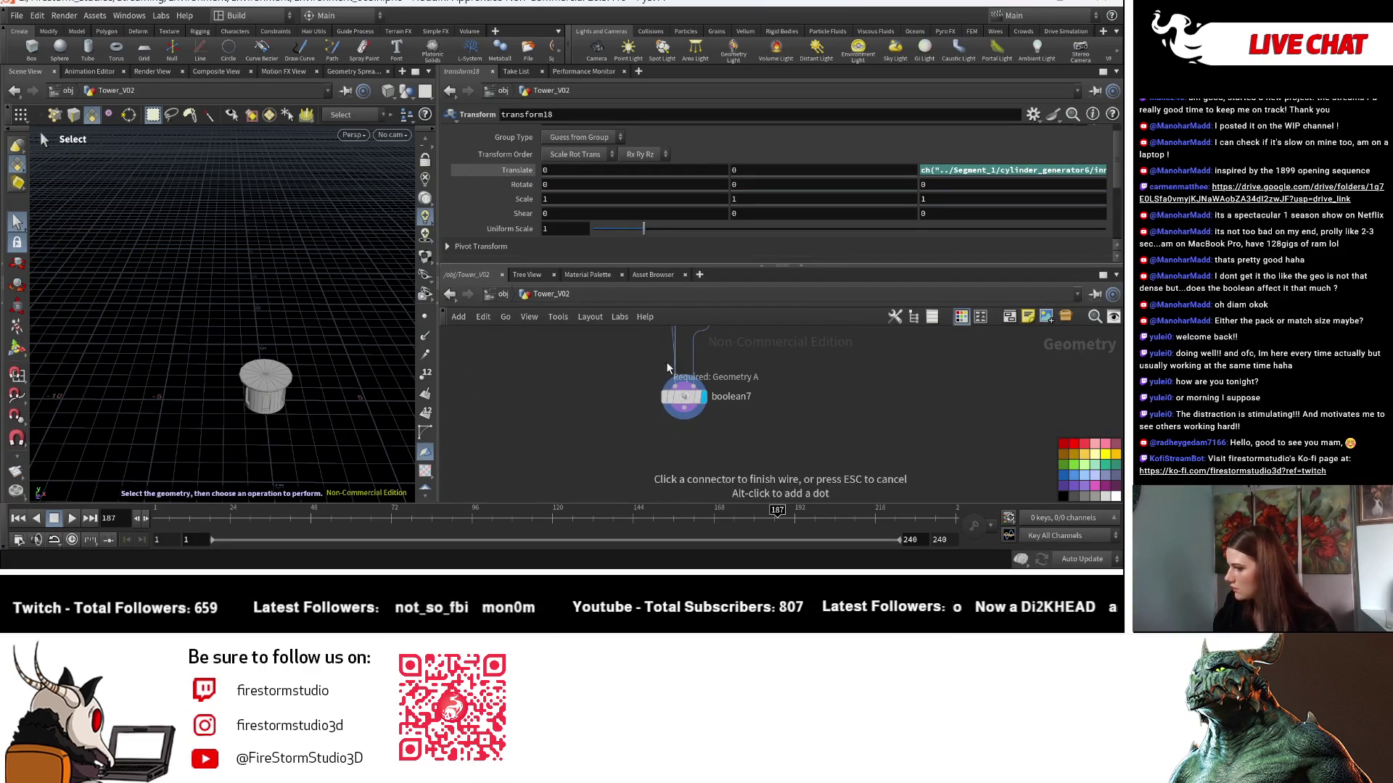
key("Escape")
key("Escape")
left_click_drag(239, 341, 234, 400)
scroll(234, 400, "down", 5)
scroll(340, 421, "up", 2)
scroll(339, 421, "up", 2)
mouse_move(725, 319)
middle_mouse_down()
mouse_move(766, 323)
mouse_move(768, 409)
mouse_move(750, 430)
middle_mouse_up()
key("f")
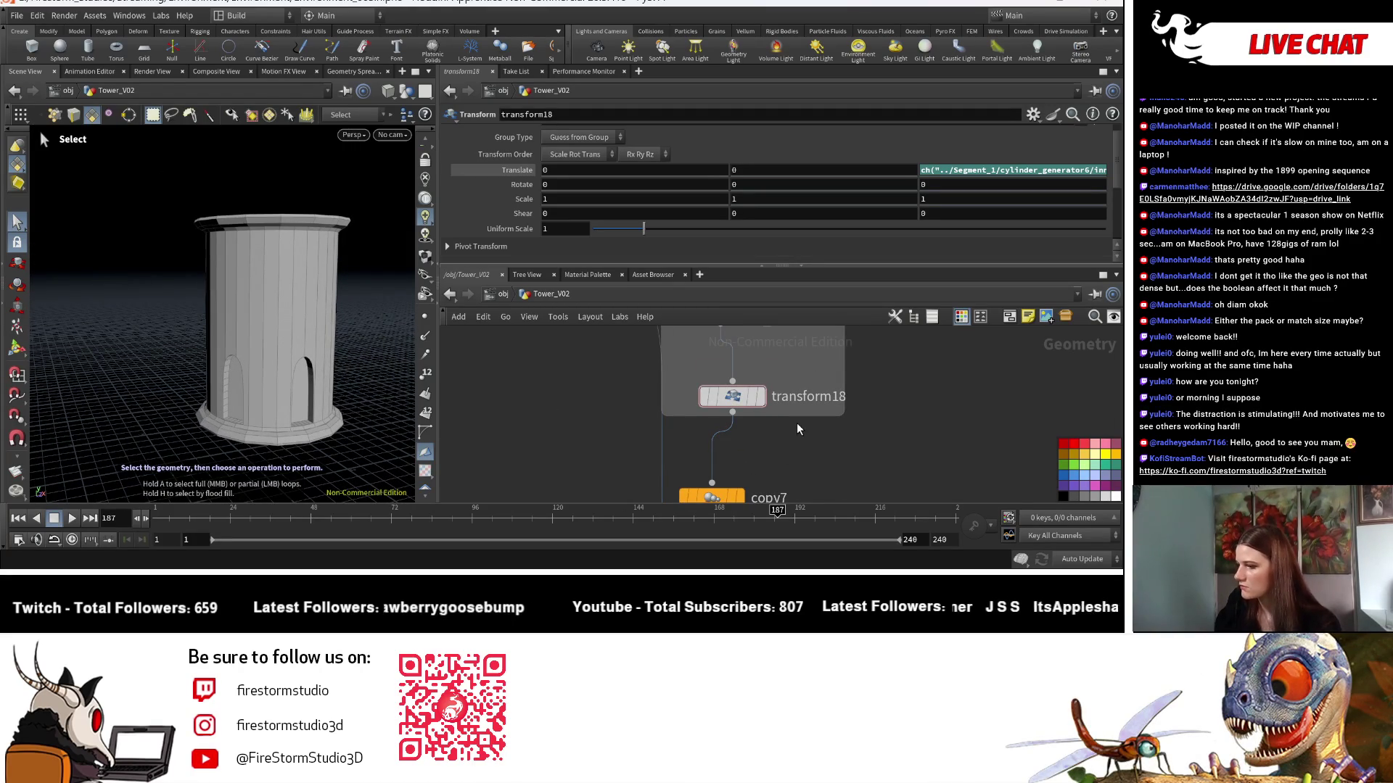
left_click(732, 396)
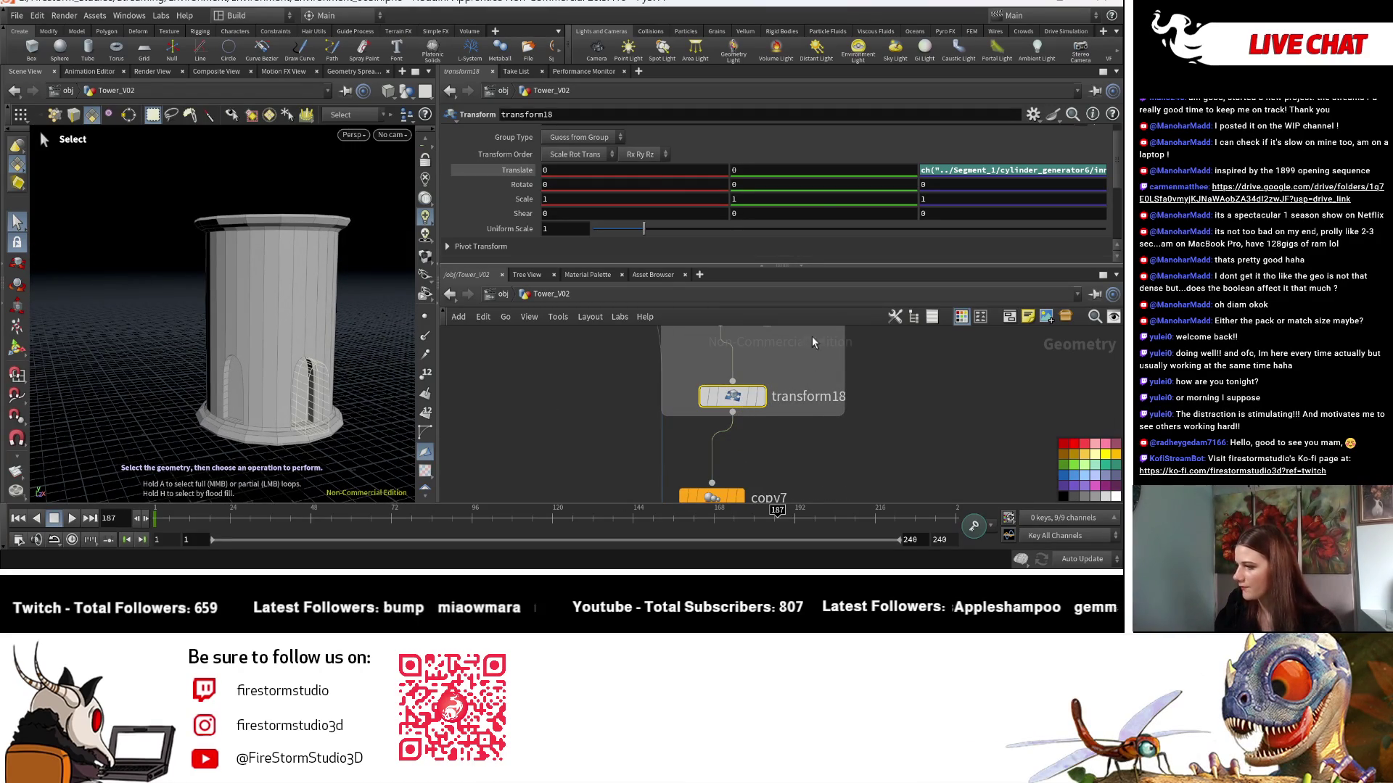
On transform18, set Translate Y to 1.4 and stretch Scale Y slightly taller.
left_click(771, 174)
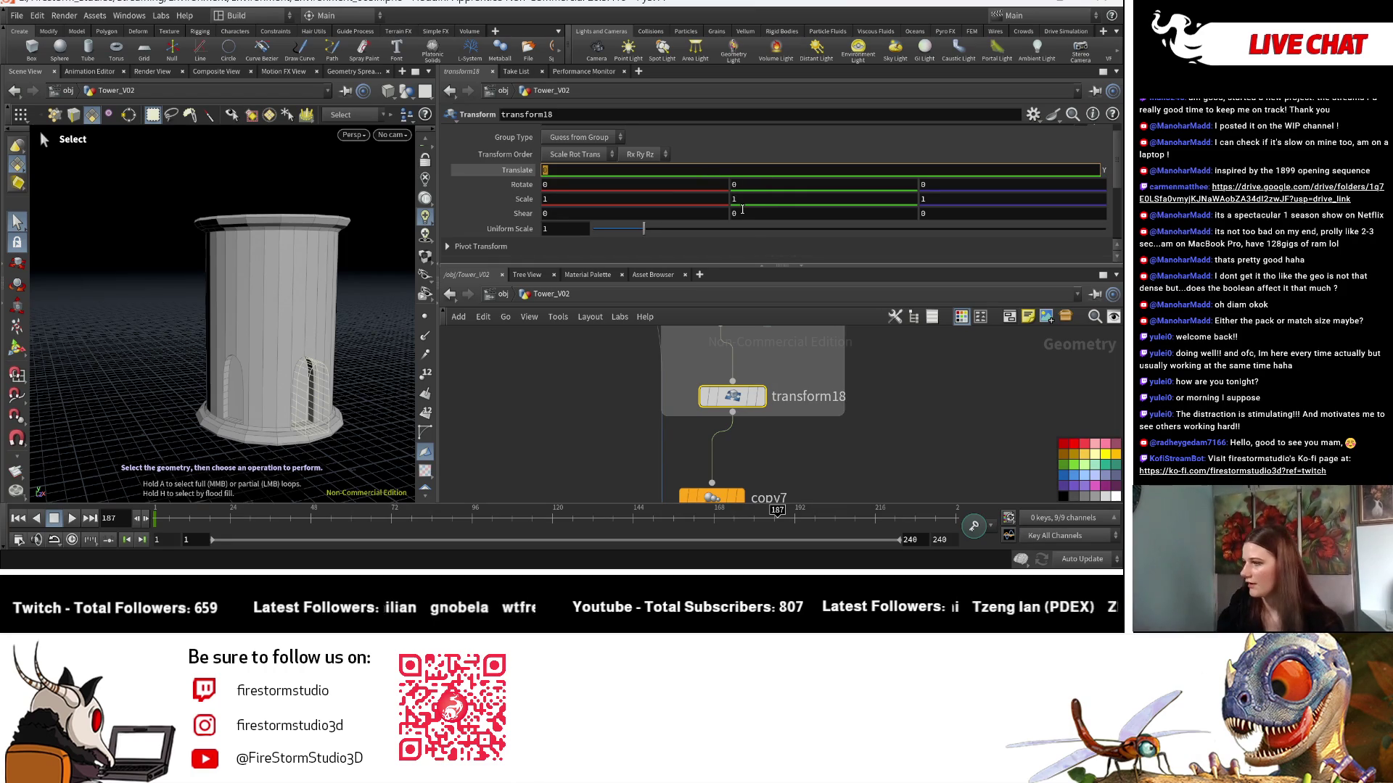
mouse_move(718, 173)
middle_mouse_down()
mouse_move(722, 148)
mouse_move(758, 148)
mouse_move(737, 143)
mouse_move(717, 170)
mouse_move(758, 174)
middle_mouse_up()
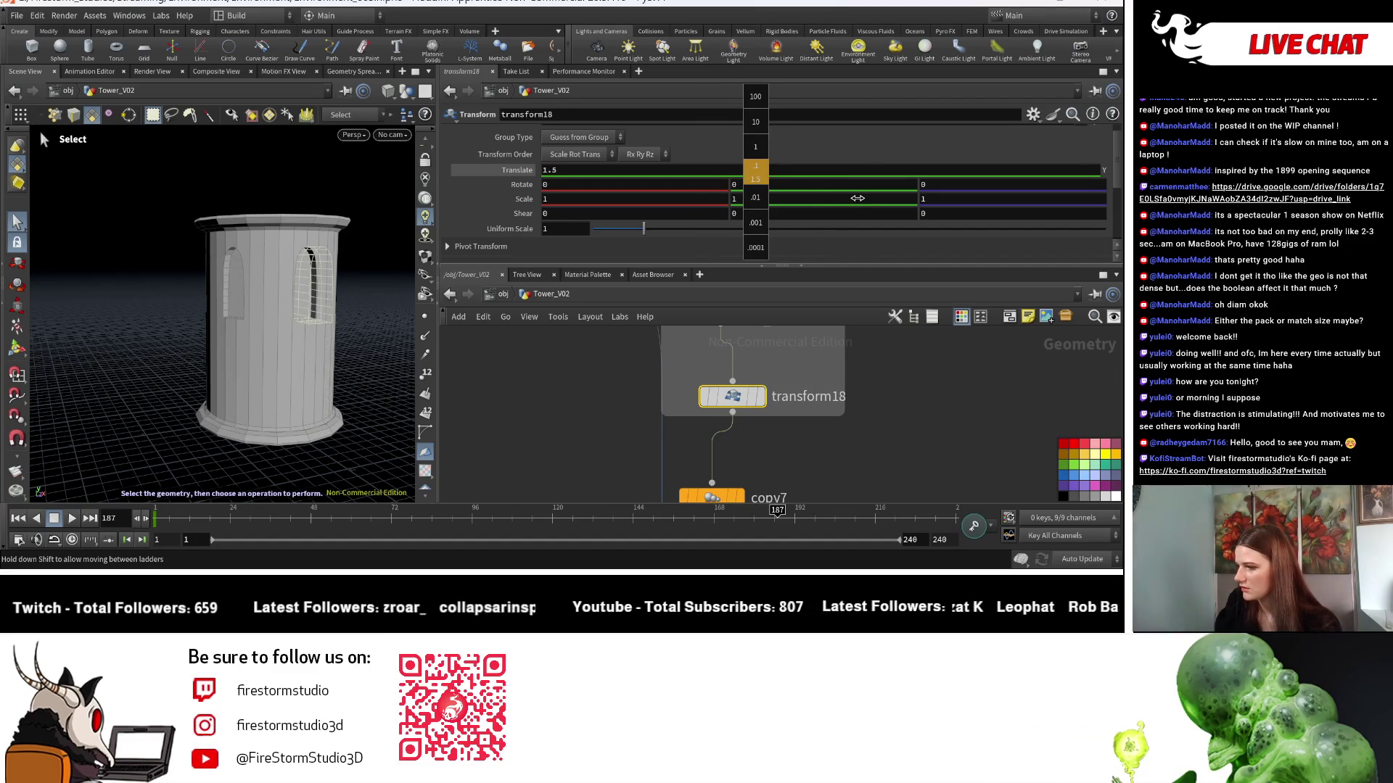
middle_click_drag(850, 196, 798, 230)
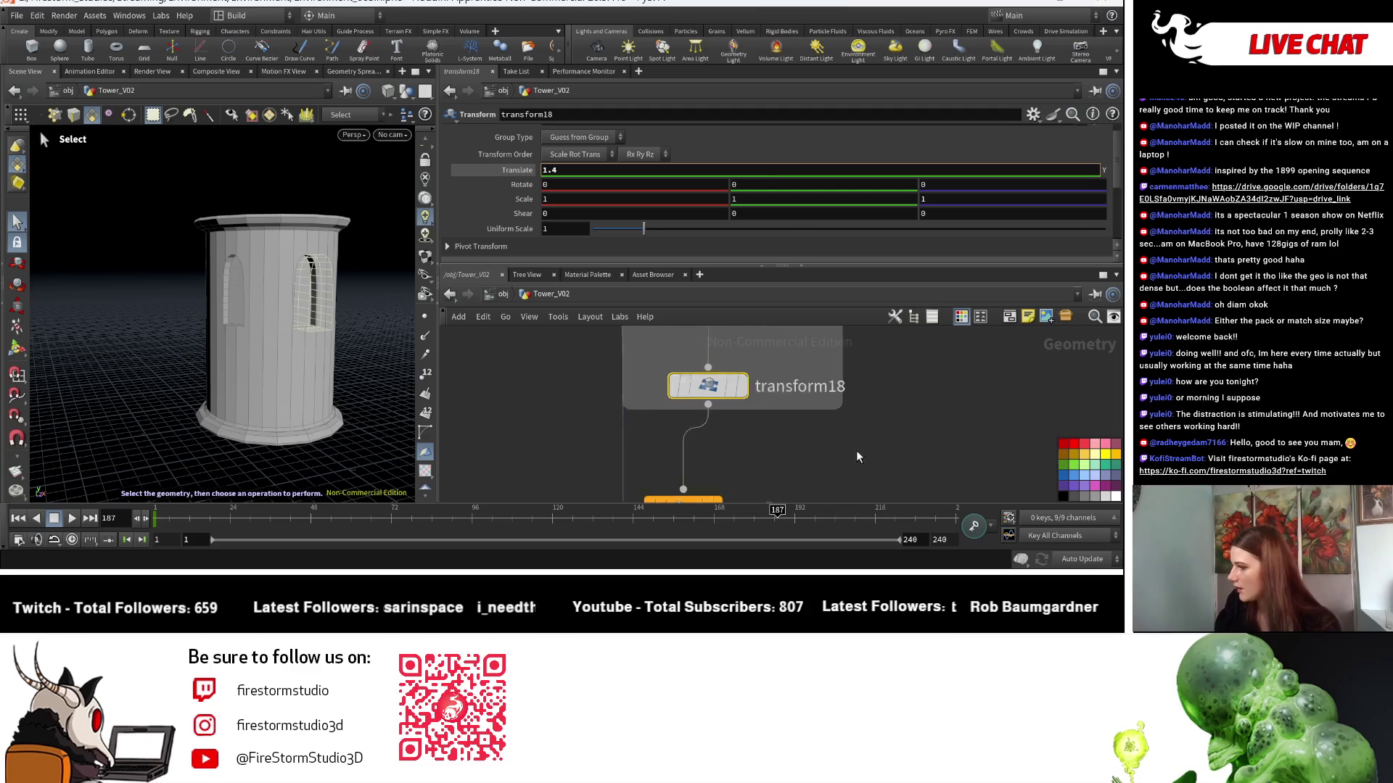
middle_click_drag(744, 199, 805, 225)
Raise copy7's Total Number to 12 and display boolean7's tower with windows cut.
scroll(700, 436, "down", 2)
left_click(679, 436)
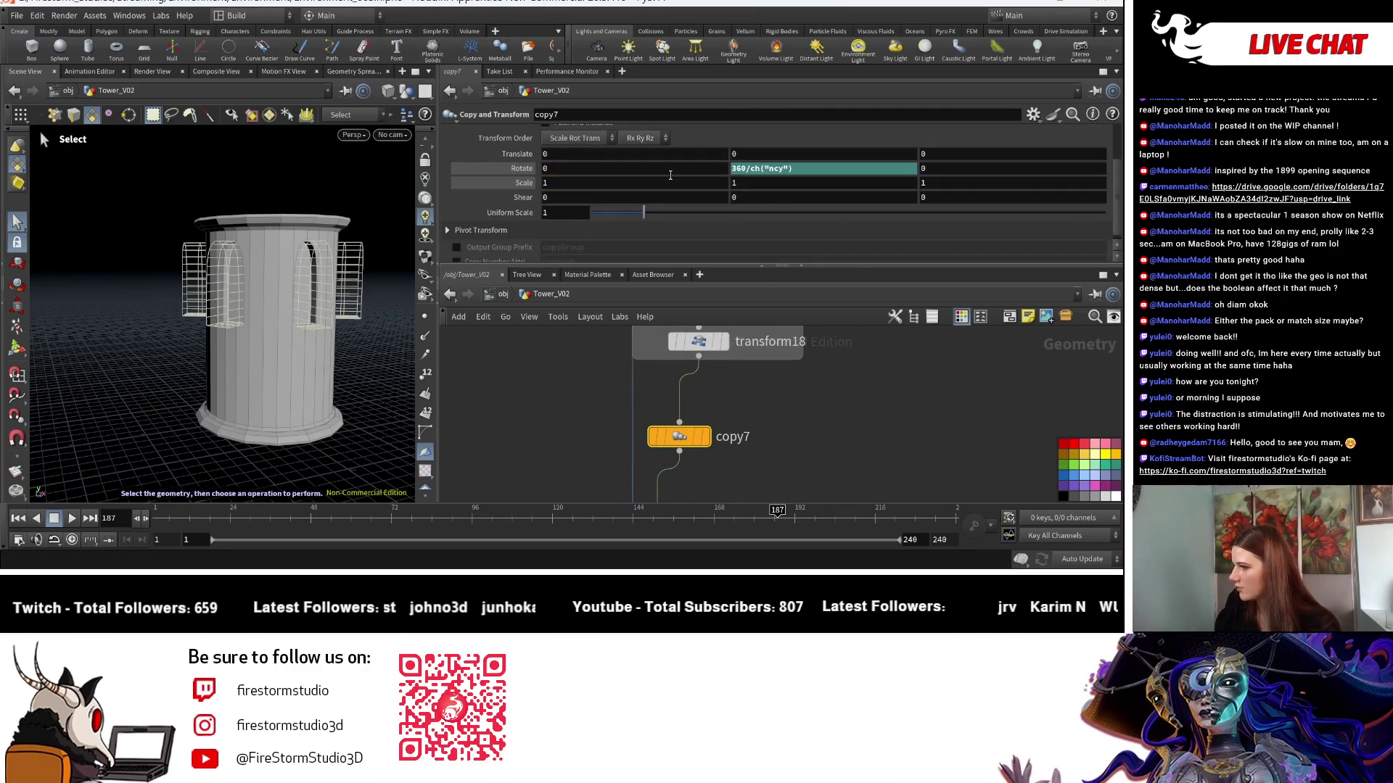
scroll(636, 171, "up", 2)
left_click_drag(757, 179, 894, 191)
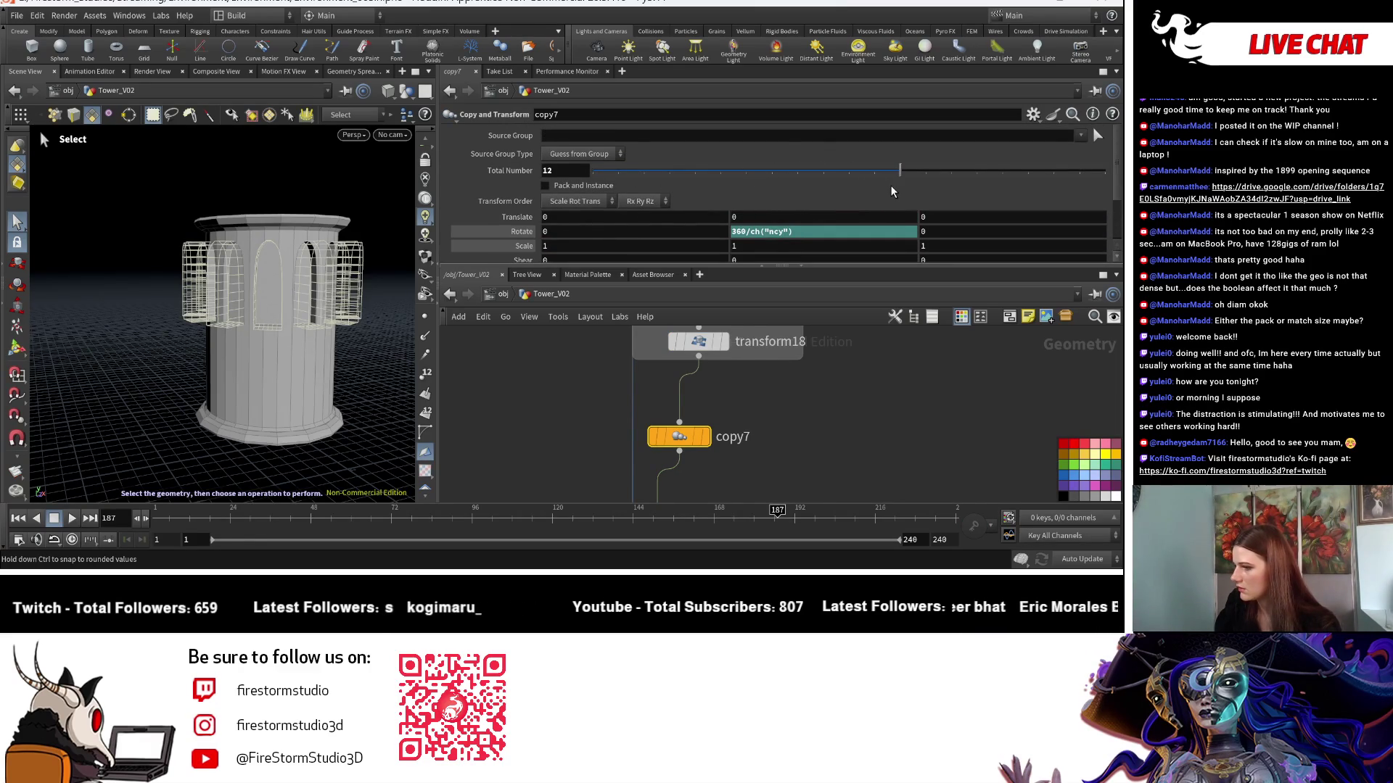
left_click(708, 436)
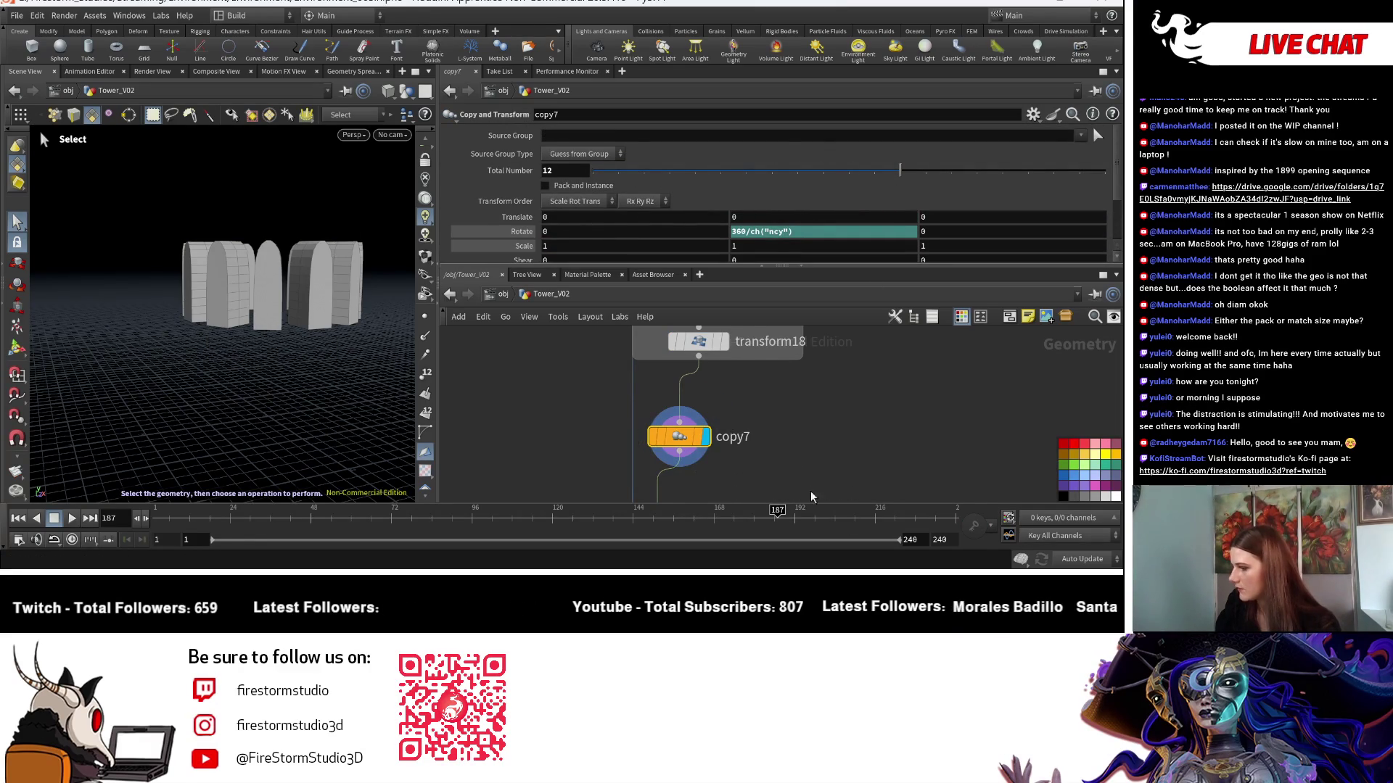
middle_click_drag(811, 497, 811, 377)
left_click(694, 394)
left_click(667, 394)
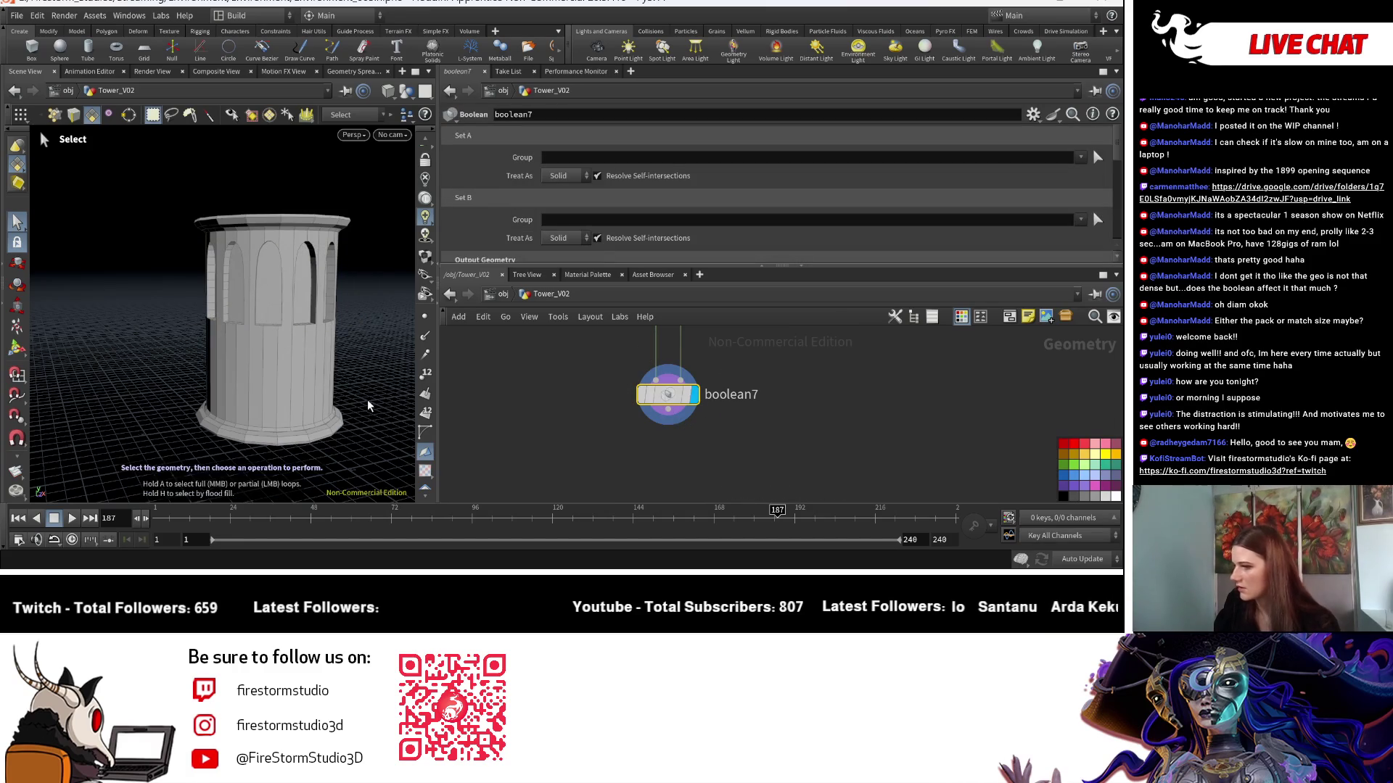
Set transform17's Scale X to 0.8.
key("Escape")
mouse_move(351, 395)
right_mouse_down()
mouse_move(258, 444)
mouse_move(319, 395)
mouse_move(276, 428)
right_mouse_up()
middle_click_drag(275, 428, 216, 423)
mouse_move(216, 423)
left_mouse_down()
mouse_move(261, 373)
mouse_move(329, 373)
mouse_move(310, 307)
mouse_move(280, 310)
mouse_move(286, 392)
left_mouse_up()
scroll(289, 393, "up", 2)
key("1")
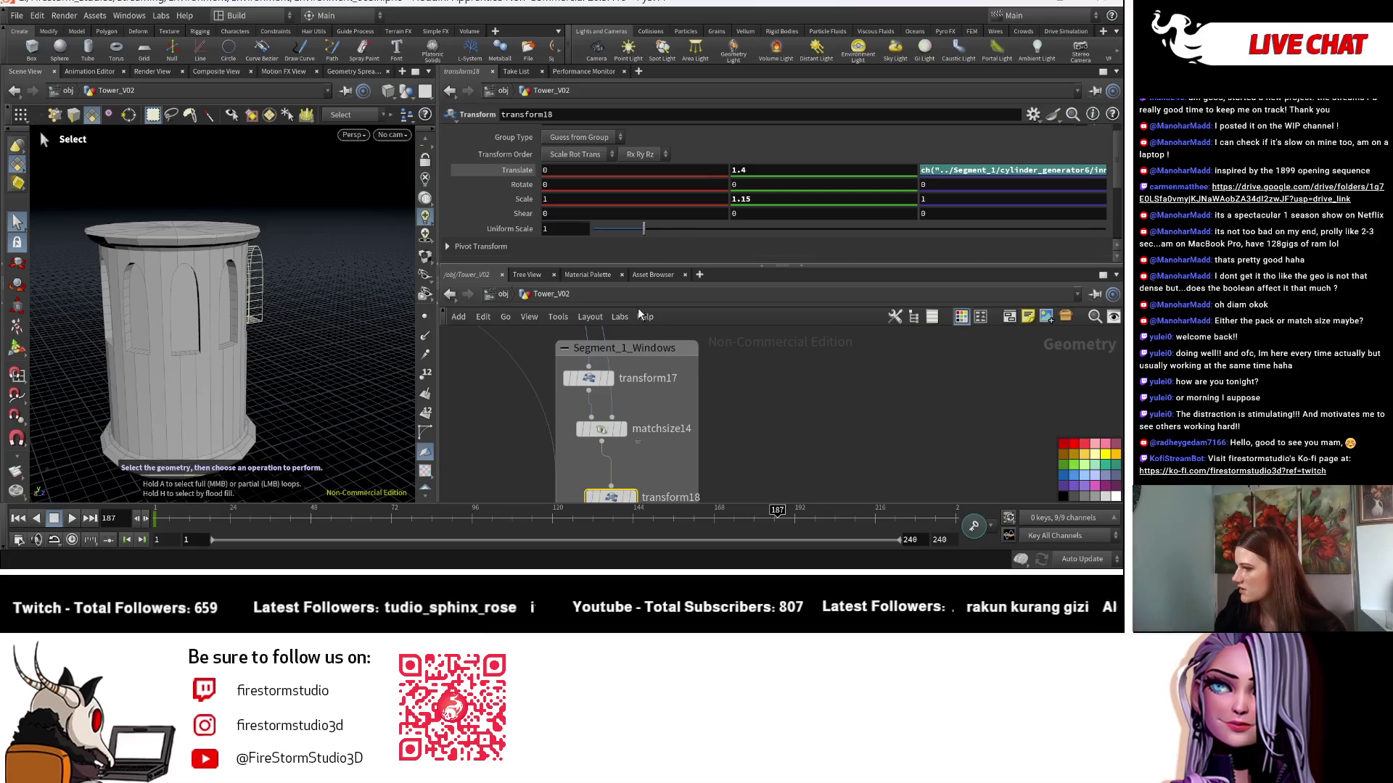
left_click(588, 378)
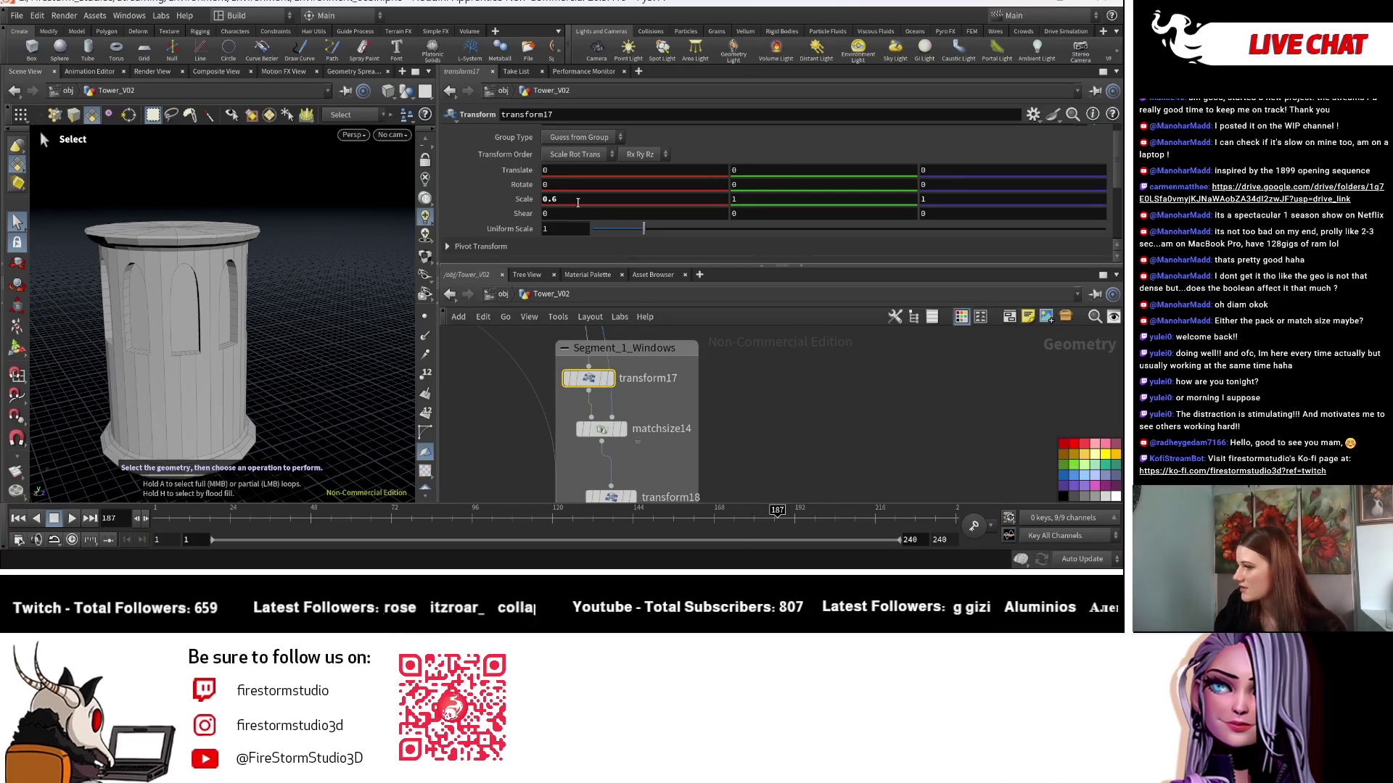
left_click(554, 200)
type("8")
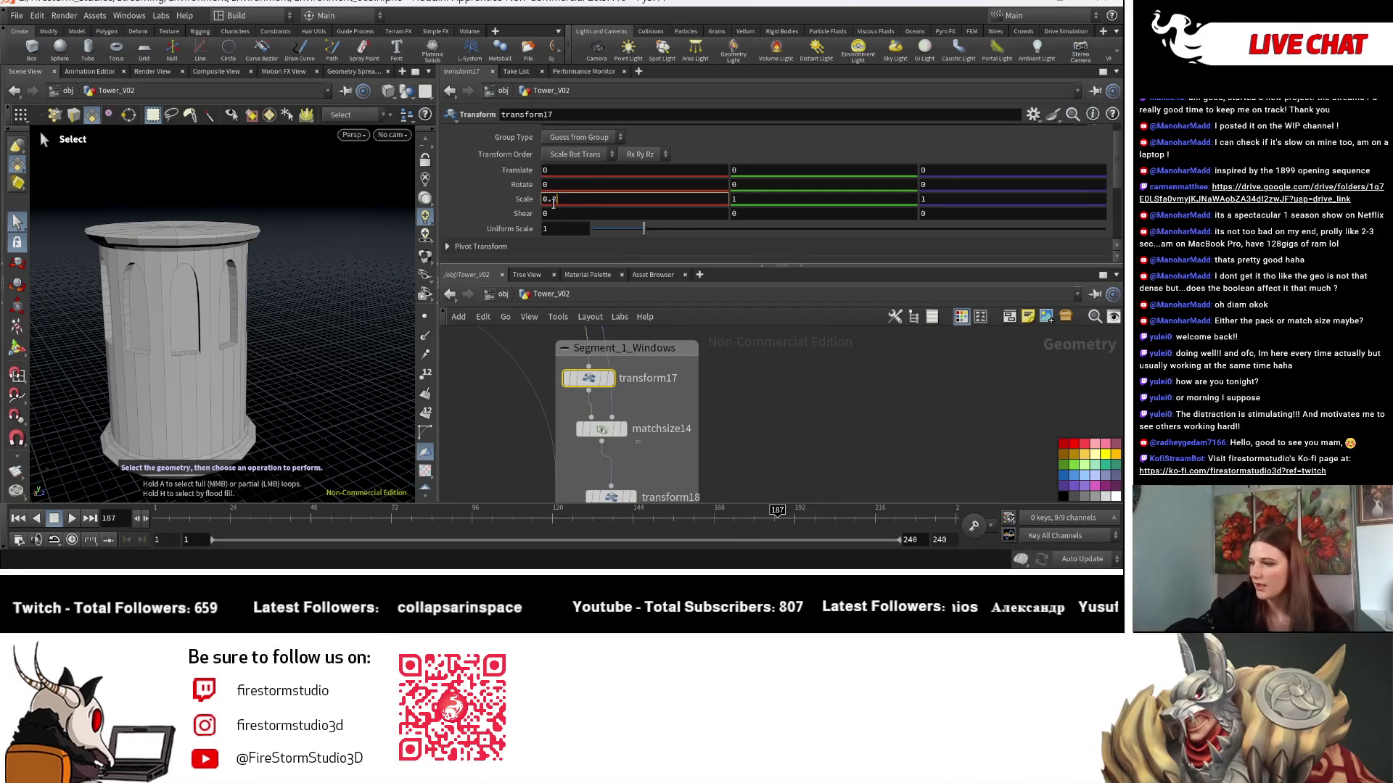
key("Return")
Review the copy7 and boolean7 chain in the network, then undo the last change.
key("Escape")
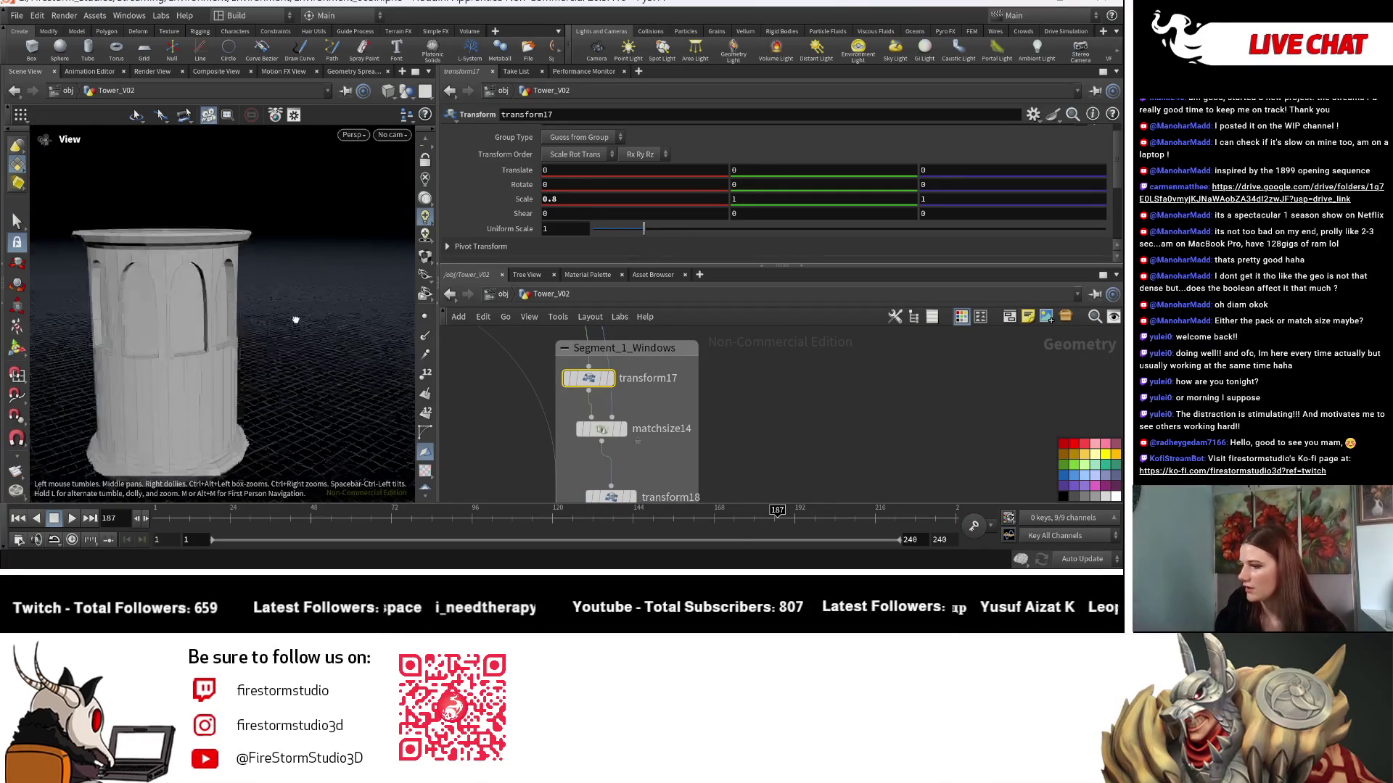
scroll(311, 311, "down", 5)
scroll(298, 366, "up", 3)
key("s")
mouse_move(798, 472)
middle_mouse_down()
mouse_move(849, 435)
mouse_move(811, 417)
mouse_move(753, 430)
middle_mouse_up()
scroll(747, 420, "down", 5)
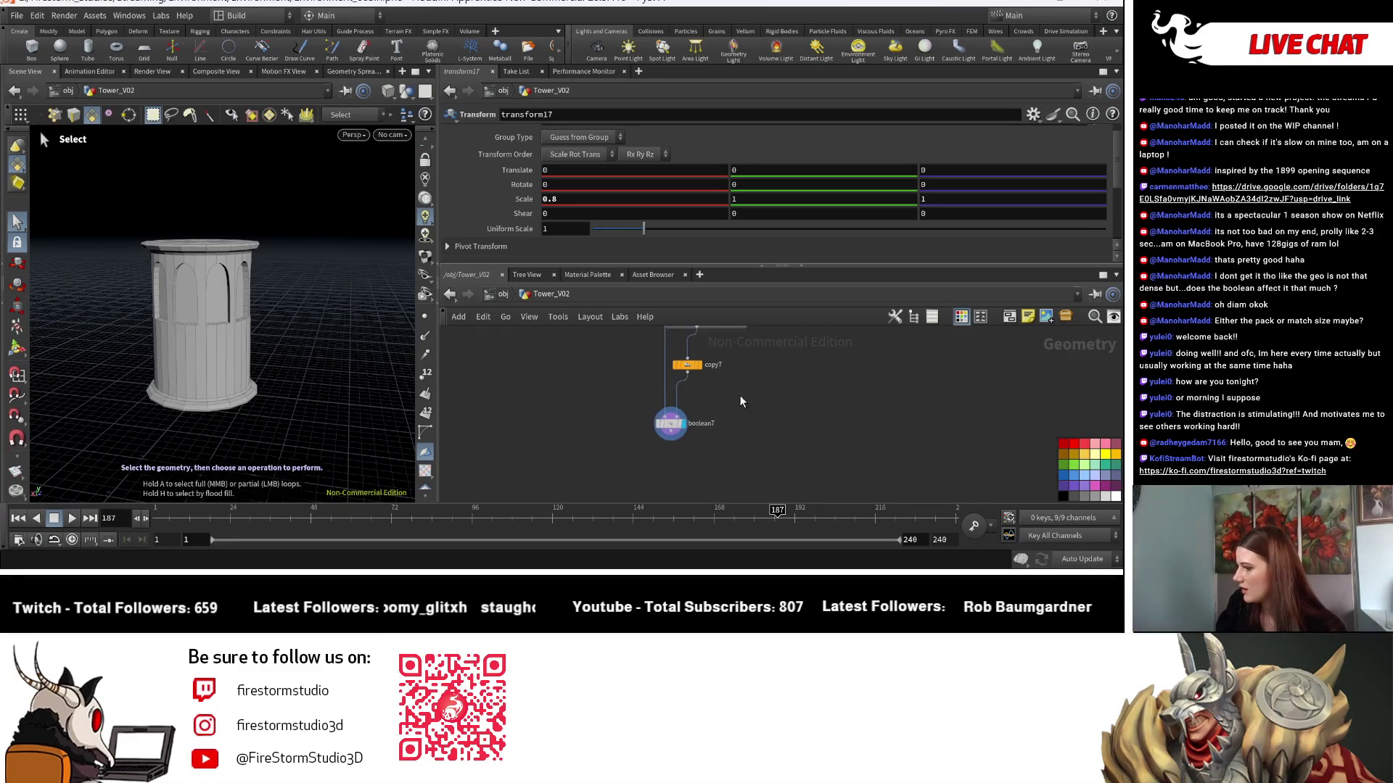
mouse_move(627, 468)
scroll(781, 340, "down", 2)
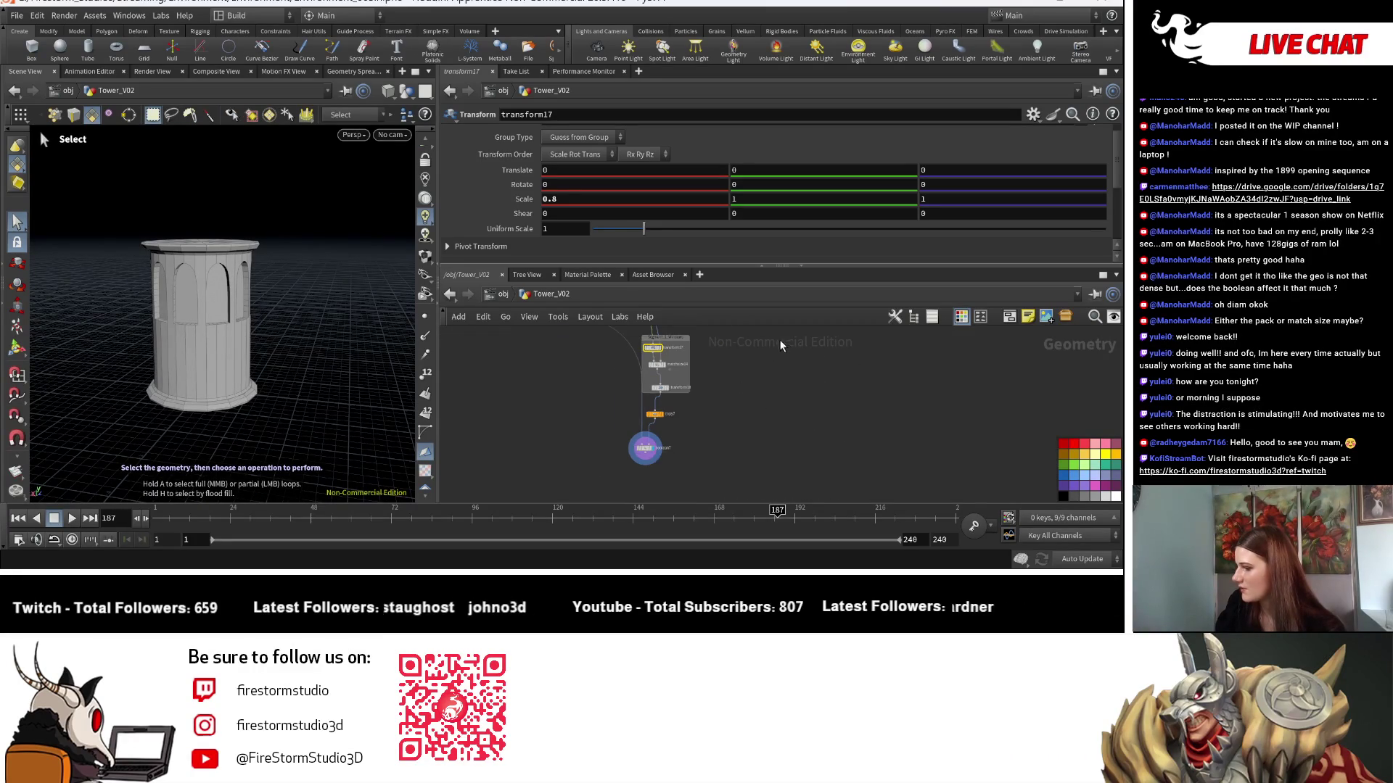
middle_click_drag(781, 340, 724, 380)
scroll(670, 354, "up", 1)
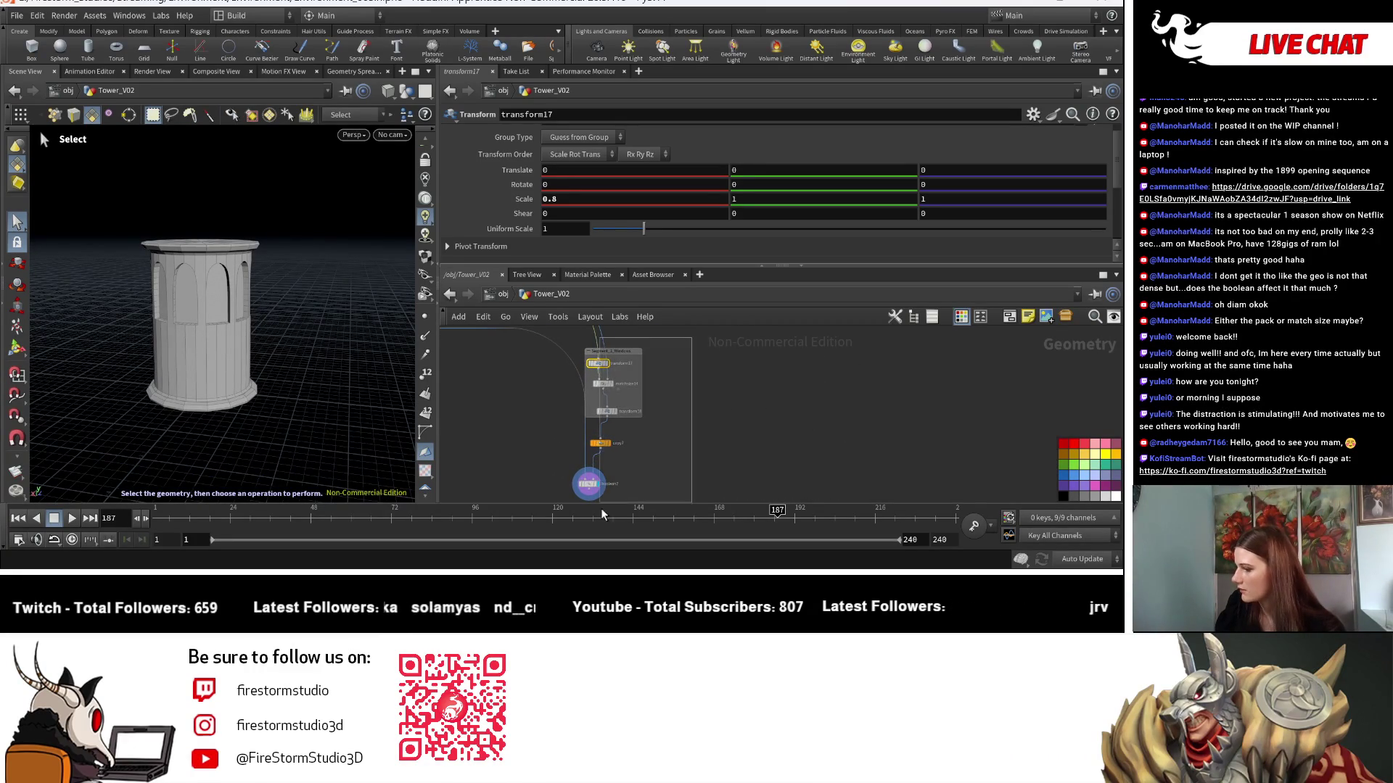
key("ctrl+z")
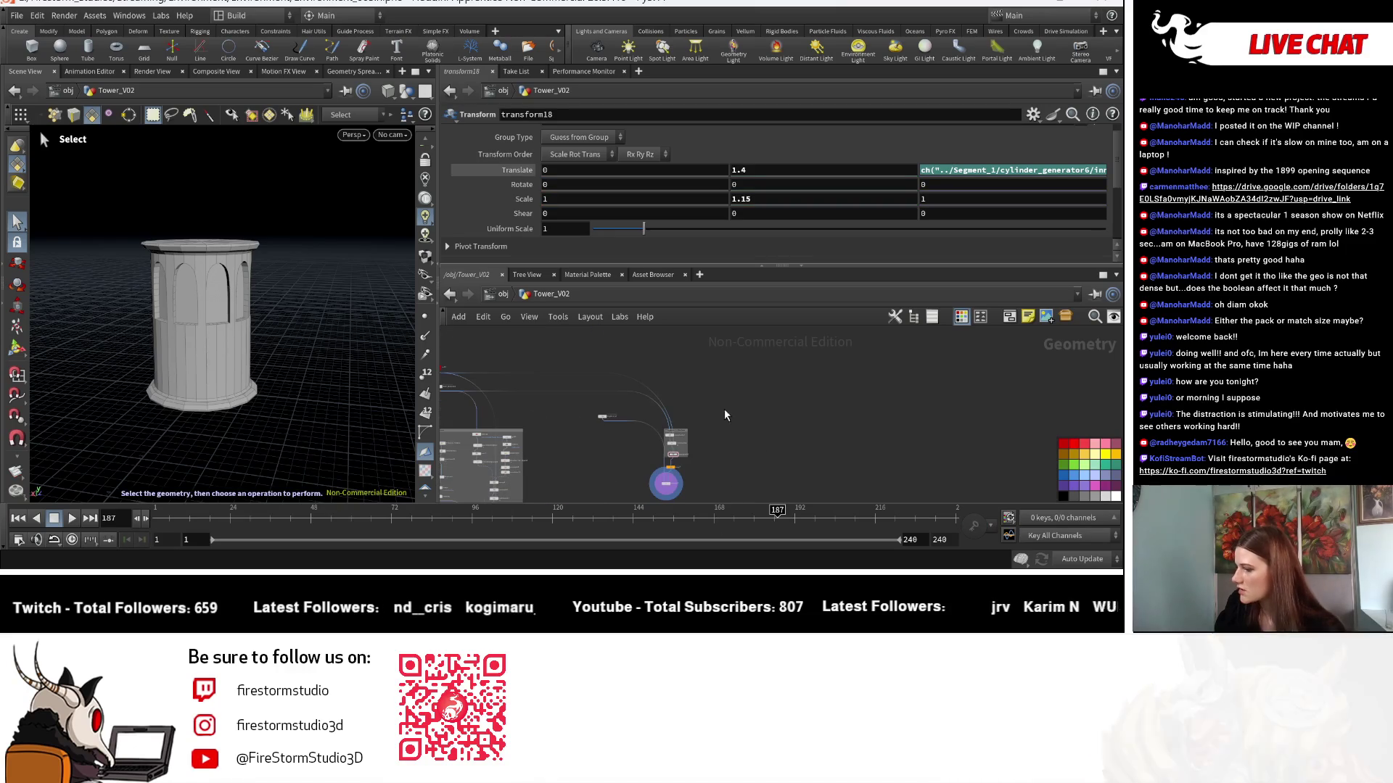
scroll(757, 389, "up", 3)
Display only transform17's single window piece in the viewport and select it.
middle_click_drag(591, 378, 623, 409)
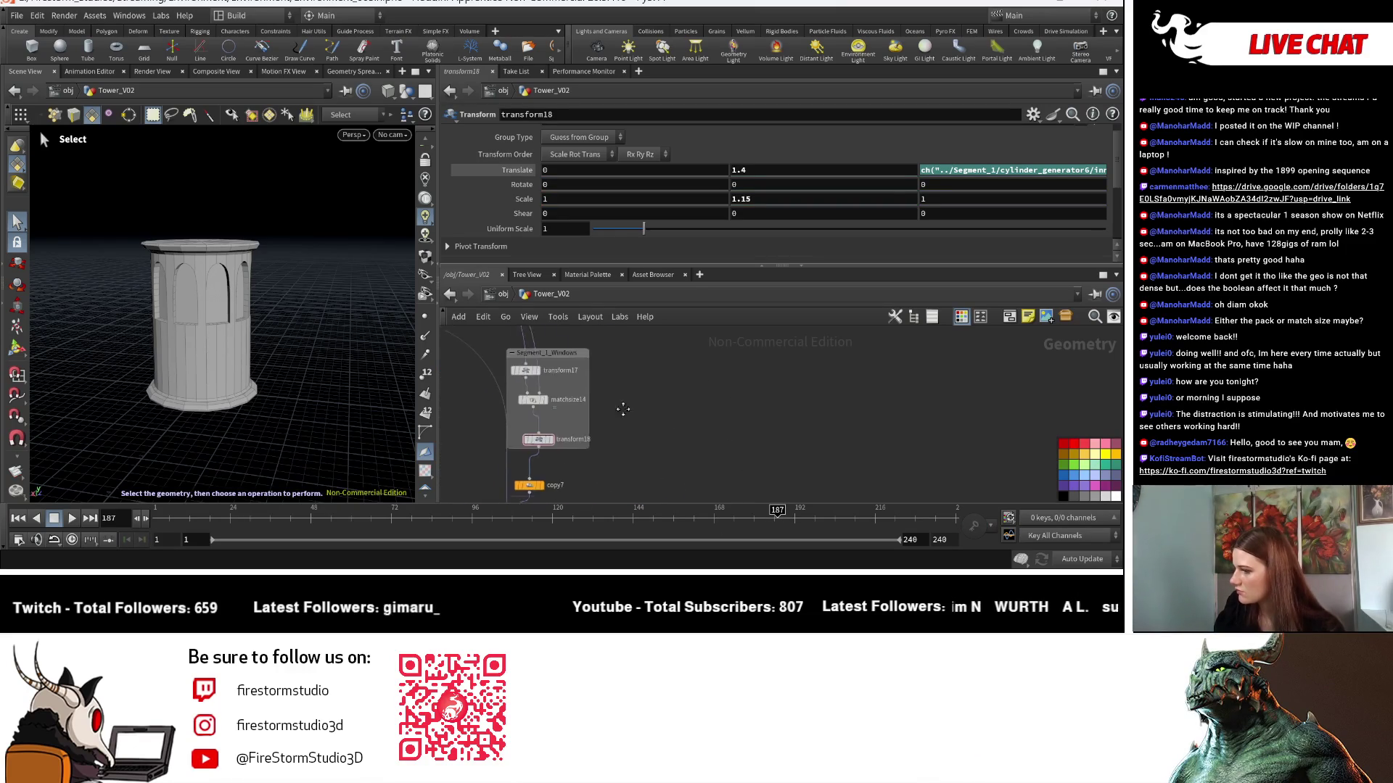
scroll(623, 409, "down", 5)
scroll(680, 451, "up", 5)
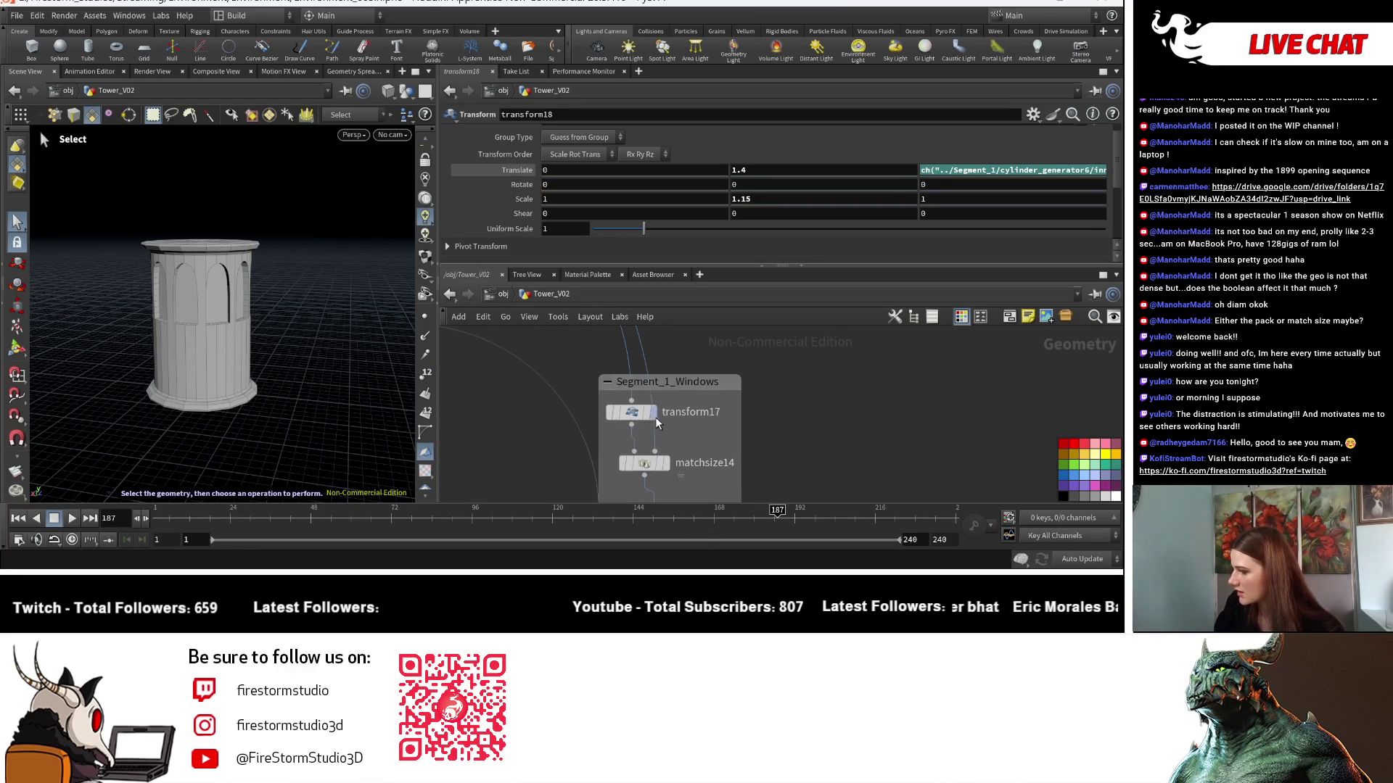
left_click(655, 420)
left_click(638, 420)
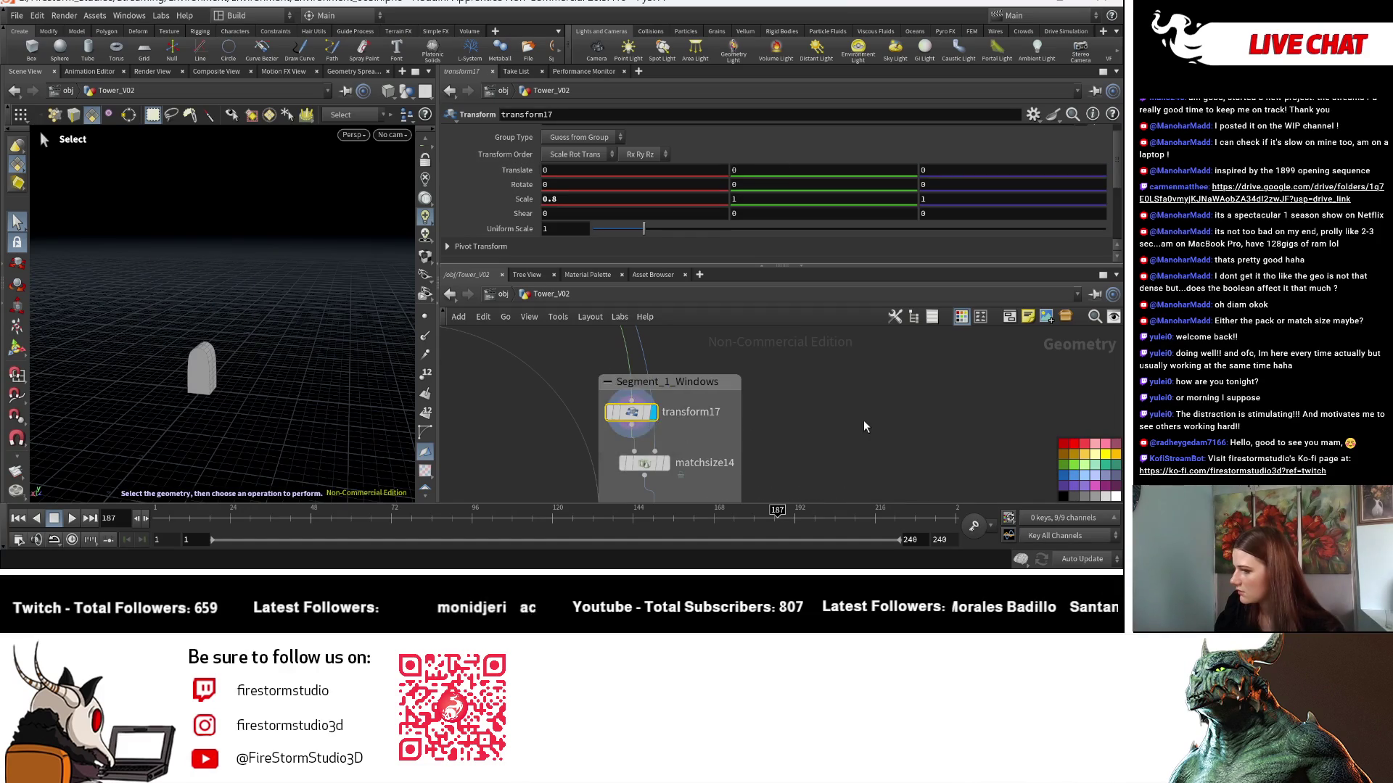
scroll(834, 395, "down", 2)
middle_click_drag(820, 465, 696, 464)
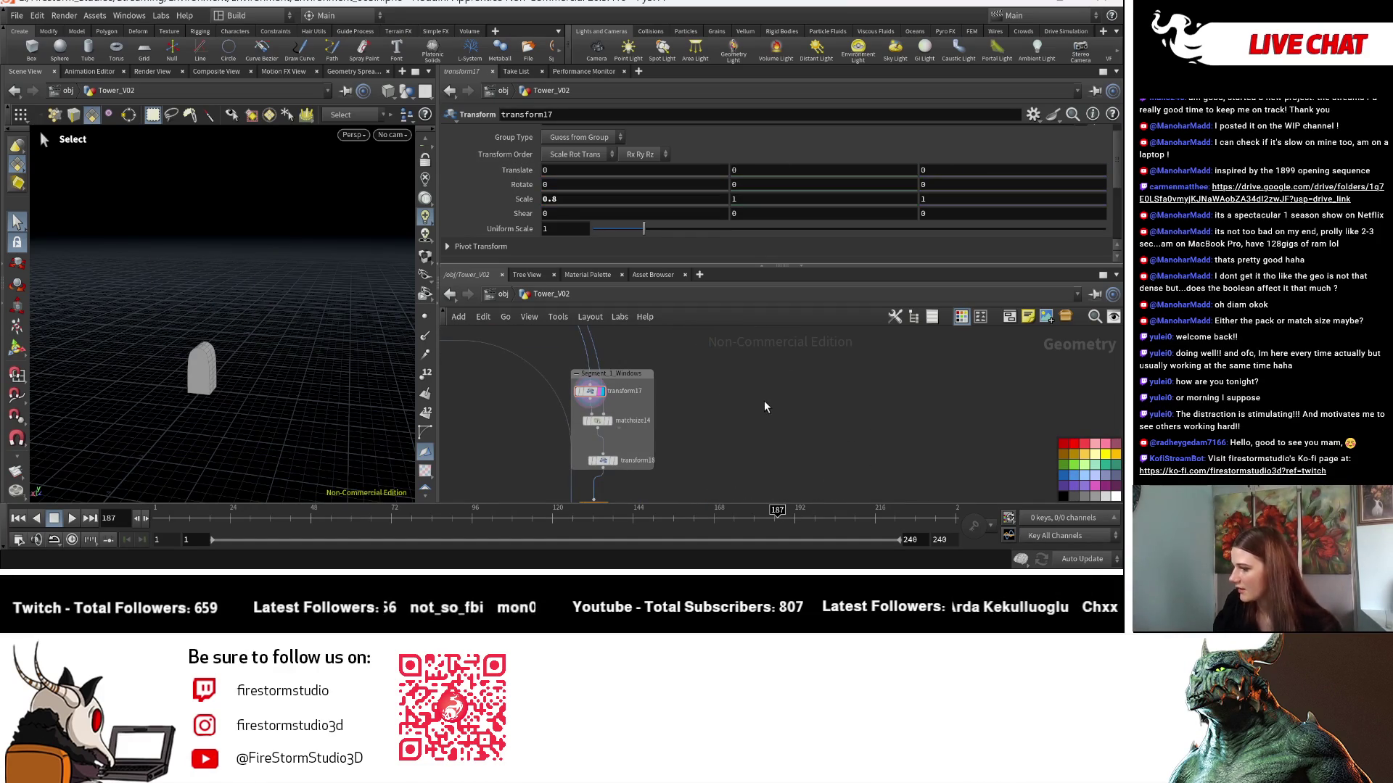
key("Tab")
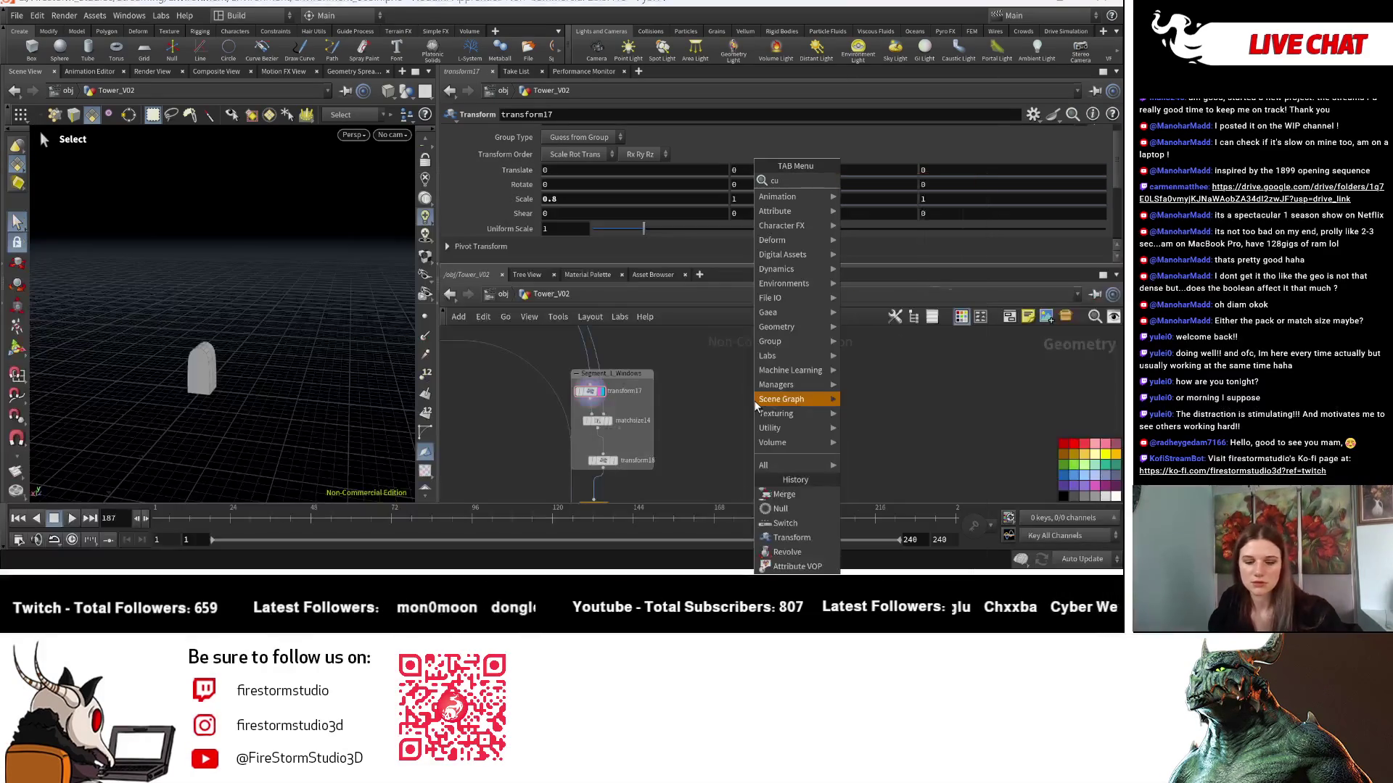
Add a Cube box node (box3) to the network.
type("cube")
key("Return")
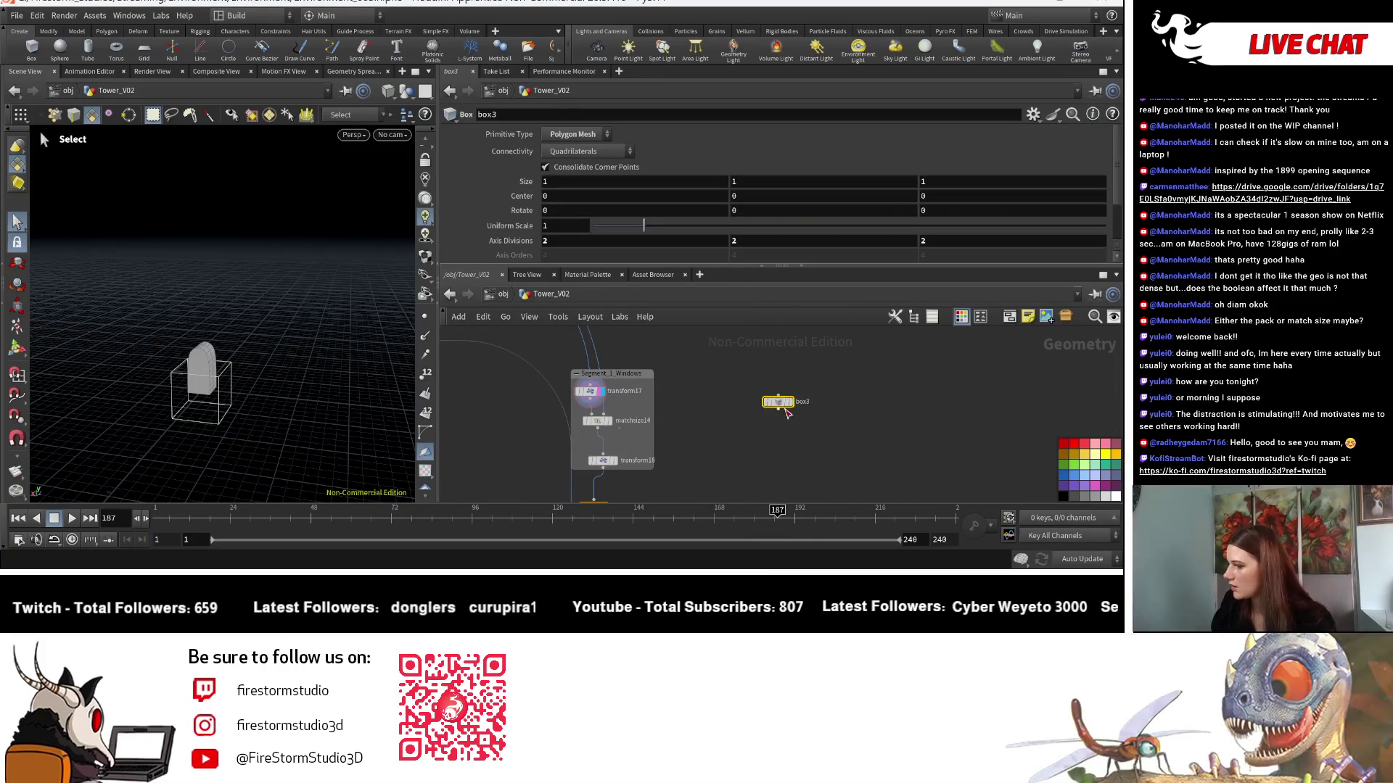
left_click(798, 402)
scroll(798, 401, "up", 3)
key("Escape")
mouse_move(300, 458)
left_mouse_down()
mouse_move(302, 398)
mouse_move(351, 377)
left_mouse_up()
key("s")
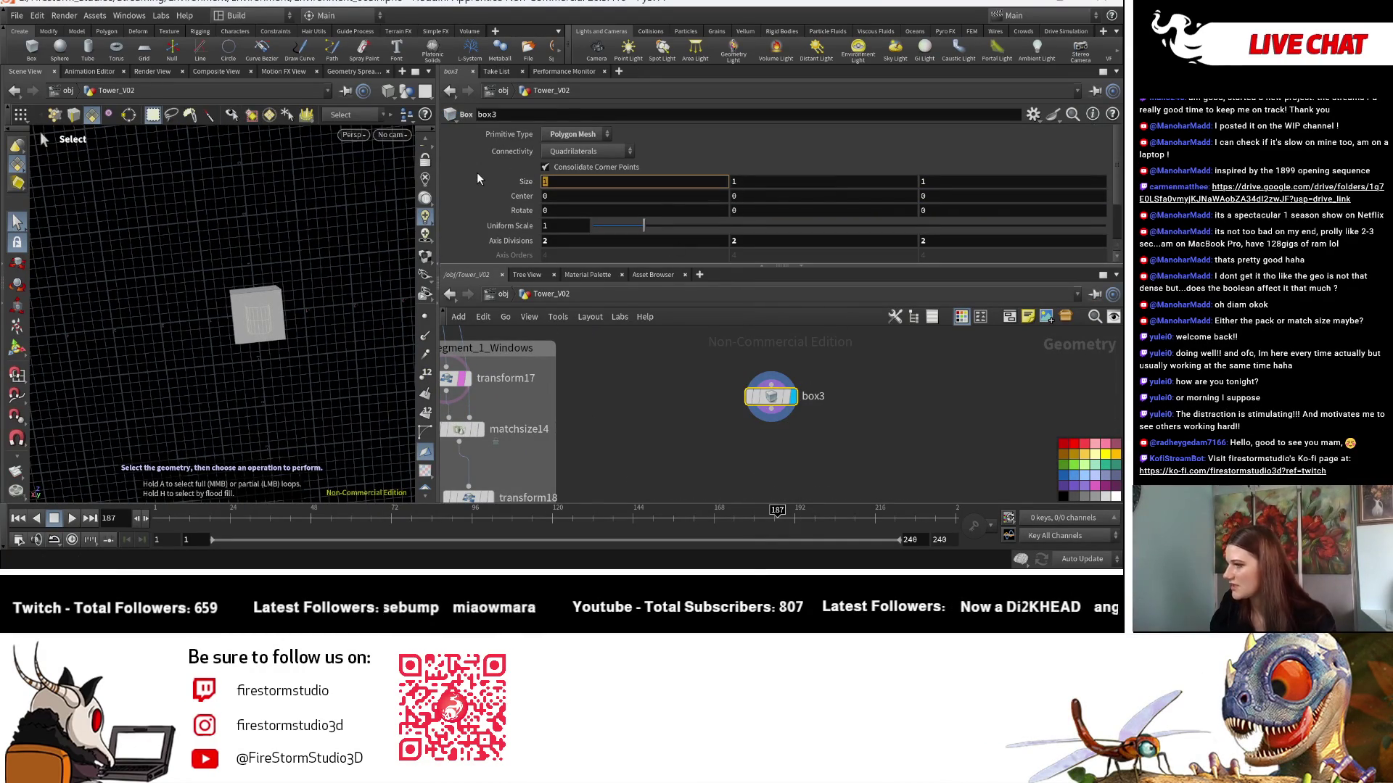
Set box3's Size to 0.5, 1, 0.5.
type("0.")
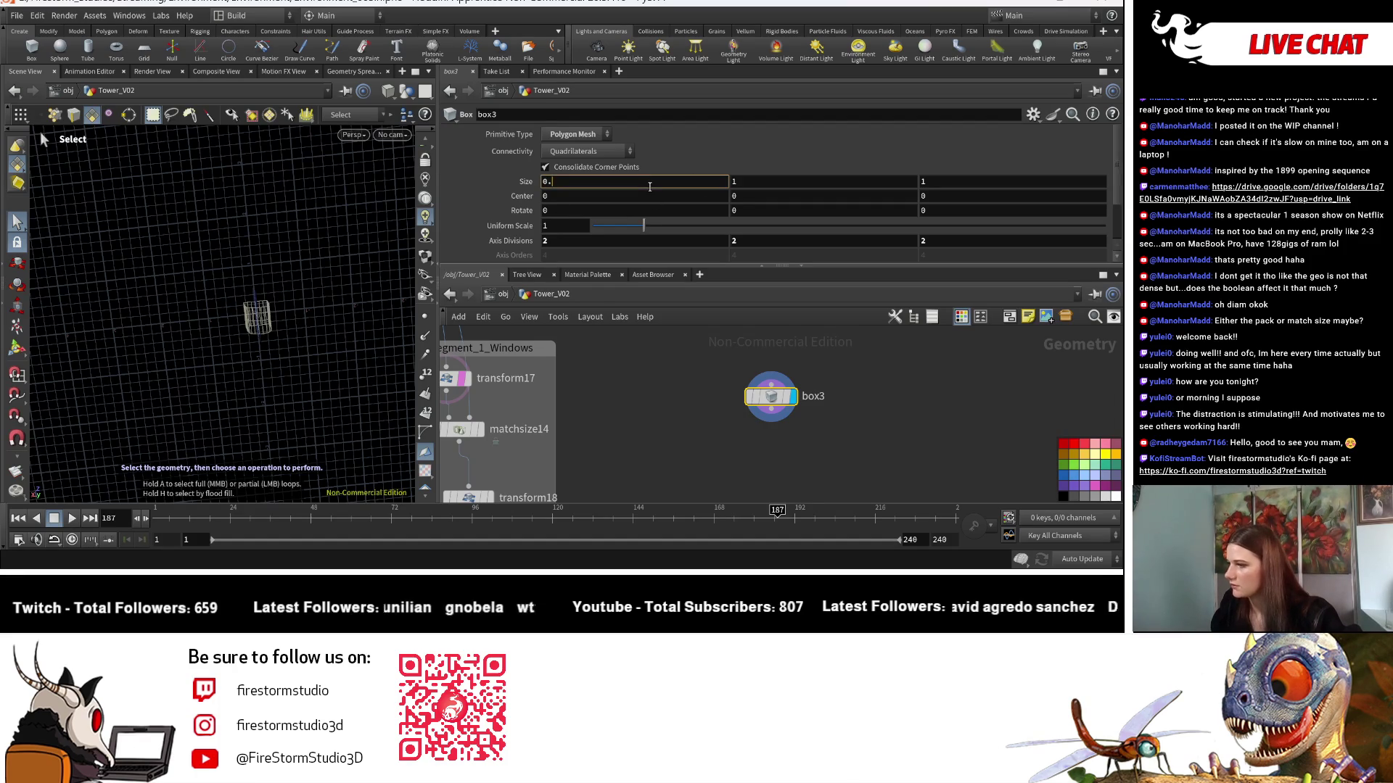
type("5")
key("Return")
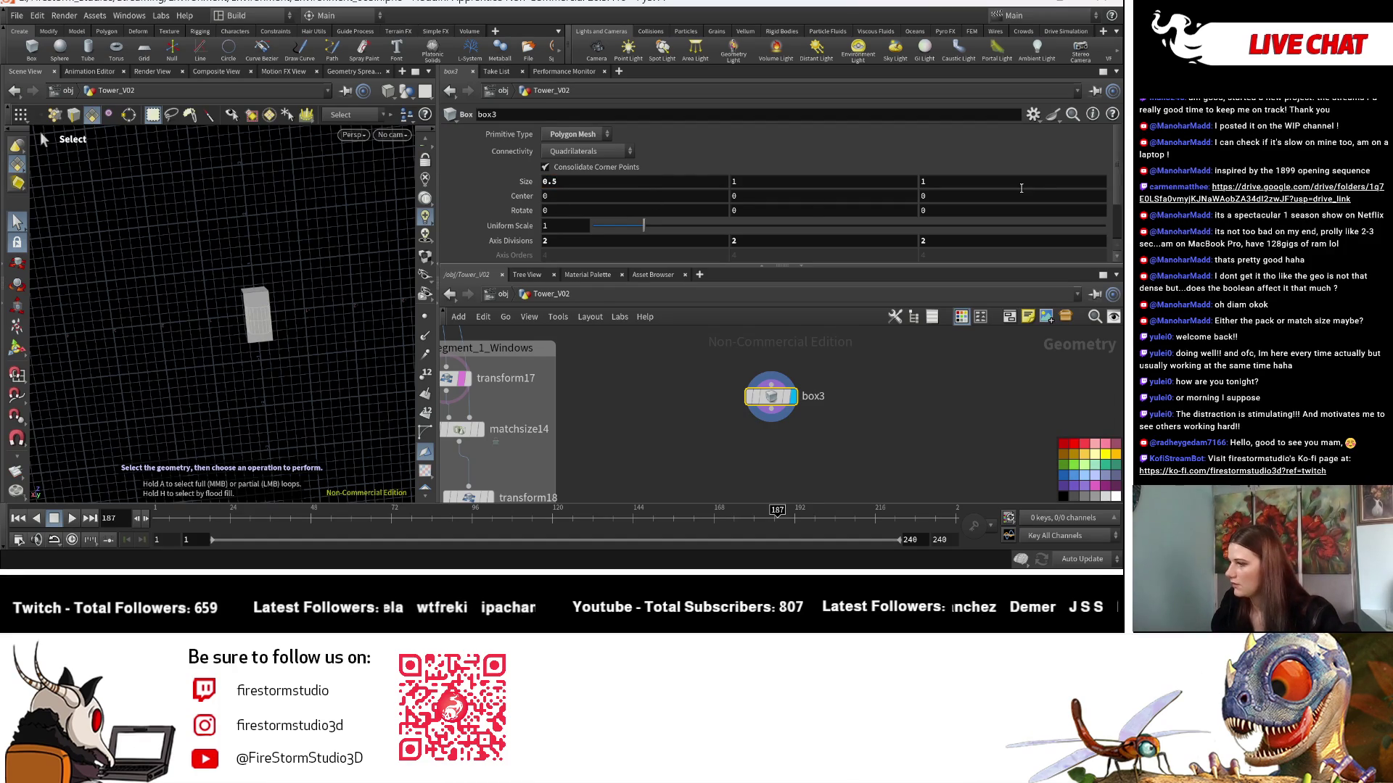
type("0.5")
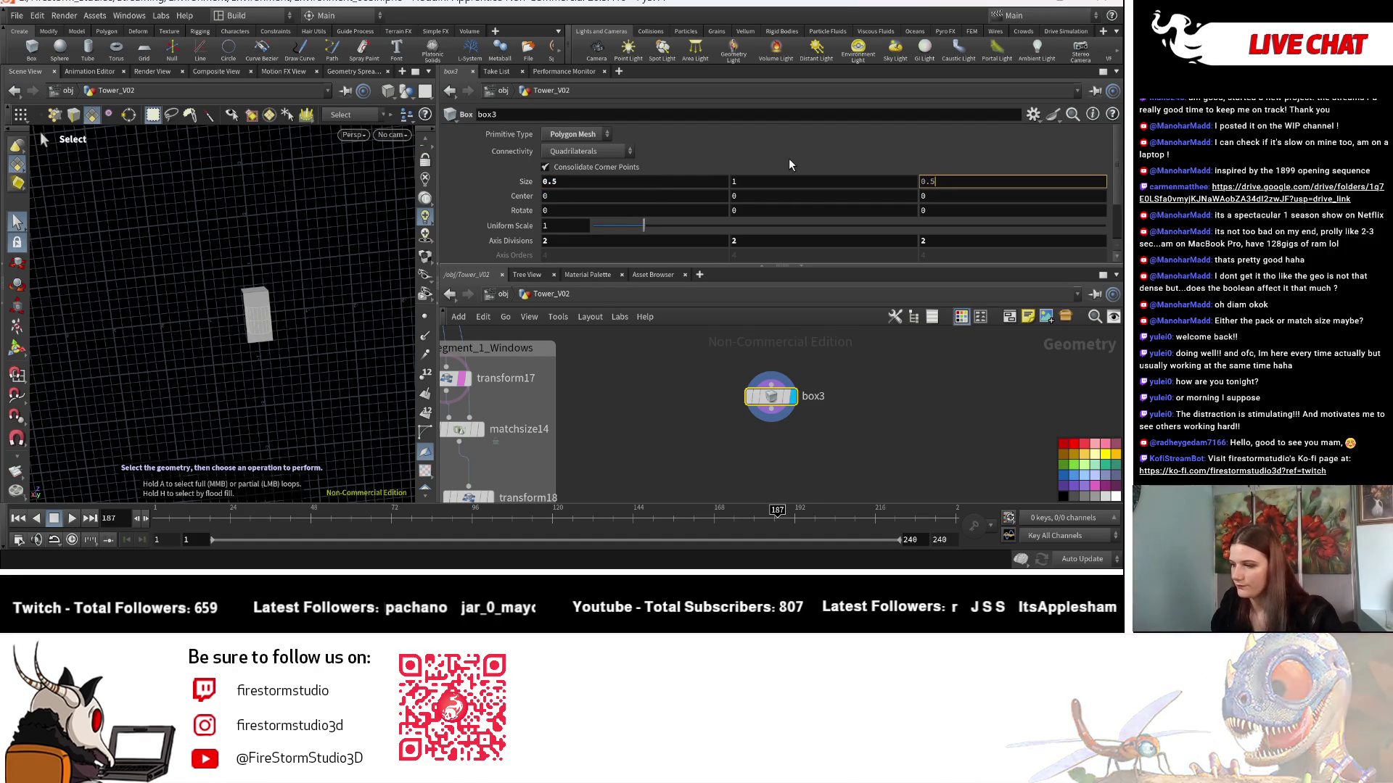
key("Return")
double_click(801, 182)
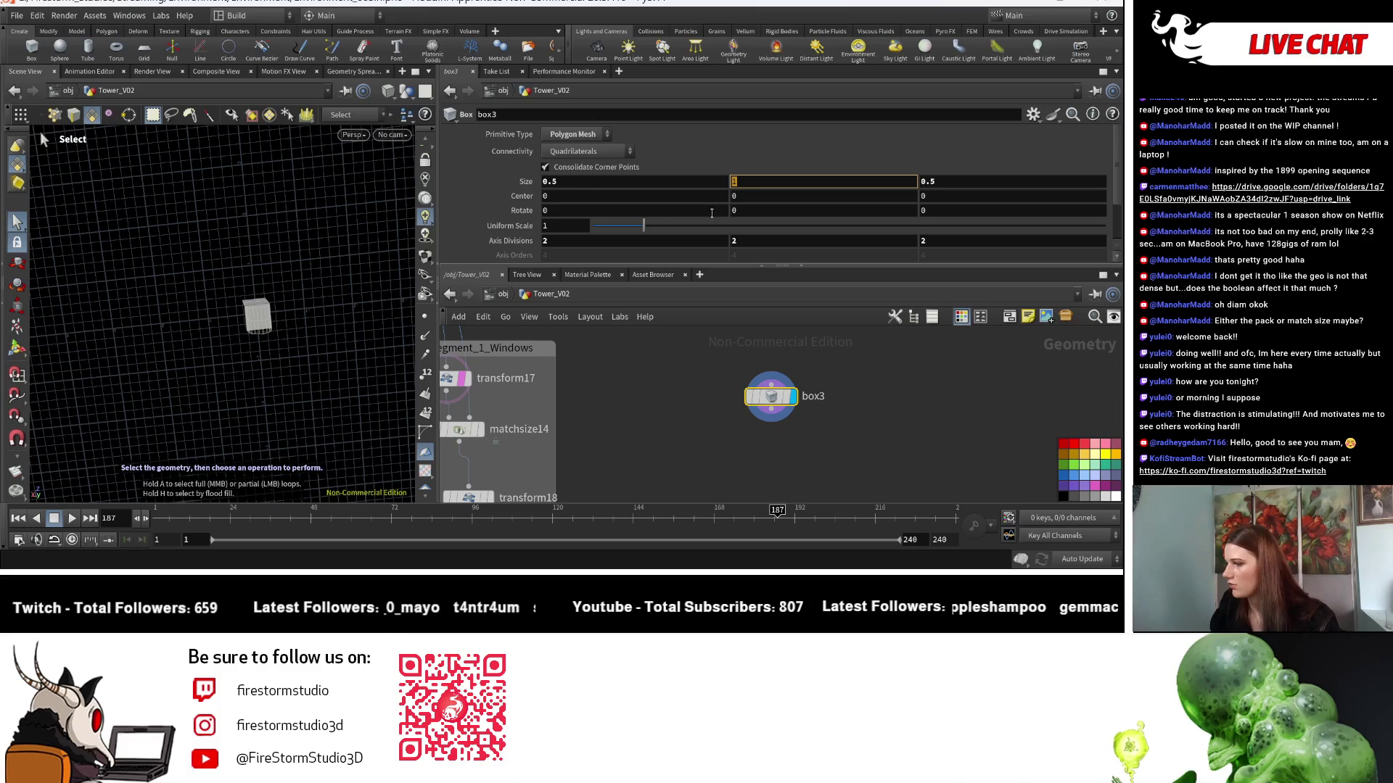
key("Return")
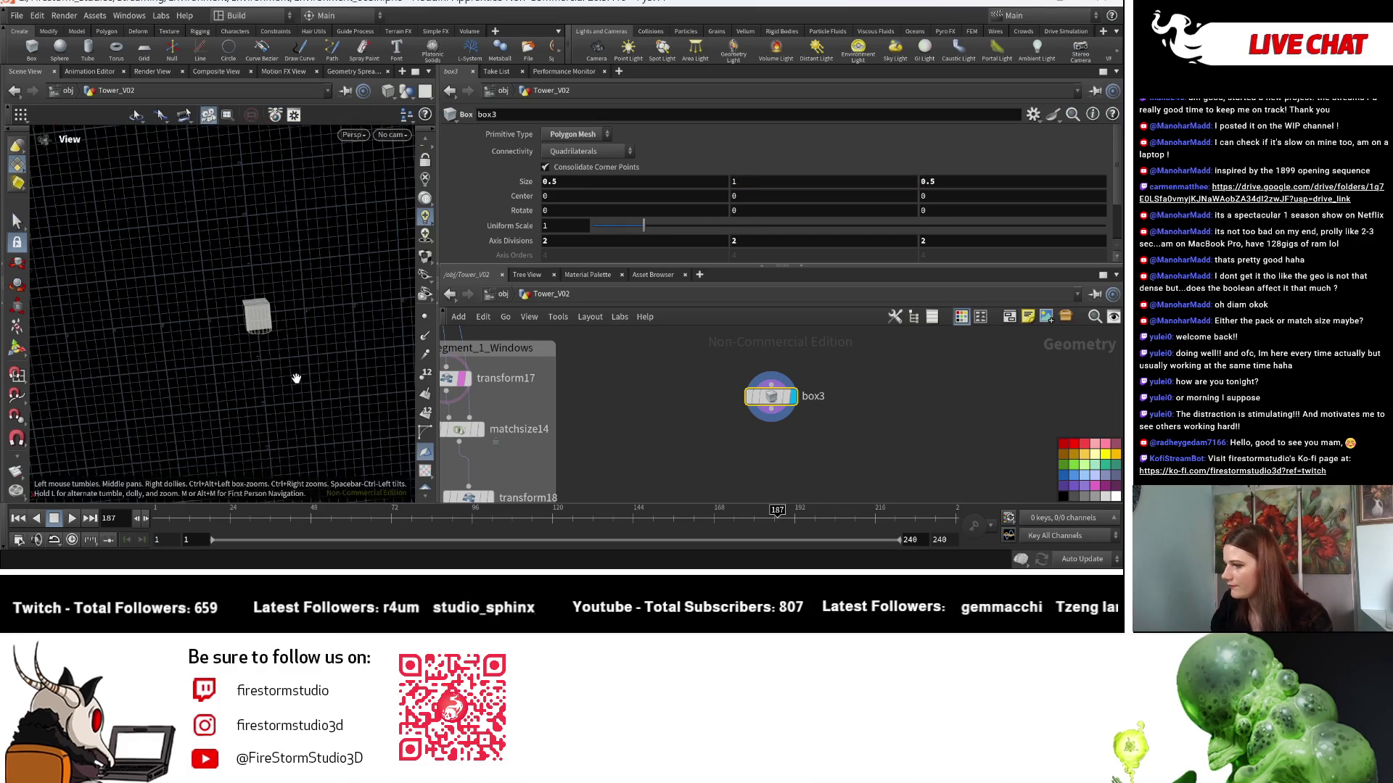
key("h")
key("Escape")
mouse_move(319, 378)
left_mouse_down()
mouse_move(329, 305)
mouse_move(298, 395)
left_mouse_up()
key("s")
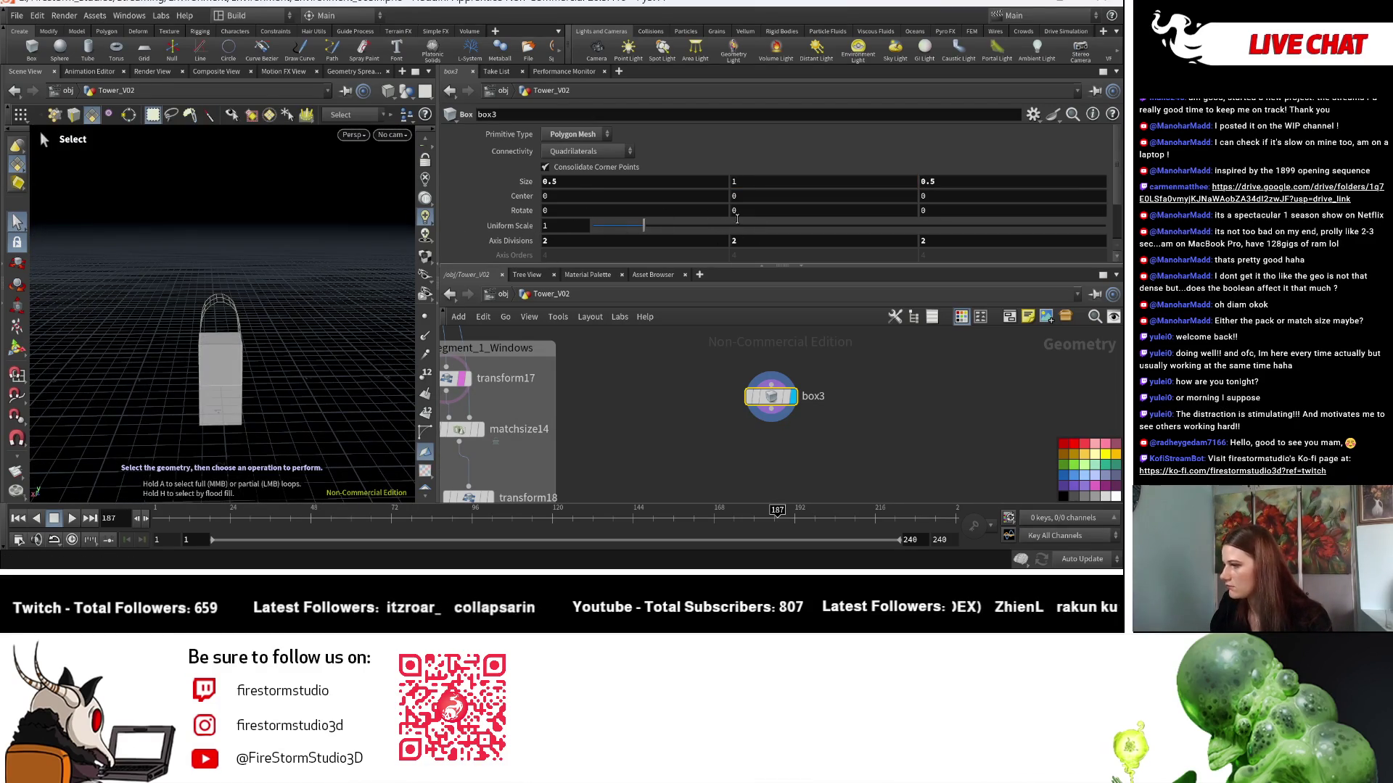
Set box3's Center Y to ch("sizey")*0.5 so the box rests on the grid.
right_click(741, 182)
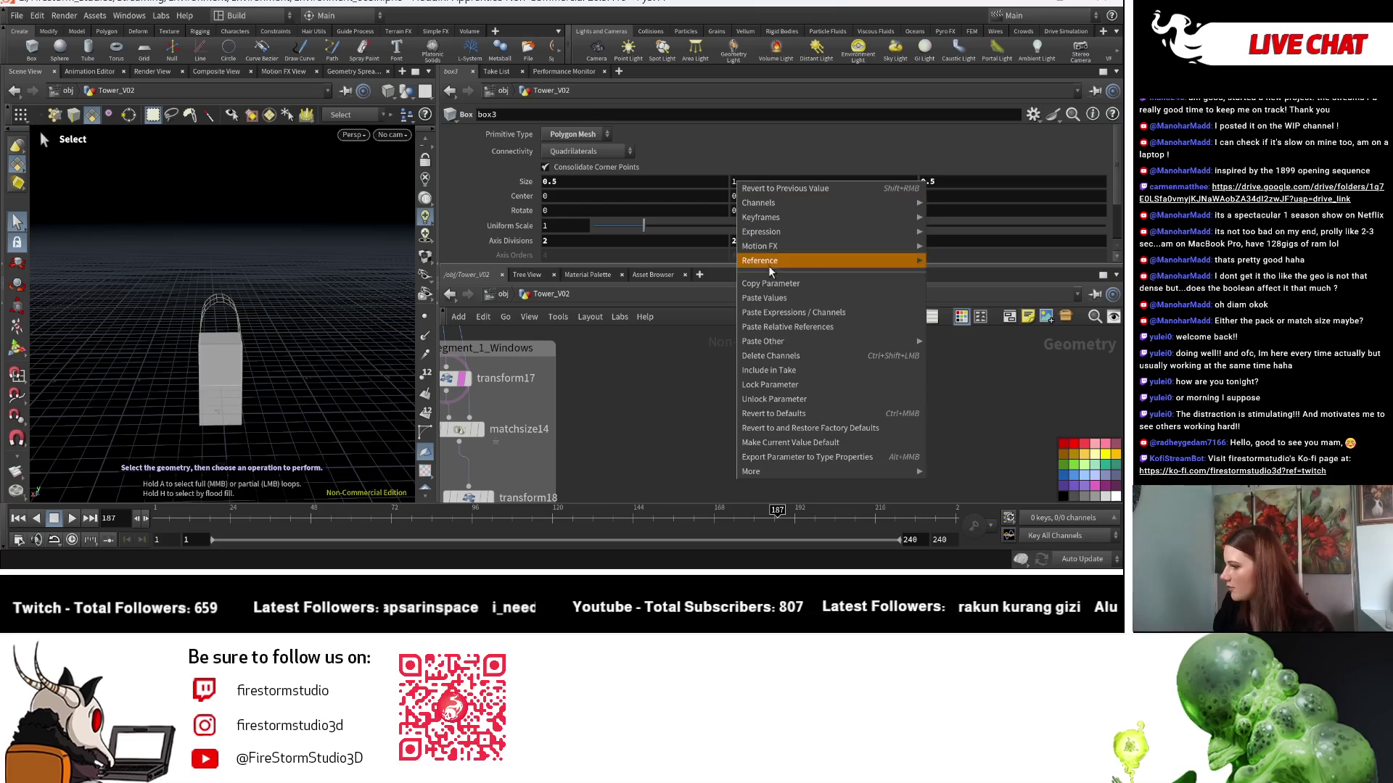
key("Escape")
right_click(773, 197)
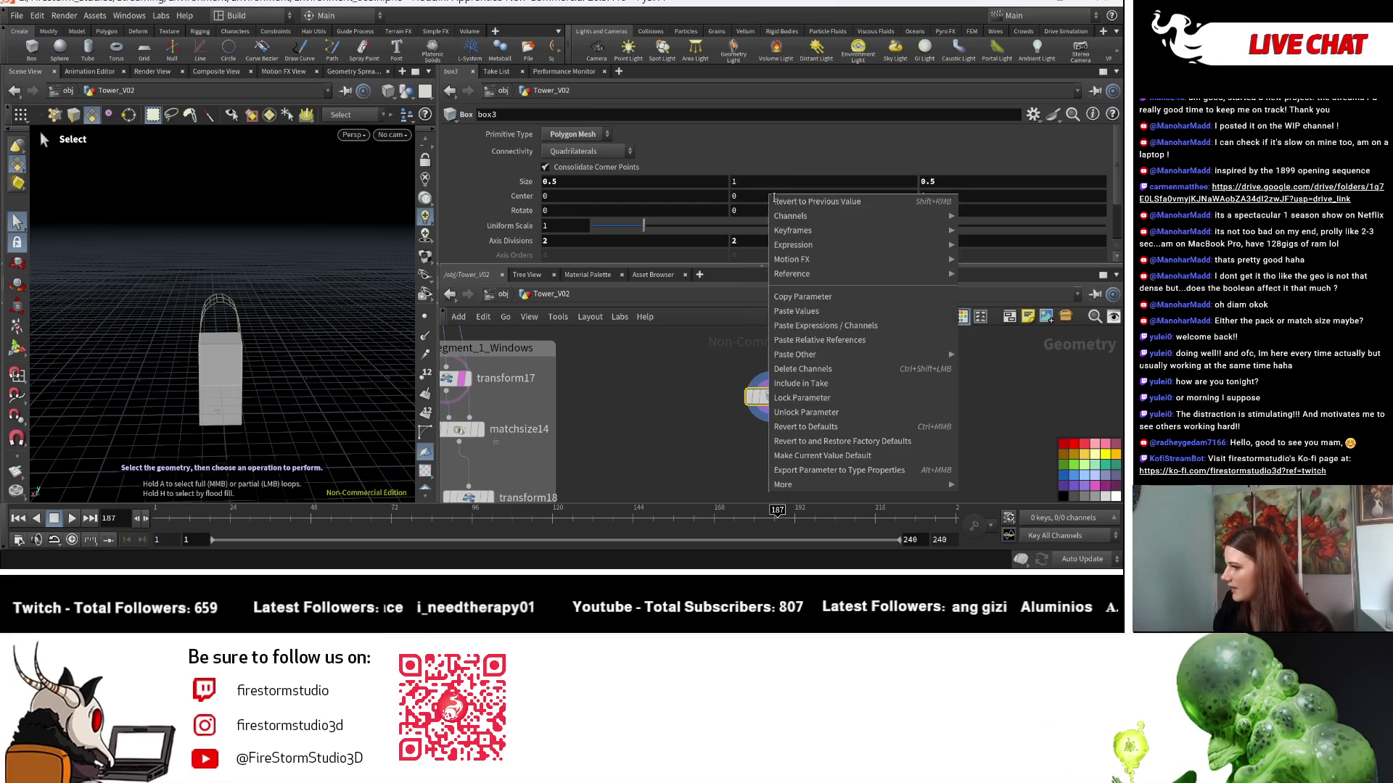
left_click(811, 341)
left_click(799, 201)
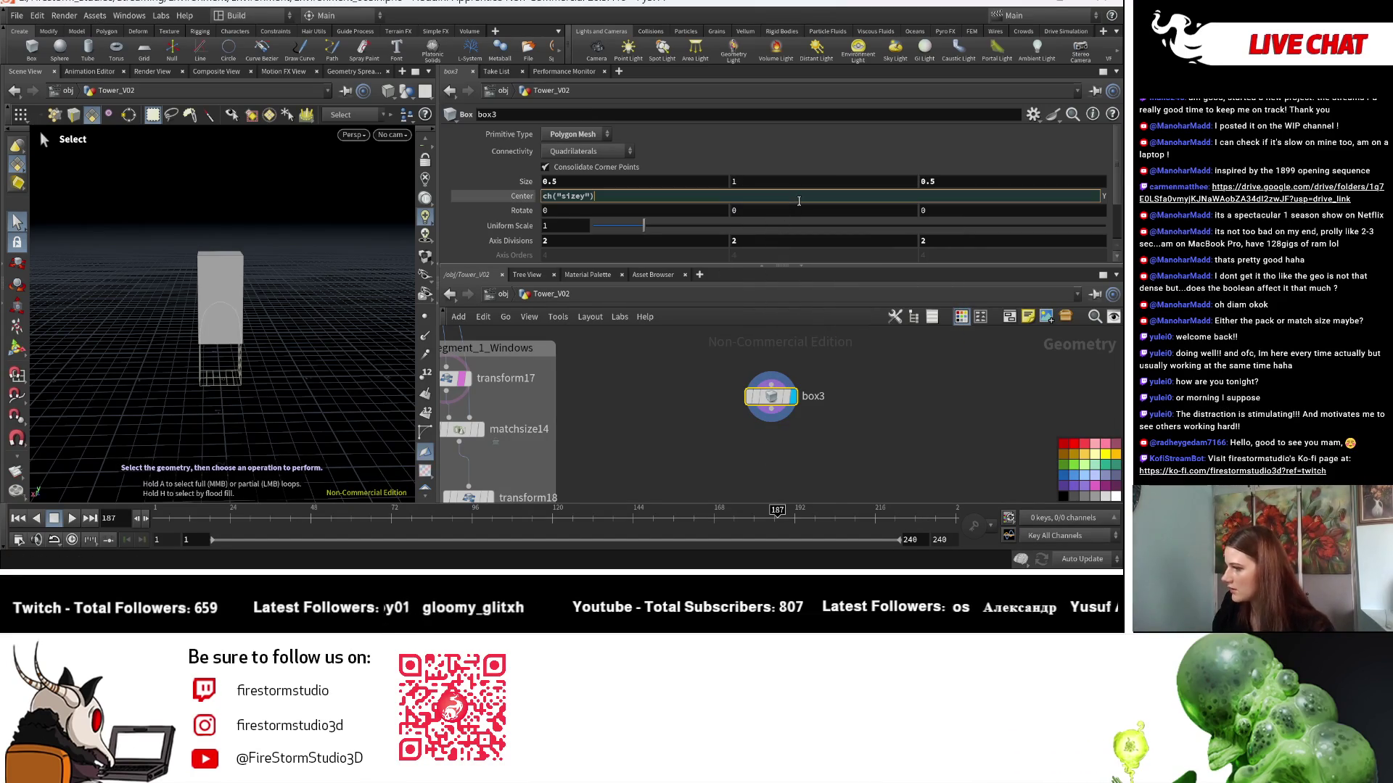
type("*0.")
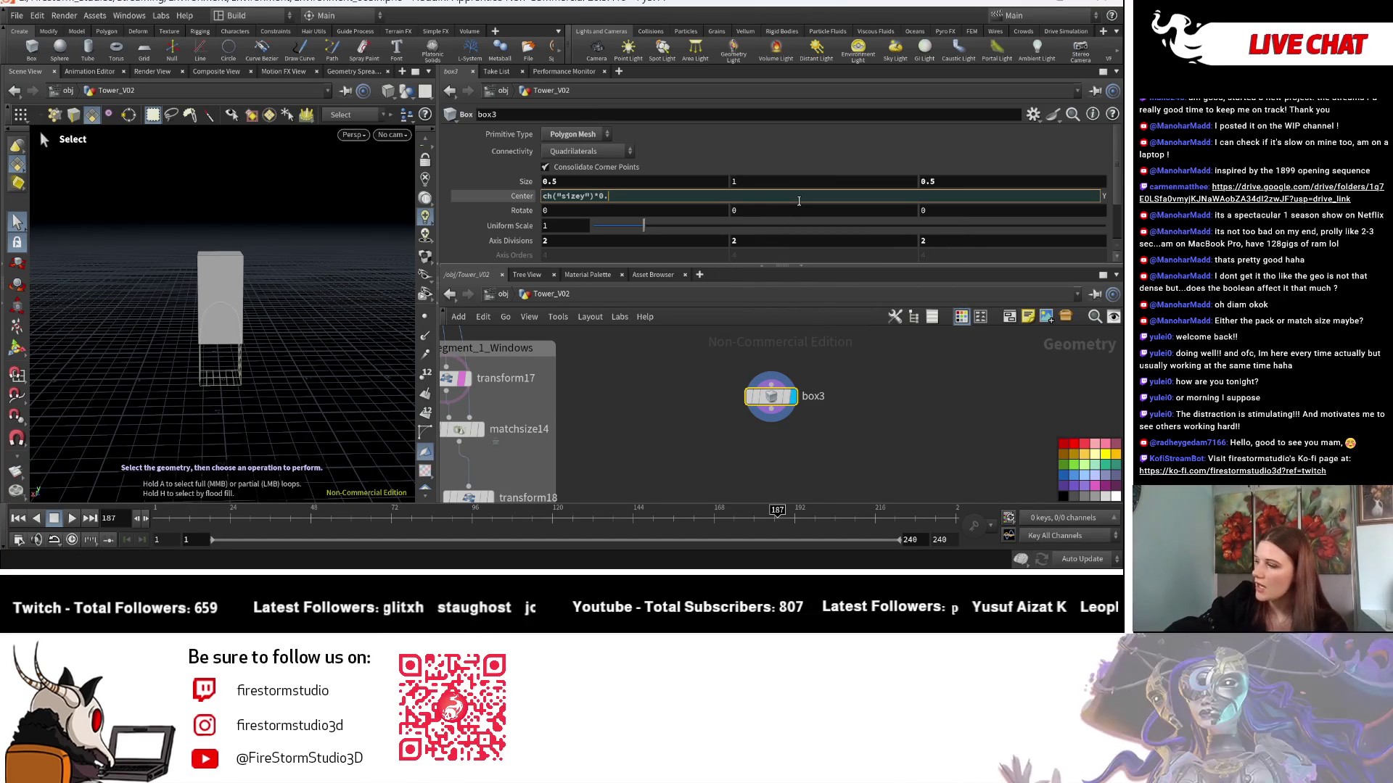
type("5")
key("Return")
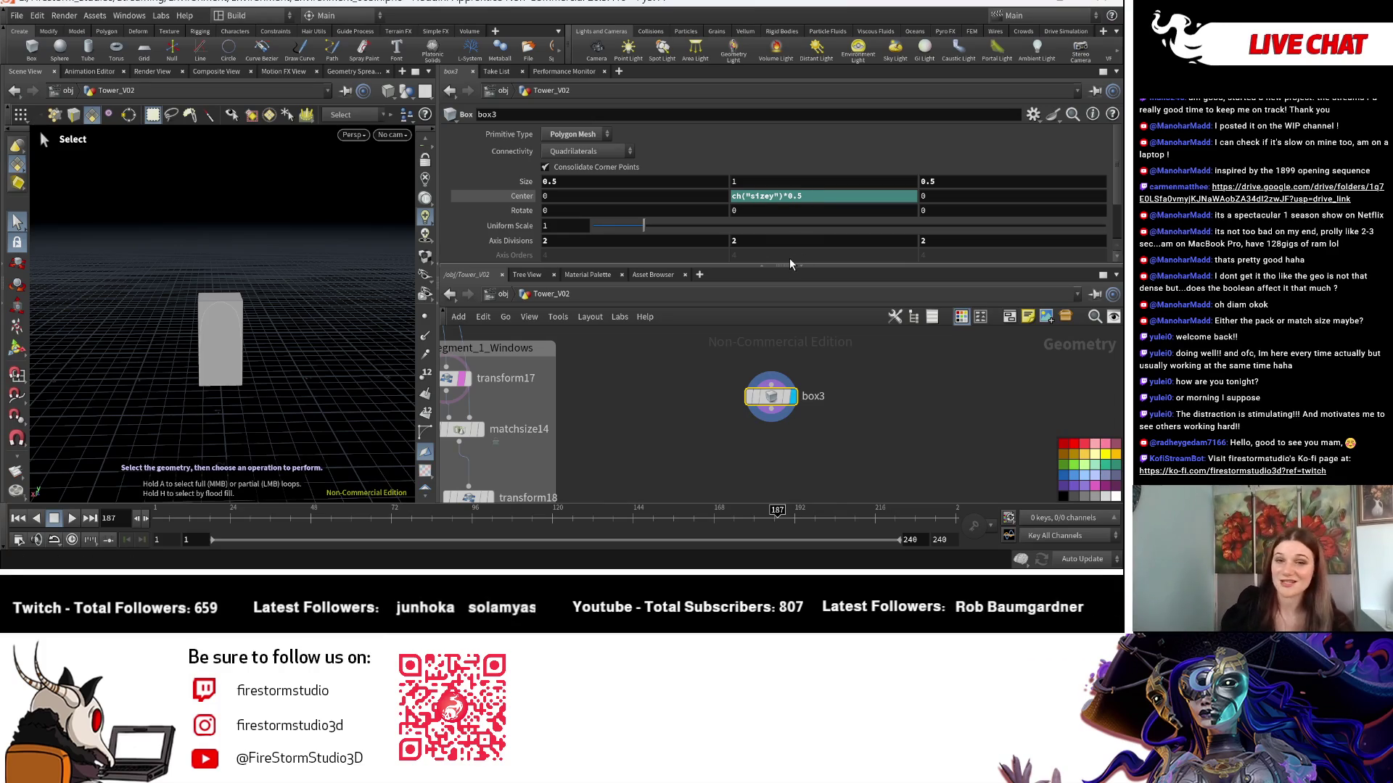
key("f")
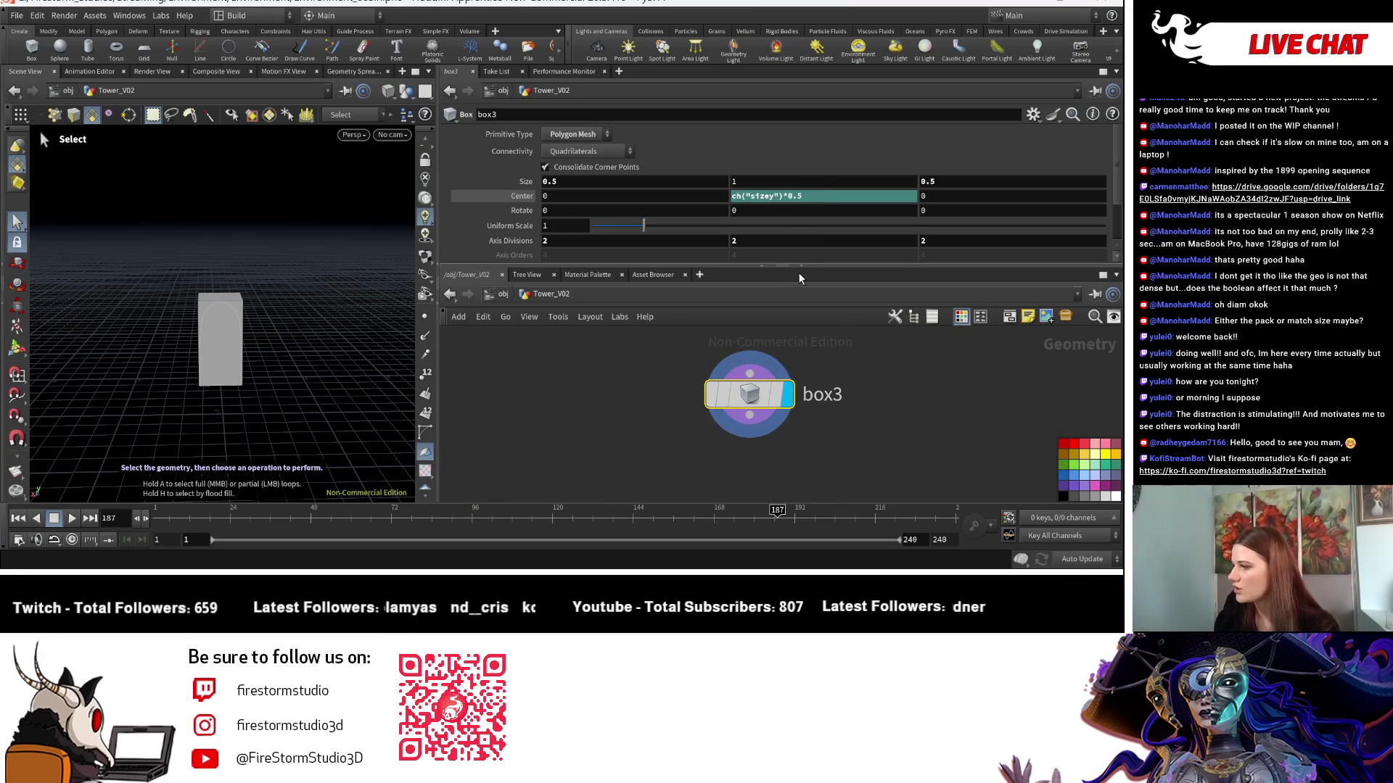
left_click(803, 411)
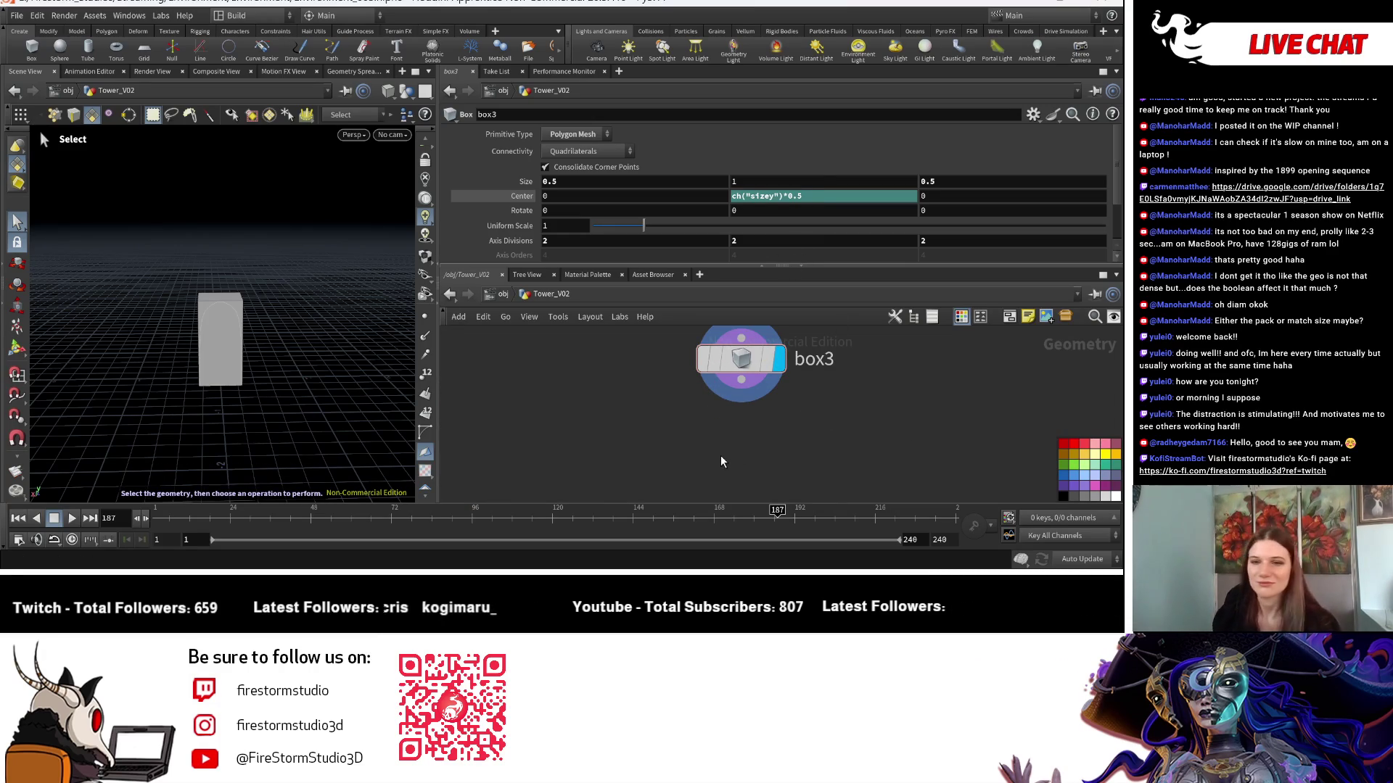
key("Tab")
type("be")
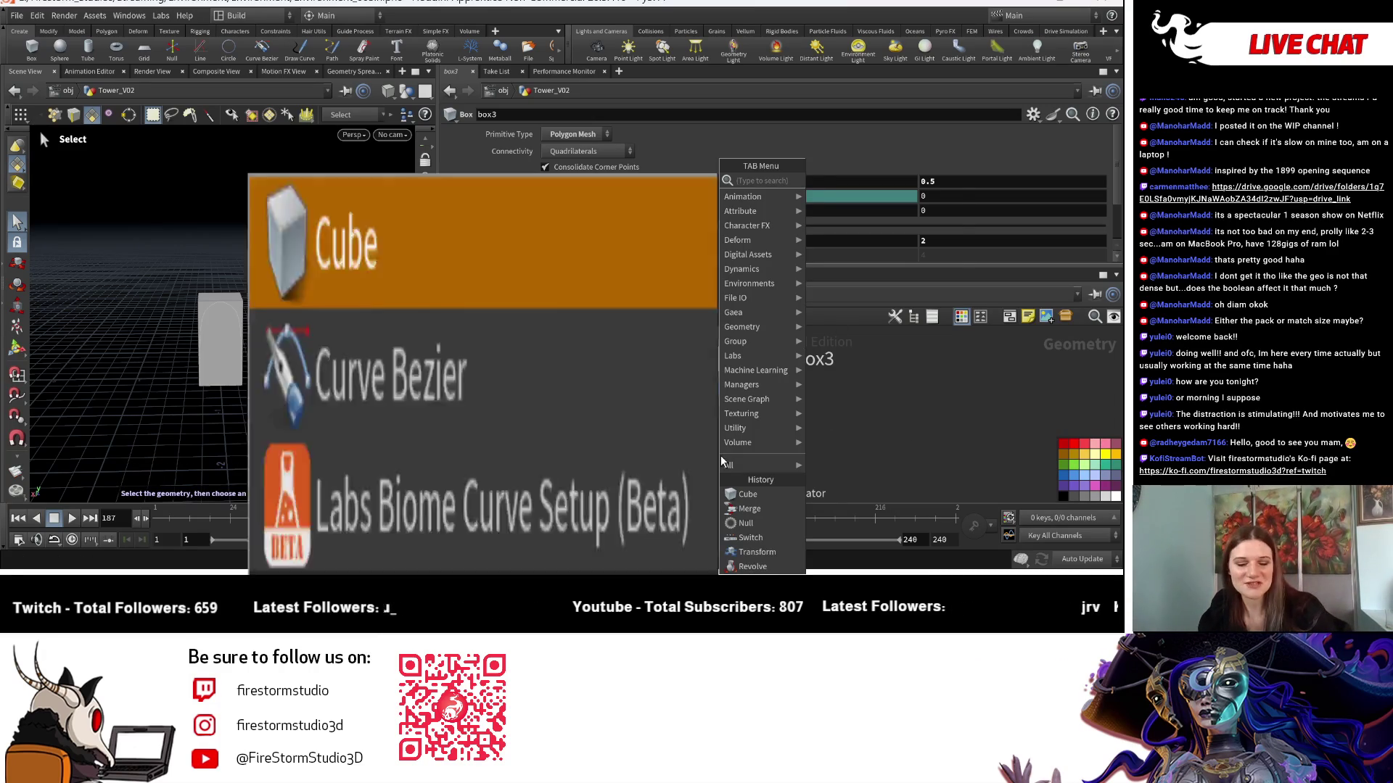
type("vel")
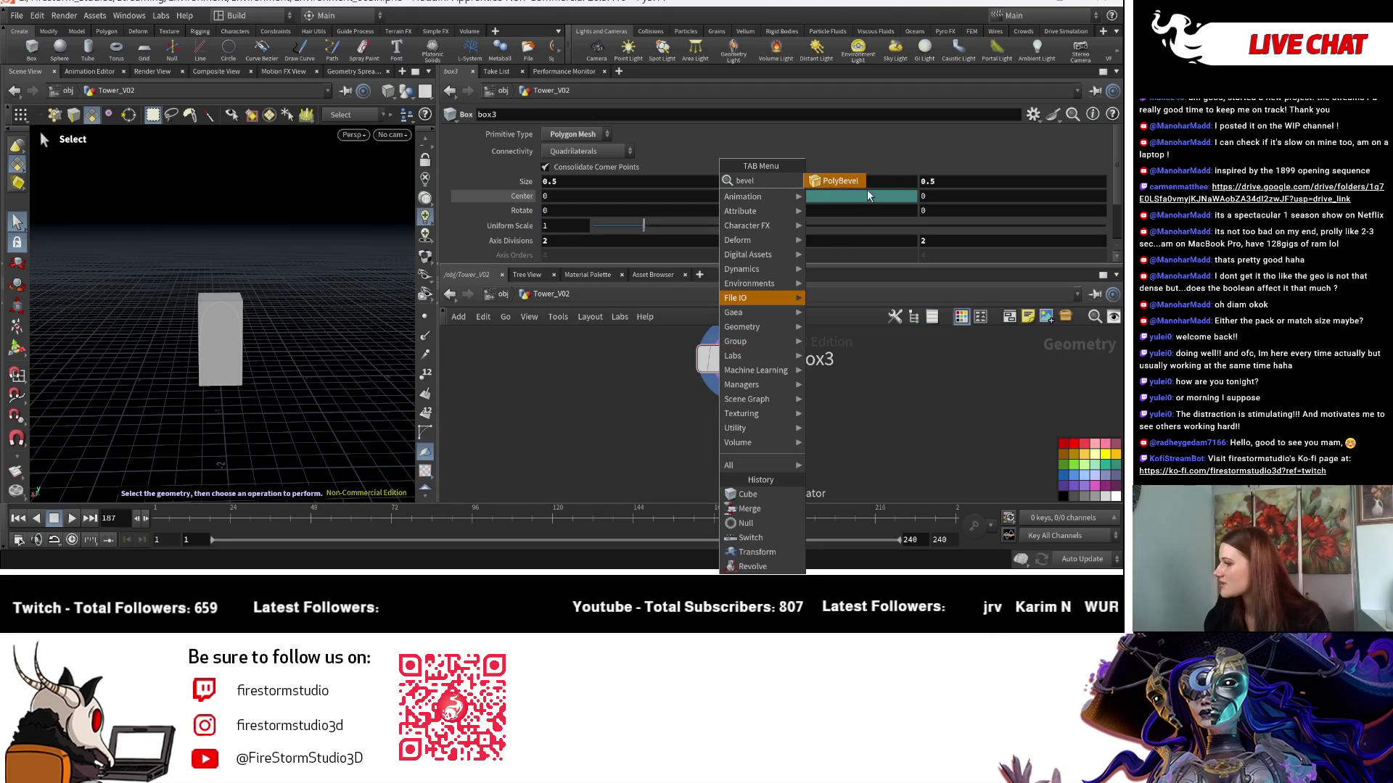
Add polybevel5 below box3 with Distance 0.077 and 3 Fillet Divisions, and display it.
left_click(855, 182)
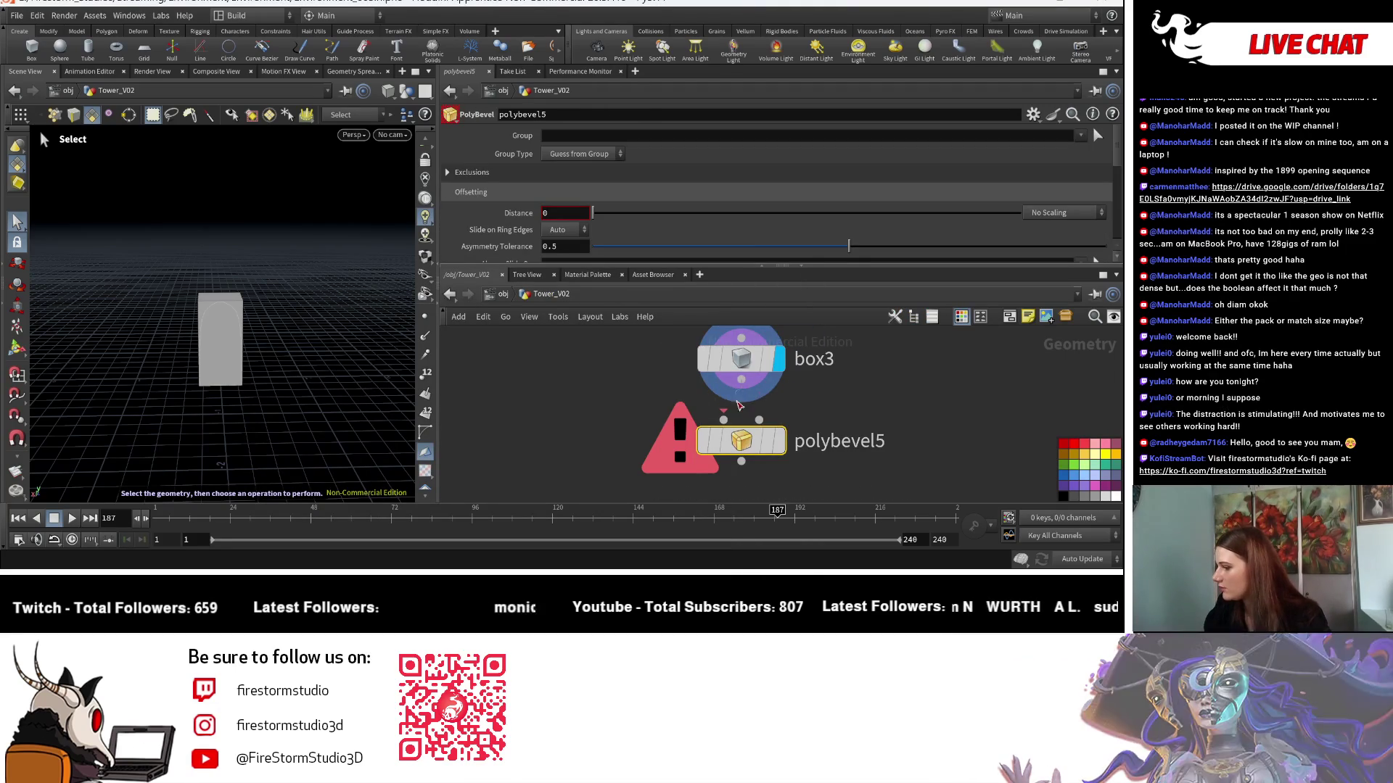
left_click(781, 444)
left_click_drag(245, 370, 250, 402)
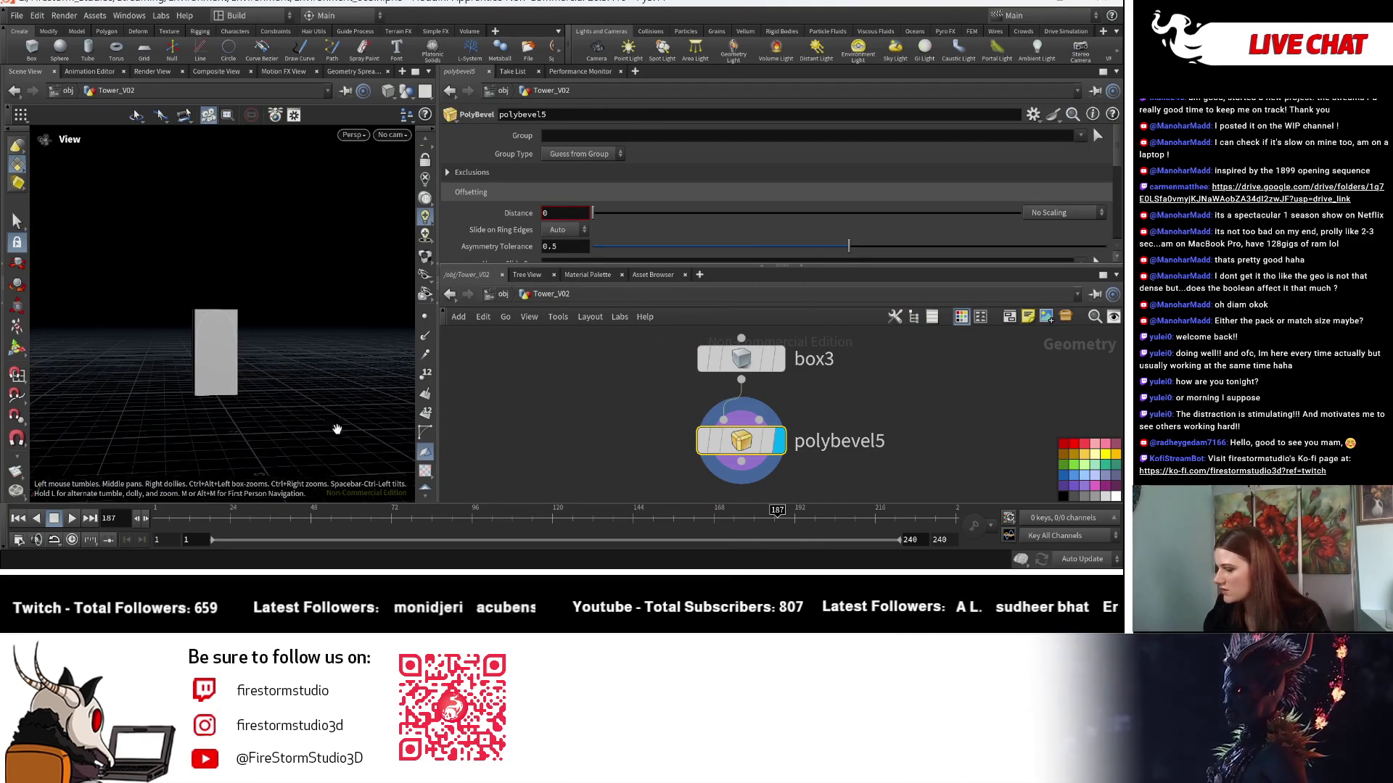
key("s")
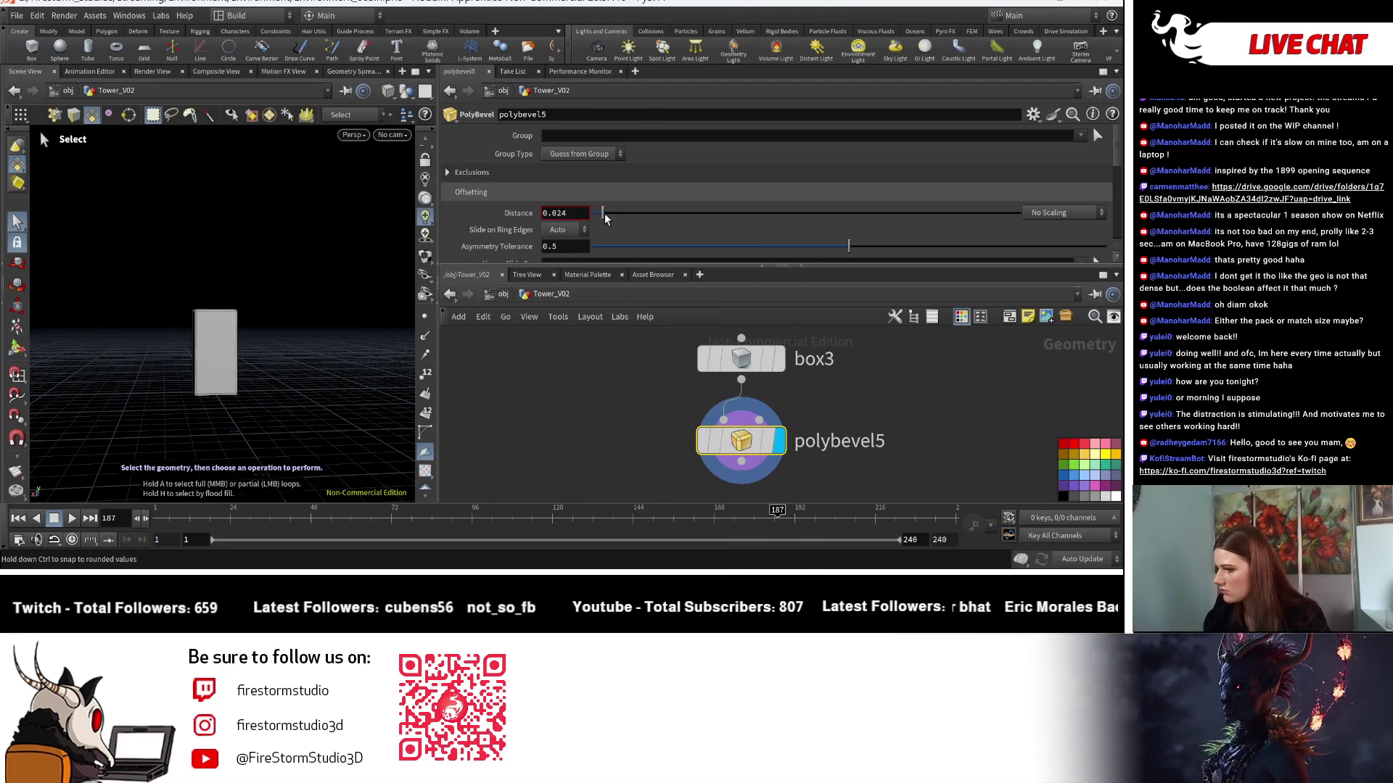
left_click_drag(605, 216, 614, 215)
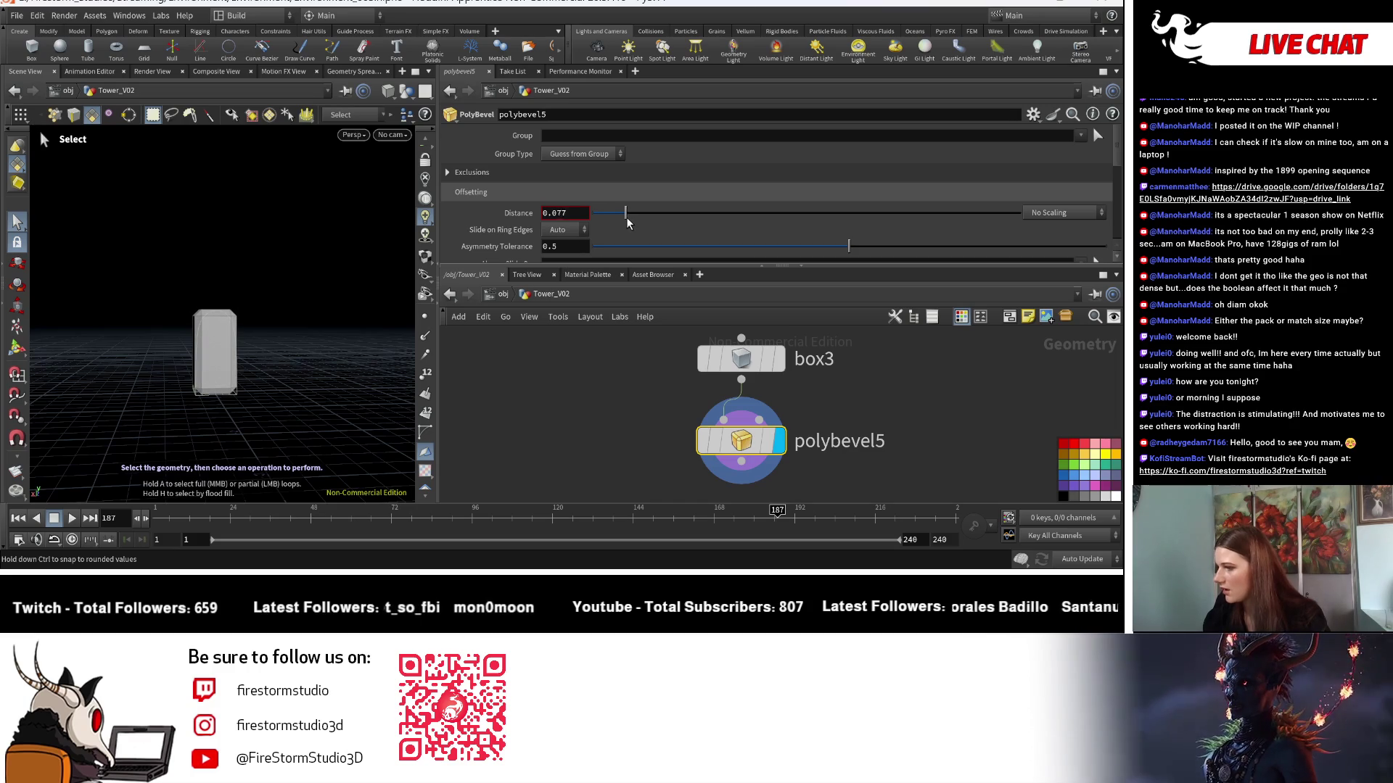
scroll(614, 228, "down", 5)
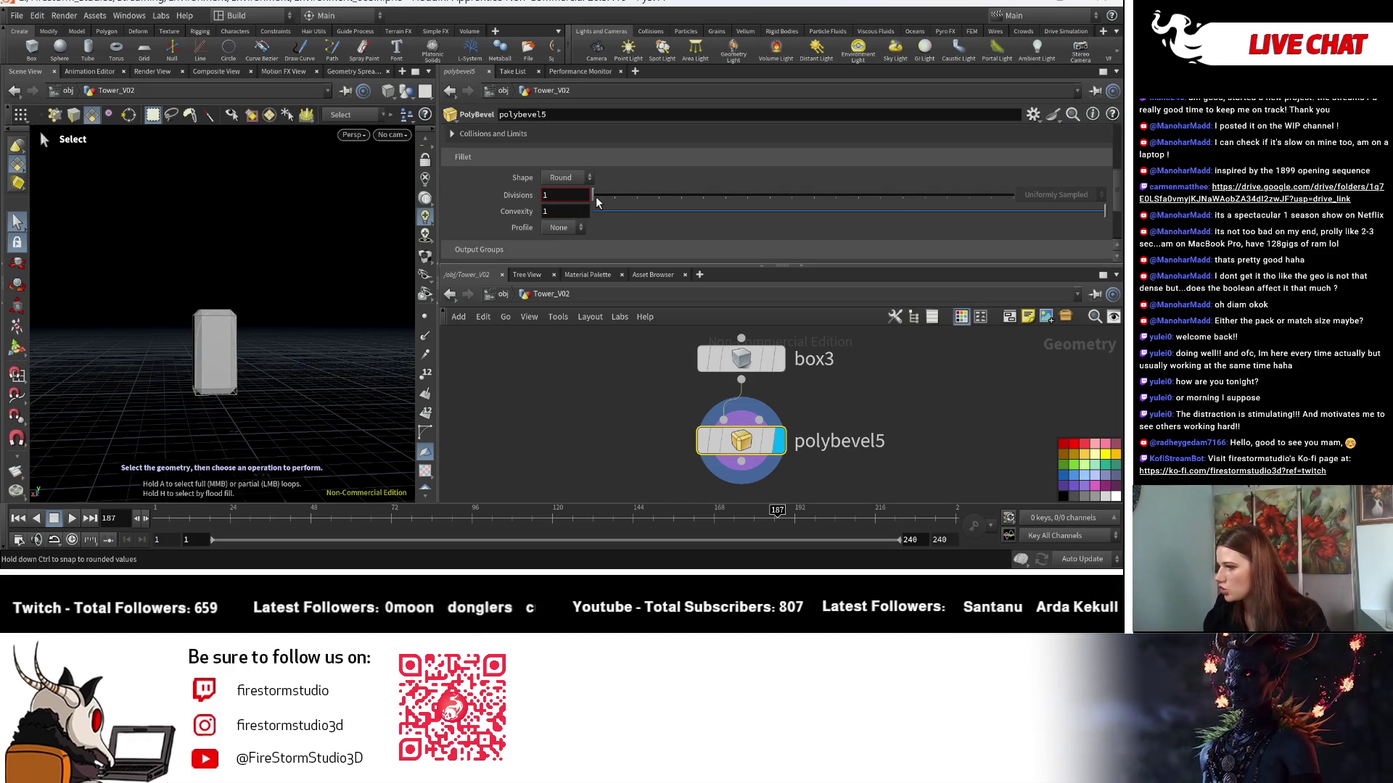
left_click_drag(623, 201, 634, 202)
Inspect the rounded edges and duplicate transform18 beneath polybevel5 as transform19.
key("Escape")
mouse_move(295, 395)
left_mouse_down()
mouse_move(351, 401)
mouse_move(358, 472)
mouse_move(326, 367)
left_mouse_up()
key("s")
scroll(820, 496, "down", 3)
mouse_move(820, 496)
middle_mouse_down()
mouse_move(865, 376)
mouse_move(713, 408)
mouse_move(676, 443)
middle_mouse_up()
scroll(568, 425, "down", 1)
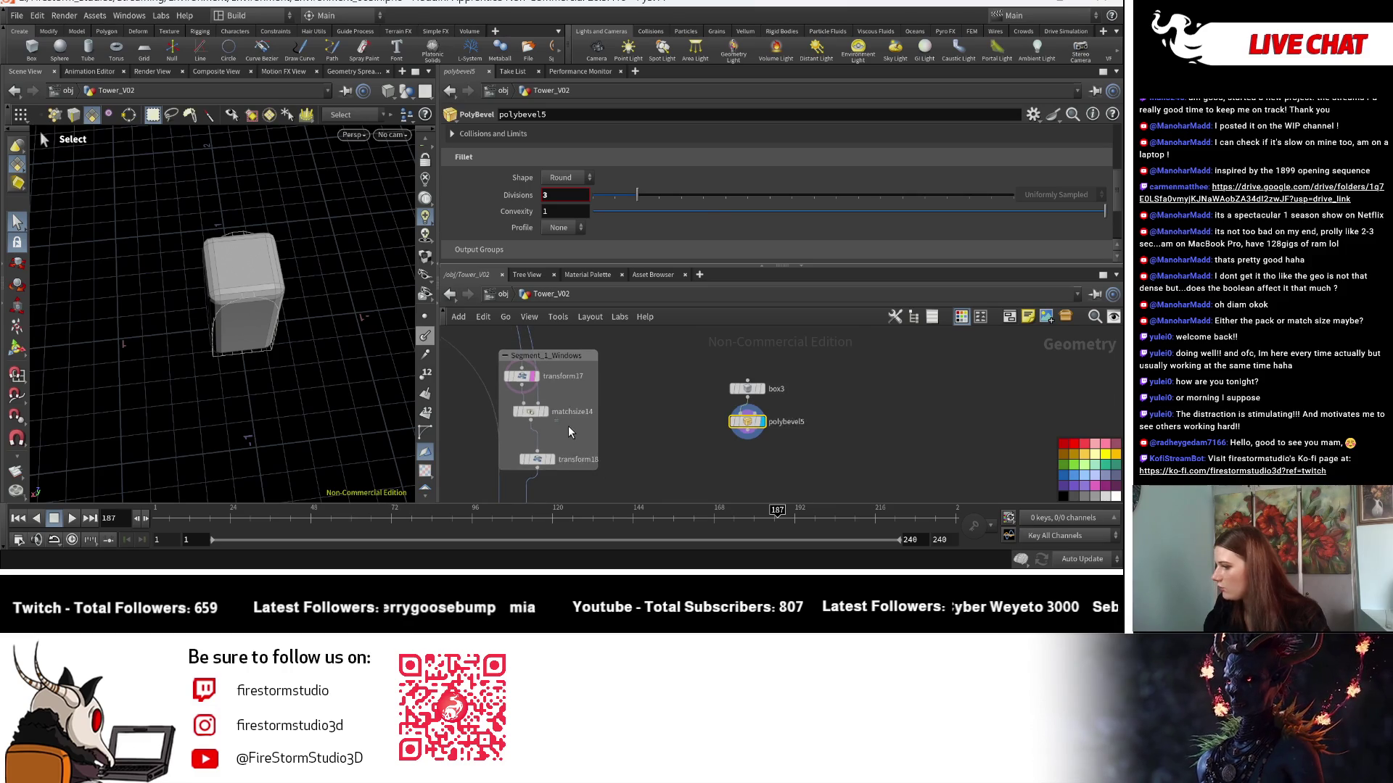
mouse_move(534, 454)
left_mouse_down("alt")
mouse_move(738, 436)
mouse_move(752, 454)
left_mouse_up("alt")
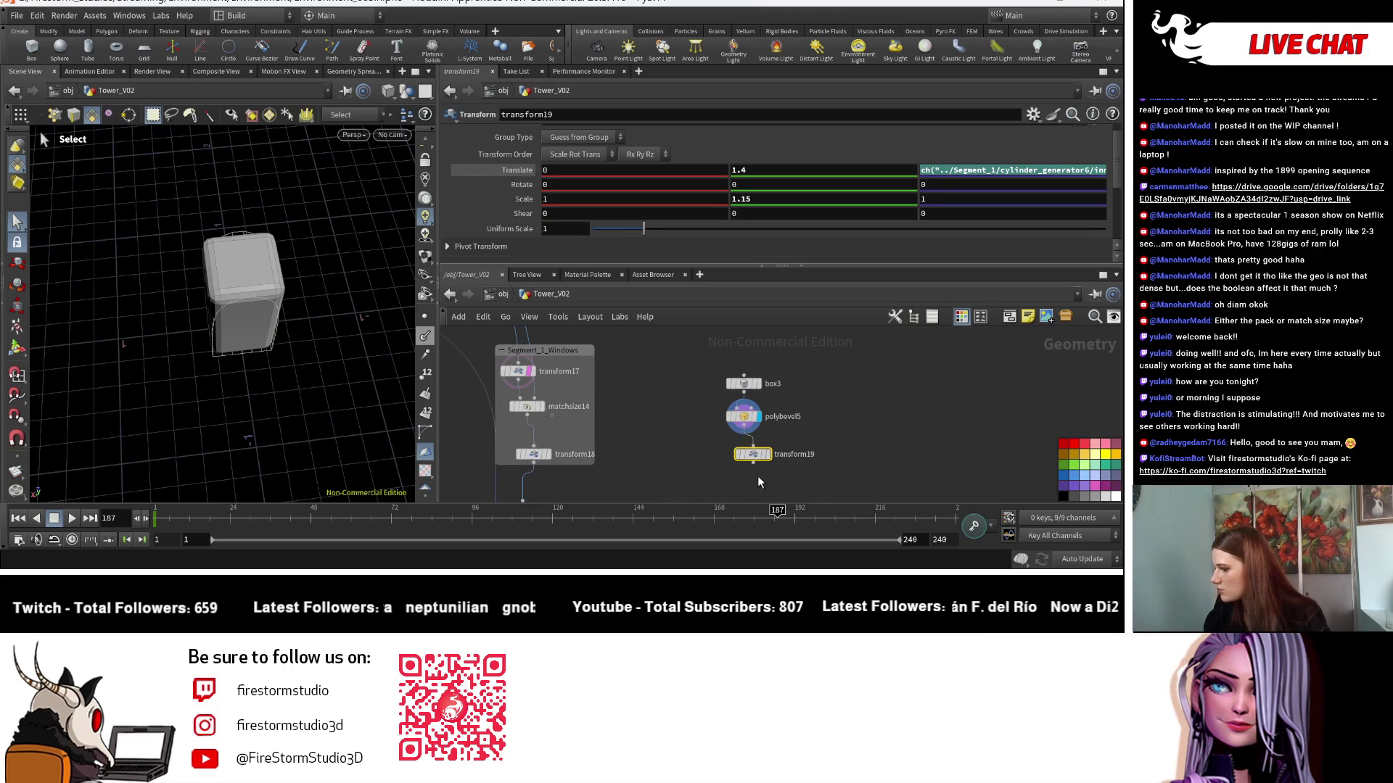
Duplicate copy7 and boolean7 as copy8 and boolean8 fed by transform19, and display boolean8.
left_click(770, 456)
scroll(612, 435, "down", 3)
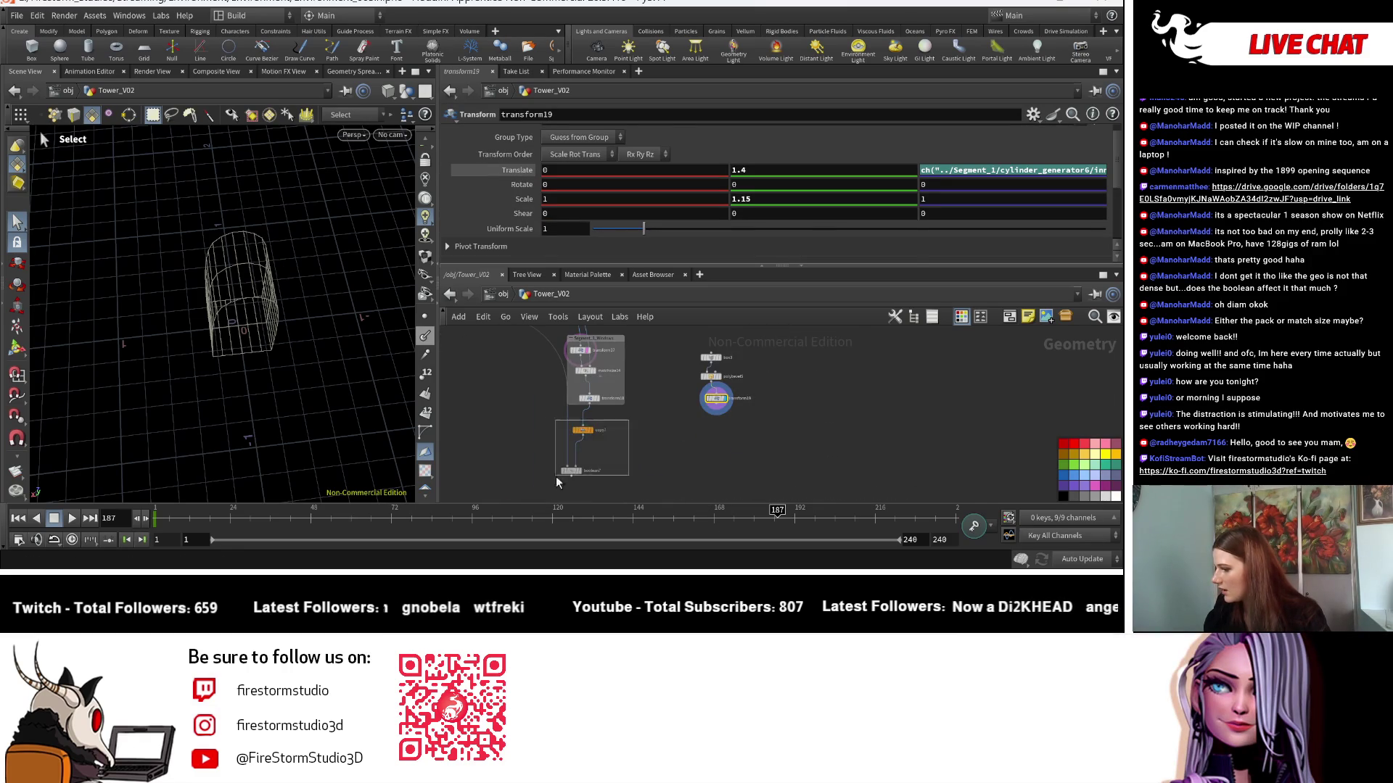
left_click_drag(557, 480, 556, 477)
left_click_drag(705, 434, 650, 415, "alt")
scroll(705, 395, "up", 3)
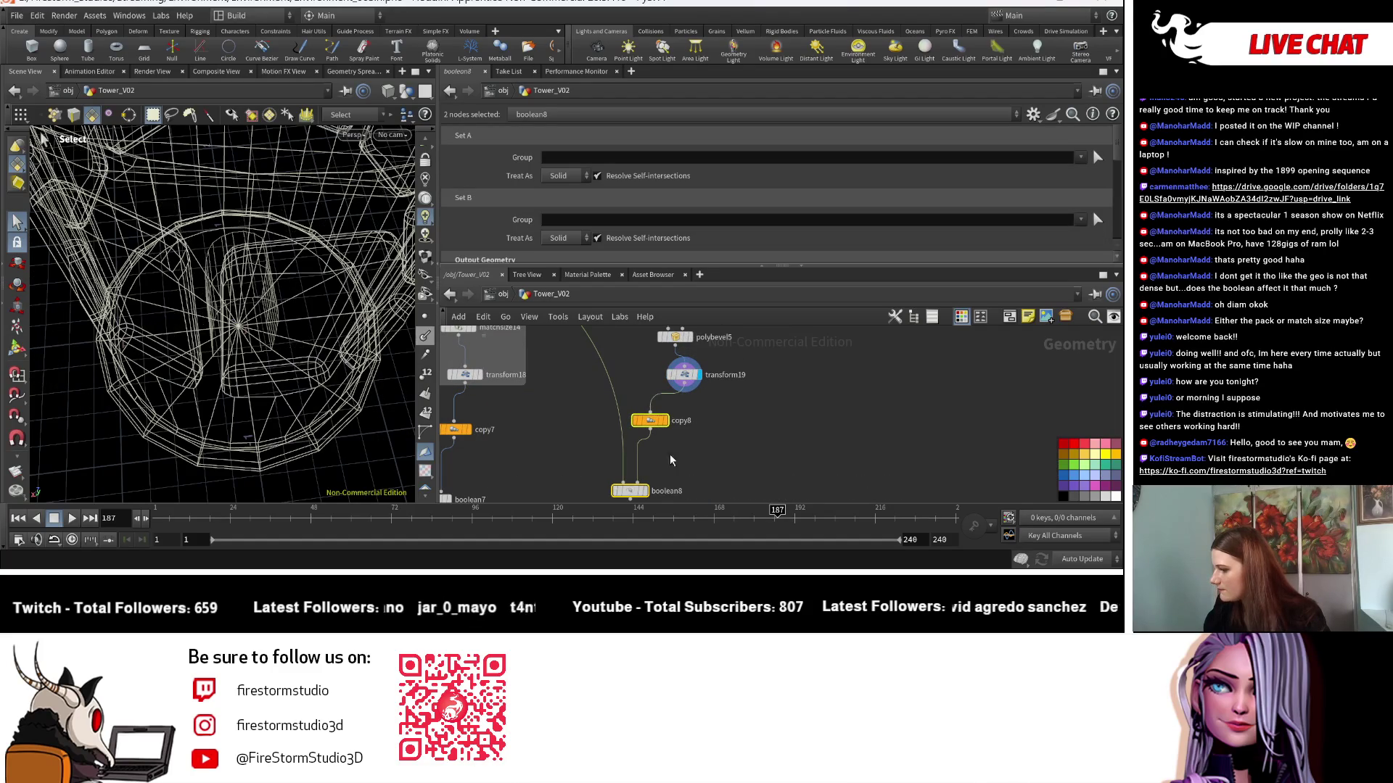
left_click(644, 491)
scroll(650, 499, "down", 3)
key("Escape")
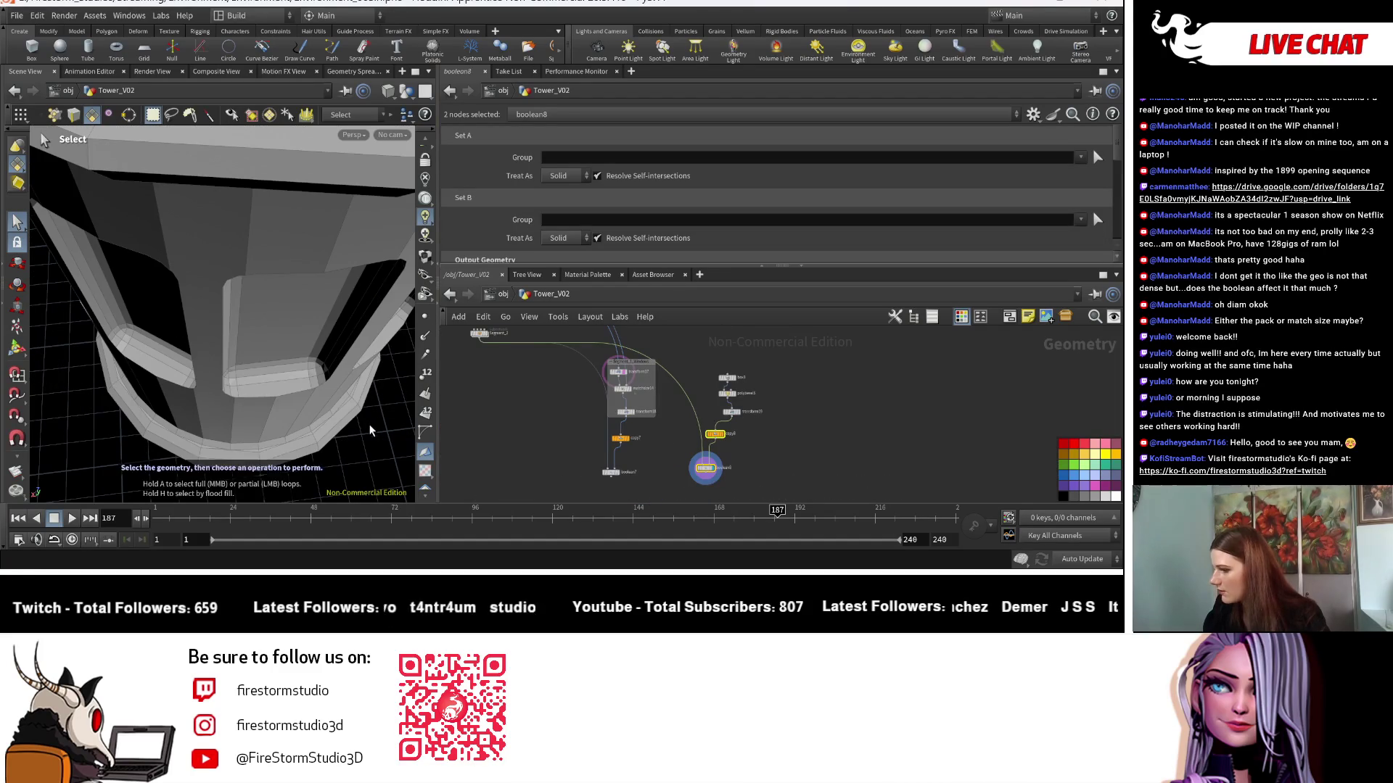
left_click_drag(312, 304, 381, 380)
scroll(373, 410, "down", 5)
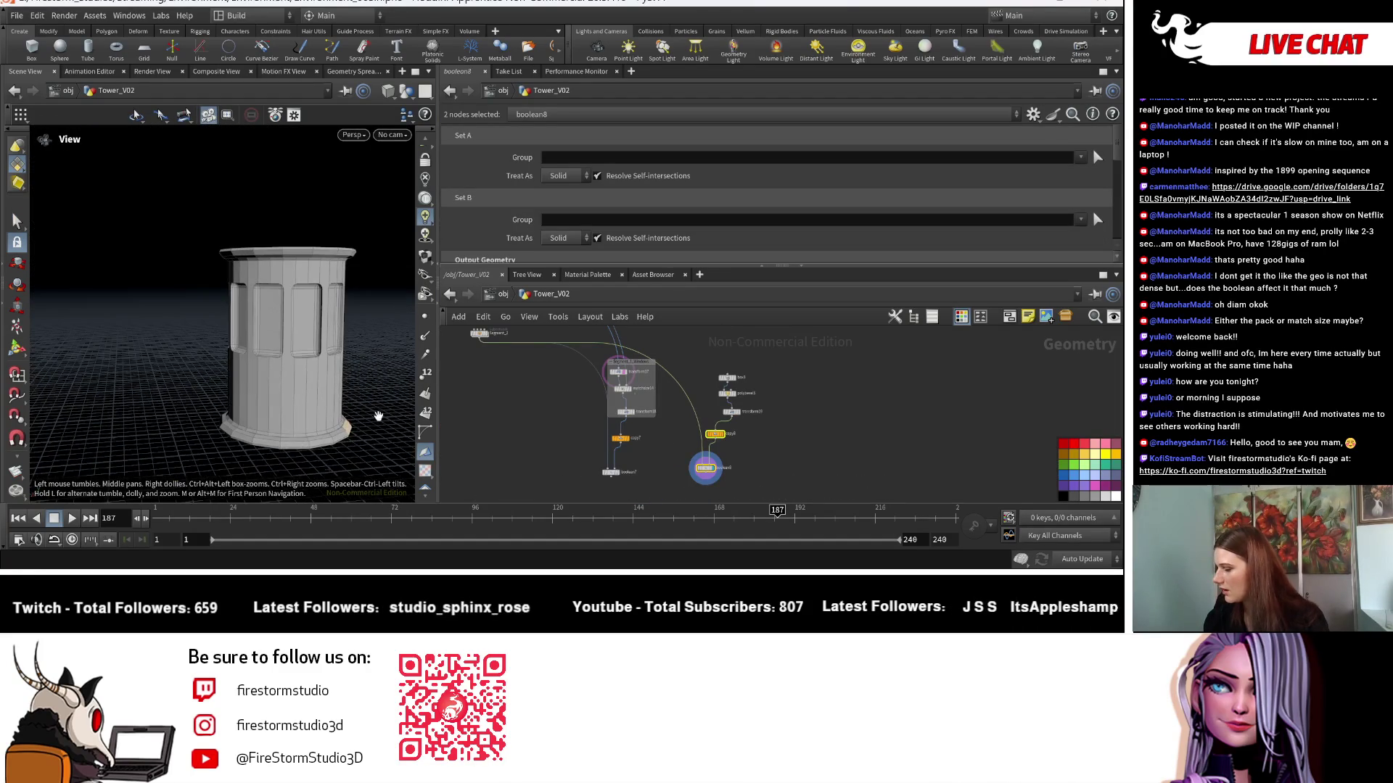
scroll(769, 421, "up", 3)
key("s")
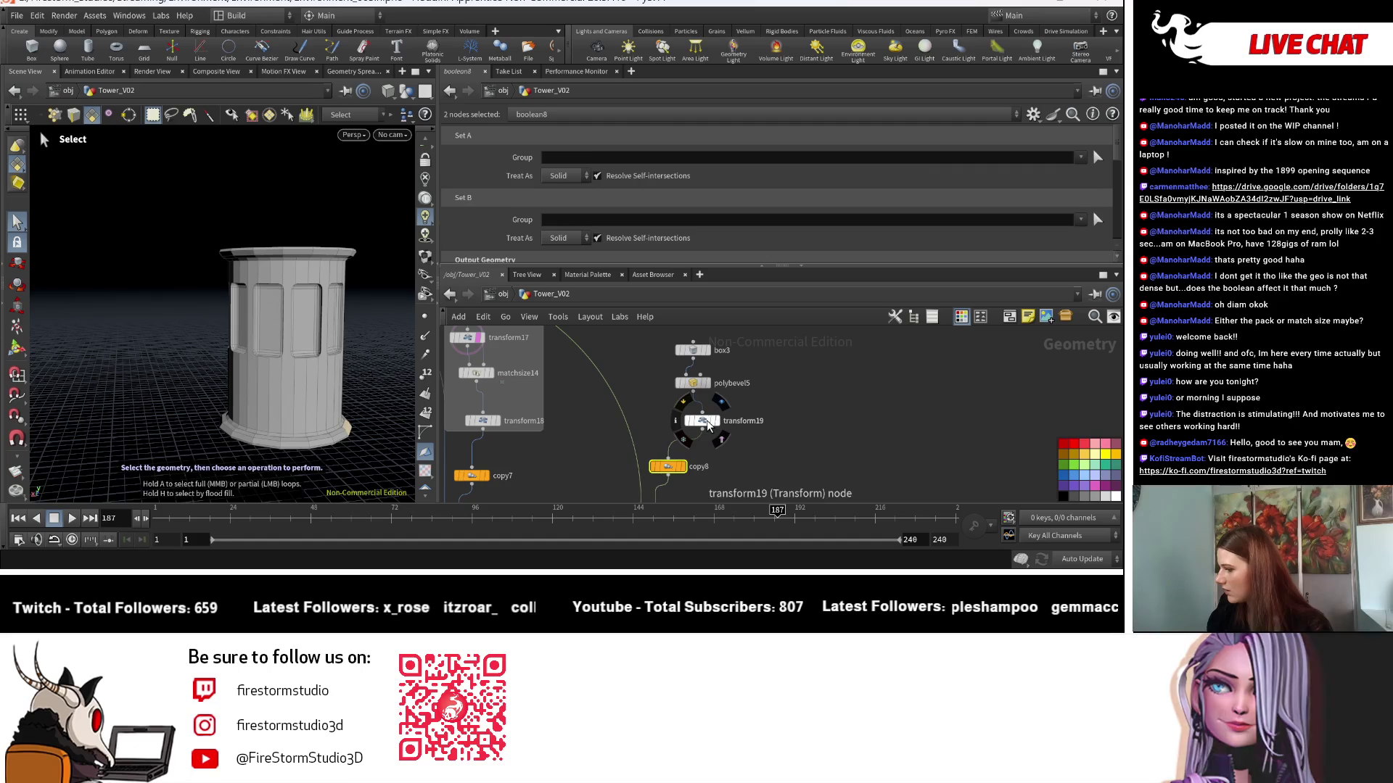
Set transform19's Translate Y to 0 to place the second windows at the tower base.
left_click(700, 421)
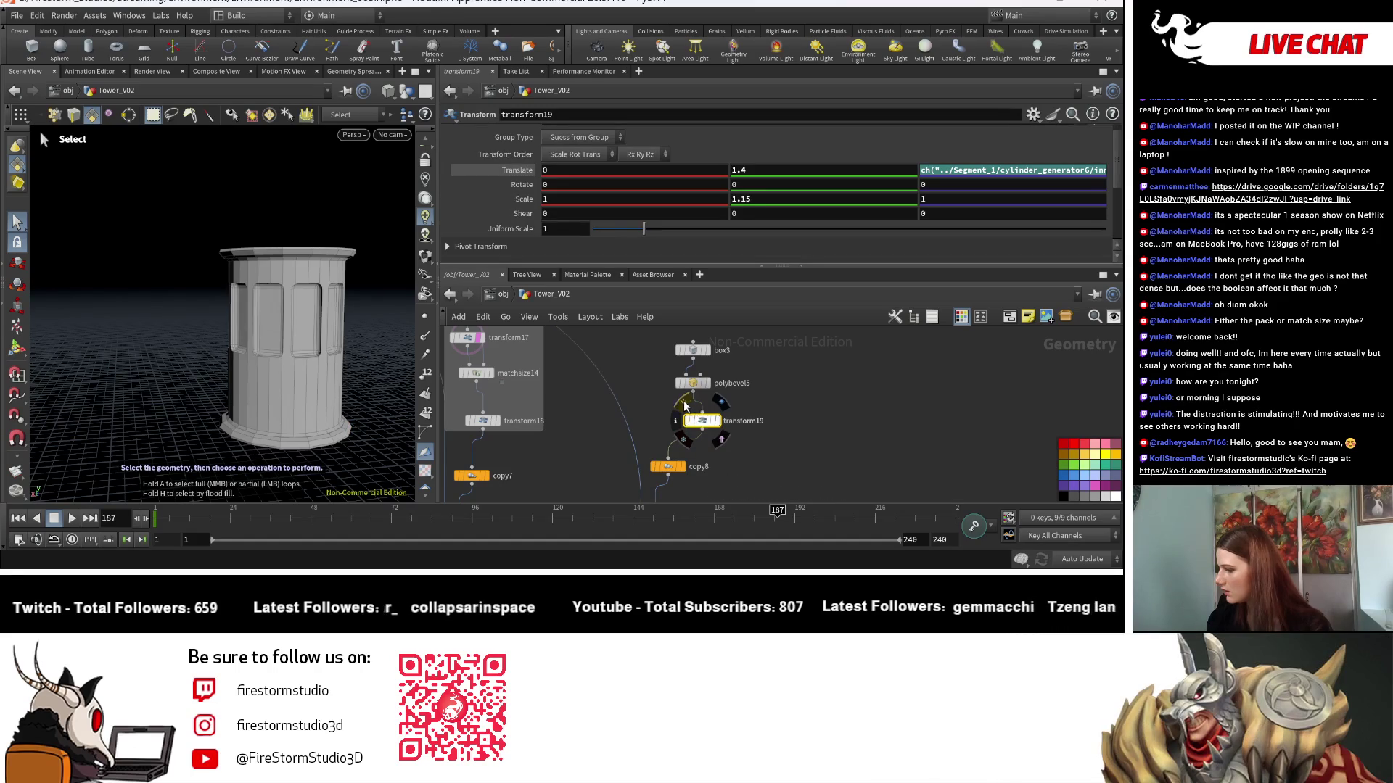
scroll(716, 376, "up", 1)
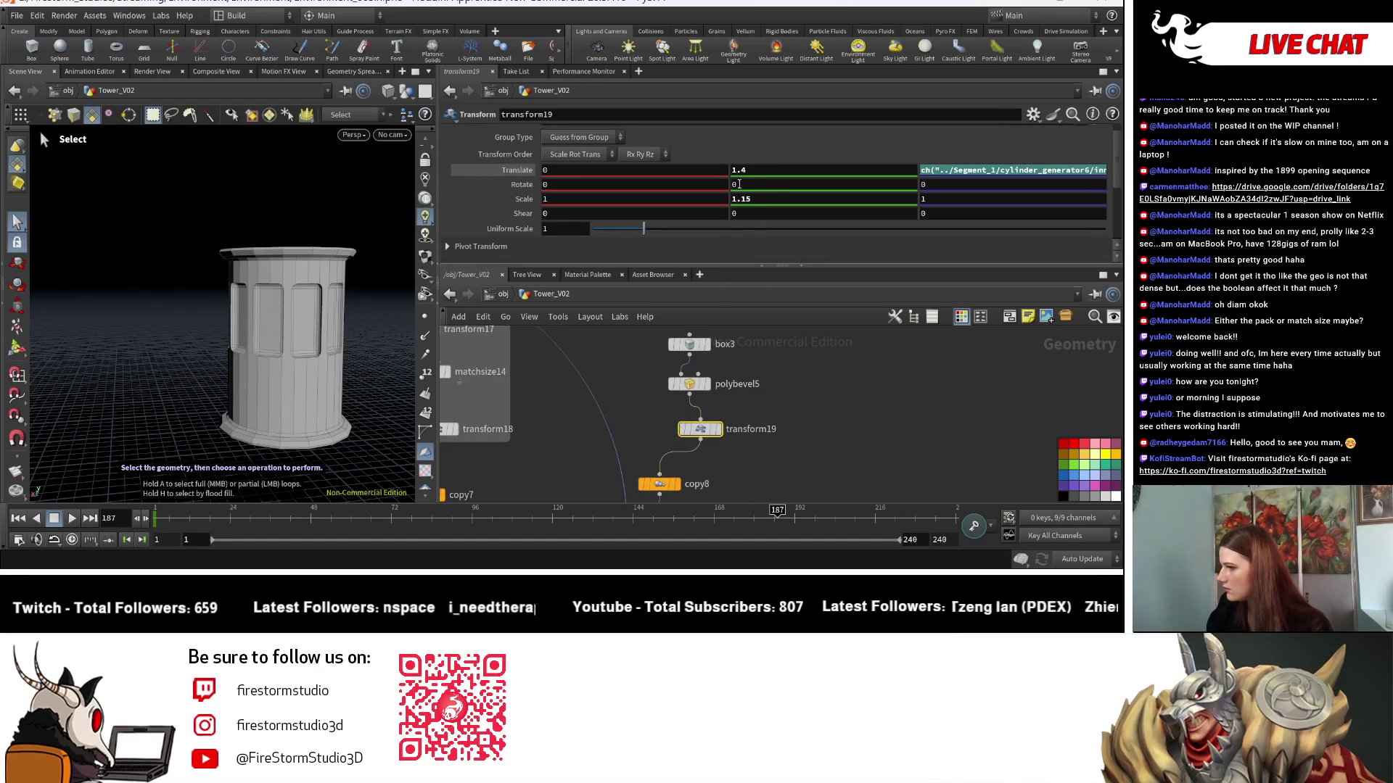
type("0")
key("Return")
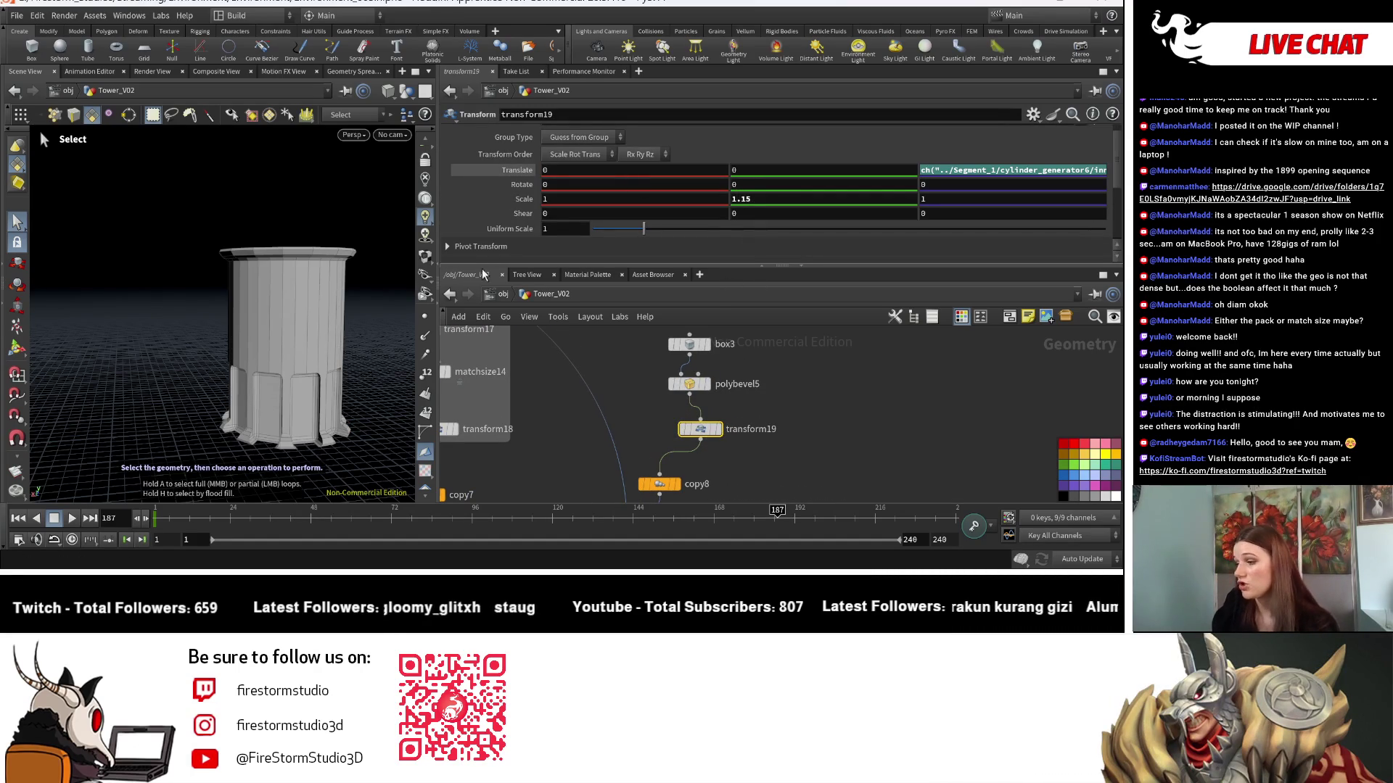
key("Escape")
mouse_move(305, 457)
left_mouse_down()
mouse_move(253, 461)
mouse_move(233, 426)
mouse_move(261, 398)
mouse_move(211, 411)
mouse_move(205, 393)
mouse_move(292, 417)
mouse_move(246, 407)
mouse_move(265, 368)
mouse_move(283, 486)
mouse_move(267, 437)
mouse_move(311, 401)
mouse_move(239, 427)
mouse_move(309, 411)
left_mouse_up()
key("s")
scroll(770, 480, "down", 3)
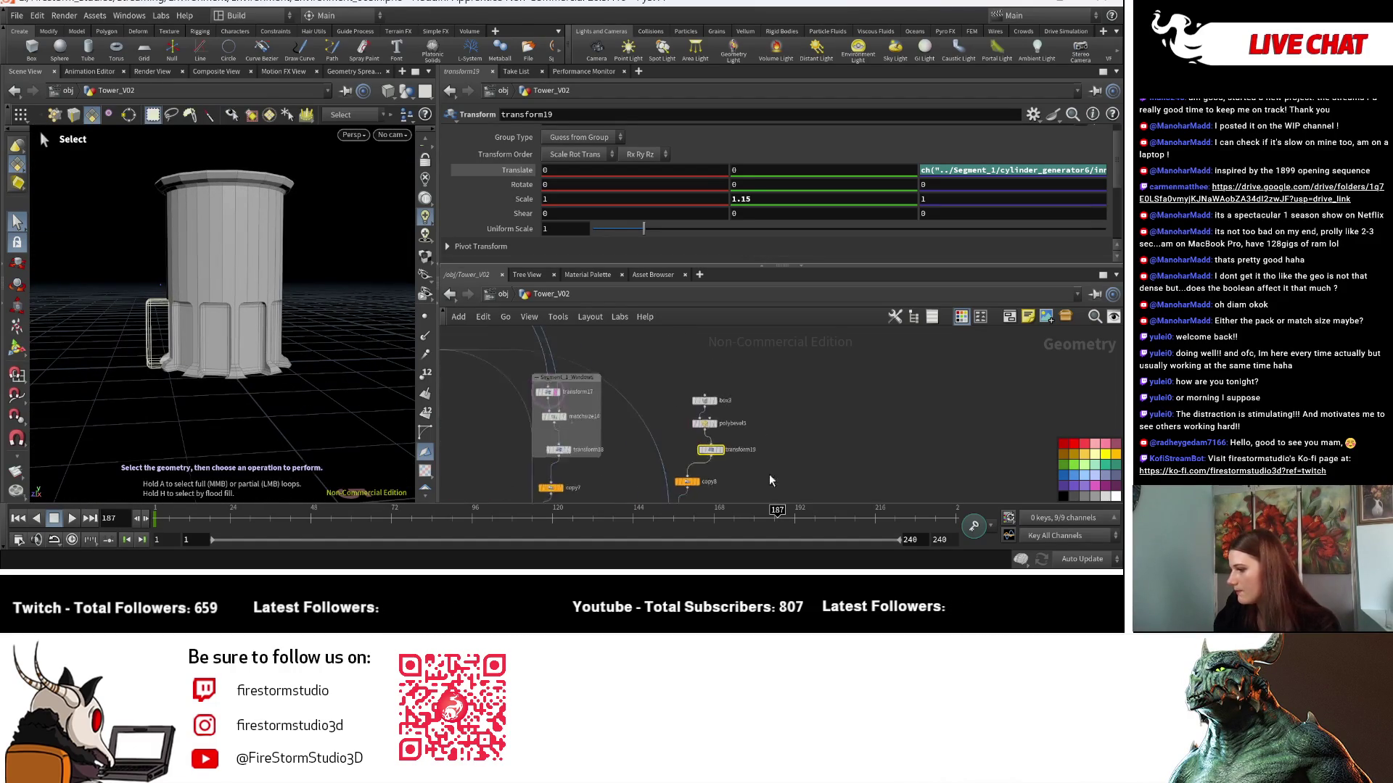
Add a merge10 node combining copy8 and copy7, and display boolean7's result.
key("f")
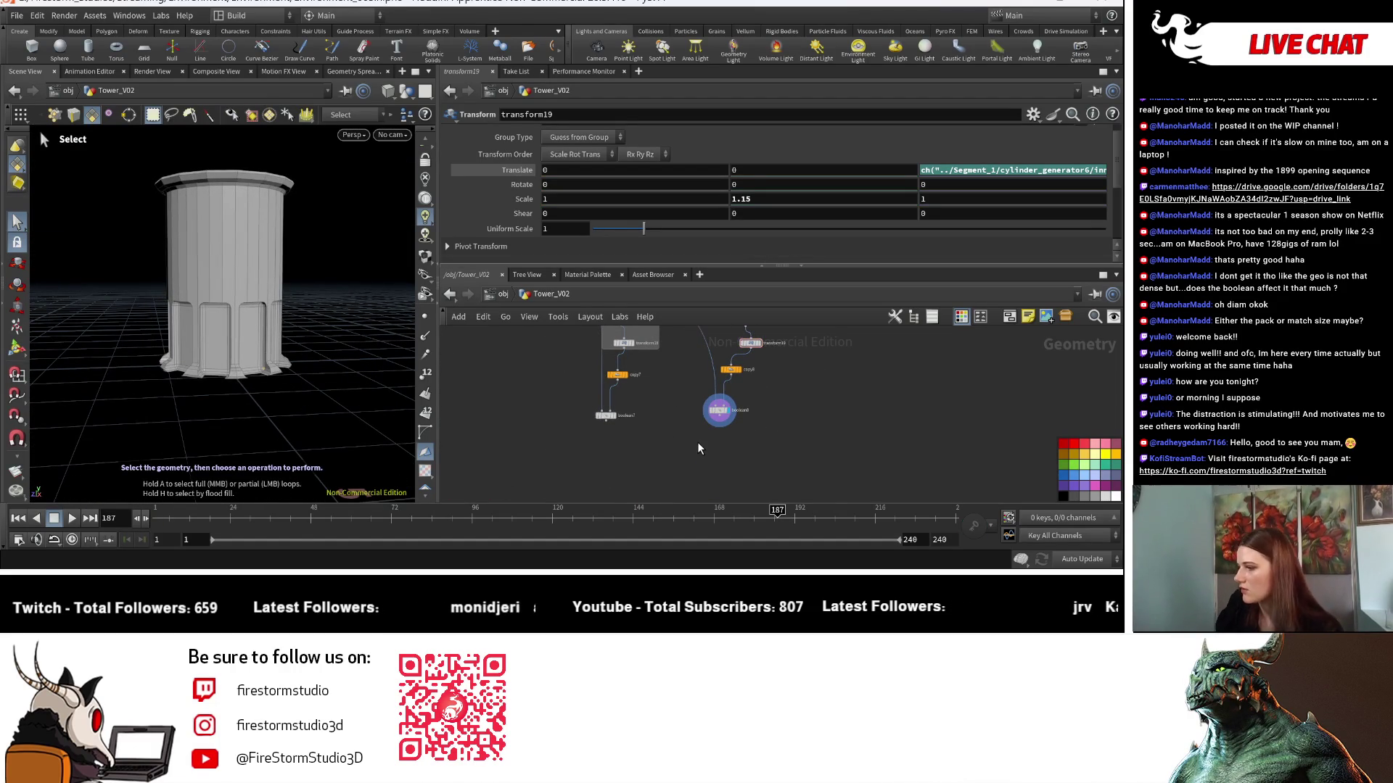
key("h")
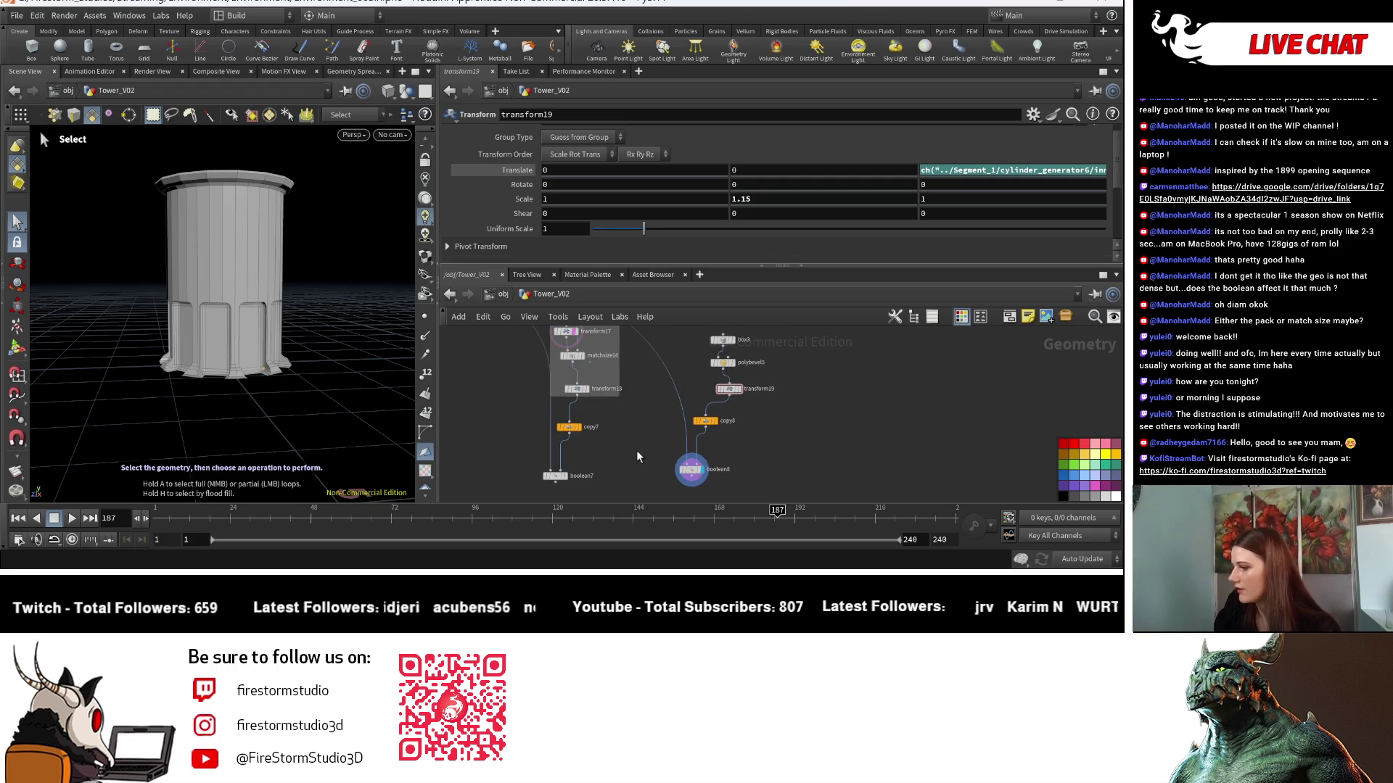
left_click(693, 471)
left_click_drag(670, 484, 685, 475)
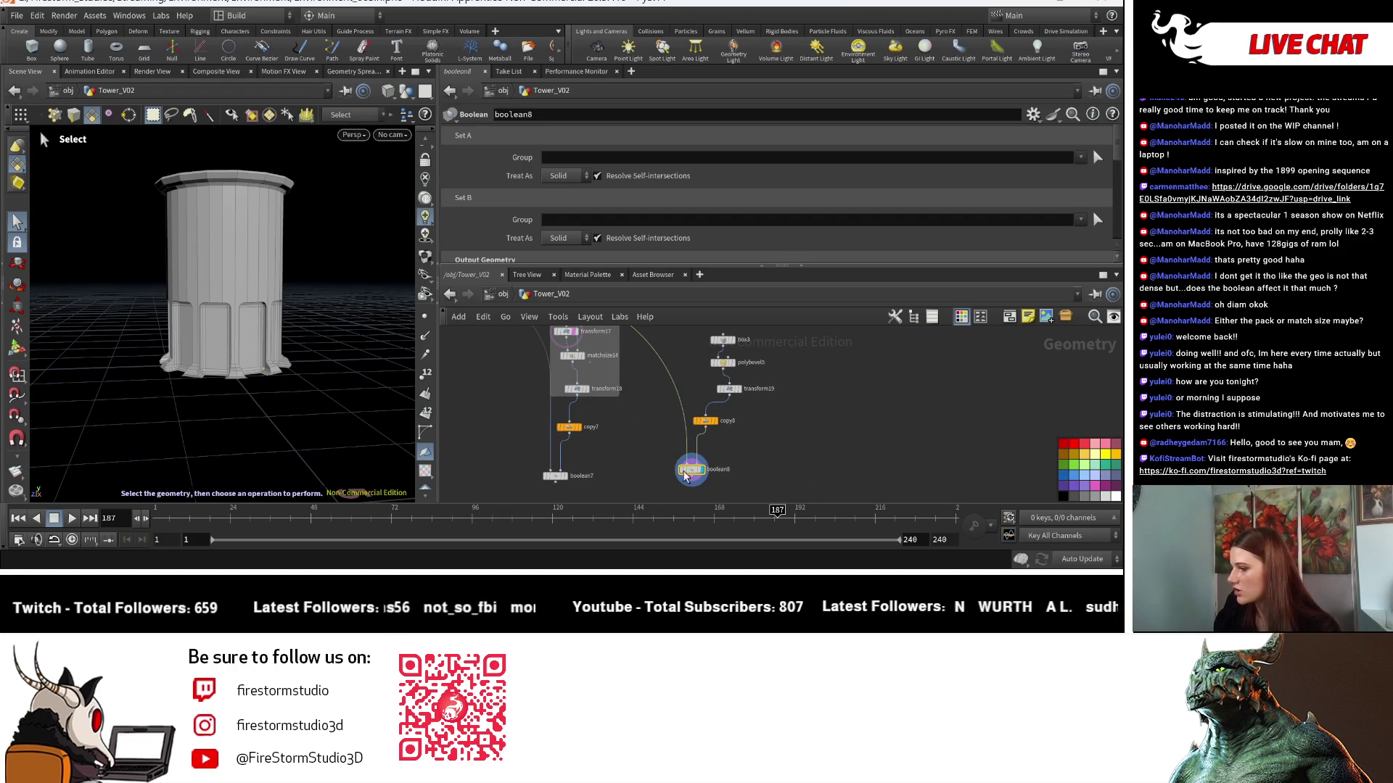
key("Tab")
type("merge")
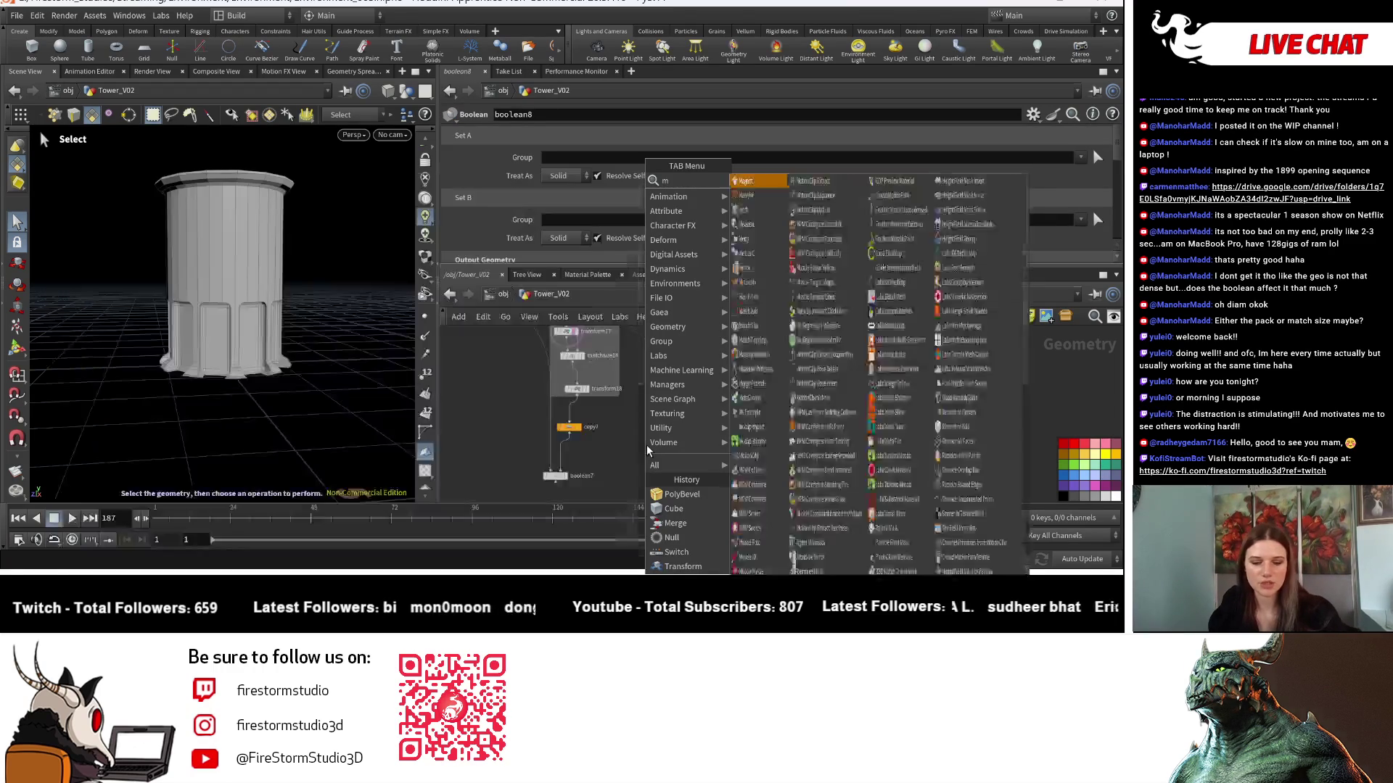
left_click(760, 181)
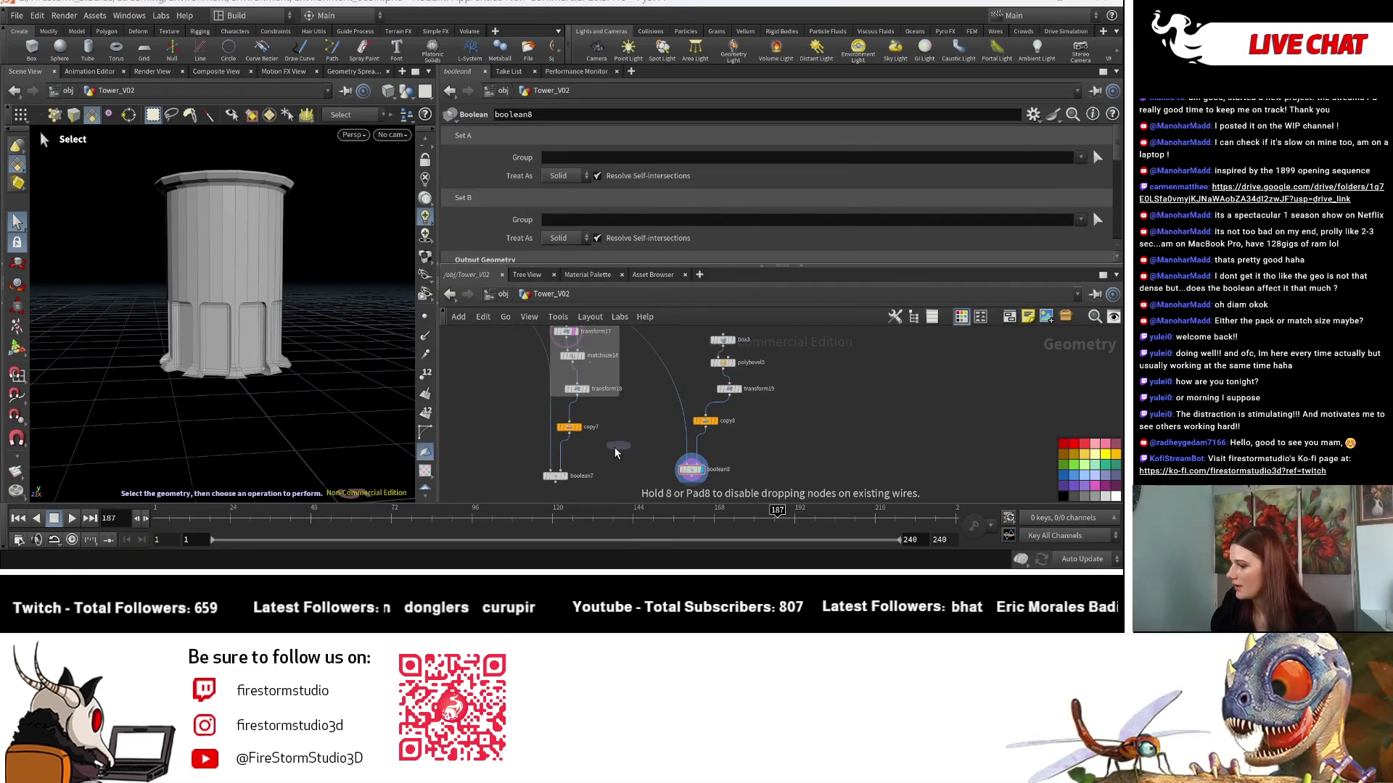
left_click(603, 452)
mouse_move(705, 428)
left_mouse_down()
mouse_move(603, 447)
mouse_move(608, 462)
left_mouse_up()
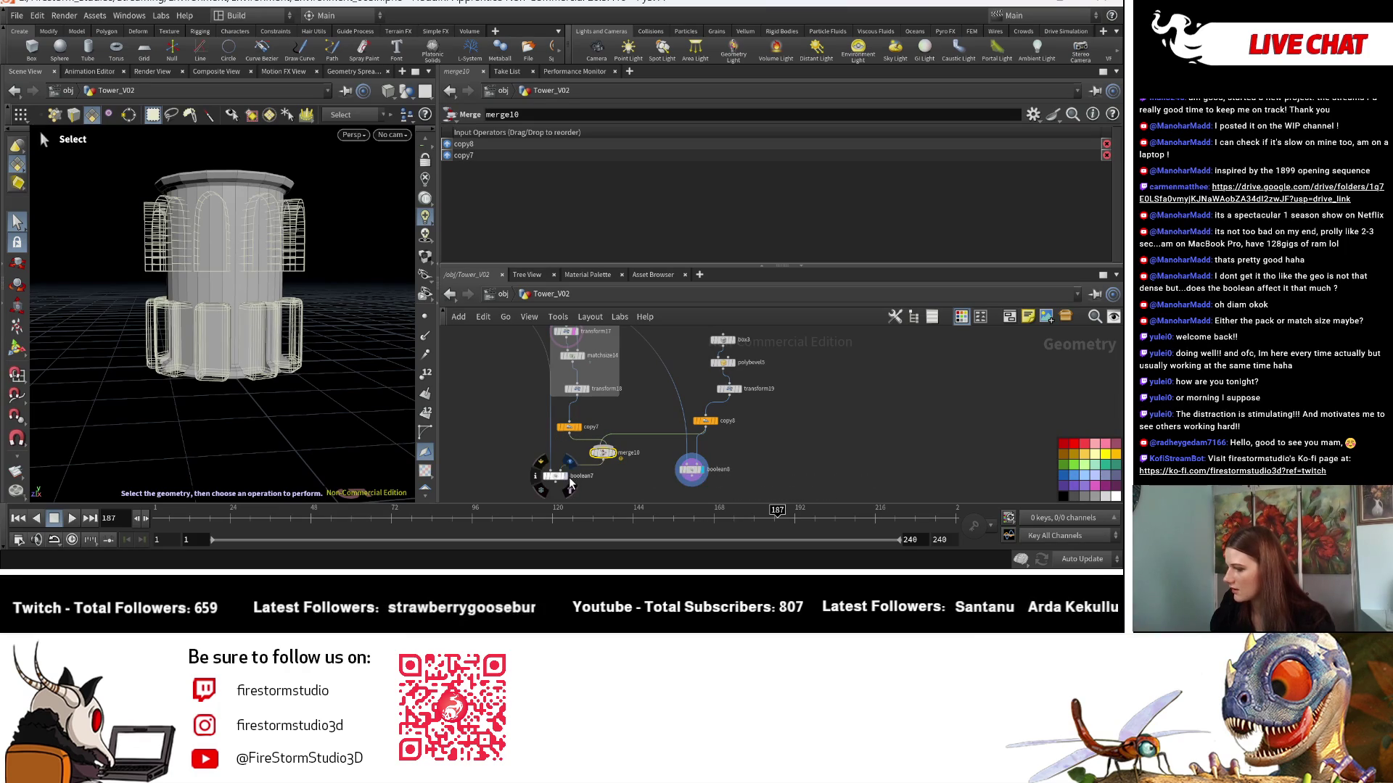
left_click(551, 478)
Bypass polybevel5 to disable the bevel on the lower window box.
key("Escape")
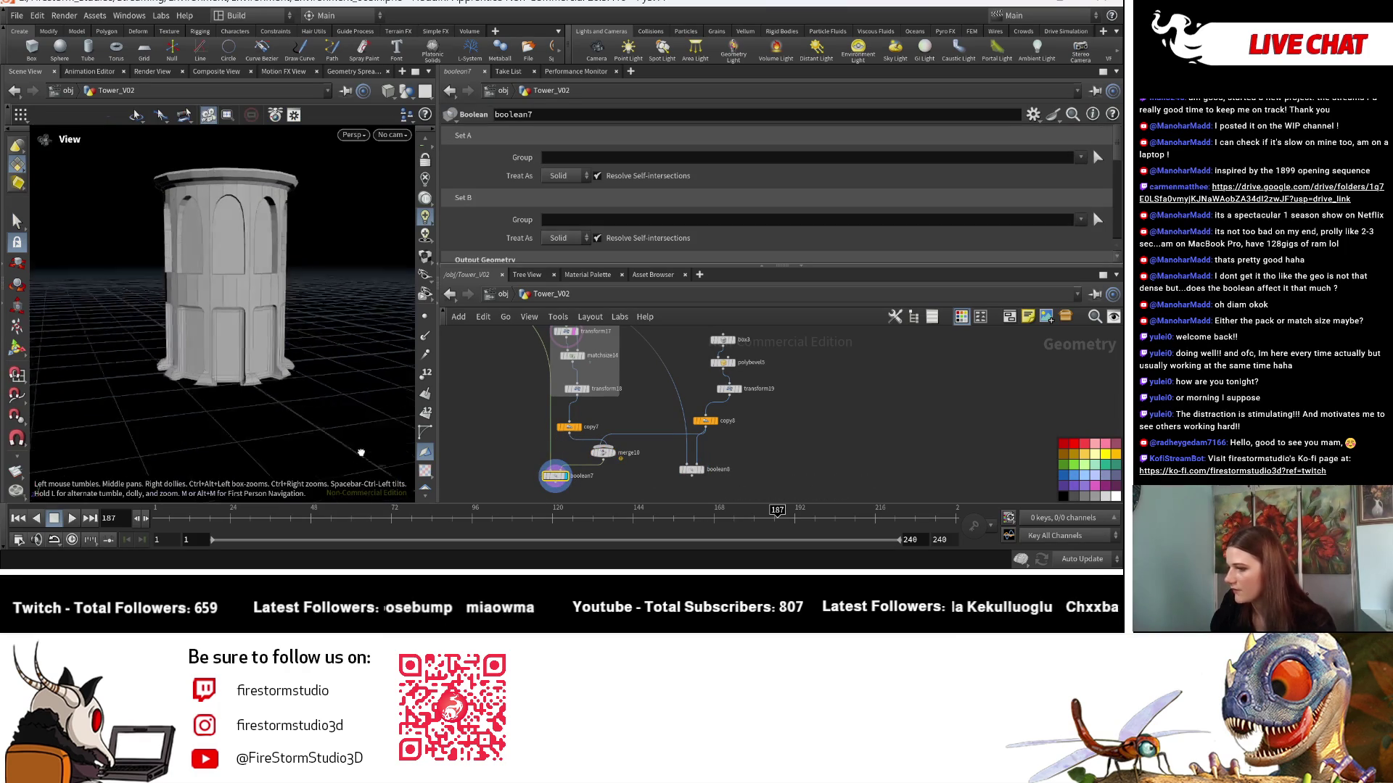
scroll(308, 454, "down", 3)
left_click_drag(308, 454, 324, 449)
mouse_move(324, 449)
right_mouse_down()
mouse_move(373, 403)
mouse_move(254, 412)
mouse_move(257, 398)
right_mouse_up()
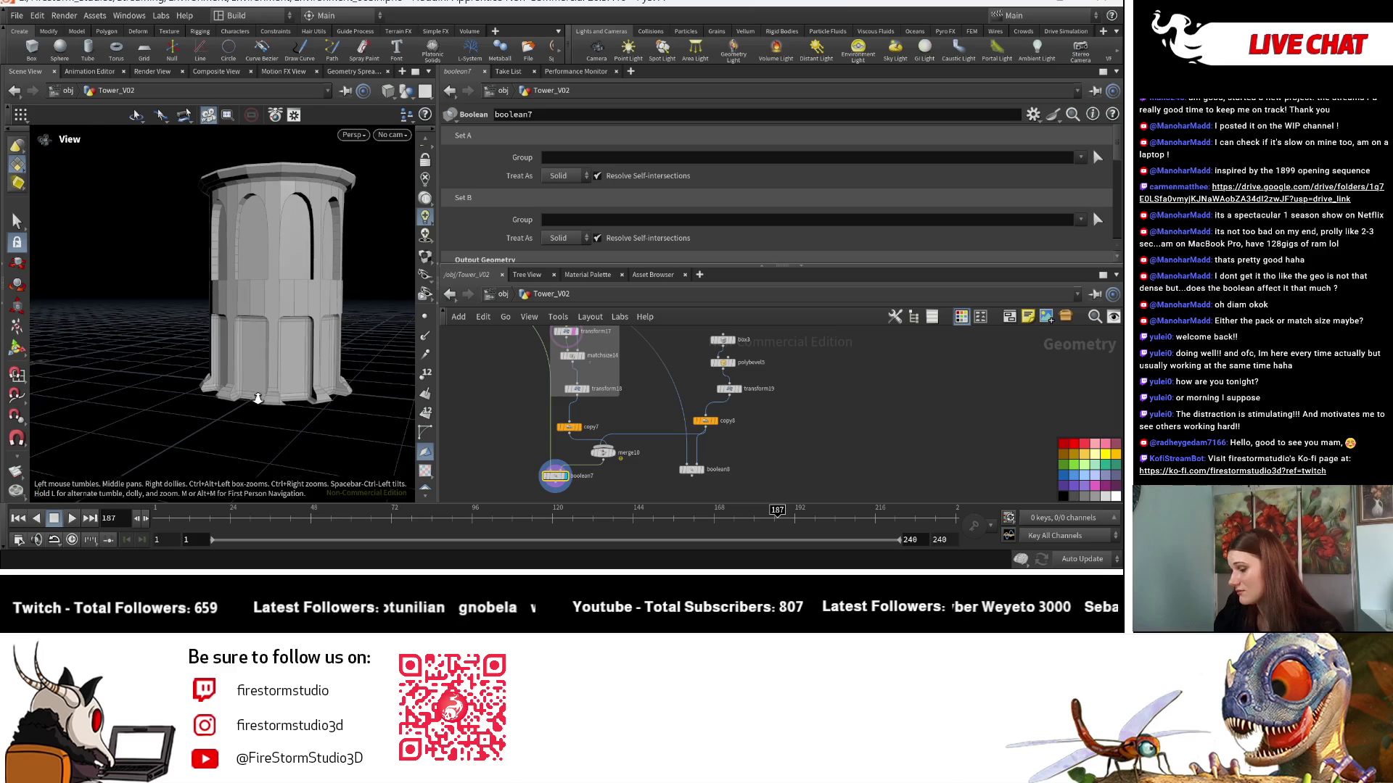
middle_click_drag(283, 402, 276, 426)
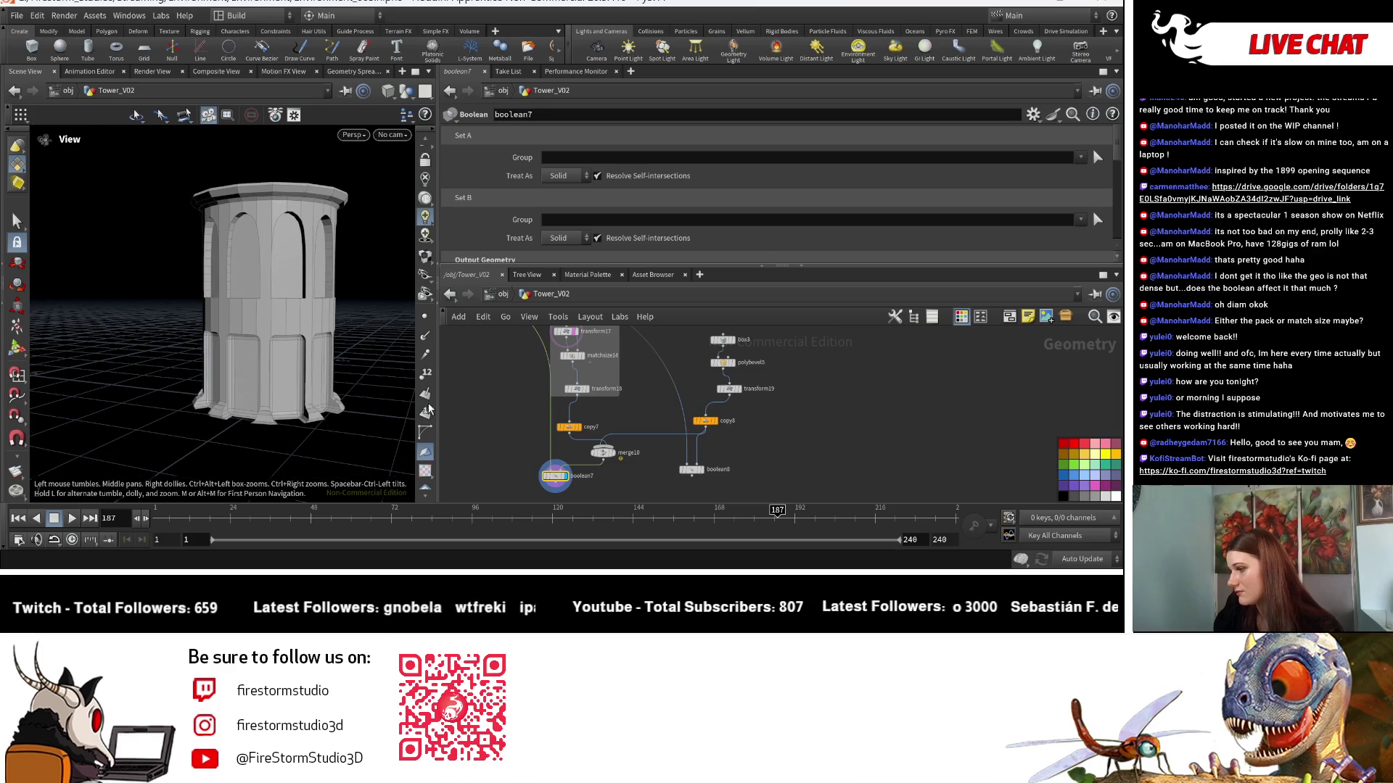
key("s")
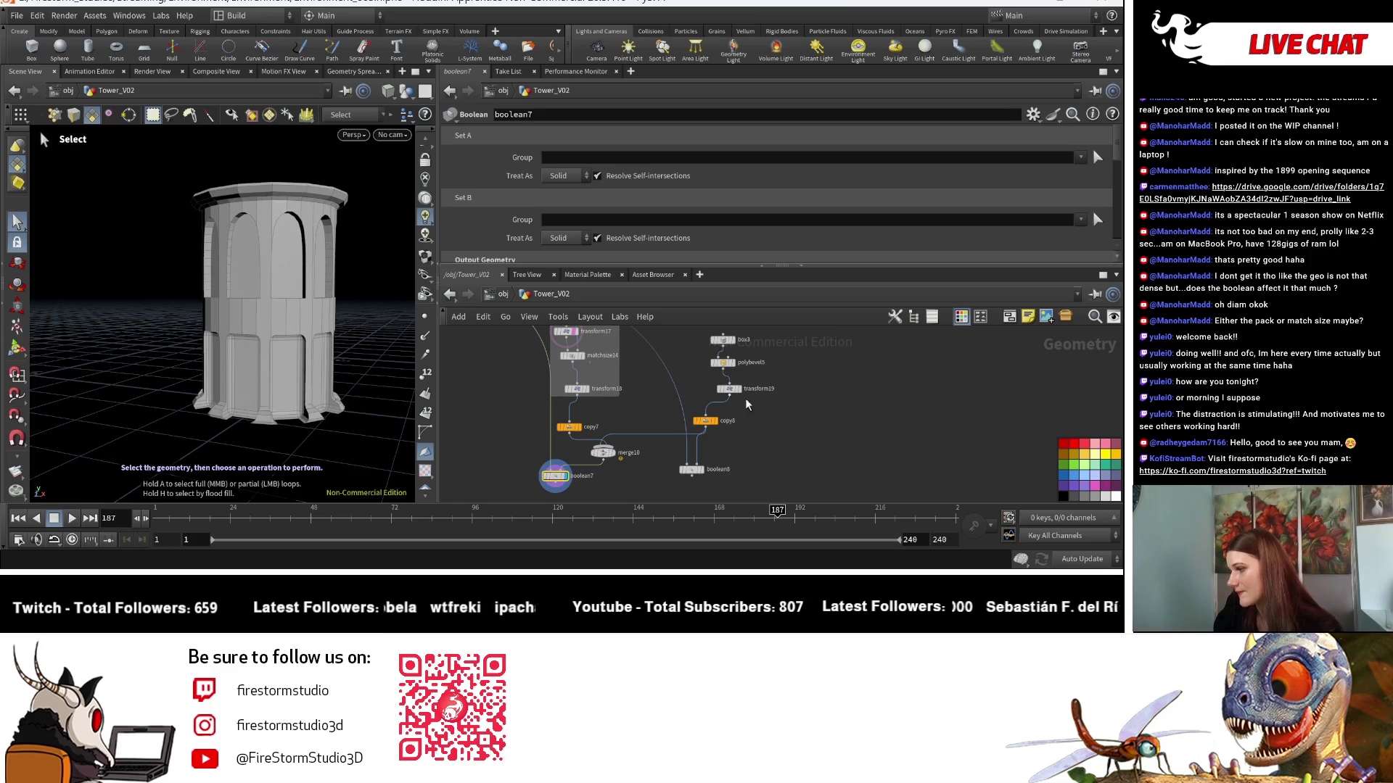
scroll(811, 397, "up", 4)
left_click(659, 393)
key("Escape")
mouse_move(312, 458)
left_mouse_down()
mouse_move(185, 425)
mouse_move(227, 407)
mouse_move(140, 444)
mouse_move(321, 447)
left_mouse_up()
scroll(265, 462, "up", 5)
scroll(725, 406, "down", 3)
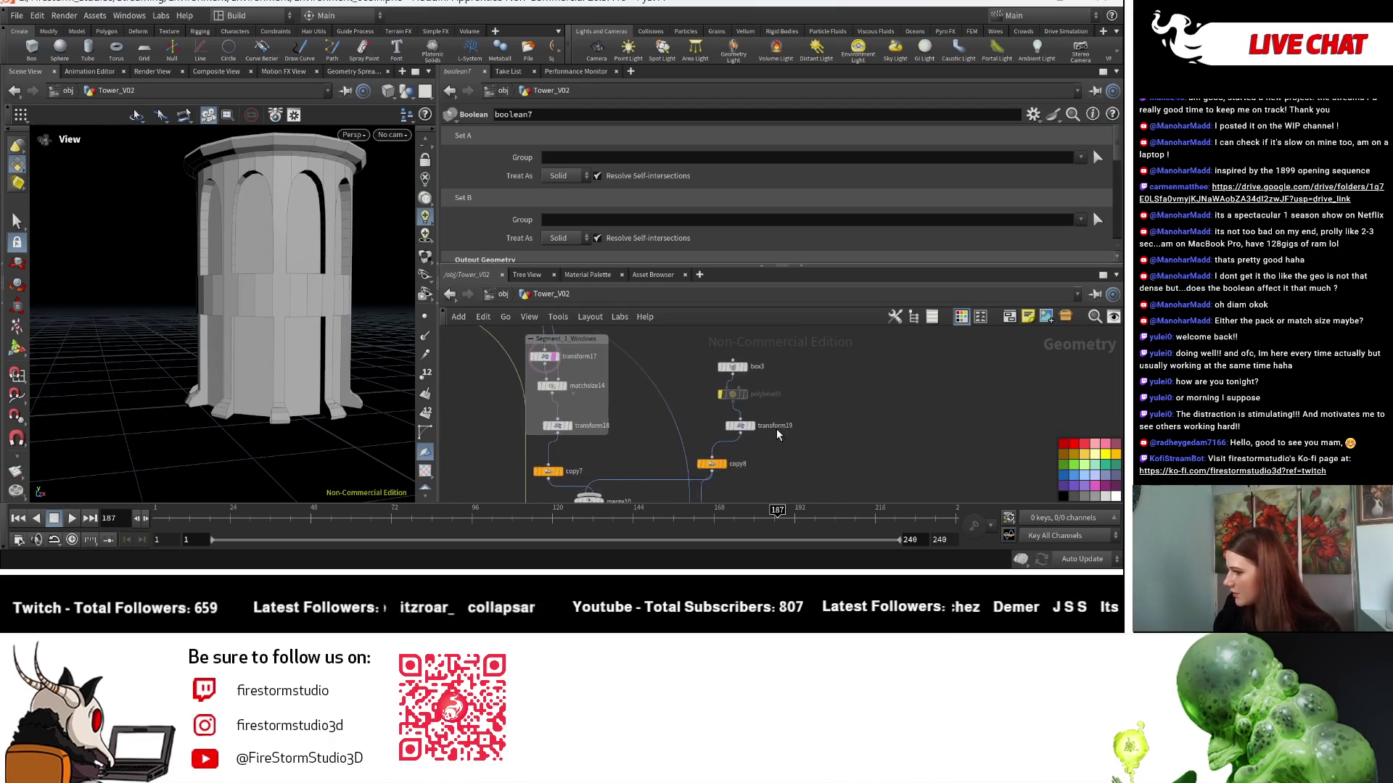
Raise box3's window box height to 1.3.
key("s")
left_click(757, 369)
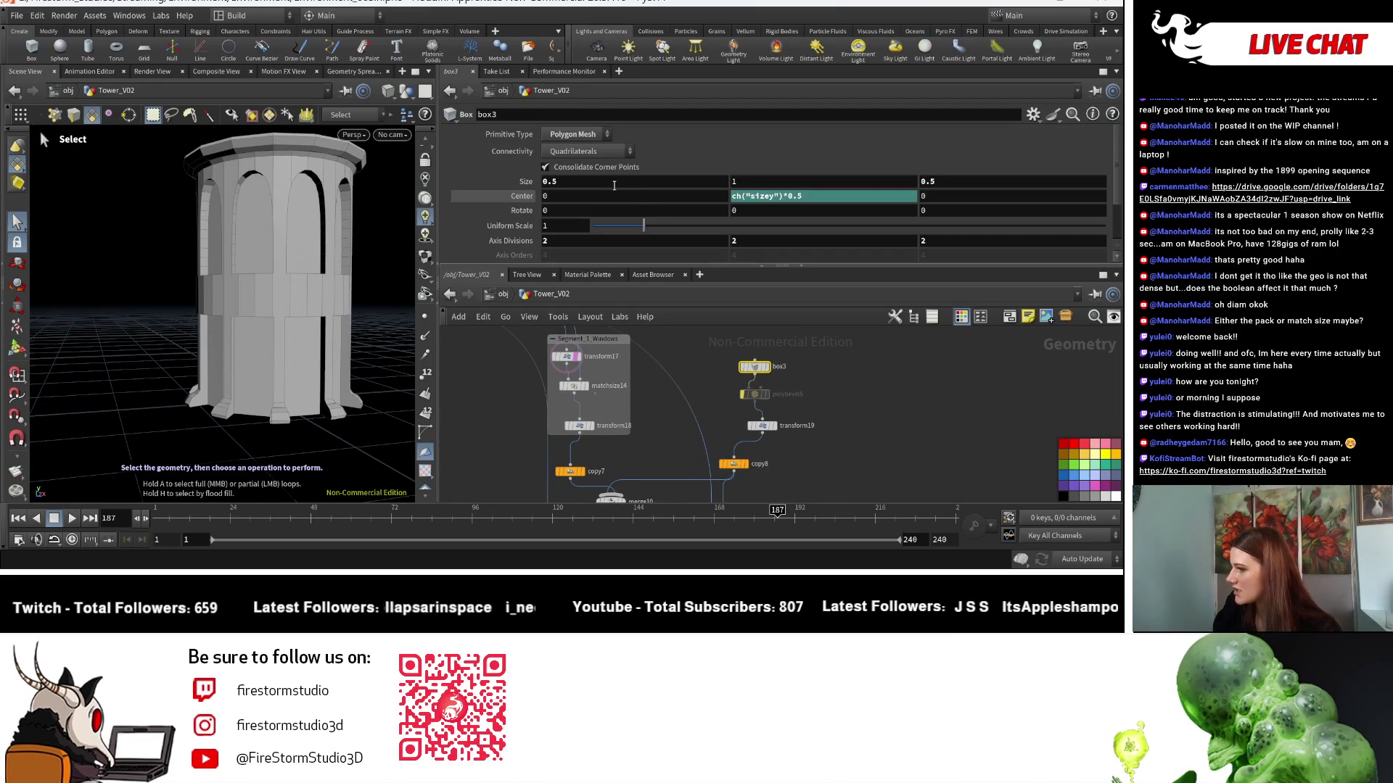
middle_click_drag(760, 185, 791, 192)
key("Escape")
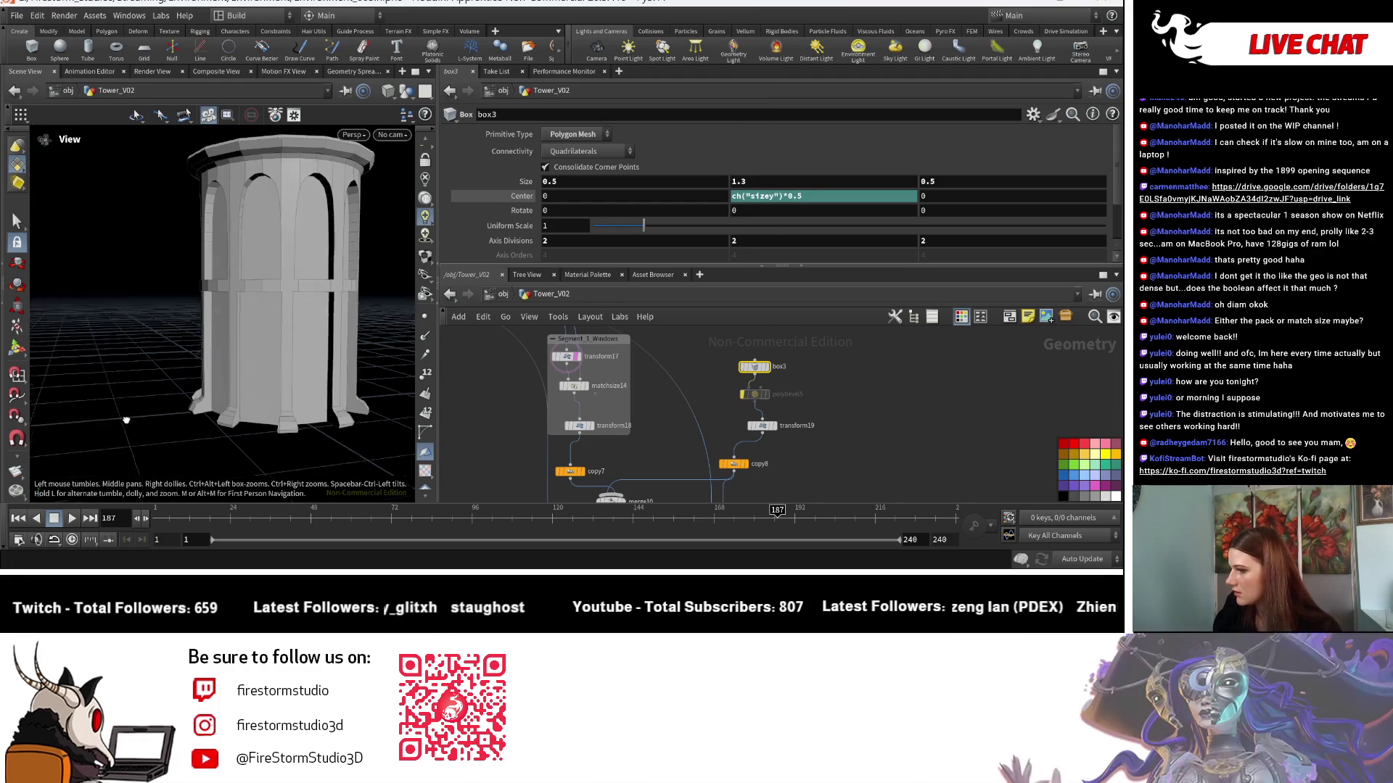
scroll(127, 421, "down", 3)
left_click(15, 221)
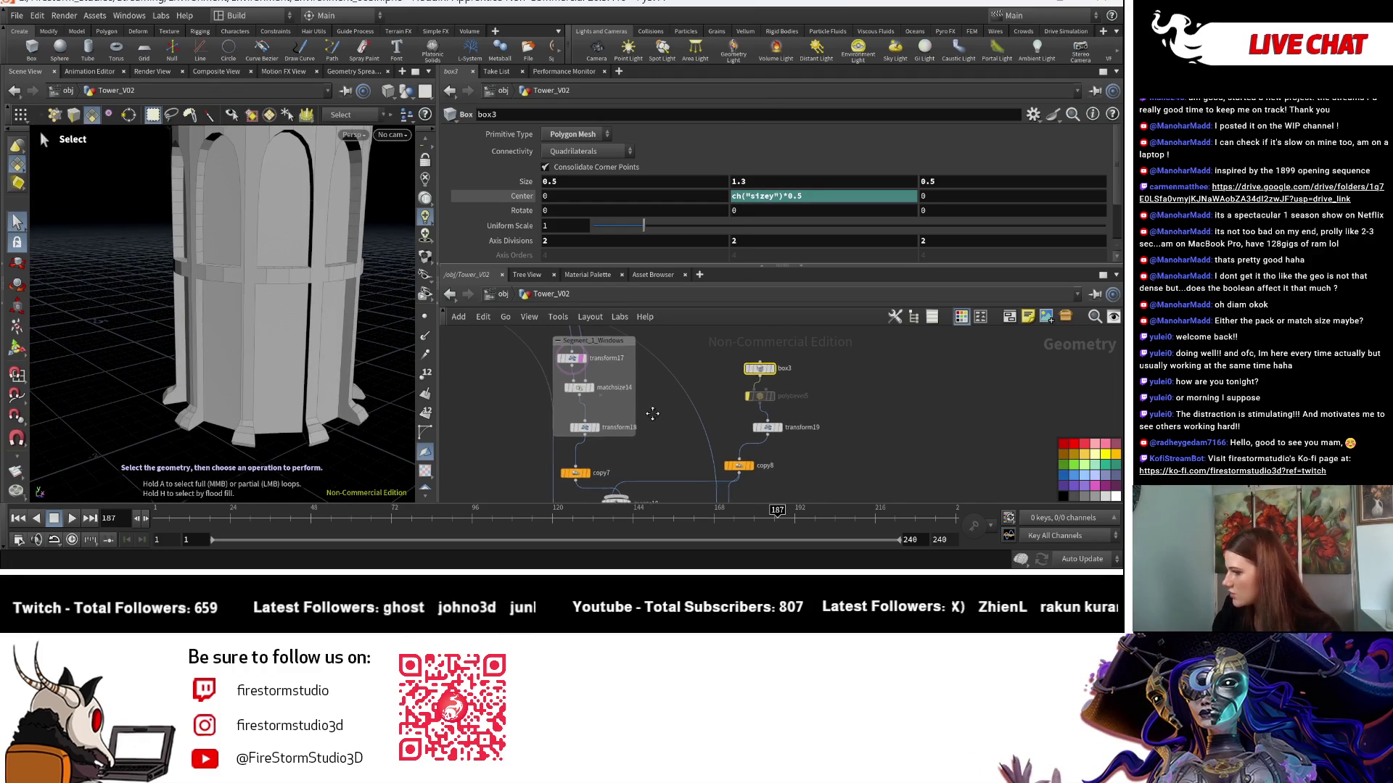
scroll(652, 414, "up", 2)
Adjust transform18's vertical position for the upper windows.
left_click(587, 442)
middle_click_drag(753, 171, 774, 176)
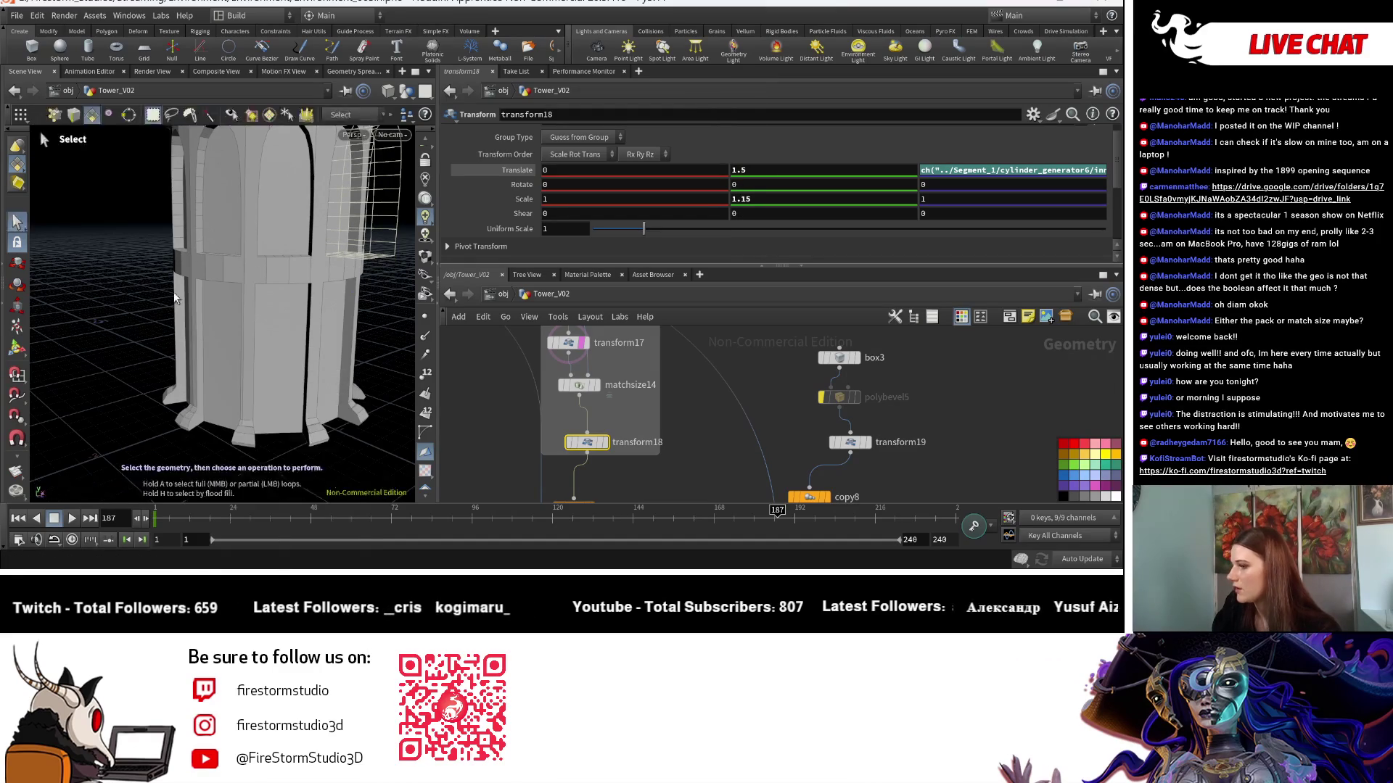
key("Escape")
scroll(175, 298, "down", 5)
middle_click_drag(672, 432, 676, 347)
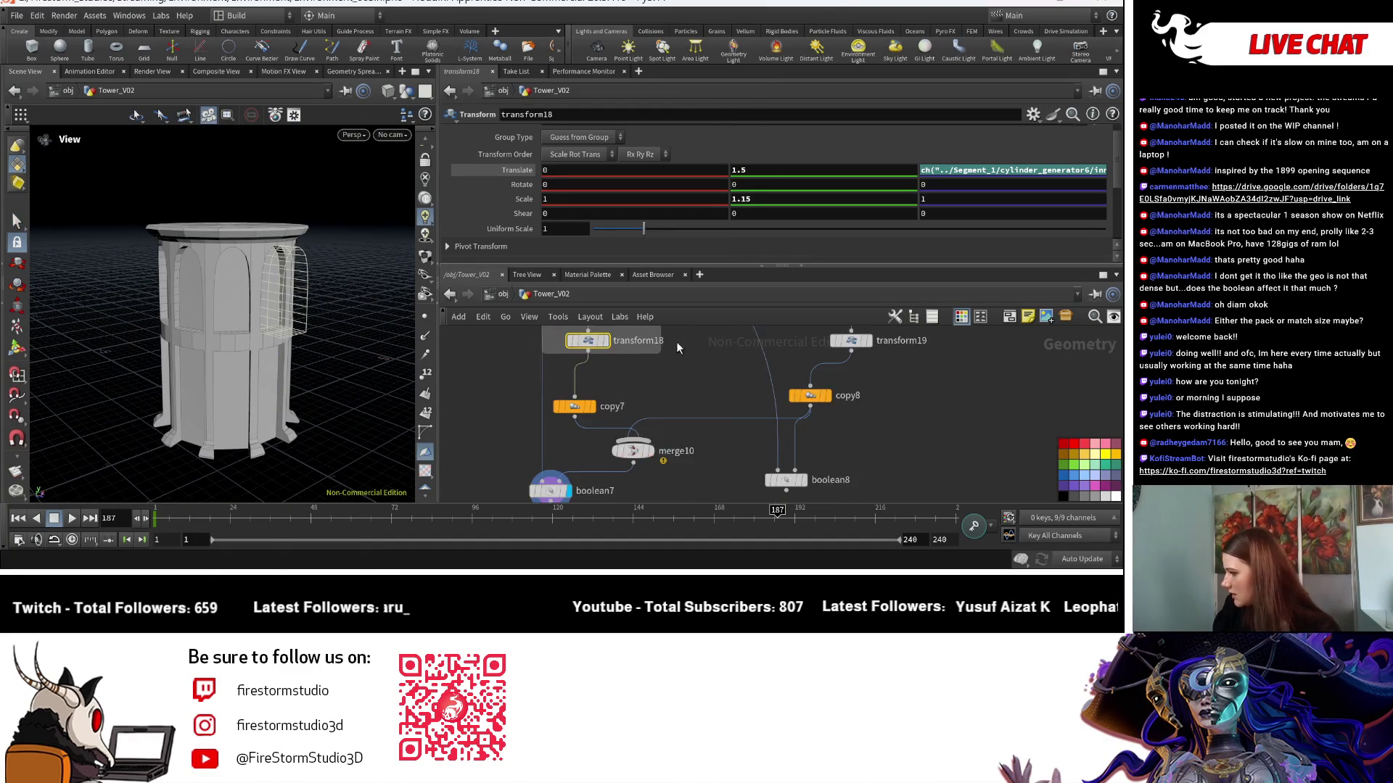
Fine-tune box3's window box height to 1.37.
middle_click_drag(772, 338, 719, 444)
left_click(751, 372)
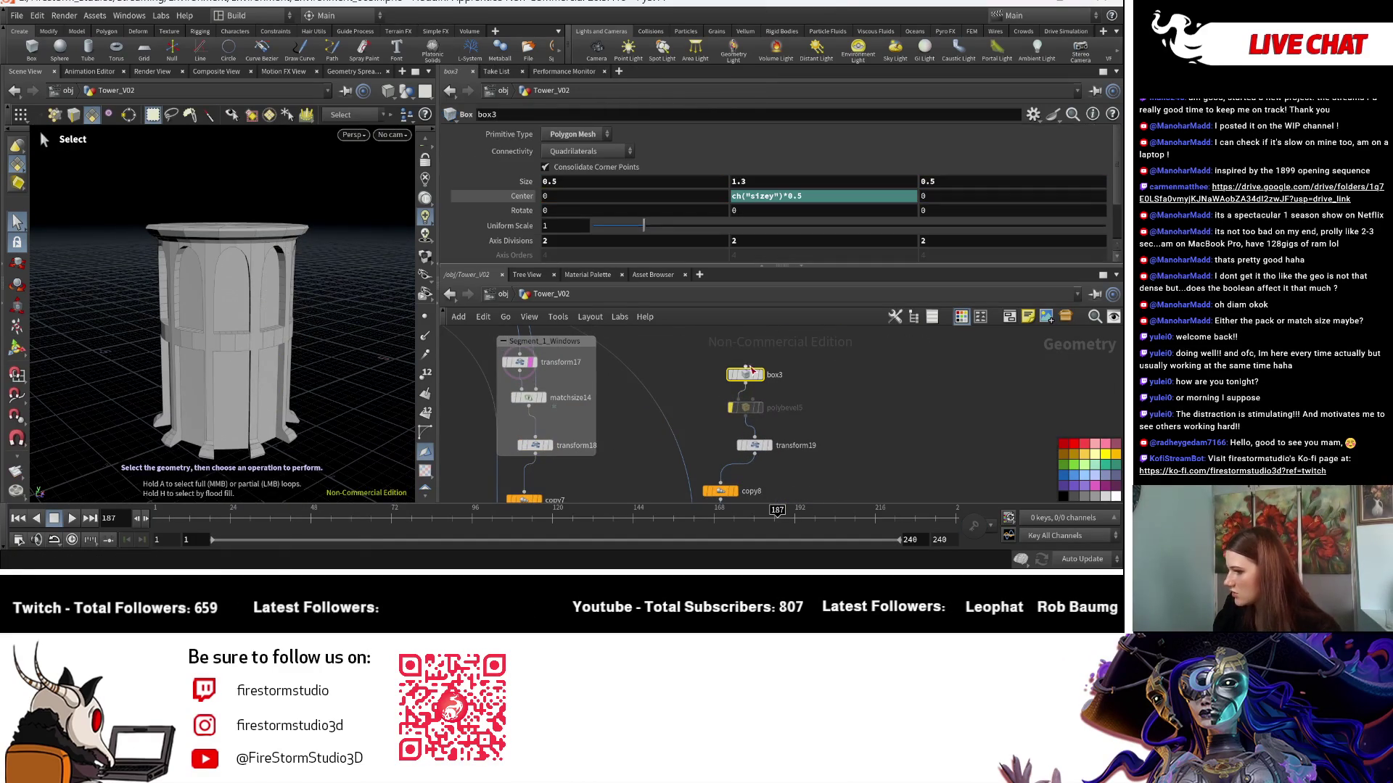
middle_click_drag(757, 183, 760, 182)
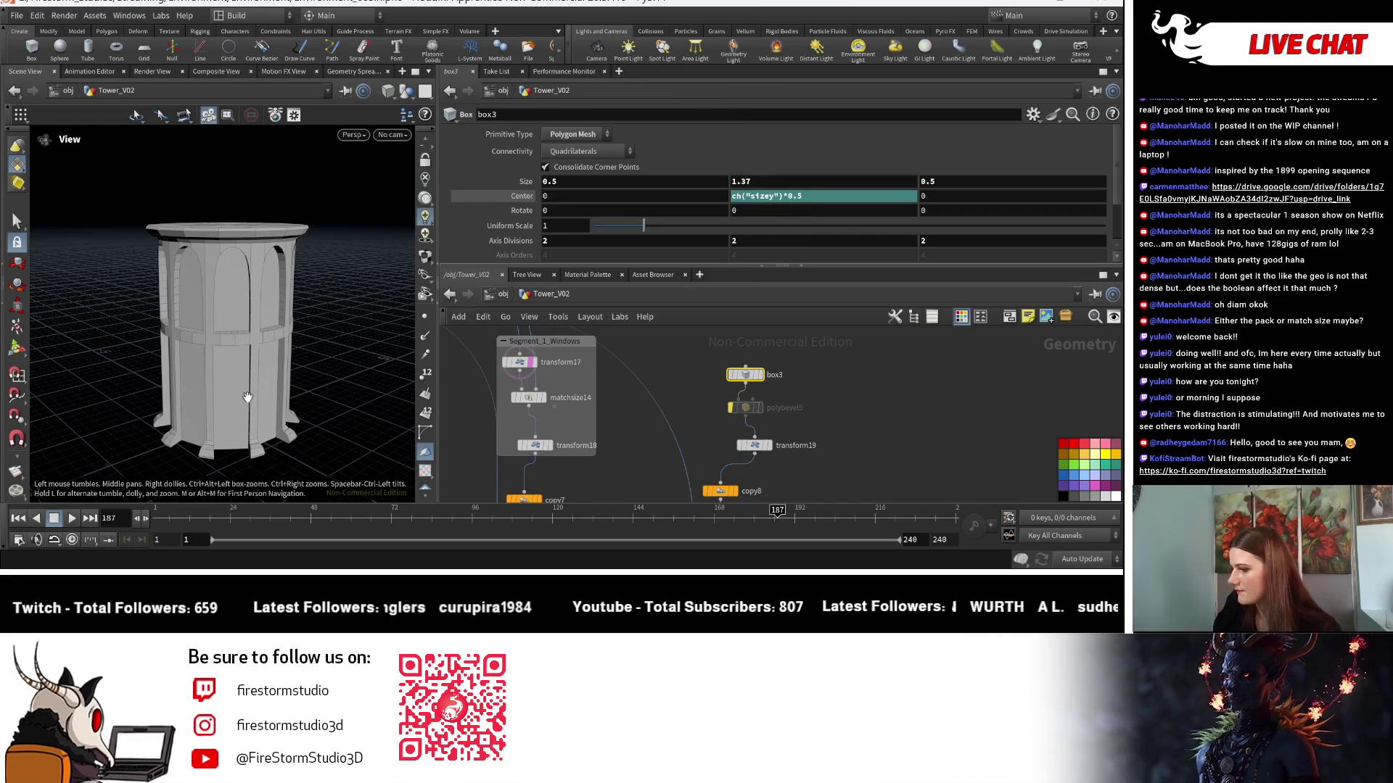
key("Escape")
mouse_move(324, 437)
left_mouse_down()
mouse_move(247, 398)
mouse_move(184, 391)
mouse_move(311, 351)
mouse_move(241, 351)
mouse_move(286, 346)
mouse_move(315, 449)
left_mouse_up()
scroll(314, 448, "up", 5)
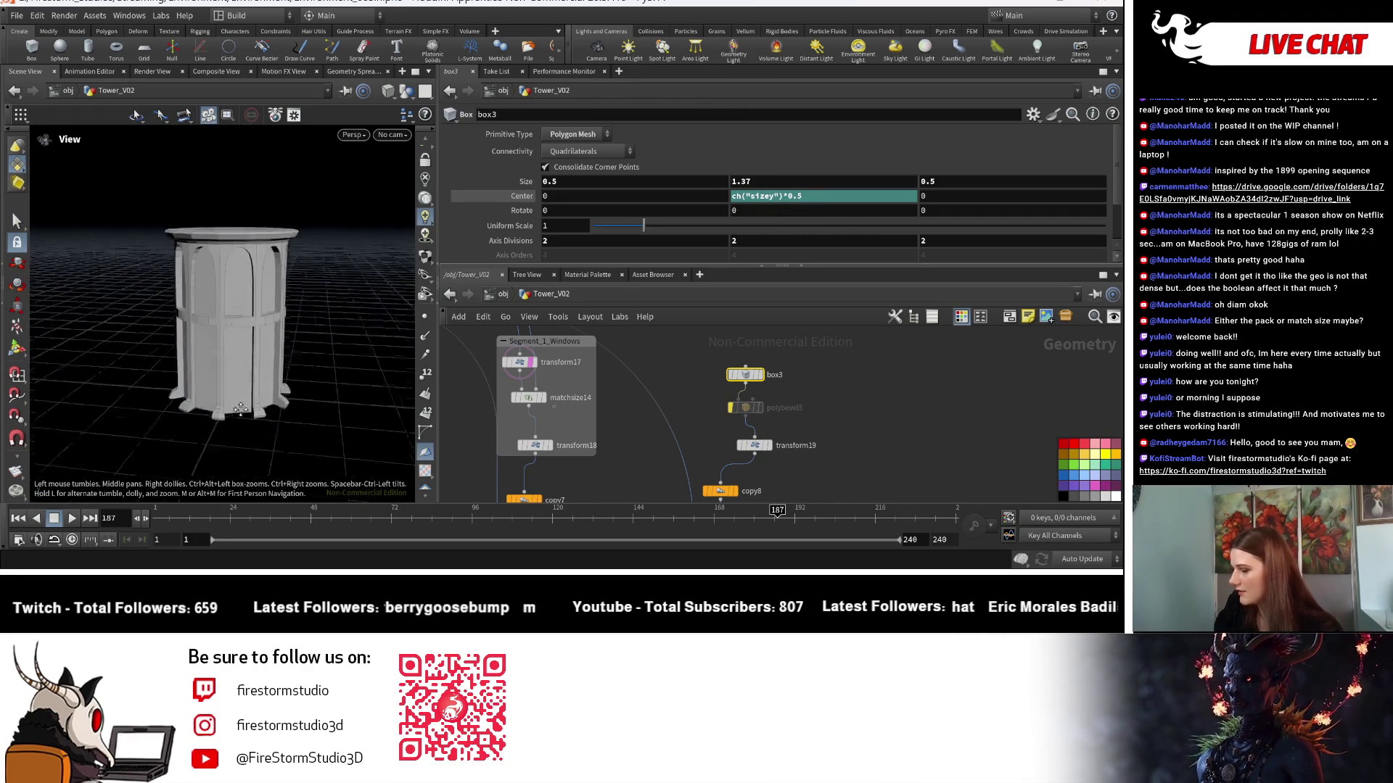
key("s")
scroll(847, 328, "down", 5)
scroll(750, 428, "up", 2)
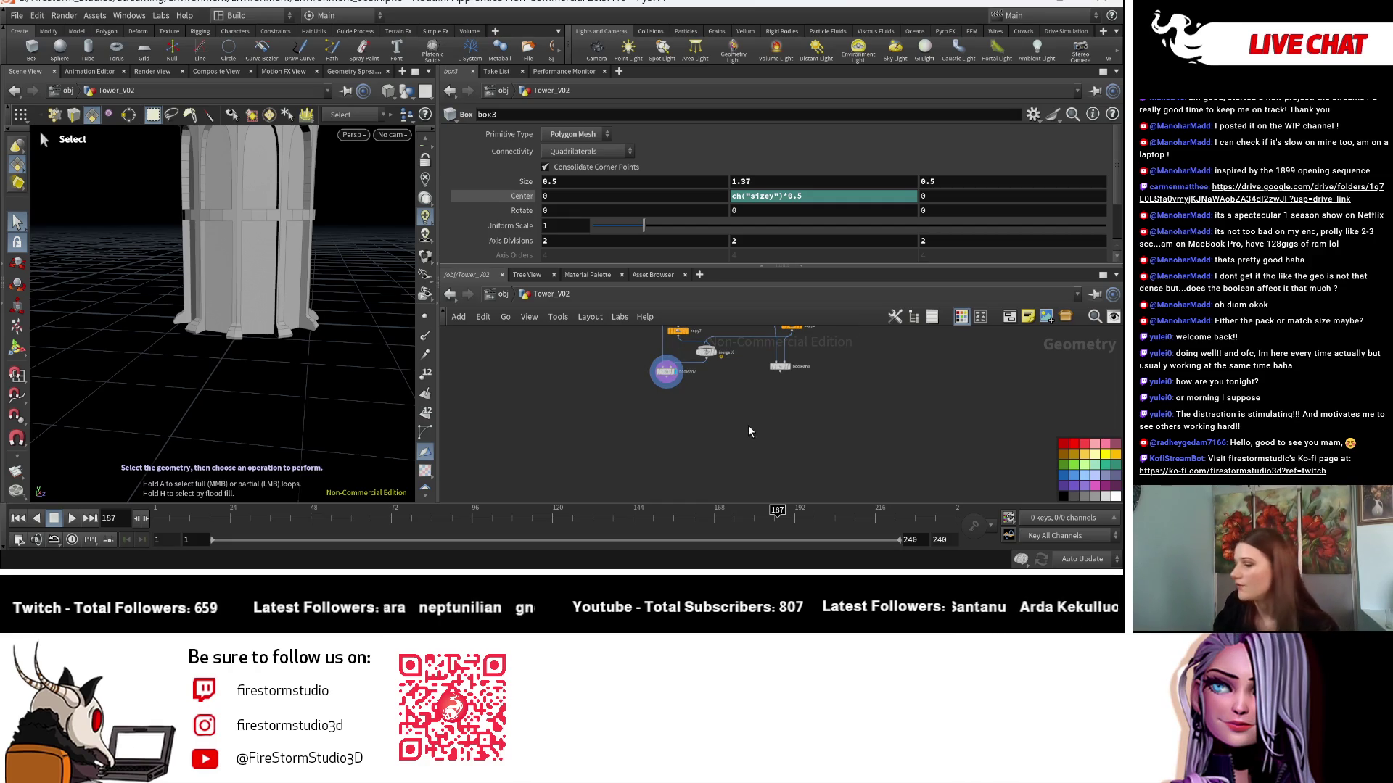
scroll(698, 408, "up", 3)
Add a PolyBevel node under boolean7 with a bevel distance of 0.023.
key("Tab")
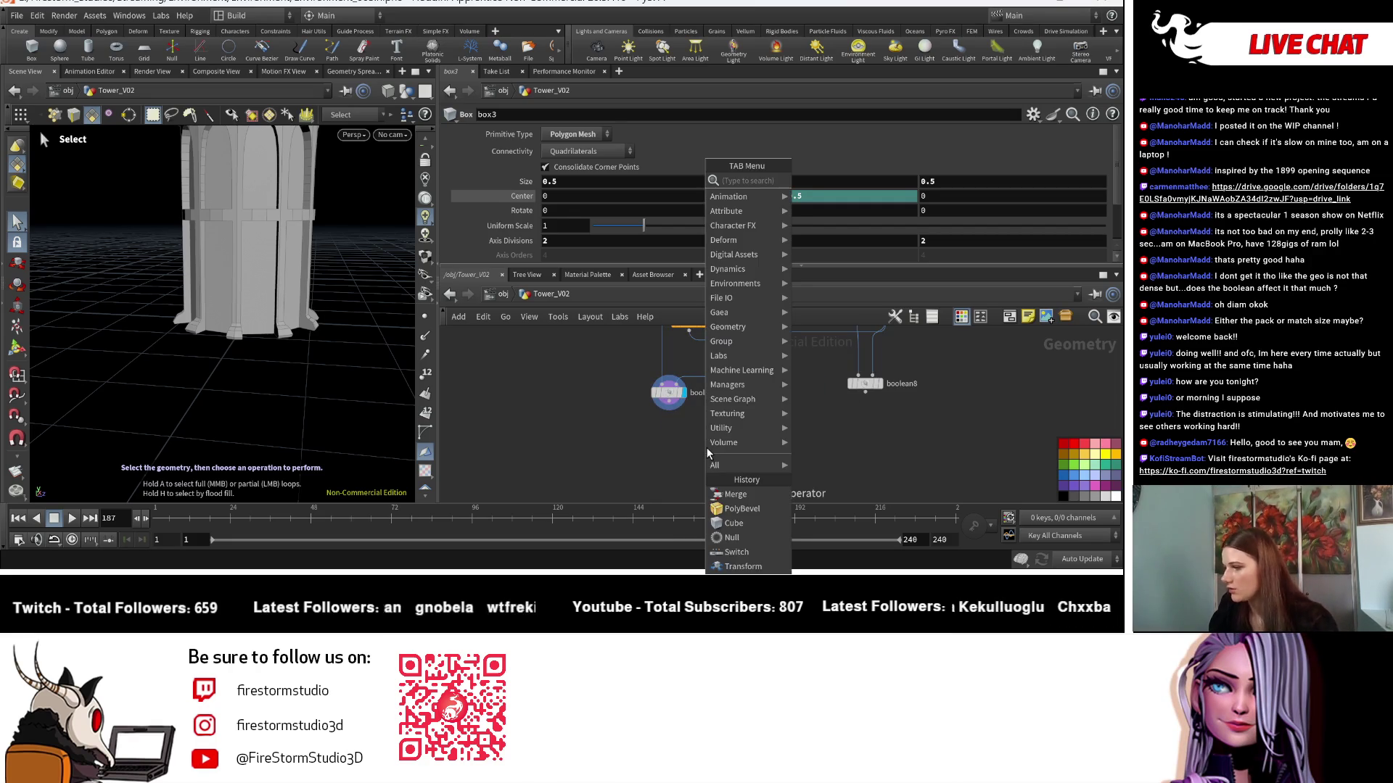
type("beve")
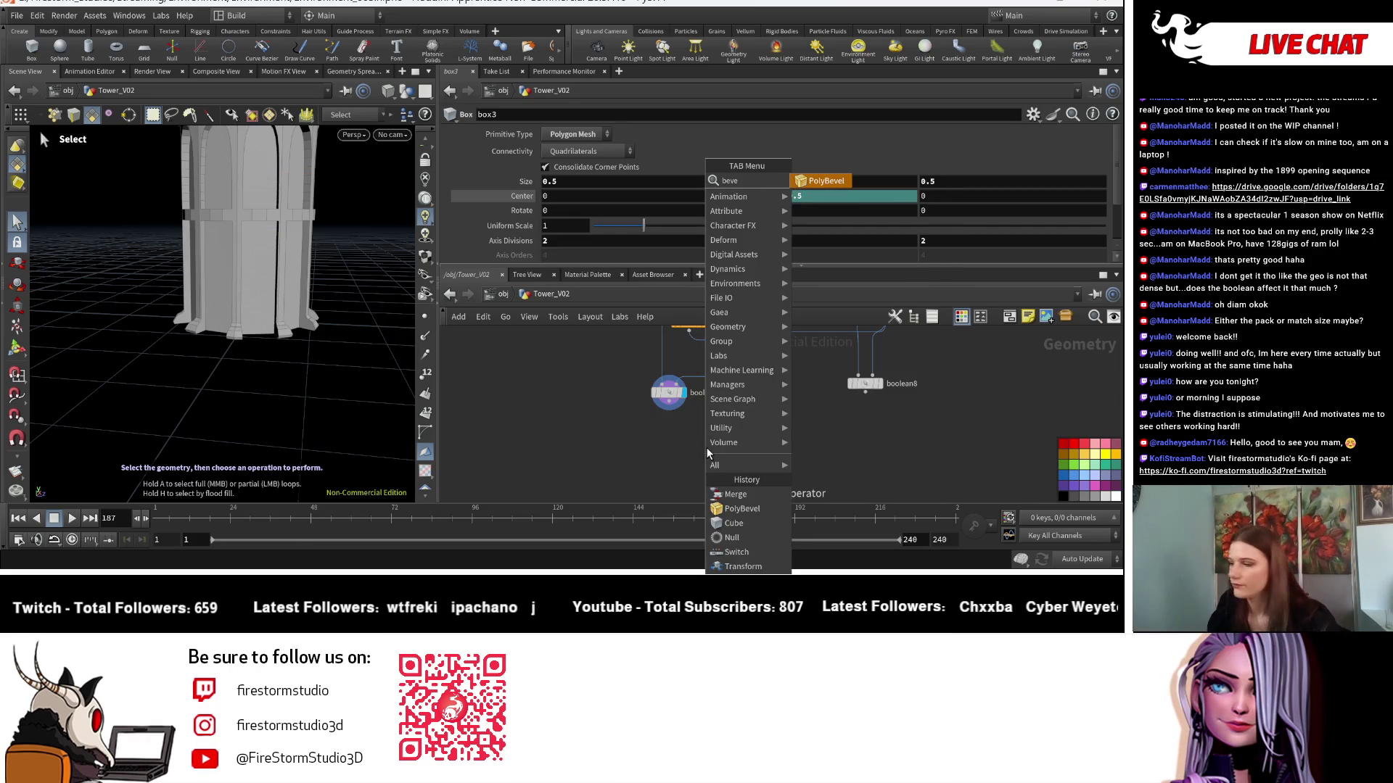
left_click(827, 181)
left_click(674, 448)
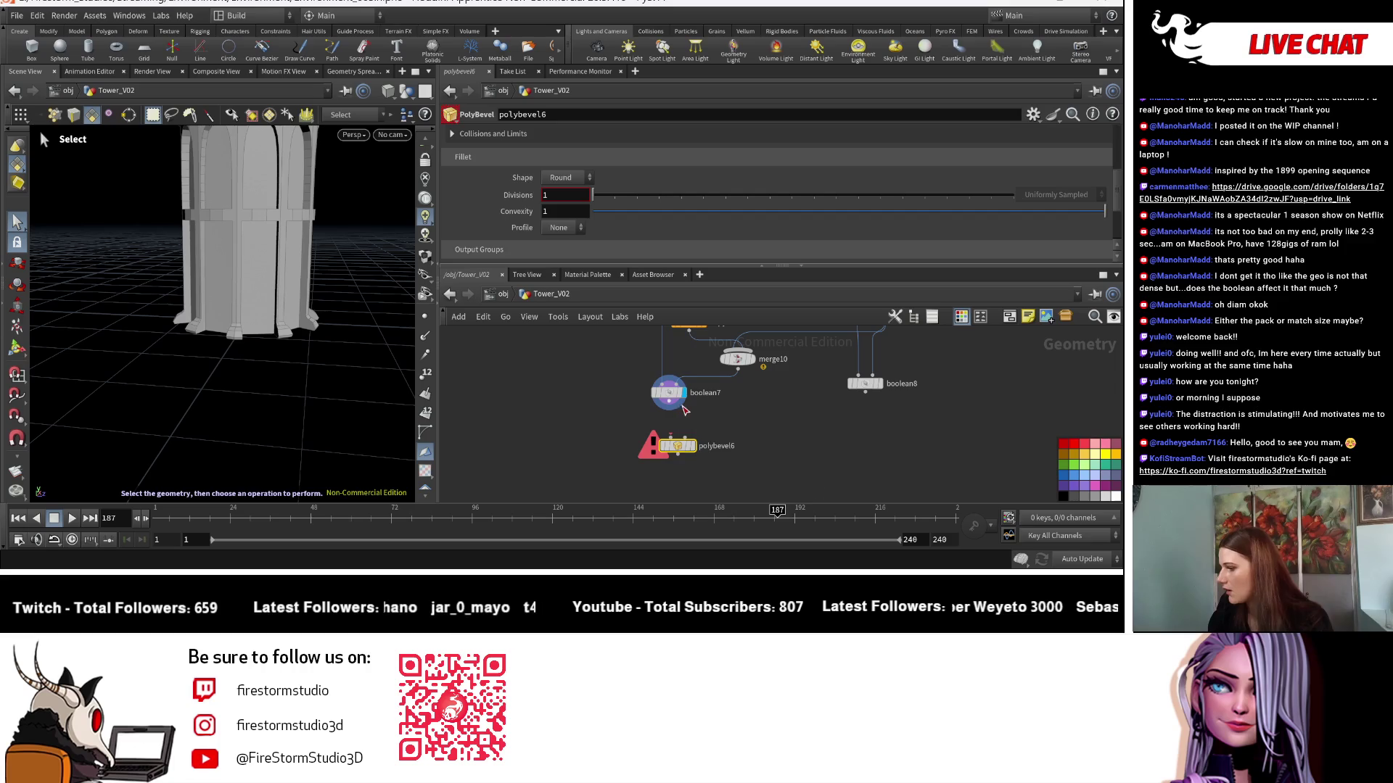
scroll(644, 210, "up", 1)
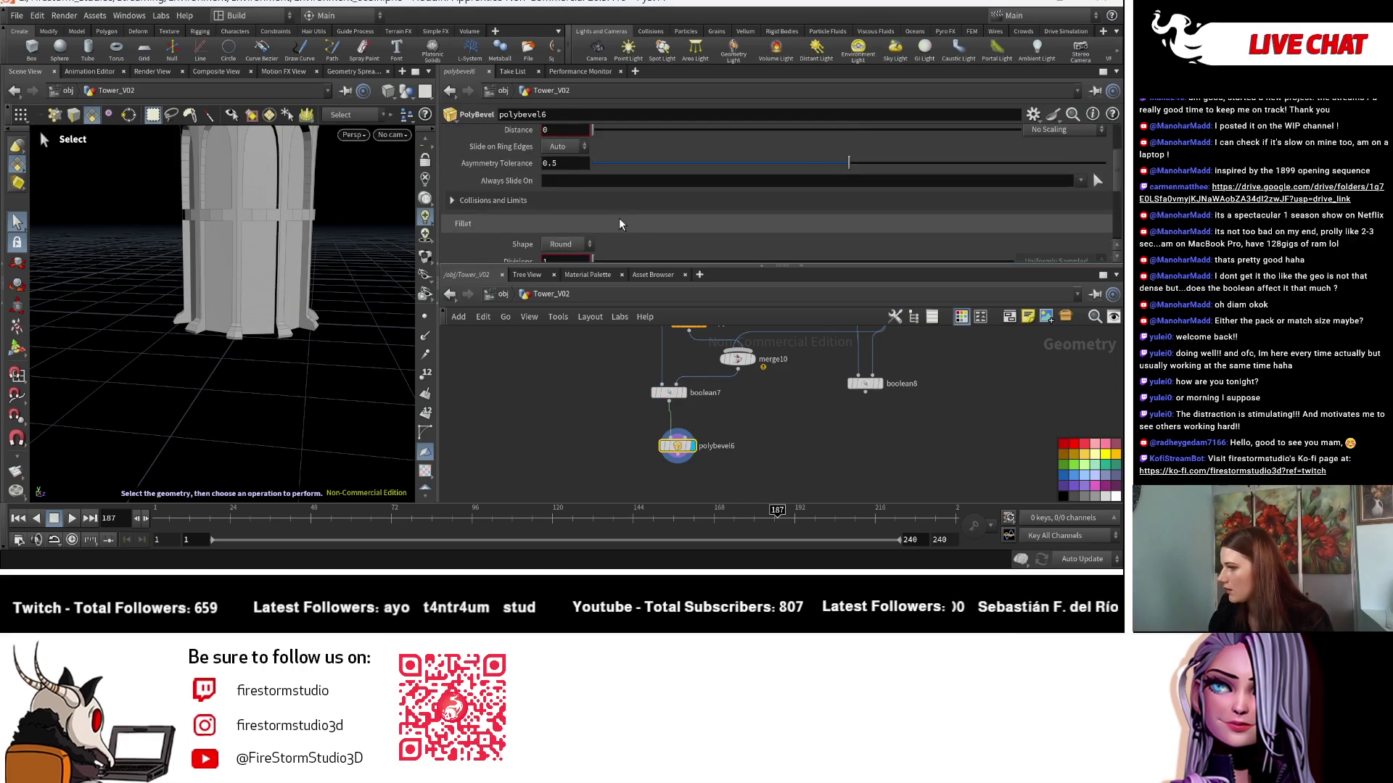
scroll(600, 208, "up", 5)
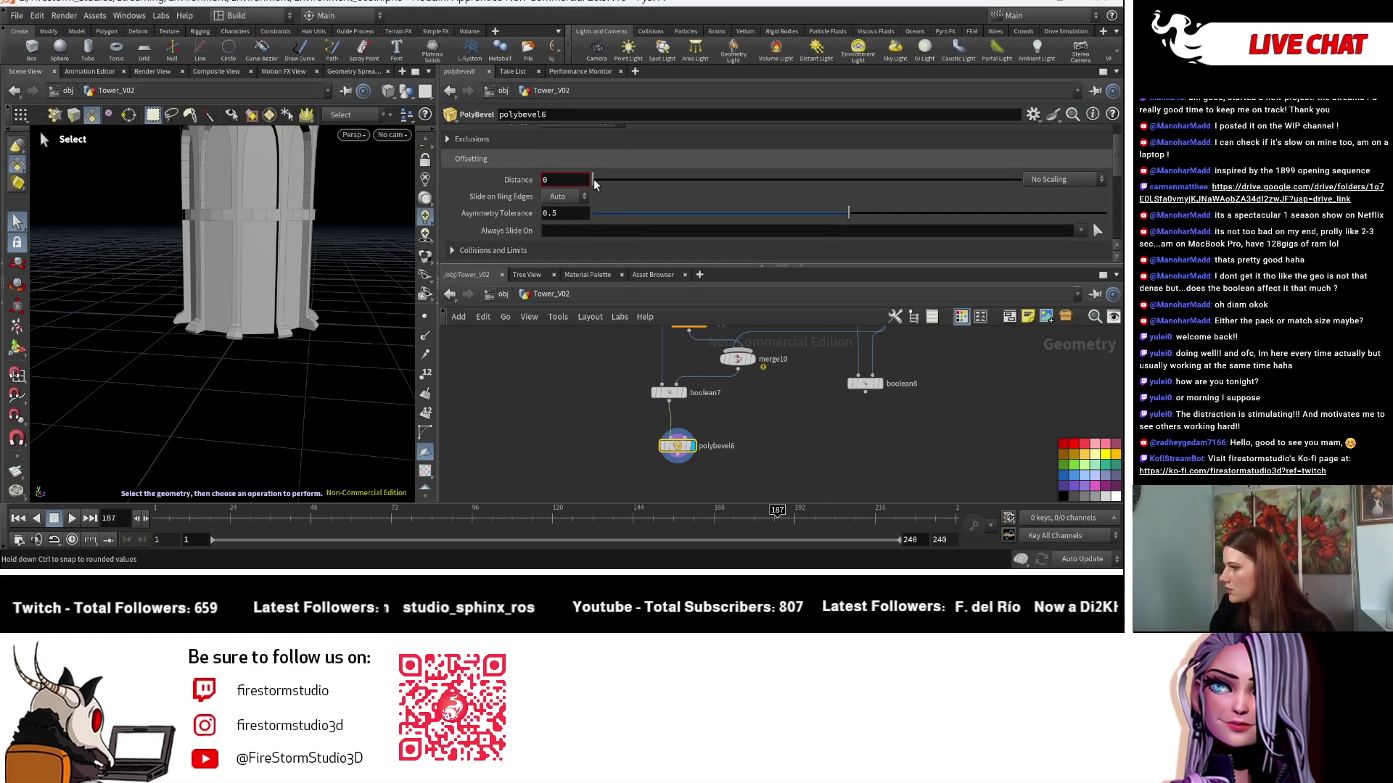
left_click_drag(607, 185, 603, 183)
key("Escape")
mouse_move(322, 386)
left_mouse_down()
mouse_move(276, 327)
mouse_move(304, 291)
left_mouse_up()
scroll(602, 180, "up", 2)
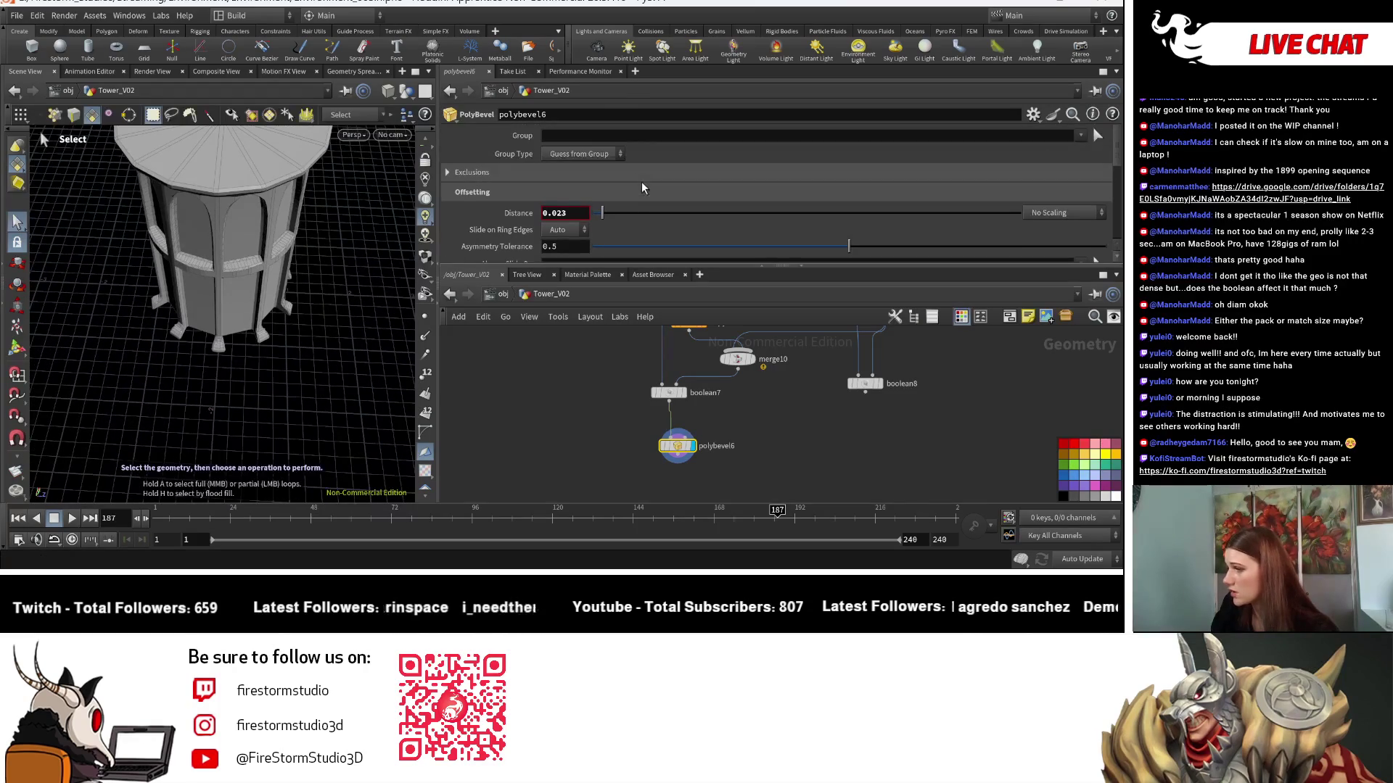
Expand the bevel's Exclusions settings and inspect the bevelled panels side-on.
left_click(511, 178)
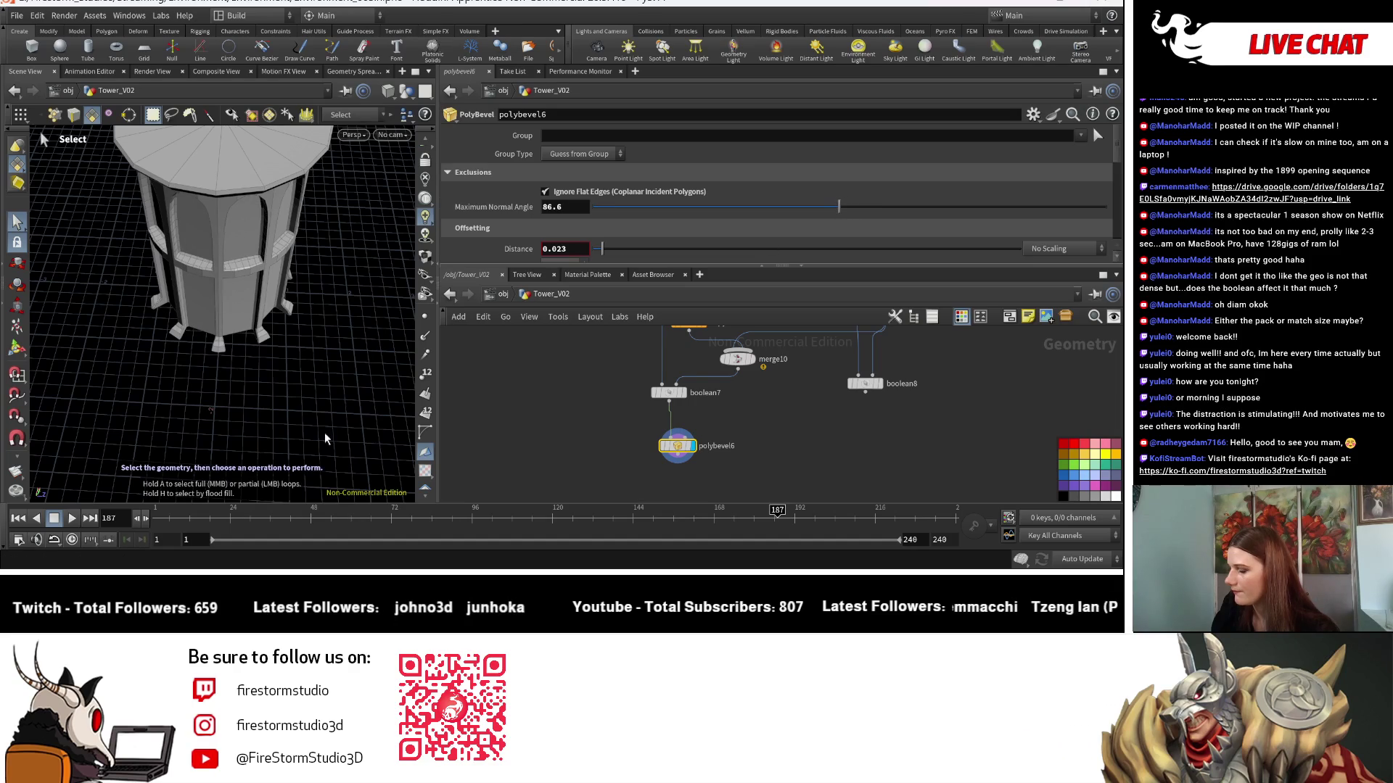
key("Escape")
scroll(319, 407, "up", 5)
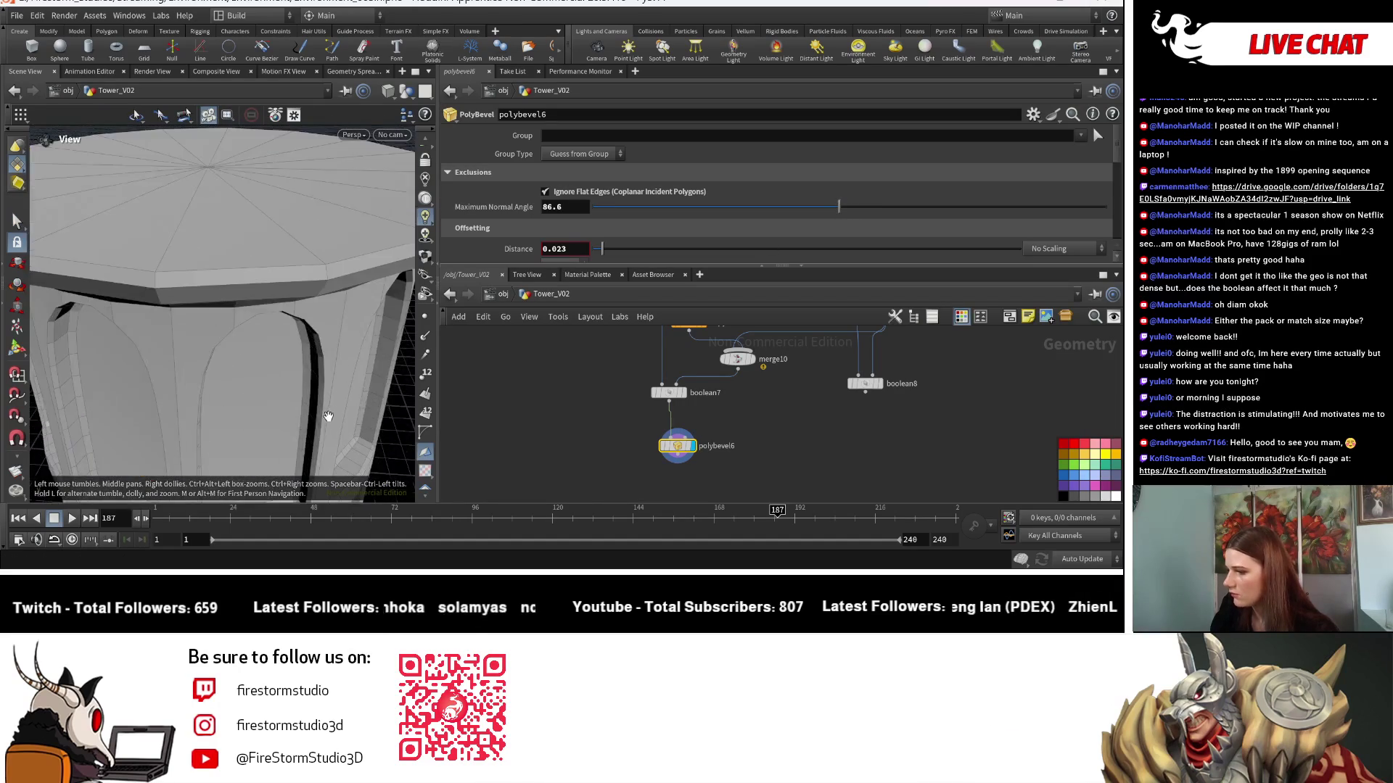
left_click_drag(327, 416, 326, 348)
middle_click_drag(326, 349, 323, 218)
key("s")
scroll(581, 214, "down", 5)
Increase the bevel's fillet divisions from 1 to 2 and inspect the tower base.
left_click_drag(598, 181, 613, 181)
mouse_move(325, 272)
left_mouse_down("alt")
mouse_move(146, 314)
mouse_move(210, 294)
left_mouse_up("alt")
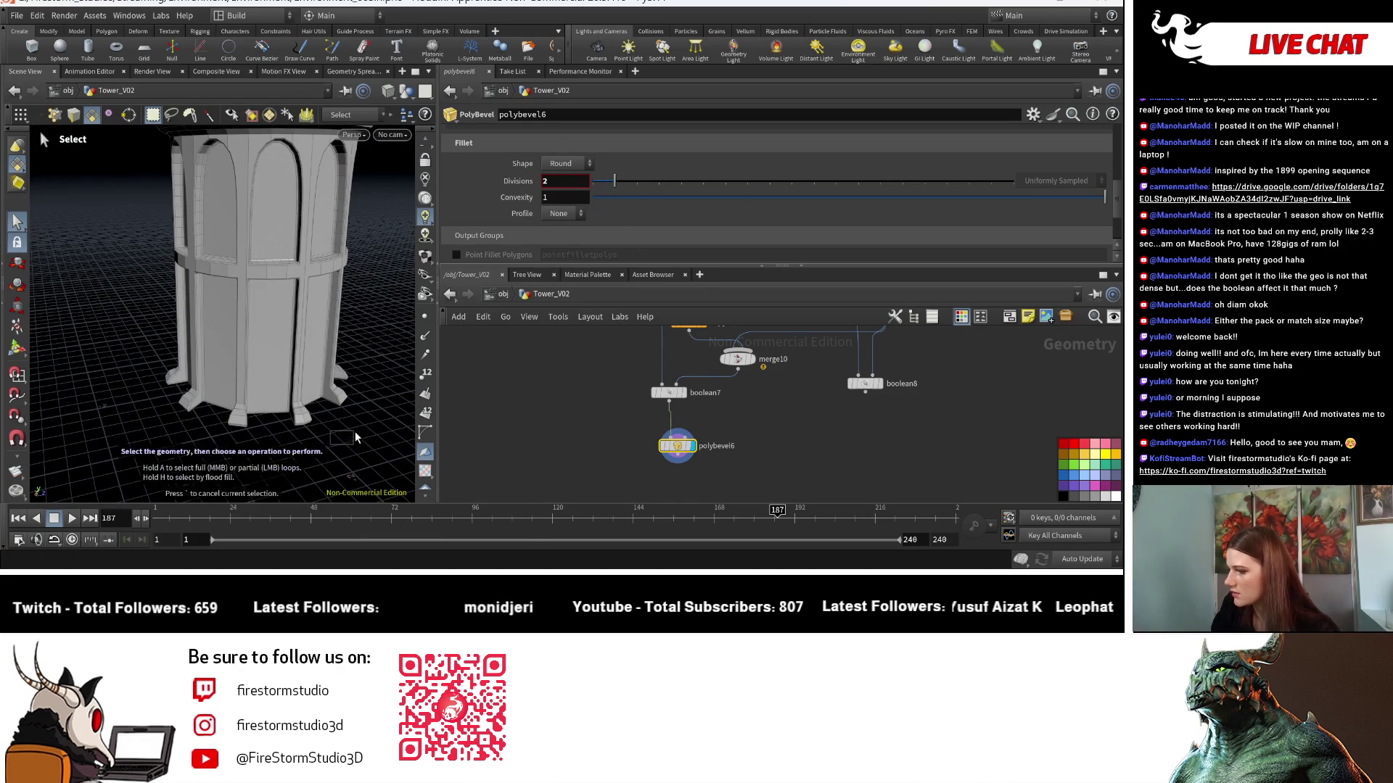
key("Escape")
scroll(305, 434, "up", 10)
mouse_move(259, 435)
left_mouse_down()
mouse_move(287, 433)
mouse_move(352, 367)
left_mouse_up()
key("s")
key("Escape")
scroll(177, 380, "up", 3)
mouse_move(177, 379)
left_mouse_down()
mouse_move(134, 404)
mouse_move(320, 413)
mouse_move(252, 414)
left_mouse_up()
key("s")
scroll(772, 399, "down", 3)
middle_click_drag(772, 399, 752, 450)
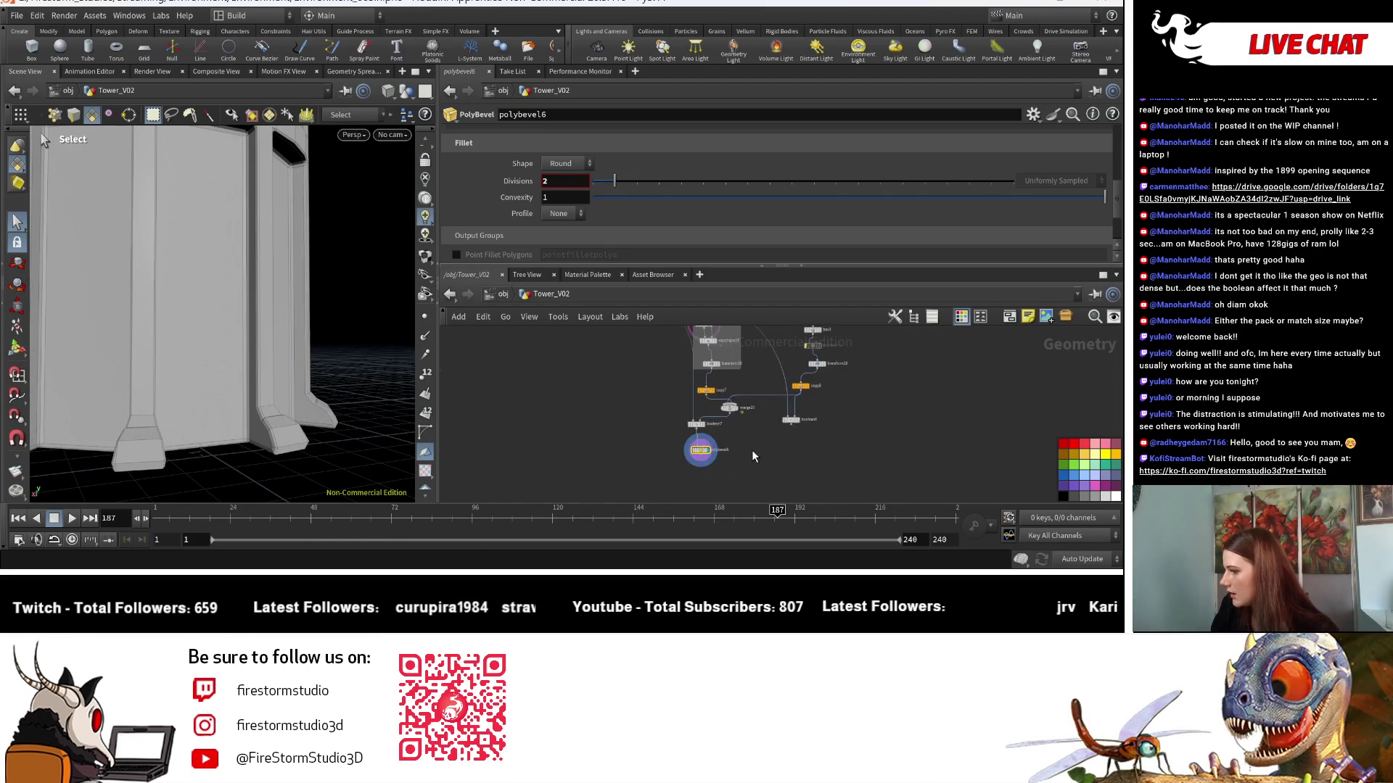
Move the Segment_2 node to the right in the network.
scroll(753, 398, "down", 3)
scroll(676, 415, "up", 3)
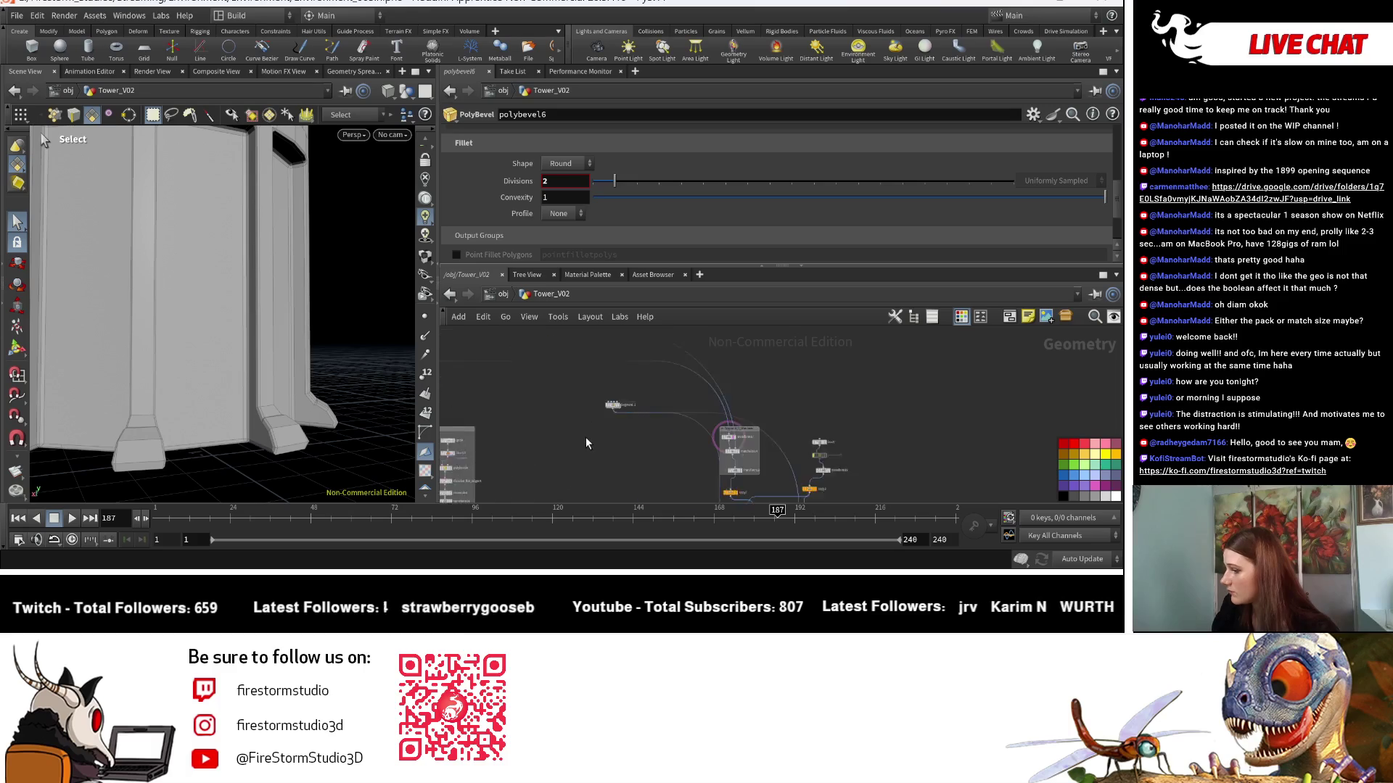
middle_click_drag(586, 437, 628, 420)
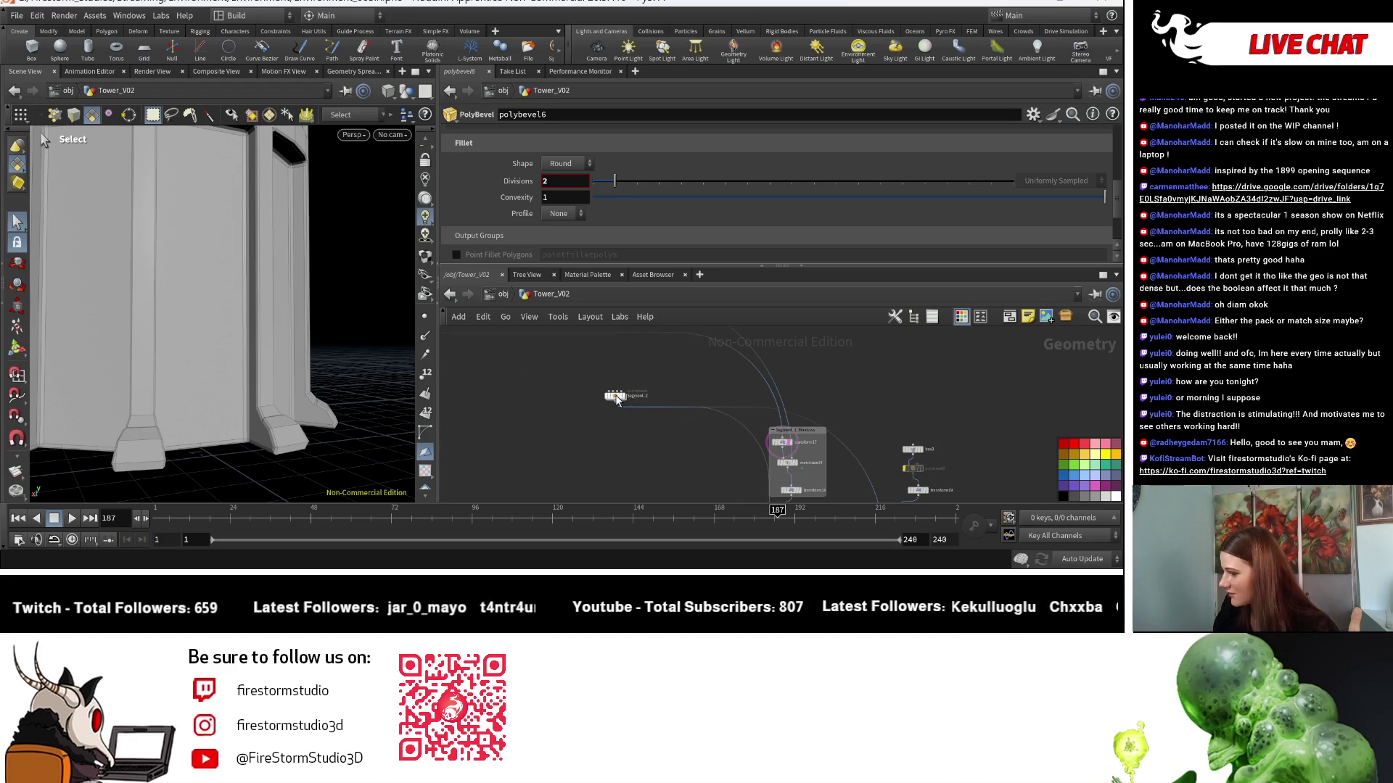
left_click_drag(640, 404, 692, 404)
Frame the complete two-tier tower in the viewport.
mouse_move(847, 416)
middle_mouse_down()
mouse_move(763, 437)
mouse_move(795, 420)
mouse_move(837, 443)
middle_mouse_up()
scroll(554, 463, "up", 5)
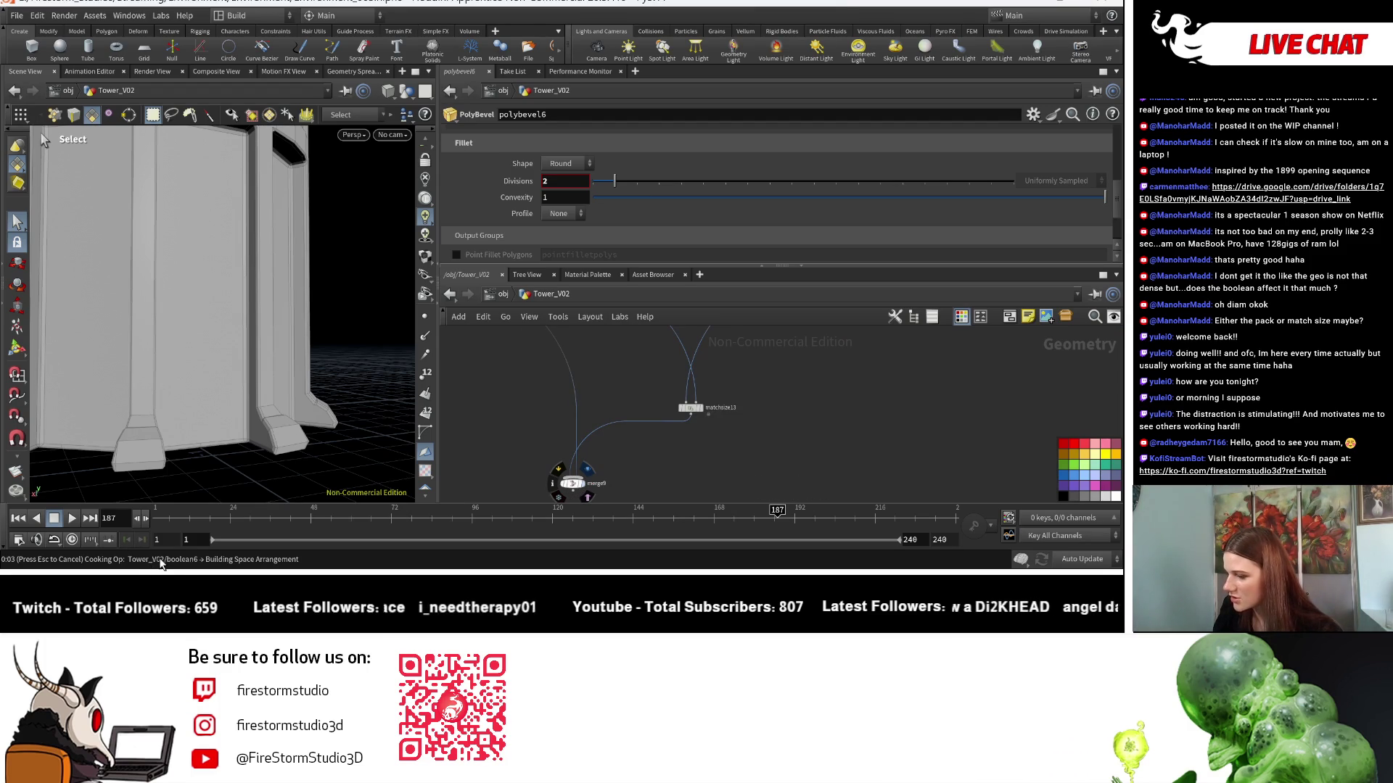
key("Escape")
mouse_move(218, 349)
left_mouse_down()
mouse_move(142, 369)
mouse_move(136, 330)
left_mouse_up()
key("s")
scroll(733, 438, "down", 5)
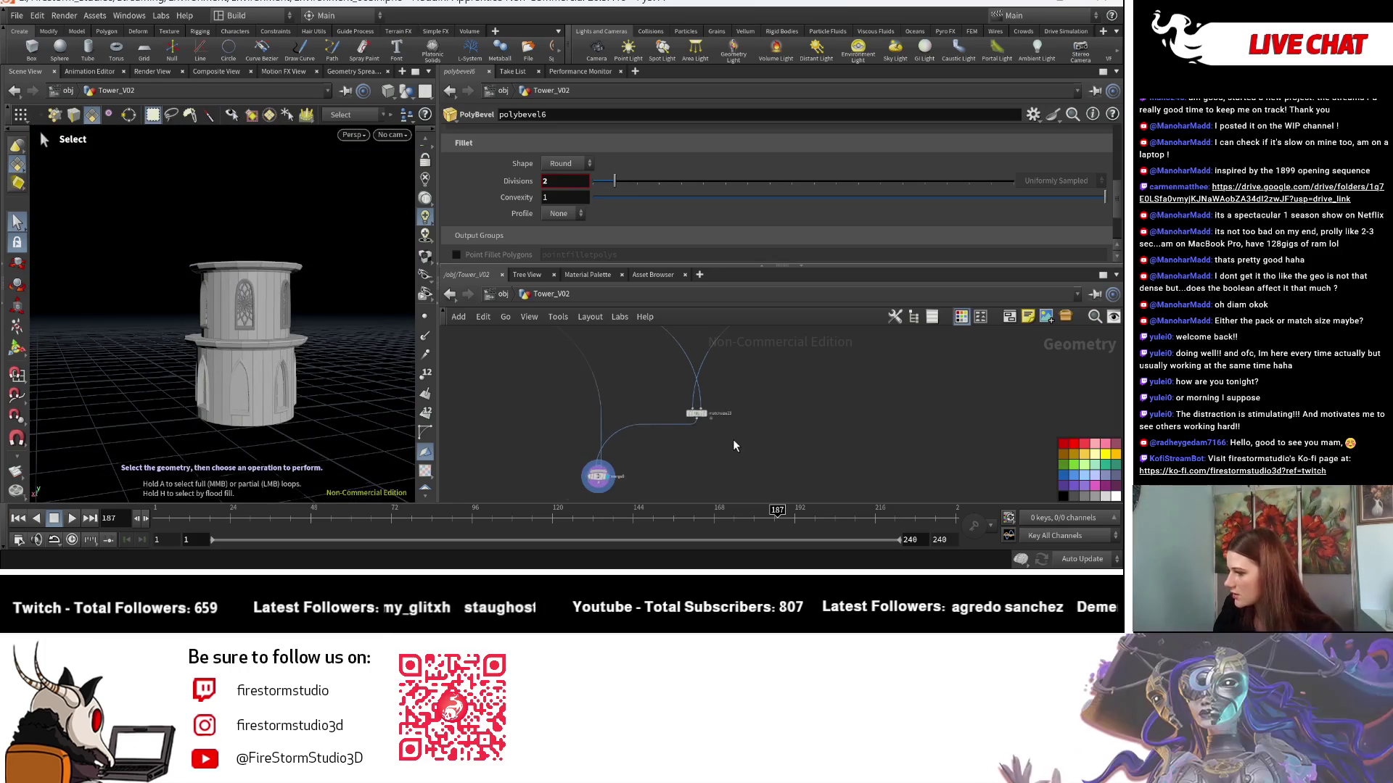
scroll(763, 379, "up", 8)
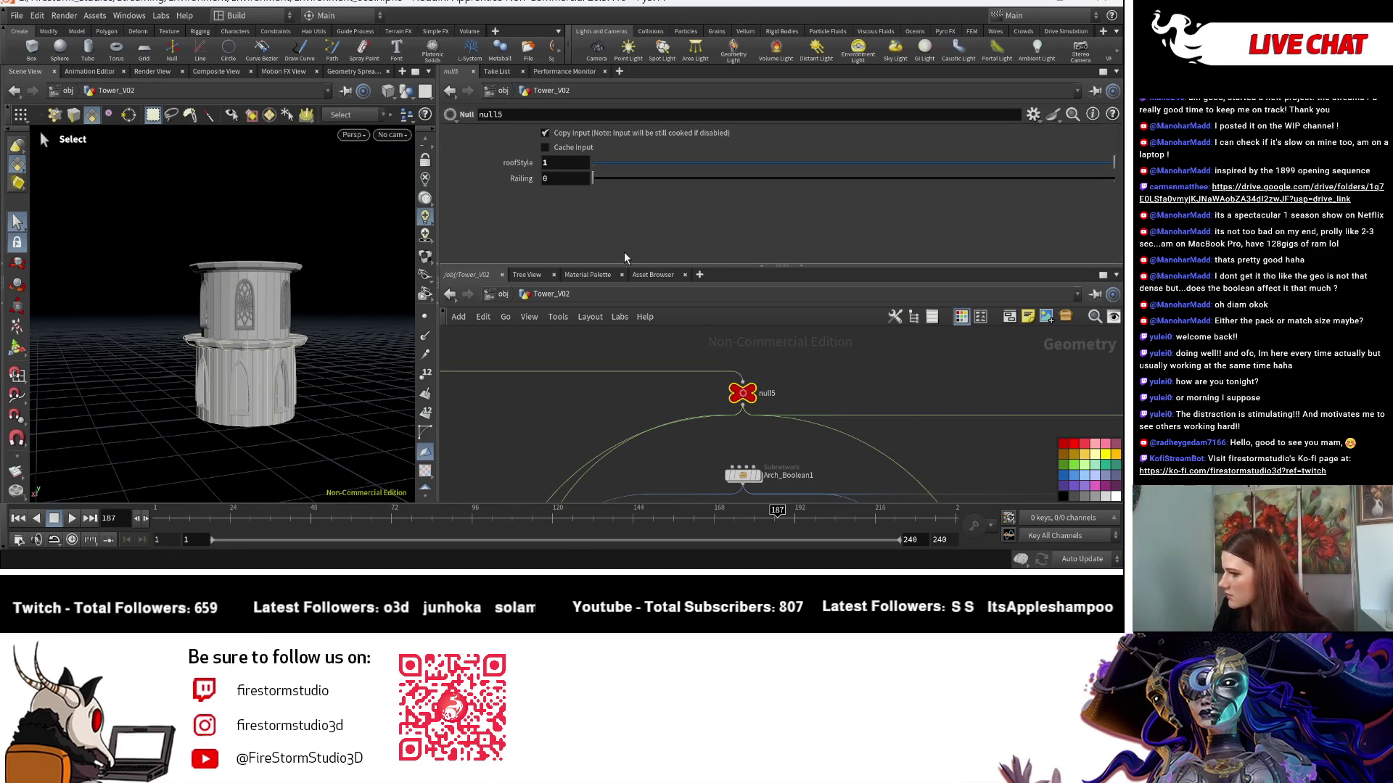
Switch null5's Railing to 1, then back to 0.
scroll(618, 415, "down", 6)
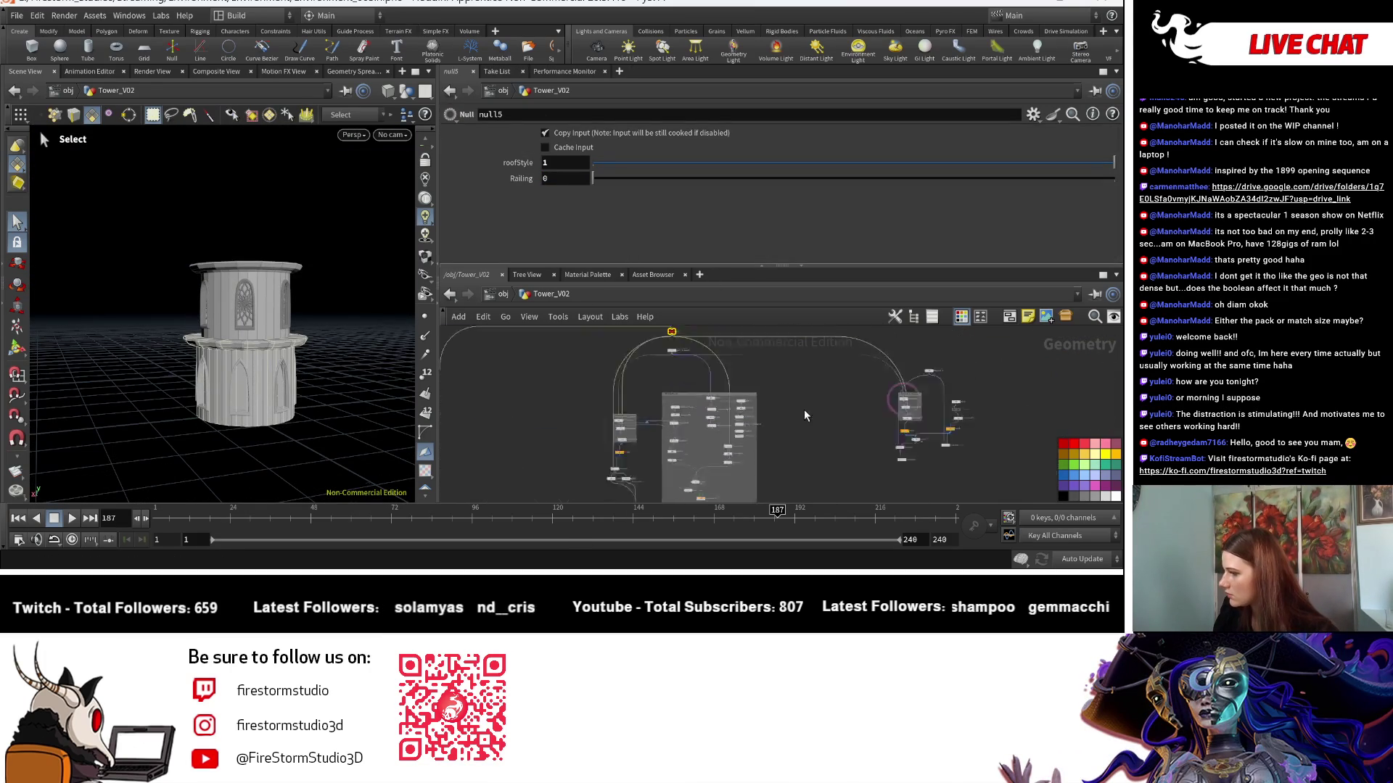
scroll(771, 375, "up", 3)
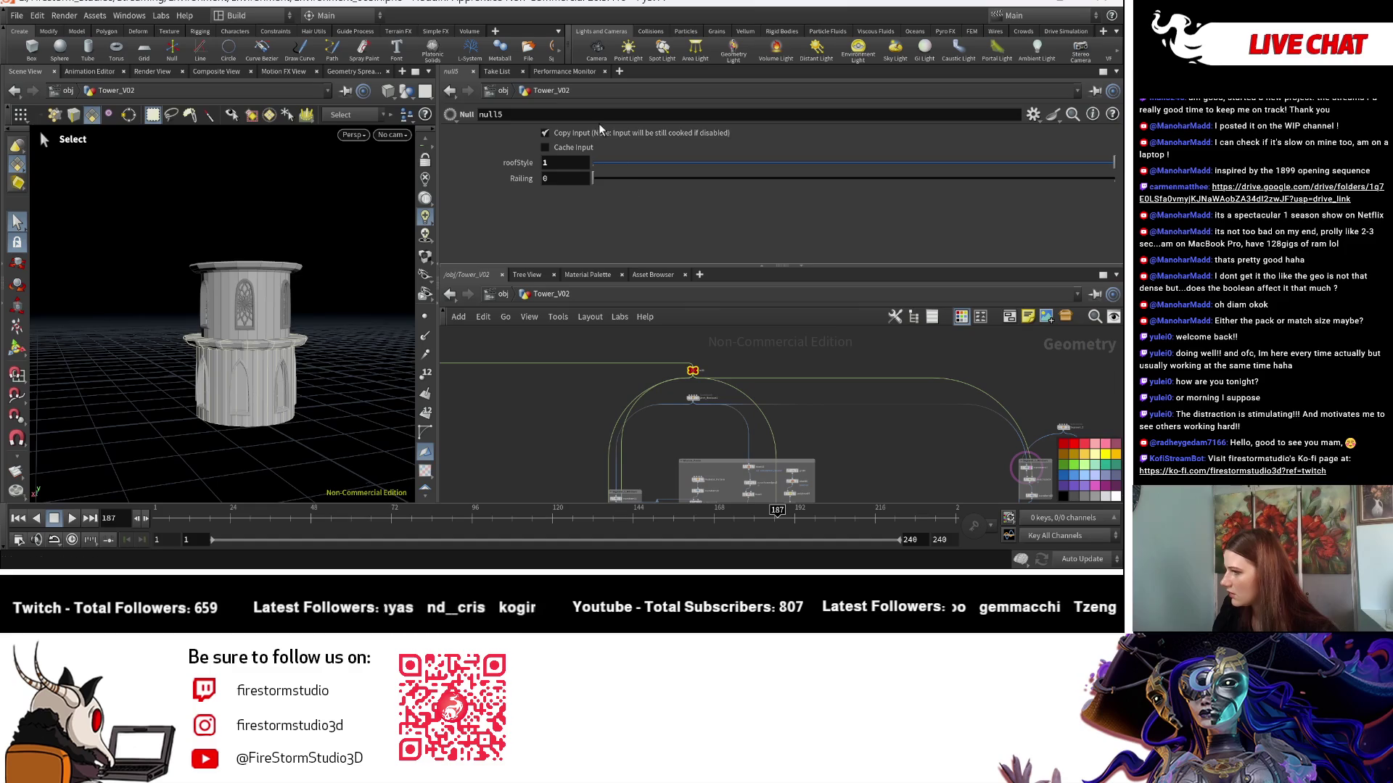
left_click(1112, 181)
scroll(456, 460, "down", 5)
mouse_move(554, 449)
middle_mouse_down()
mouse_move(633, 390)
mouse_move(786, 460)
mouse_move(769, 460)
middle_mouse_up()
scroll(628, 442, "up", 3)
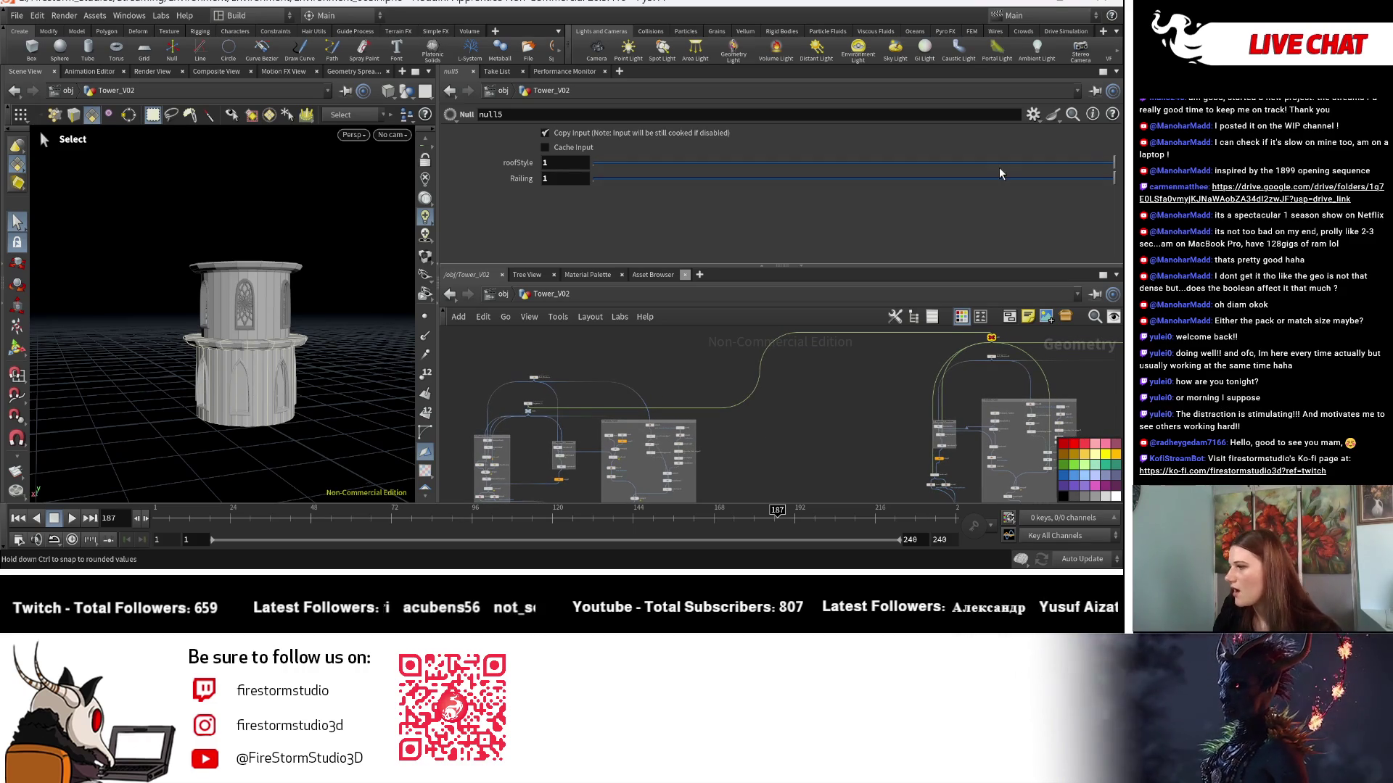
left_click_drag(628, 178, 586, 176)
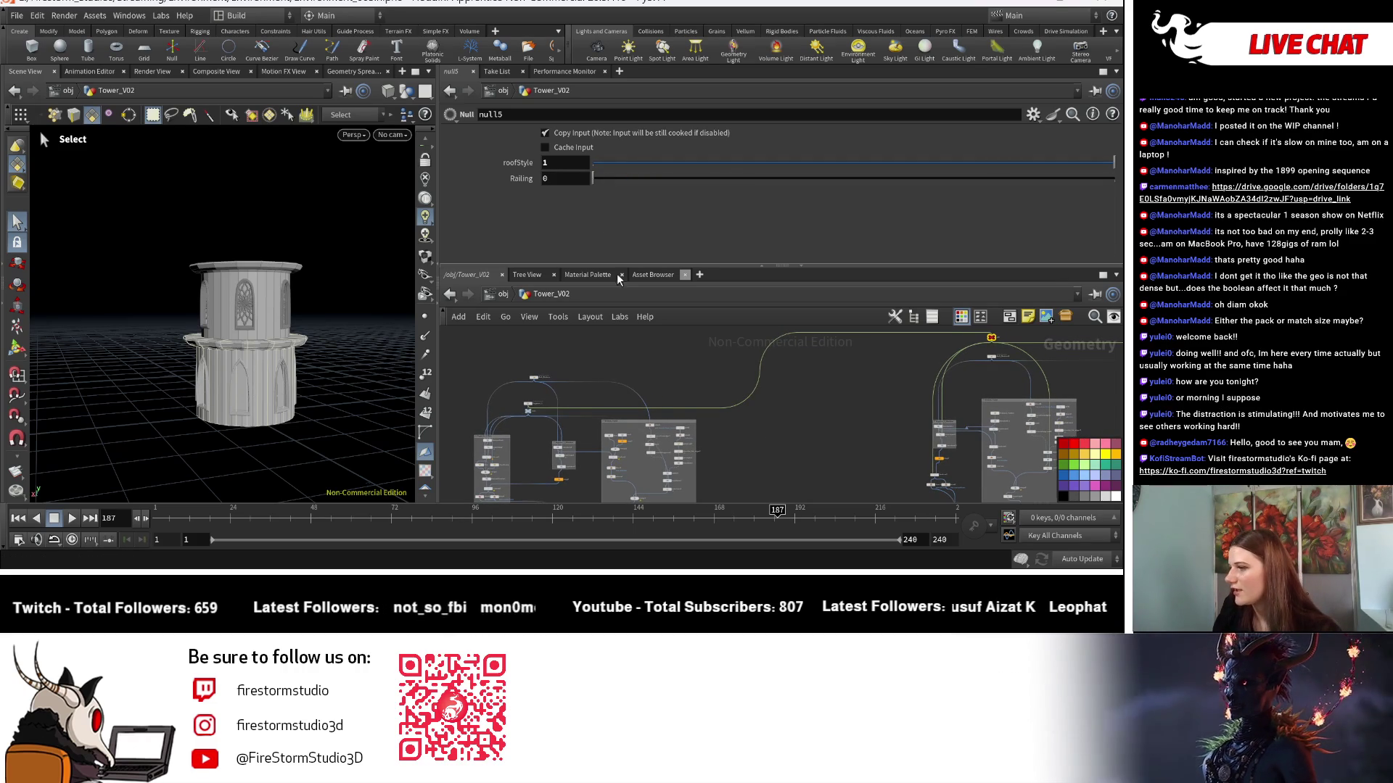
scroll(621, 410, "down", 2)
scroll(586, 389, "up", 5)
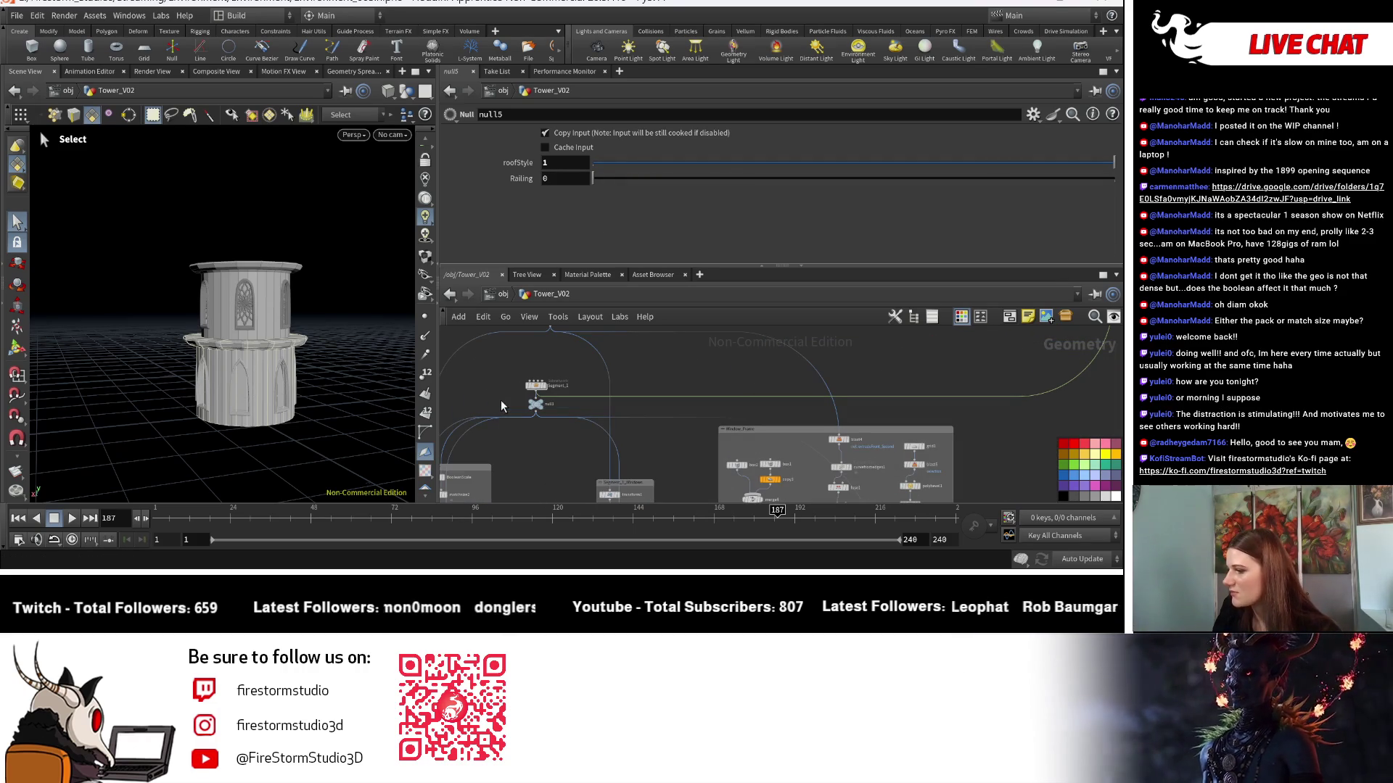
scroll(543, 409, "down", 3)
Select the Segment_3 subnetwork and move it up beside null5.
mouse_move(720, 440)
middle_mouse_down()
mouse_move(700, 445)
mouse_move(970, 387)
middle_mouse_up()
scroll(971, 387, "up", 2)
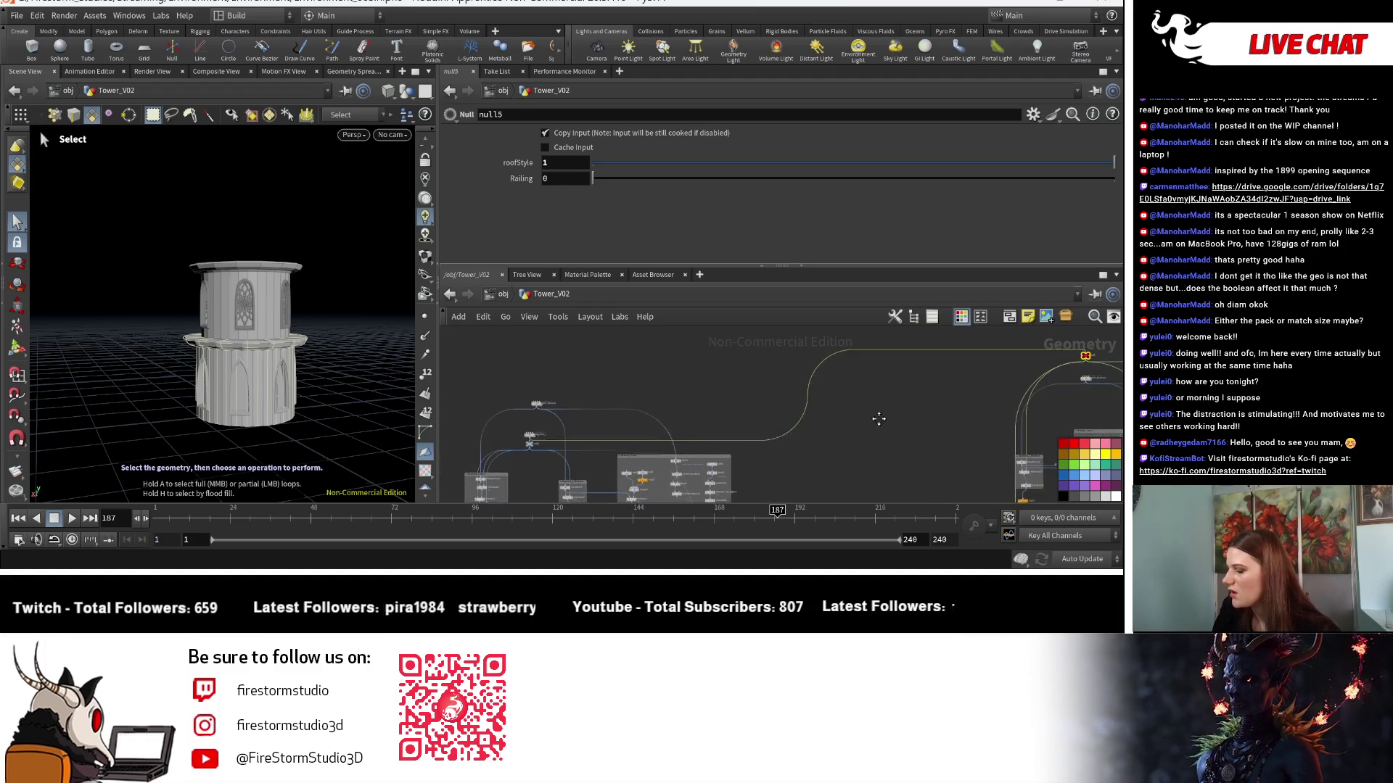
mouse_move(510, 437)
middle_click_drag(510, 438, 635, 448)
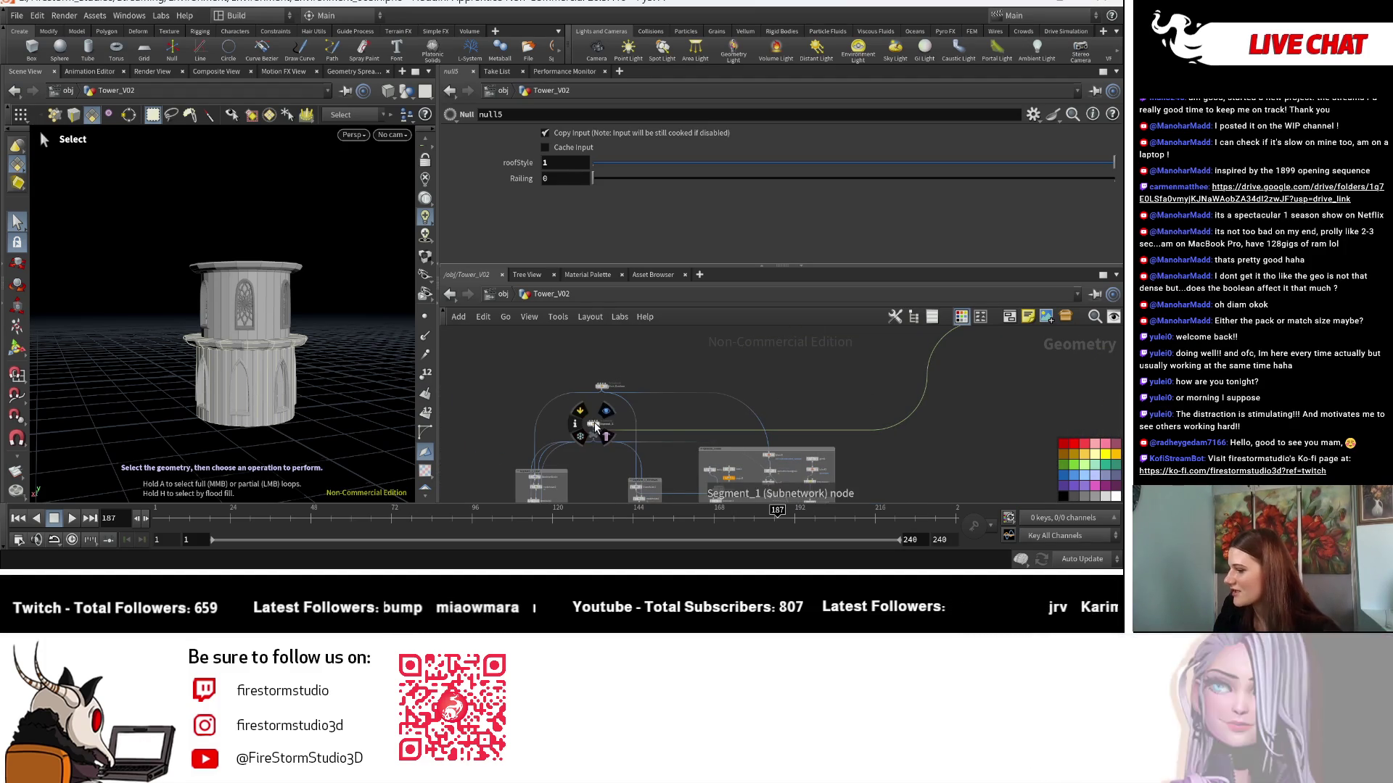
left_click(911, 351)
middle_click_drag(845, 408, 658, 444)
left_click_drag(657, 444, 892, 398)
scroll(912, 409, "up", 5)
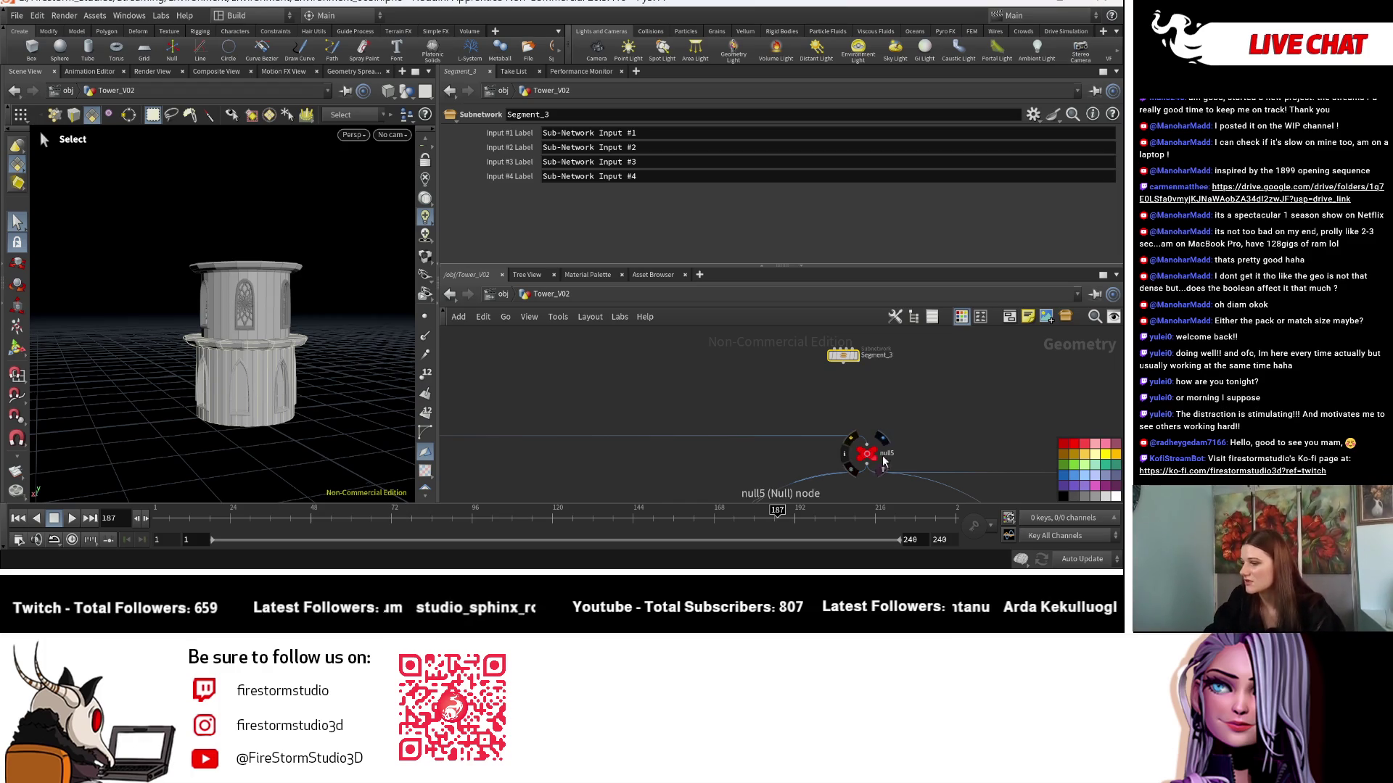
Position Segment_3 just above null5 and select null5 to show its controls.
scroll(734, 434, "up", 3)
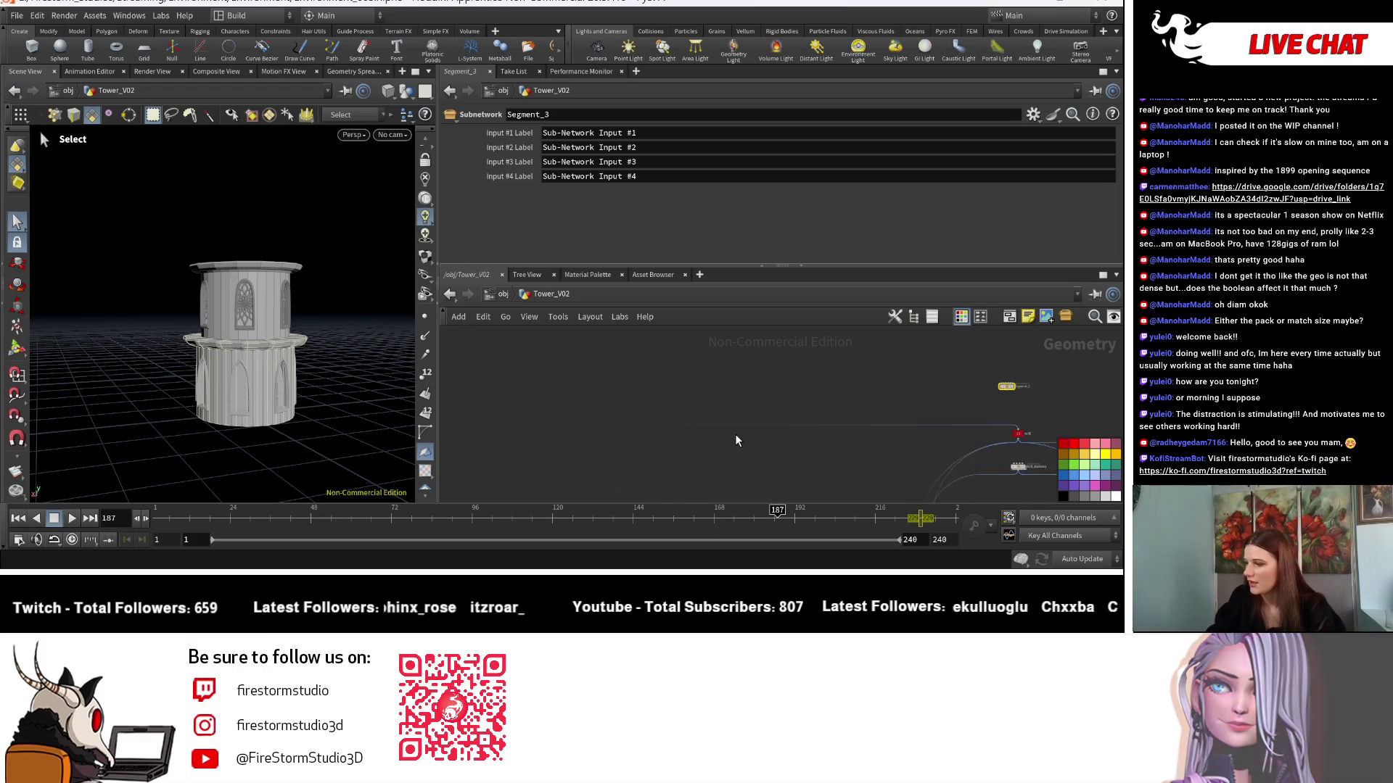
scroll(727, 428, "down", 3)
scroll(650, 420, "up", 3)
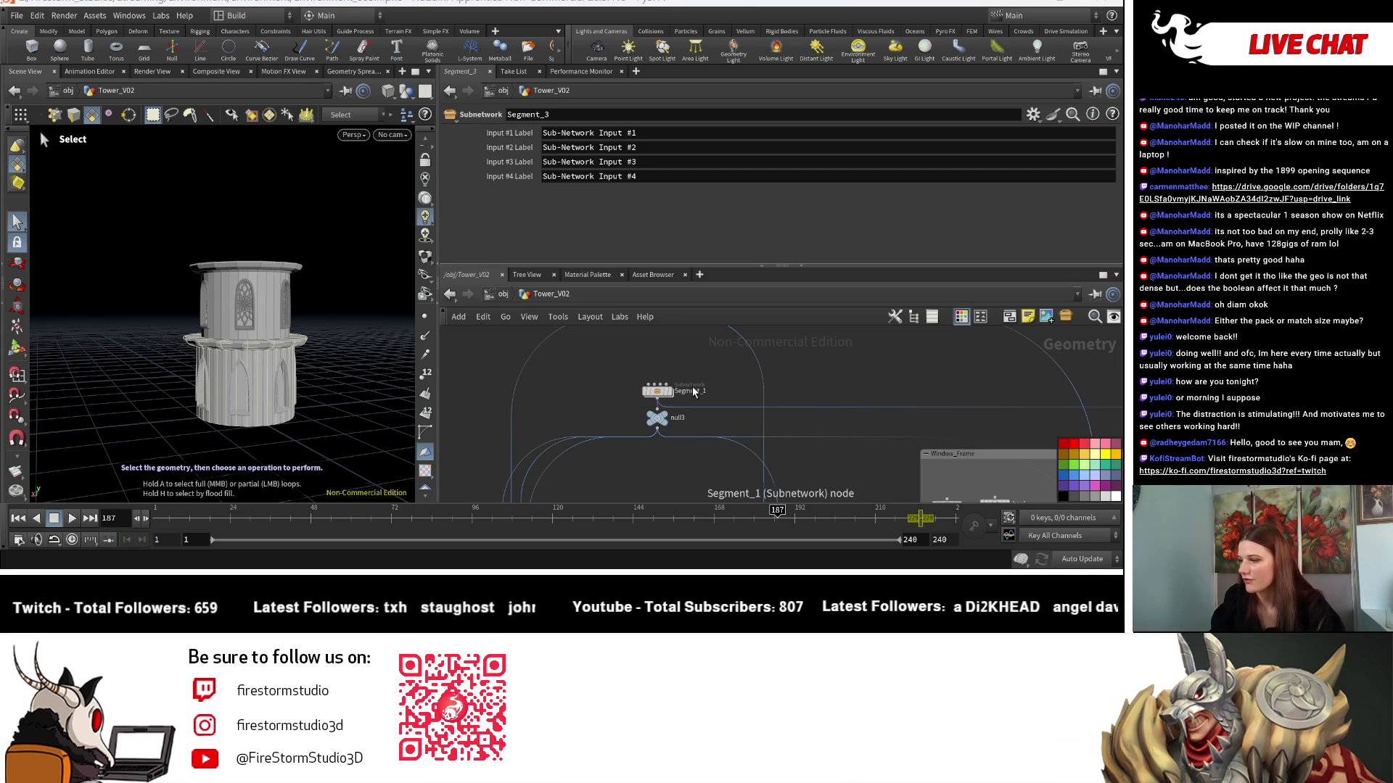
scroll(666, 424, "up", 2)
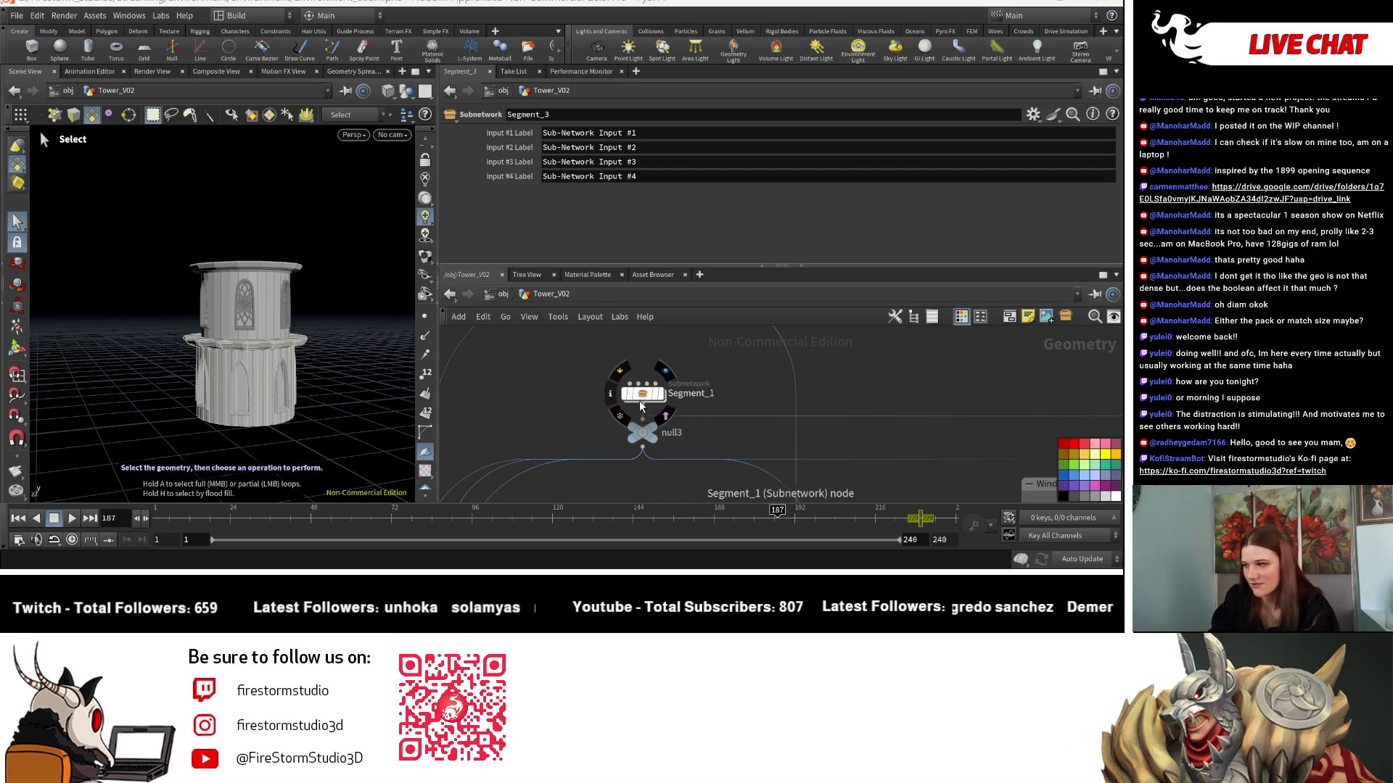
scroll(716, 364, "down", 5)
mouse_move(717, 364)
middle_mouse_down()
mouse_move(640, 411)
mouse_move(739, 424)
mouse_move(740, 445)
middle_mouse_up()
scroll(758, 456, "up", 1)
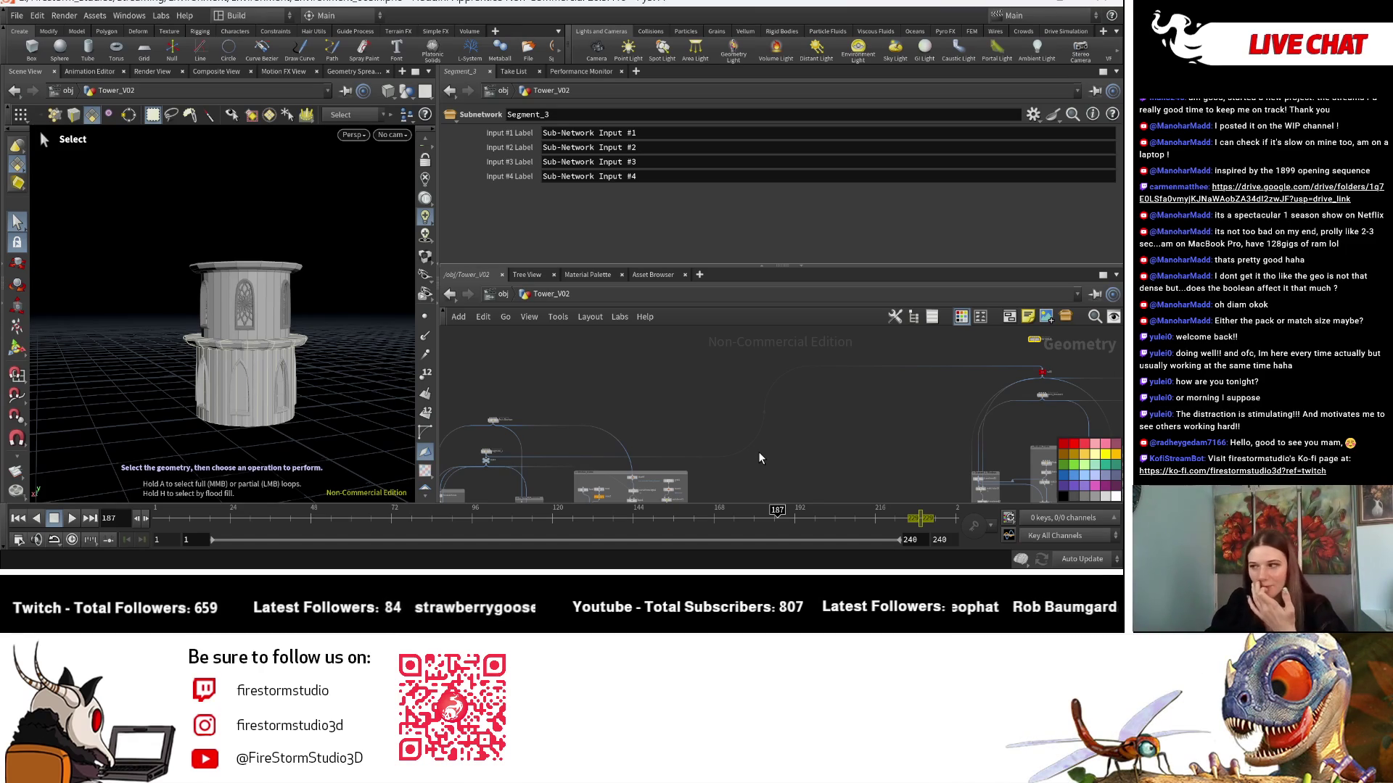
key("f")
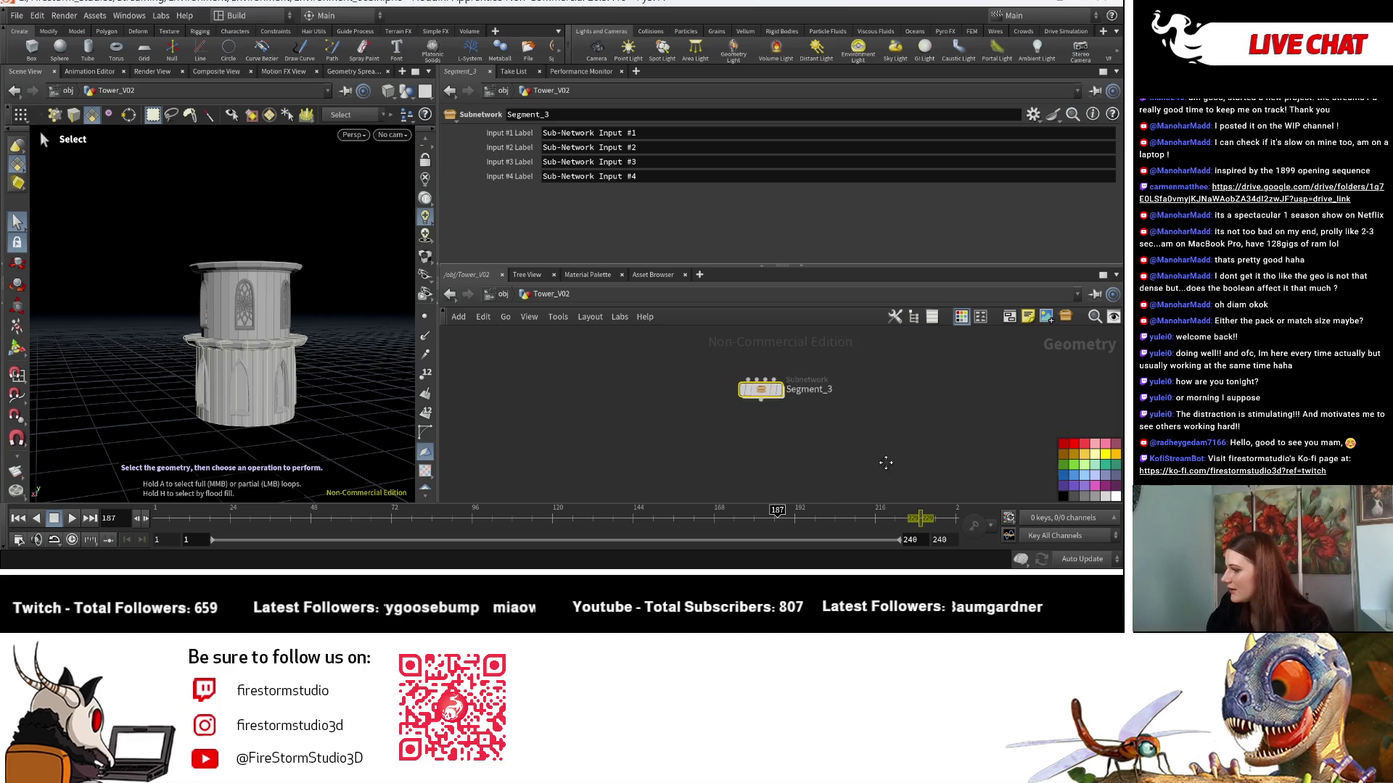
middle_click_drag(886, 463, 912, 368)
left_click(848, 337)
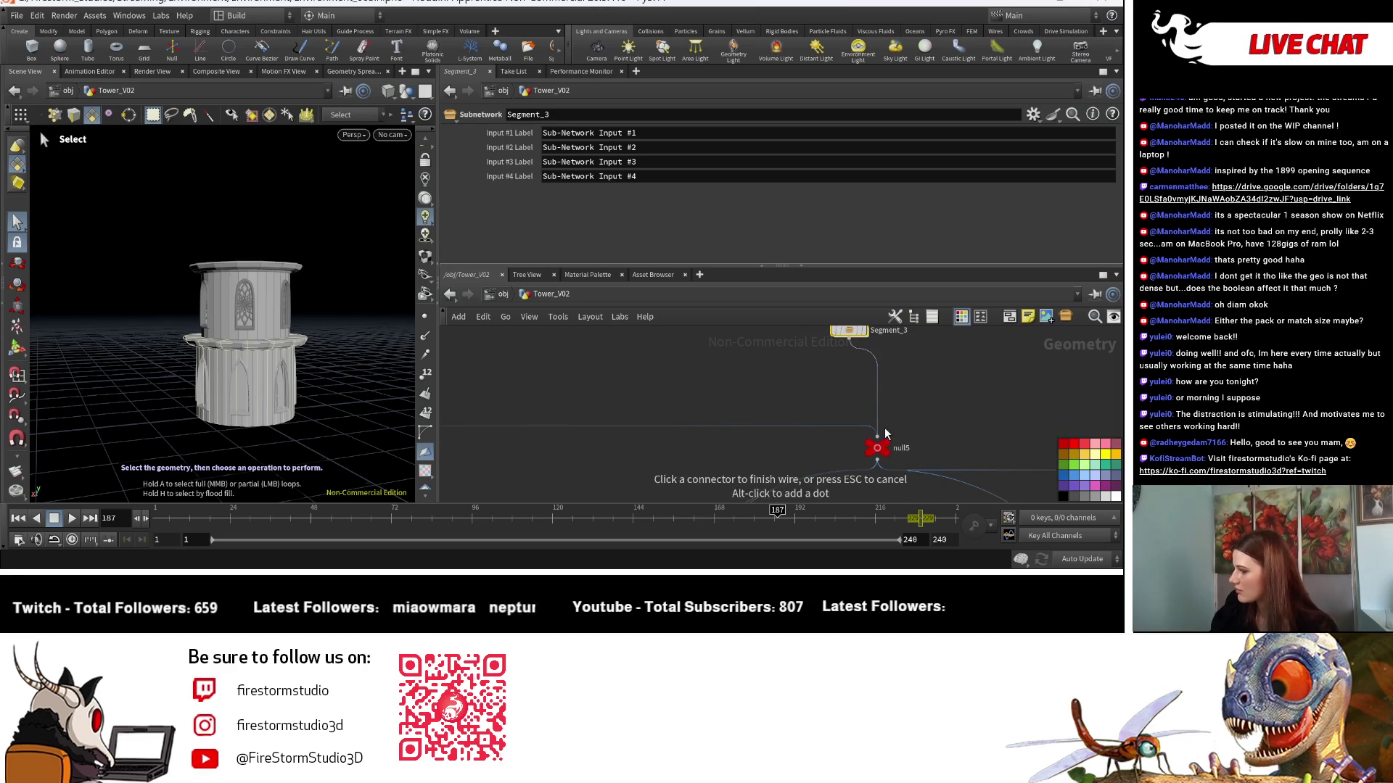
left_click(877, 435)
left_click_drag(855, 333, 878, 420)
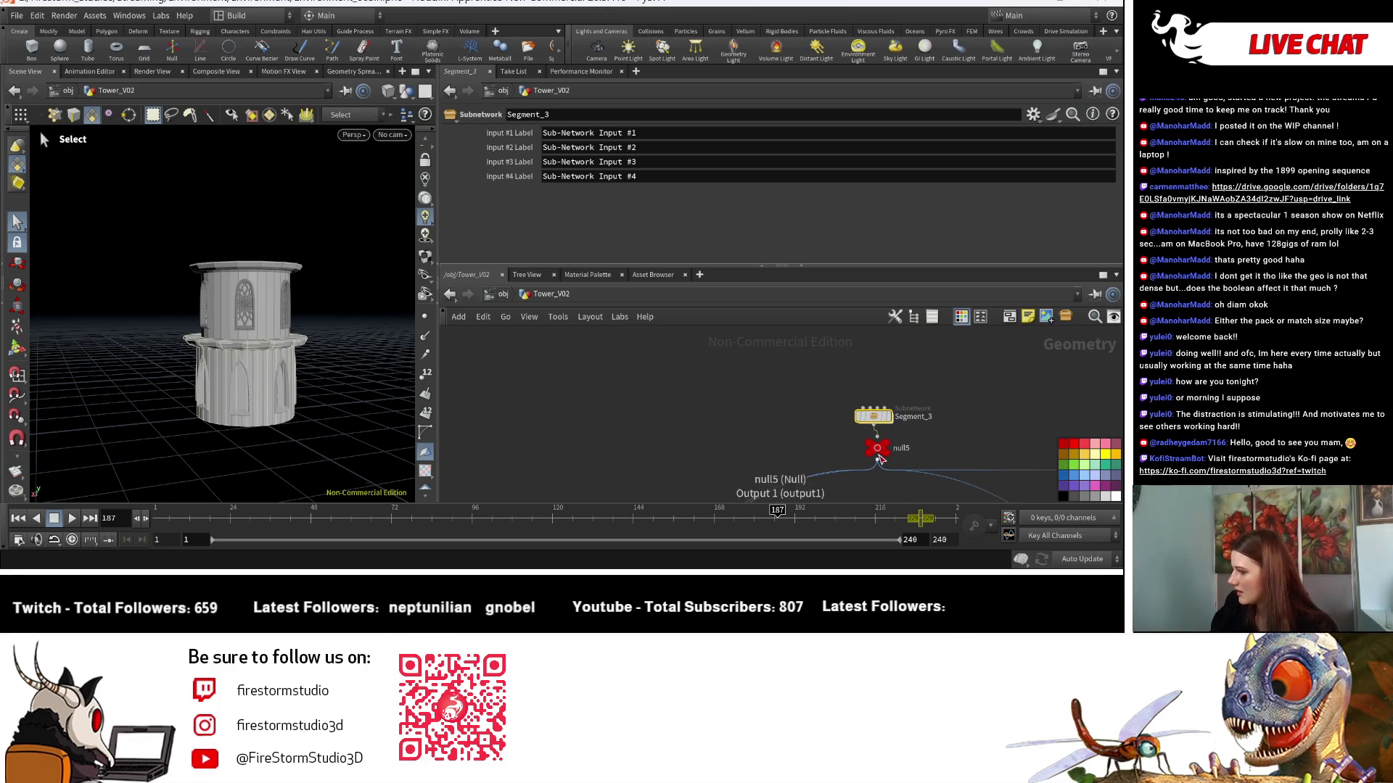
left_click(877, 447)
Move null5 further left and cancel the loose wire from Segment_3.
right_click(511, 160)
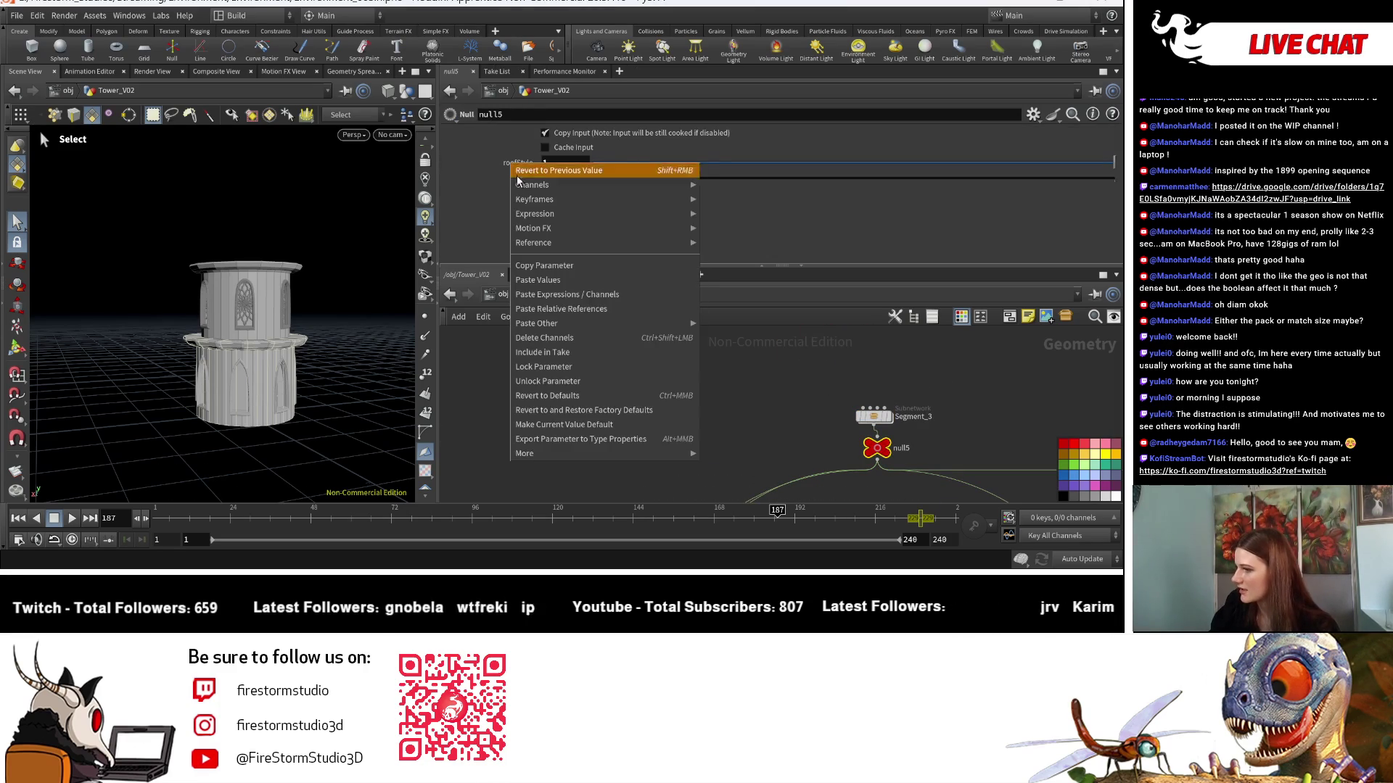
left_click(555, 270)
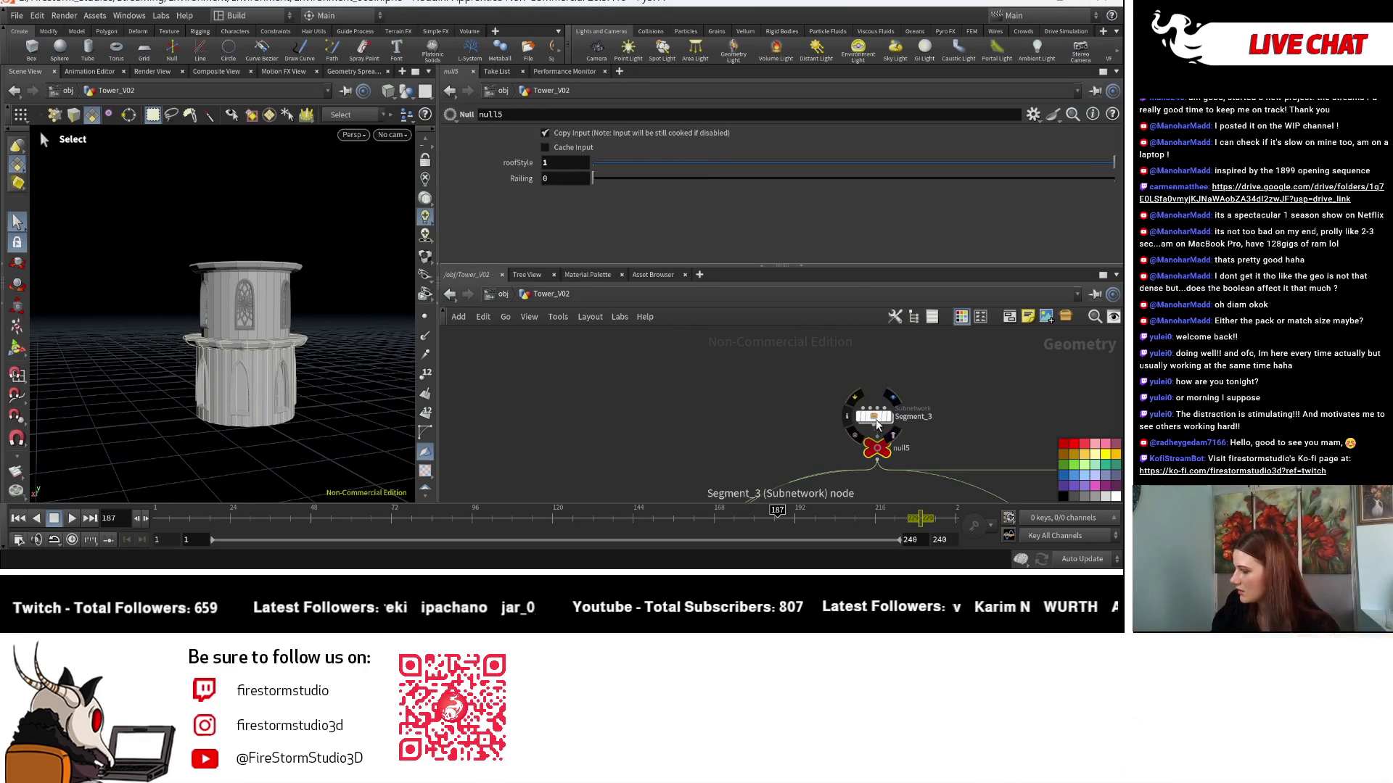
scroll(876, 419, "down", 4)
middle_click_drag(950, 455, 694, 435)
scroll(693, 435, "down", 6)
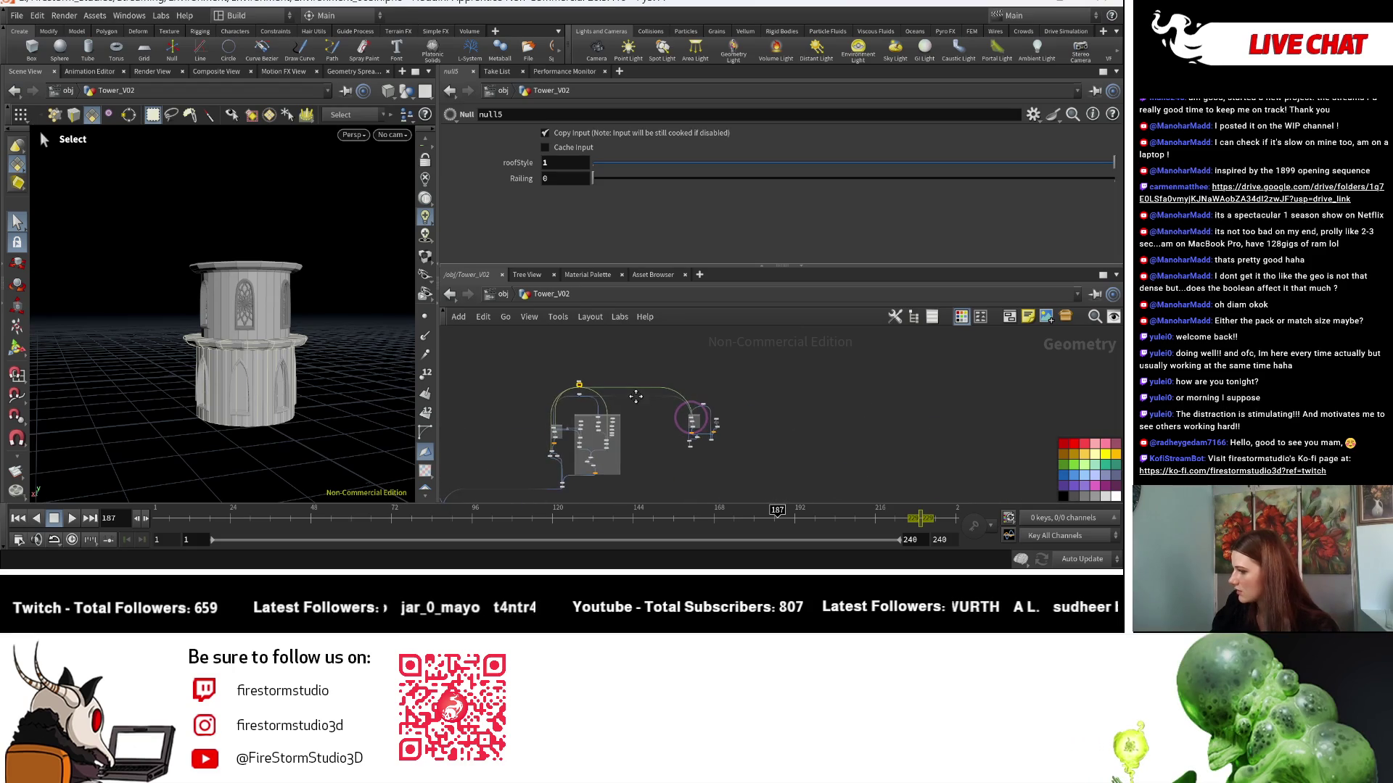
scroll(760, 446, "up", 6)
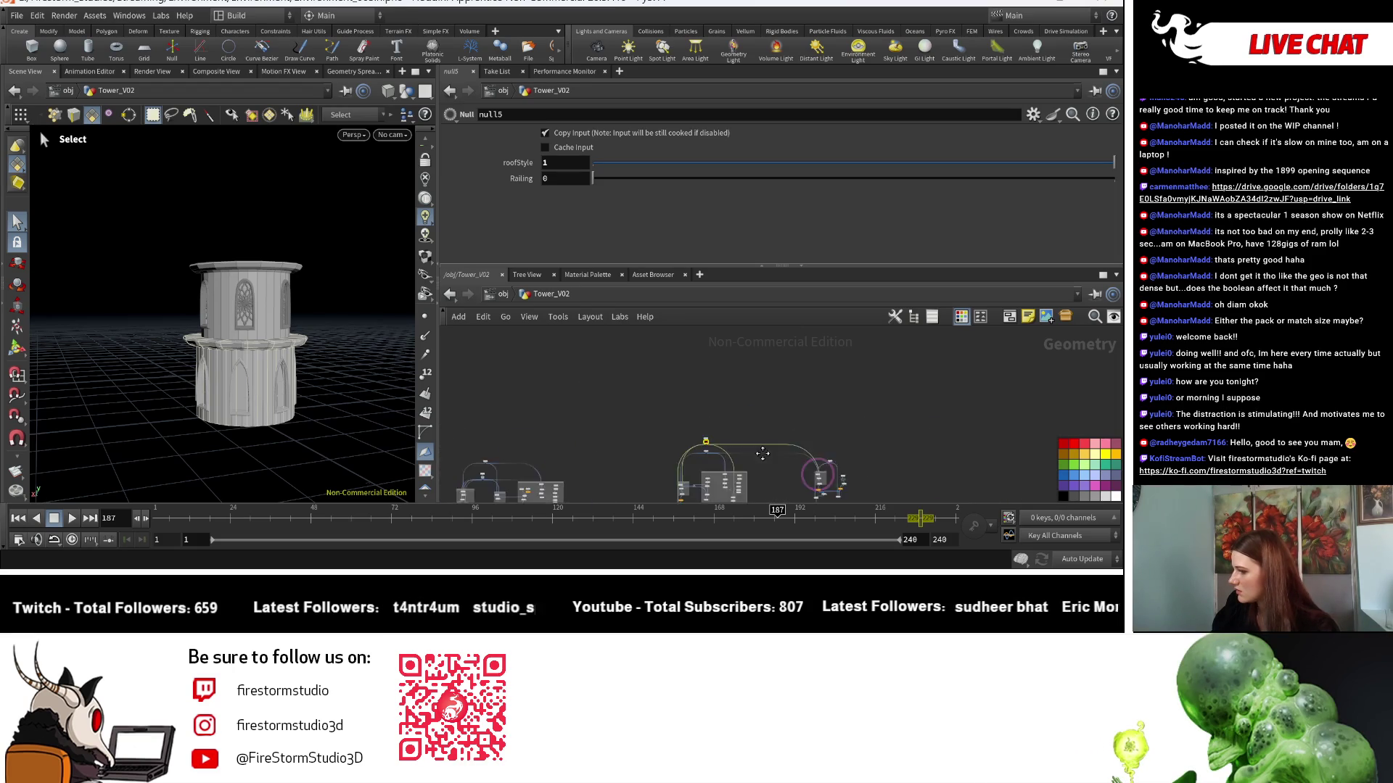
left_click_drag(571, 432, 546, 434)
left_click(543, 426)
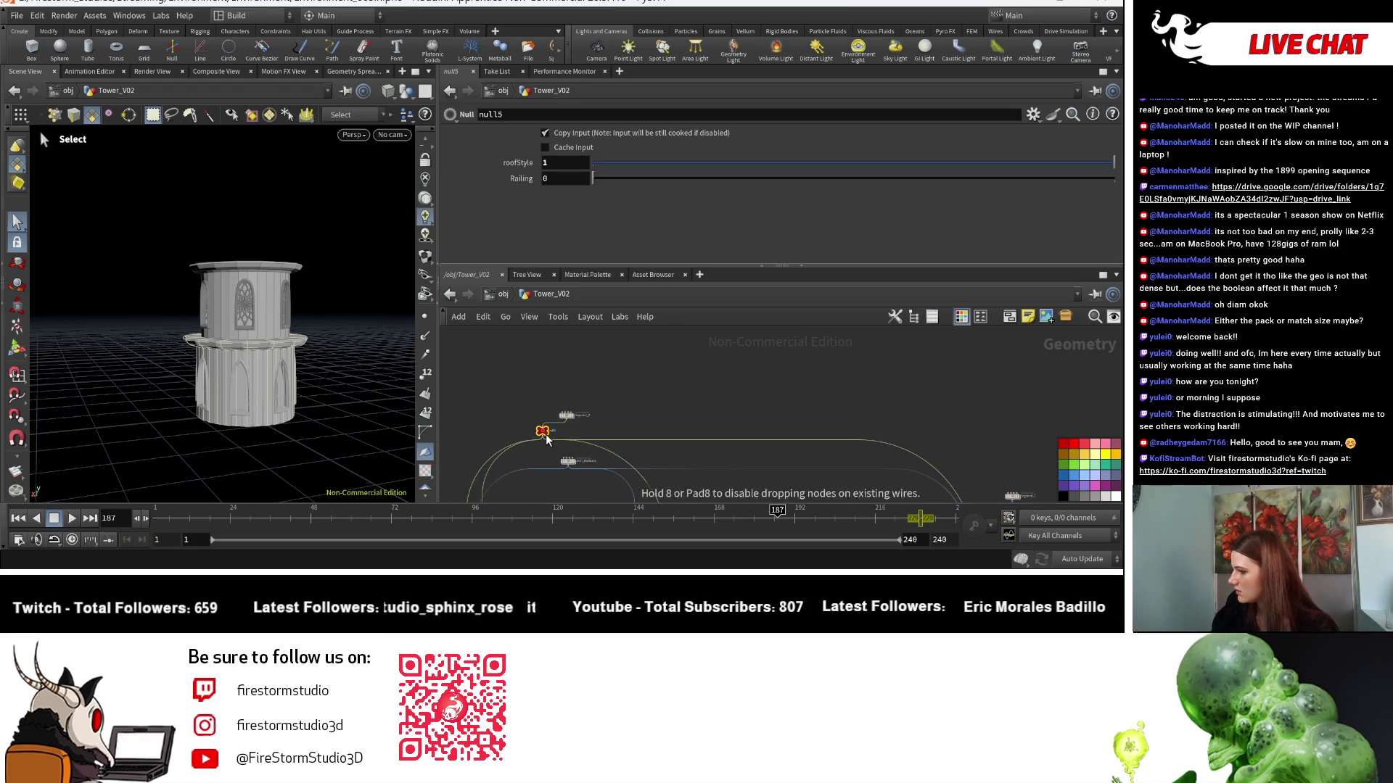
scroll(775, 424, "down", 3)
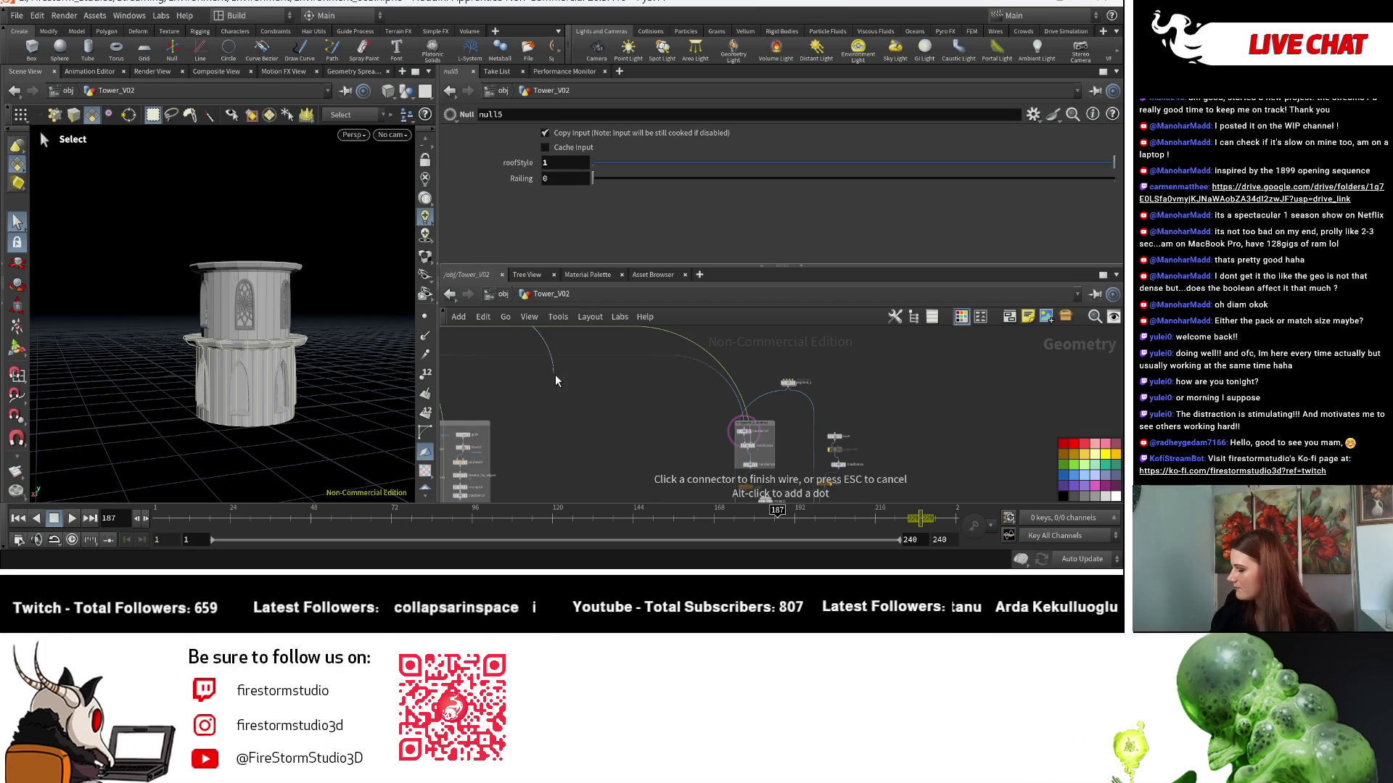
key("Escape")
scroll(784, 433, "up", 5)
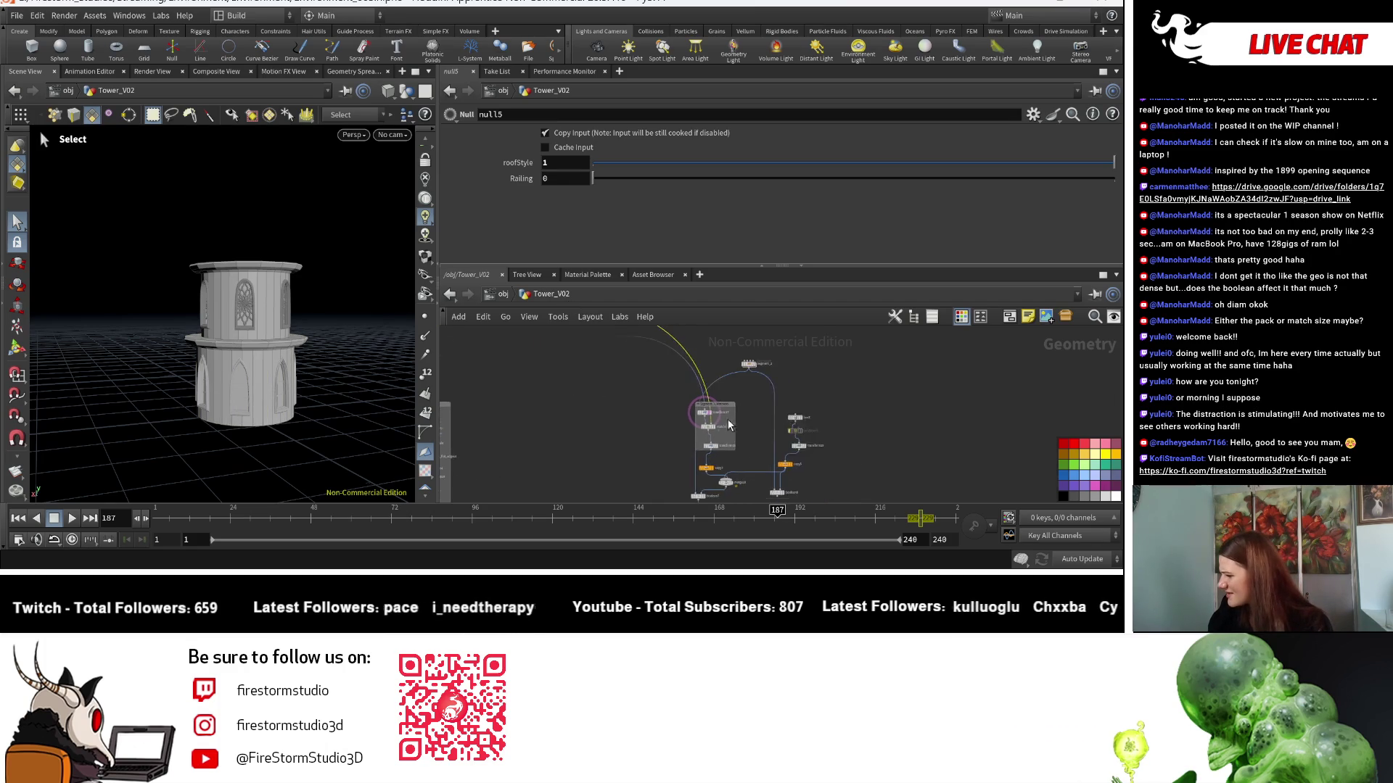
Display matchsize14's output and delete the extra wire leading from null5.
middle_click_drag(732, 439, 742, 429)
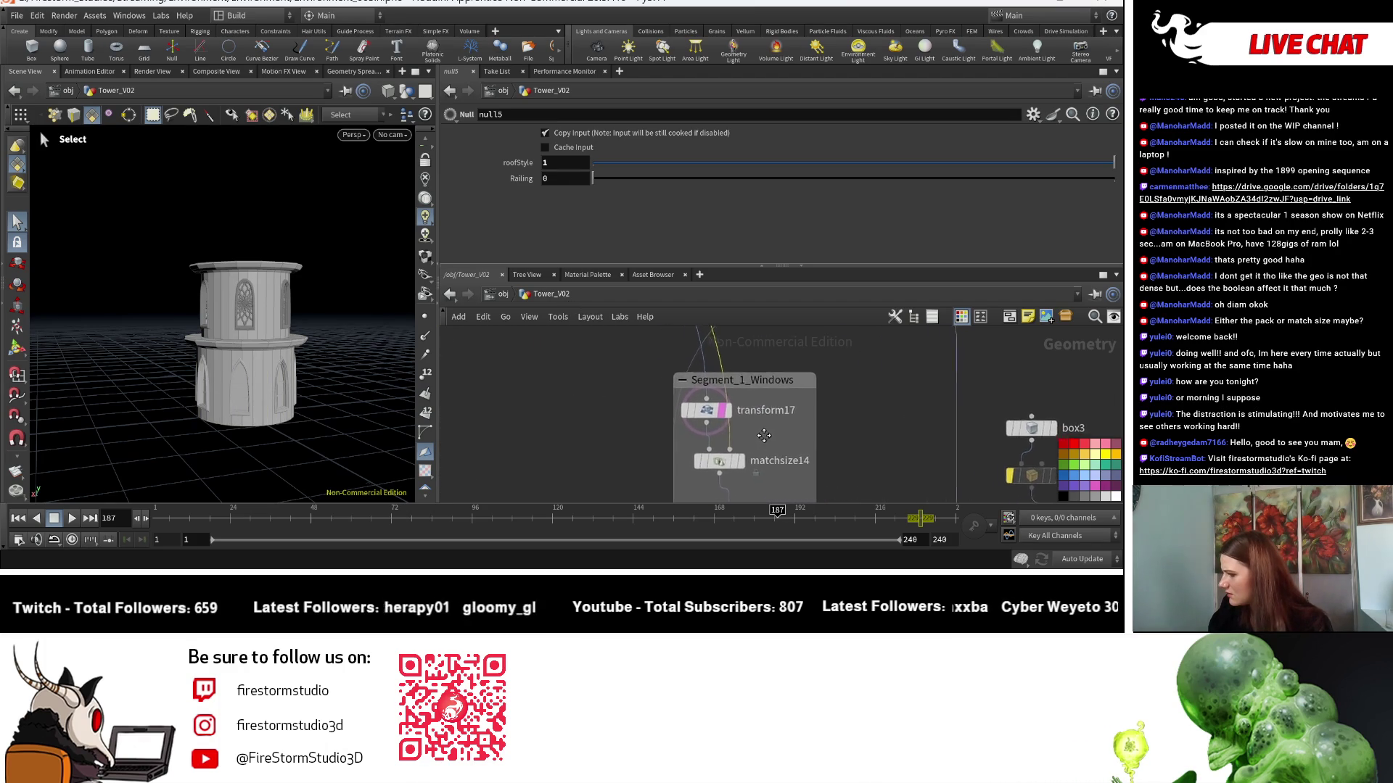
left_click(722, 456)
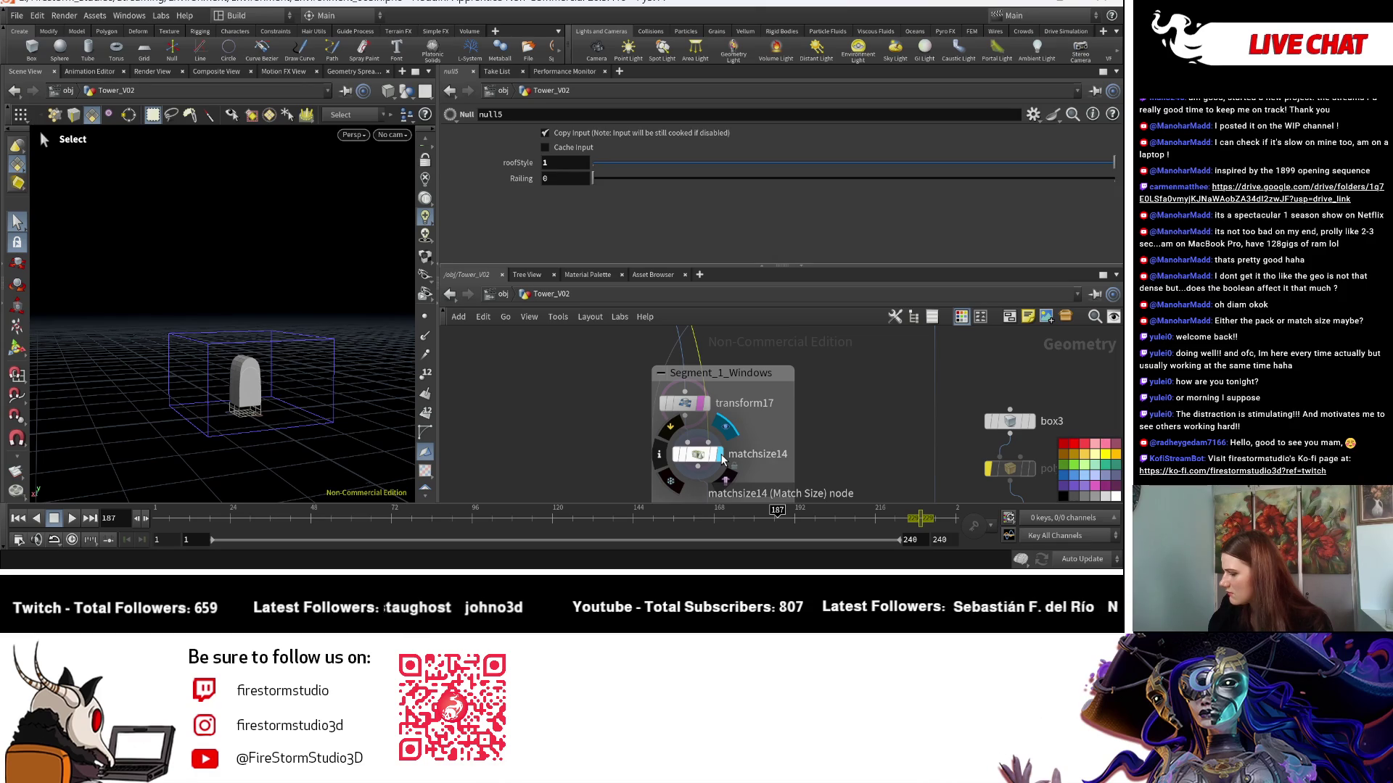
scroll(722, 456, "down", 3)
mouse_move(911, 457)
middle_mouse_down()
mouse_move(1018, 452)
mouse_move(738, 388)
middle_mouse_up()
scroll(814, 381, "down", 3)
key("Delete")
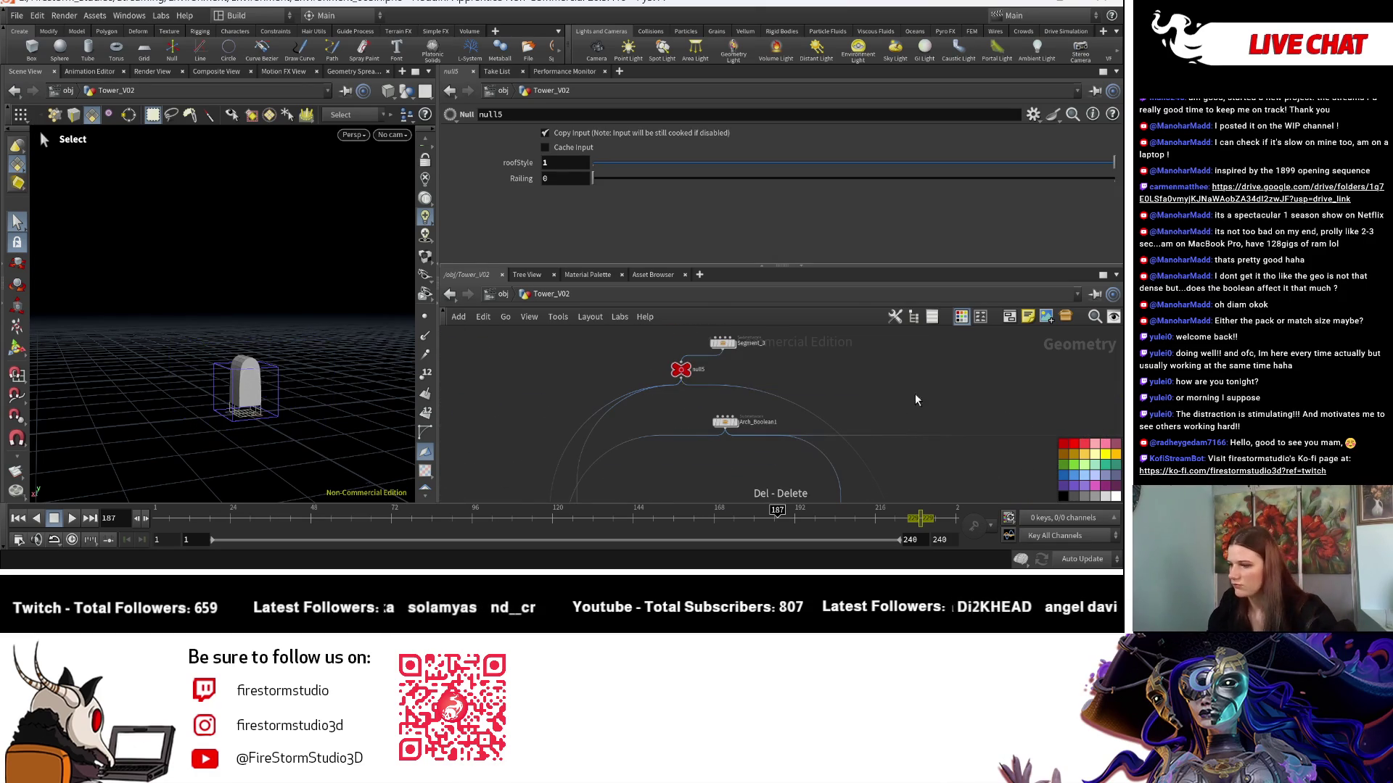
scroll(962, 430, "up", 5)
Display merge10's result, then select null5 and step inside the Segment_3 subnetwork.
mouse_move(552, 421)
middle_mouse_down()
mouse_move(875, 419)
mouse_move(765, 428)
middle_mouse_up()
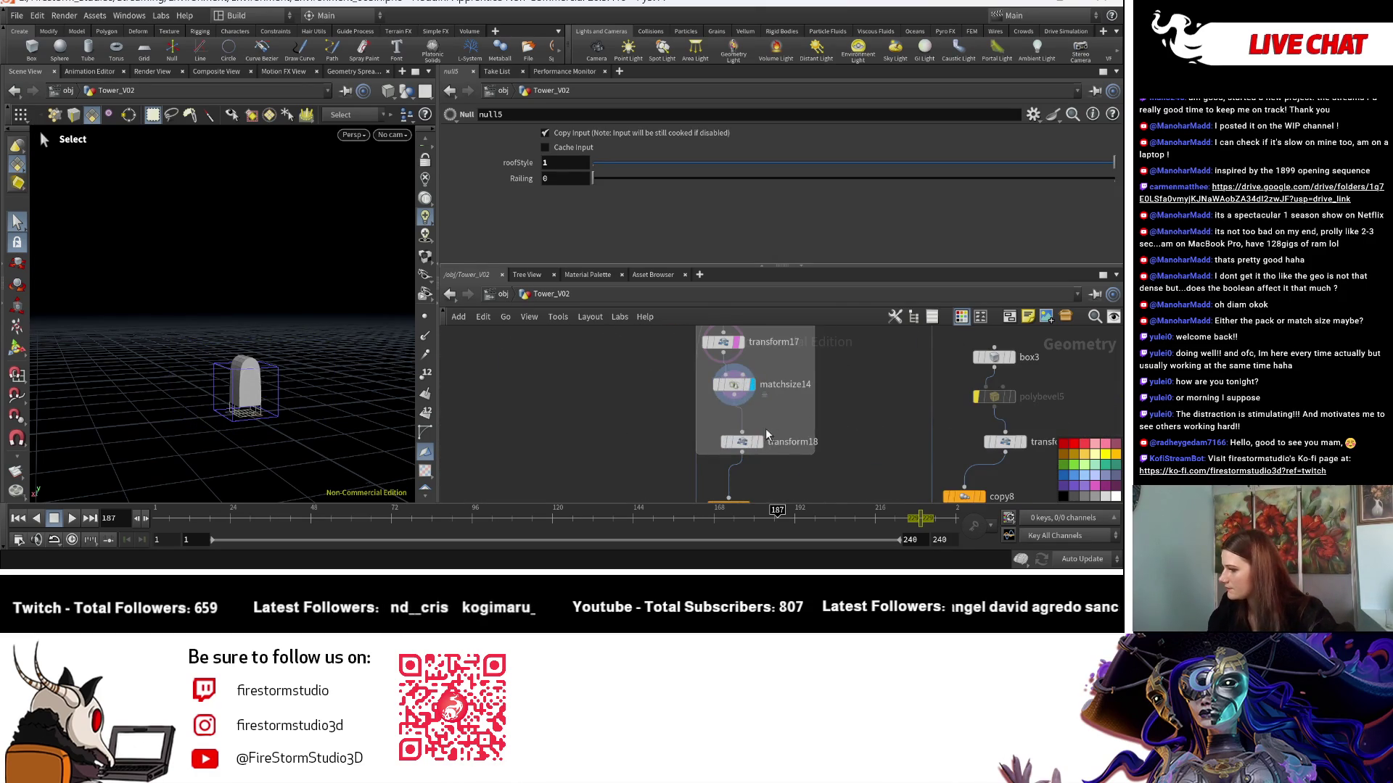
scroll(769, 417, "down", 5)
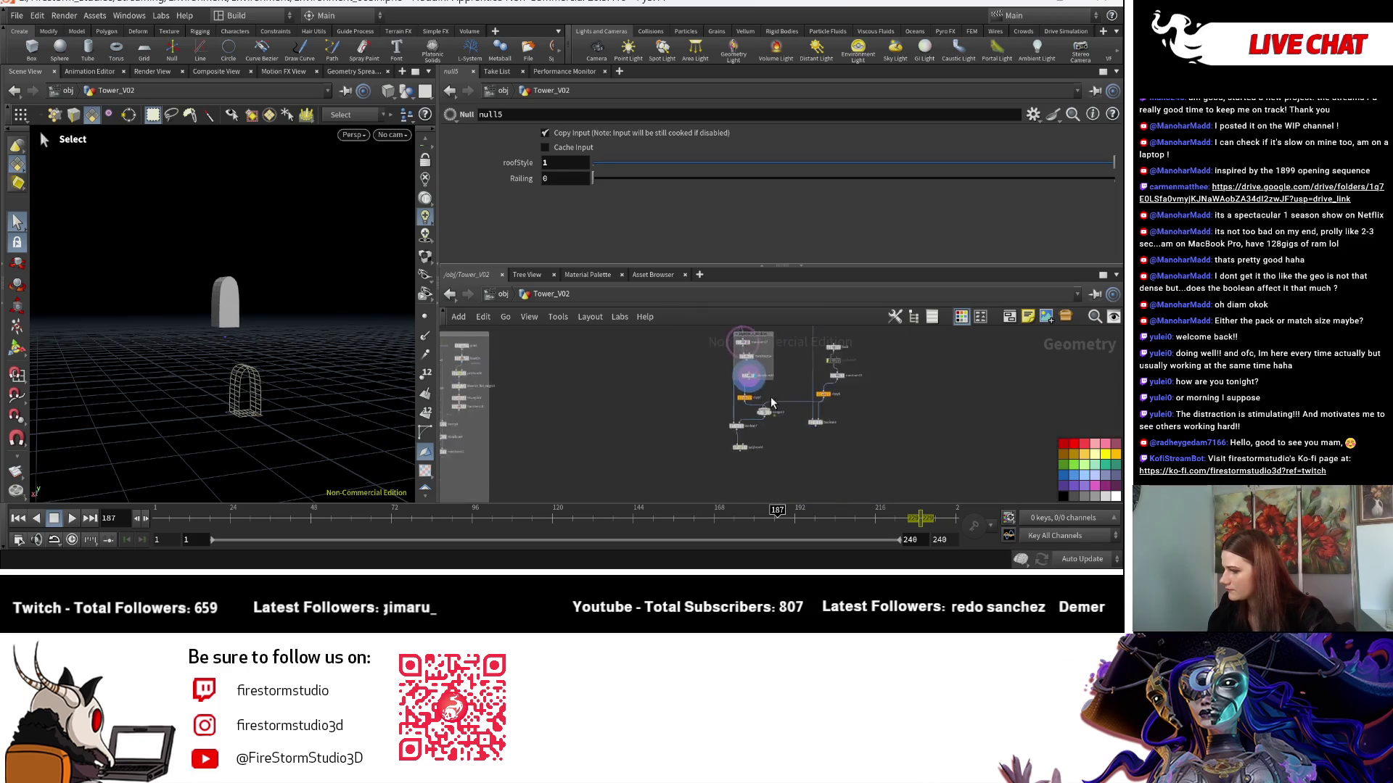
scroll(772, 403, "up", 5)
left_click(783, 423)
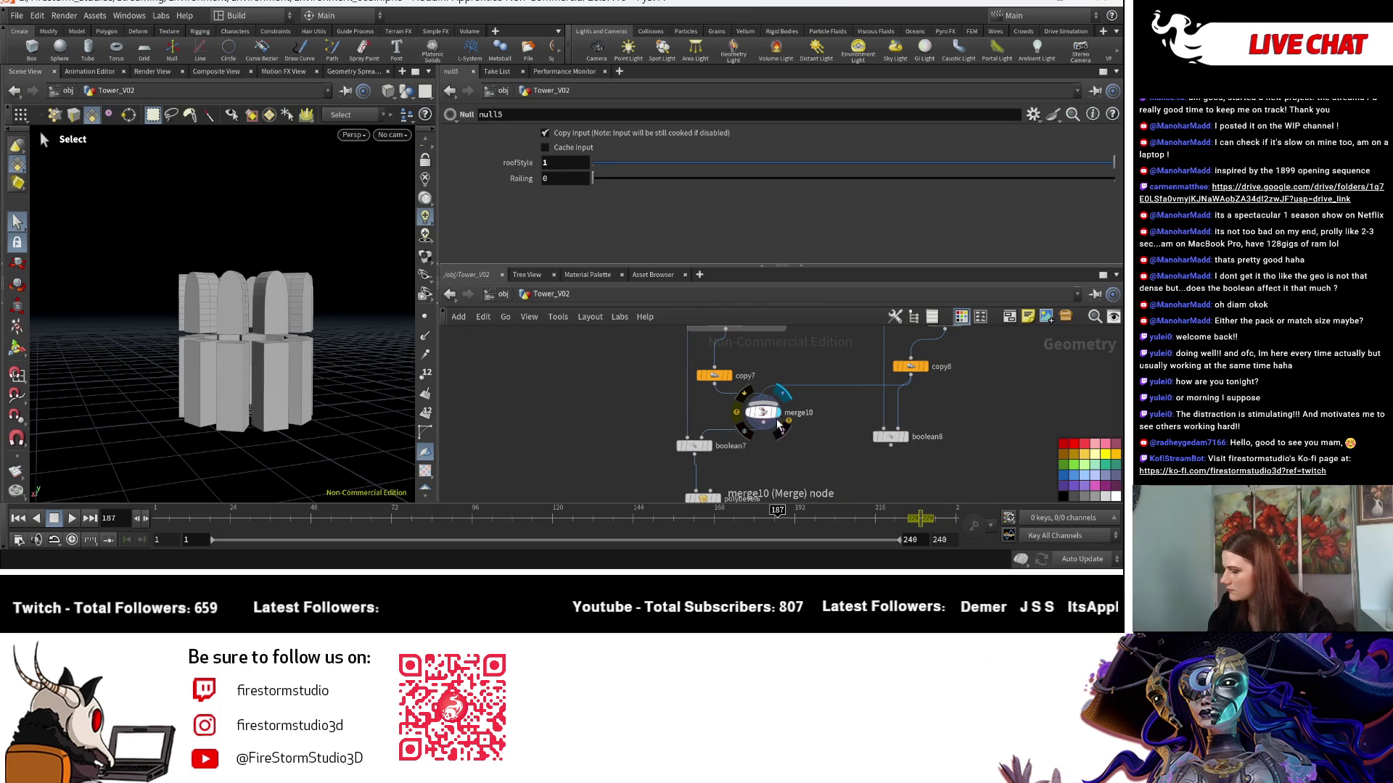
key("f")
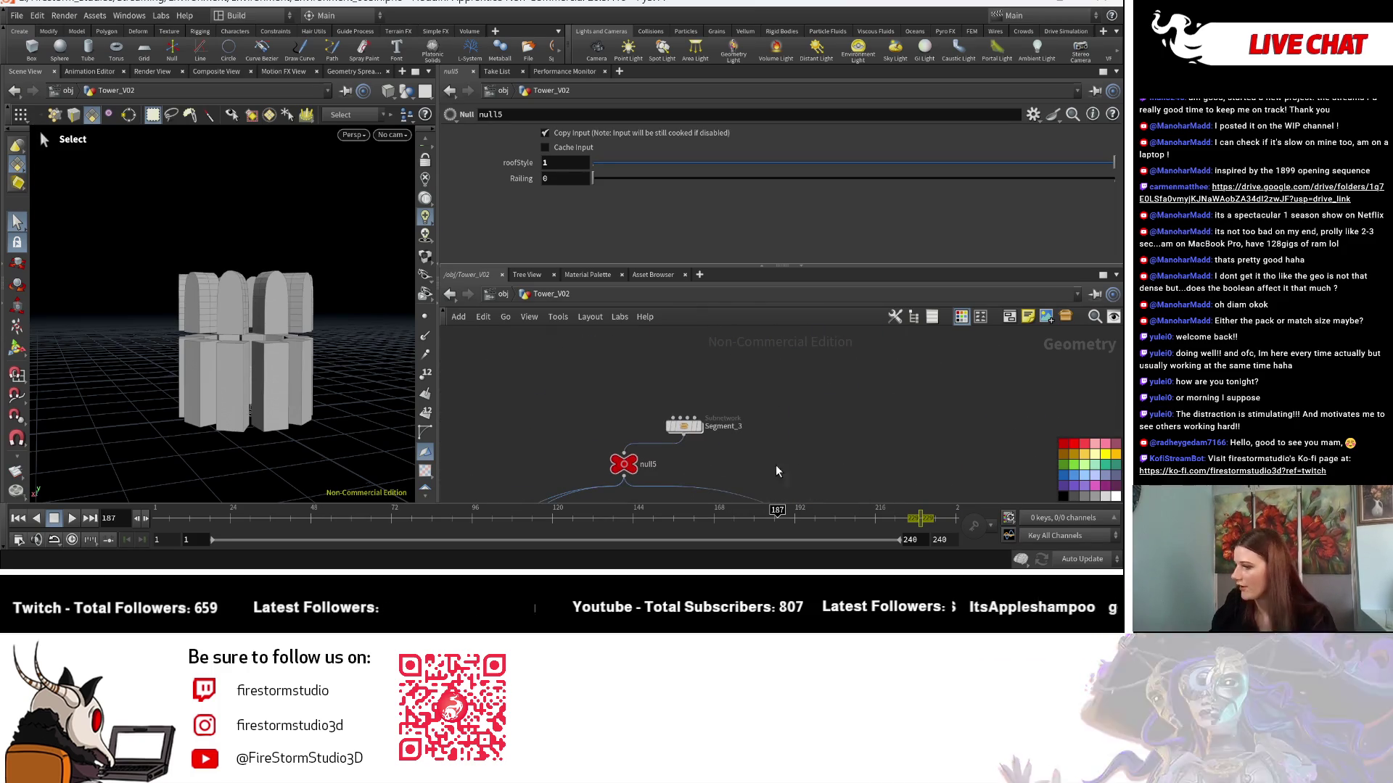
left_click(623, 463)
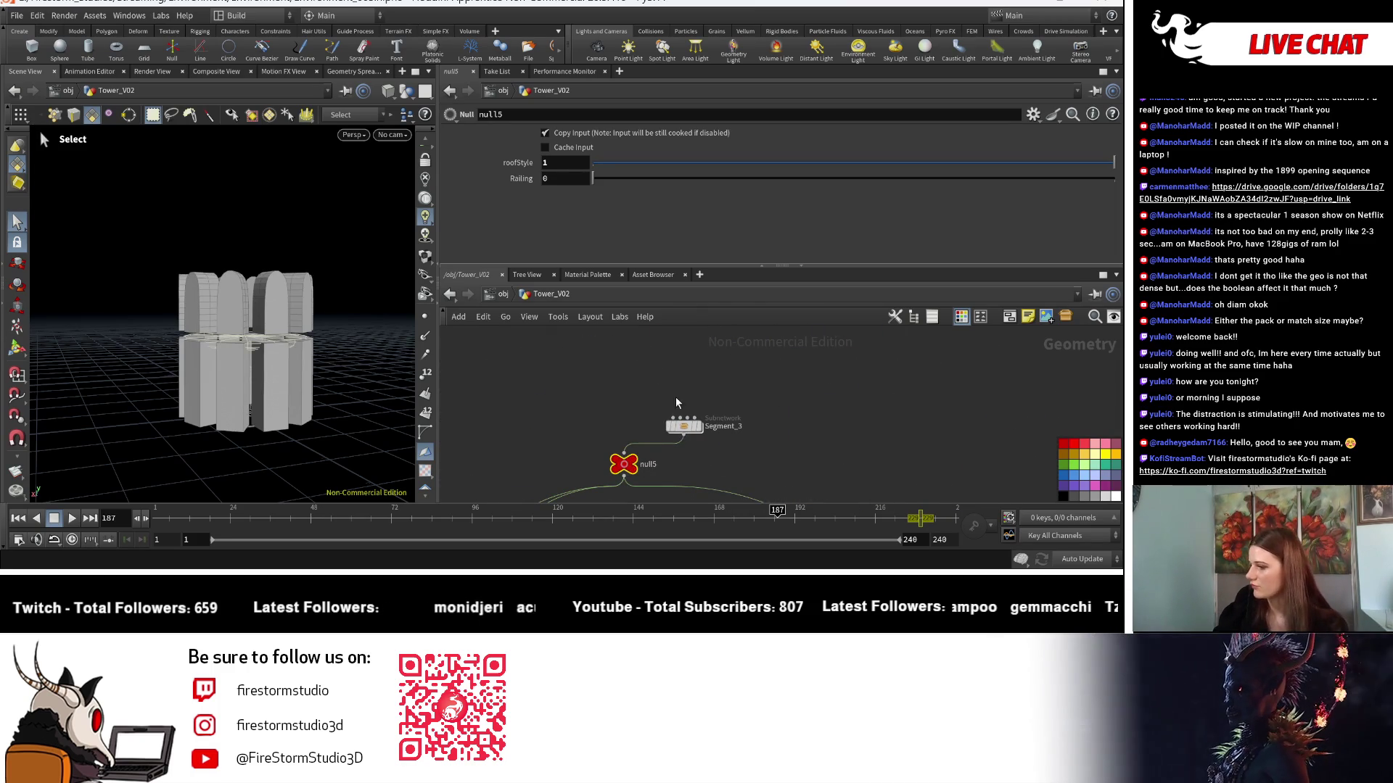
double_click(684, 424)
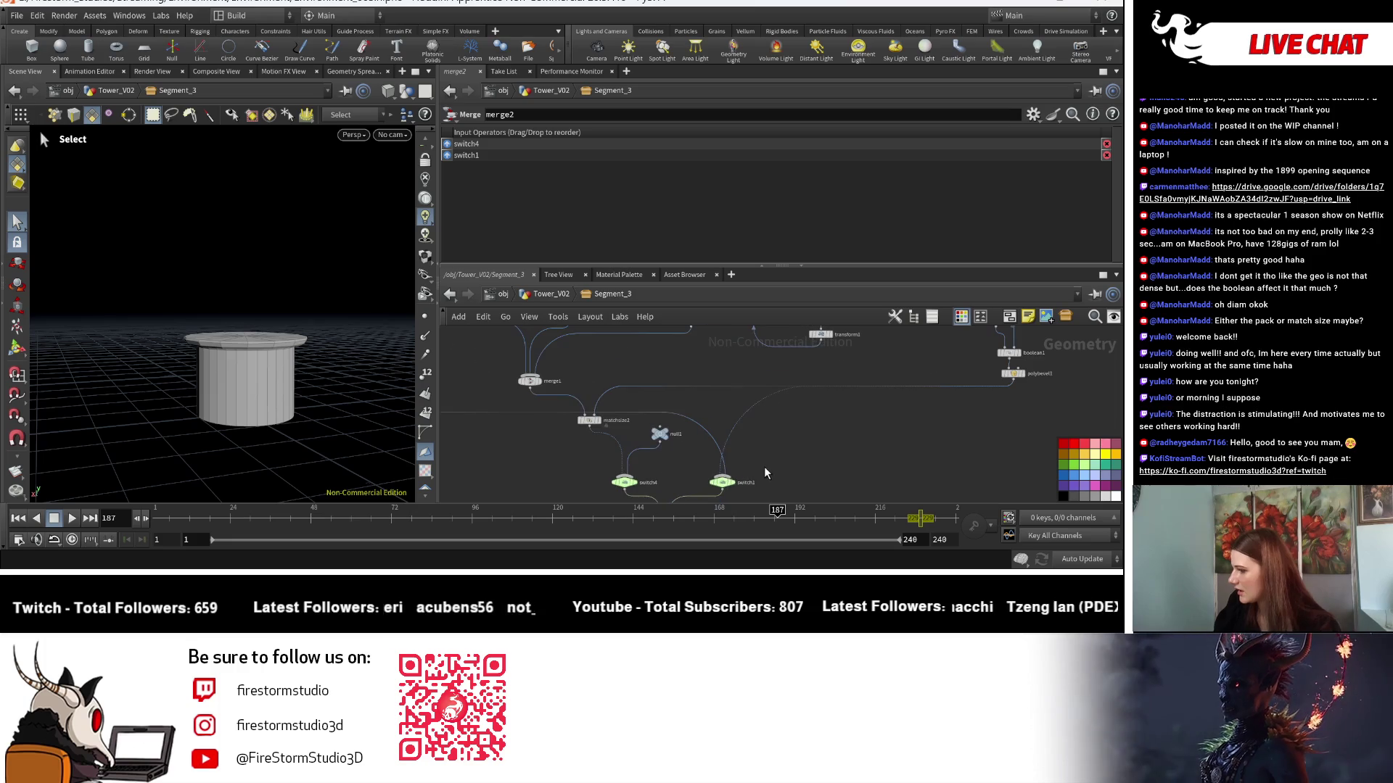
Paste a relative reference to null5's roofStyle into switch1's Select Input.
left_click(722, 482)
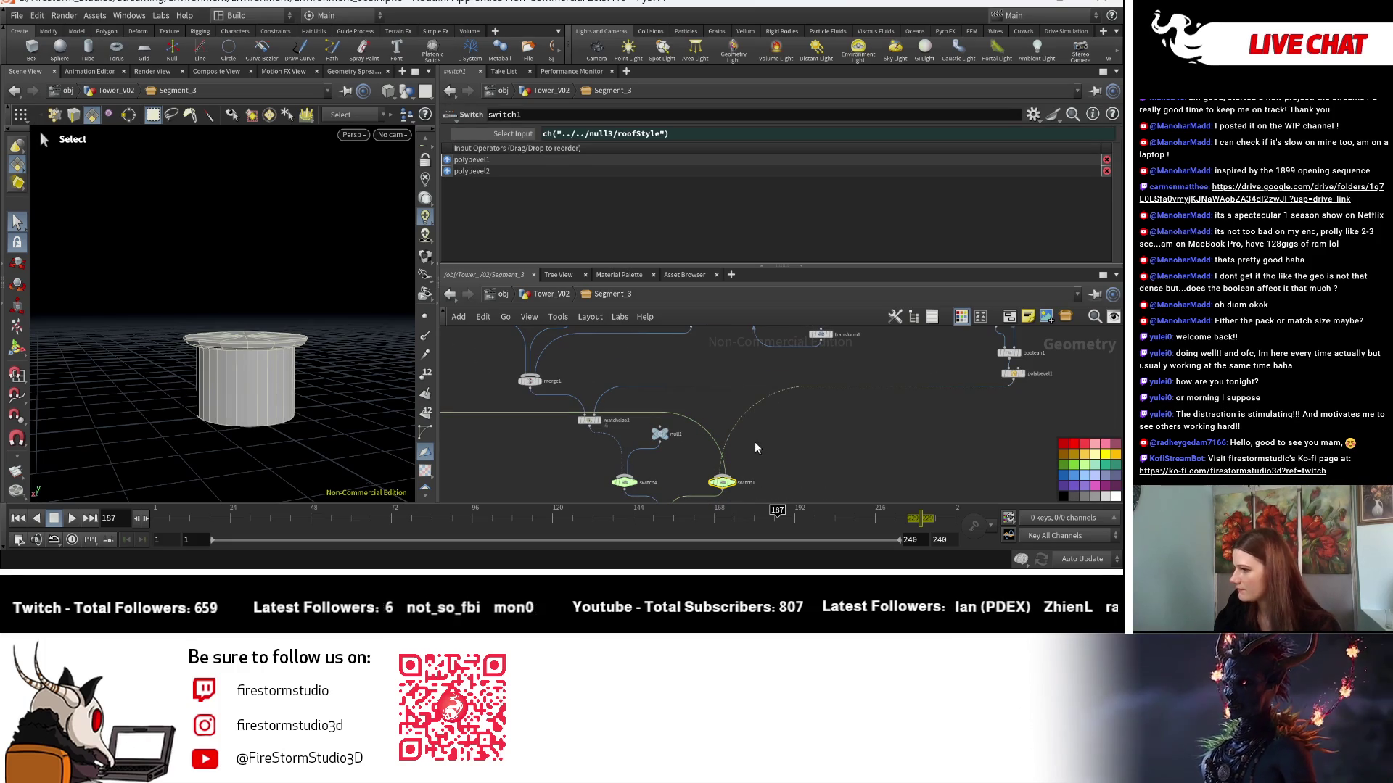
right_click(508, 133)
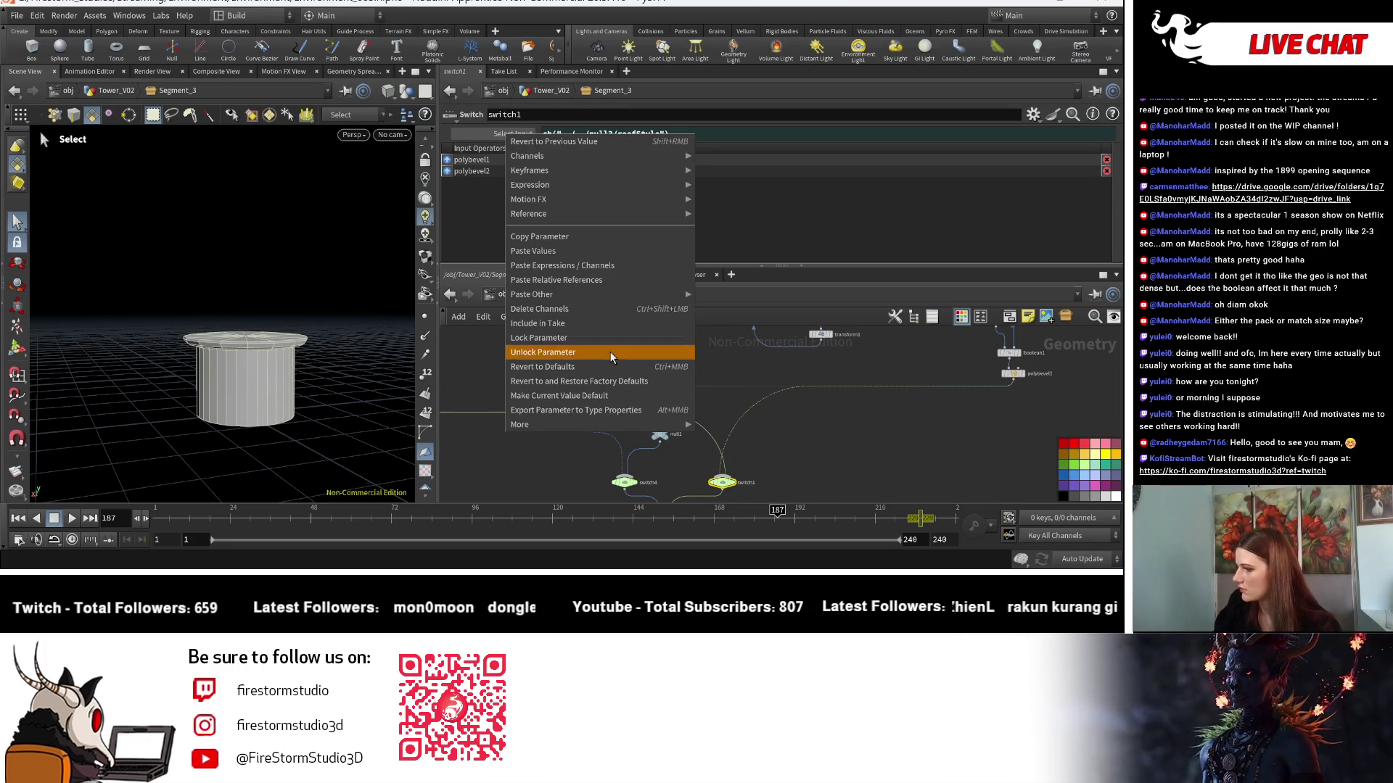
right_click(508, 142)
right_click(507, 133)
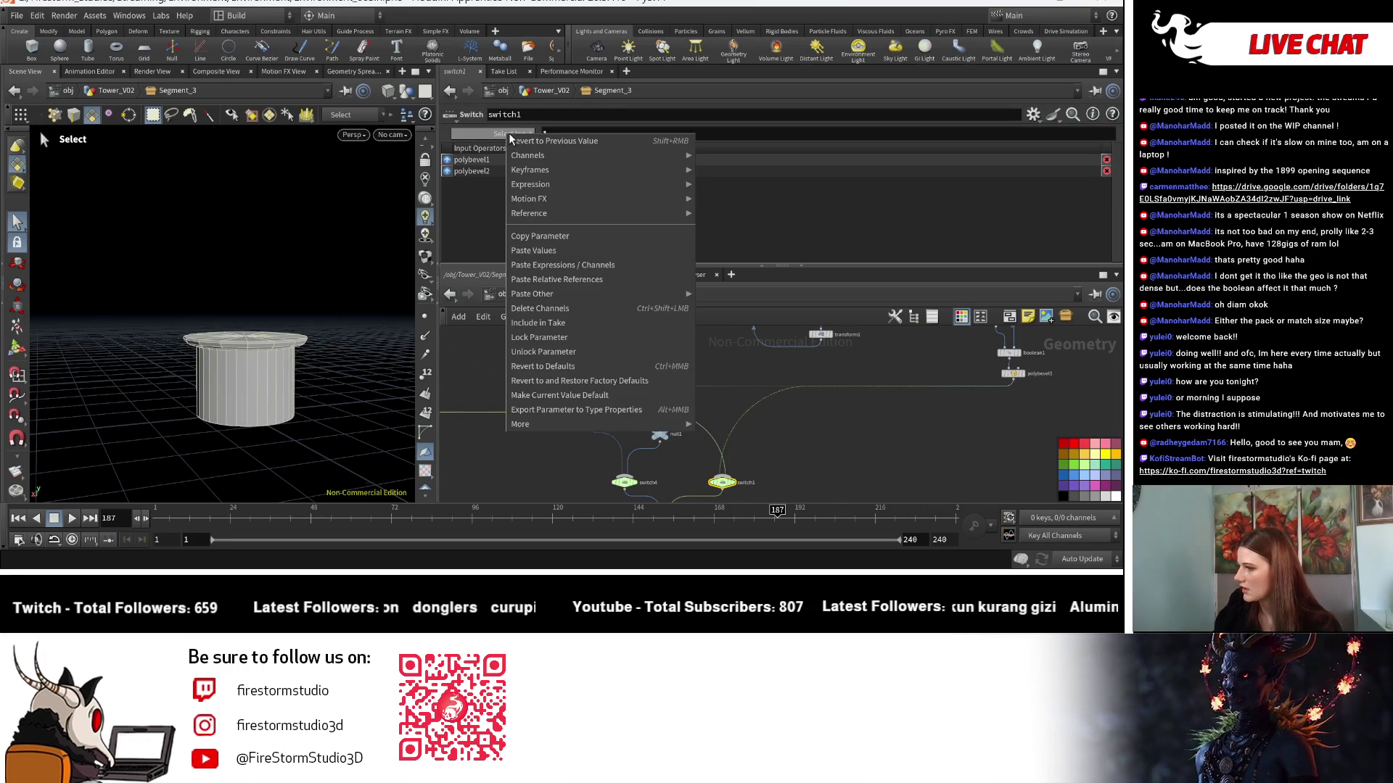
left_click(545, 281)
middle_click_drag(910, 410, 1007, 343)
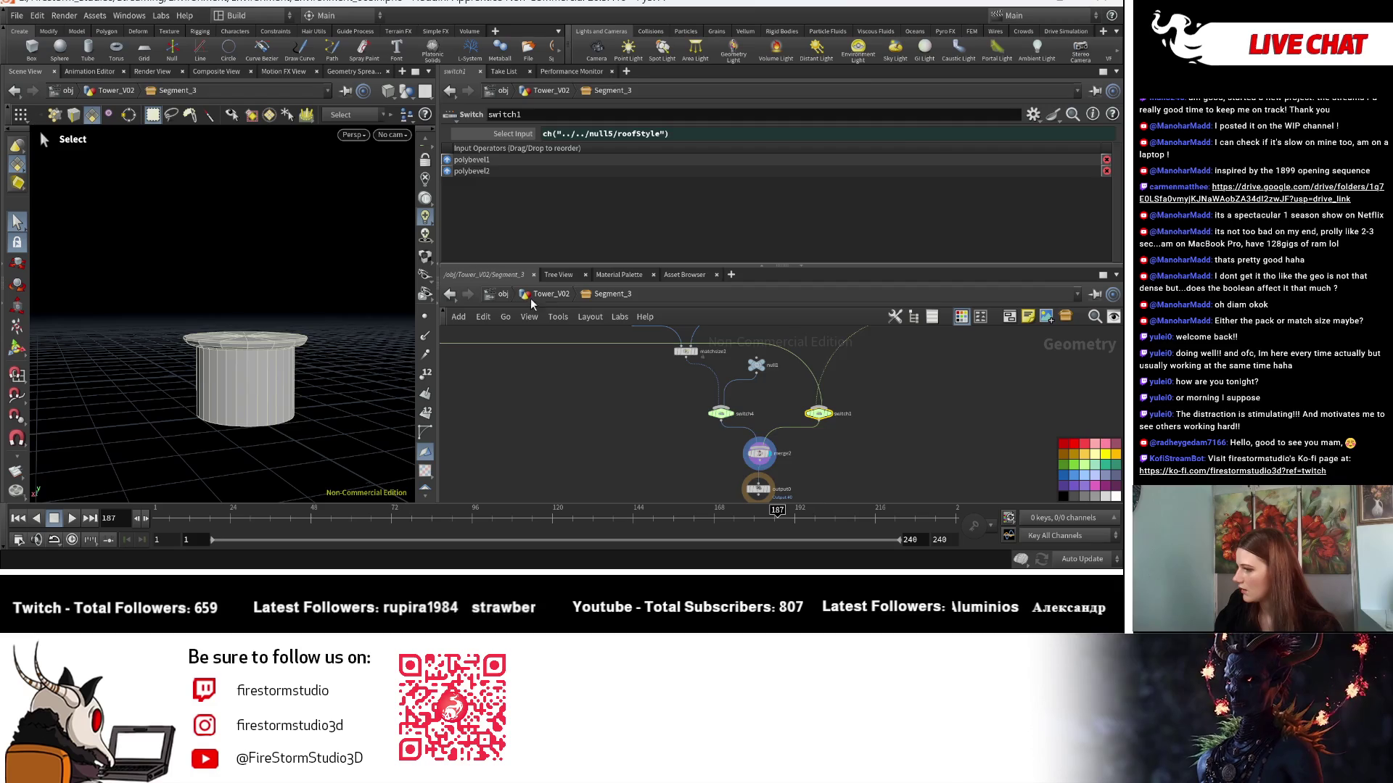
Copy null5's Railing parameter and paste it as a relative reference into switch4's Select Input.
left_click(537, 294)
left_click(625, 464)
right_click(512, 179)
left_click(655, 389)
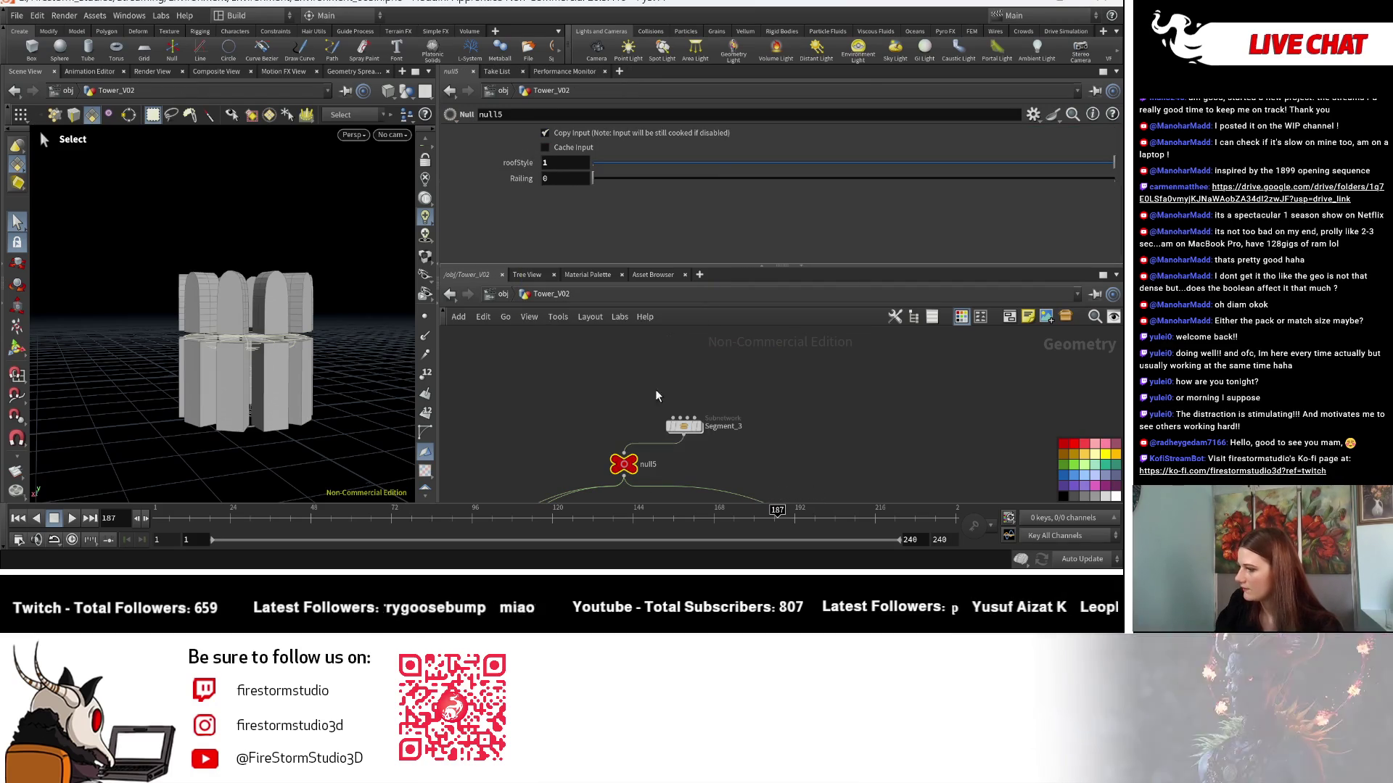
double_click(687, 426)
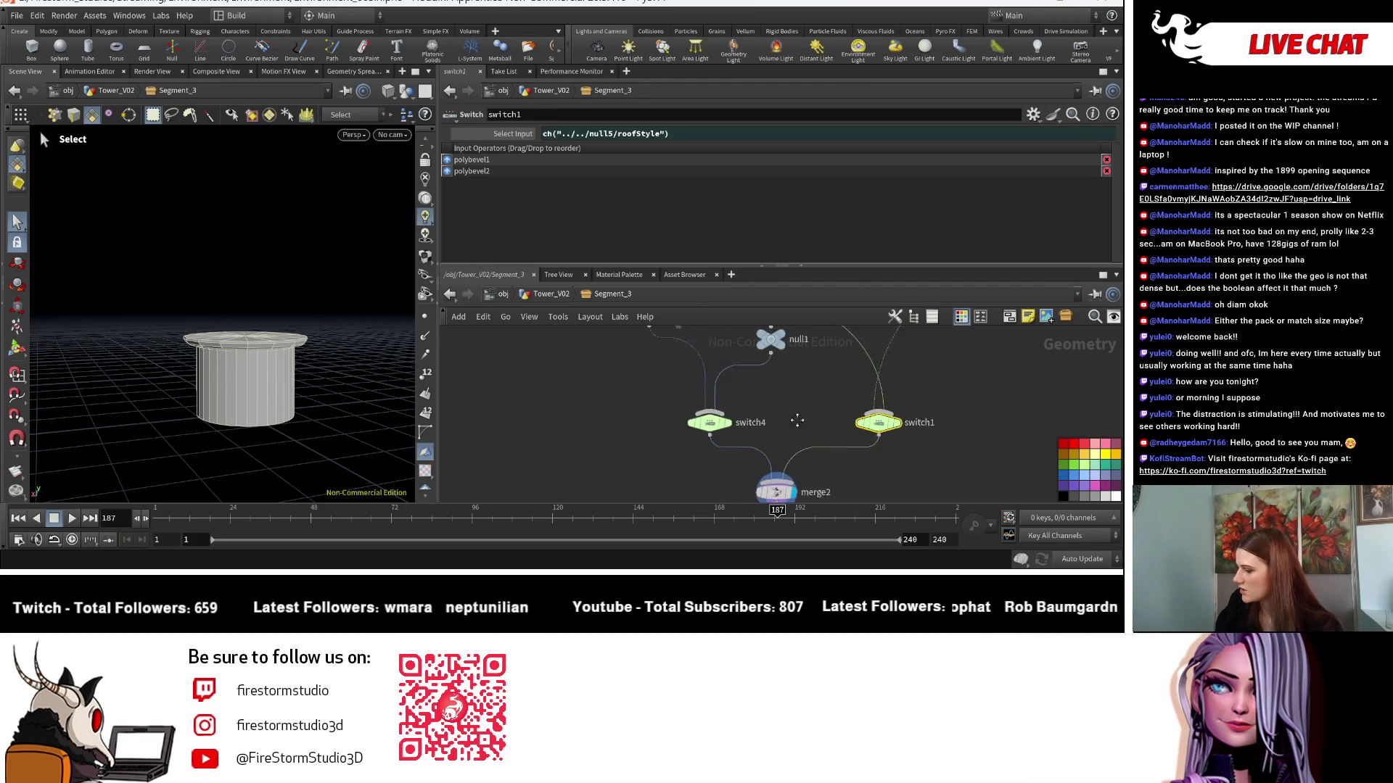
left_click(705, 425)
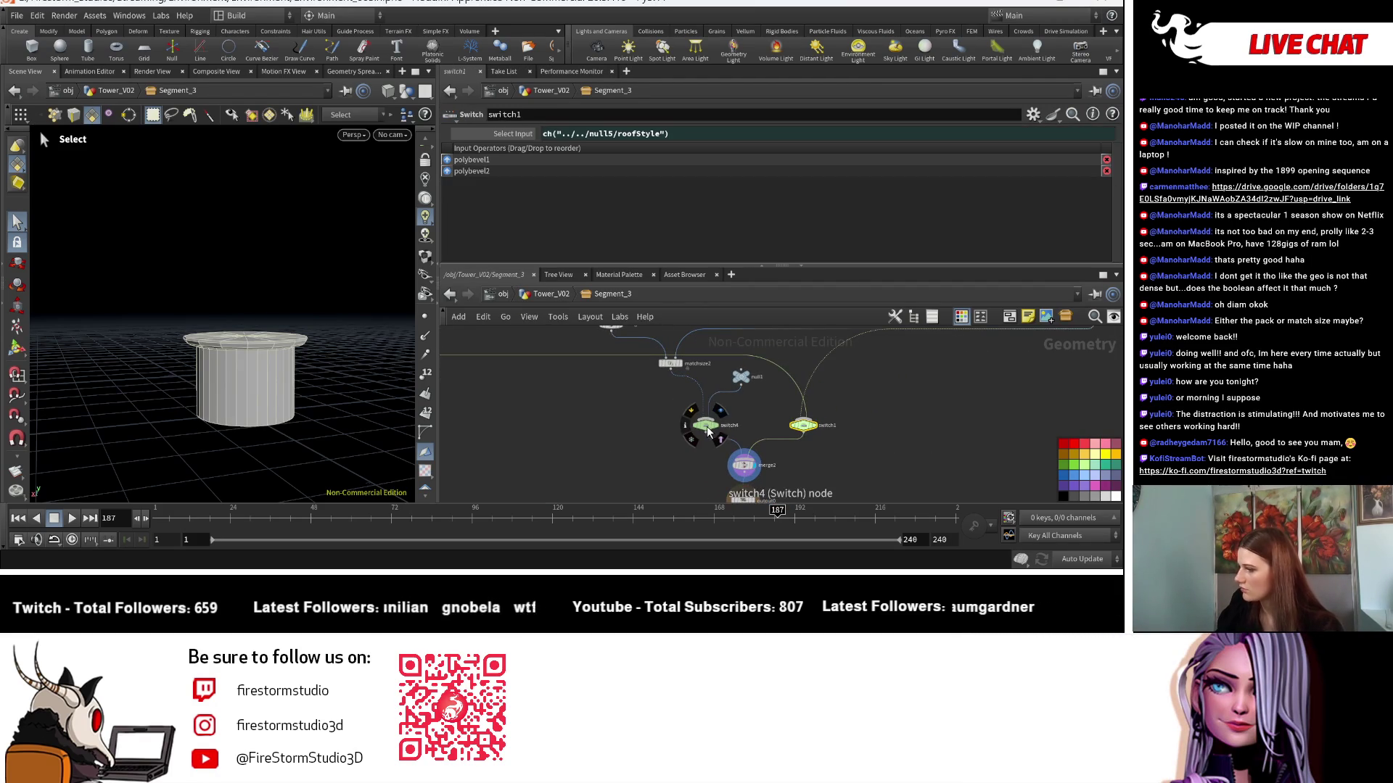
right_click(497, 135)
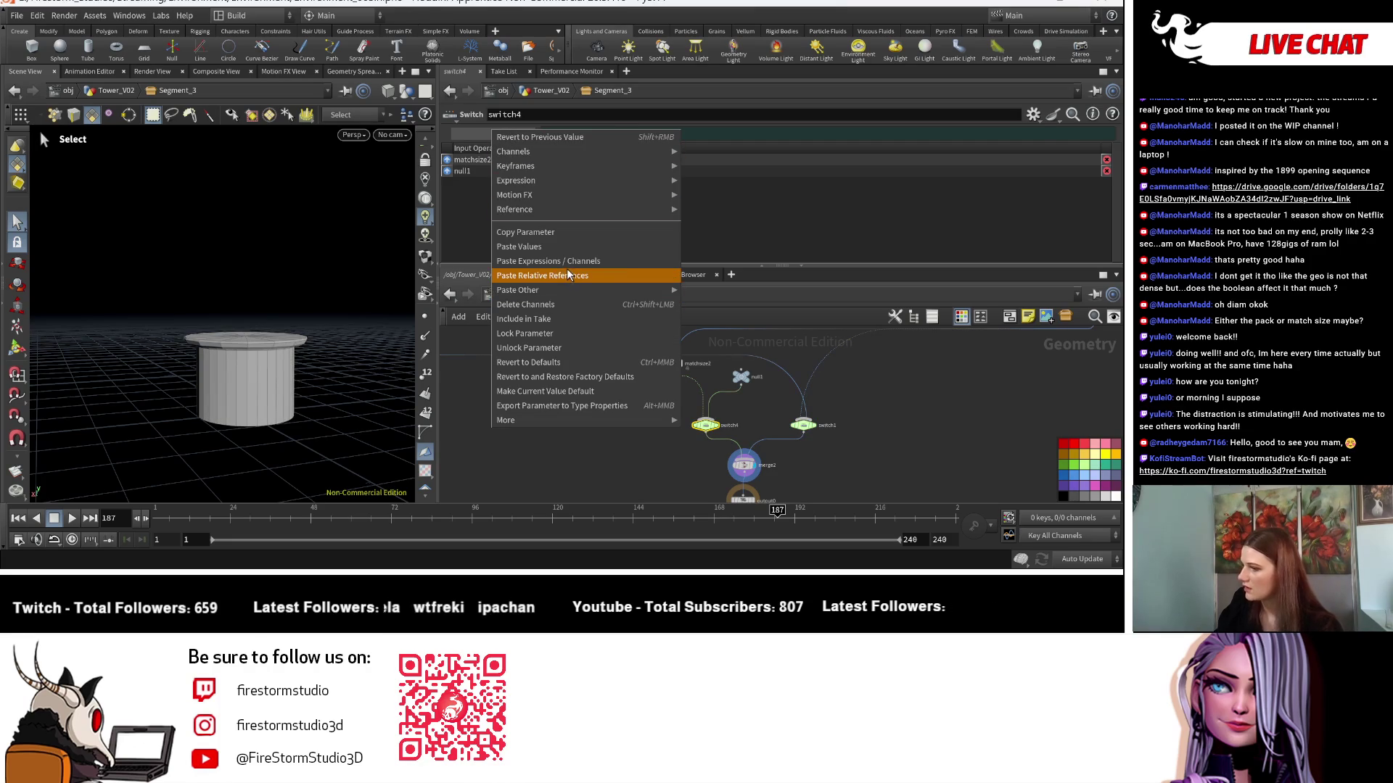
left_click(560, 306)
right_click(498, 140)
left_click(550, 277)
left_click(554, 293)
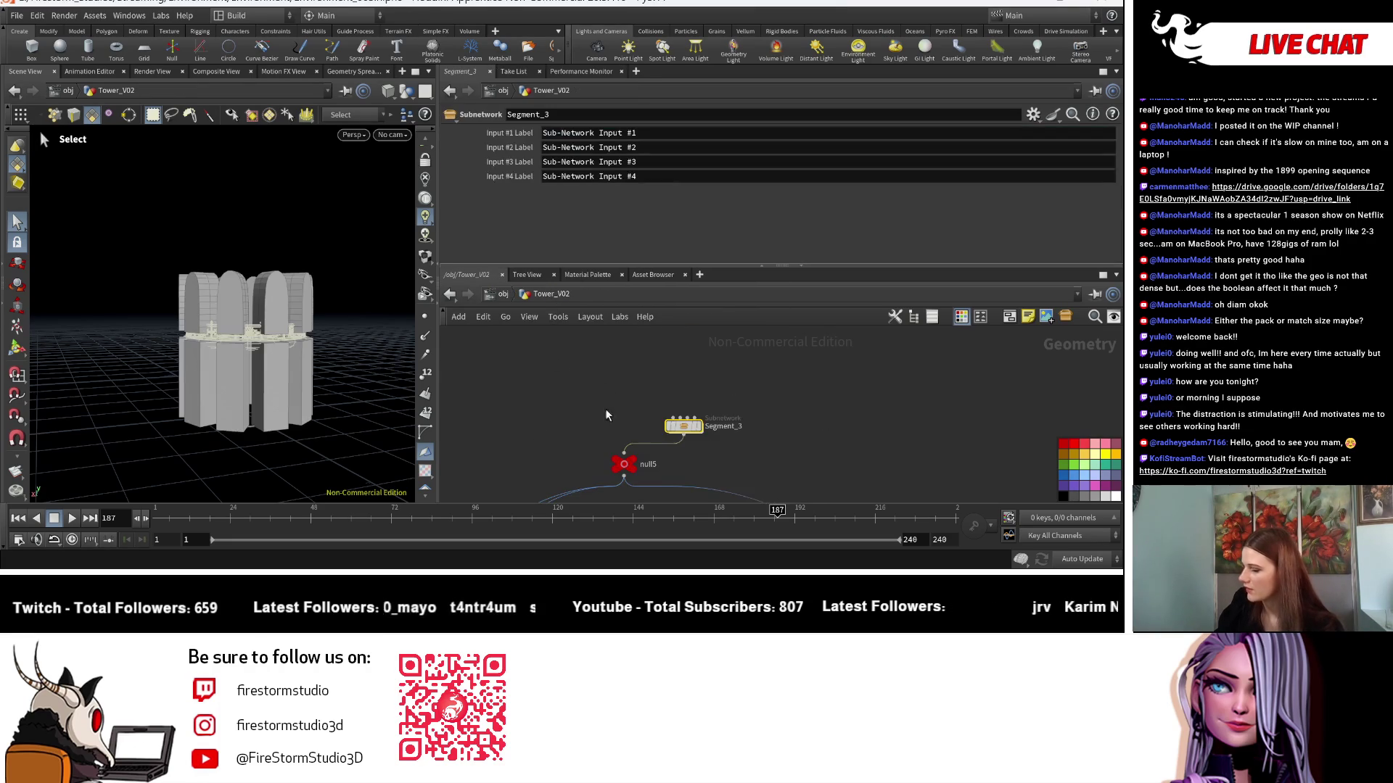
Display and select merge9, then orbit down onto the railed two-tier tower.
mouse_move(657, 402)
middle_mouse_down()
mouse_move(736, 393)
mouse_move(817, 444)
mouse_move(734, 351)
mouse_move(643, 382)
mouse_move(859, 452)
middle_mouse_up()
scroll(759, 416, "down", 5)
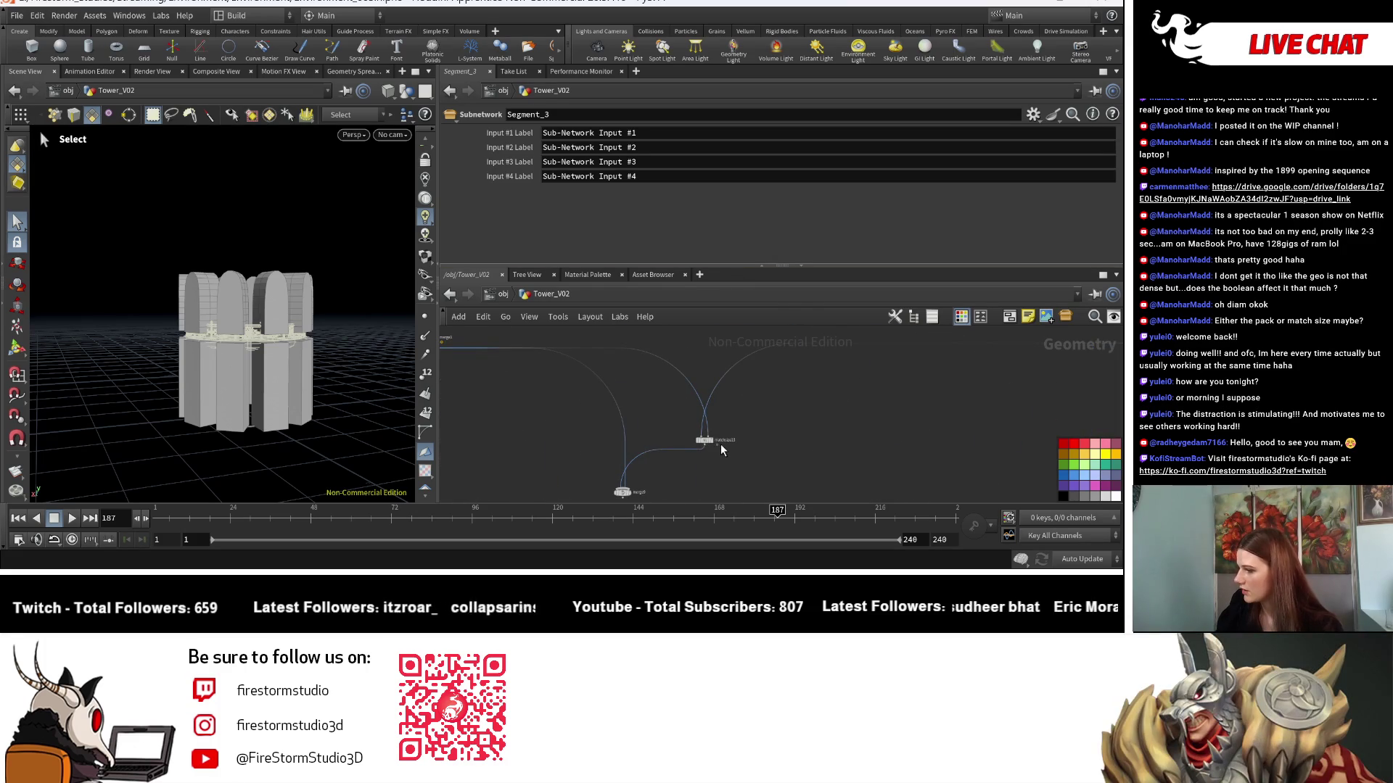
mouse_move(629, 493)
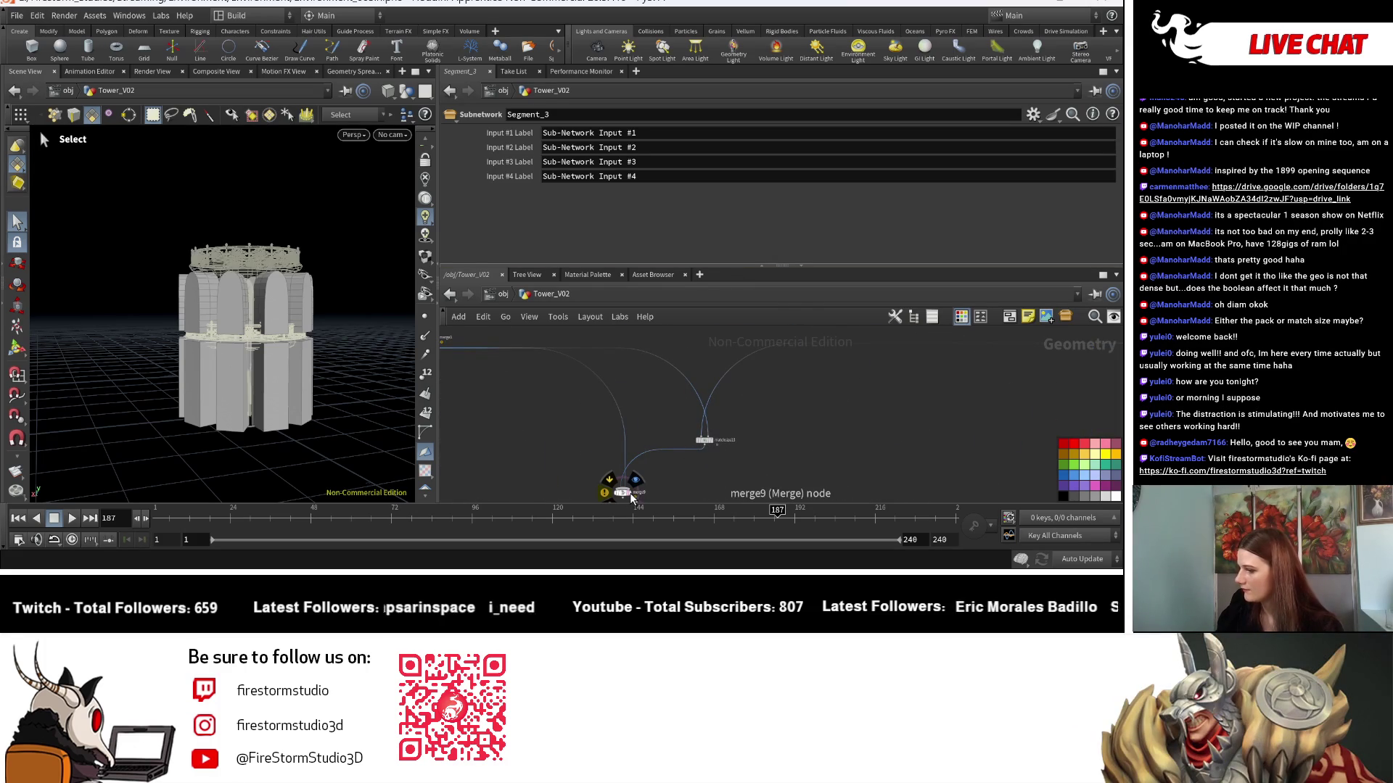
left_click(631, 493)
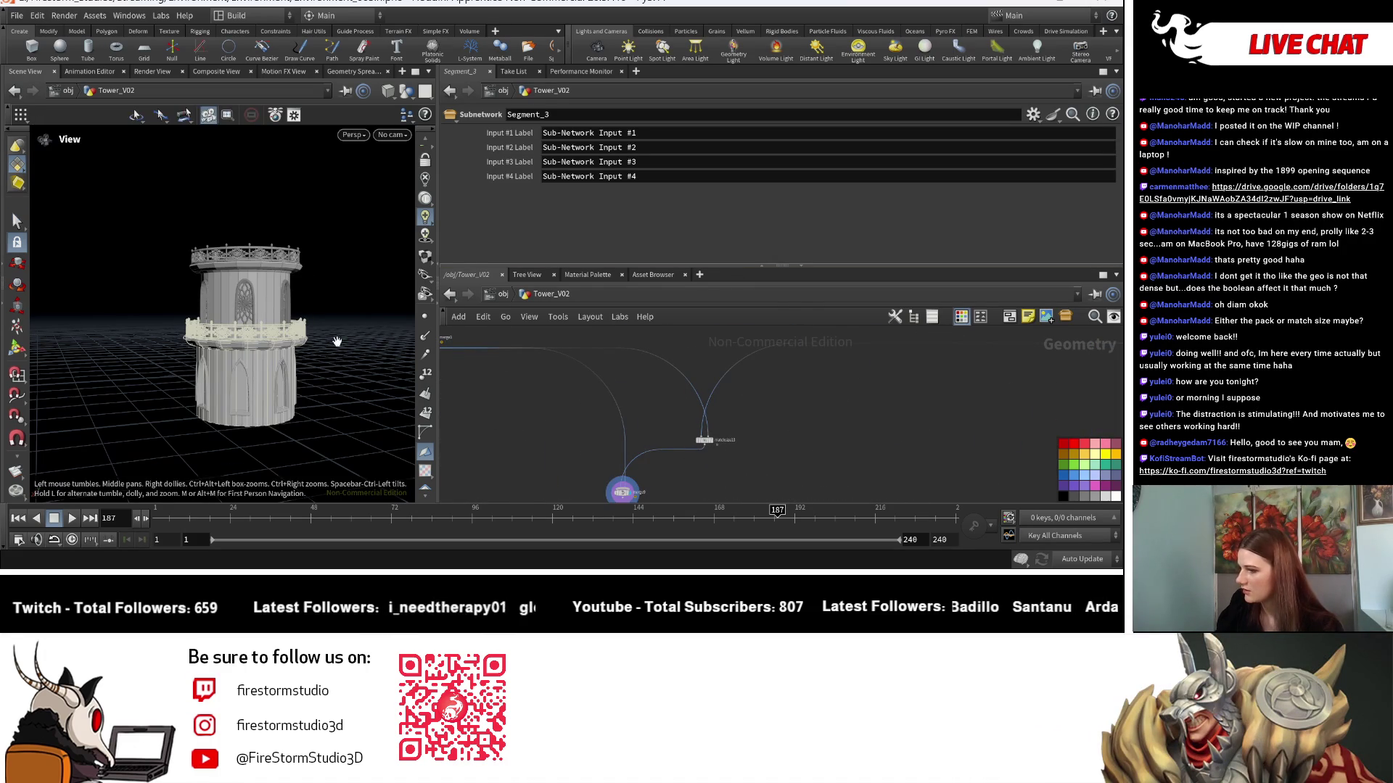
left_click(625, 493)
mouse_move(312, 435)
left_mouse_down()
mouse_move(360, 433)
mouse_move(330, 384)
mouse_move(333, 413)
mouse_move(338, 391)
mouse_move(339, 404)
mouse_move(305, 406)
mouse_move(324, 384)
mouse_move(269, 361)
mouse_move(280, 367)
mouse_move(279, 339)
mouse_move(290, 386)
mouse_move(291, 372)
left_mouse_up()
scroll(305, 377, "up", 2)
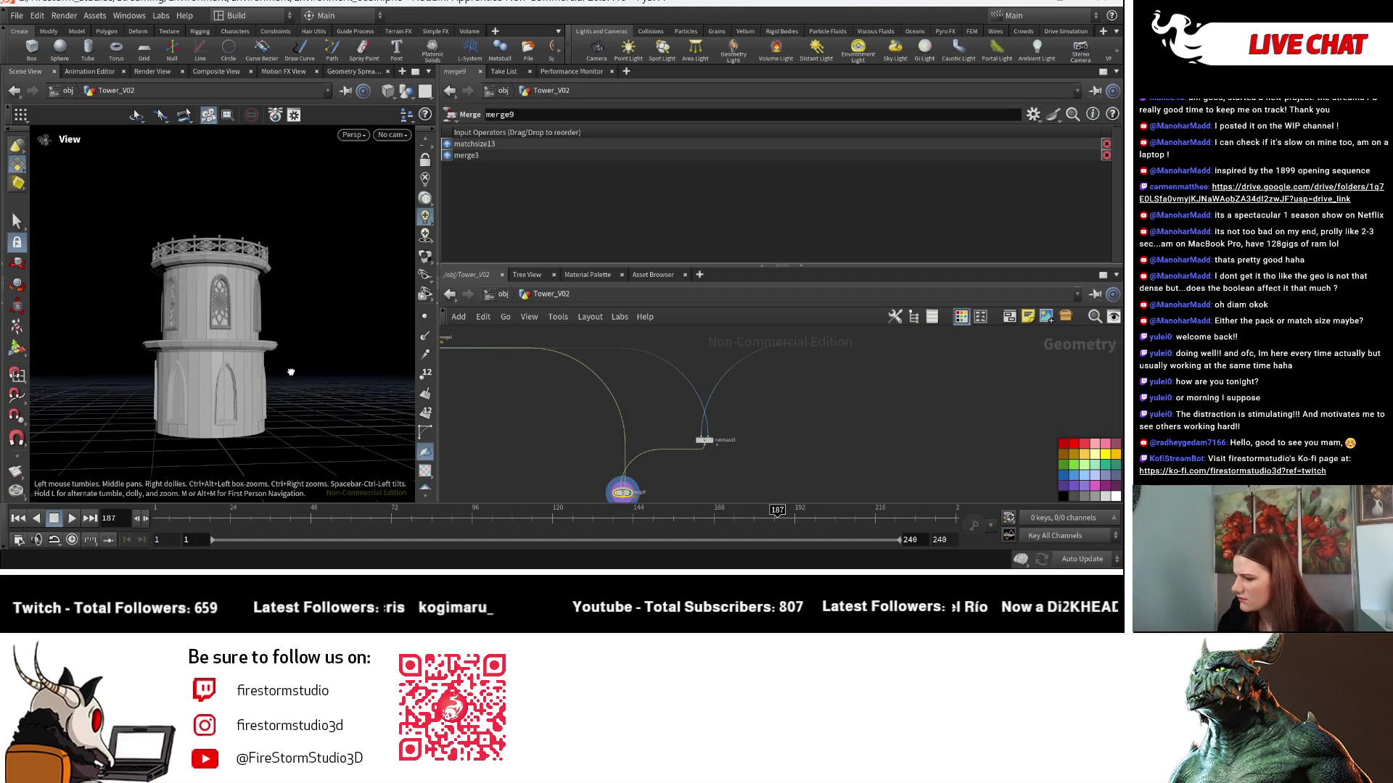
scroll(611, 410, "up", 3)
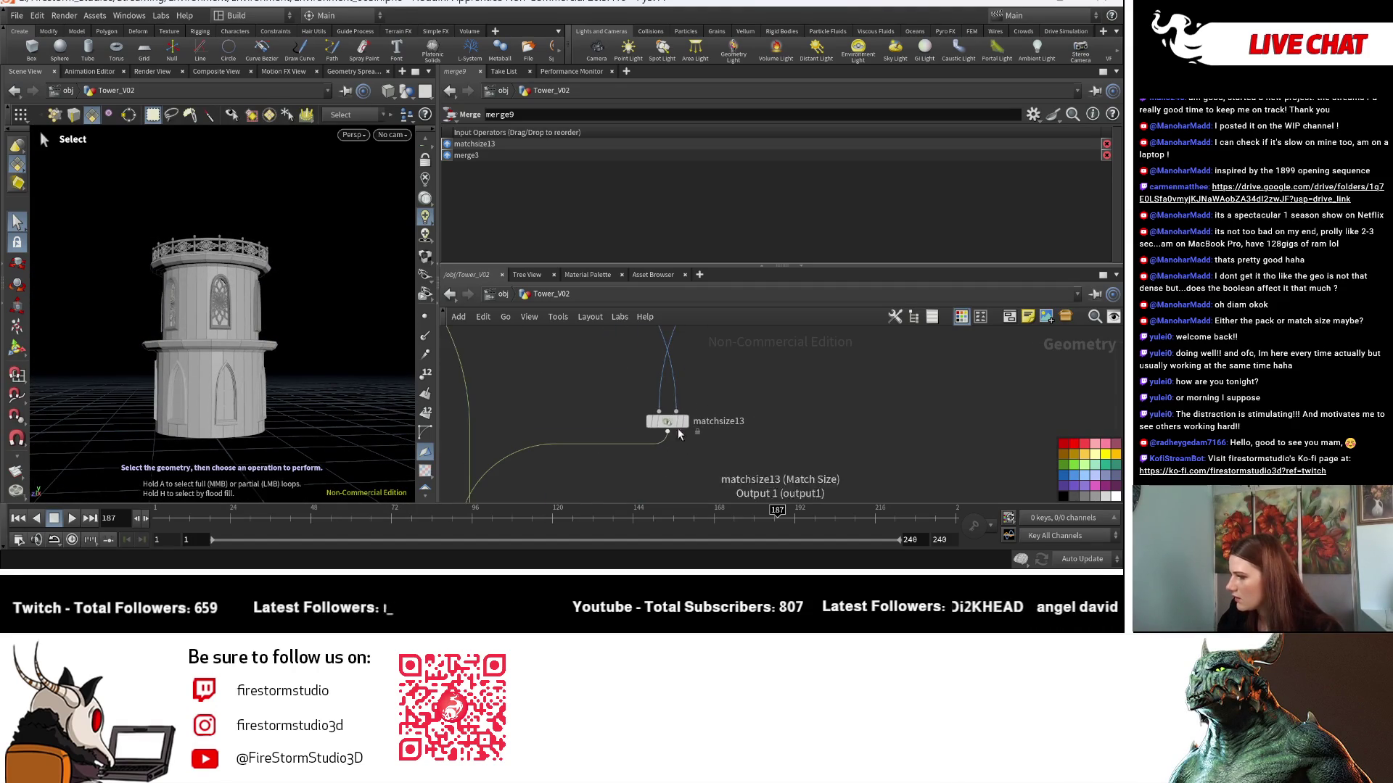
Toggle matchsize13's Scale to Fit on and off, leaving it off.
left_click(668, 421)
left_click(571, 206)
left_click(572, 206)
left_click(572, 206)
left_click(572, 206)
scroll(722, 448, "down", 5)
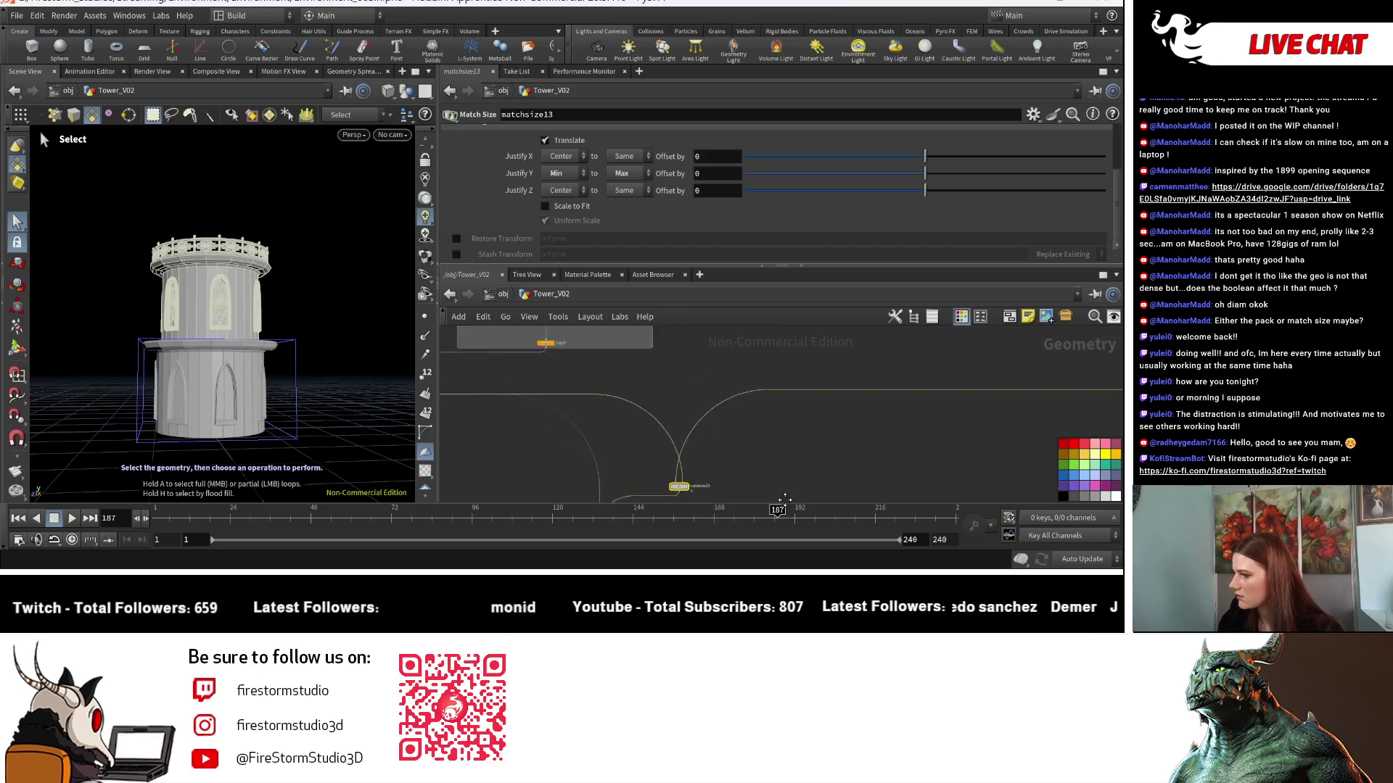
scroll(721, 447, "up", 5)
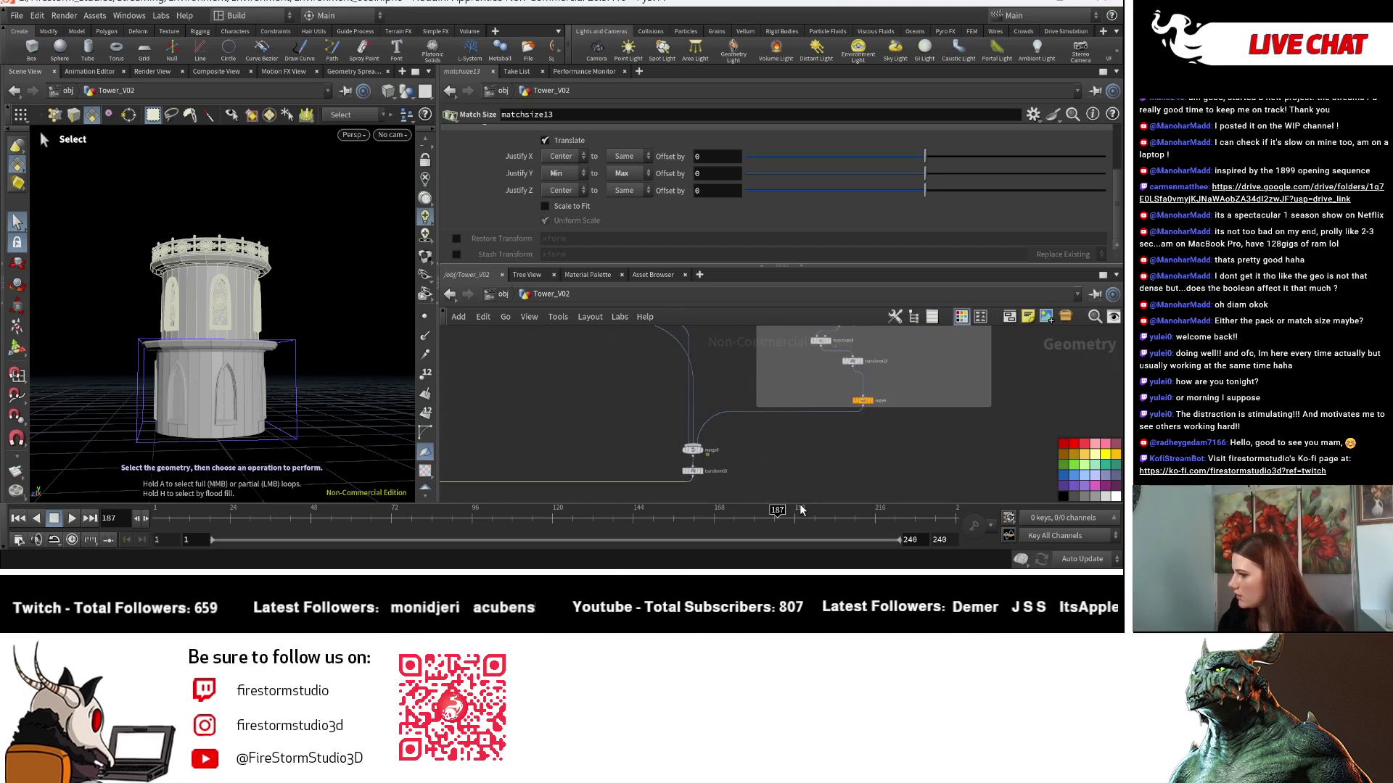
Set transform16's Uniform Scale to 1 and orbit merge9's merged tower.
left_click(632, 463)
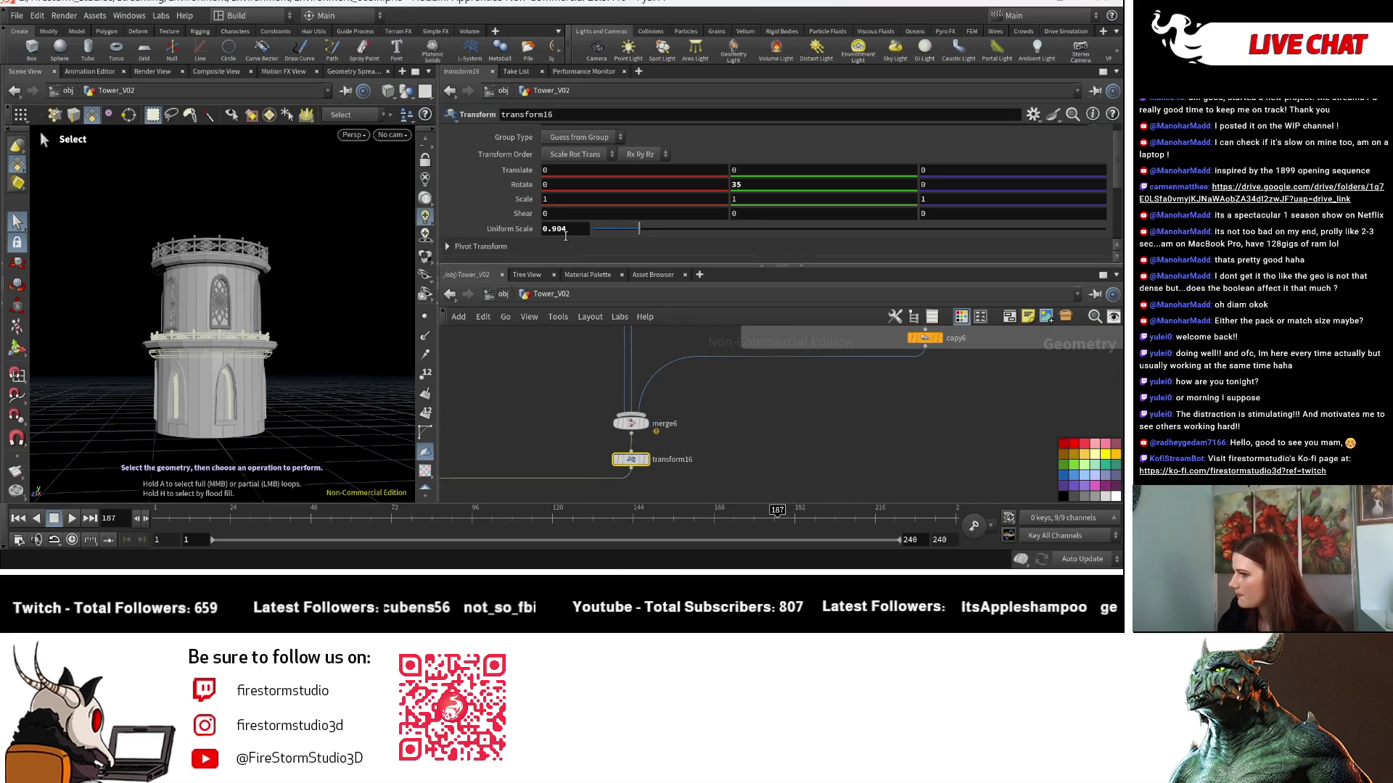
key("BackSpace")
key("BackSpace")
key("BackSpace")
type("1")
key("Return")
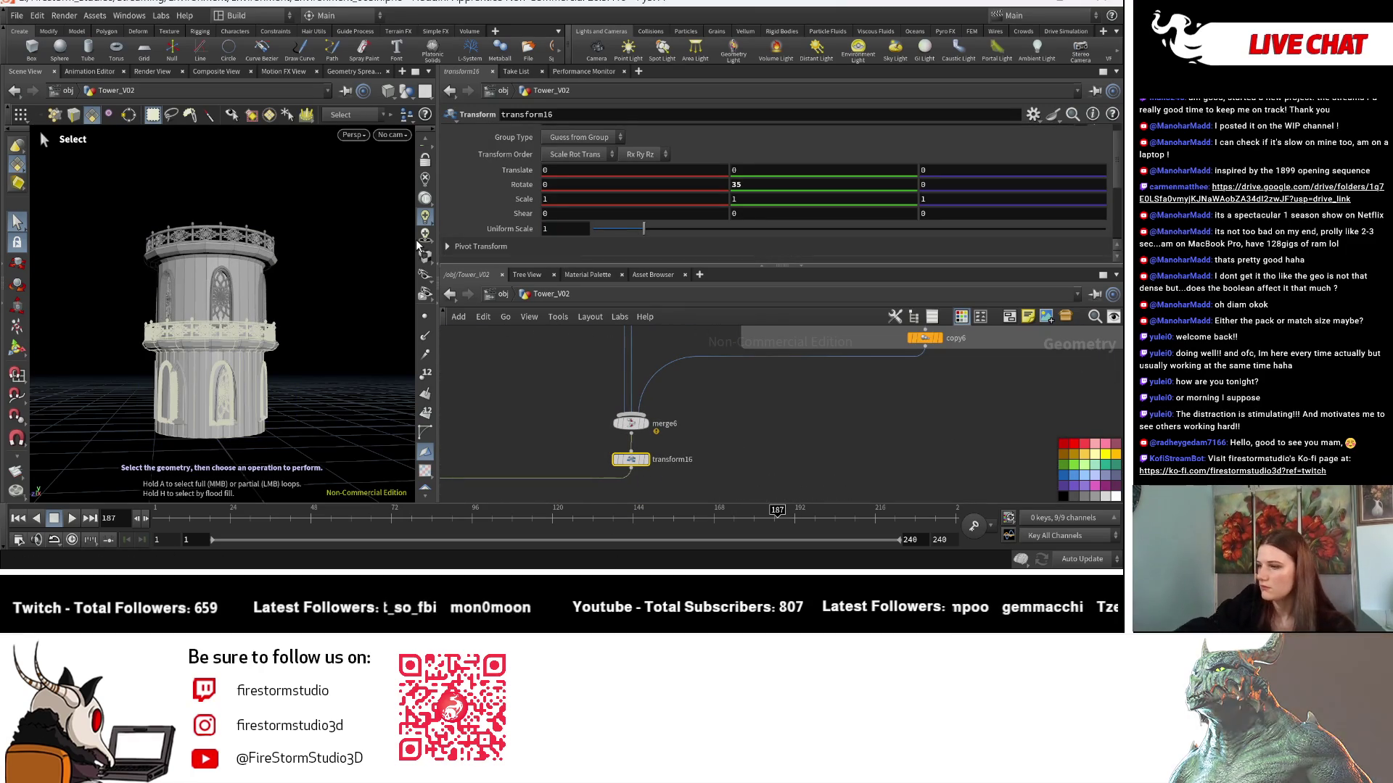
mouse_move(489, 460)
middle_mouse_down()
mouse_move(724, 416)
mouse_move(720, 441)
mouse_move(744, 476)
mouse_move(766, 412)
mouse_move(648, 450)
middle_mouse_up()
left_click(648, 450)
key("Escape")
left_click_drag(217, 326, 232, 377)
Set null3's roofStyle to 0 to change the roof.
key("s")
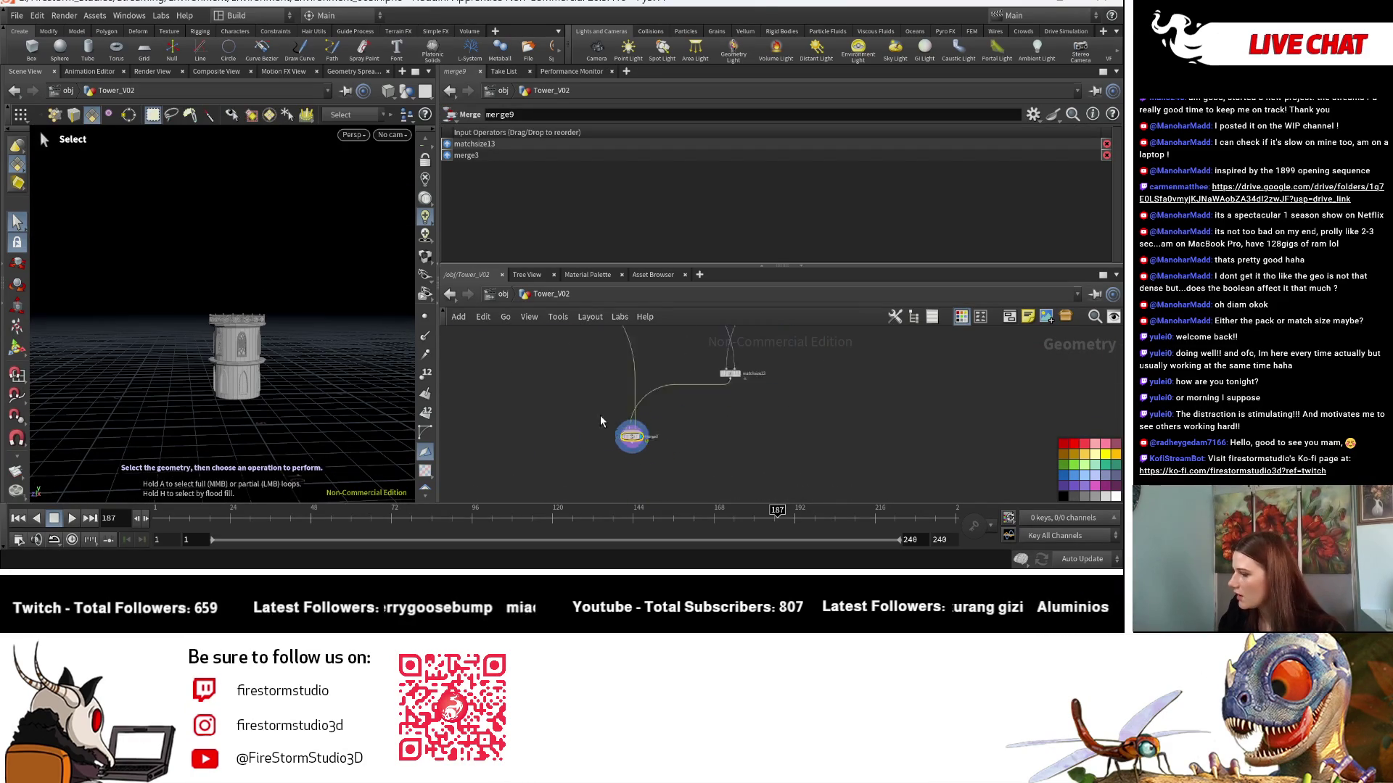
scroll(600, 415, "down", 3)
scroll(715, 505, "up", 5)
mouse_move(616, 364)
middle_mouse_down()
mouse_move(606, 346)
mouse_move(638, 462)
middle_mouse_up()
left_click(589, 464)
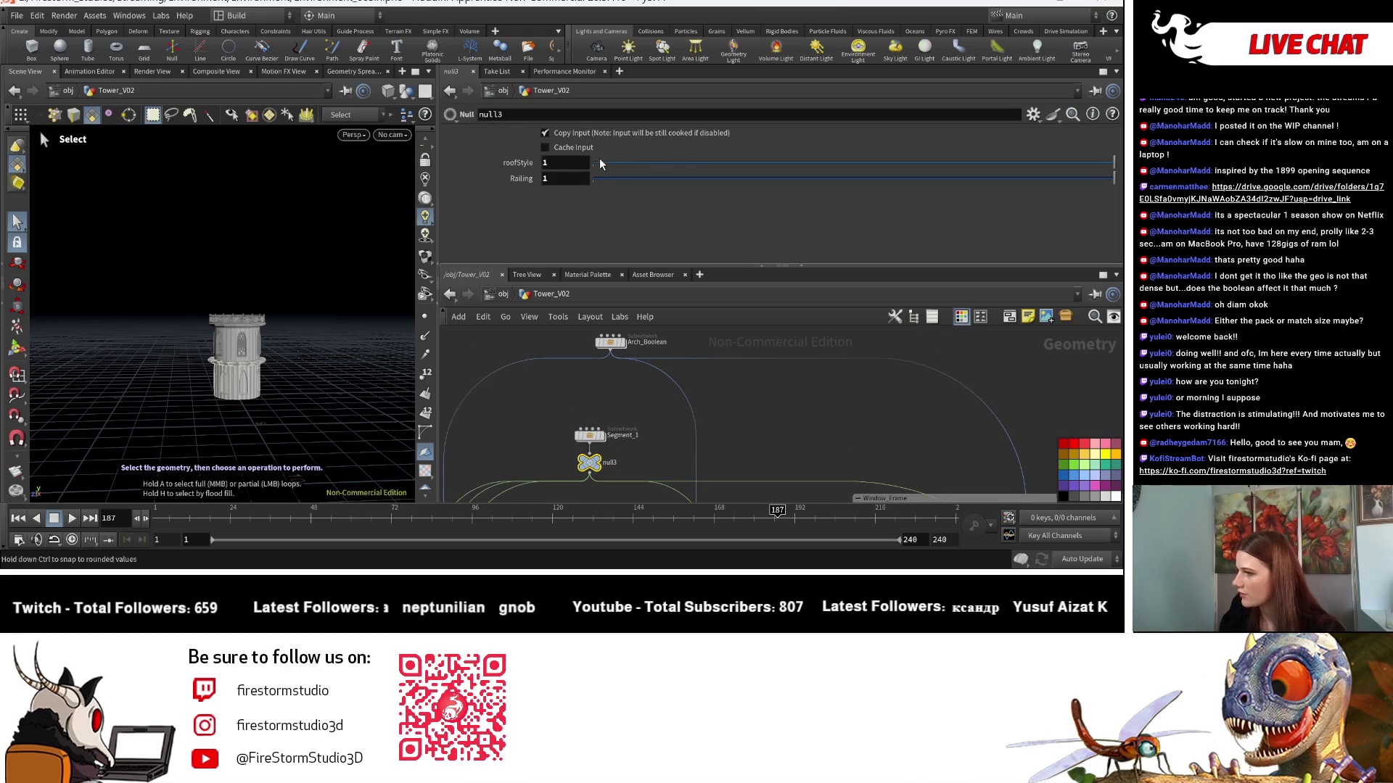
left_click(645, 169)
Select merge9 and orbit the combined tower to see more windows.
mouse_move(881, 473)
middle_mouse_down()
mouse_move(631, 439)
mouse_move(546, 457)
middle_mouse_up()
left_click(546, 457)
scroll(290, 426, "up", 5)
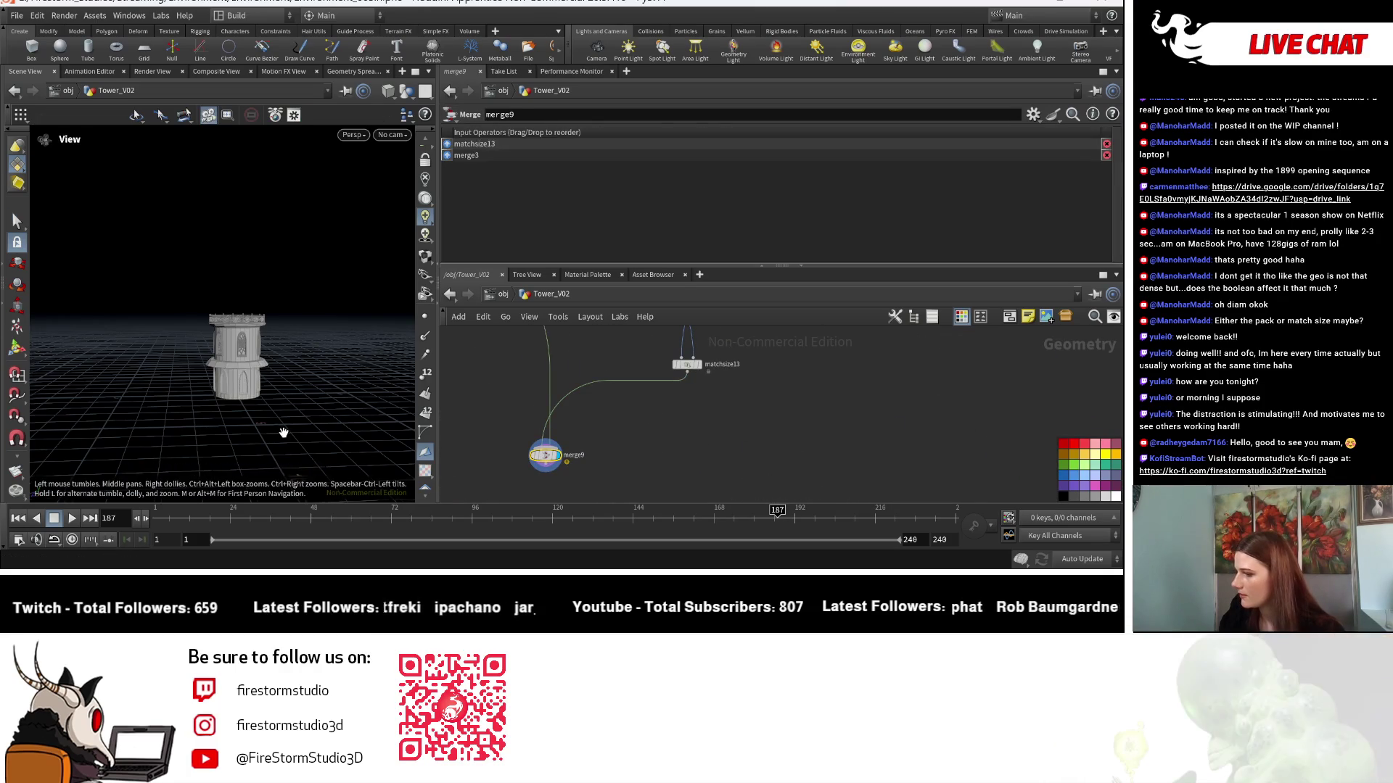
left_click_drag(338, 422, 308, 429)
Frame the whole node network and search the Tab menu for 'mat'.
key("s")
scroll(828, 455, "down", 2)
scroll(829, 455, "down", 4)
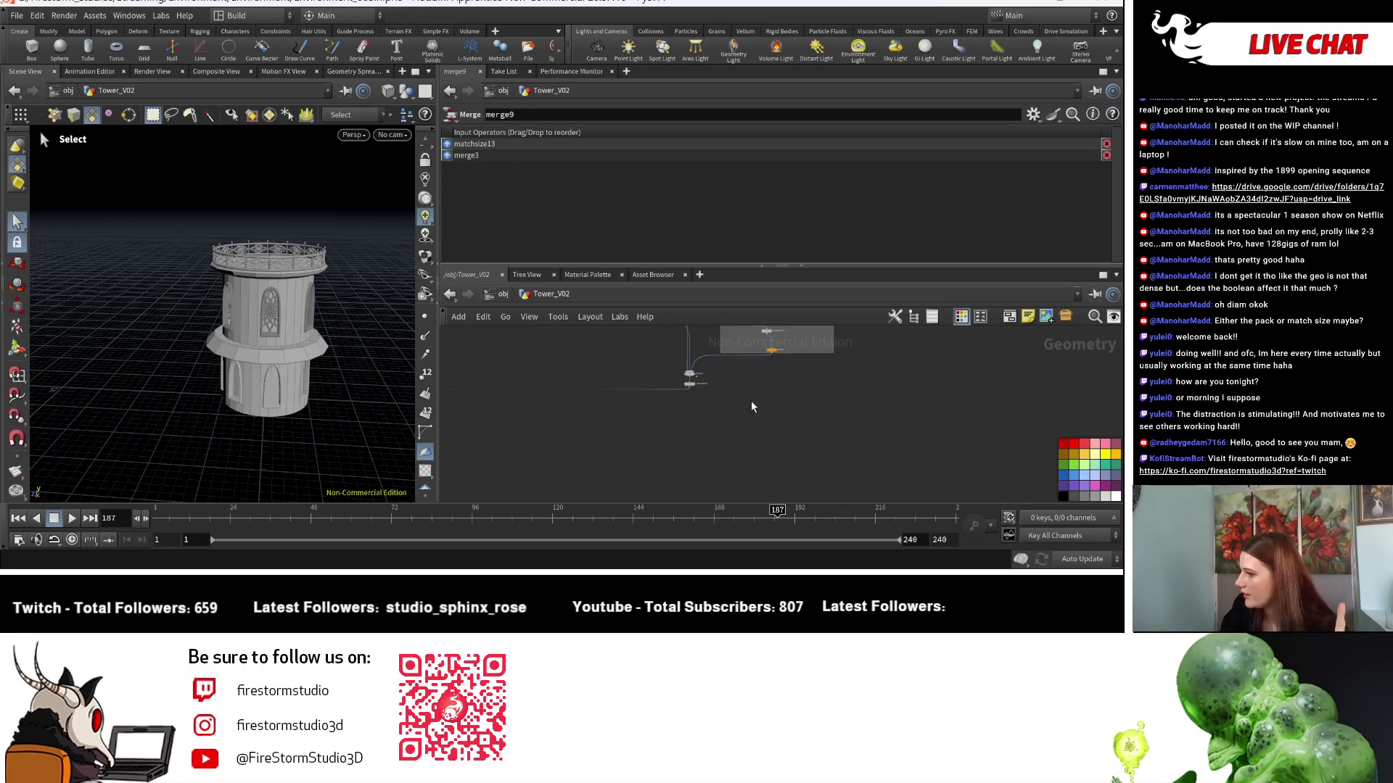
key("h")
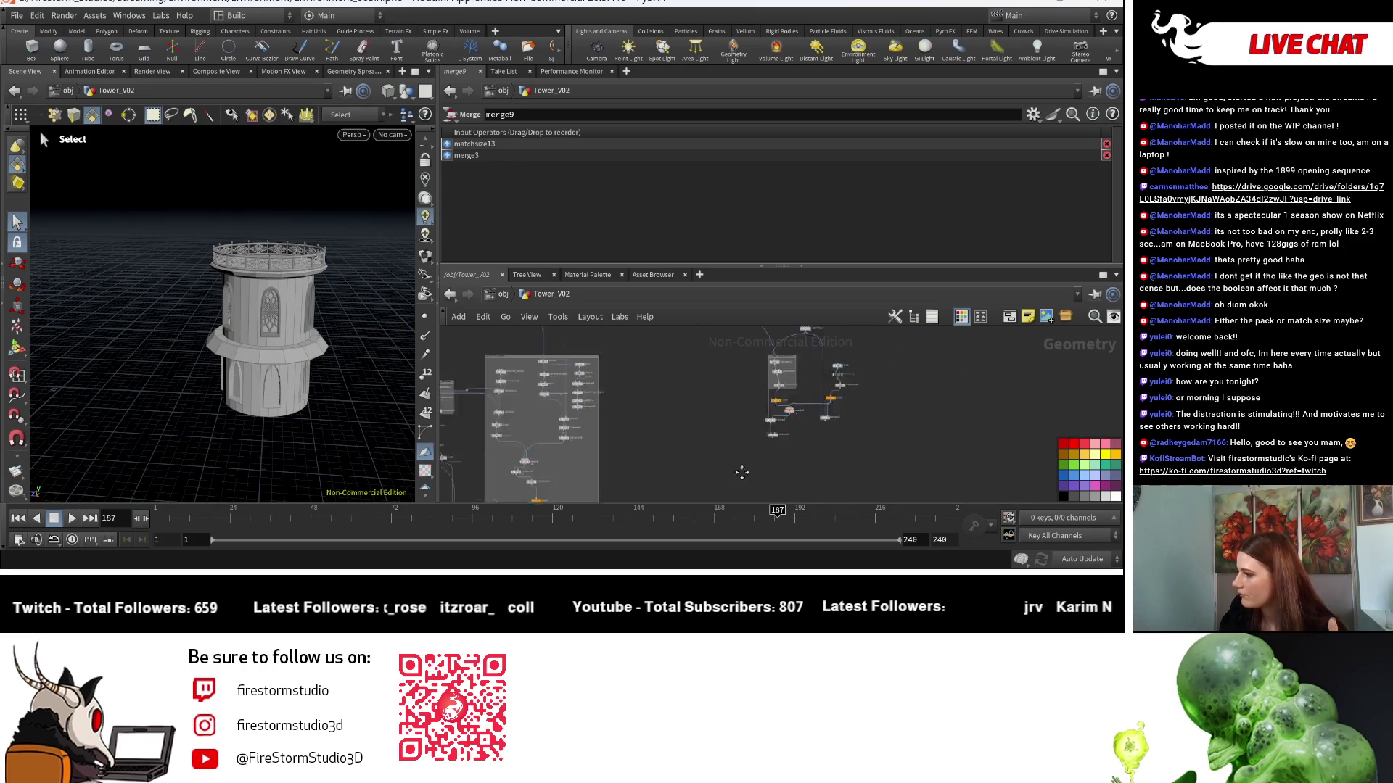
key("Escape")
scroll(346, 440, "down", 5)
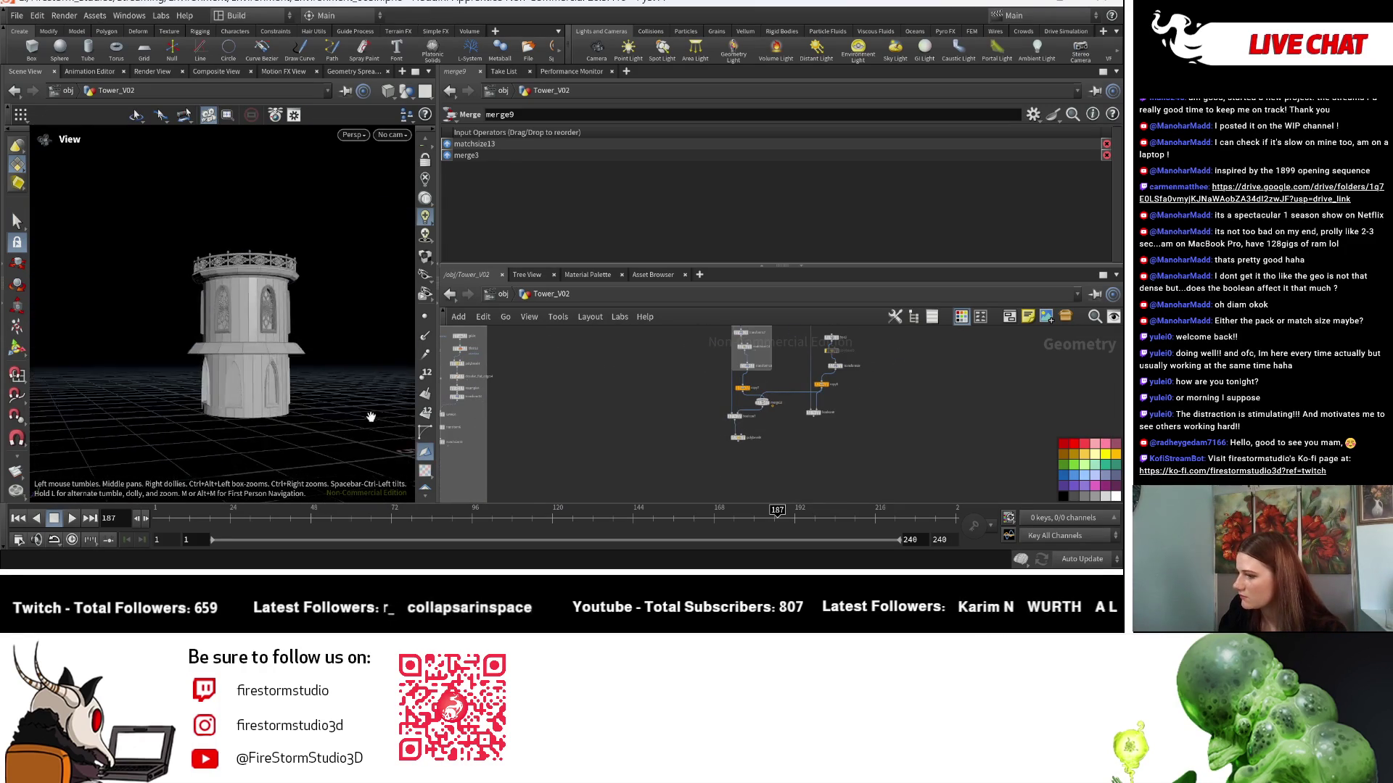
scroll(790, 457, "up", 2)
key("s")
scroll(682, 416, "down", 3)
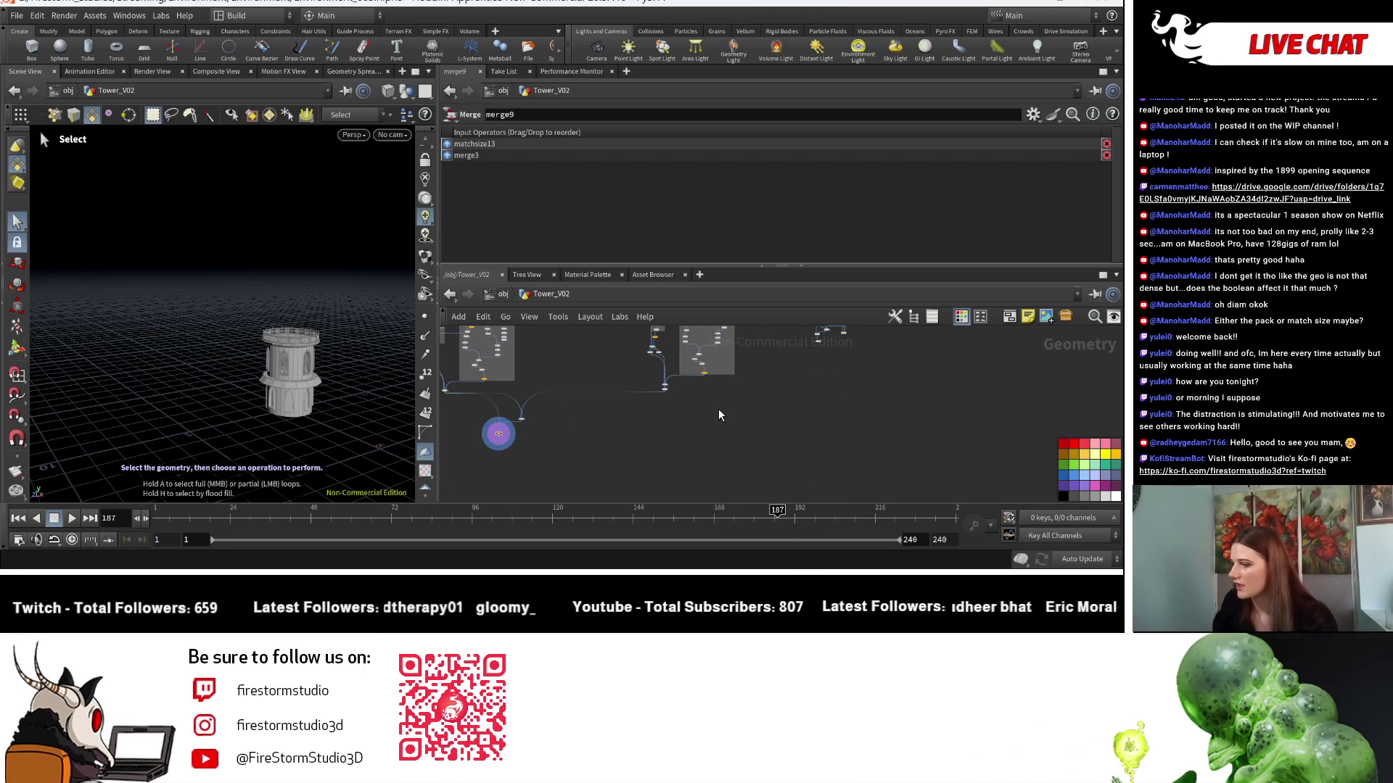
key("Tab")
type("mat")
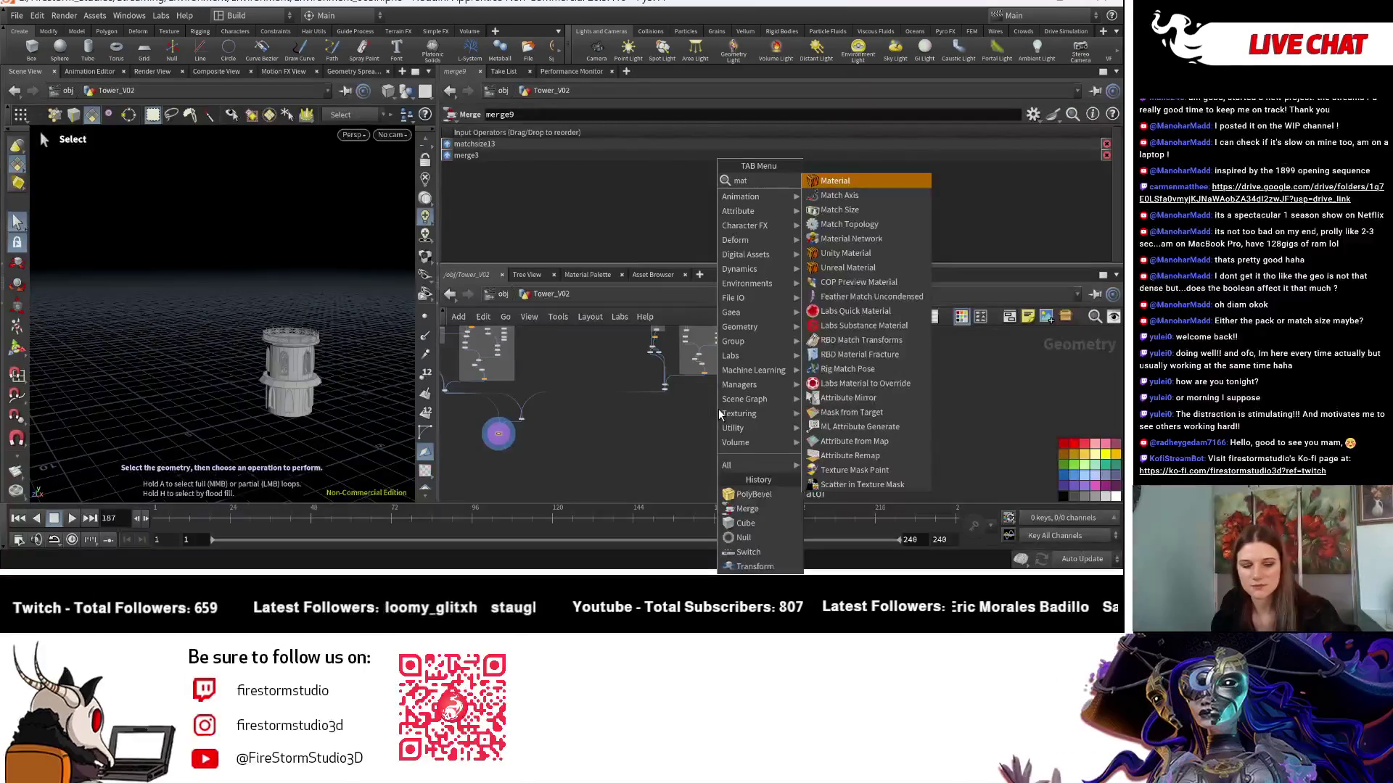
Add a matchsize4 node and wire merge9's output into it.
left_click(839, 210)
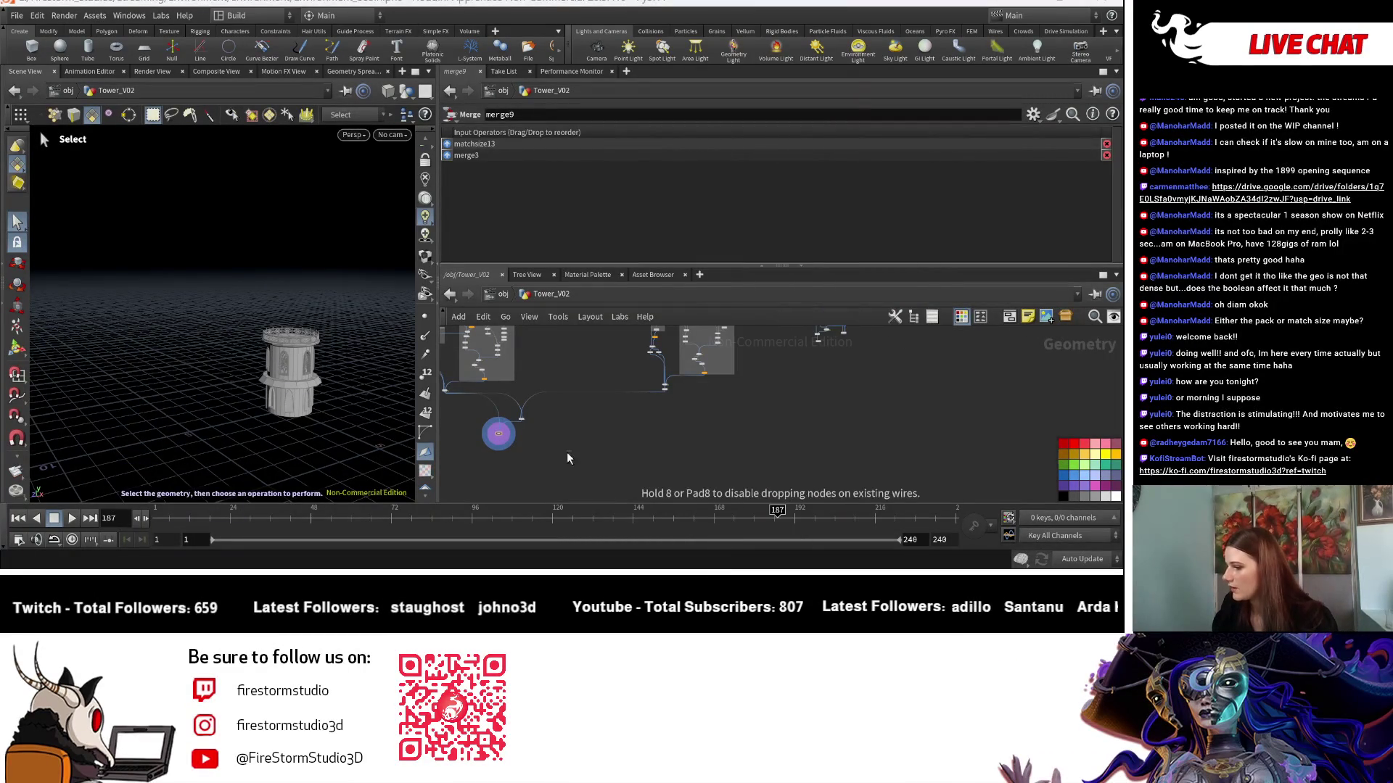
left_click(567, 451)
scroll(513, 473, "up", 5)
left_click(548, 371)
scroll(584, 410, "up", 3)
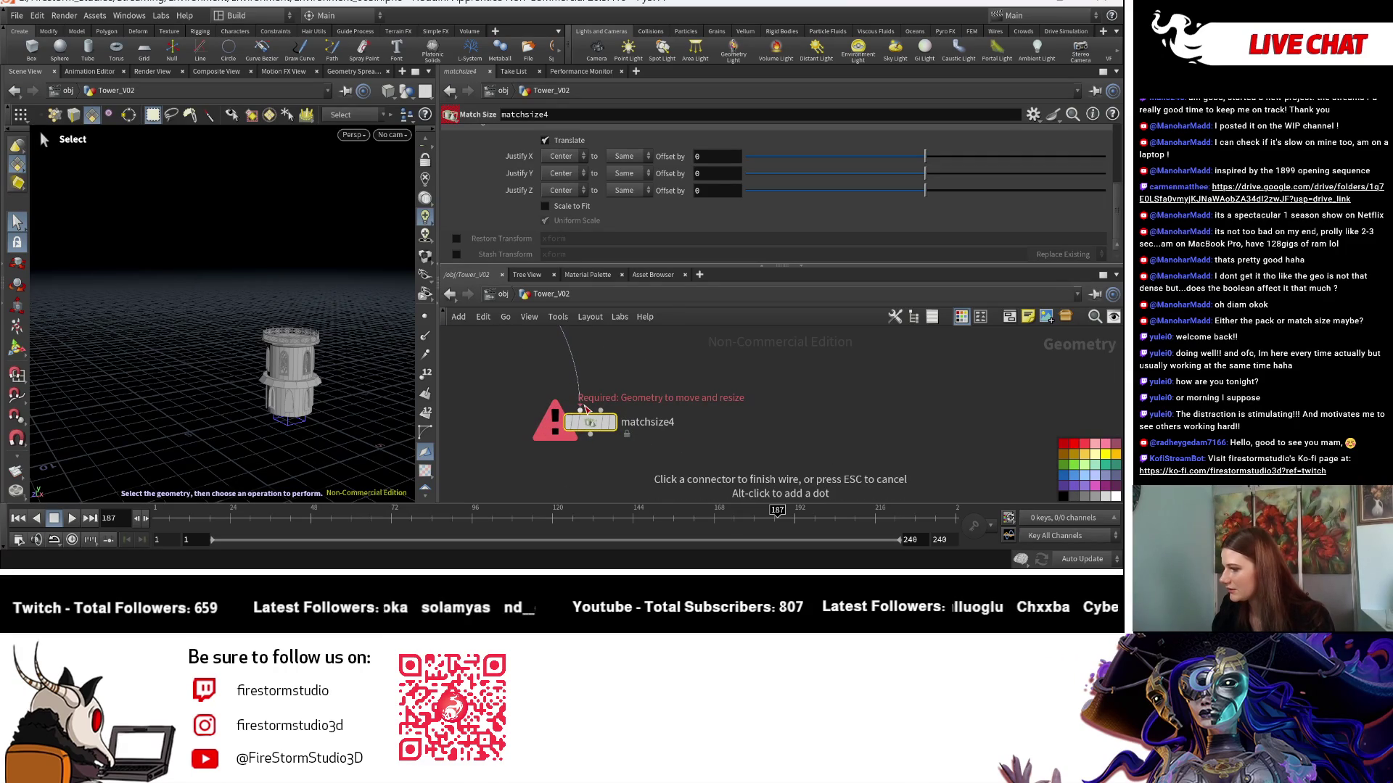
left_click(599, 418)
scroll(598, 418, "down", 5)
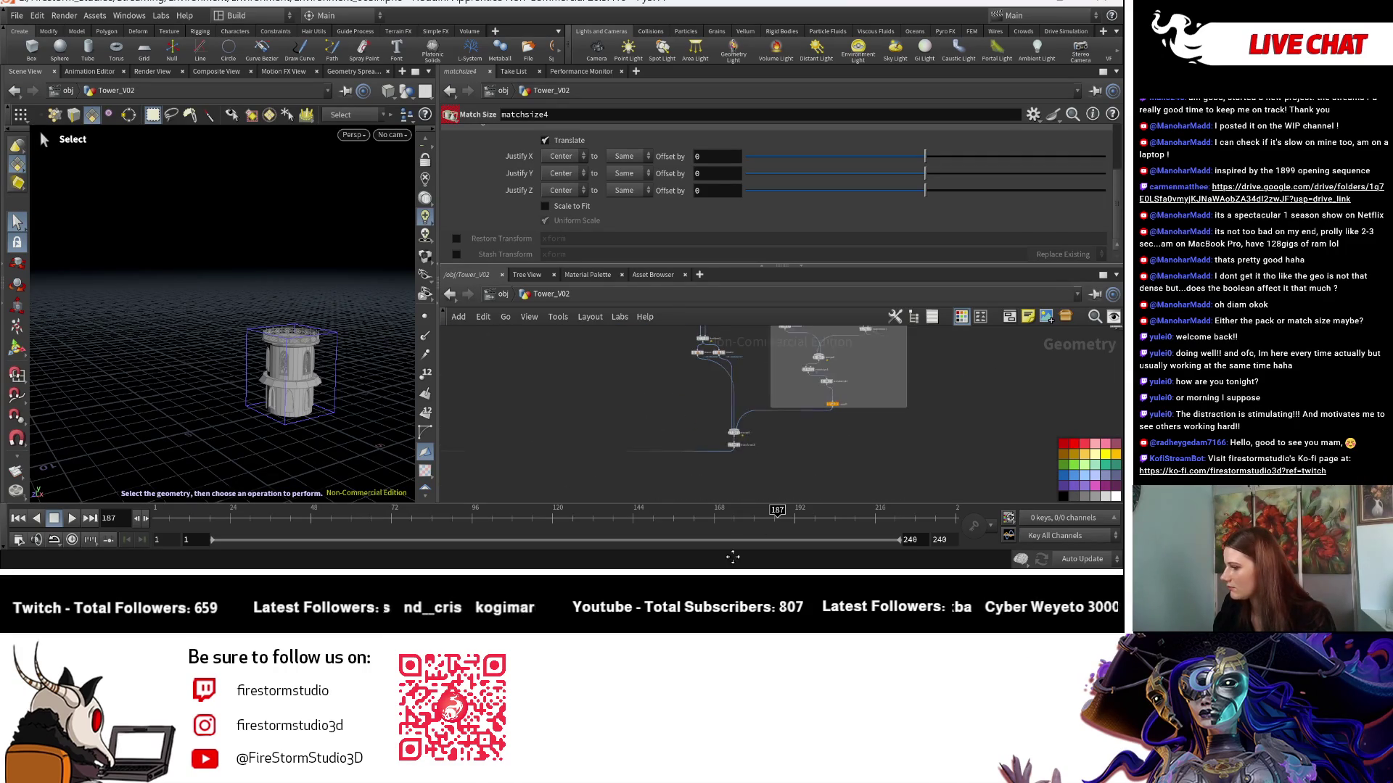
scroll(859, 444, "down", 3)
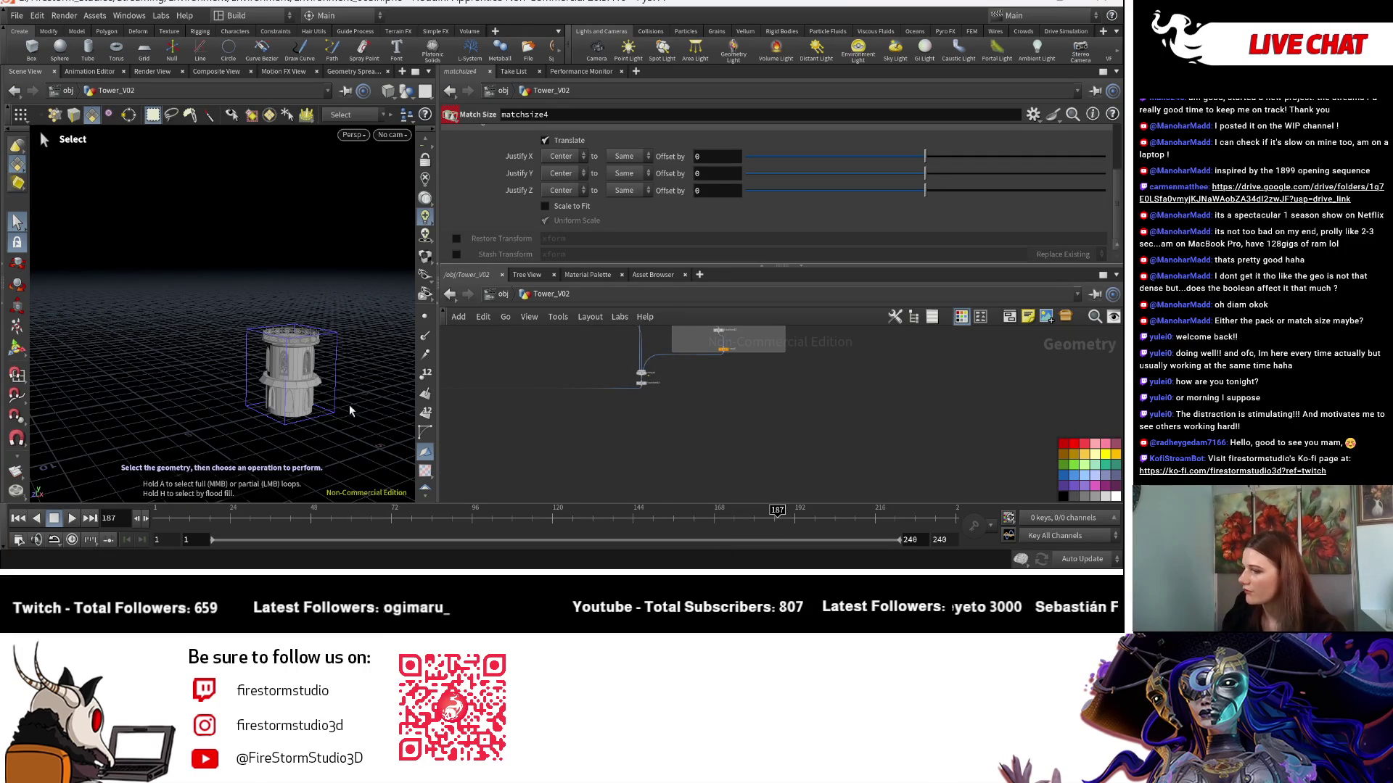
Frame and orbit the tower from higher up, then reframe the node network.
key("Escape")
key("f")
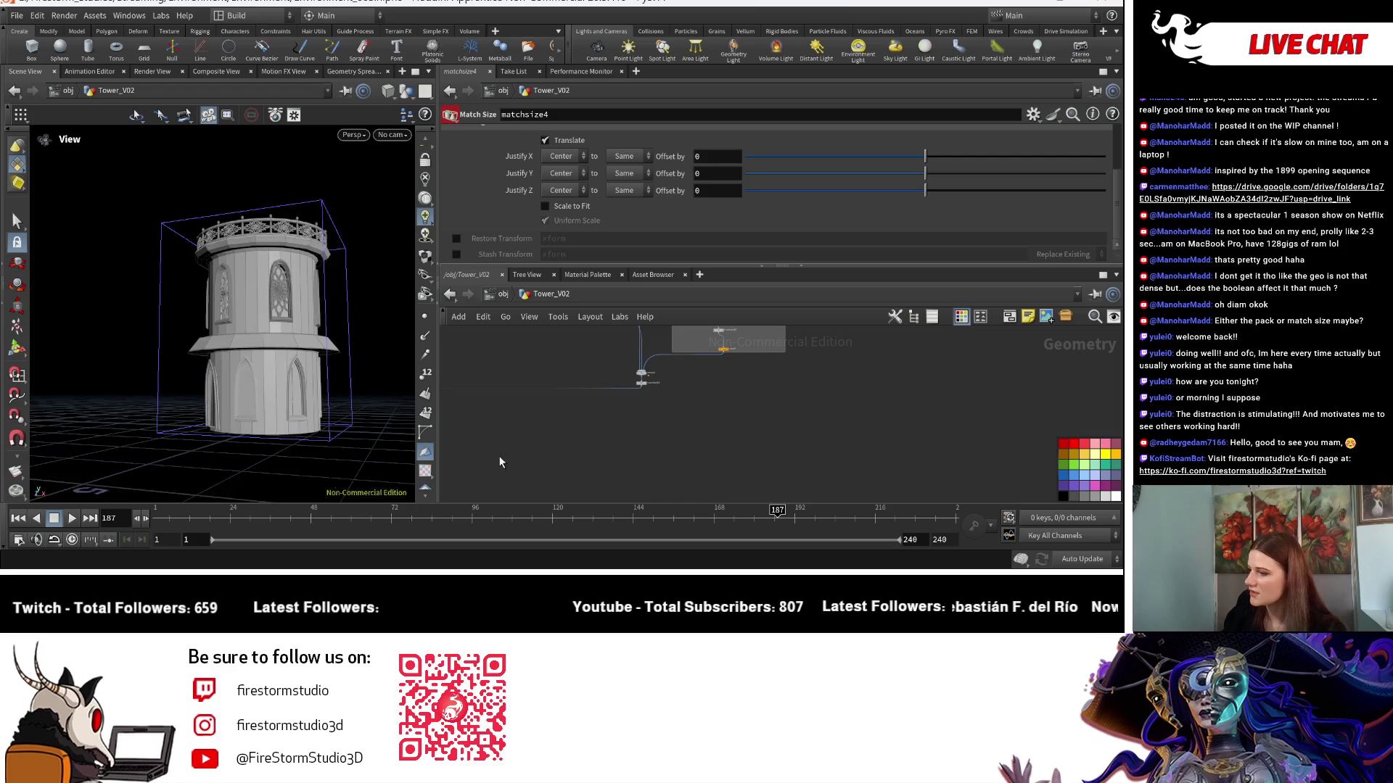
left_click_drag(274, 398, 363, 428)
scroll(481, 482, "up", 3)
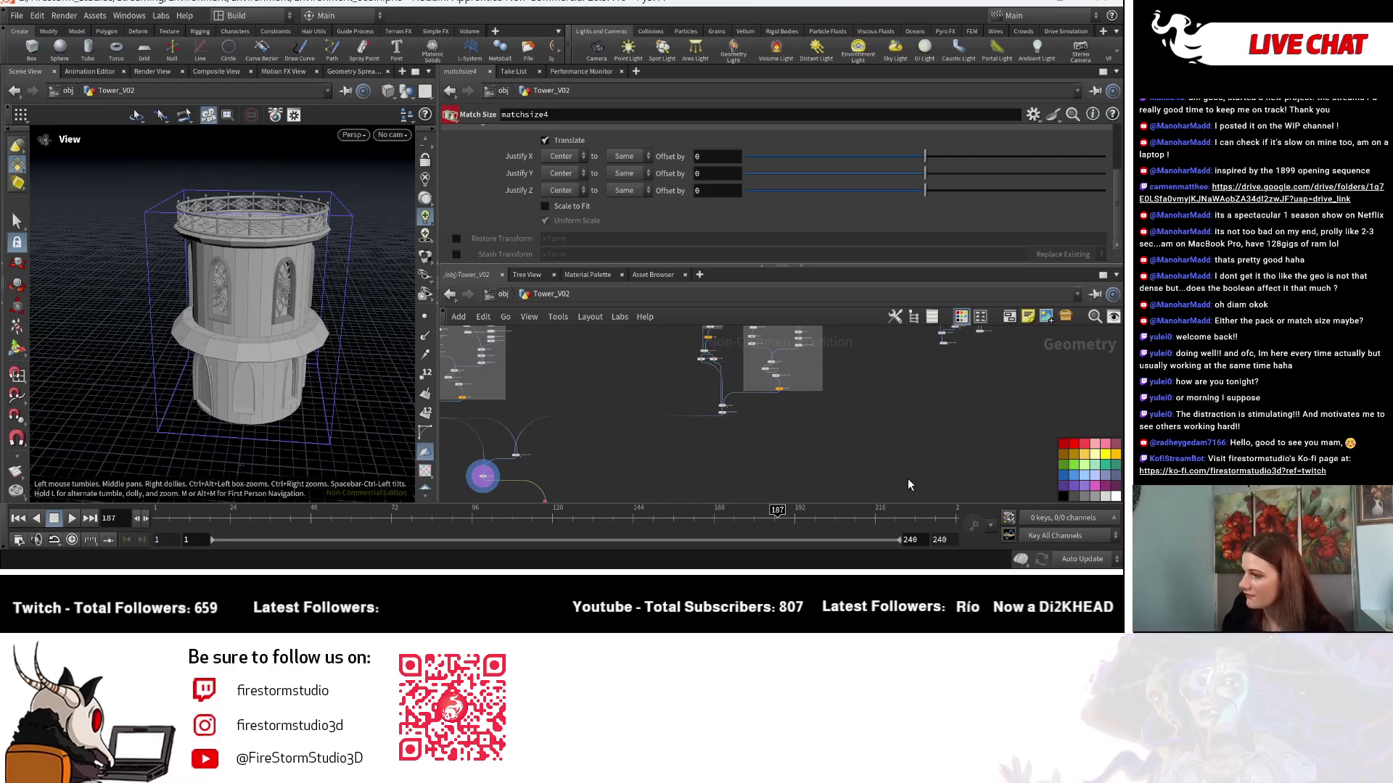
mouse_move(804, 467)
middle_mouse_down()
mouse_move(880, 412)
mouse_move(784, 544)
middle_mouse_up()
scroll(762, 457, "up", 4)
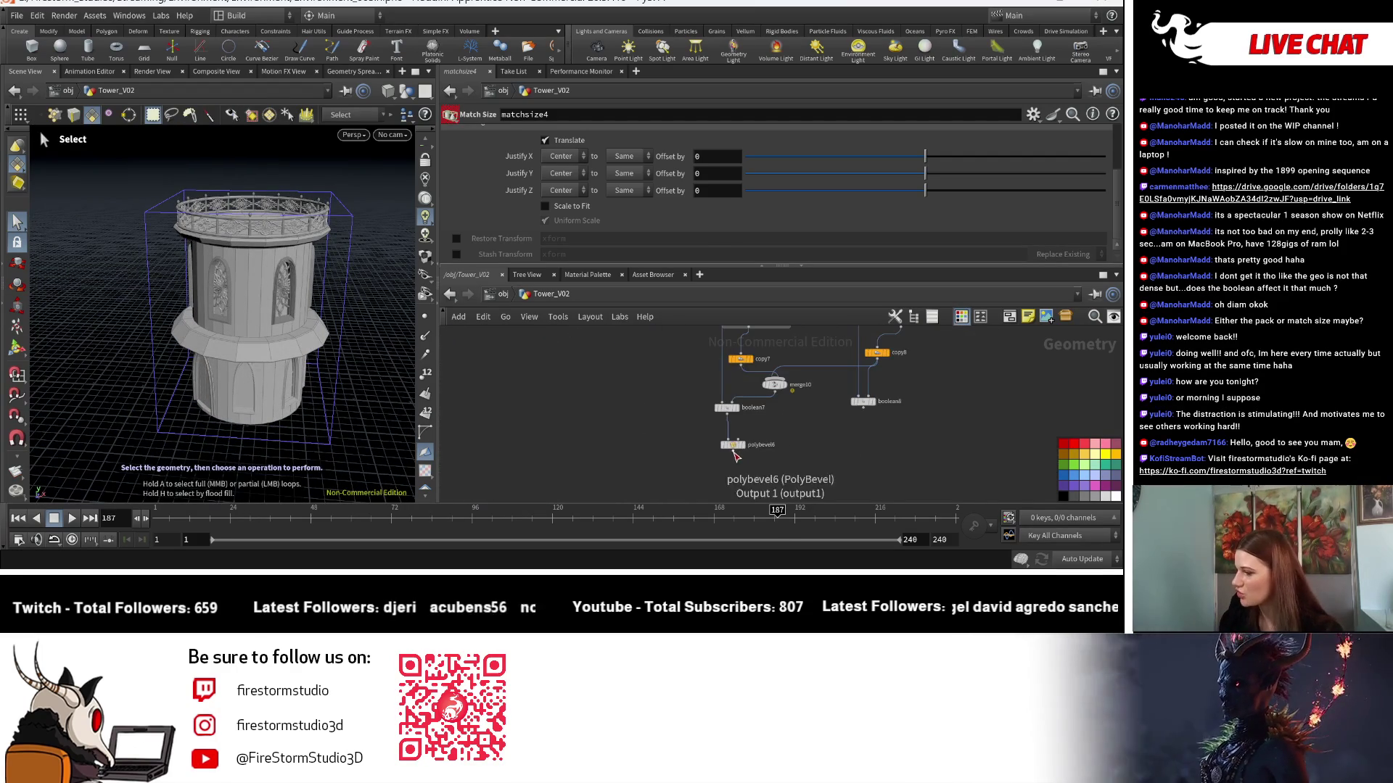
scroll(854, 471, "down", 5)
key("Escape")
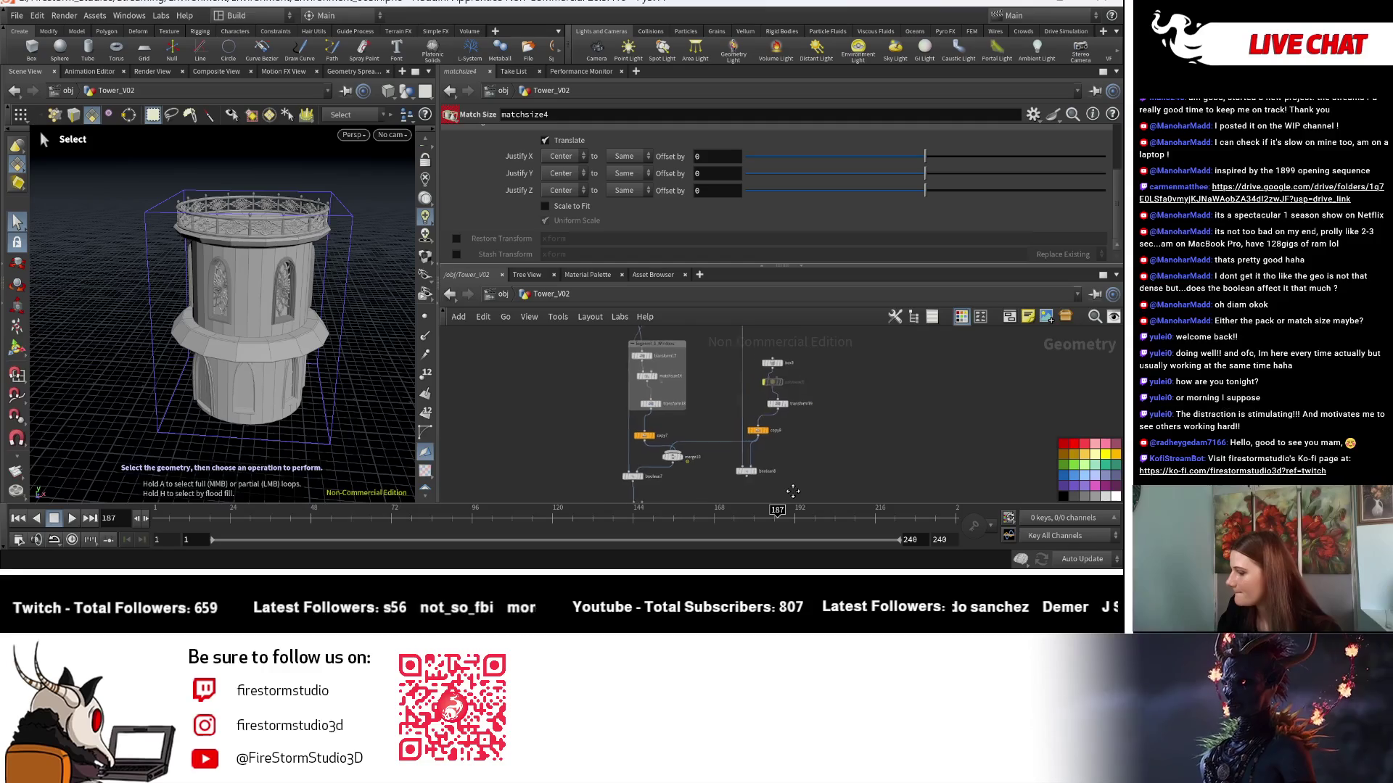
key("grave")
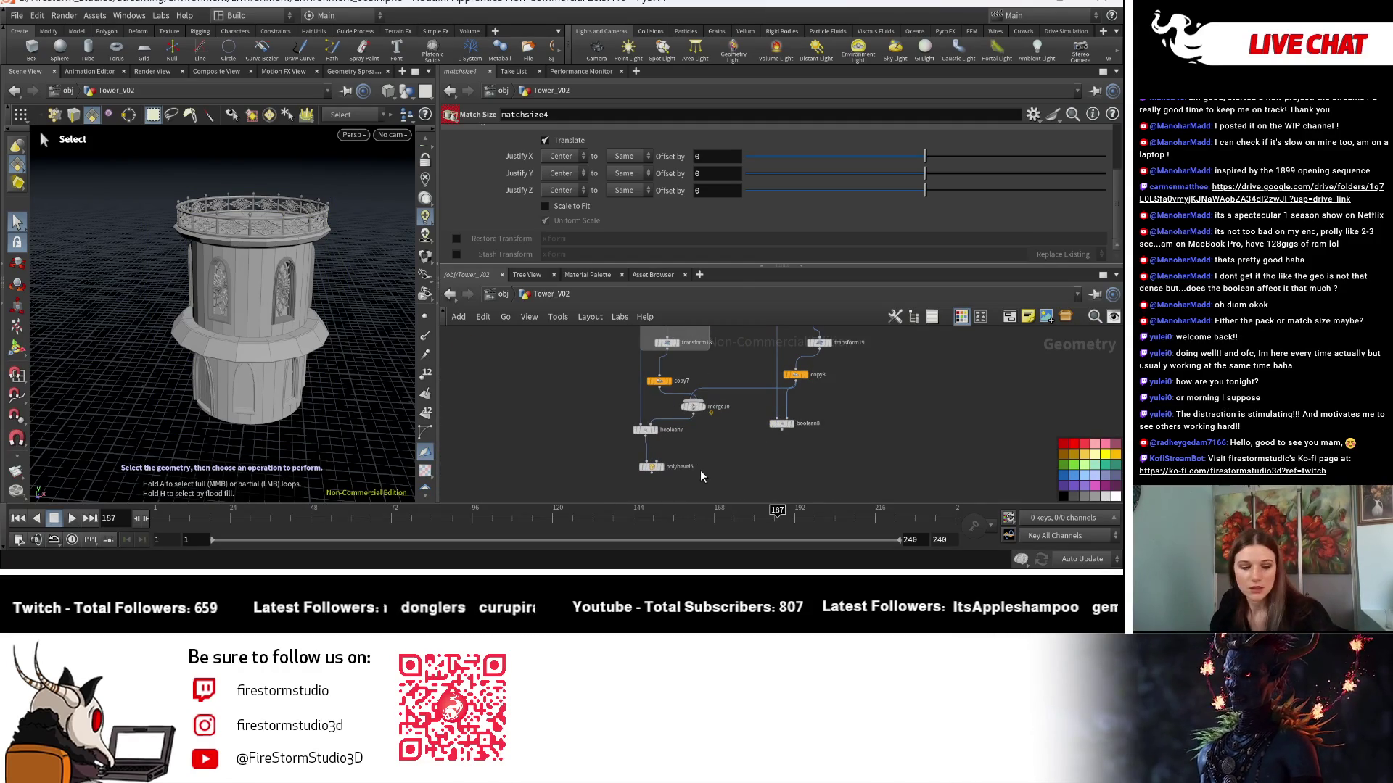
key("Tab")
Add merge11 combining boolean8 and polybevel6, and wire it into matchsize4 as size reference.
type("merge")
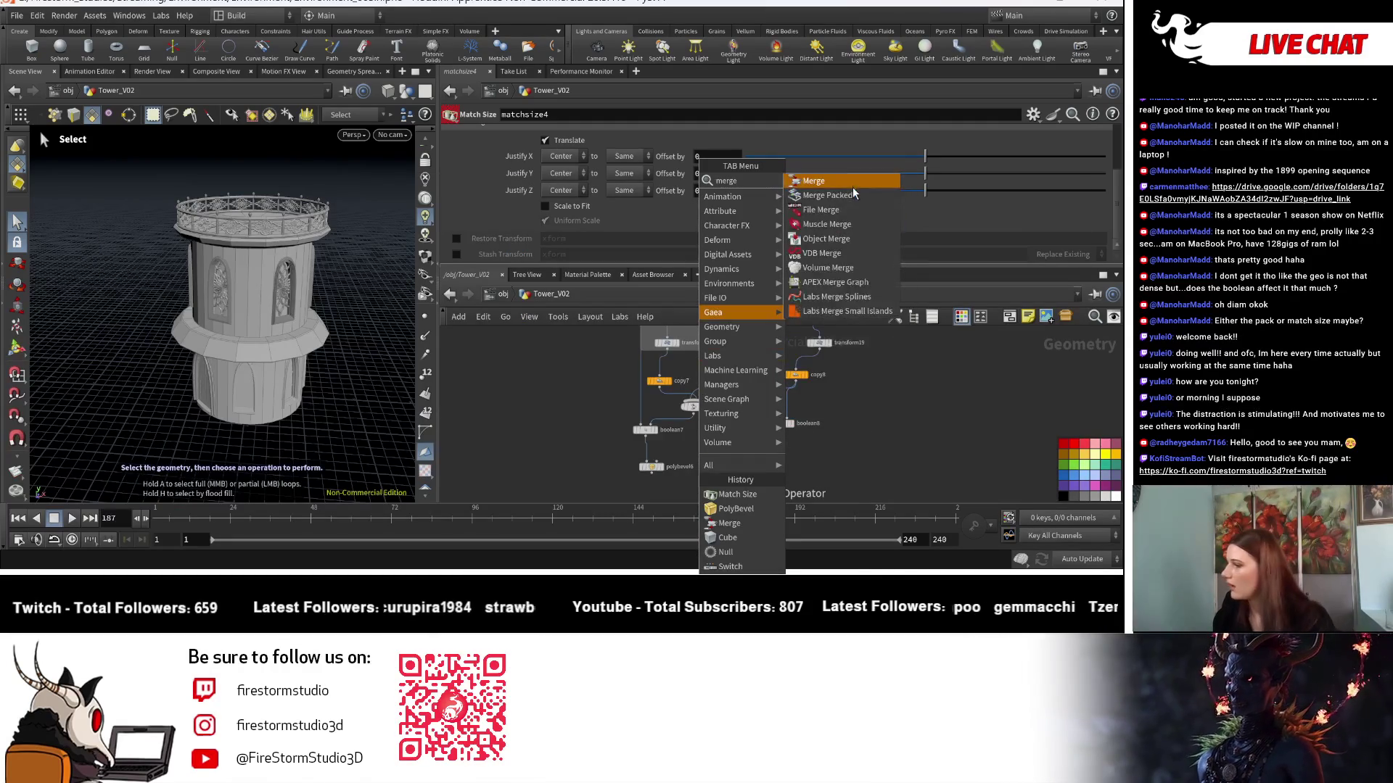
left_click(842, 181)
left_click(754, 453)
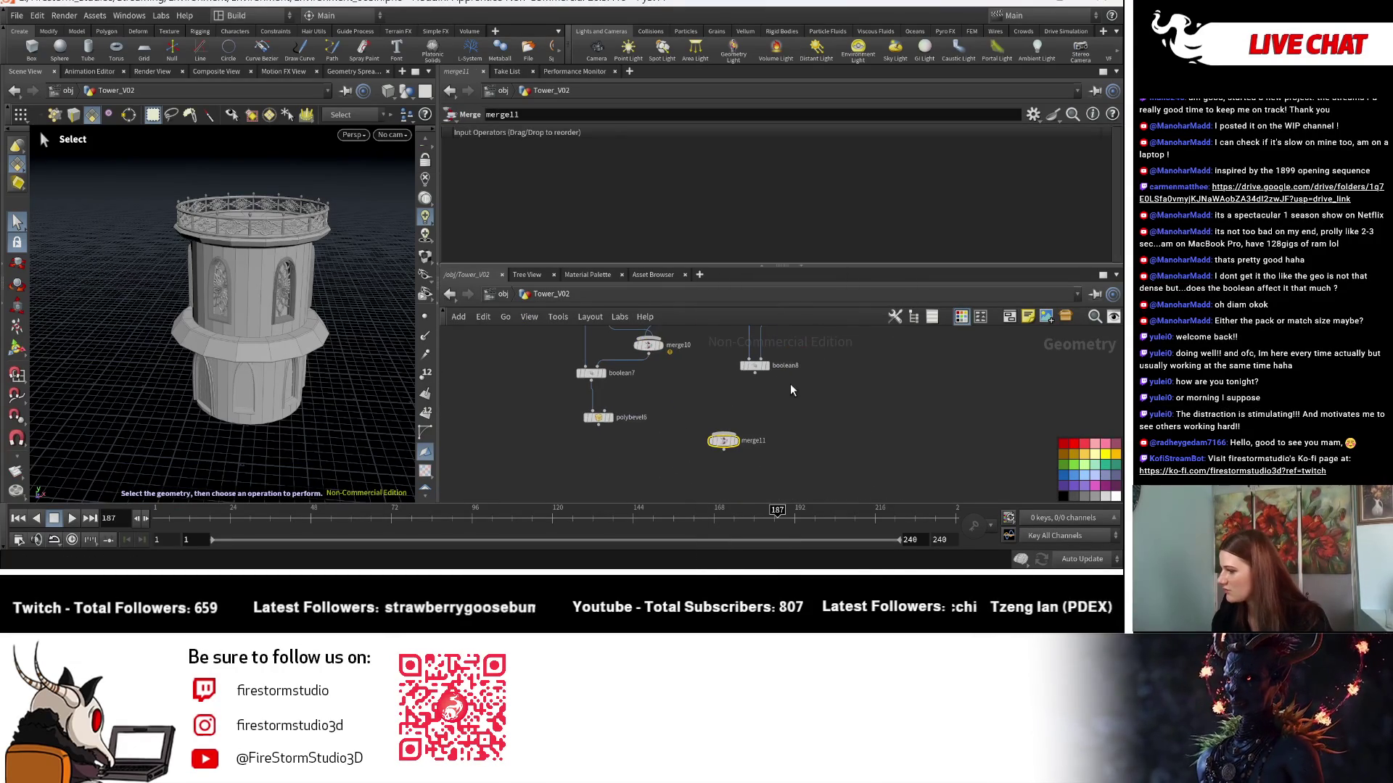
left_click(757, 372)
left_click(723, 433)
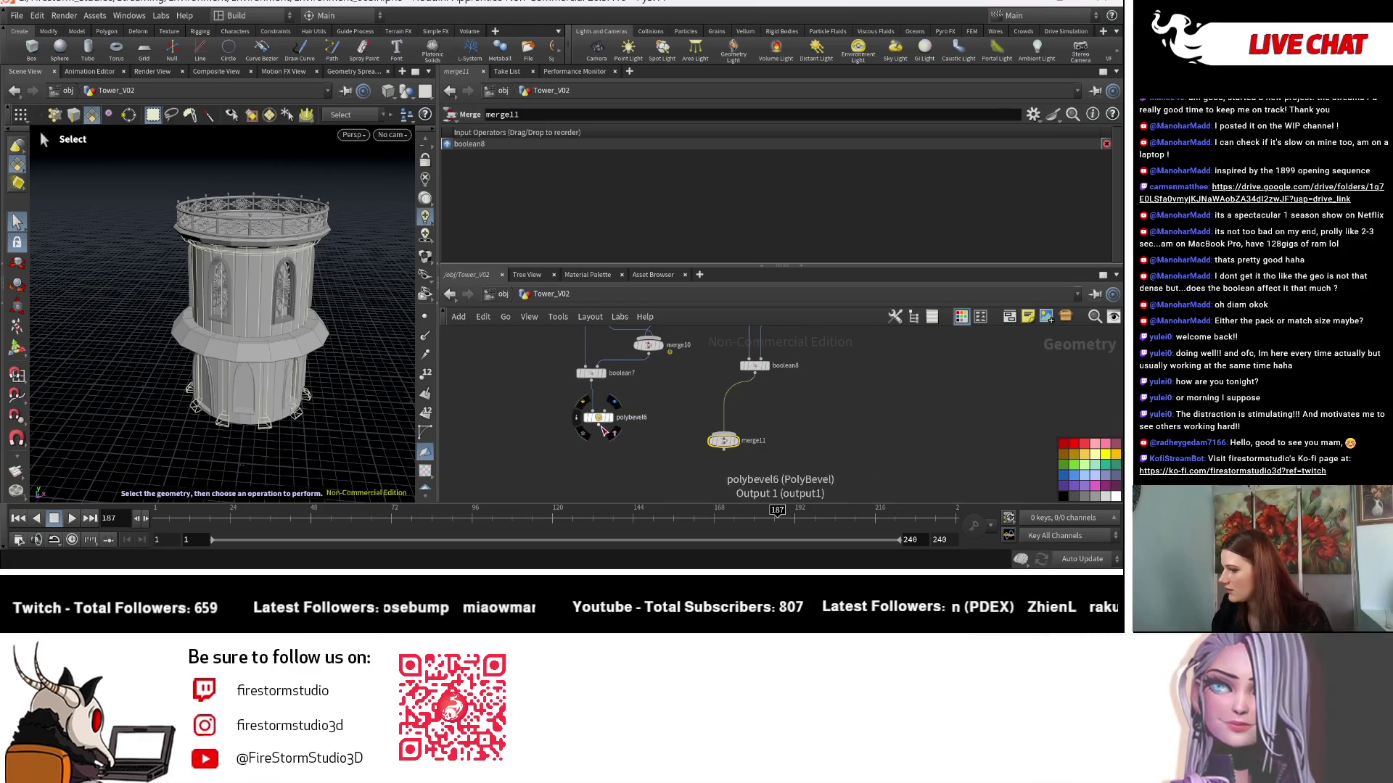
left_click(711, 433)
left_click(740, 441)
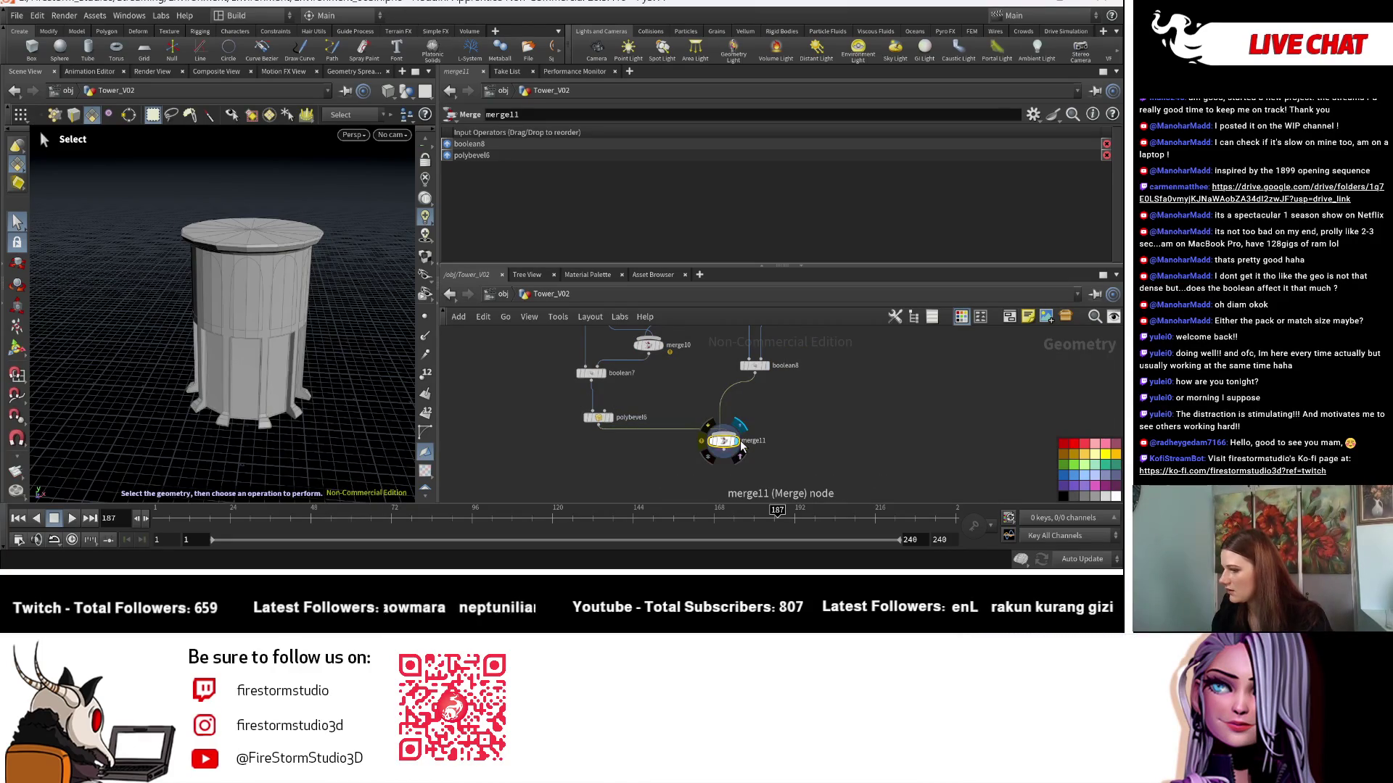
scroll(742, 448, "down", 5)
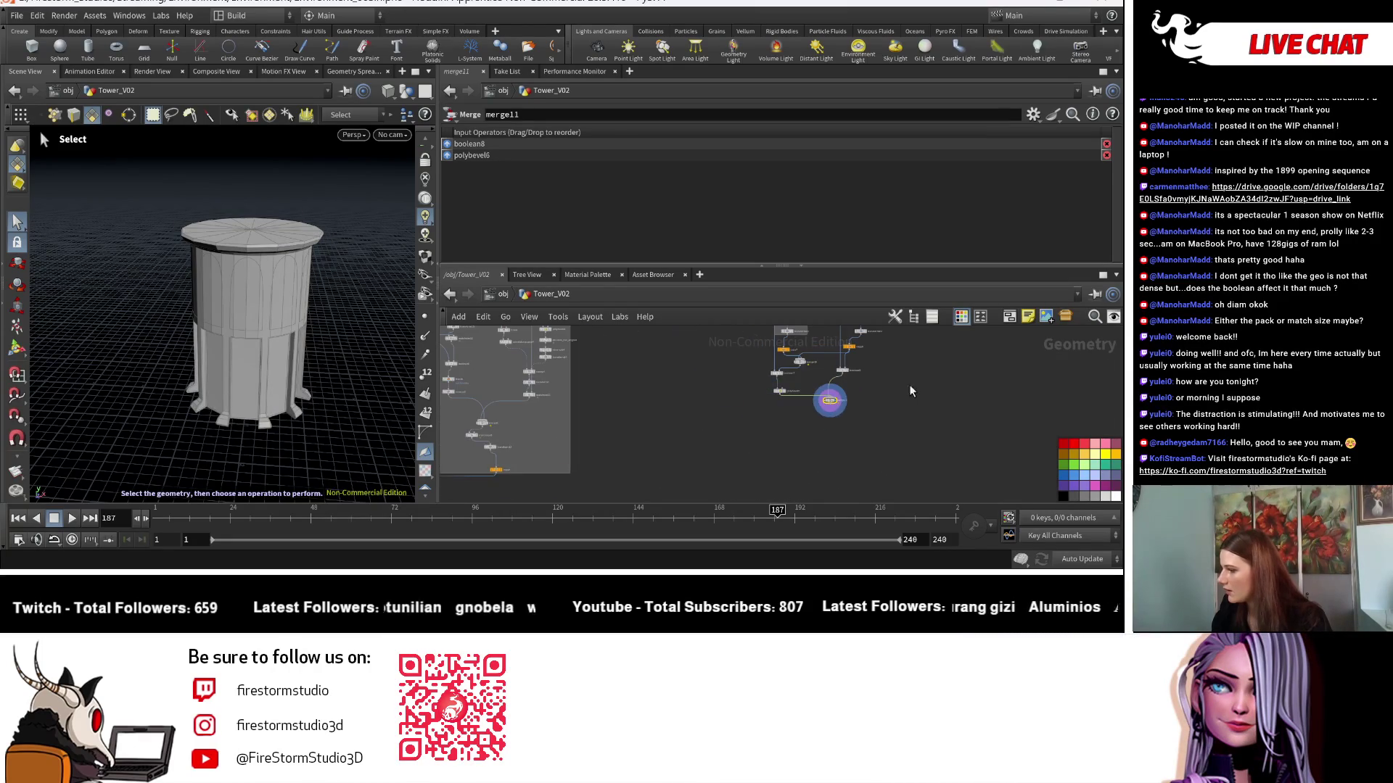
scroll(946, 376, "up", 5)
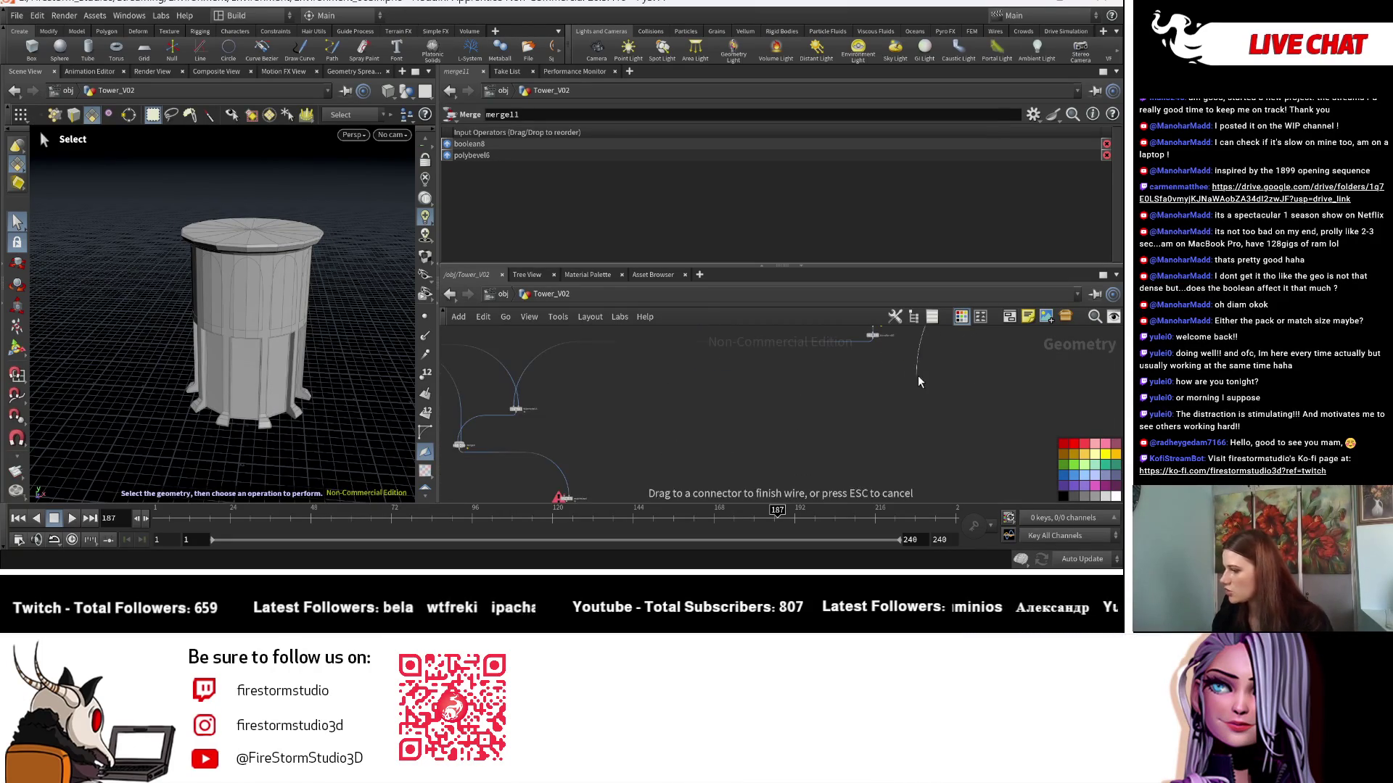
scroll(668, 471, "down", 2)
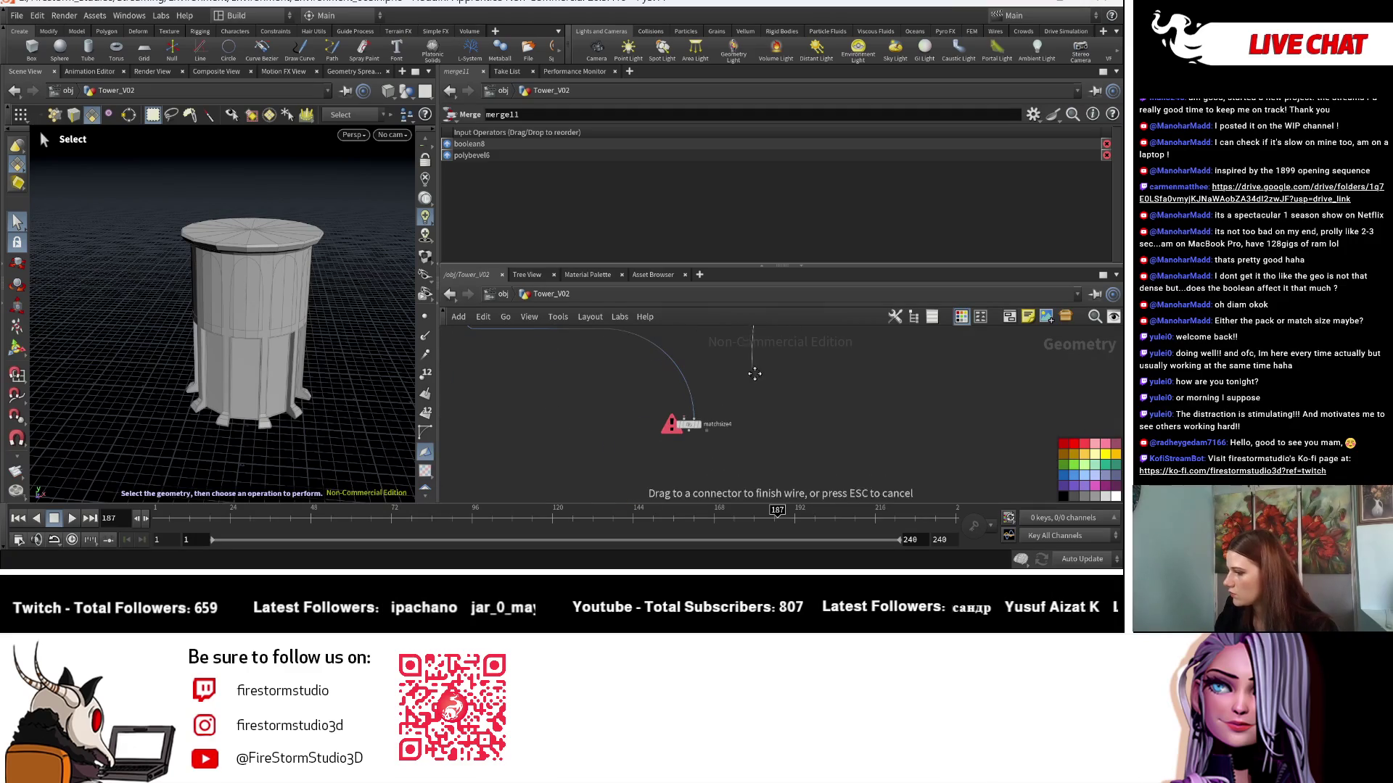
left_click(702, 430)
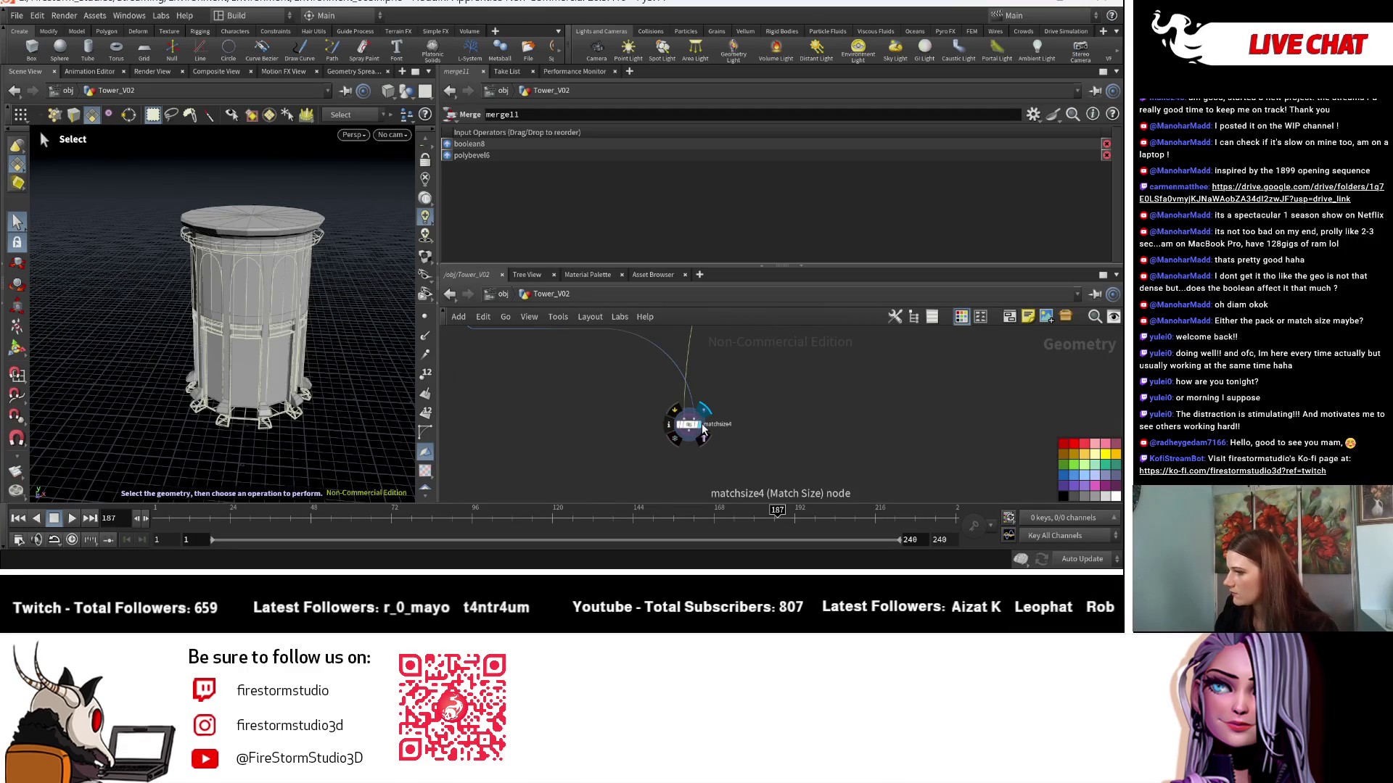
Set matchsize4's Justify Y to Min against the reference's Max and frame the node.
left_click(695, 428)
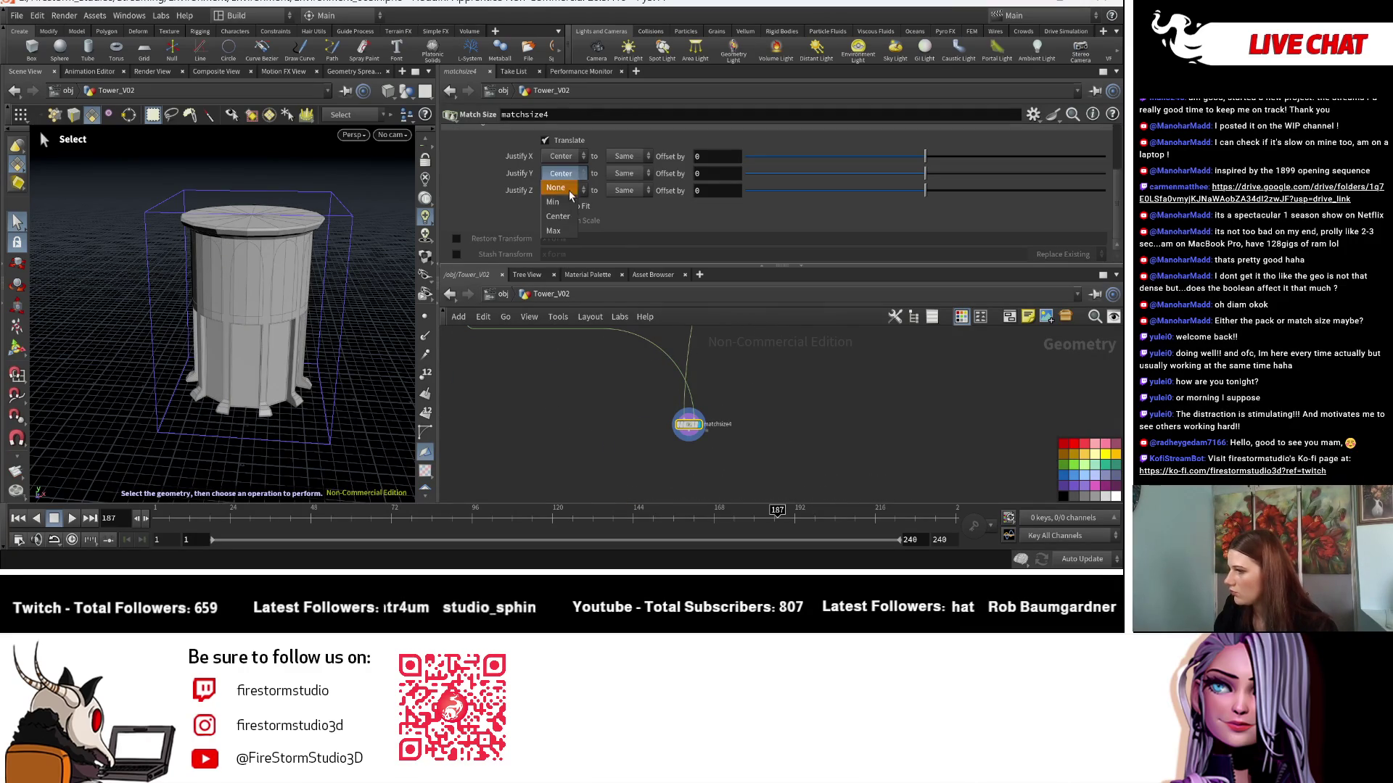
left_click(623, 173)
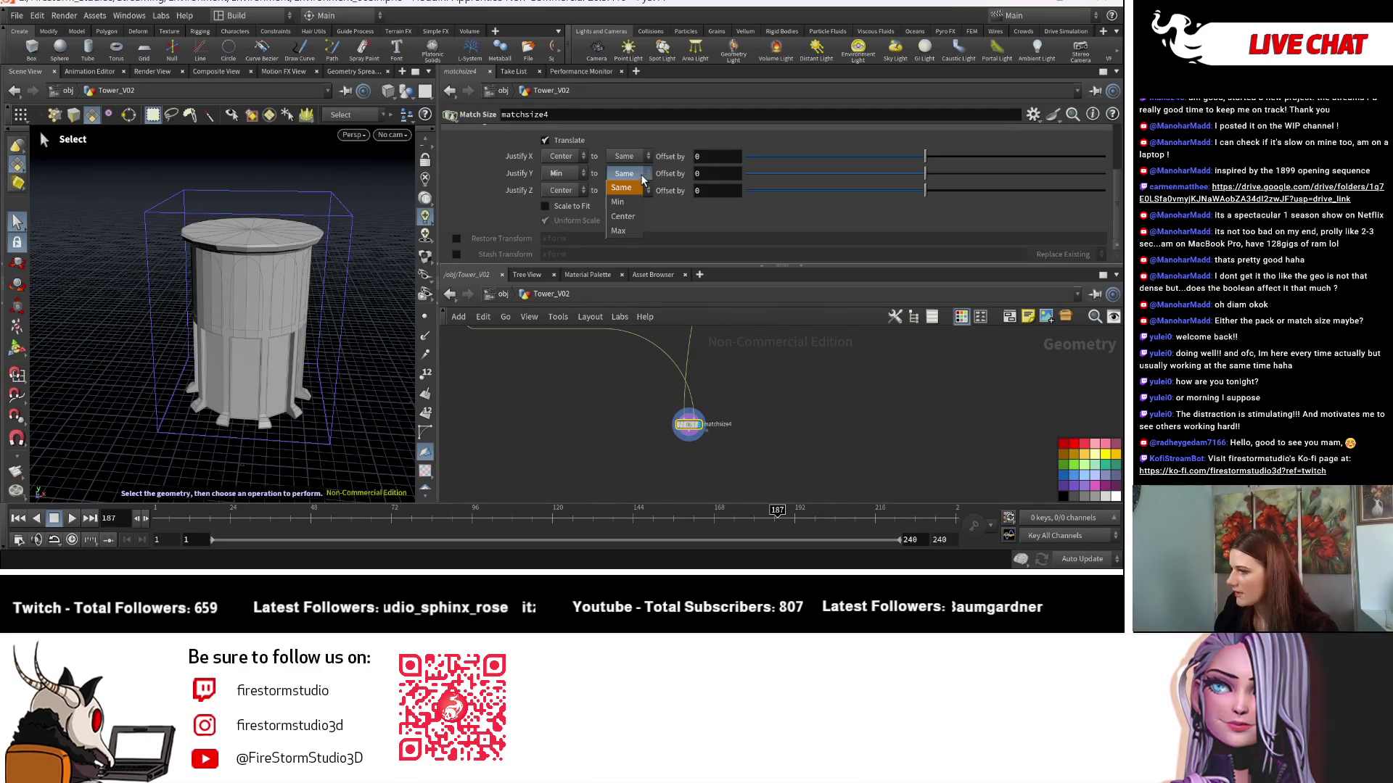
left_click(616, 211)
key("Escape")
scroll(642, 442, "down", 2)
key("f")
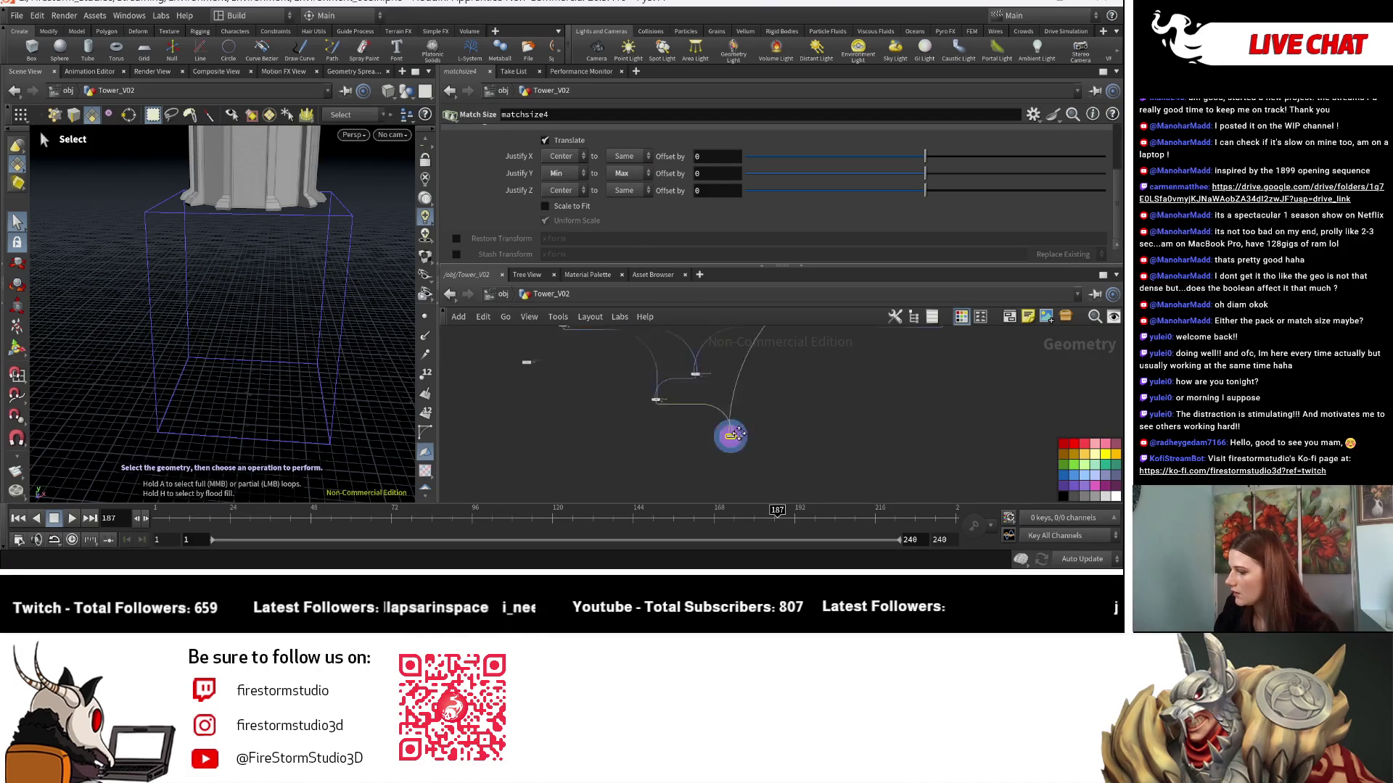
key("Tab")
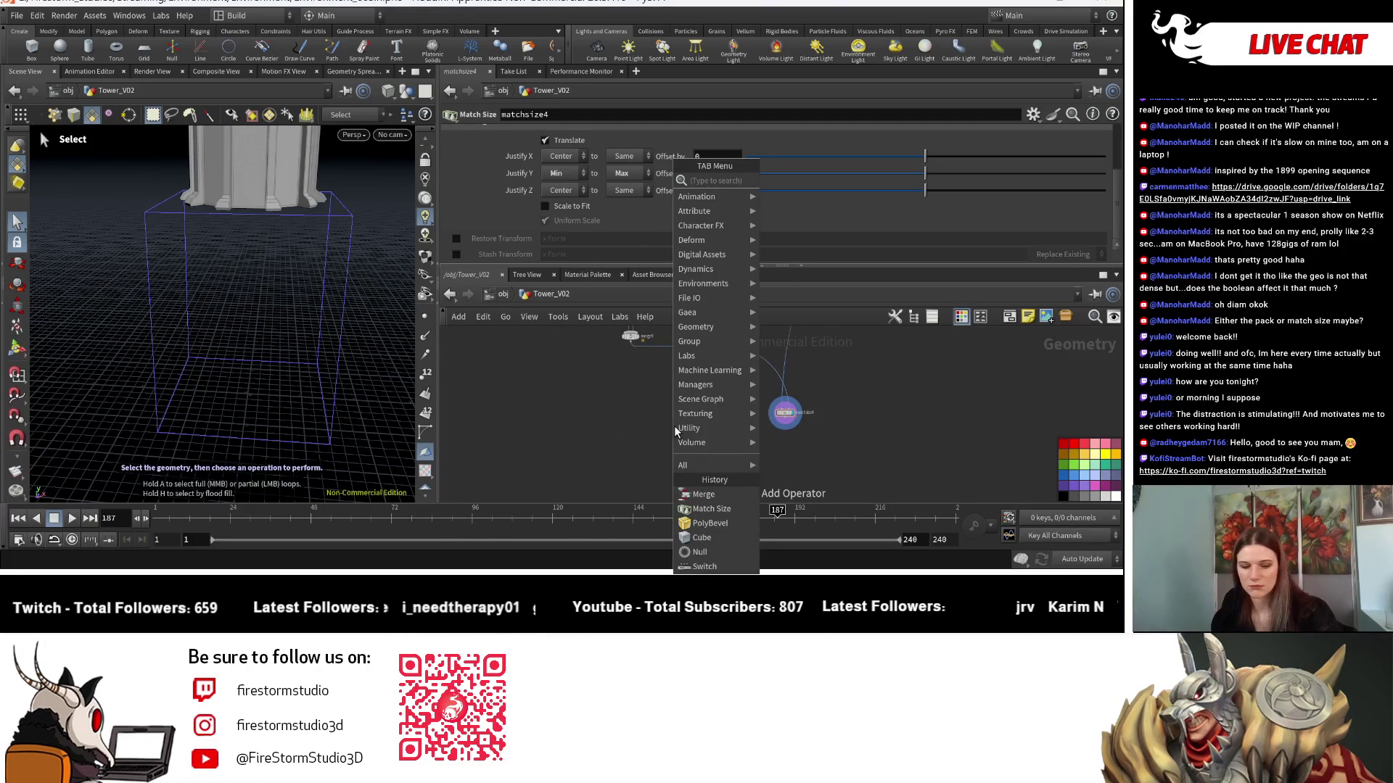
Add merge12, feed merge9 into it, and display its combined tower.
key("Return")
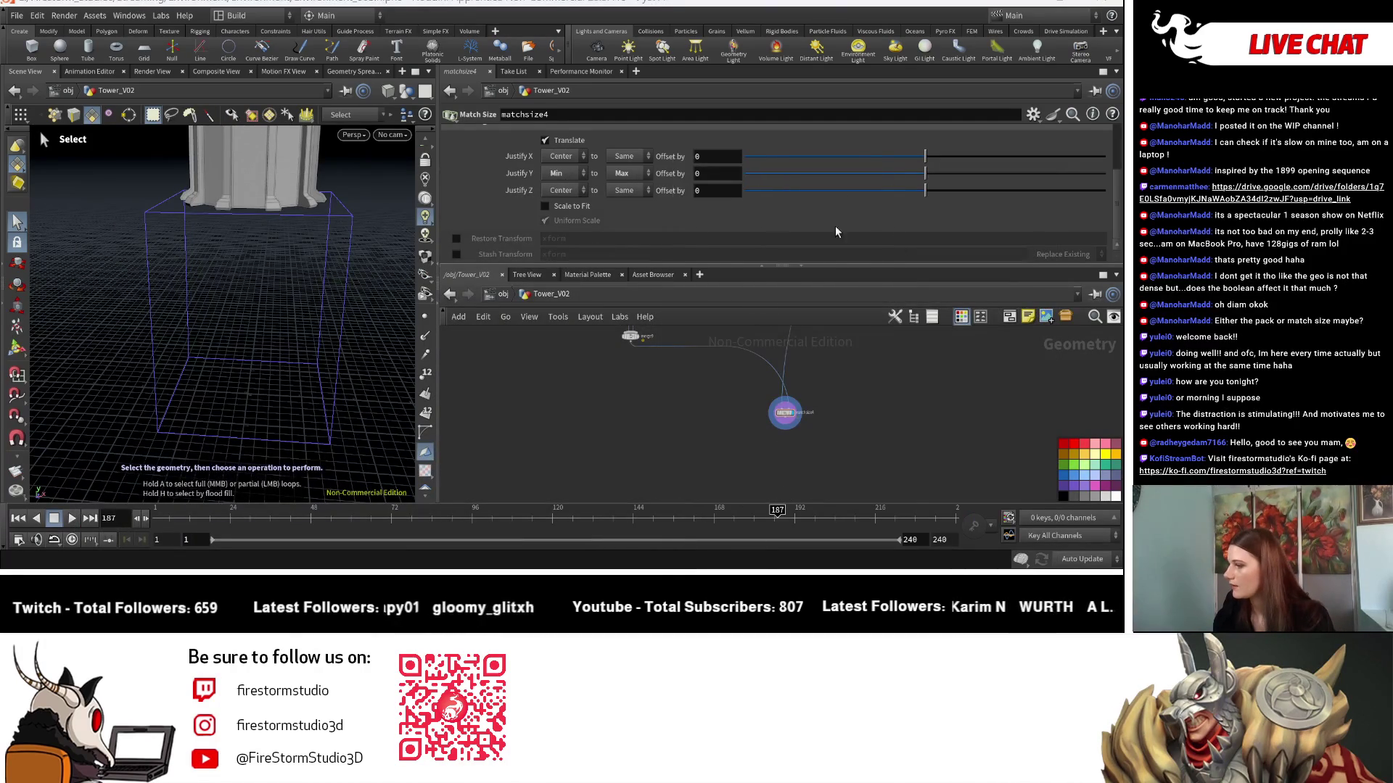
left_click(631, 341)
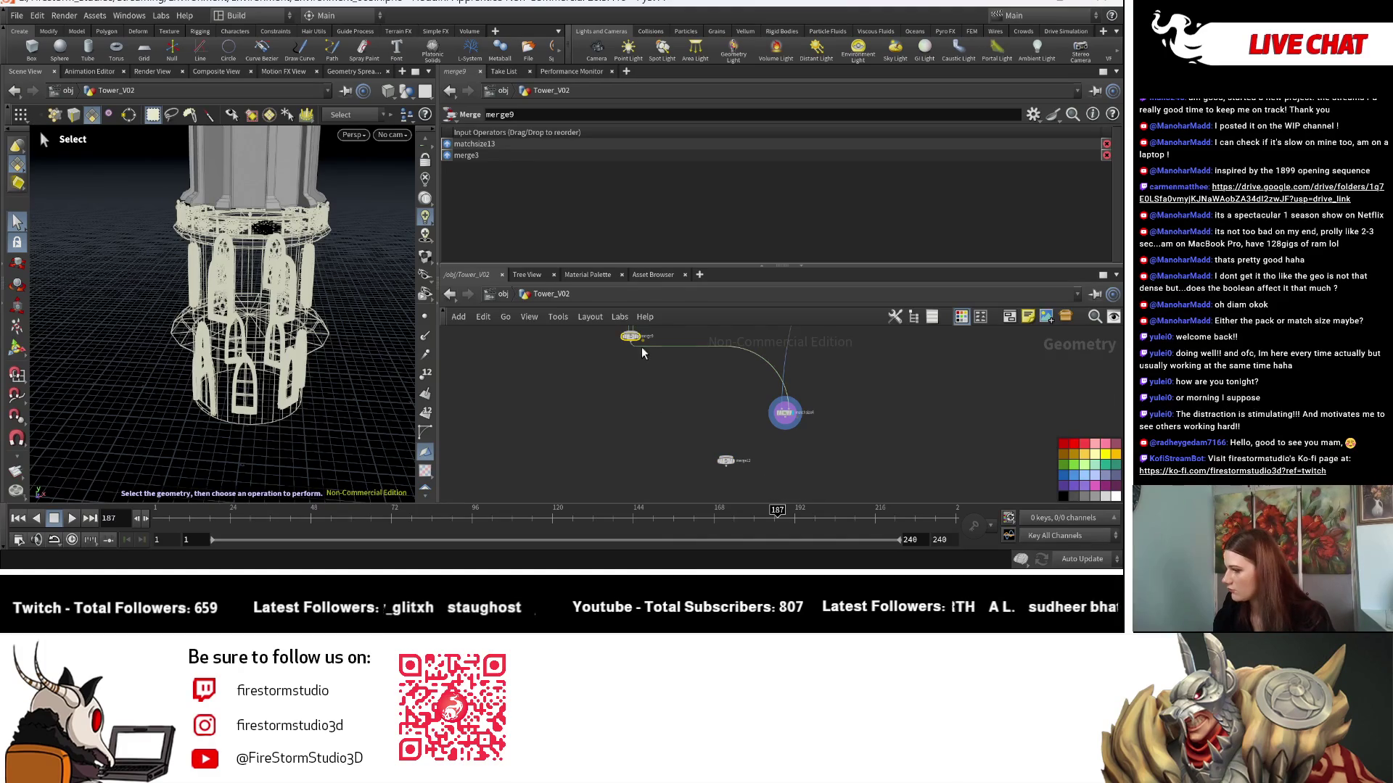
mouse_move(635, 355)
left_mouse_down()
mouse_move(708, 435)
mouse_move(742, 444)
left_mouse_up()
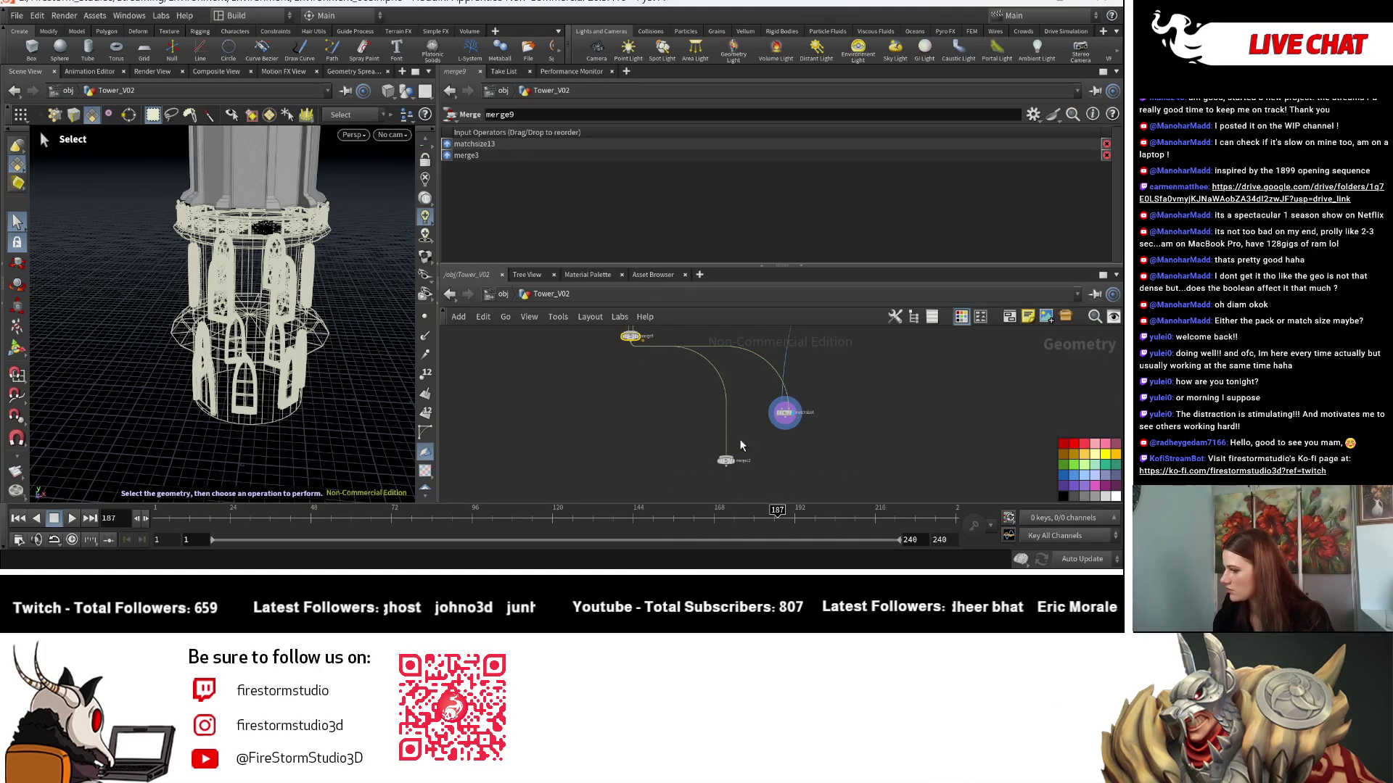
left_click(733, 460)
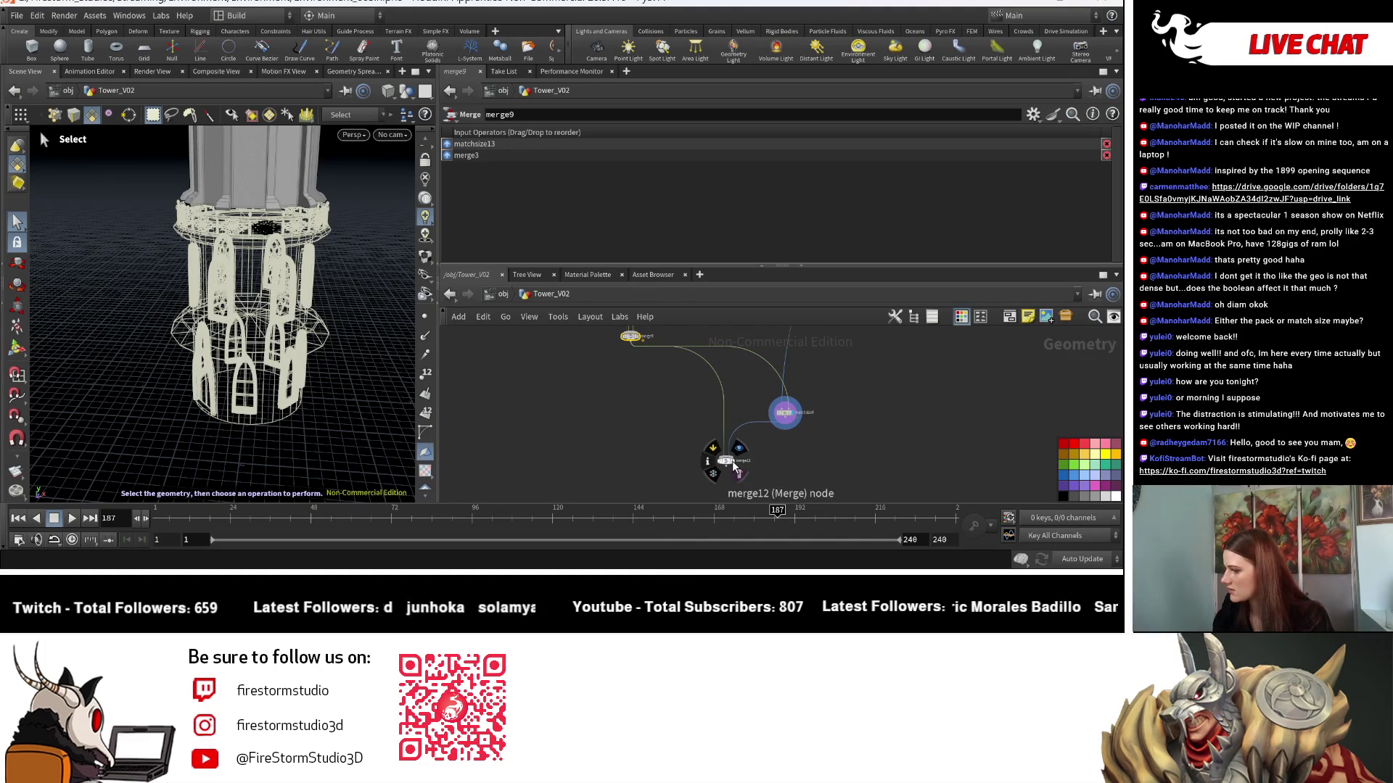
left_click(738, 449)
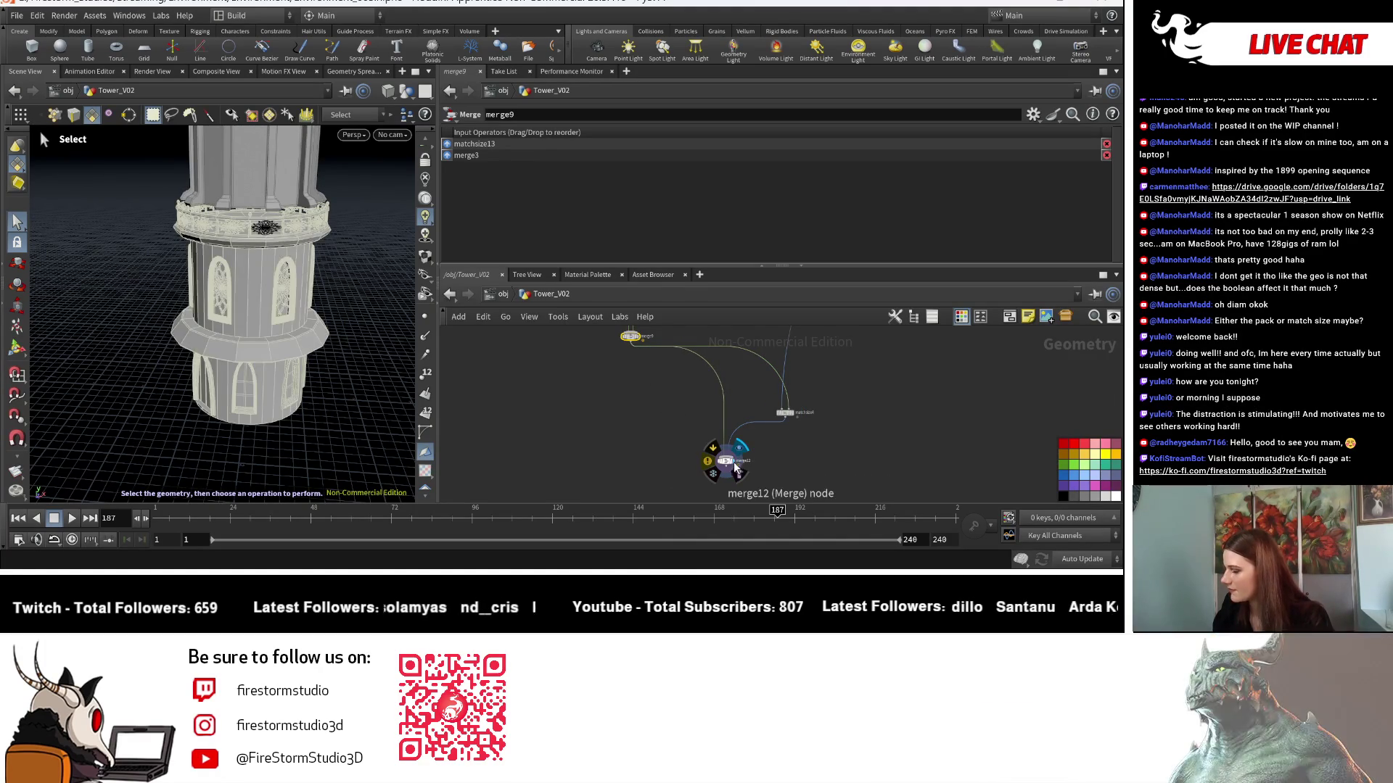
left_click(728, 466)
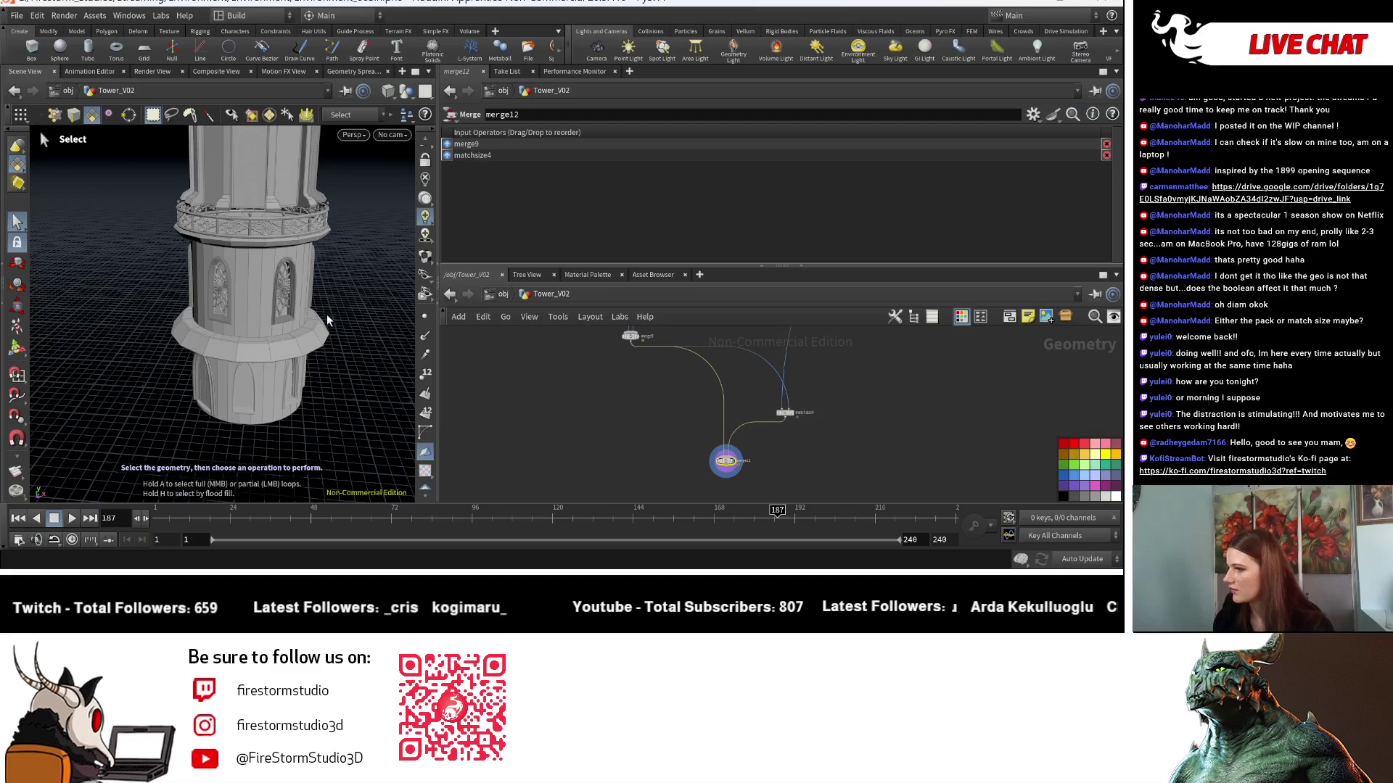
Orbit and zoom around the stacked tower, then bring the boolean and merge nodes into view.
key("Escape")
left_click_drag(326, 315, 262, 371)
scroll(262, 371, "down", 5)
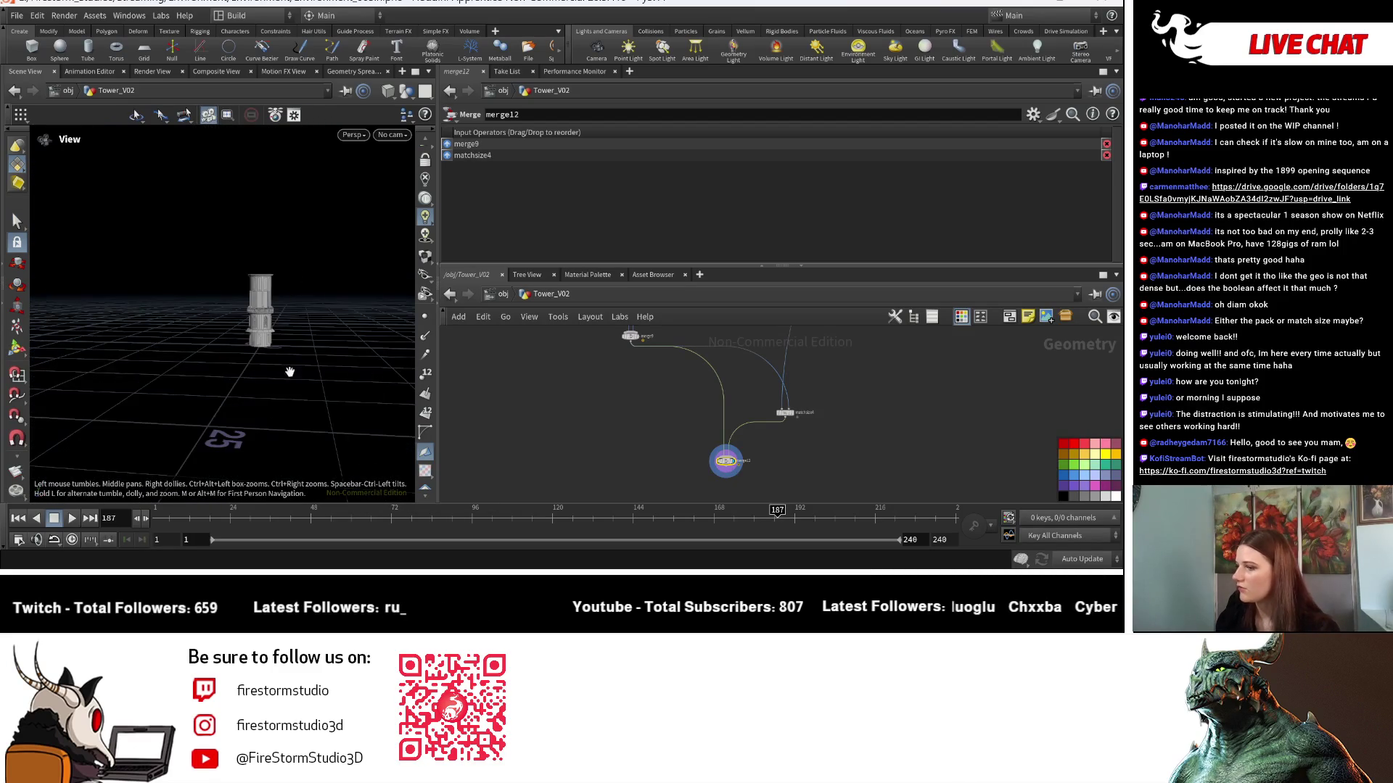
scroll(320, 379, "up", 3)
middle_click_drag(821, 436, 549, 514)
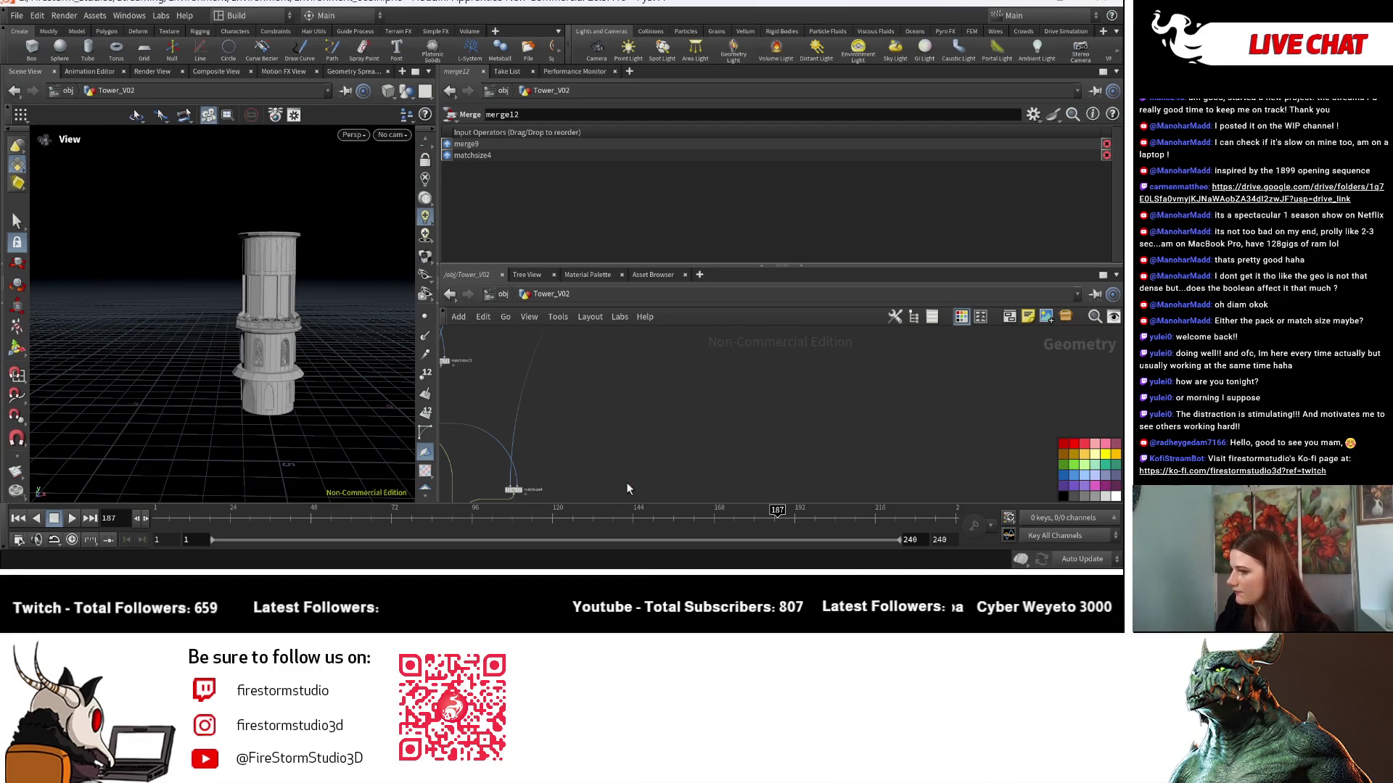
mouse_move(357, 324)
left_mouse_down()
mouse_move(367, 348)
mouse_move(409, 299)
mouse_move(348, 341)
left_mouse_up()
scroll(644, 465, "down", 3)
middle_click_drag(657, 463, 645, 465)
scroll(645, 465, "up", 6)
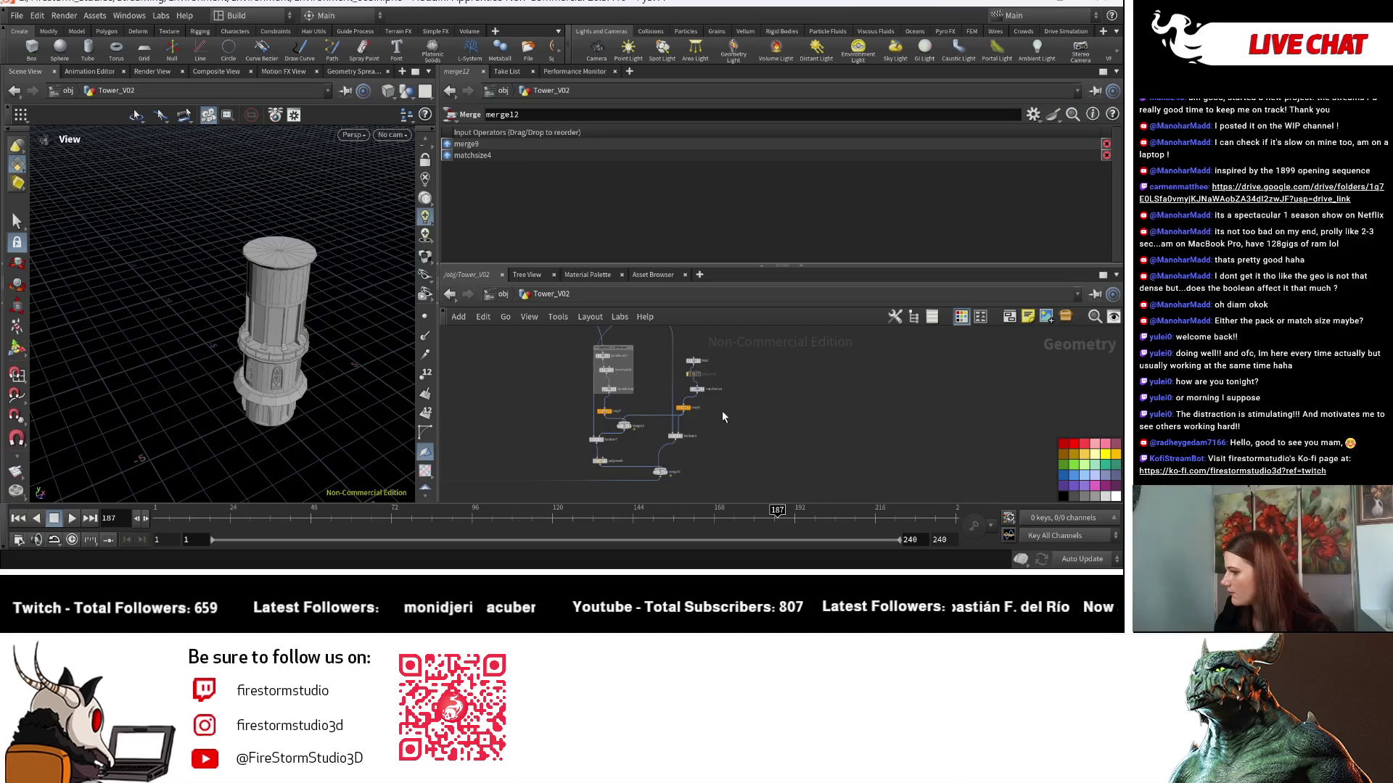
mouse_move(756, 383)
middle_mouse_down()
mouse_move(777, 451)
mouse_move(715, 451)
mouse_move(676, 431)
middle_mouse_up()
Inspect transform17, then preview transform18 and merge10's merged window pieces in the viewport.
key("s")
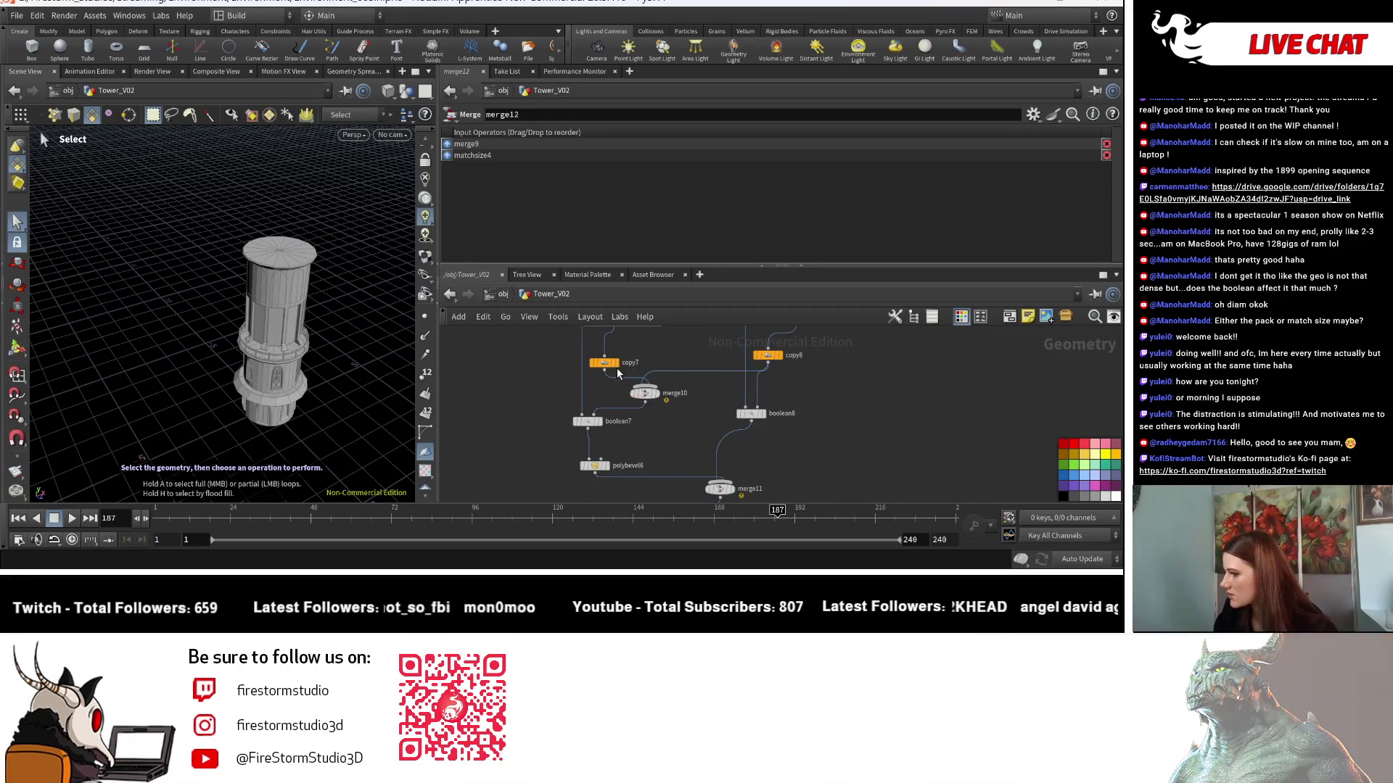
middle_click_drag(616, 368, 663, 452)
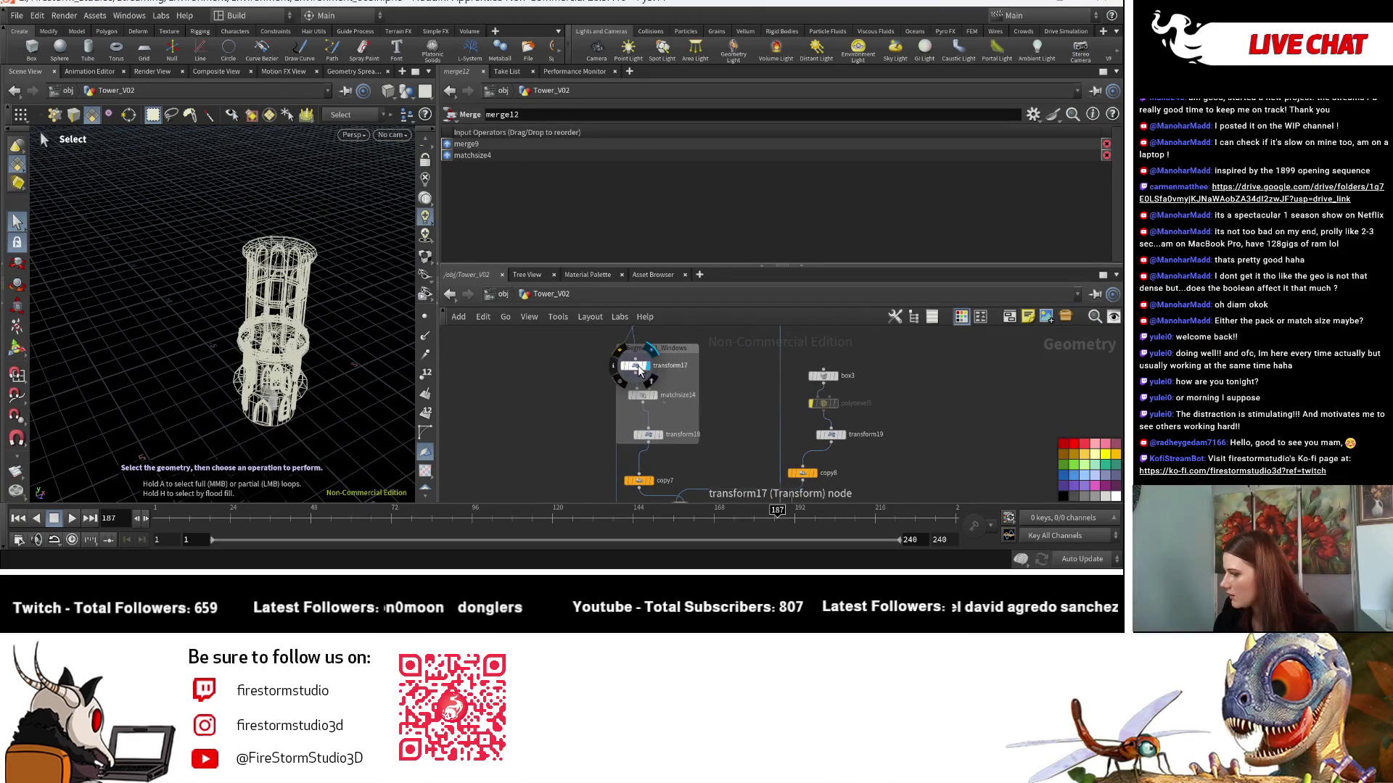
left_click(638, 365)
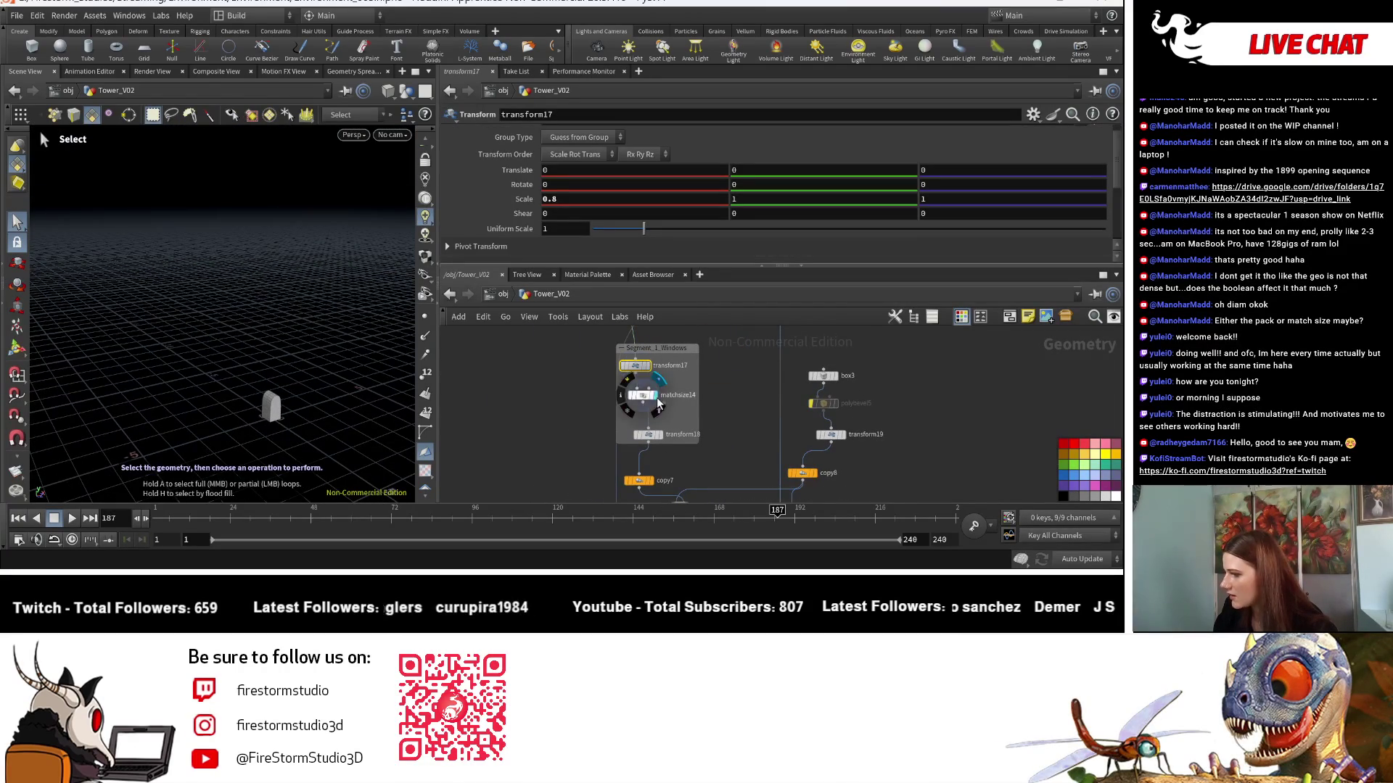
left_click(661, 434)
scroll(707, 458, "down", 2)
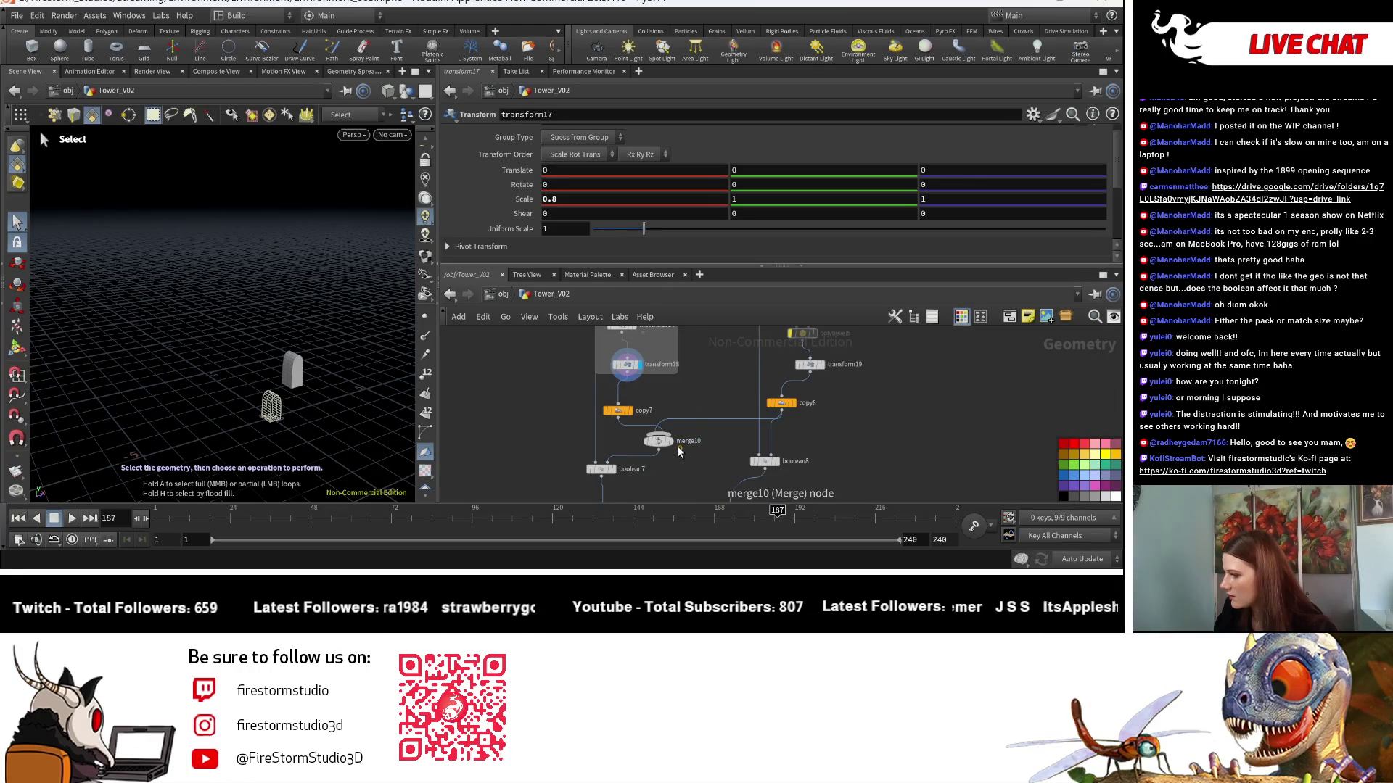
left_click(673, 445)
key("Escape")
mouse_move(278, 453)
left_mouse_down()
mouse_move(435, 455)
mouse_move(248, 429)
mouse_move(392, 334)
left_mouse_up()
scroll(392, 334, "up", 5)
key("s")
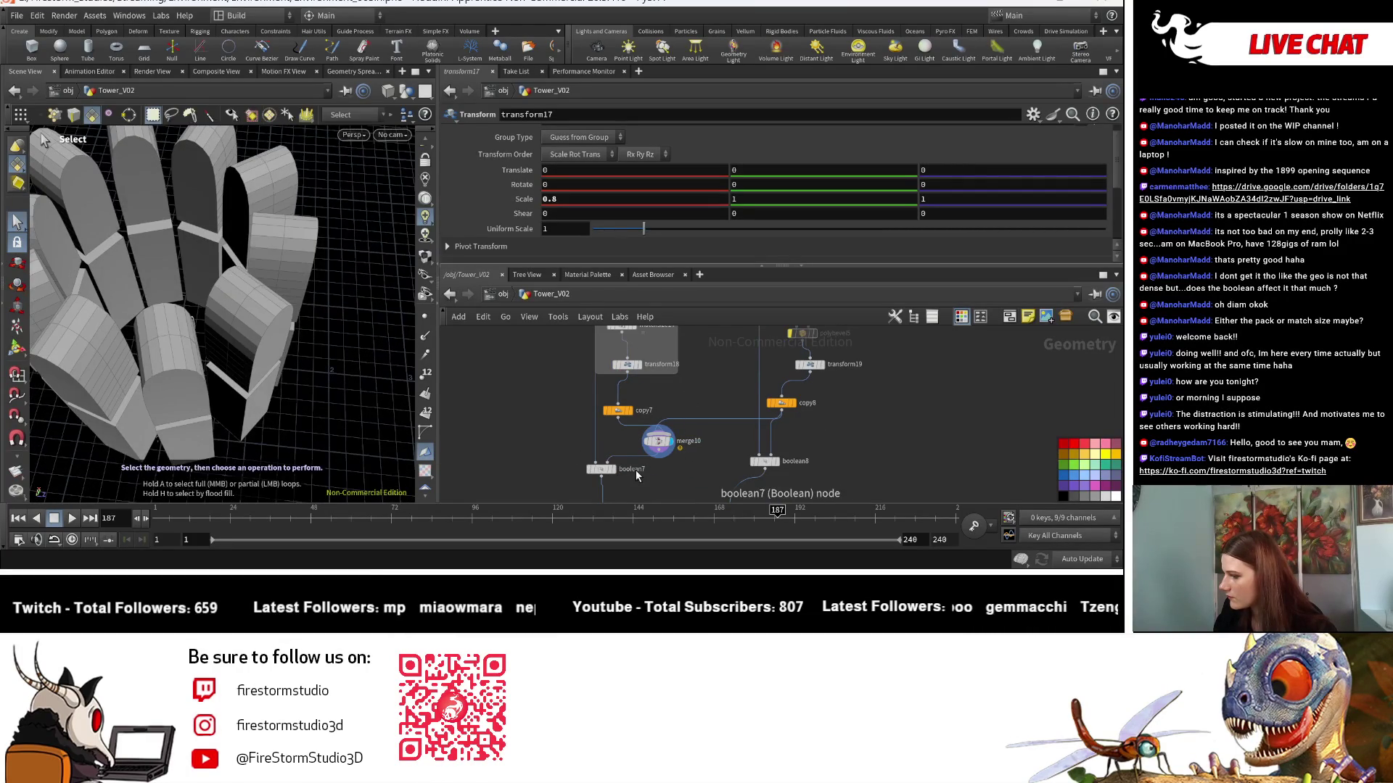
Preview boolean7's cut tower, polybevel6's bevelled tower and merge11's result.
left_click(620, 472)
mouse_move(613, 475)
middle_mouse_down()
mouse_move(663, 436)
mouse_move(573, 423)
middle_mouse_up()
left_click(587, 435)
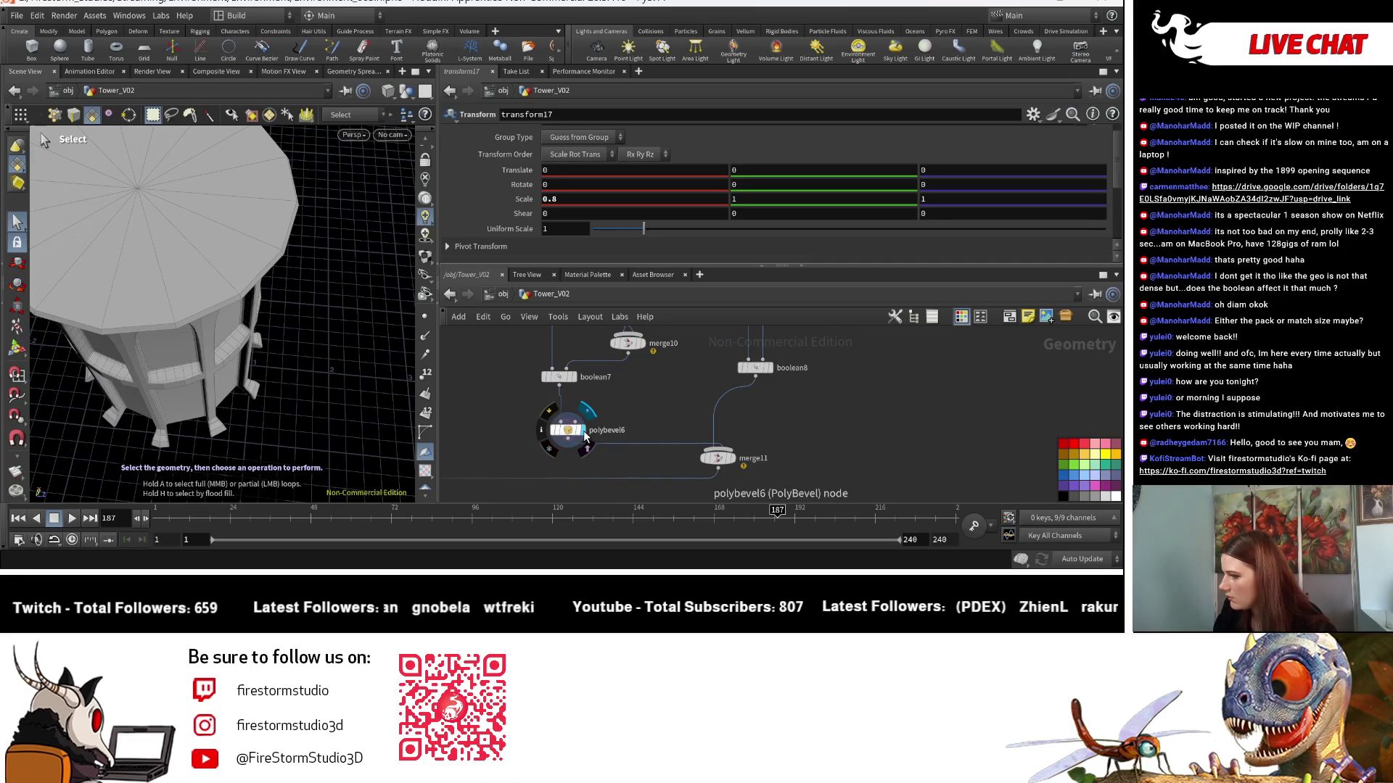
left_click(733, 463)
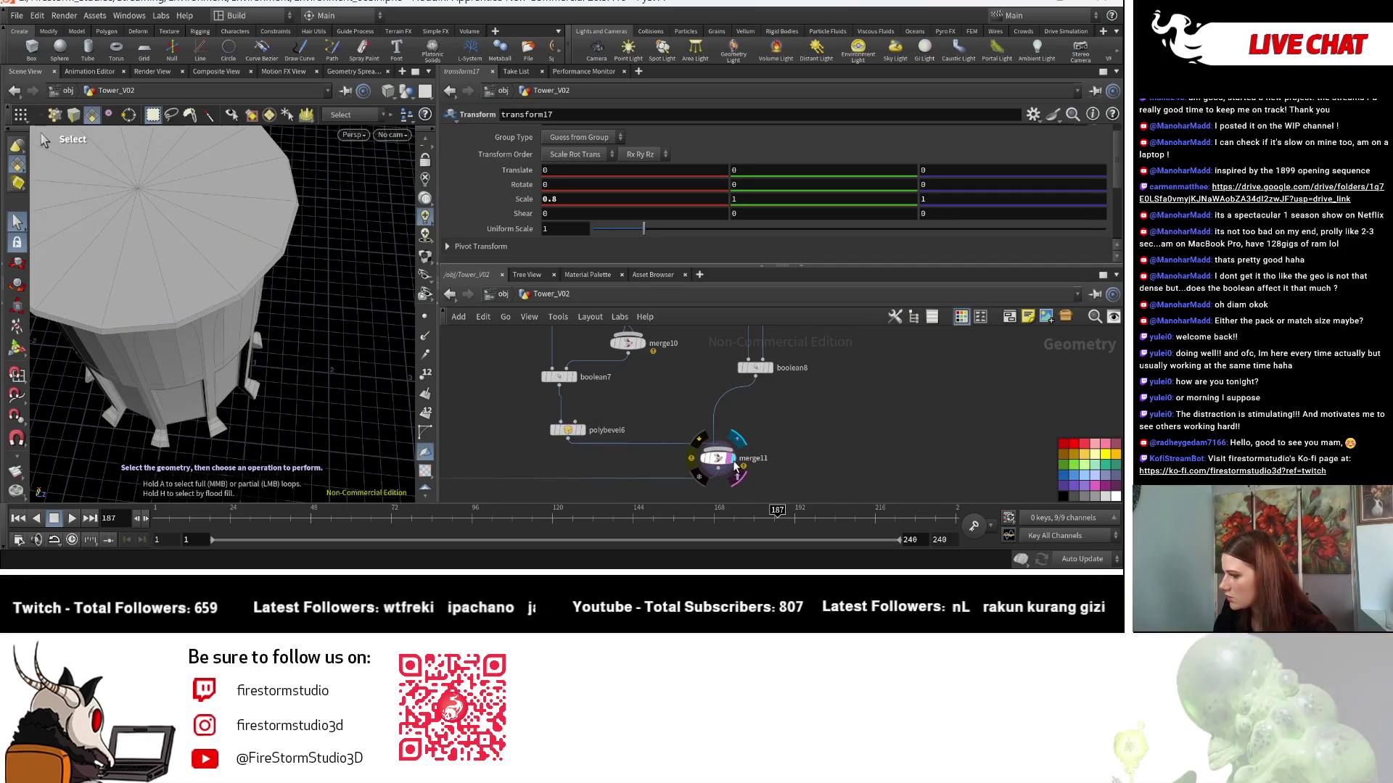
Delete the boolean8 node, then undo to restore it.
mouse_move(776, 375)
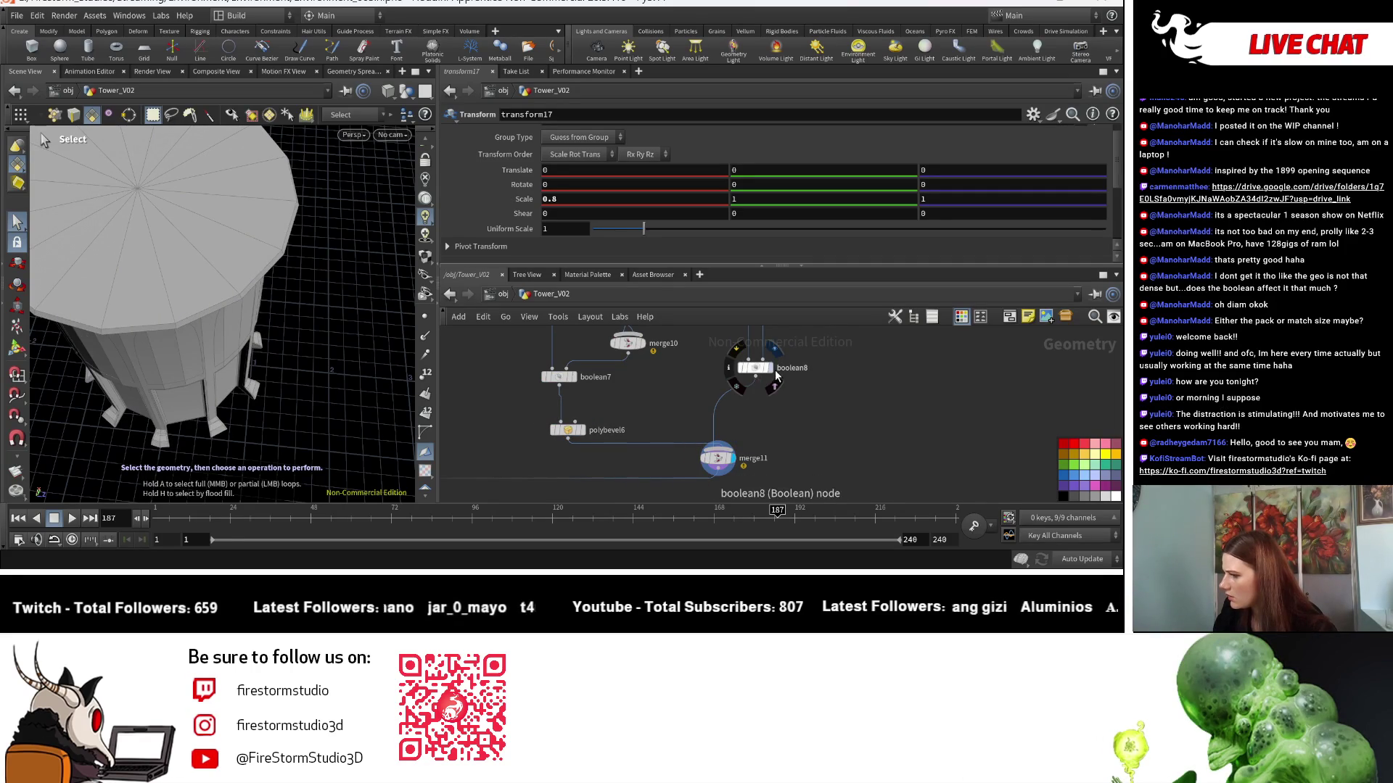
scroll(776, 375, "down", 2)
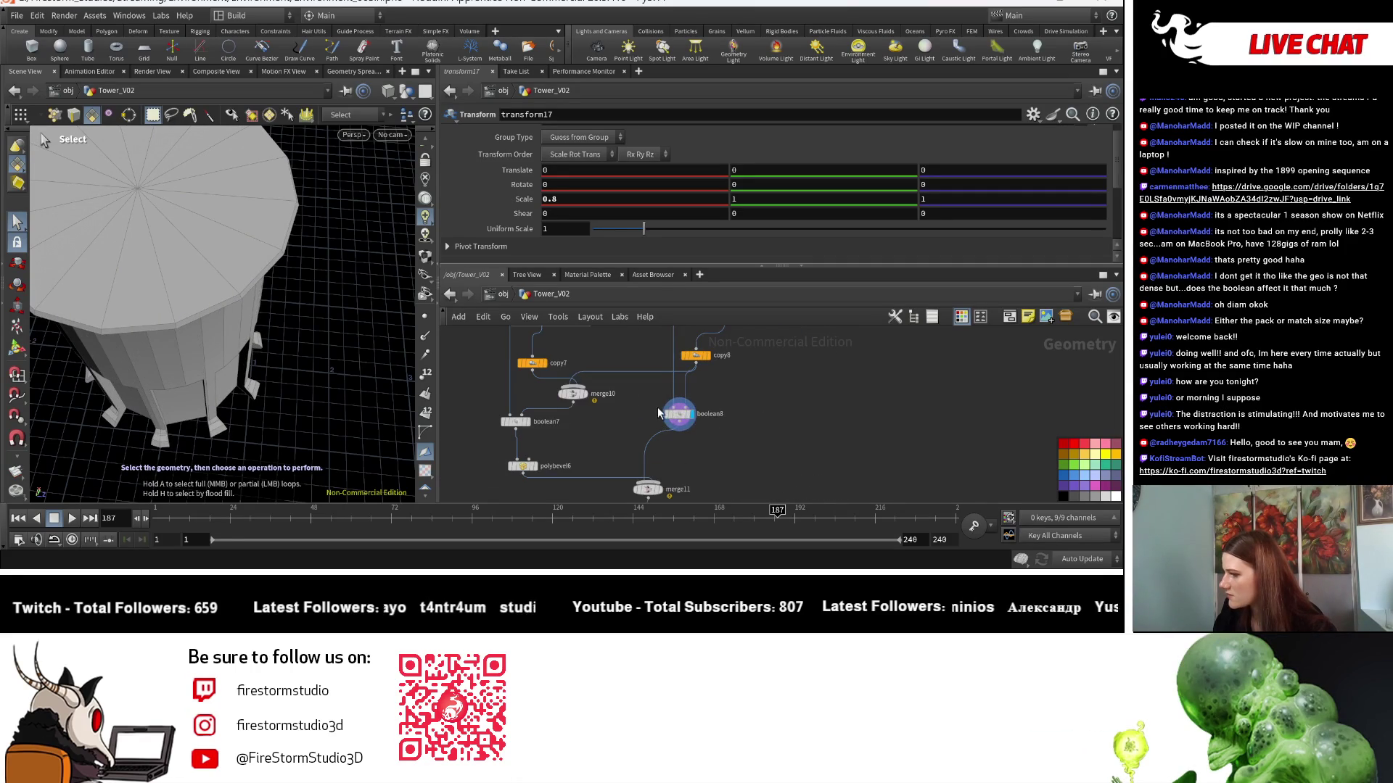
left_click(692, 425)
key("Delete")
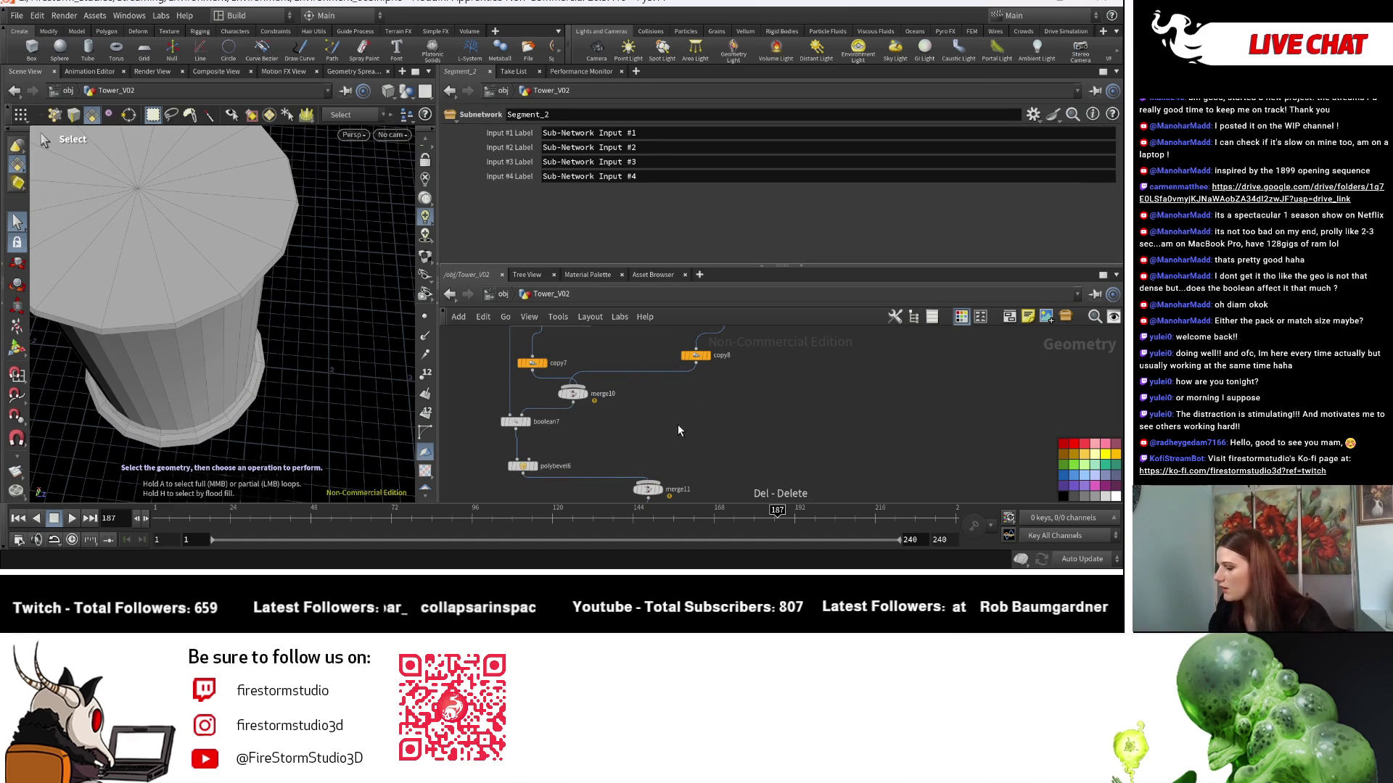
key("ctrl+z")
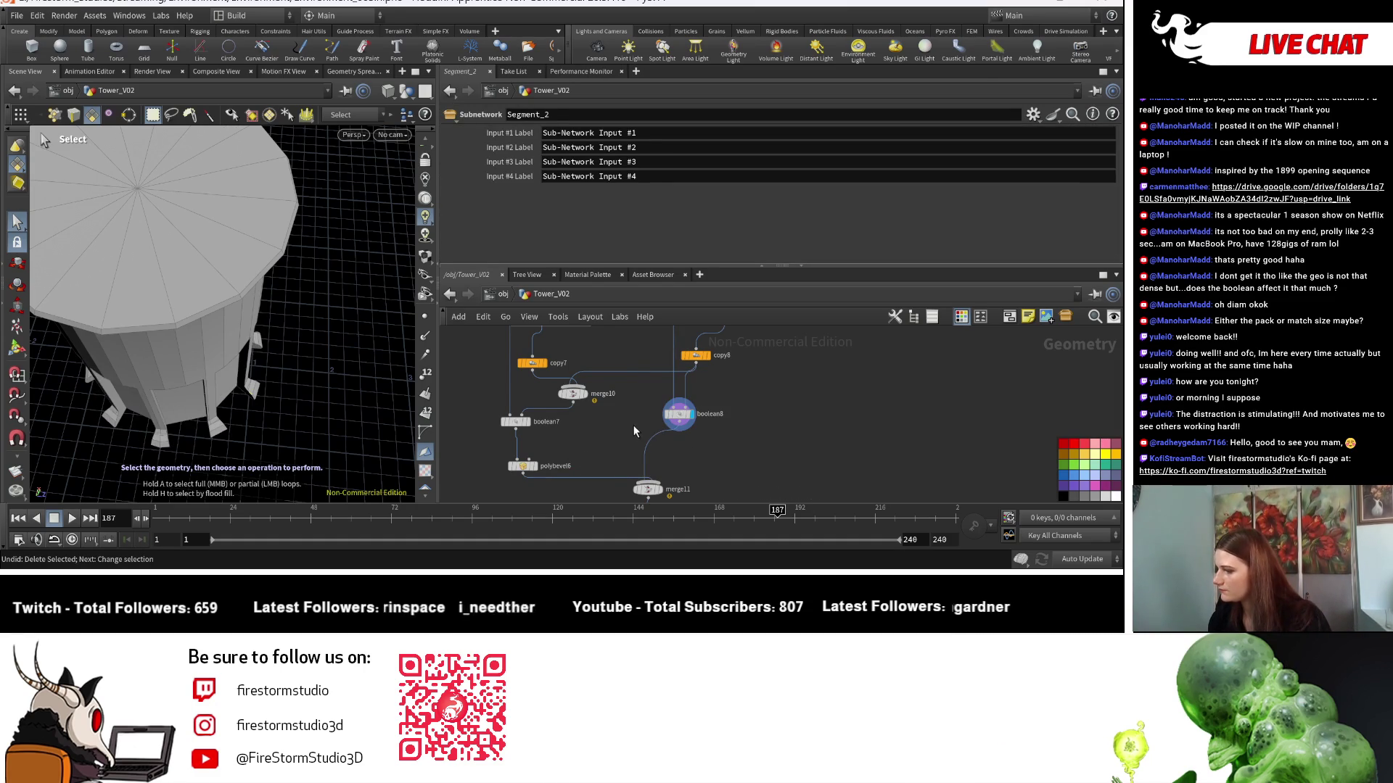
Delete the boolean7 node, moving polybevel6 beside merge11.
left_click(511, 424)
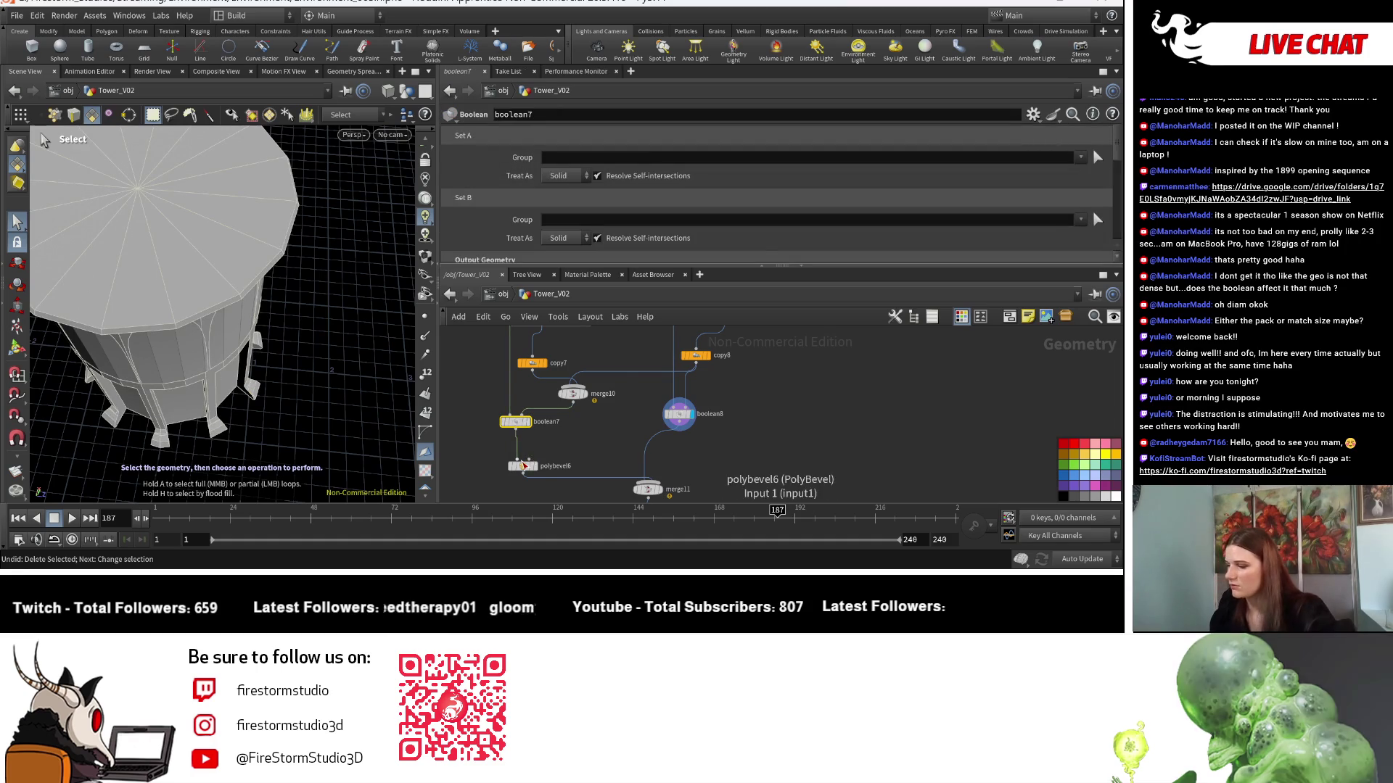
left_click_drag(522, 466, 651, 456)
key("Delete")
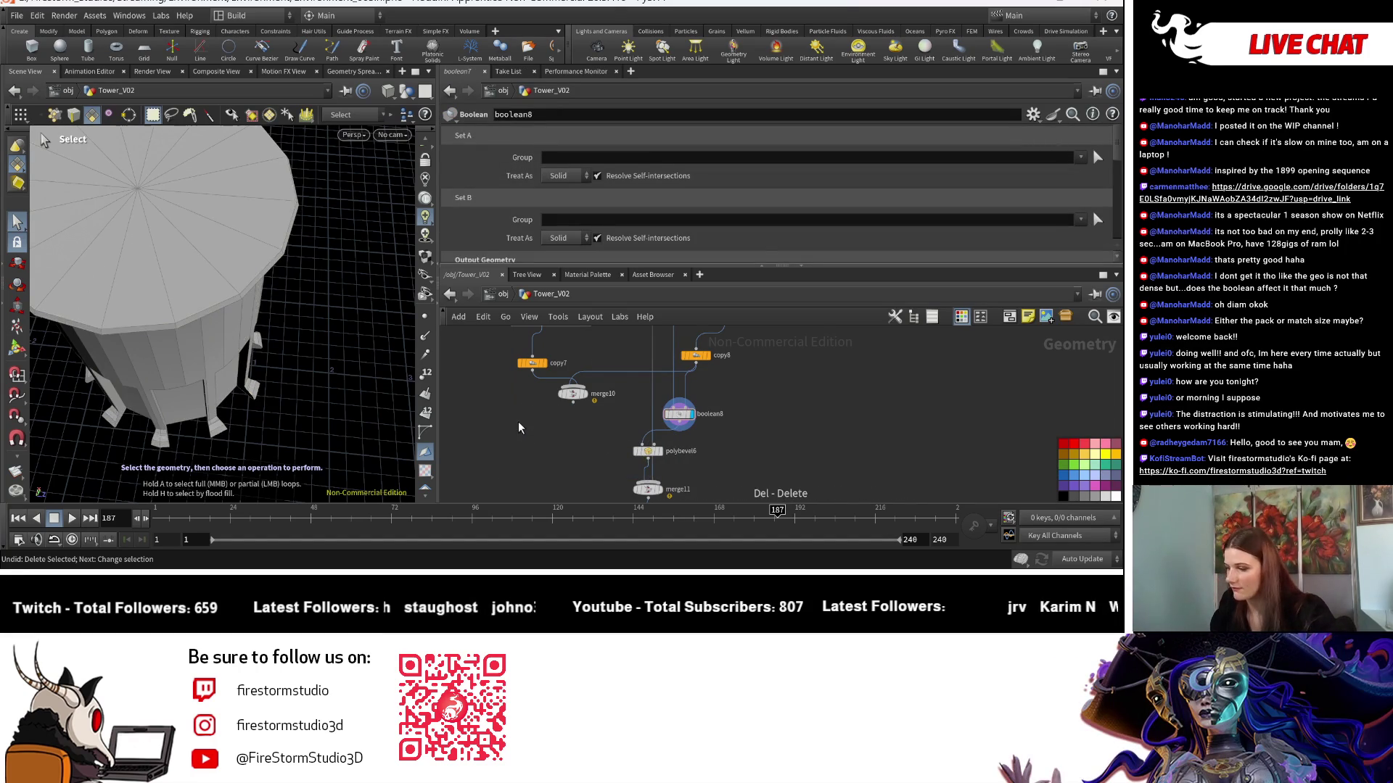
middle_click_drag(591, 422, 598, 392)
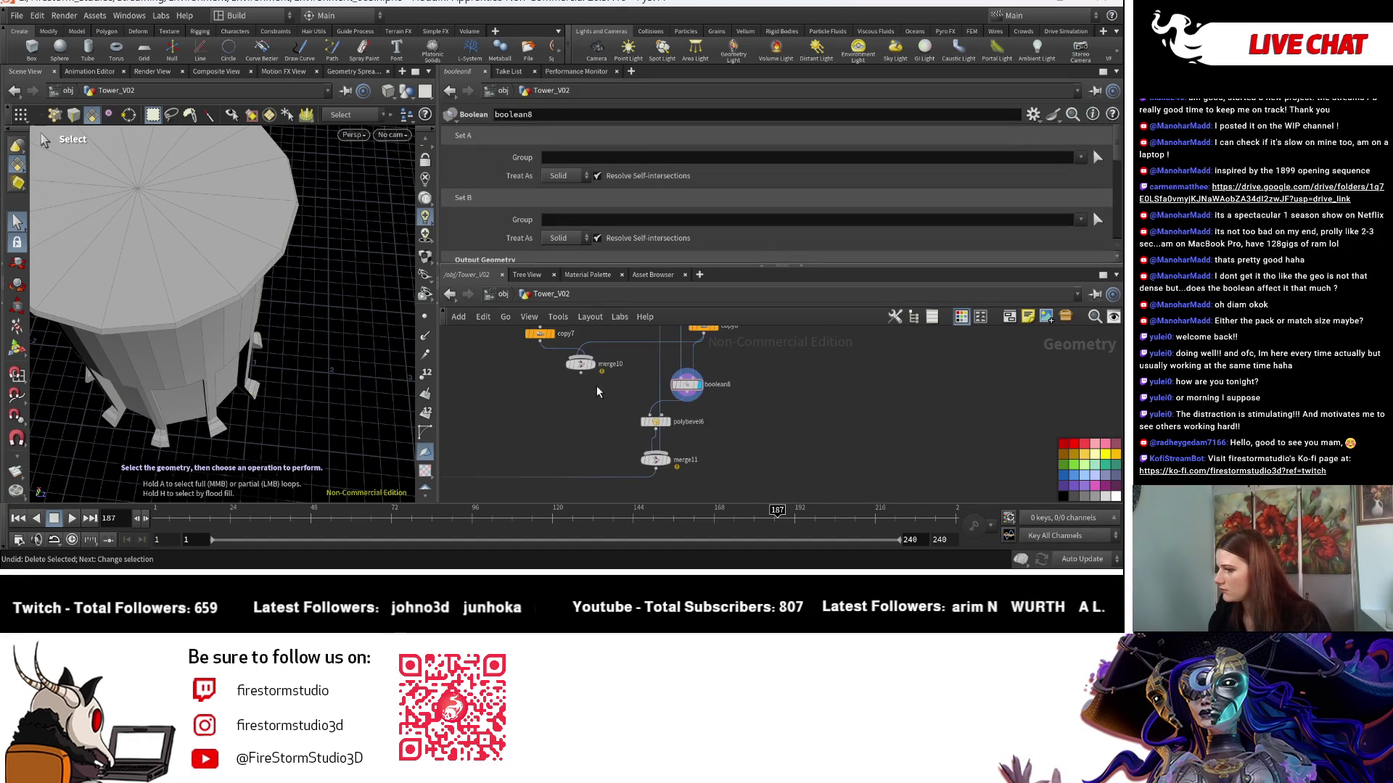
Feed merge10 into boolean8's second input and delete merge11.
left_click(581, 365)
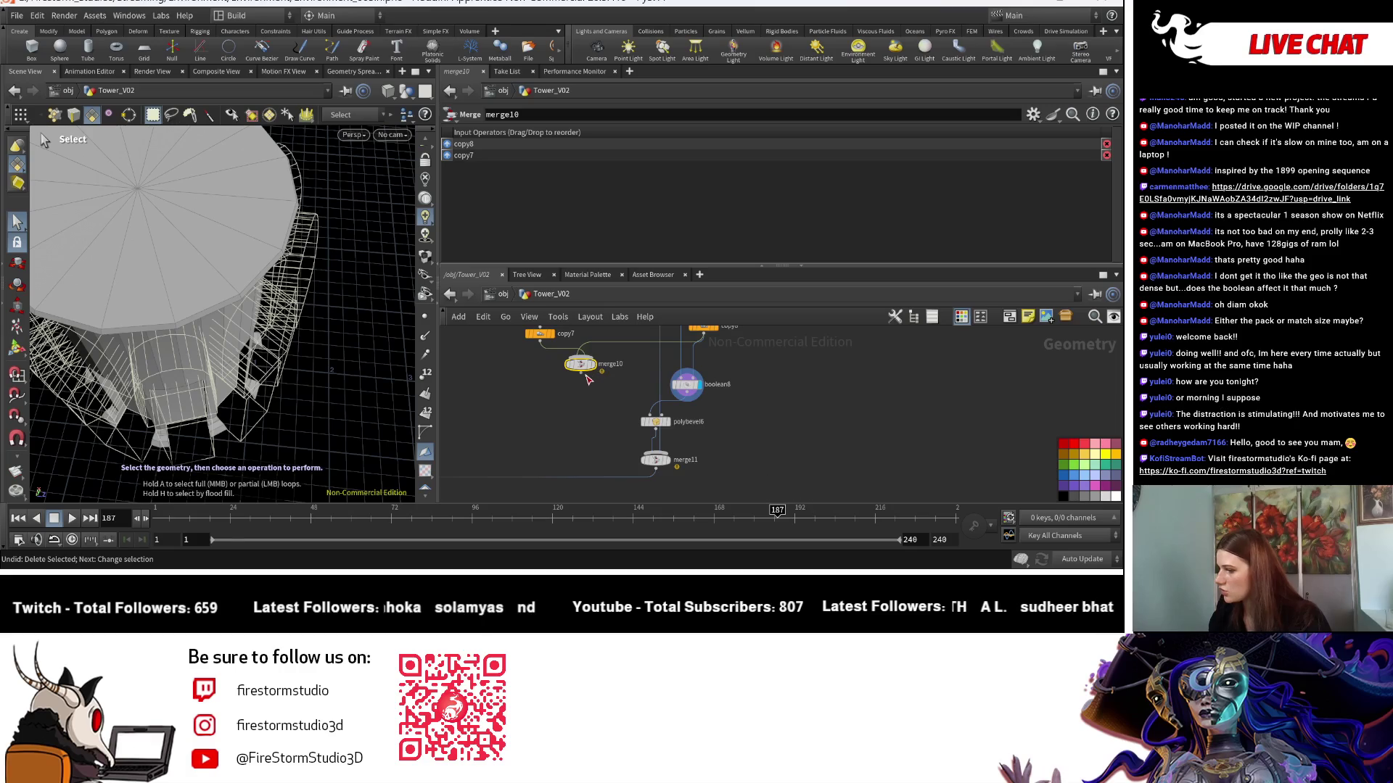
left_click(701, 378)
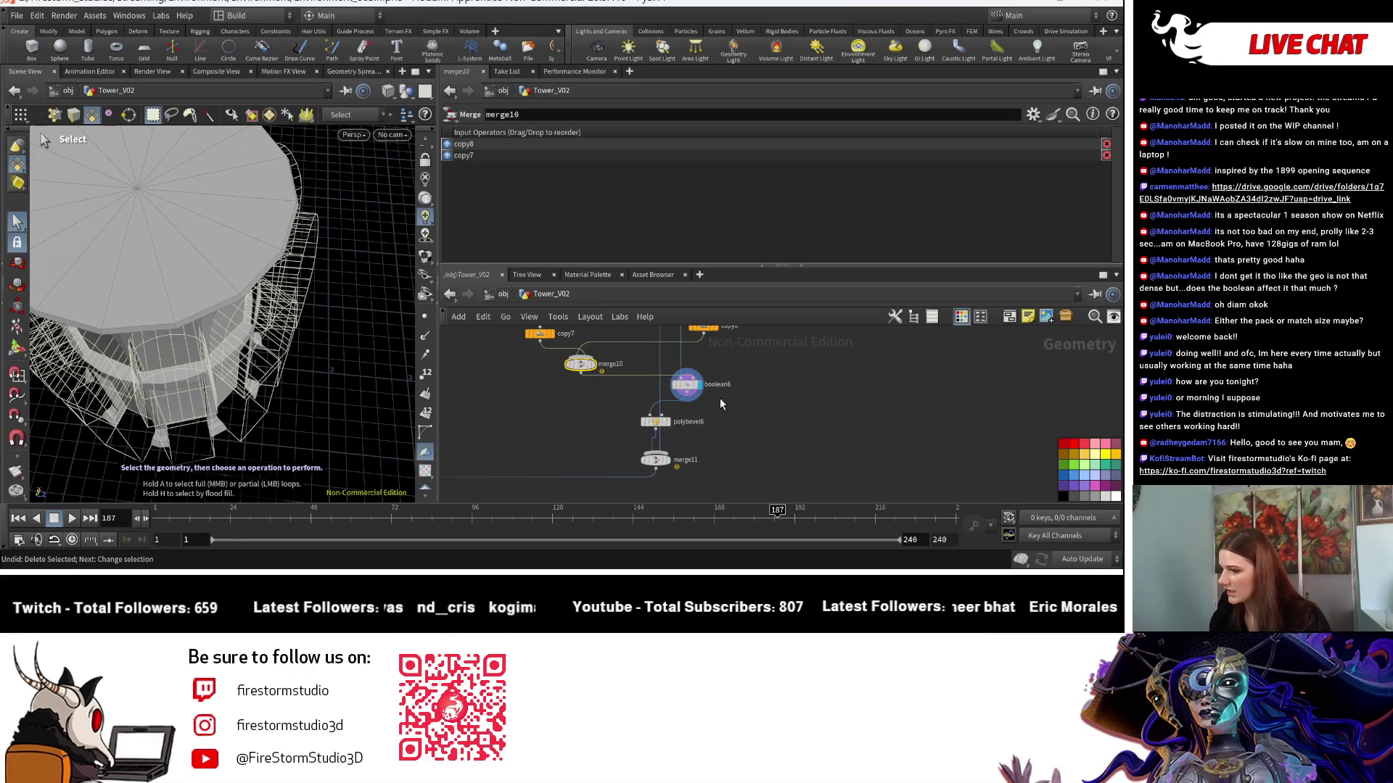
scroll(720, 397, "up", 3)
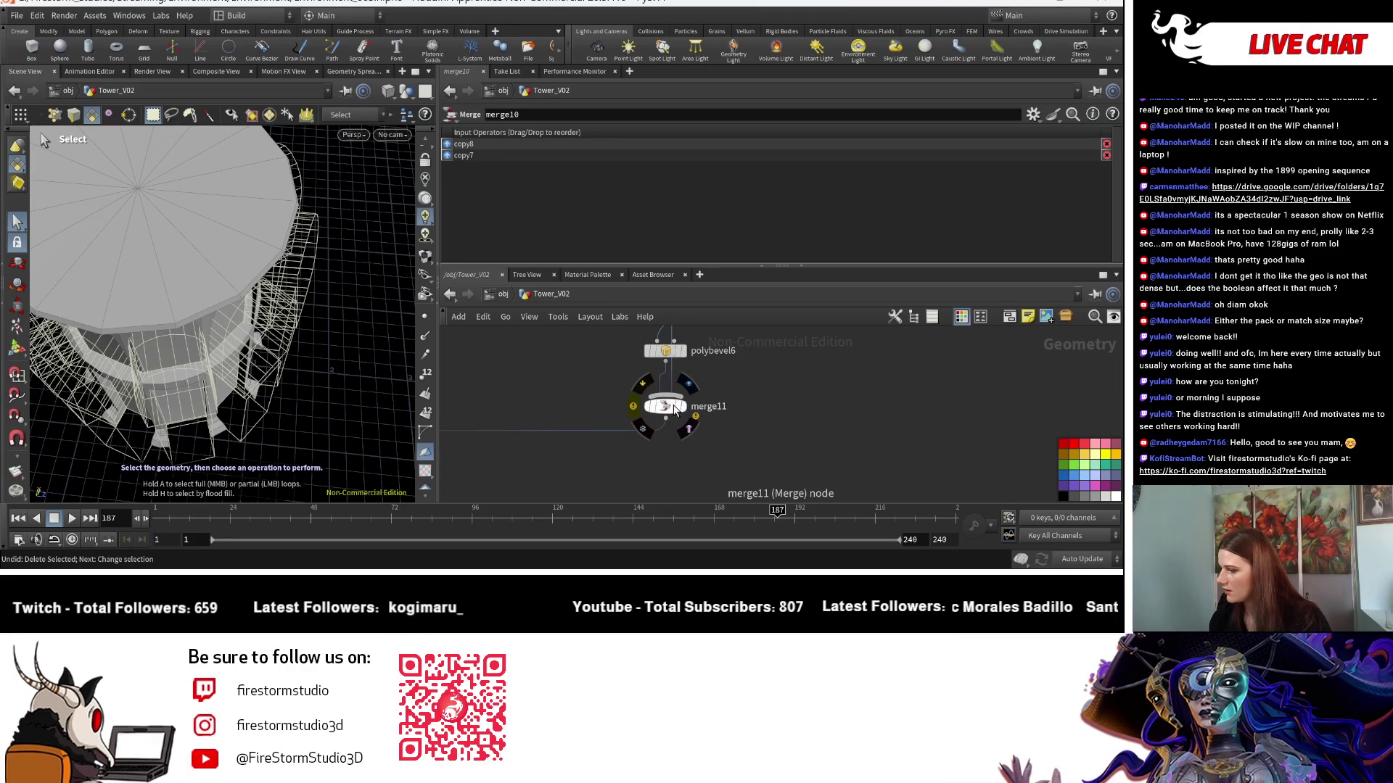
left_click(674, 409)
left_click_drag(665, 406, 711, 450)
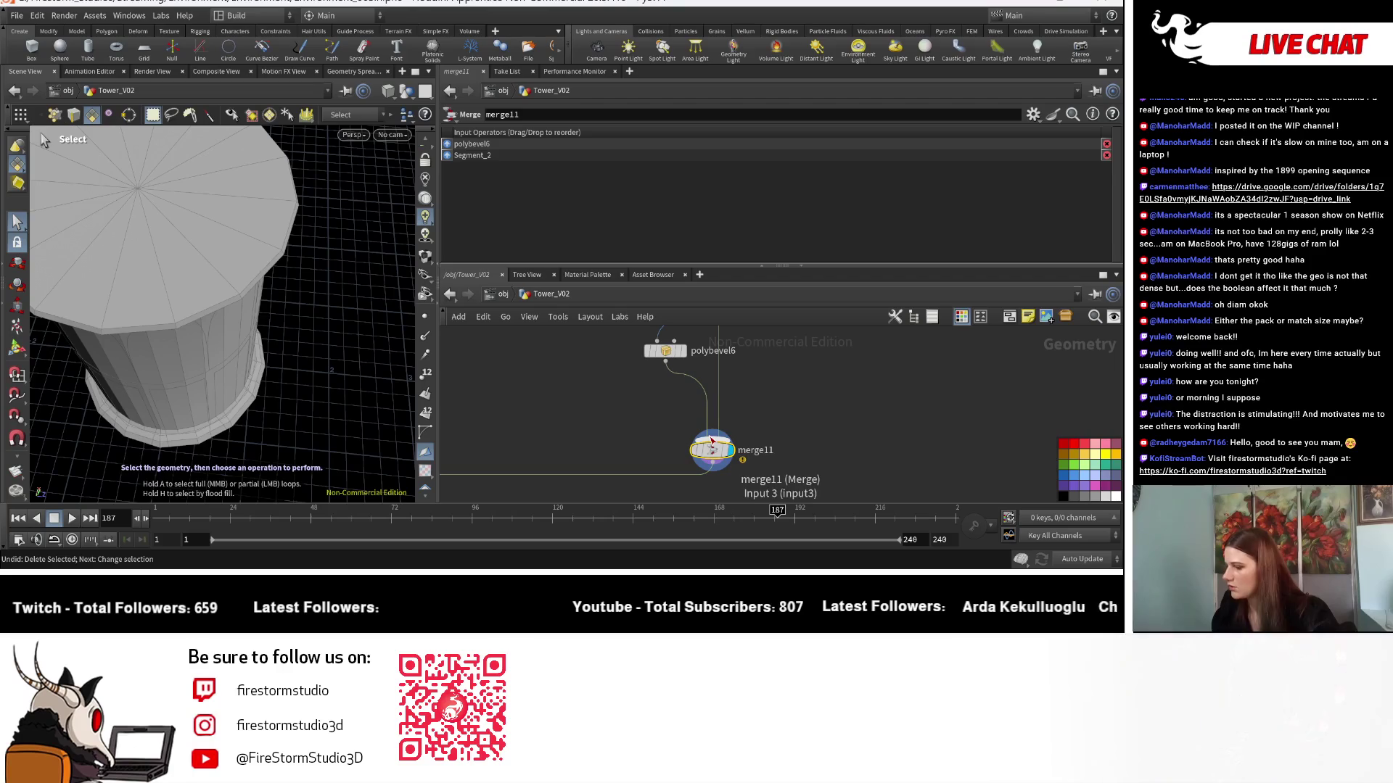
key("Delete")
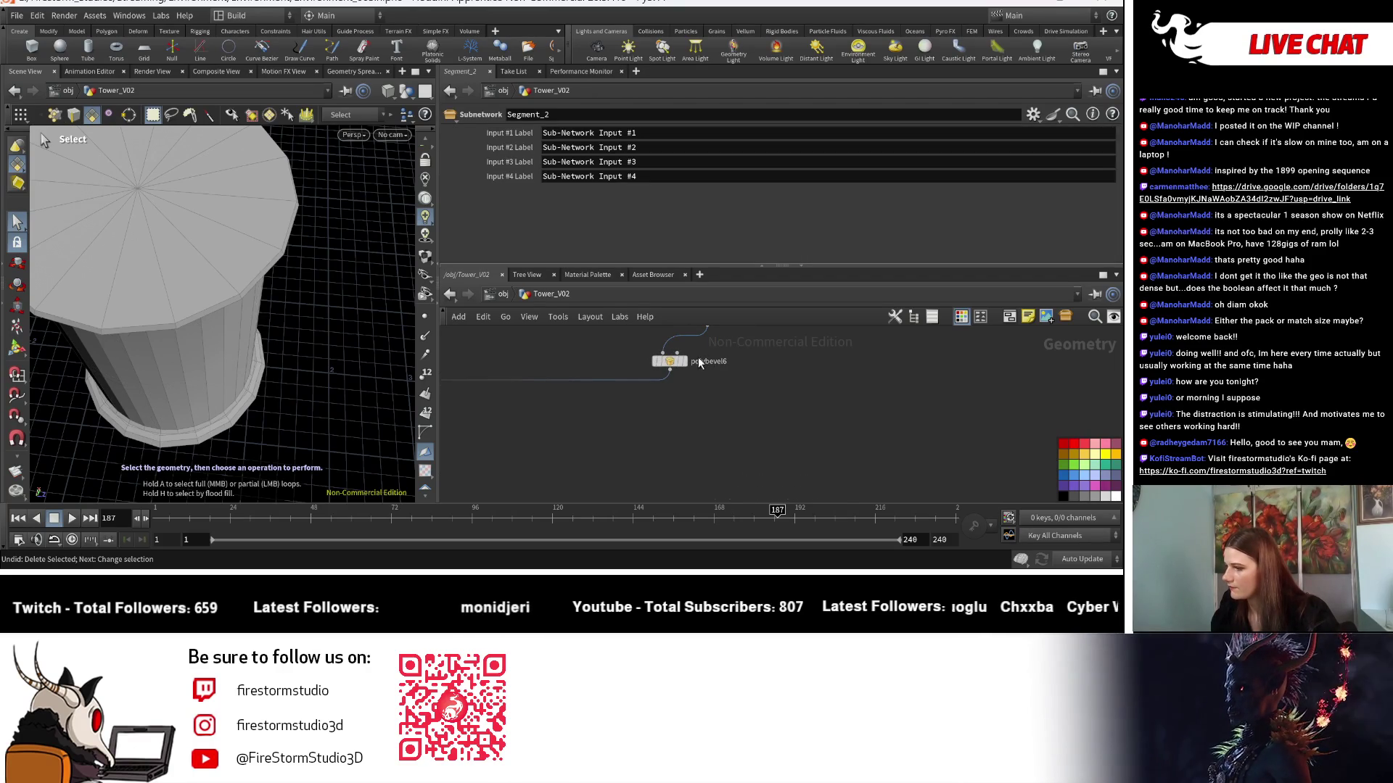
Display the bevelled tower from polybevel6 and view it from the side.
left_click(684, 361)
key("Escape")
mouse_move(311, 398)
left_mouse_down()
mouse_move(298, 353)
mouse_move(367, 373)
mouse_move(302, 395)
left_mouse_up()
scroll(298, 353, "down", 3)
scroll(302, 395, "up", 5)
mouse_move(685, 364)
middle_mouse_down()
mouse_move(653, 383)
mouse_move(671, 458)
middle_mouse_up()
scroll(671, 459, "up", 3)
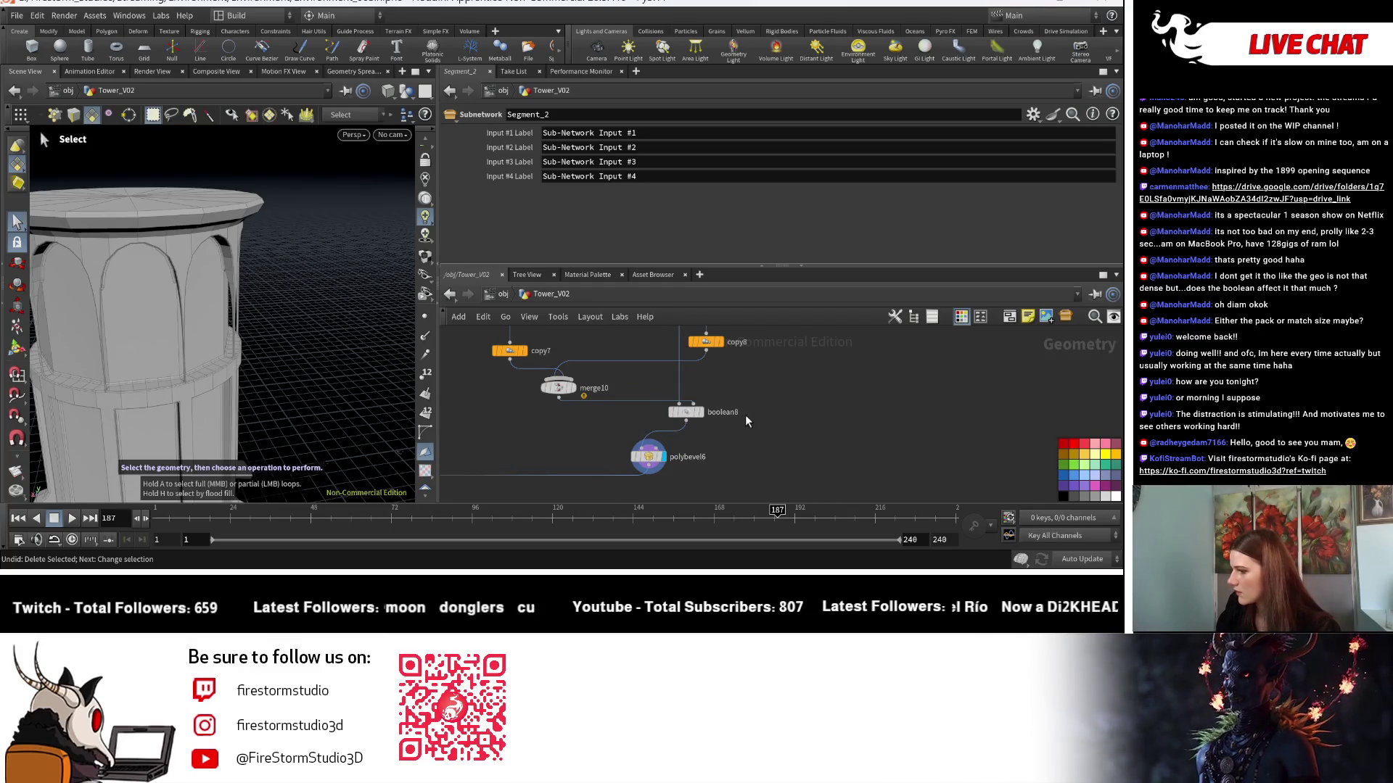
Preview merge10's window pieces, then display boolean8 and view the tower from the side.
left_click(545, 383)
middle_click_drag(485, 440, 589, 438)
key("Escape")
mouse_move(370, 378)
left_mouse_down()
mouse_move(403, 374)
mouse_move(410, 327)
left_mouse_up()
middle_click_drag(637, 384, 615, 450)
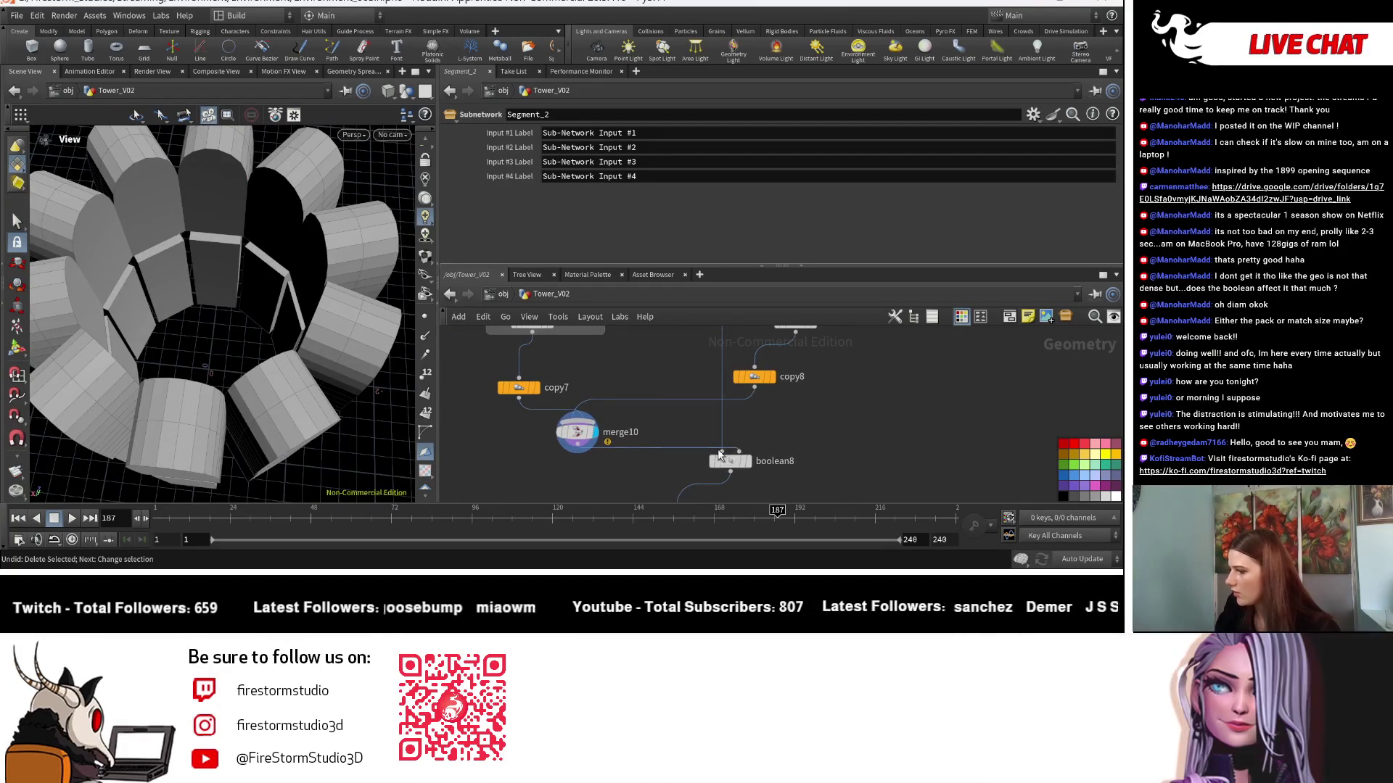
left_click(750, 462)
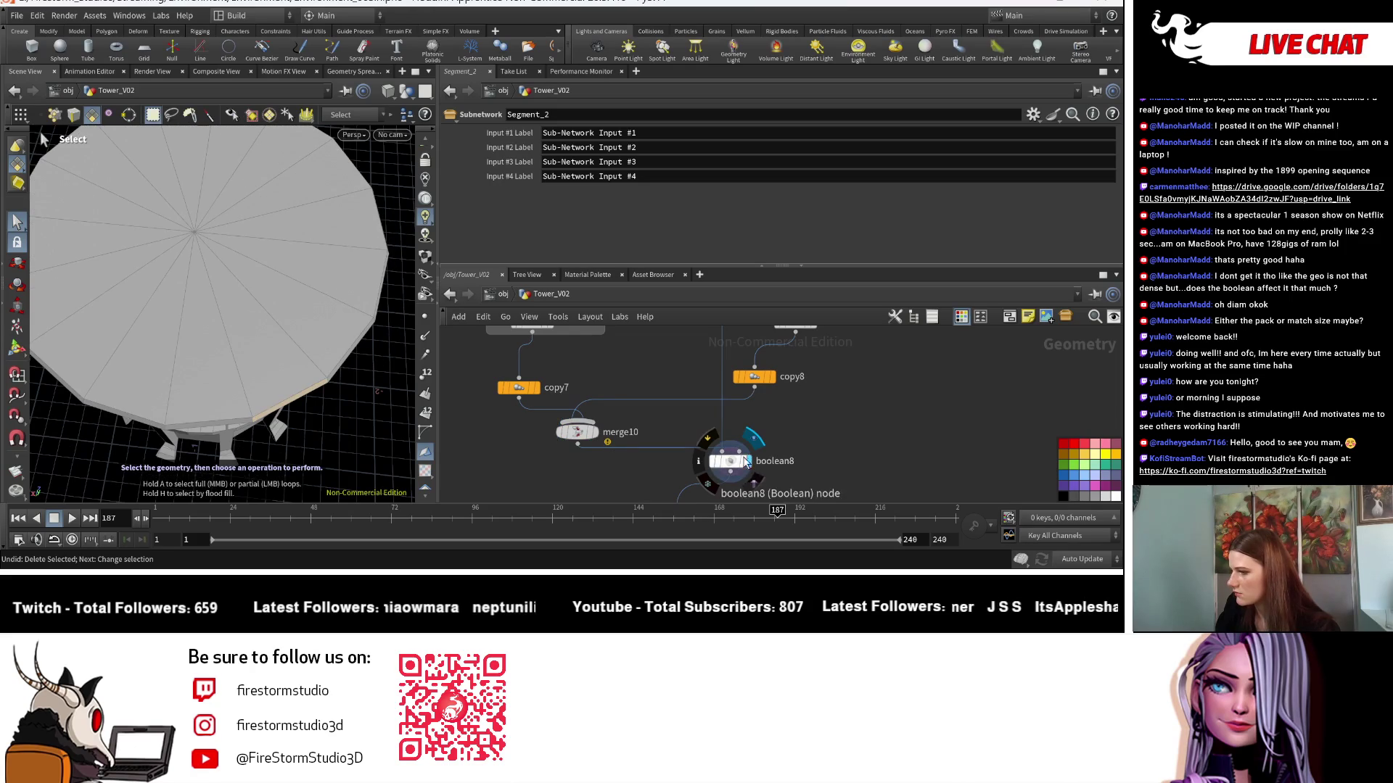
key("Escape")
left_click_drag(345, 414, 442, 352)
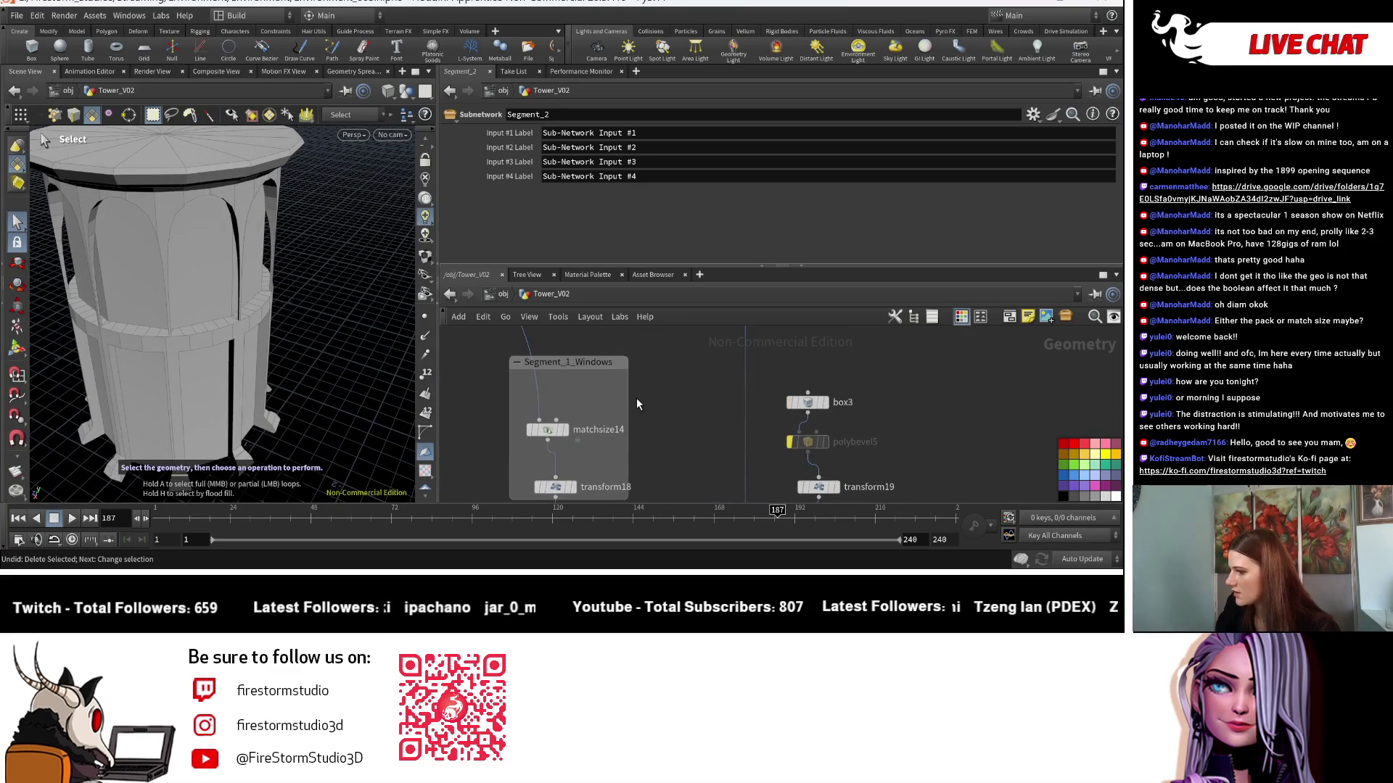
On transform18, set Translate Y to 1.5 and adjust the Scale Y and Scale X values.
left_click(564, 441)
left_click(752, 173)
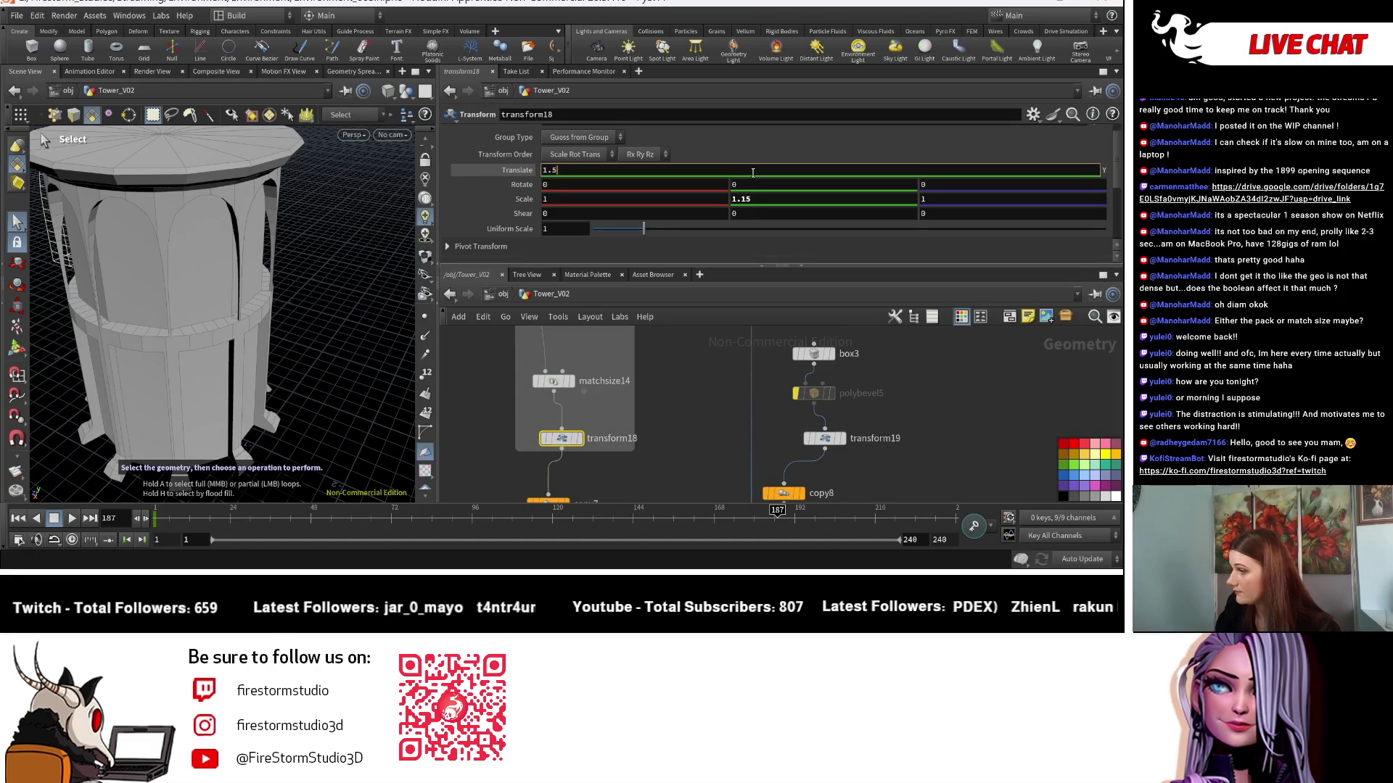
left_click(767, 201)
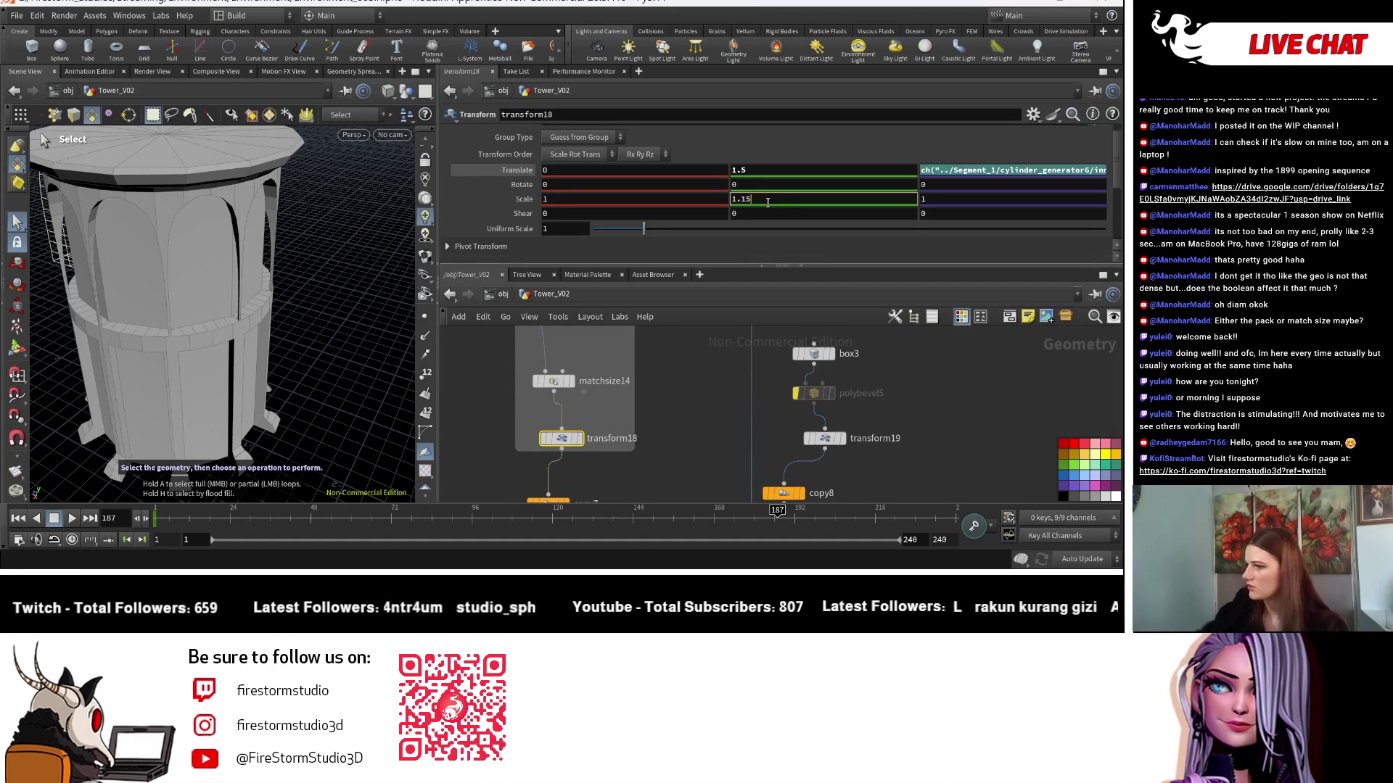
type("25")
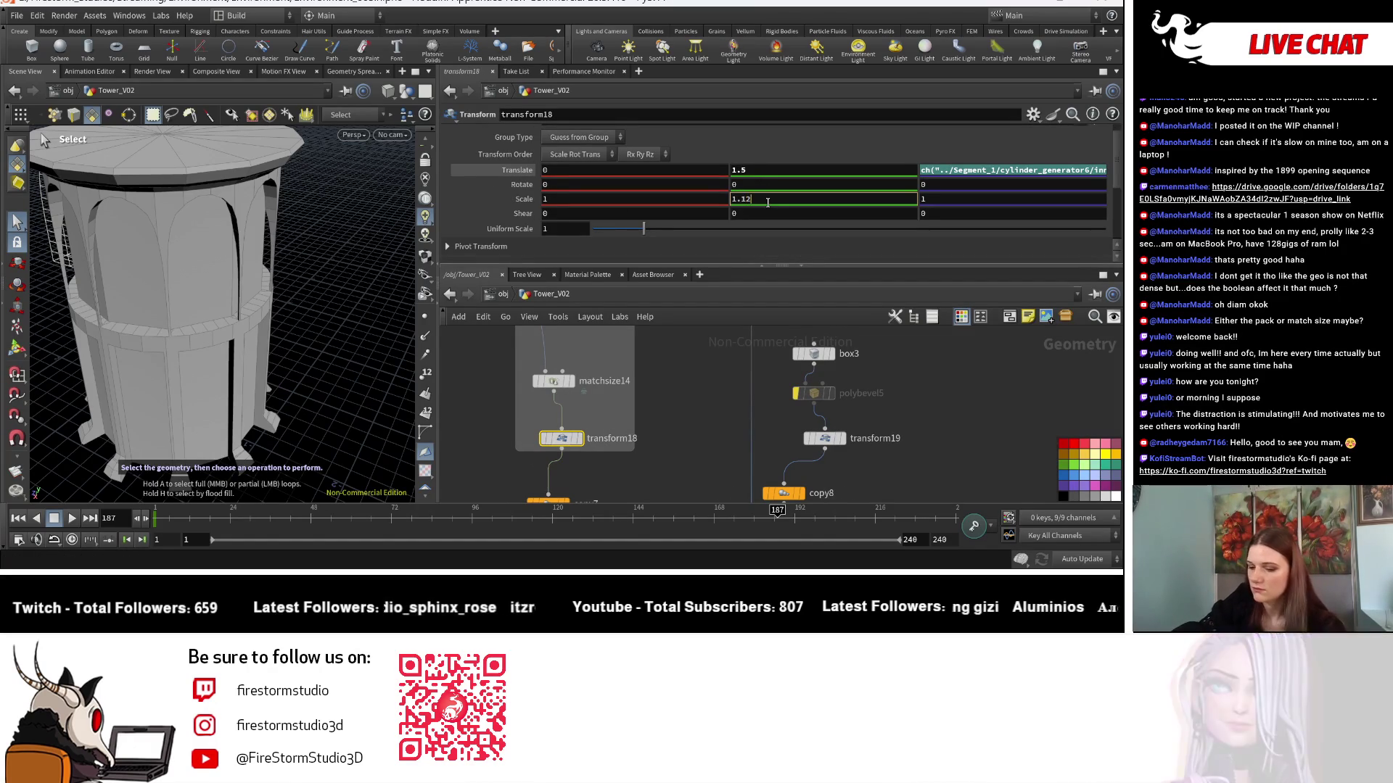
key("Return")
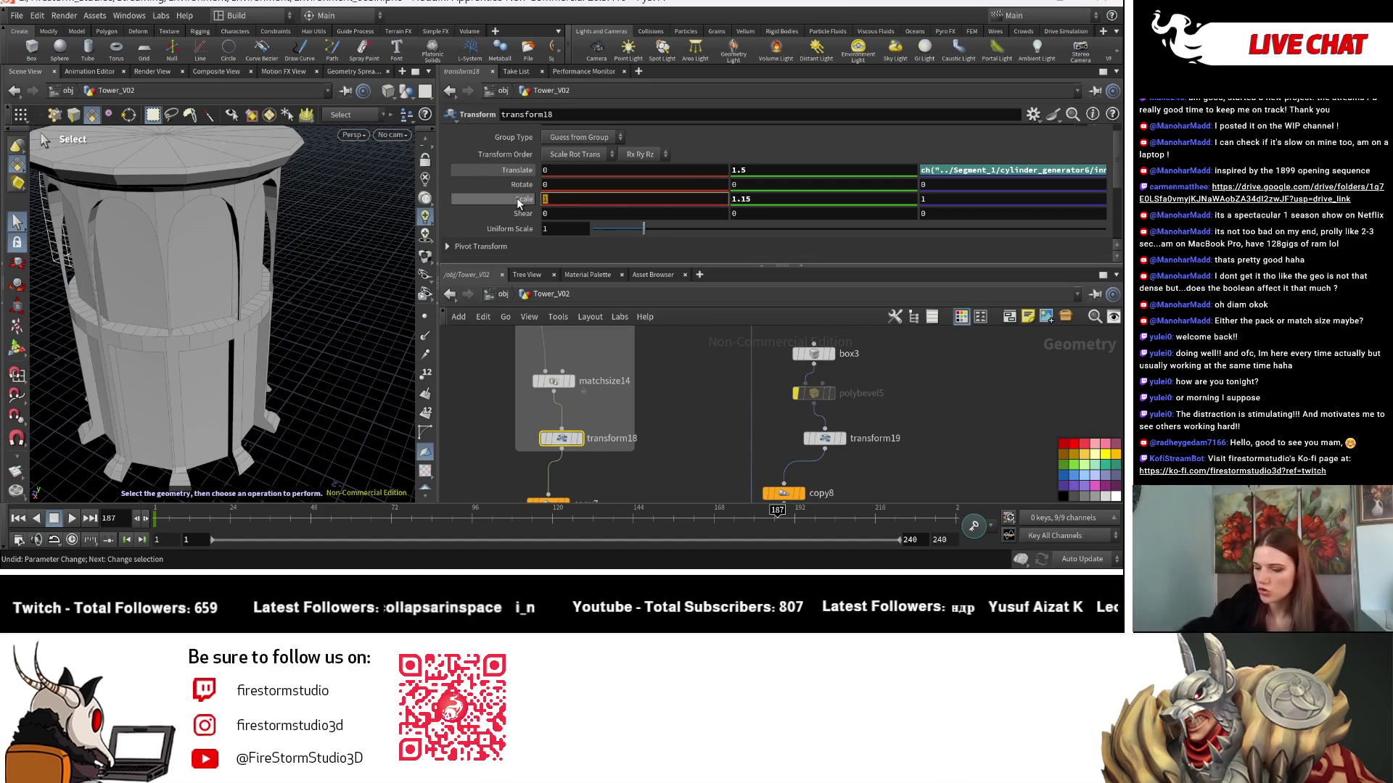
type("0.9")
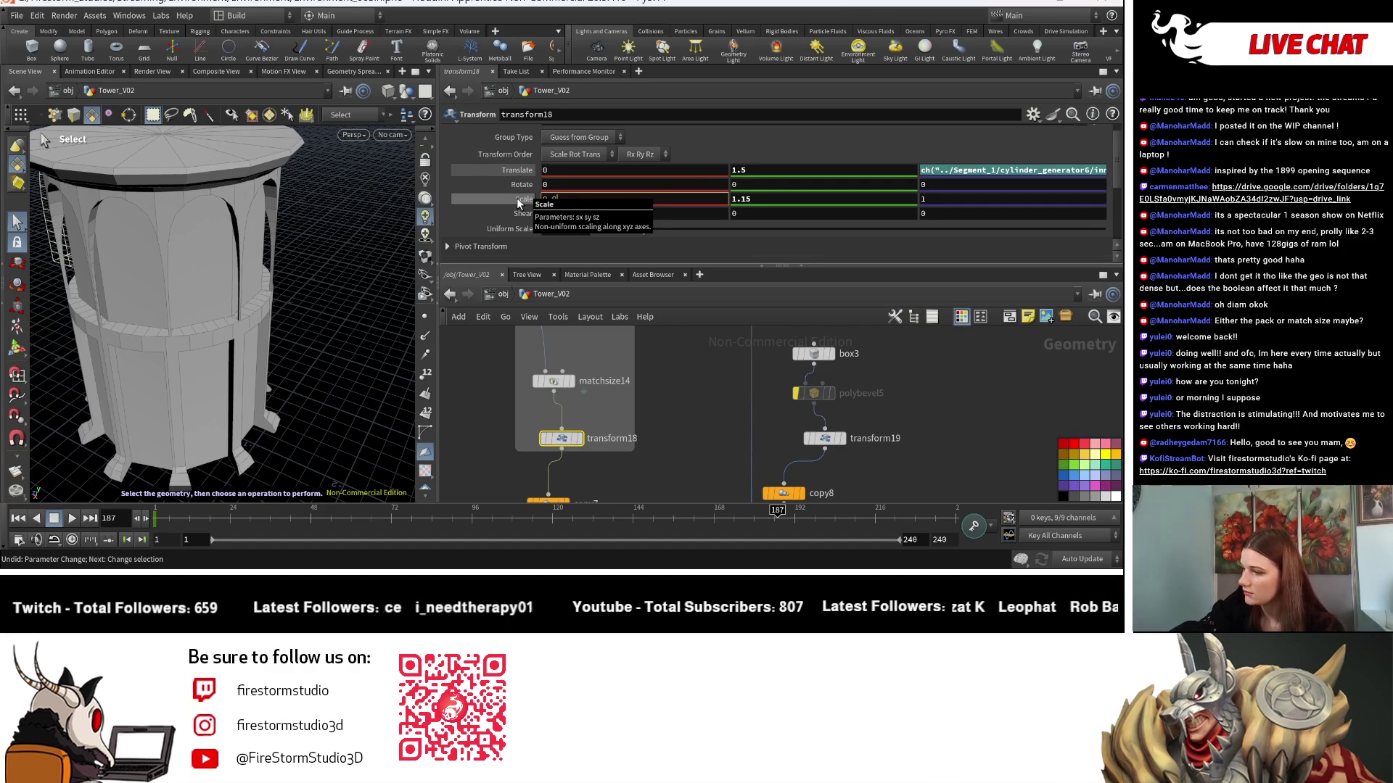
key("Return")
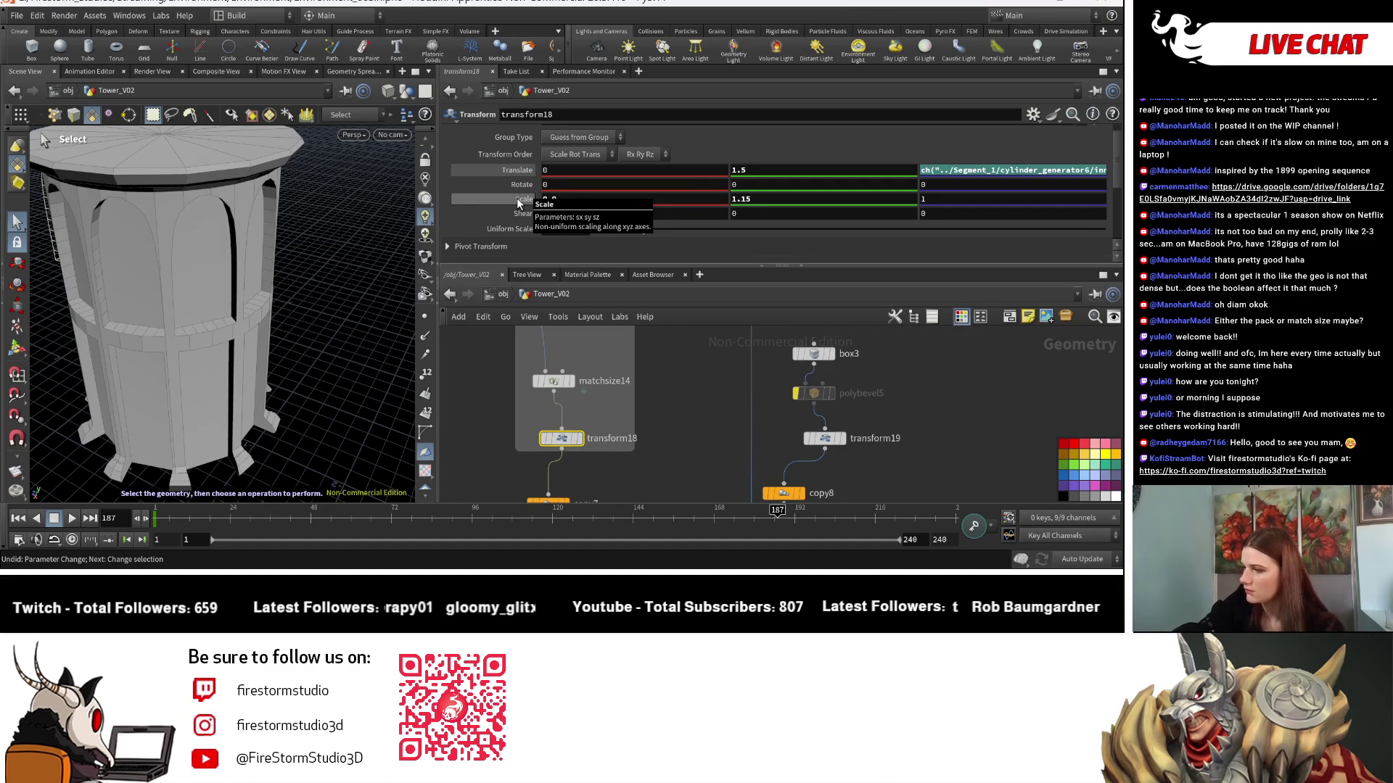
Check the tower from the side and change transform18's Scale X to 0.8.
key("Escape")
mouse_move(383, 357)
left_mouse_down()
mouse_move(323, 317)
mouse_move(321, 298)
mouse_move(319, 341)
left_mouse_up()
right_click_drag(319, 341, 314, 348)
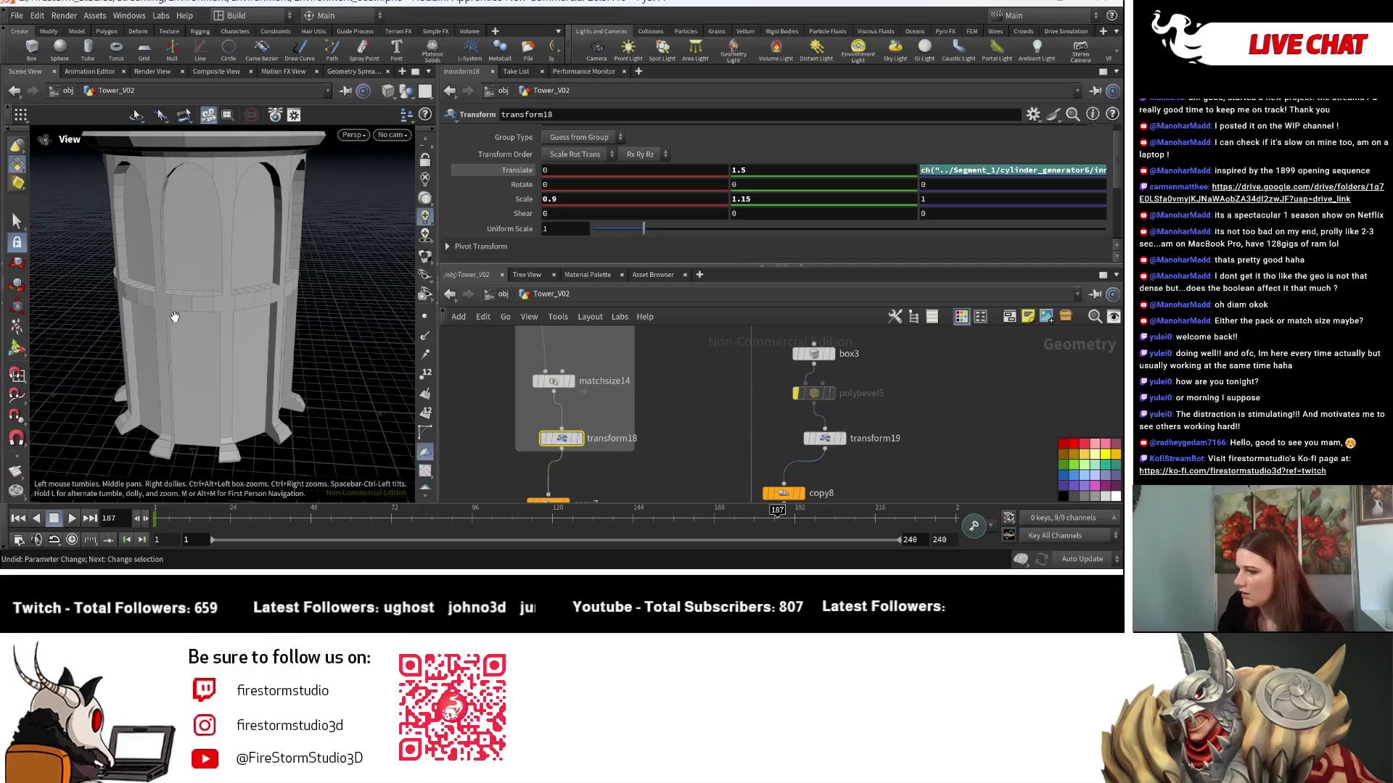
right_click_drag(177, 314, 311, 343)
left_click_drag(312, 342, 256, 289)
key("s")
key("BackSpace")
type("8")
key("Return")
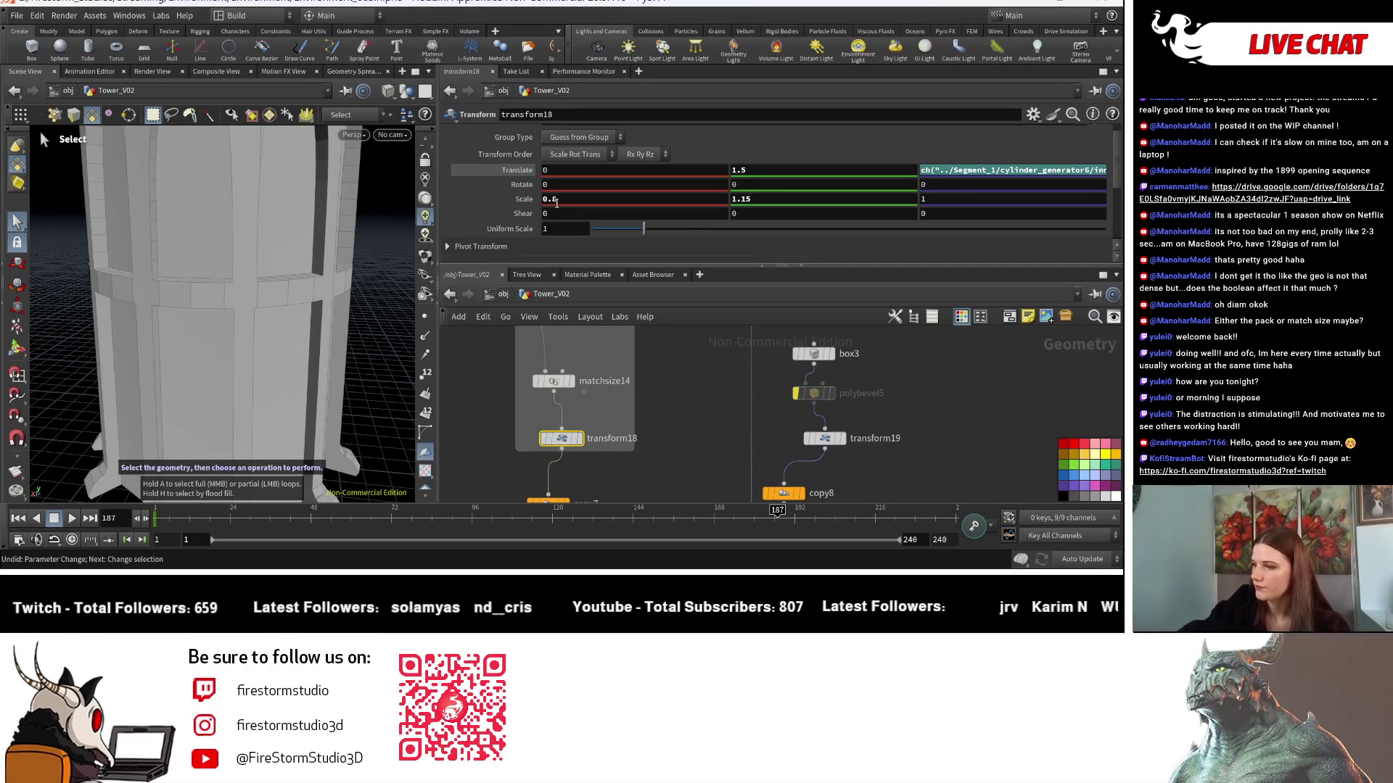
Display the bevelled polybevel6 tower and view it side-on.
key("Escape")
mouse_move(205, 267)
left_mouse_down()
mouse_move(183, 285)
mouse_move(230, 256)
mouse_move(240, 320)
left_mouse_up()
mouse_move(565, 363)
middle_mouse_down()
mouse_move(634, 456)
mouse_move(738, 465)
middle_mouse_up()
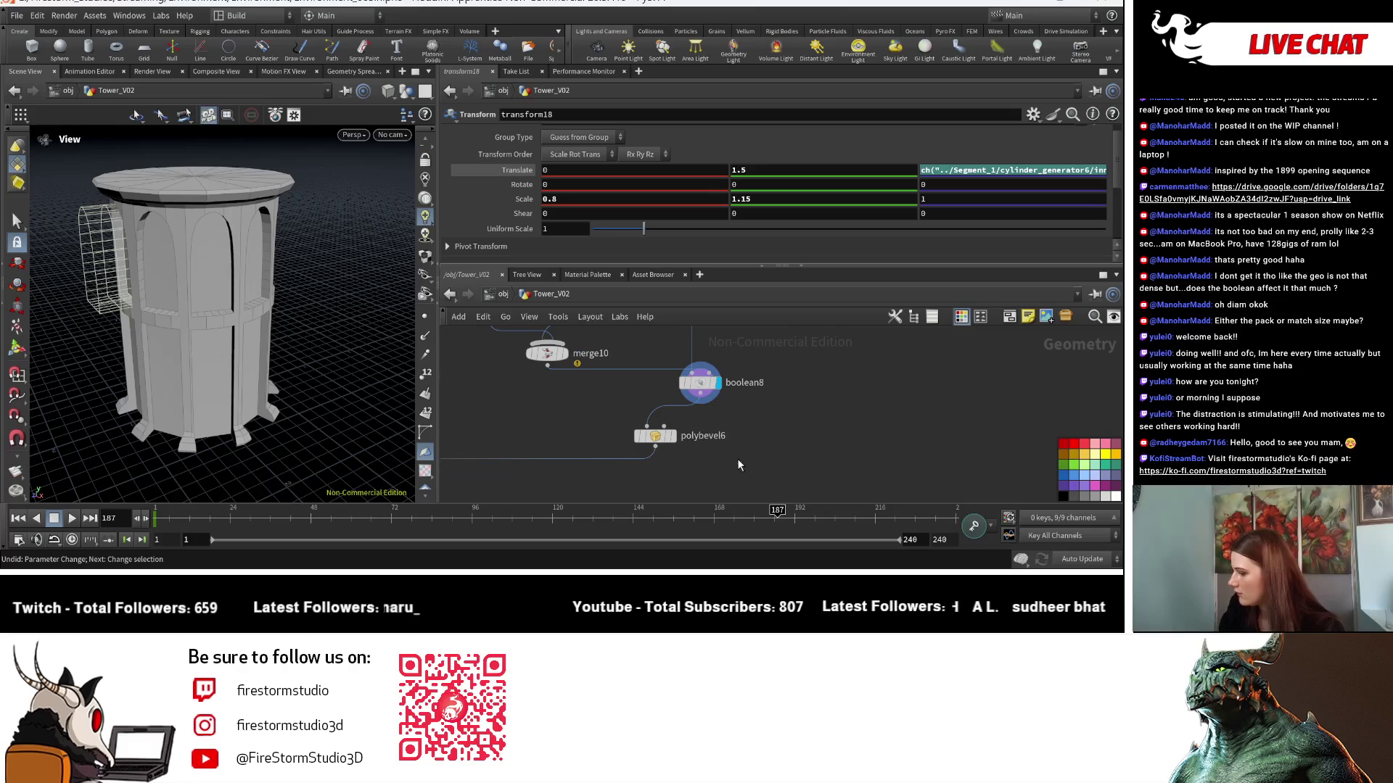
left_click(673, 436)
mouse_move(284, 354)
left_mouse_down()
mouse_move(264, 404)
mouse_move(264, 377)
left_mouse_up()
key("s")
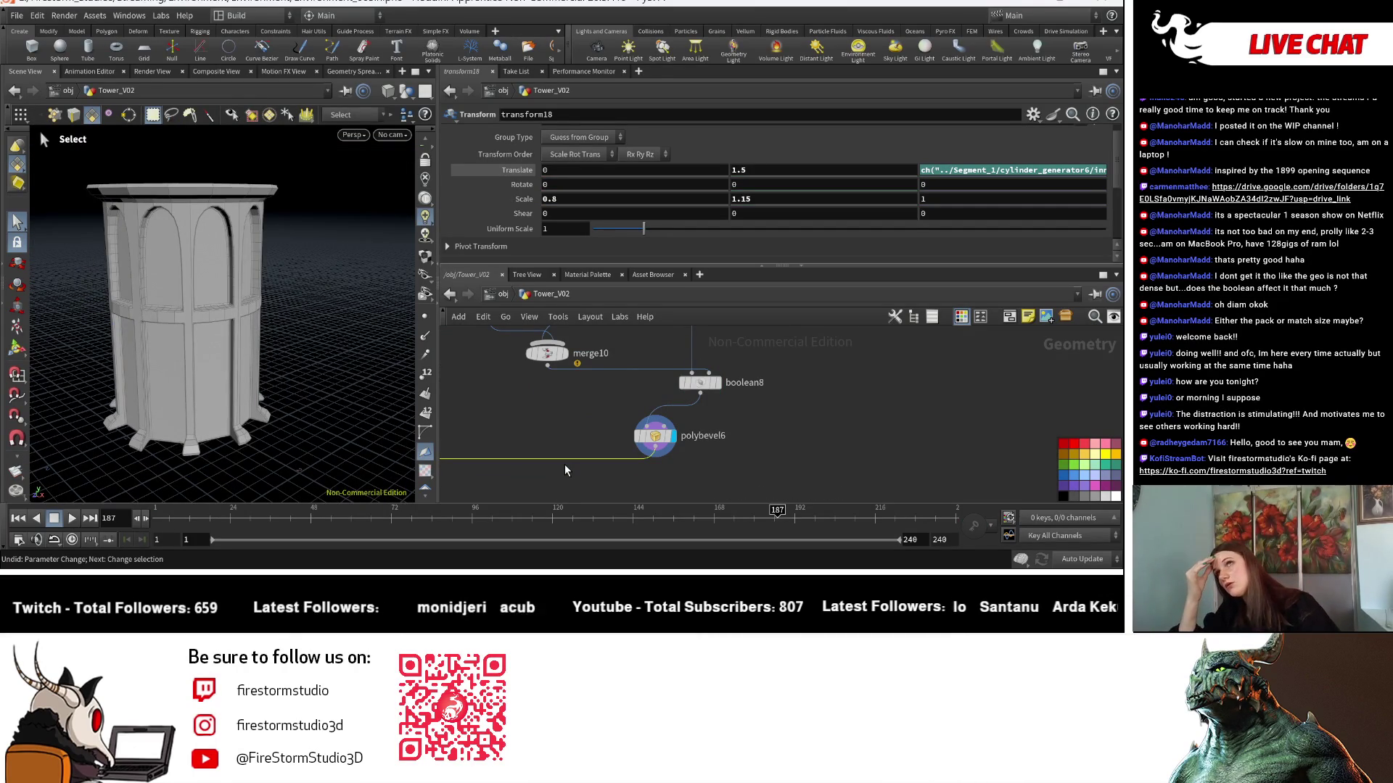
Search the node menu for 'transf' to add a Transform node.
key("Tab")
type("scal")
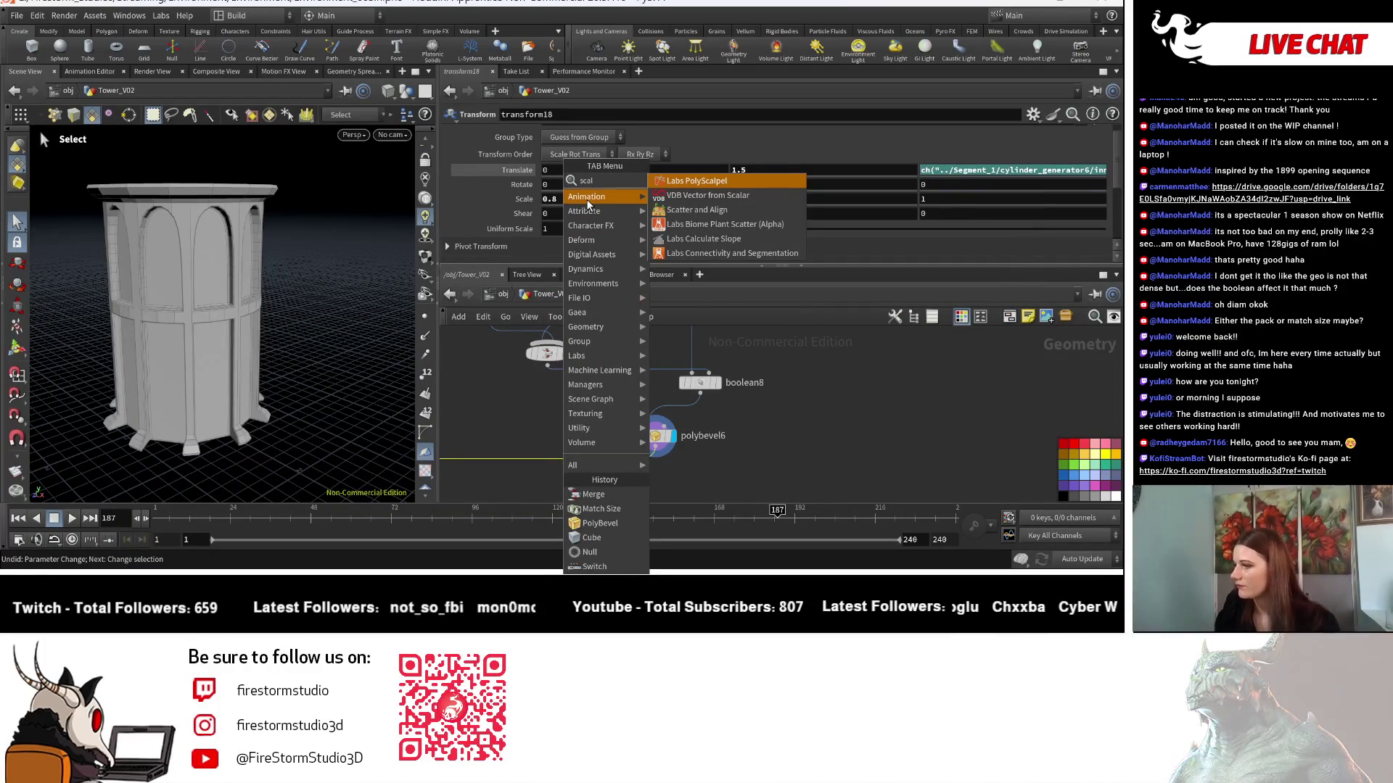
key("BackSpace")
key("BackSpace")
key("BackSpace")
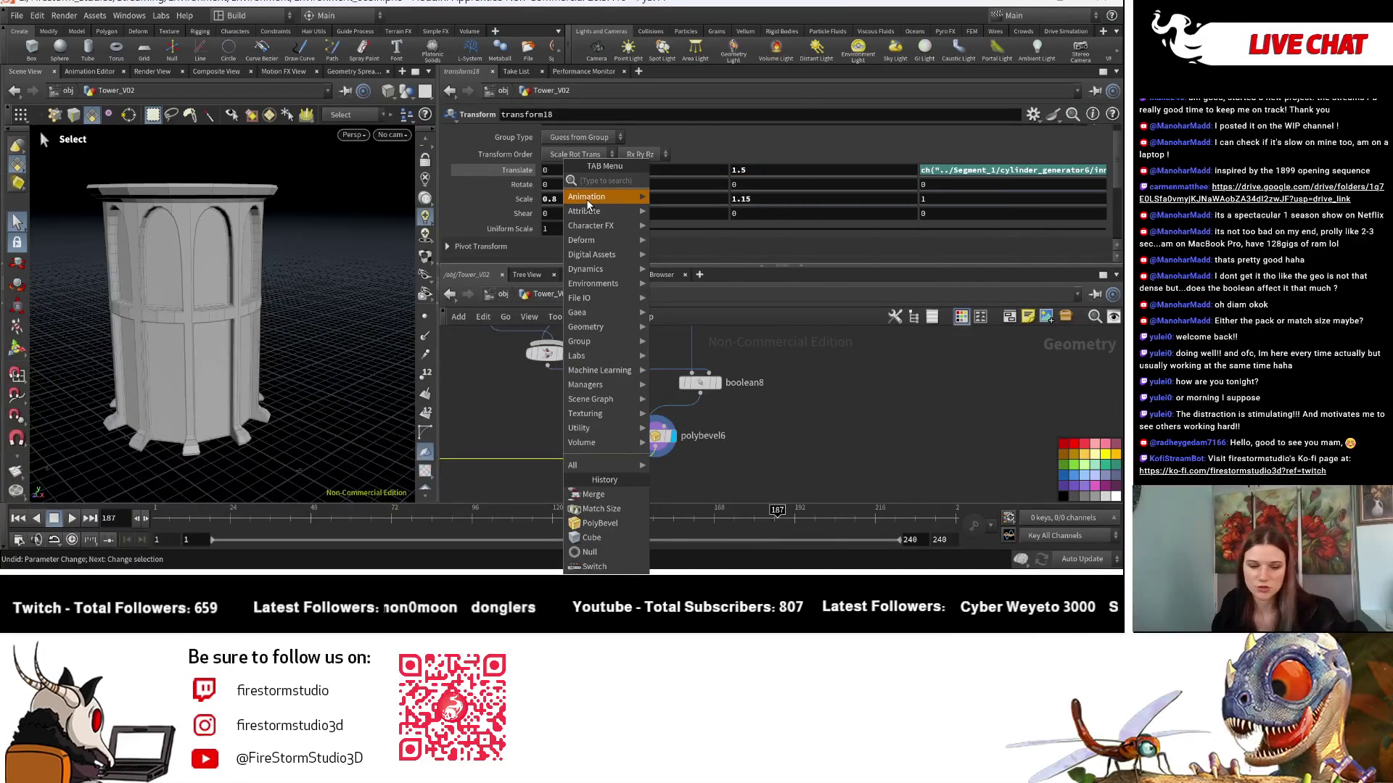
type("transf")
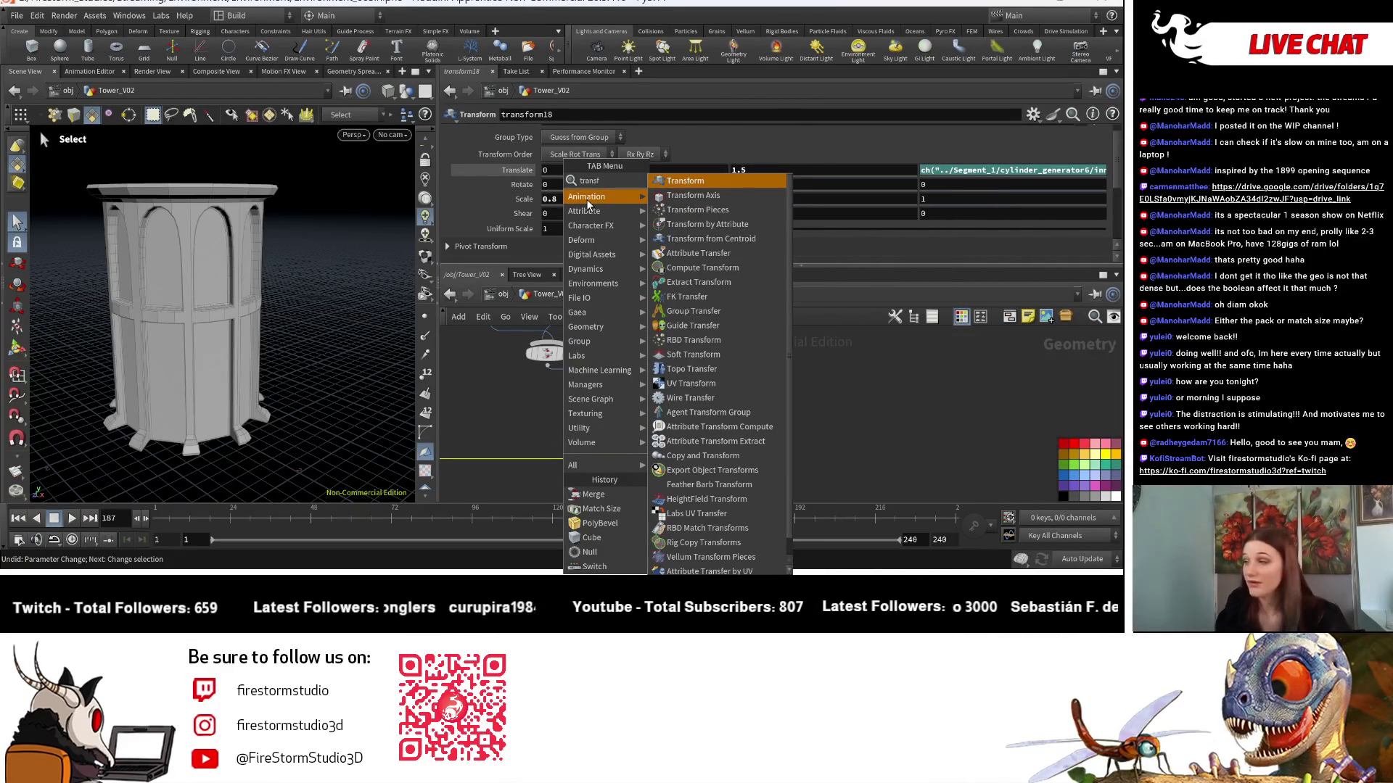
Place transform7 below polybevel6 with Scale X and Z set to 0.9.
left_click(722, 183)
left_click(665, 480)
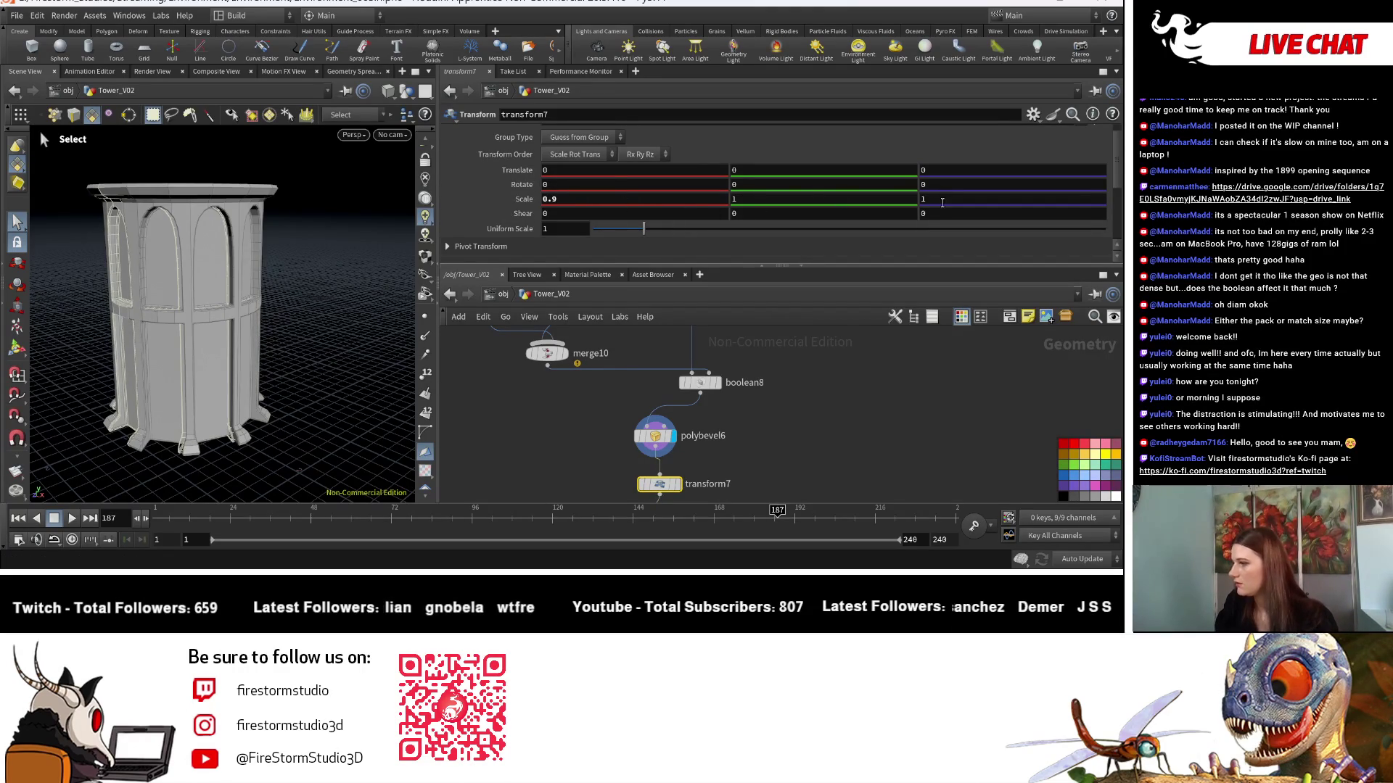
type("0.9")
key("Return")
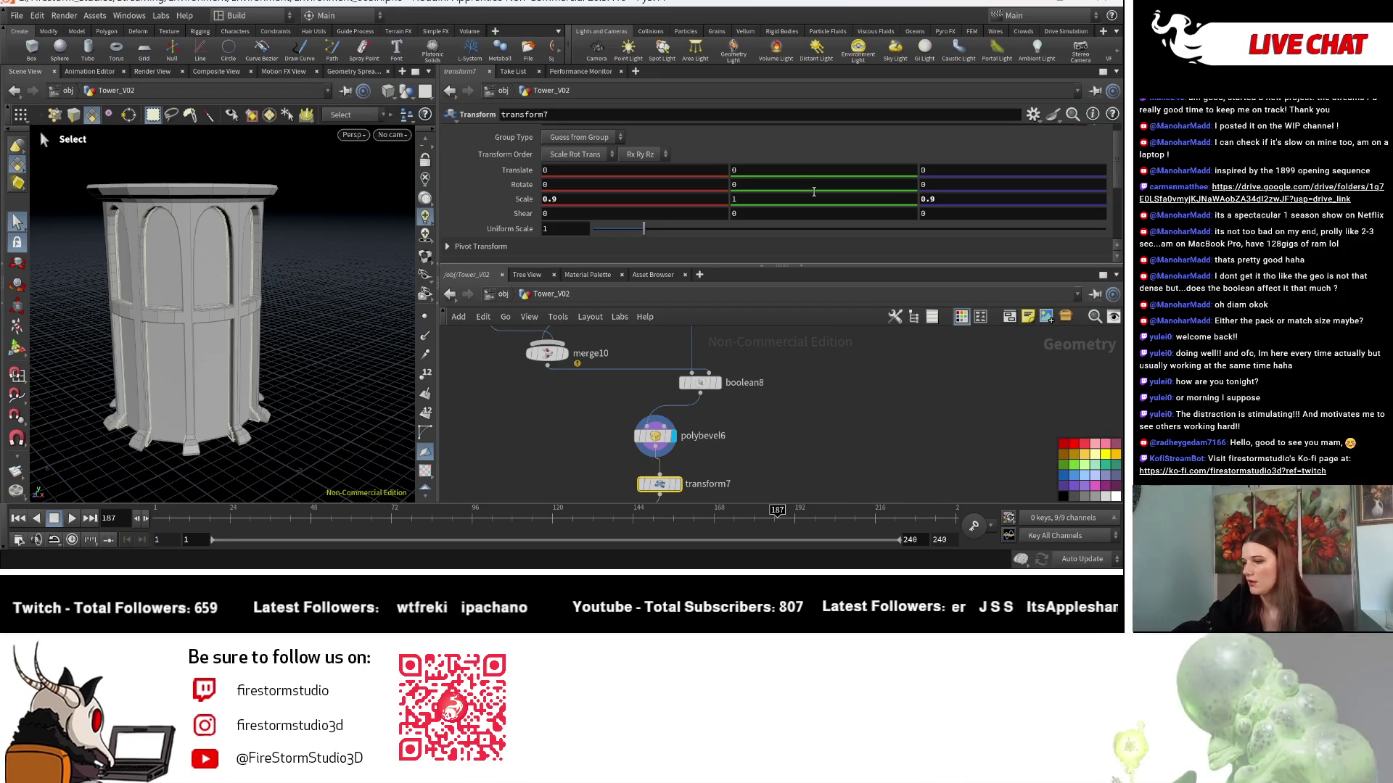
scroll(815, 428, "down", 5)
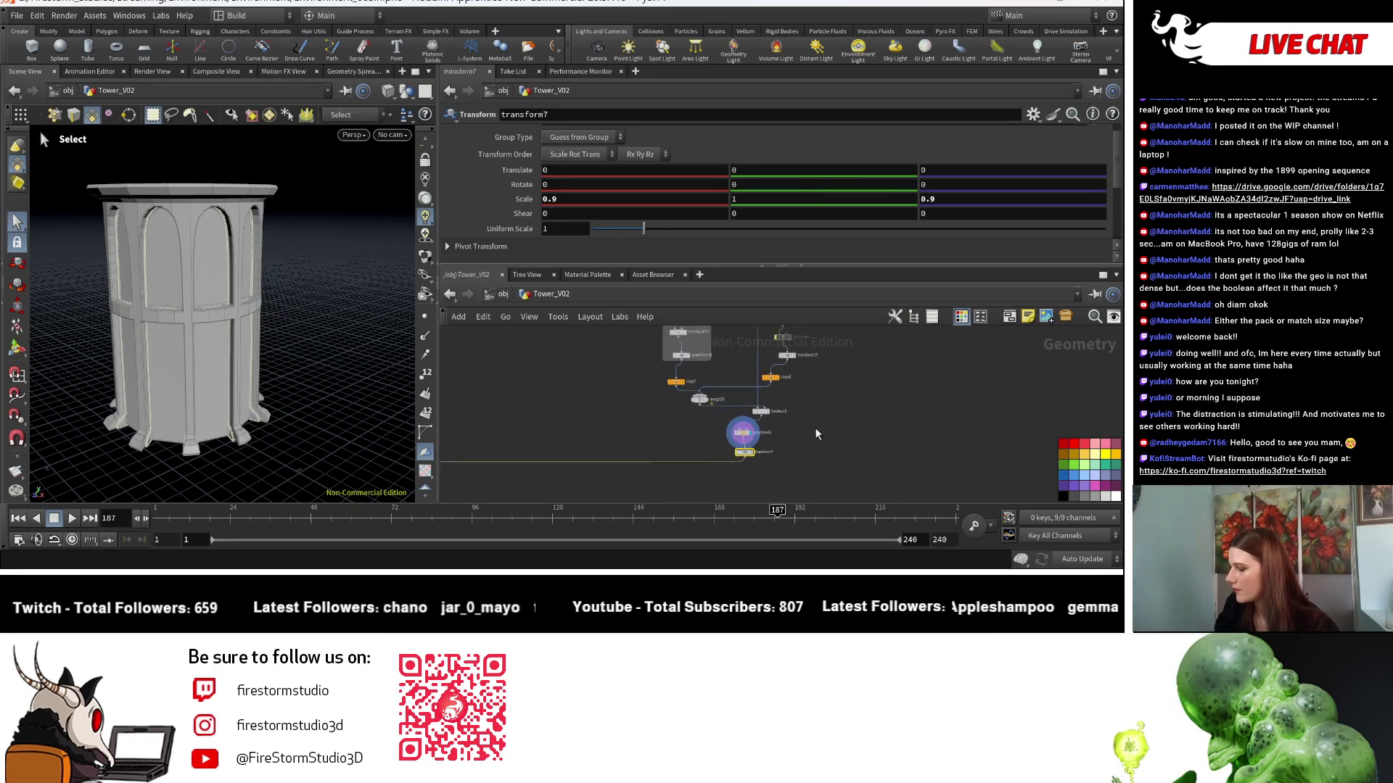
scroll(718, 381, "up", 5)
Display merge12's full two-tier tower and zoom in to inspect it.
left_click(557, 494)
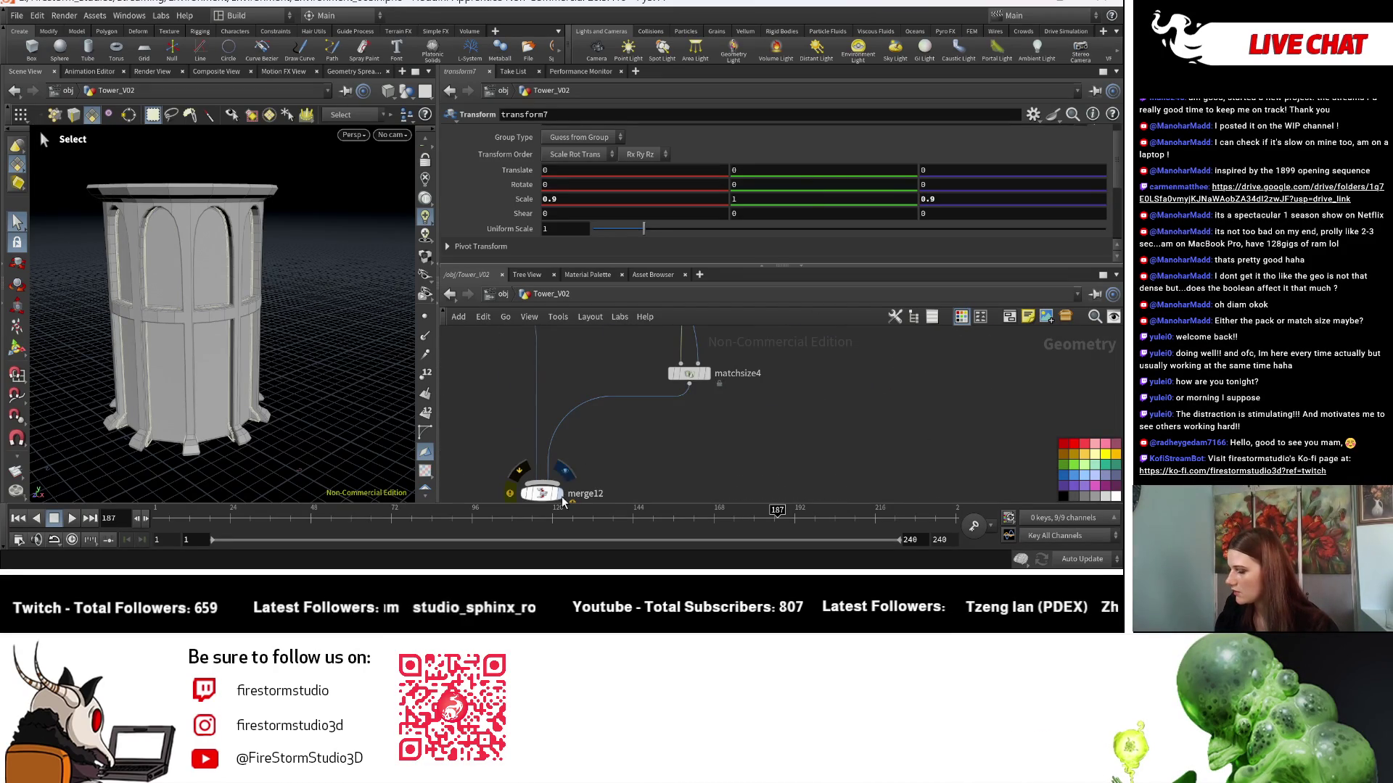
key("Escape")
scroll(292, 412, "up", 5)
scroll(292, 412, "down", 8)
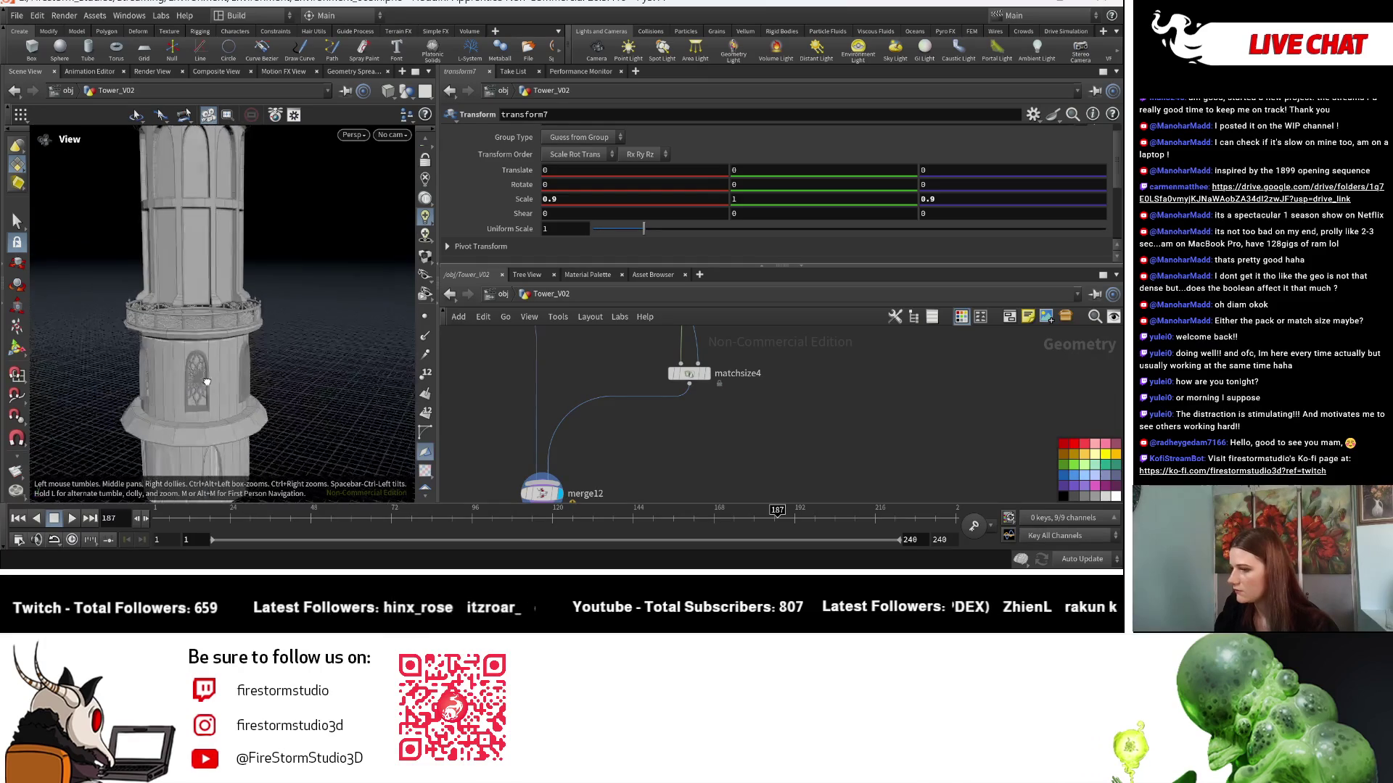
scroll(288, 402, "down", 4)
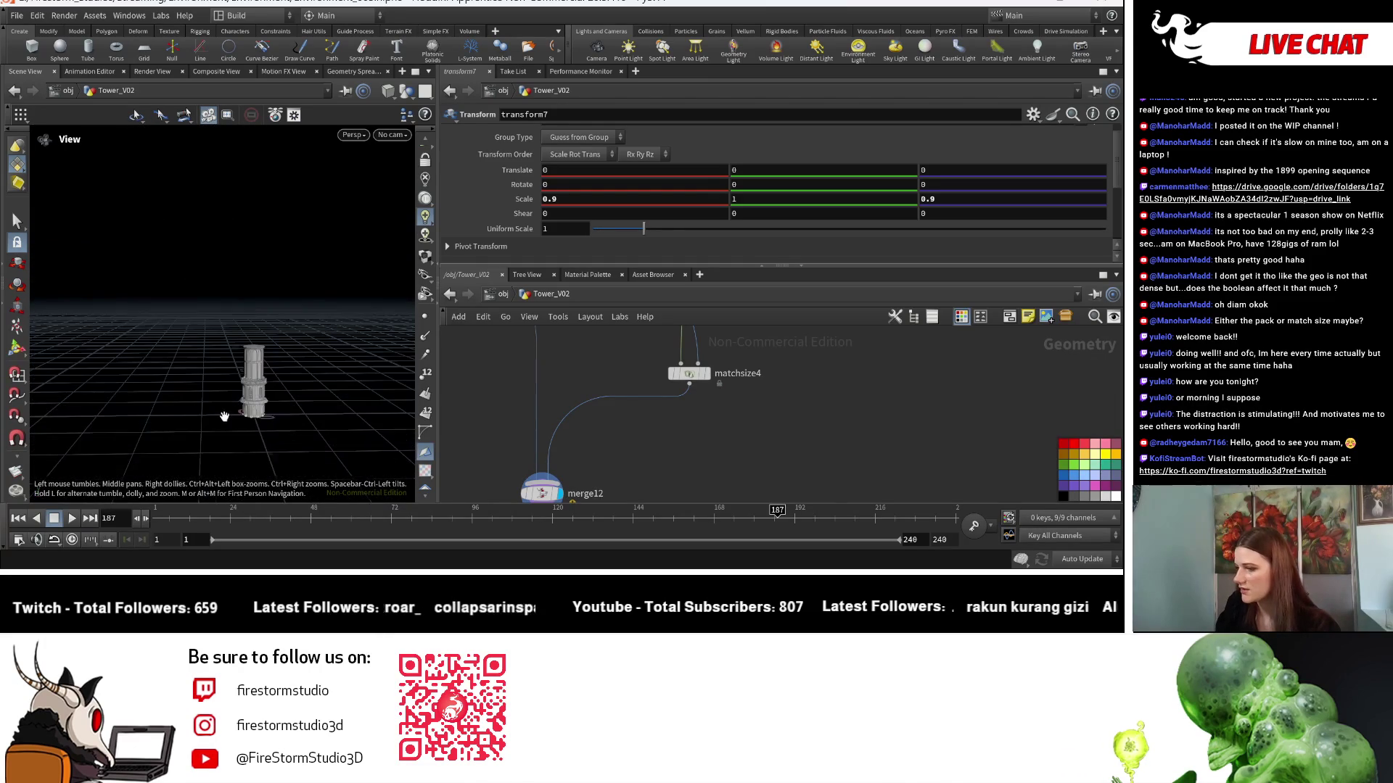
scroll(276, 413, "up", 3)
scroll(255, 434, "up", 4)
scroll(336, 334, "up", 6)
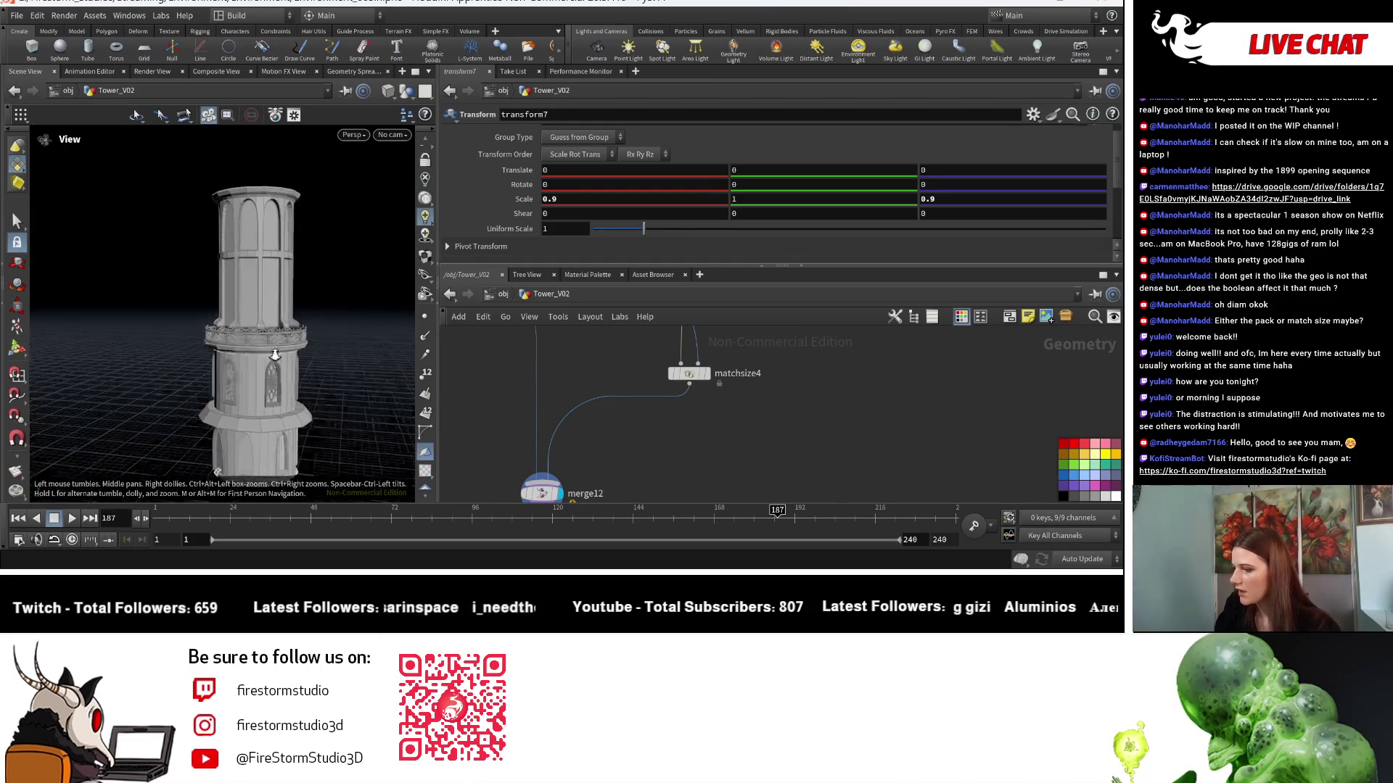
scroll(336, 334, "down", 6)
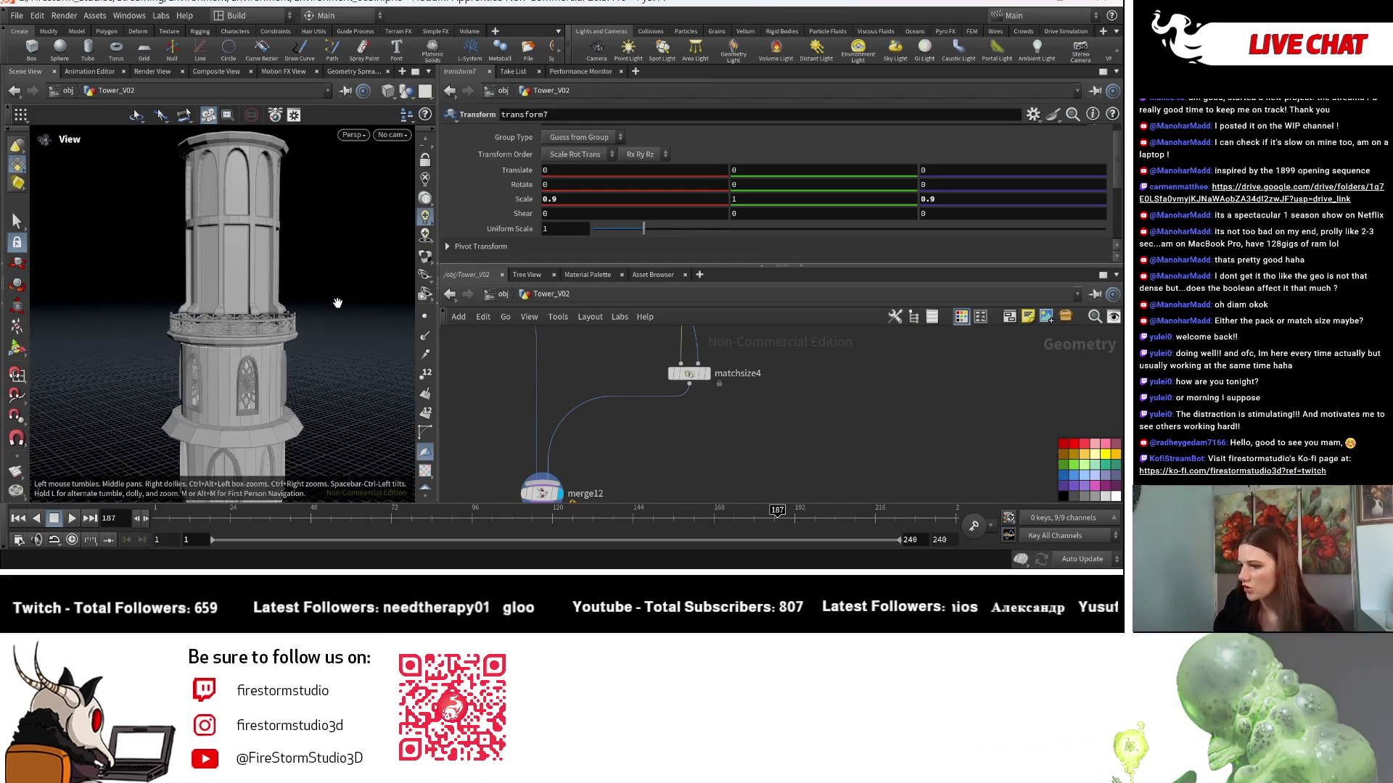
scroll(686, 335, "down", 2)
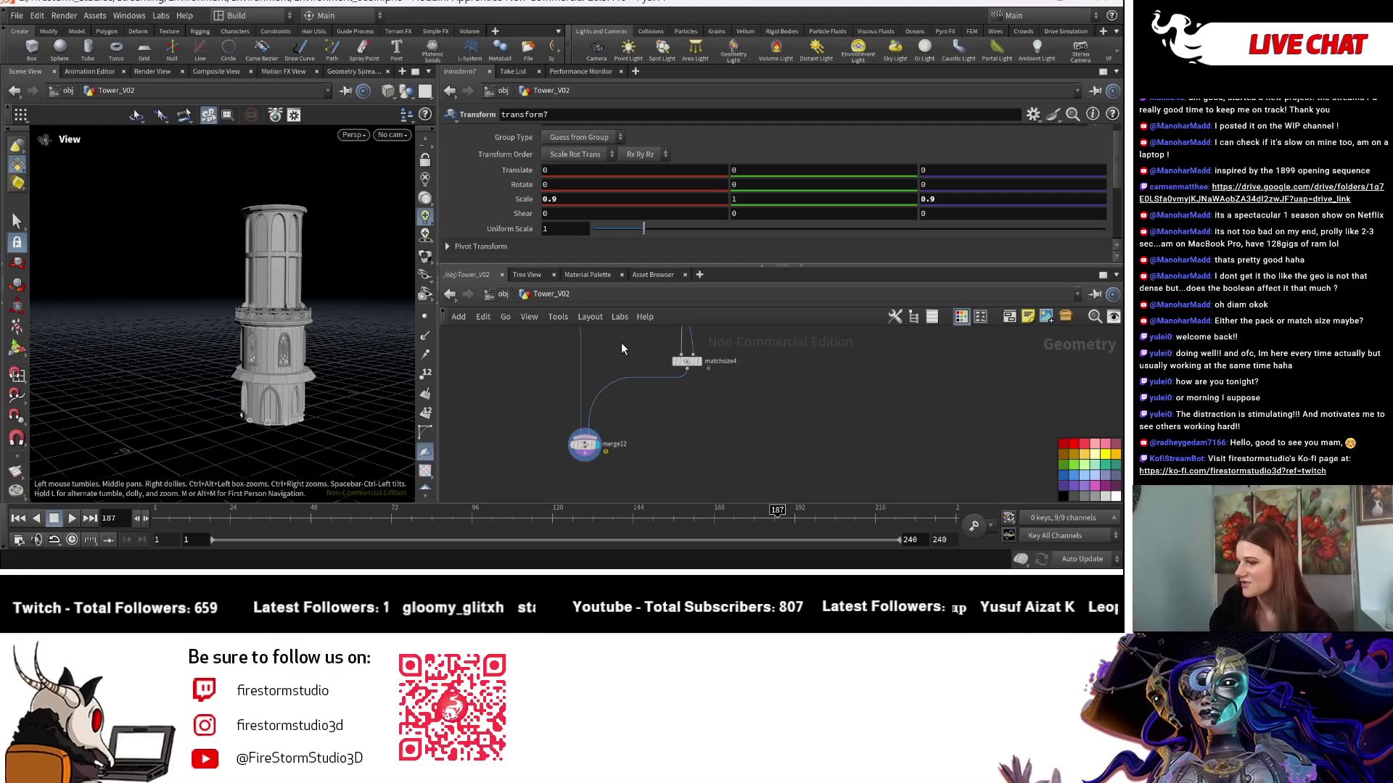
left_click(687, 362)
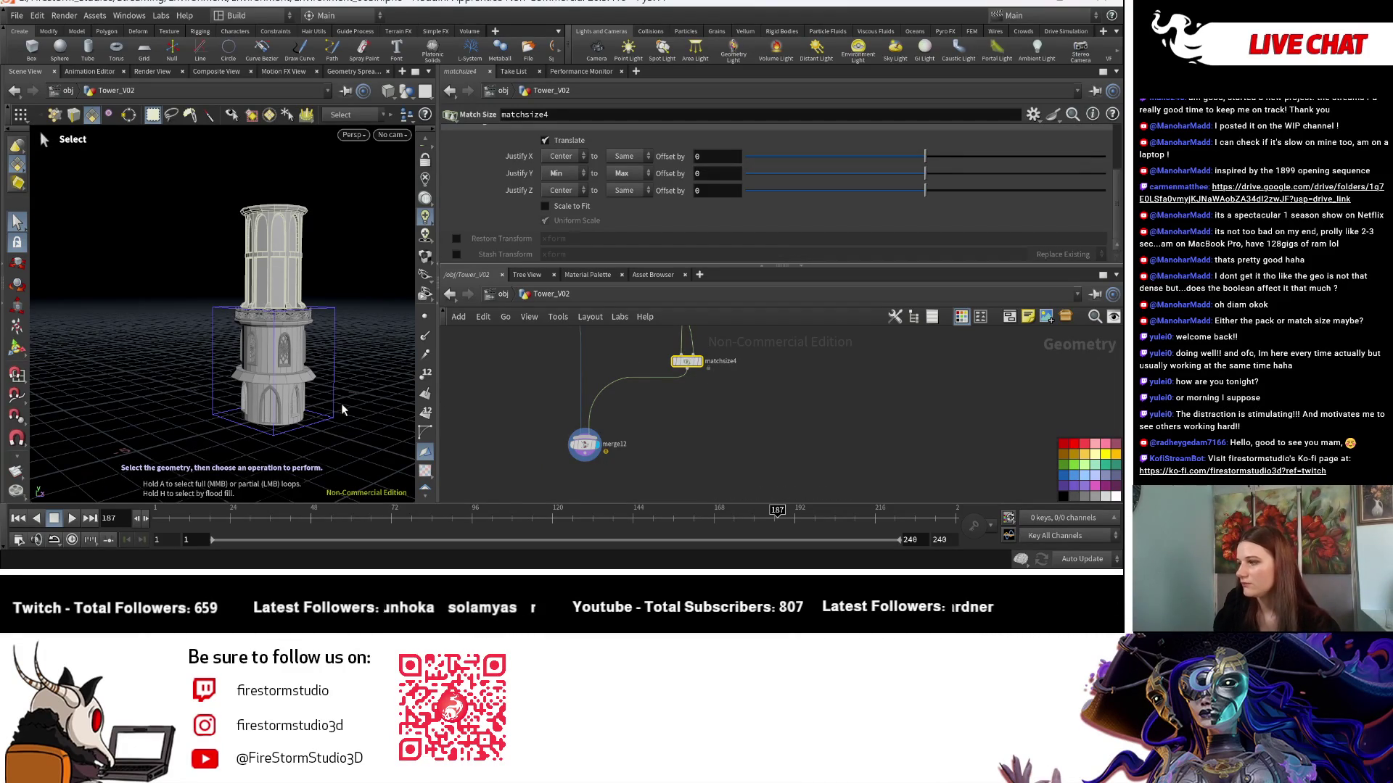
Lower matchsize4's Justify Y offset to -0.379 and check the upper tier's seating.
left_click_drag(918, 175, 861, 177)
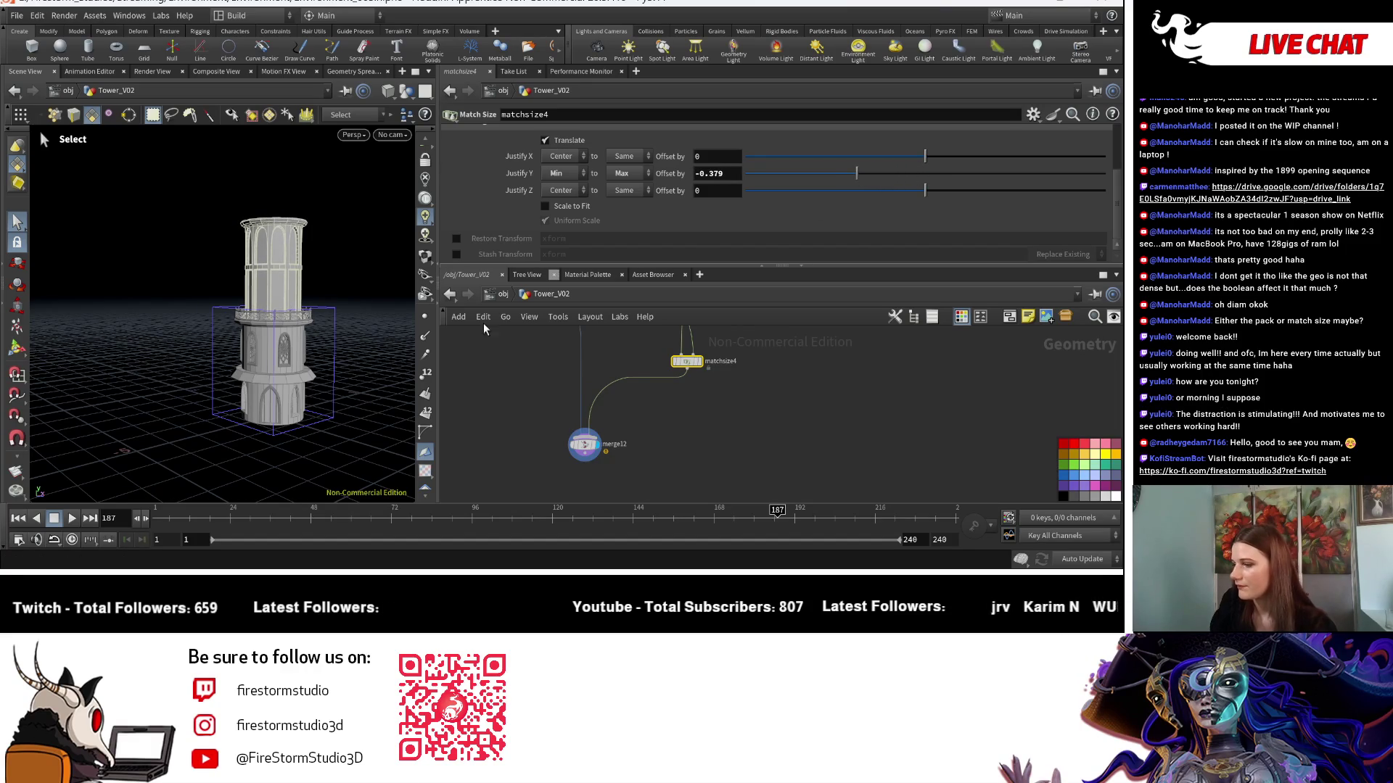
key("Escape")
left_click_drag(364, 264, 363, 314)
scroll(305, 363, "up", 3)
scroll(321, 374, "down", 1)
mouse_move(321, 373)
left_mouse_down()
mouse_move(360, 315)
mouse_move(363, 350)
left_mouse_up()
key("s")
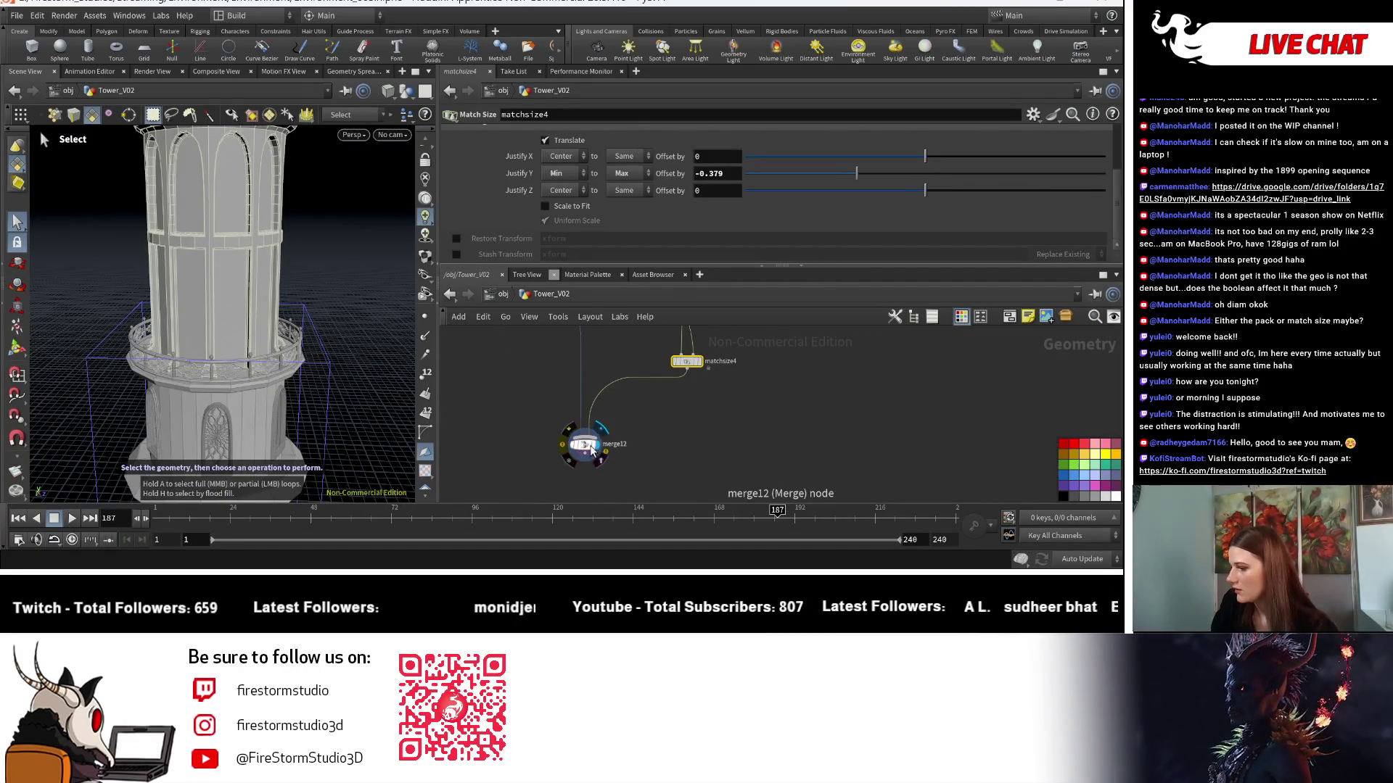
Inspect merge12's stacked tower and balcony up close, then wire out from the Roof subnetwork.
left_click(582, 444)
key("Escape")
scroll(366, 395, "down", 5)
mouse_move(366, 395)
left_mouse_down()
mouse_move(287, 406)
mouse_move(205, 395)
mouse_move(302, 407)
mouse_move(287, 425)
left_mouse_up()
right_click_drag(287, 425, 404, 426)
mouse_move(404, 426)
left_mouse_down()
mouse_move(180, 333)
mouse_move(192, 345)
mouse_move(131, 341)
left_mouse_up()
right_click_drag(131, 341, 137, 351)
left_click_drag(137, 351, 188, 421)
right_click_drag(188, 421, 239, 378)
mouse_move(239, 377)
left_mouse_down()
mouse_move(311, 327)
mouse_move(406, 406)
left_mouse_up()
scroll(631, 472, "down", 3)
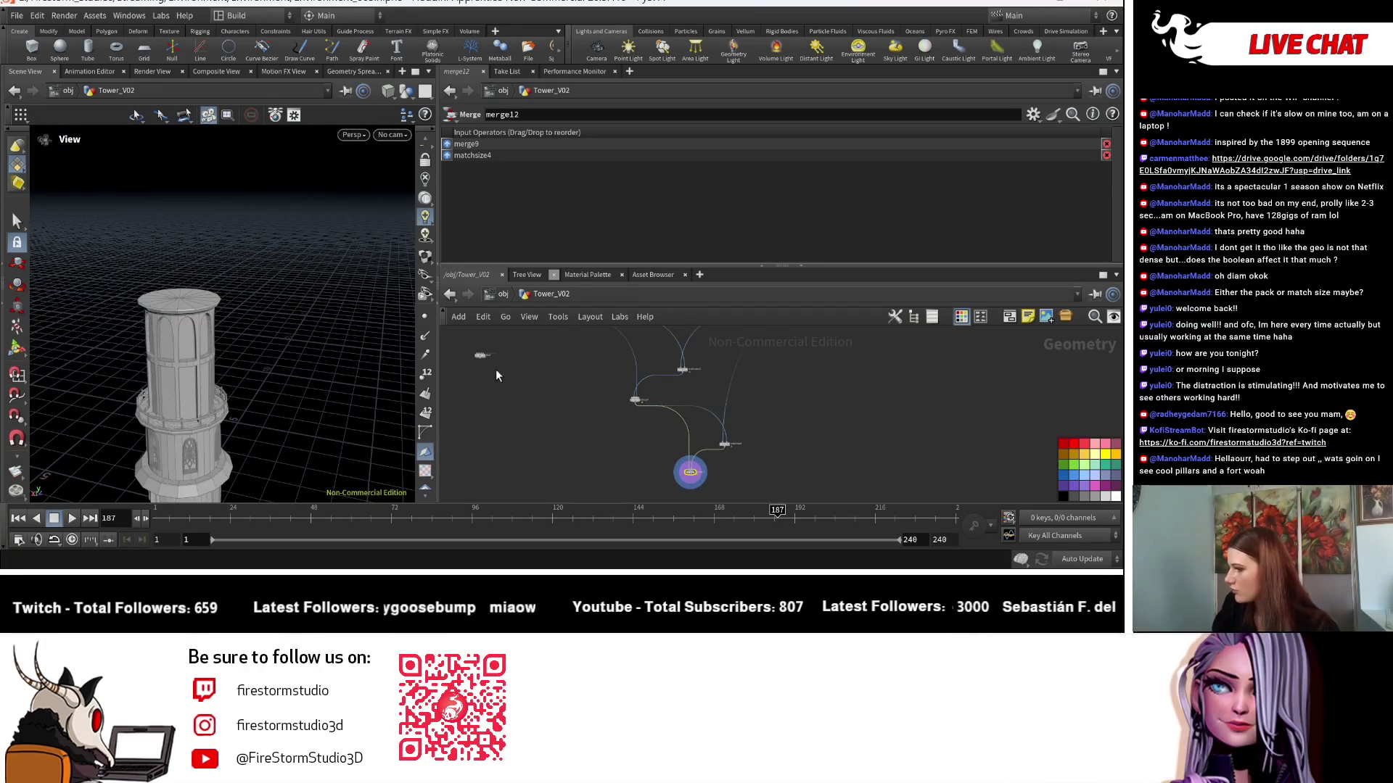
scroll(486, 350, "up", 3)
mouse_move(473, 371)
left_mouse_down()
mouse_move(624, 508)
mouse_move(662, 464)
mouse_move(553, 387)
mouse_move(538, 398)
left_mouse_up()
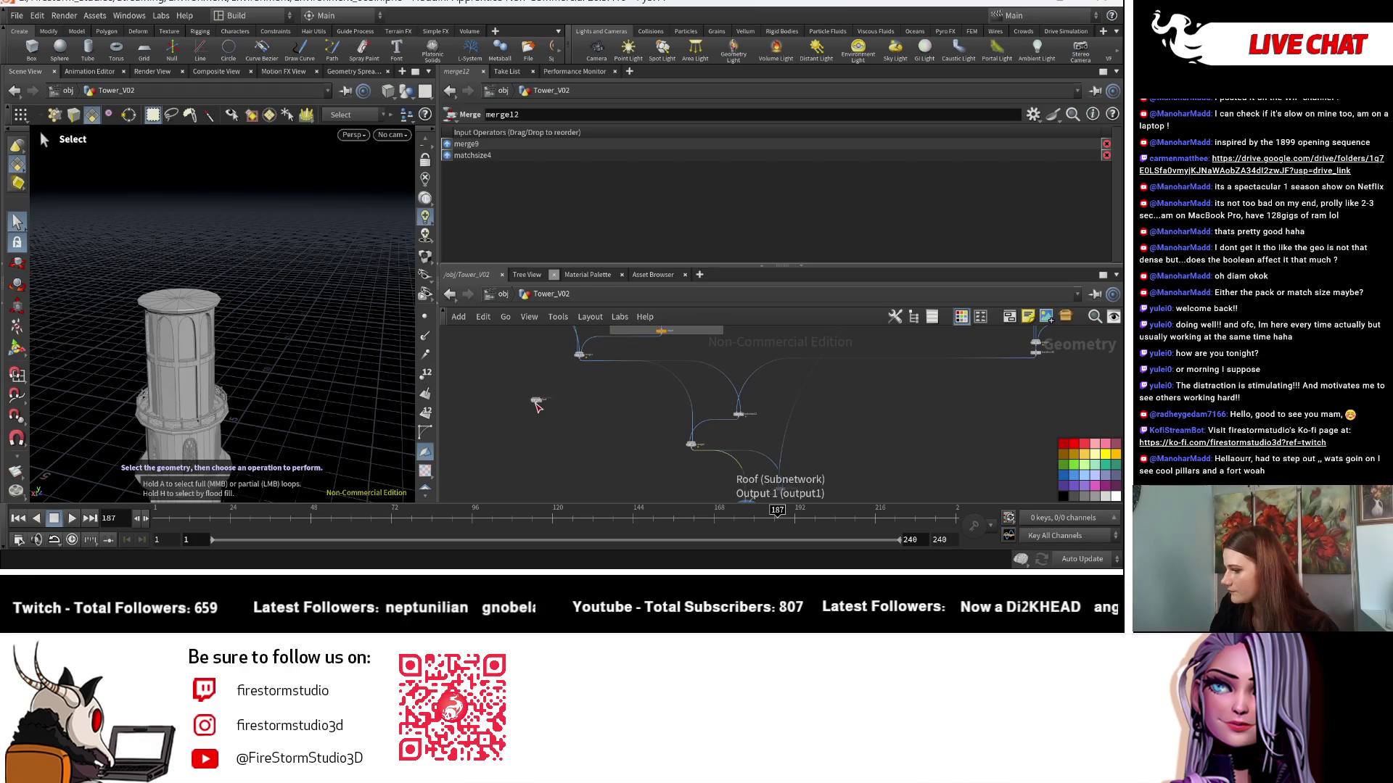
left_click(538, 399)
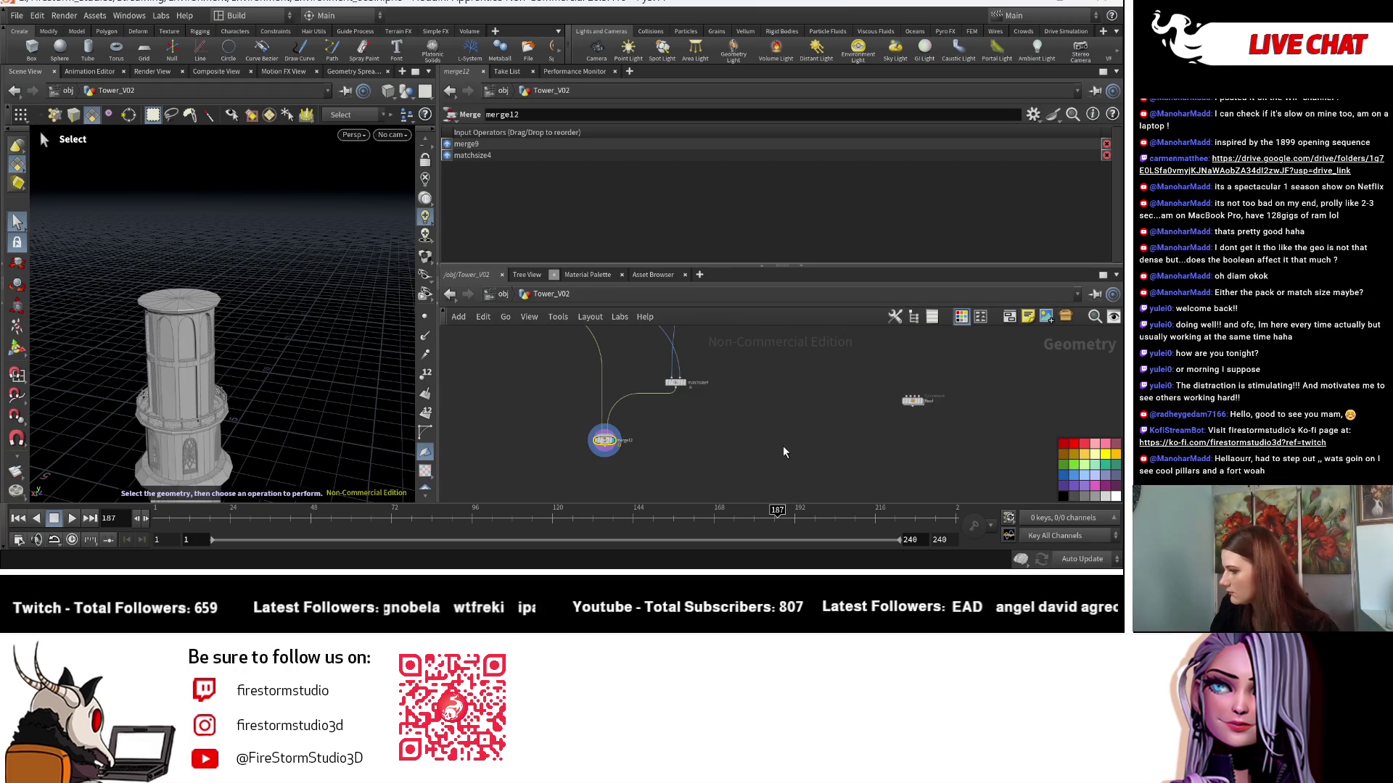
Add a Match Size node, matchsize15, below merge12.
key("Tab")
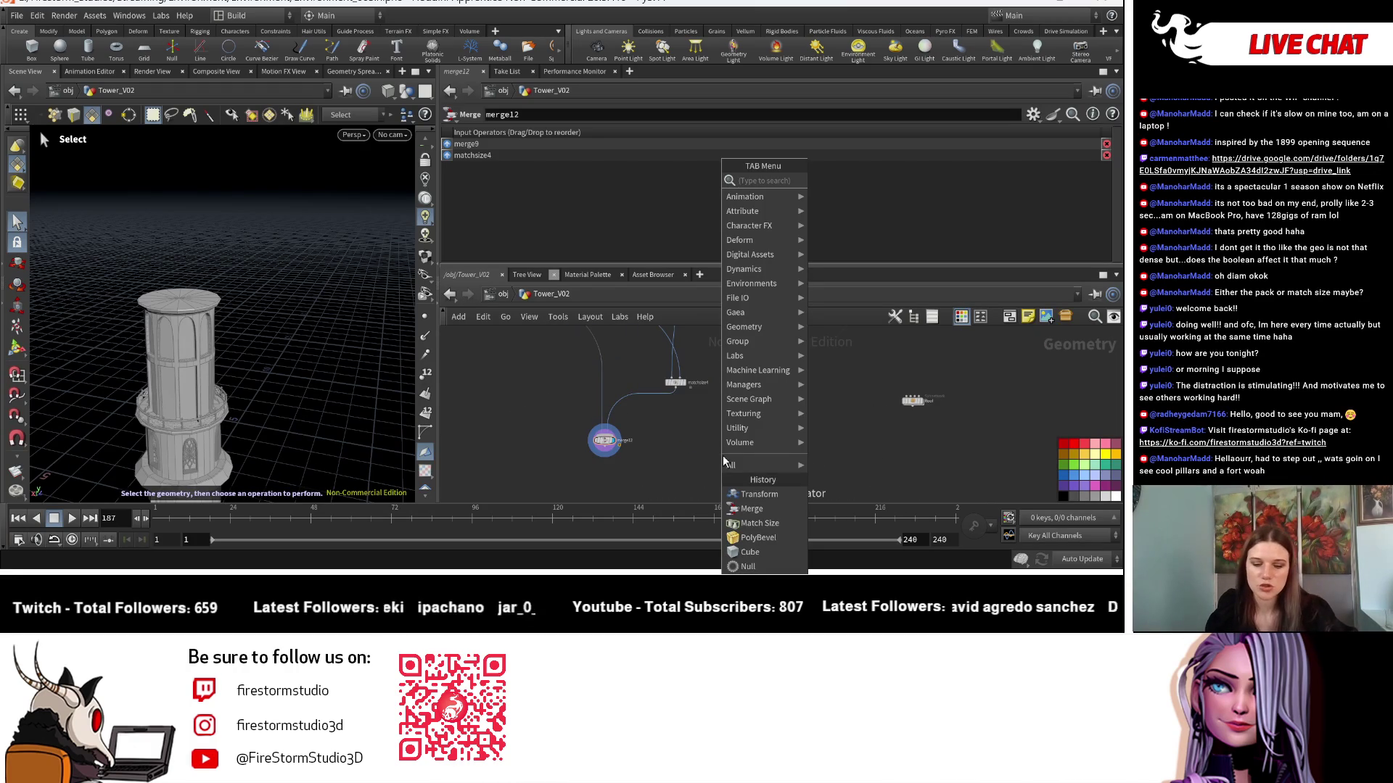
type("merge")
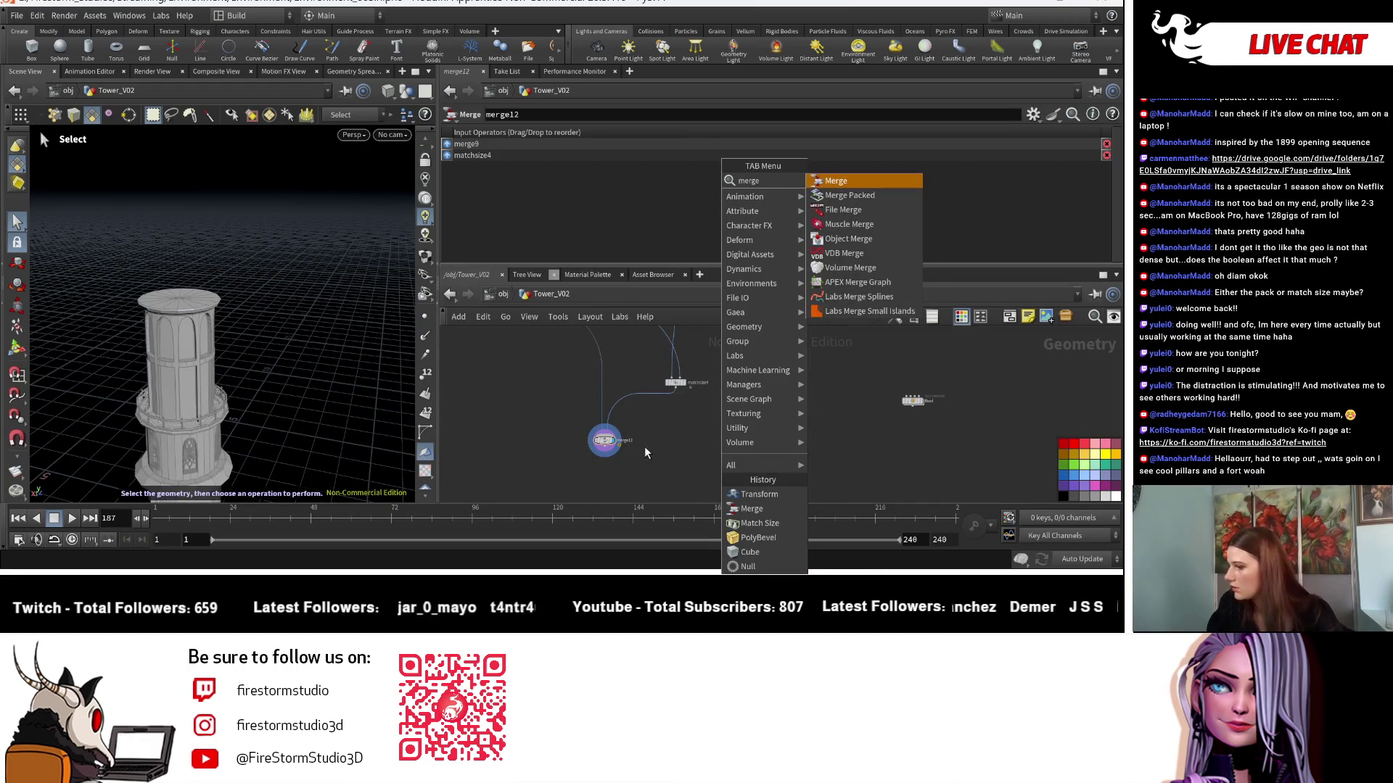
key("Escape")
left_click(912, 410)
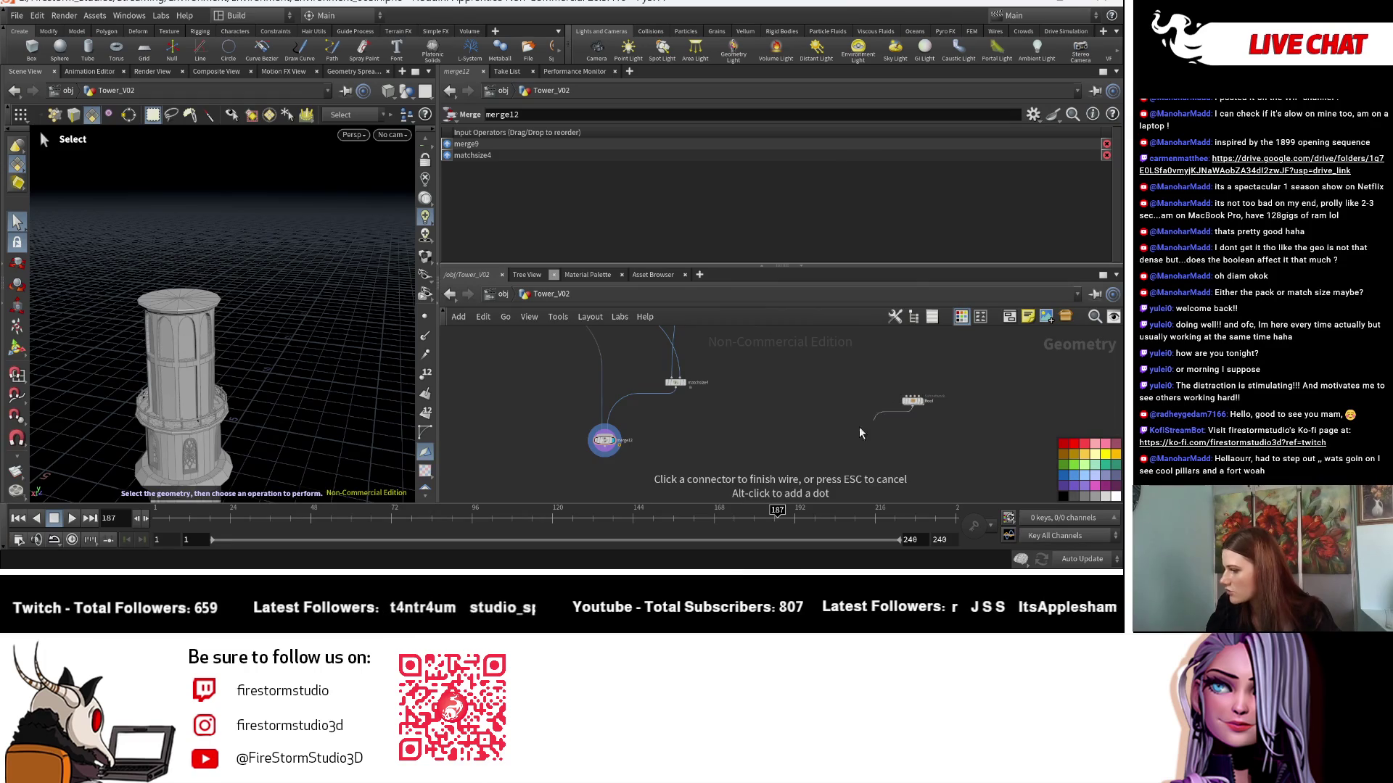
key("Tab")
type("match")
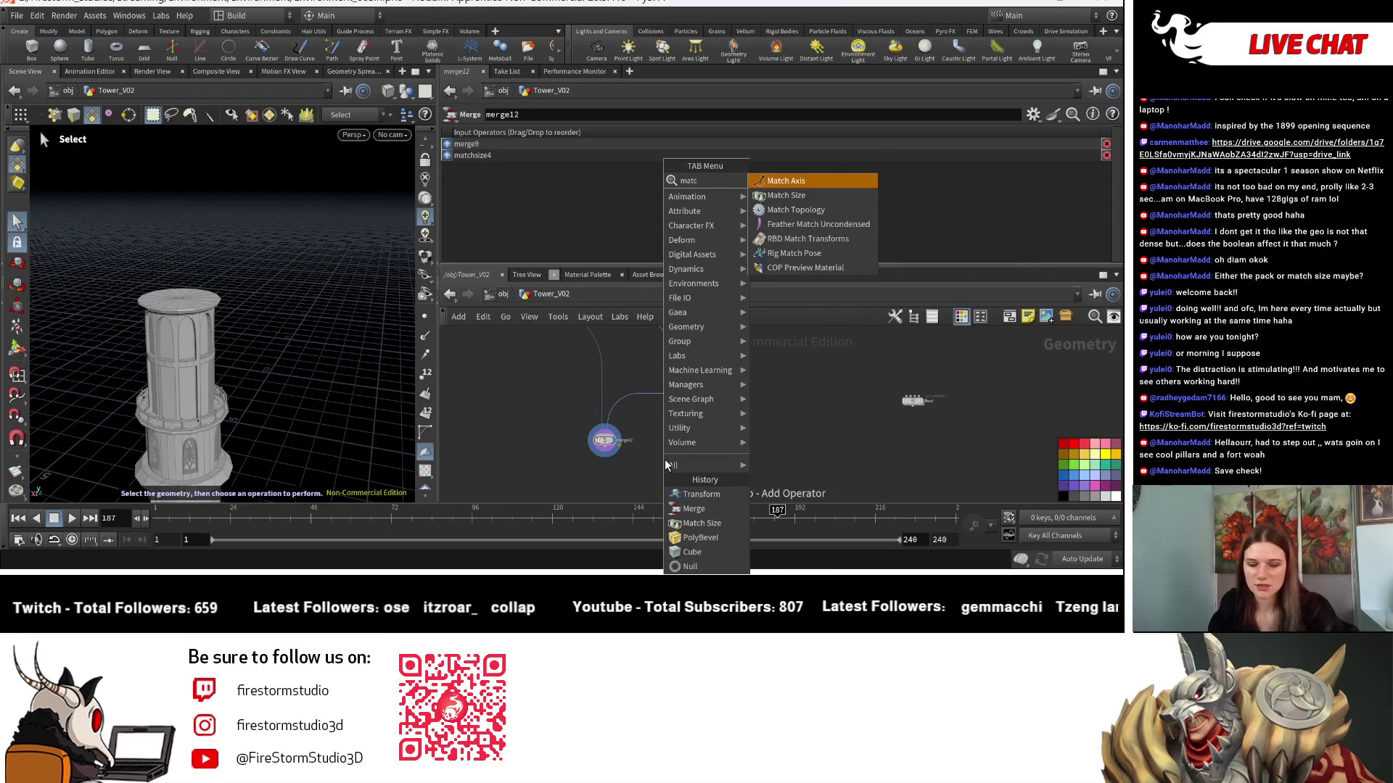
left_click(811, 198)
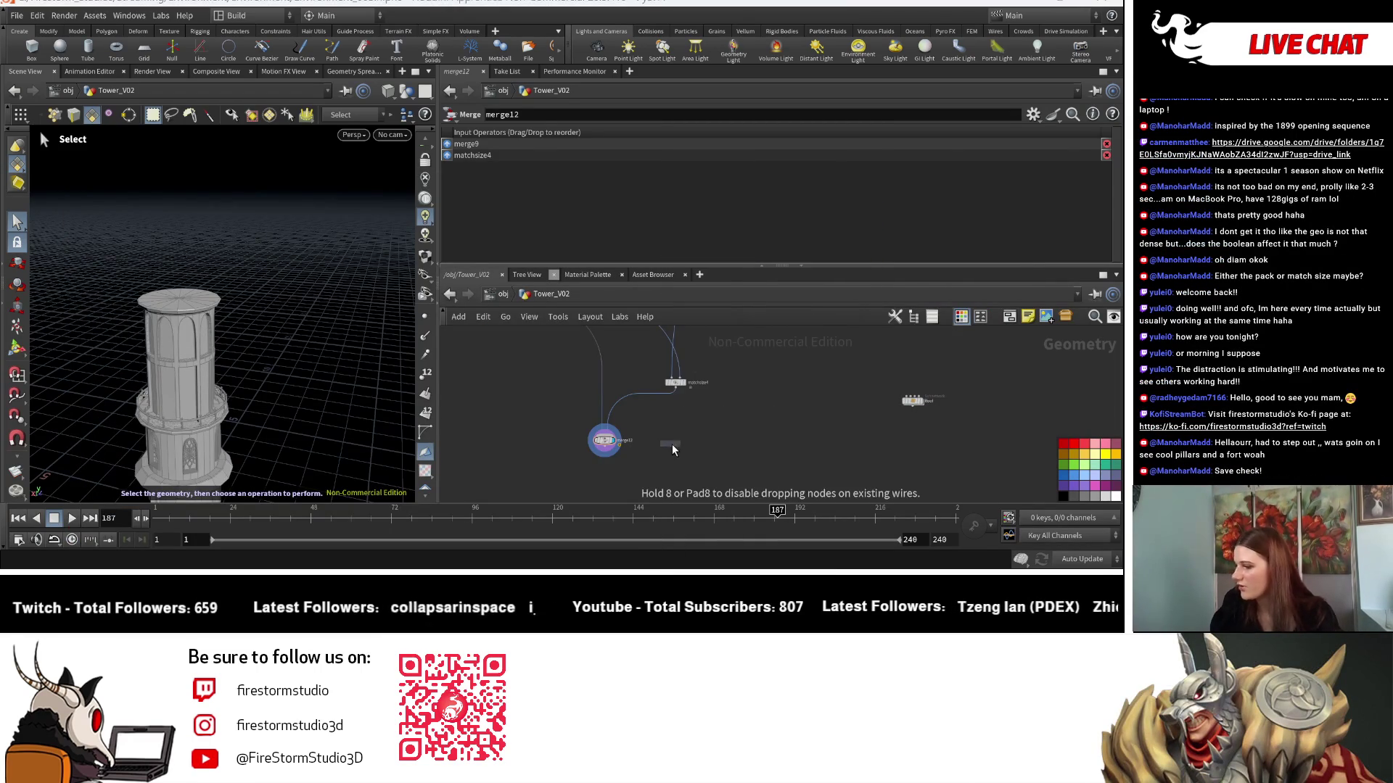
left_click(677, 464)
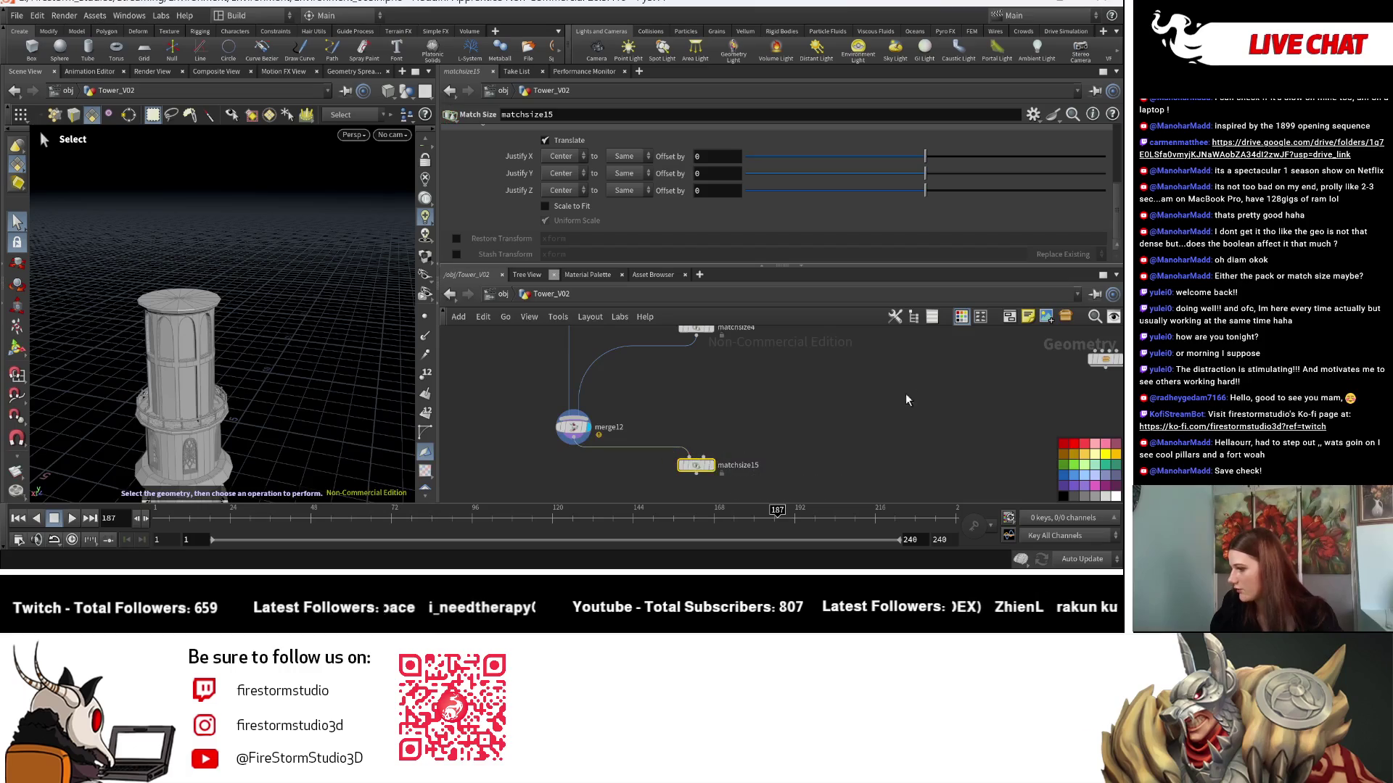
Wire the Roof into matchsize15 with merge12 as the size reference.
scroll(689, 460, "up", 3)
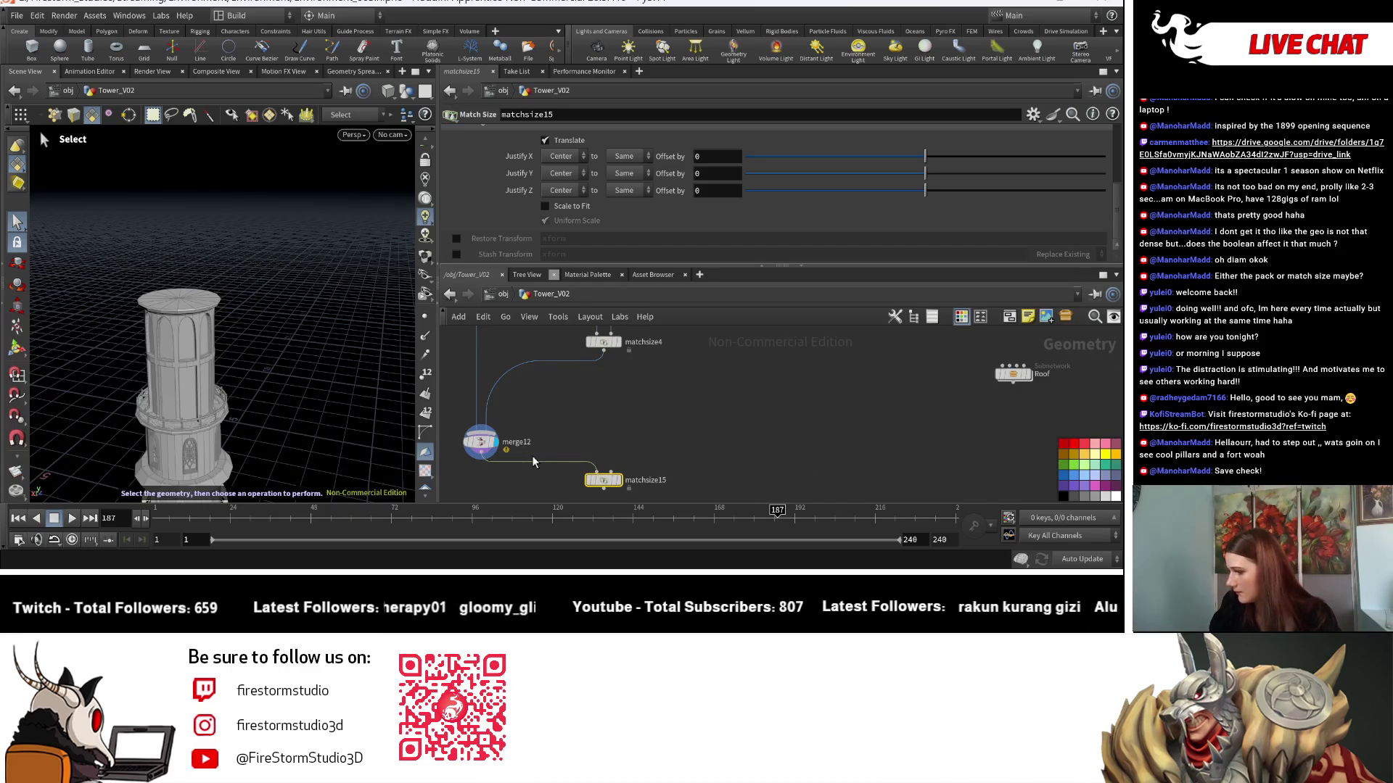
left_click(610, 473)
left_click(621, 462)
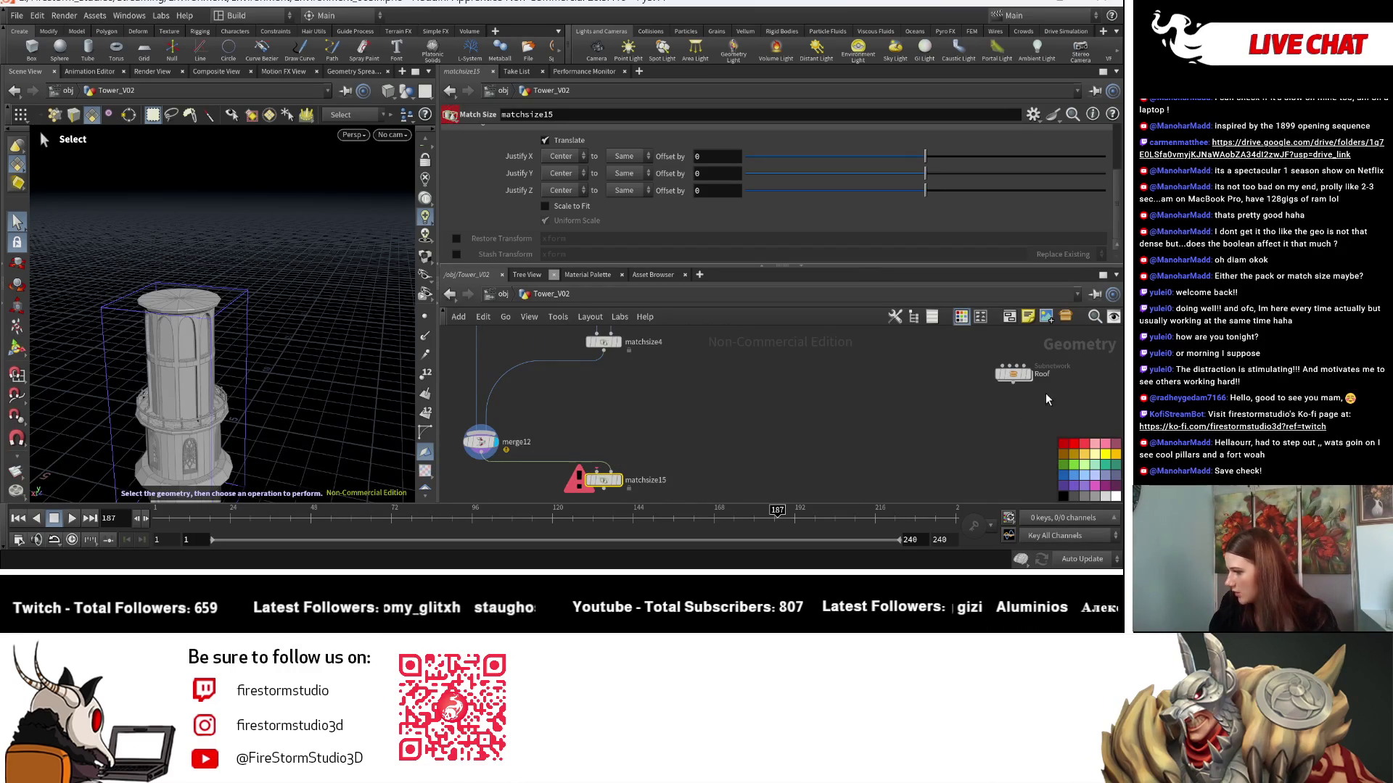
left_click(1014, 386)
left_click(608, 471)
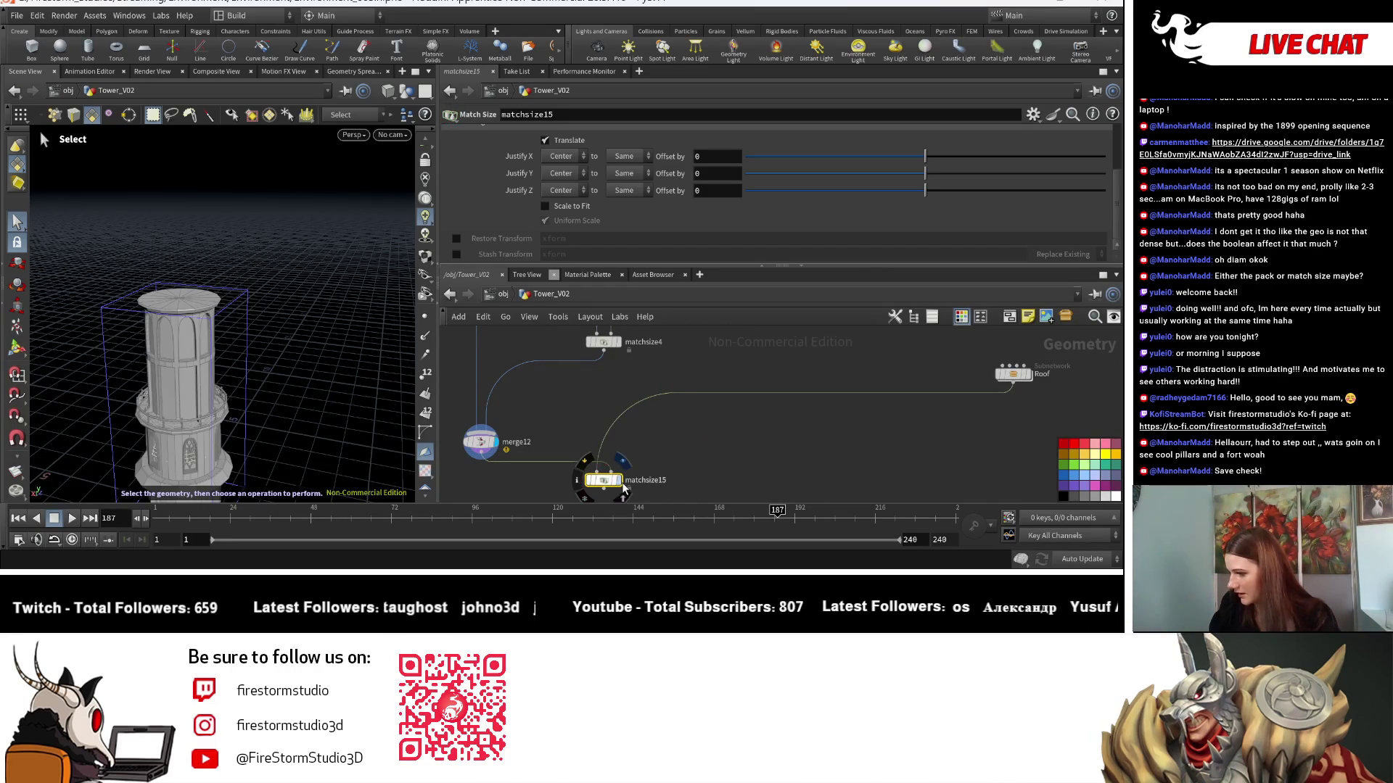
left_click_drag(365, 438, 384, 424, "alt")
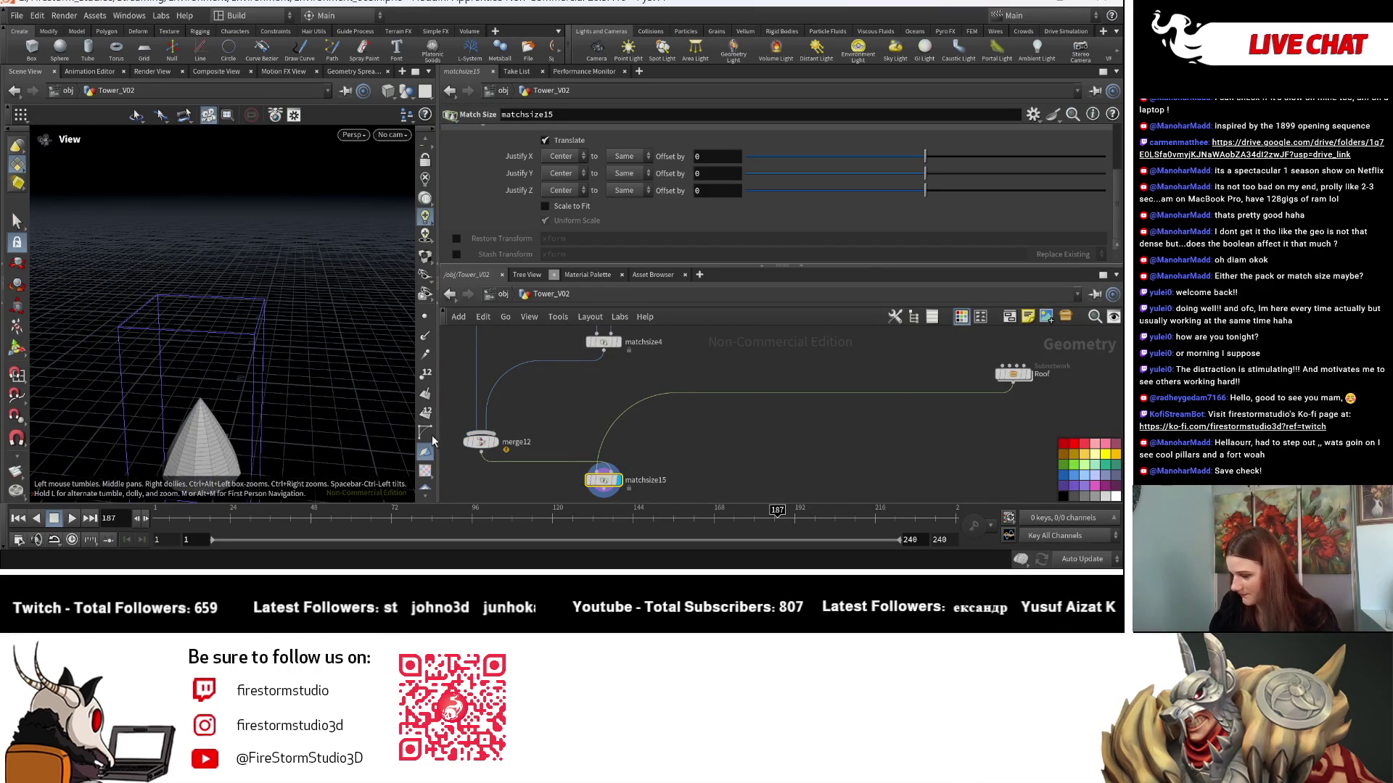
Set matchsize15's Justify Y to Min → Max so the roof sits on the tower top.
left_click(573, 176)
left_click(558, 188)
left_click(624, 173)
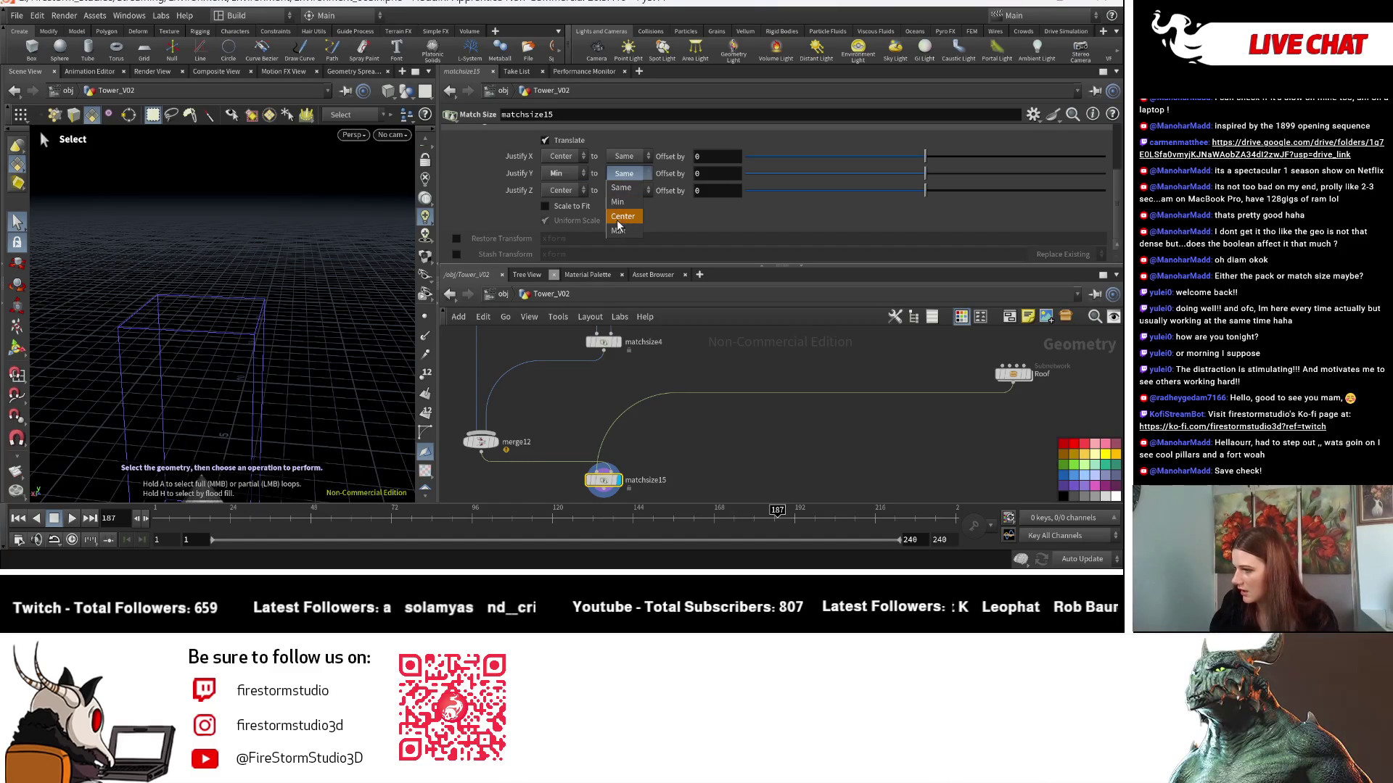
left_click(617, 221)
left_click(623, 174)
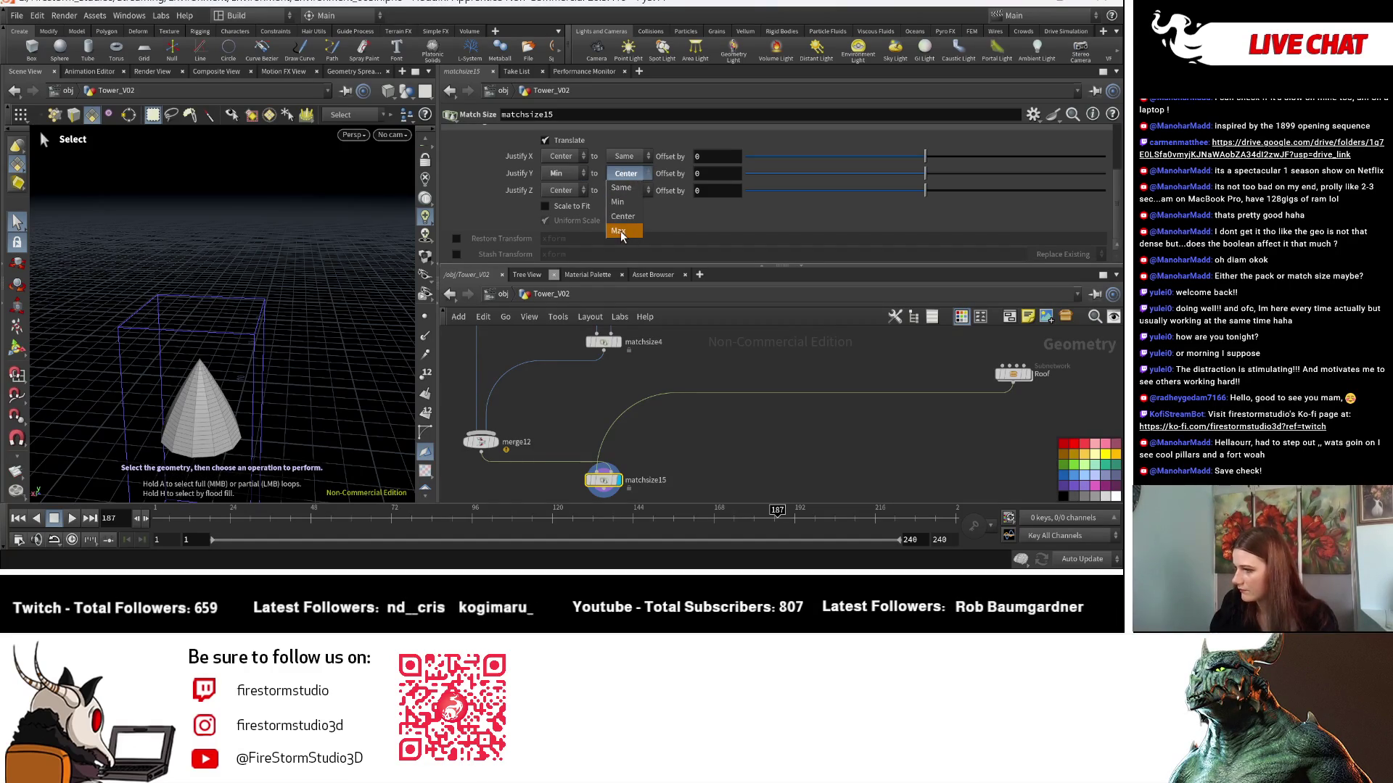
left_click(624, 225)
Add a new merge13 node beneath matchsize15.
middle_click_drag(679, 466, 704, 354)
key("Tab")
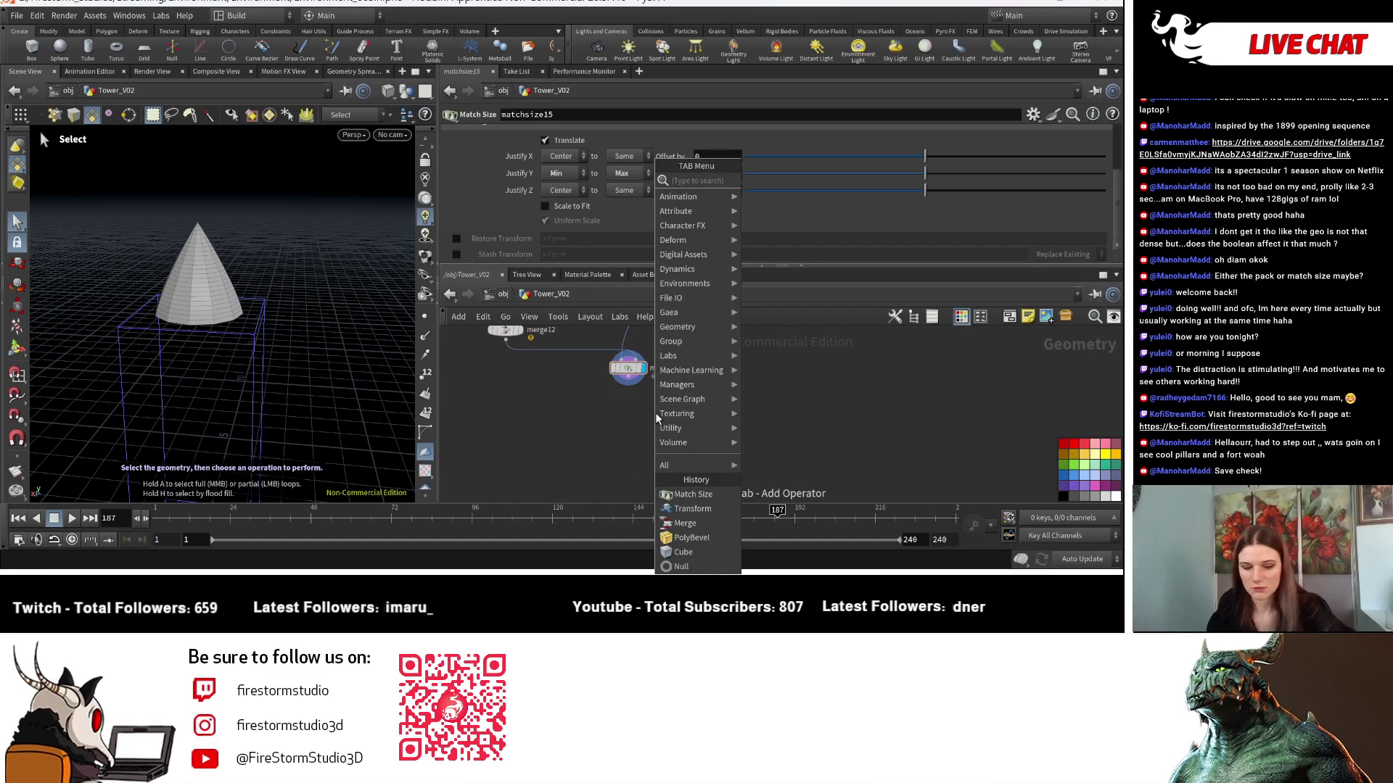
type("merge")
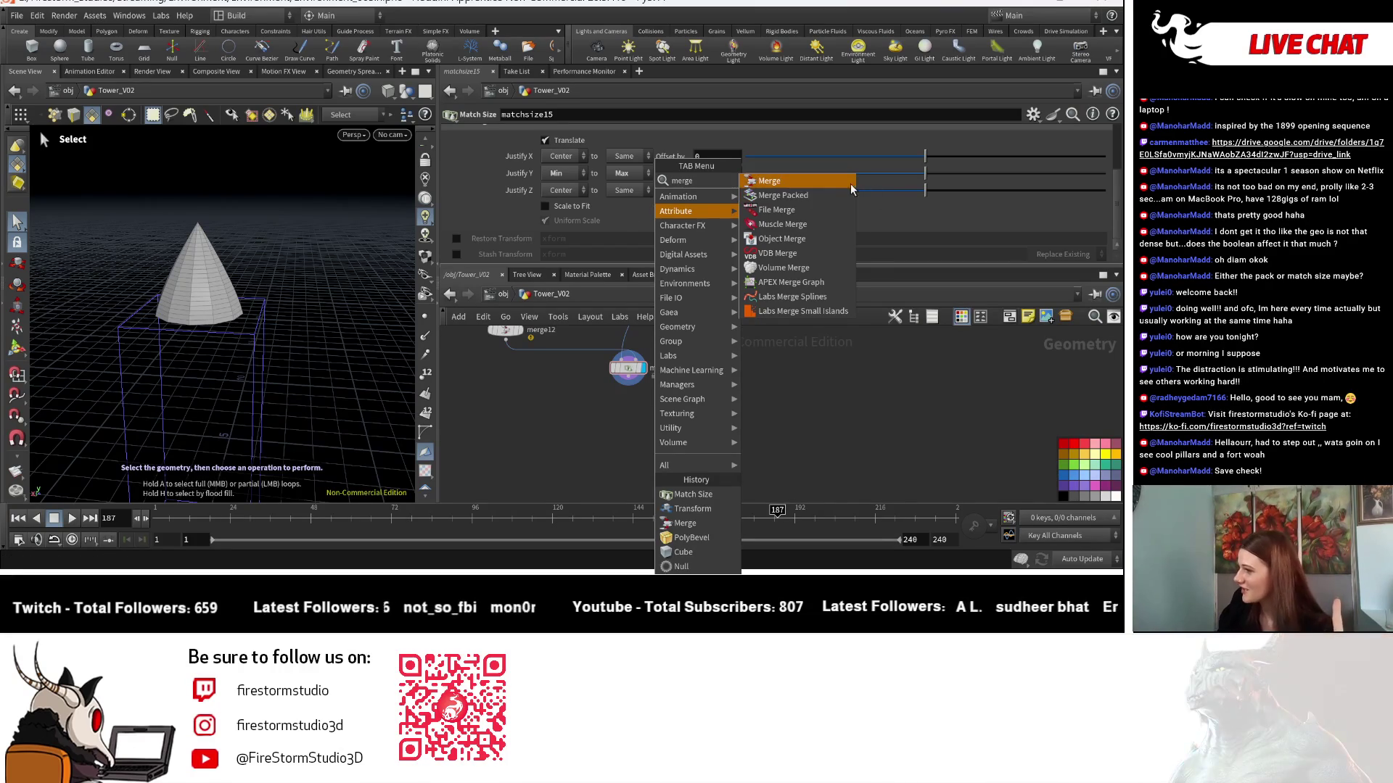
left_click(769, 181)
left_click(642, 417)
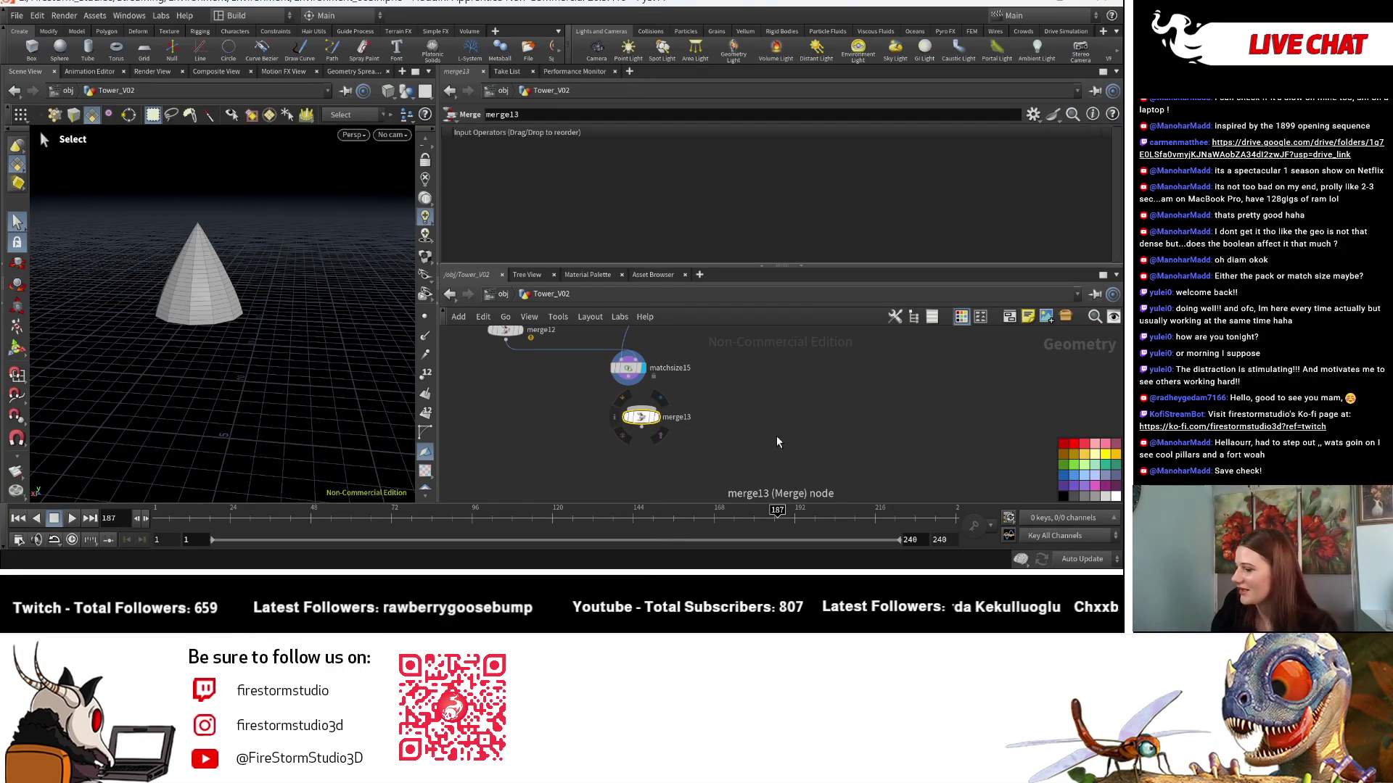
Wire matchsize15 and merge12 into merge13 and set merge13's display flag to show the spired tower.
scroll(616, 376, "up", 3)
left_click_drag(641, 385, 661, 431)
scroll(661, 436, "down", 3)
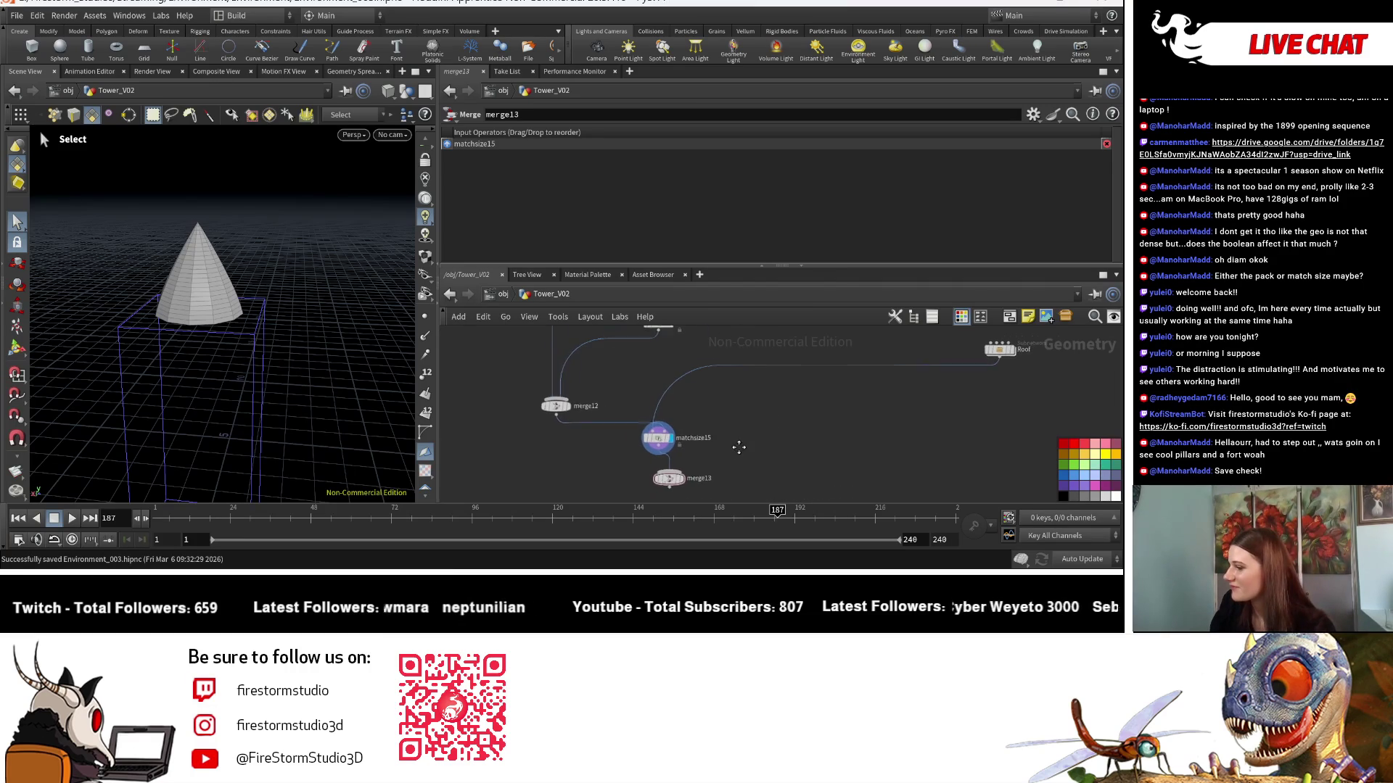
left_click_drag(668, 481, 560, 475)
left_click(555, 416)
left_click(569, 472)
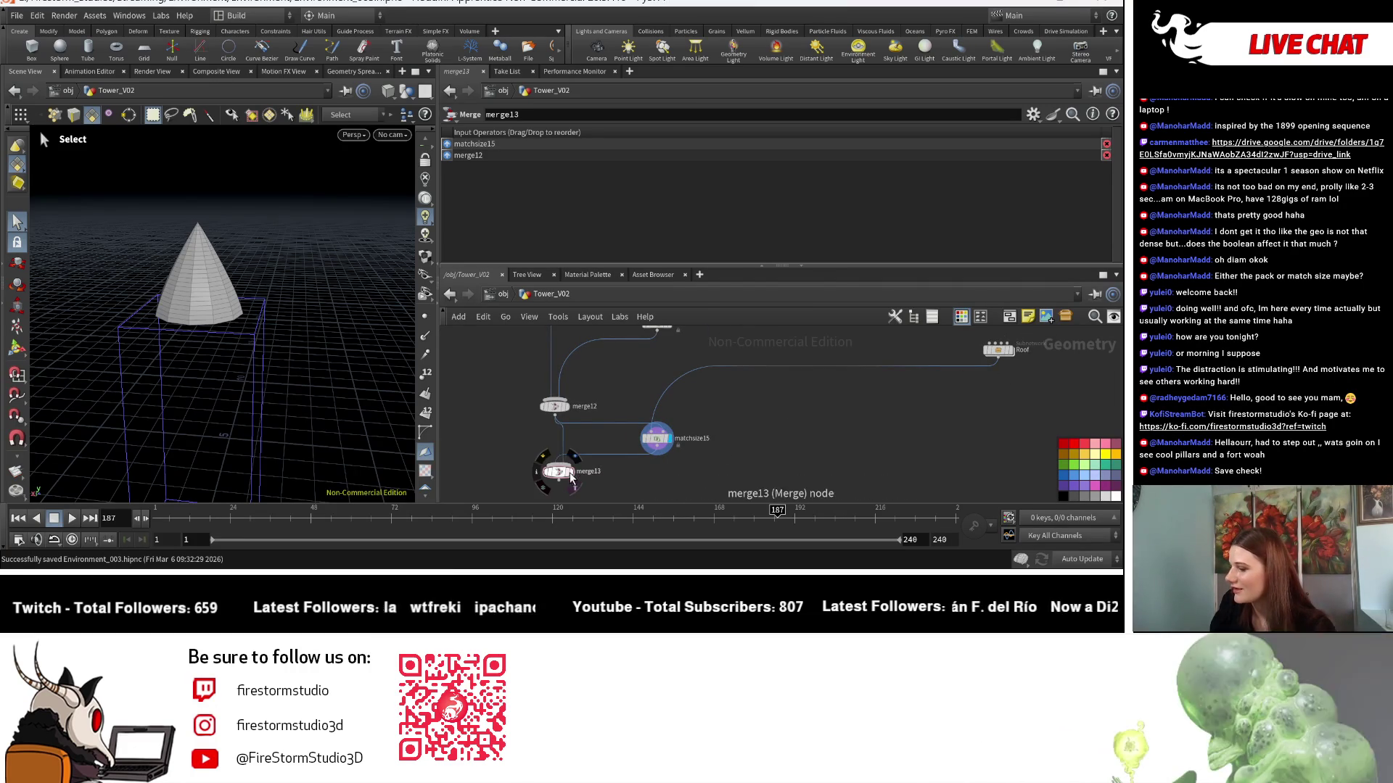
left_click(569, 472)
Orbit and zoom the viewport to see the full tower upright and centred.
key("Escape")
mouse_move(337, 364)
left_mouse_down()
mouse_move(290, 392)
mouse_move(289, 373)
mouse_move(264, 426)
mouse_move(172, 319)
mouse_move(191, 209)
left_mouse_up()
key("s")
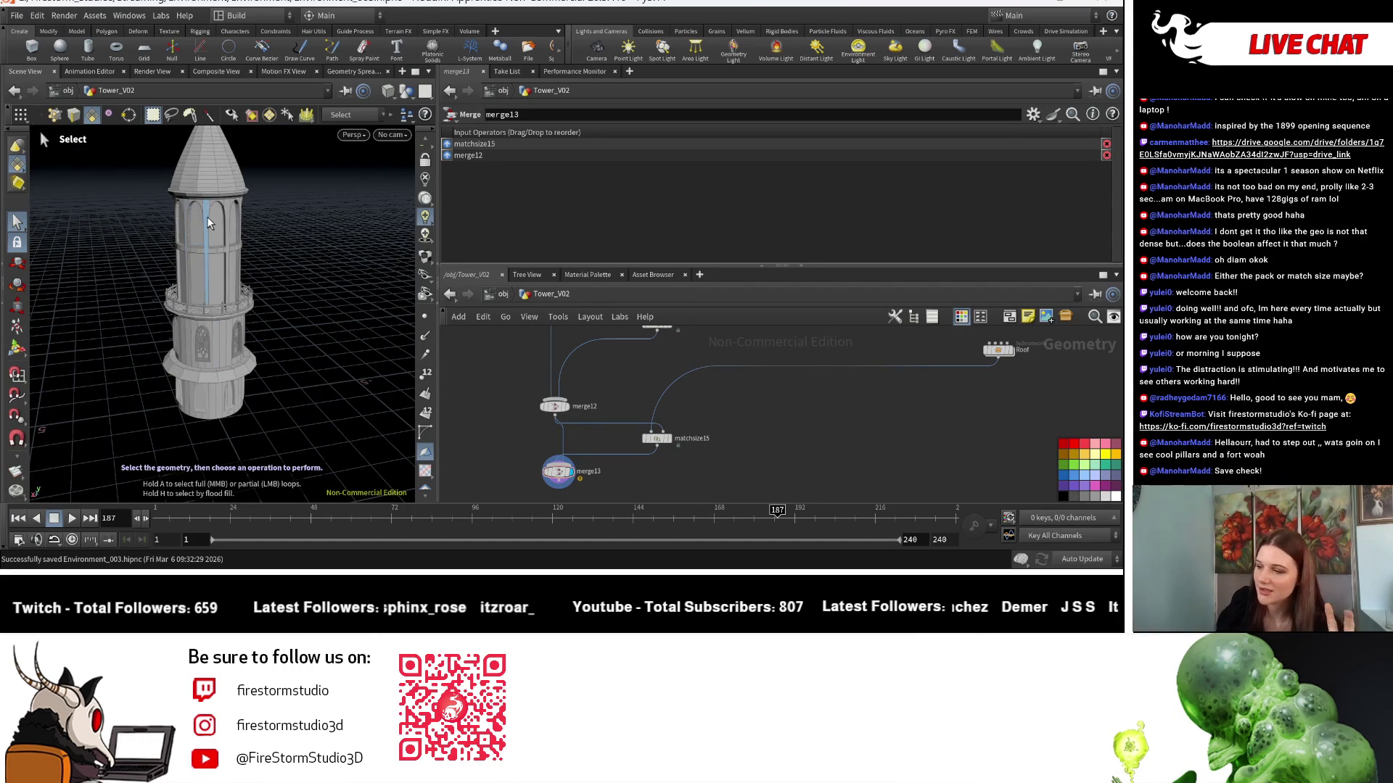
key("Escape")
left_click_drag(169, 245, 124, 216)
scroll(125, 215, "up", 5)
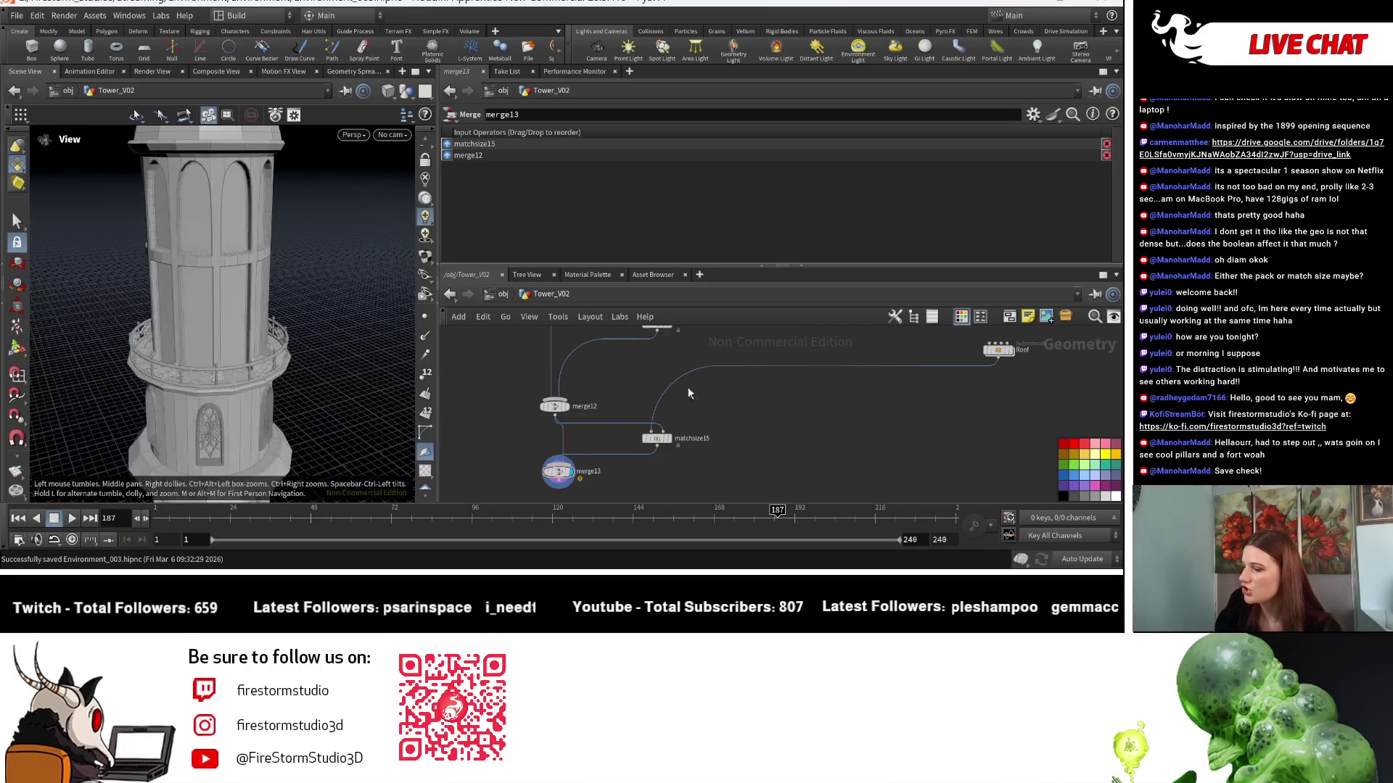
key("s")
scroll(649, 425, "up", 2)
Display matchsize15's output alone, then matchsize4's result and its settings.
left_click(664, 442)
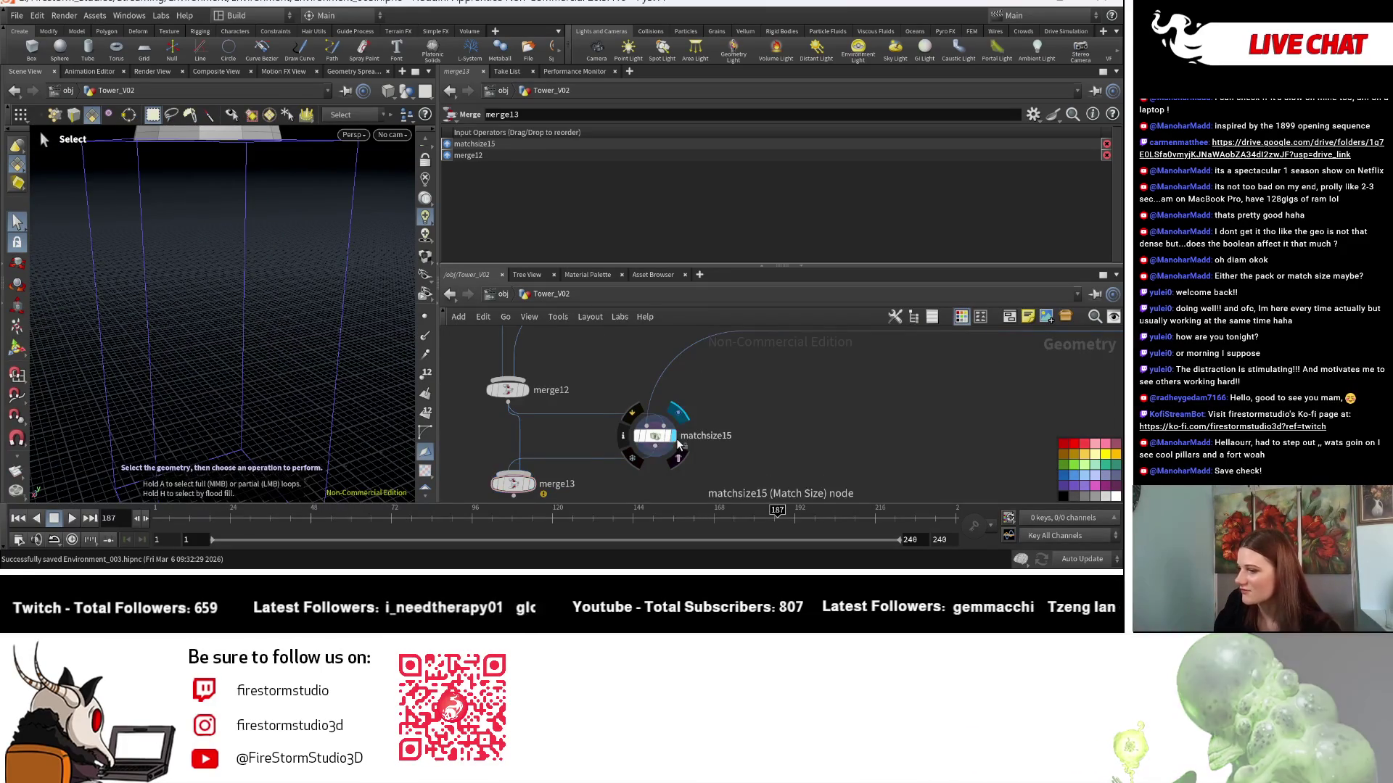
mouse_move(664, 443)
middle_mouse_down()
mouse_move(685, 459)
mouse_move(744, 397)
middle_mouse_up()
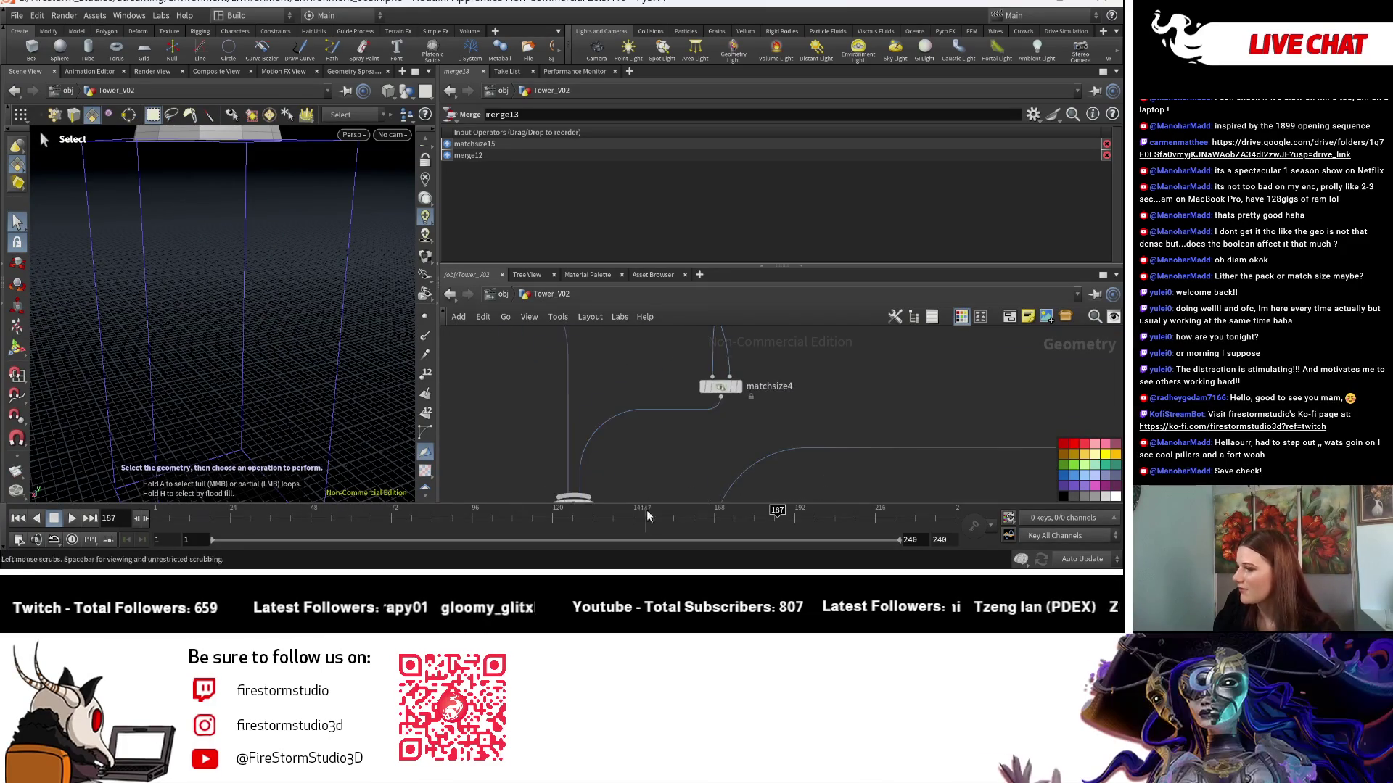
left_click(744, 389)
left_click(727, 388)
Display merge12's tower and orbit to view the balcony railing from above.
middle_click_drag(621, 492, 648, 388)
left_click(622, 411)
key("Escape")
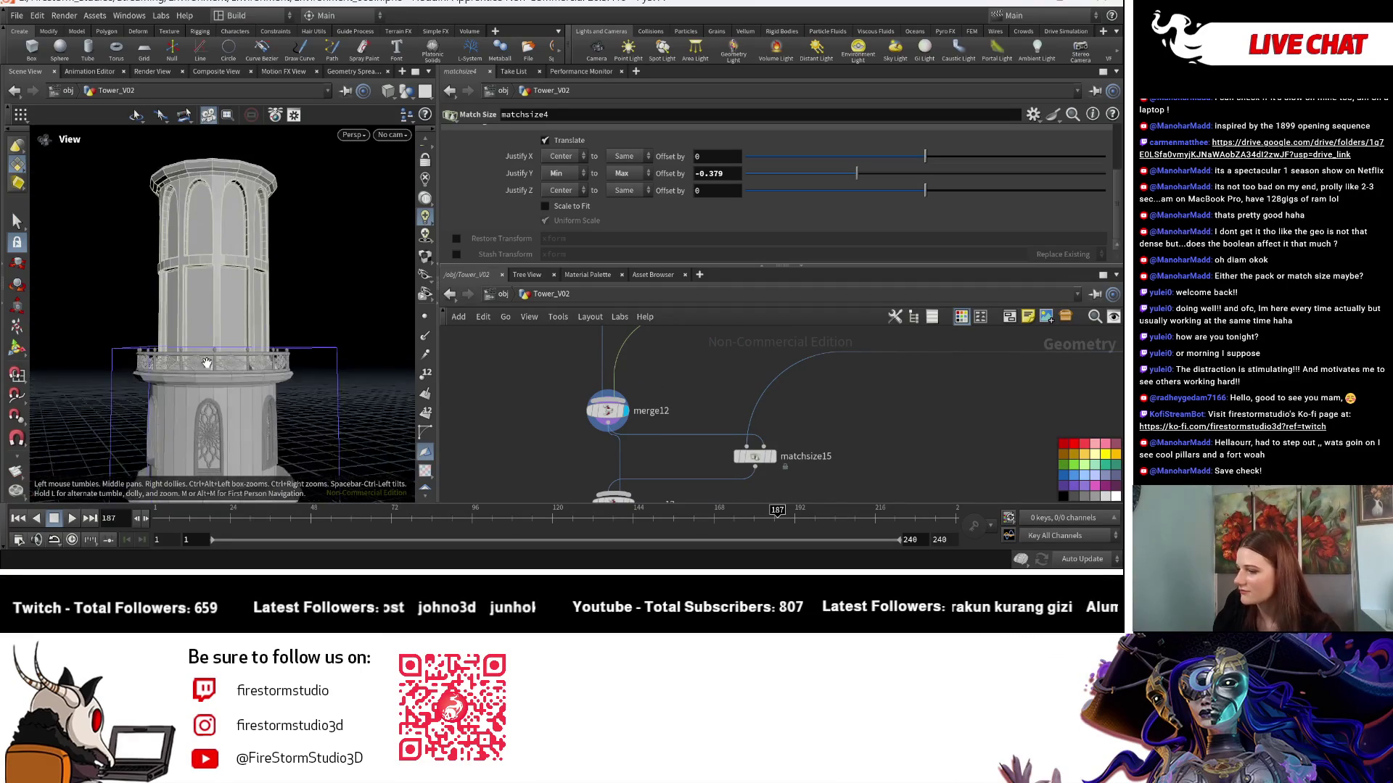
scroll(161, 357, "up", 5)
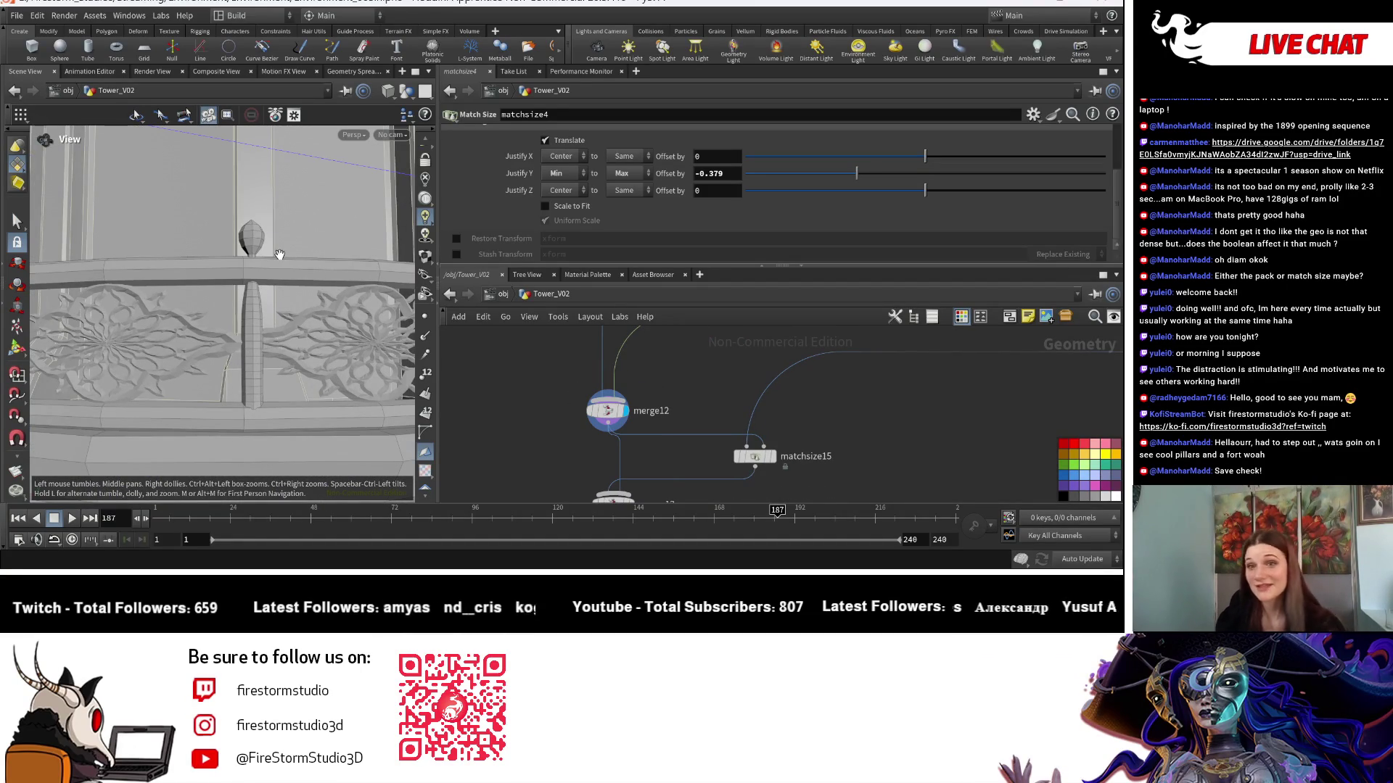
scroll(296, 286, "down", 5)
left_click_drag(296, 285, 369, 330)
scroll(369, 330, "down", 5)
key("s")
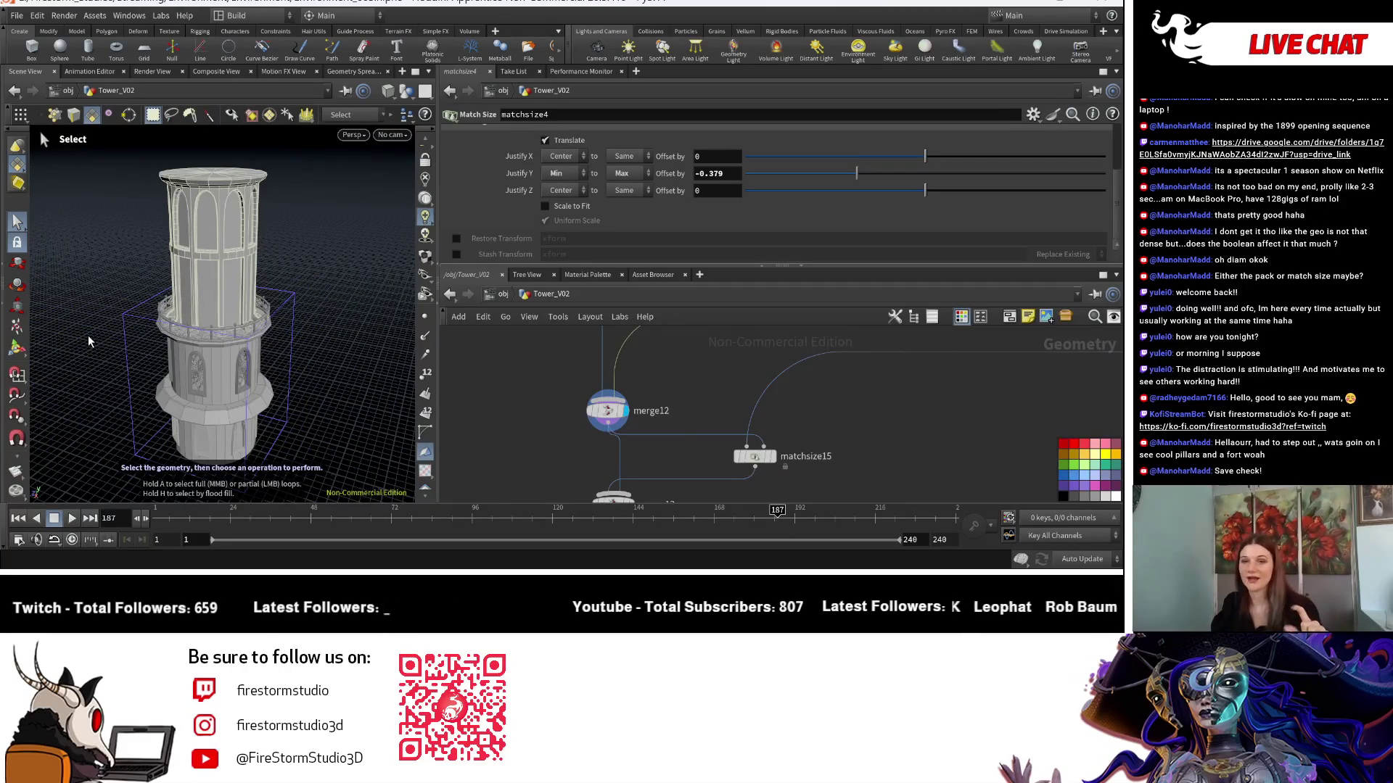
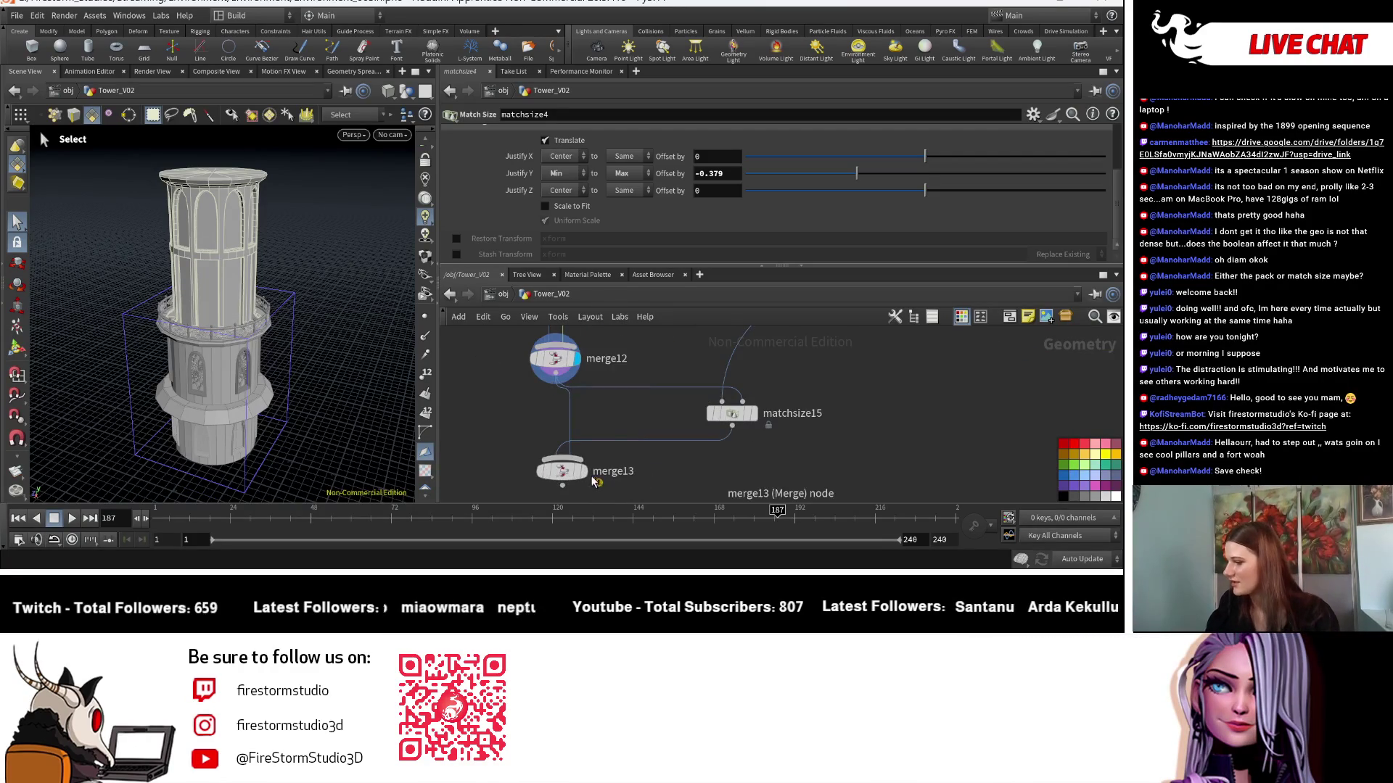
Display merge13 so the full tower with its roof shows, and bring the Roof subnetwork into view.
left_click(586, 473)
left_click(580, 472)
key("Escape")
mouse_move(254, 304)
left_mouse_down()
mouse_move(361, 320)
mouse_move(249, 311)
mouse_move(305, 322)
left_mouse_up()
scroll(685, 433, "down", 2)
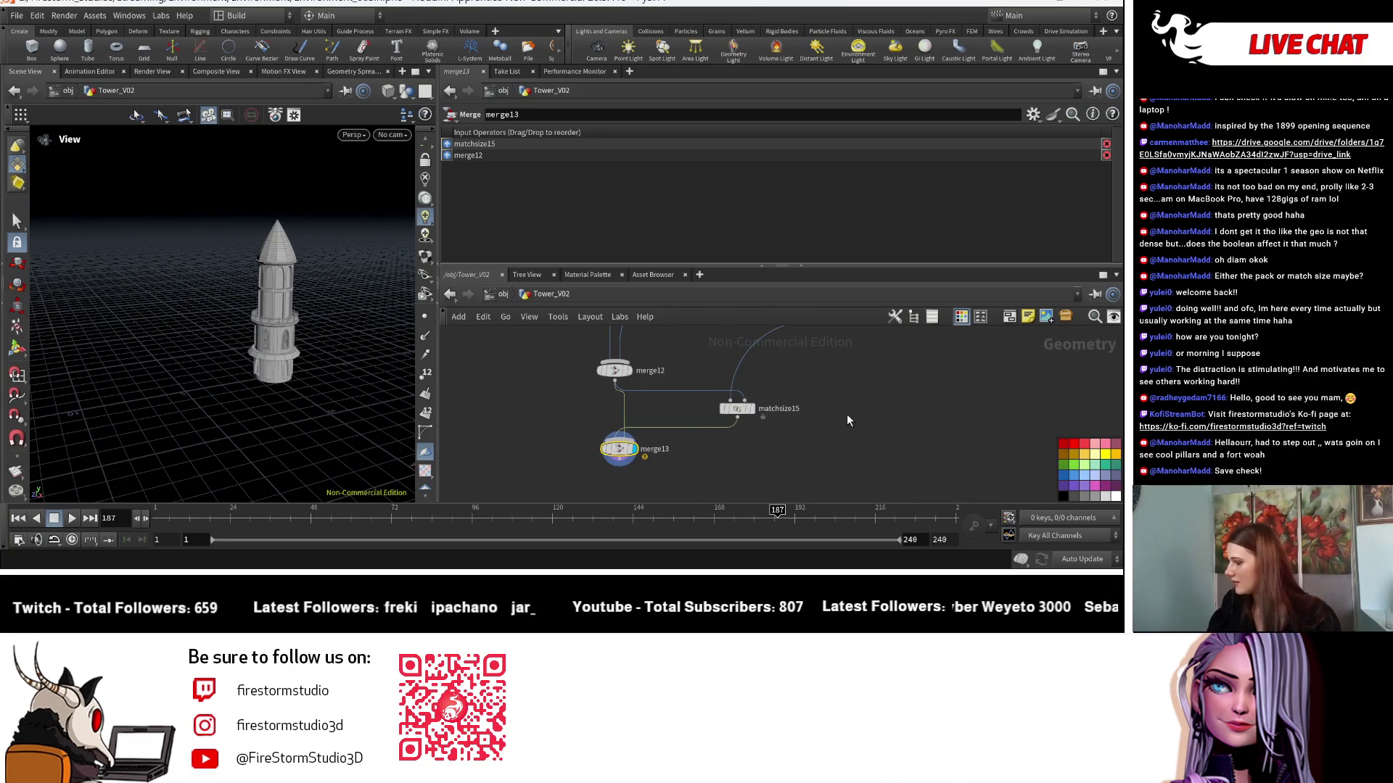
scroll(846, 415, "down", 1)
mouse_move(835, 411)
middle_mouse_down()
mouse_move(713, 430)
mouse_move(787, 398)
mouse_move(889, 409)
middle_mouse_up()
Inside Roof, drag attribvop1's ramp points to about 0.53 and 0.6 to curve the falloff.
double_click(885, 367)
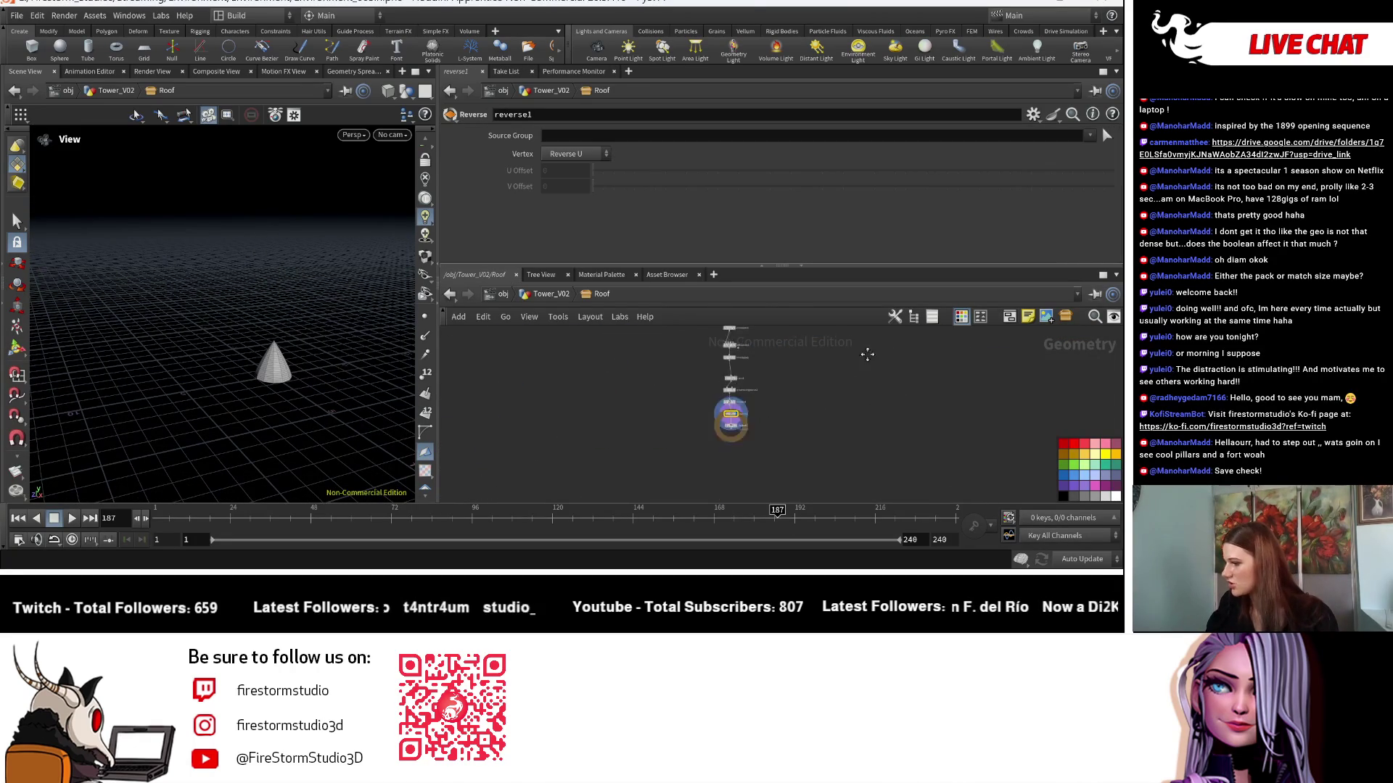
scroll(689, 430, "up", 3)
middle_click_drag(679, 399, 684, 589)
left_click(626, 414)
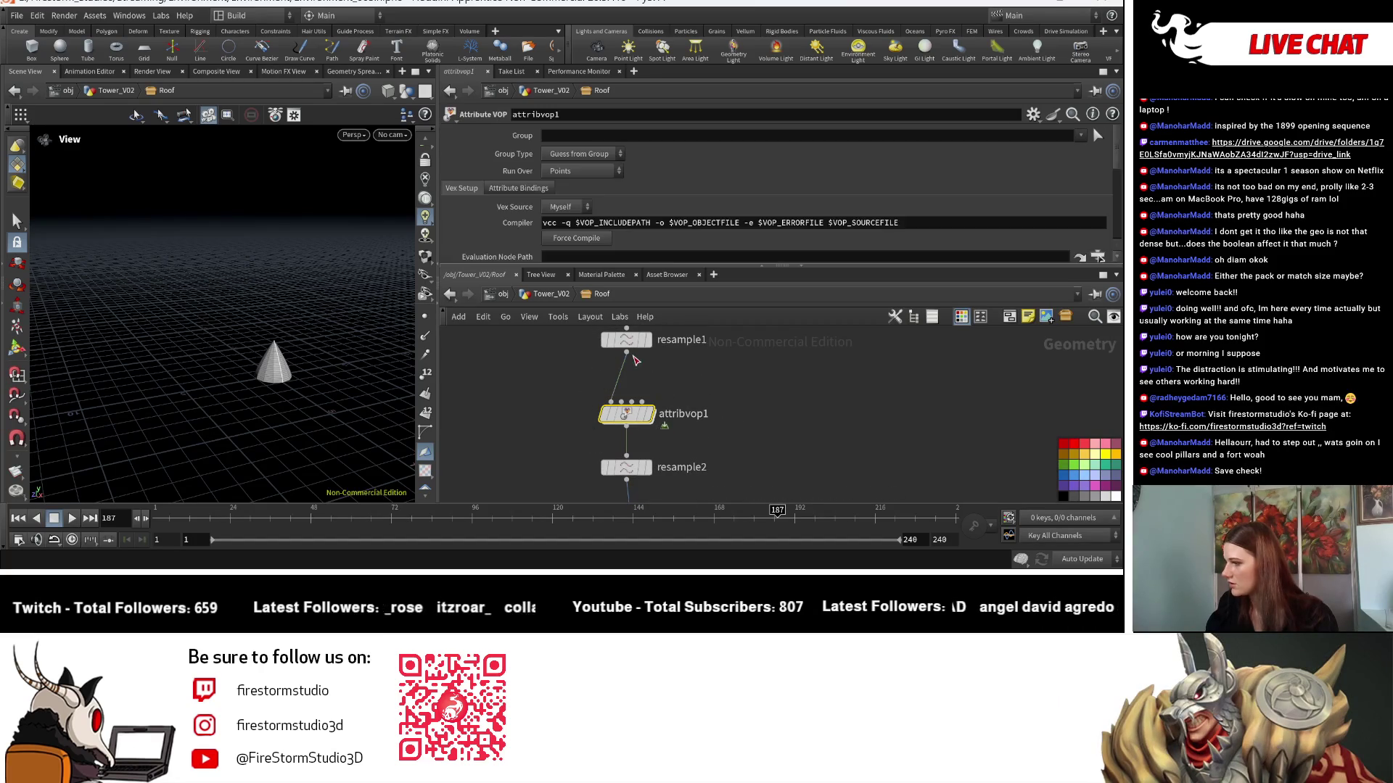
scroll(648, 253, "down", 2)
scroll(616, 218, "down", 5)
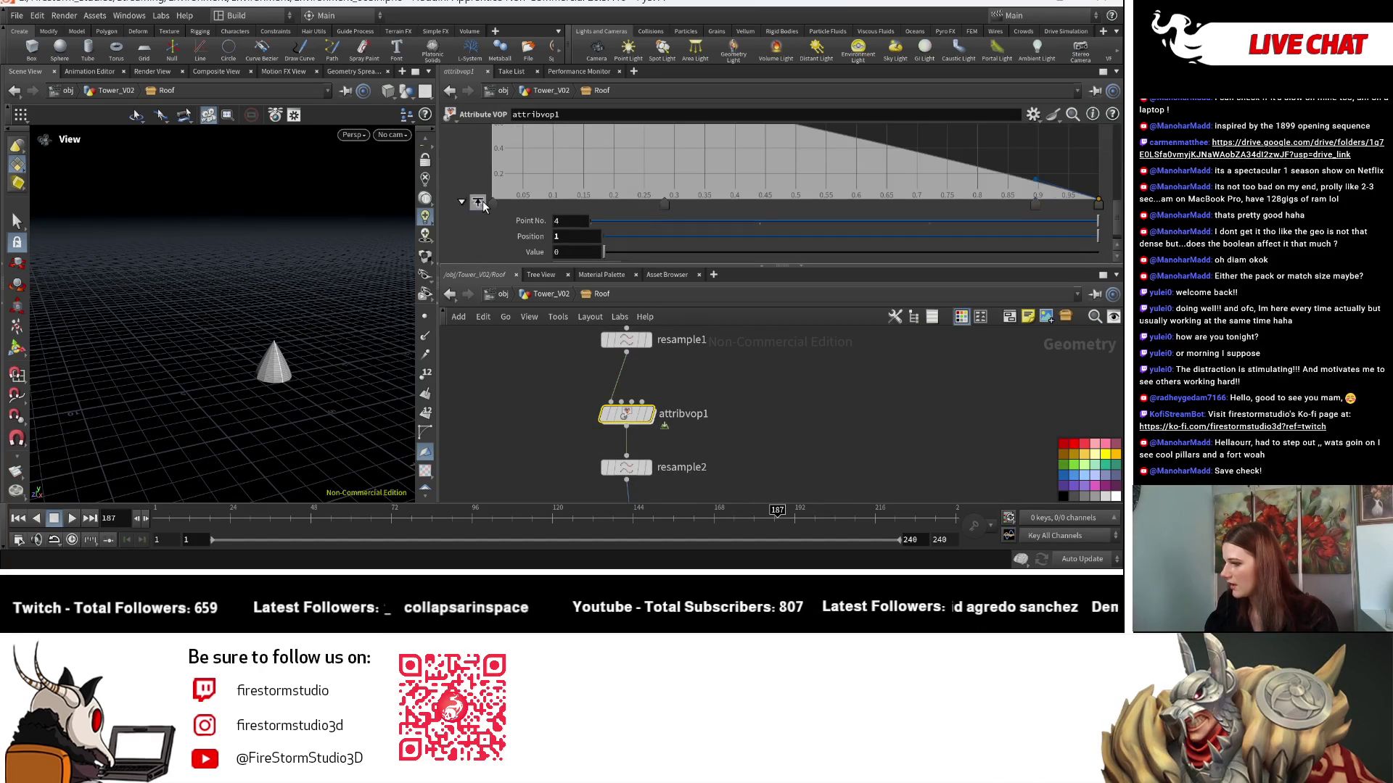
scroll(935, 206, "up", 2)
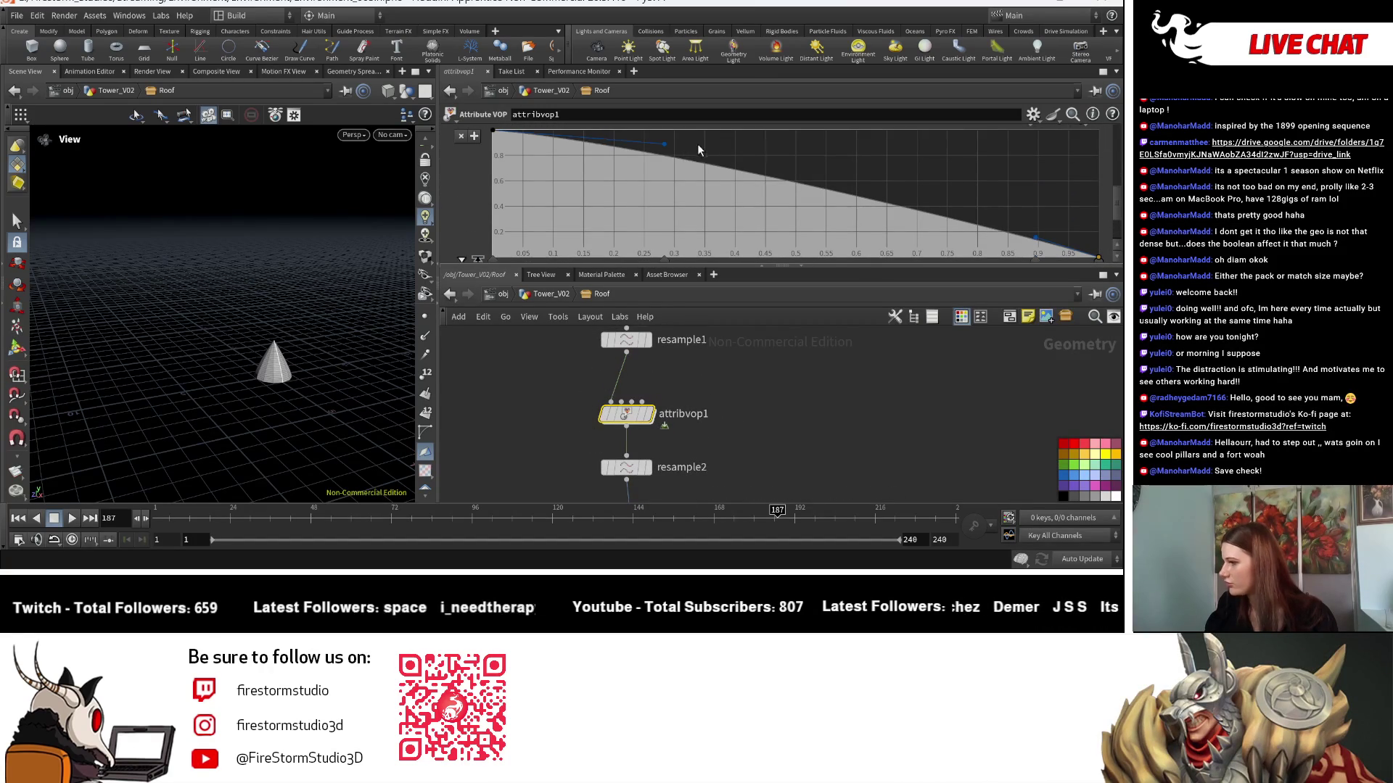
left_click_drag(1037, 241, 785, 234)
left_click_drag(668, 148, 667, 180)
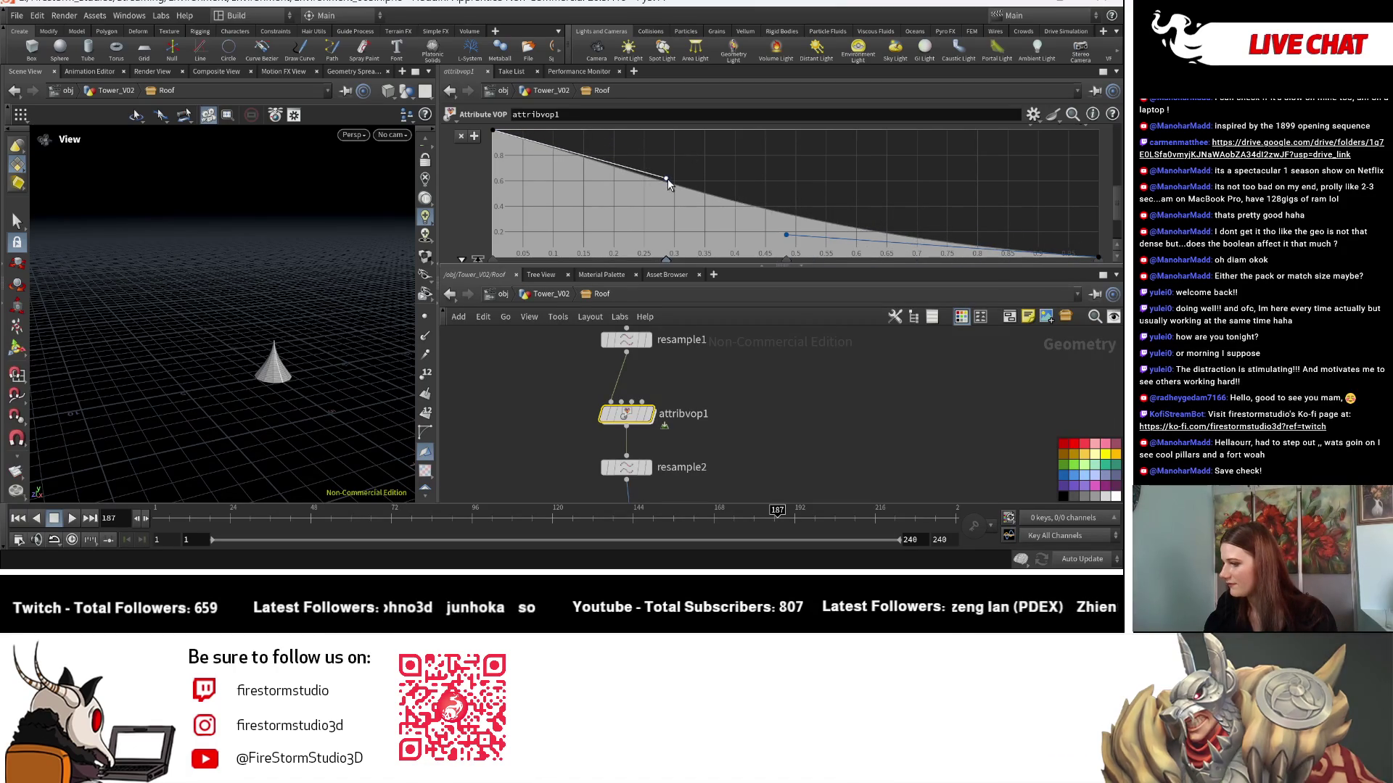
scroll(765, 435, "down", 3)
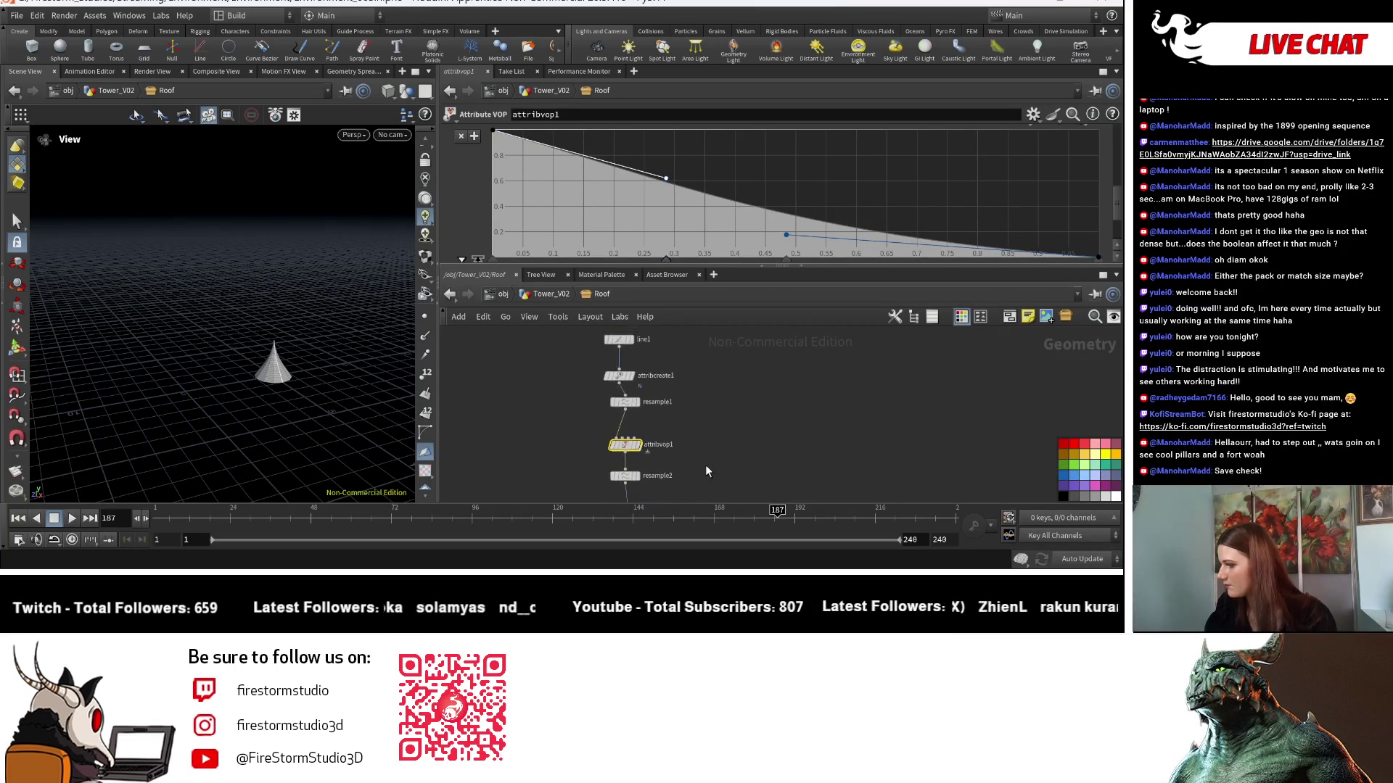
scroll(705, 386, "up", 2)
Set the Roof subnetwork's line1 length to 3.
left_click(626, 389)
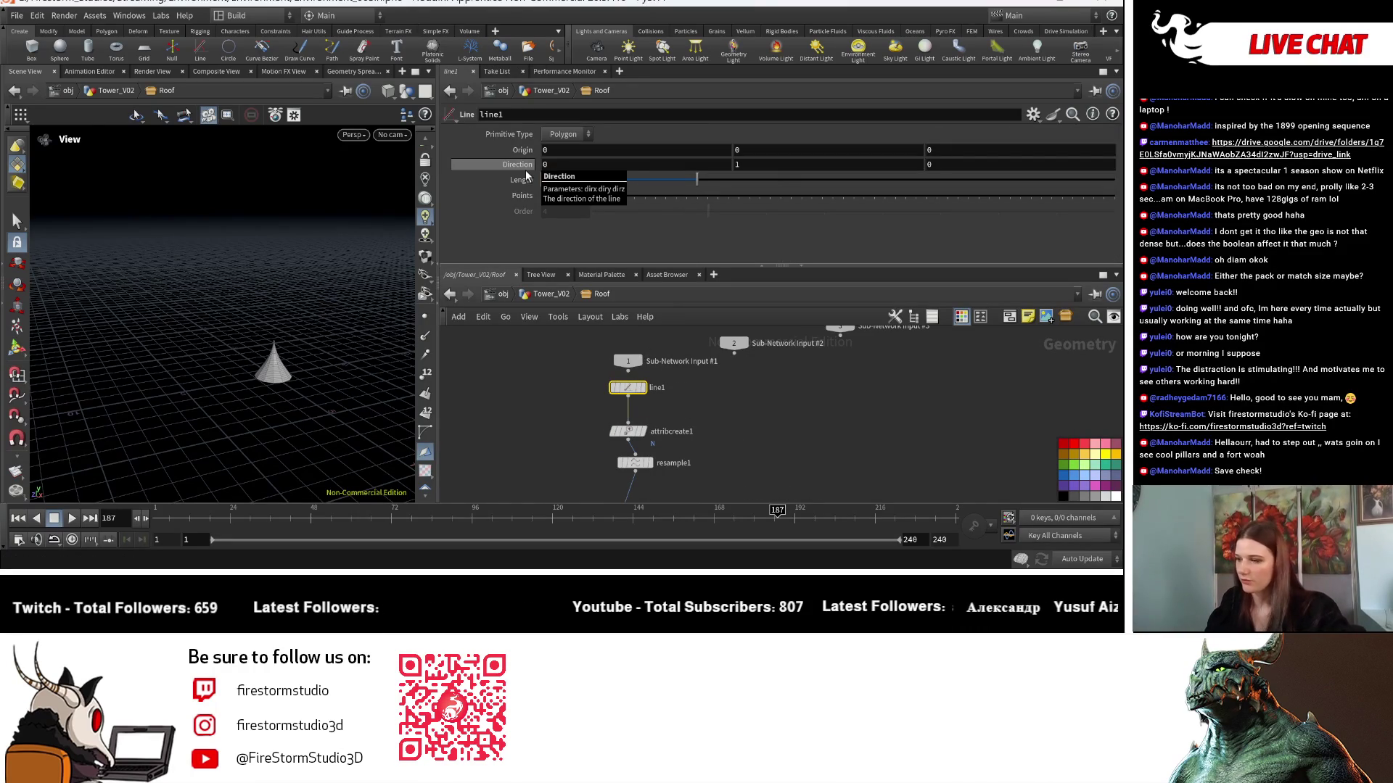
left_click(543, 299)
mouse_move(373, 394)
left_mouse_down()
mouse_move(345, 377)
mouse_move(353, 387)
left_mouse_up()
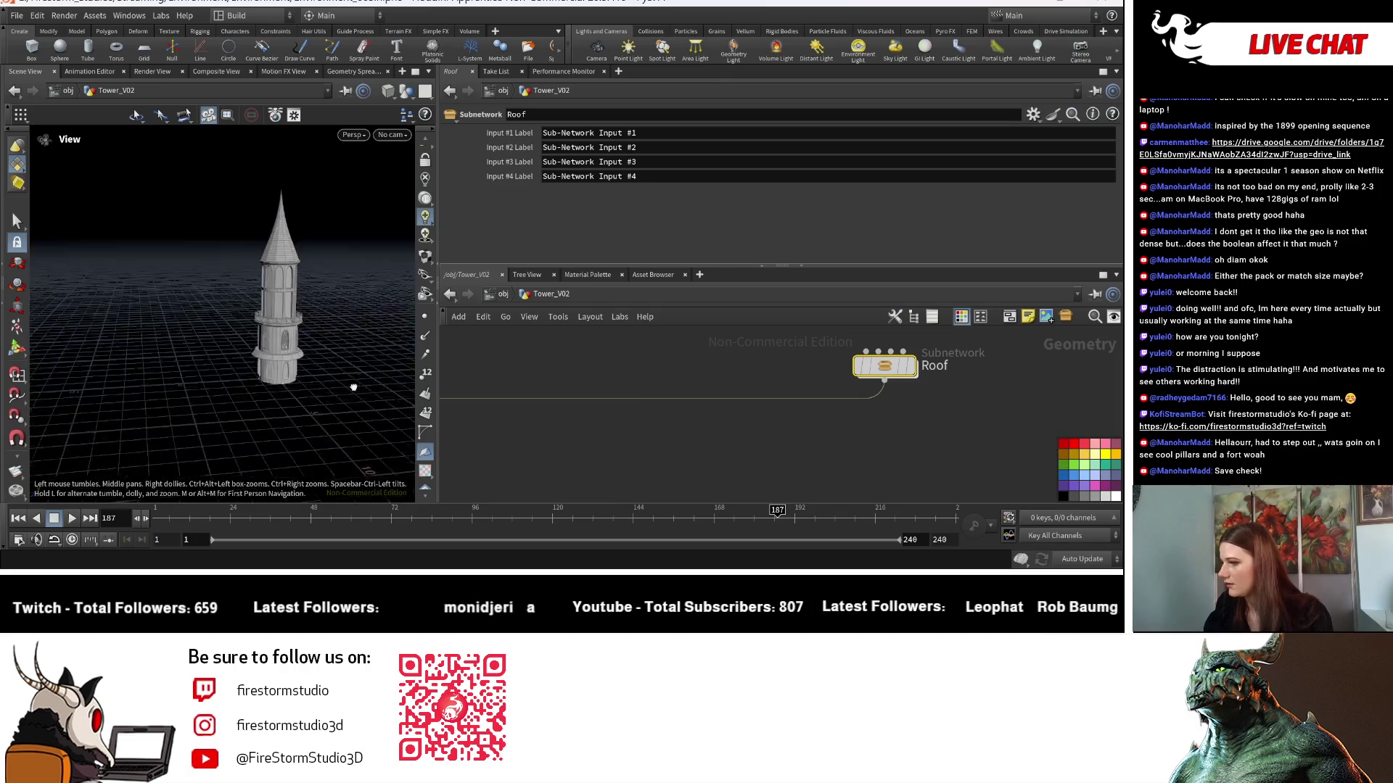
double_click(884, 365)
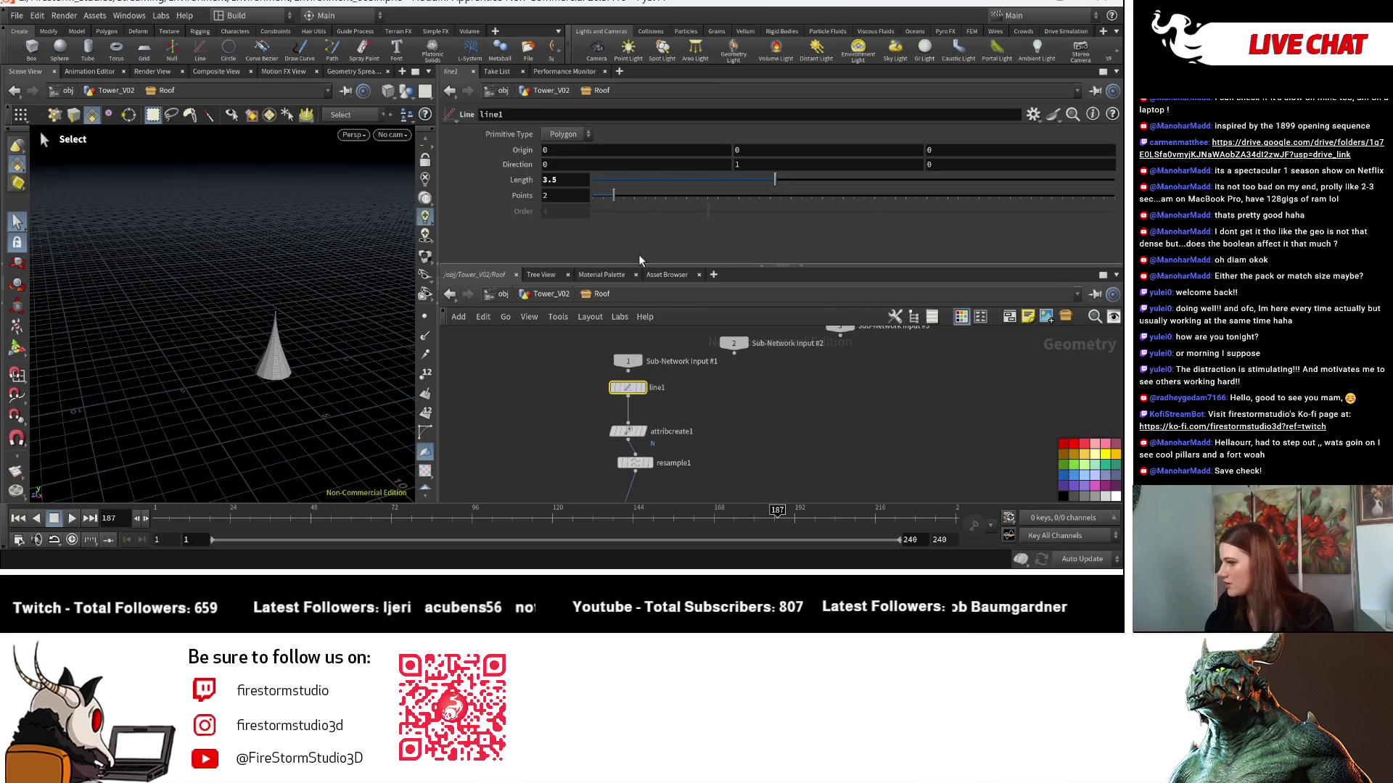
type("3")
key("Return")
Return to Tower_V02 and orbit around the tower to check the shorter roof.
left_click(557, 293)
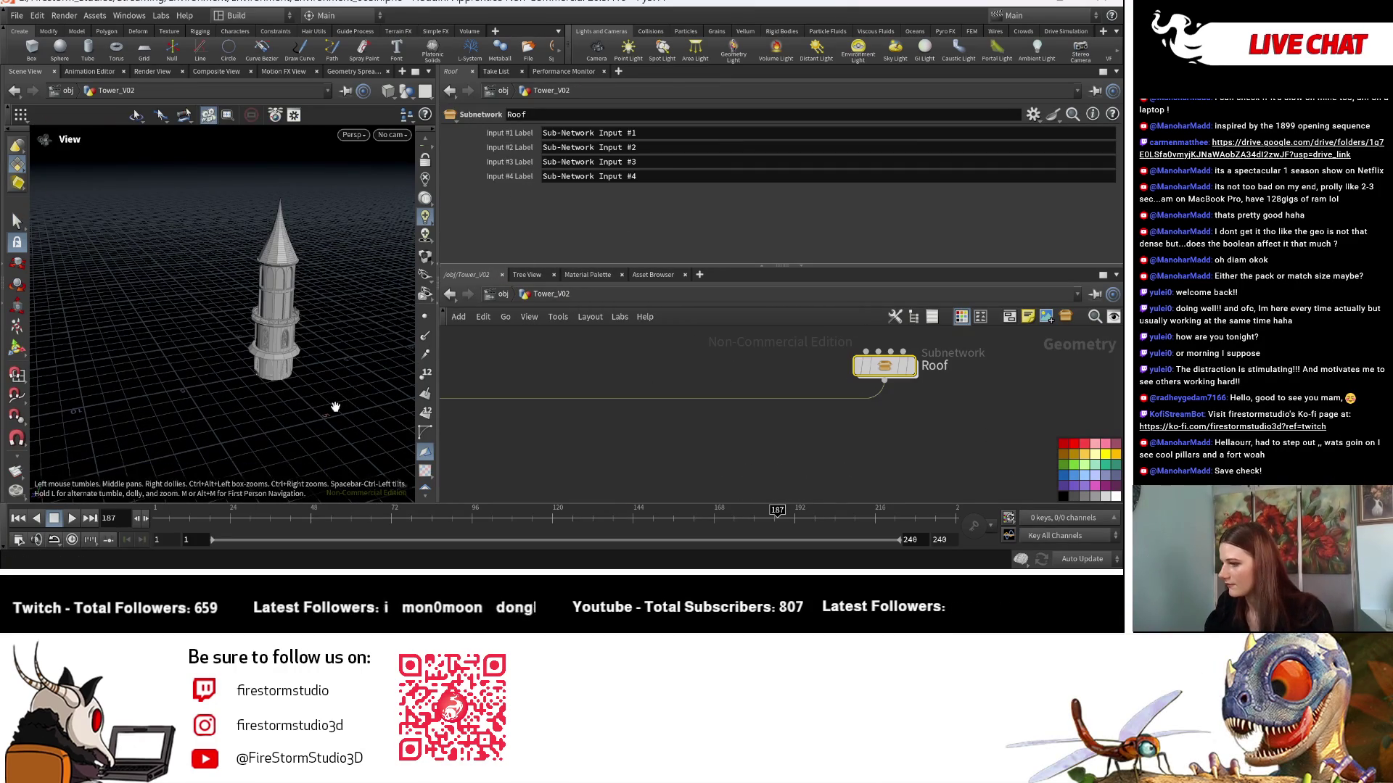
scroll(335, 401, "up", 2)
scroll(206, 411, "down", 3)
scroll(239, 422, "up", 2)
scroll(285, 414, "up", 2)
mouse_move(286, 414)
left_mouse_down()
mouse_move(348, 469)
mouse_move(367, 450)
mouse_move(324, 419)
left_mouse_up()
scroll(324, 419, "up", 5)
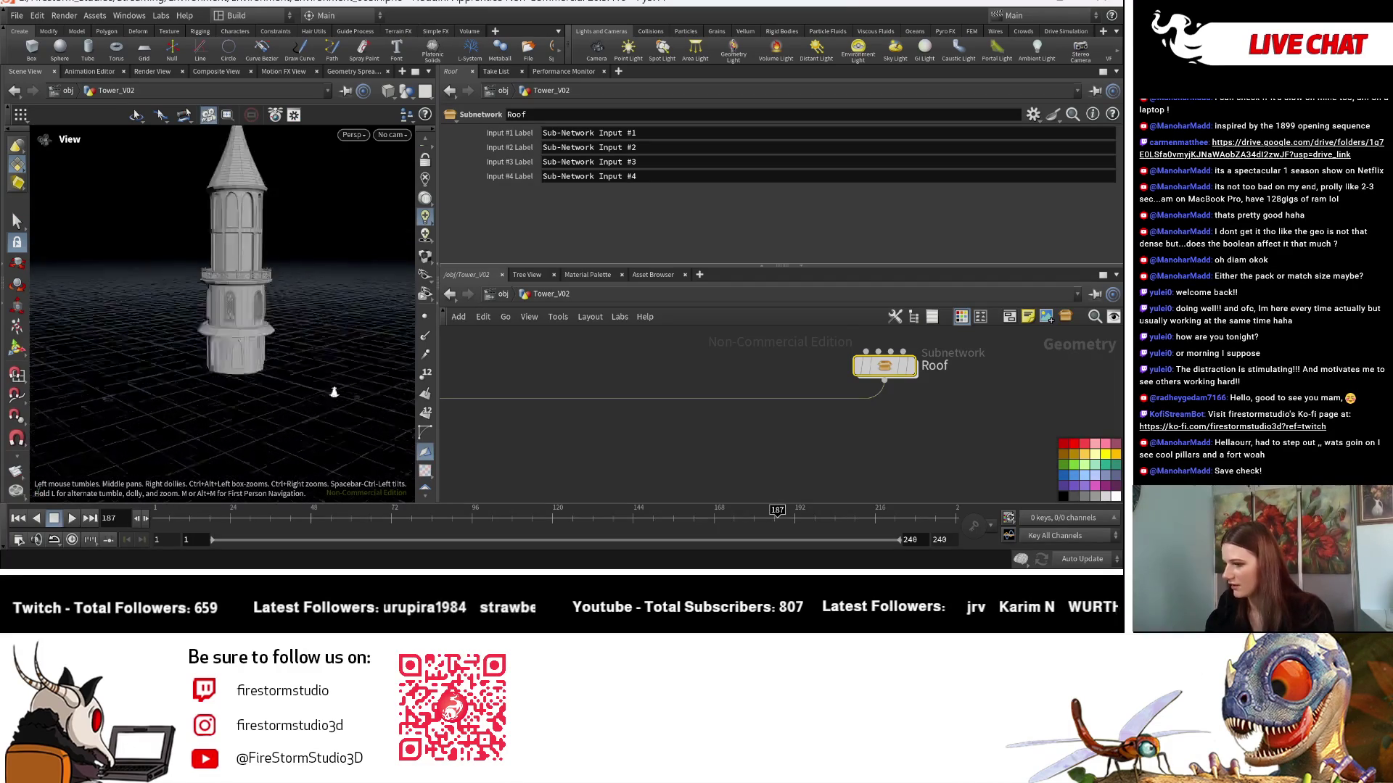
mouse_move(262, 429)
left_mouse_down()
mouse_move(295, 357)
mouse_move(326, 355)
mouse_move(280, 358)
mouse_move(307, 361)
mouse_move(276, 348)
mouse_move(276, 314)
mouse_move(280, 341)
mouse_move(299, 339)
mouse_move(249, 346)
mouse_move(302, 367)
mouse_move(374, 362)
mouse_move(355, 370)
mouse_move(329, 375)
mouse_move(370, 344)
left_mouse_up()
Create a Null node beside the Roof subnetwork.
middle_click_drag(909, 390, 805, 385)
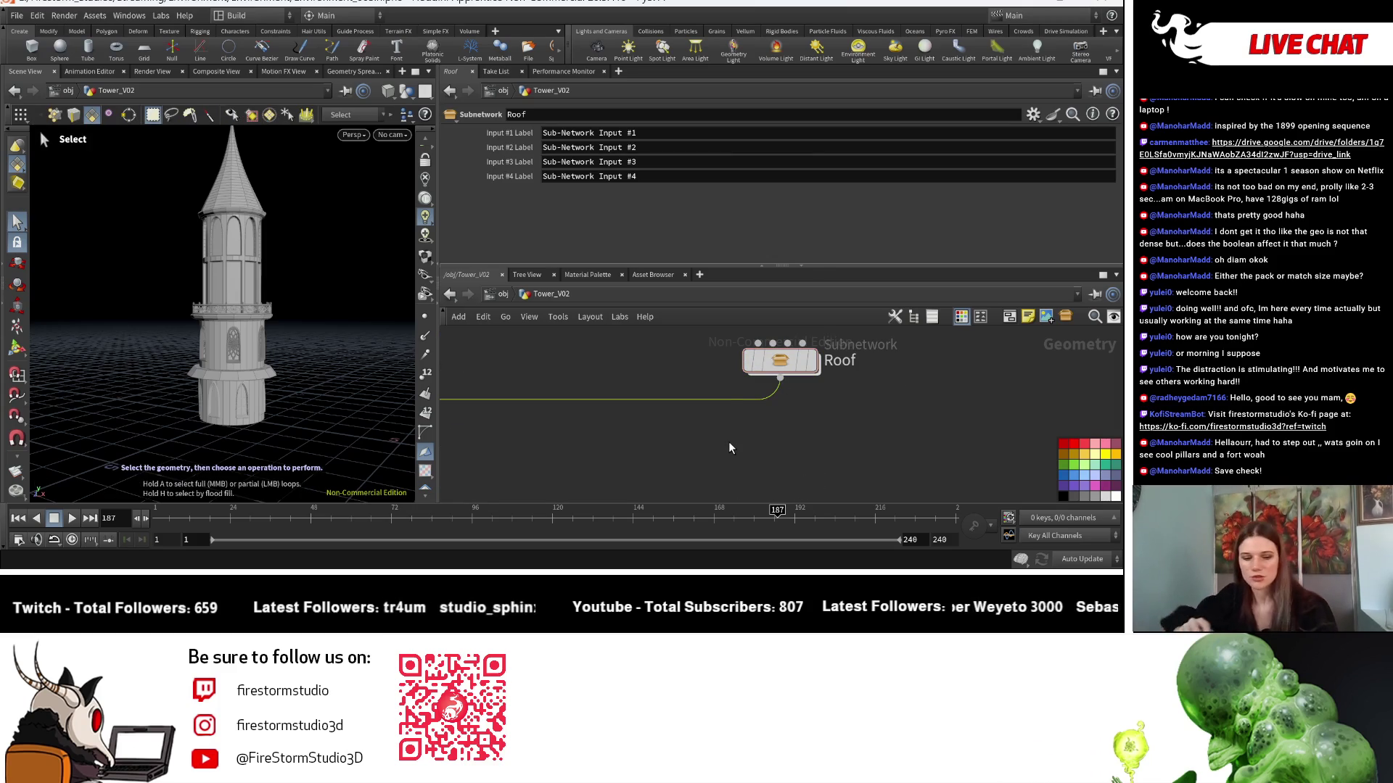
key("Tab")
type("nu")
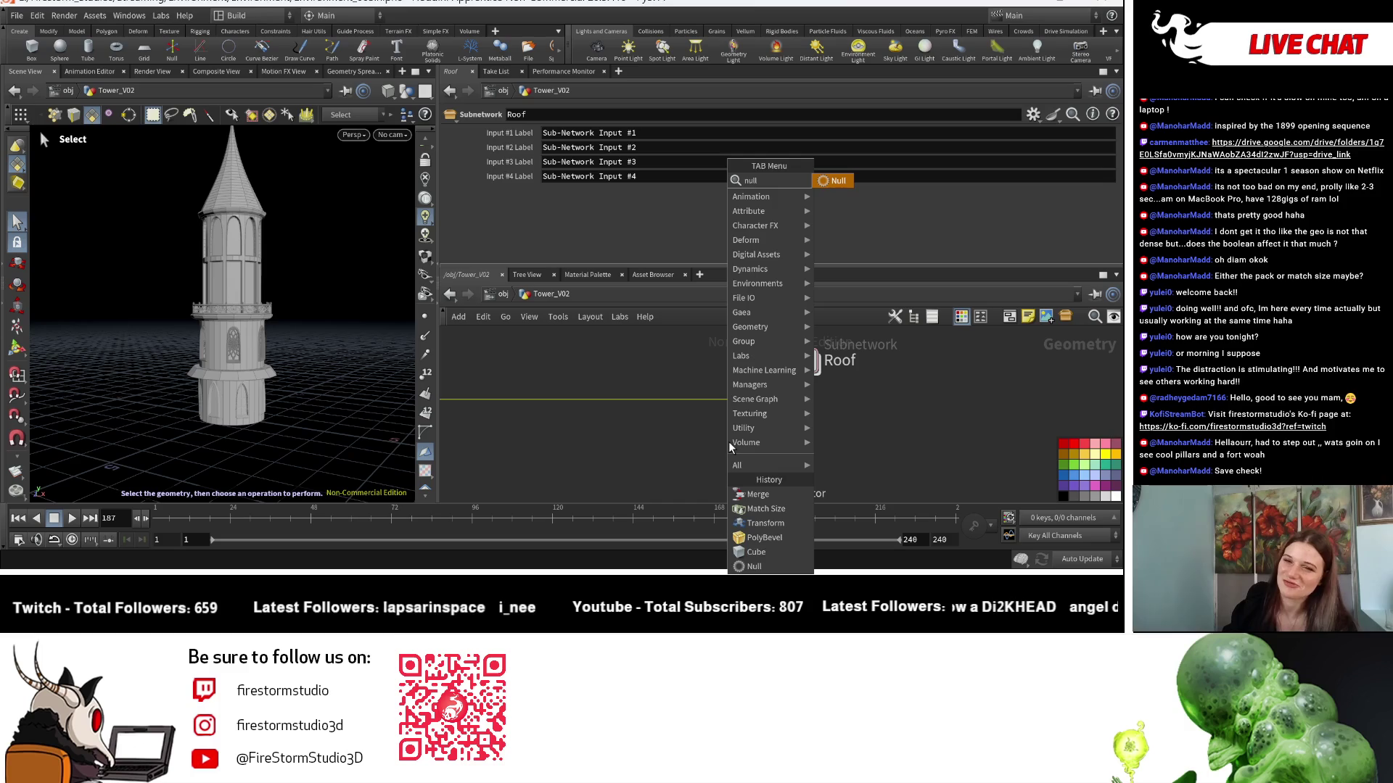
left_click(828, 180)
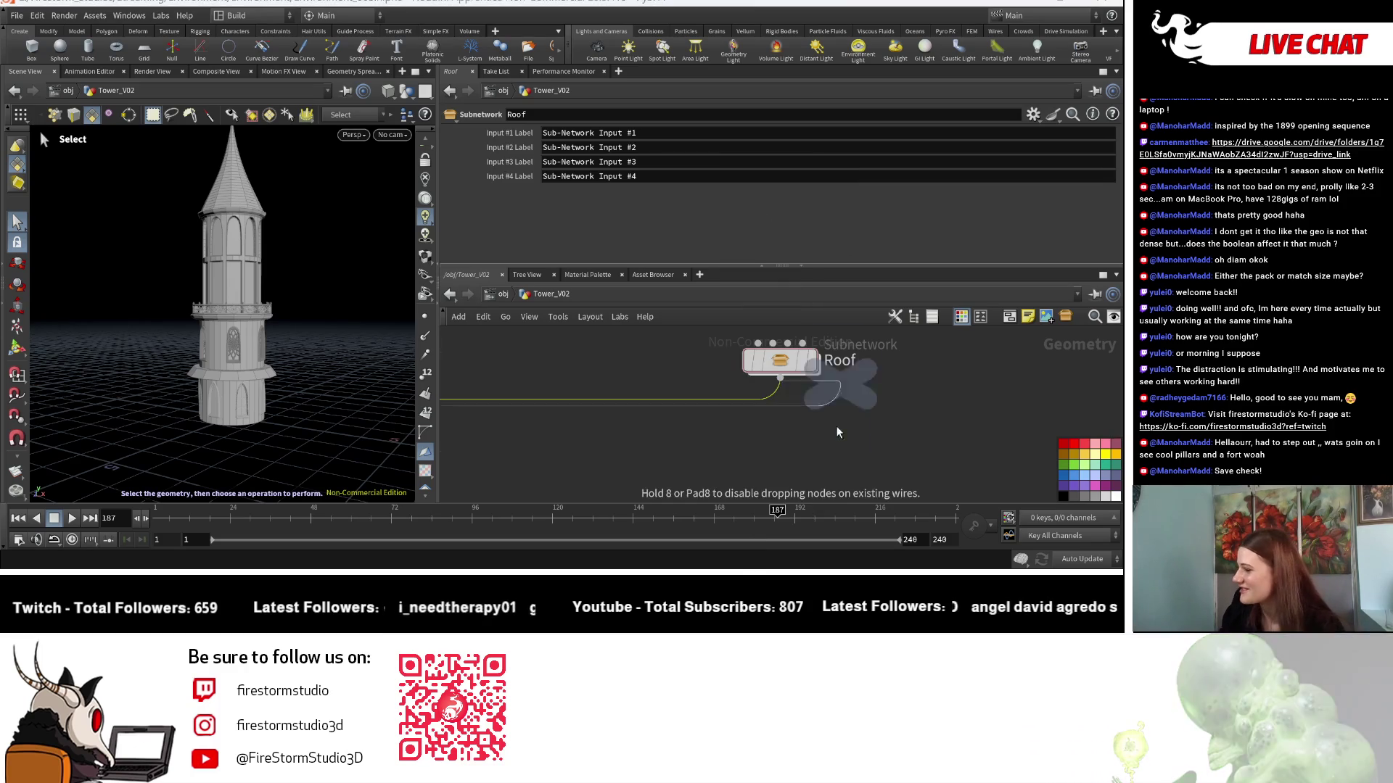
Place null1 below Roof and add a float and a float ramp parameter to it.
left_click(837, 432)
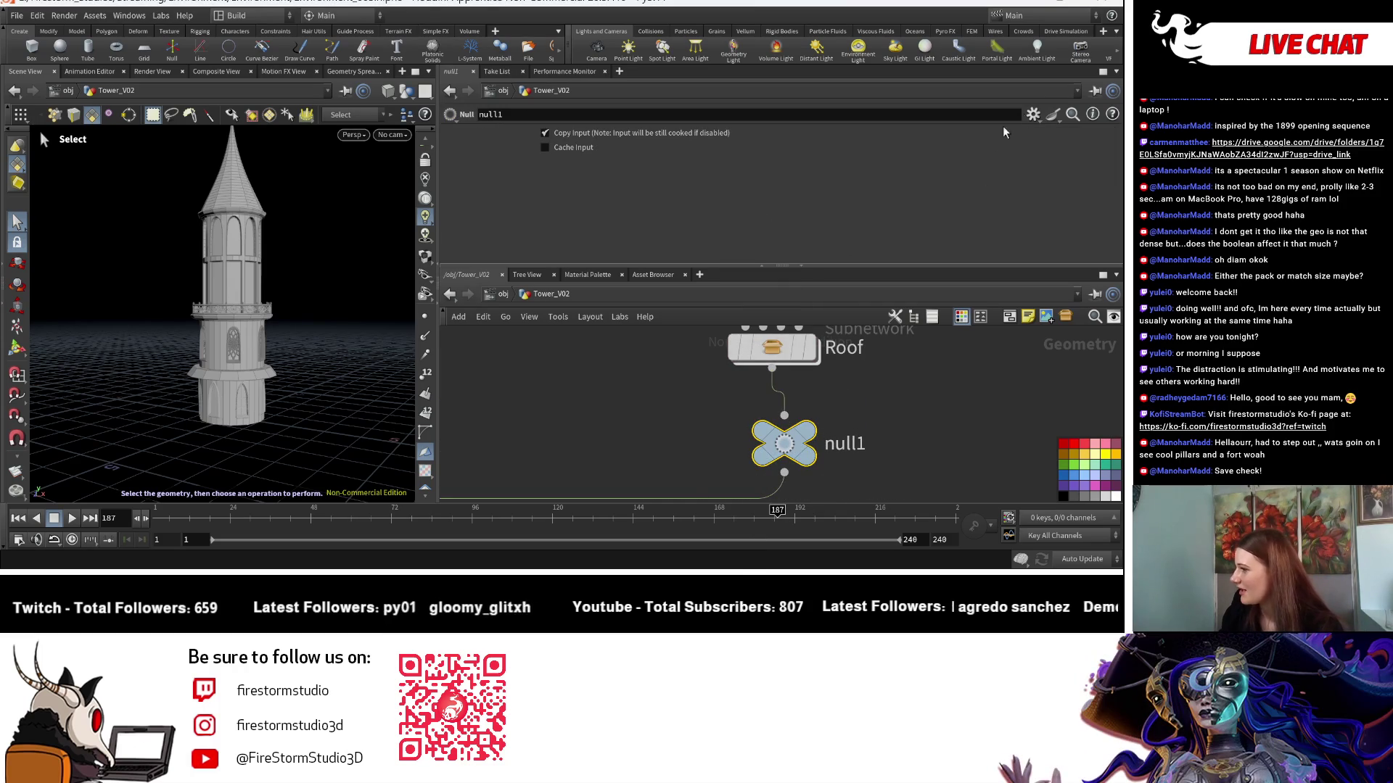
left_click(1033, 114)
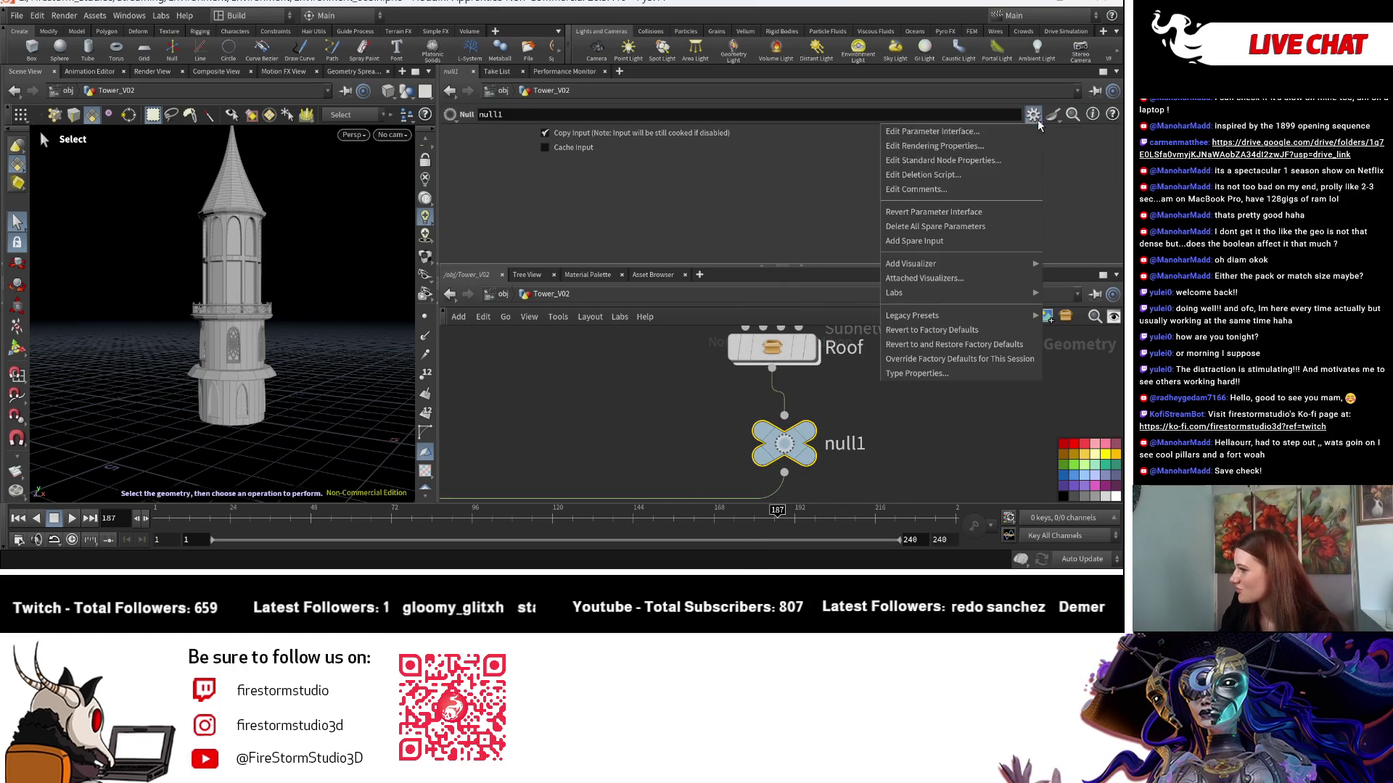
left_click(978, 133)
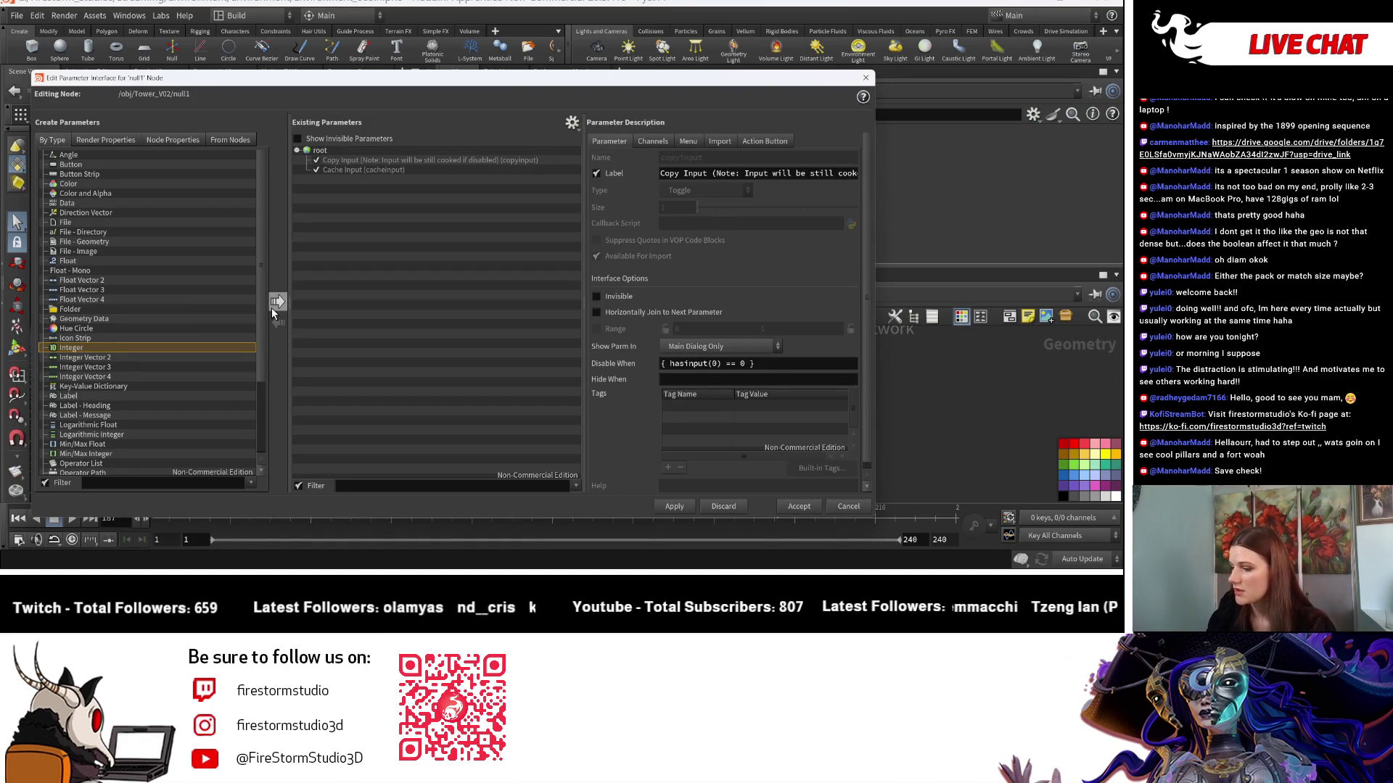
scroll(116, 377, "down", 2)
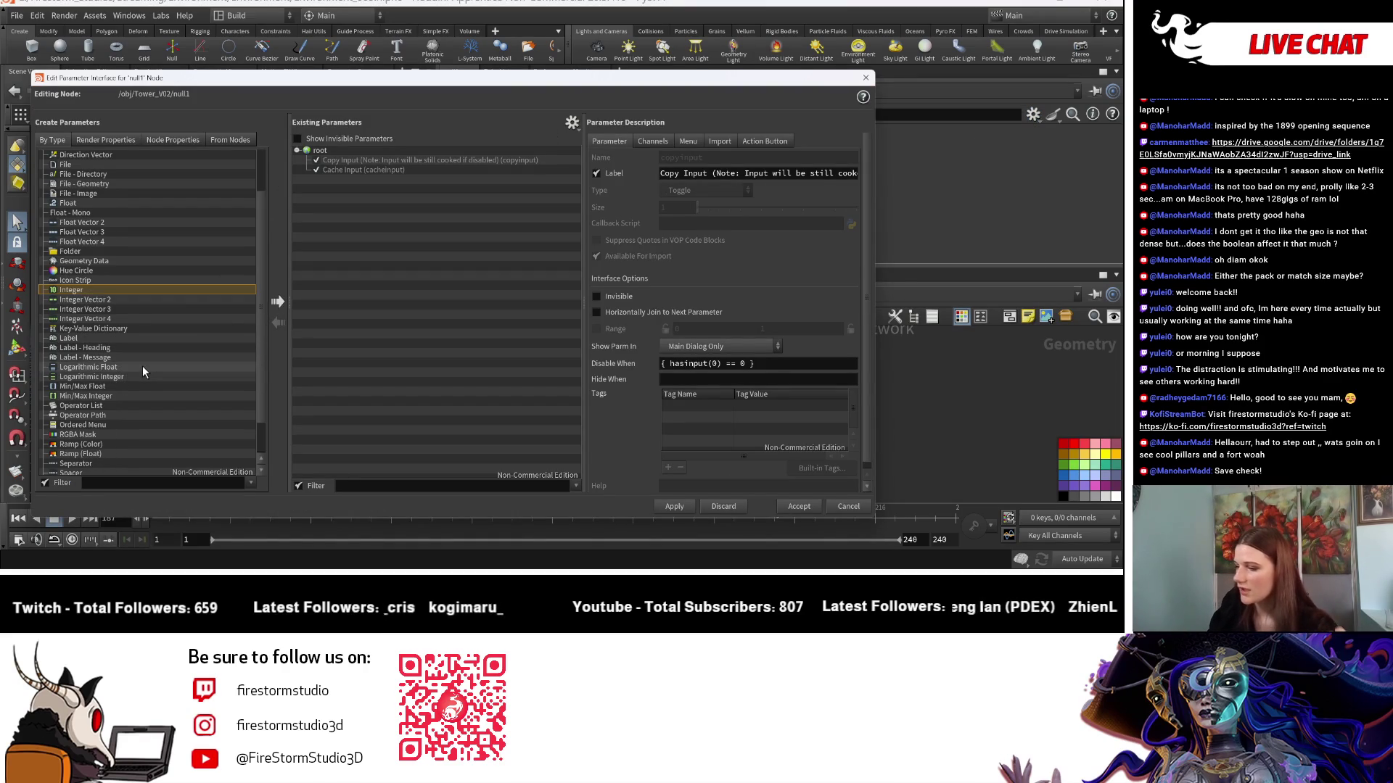
scroll(142, 366, "down", 1)
scroll(139, 374, "down", 1)
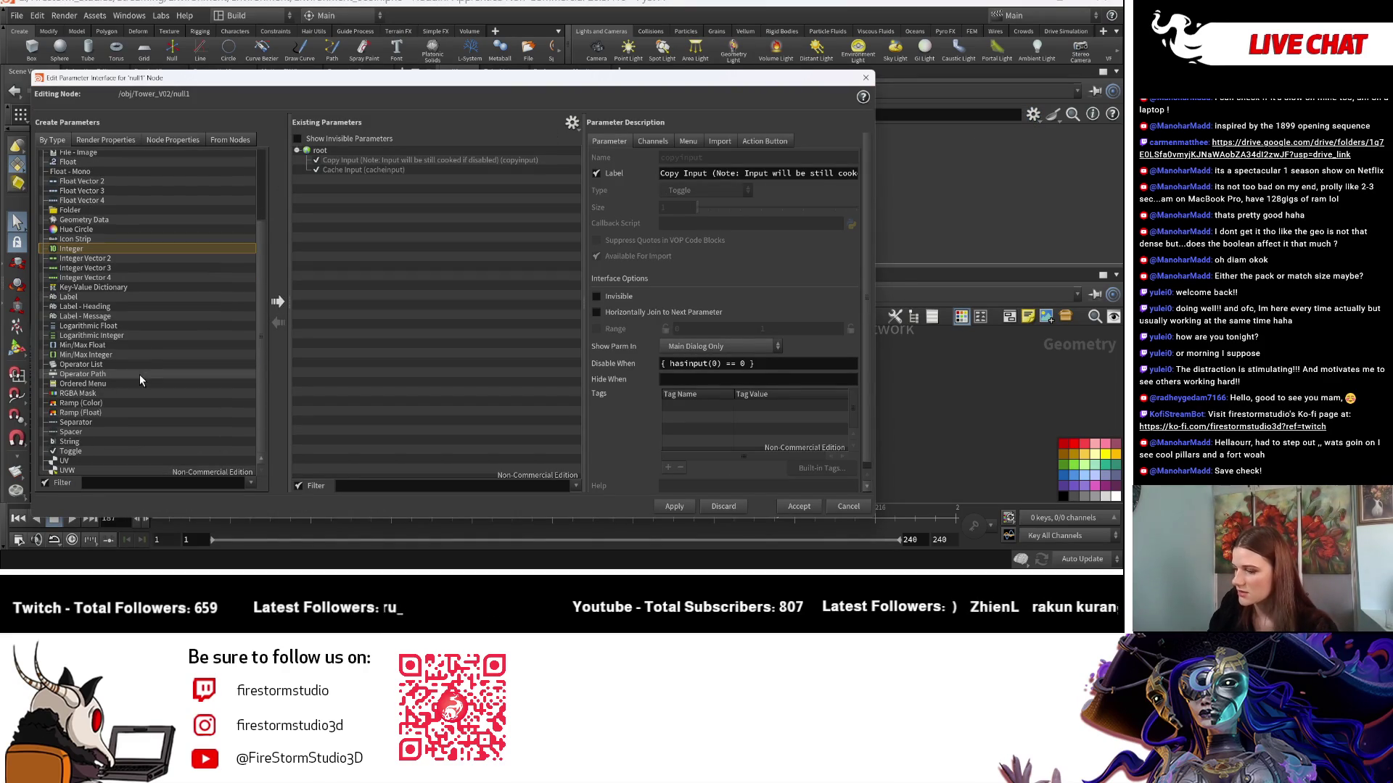
scroll(132, 228, "up", 1)
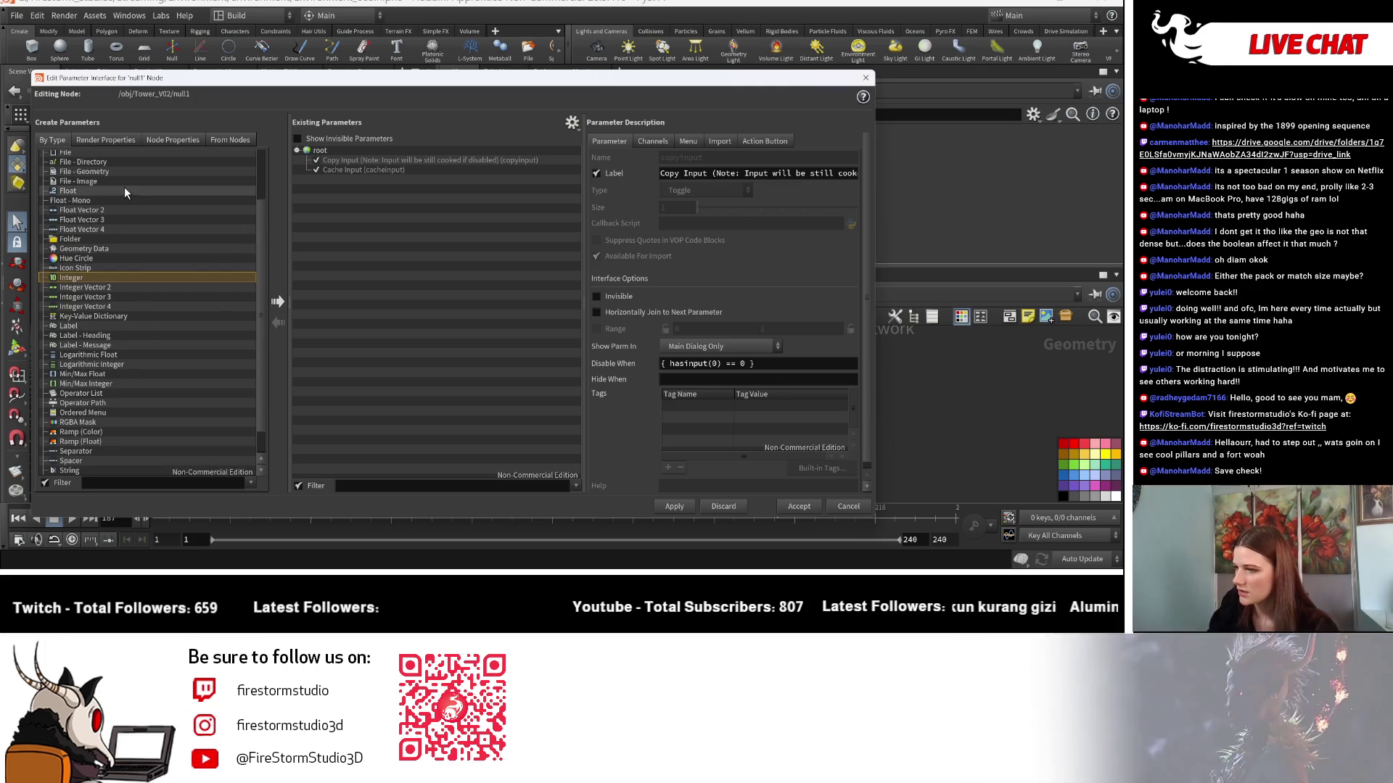
left_click(125, 191)
left_click(275, 303)
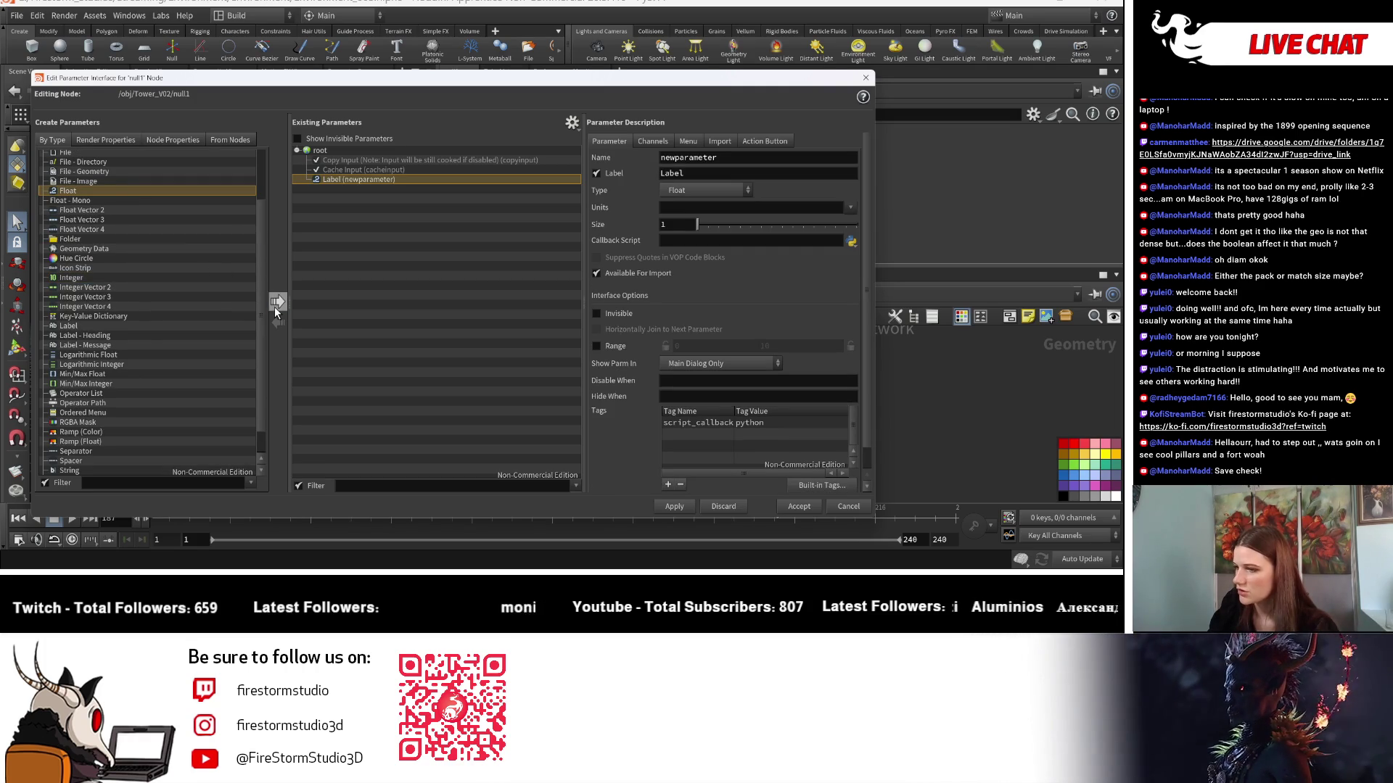
scroll(120, 345, "down", 1)
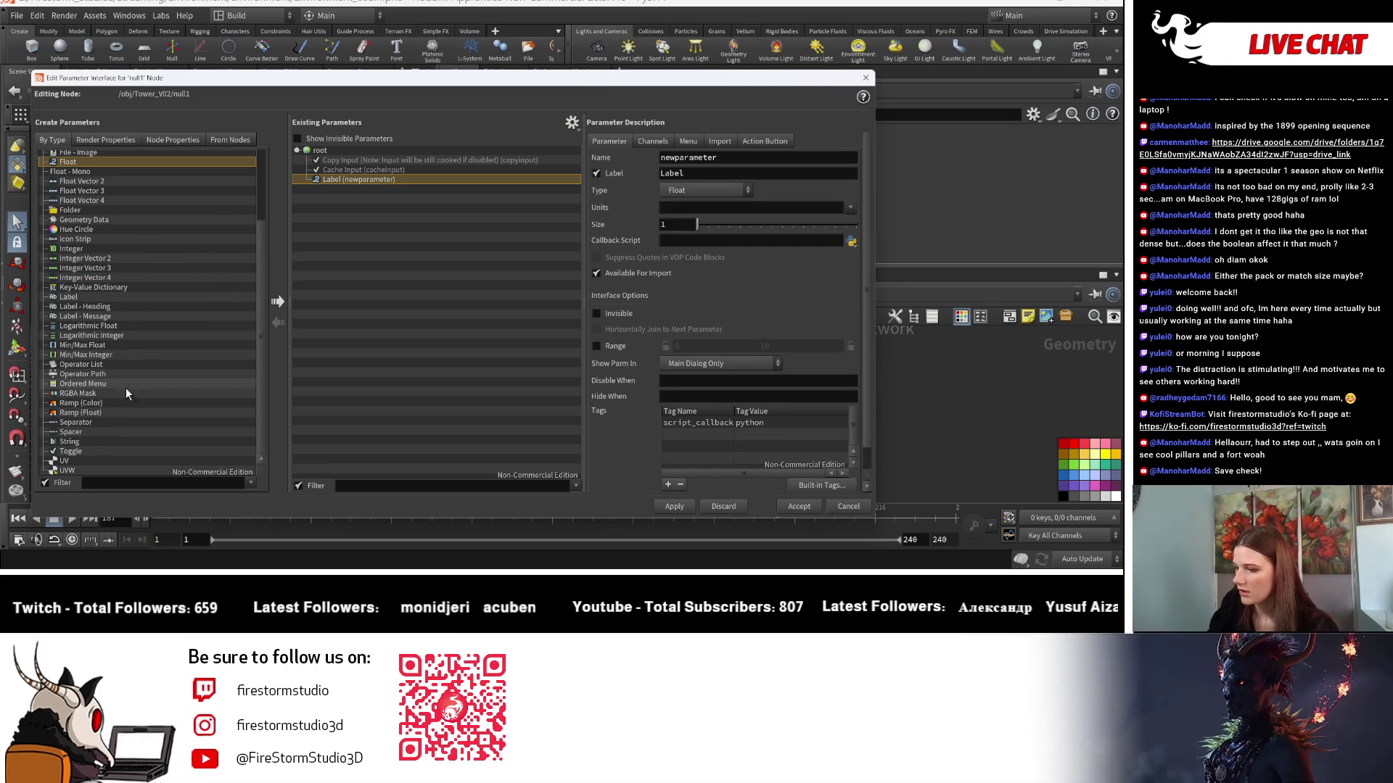
left_click(142, 412)
left_click(277, 302)
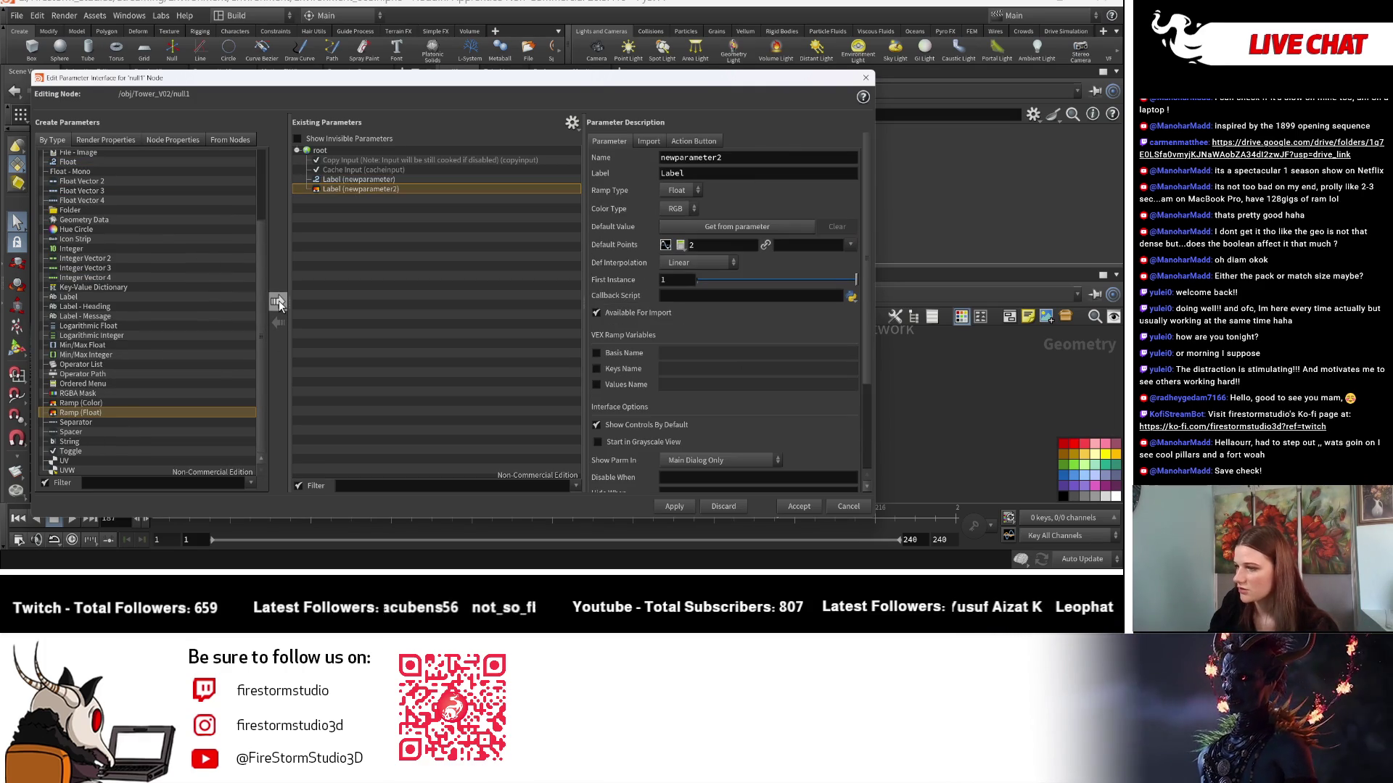
Name the float parameter Roof_Height and use Roof_Height as its label.
left_click(454, 181)
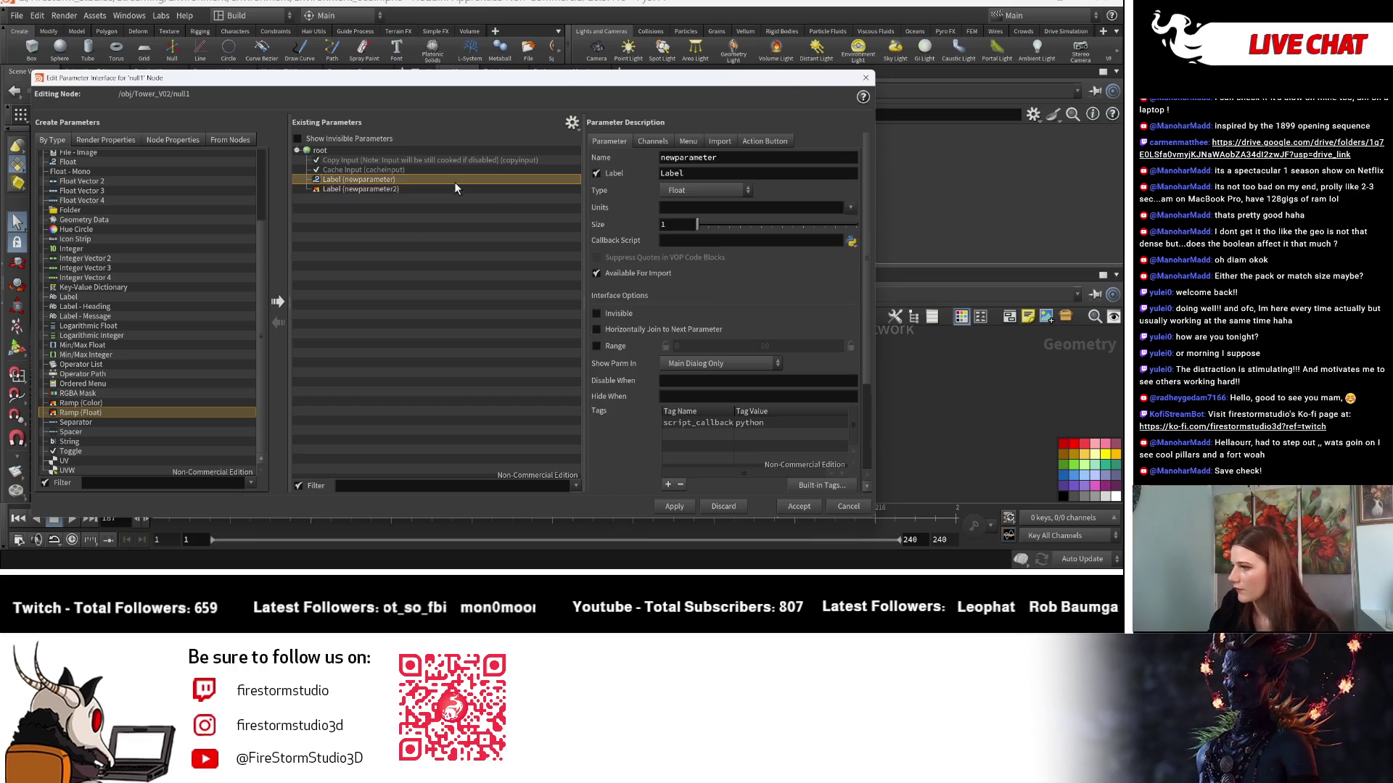
double_click(722, 158)
type("Roof_Height")
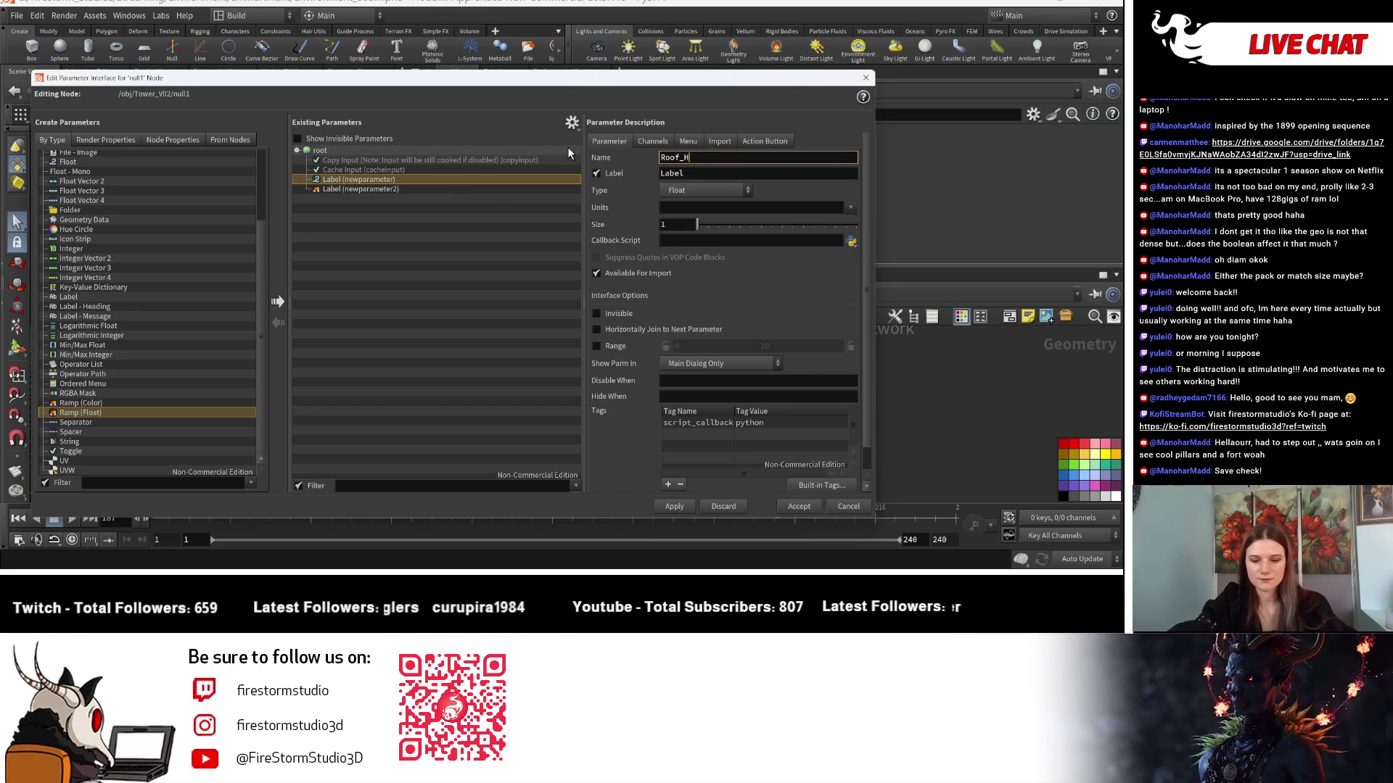
key("Return")
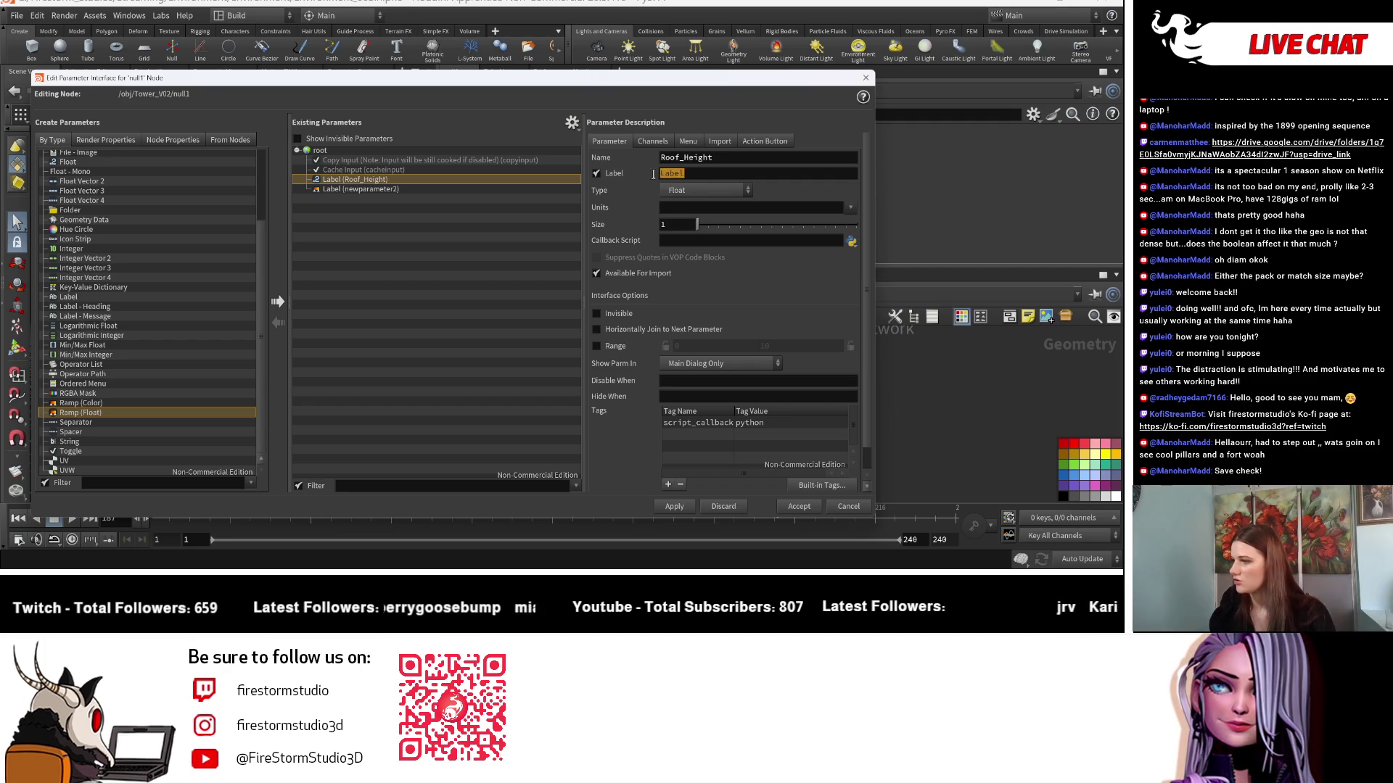
type("Roof_Height")
key("Return")
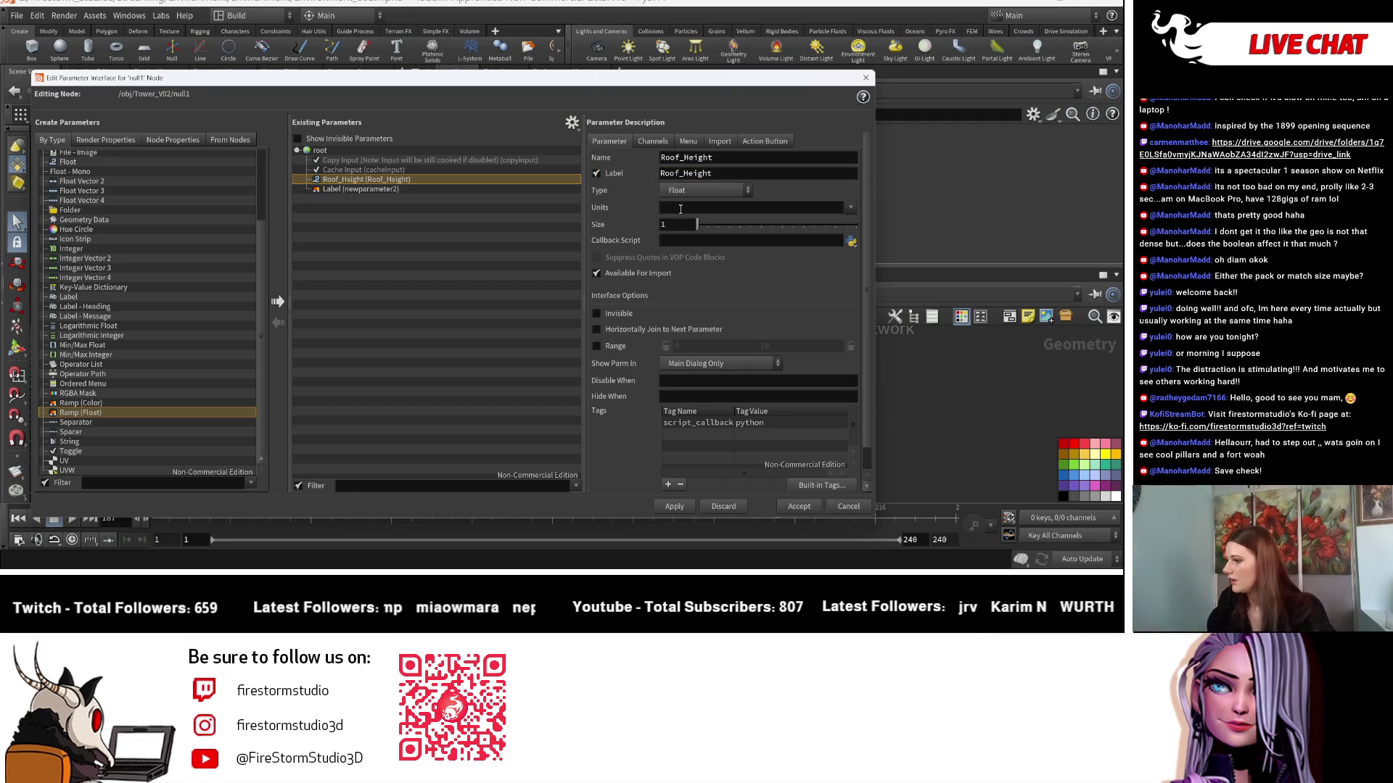
Name and label the ramp parameter Shape, then apply and close the editor.
left_click(450, 190)
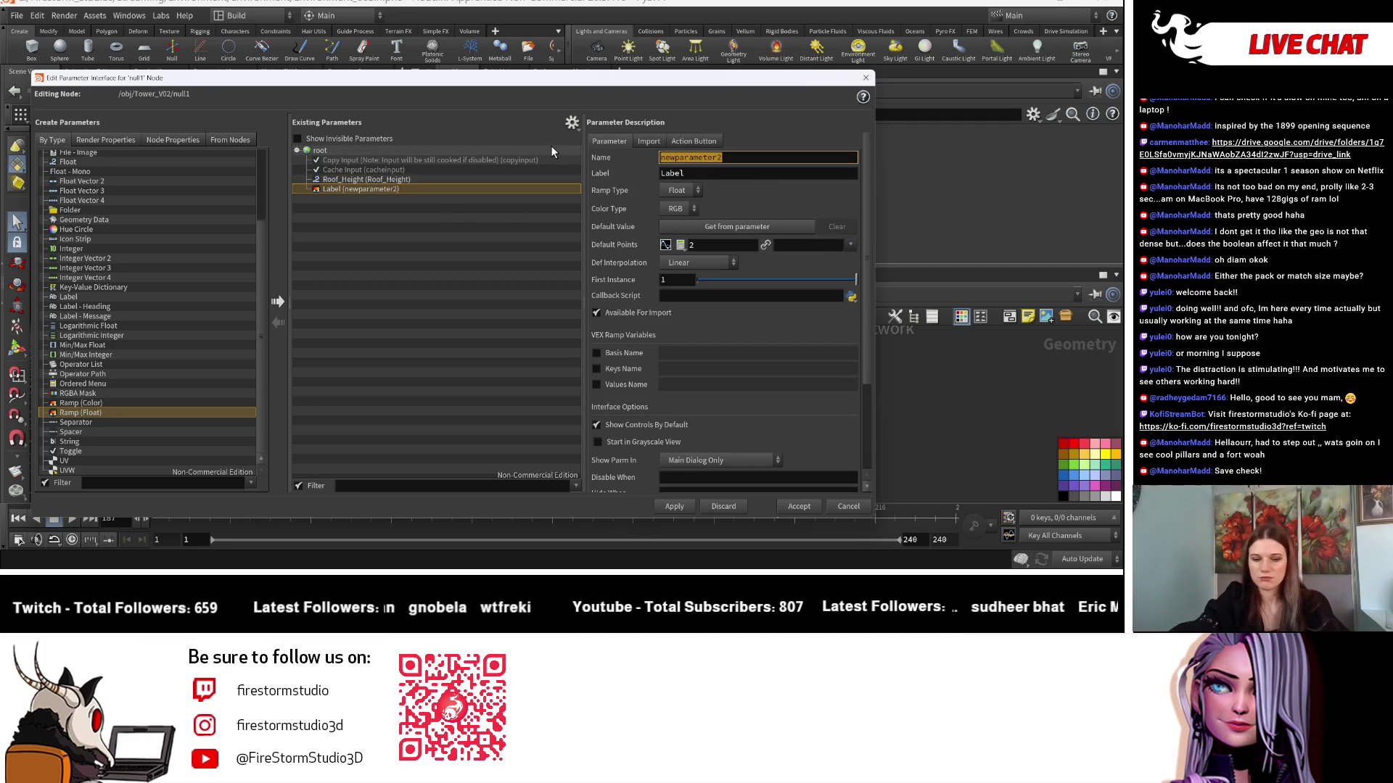
type("Shape")
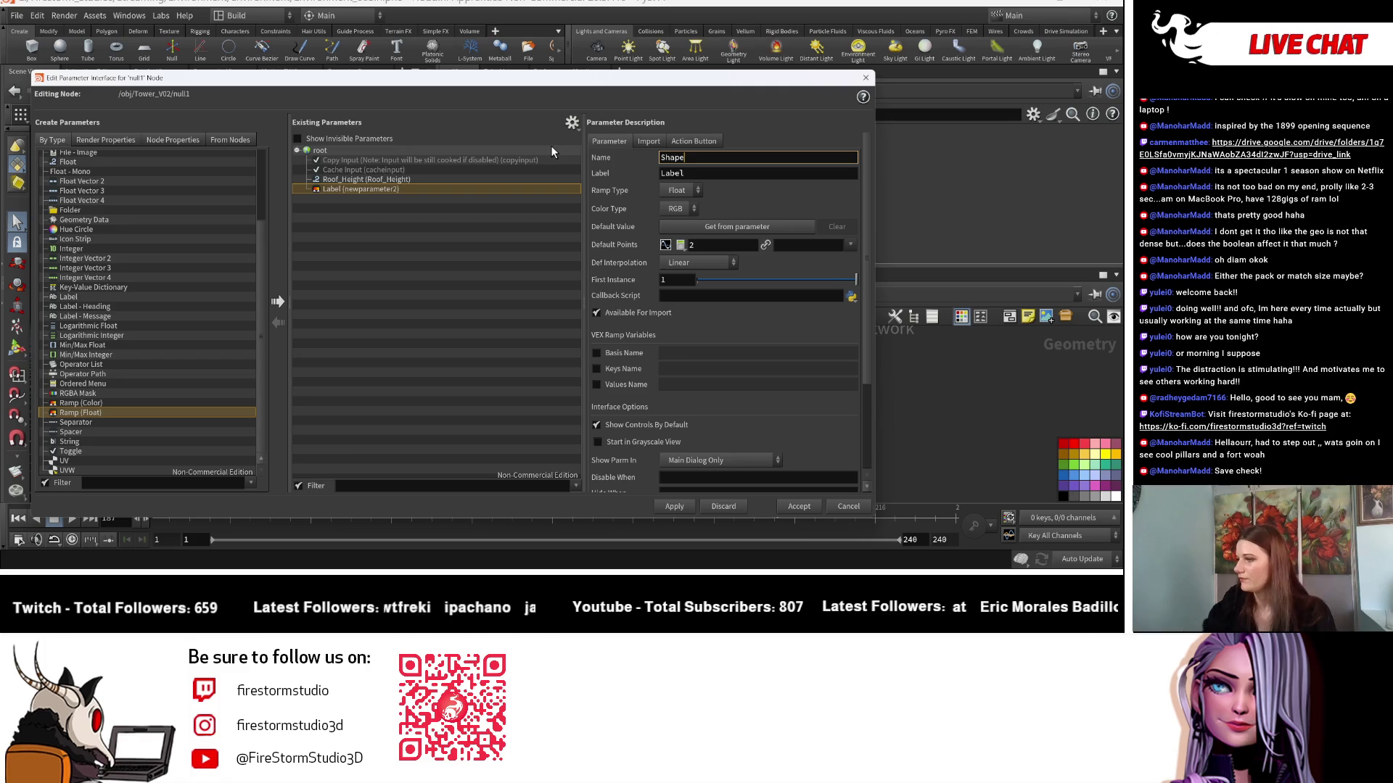
left_click(693, 173)
type("Shape")
key("Return")
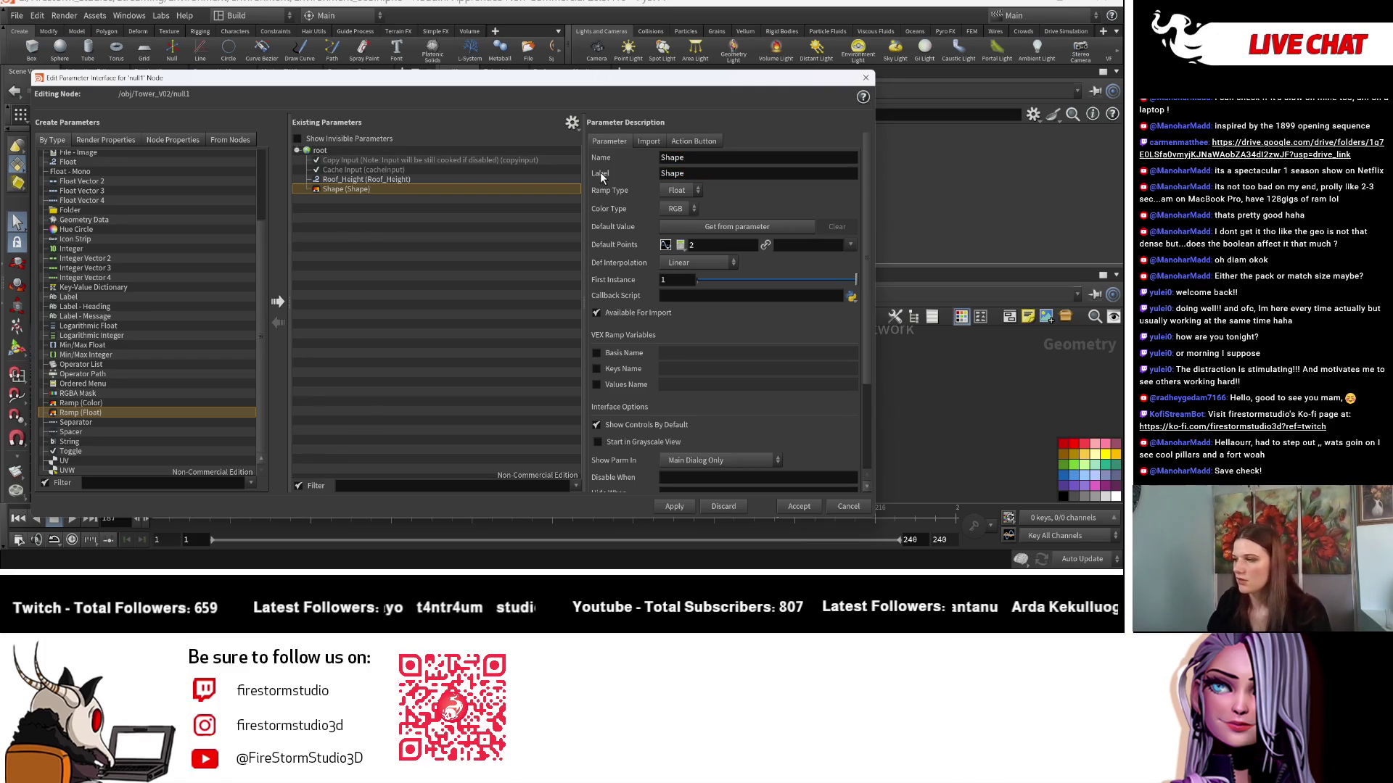
left_click(674, 508)
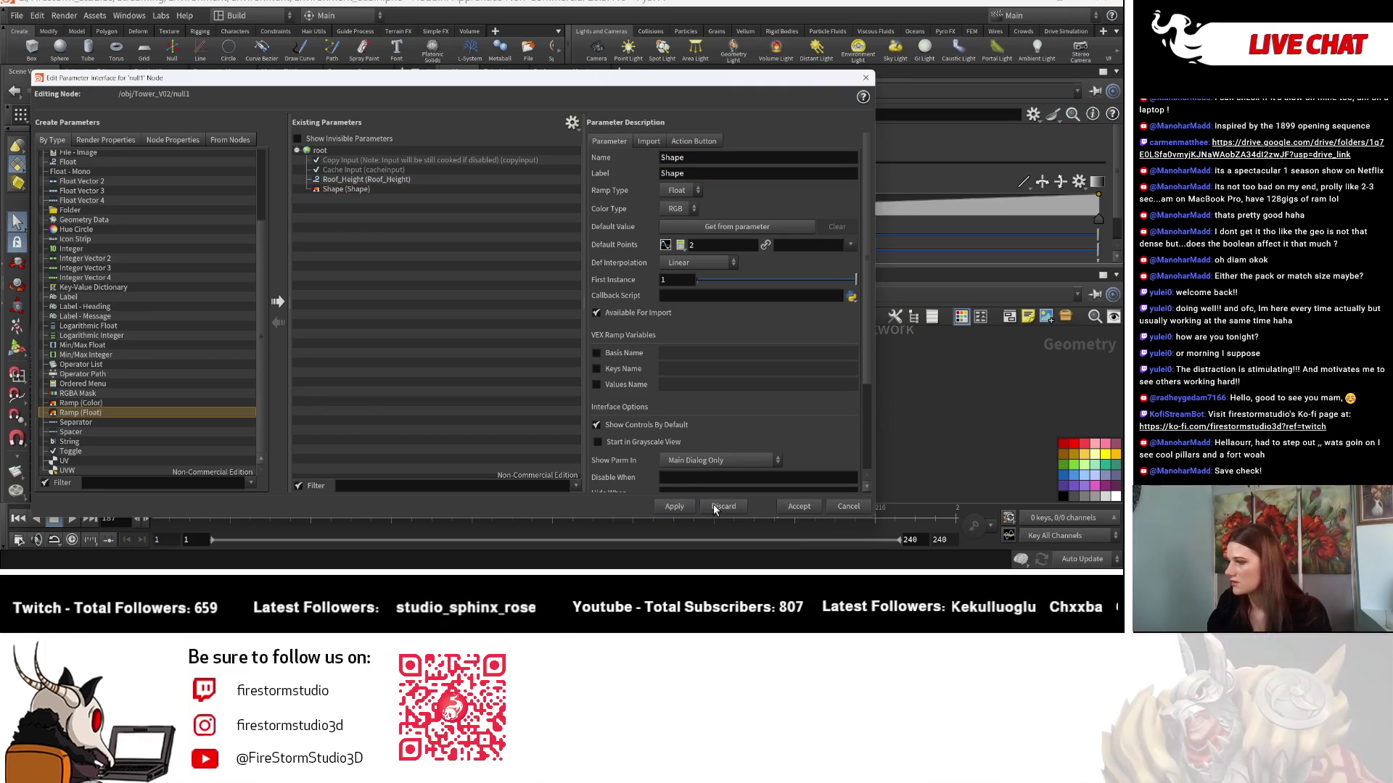
left_click(782, 506)
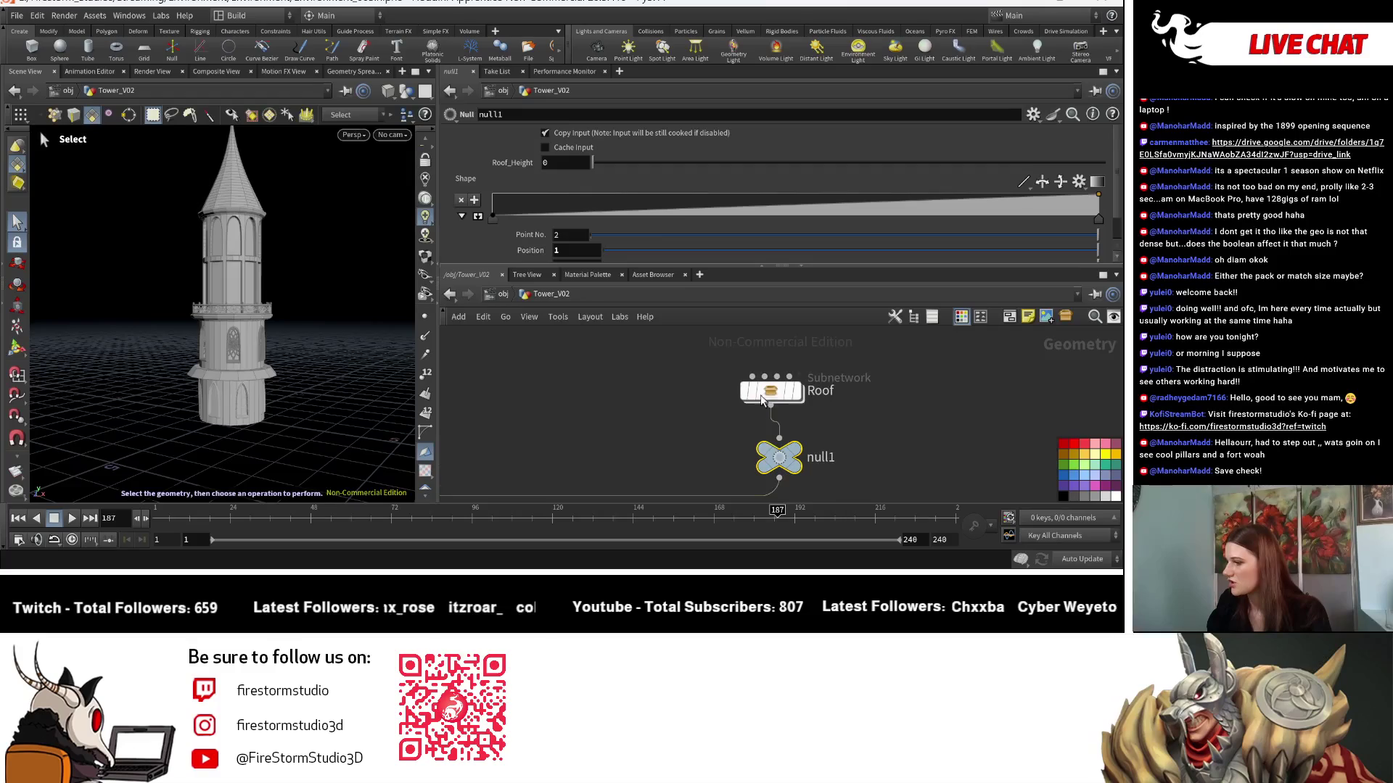
Link line1's Length inside Roof to null1's Roof_Height with a relative reference.
right_click(518, 163)
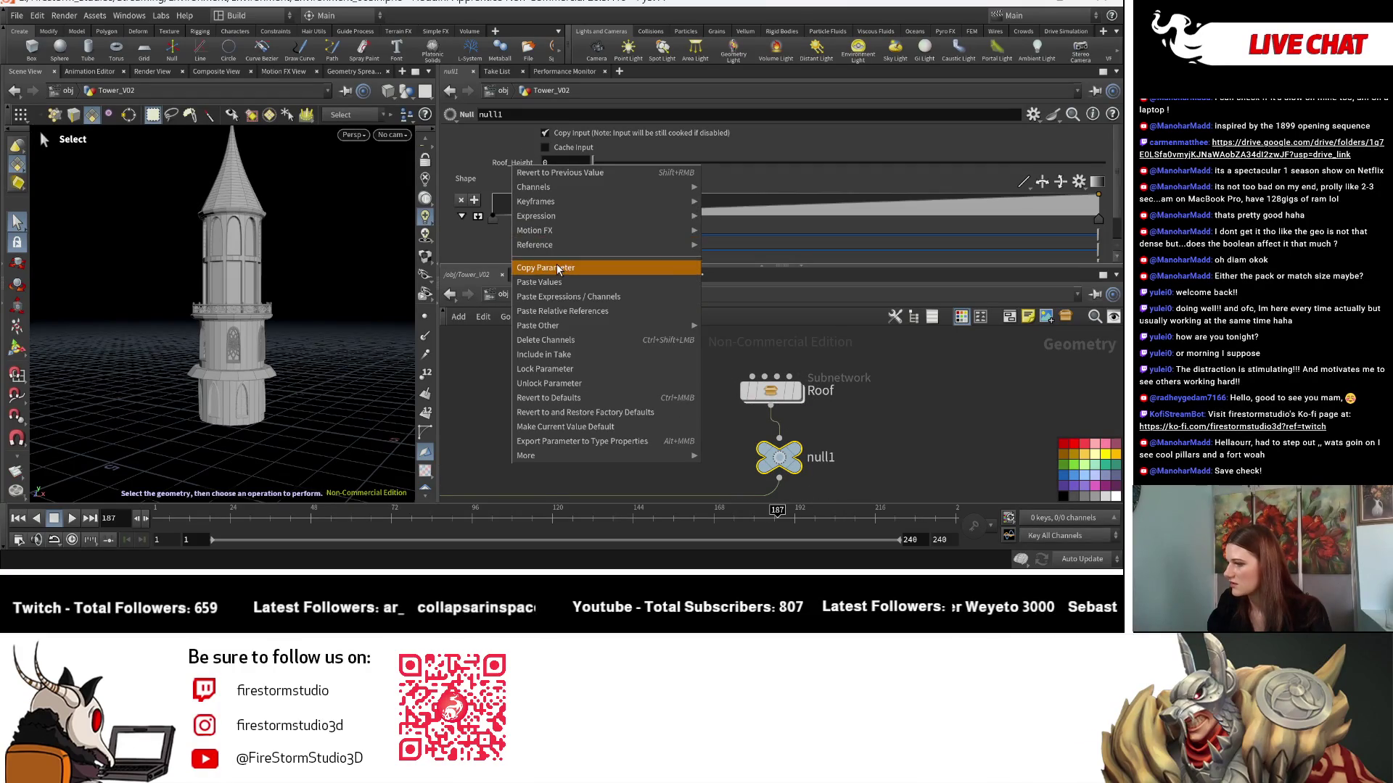
left_click(552, 268)
double_click(771, 391)
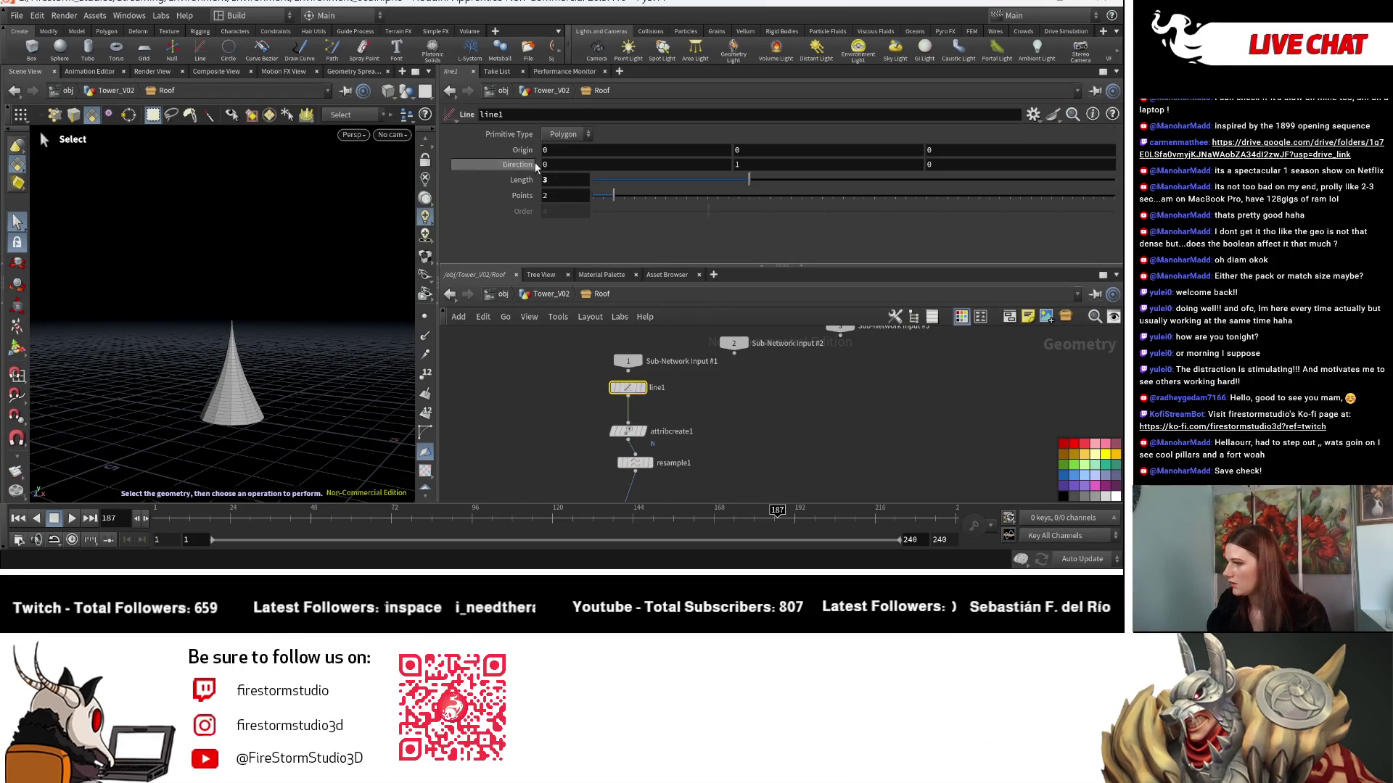
right_click(520, 183)
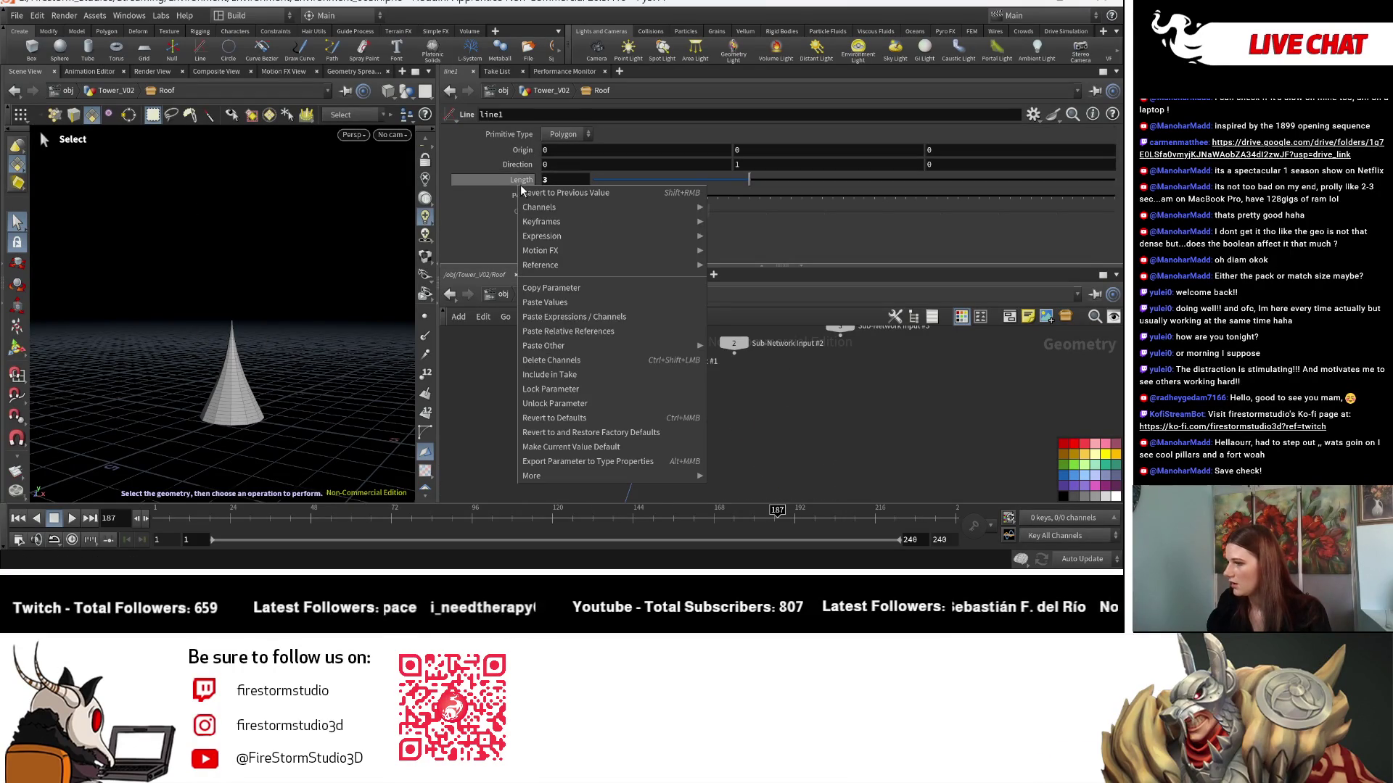
left_click(594, 333)
Try Roof_Height at 3.5, then settle on 3 for a shorter spire.
left_click(551, 290)
left_click(788, 462)
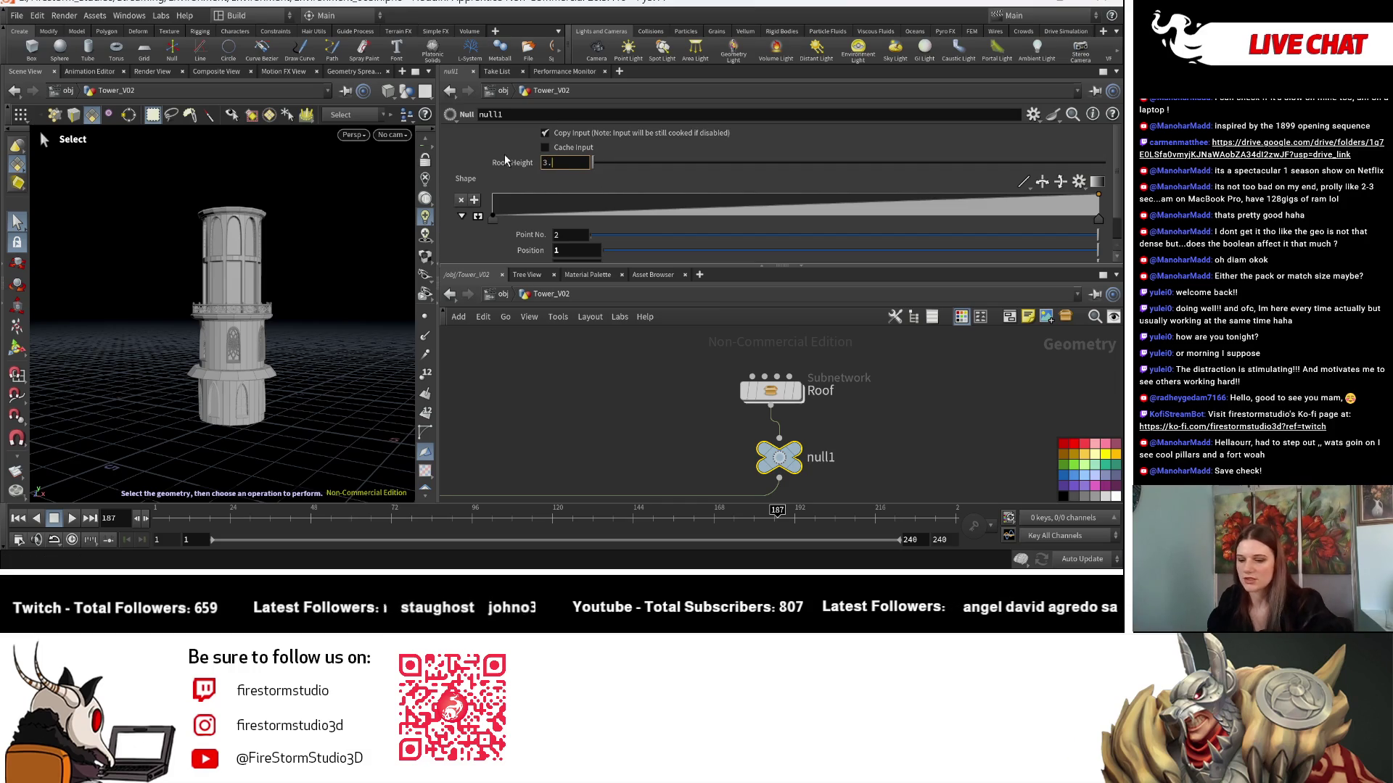
type("3.5")
key("Return")
key("Escape")
left_click_drag(299, 214, 309, 318)
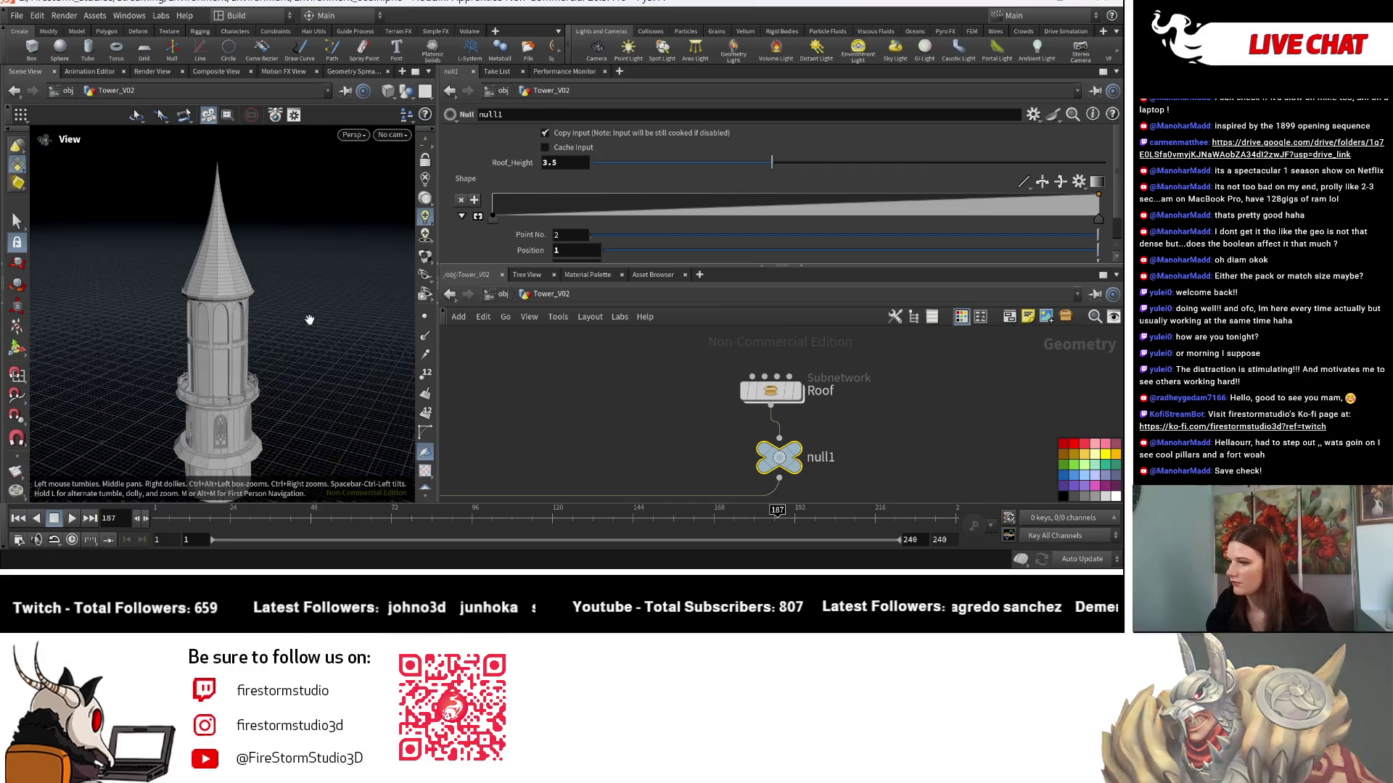
type("s")
type("3")
key("Return")
Add points to the Shape ramp and bend it into a concave falloff.
middle_click_drag(608, 415, 603, 380)
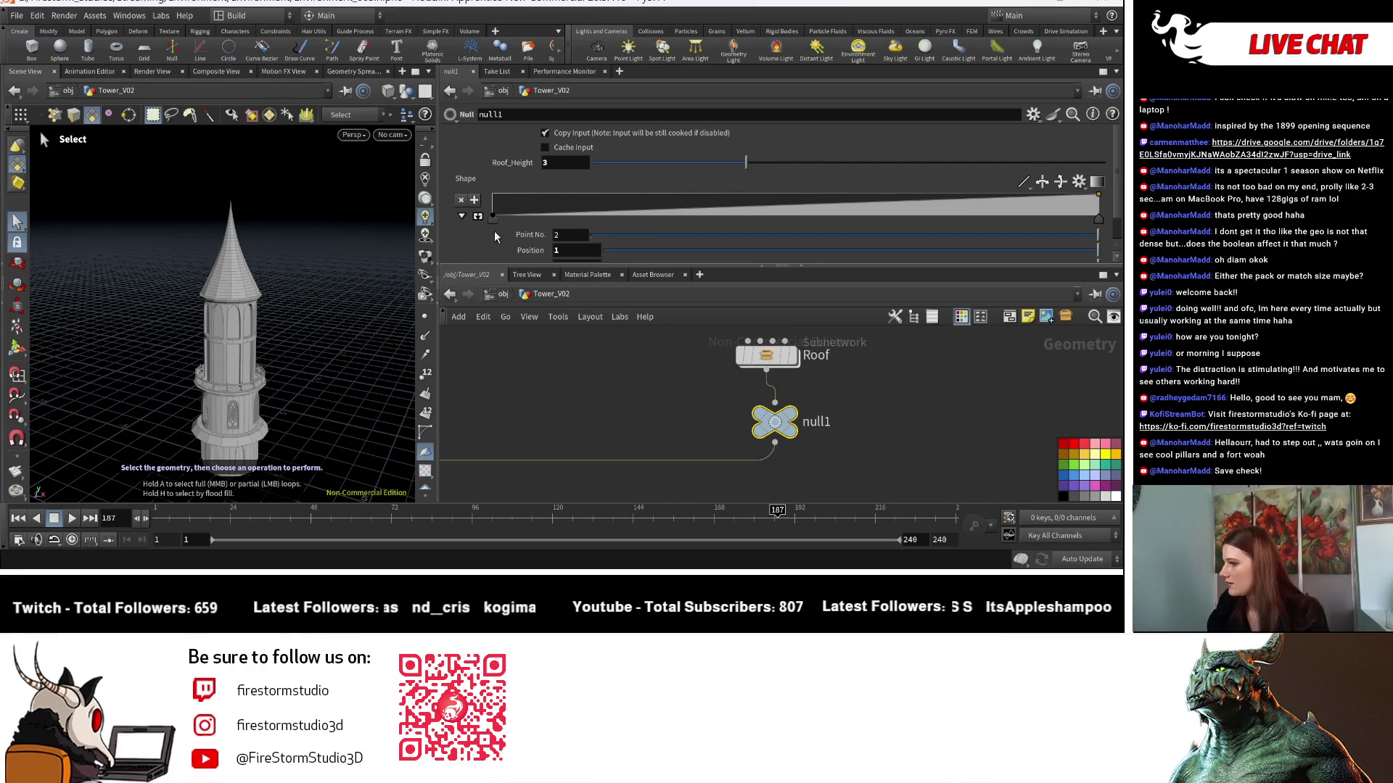
left_click(478, 216)
mouse_move(698, 145)
left_mouse_down()
mouse_move(701, 238)
mouse_move(704, 224)
left_mouse_up()
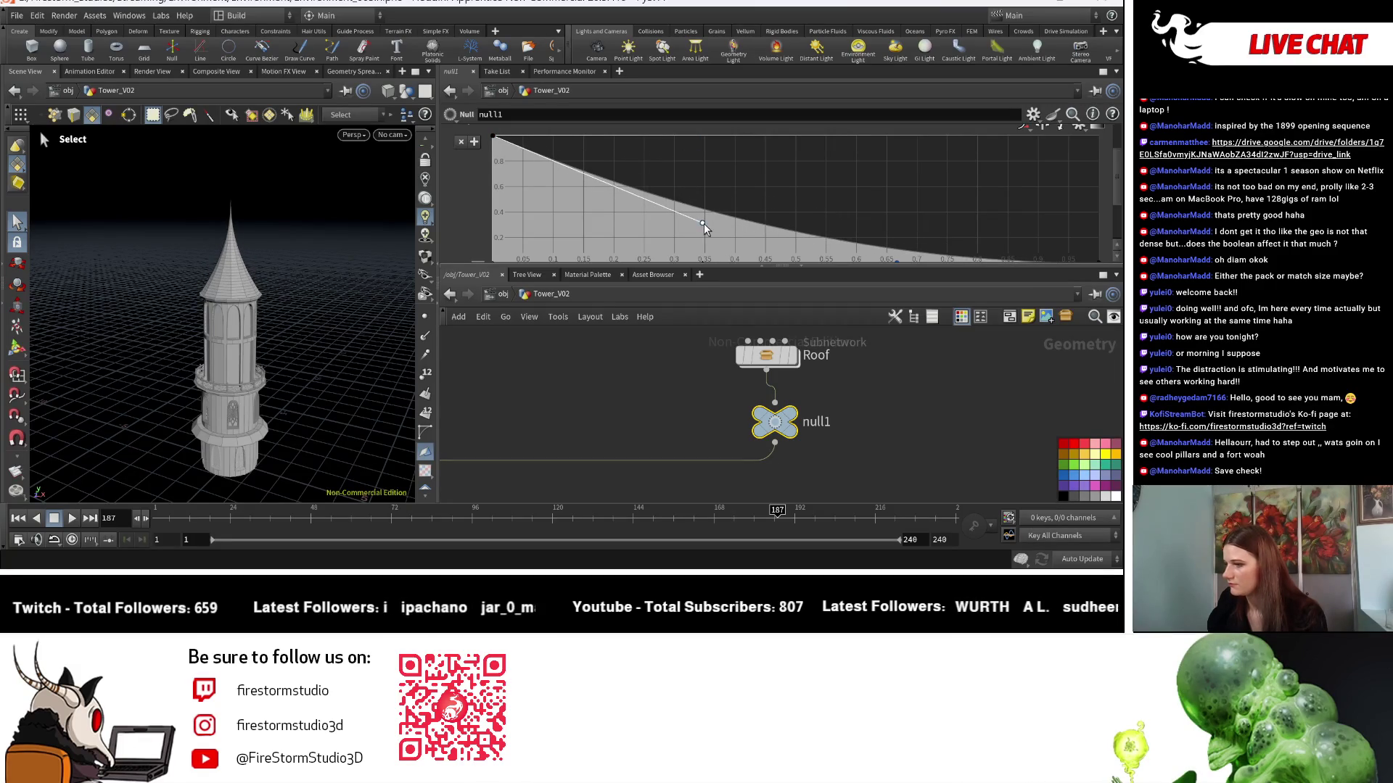
scroll(896, 244, "down", 2)
left_click_drag(896, 239, 898, 212)
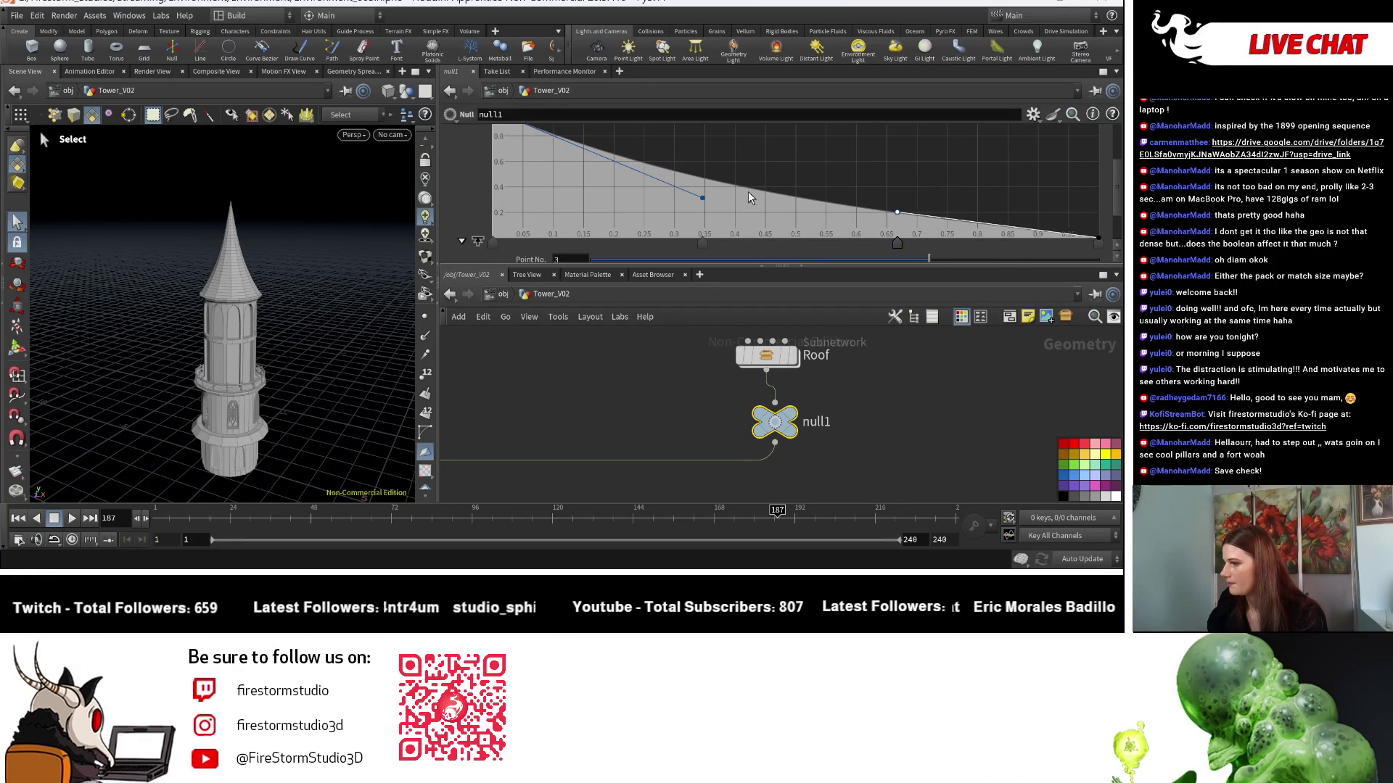
mouse_move(703, 198)
left_mouse_down()
mouse_move(714, 185)
mouse_move(632, 165)
left_mouse_up()
left_click(722, 187)
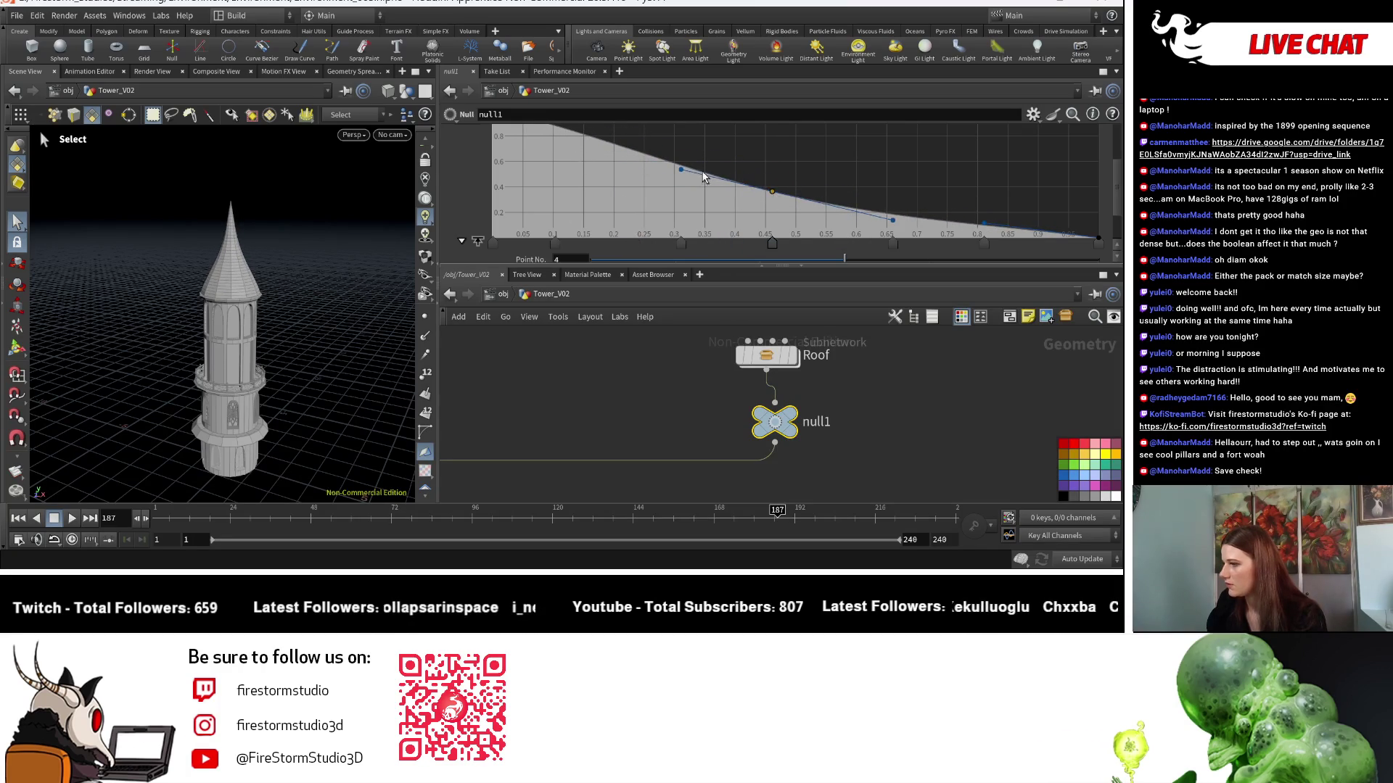
key("ctrl+z")
Rework the Shape ramp, undoing back to a straight line and moving a point to about 0.57.
left_click_drag(693, 156, 637, 133)
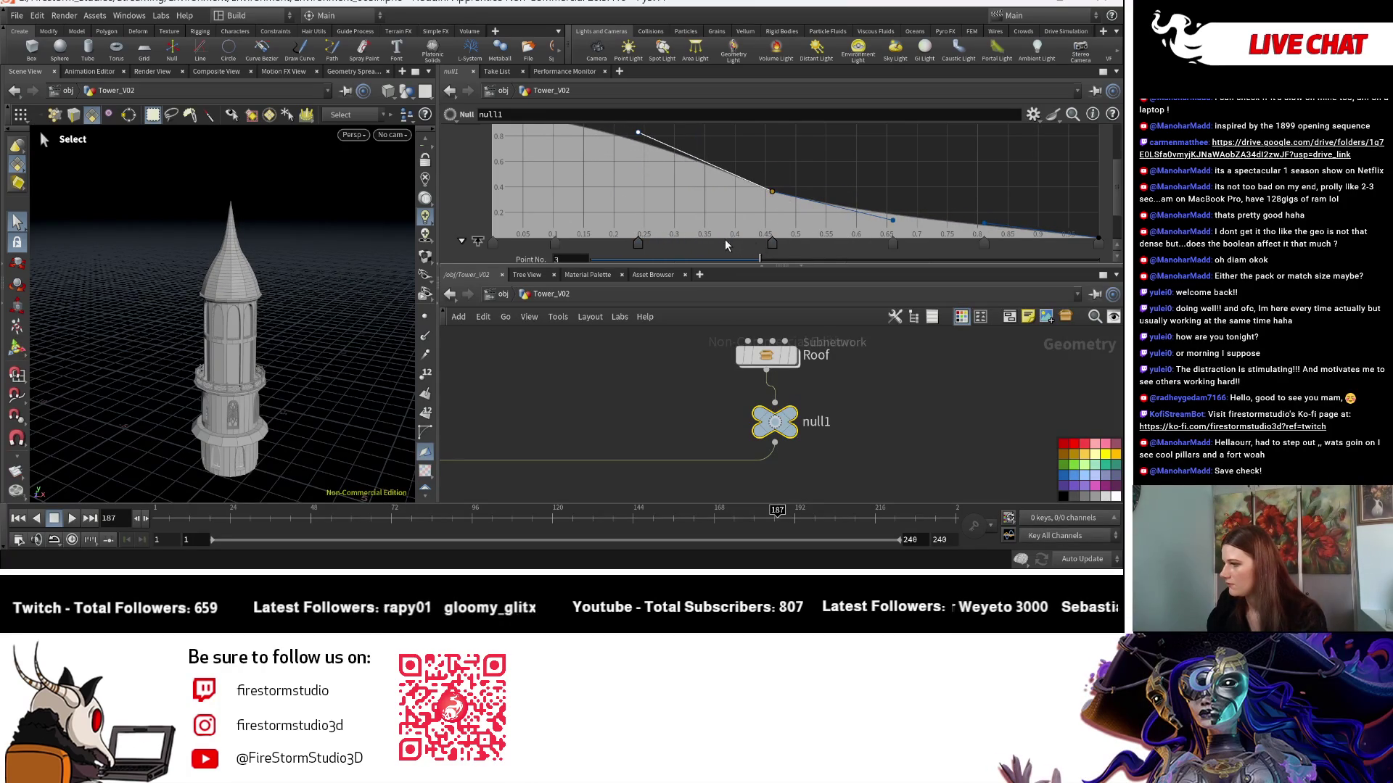
left_click_drag(777, 250, 640, 222)
left_click_drag(764, 220, 778, 179)
key("ctrl+z")
key("ctrl+z")
key("ctrl+z")
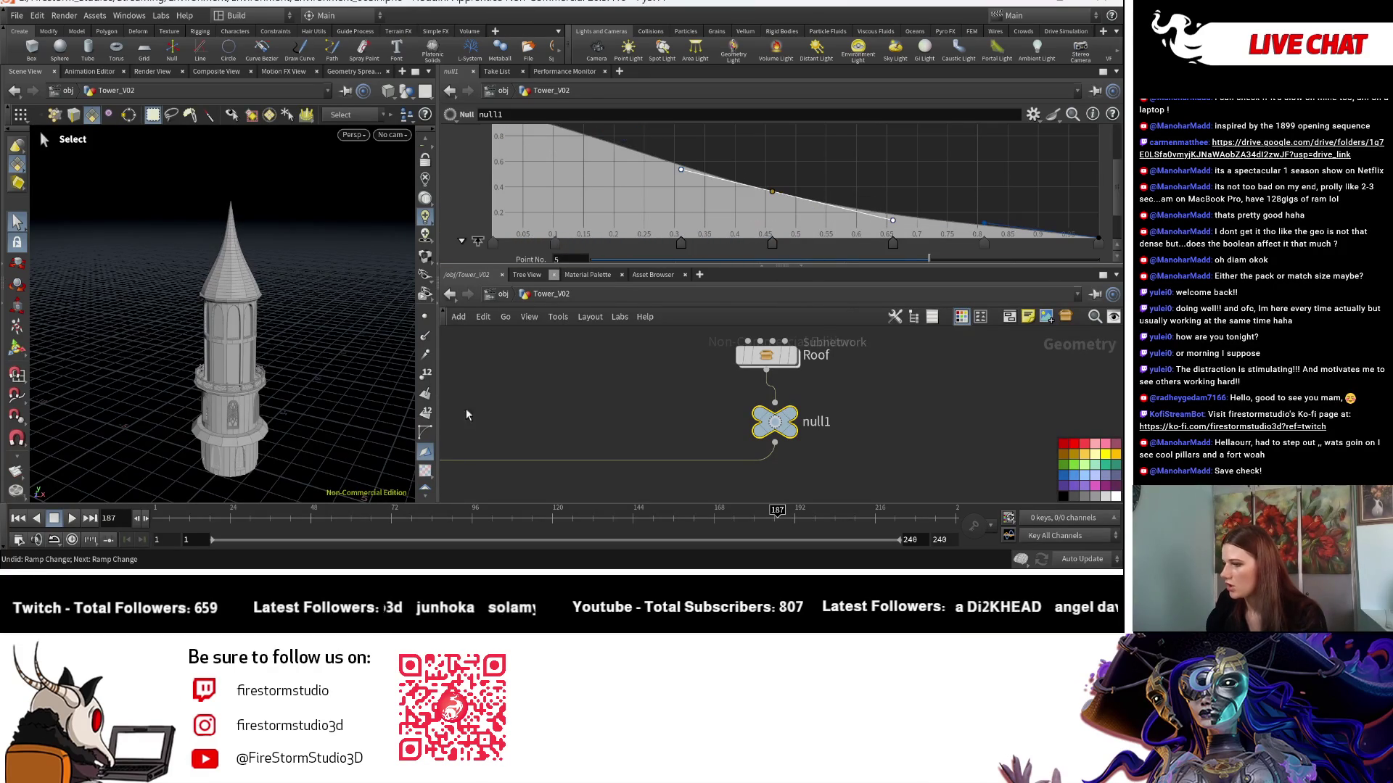
key("ctrl+z")
key("ctrl+z")
key("ctrl+z")
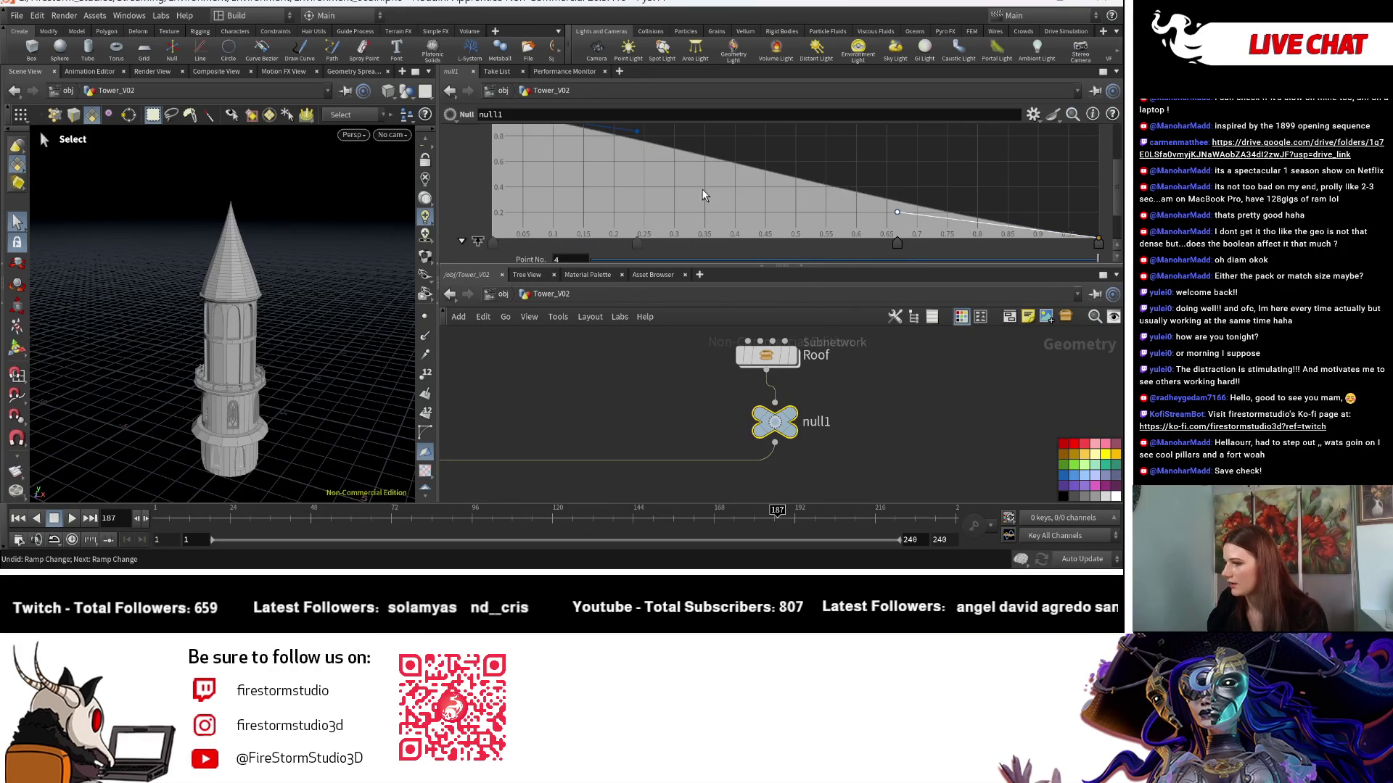
left_click_drag(631, 137, 620, 211)
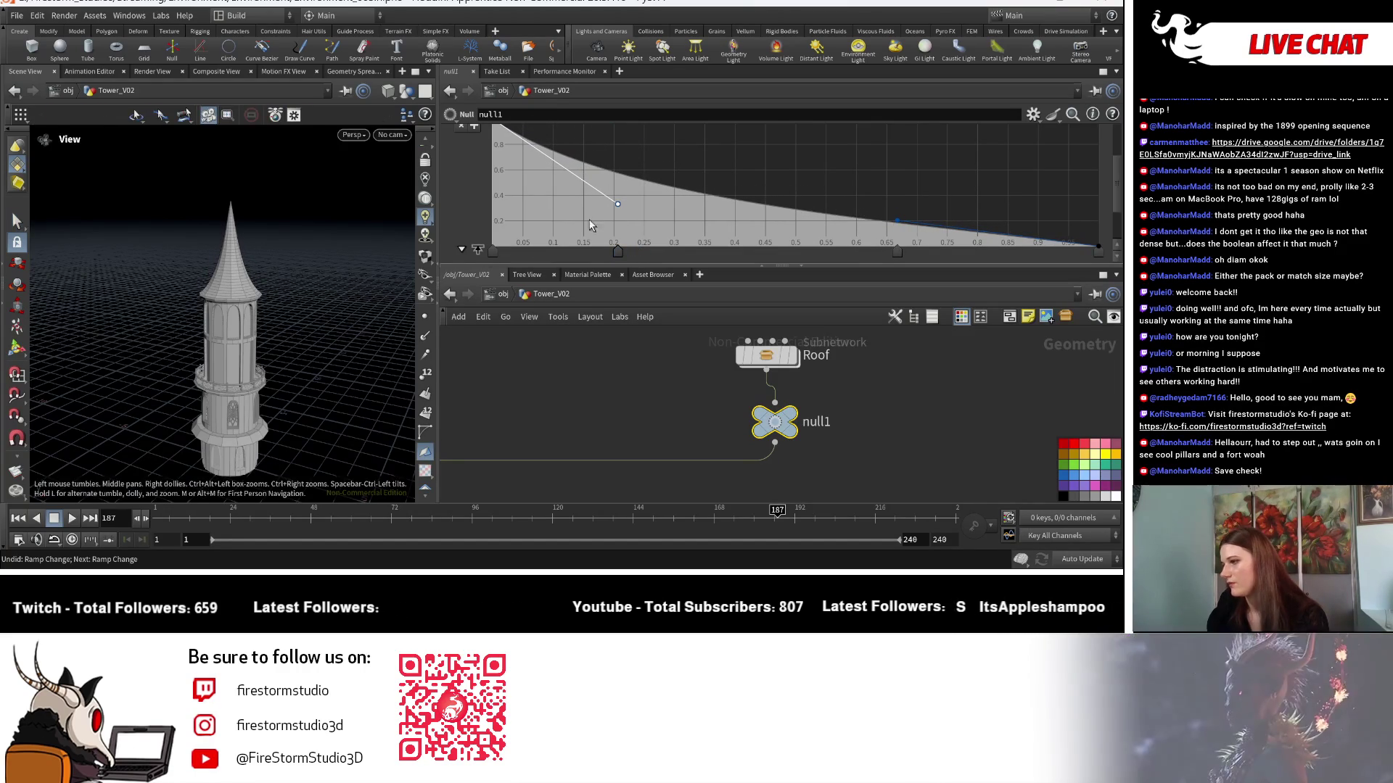
mouse_move(619, 207)
left_mouse_down()
mouse_move(841, 237)
mouse_move(842, 249)
mouse_move(895, 226)
left_mouse_up()
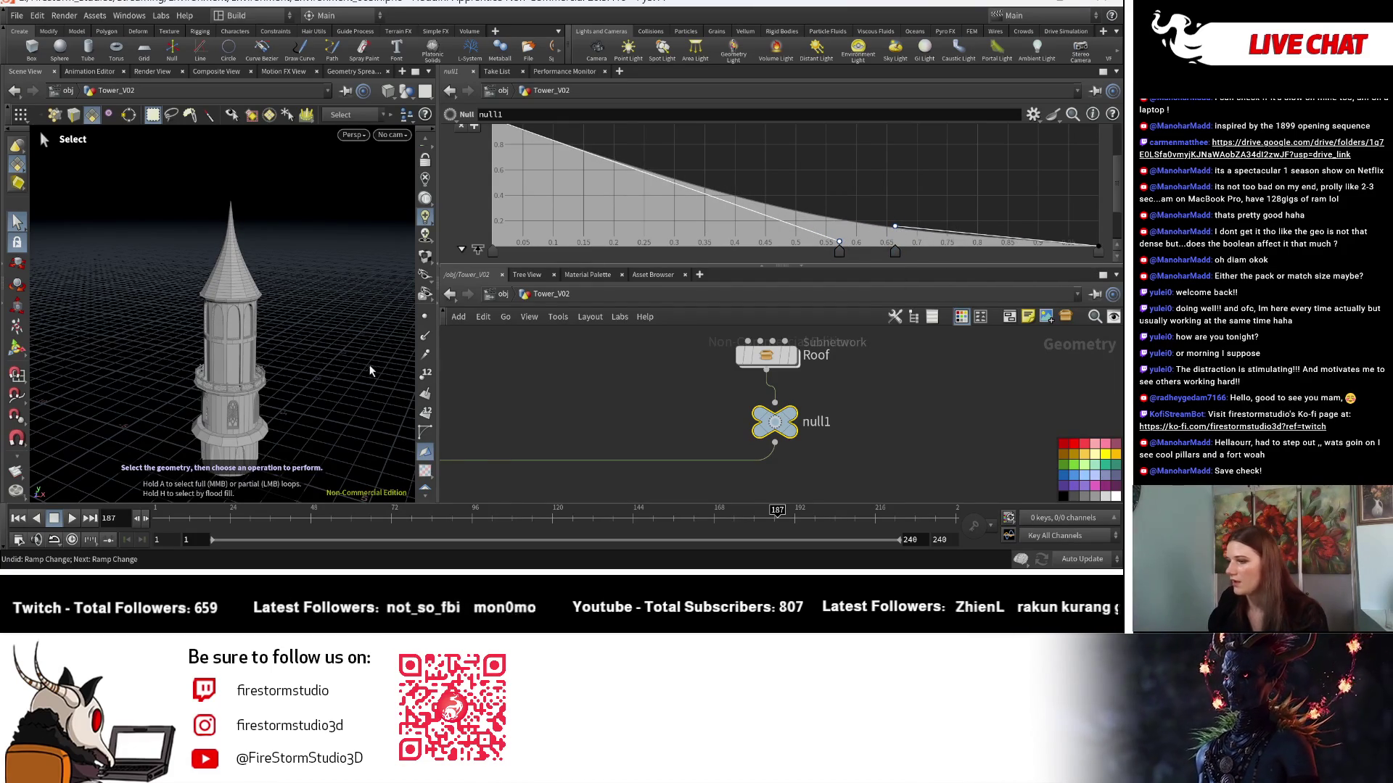
Lift the ramp point near 0.57 off the baseline and frame the whole tower.
key("Escape")
left_click_drag(310, 370, 236, 382)
key("s")
mouse_move(840, 243)
left_mouse_down()
mouse_move(848, 215)
mouse_move(812, 217)
left_mouse_up()
key("Escape")
mouse_move(327, 348)
left_mouse_down()
mouse_move(195, 395)
mouse_move(259, 423)
mouse_move(357, 404)
mouse_move(629, 408)
mouse_move(260, 378)
mouse_move(370, 375)
left_mouse_up()
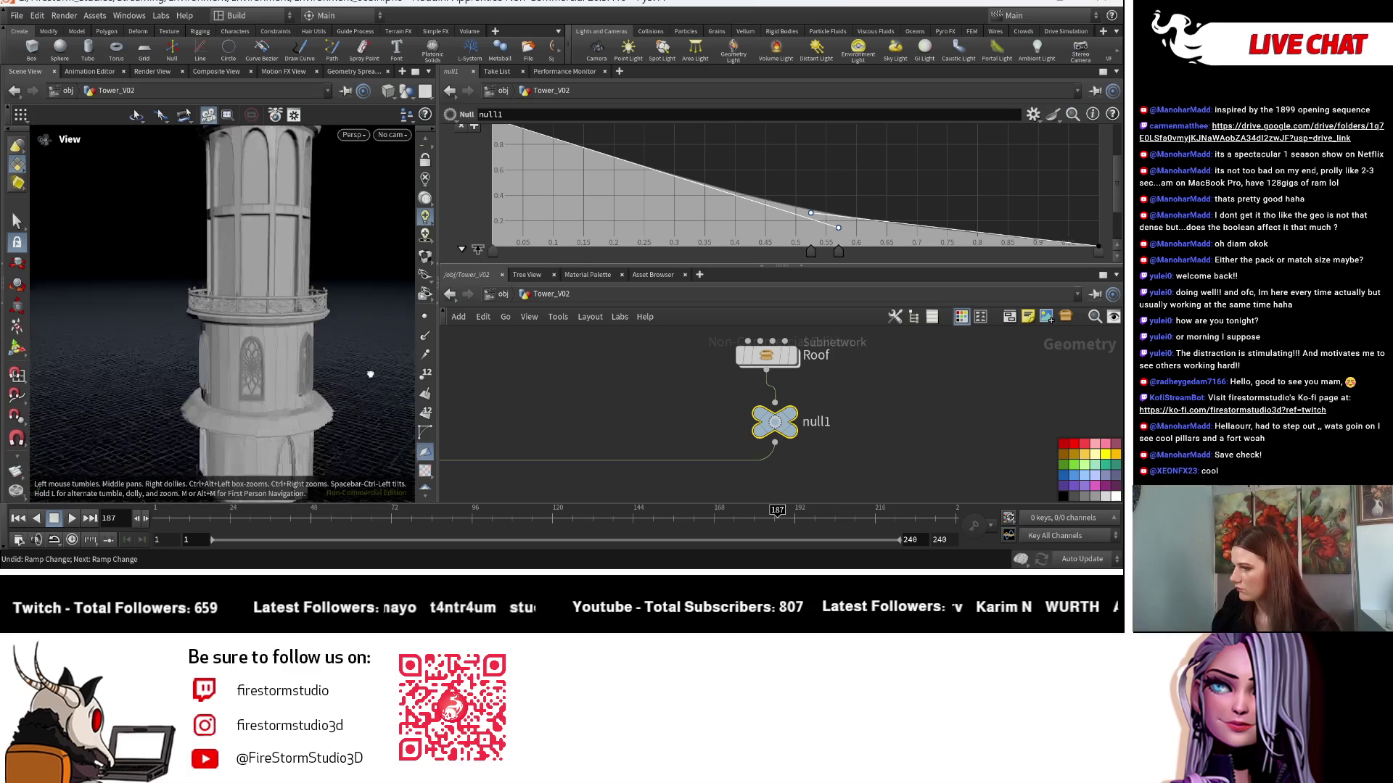
key("h")
scroll(541, 386, "down", 2)
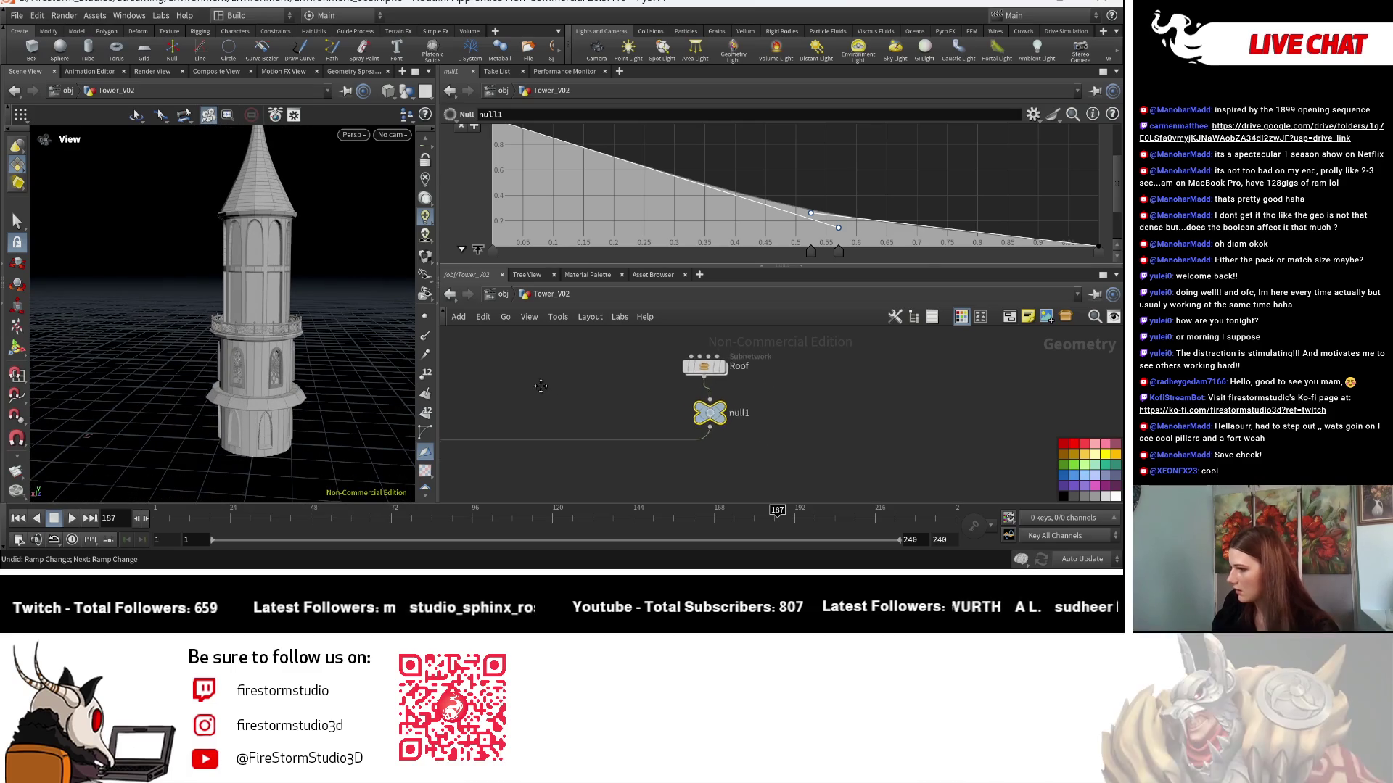
scroll(541, 386, "down", 2)
scroll(480, 403, "down", 2)
Frame the network and raise null3's roofStyle from 0 to 1.
key("h")
key("s")
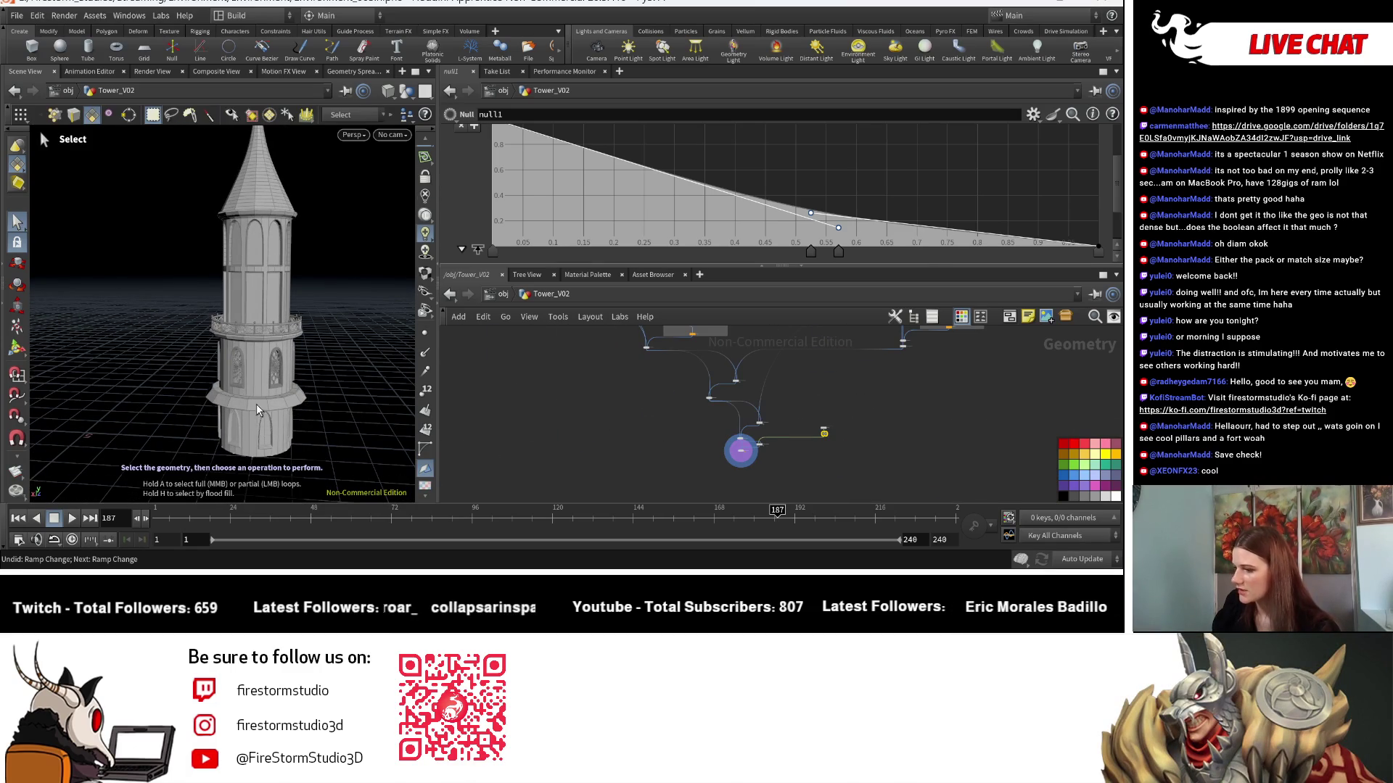
key("Escape")
key("h")
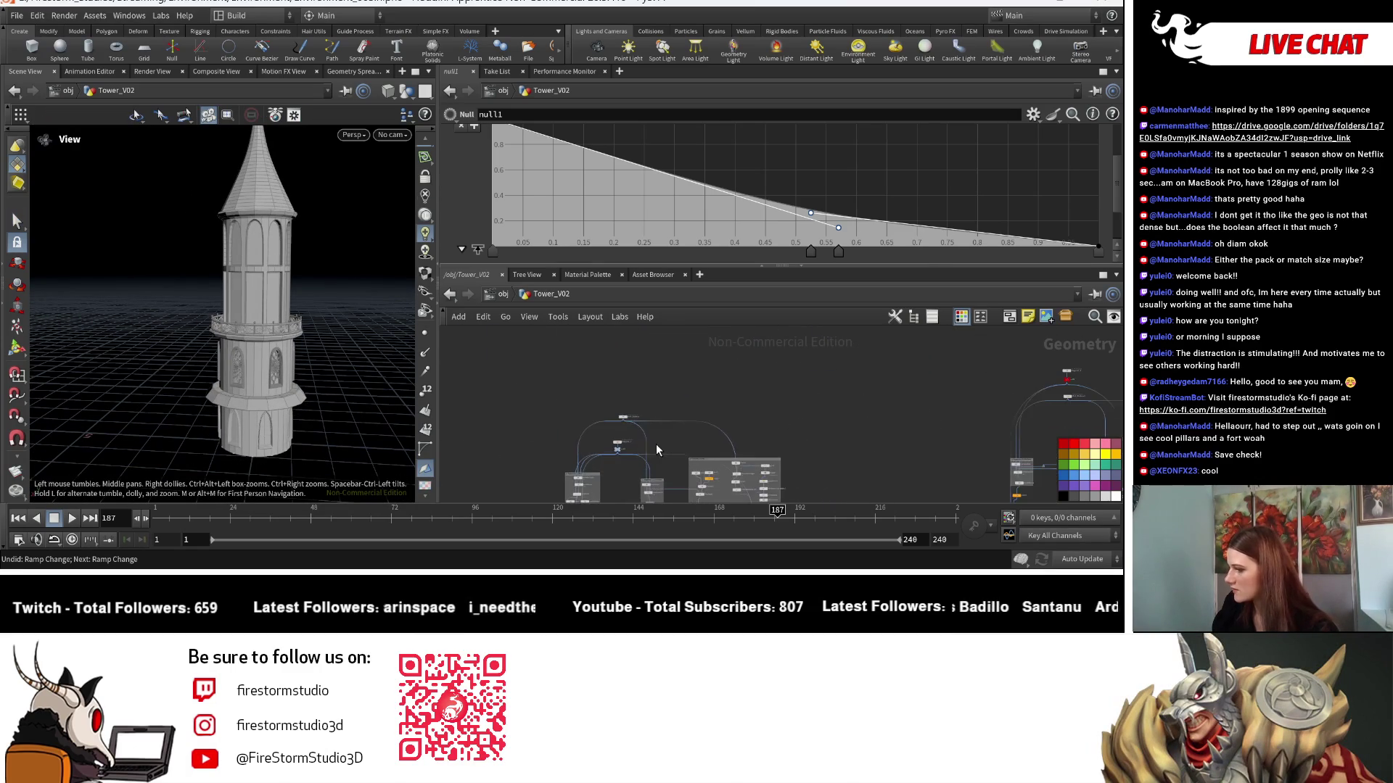
scroll(658, 450, "up", 3)
left_click(573, 426)
scroll(755, 448, "down", 2)
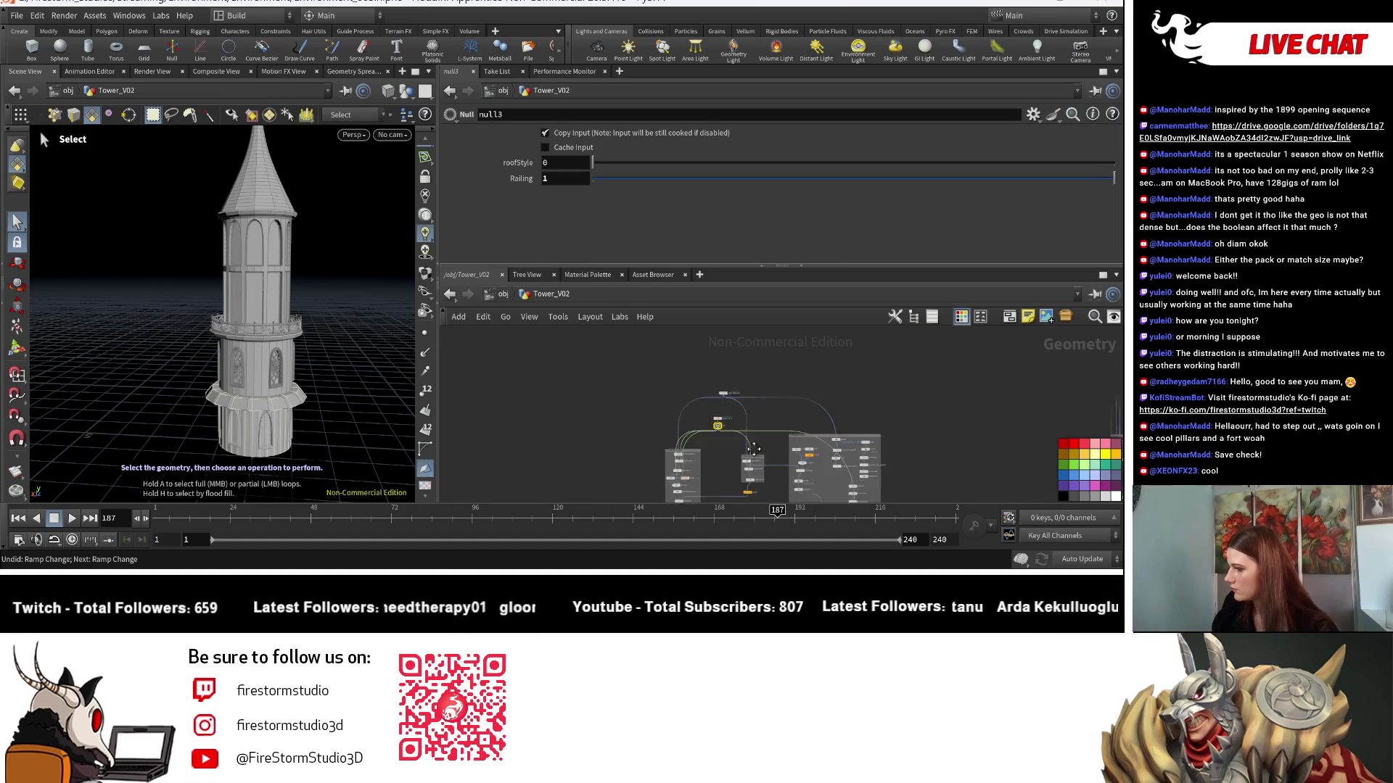
scroll(754, 448, "up", 6)
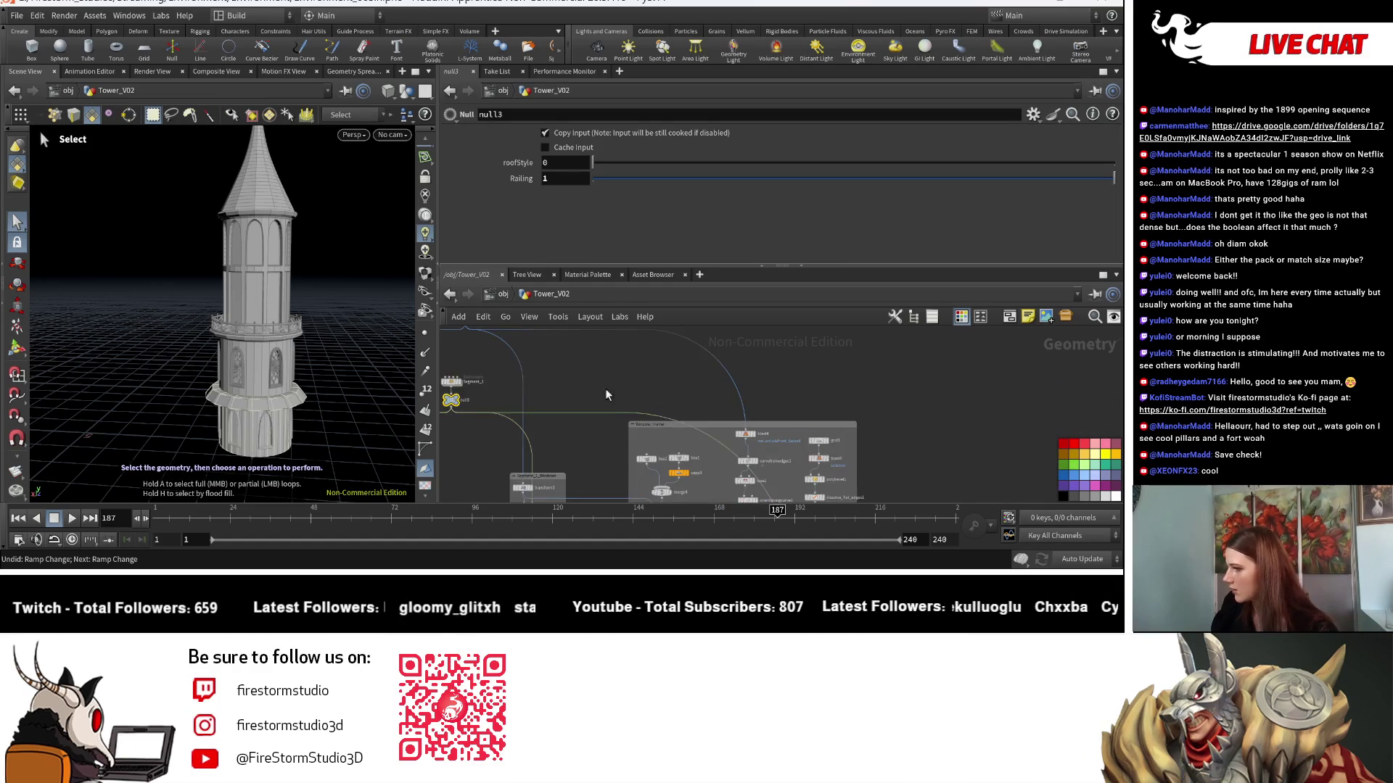
scroll(607, 395, "up", 2)
middle_click_drag(606, 395, 711, 363)
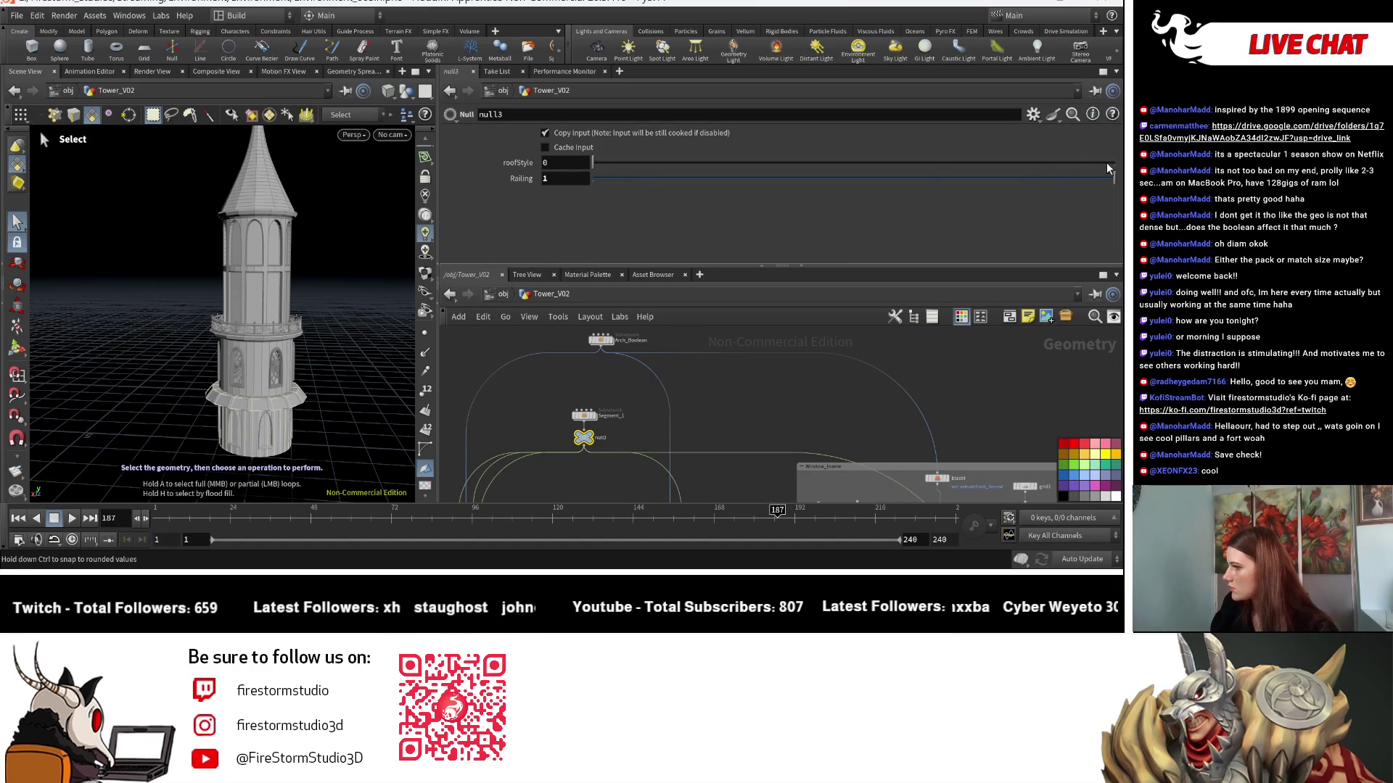
left_click_drag(1107, 164, 1114, 164)
scroll(893, 406, "down", 8)
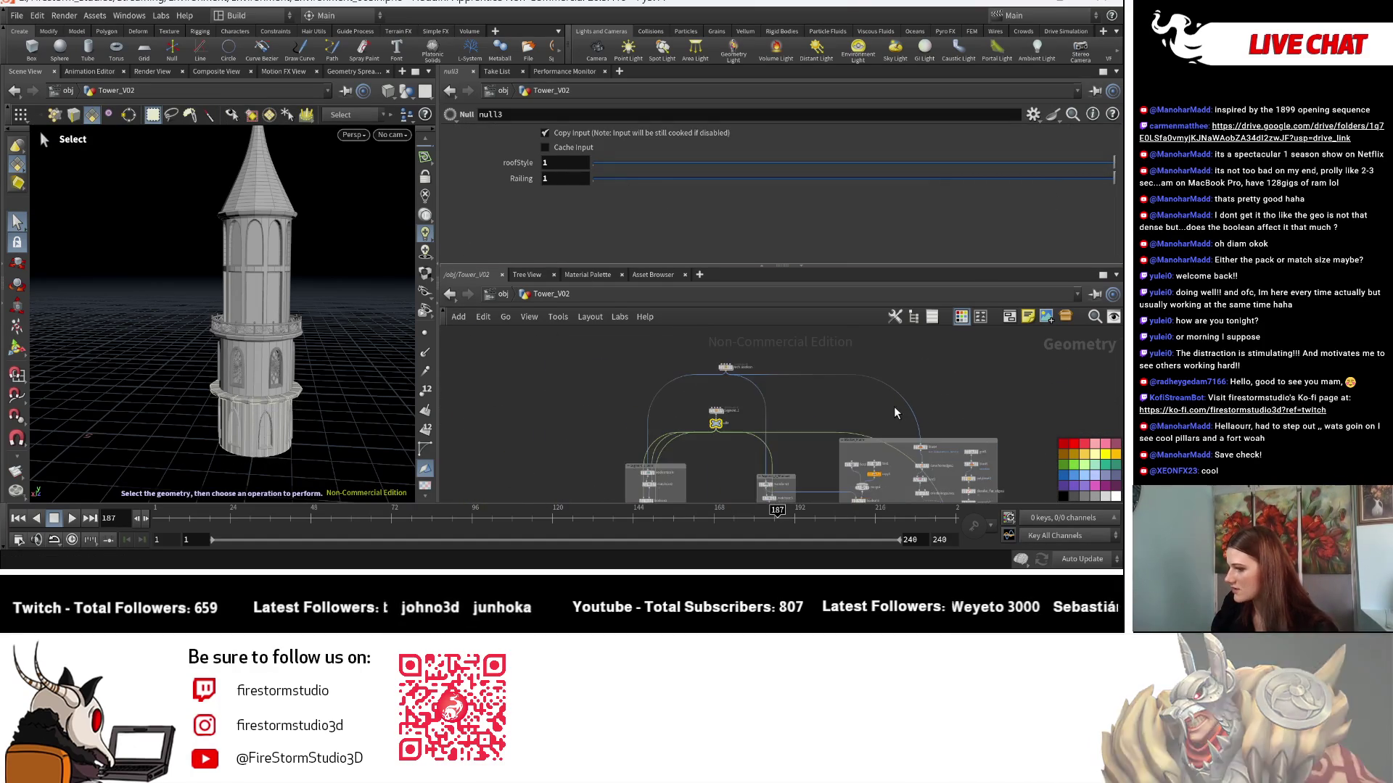
scroll(821, 382, "up", 6)
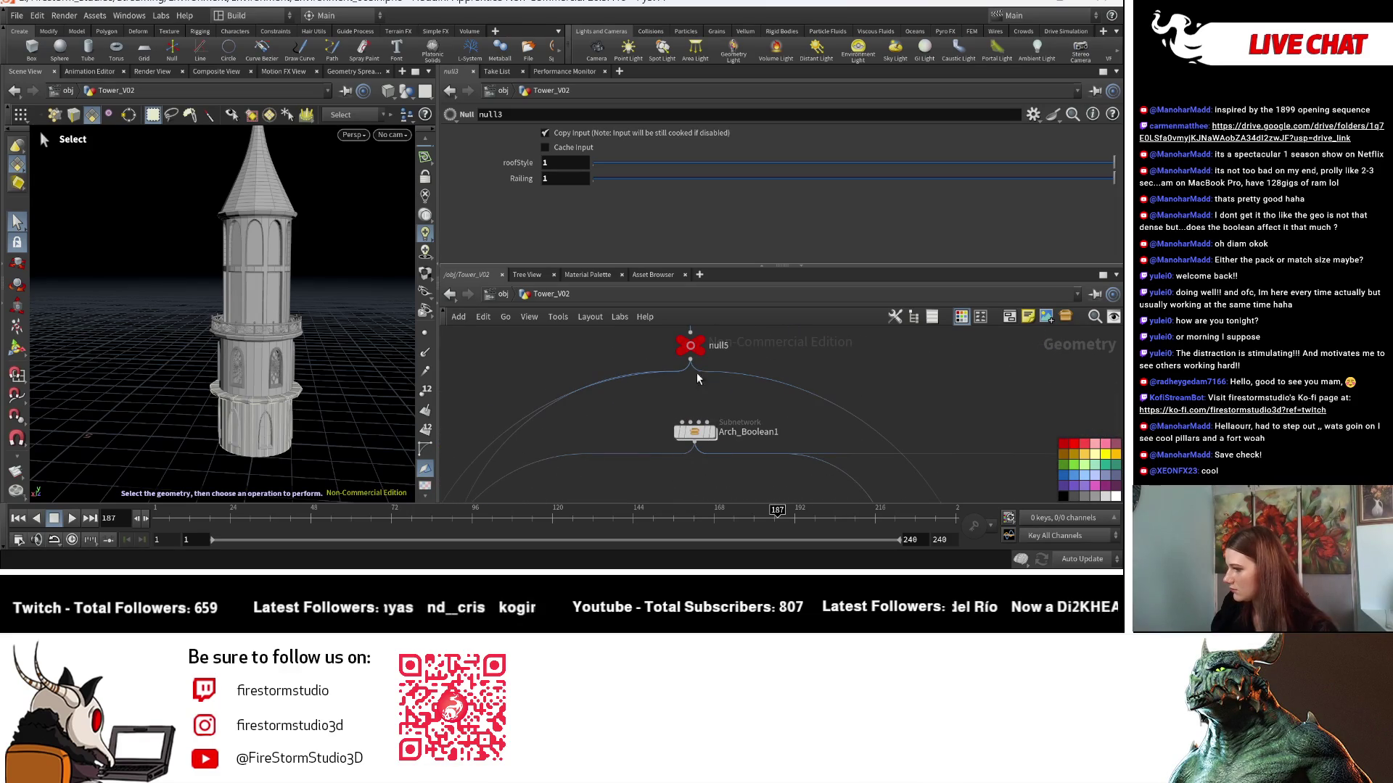
Turn null5's balcony Railing on and back off, then select merge13.
left_click(690, 346)
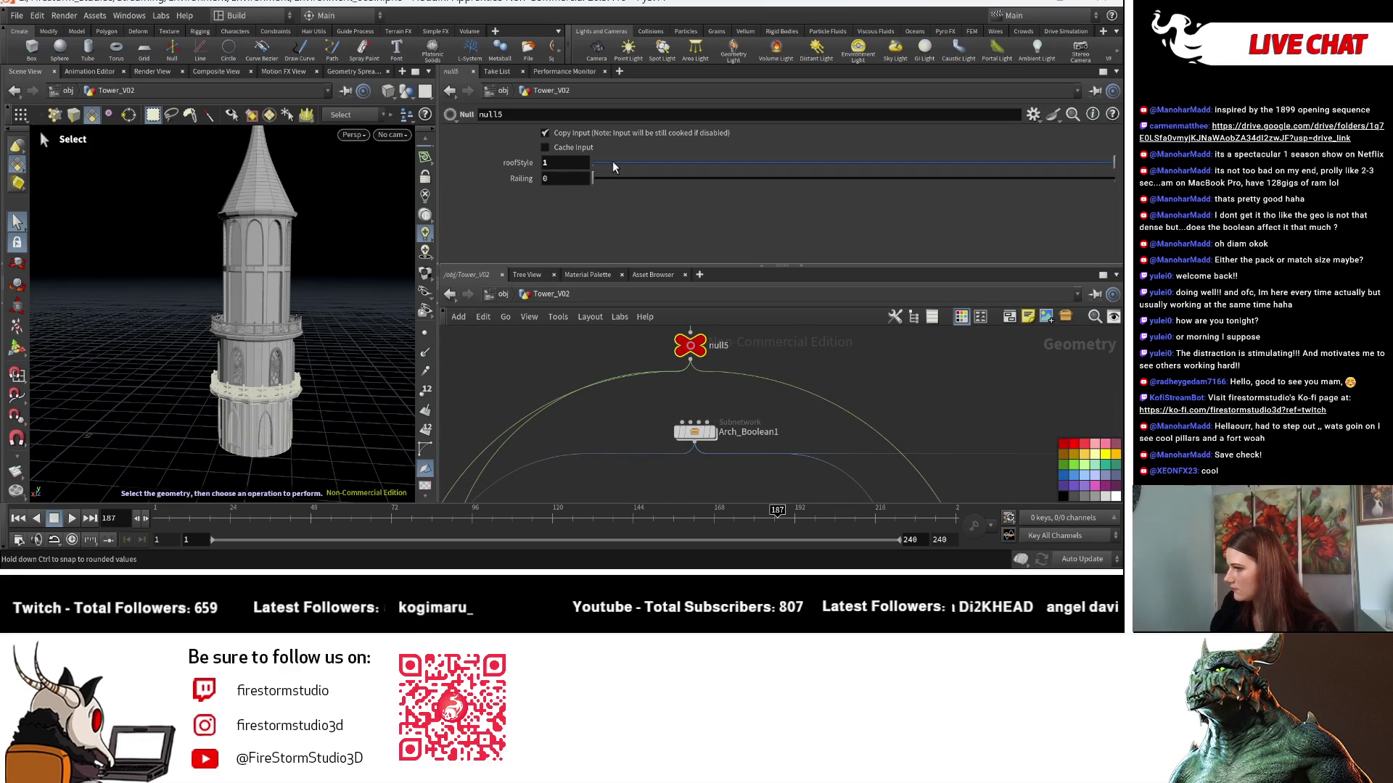
left_click_drag(608, 179, 970, 178)
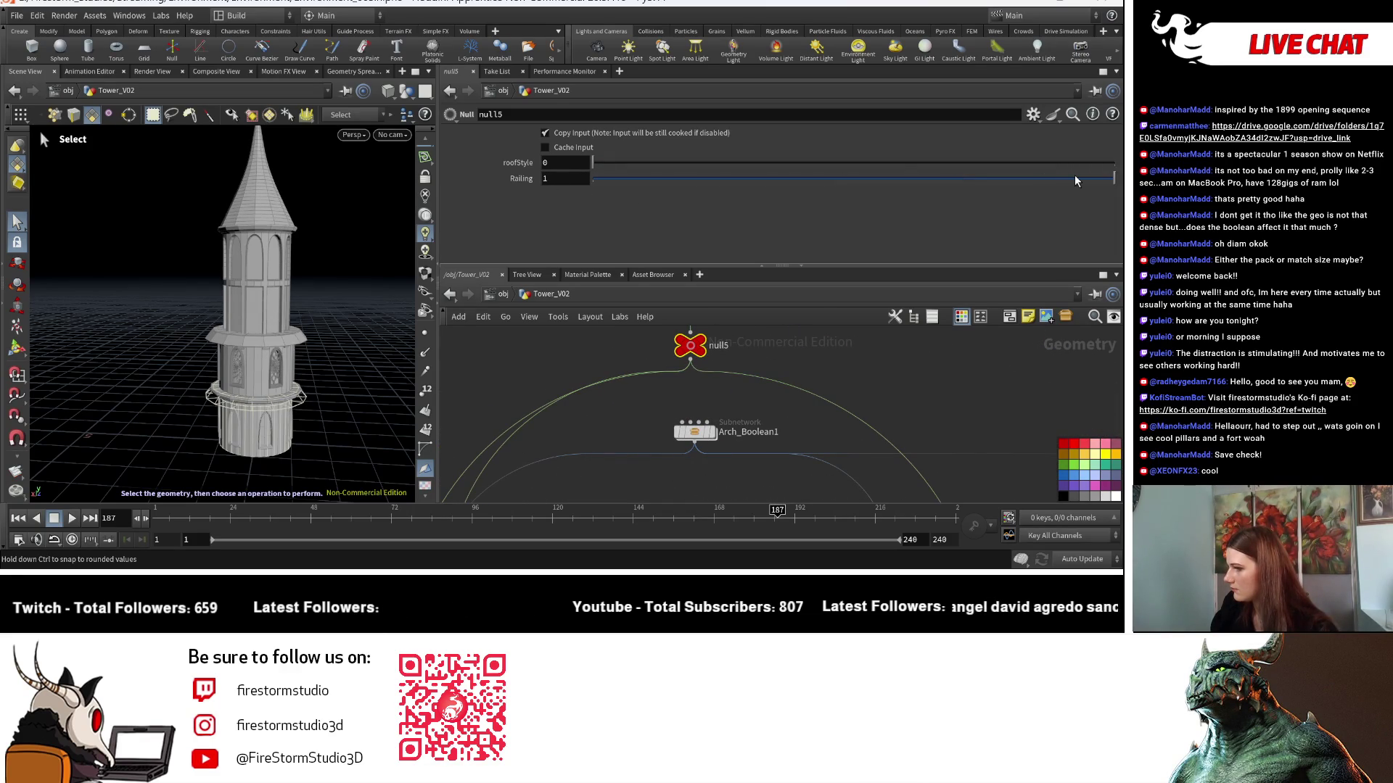
mouse_move(1072, 176)
left_mouse_down()
mouse_move(828, 172)
mouse_move(651, 190)
left_mouse_up()
scroll(737, 464, "down", 5)
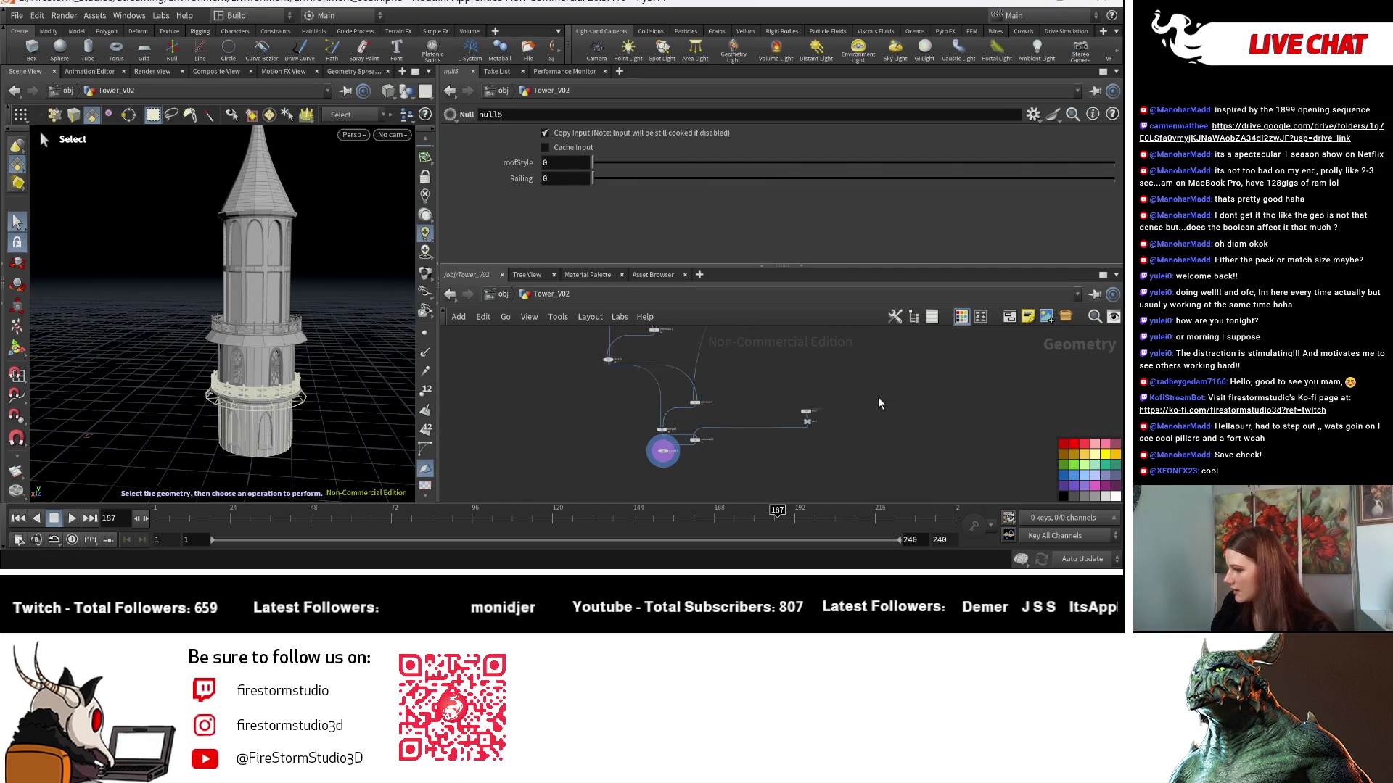
scroll(742, 442, "up", 1)
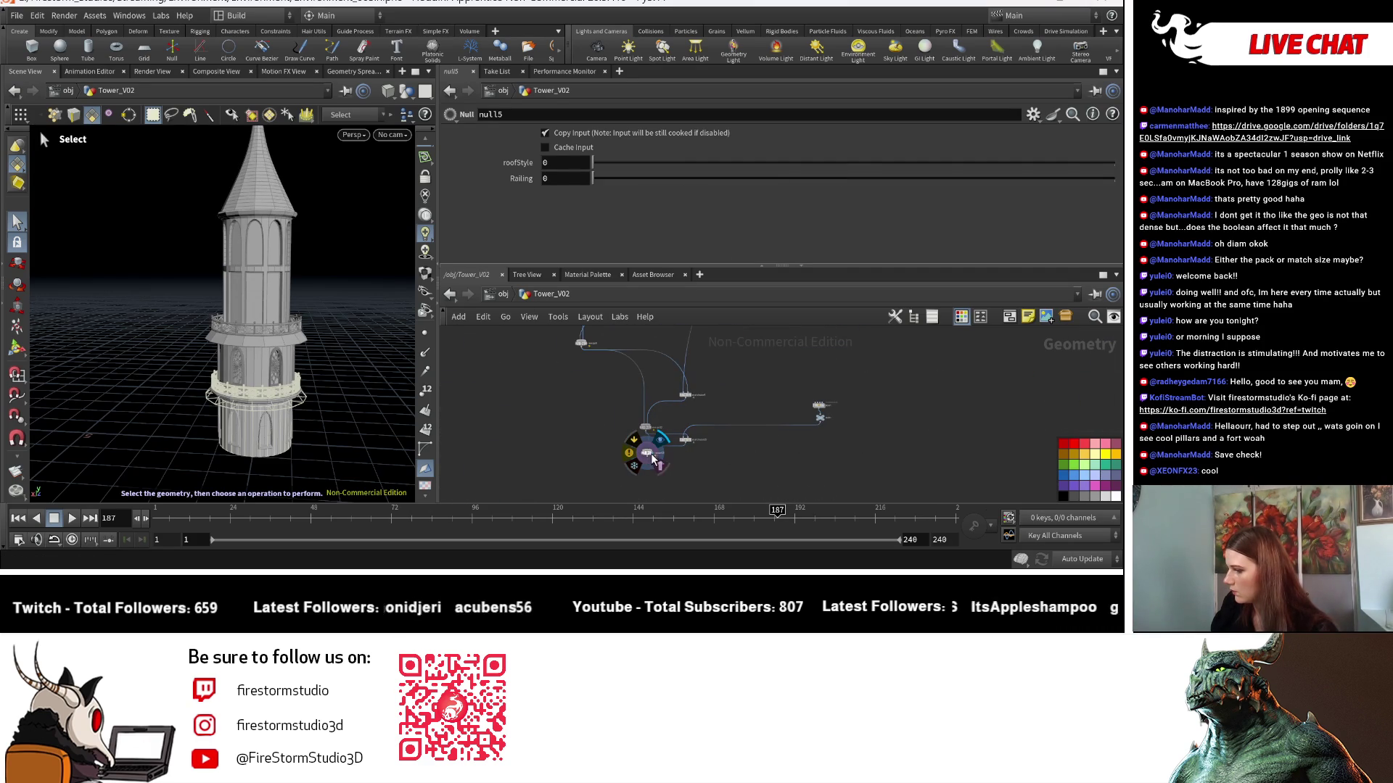
scroll(653, 458, "up", 2)
left_click(642, 450)
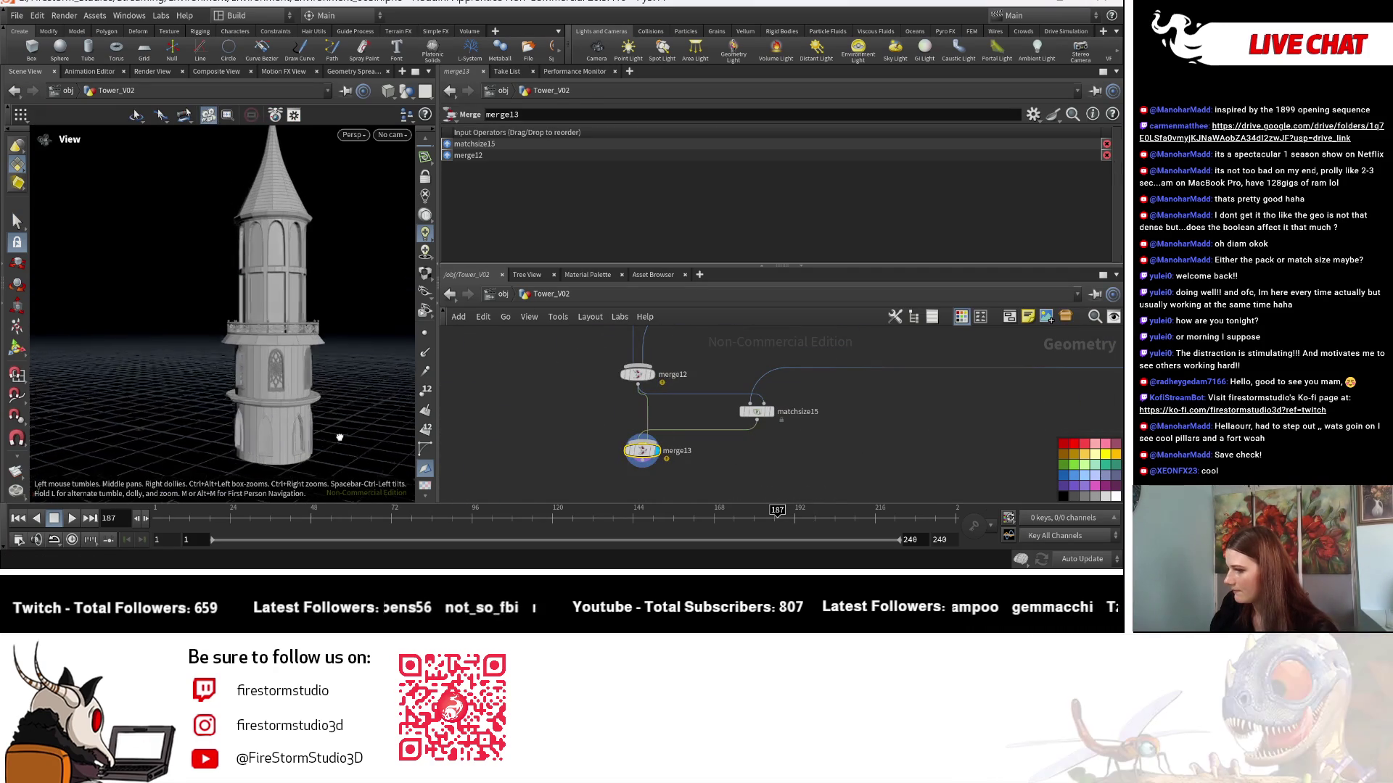
Undo the last two parameter changes.
scroll(339, 437, "down", 3)
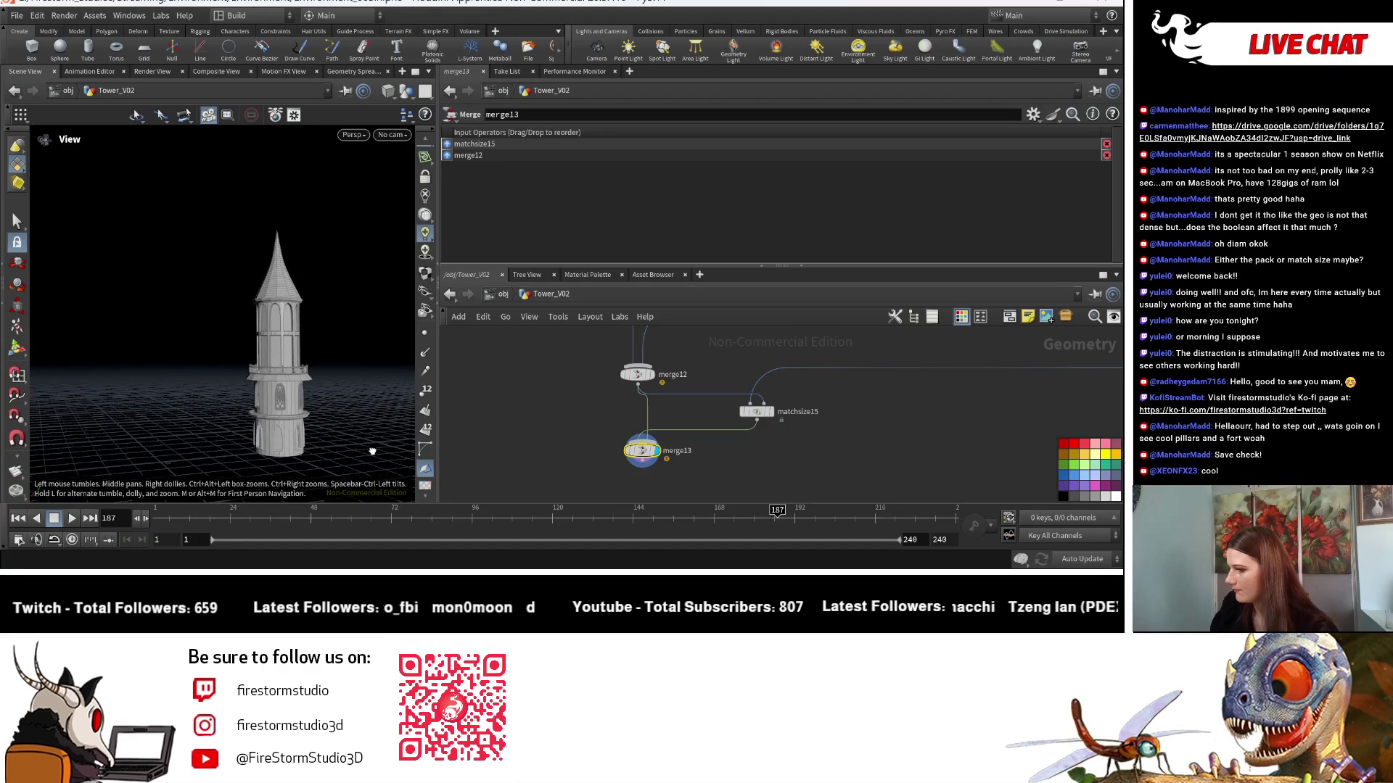
scroll(372, 452, "up", 2)
key("s")
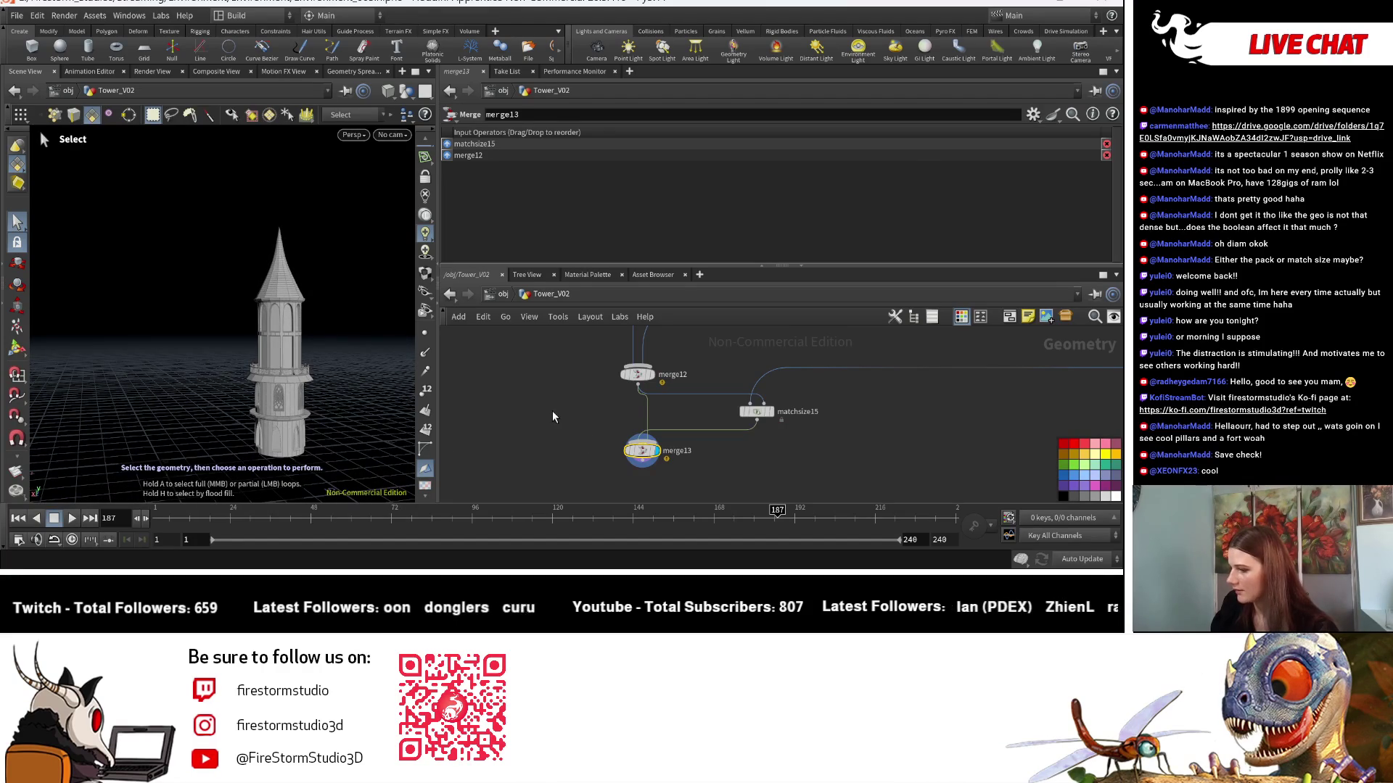
key("ctrl+z")
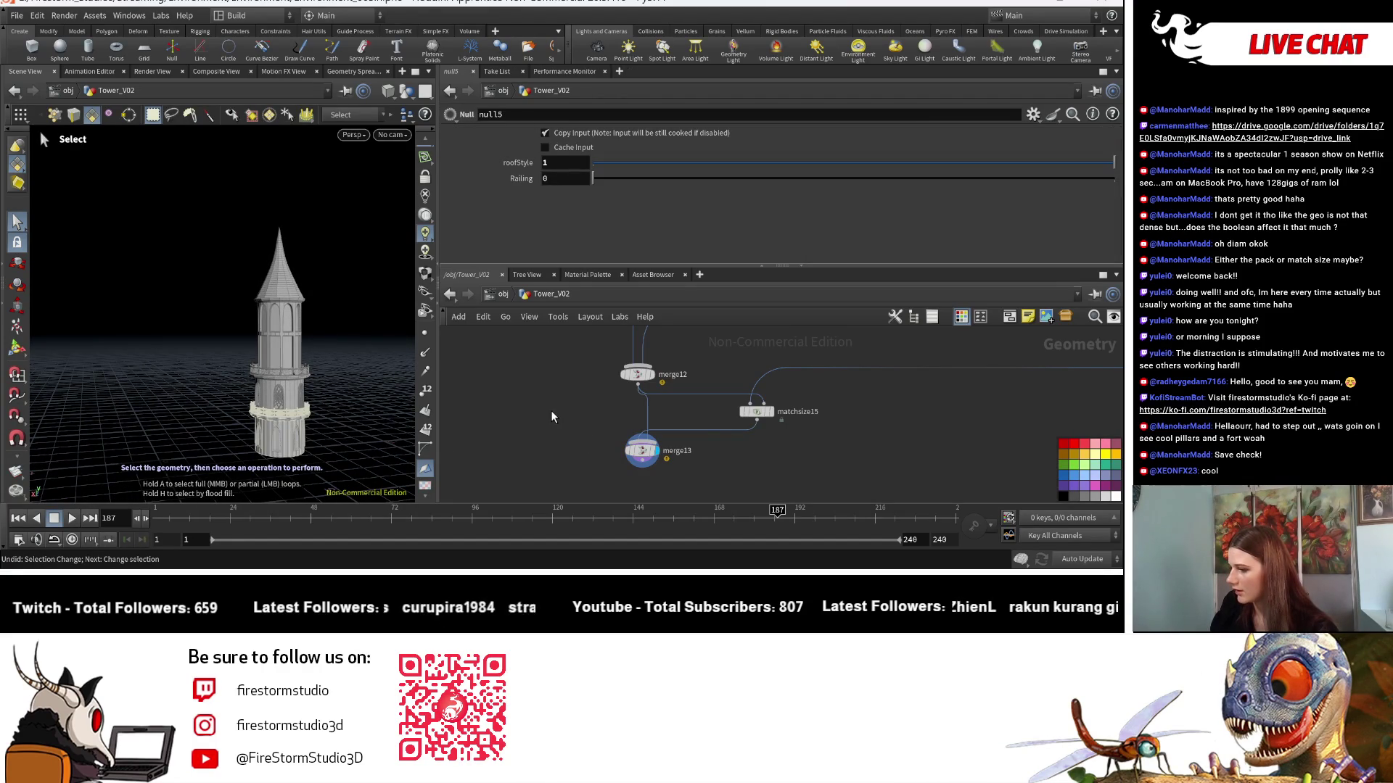
key("ctrl+z")
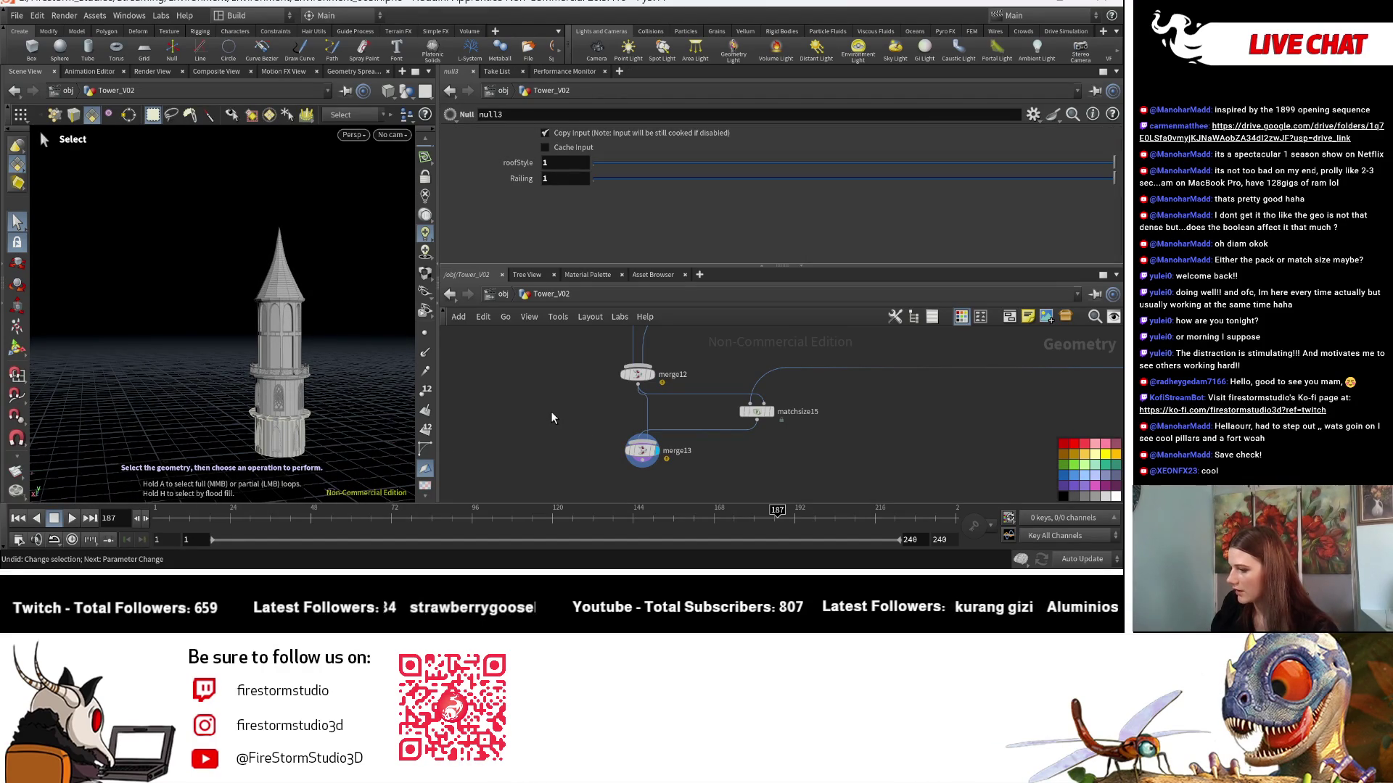
Tumble to a level view of the tower and pan the network to the boxed node groups.
key("Escape")
scroll(372, 445, "down", 3)
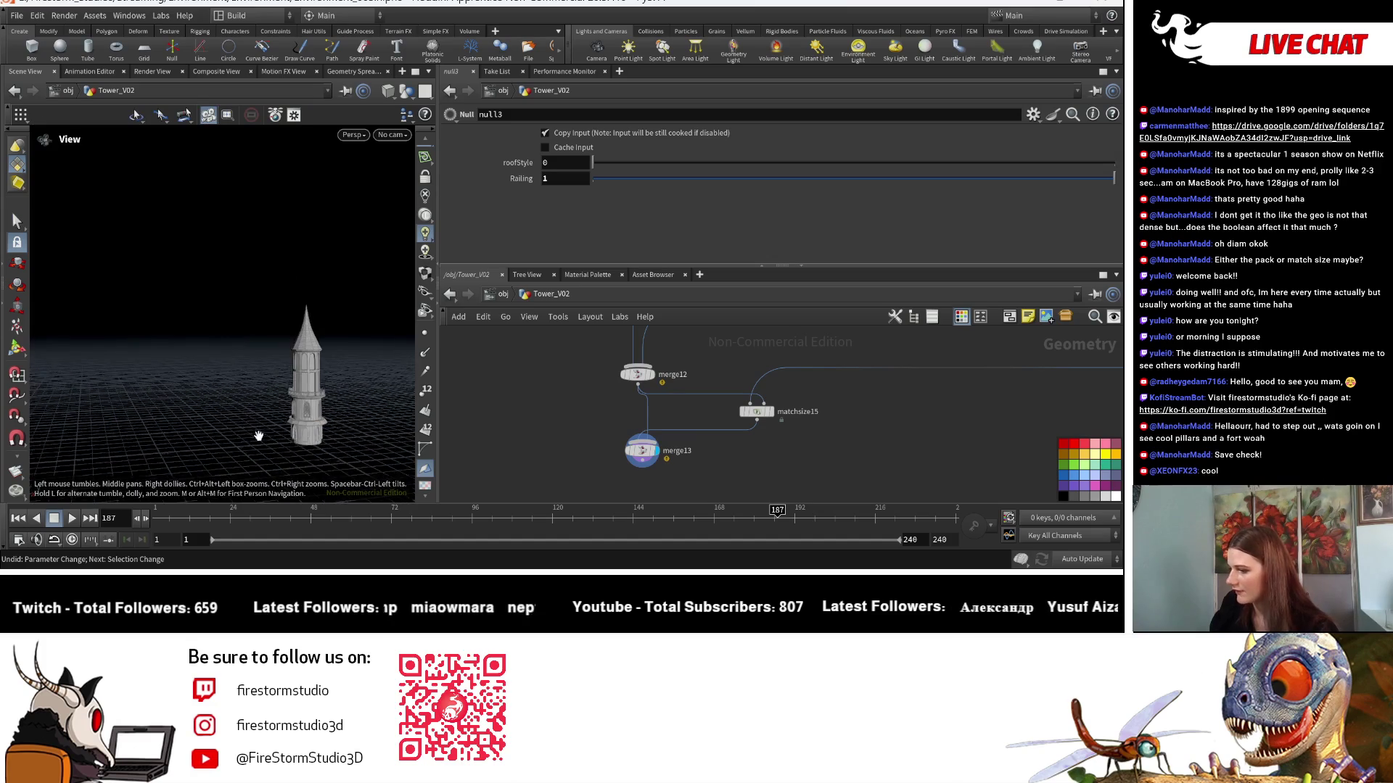
mouse_move(259, 436)
left_mouse_down()
mouse_move(290, 435)
mouse_move(213, 428)
left_mouse_up()
scroll(191, 427, "down", 2)
scroll(218, 406, "up", 5)
mouse_move(314, 406)
left_mouse_down()
mouse_move(250, 421)
mouse_move(261, 415)
mouse_move(204, 402)
left_mouse_up()
scroll(544, 411, "down", 5)
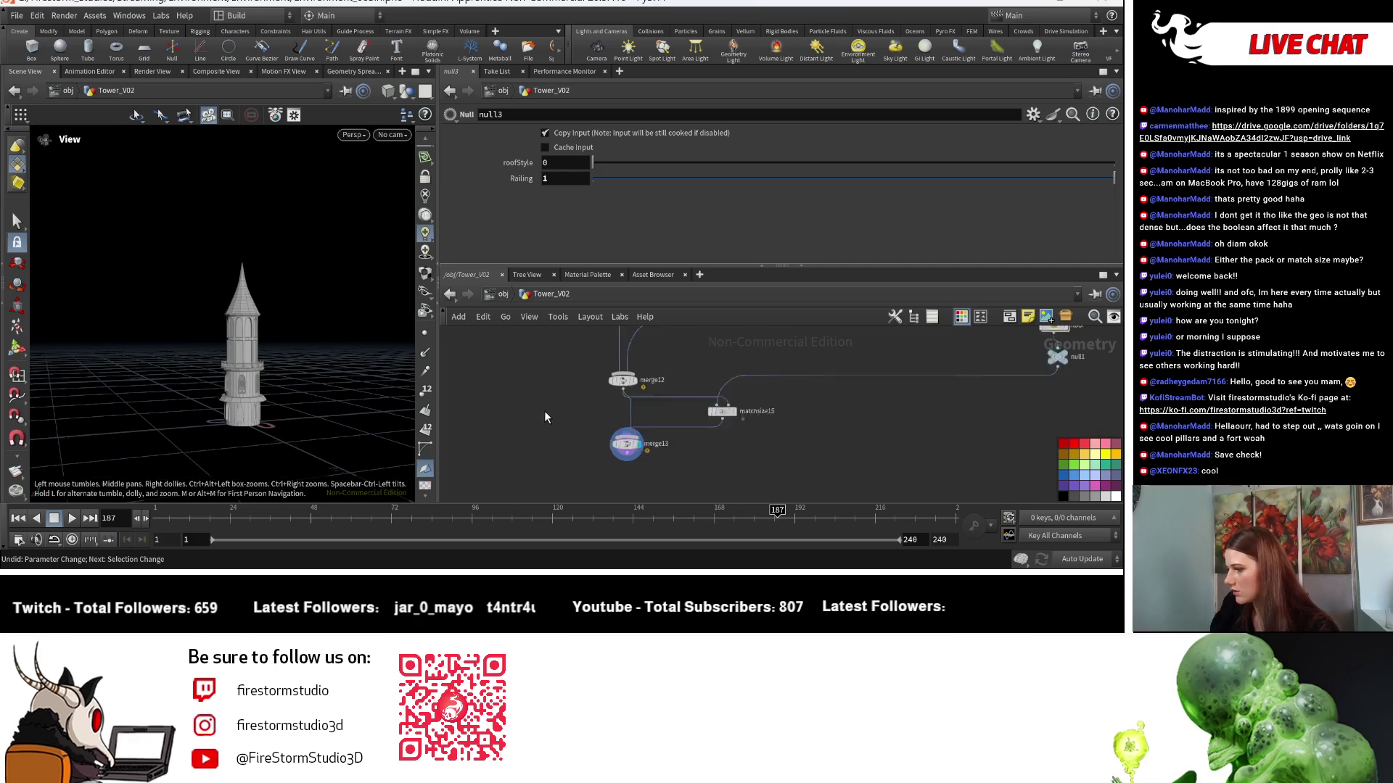
scroll(609, 449, "up", 5)
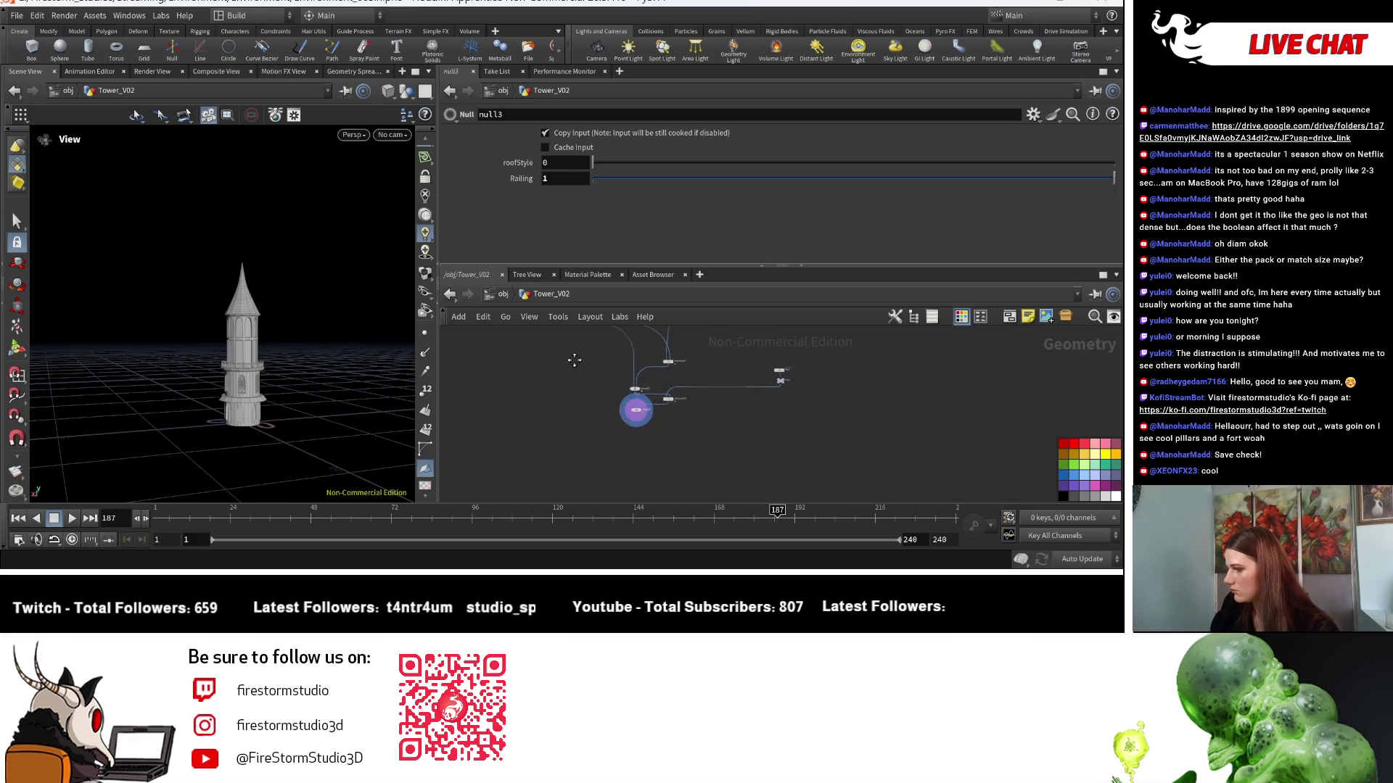
mouse_move(682, 455)
middle_mouse_down()
mouse_move(579, 462)
mouse_move(602, 393)
middle_mouse_up()
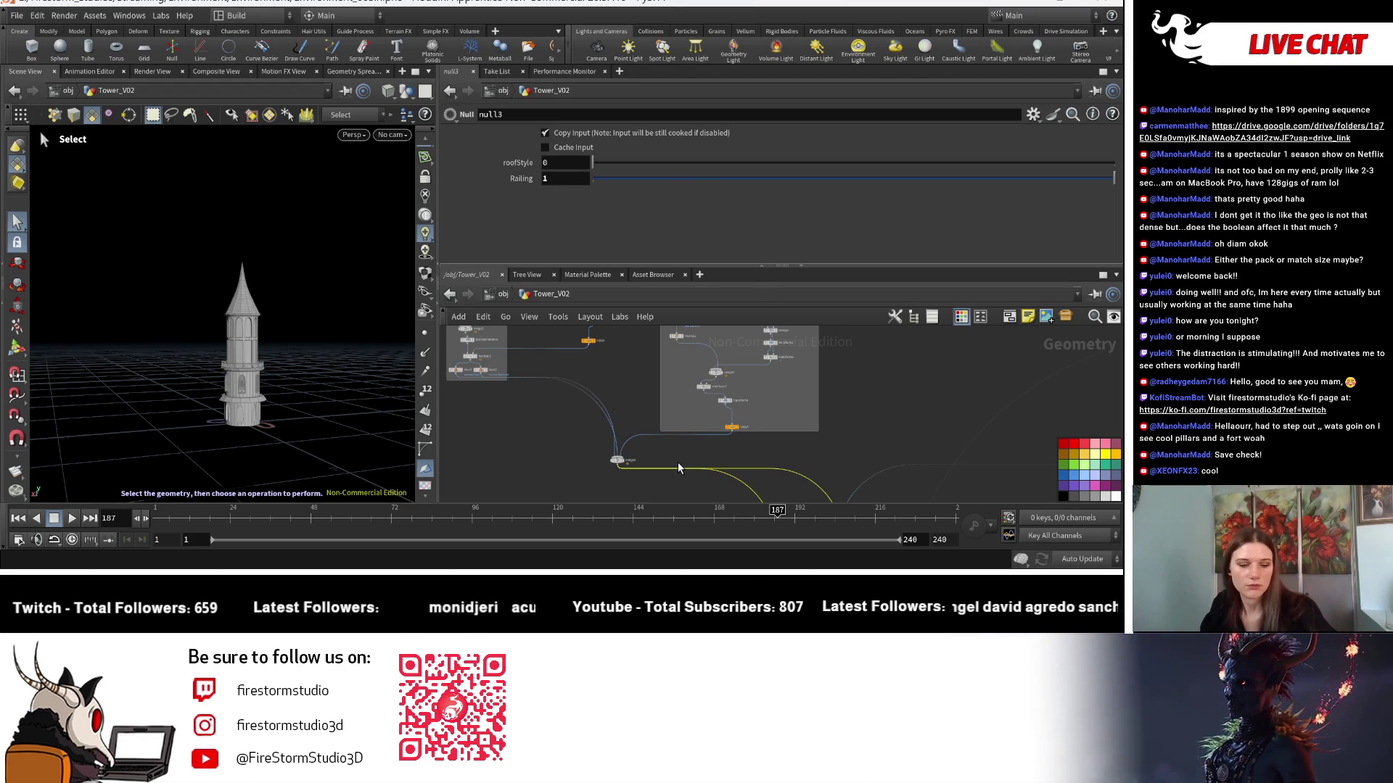
Insert a Transform node on the wire below the merge with Y scale 1.5.
key("Tab")
type("trans")
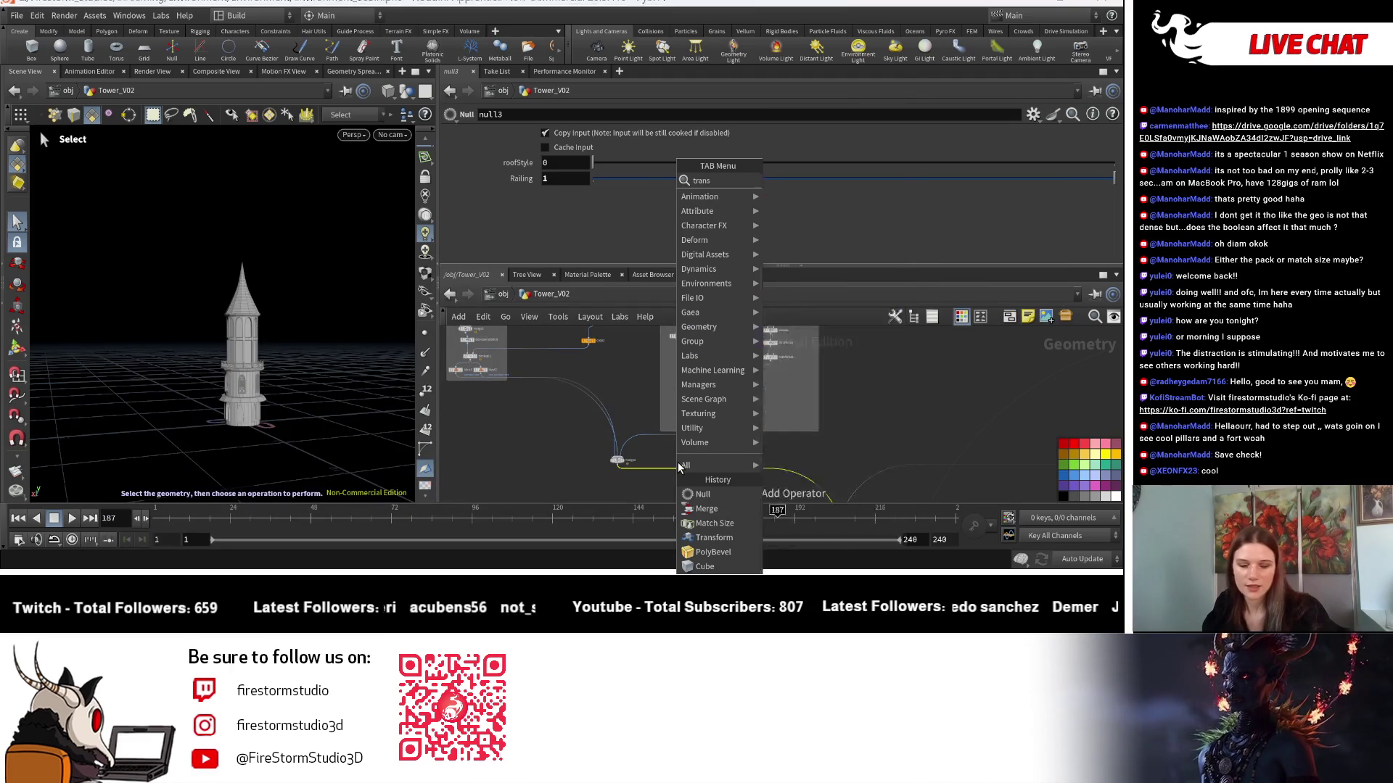
mouse_move(677, 463)
left_click(816, 180)
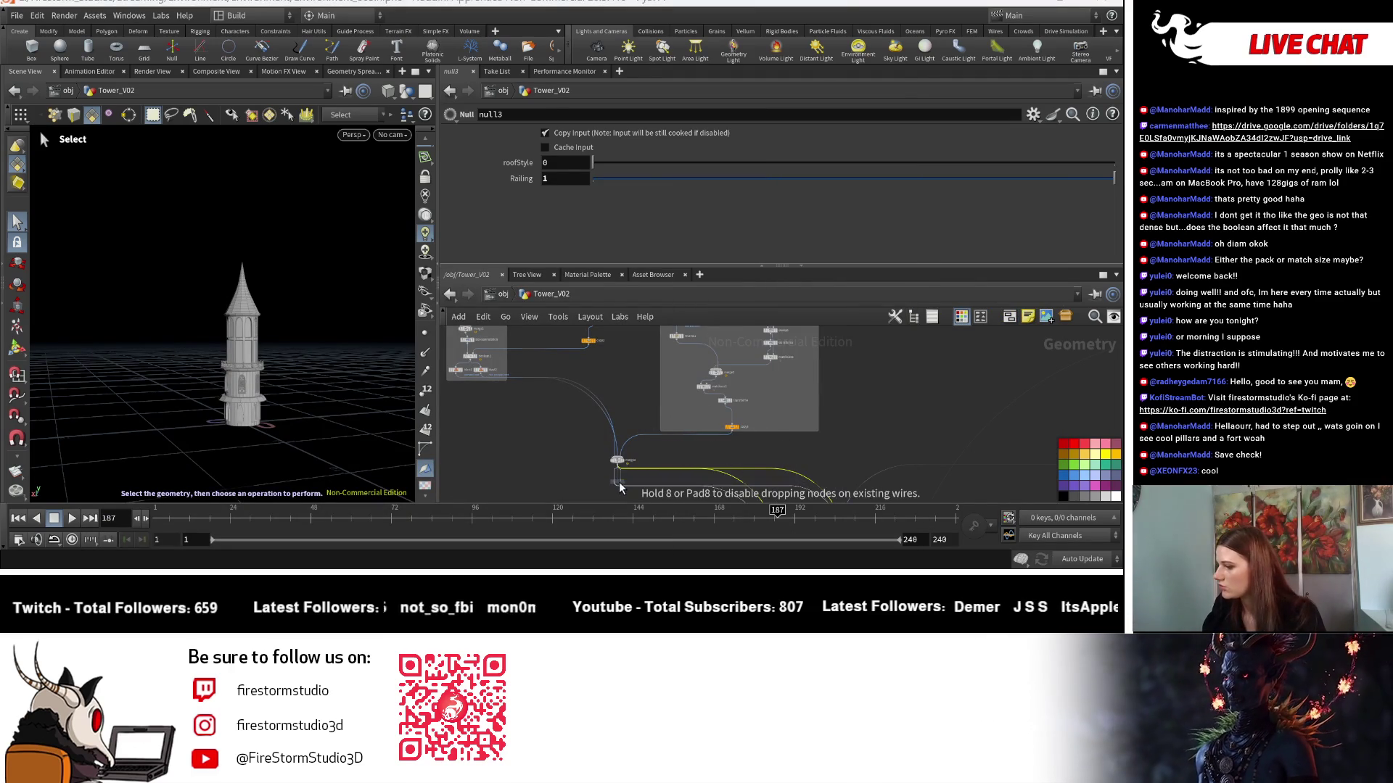
left_click(620, 488)
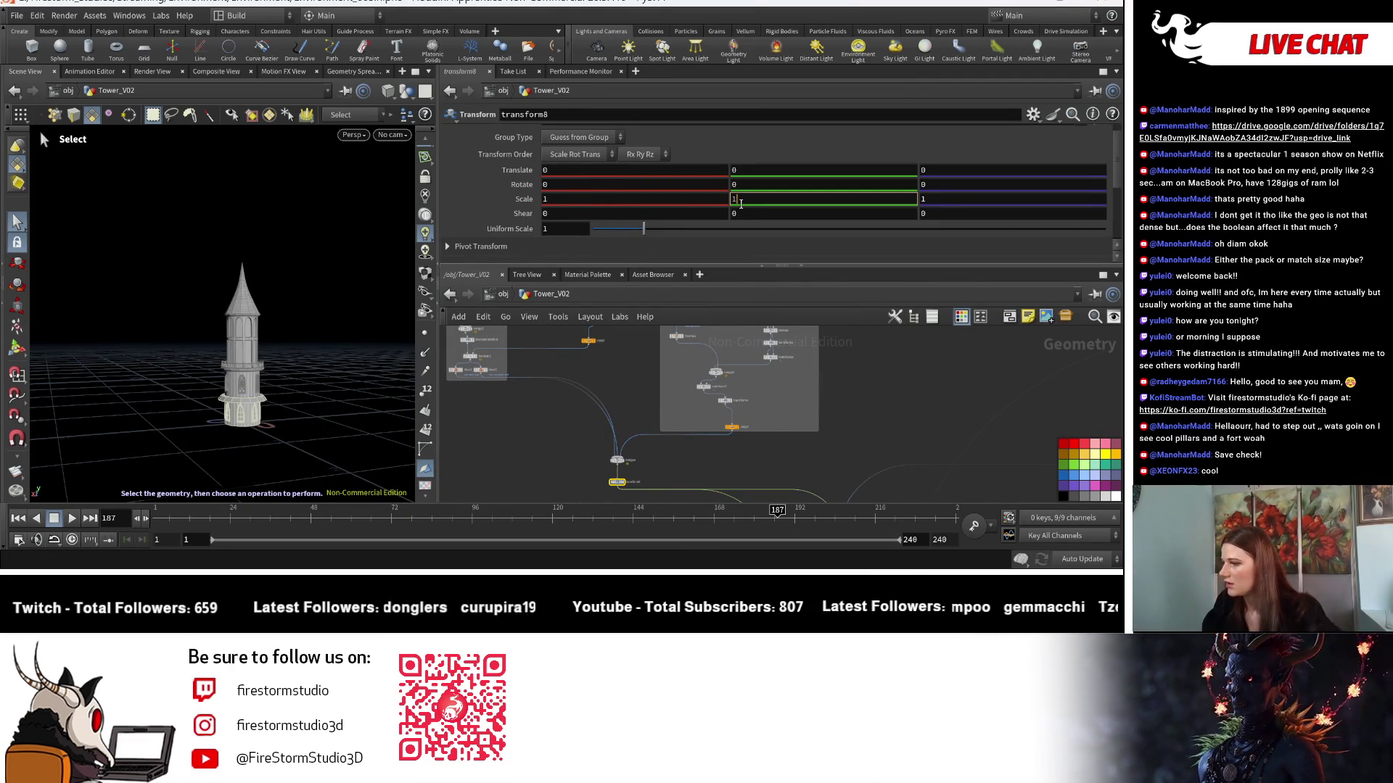
type(".5")
key("Return")
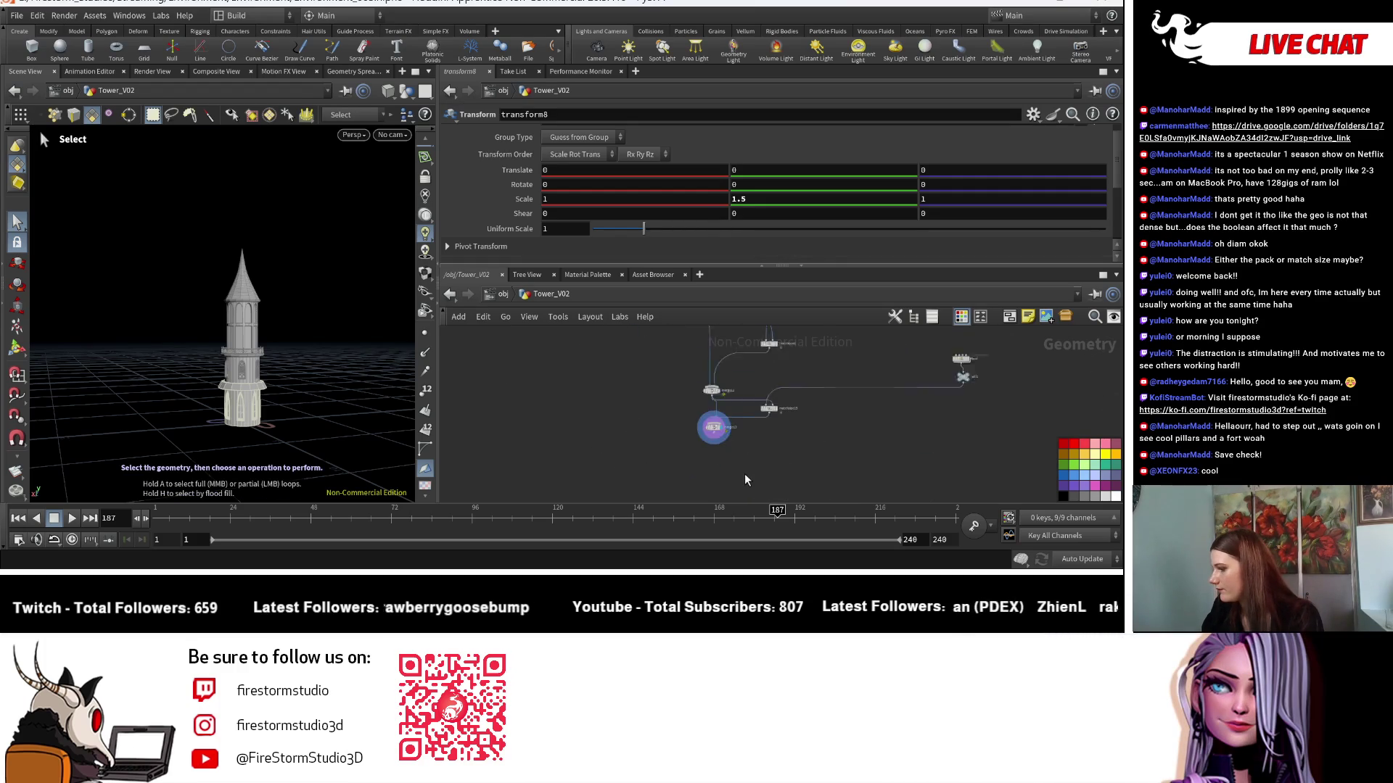
Preview merge13, then undo back to transform8 with its Y scale reverted to 1.
left_click(711, 422)
key("Escape")
mouse_move(295, 436)
left_mouse_down()
mouse_move(264, 427)
mouse_move(302, 419)
left_mouse_up()
key("ctrl+z")
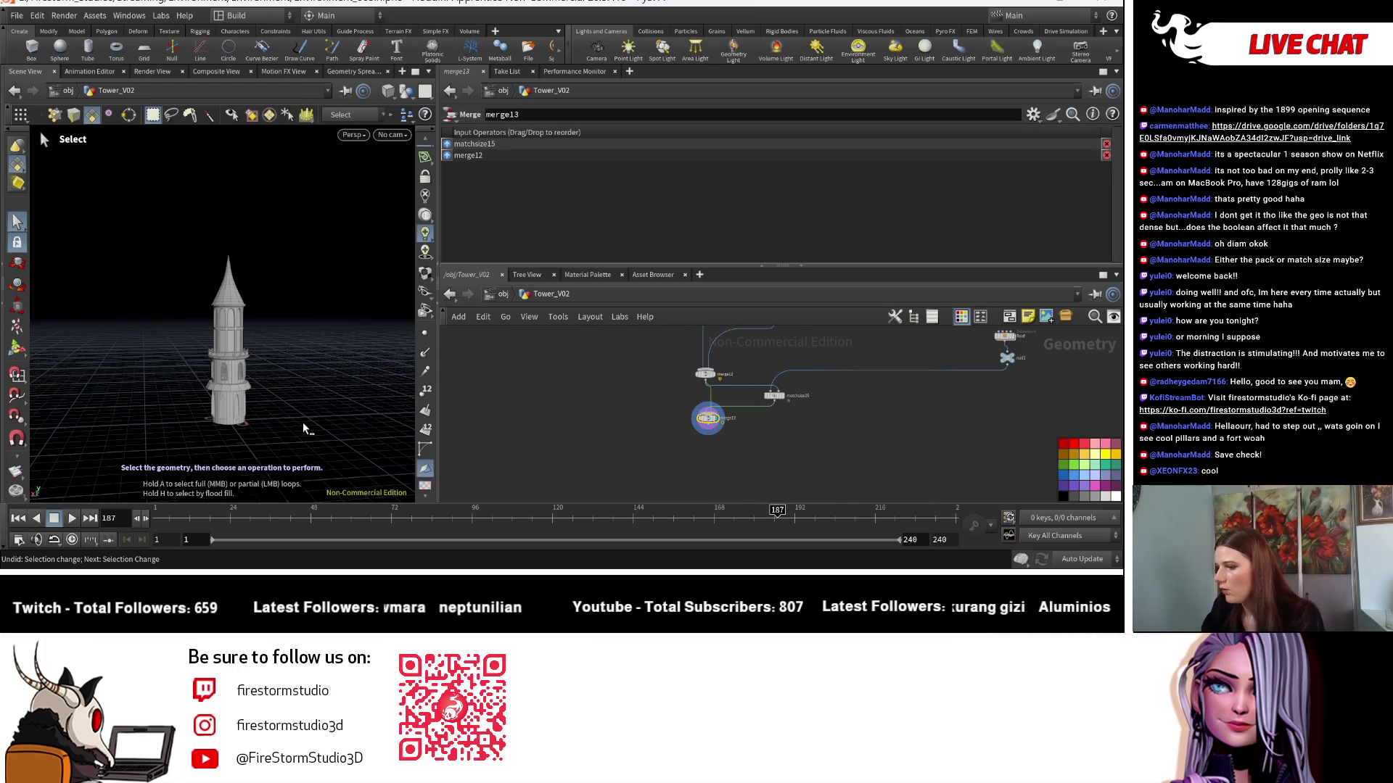
scroll(673, 485, "down", 5)
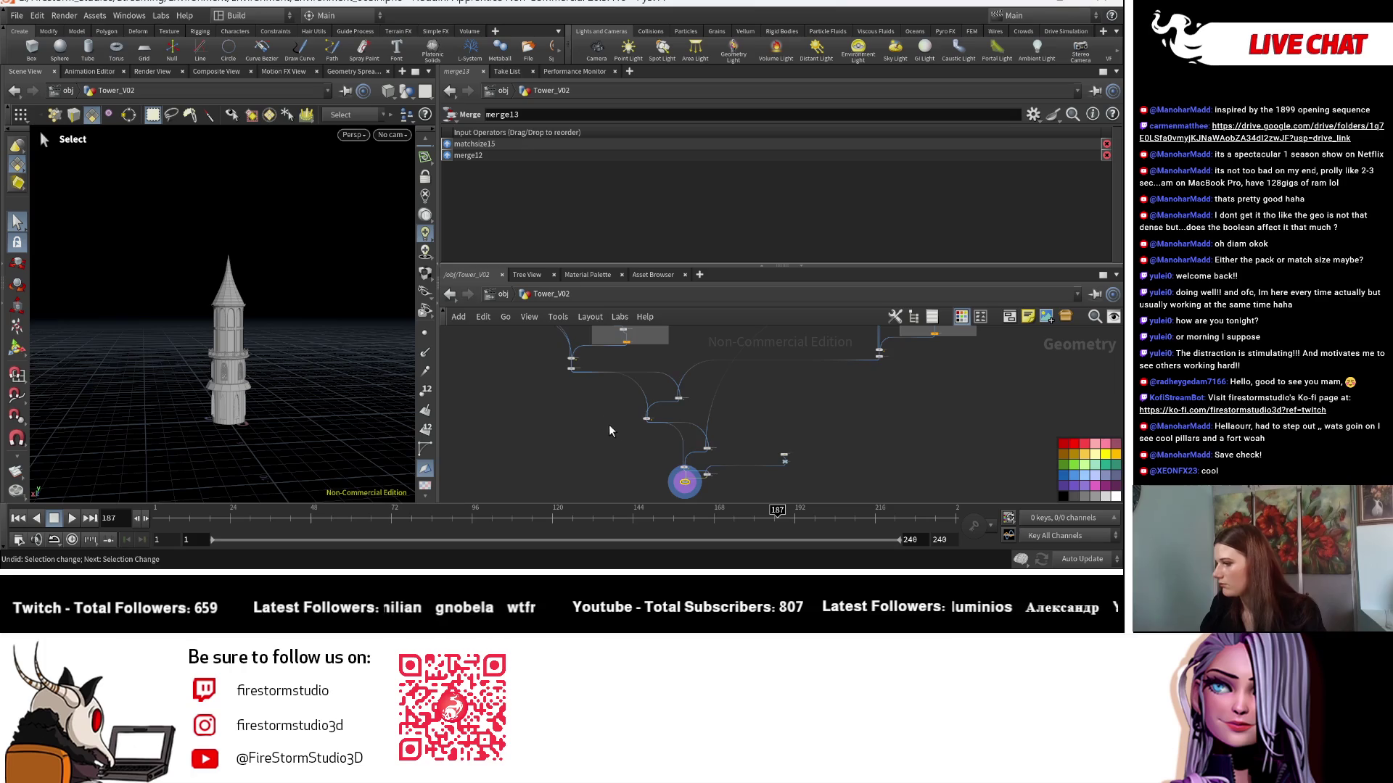
scroll(689, 406, "up", 5)
key("ctrl+z")
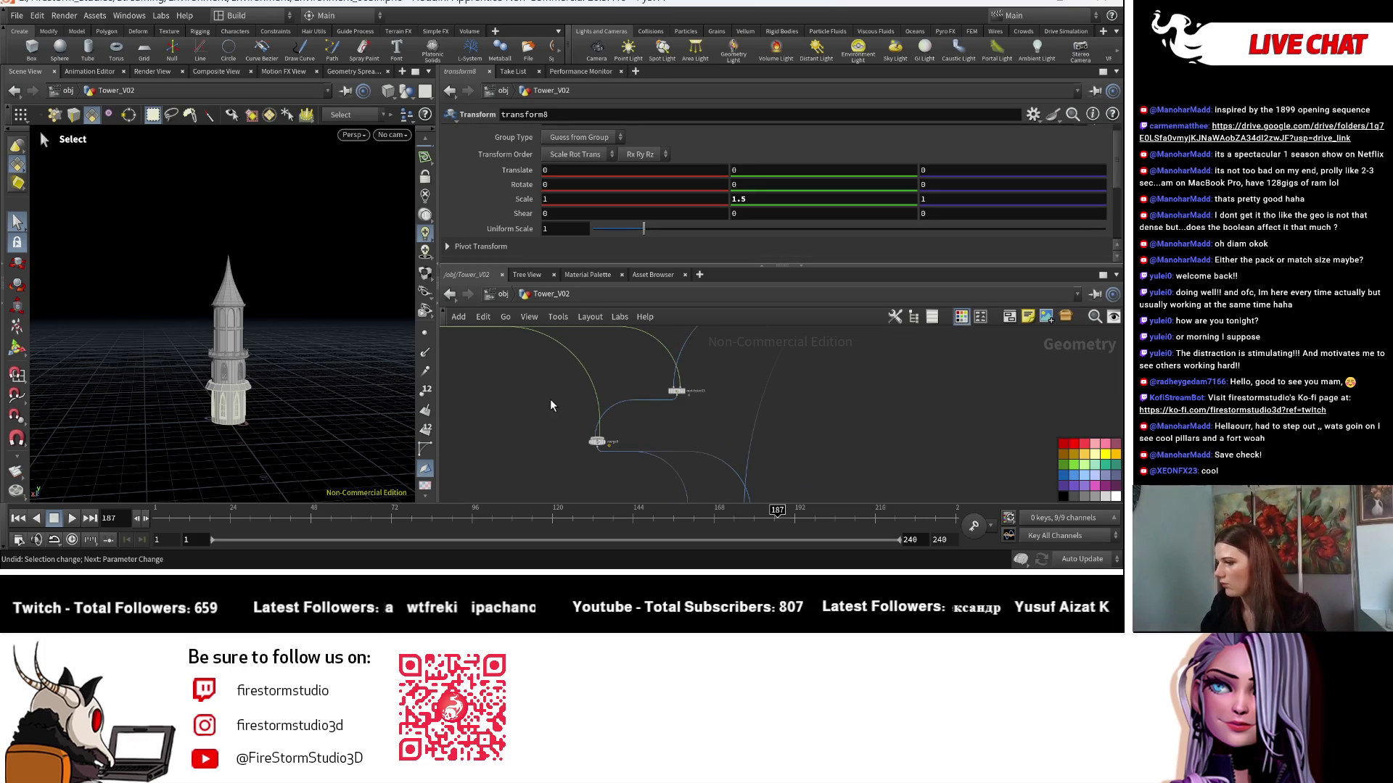
key("ctrl+z")
Move transform8 into the right-hand wire and set its Y scale to 1.5.
mouse_move(808, 373)
middle_mouse_down()
mouse_move(760, 365)
mouse_move(624, 412)
middle_mouse_up()
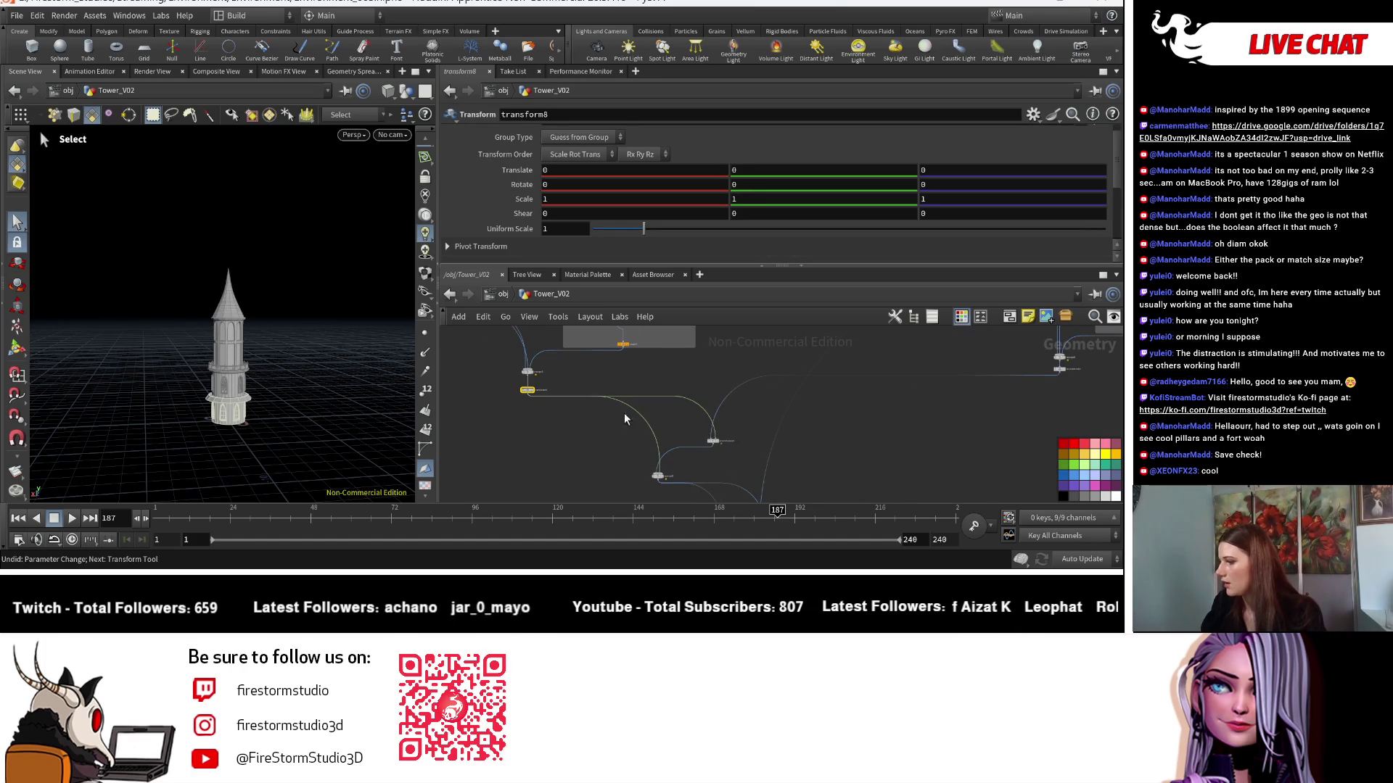
left_click(528, 391)
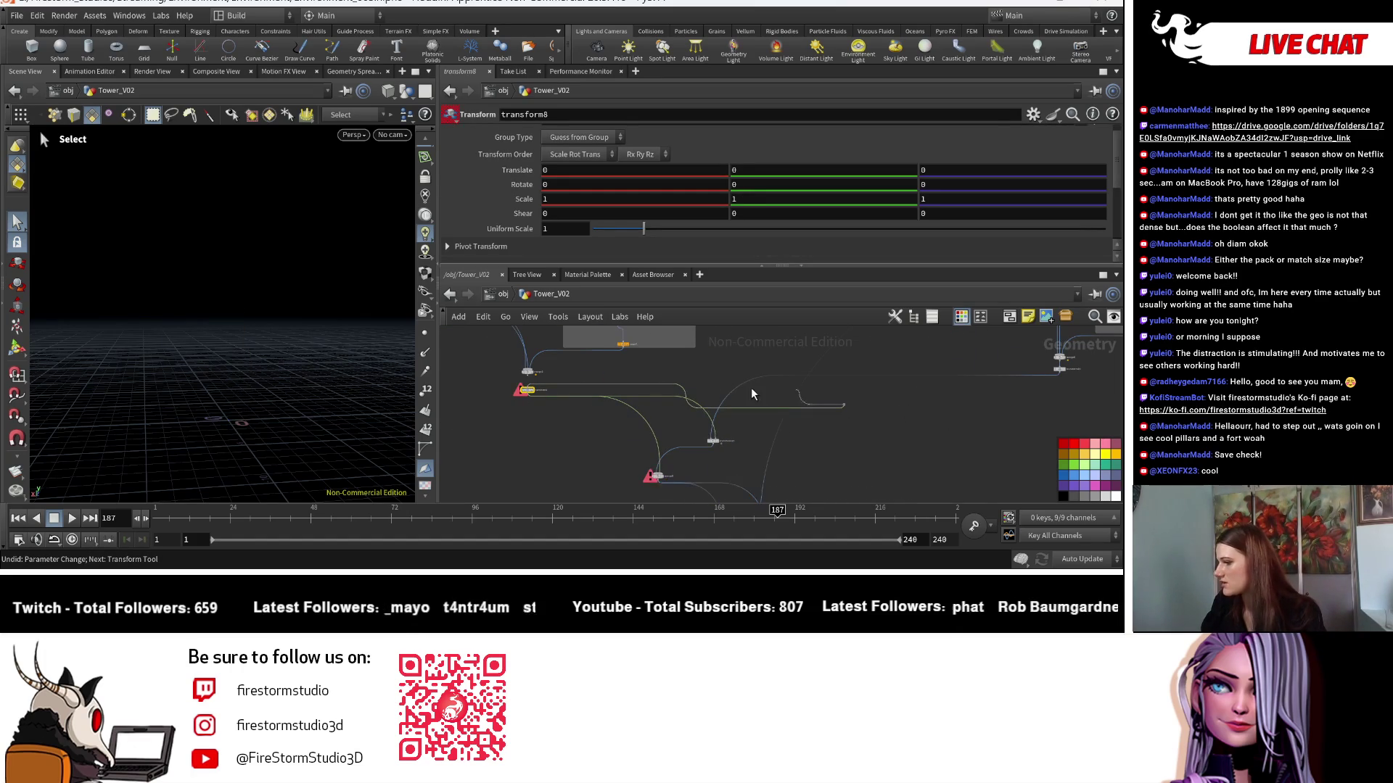
key("ctrl+z")
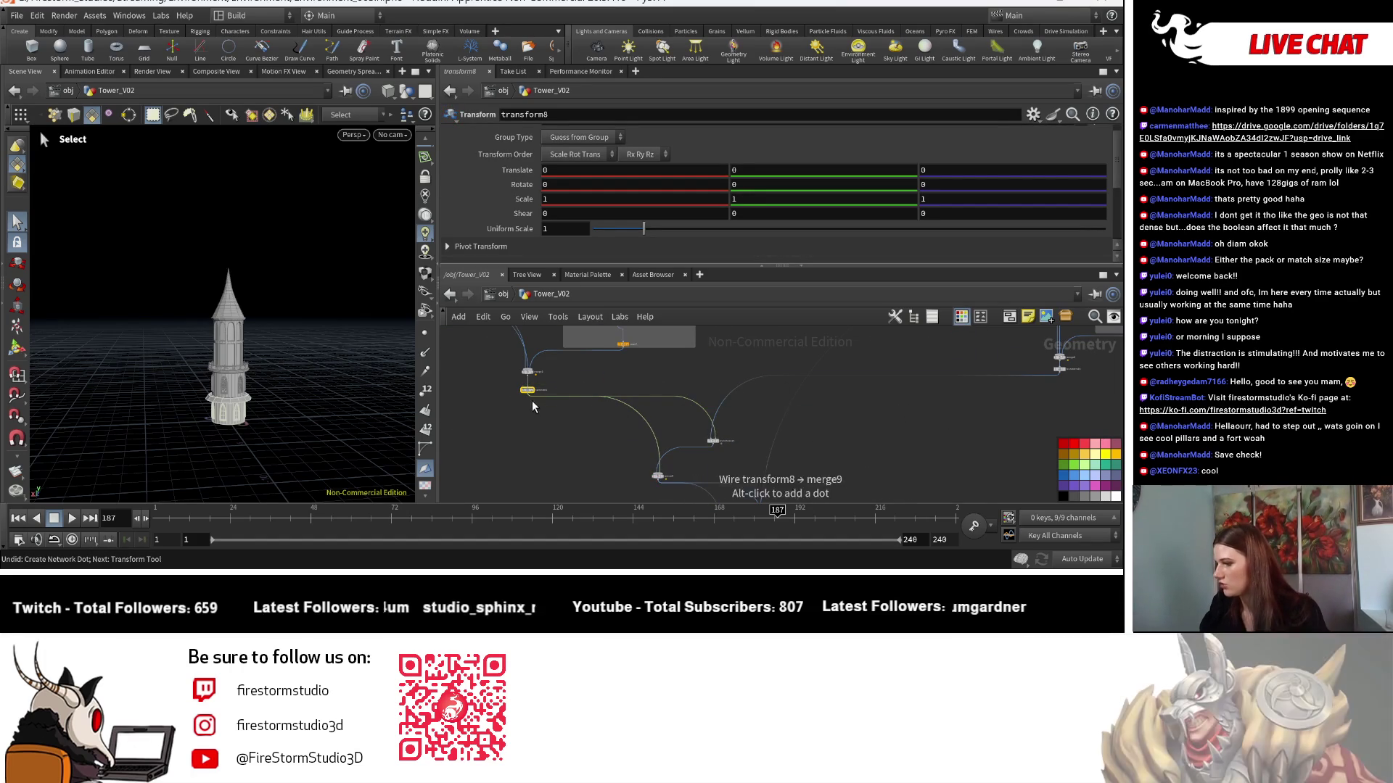
left_click_drag(529, 390, 916, 409, "alt")
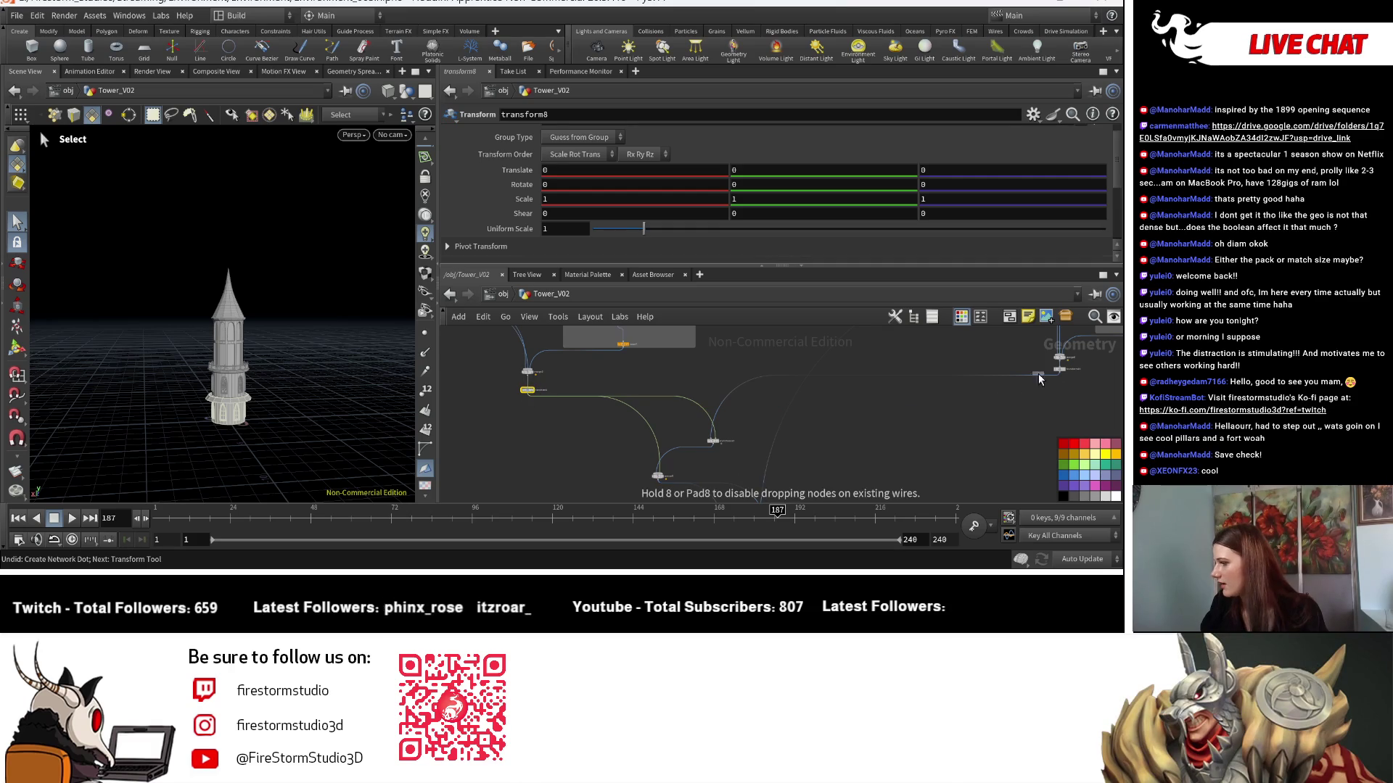
left_click_drag(1038, 373, 1030, 378, "alt")
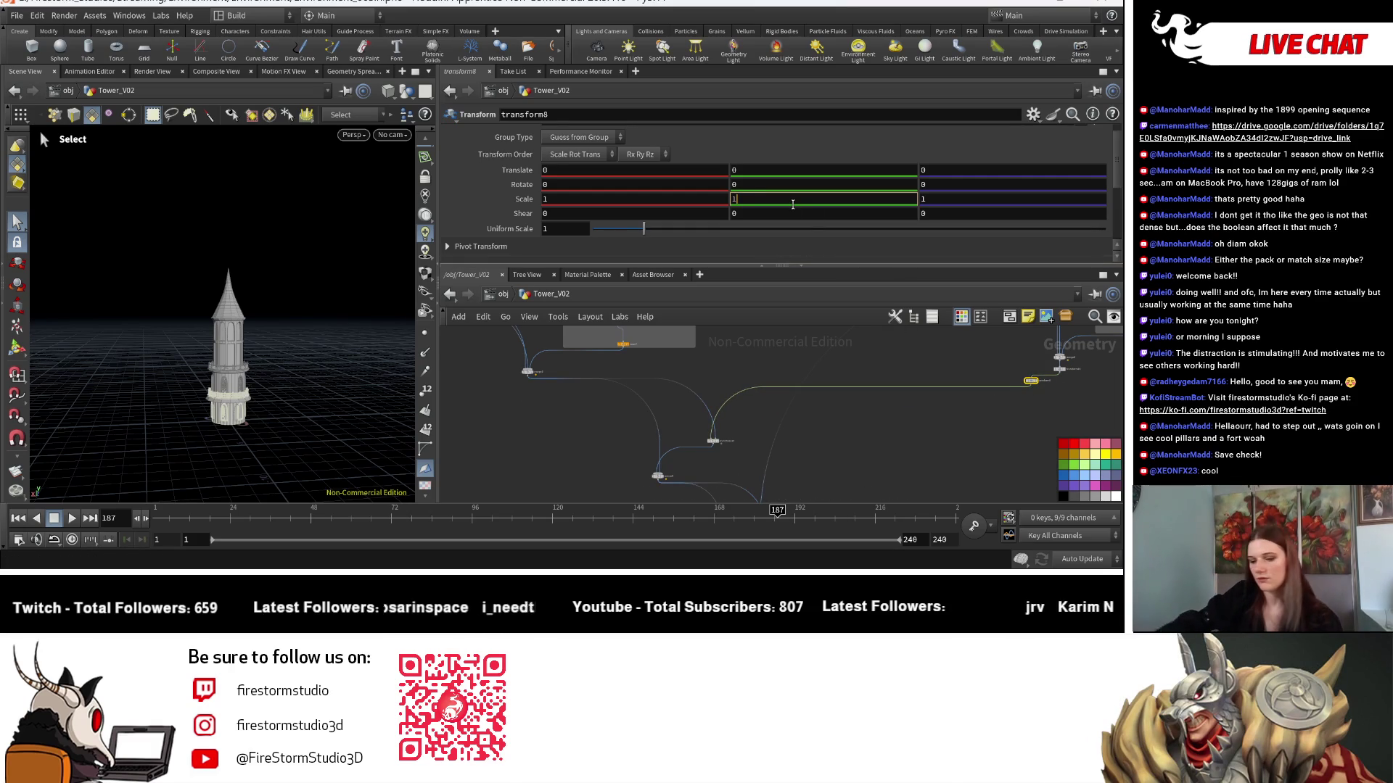
type(".5")
key("Return")
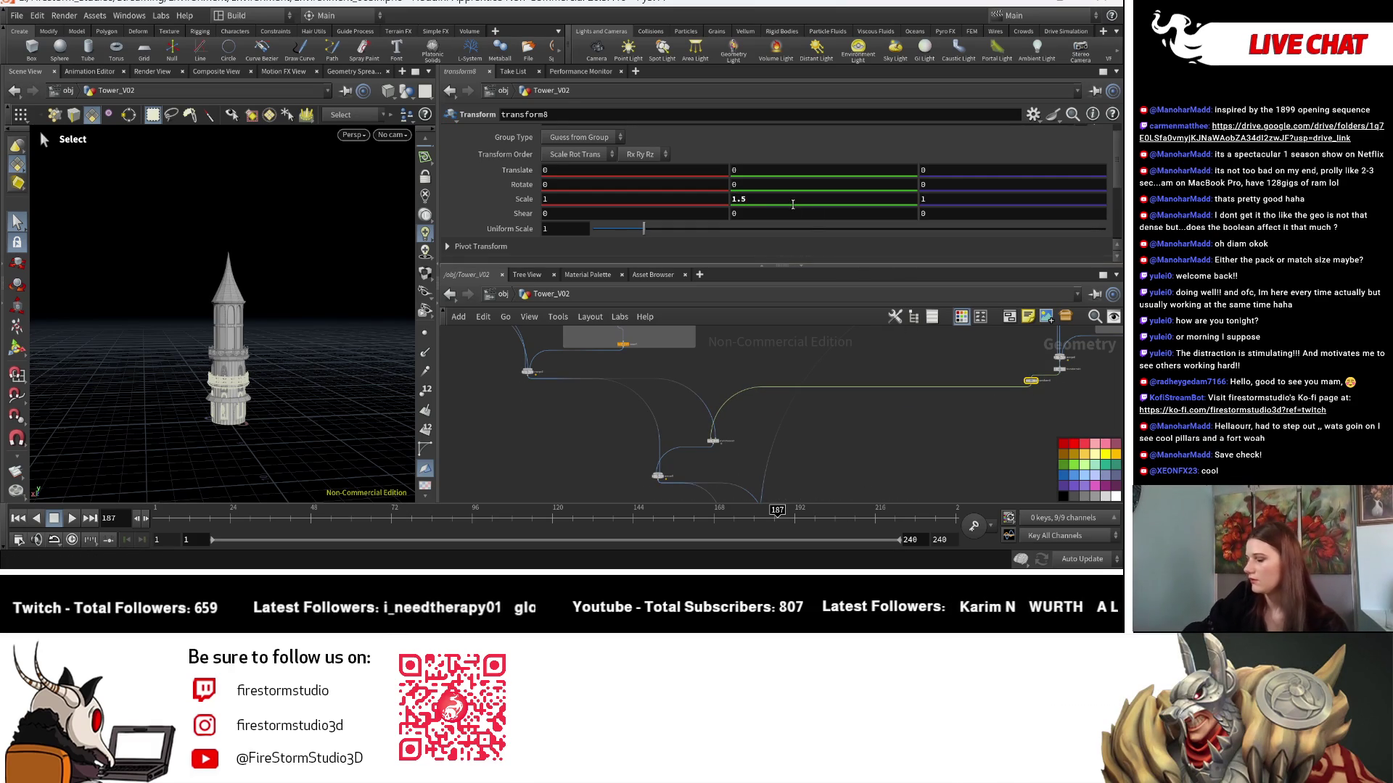
Make merge13 the current node and orbit the stretched tower.
scroll(834, 218, "down", 2)
scroll(938, 471, "down", 5)
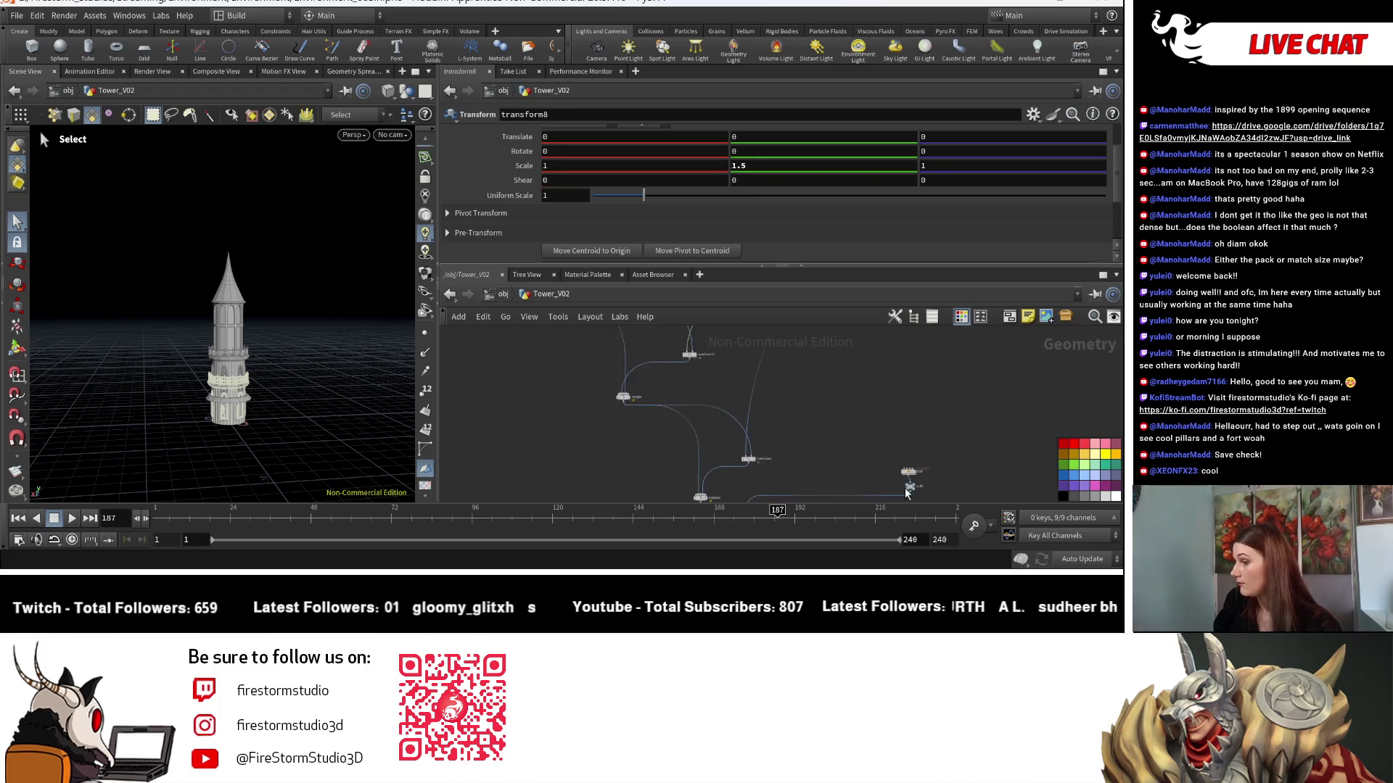
middle_click_drag(831, 446, 695, 391)
left_click(666, 356)
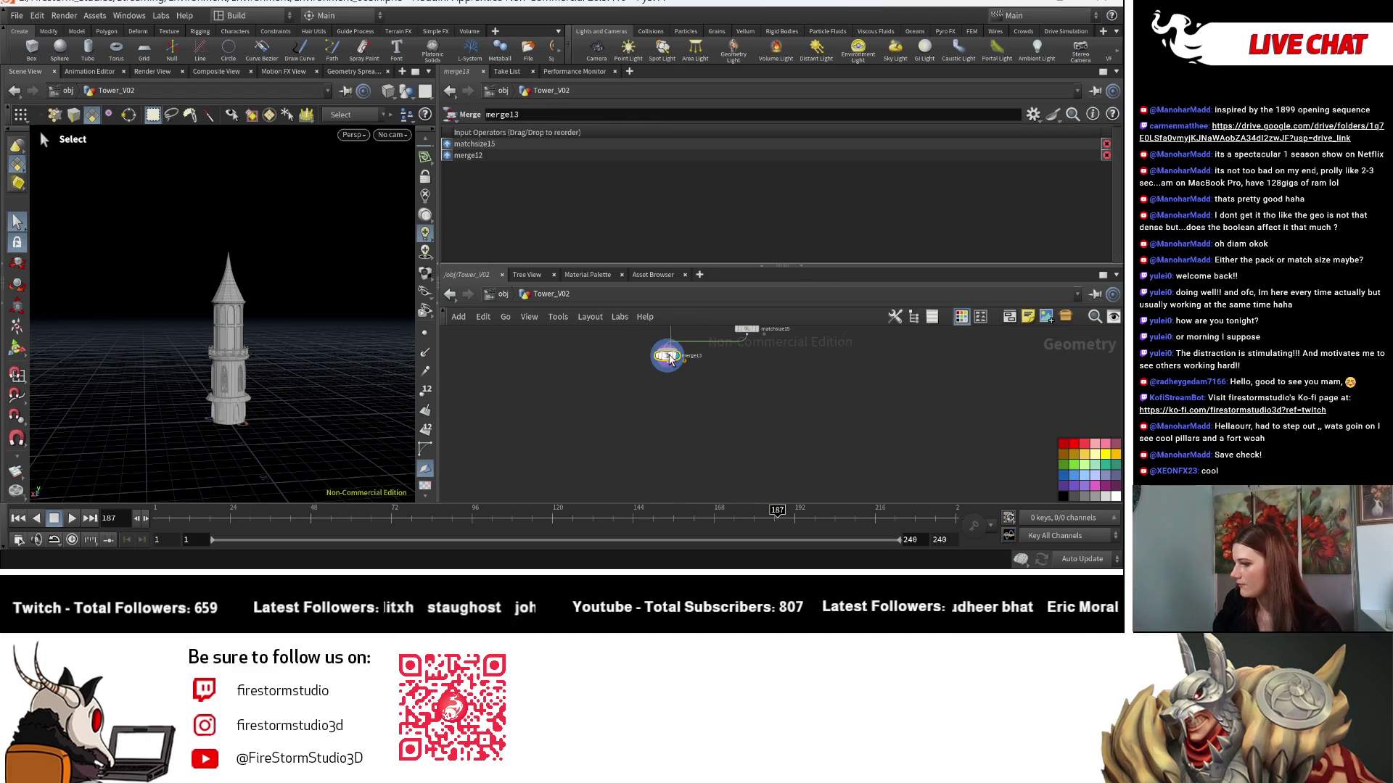
mouse_move(311, 452)
left_mouse_down()
mouse_move(341, 438)
mouse_move(314, 452)
left_mouse_up()
Pan and zoom the network to bring the merge node and its box into view.
scroll(288, 447, "up", 5)
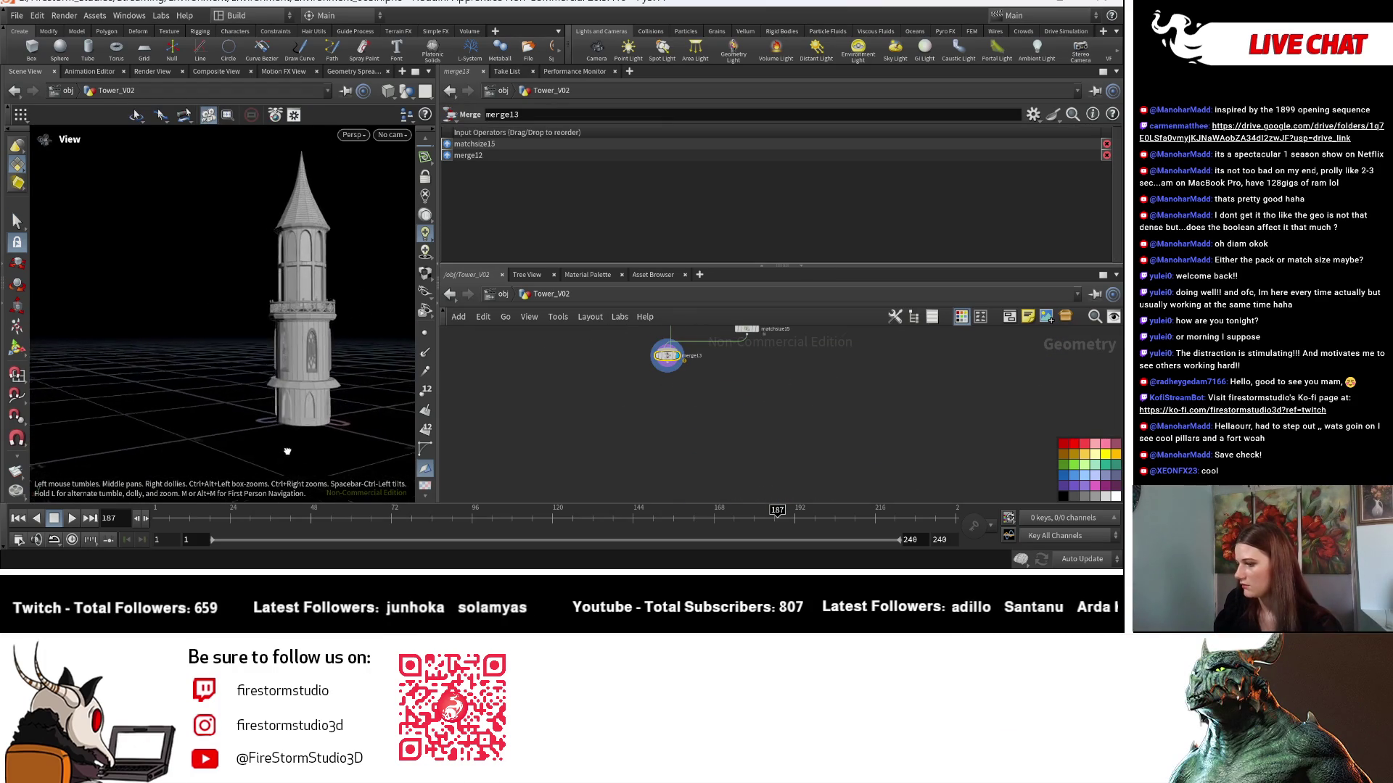
scroll(240, 459, "down", 5)
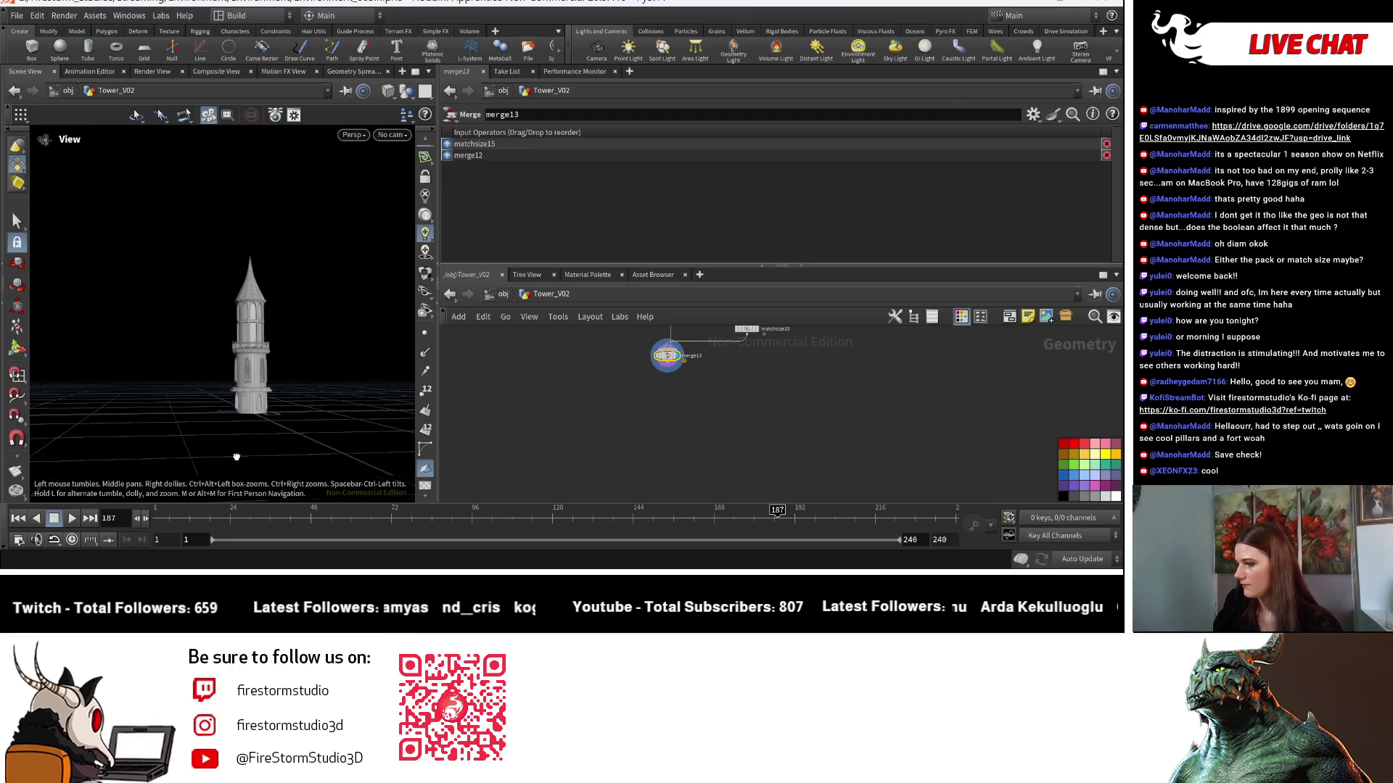
scroll(241, 460, "up", 5)
scroll(760, 444, "down", 5)
middle_click_drag(656, 489, 894, 464)
scroll(894, 463, "up", 5)
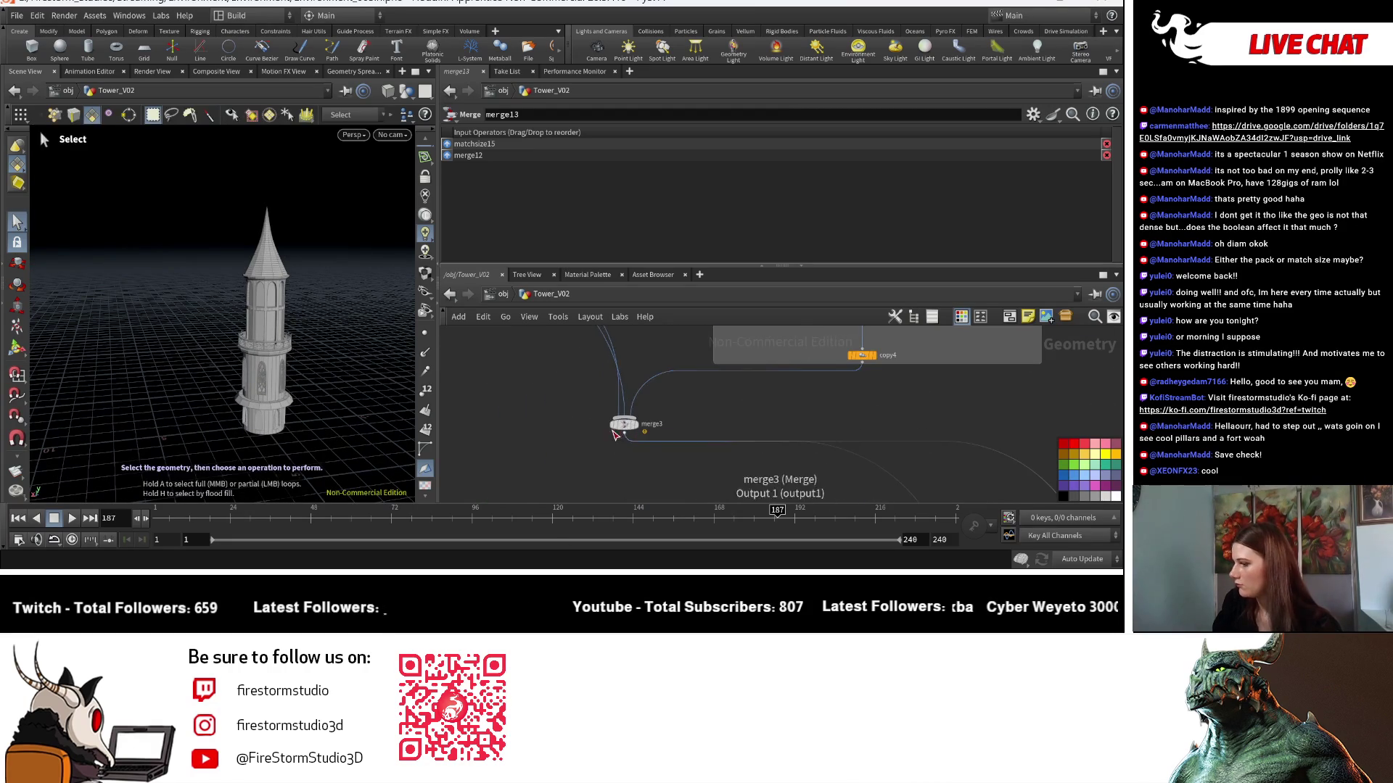
scroll(655, 433, "down", 5)
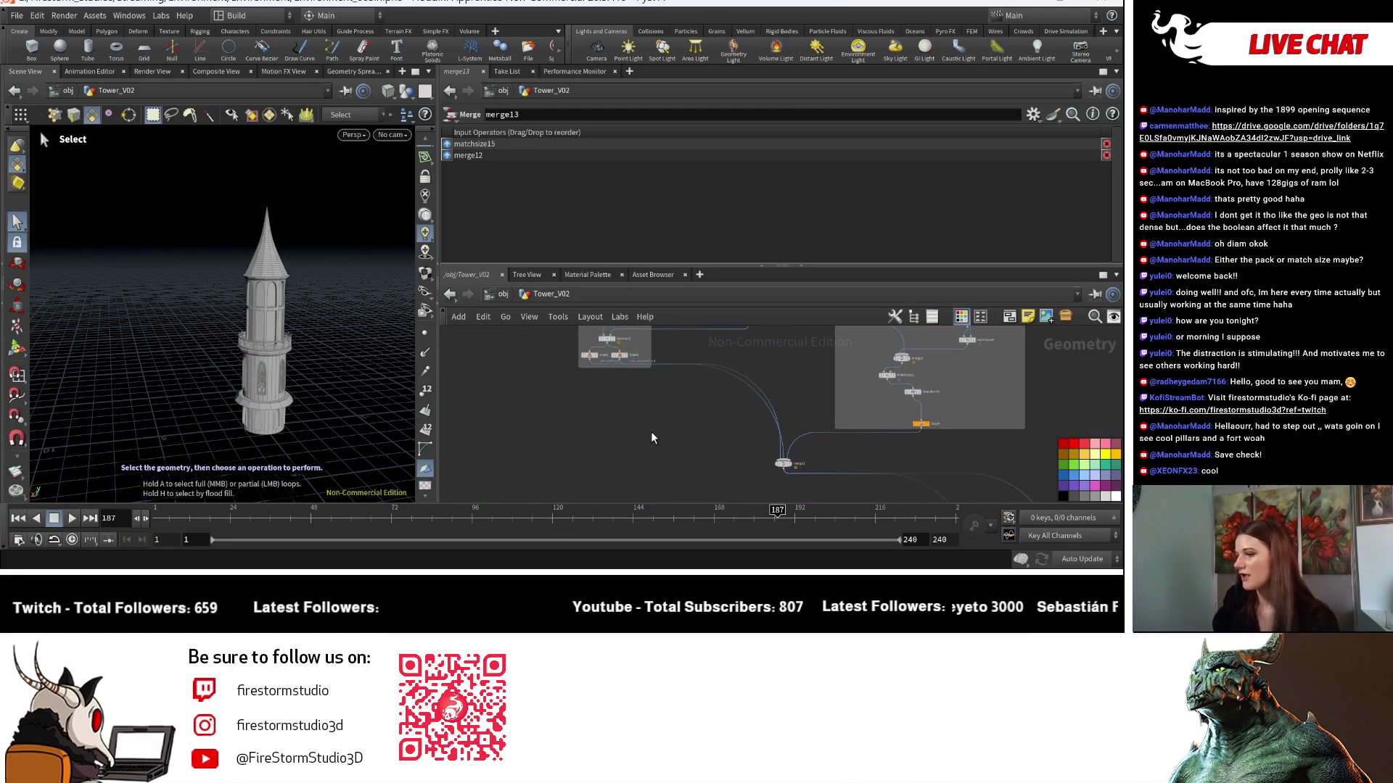
scroll(665, 499, "up", 3)
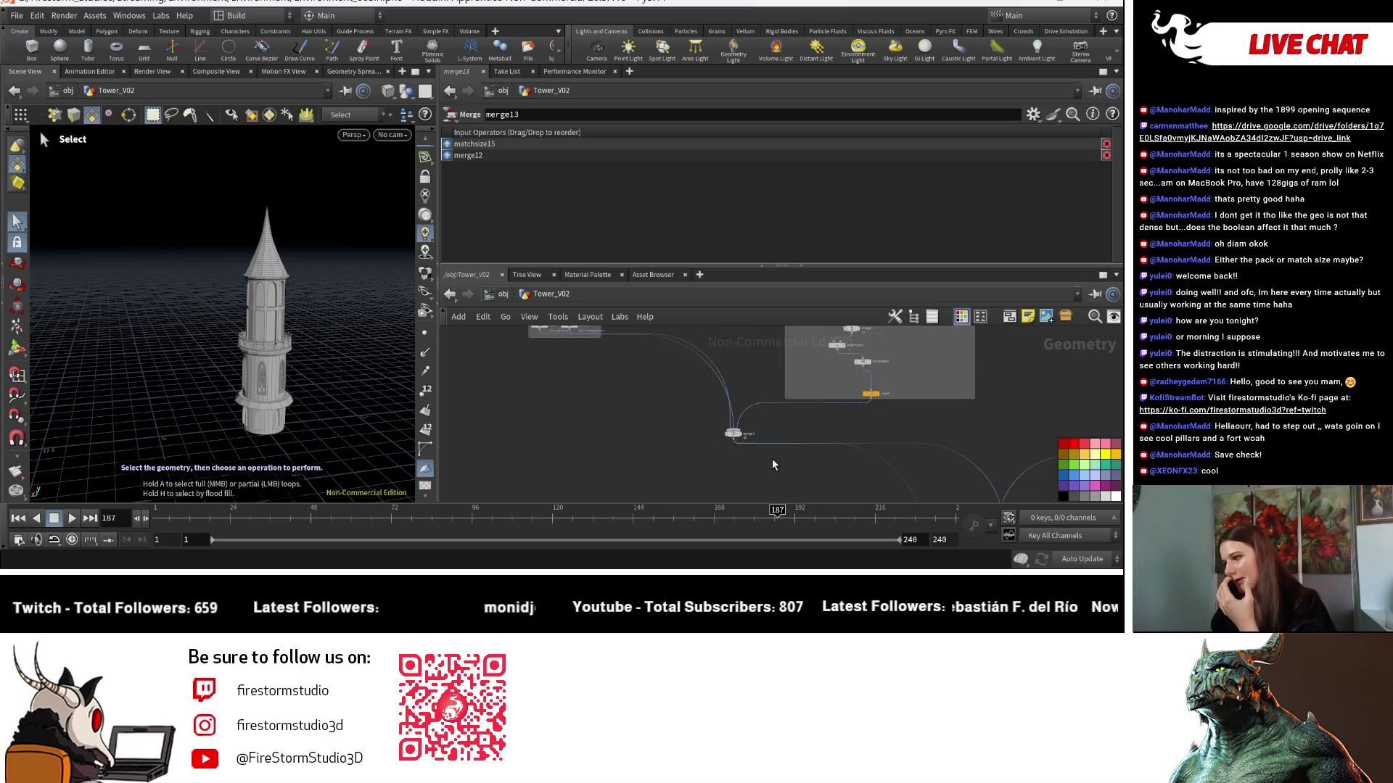
middle_click_drag(771, 458, 679, 456)
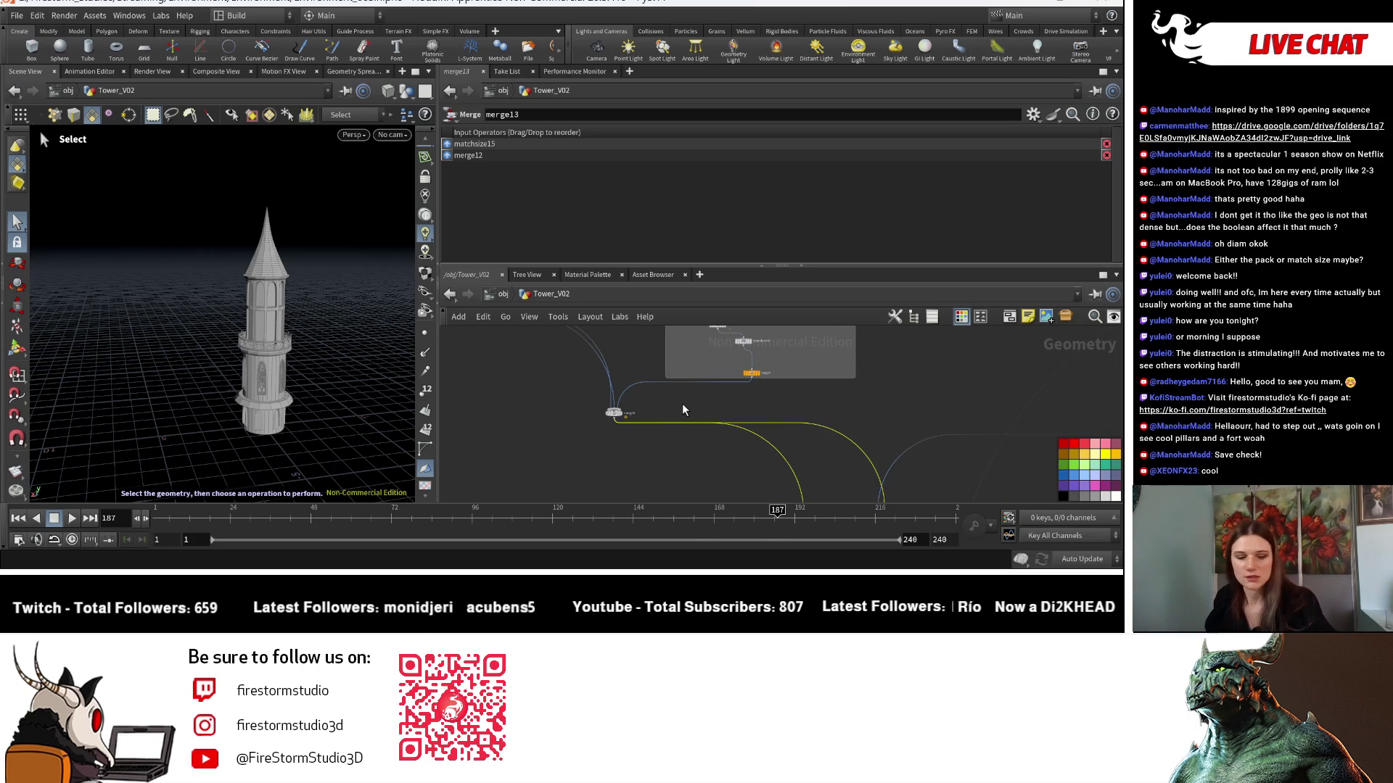
Add a new Transform below the merge with Y scale 1.4.
key("Tab")
type("tran")
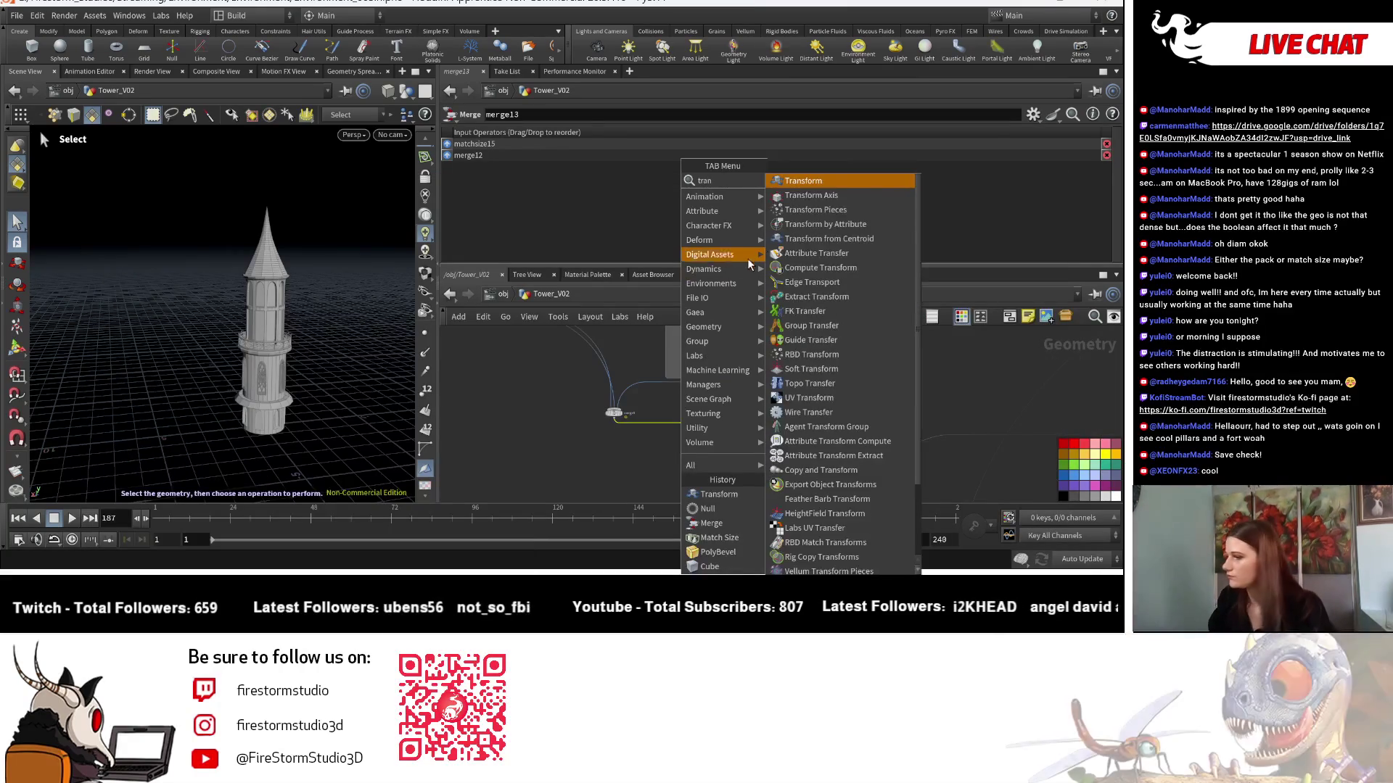
left_click(799, 182)
left_click(608, 451)
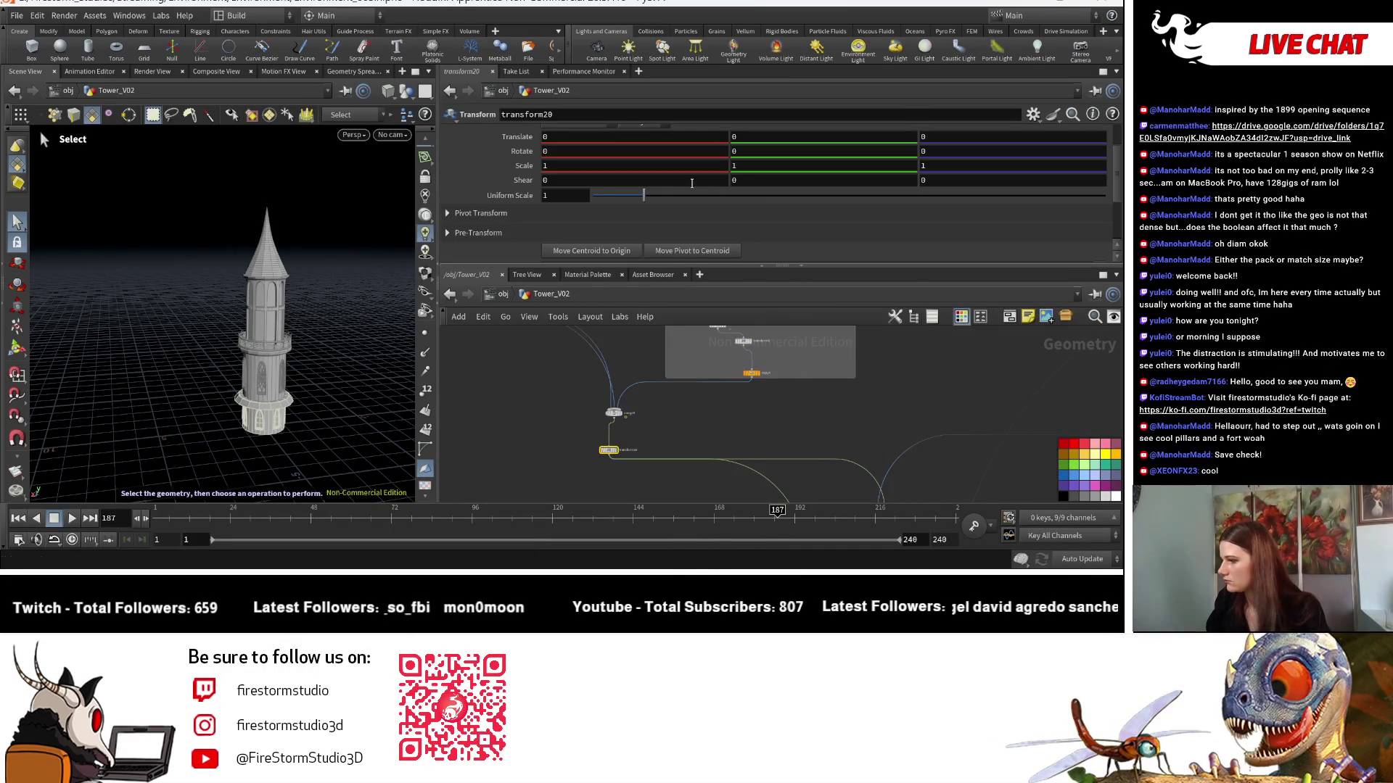
middle_click_drag(761, 165, 797, 165)
key("Escape")
left_click_drag(406, 355, 325, 406)
key("s")
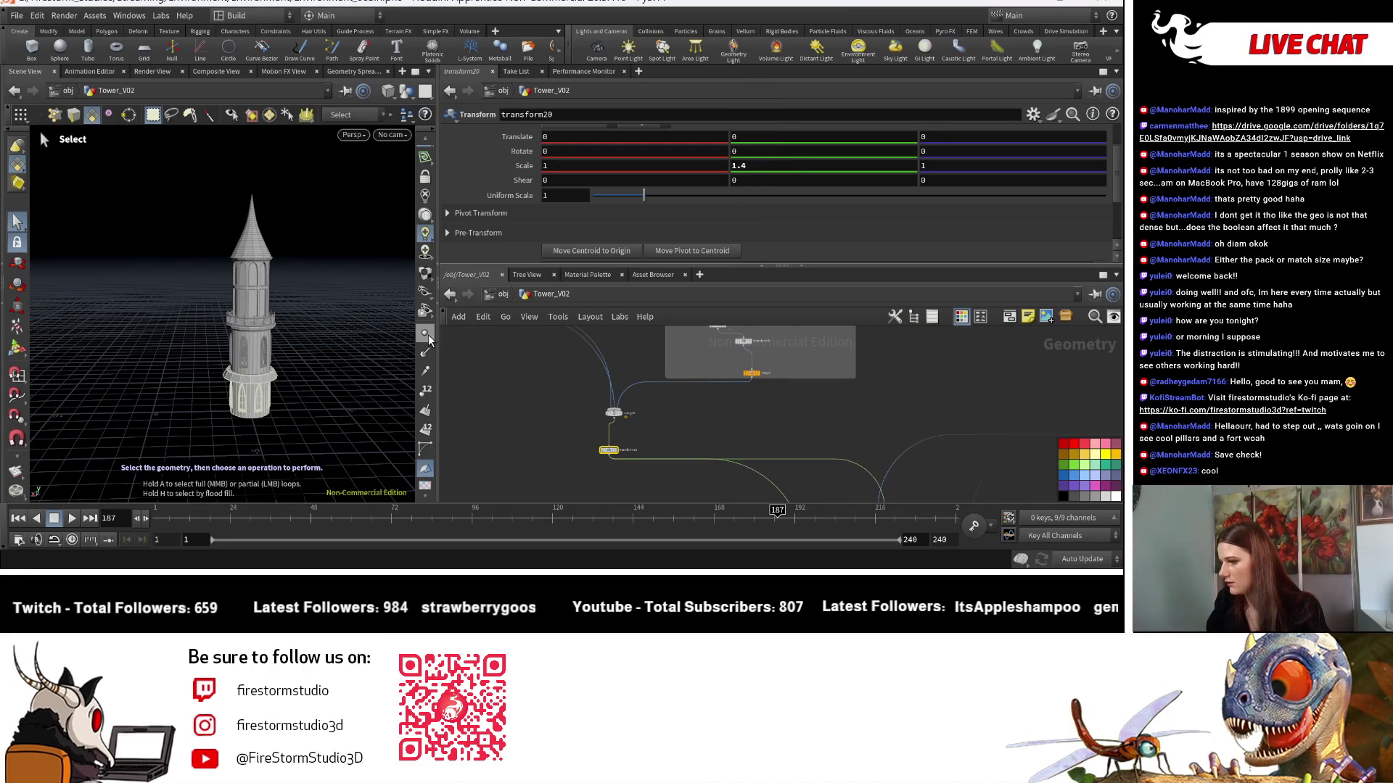
Show merge13's settings with inputs matchsize15 and merge12, and orbit around the tower.
scroll(617, 417, "up", 3)
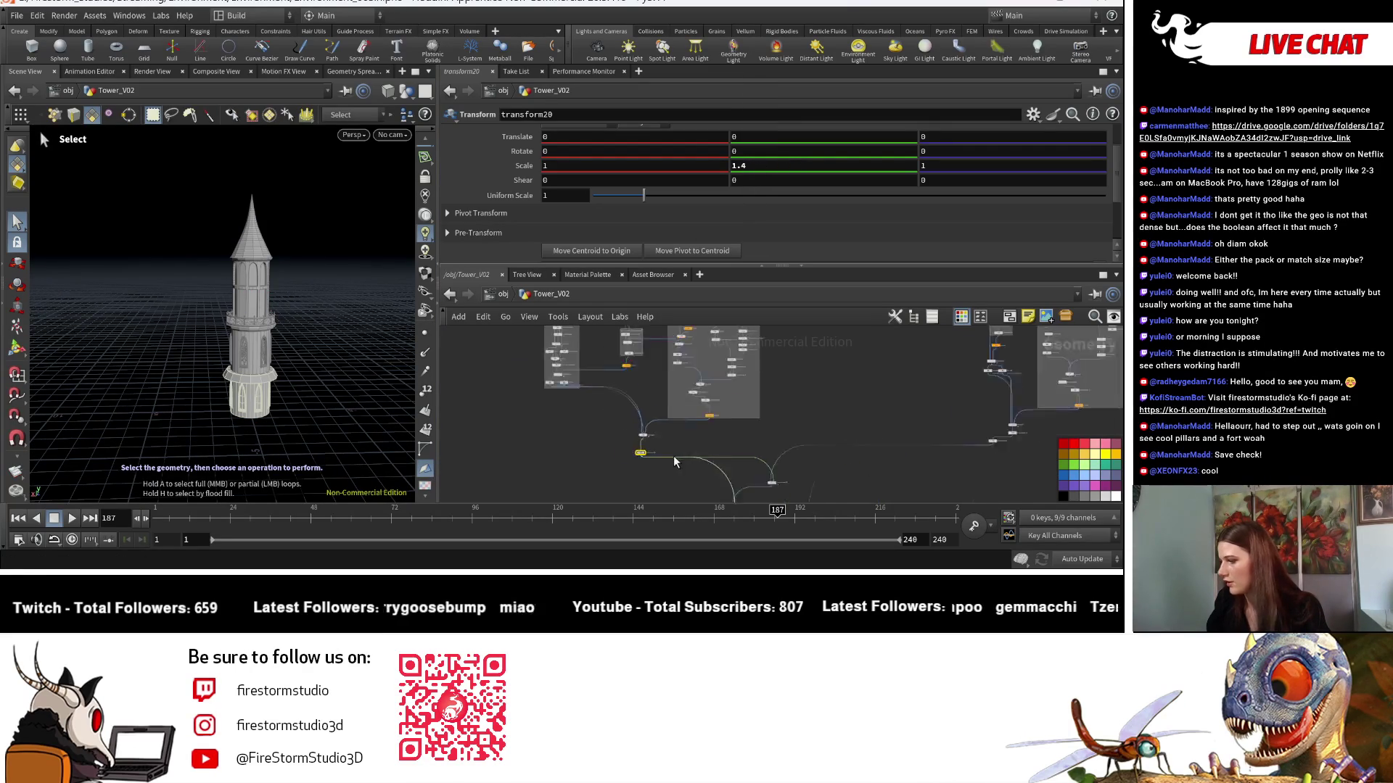
left_click(628, 394)
key("Escape")
mouse_move(348, 436)
left_mouse_down()
mouse_move(232, 396)
mouse_move(261, 376)
mouse_move(297, 394)
mouse_move(148, 384)
mouse_move(555, 436)
left_mouse_up()
key("s")
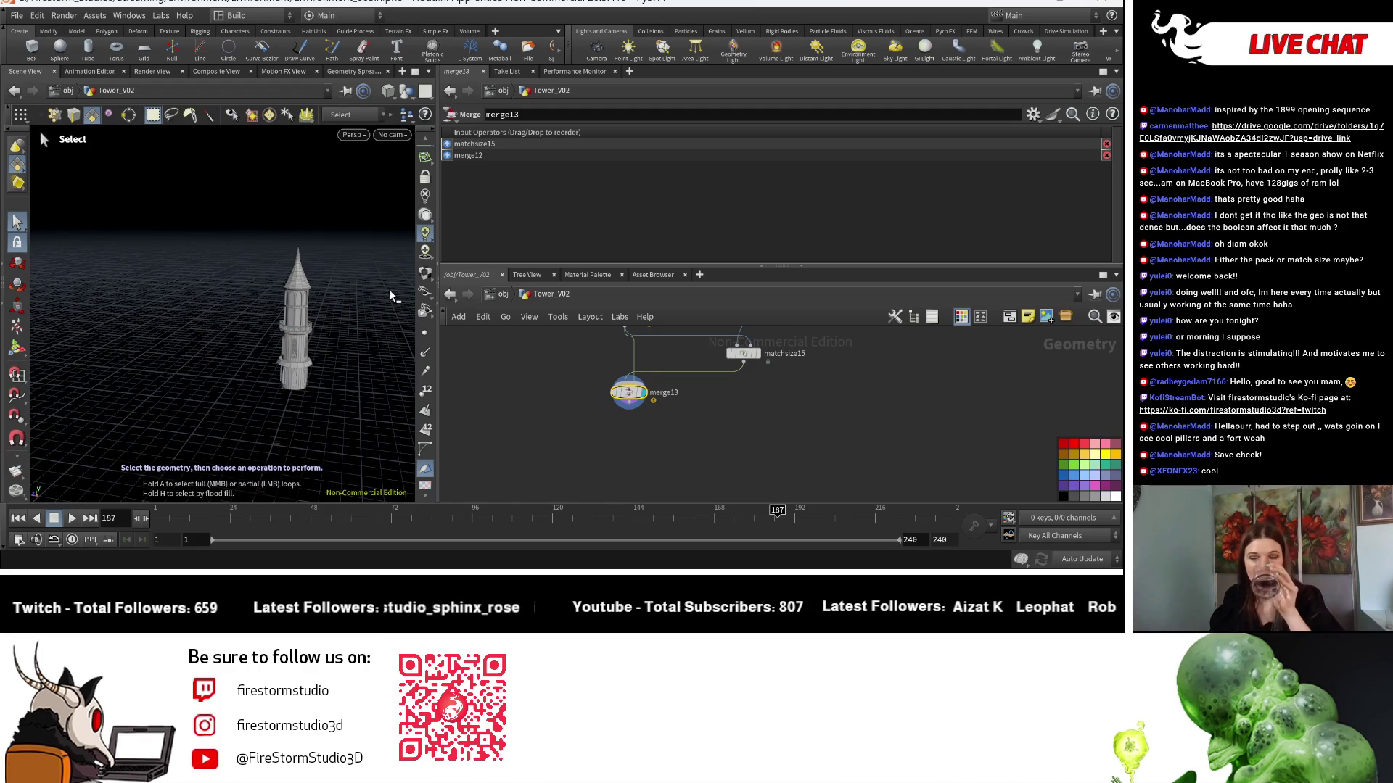
Save the tower scene as Environment_003.hipnc with Ctrl+S.
scroll(596, 447, "up", 2)
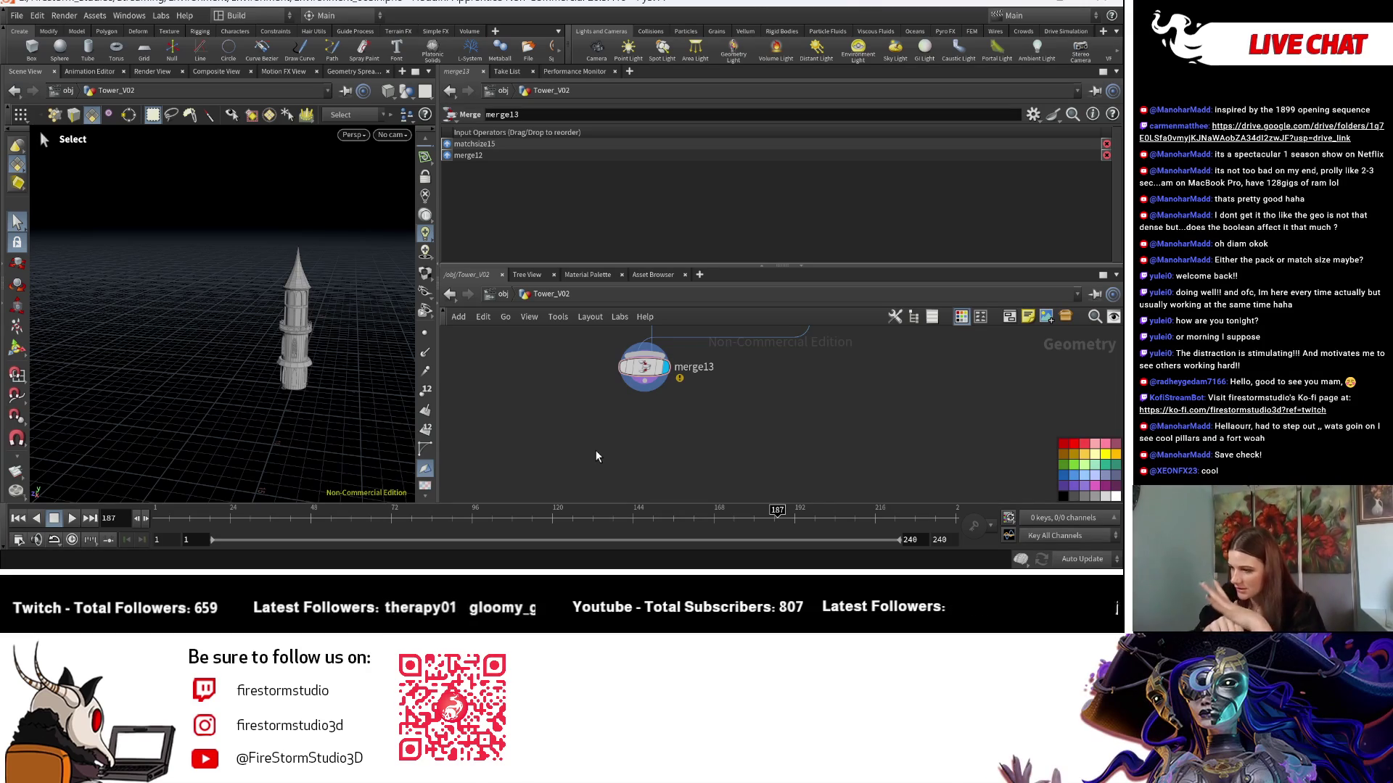
key("ctrl+s")
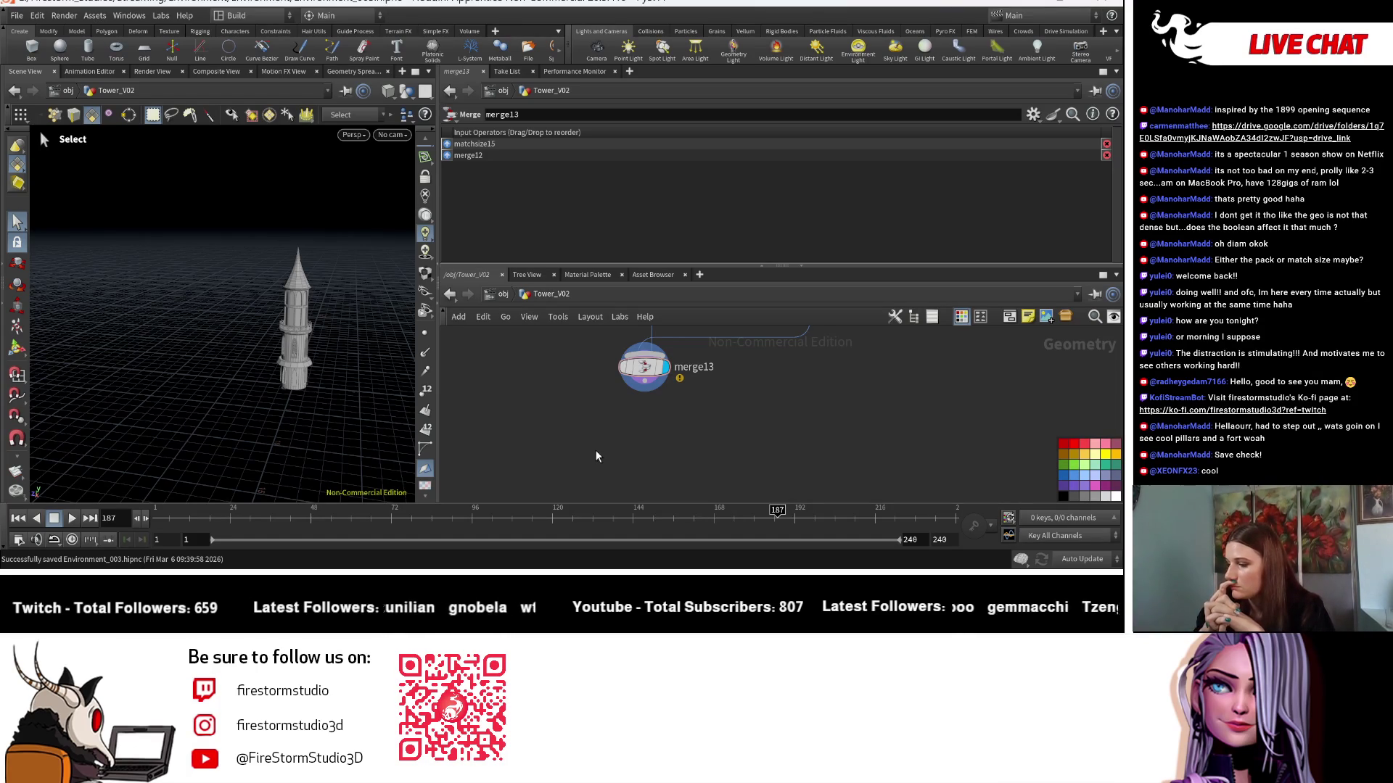
scroll(750, 368, "down", 5)
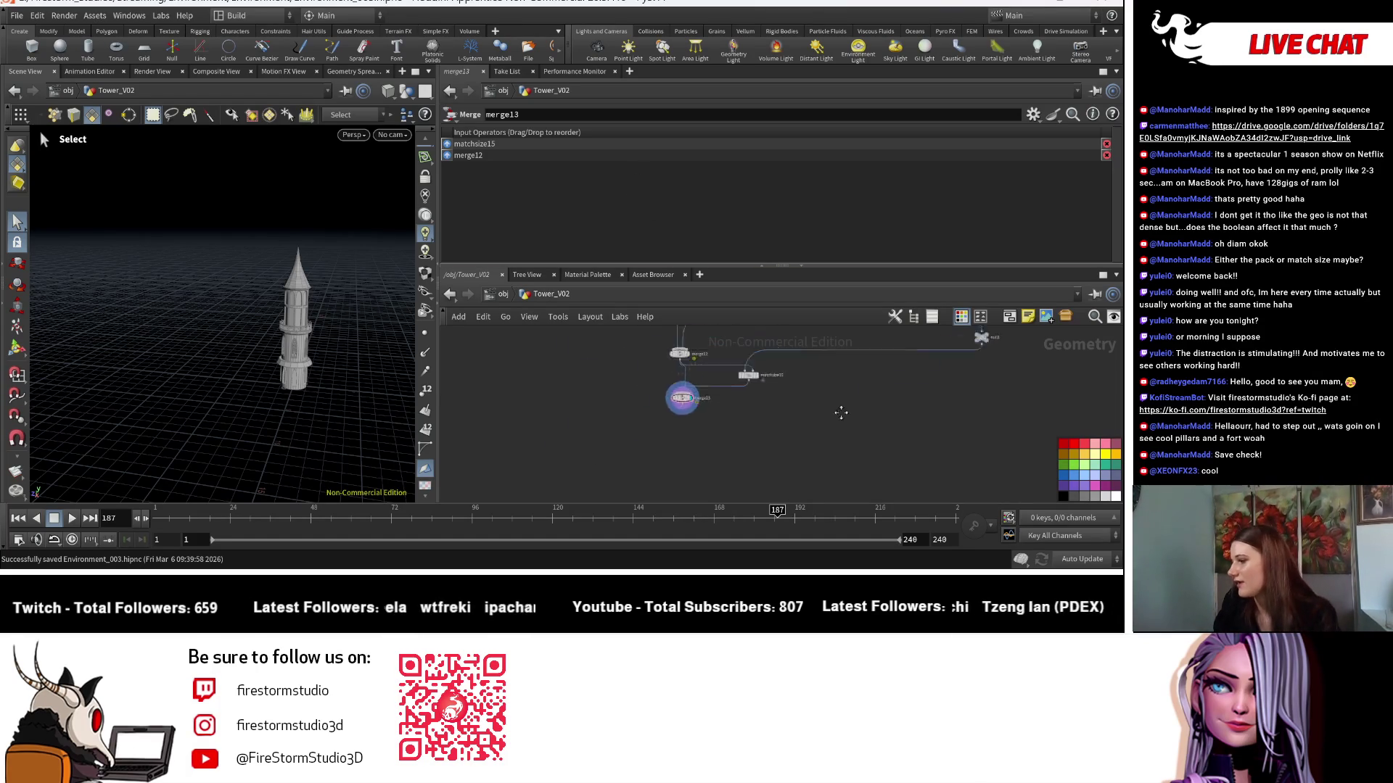
Bring copy7, copy8 and merge10 into view and shift merge10 to the right.
scroll(703, 404, "down", 5)
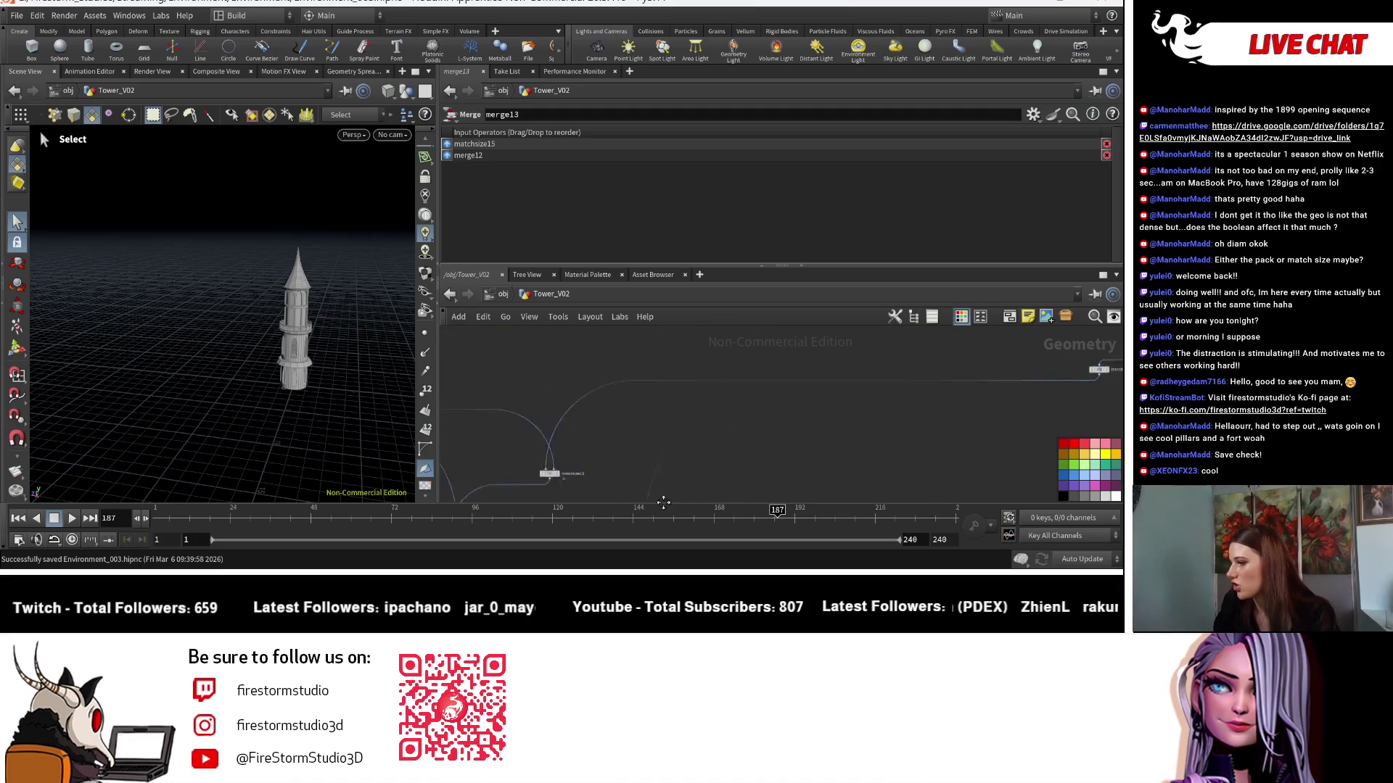
scroll(725, 421, "up", 10)
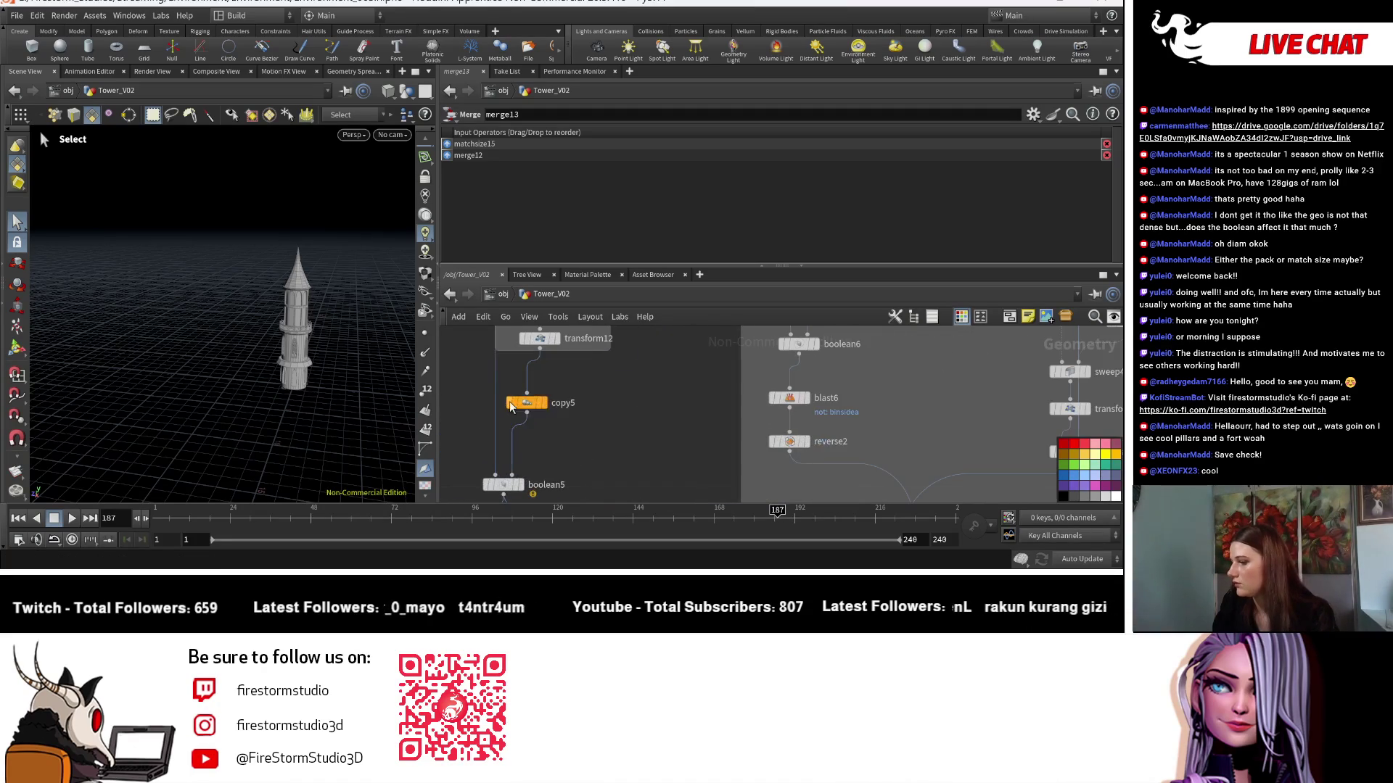
left_click(533, 404)
left_click_drag(348, 326, 414, 392)
mouse_move(551, 377)
middle_mouse_down()
mouse_move(653, 406)
mouse_move(602, 446)
middle_mouse_up()
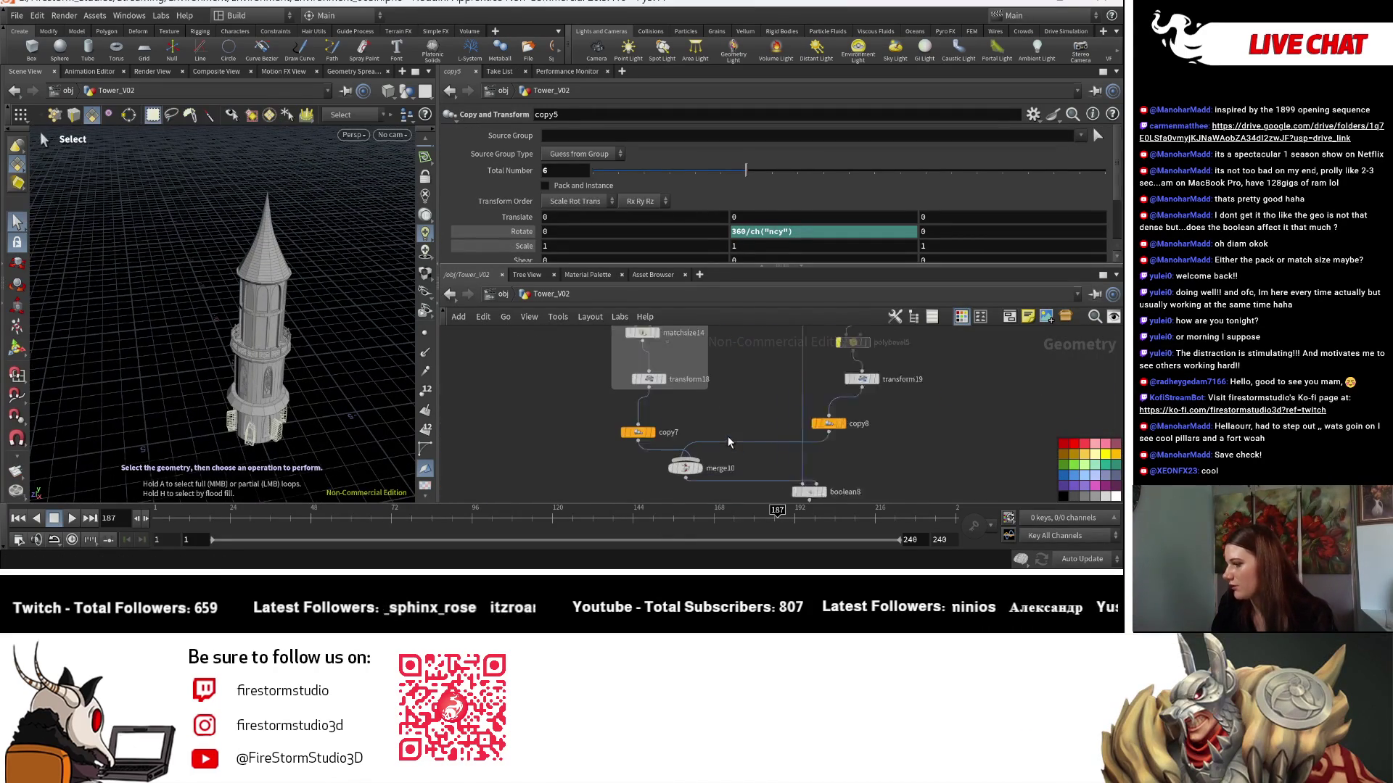
scroll(619, 436, "down", 2)
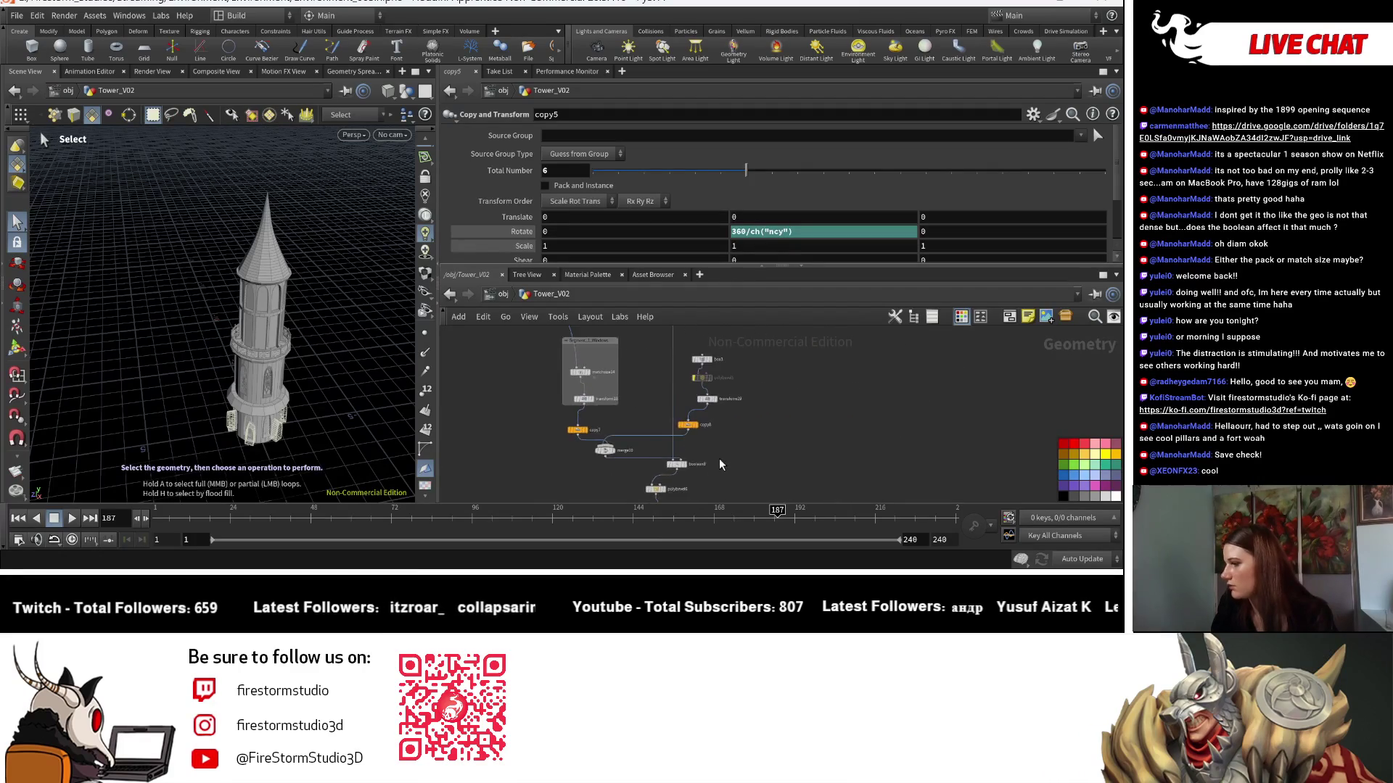
left_click_drag(547, 468, 584, 471)
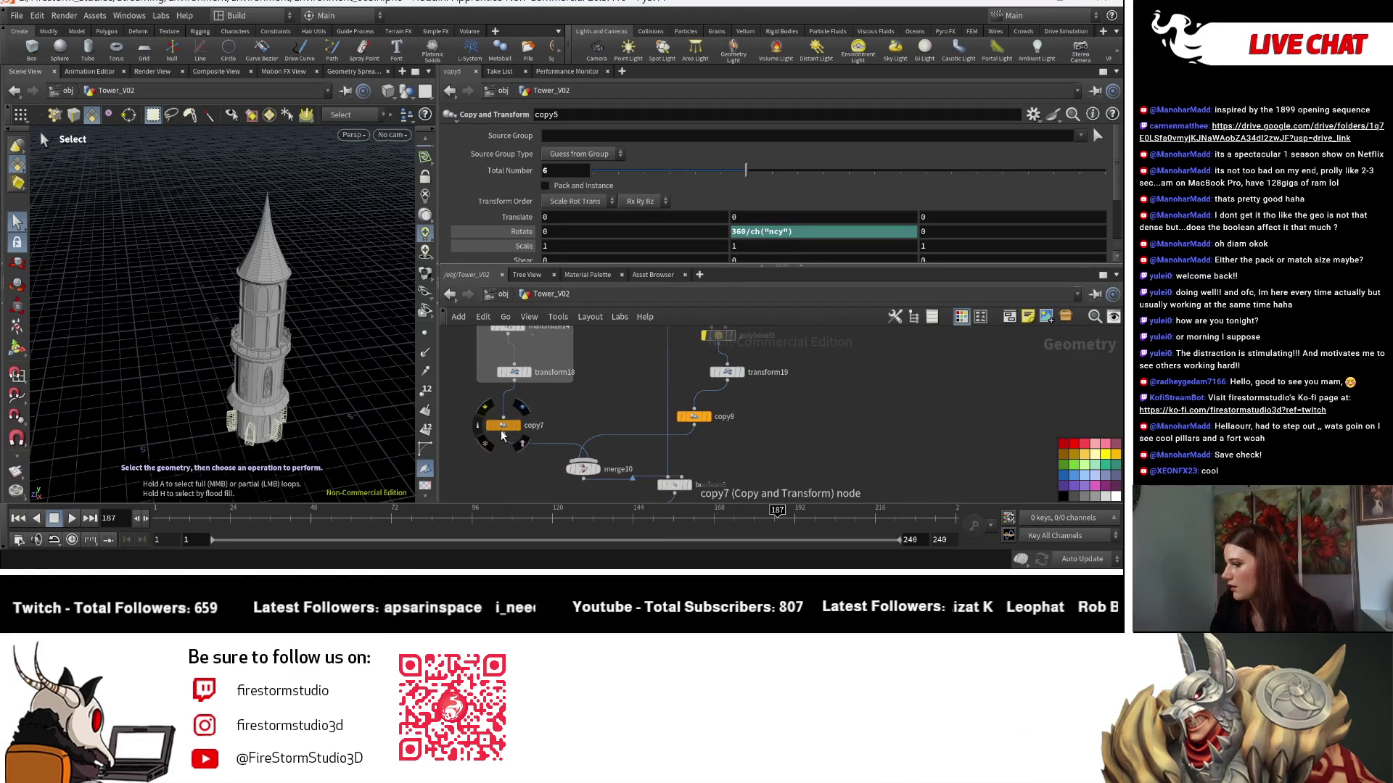
Select copy7 and drop the window copies from 10 to 3.
left_click(503, 425)
key("Escape")
left_click_drag(328, 415, 358, 414)
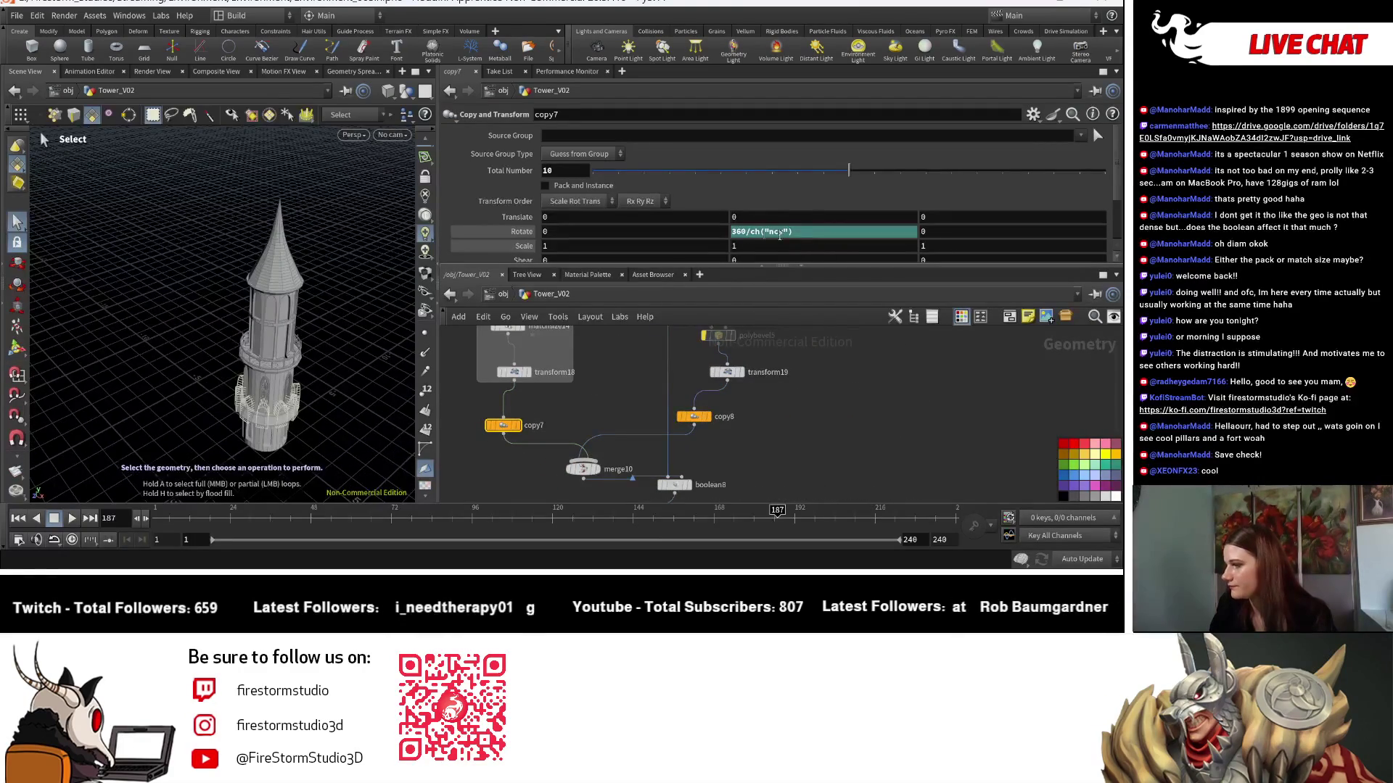
left_click_drag(843, 171, 669, 172)
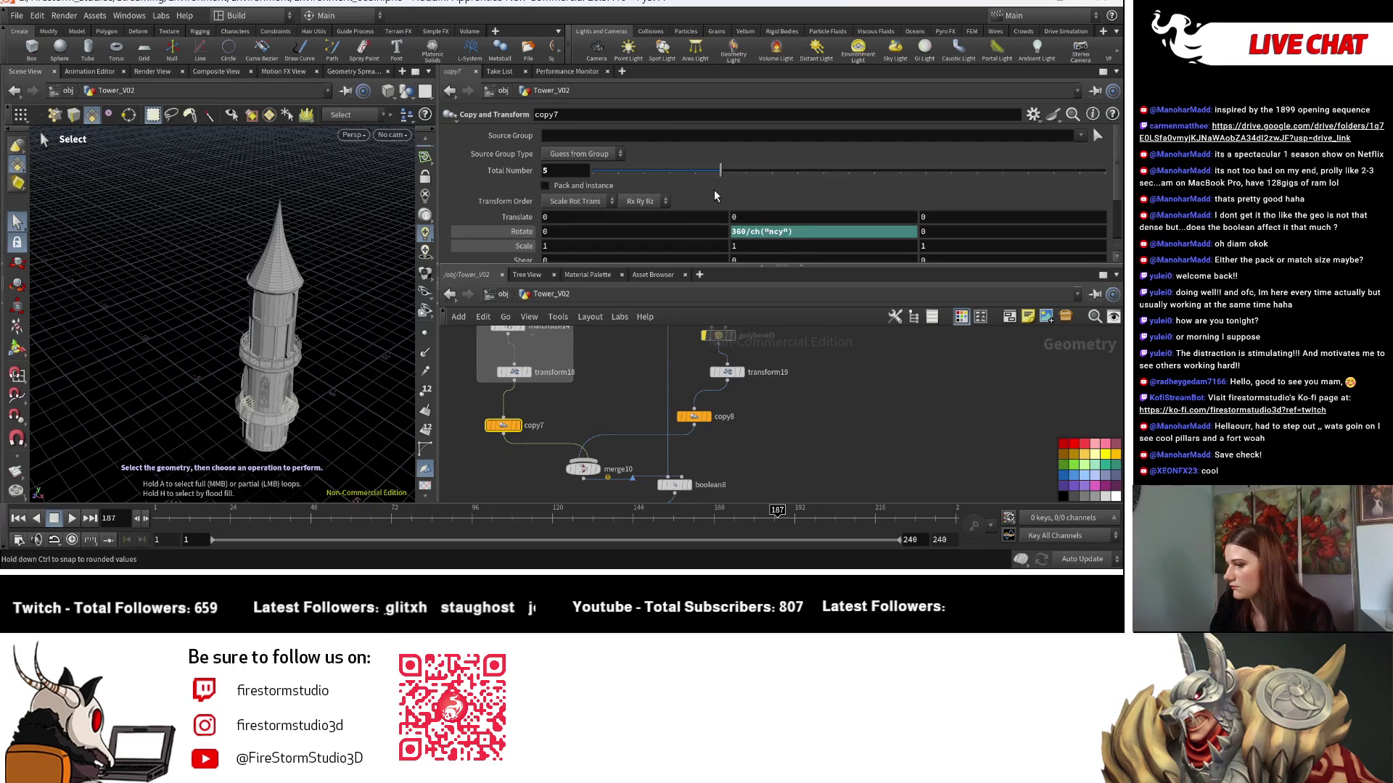
key("Escape")
mouse_move(367, 407)
left_mouse_down()
mouse_move(304, 379)
mouse_move(58, 388)
mouse_move(114, 380)
mouse_move(80, 379)
left_mouse_up()
key("s")
Raise the window copy count to 8, then 11, checking the tower from a lower view.
left_click_drag(742, 169, 846, 180)
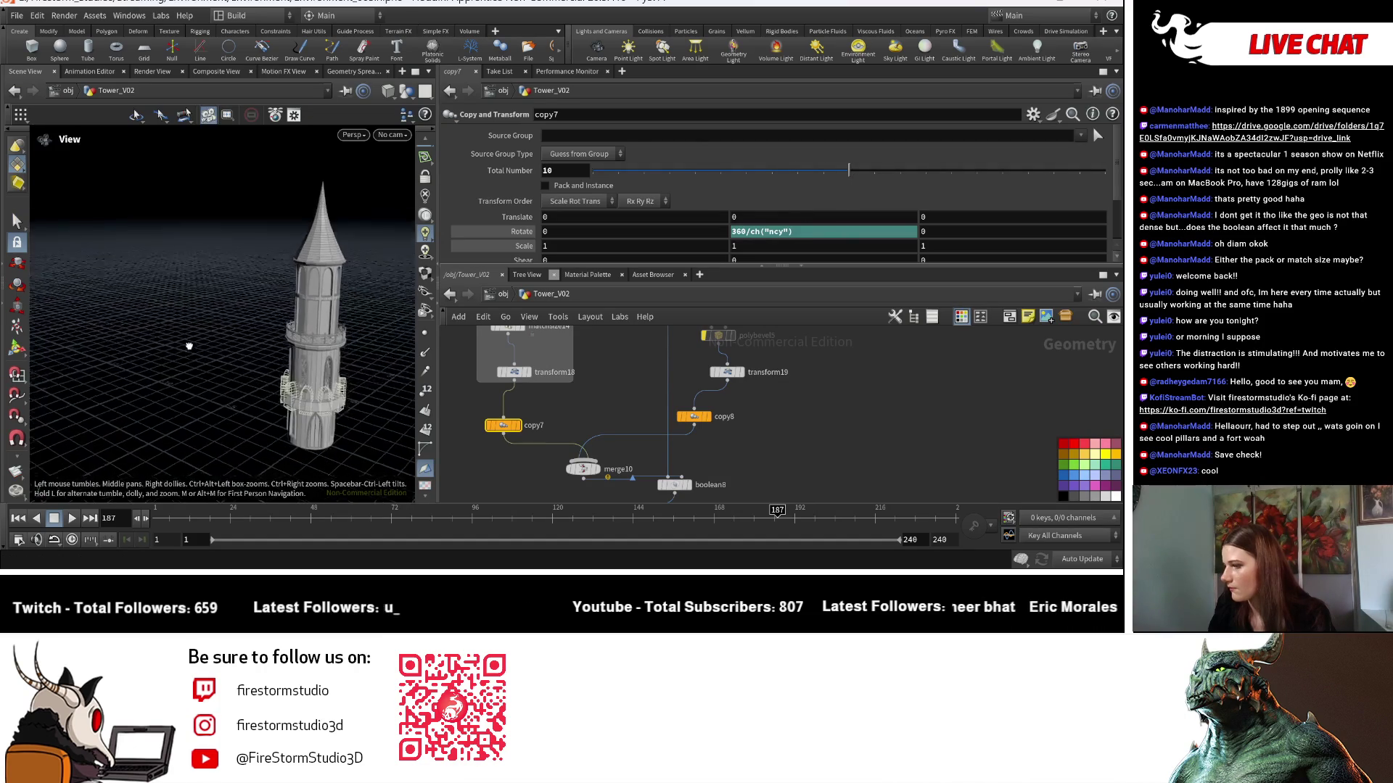
left_click(871, 172)
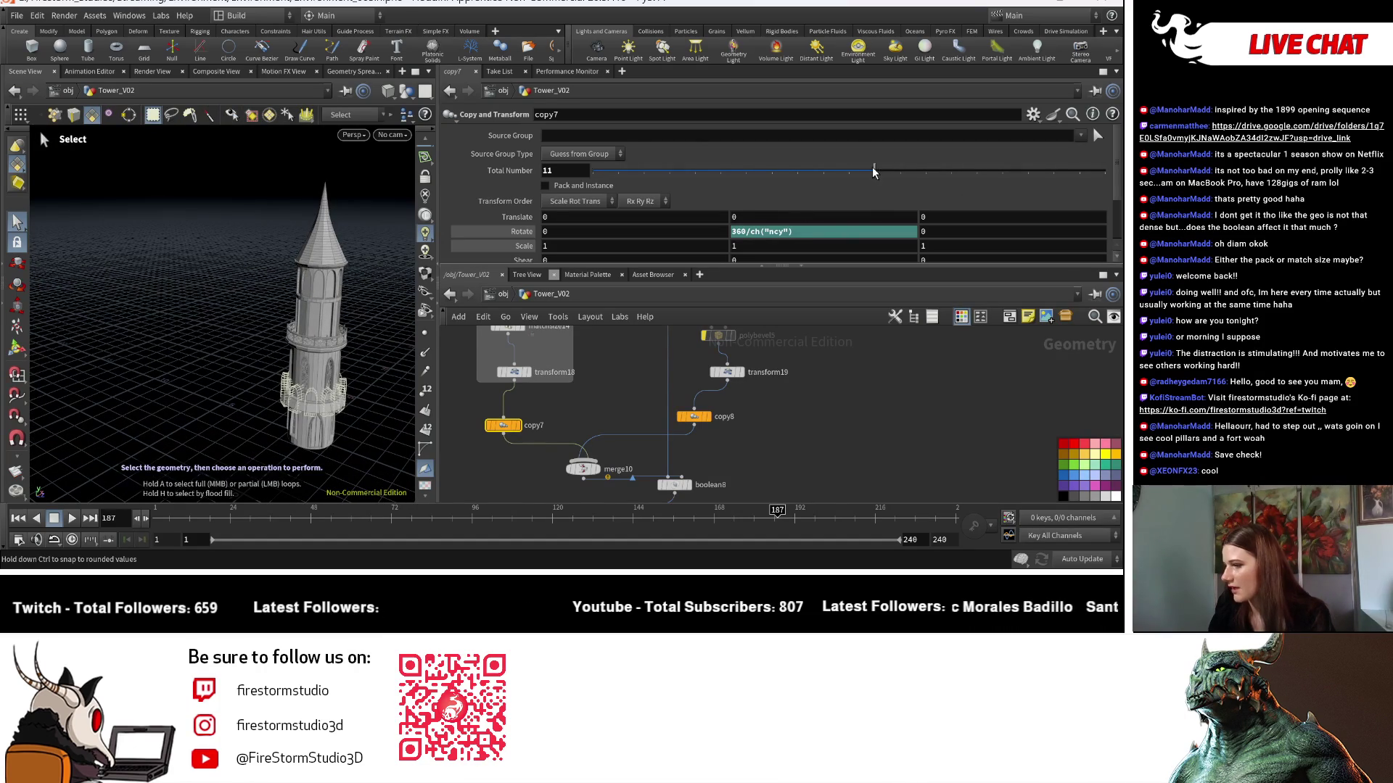
key("Escape")
left_click_drag(312, 341, 275, 347)
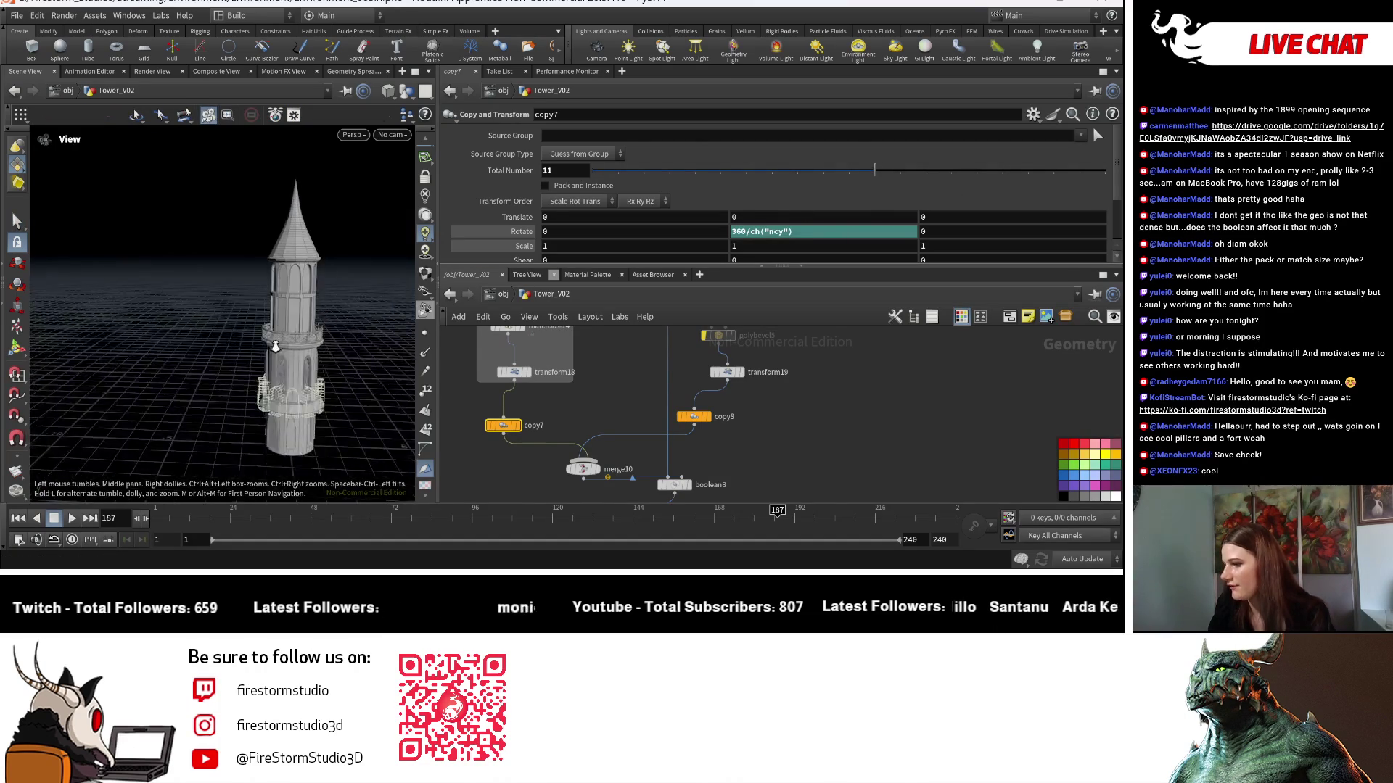
scroll(276, 347, "up", 5)
key("s")
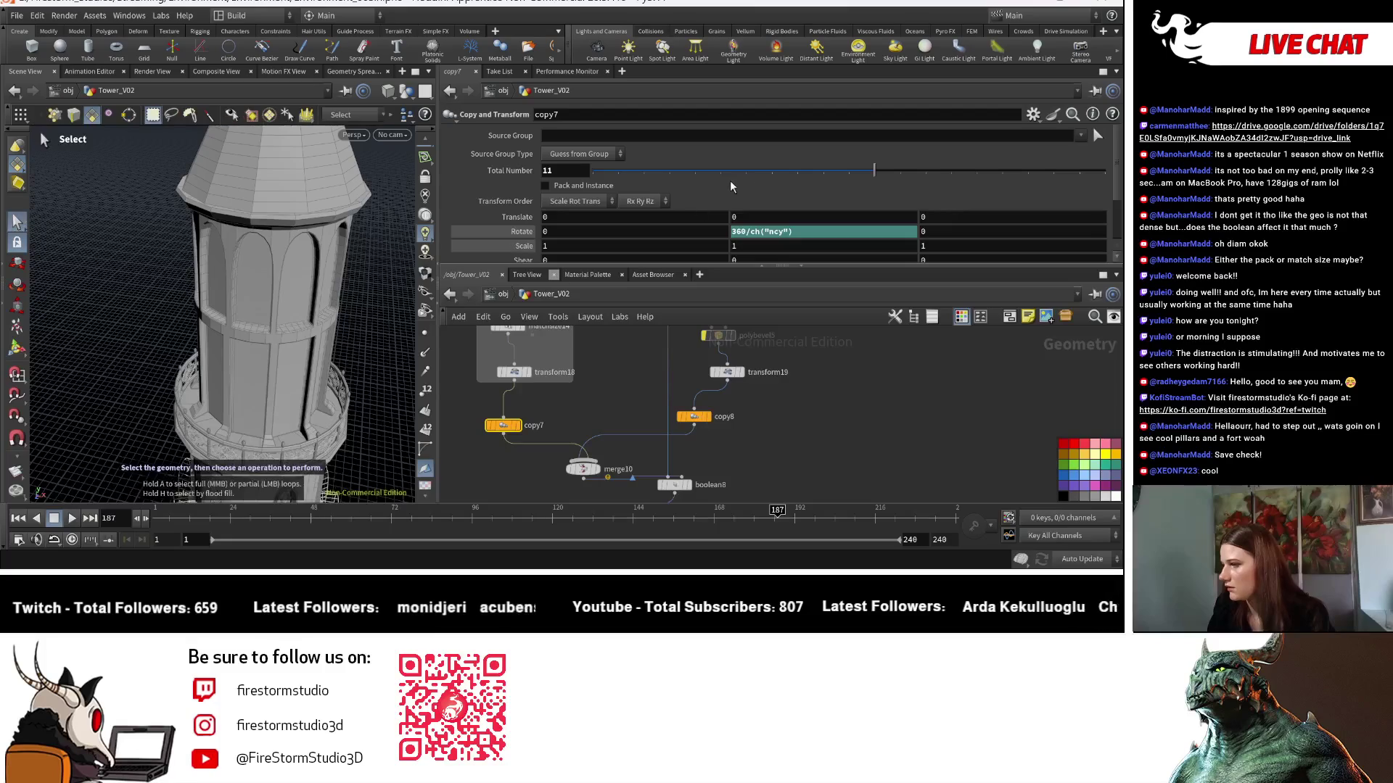
left_click_drag(283, 336, 218, 312, "alt")
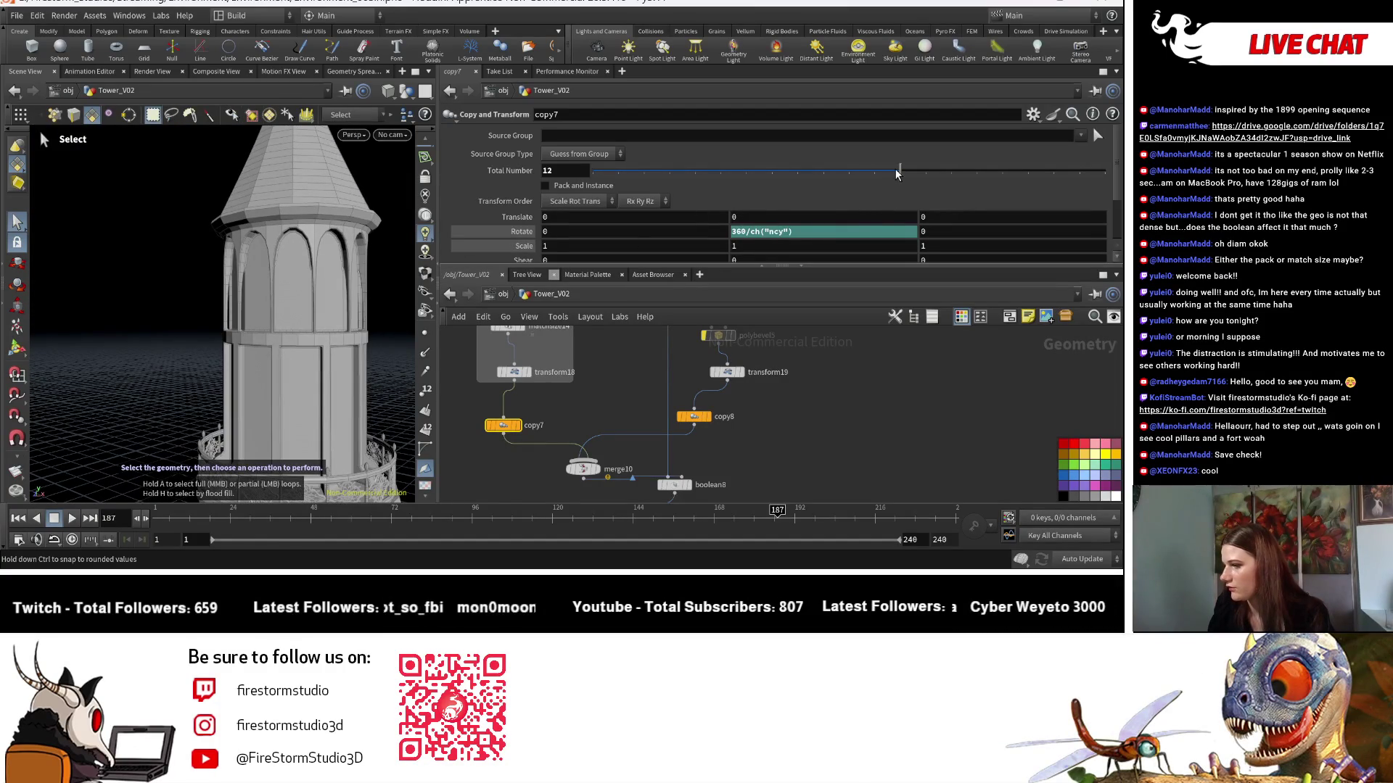
Cut the window count down to 5 wider windows.
left_click_drag(897, 174, 883, 176)
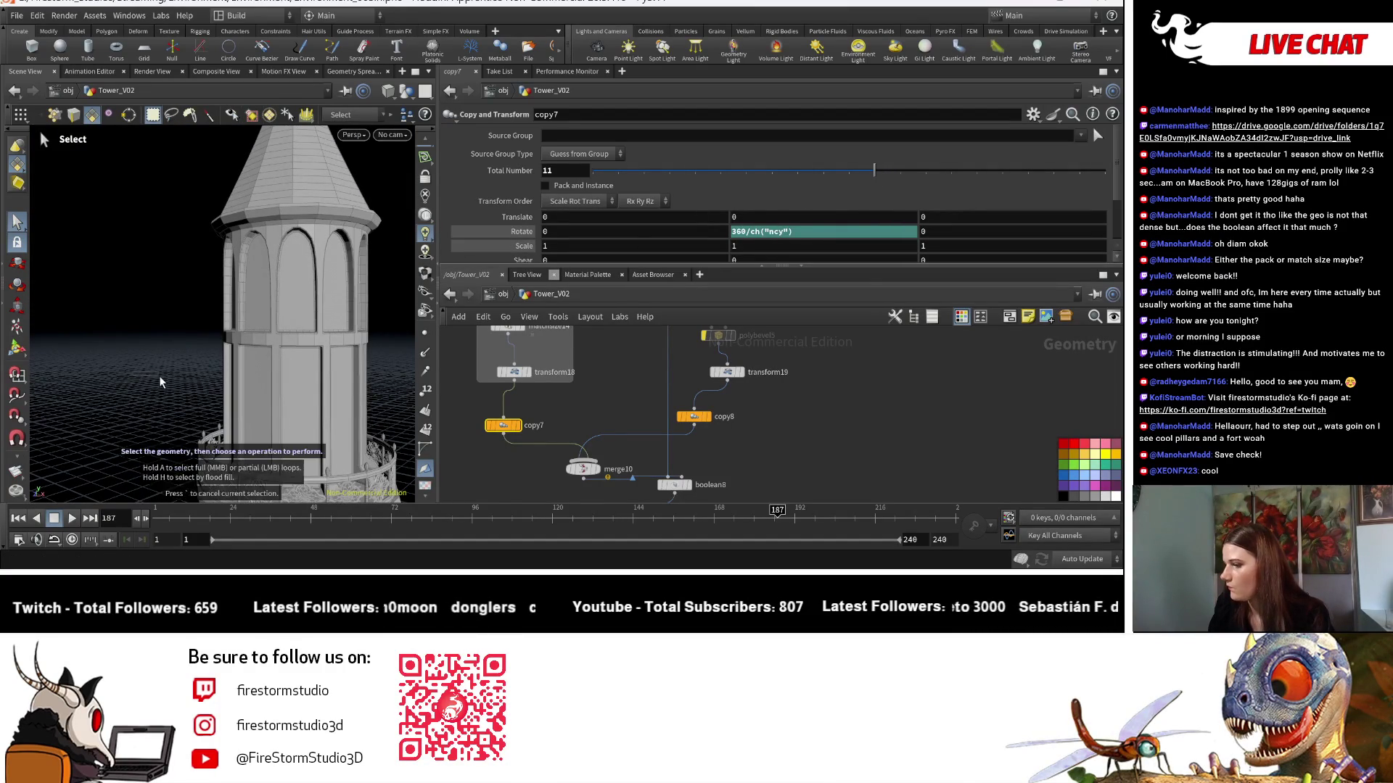
left_click_drag(720, 171, 715, 180)
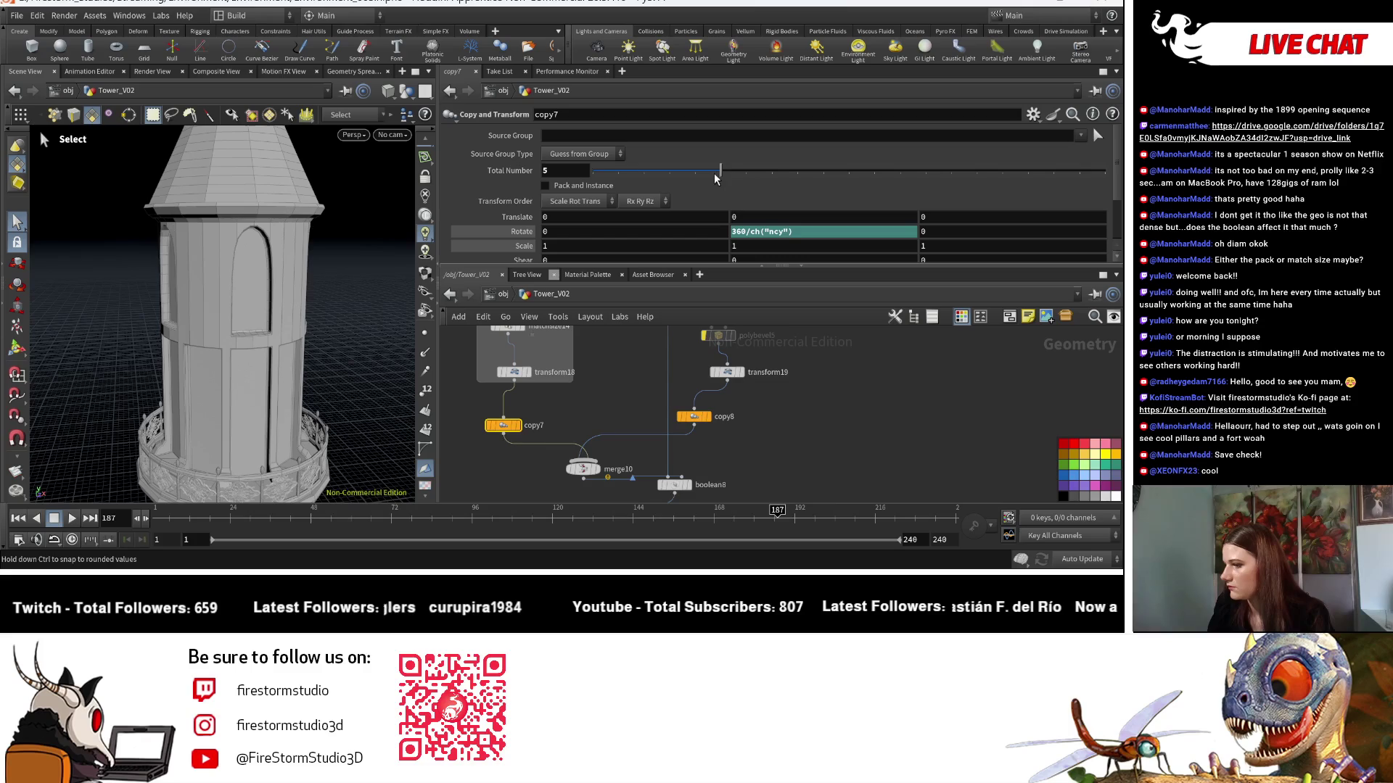
scroll(75, 333, "up", 3)
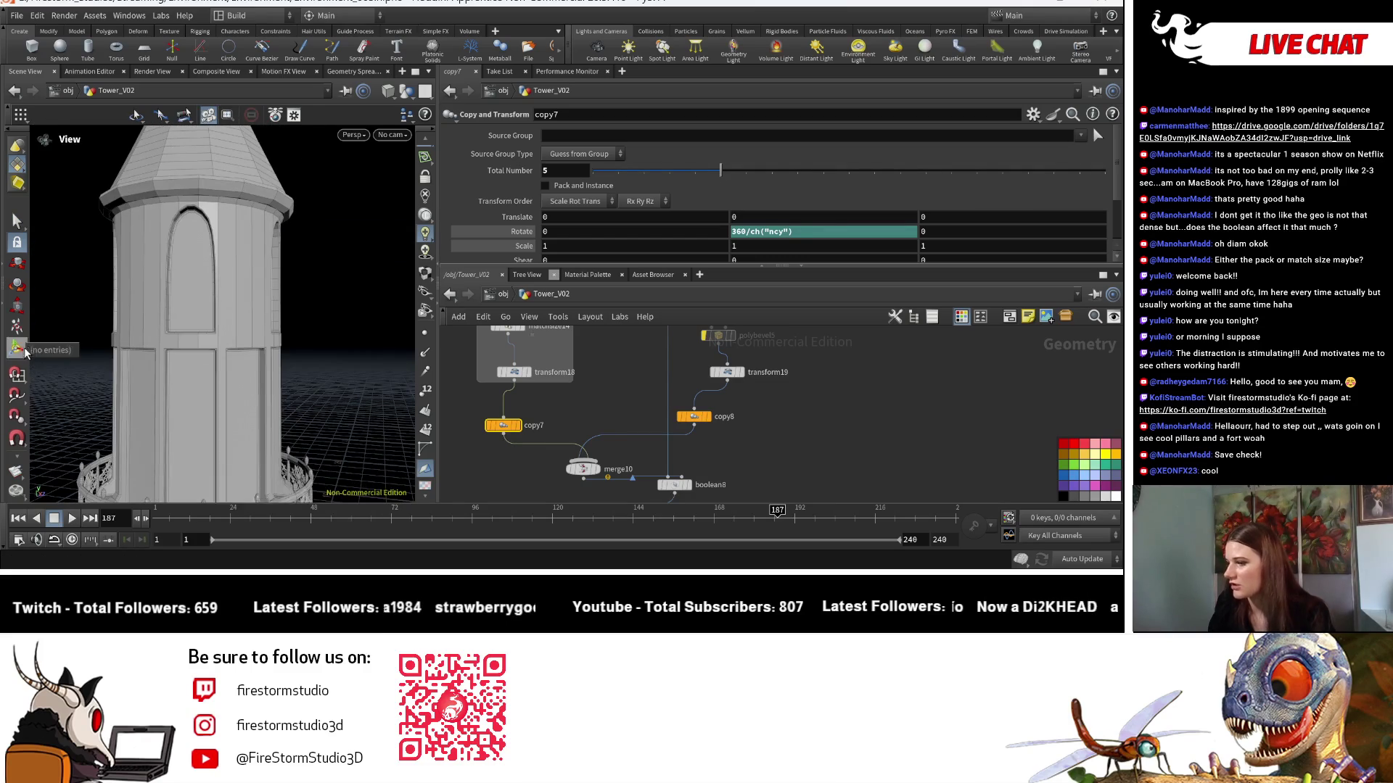
key("Escape")
scroll(174, 321, "down", 5)
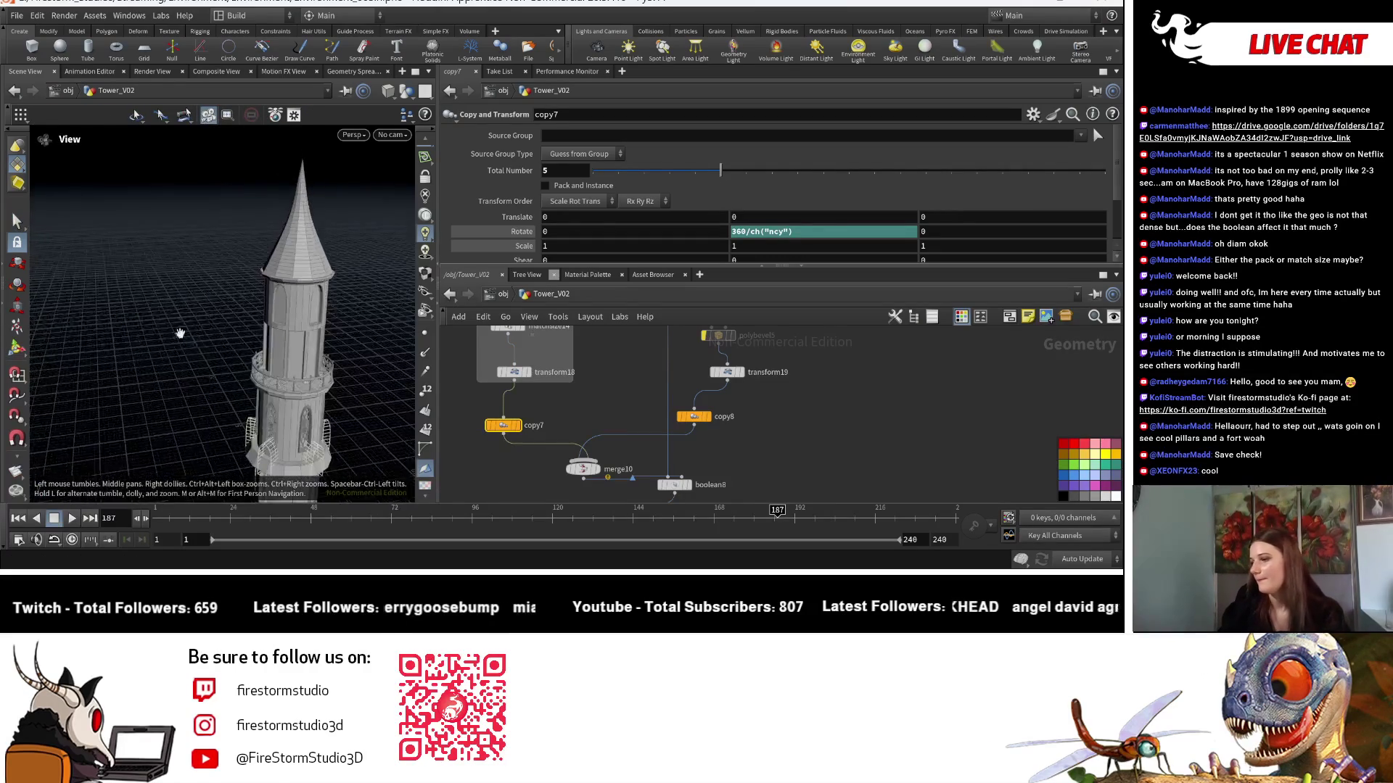
scroll(206, 323, "down", 5)
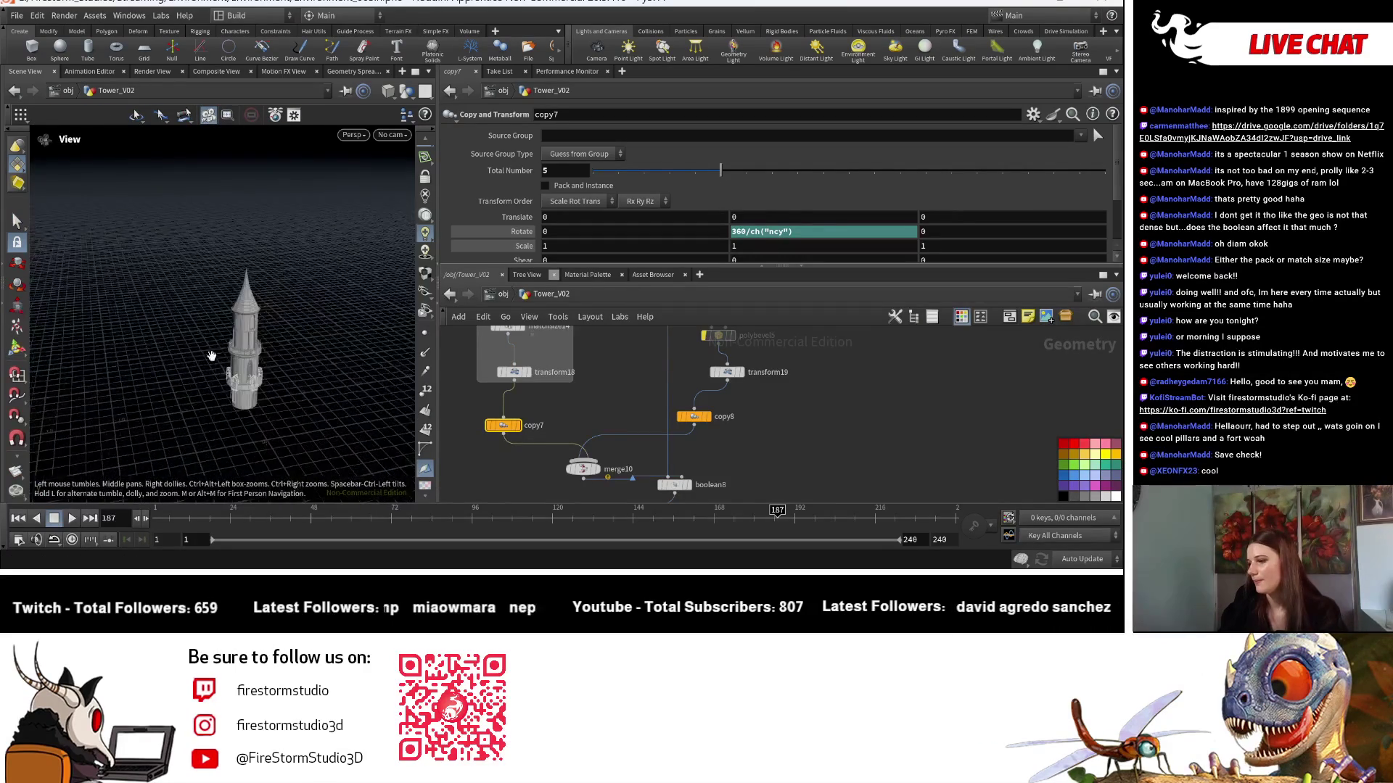
scroll(317, 398, "up", 5)
key("s")
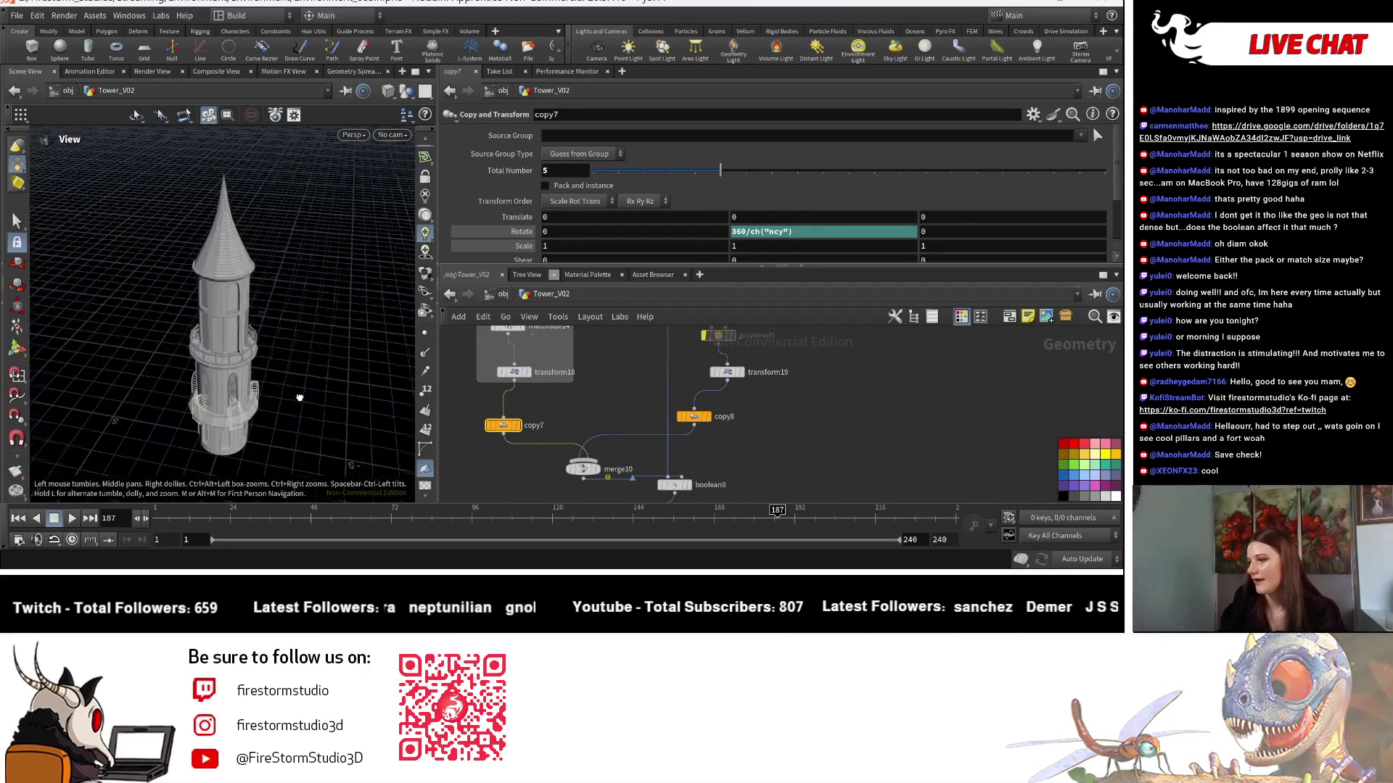
Raise the window count back up through 6 and 9, reframing the whole tower.
left_click_drag(720, 171, 747, 174)
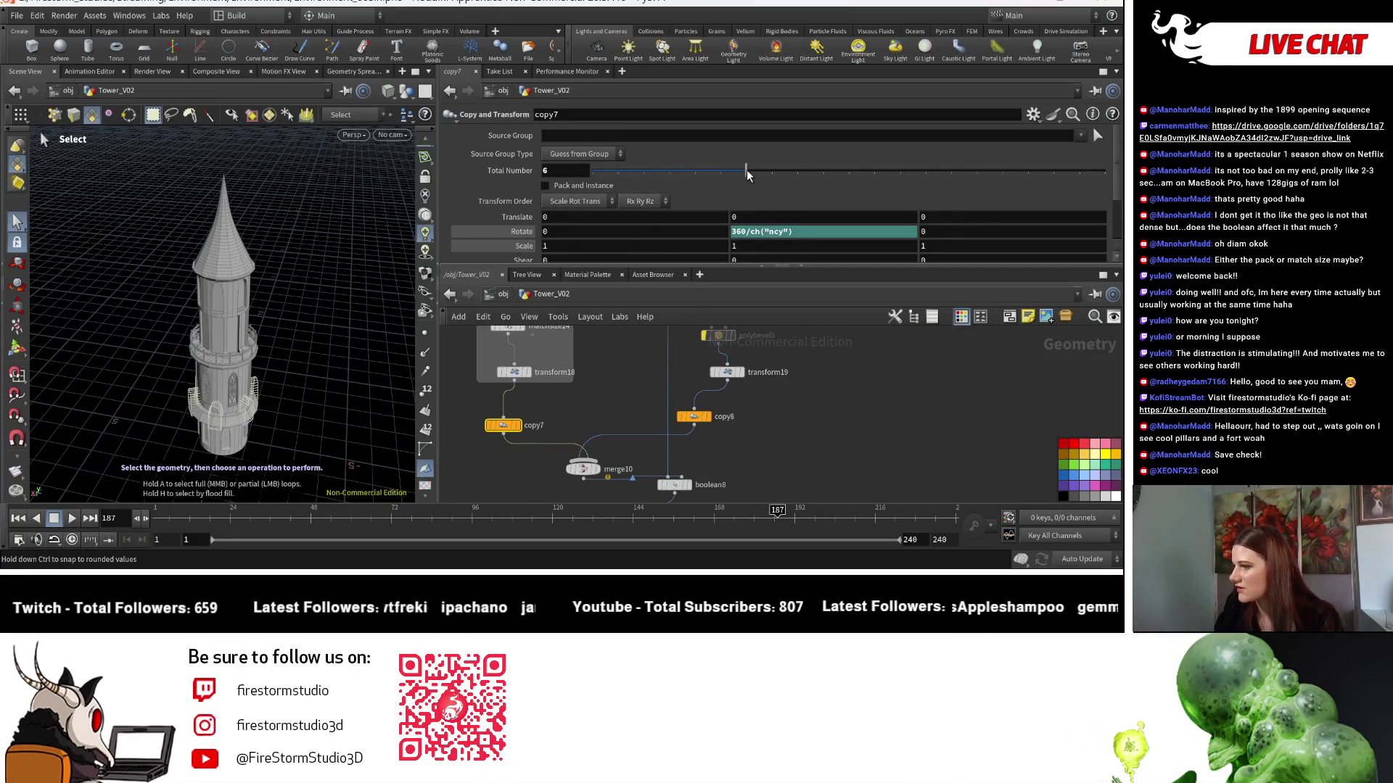
left_click_drag(786, 180, 844, 182)
key("Escape")
mouse_move(265, 271)
left_mouse_down()
mouse_move(162, 302)
mouse_move(240, 283)
mouse_move(240, 255)
mouse_move(322, 148)
left_mouse_up()
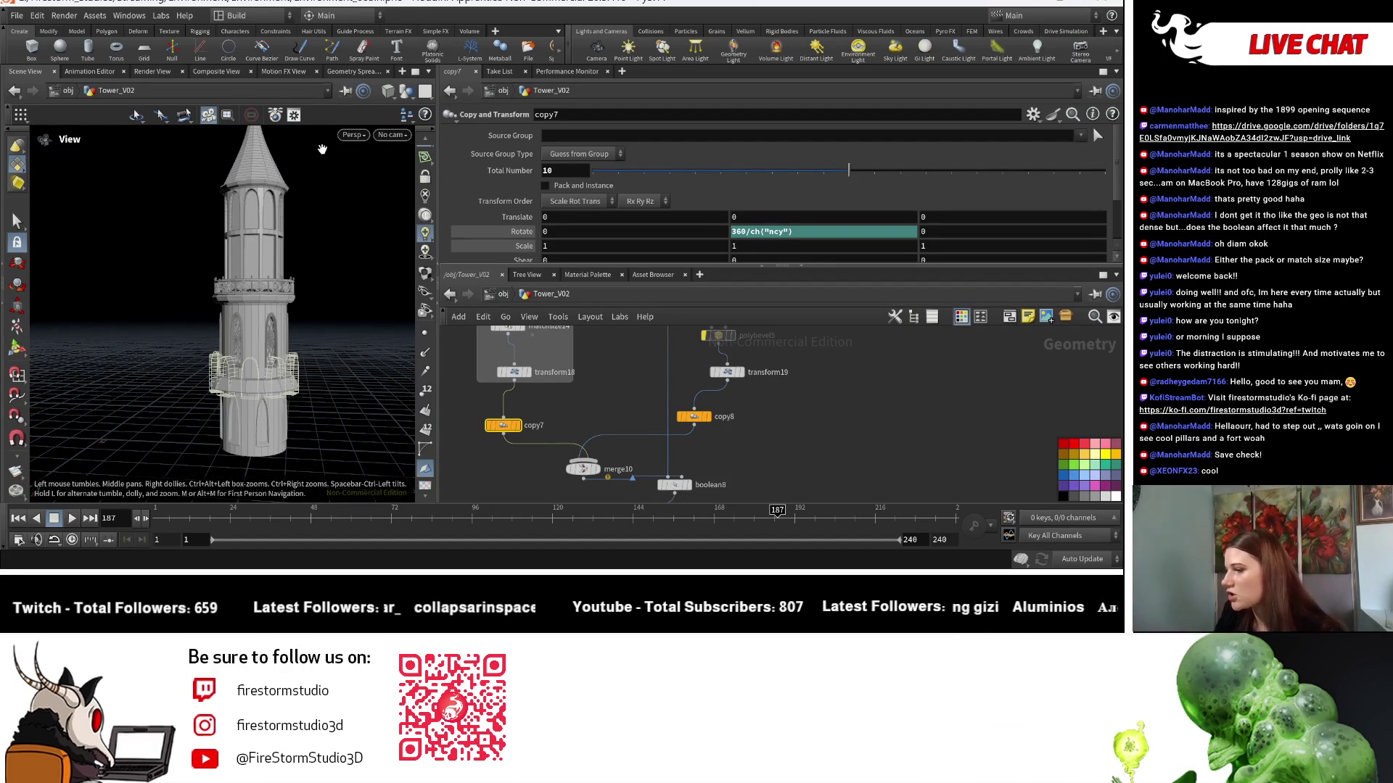
key("s")
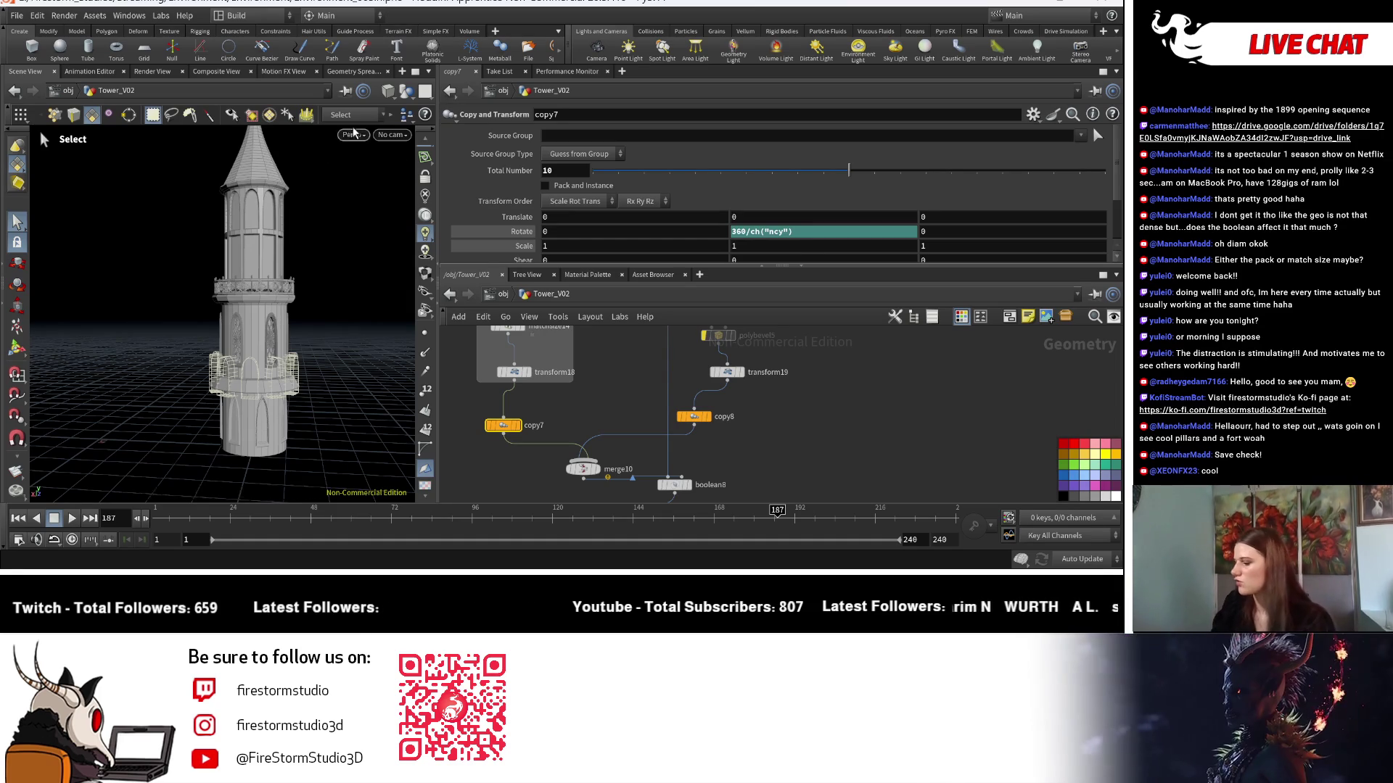
middle_click_drag(631, 493, 535, 443)
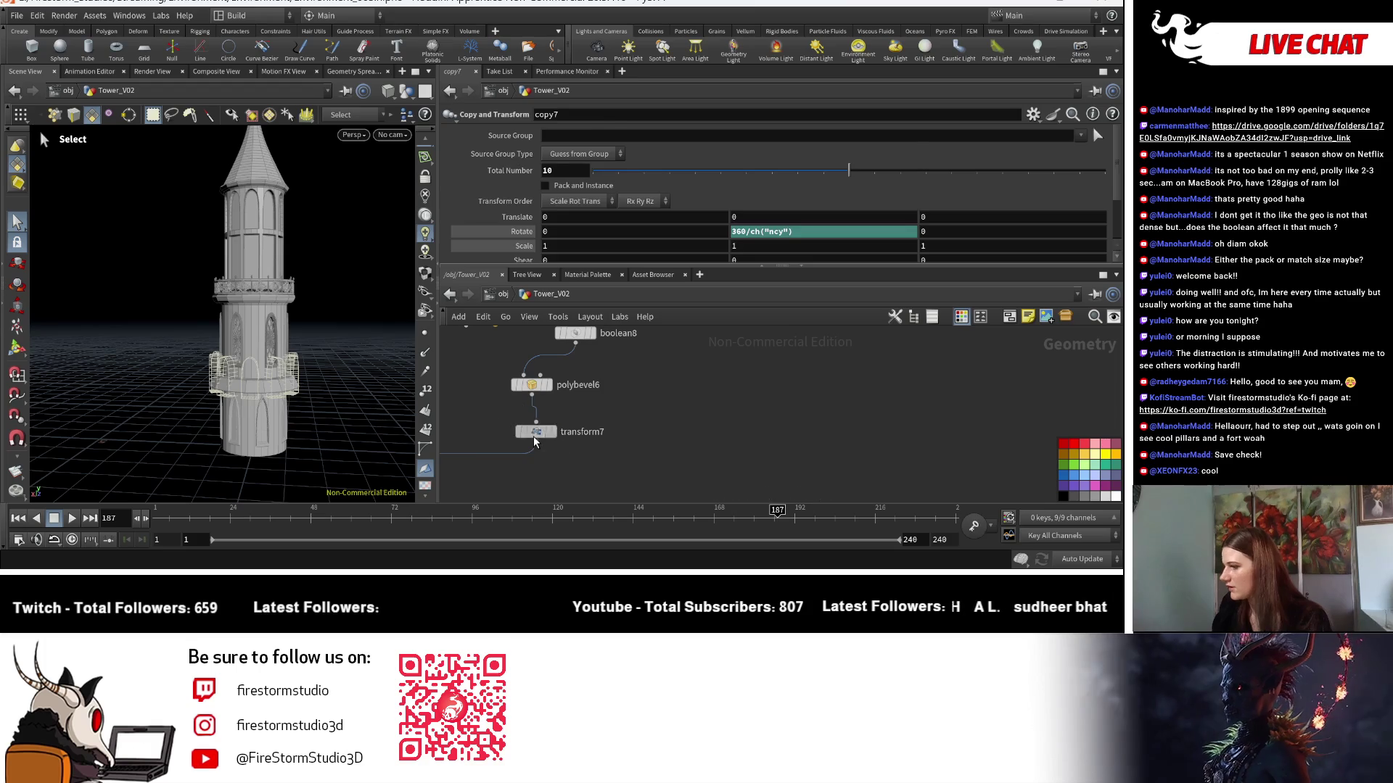
left_click(535, 432)
middle_click_drag(774, 166, 740, 166)
key("Escape")
left_click_drag(327, 327, 379, 393)
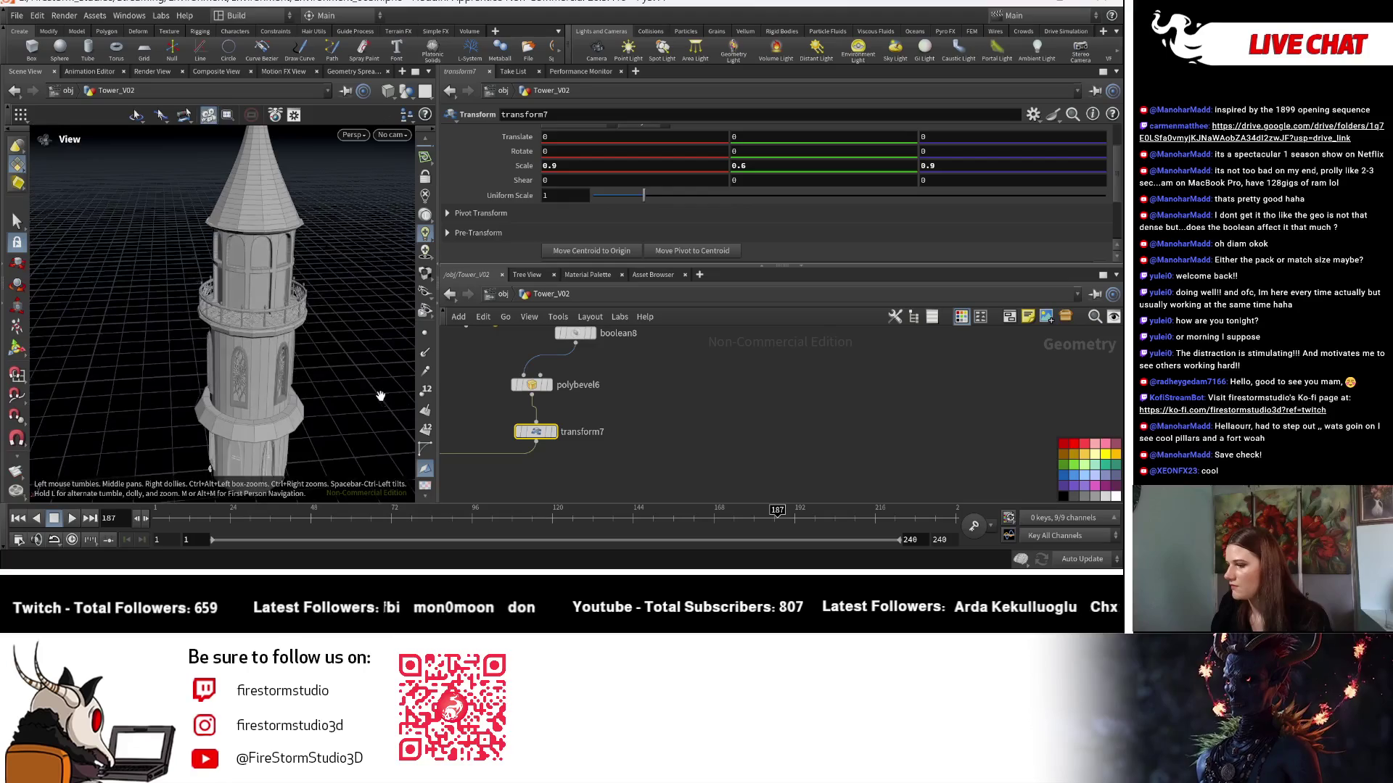
key("s")
key("ctrl+z")
scroll(737, 452, "down", 5)
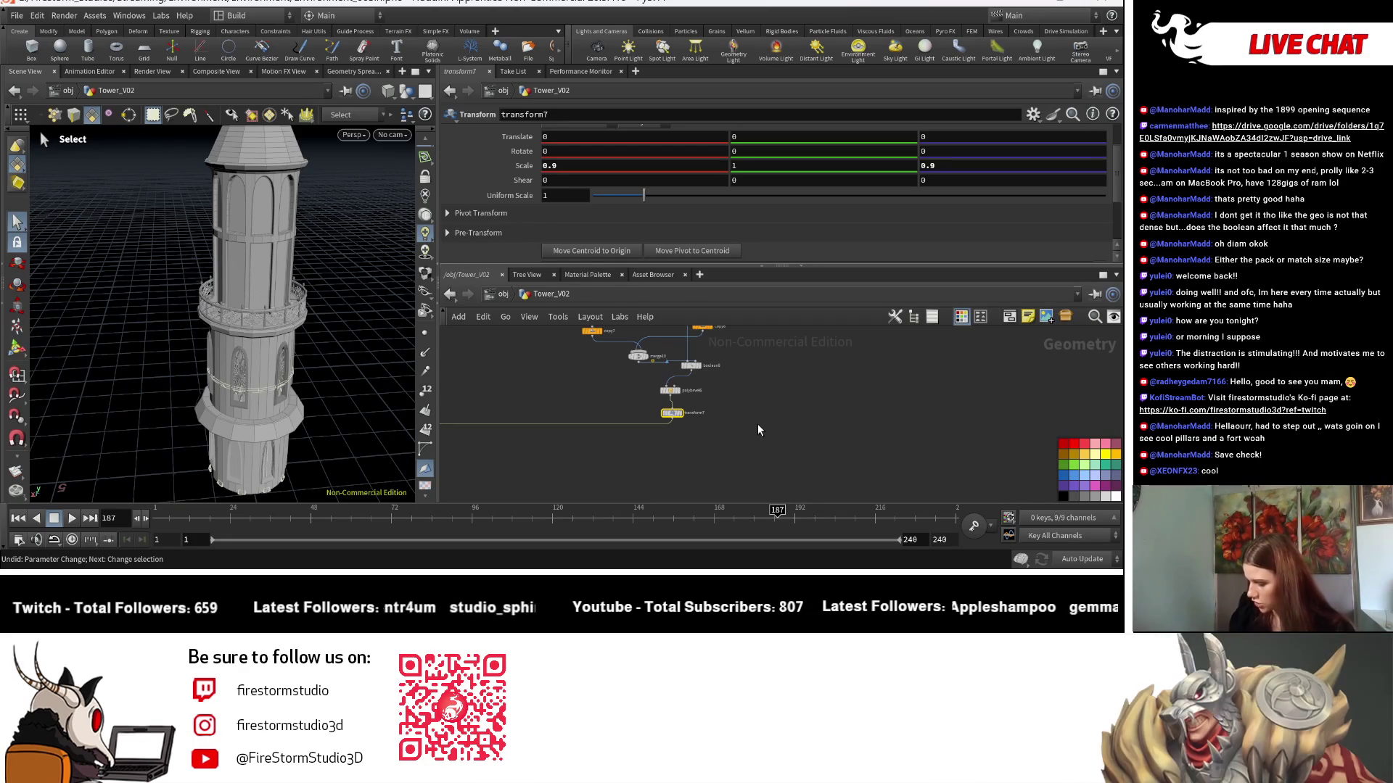
key("Escape")
mouse_move(327, 312)
left_mouse_down()
mouse_move(302, 319)
mouse_move(362, 370)
left_mouse_up()
scroll(384, 391, "up", 5)
scroll(398, 404, "down", 5)
scroll(274, 414, "up", 5)
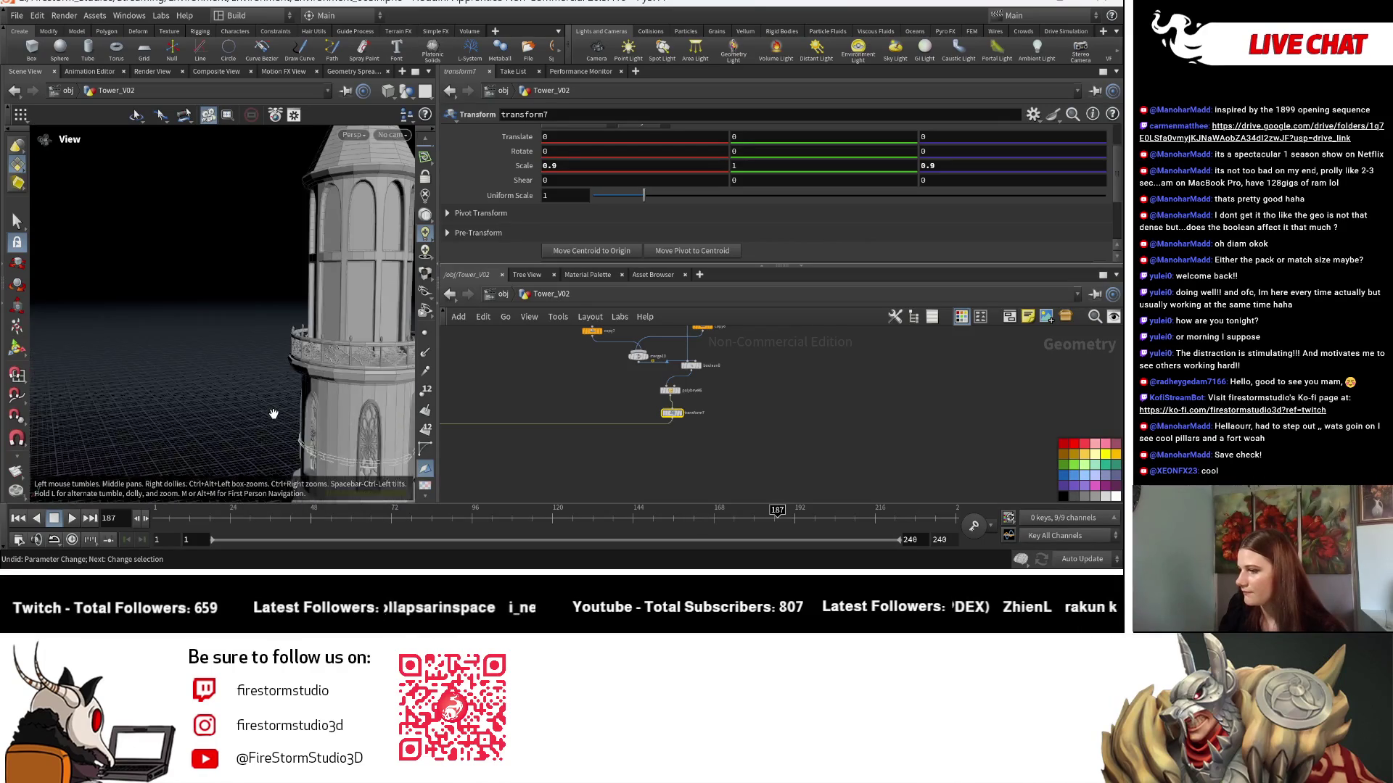
scroll(274, 414, "down", 5)
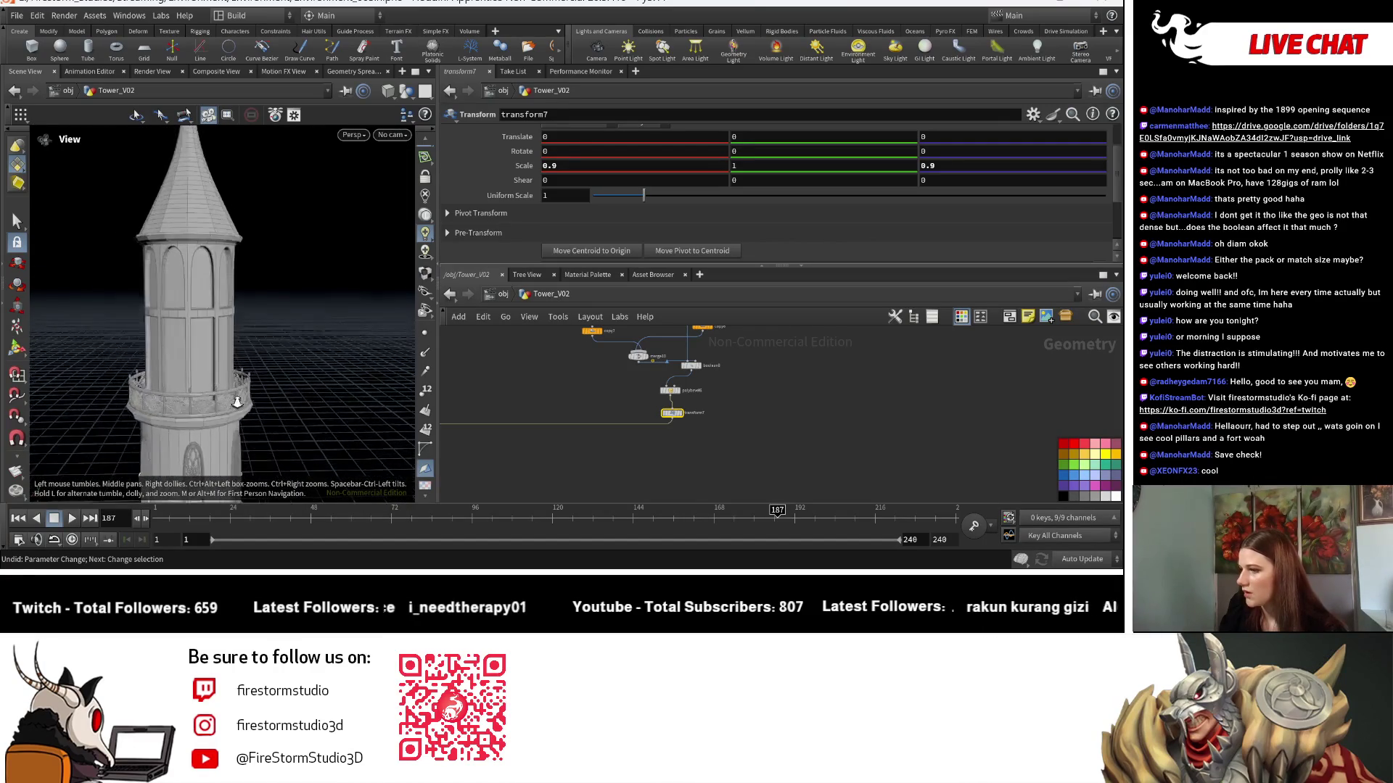
scroll(200, 346, "up", 6)
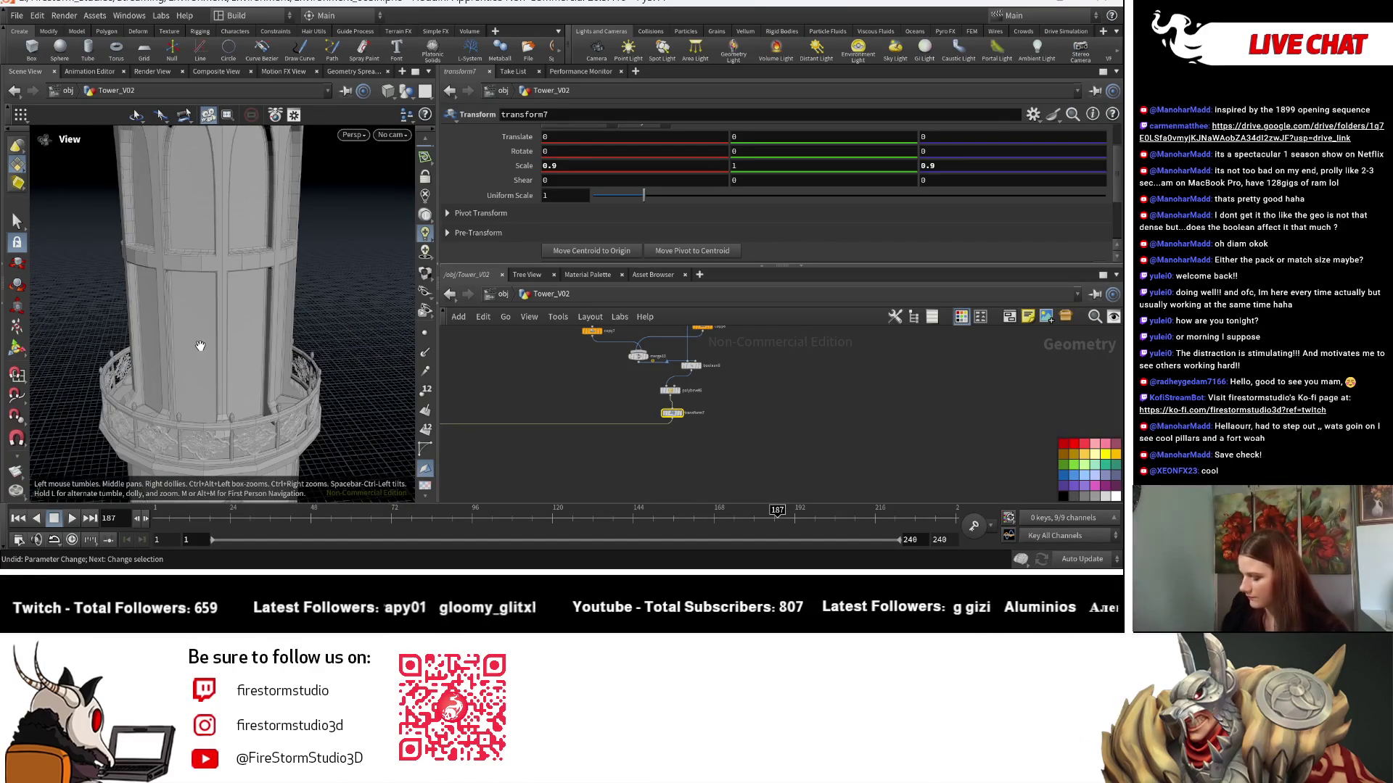
key("s")
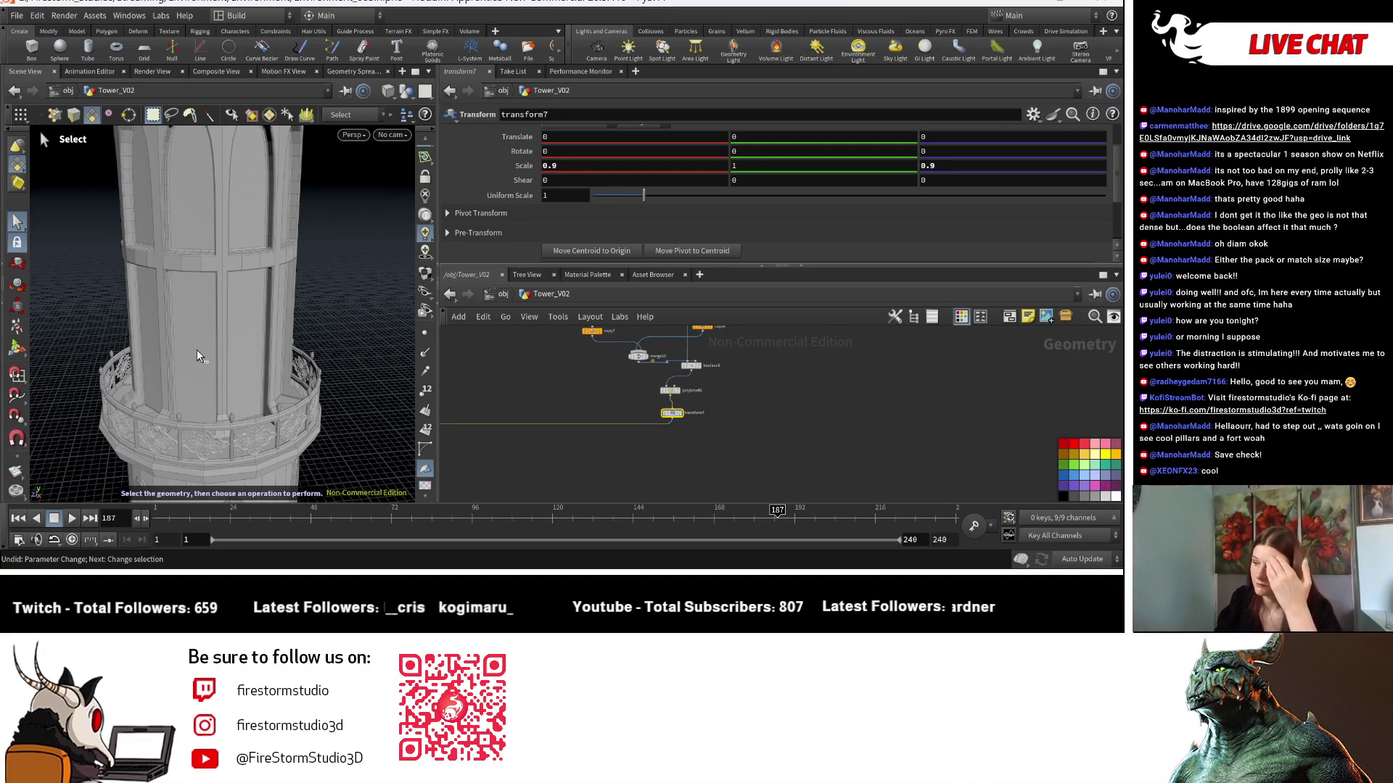
key("Escape")
key("h")
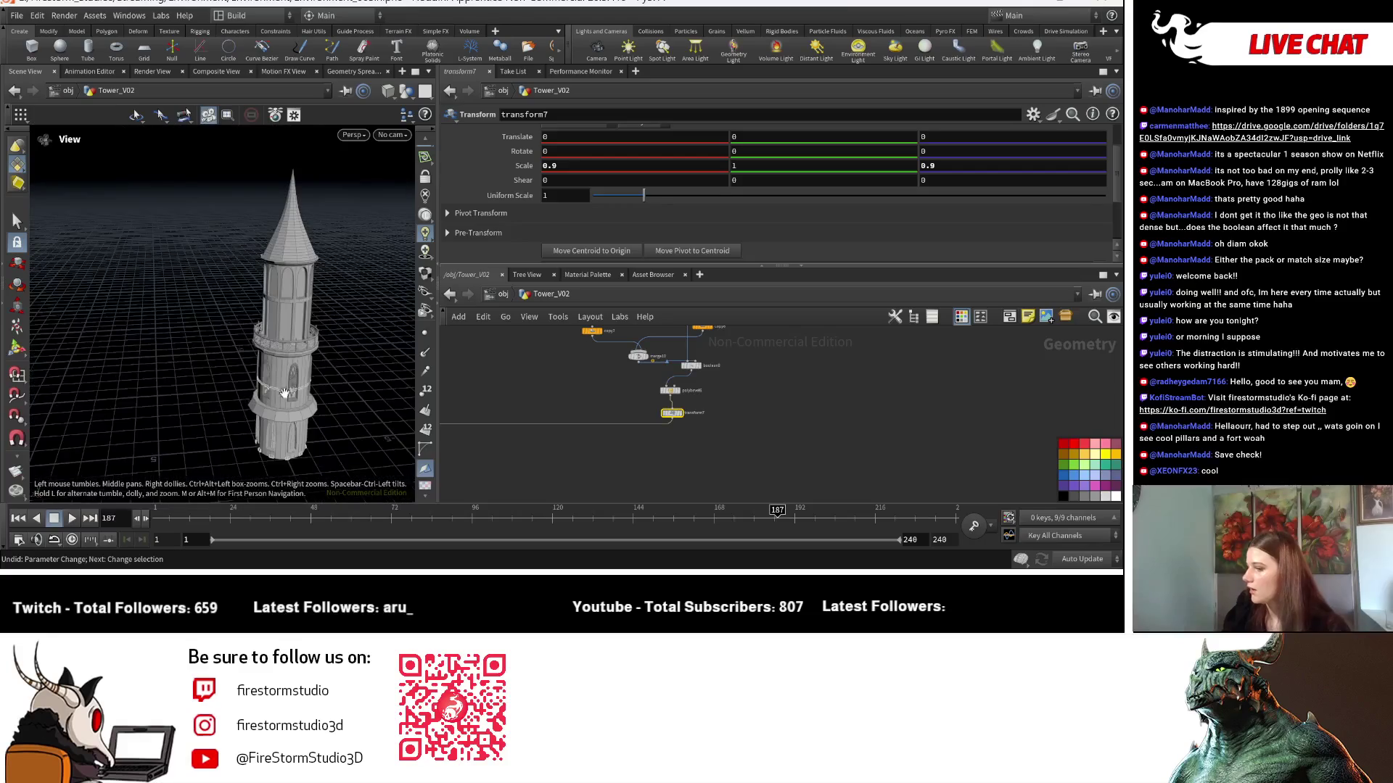
left_click_drag(385, 364, 395, 319)
key("s")
scroll(782, 420, "up", 4)
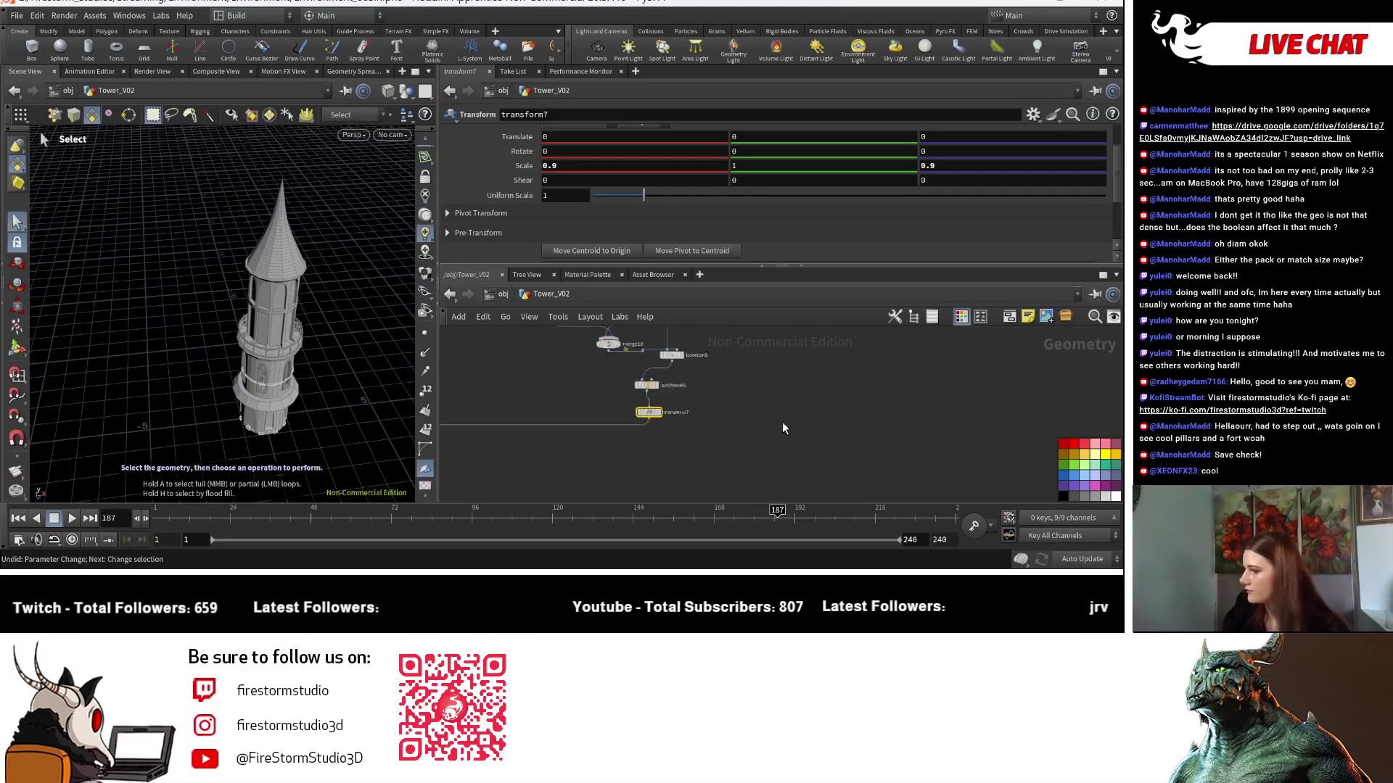
scroll(558, 385, "down", 8)
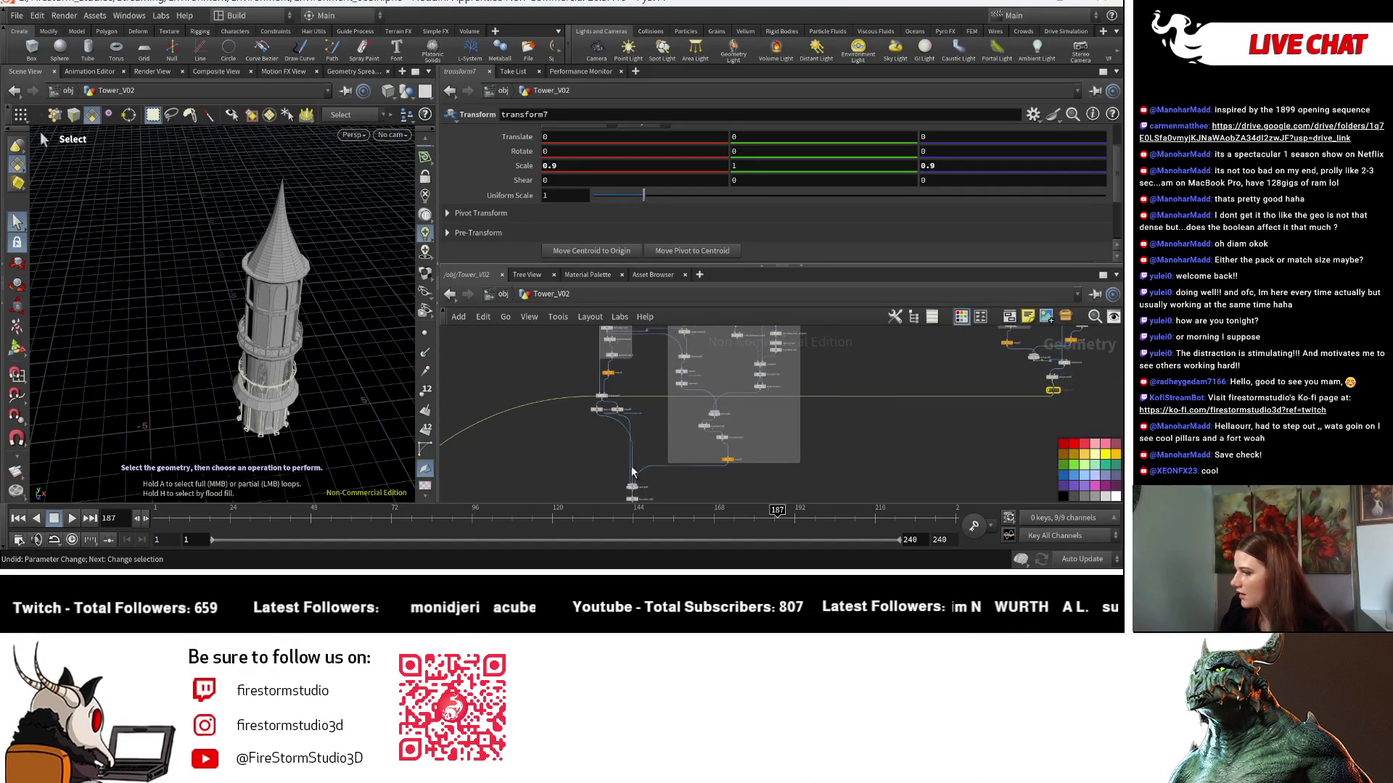
Enable Scale to Fit on matchsize4 and try Perimeter, Area, then Volume as the scale axis.
scroll(809, 444, "up", 6)
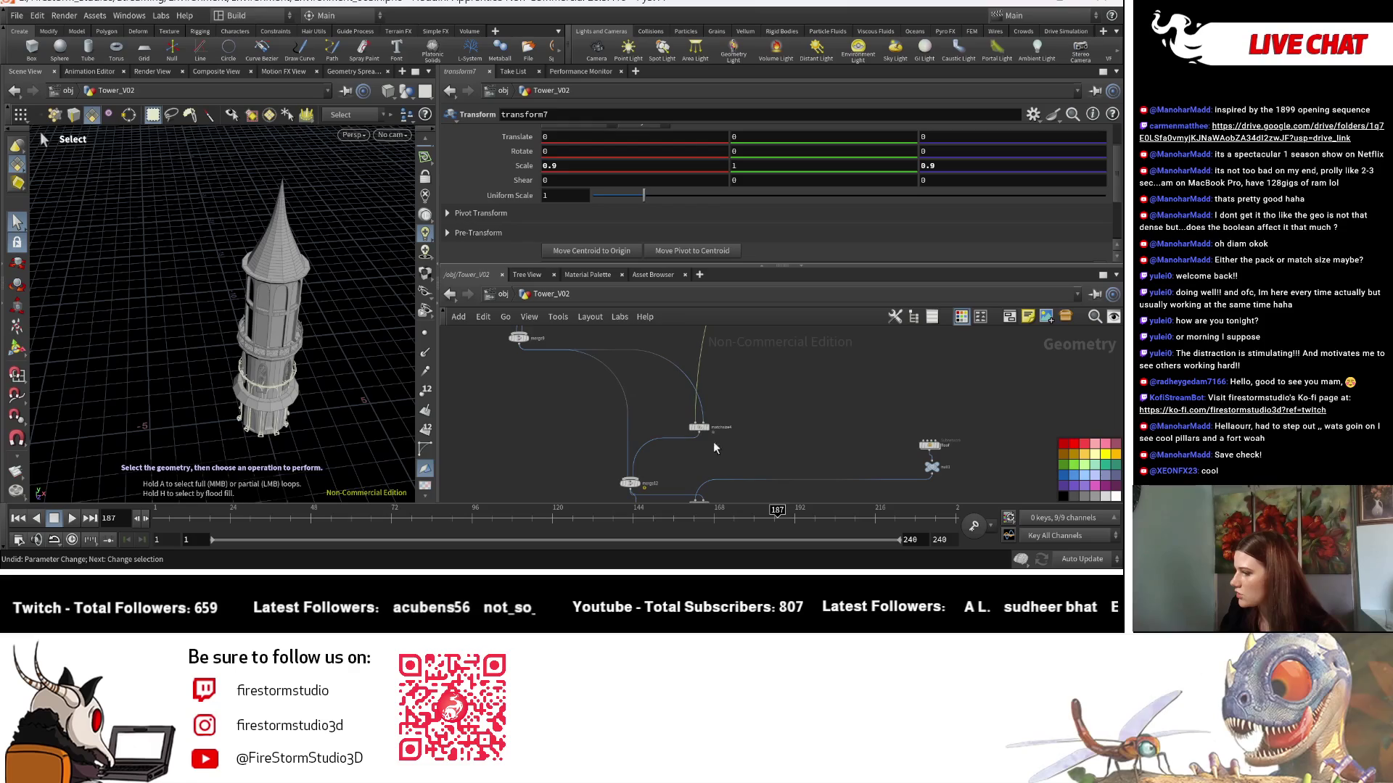
left_click(700, 428)
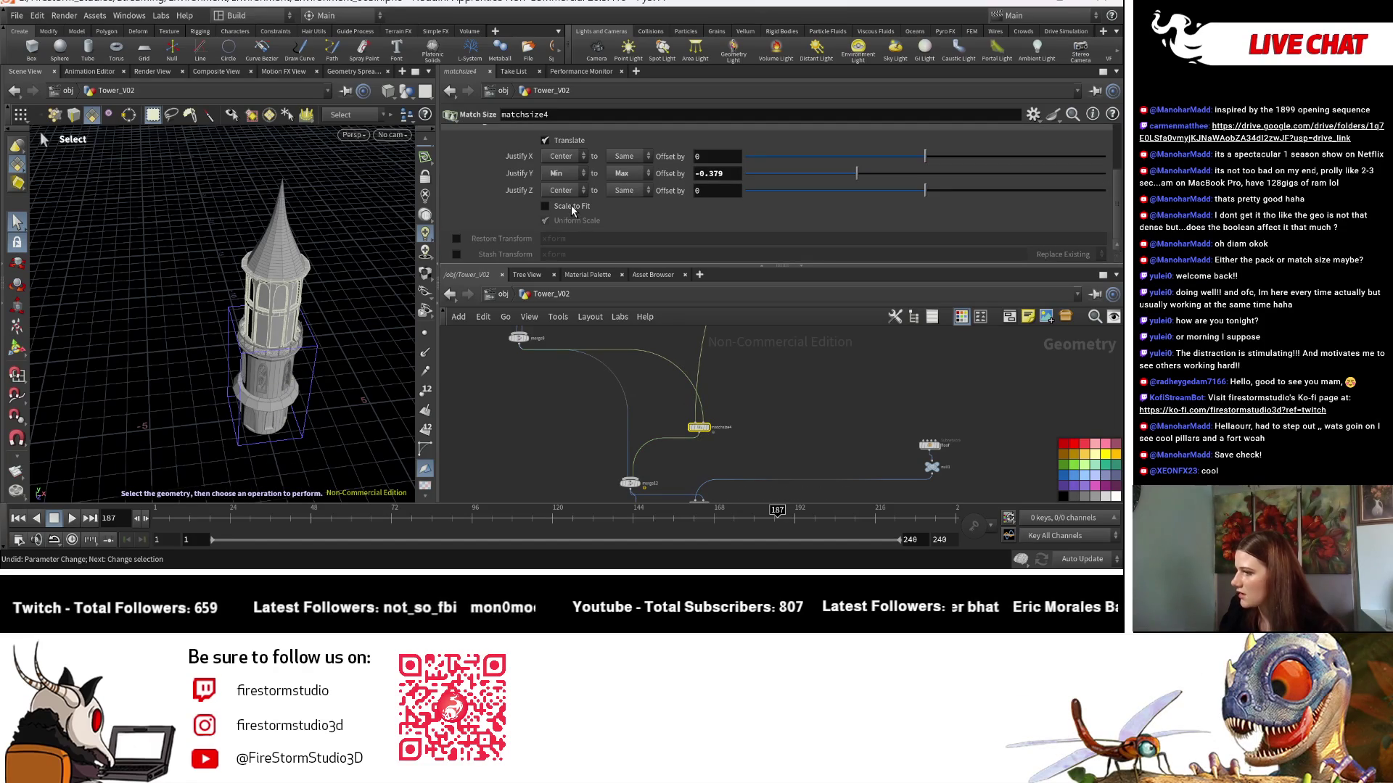
left_click(545, 207)
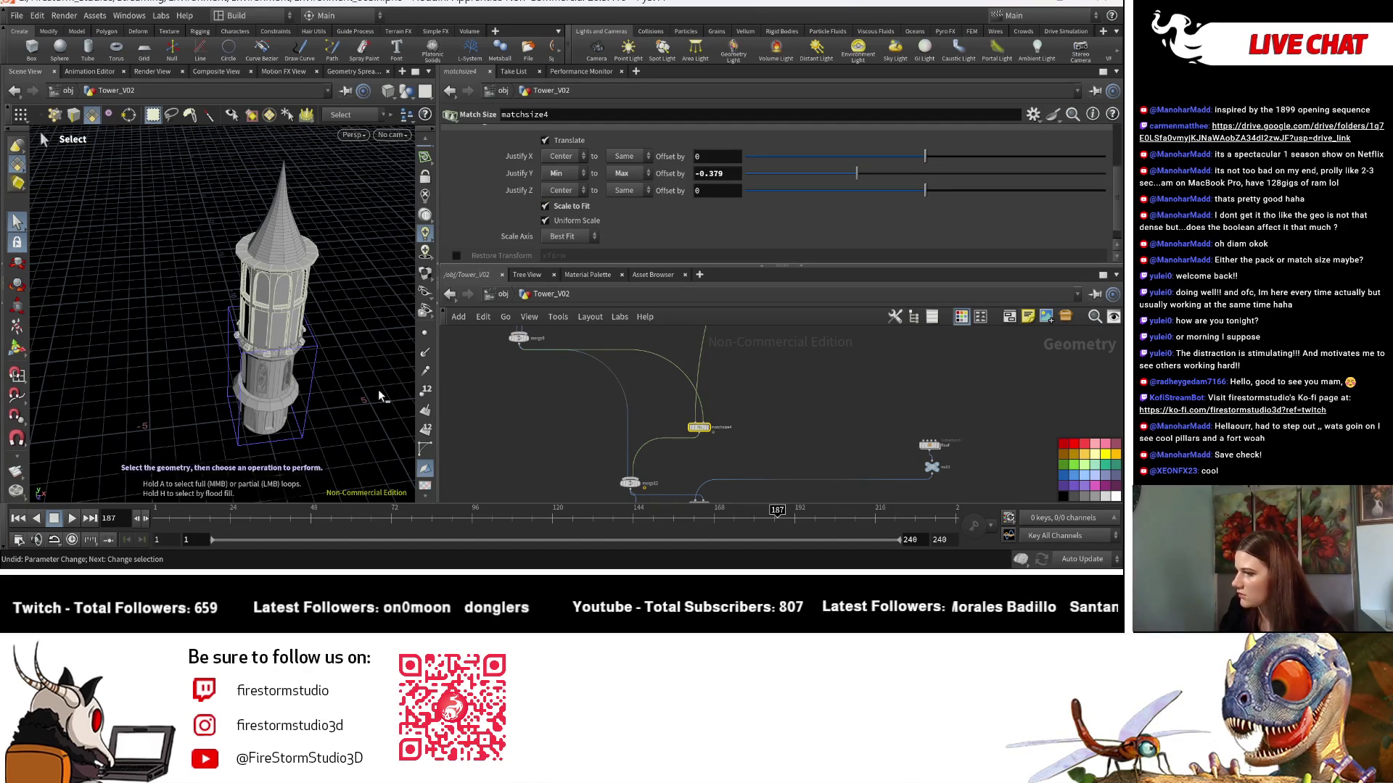
left_click(566, 237)
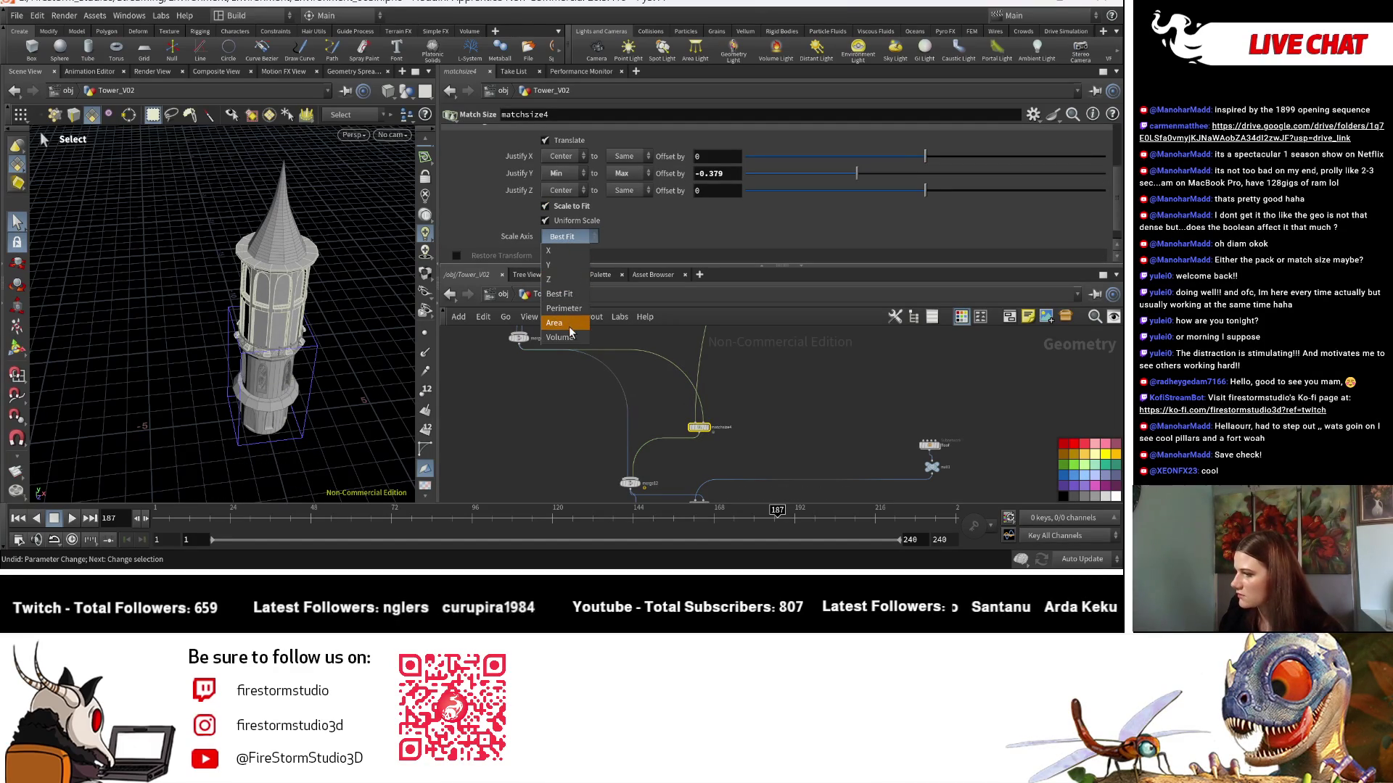
left_click(569, 311)
left_click(569, 236)
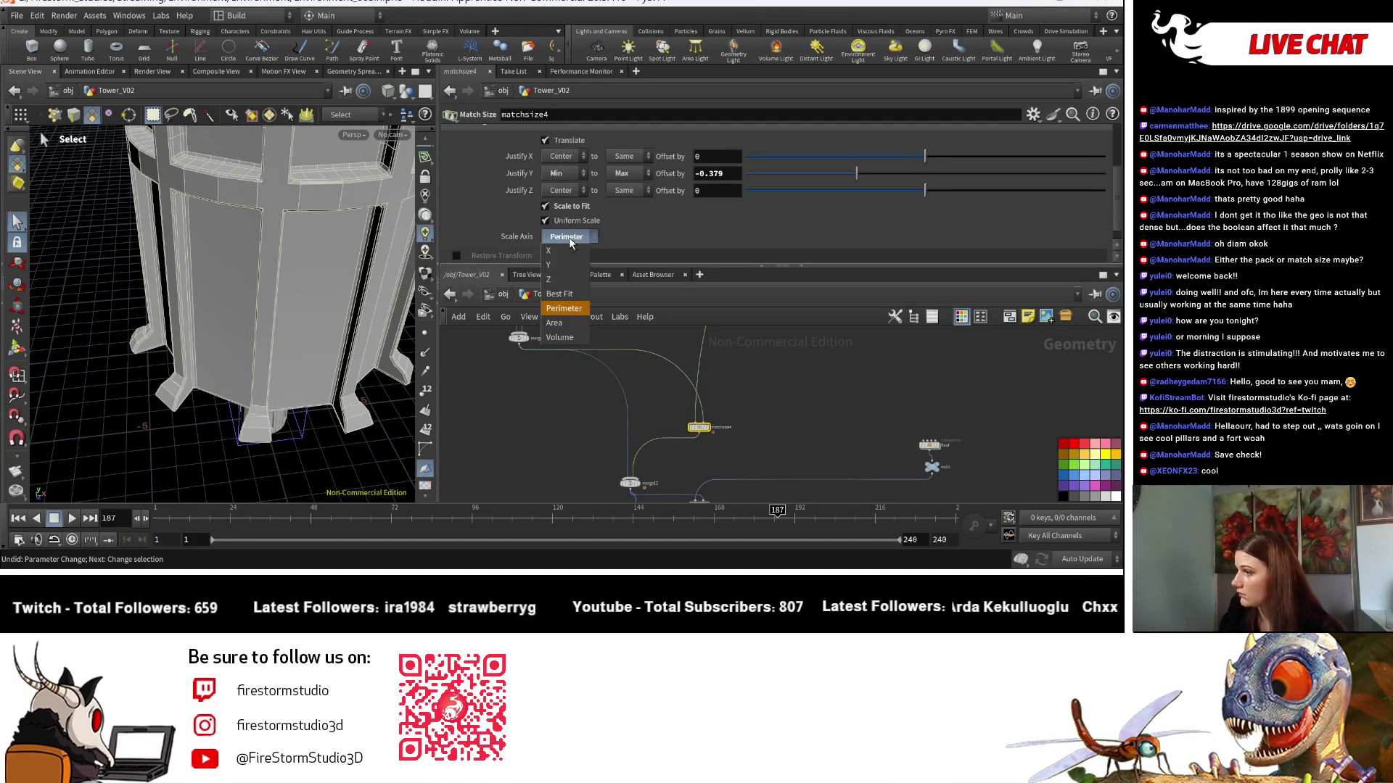
left_click(570, 324)
left_click(570, 237)
left_click(564, 338)
Keep Volume as the scale axis and turn off Uniform Scale so the tower stretches taller.
scroll(341, 359, "up", 2)
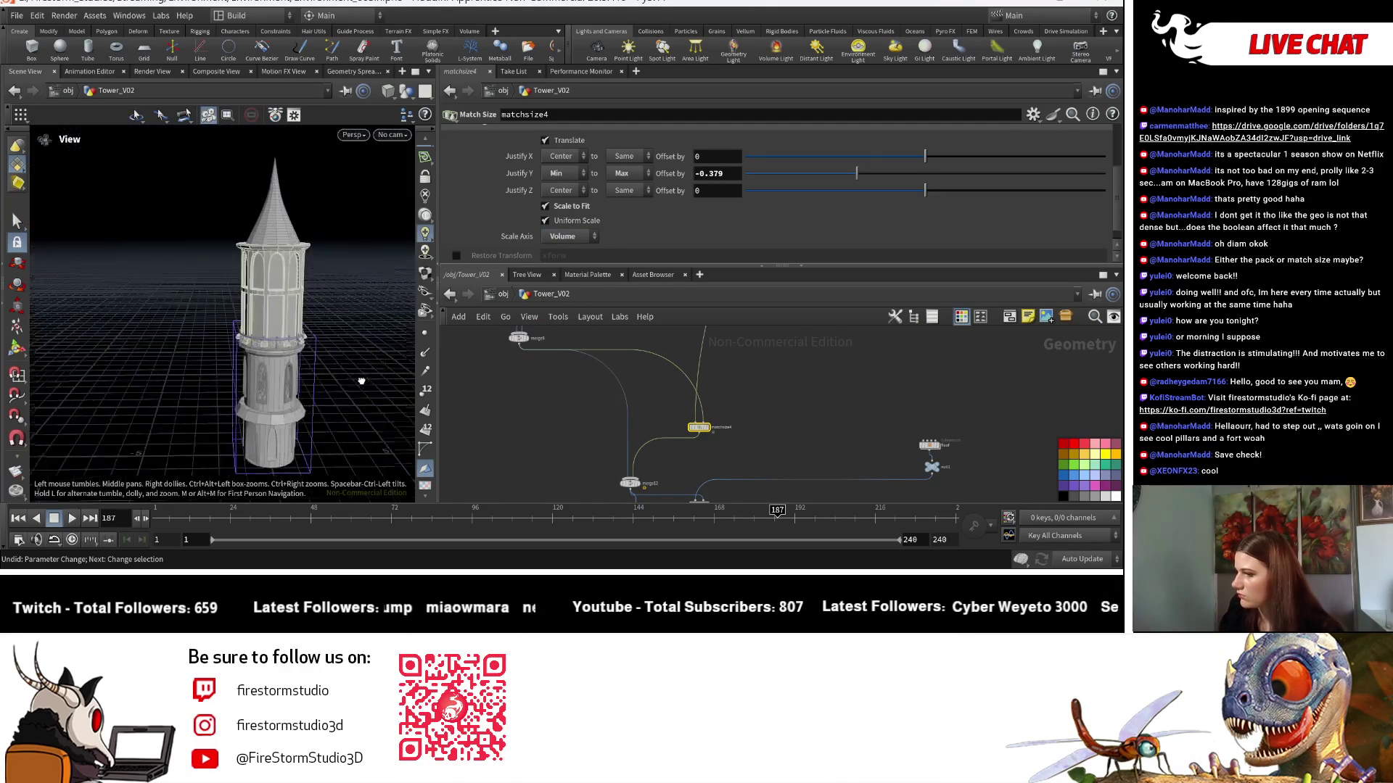
left_click(569, 236)
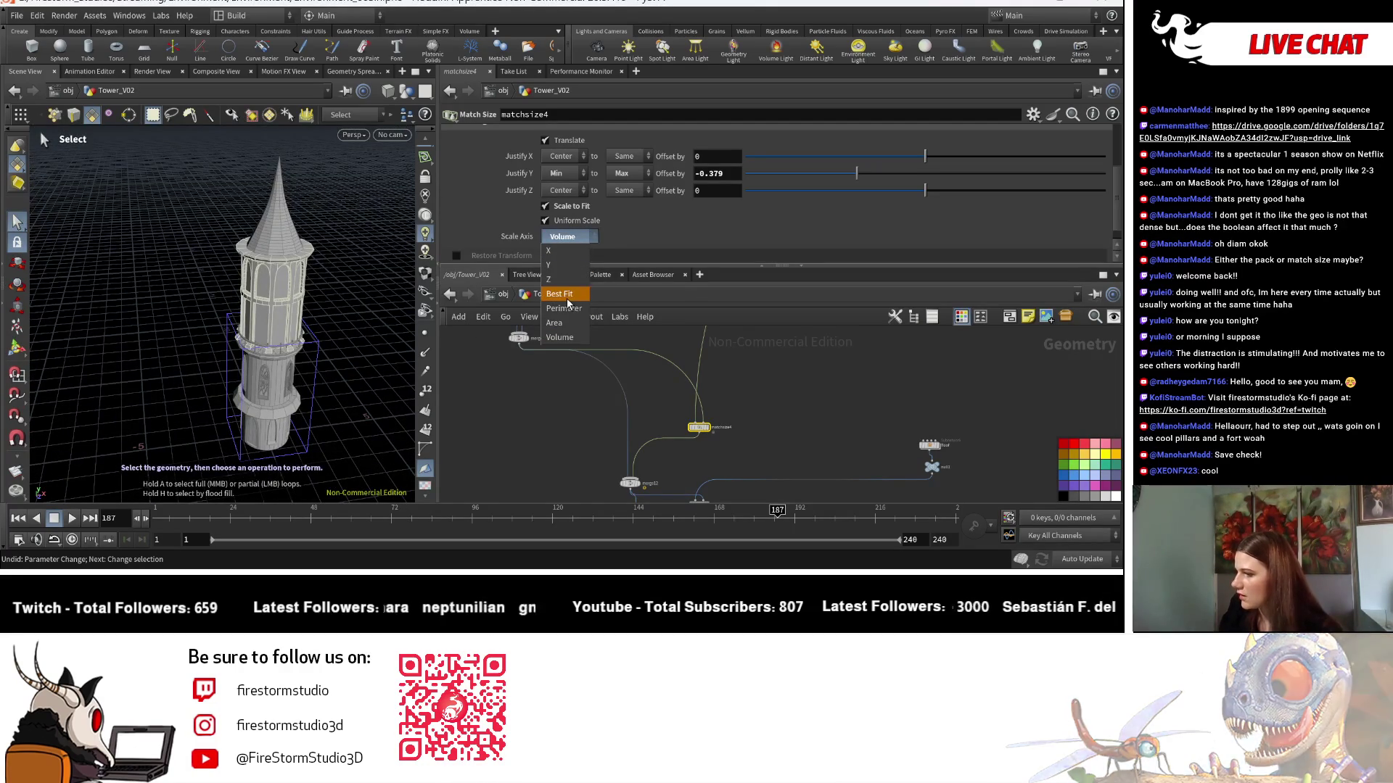
left_click(779, 411)
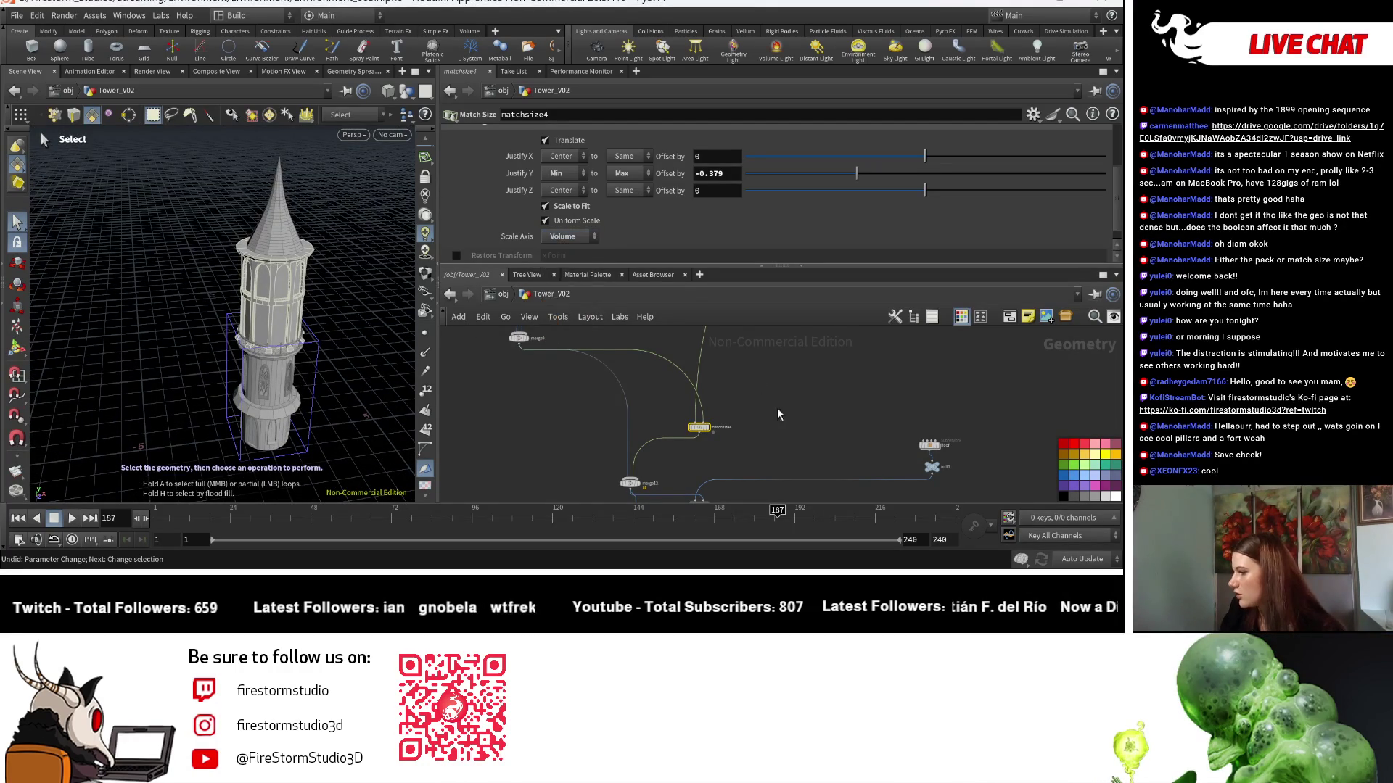
left_click(582, 238)
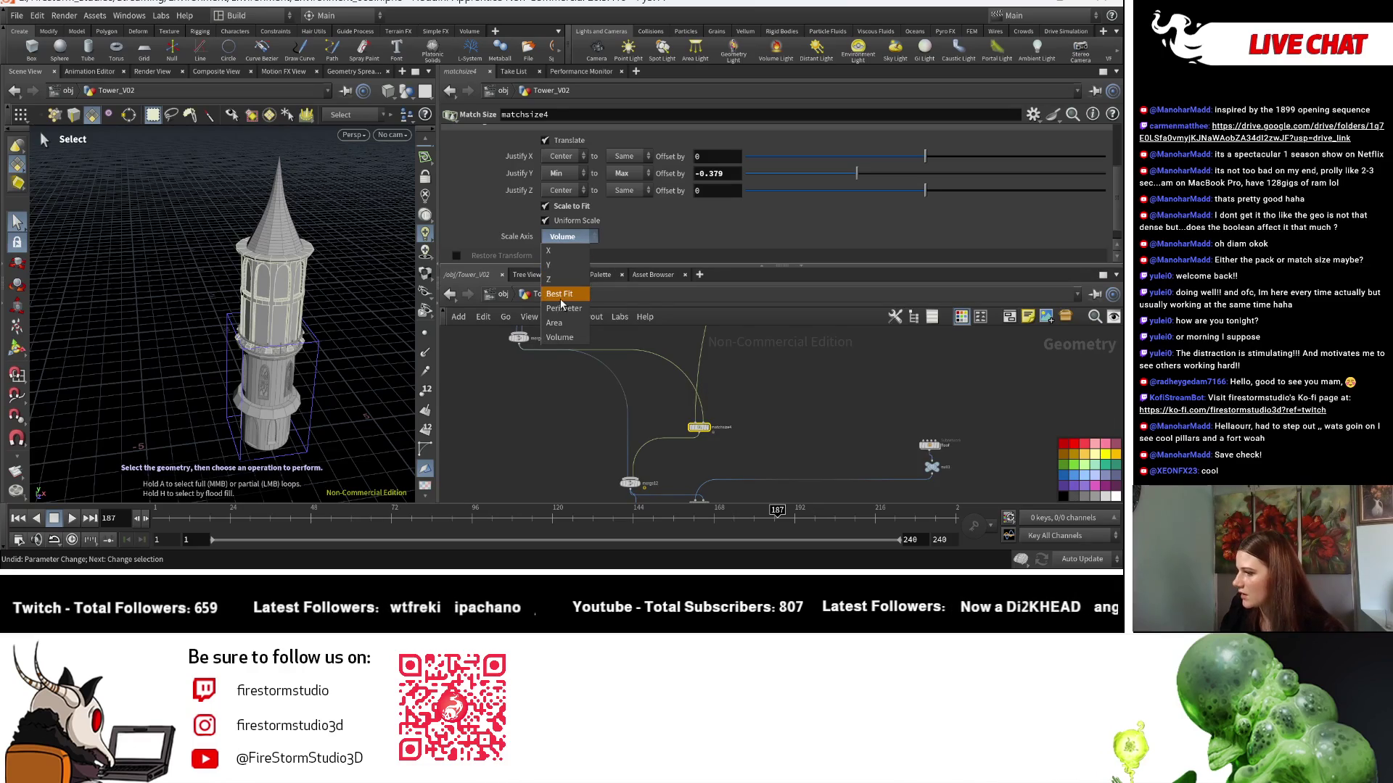
left_click(568, 219)
left_click(567, 220)
scroll(769, 373, "down", 5)
scroll(739, 415, "up", 6)
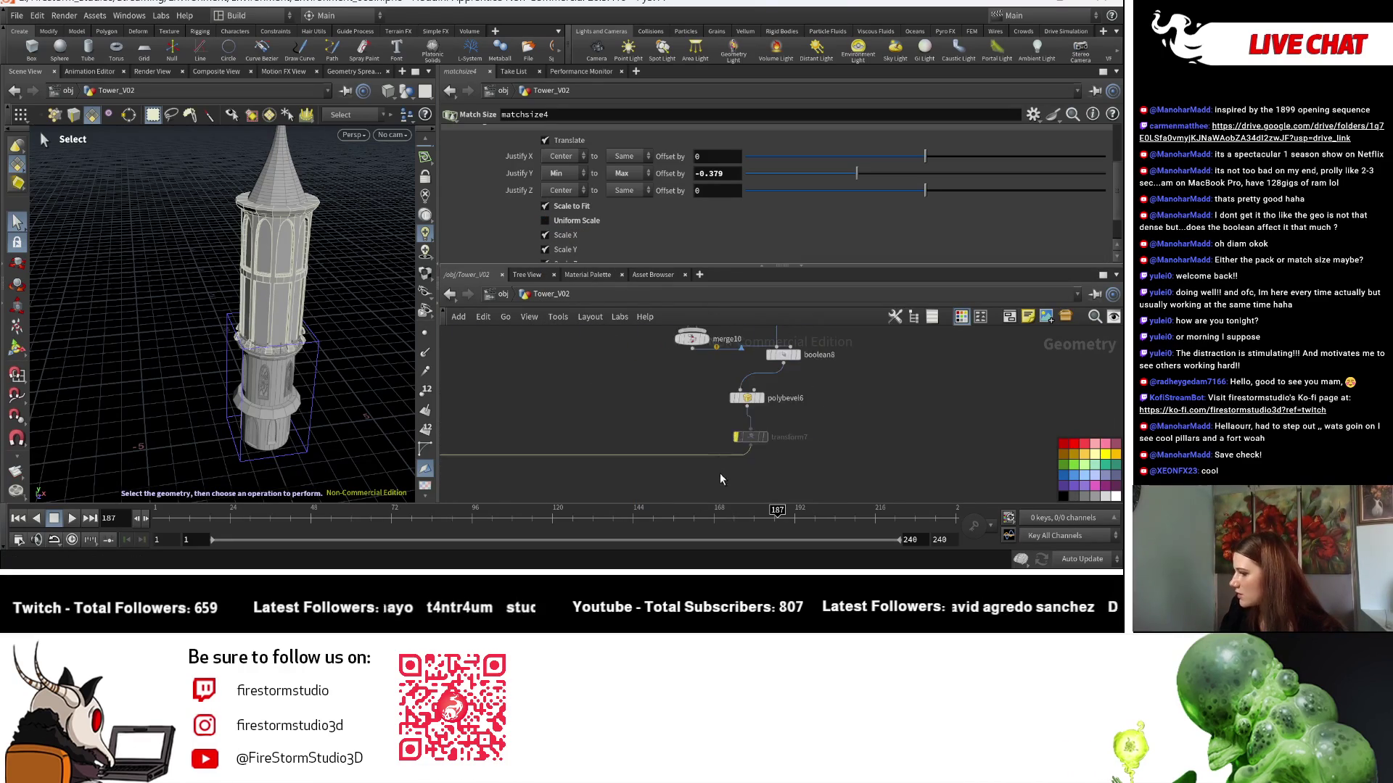
left_click(724, 429)
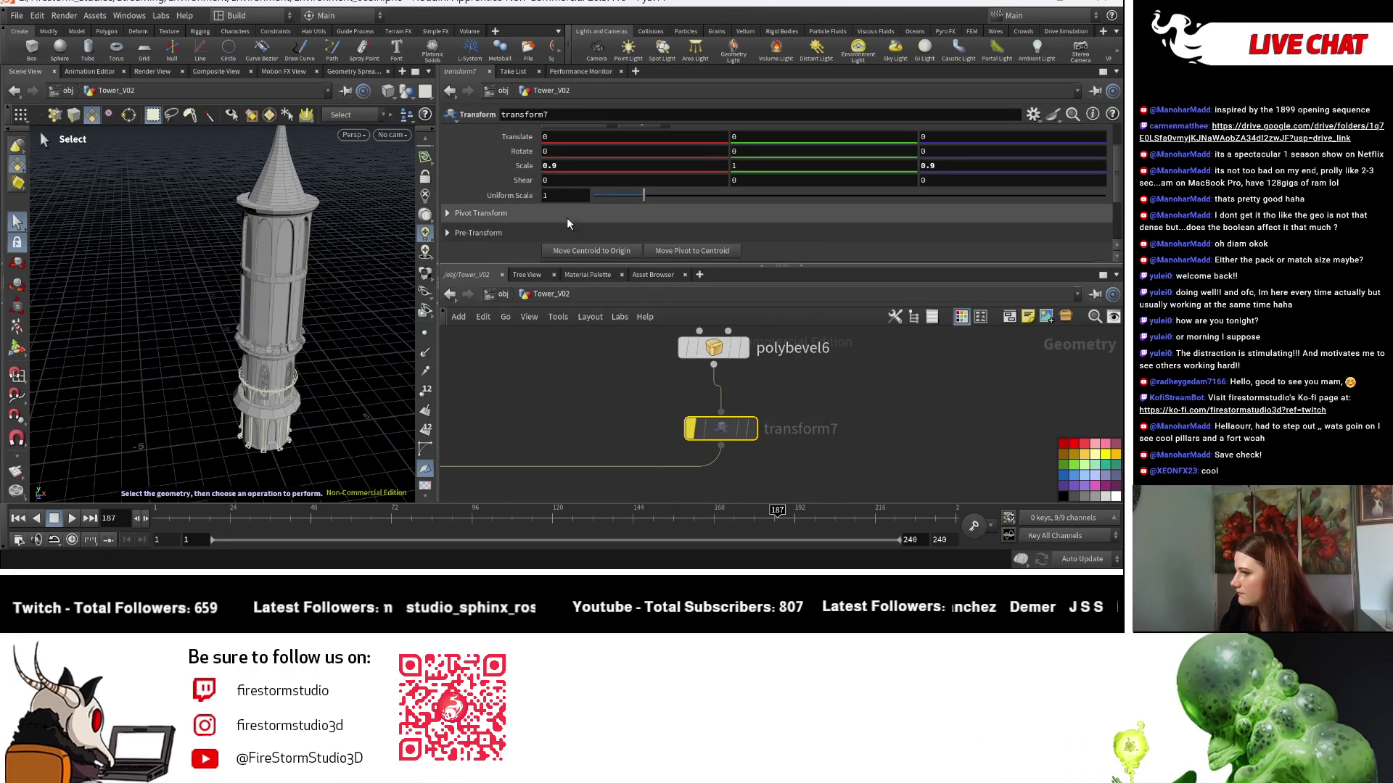
Remove transform7's bypass and display matchsize4's output.
left_click(682, 390)
scroll(761, 445, "down", 10)
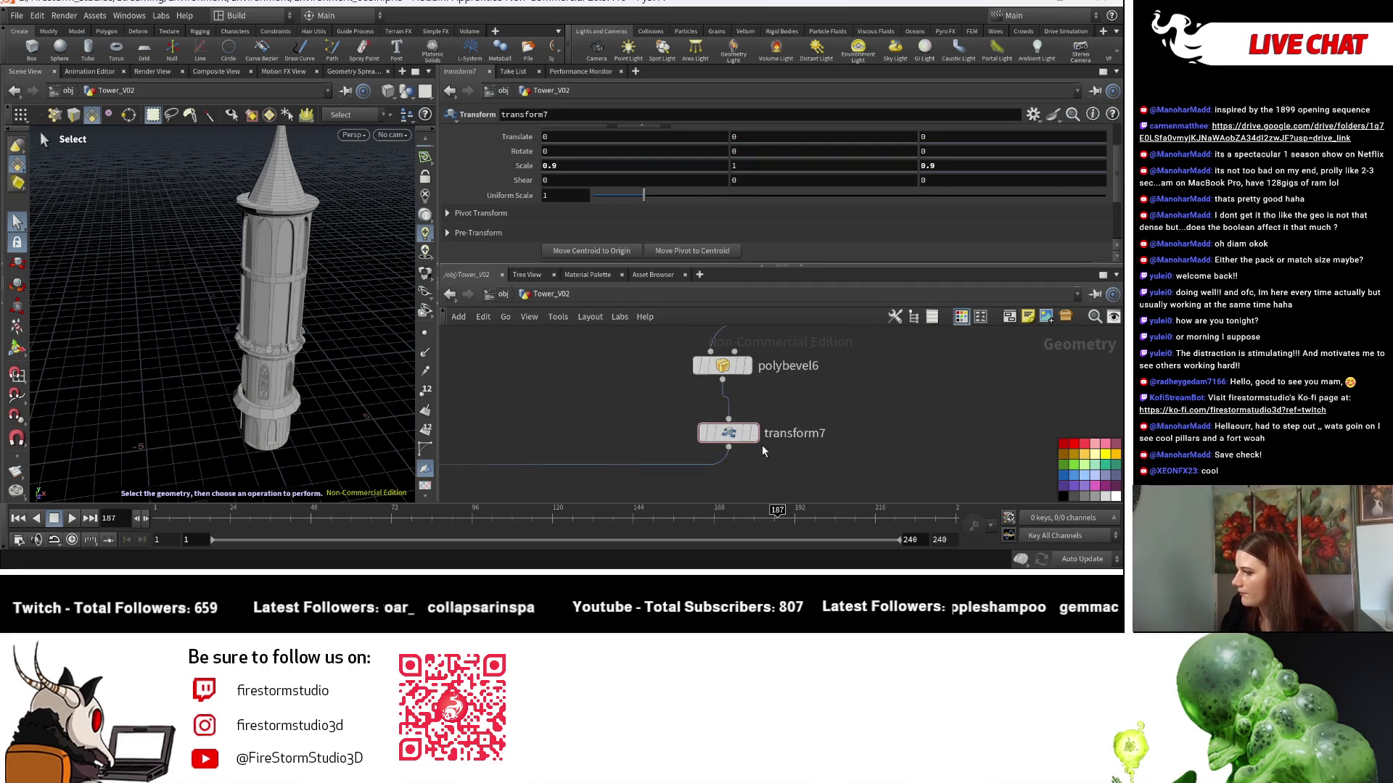
scroll(710, 463, "up", 5)
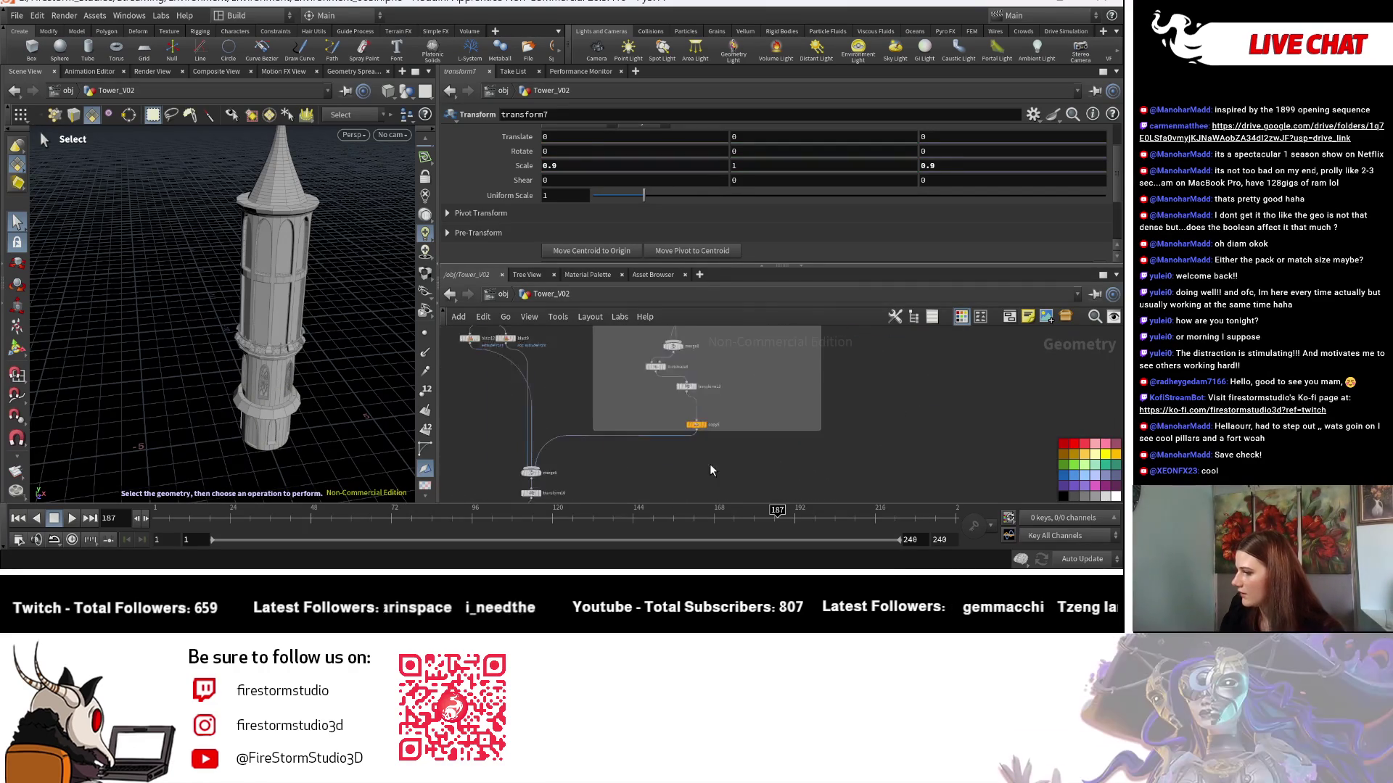
mouse_move(633, 455)
middle_mouse_down()
mouse_move(745, 421)
mouse_move(767, 433)
mouse_move(717, 436)
middle_mouse_up()
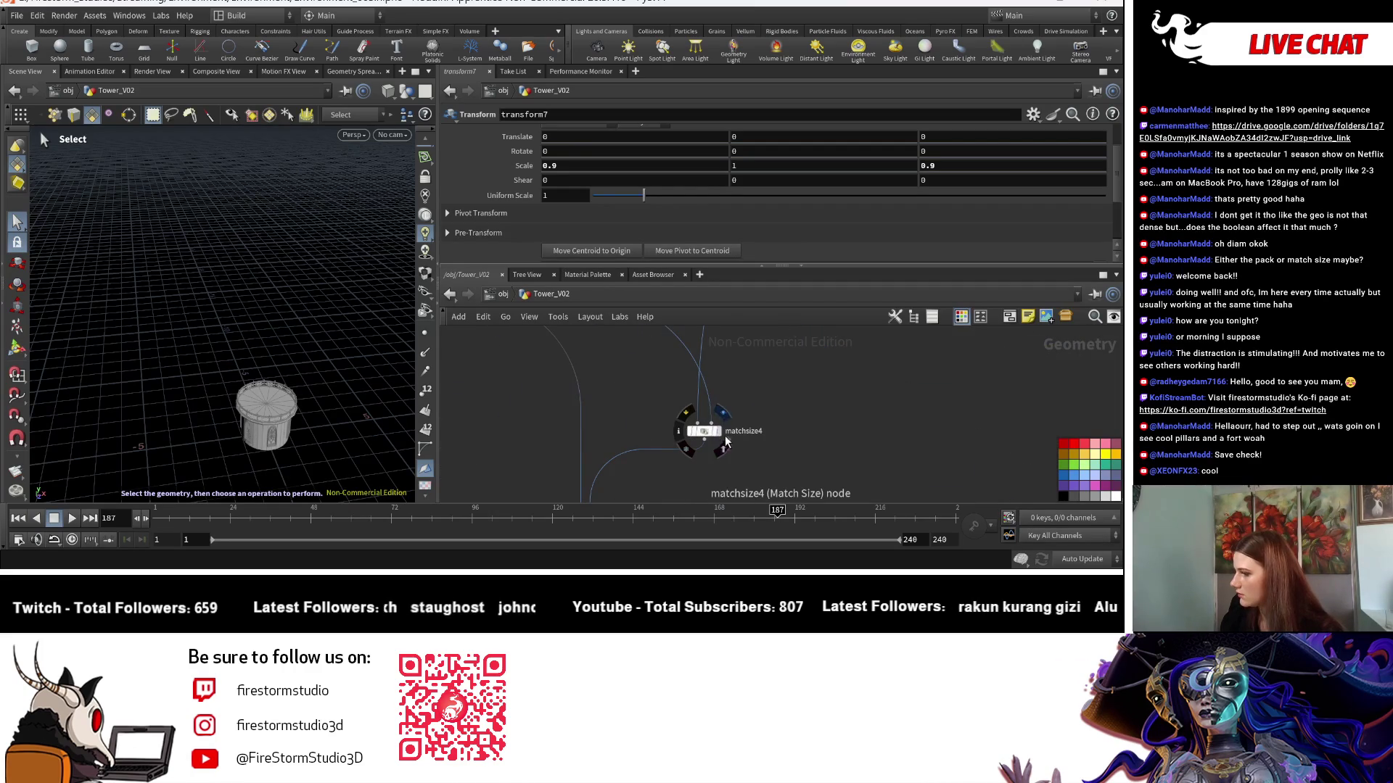
left_click(725, 444)
Move the display flag through merge12 and matchsize15 to the final merge13 output.
scroll(724, 475, "down", 2)
middle_click_drag(724, 471, 673, 346)
scroll(621, 470, "up", 3)
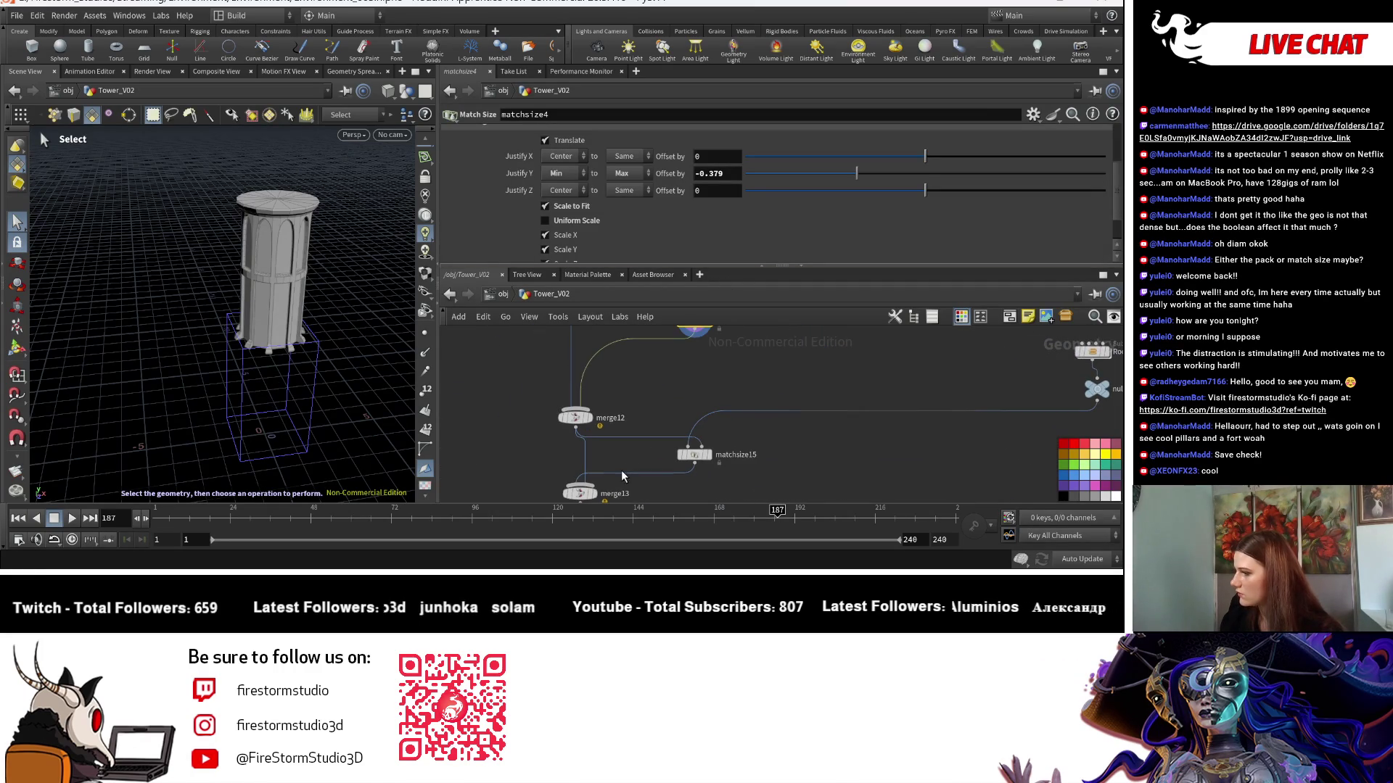
left_click(593, 422)
left_click(577, 420)
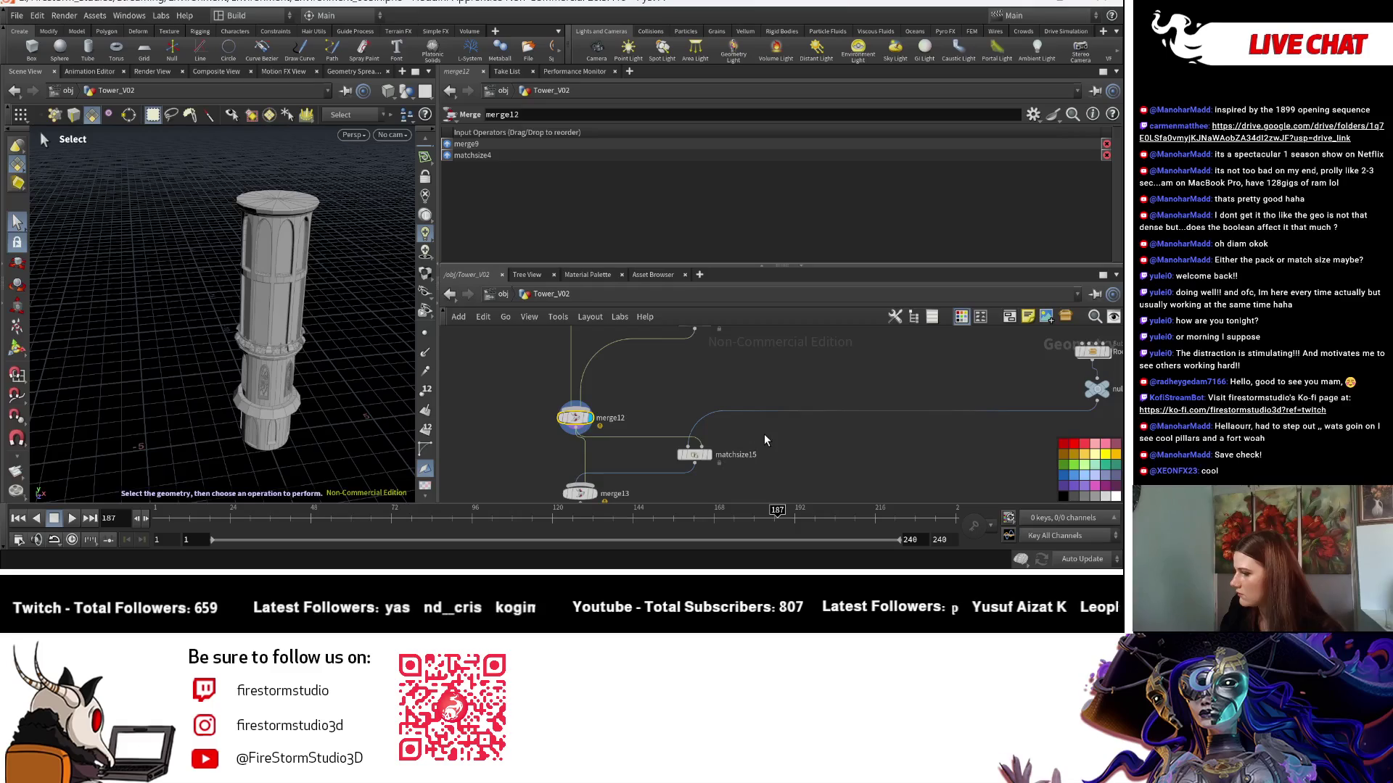
left_click(709, 455)
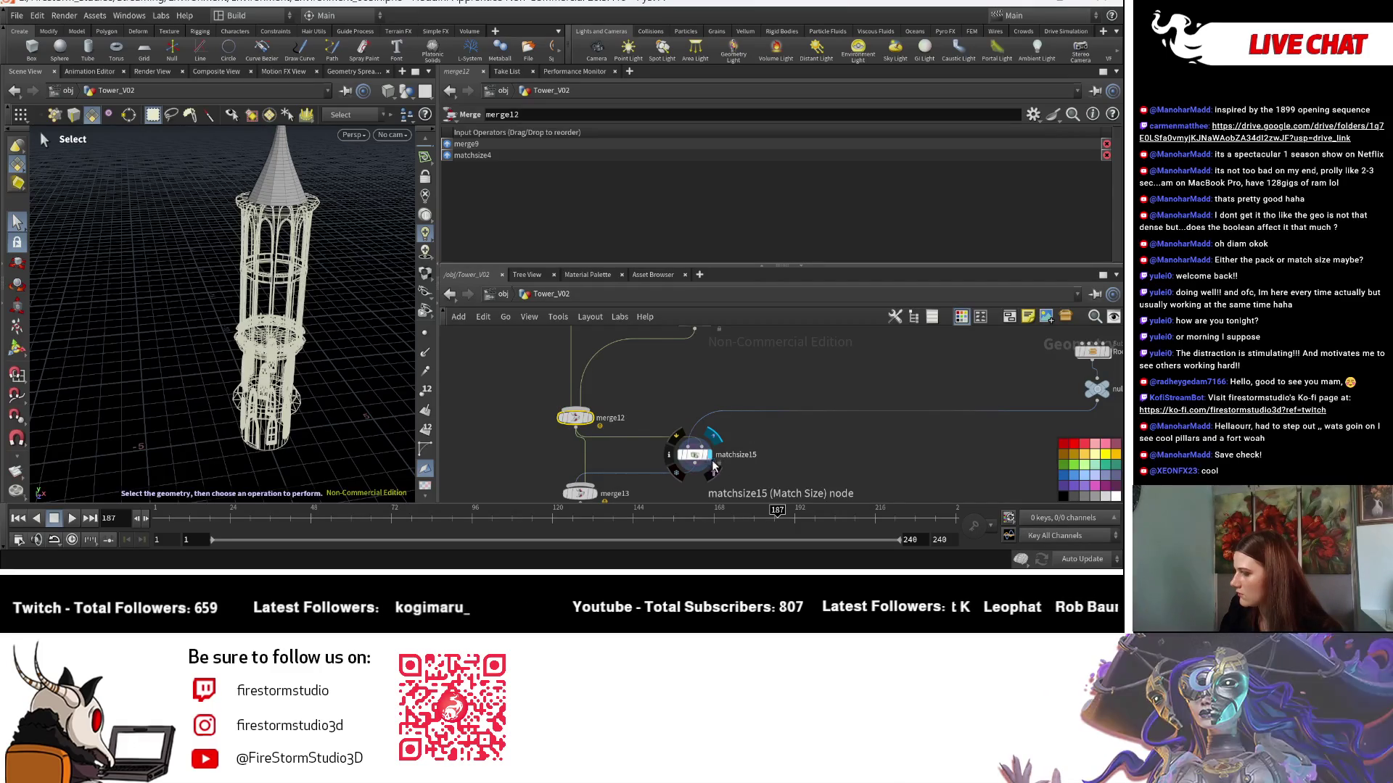
left_click(593, 494)
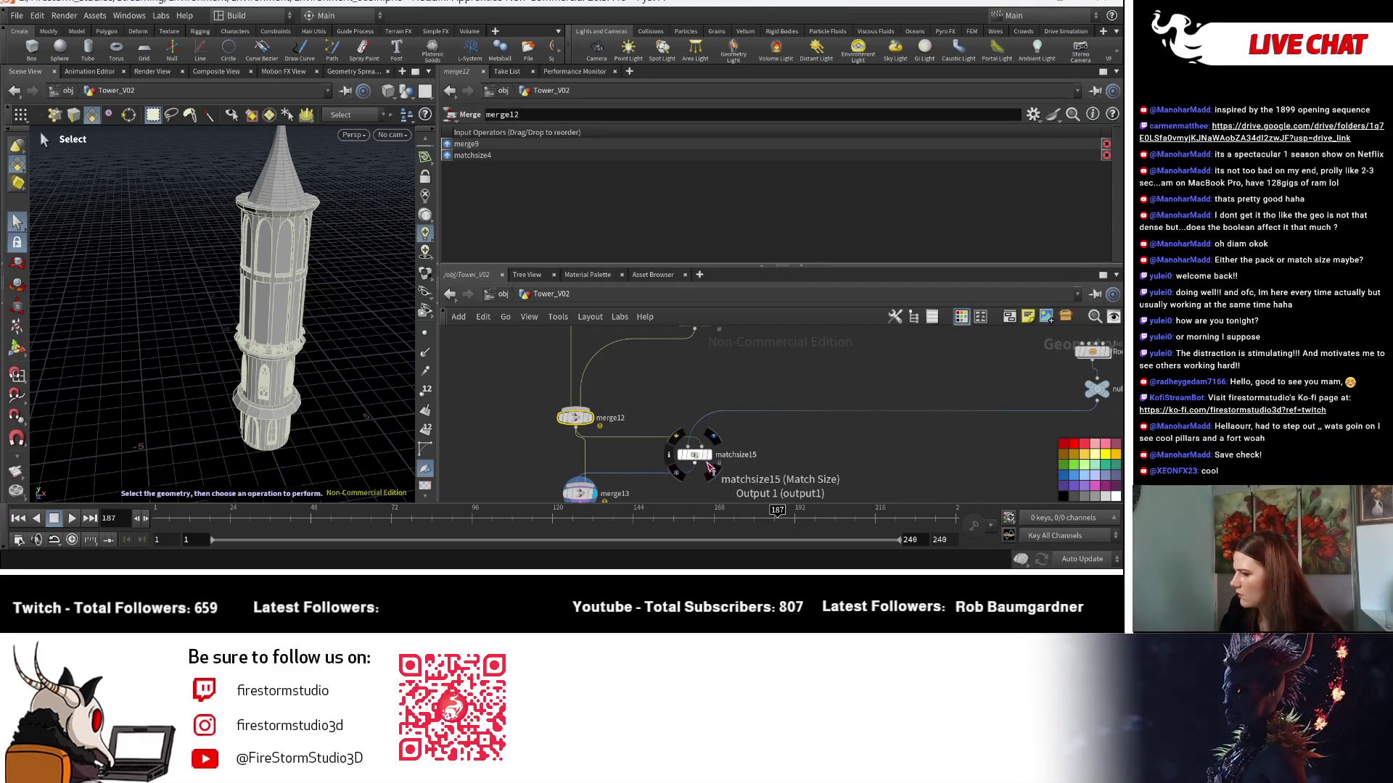
scroll(693, 410, "down", 3)
left_click(662, 444)
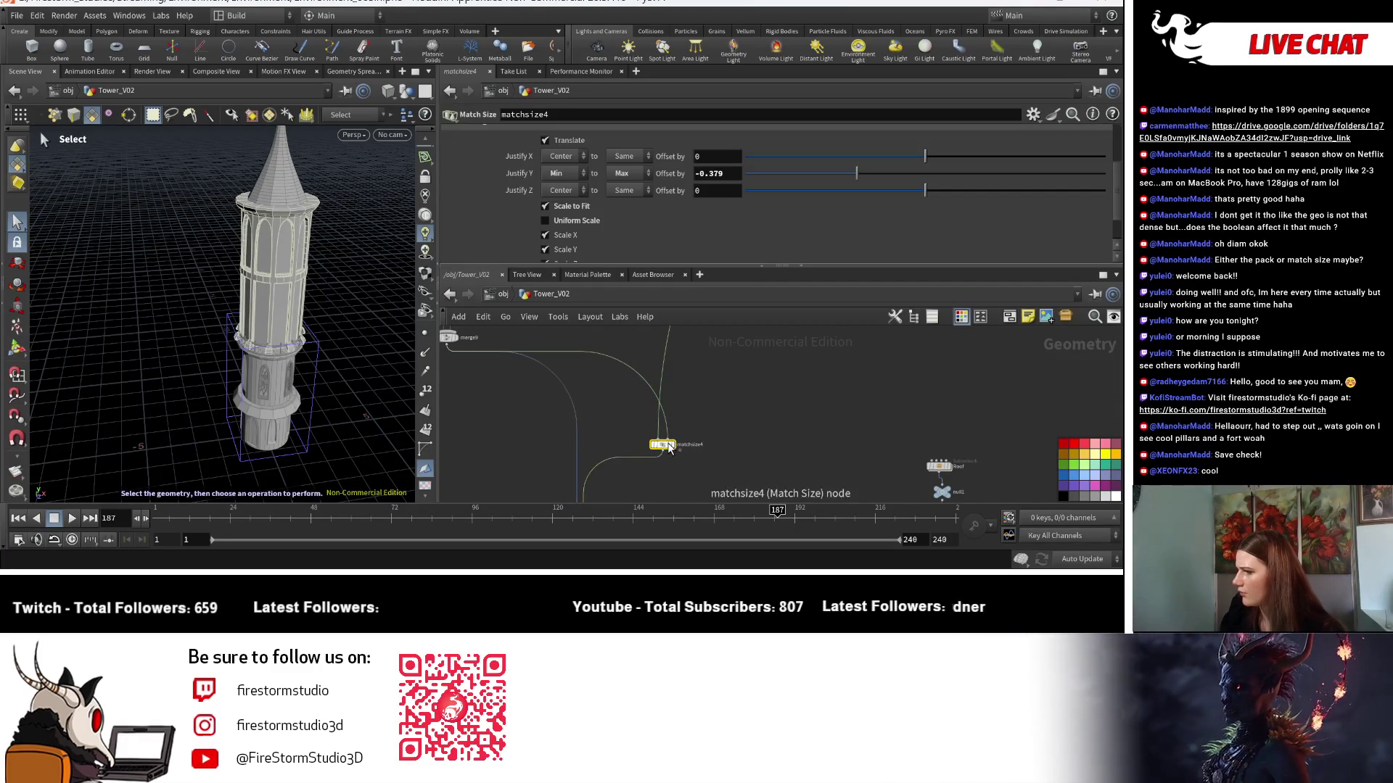
Turn off Scale to Fit on matchsize4 and move merge13 lower right in the network.
left_click(572, 207)
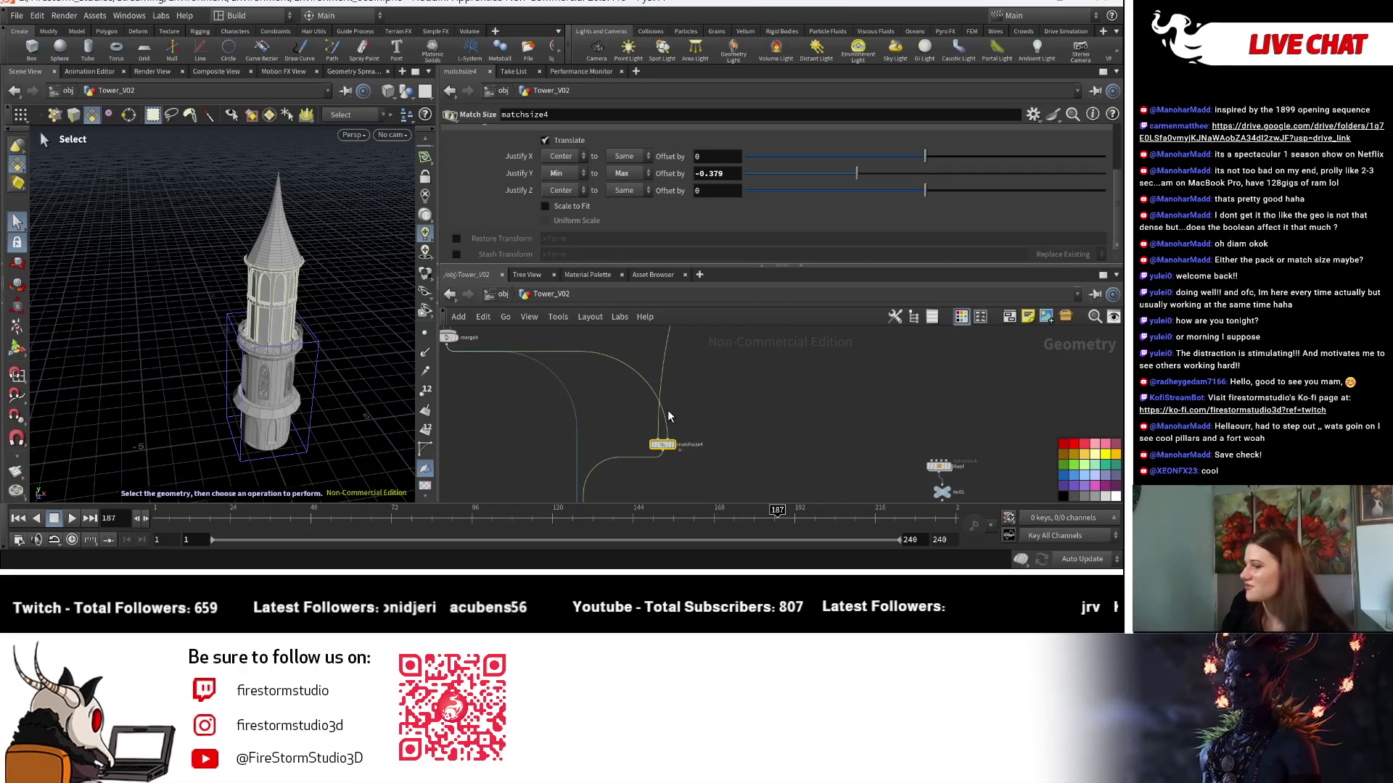
middle_click_drag(668, 411, 698, 429)
left_click_drag(642, 444, 704, 479)
scroll(692, 435, "down", 2)
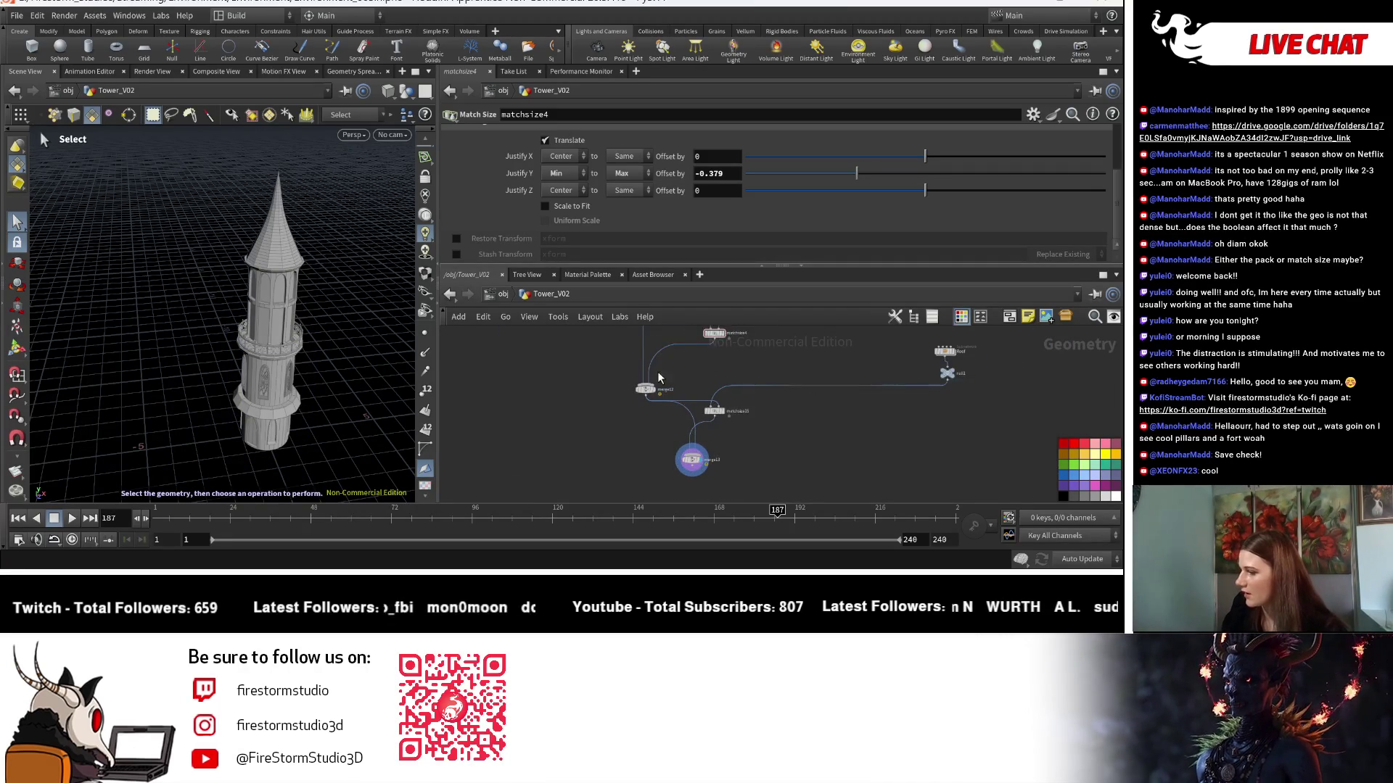
middle_click_drag(659, 377, 702, 488)
Orbit to the balcony and set matchsize4's Justify Y offset to -0.535.
key("Escape")
left_click_drag(367, 443, 388, 413)
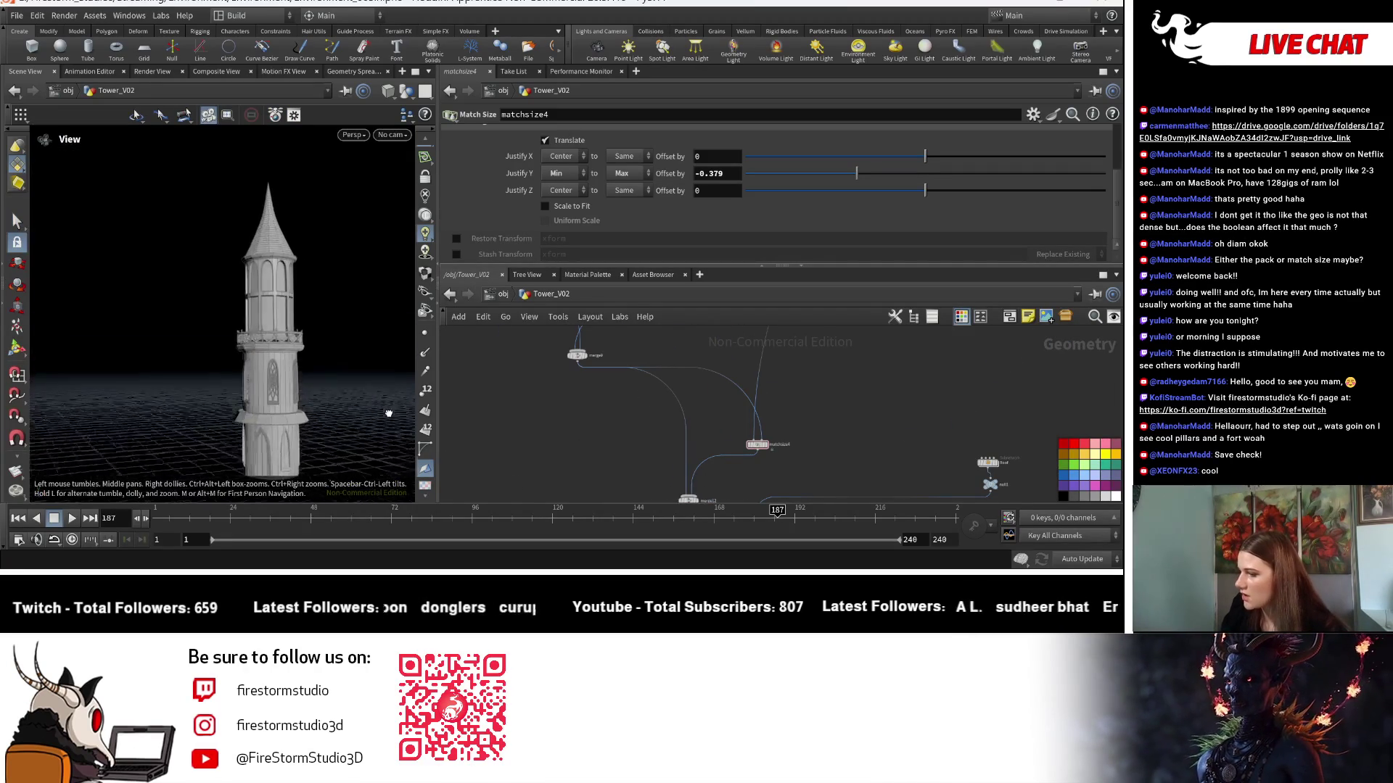
scroll(279, 342, "up", 5)
mouse_move(280, 342)
left_mouse_down()
mouse_move(274, 449)
mouse_move(275, 407)
left_mouse_up()
key("s")
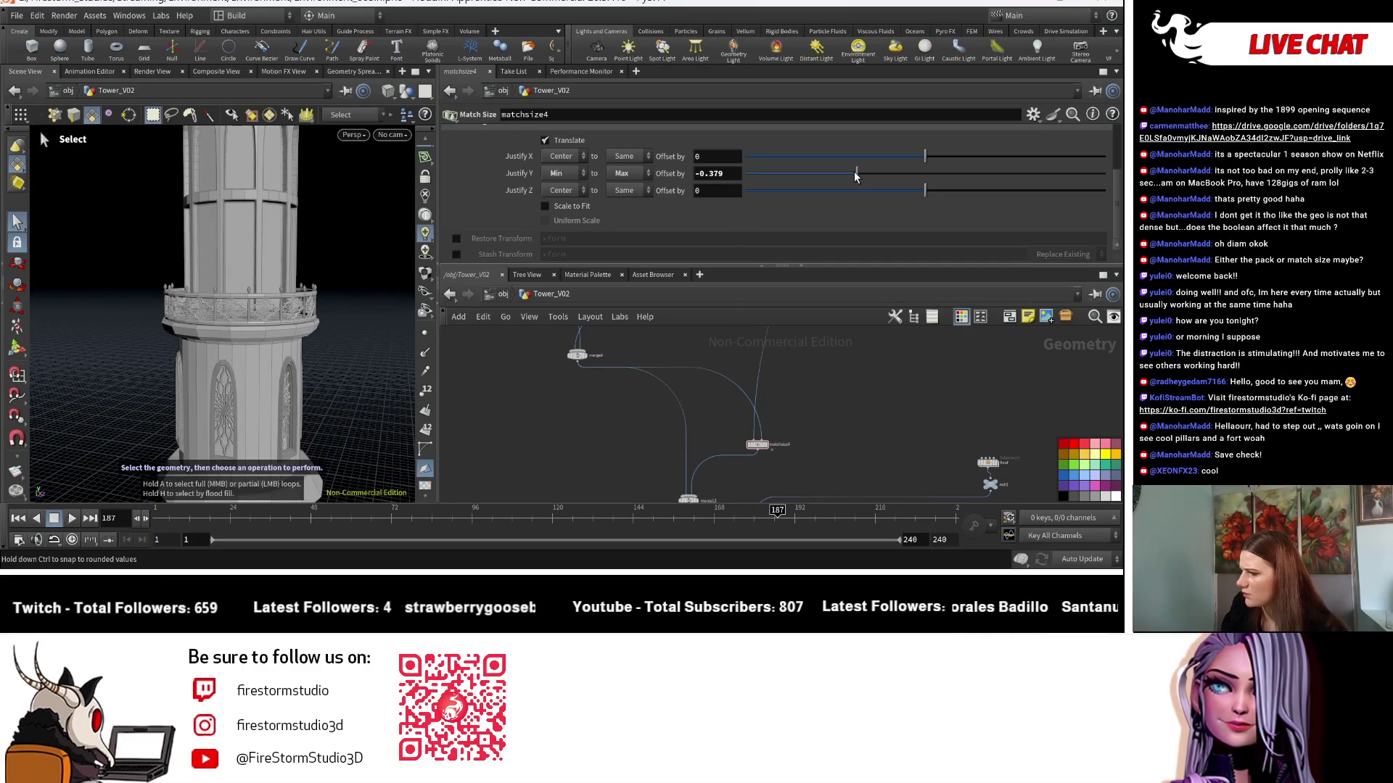
left_click_drag(854, 174, 828, 176)
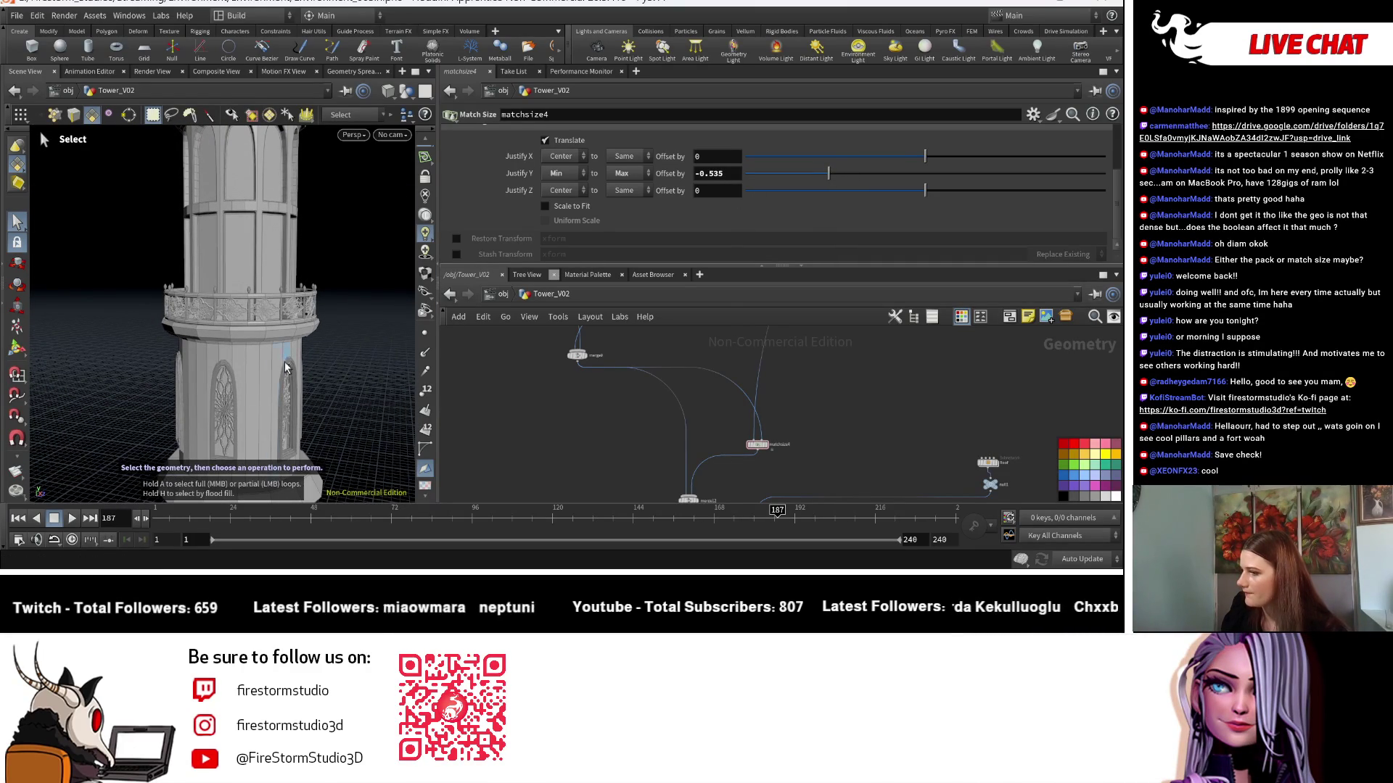
scroll(127, 370, "down", 10)
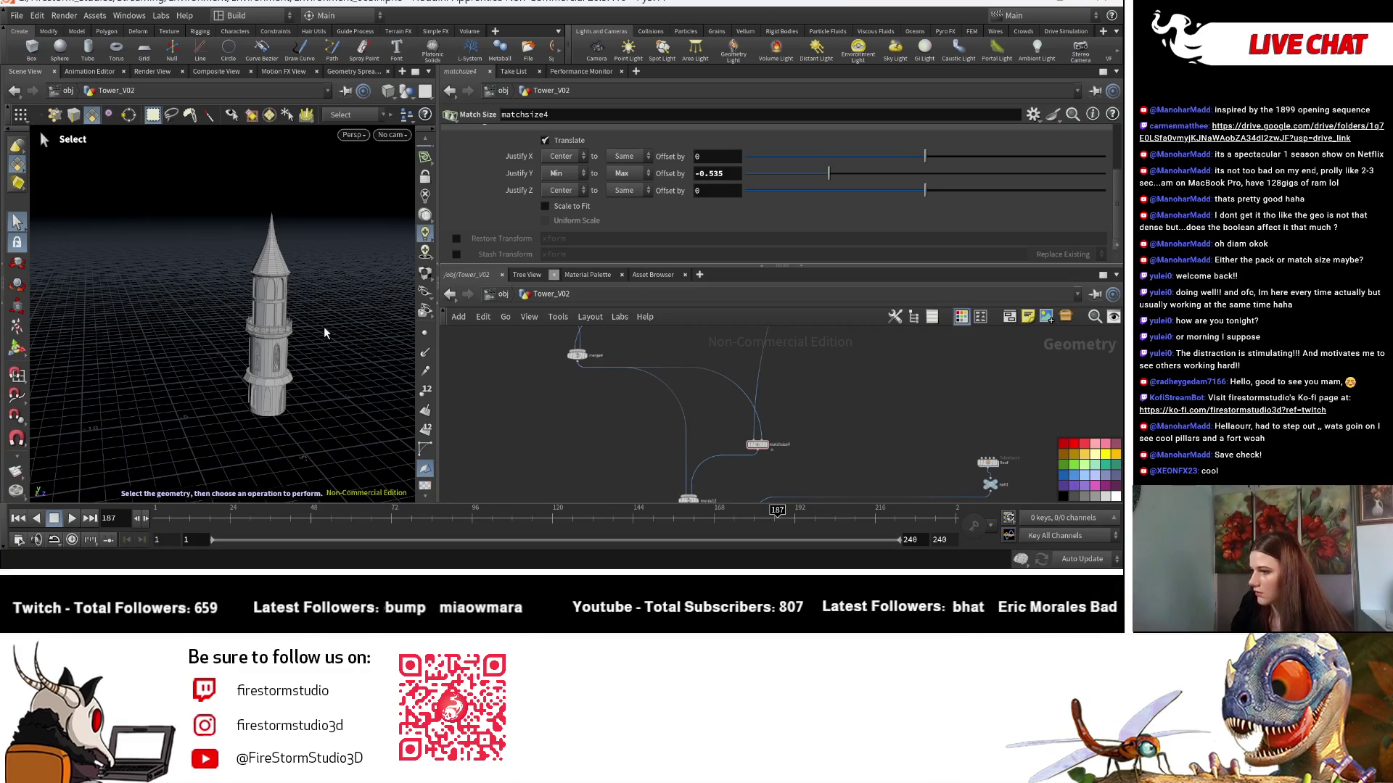
Navigate the network to copy6 and display only its arched window pieces.
key("Escape")
mouse_move(320, 386)
left_mouse_down()
mouse_move(391, 431)
mouse_move(341, 363)
mouse_move(361, 323)
mouse_move(407, 377)
left_mouse_up()
mouse_move(550, 418)
middle_mouse_down()
mouse_move(585, 363)
mouse_move(555, 397)
mouse_move(589, 405)
mouse_move(644, 473)
middle_mouse_up()
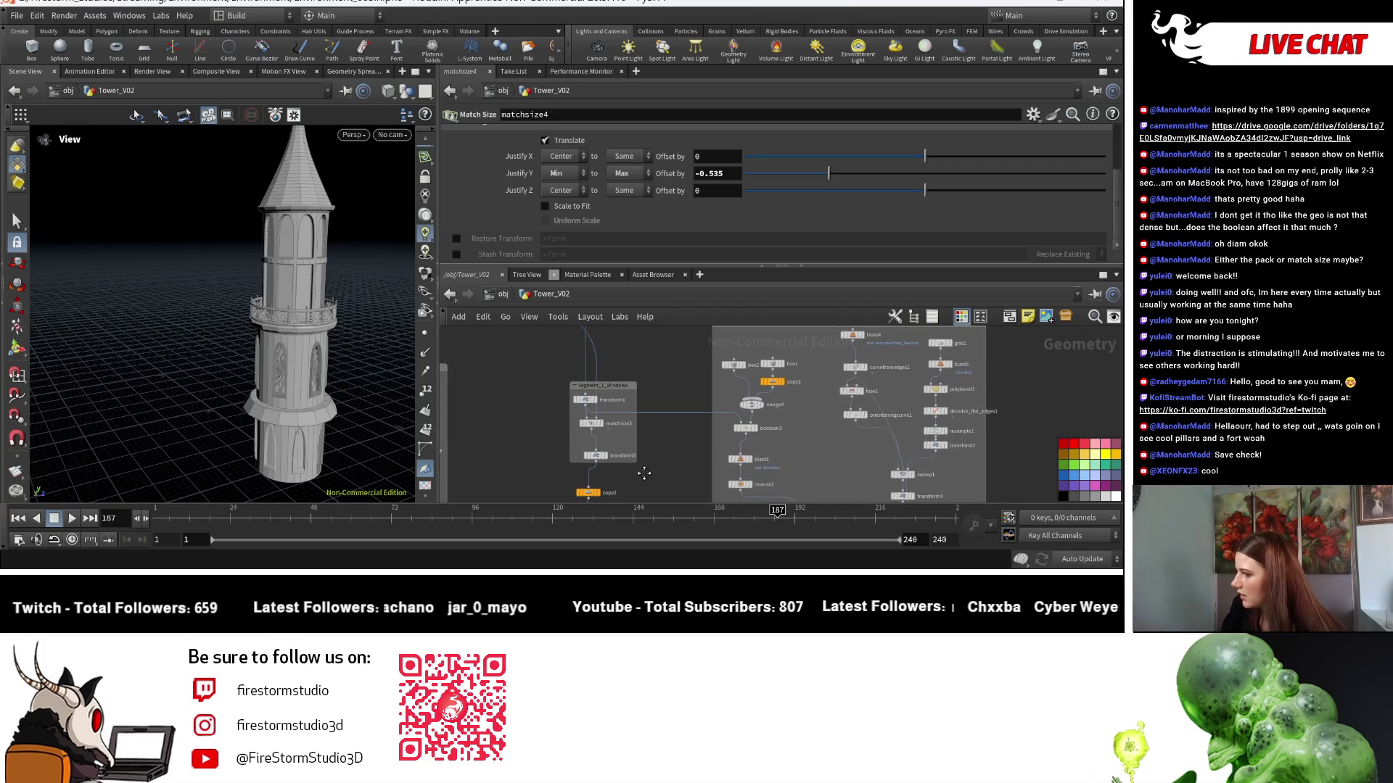
scroll(773, 383, "up", 3)
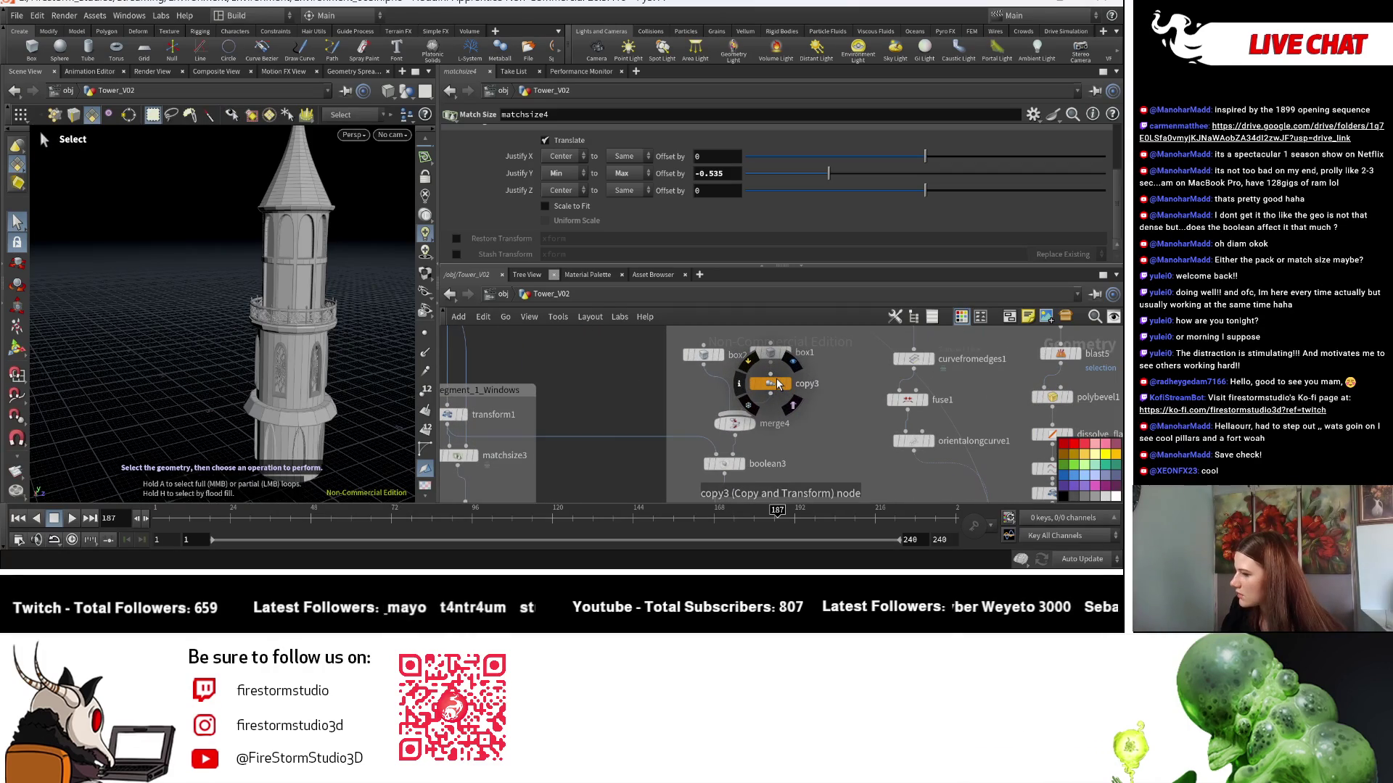
scroll(774, 385, "down", 10)
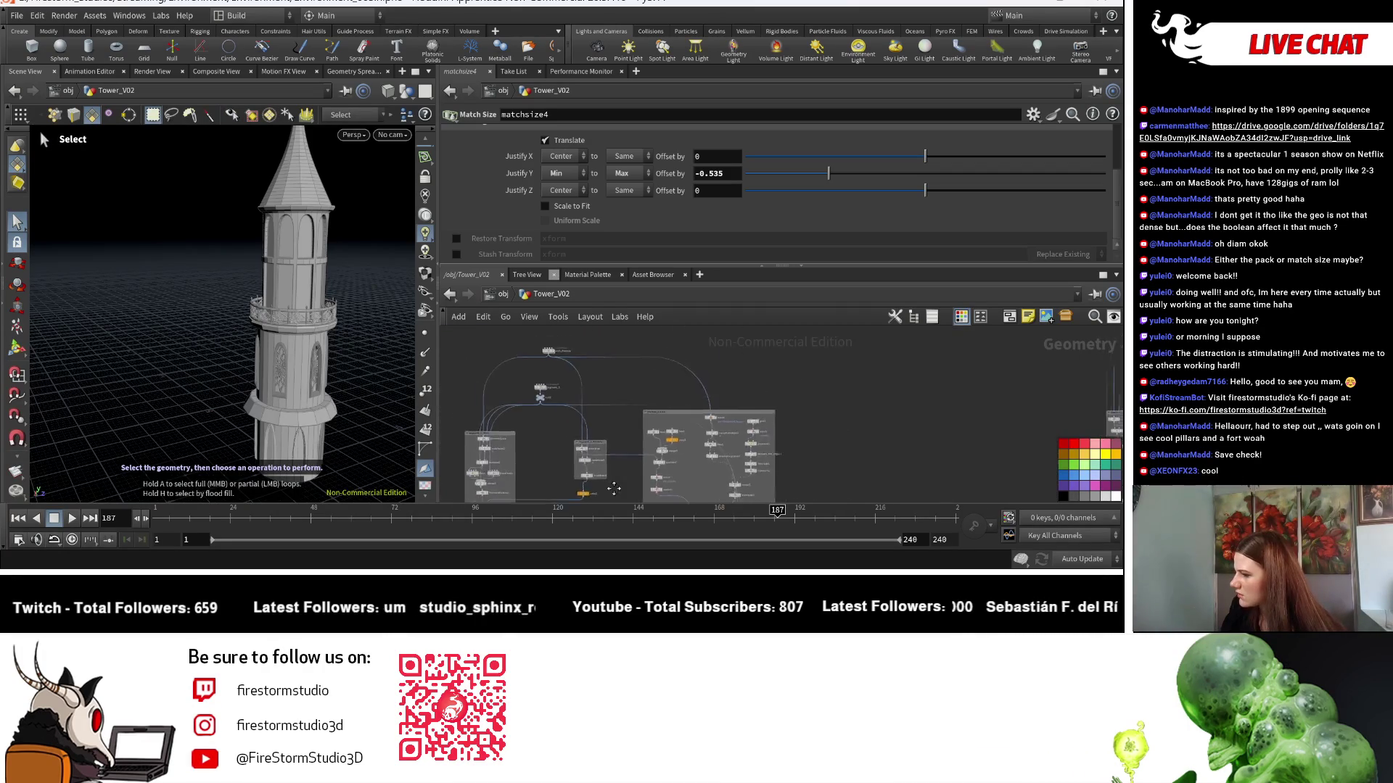
scroll(563, 500, "up", 5)
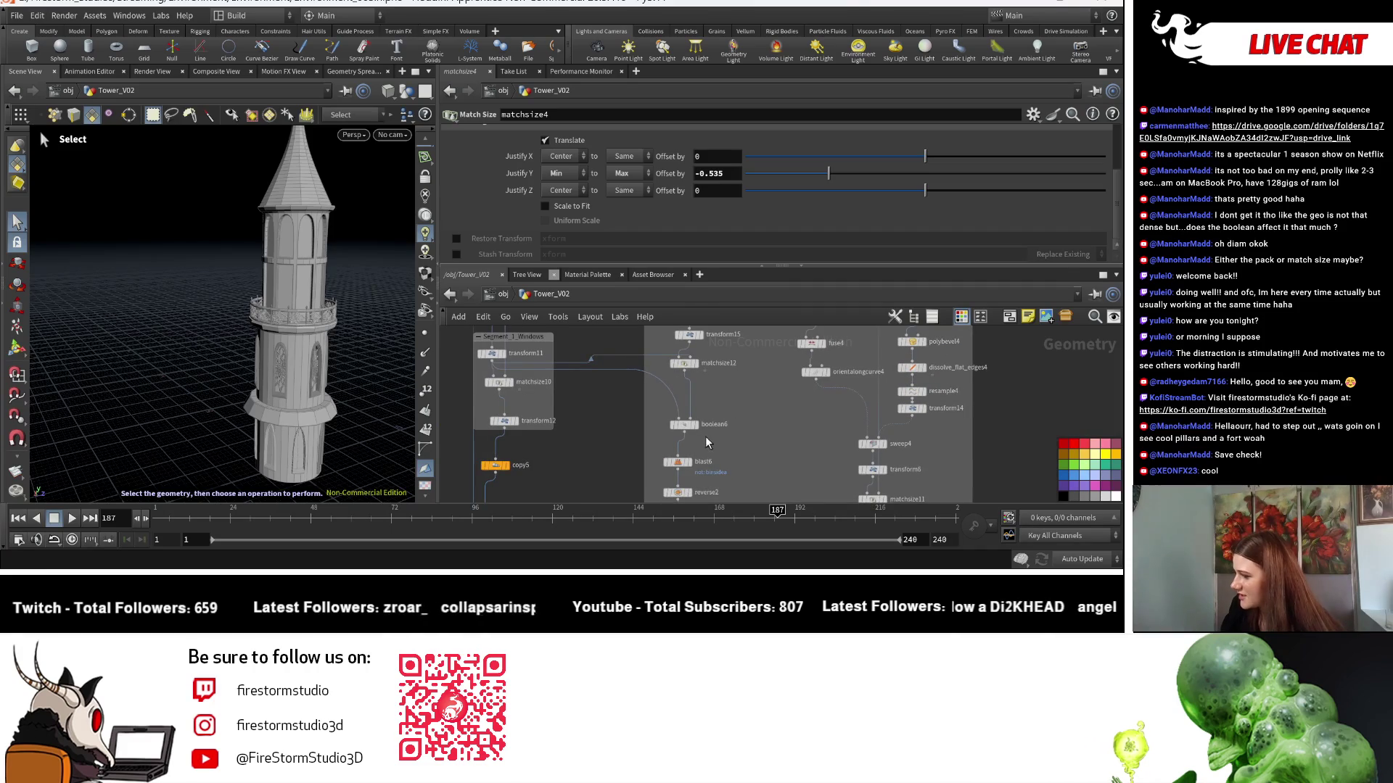
mouse_move(586, 415)
middle_mouse_down()
mouse_move(626, 447)
mouse_move(598, 409)
mouse_move(649, 363)
middle_mouse_up()
scroll(725, 406, "up", 5)
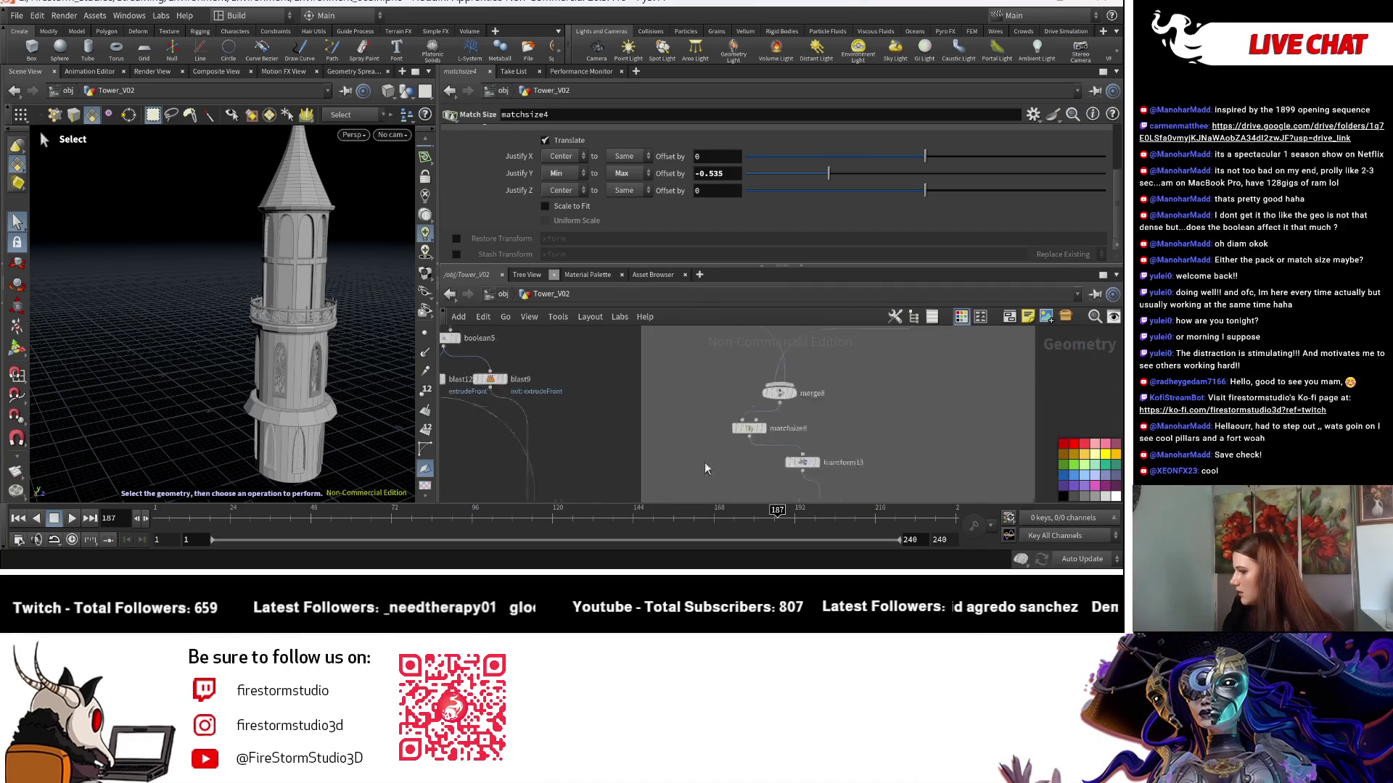
left_click(773, 442)
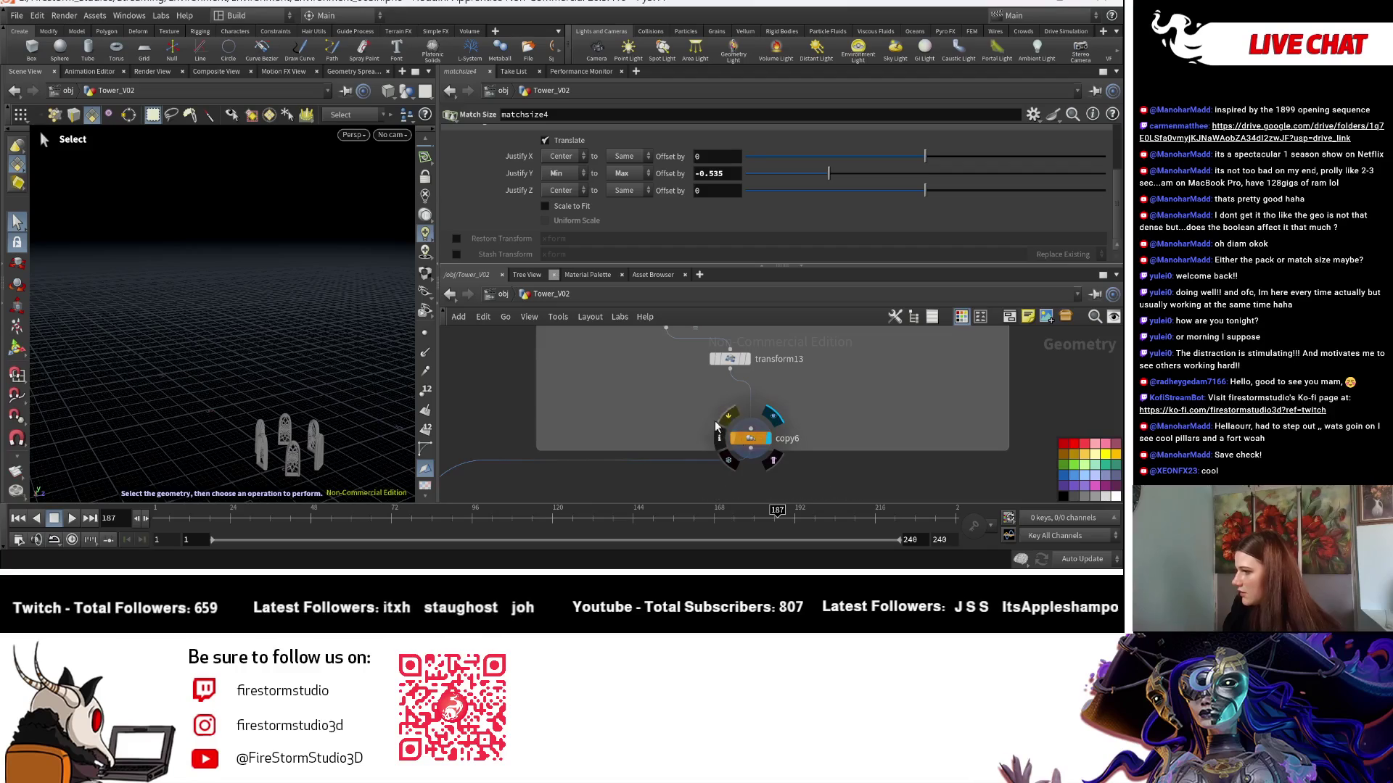
Try 8 window copies on copy5's Total Number, then undo back to 6.
left_click(757, 444)
key("Tab")
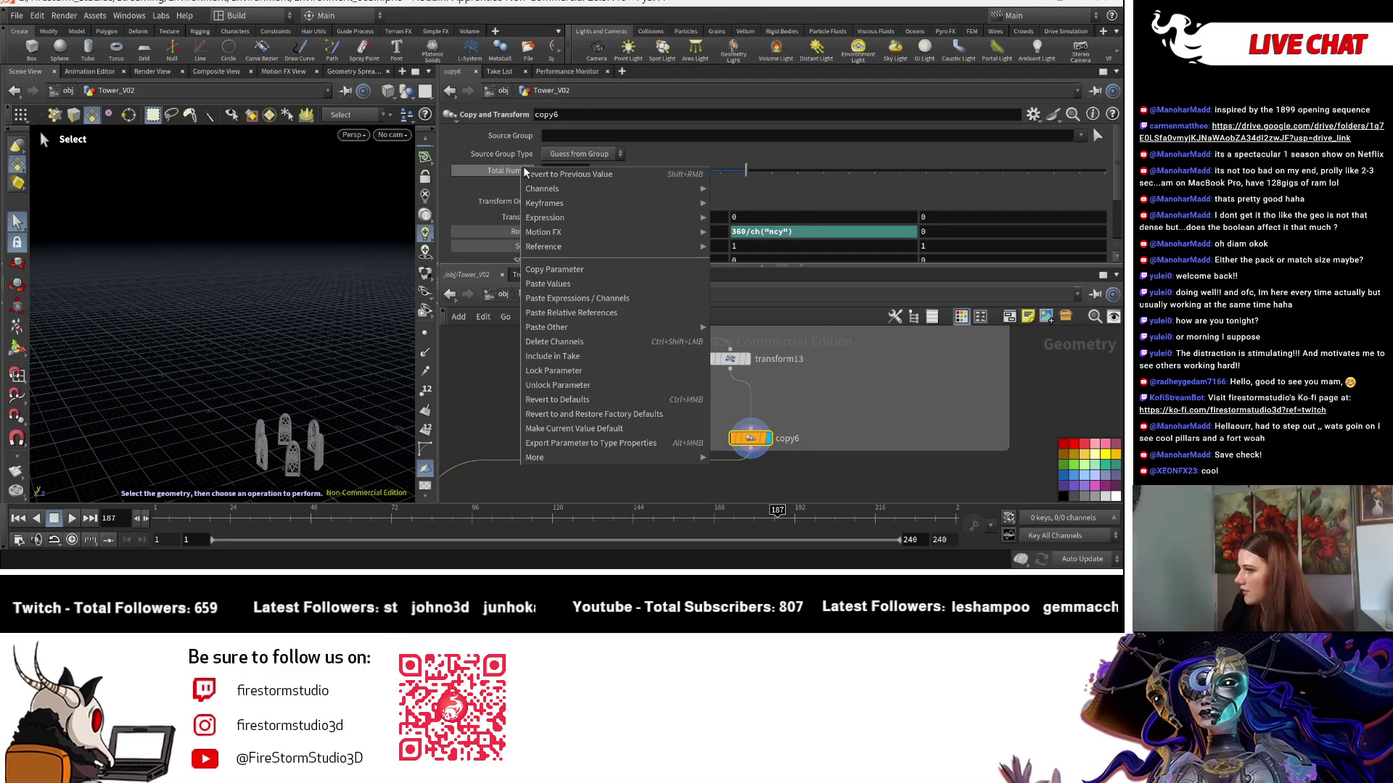
key("Escape")
mouse_move(558, 343)
middle_mouse_down()
mouse_move(580, 392)
mouse_move(598, 366)
middle_mouse_up()
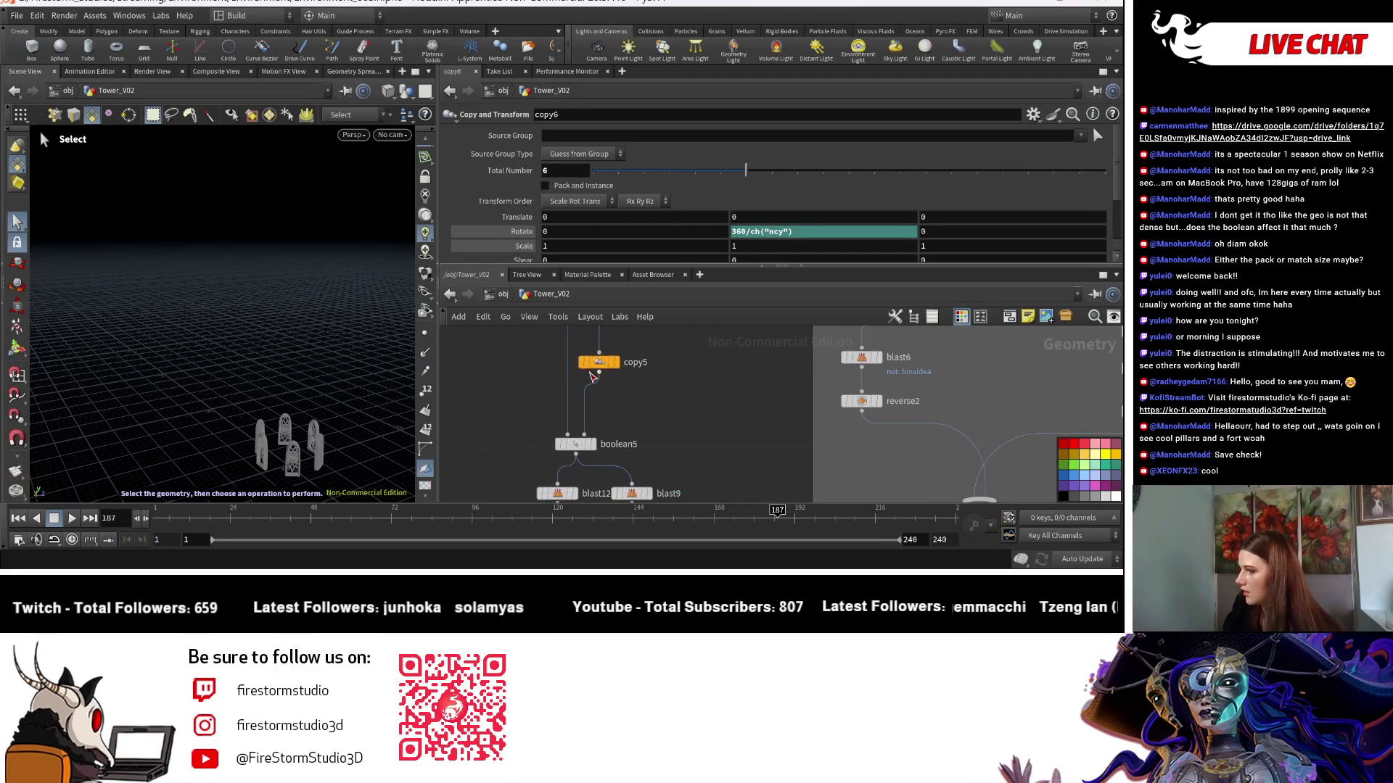
left_click(598, 362)
right_click(531, 170)
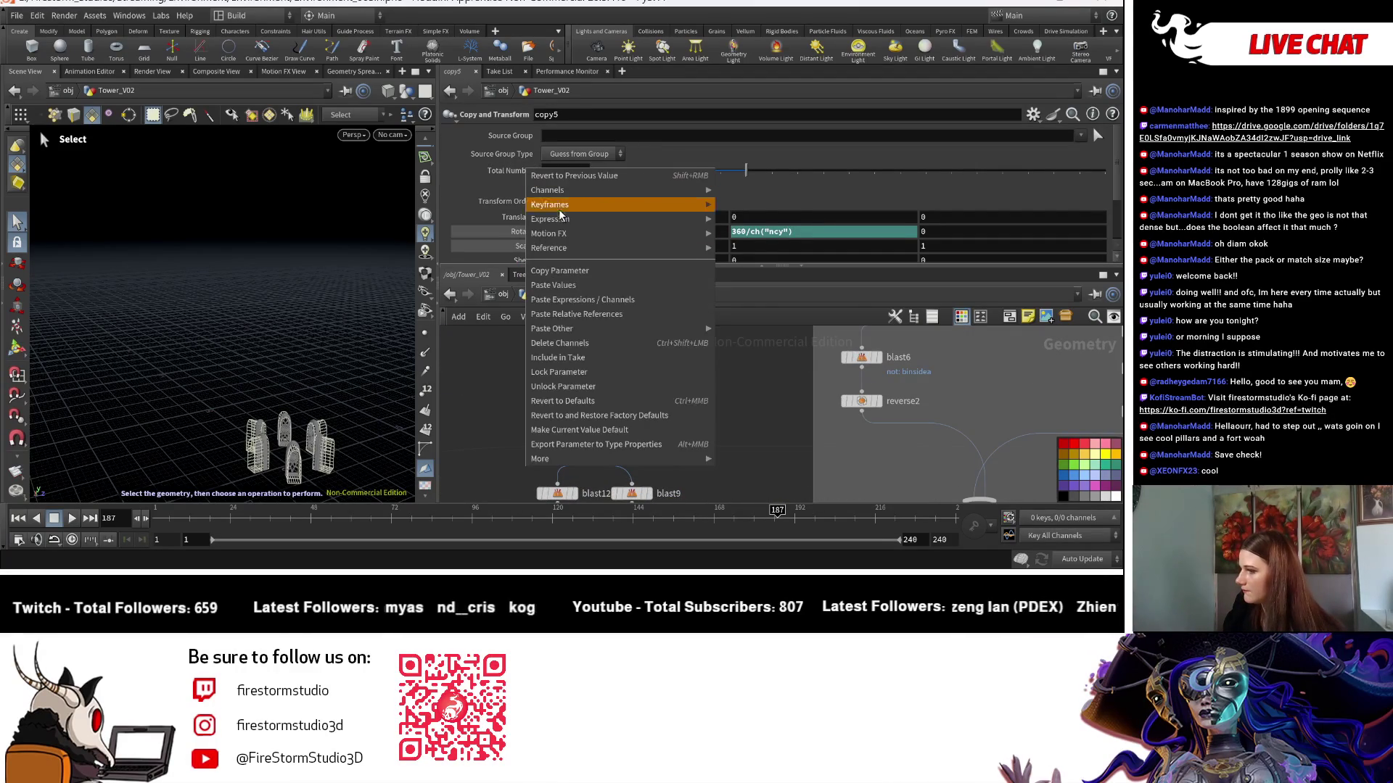
left_click(608, 317)
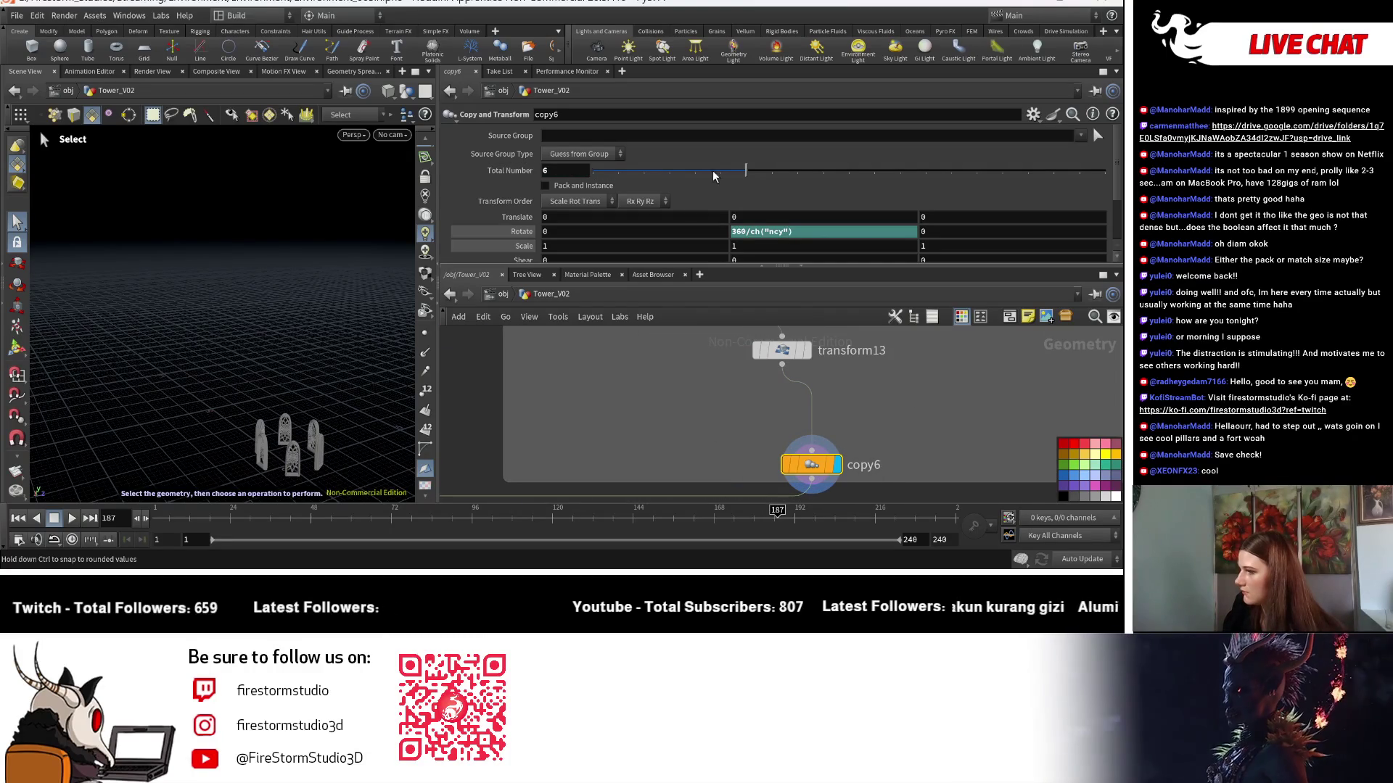
mouse_move(766, 172)
left_mouse_down()
mouse_move(847, 172)
mouse_move(746, 171)
left_mouse_up()
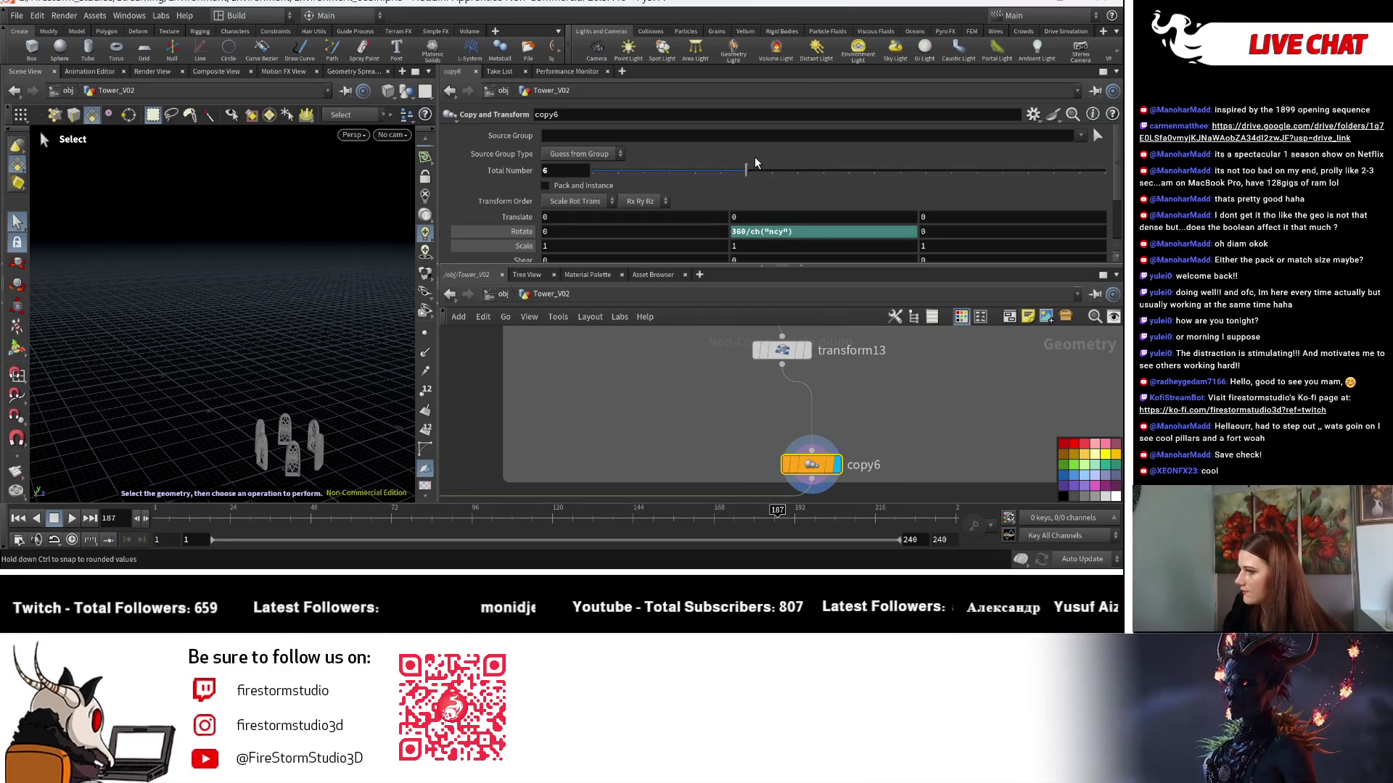
key("h")
Move transform8 directly beneath transform16 in the merge6 chain.
scroll(825, 453, "up", 5)
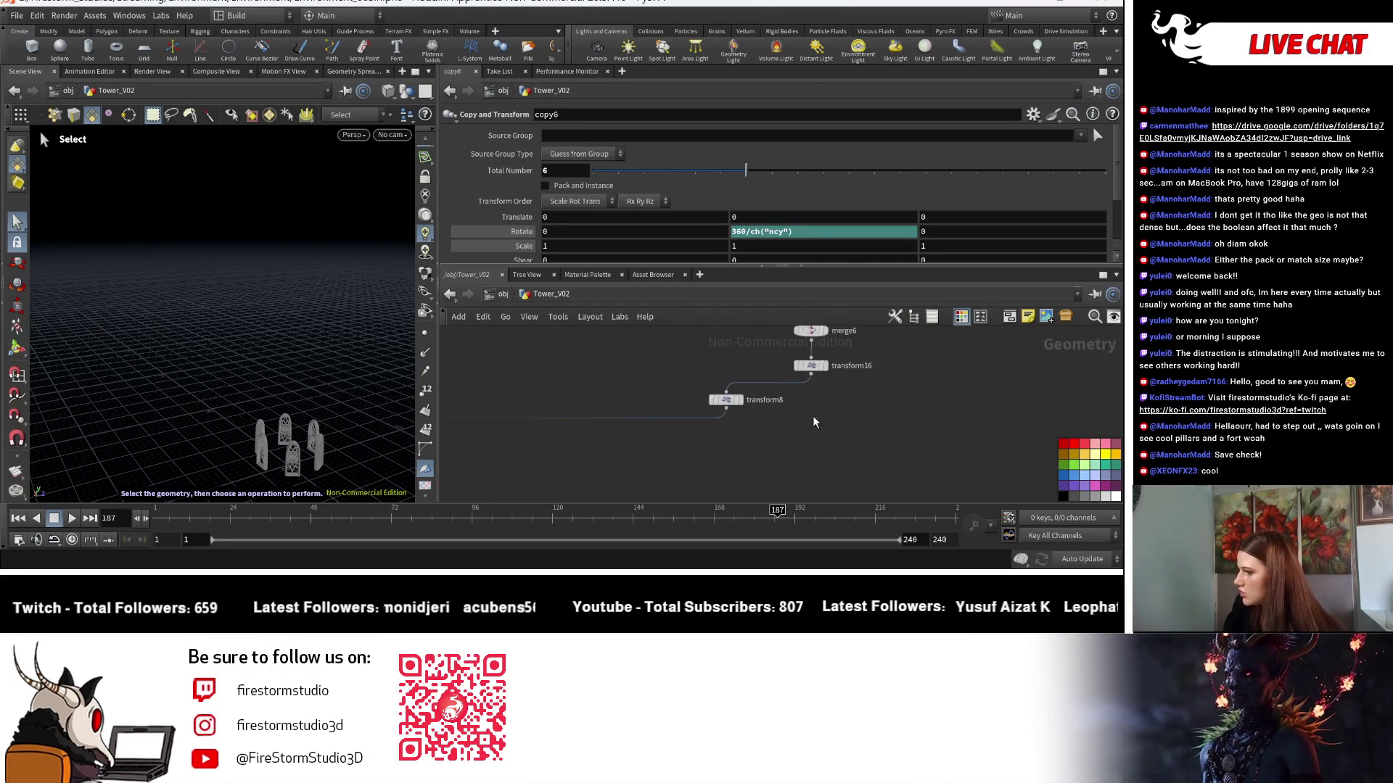
left_click_drag(707, 391, 814, 383)
middle_click_drag(814, 383, 682, 432)
left_click(682, 429)
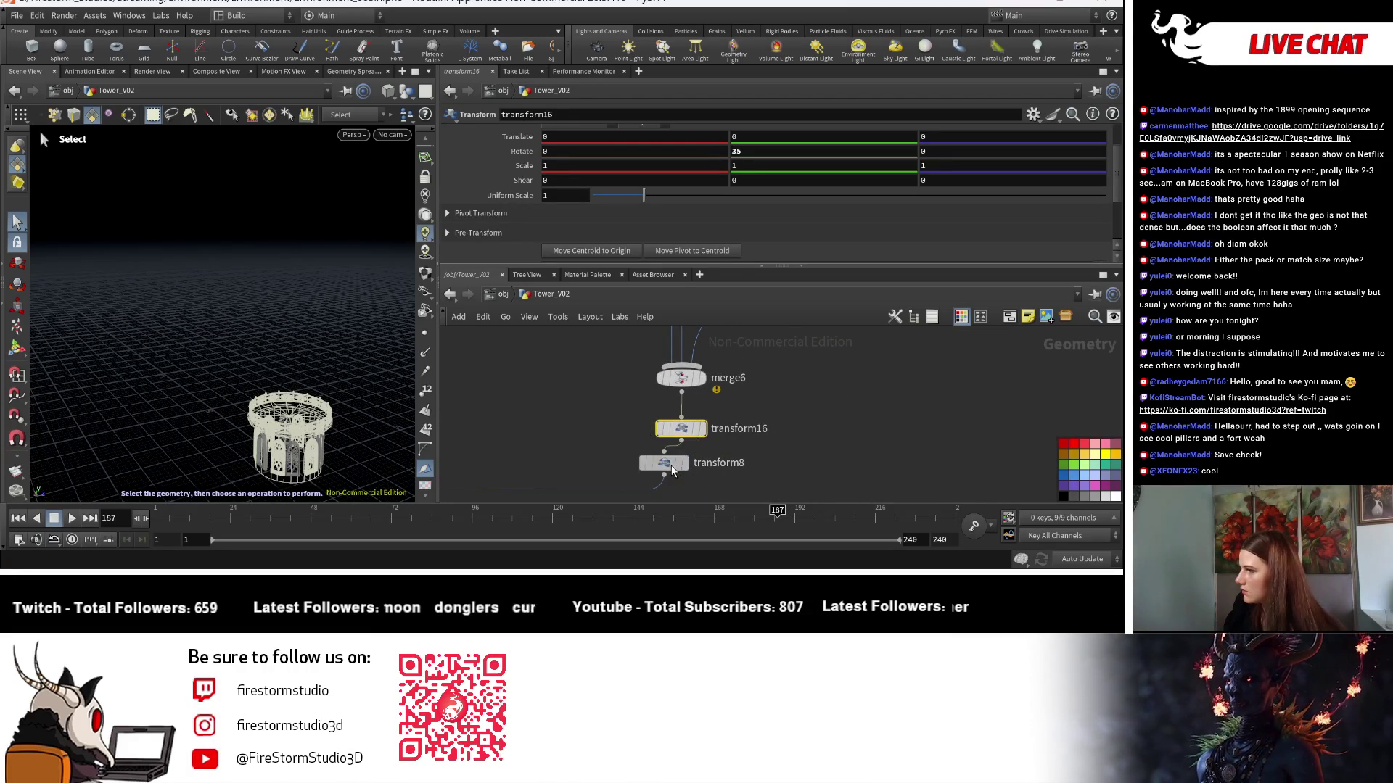
Delete transform8 and set transform16's Y scale to 1.25.
left_click(672, 468)
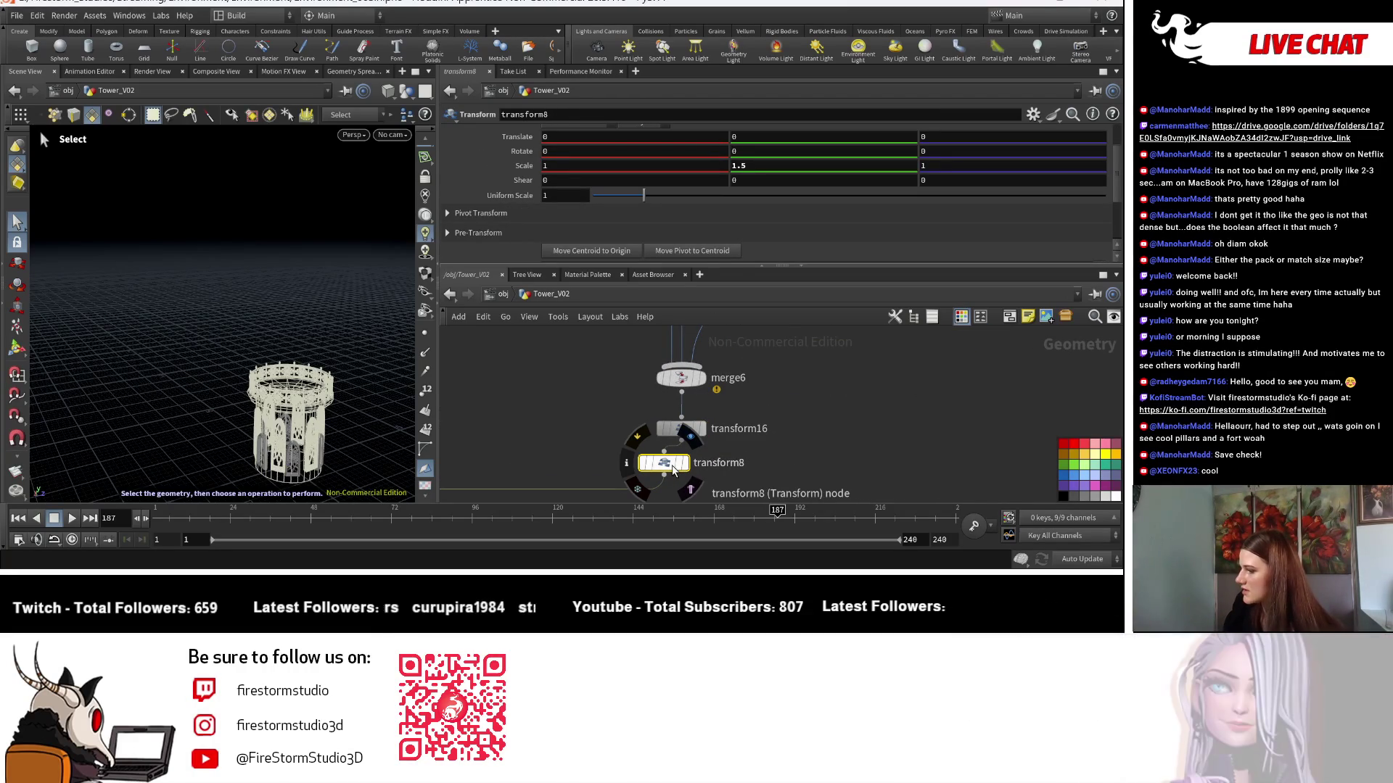
key("Delete")
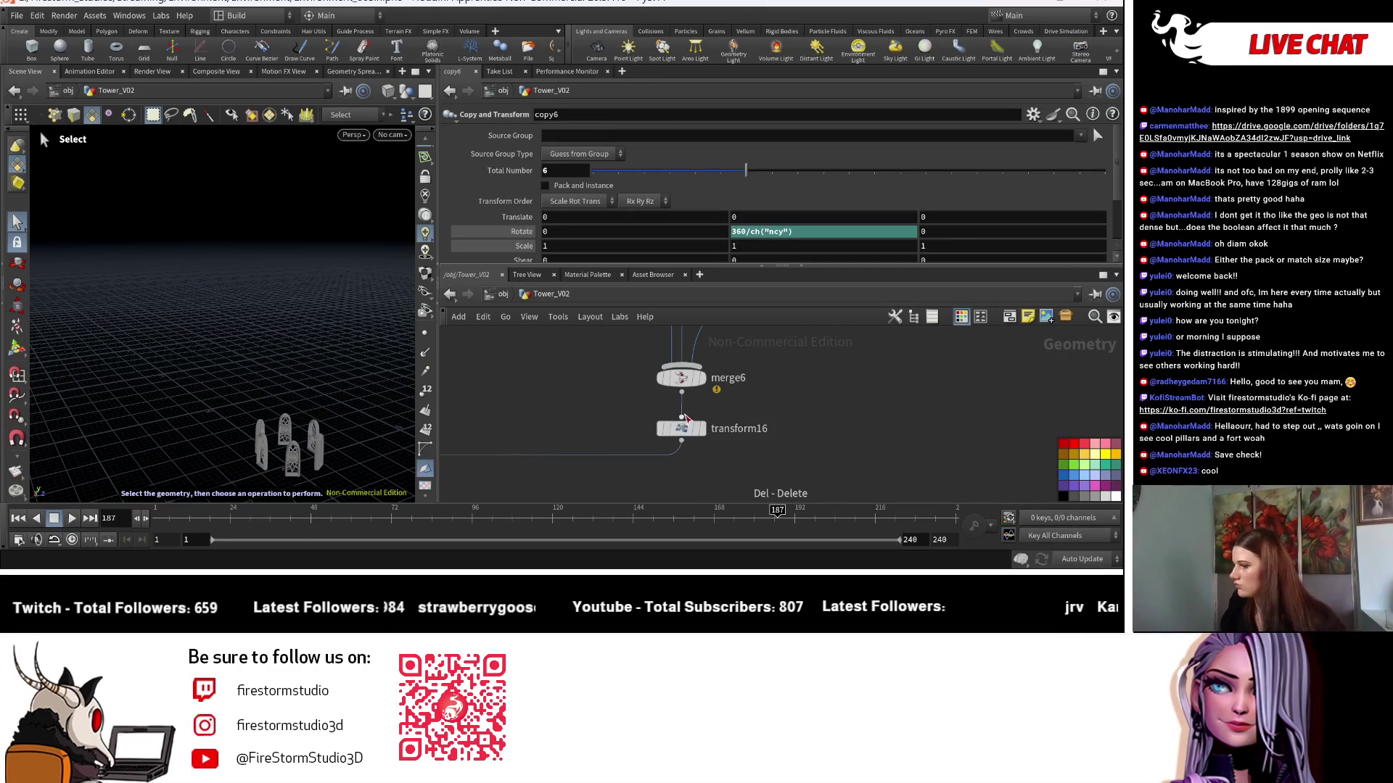
left_click(682, 429)
left_click(762, 166)
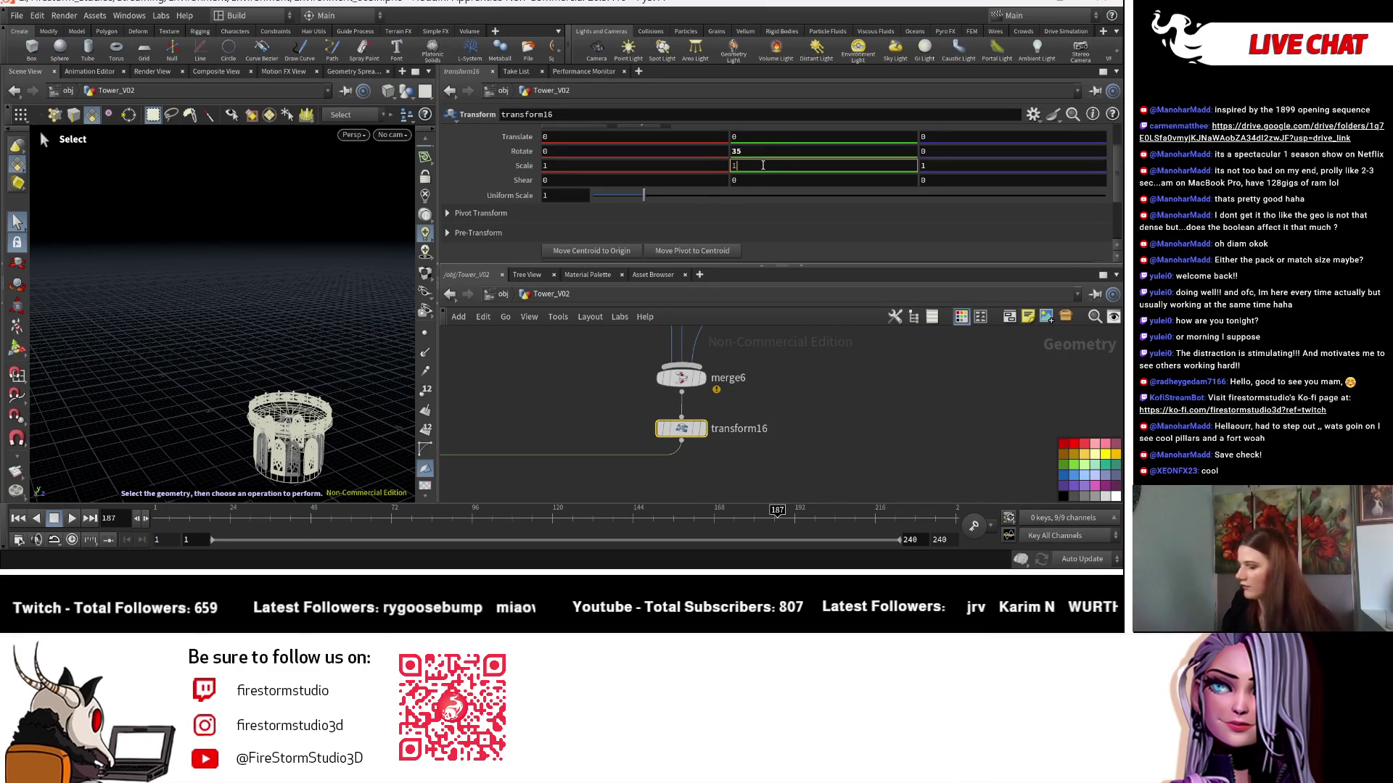
key("Return")
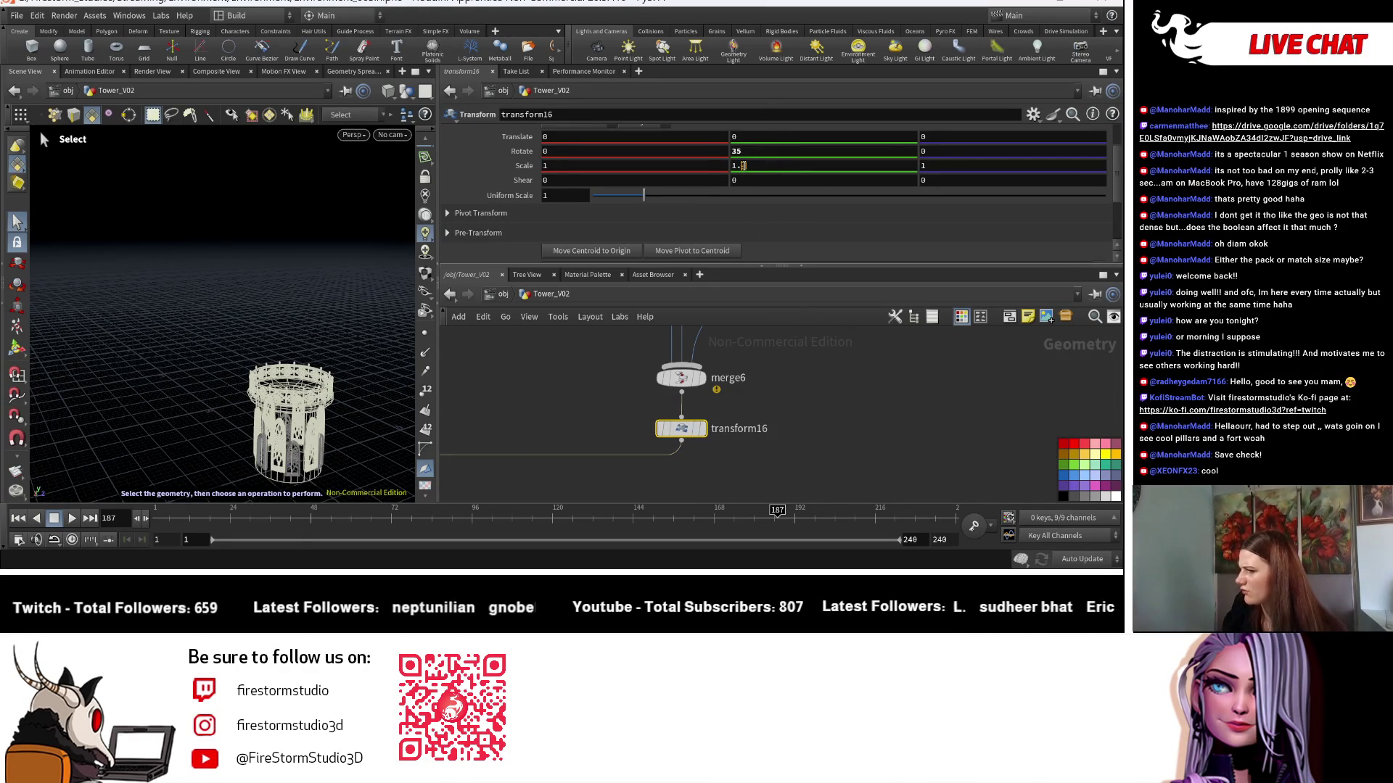
type("25")
key("Return")
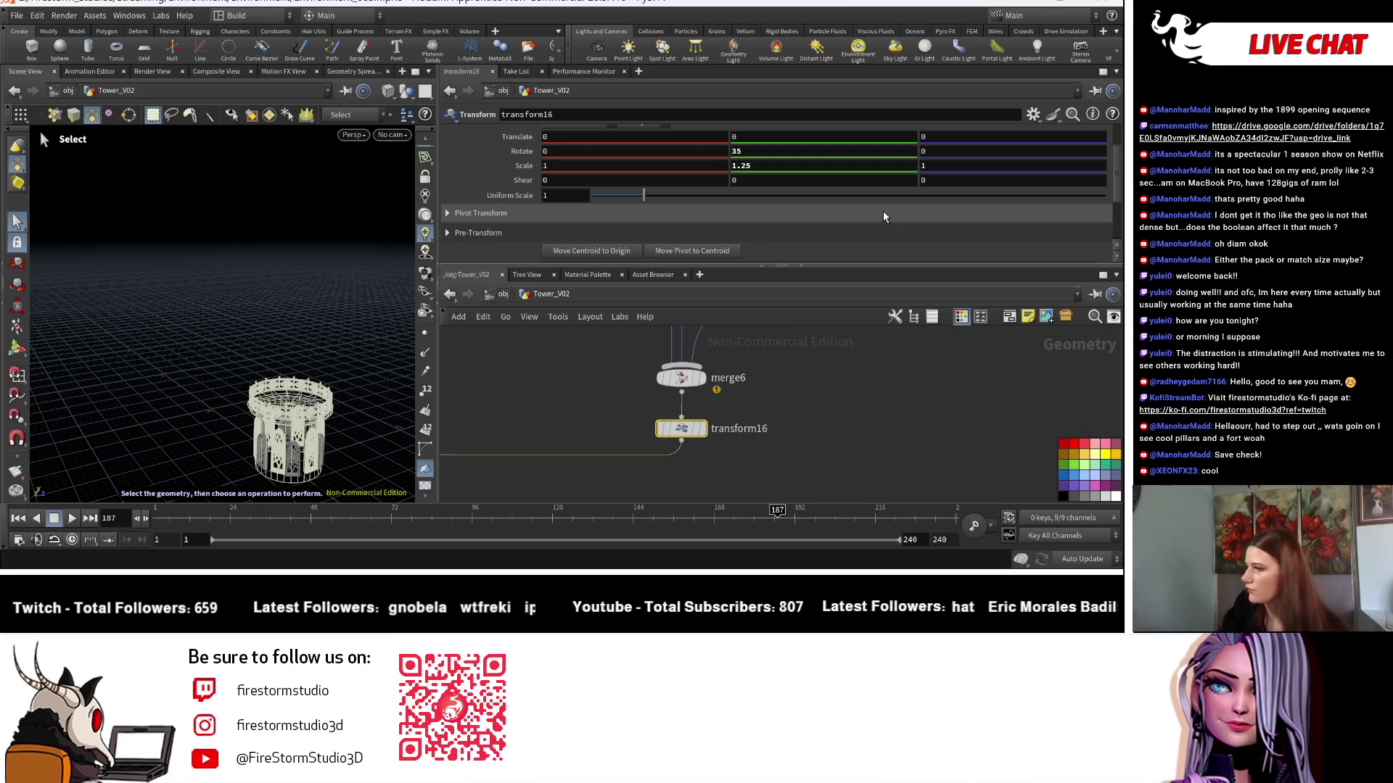
scroll(697, 432, "down", 3)
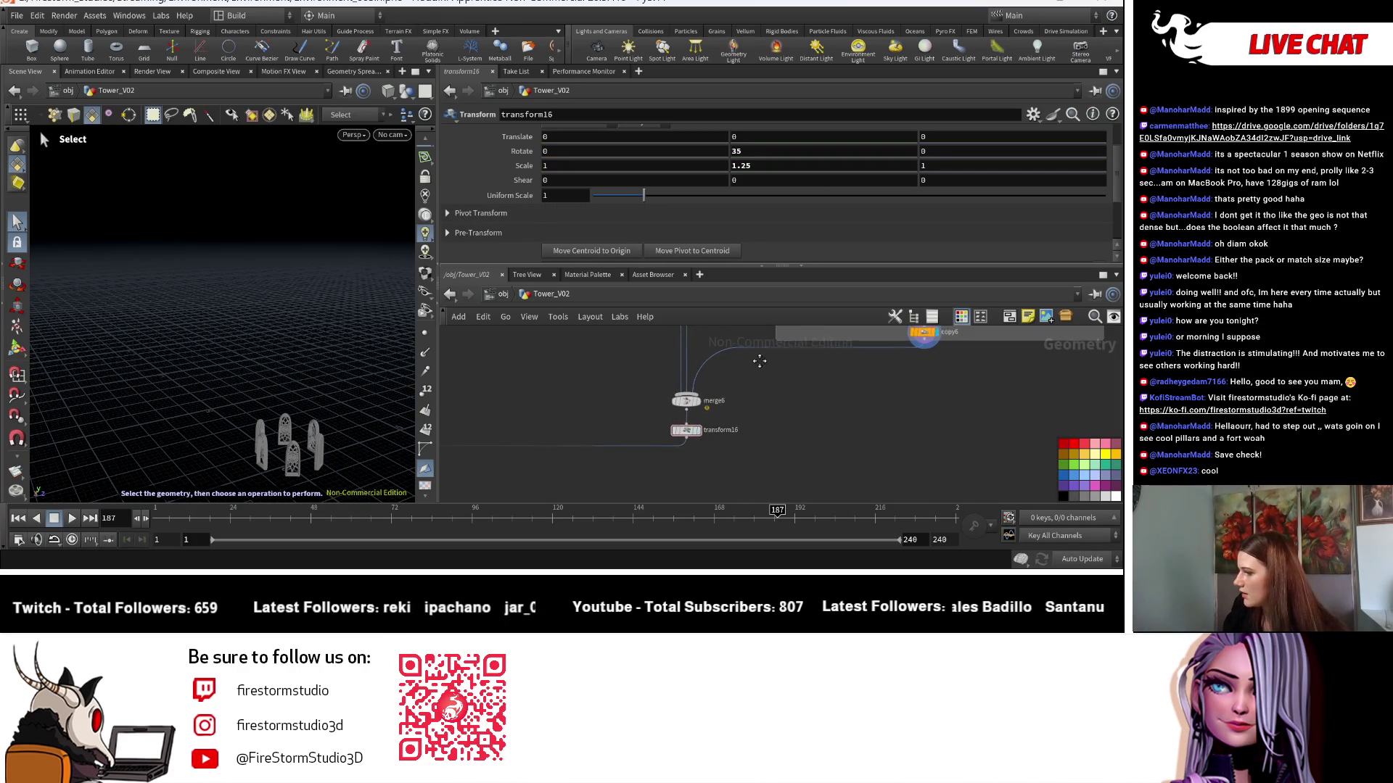
Add a Null node, null4, below transform16.
key("Tab")
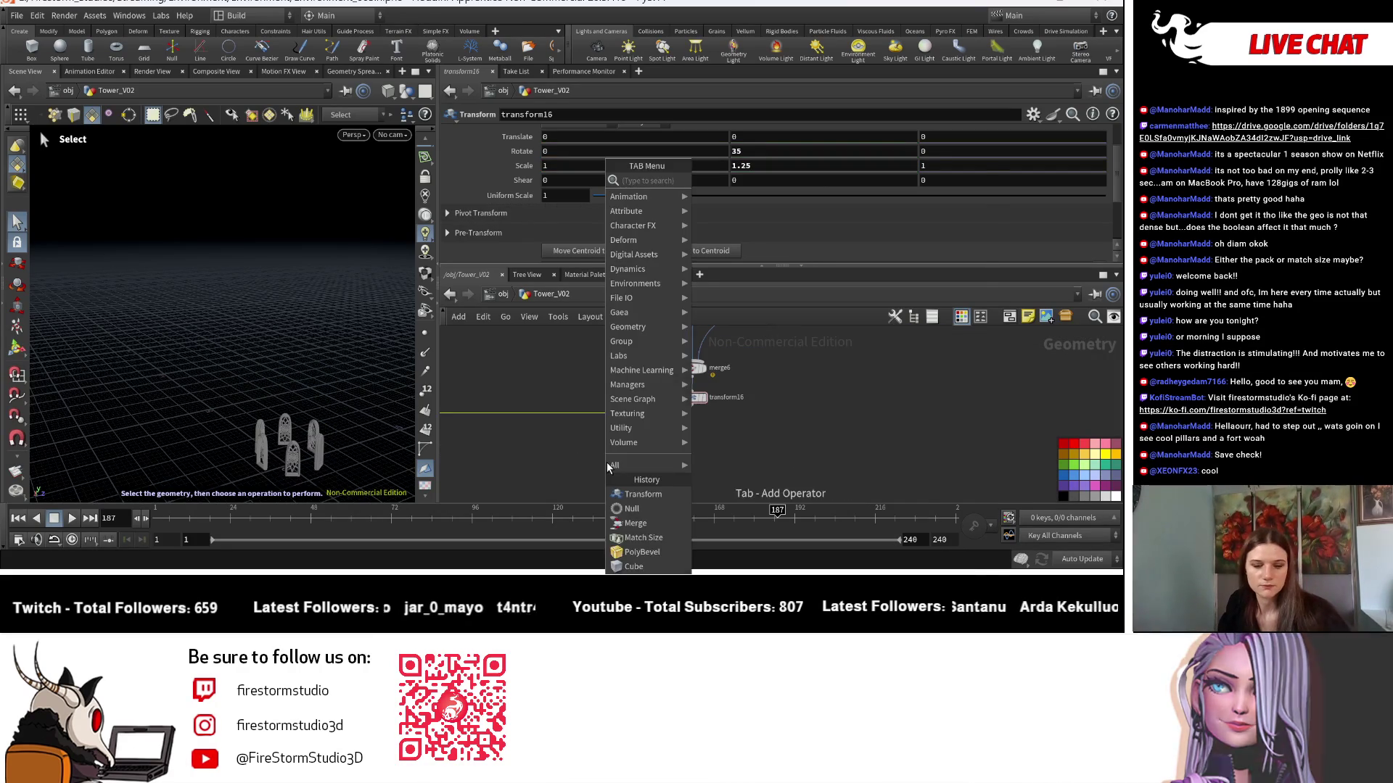
mouse_move(609, 465)
left_click(707, 187)
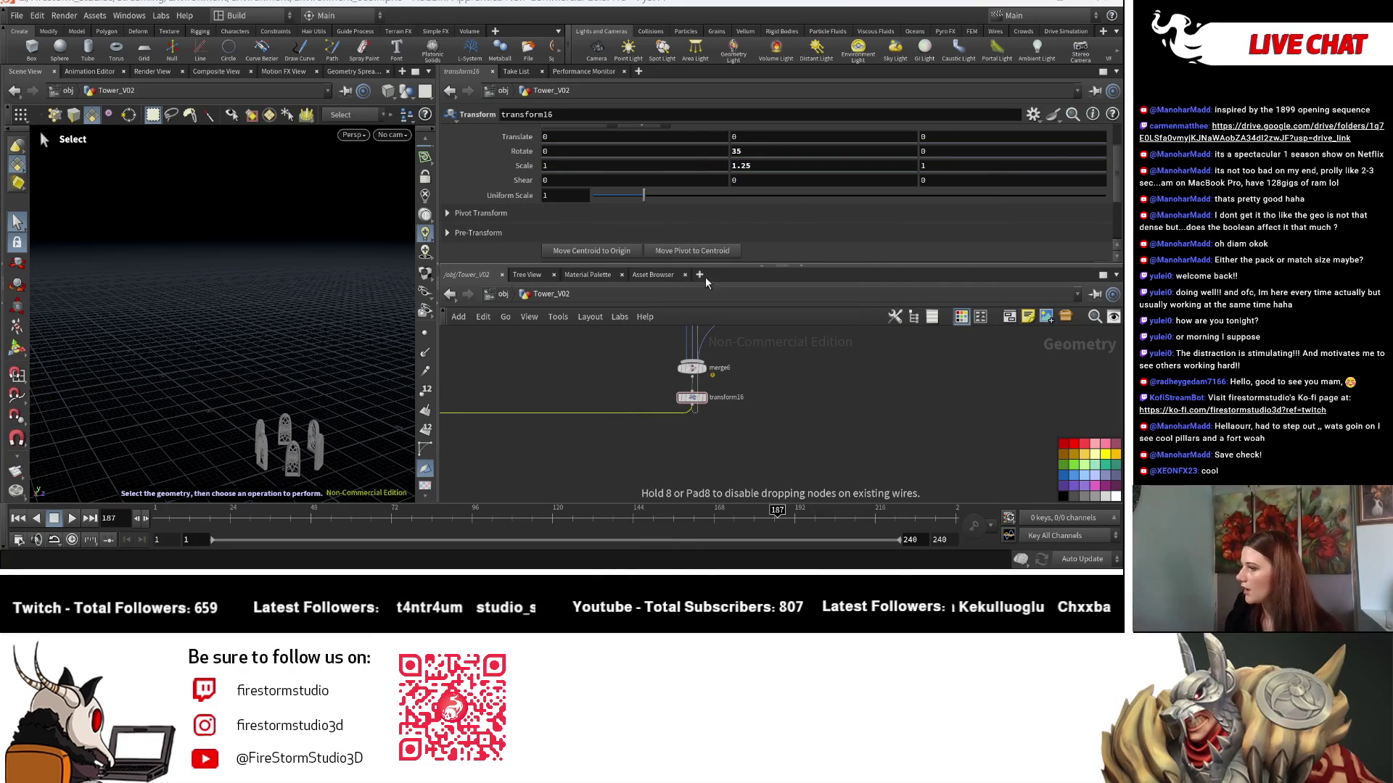
left_click(692, 423)
scroll(763, 409, "up", 3)
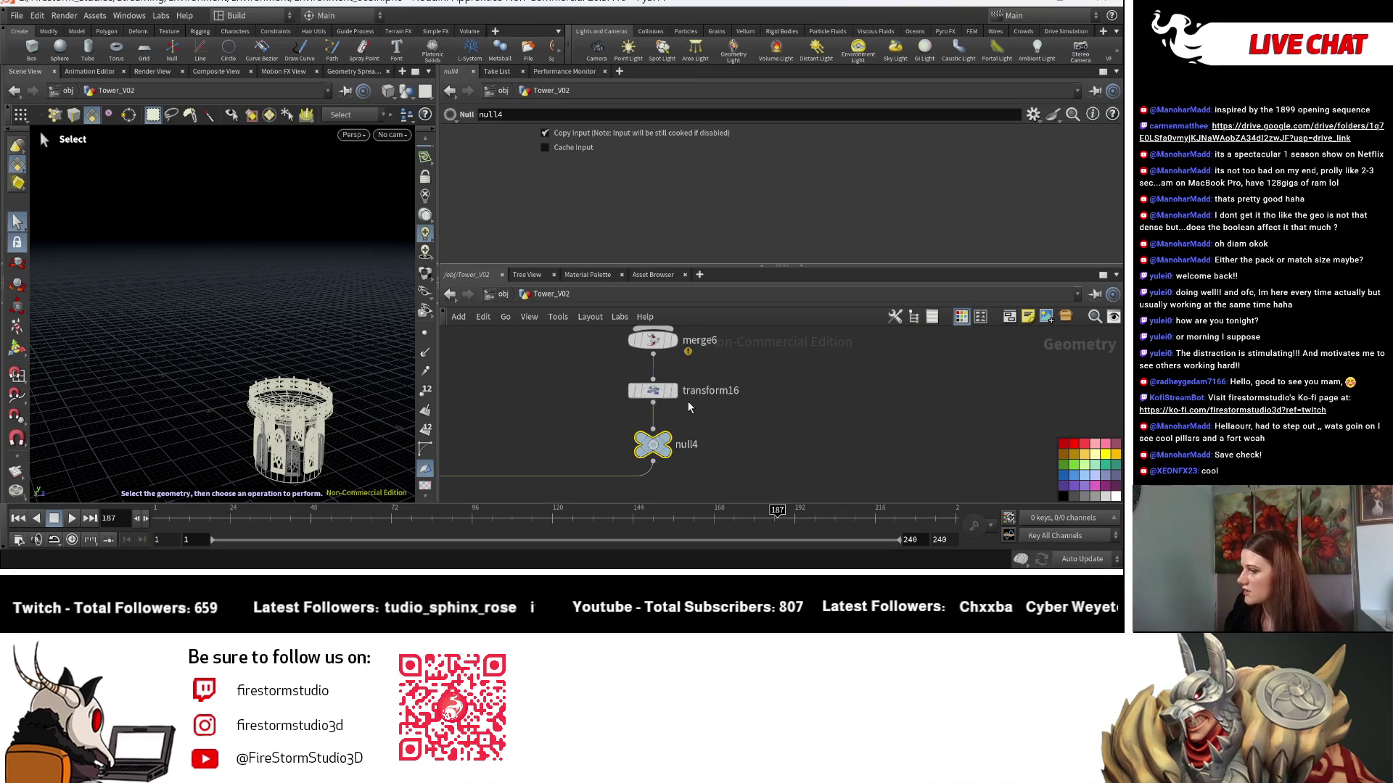
Reset transform16 to a Y scale of 1 and a Y rotation of 0.
left_click(652, 390)
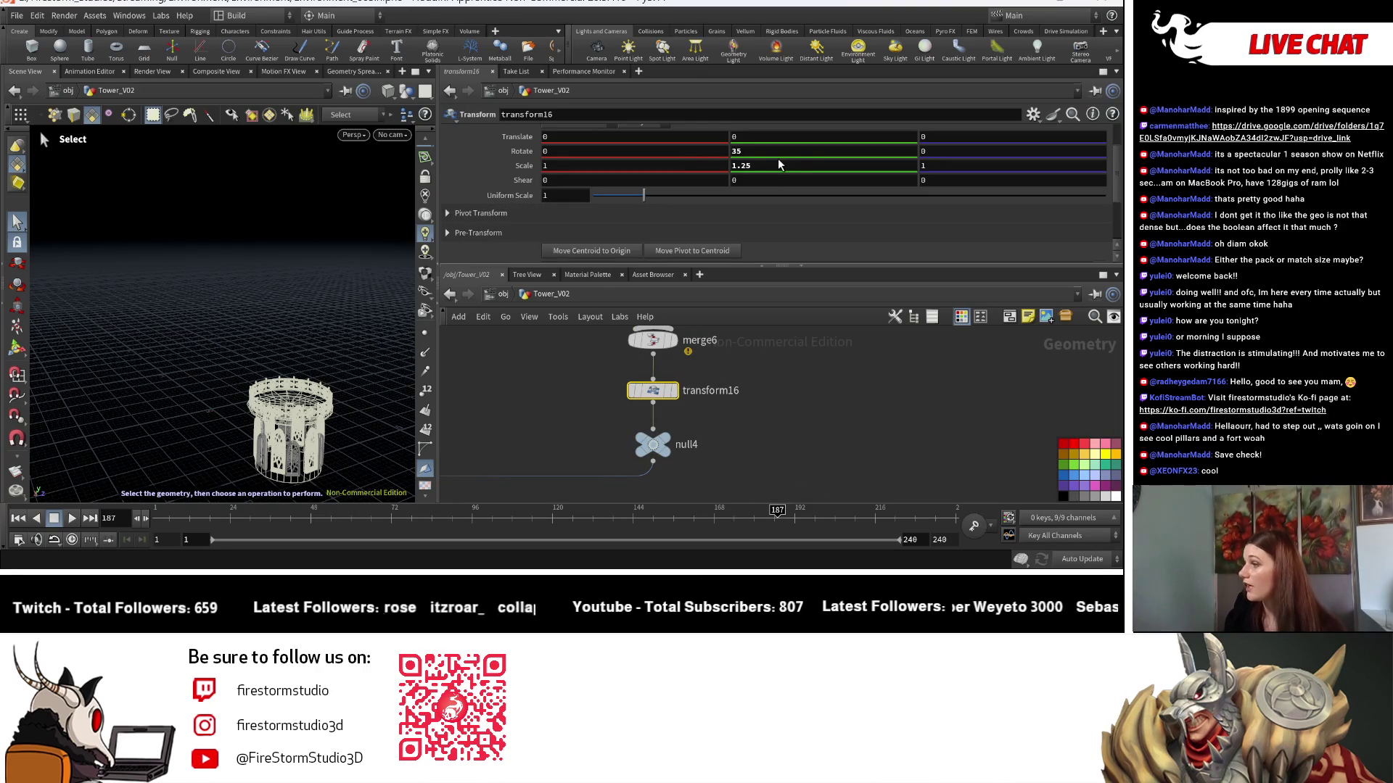
left_click_drag(778, 165, 725, 166)
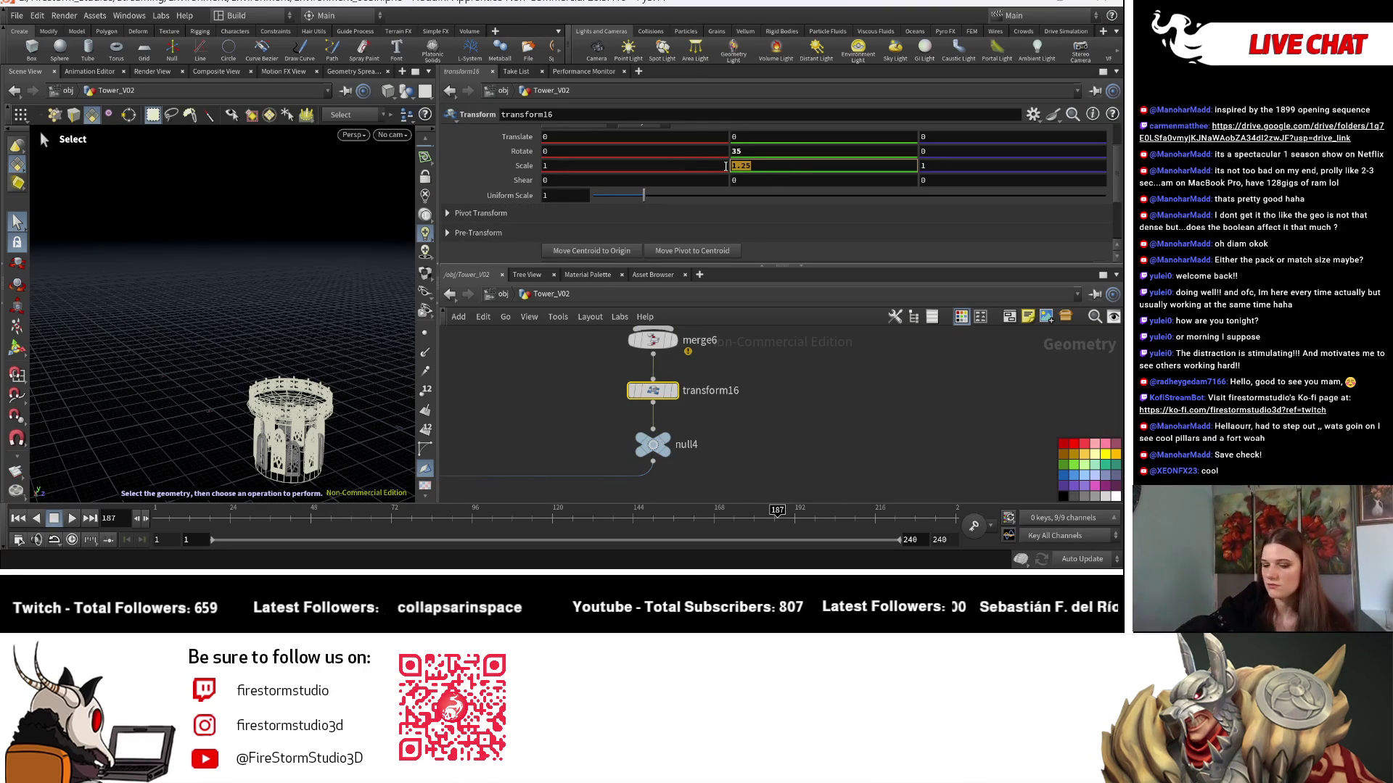
type("1")
key("Return")
left_click_drag(781, 149, 703, 152)
type("0")
key("Return")
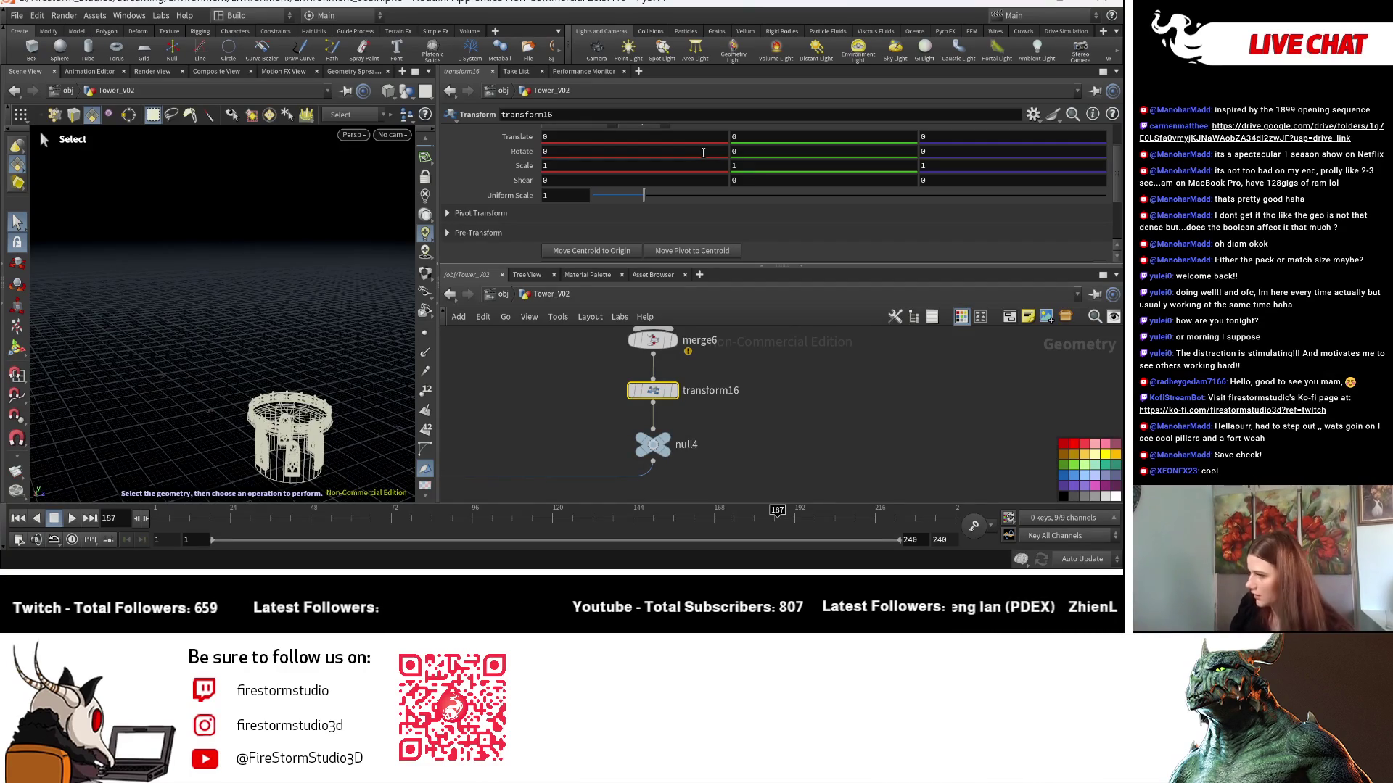
left_click(653, 444)
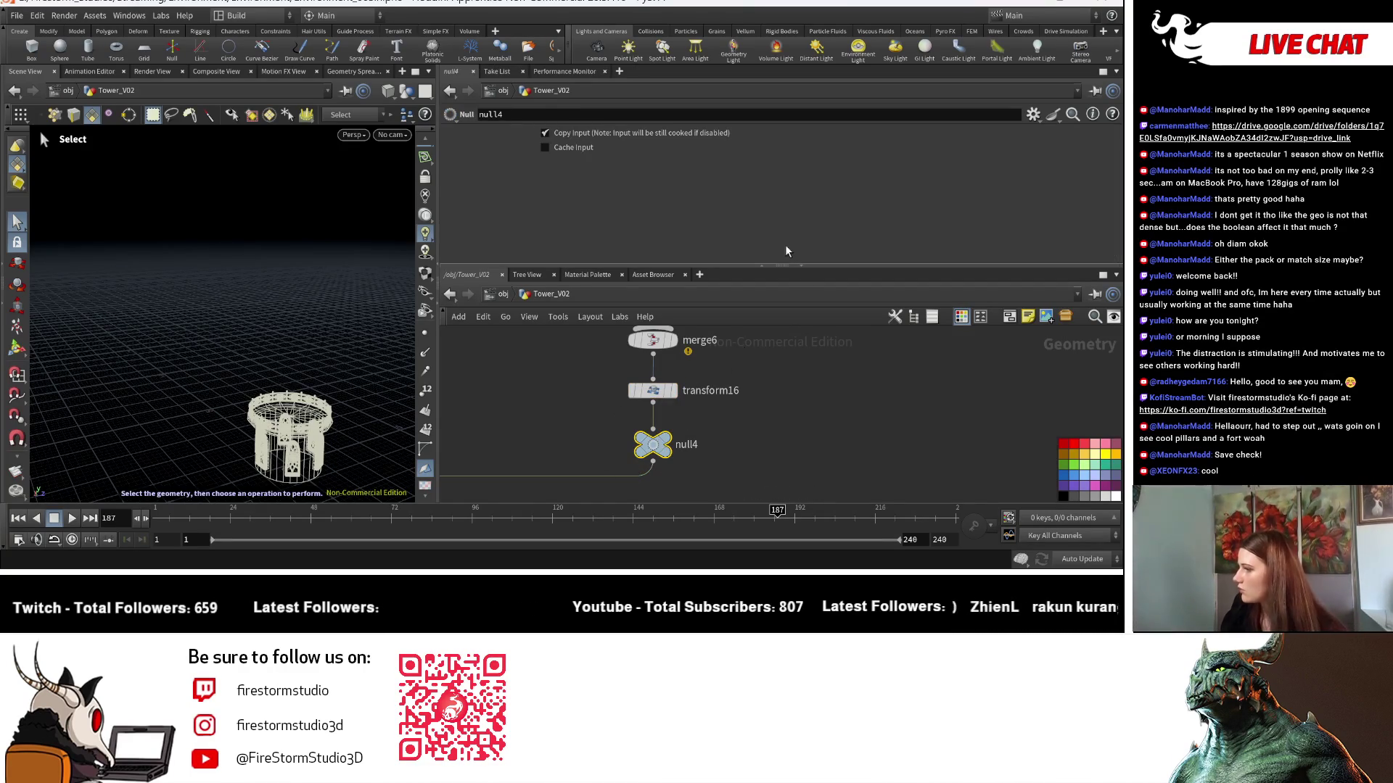
Add two Integer parameters to null4 in the parameter interface editor.
left_click(1034, 118)
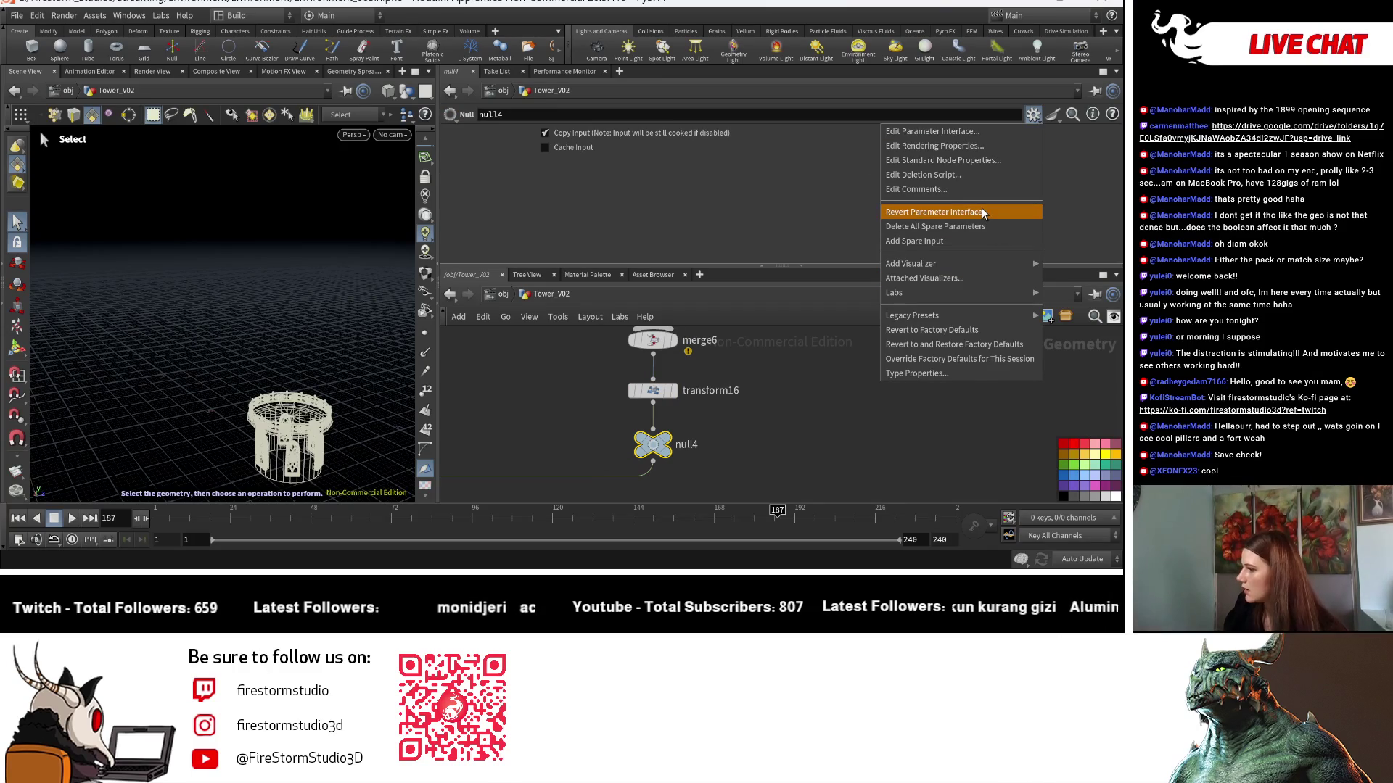
left_click(965, 132)
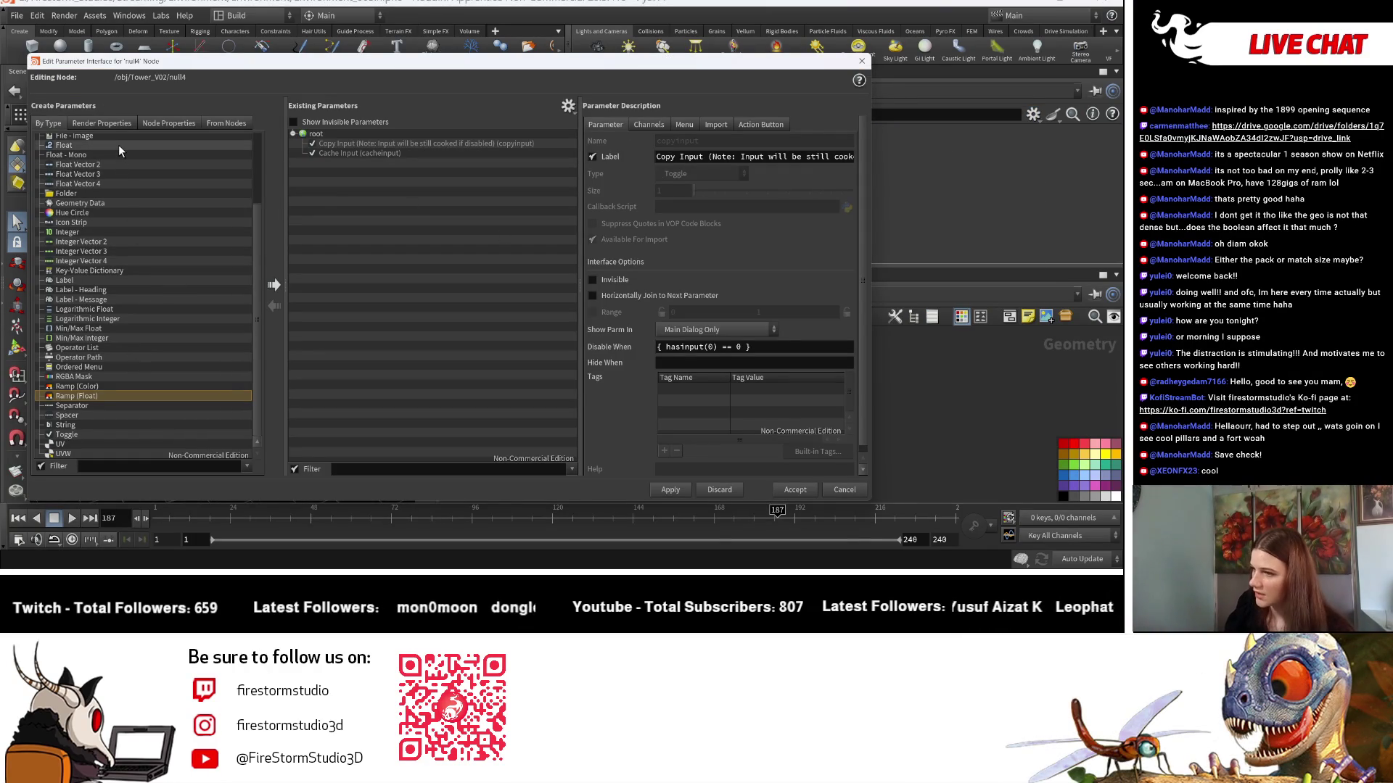
left_click(112, 234)
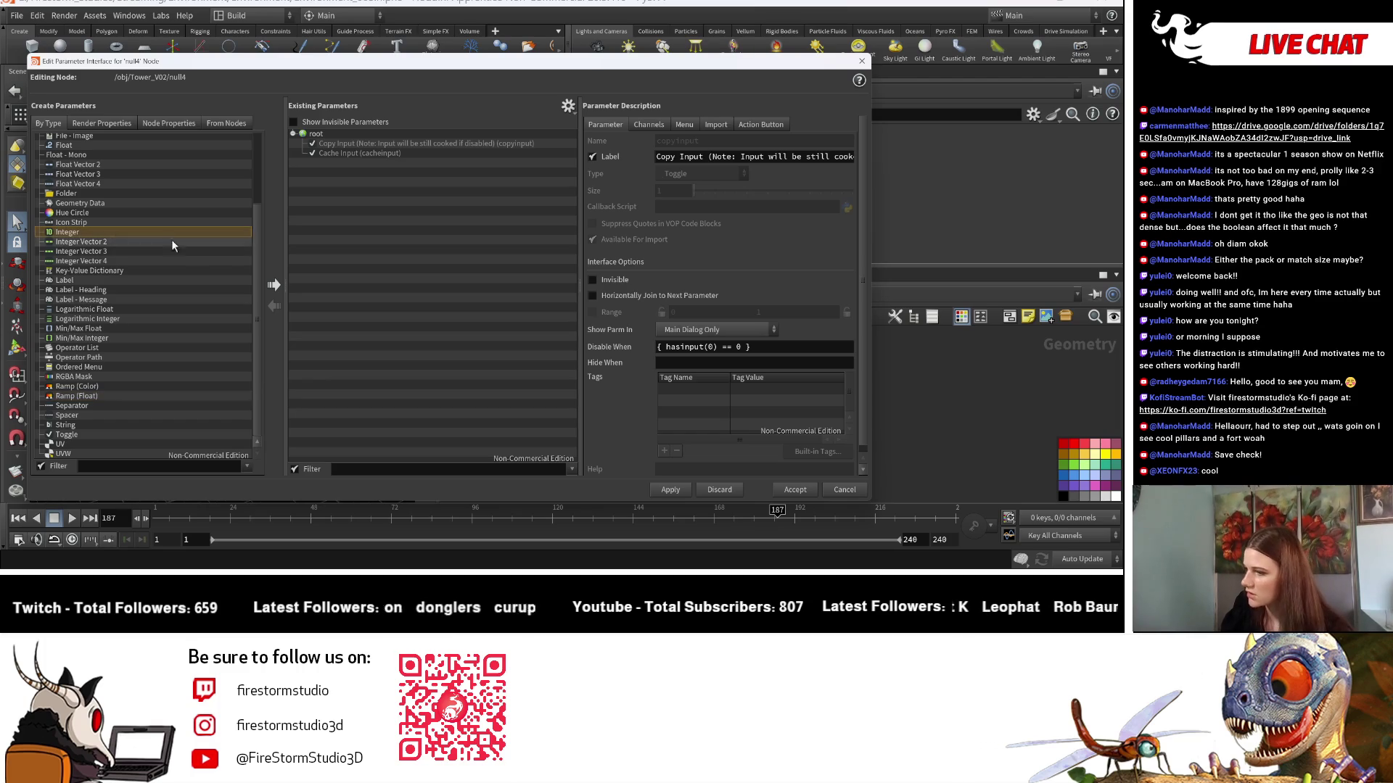
left_click(275, 285)
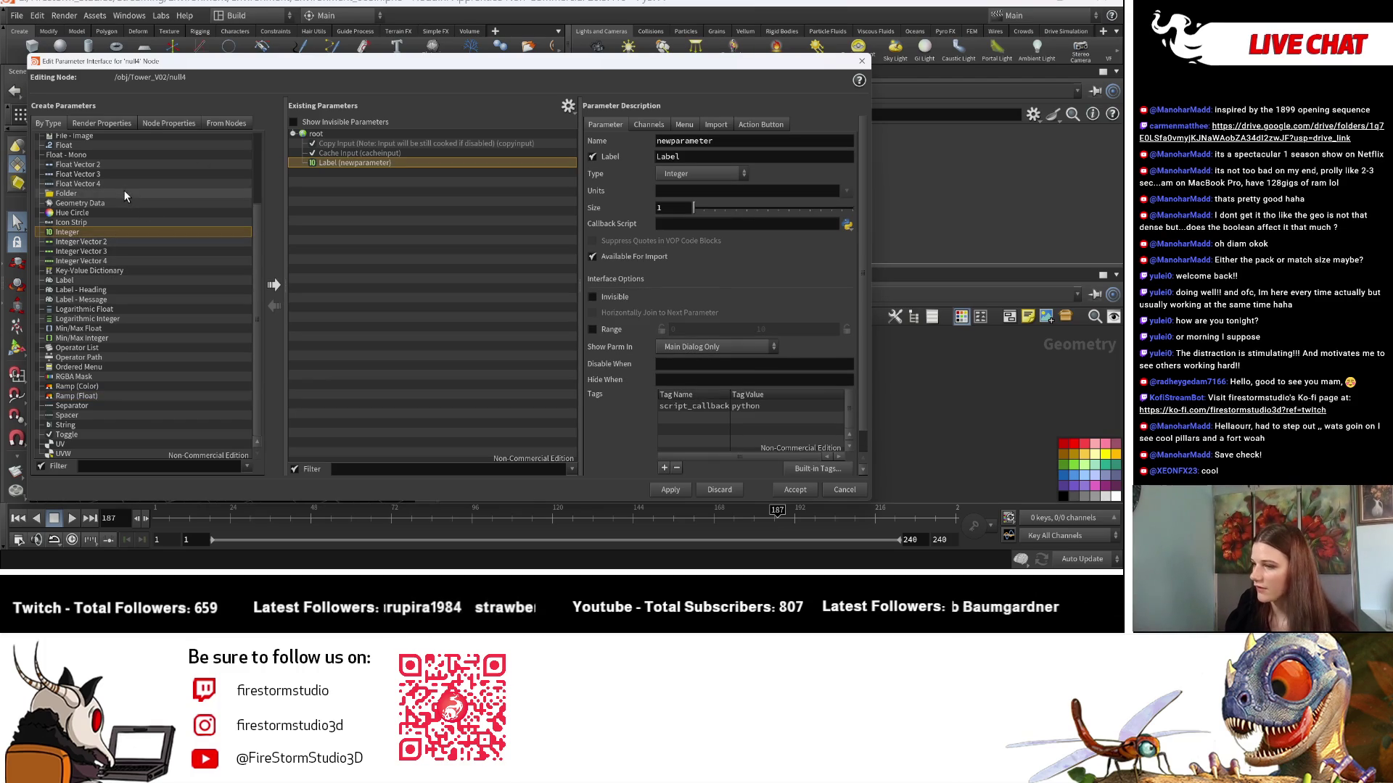
left_click(127, 143)
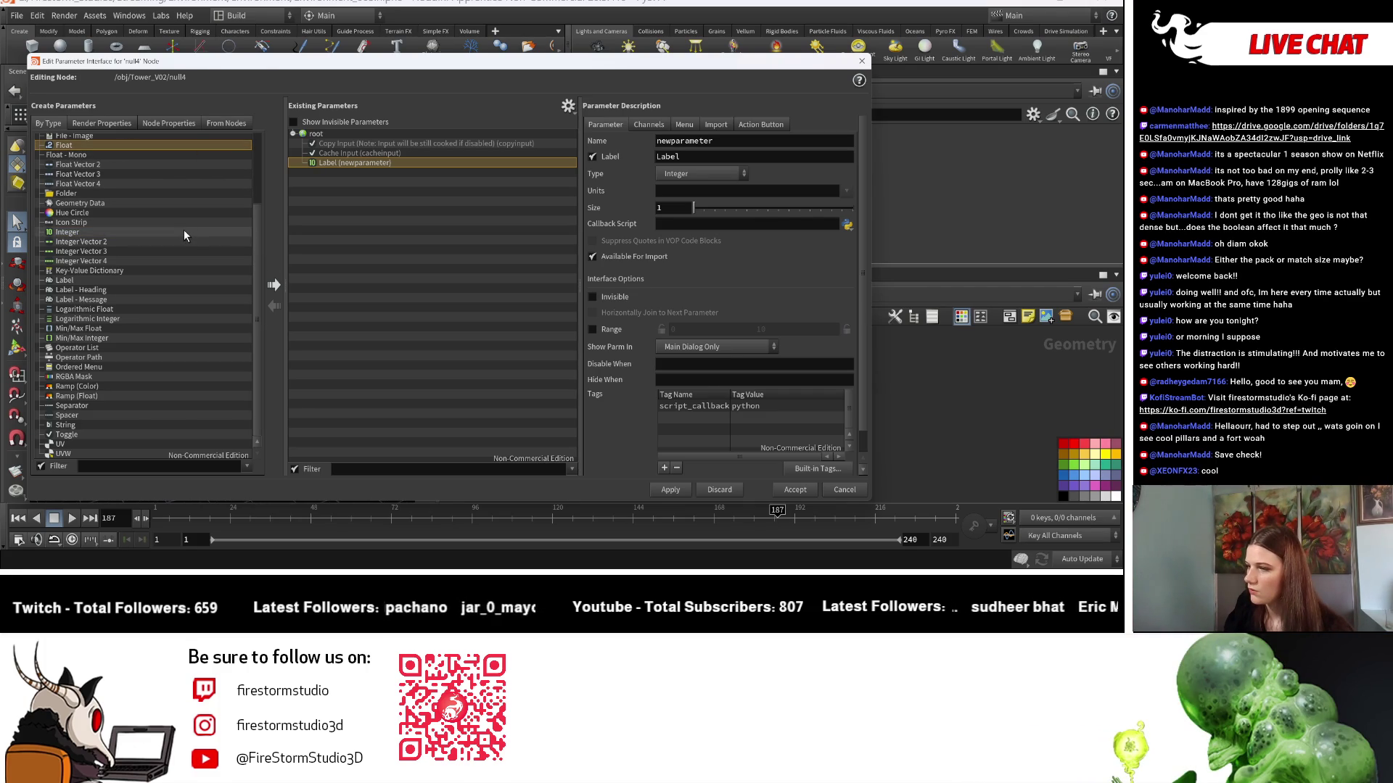
mouse_move(184, 232)
left_mouse_down()
mouse_move(293, 290)
mouse_move(394, 236)
left_mouse_up()
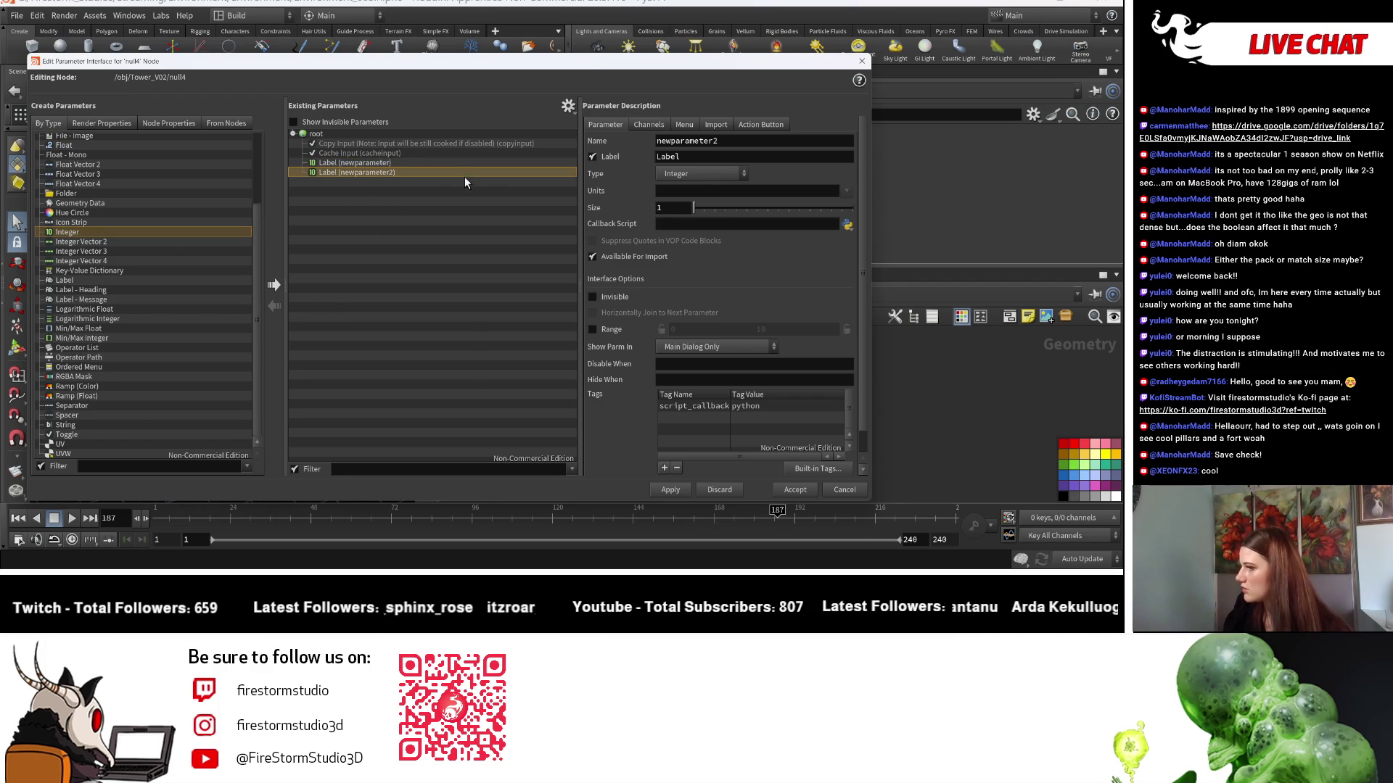
Give the first parameter a 0–360 range and name and label it Rotation.
scroll(708, 245, "down", 1)
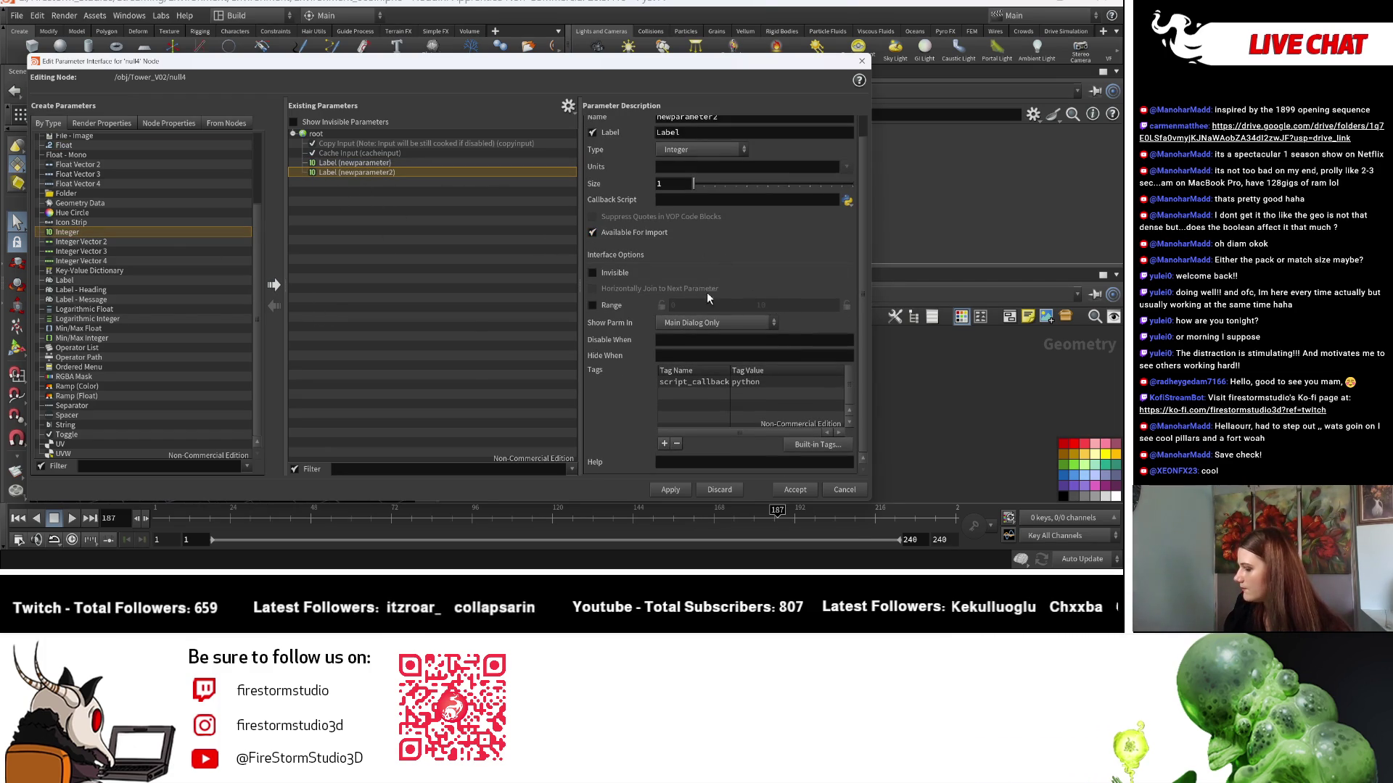
left_click(592, 305)
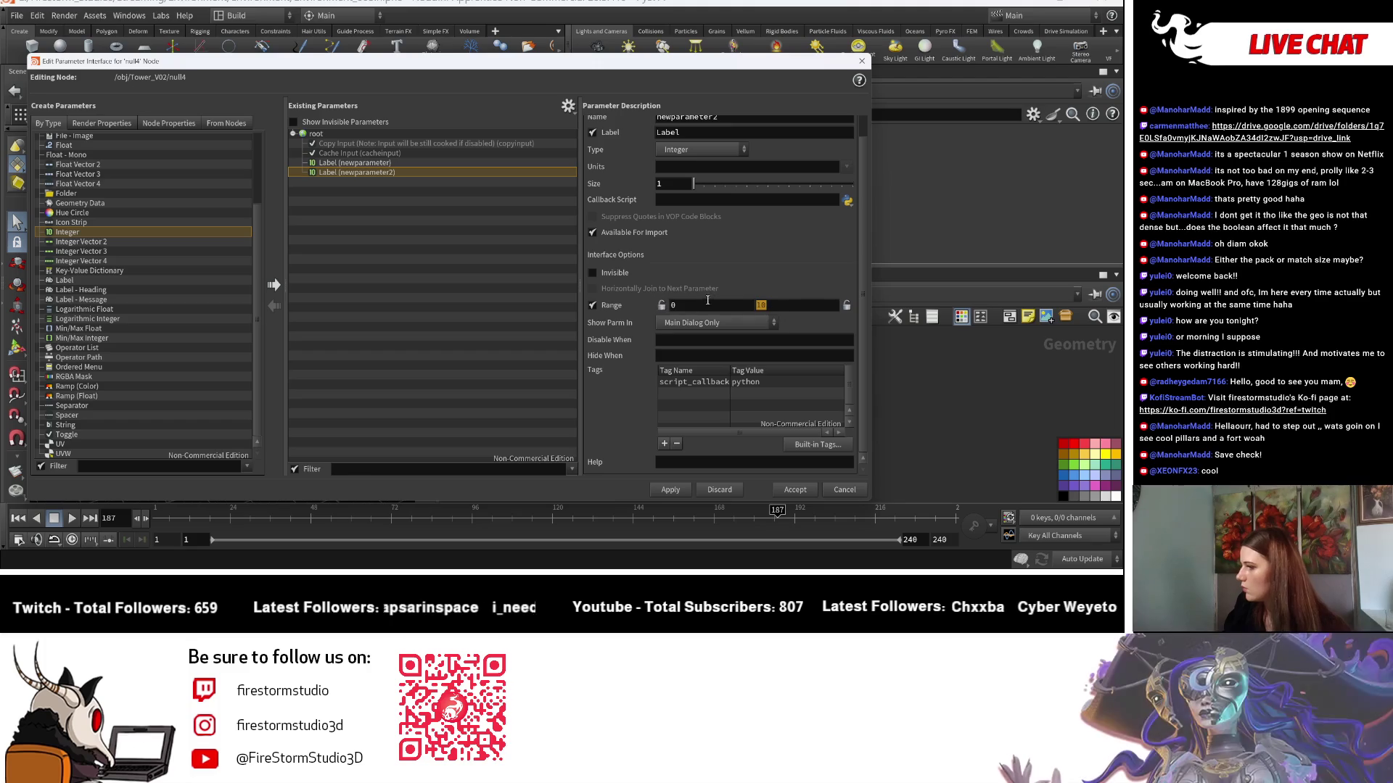
type("360")
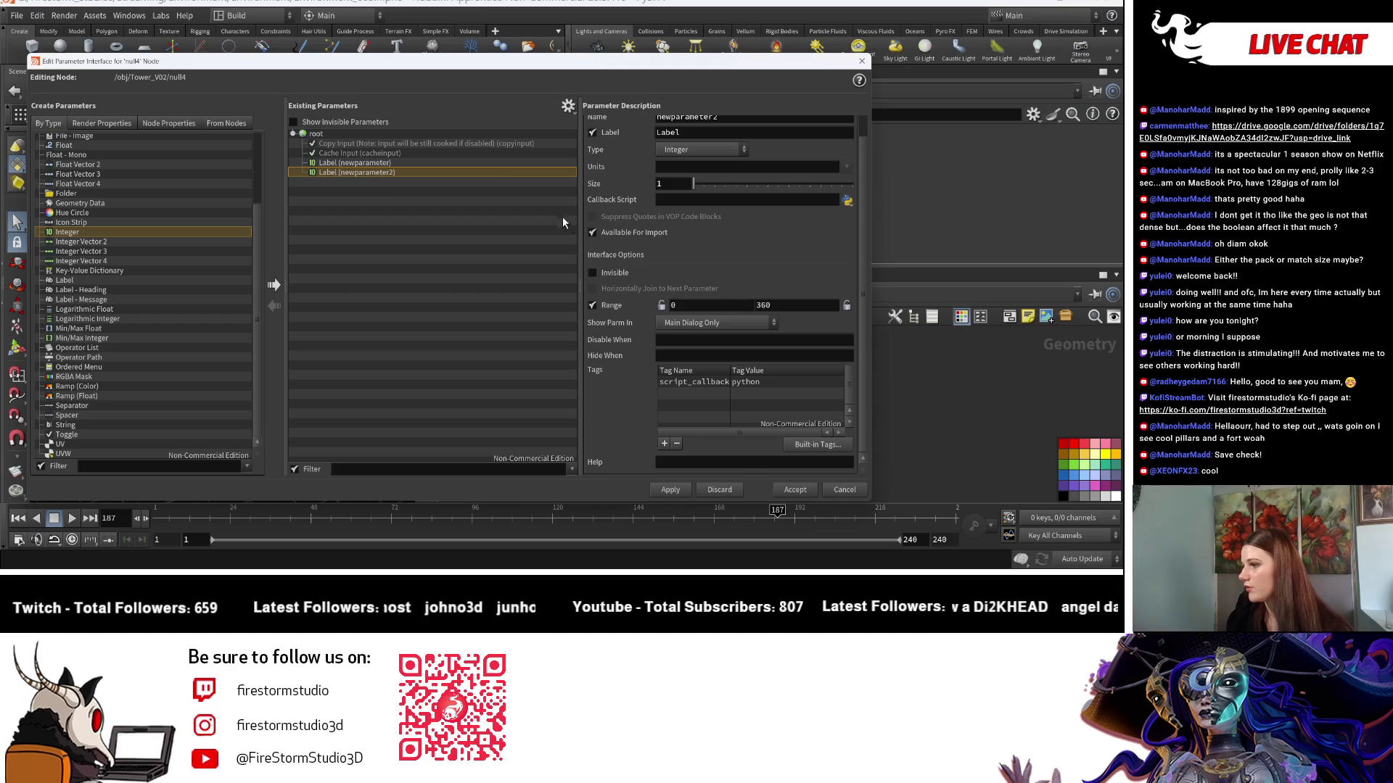
scroll(598, 116, "up", 1)
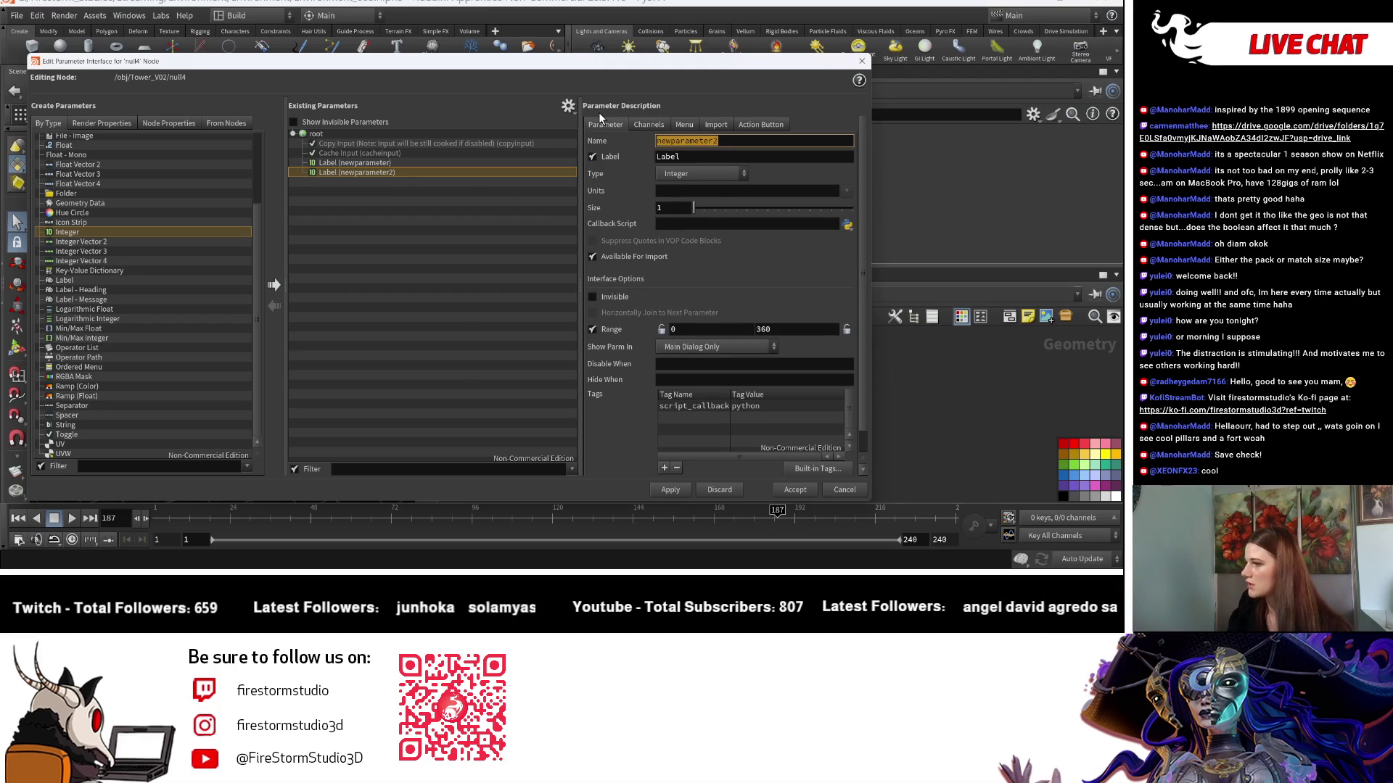
type("Rotation")
key("Tab")
type("Ro")
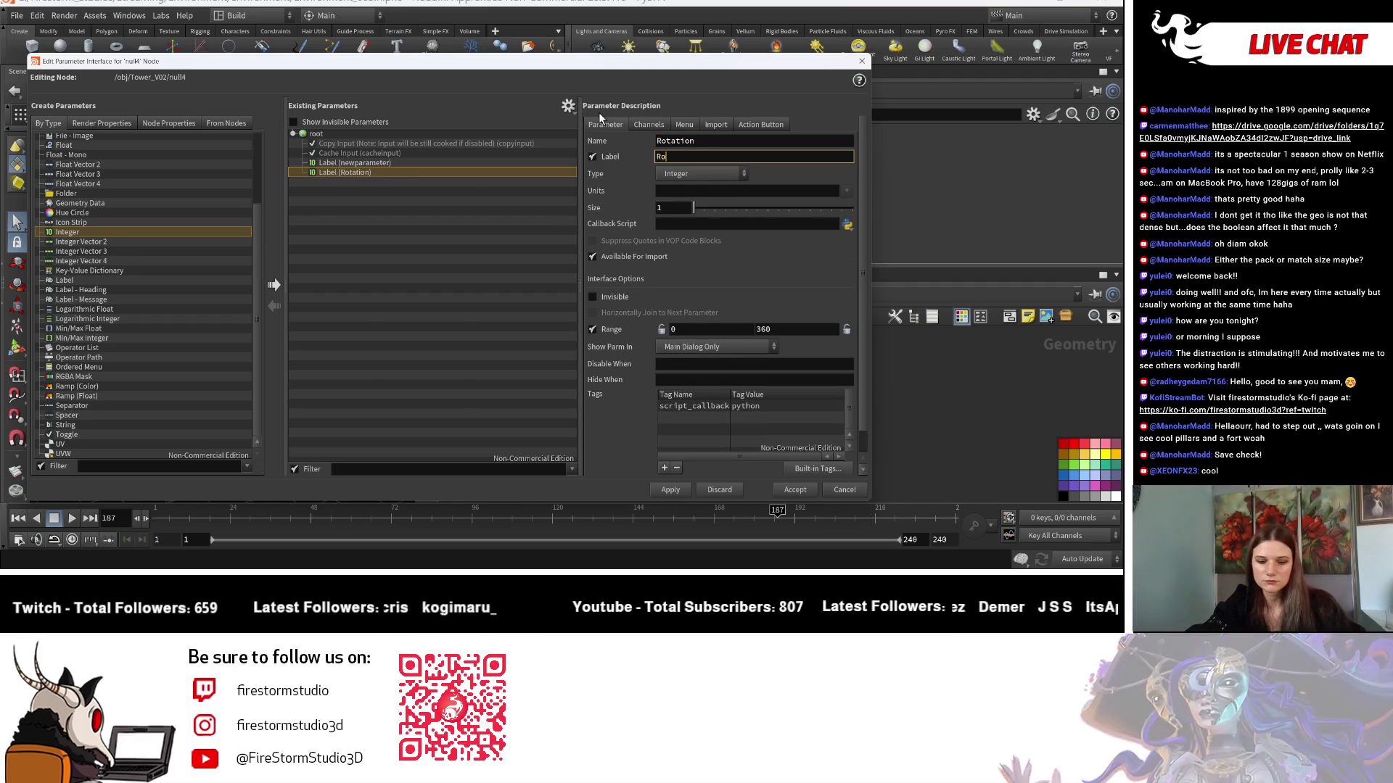
type("tation")
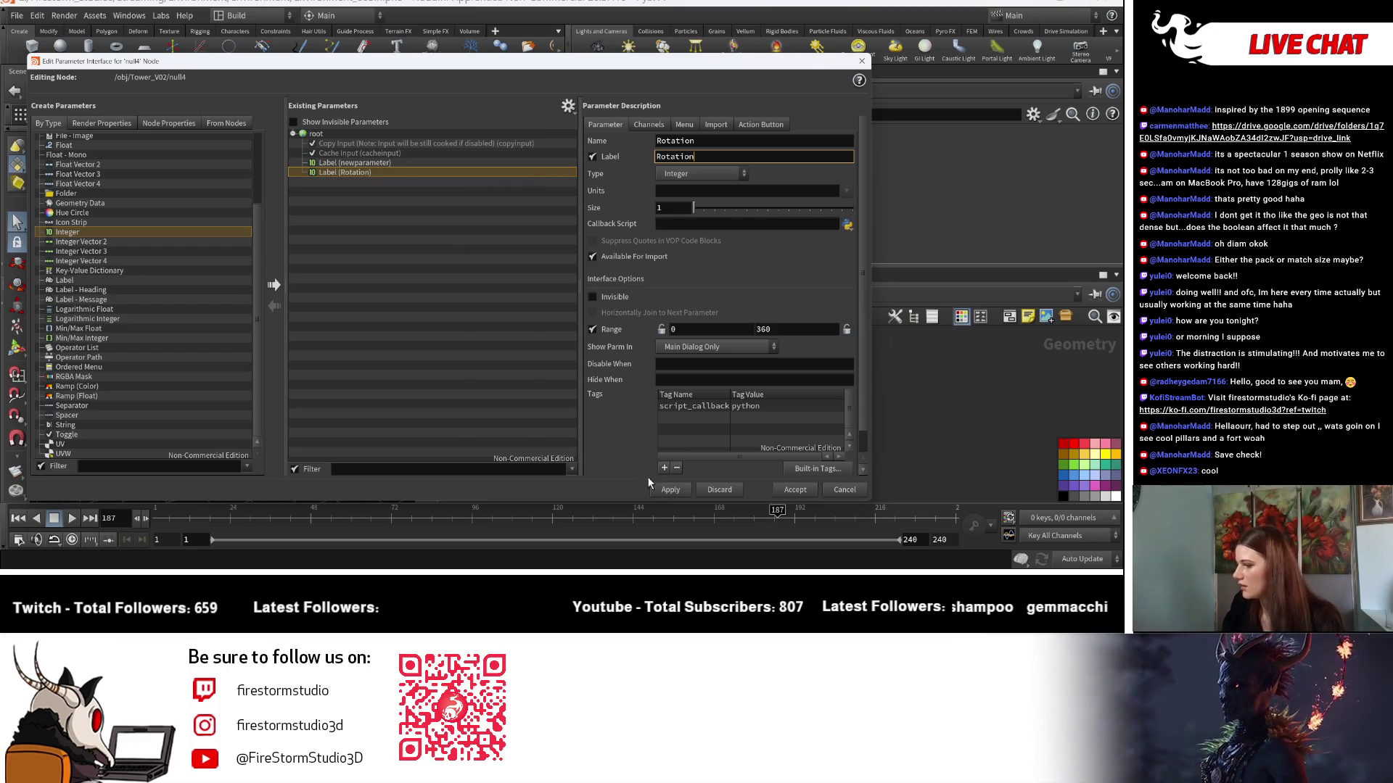
left_click(684, 491)
Name and label the second parameter Window_Count, then accept the changes.
left_click(442, 163)
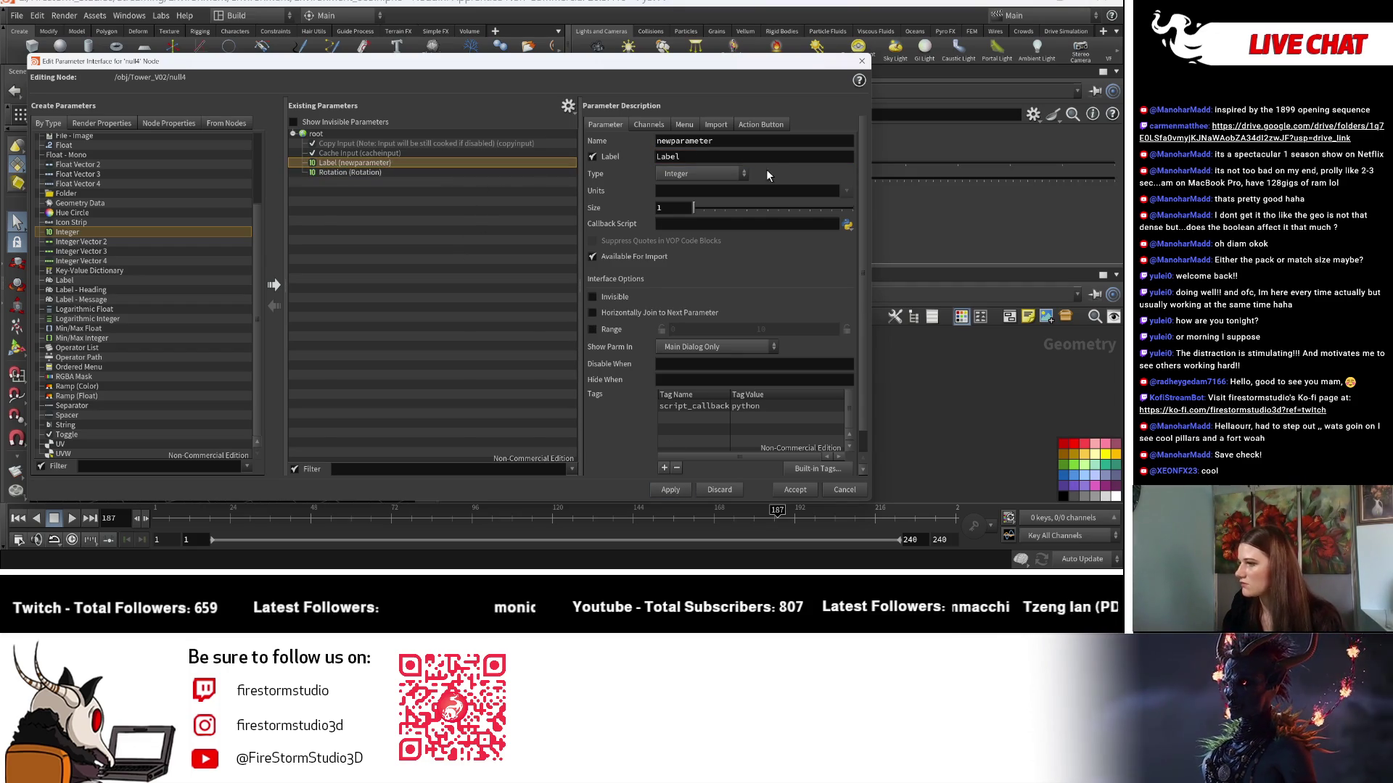
double_click(720, 142)
key("BackSpace")
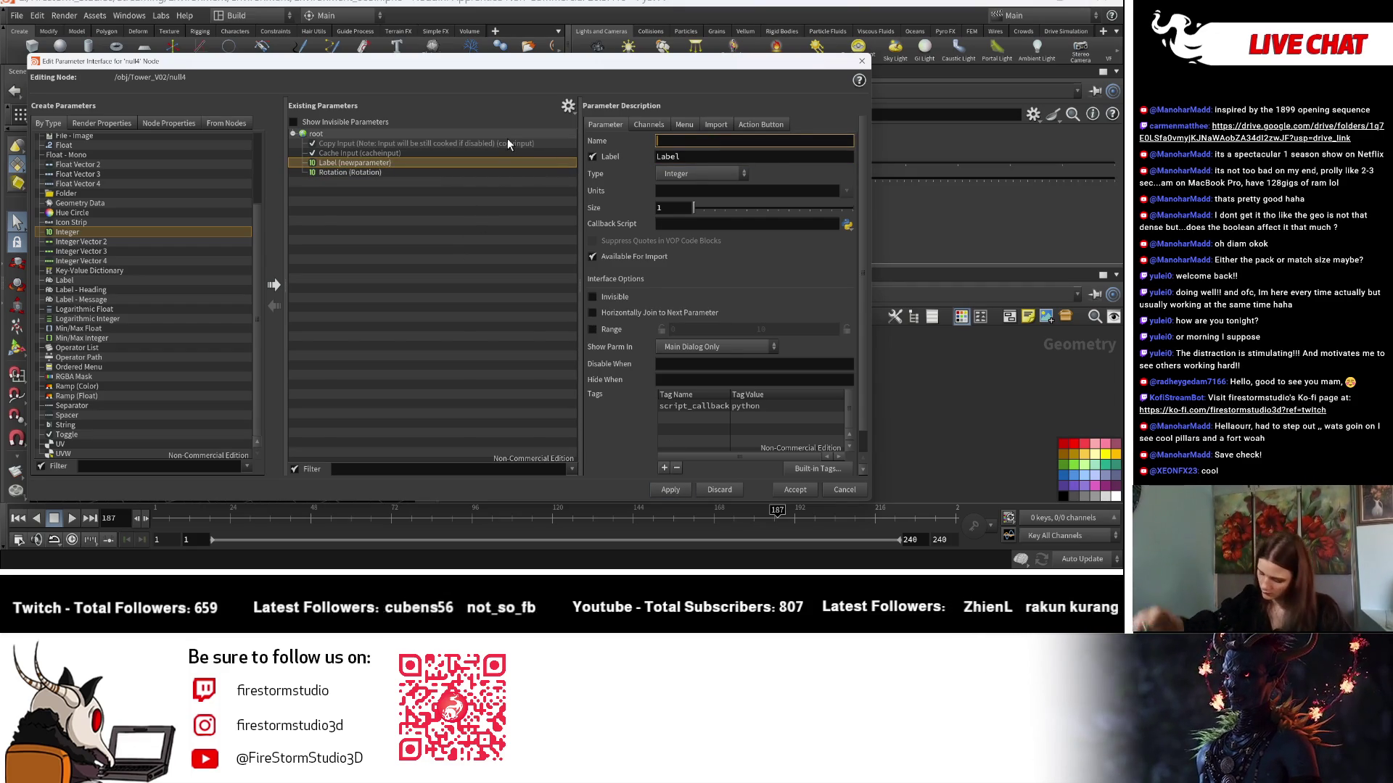
type("Window_")
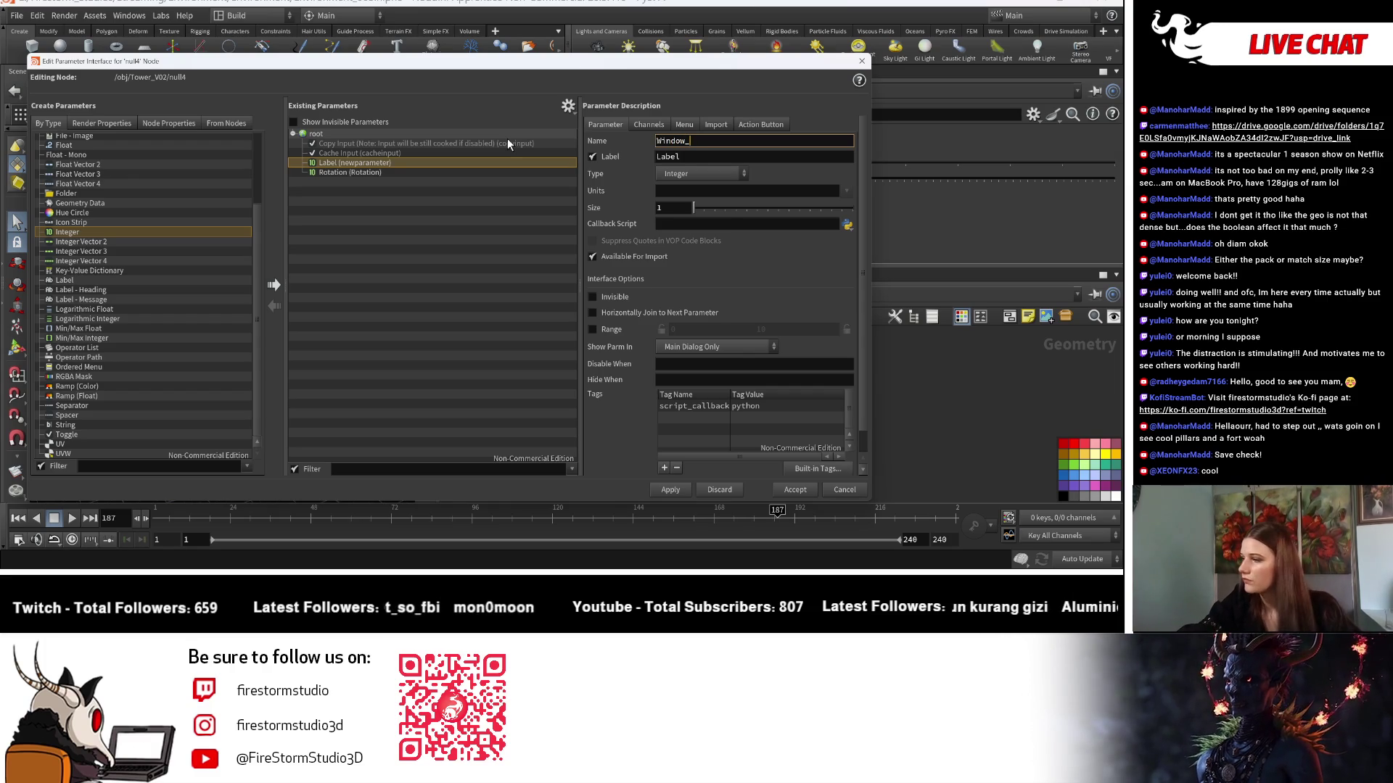
type("Count")
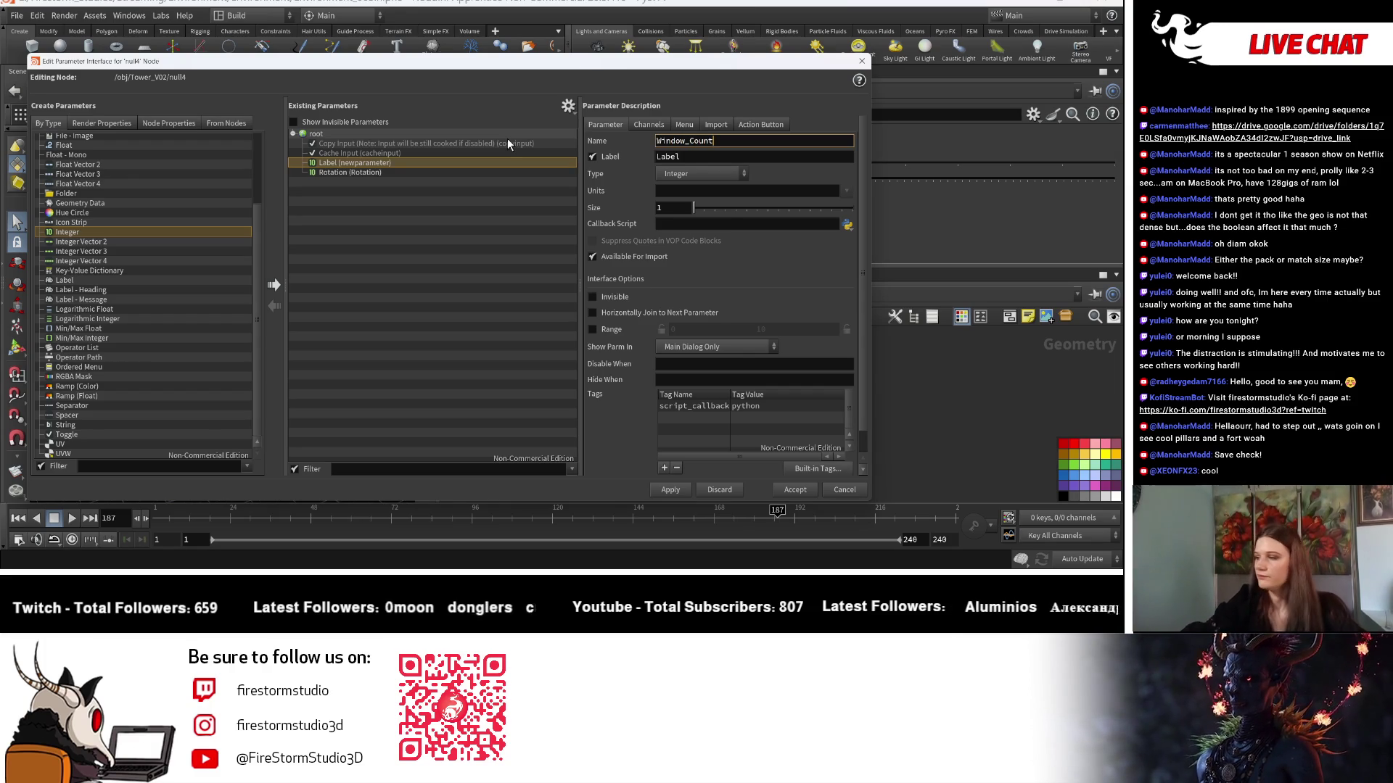
double_click(658, 142)
key("ctrl+c")
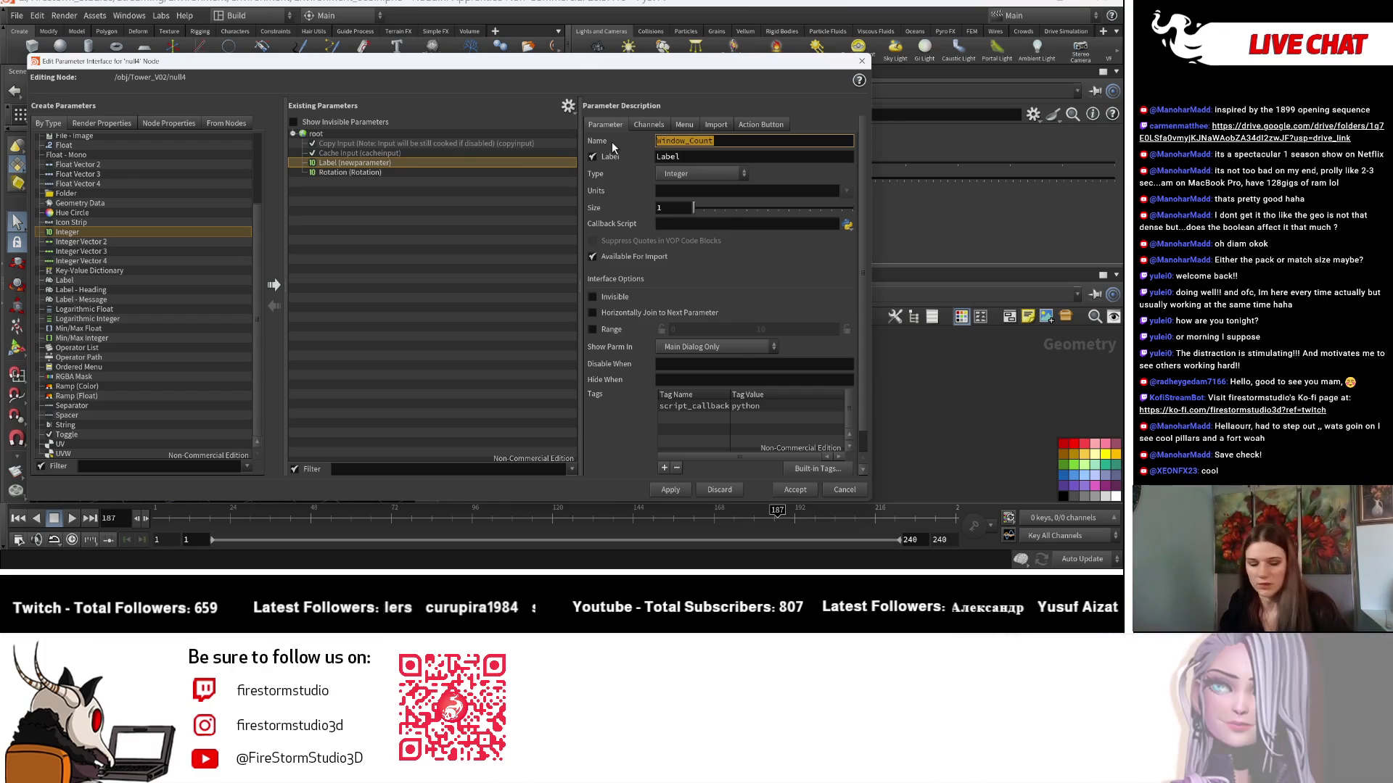
key("Tab")
key("ctrl+v")
key("Tab")
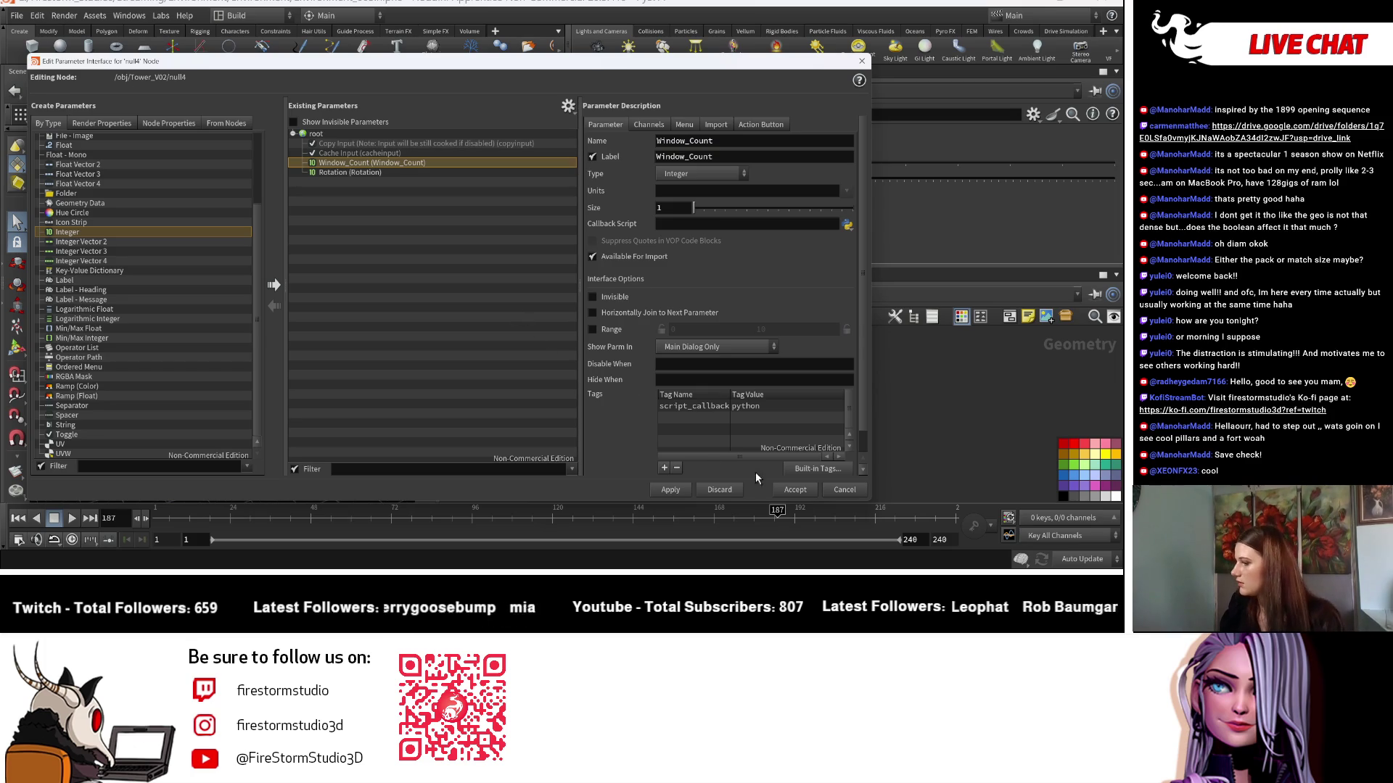
left_click(795, 489)
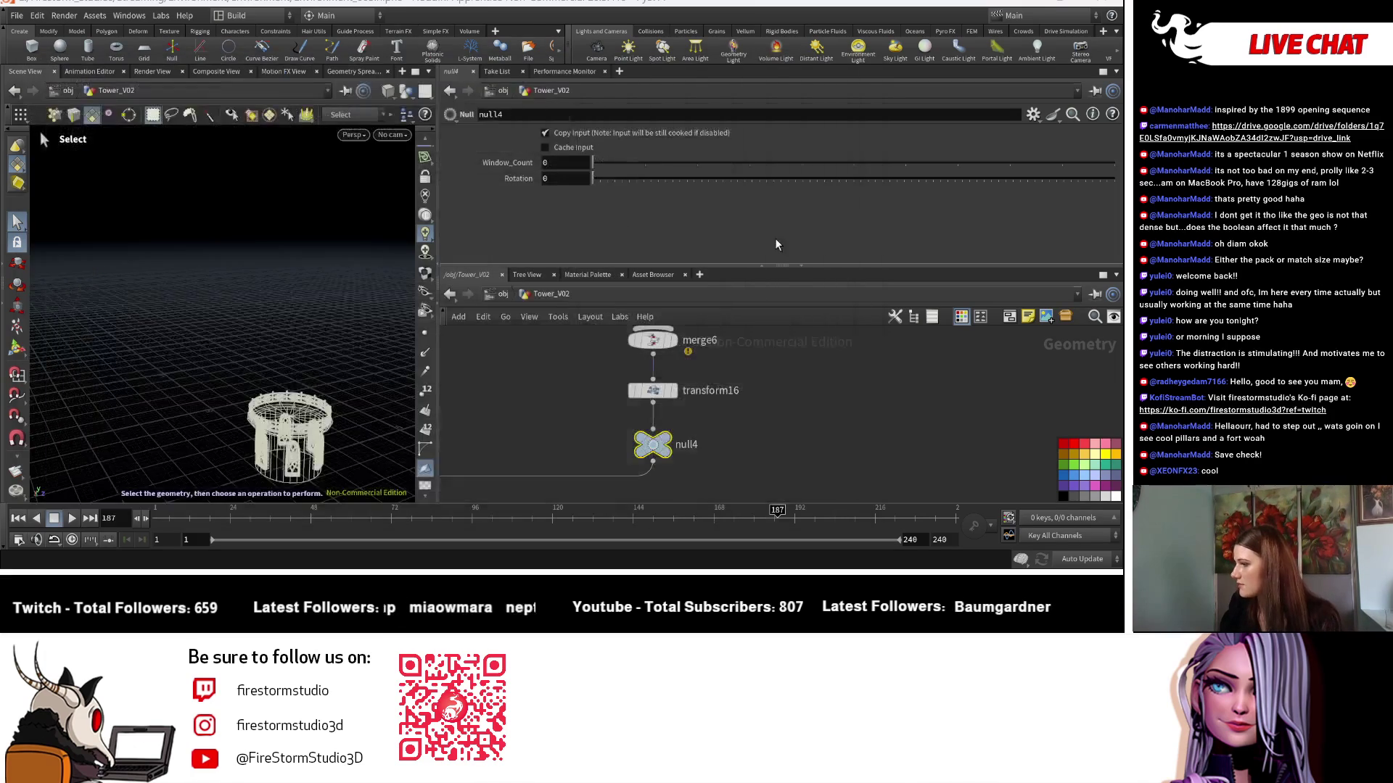
Set null4's Window_Count to 6 and copy the parameter.
left_click(574, 163)
type("6")
key("Return")
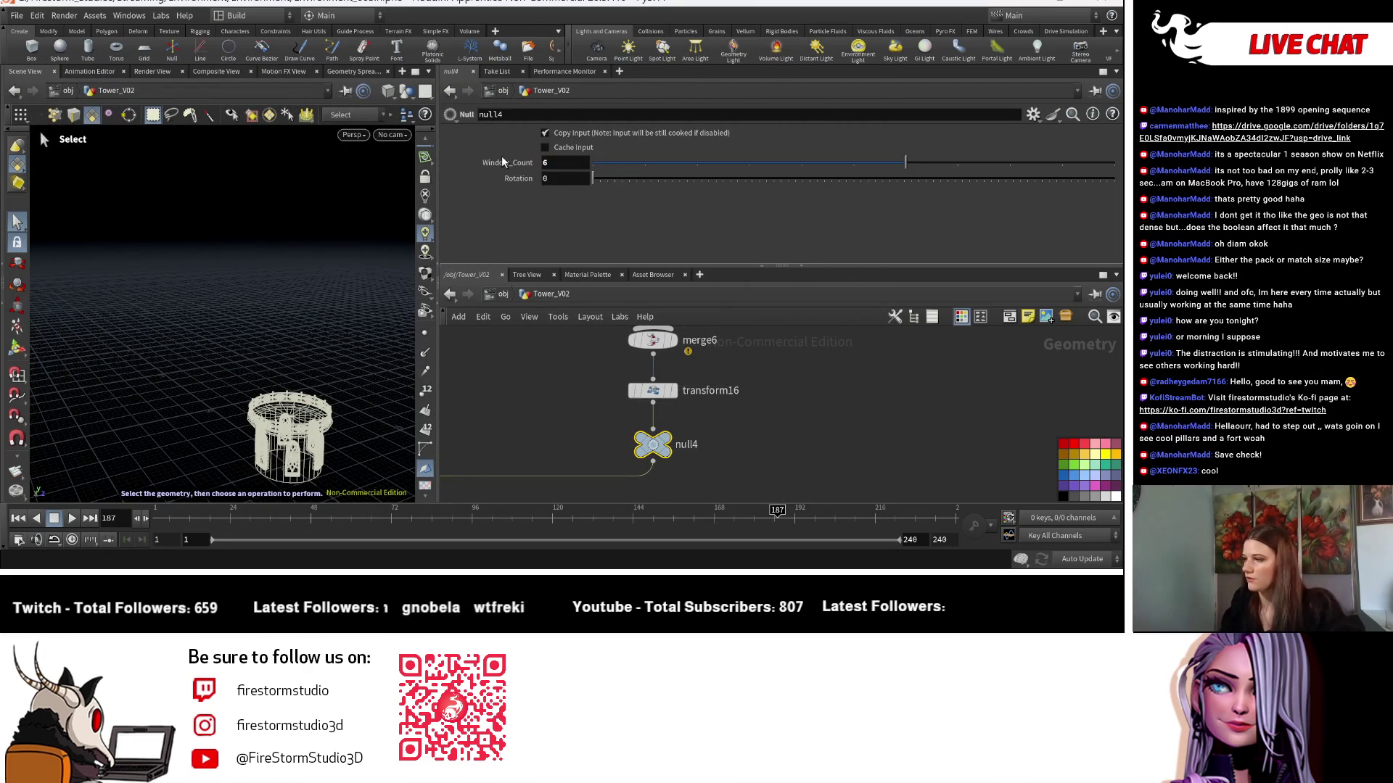
right_click(503, 162)
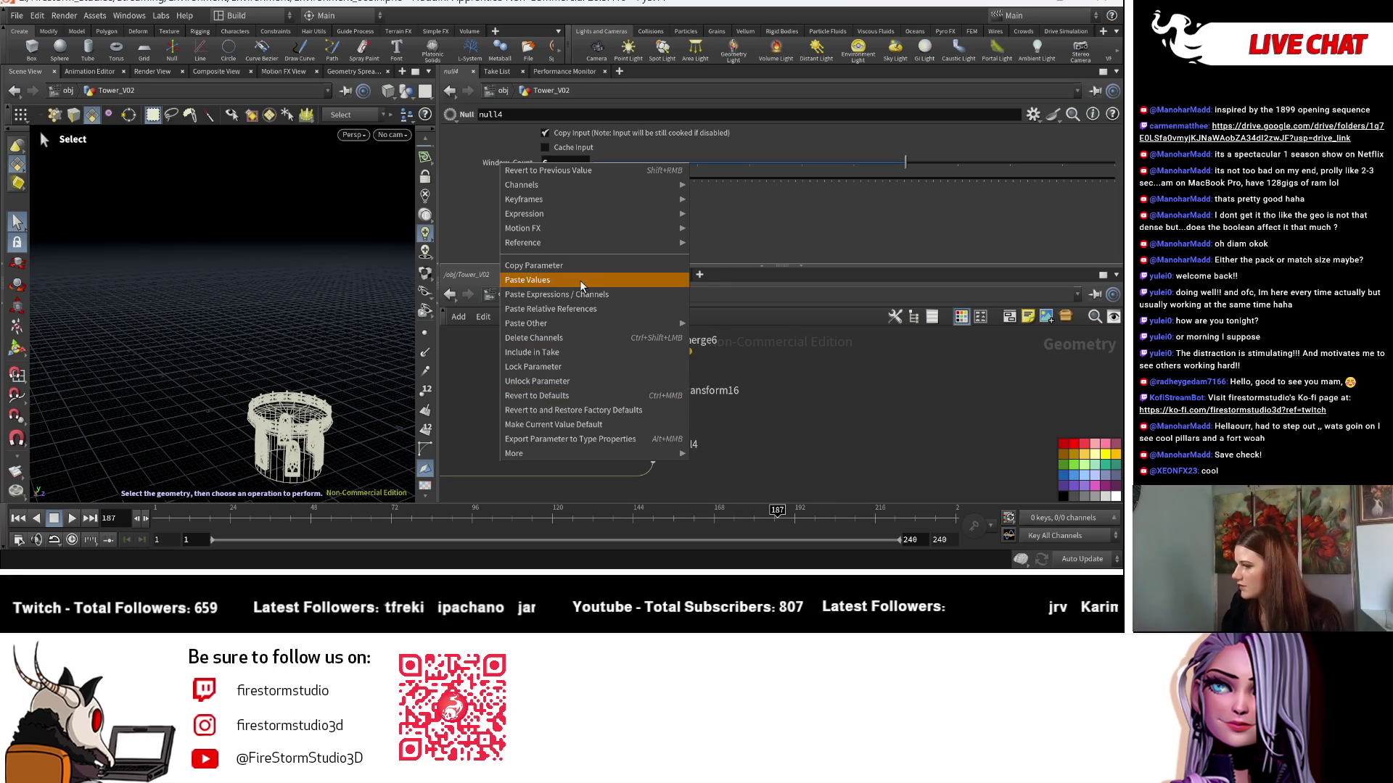
left_click(581, 280)
Paste Window_Count as a relative reference into copy6's Total Number.
left_click(740, 425)
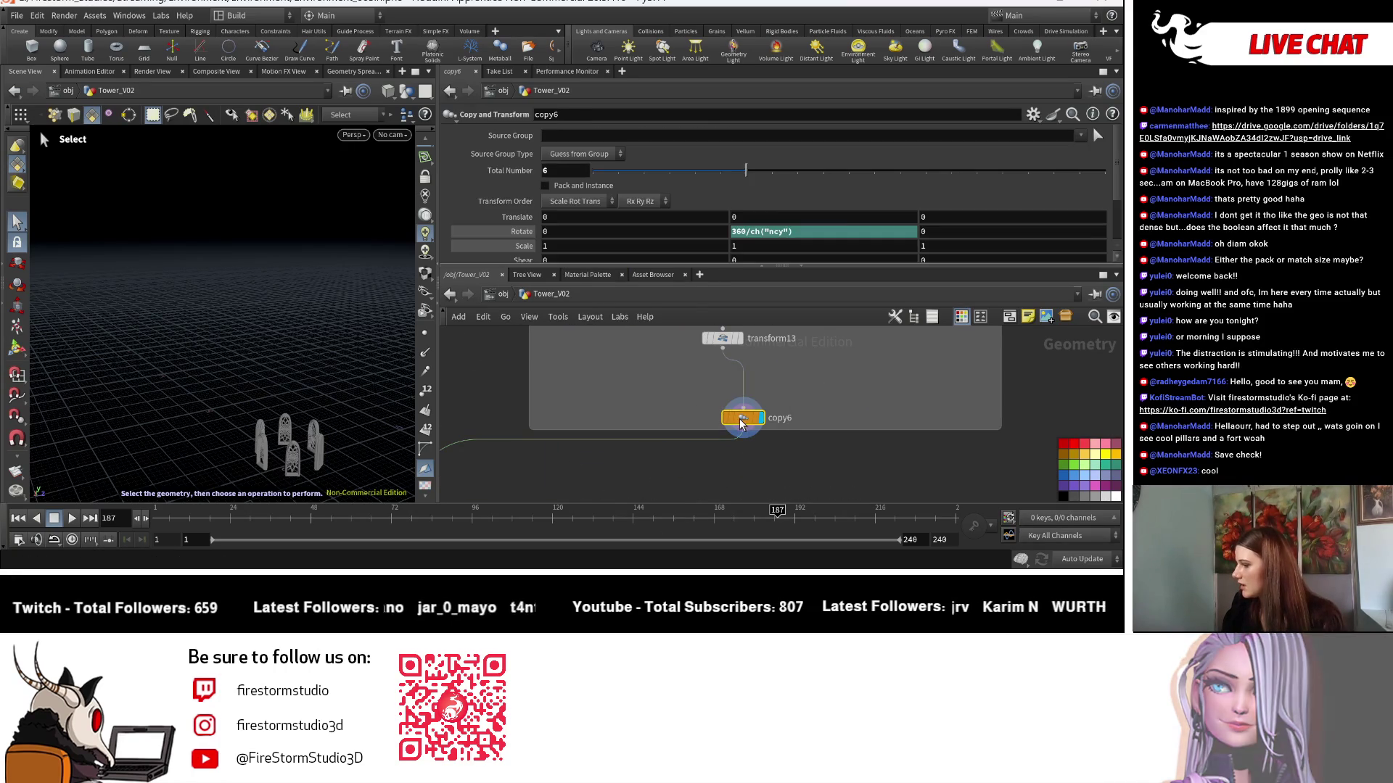
right_click(493, 168)
left_click(494, 169)
right_click(493, 169)
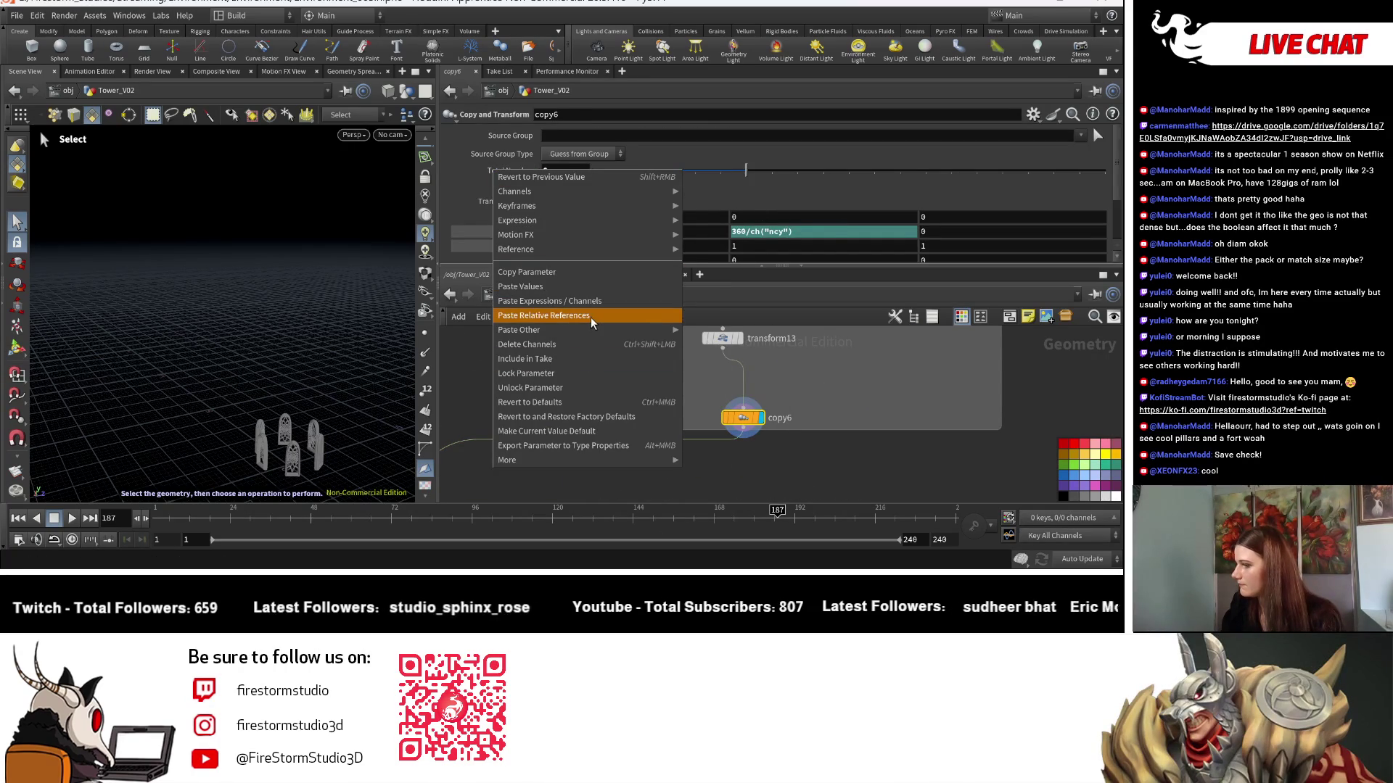
left_click(592, 323)
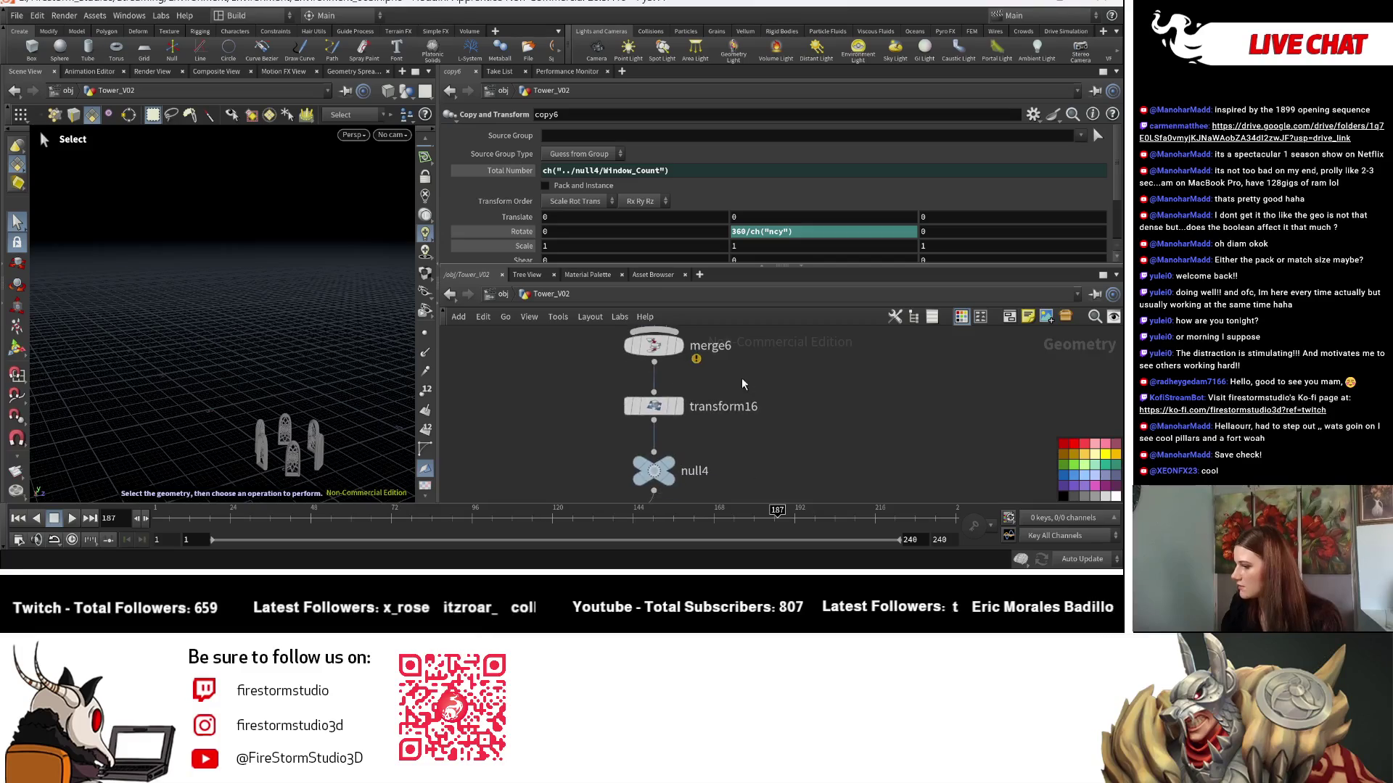
left_click(663, 464)
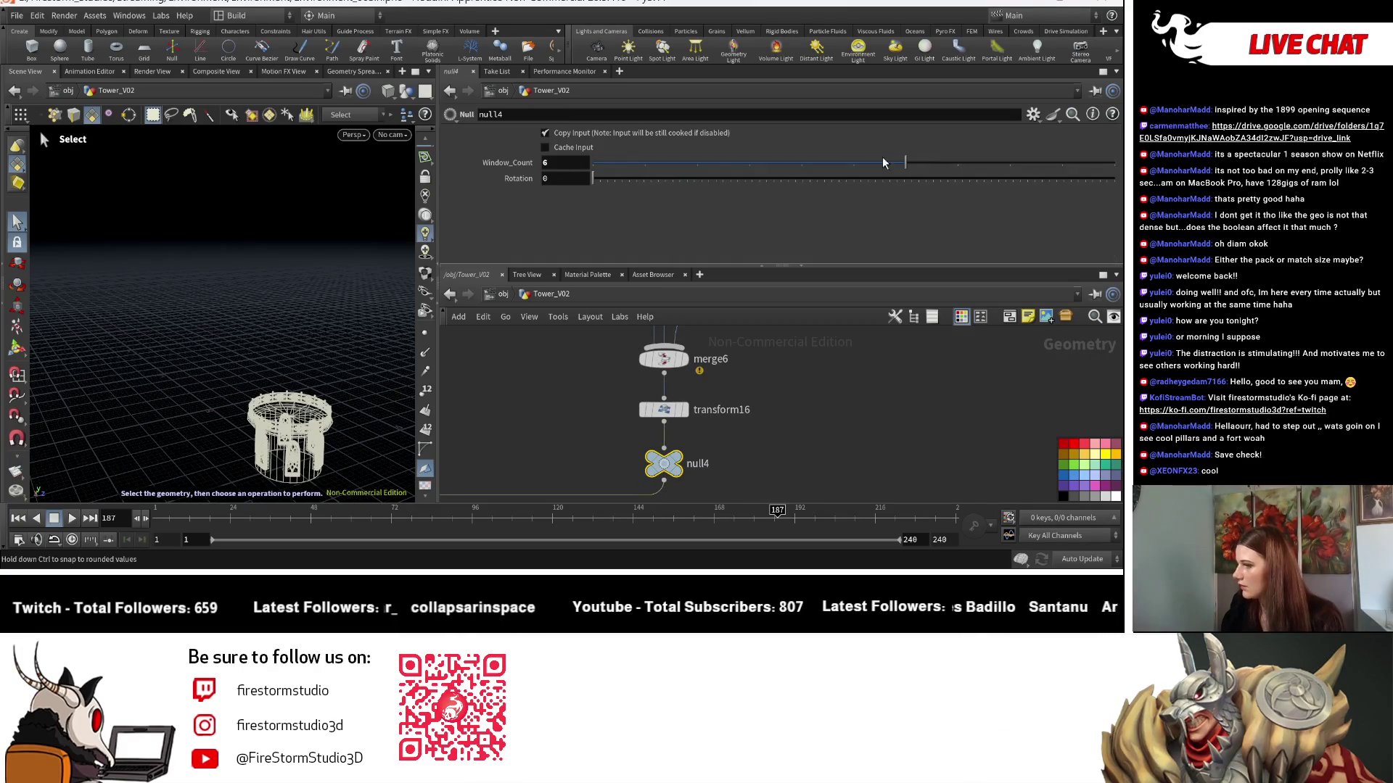
Drag Window_Count up to 10 and orbit closer to inspect the tower's window copies.
mouse_move(681, 462)
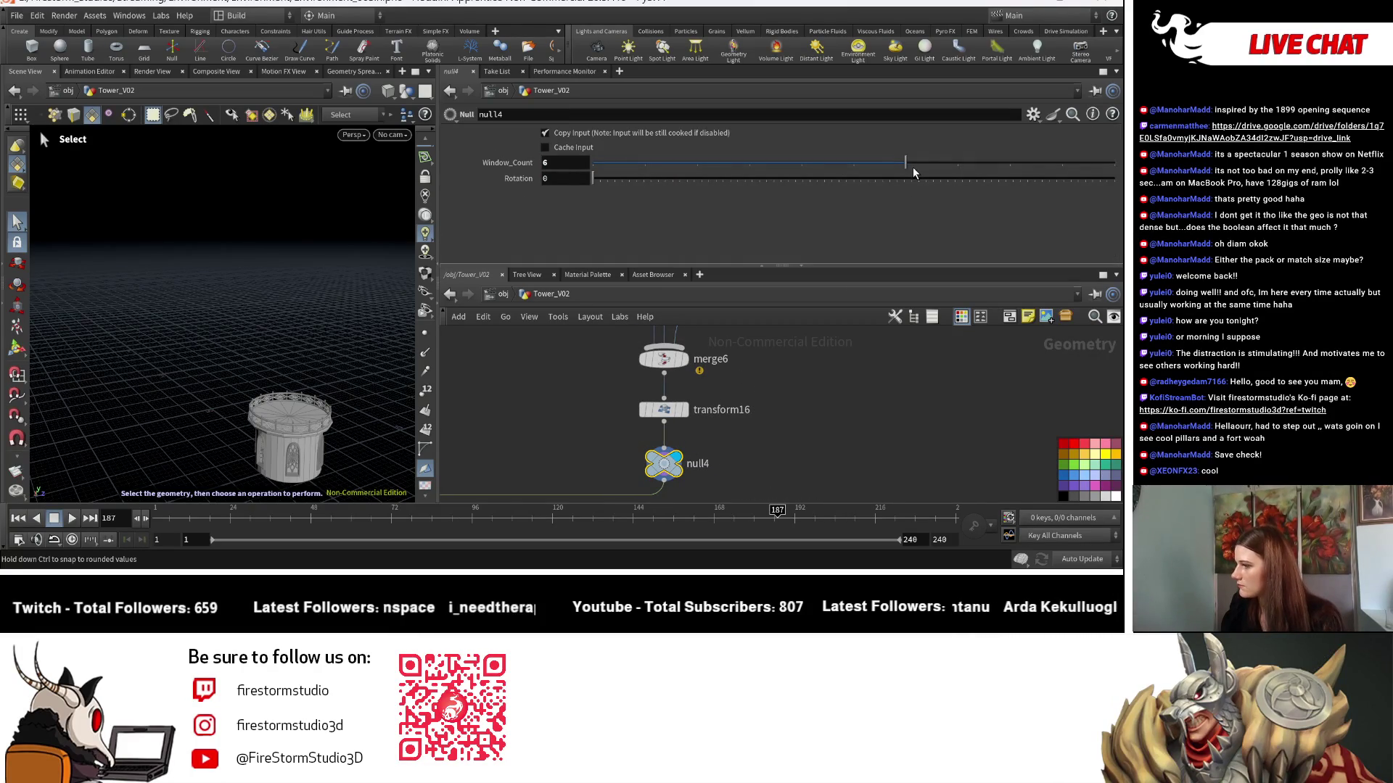
left_click_drag(938, 157, 1117, 131)
scroll(700, 409, "down", 3)
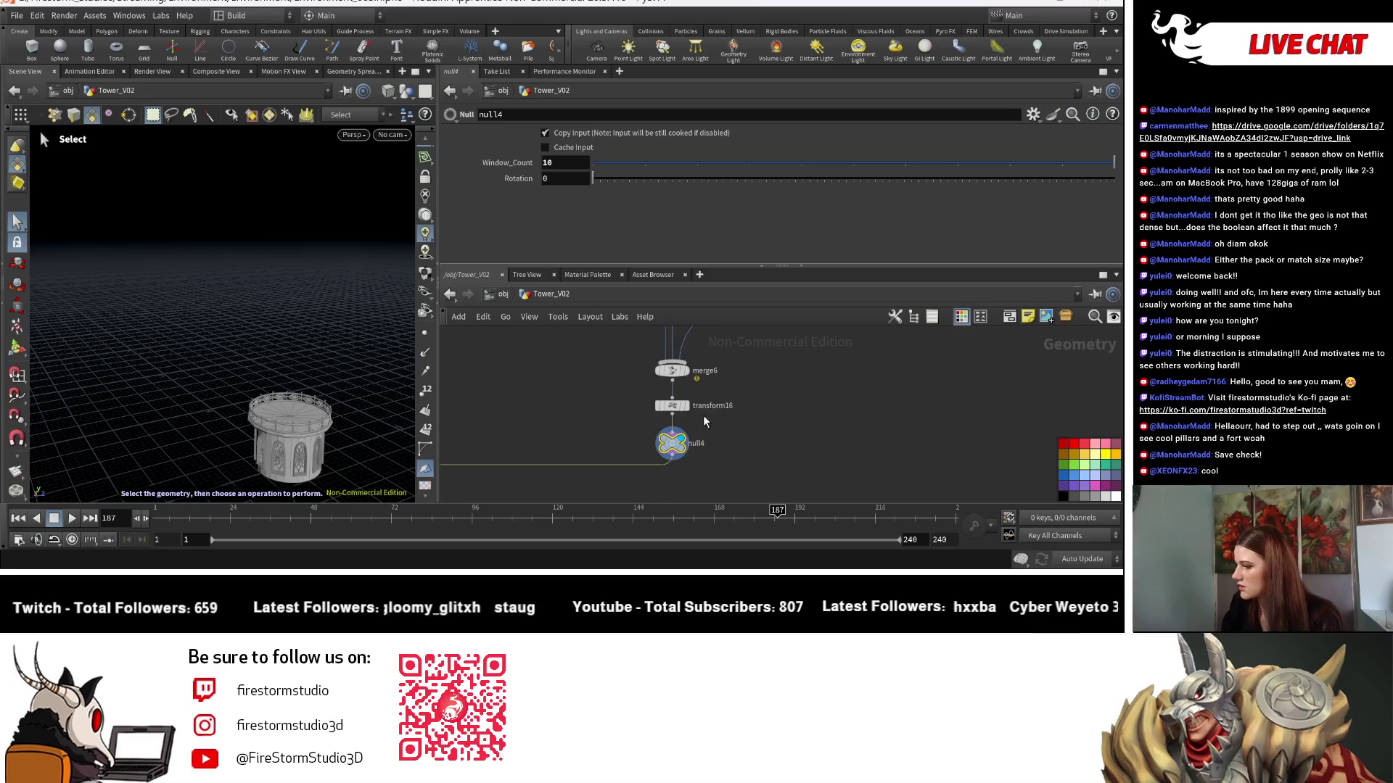
key("Escape")
left_click_drag(367, 373, 124, 290)
scroll(124, 290, "up", 10)
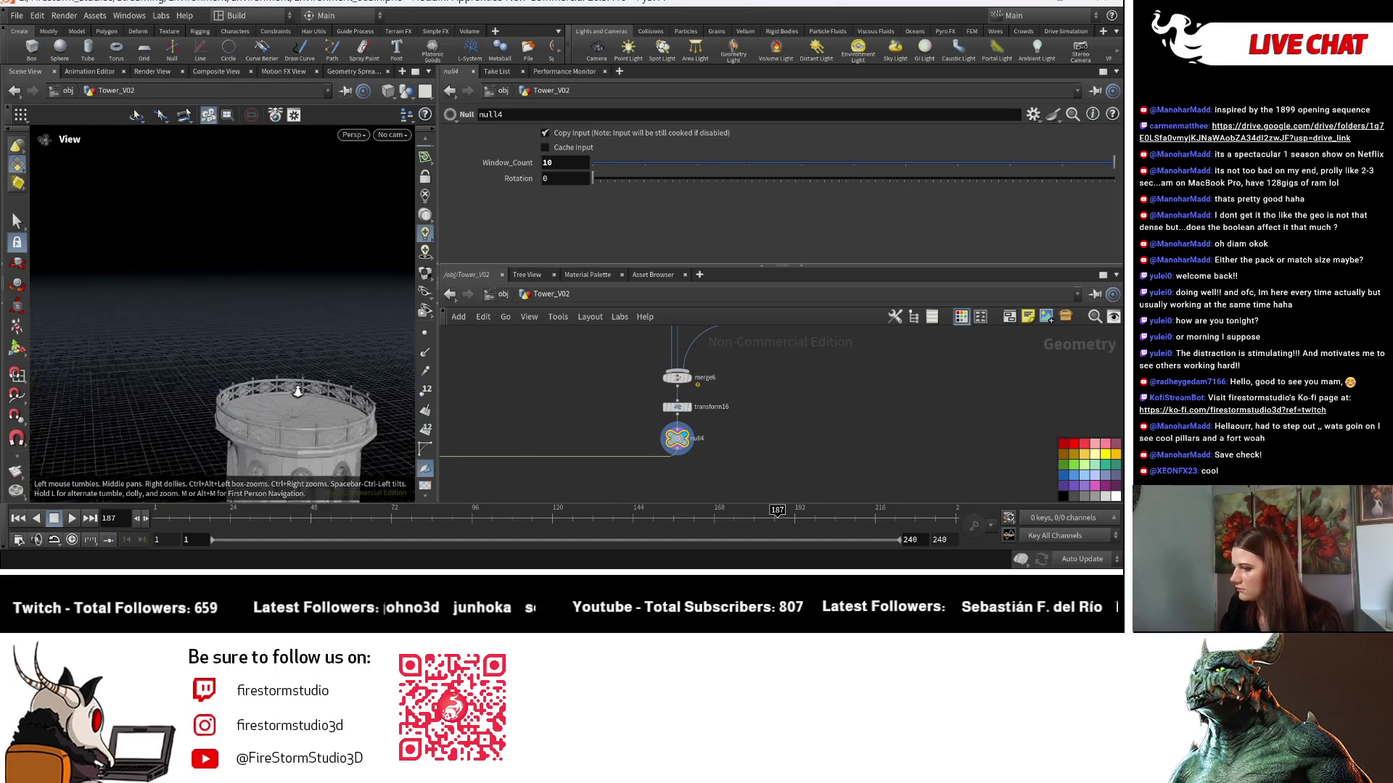
scroll(217, 312, "down", 10)
key("s")
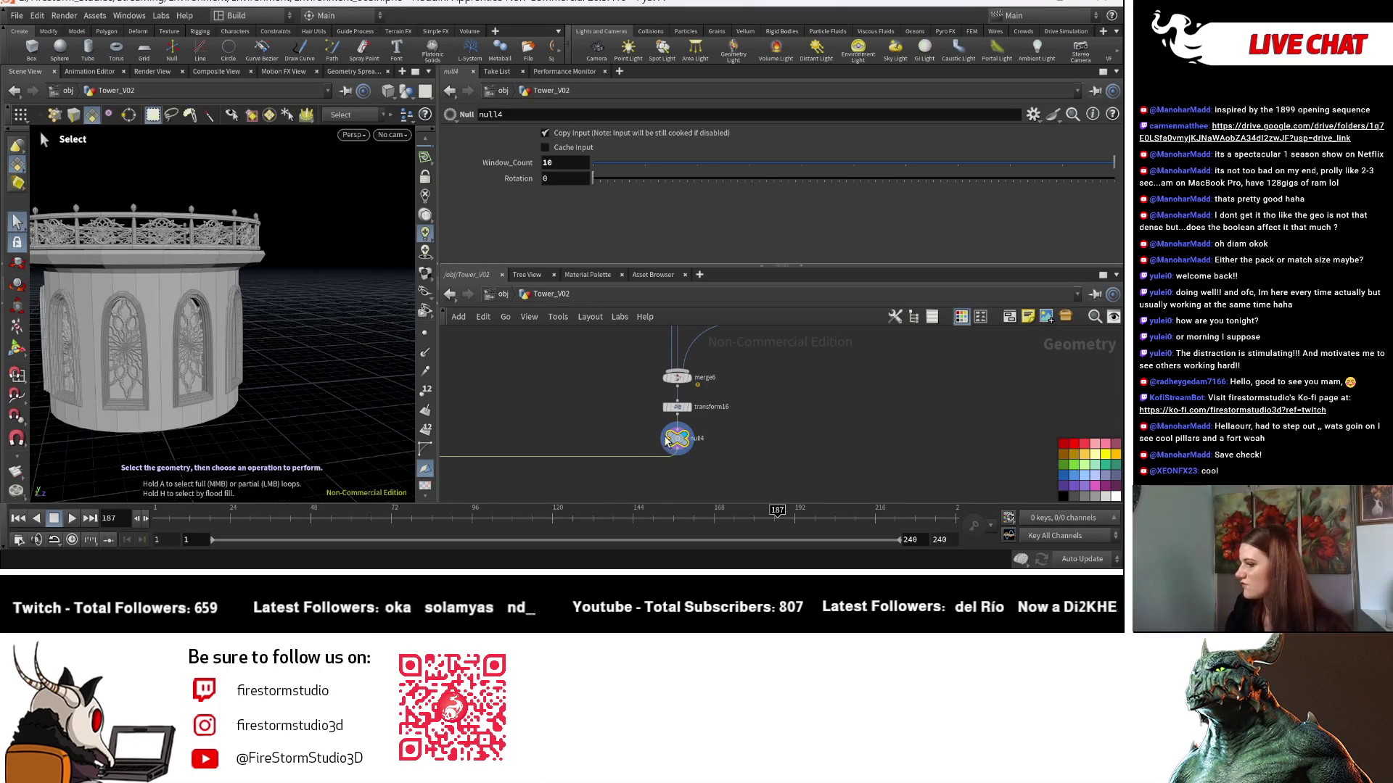
left_click(1032, 114)
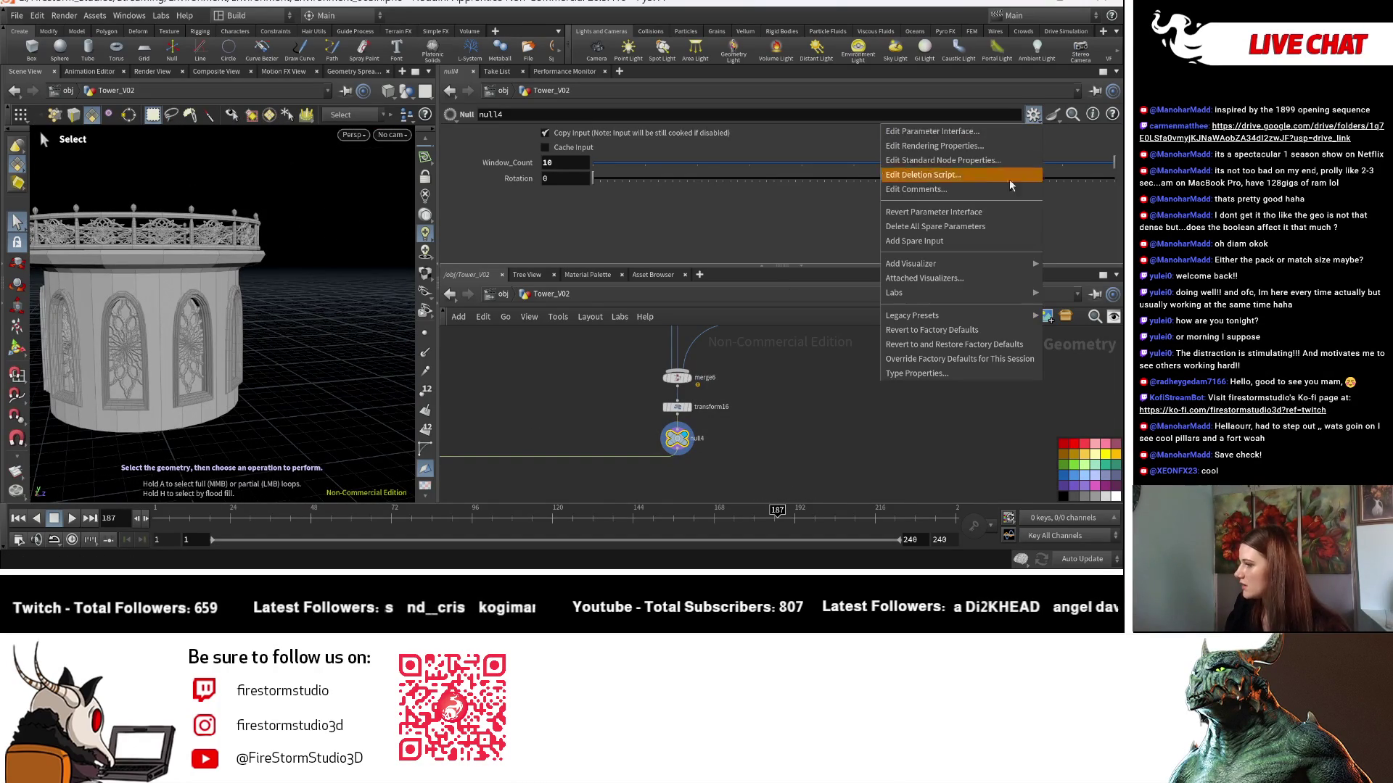
Raise Window_Count's range maximum to 16, then drag the value up to 13.
left_click(956, 135)
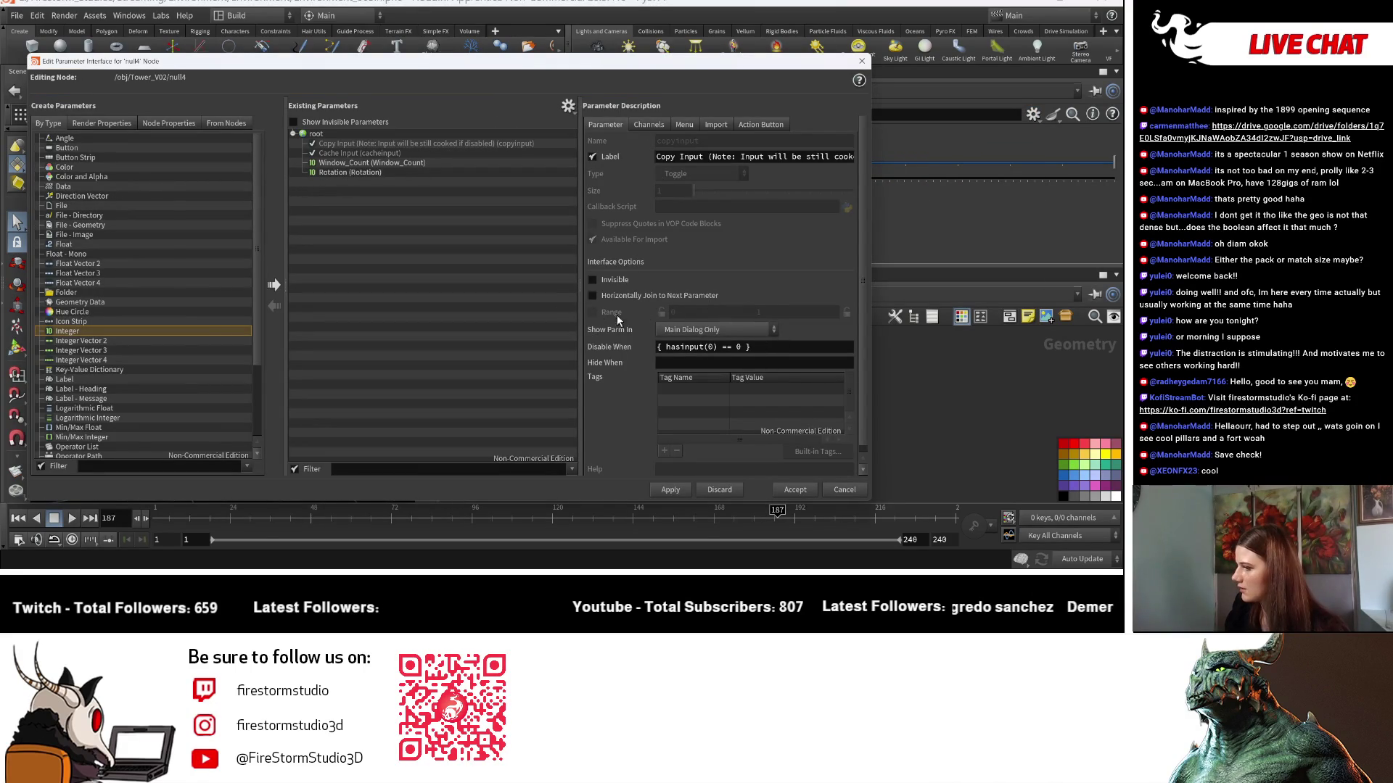
left_click(366, 163)
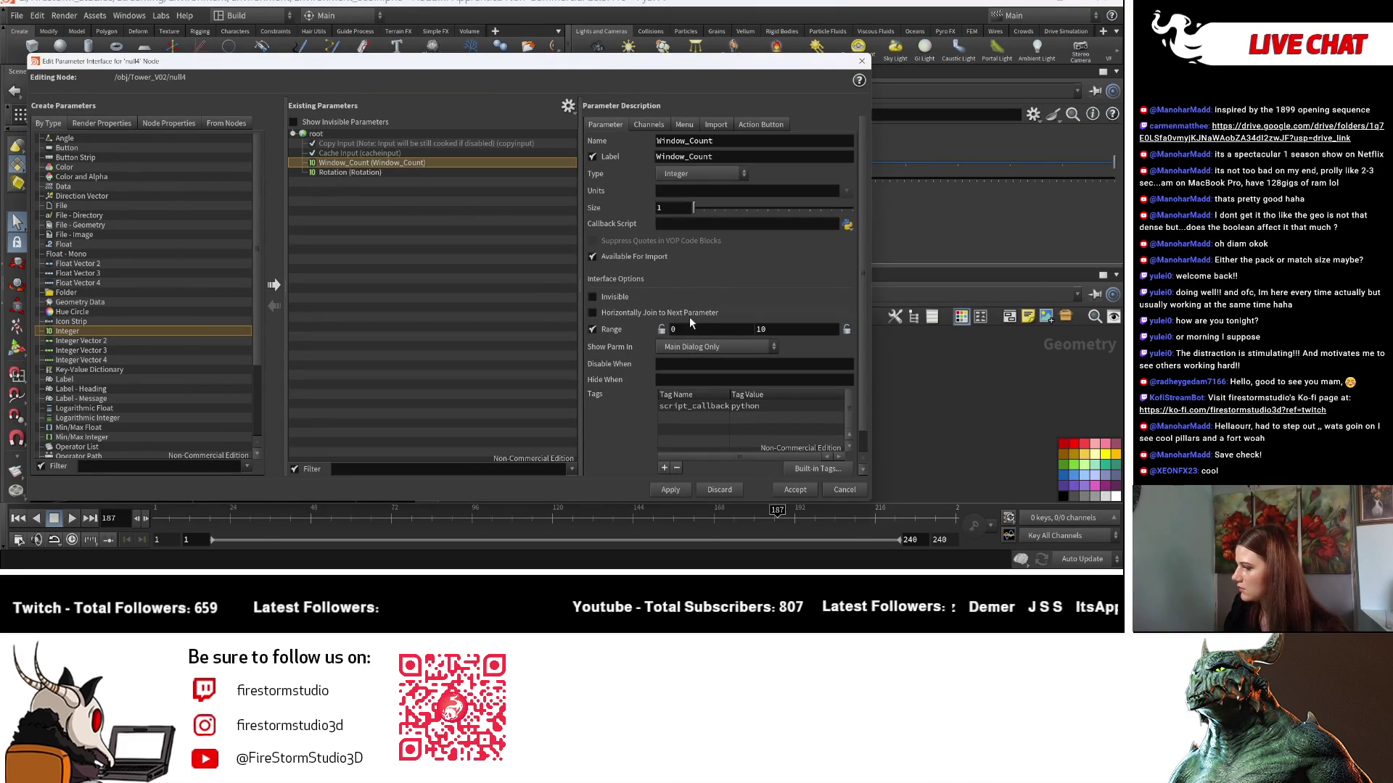
double_click(776, 333)
type("16")
key("Return")
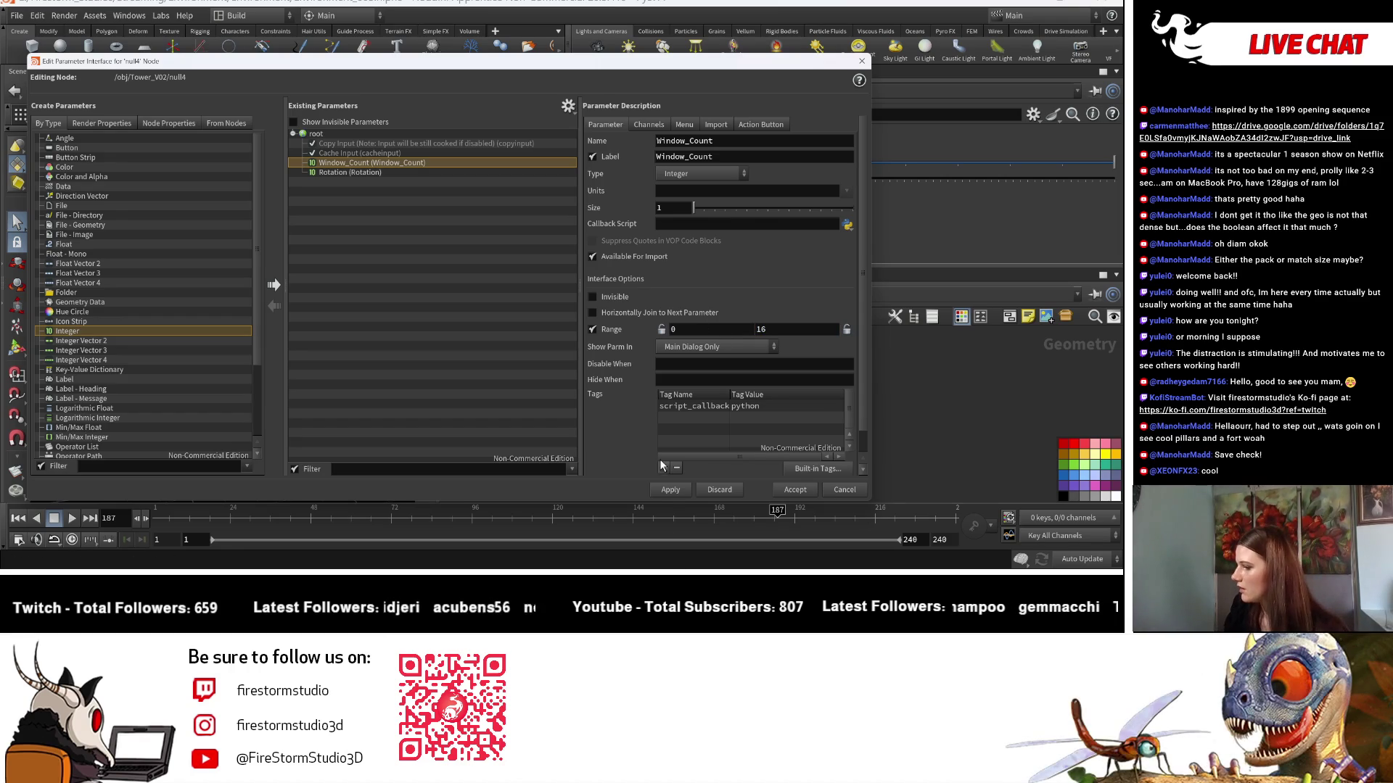
left_click(667, 490)
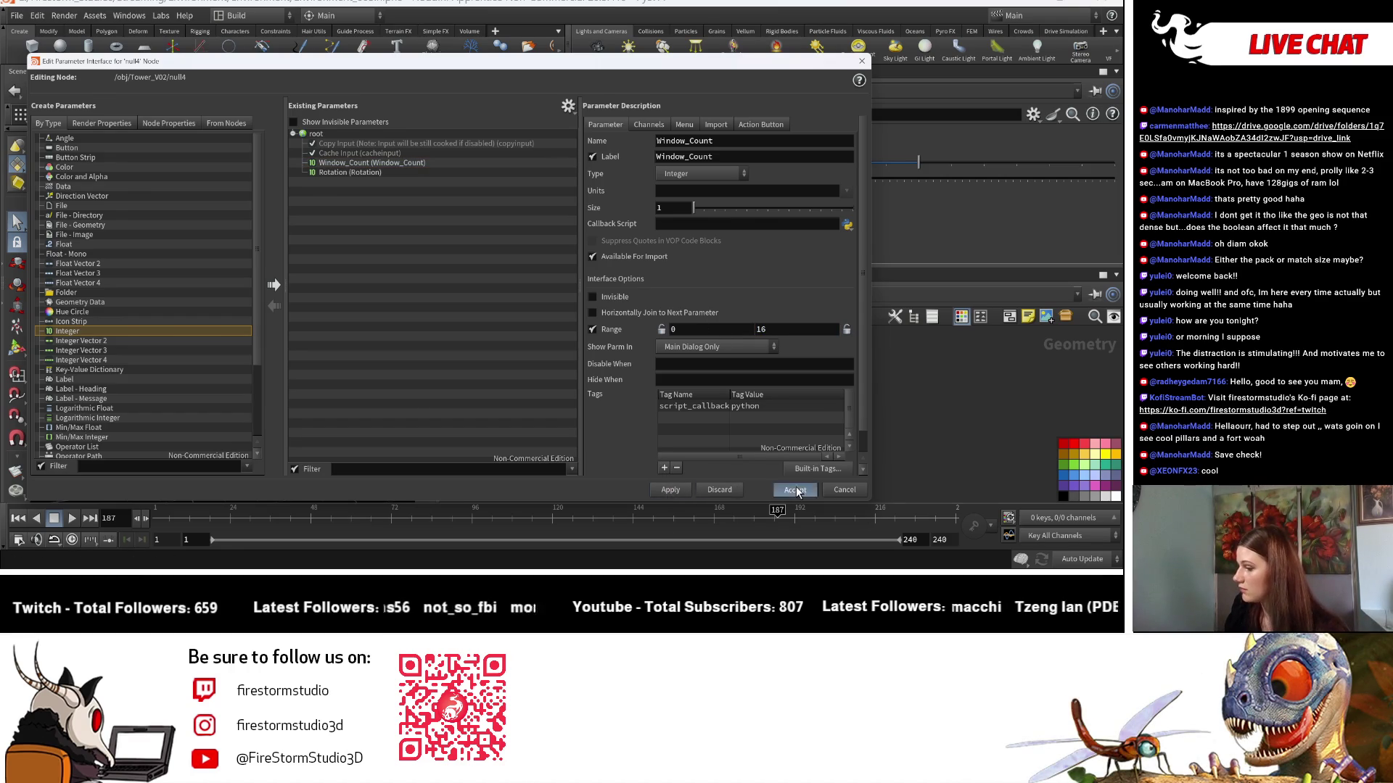
left_click(796, 492)
left_click_drag(942, 159, 1117, 163)
Orbit around the tower and settle Window_Count at 8 window copies.
key("Escape")
mouse_move(289, 394)
right_mouse_down()
mouse_move(312, 395)
mouse_move(186, 404)
mouse_move(299, 396)
mouse_move(233, 407)
right_mouse_up()
mouse_move(232, 407)
left_mouse_down()
mouse_move(244, 379)
mouse_move(246, 395)
left_mouse_up()
key("s")
left_click_drag(607, 158, 838, 149)
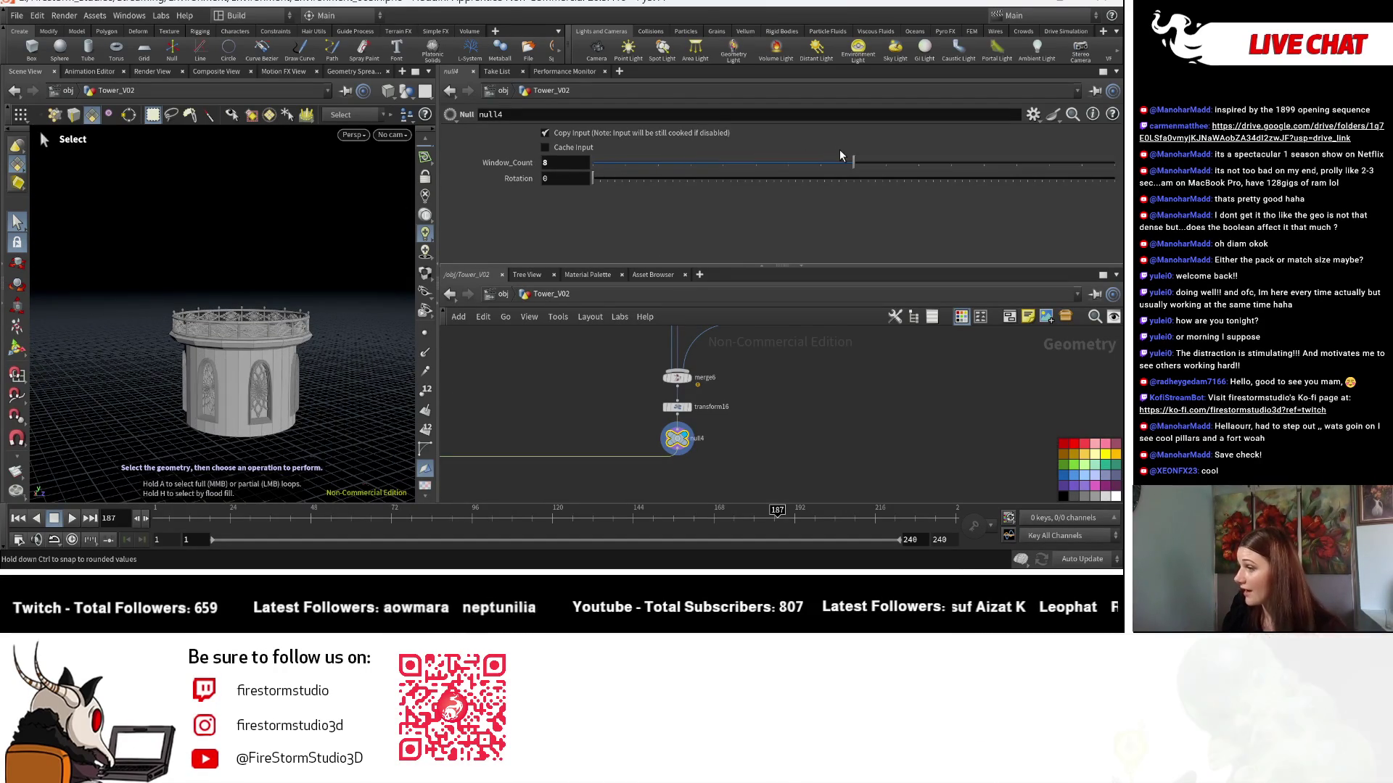
left_click_drag(286, 454, 348, 457)
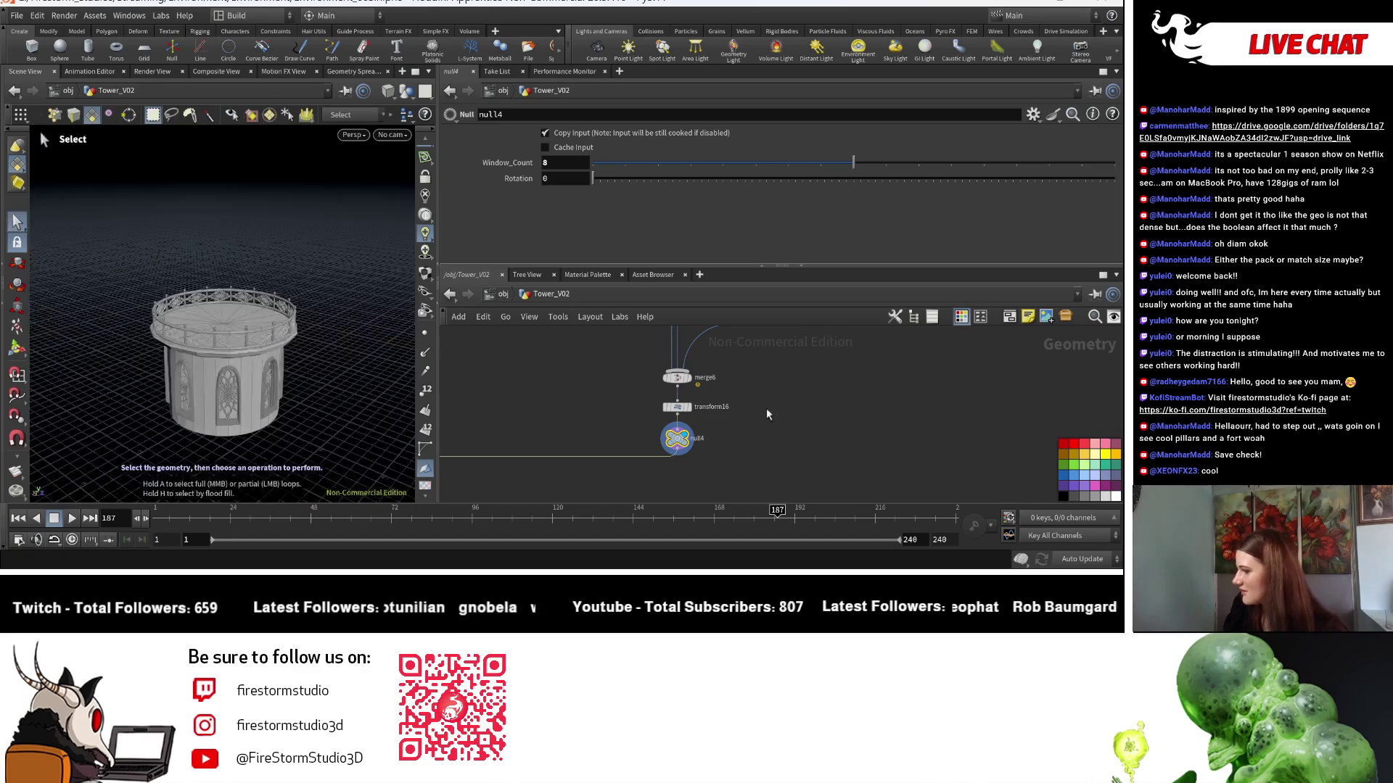